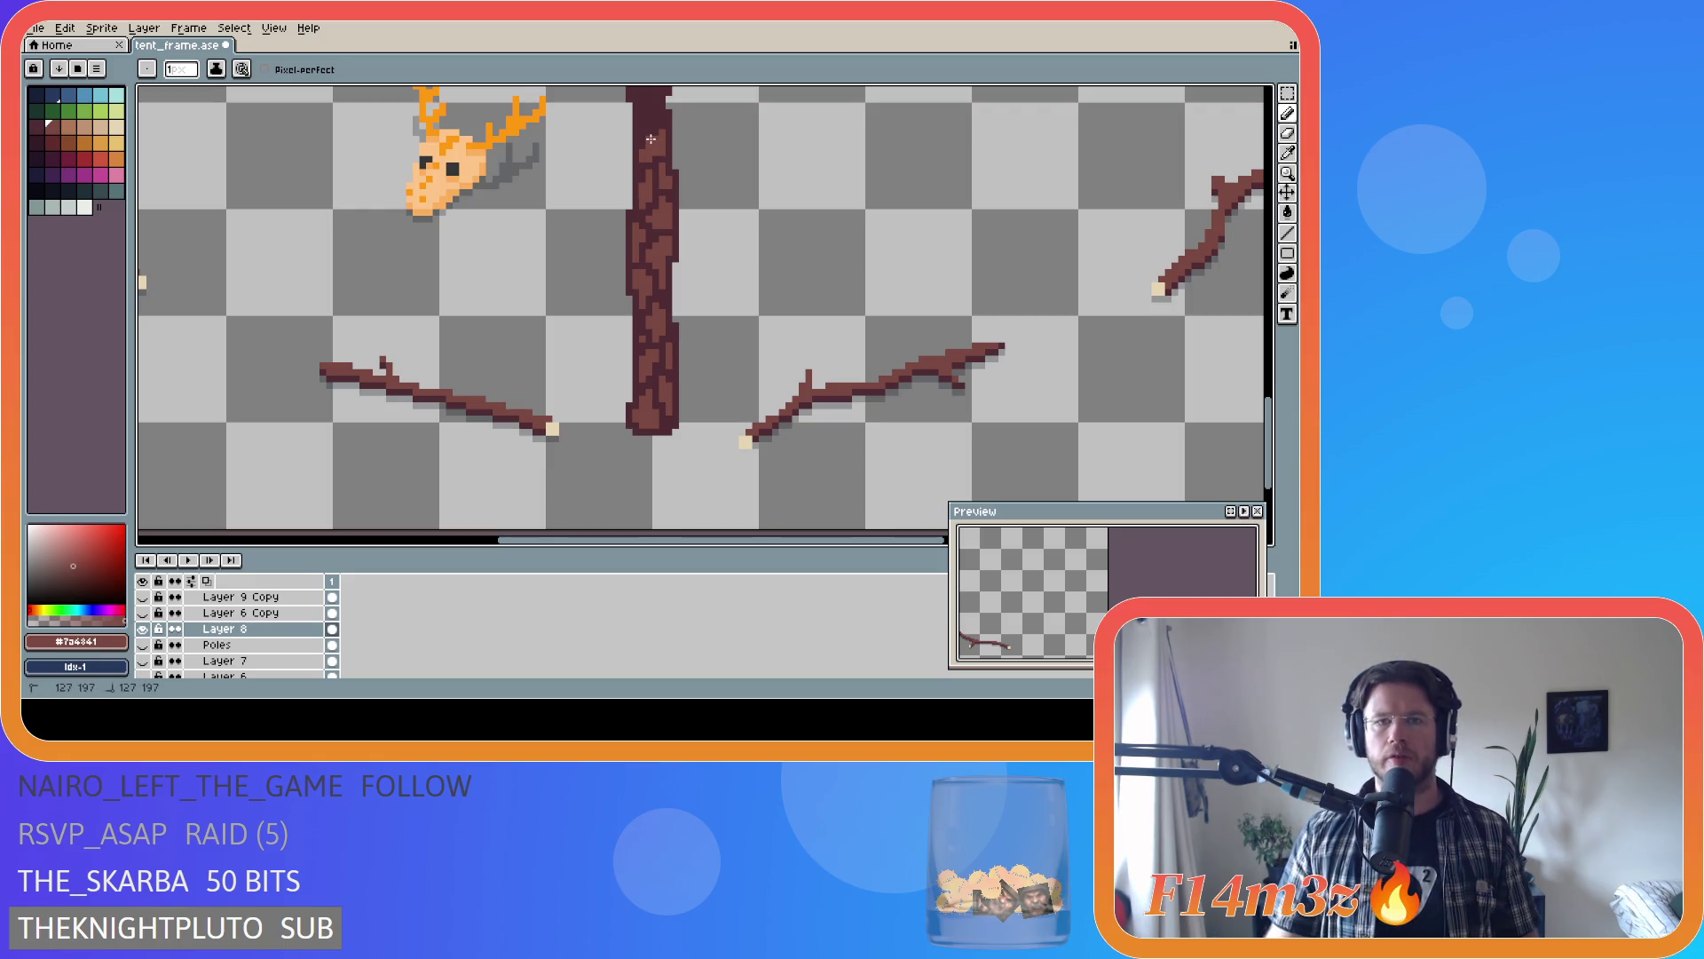
- Pick the lighter brown #7a4841 and paint bark pixels up the pole's dark top
{"action": "key", "text": "ctrl"}
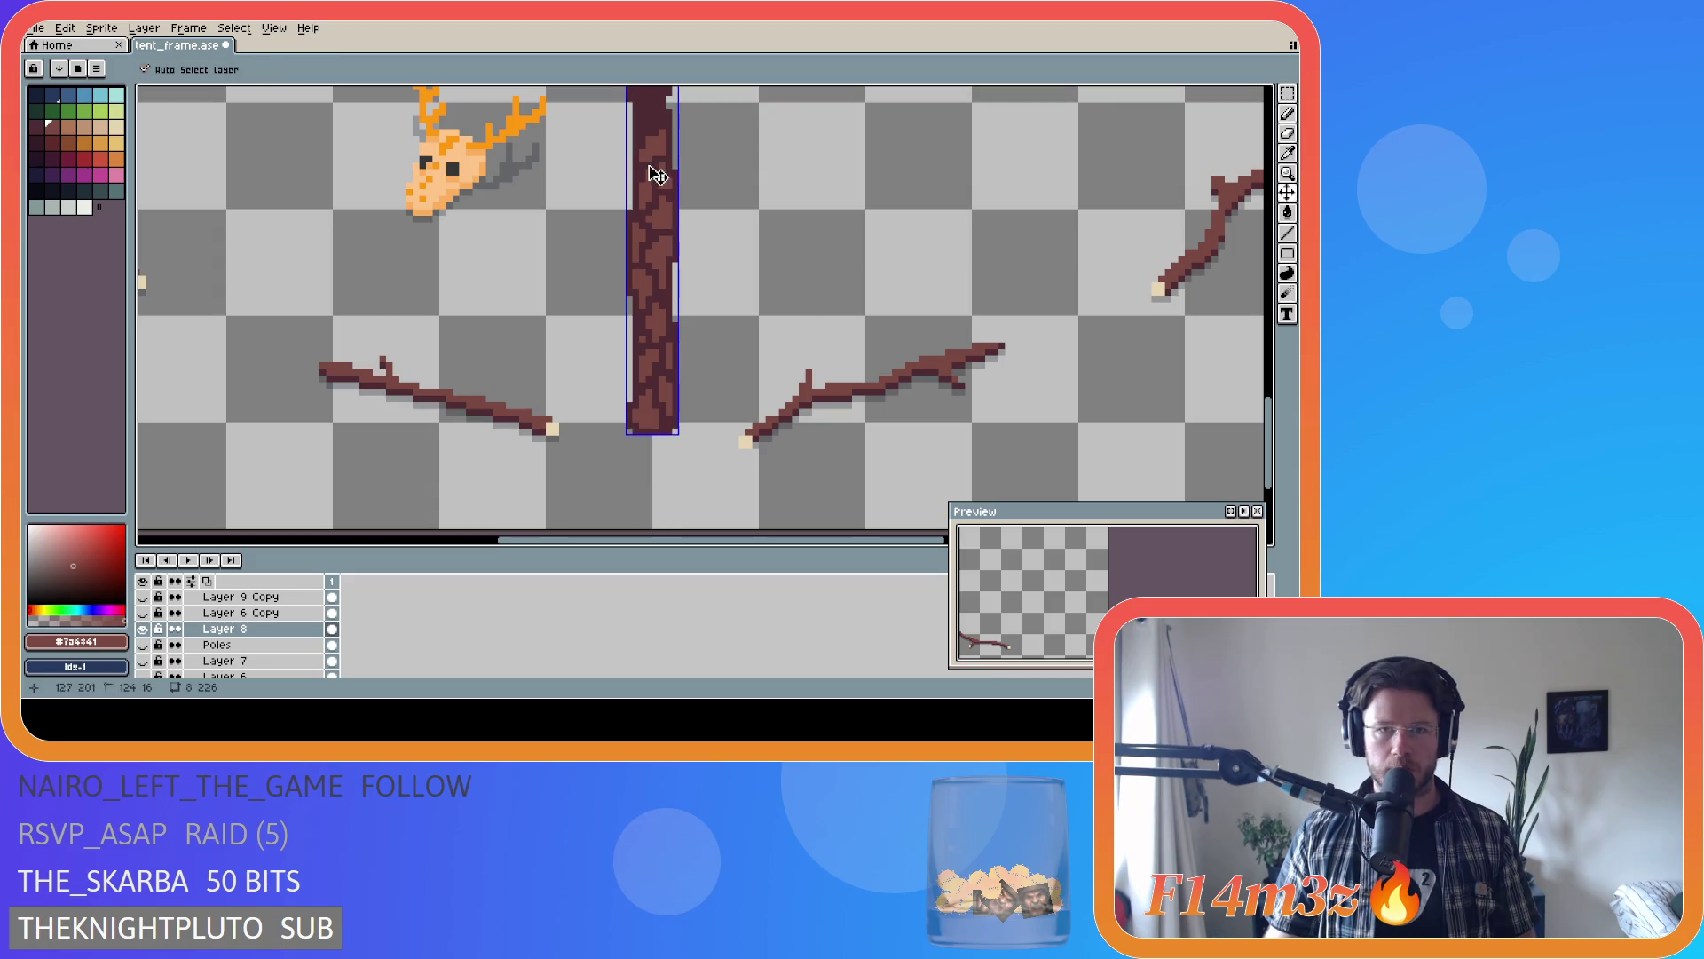
{"action": "key", "text": "ctrl"}
{"action": "key", "text": "ctrl"}
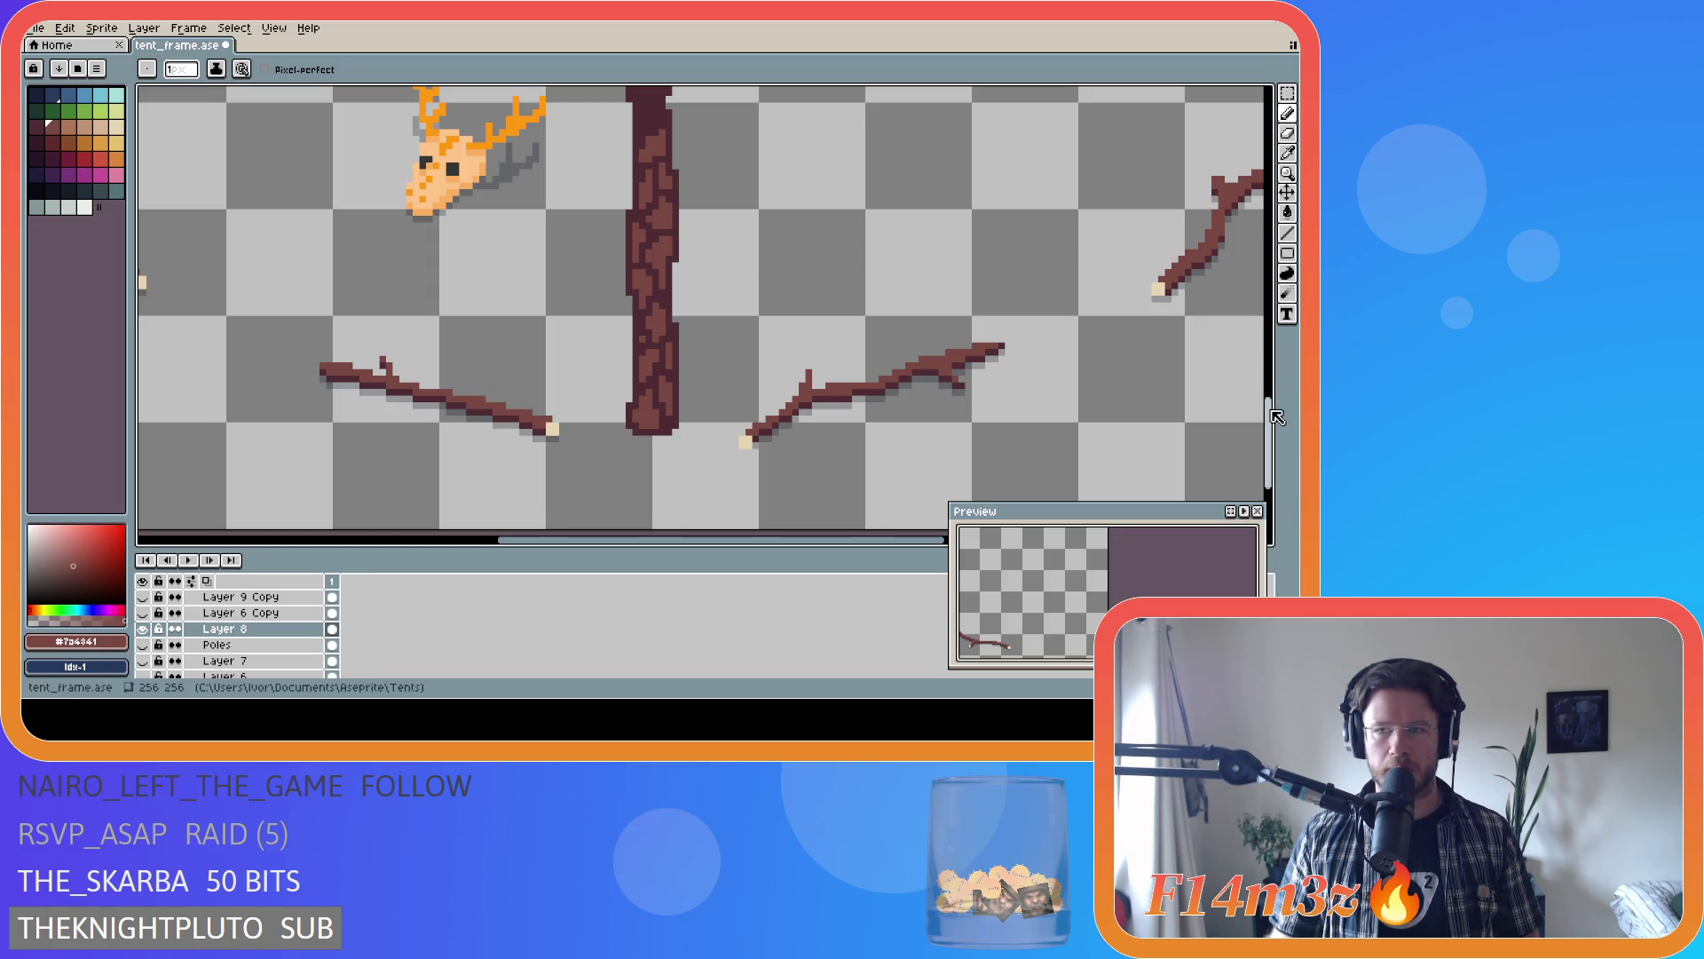
{"action": "scroll", "coordinate": [1276, 417], "scroll_direction": "up", "scroll_amount": 2}
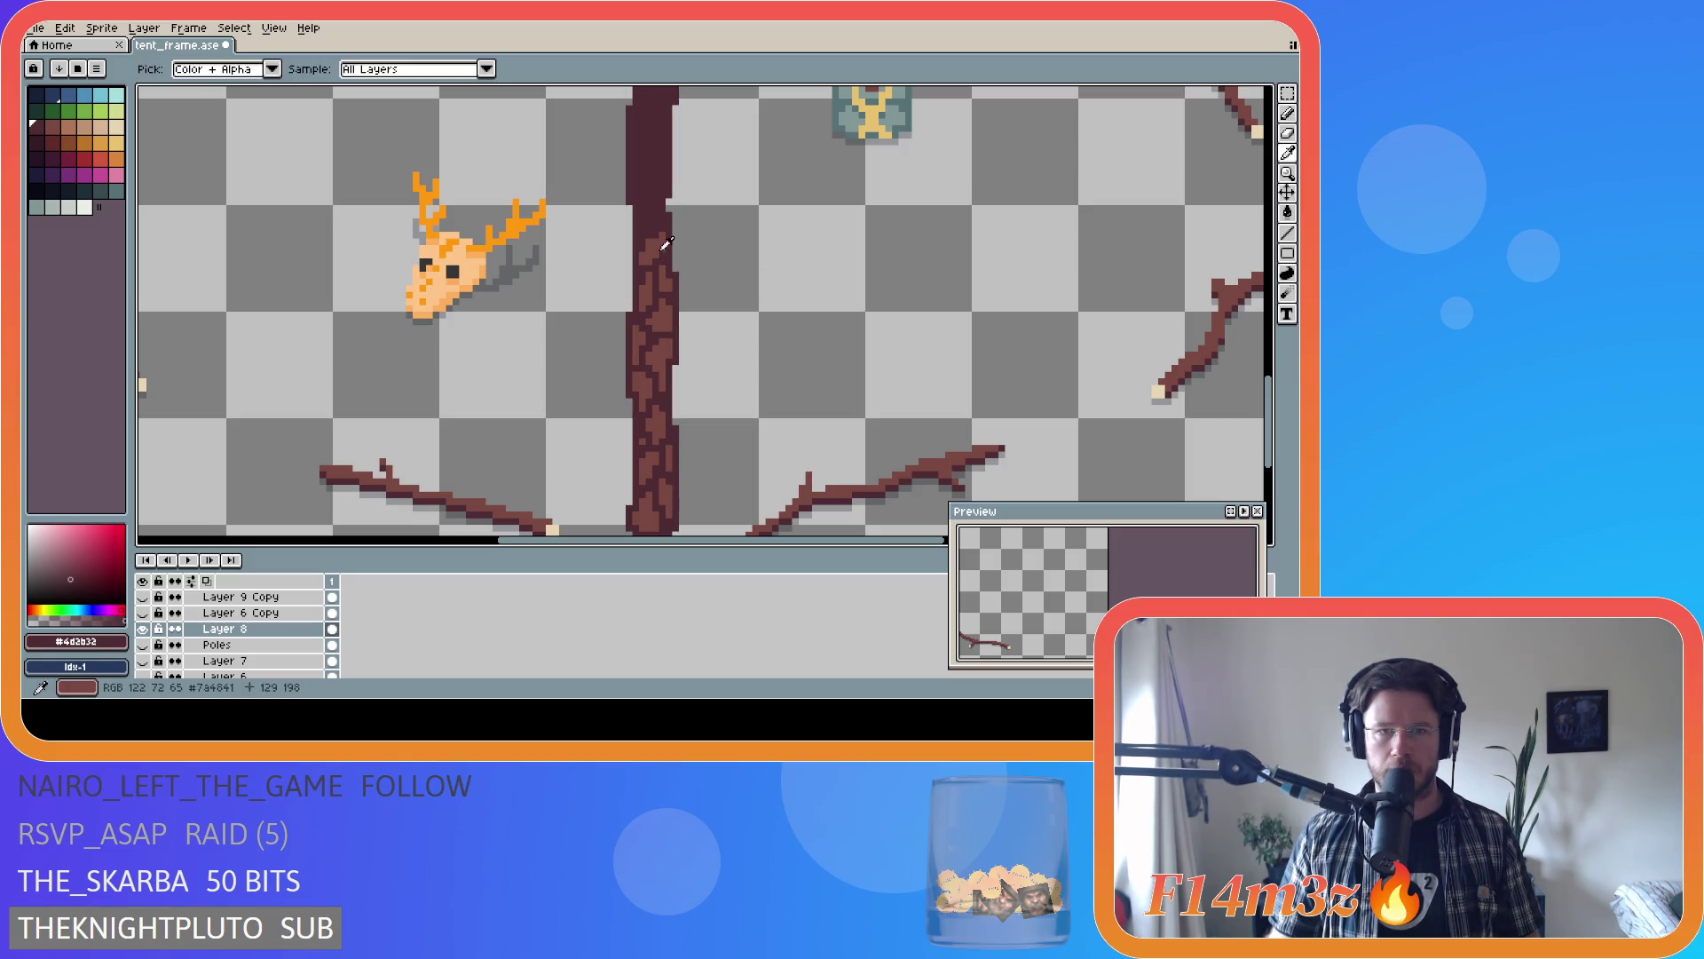
{"action": "left_click", "coordinate": [656, 247], "text": "alt"}
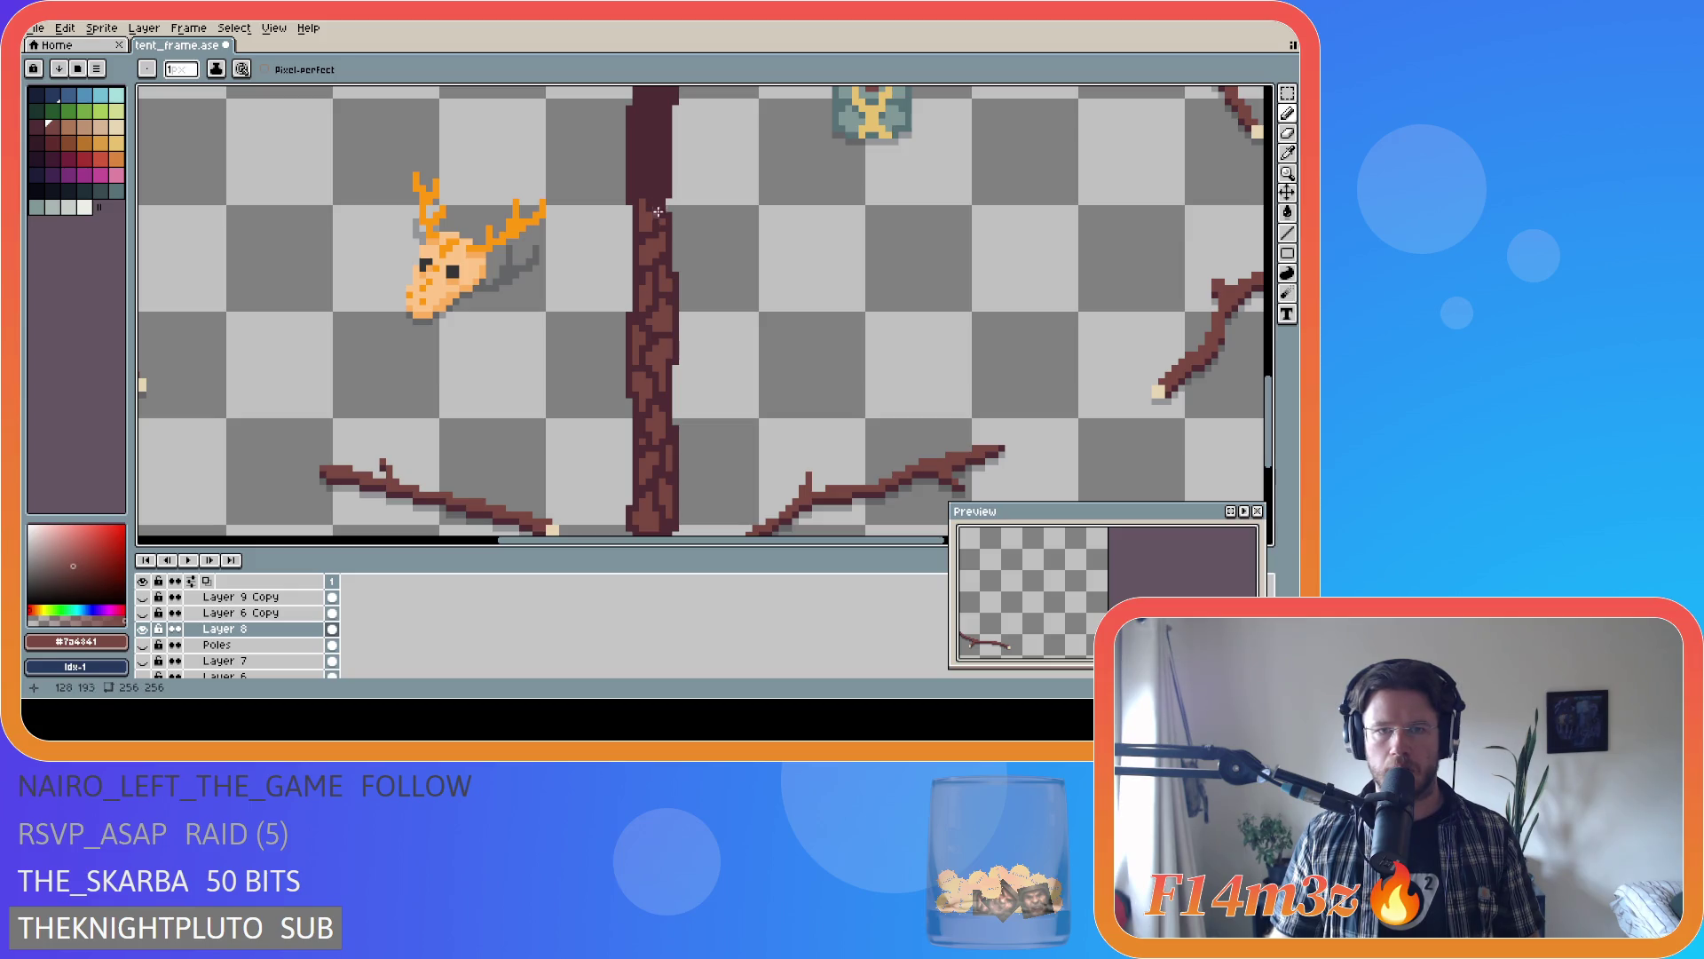
{"action": "mouse_move", "coordinate": [663, 181]}
{"action": "left_mouse_down"}
{"action": "mouse_move", "coordinate": [658, 165]}
{"action": "mouse_move", "coordinate": [654, 183]}
{"action": "left_mouse_up"}
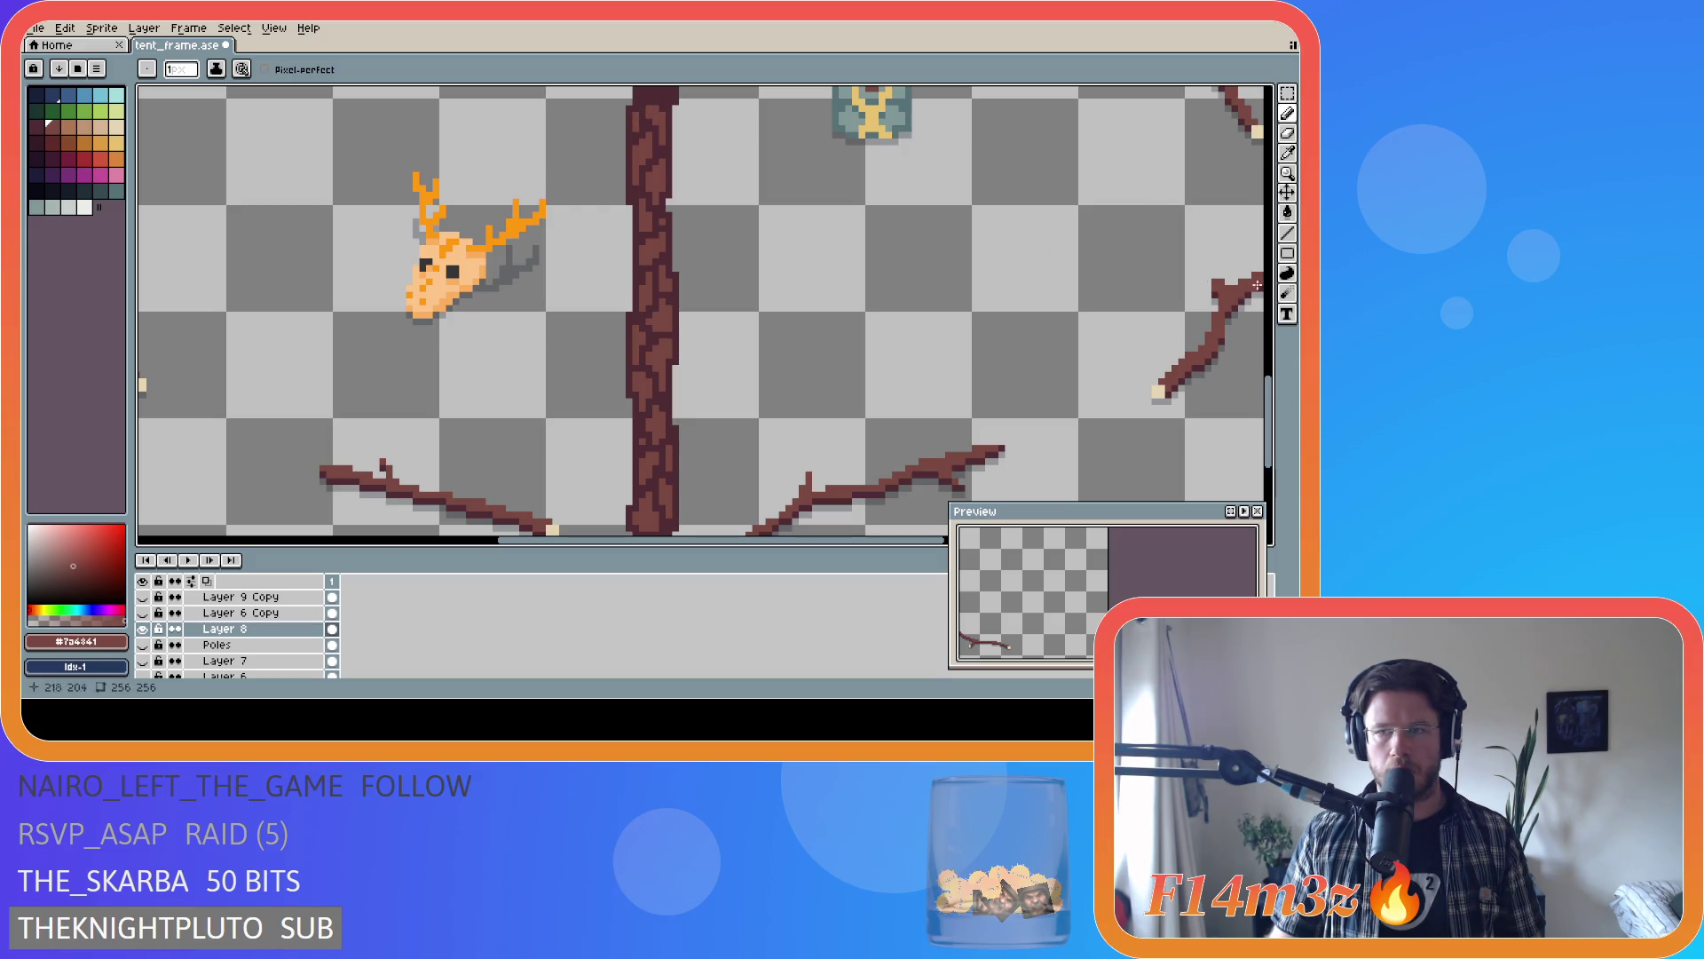
{"action": "left_click_drag", "start_coordinate": [1271, 395], "coordinate": [1271, 342]}
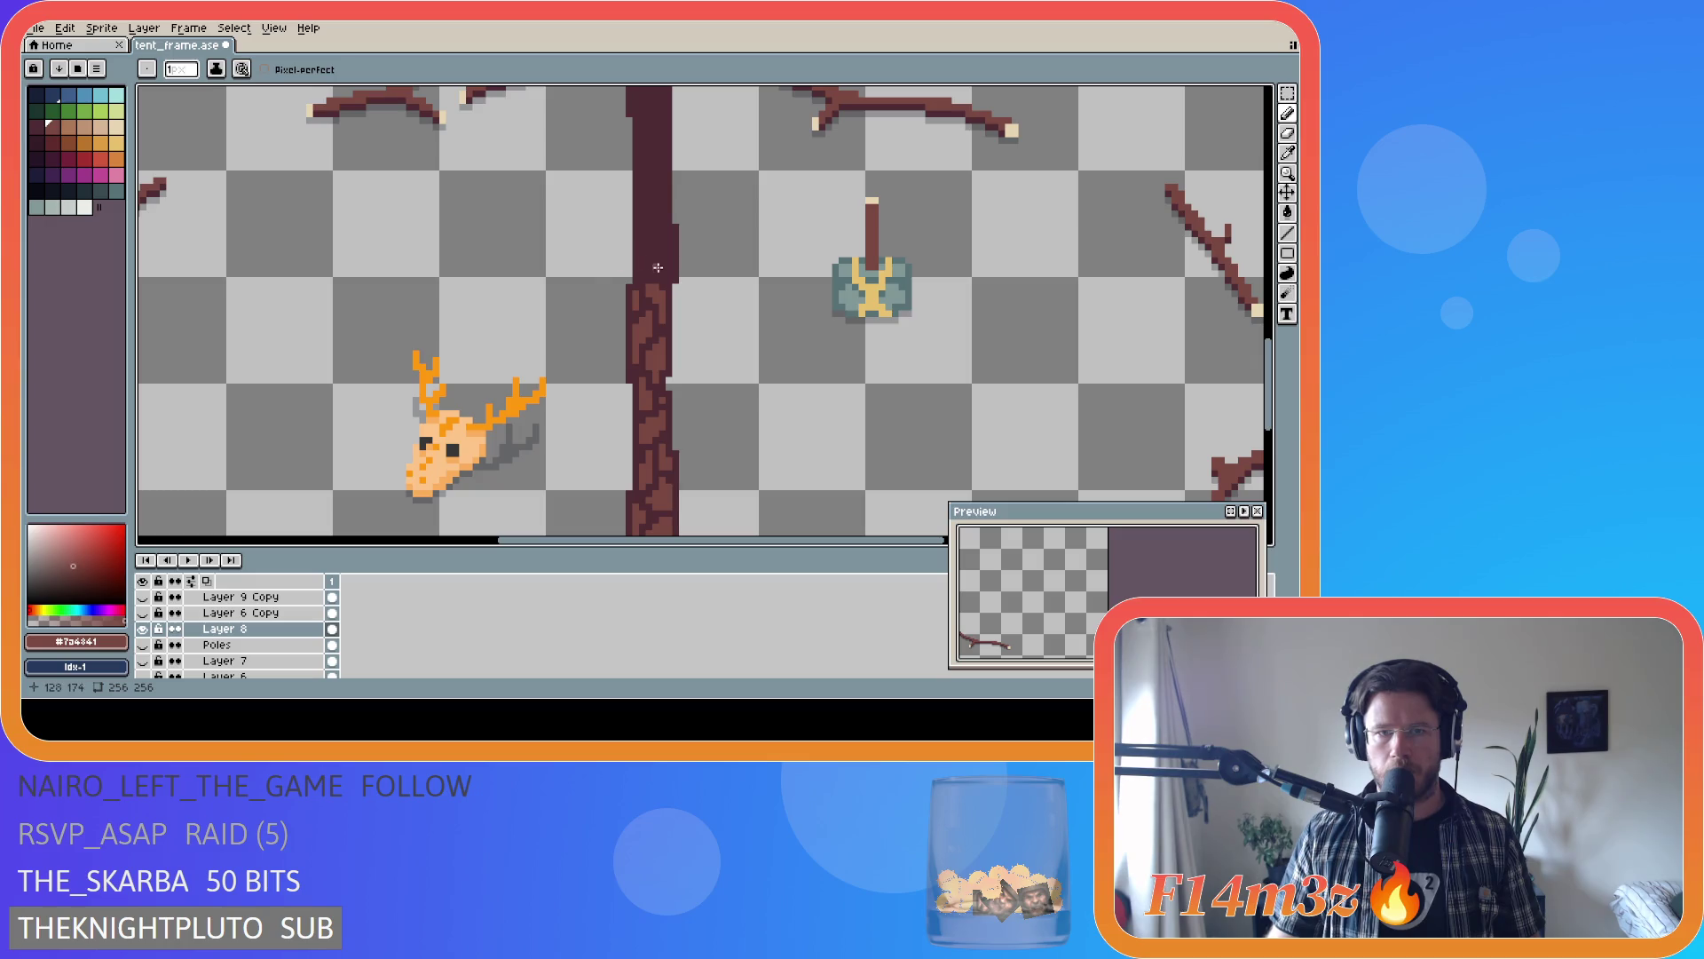
- Paint bark pixels into the pole's dark top and save tent_frame
{"action": "left_click_drag", "start_coordinate": [644, 270], "coordinate": [647, 250]}
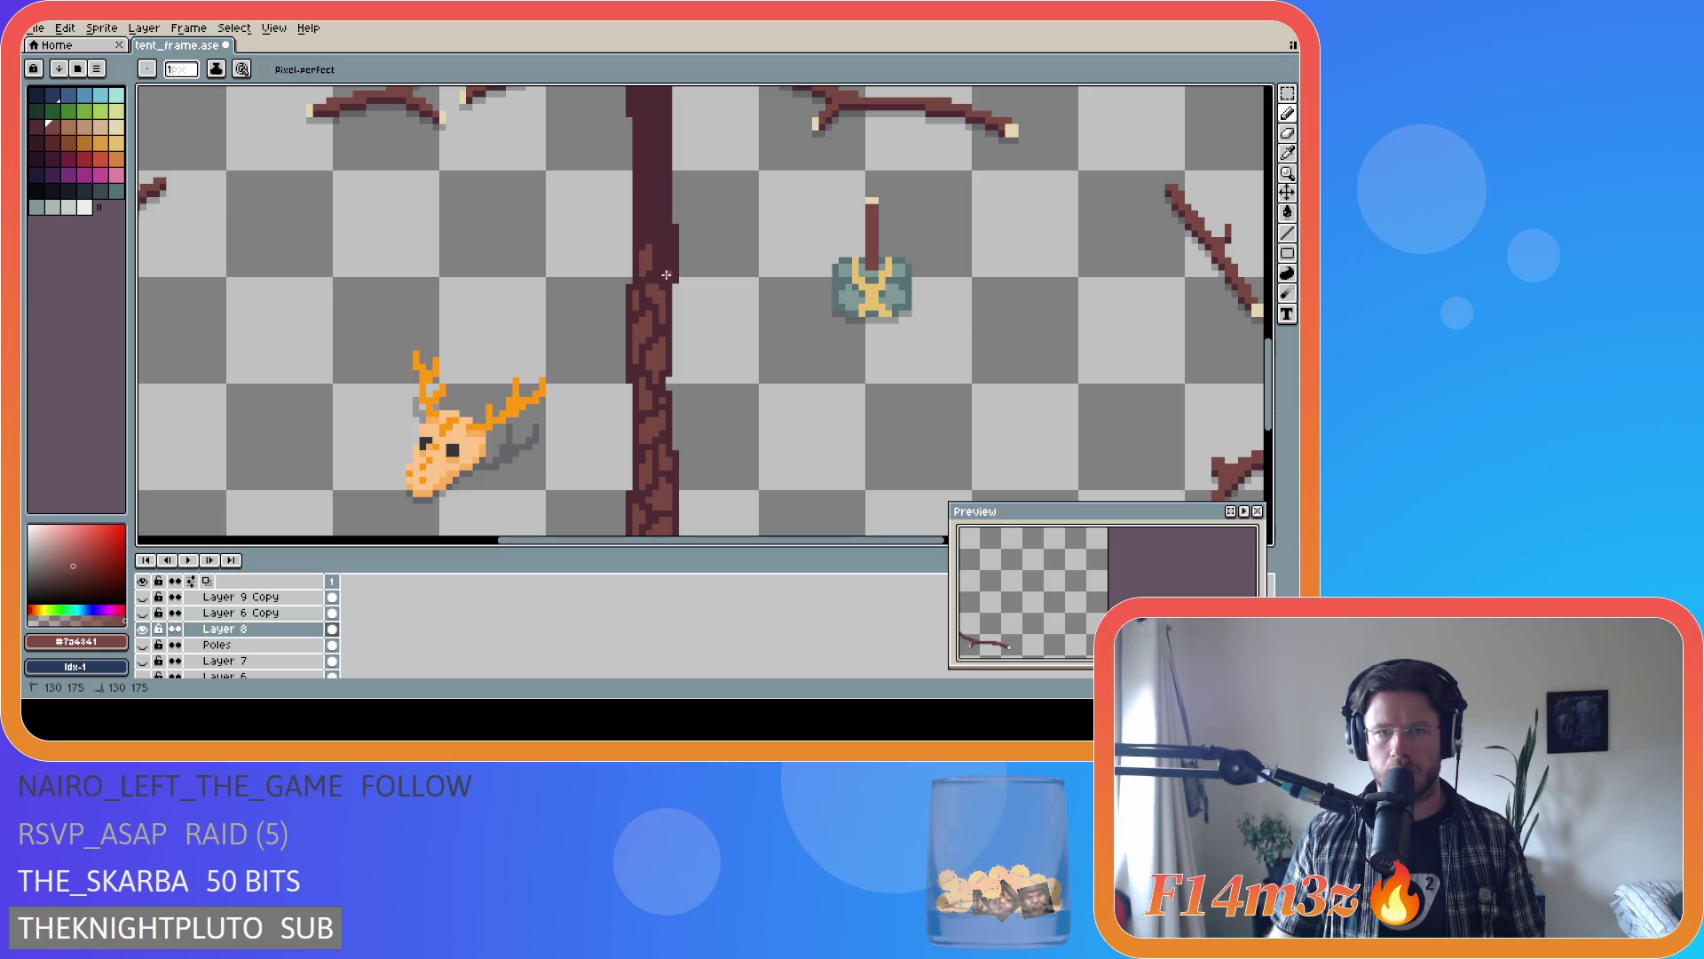
{"action": "key", "text": "v"}
{"action": "key", "text": "b"}
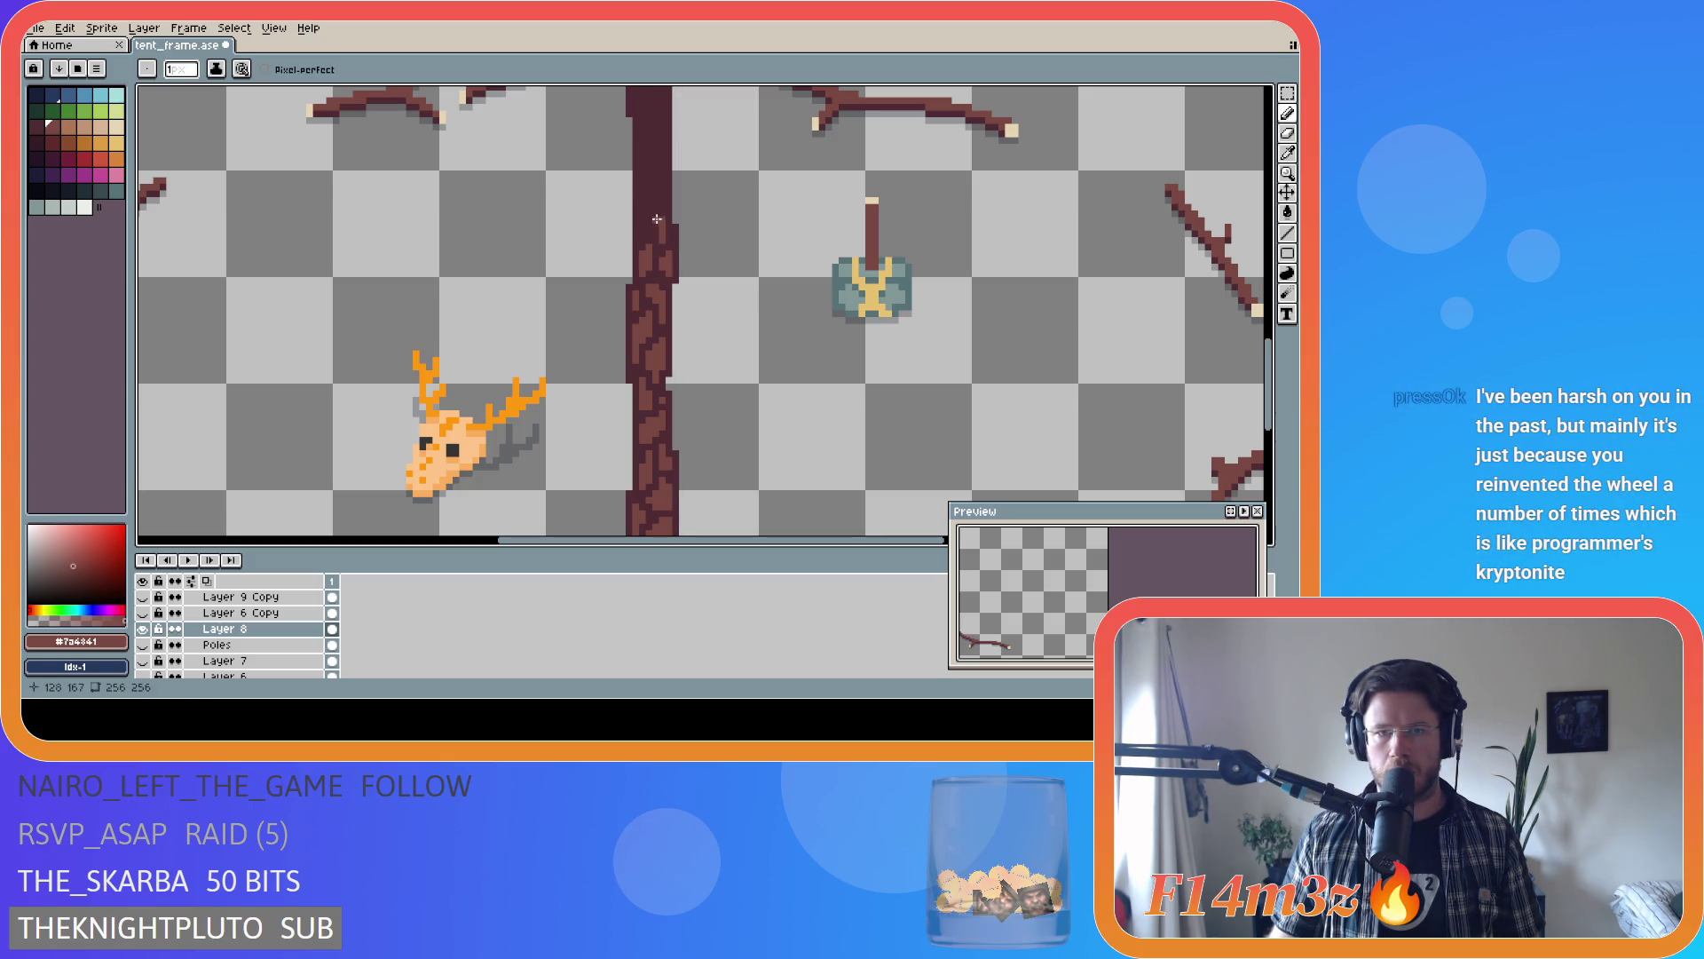
{"action": "left_click_drag", "start_coordinate": [654, 229], "coordinate": [645, 213]}
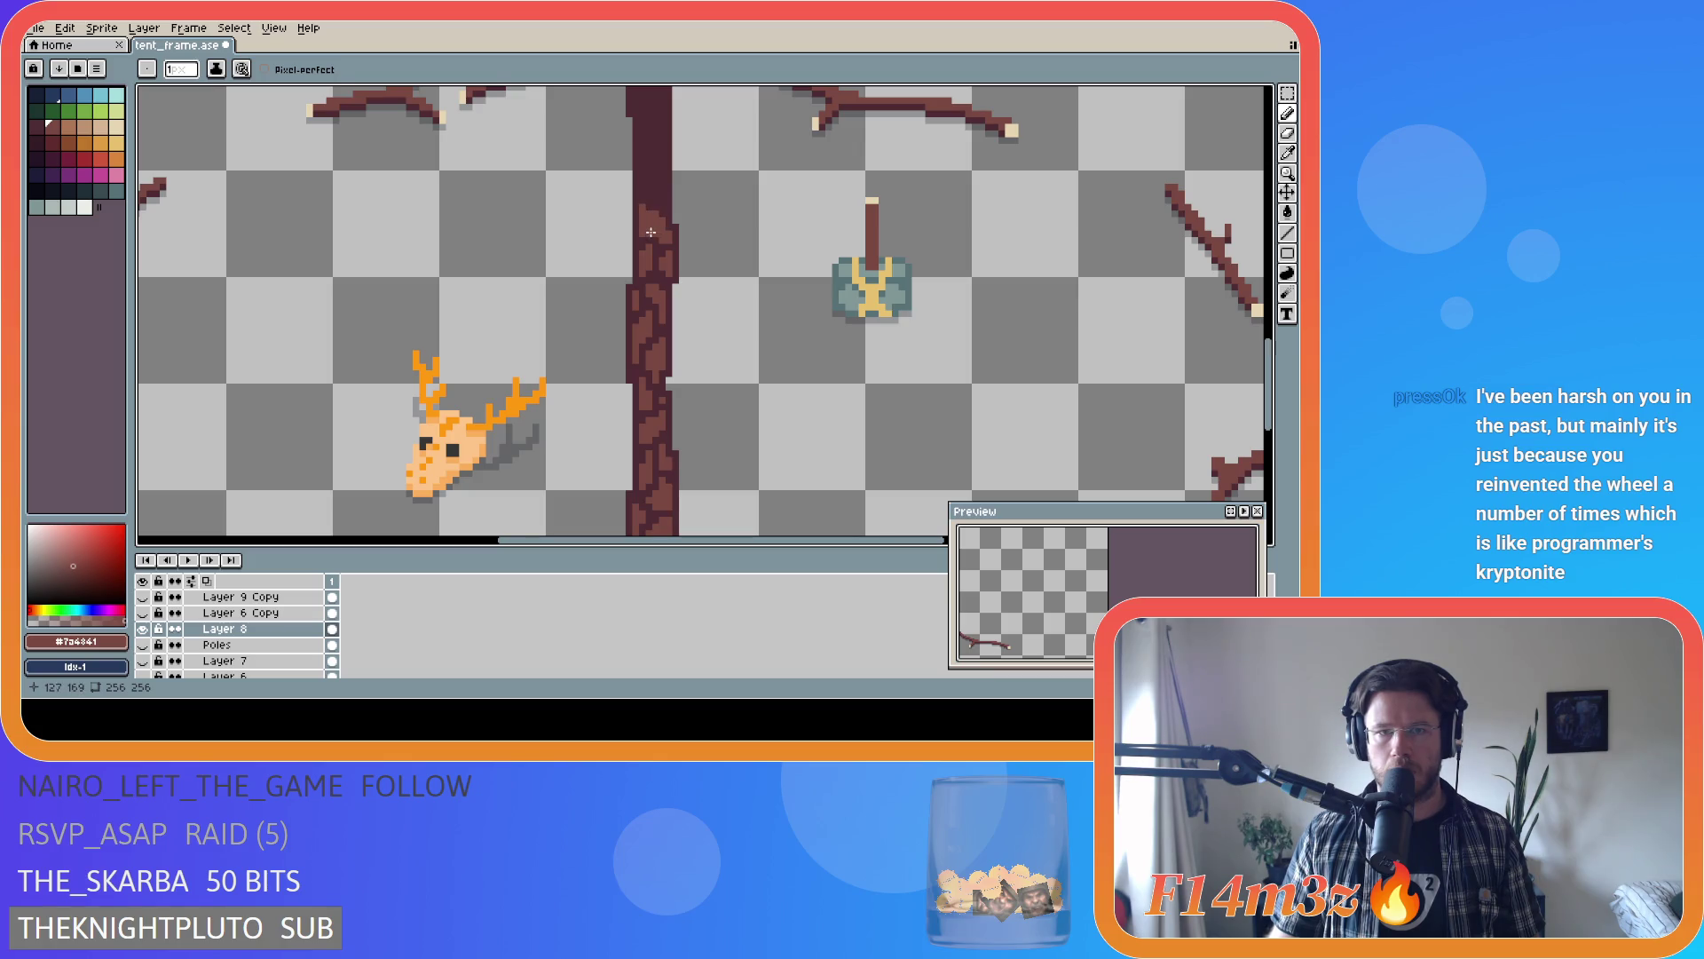
{"action": "left_click", "coordinate": [668, 204], "text": "alt"}
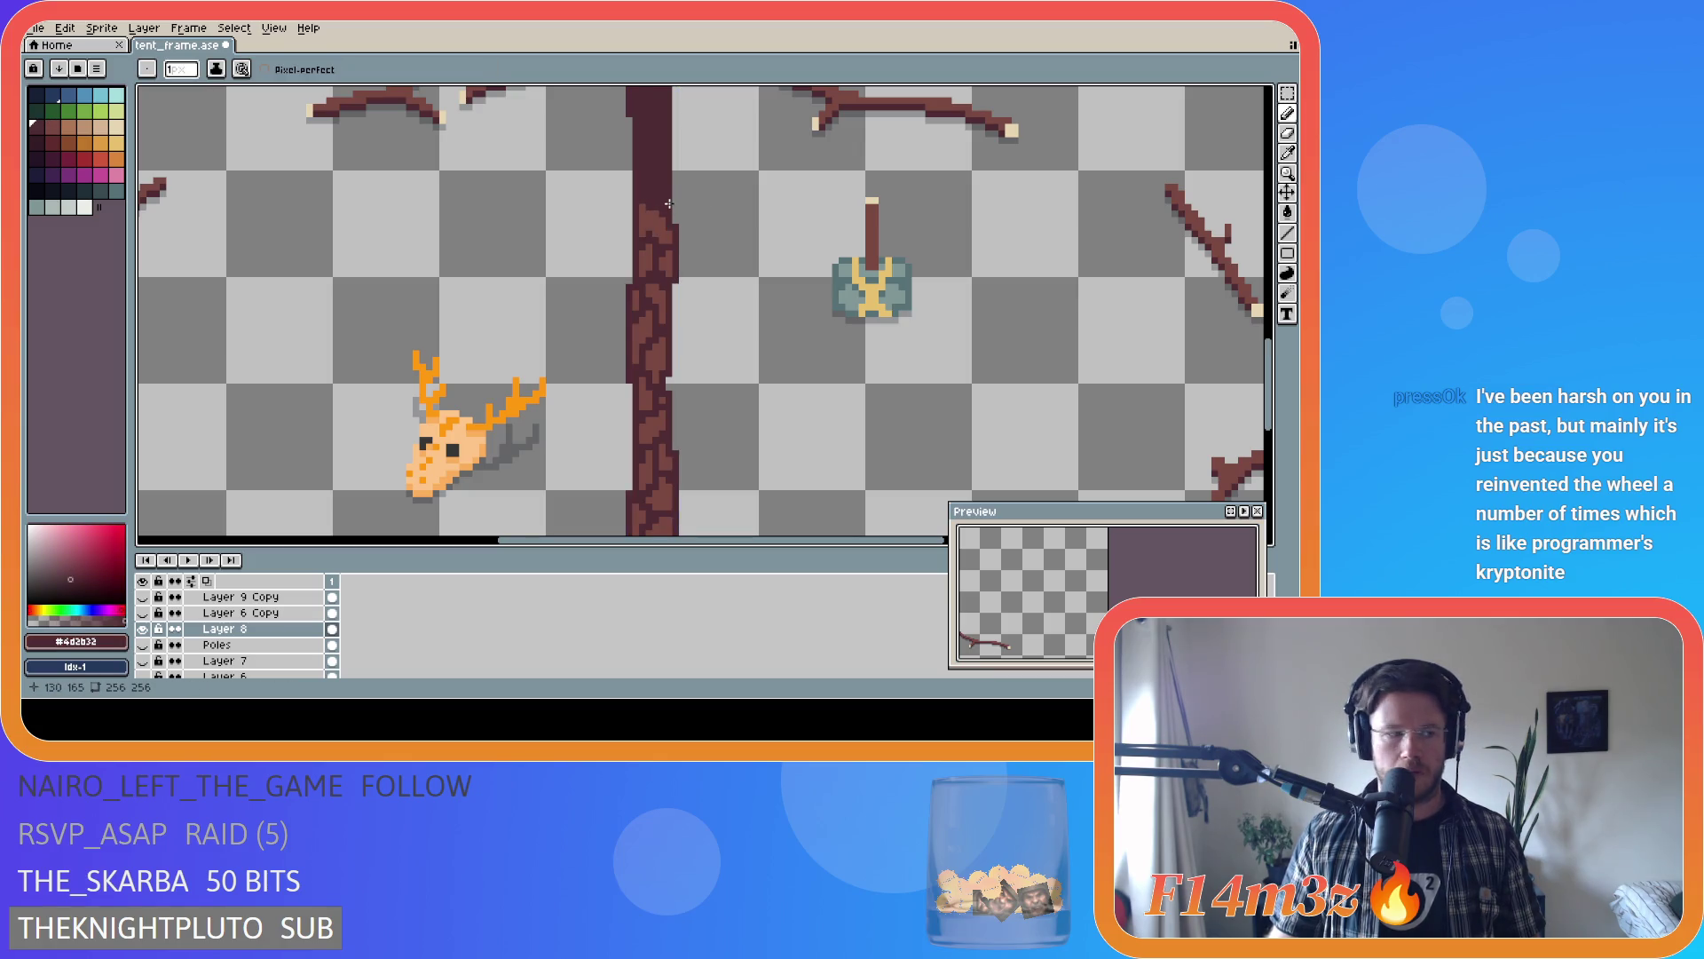
{"action": "key", "text": "ctrl+s"}
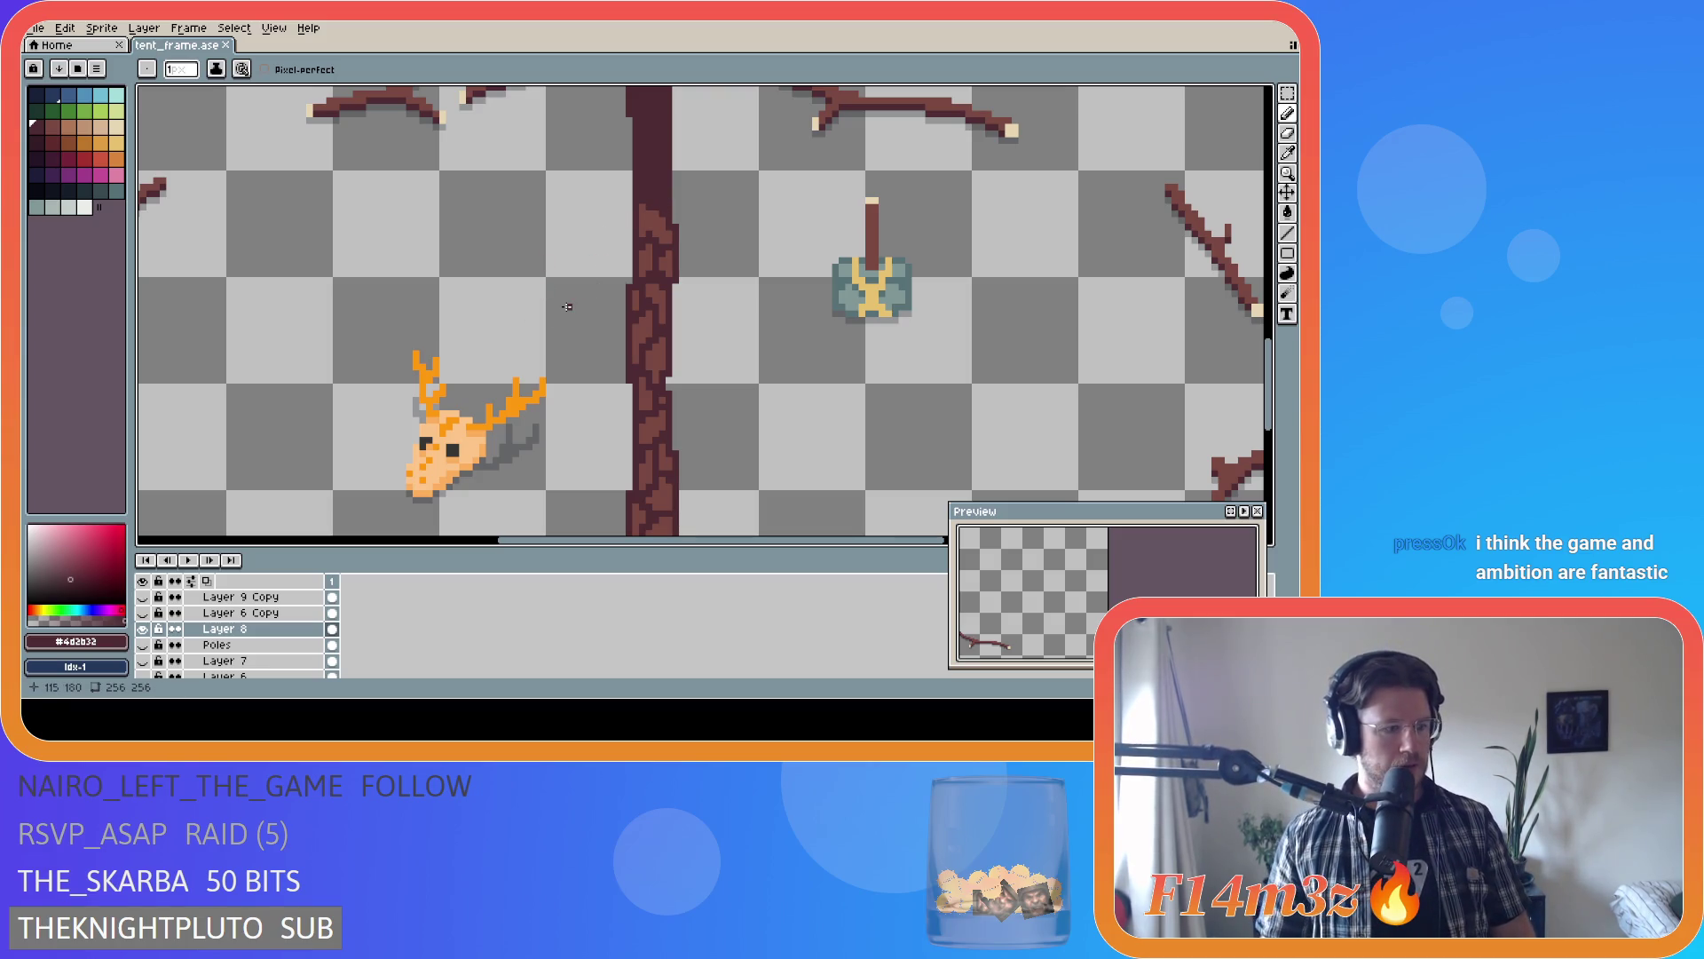
- Dab and stroke lighter #7a4841 bark pixels further up the pole's dark top
{"action": "left_click", "coordinate": [653, 200], "text": "alt"}
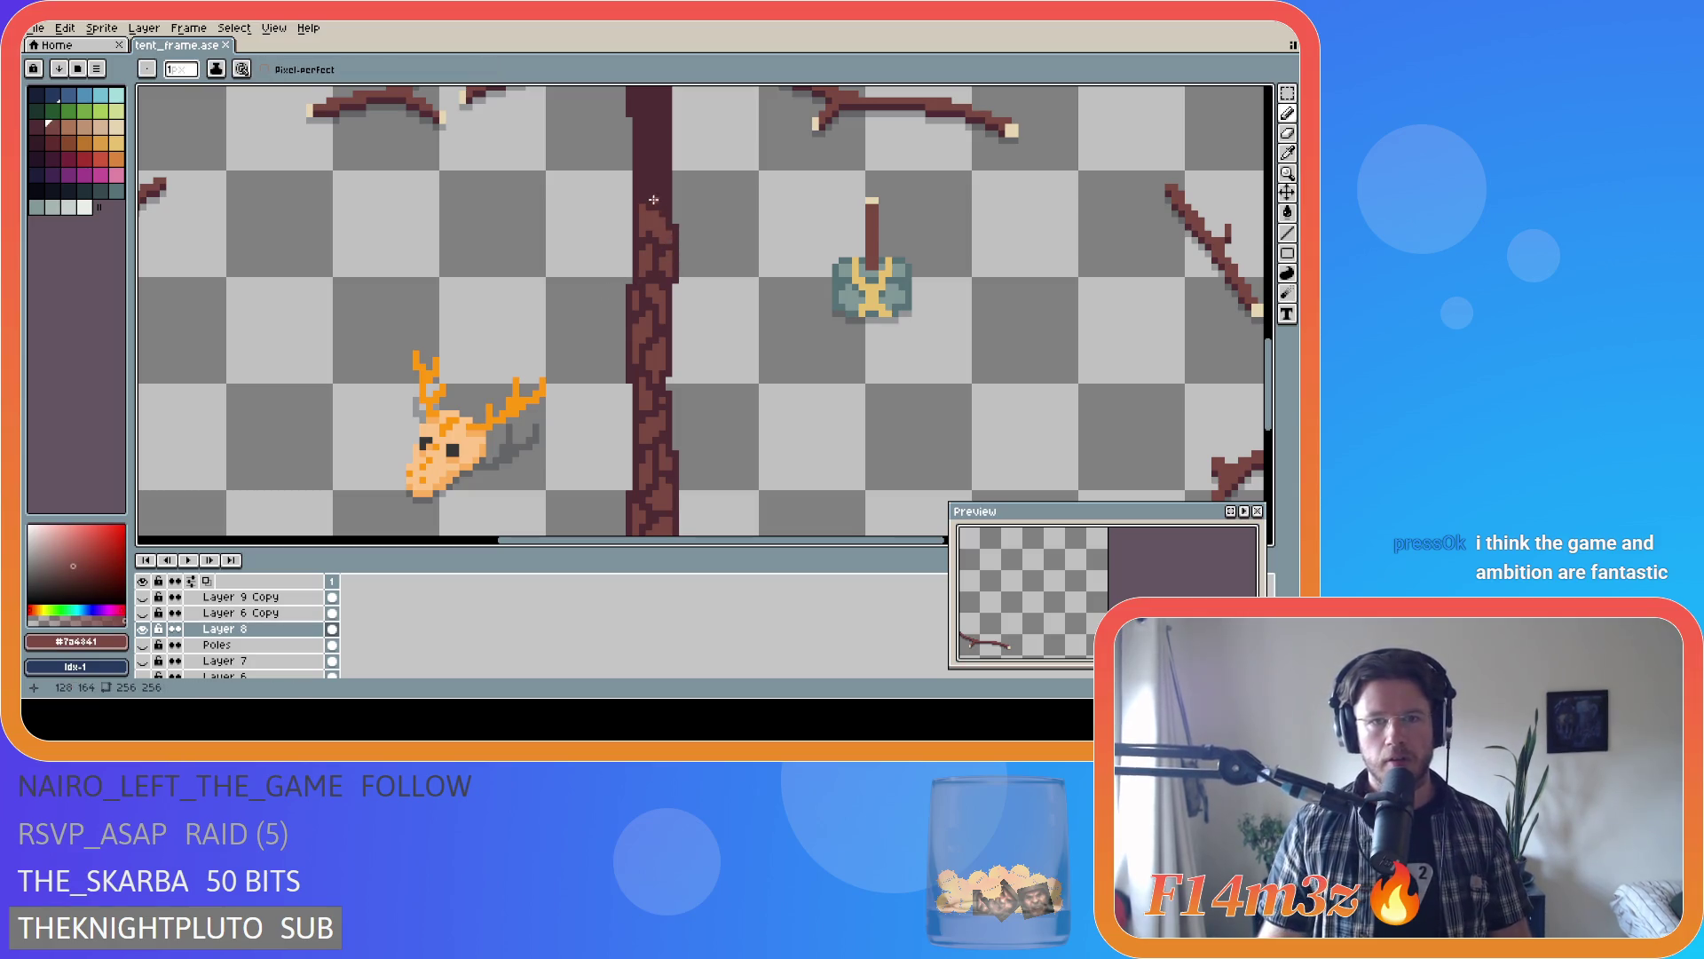
{"action": "left_click", "coordinate": [657, 201]}
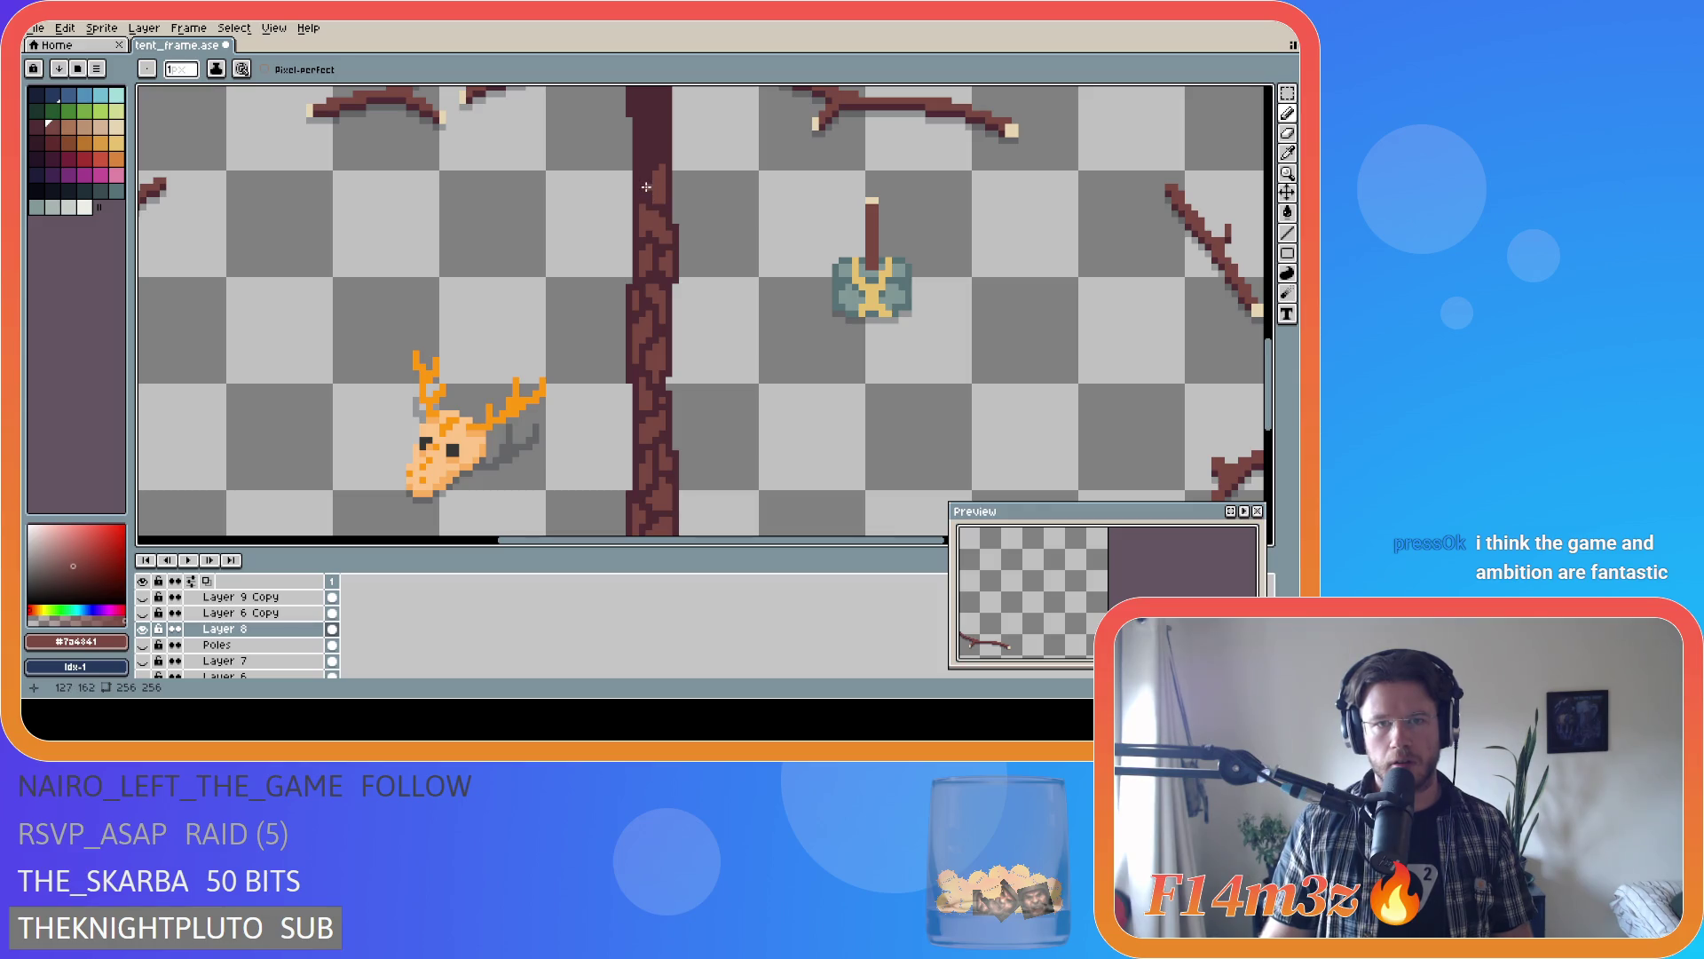
{"action": "left_click", "coordinate": [640, 184]}
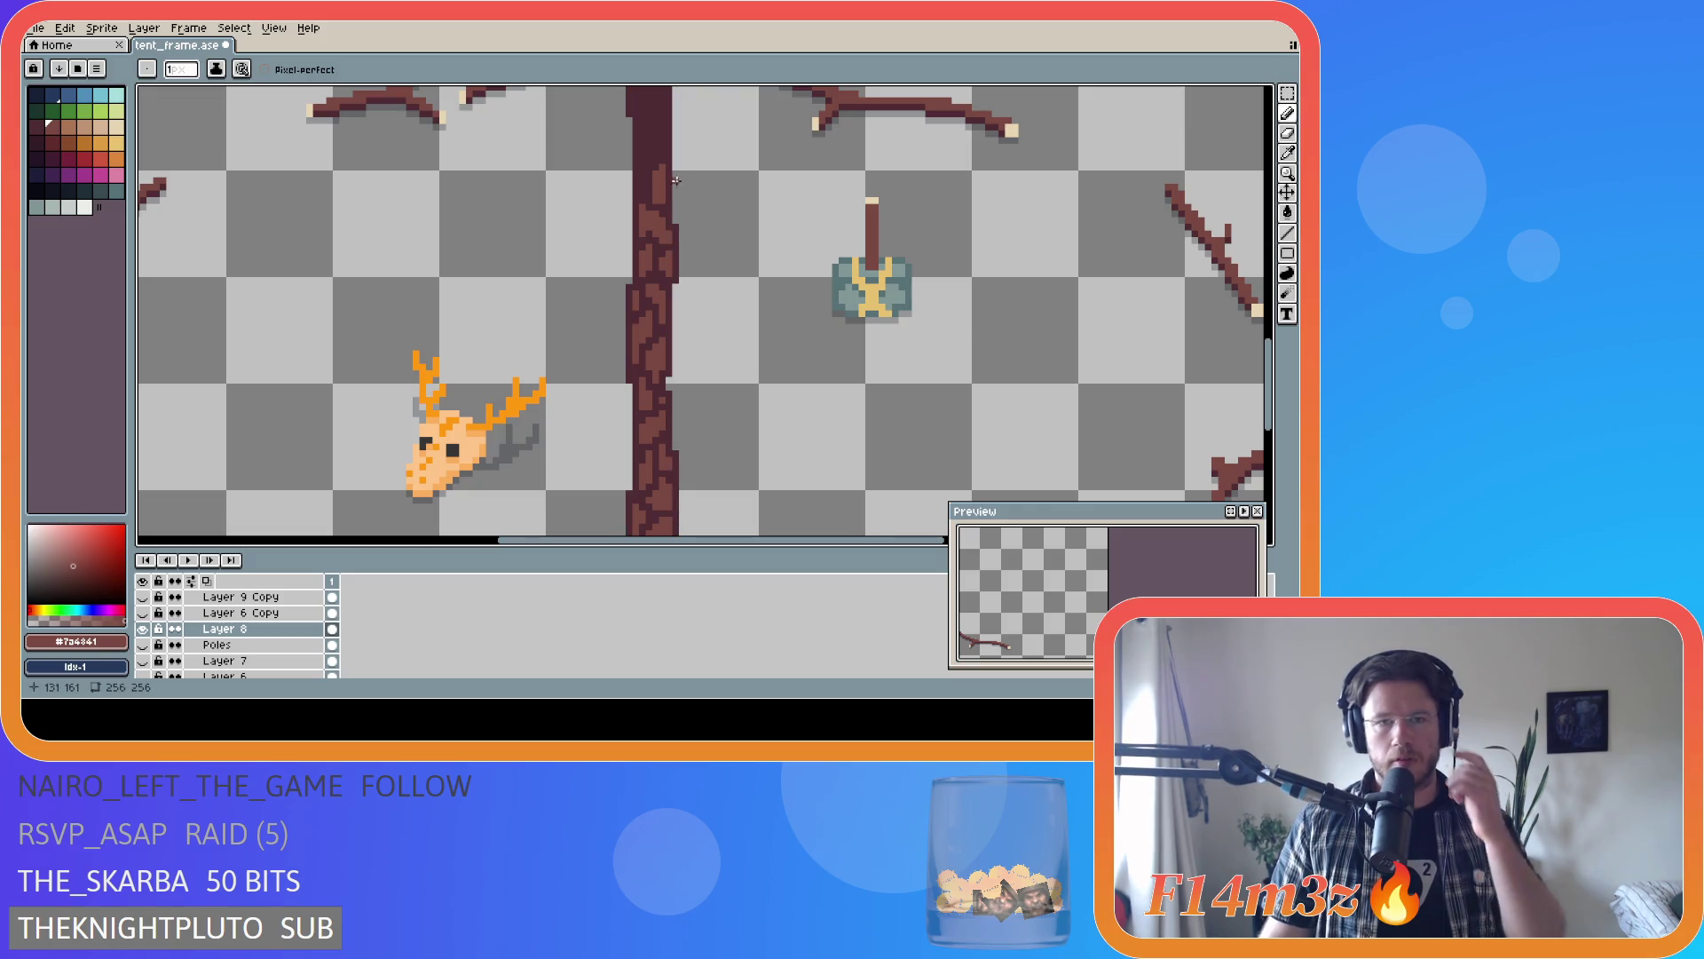
{"action": "left_click", "coordinate": [657, 206], "text": "alt"}
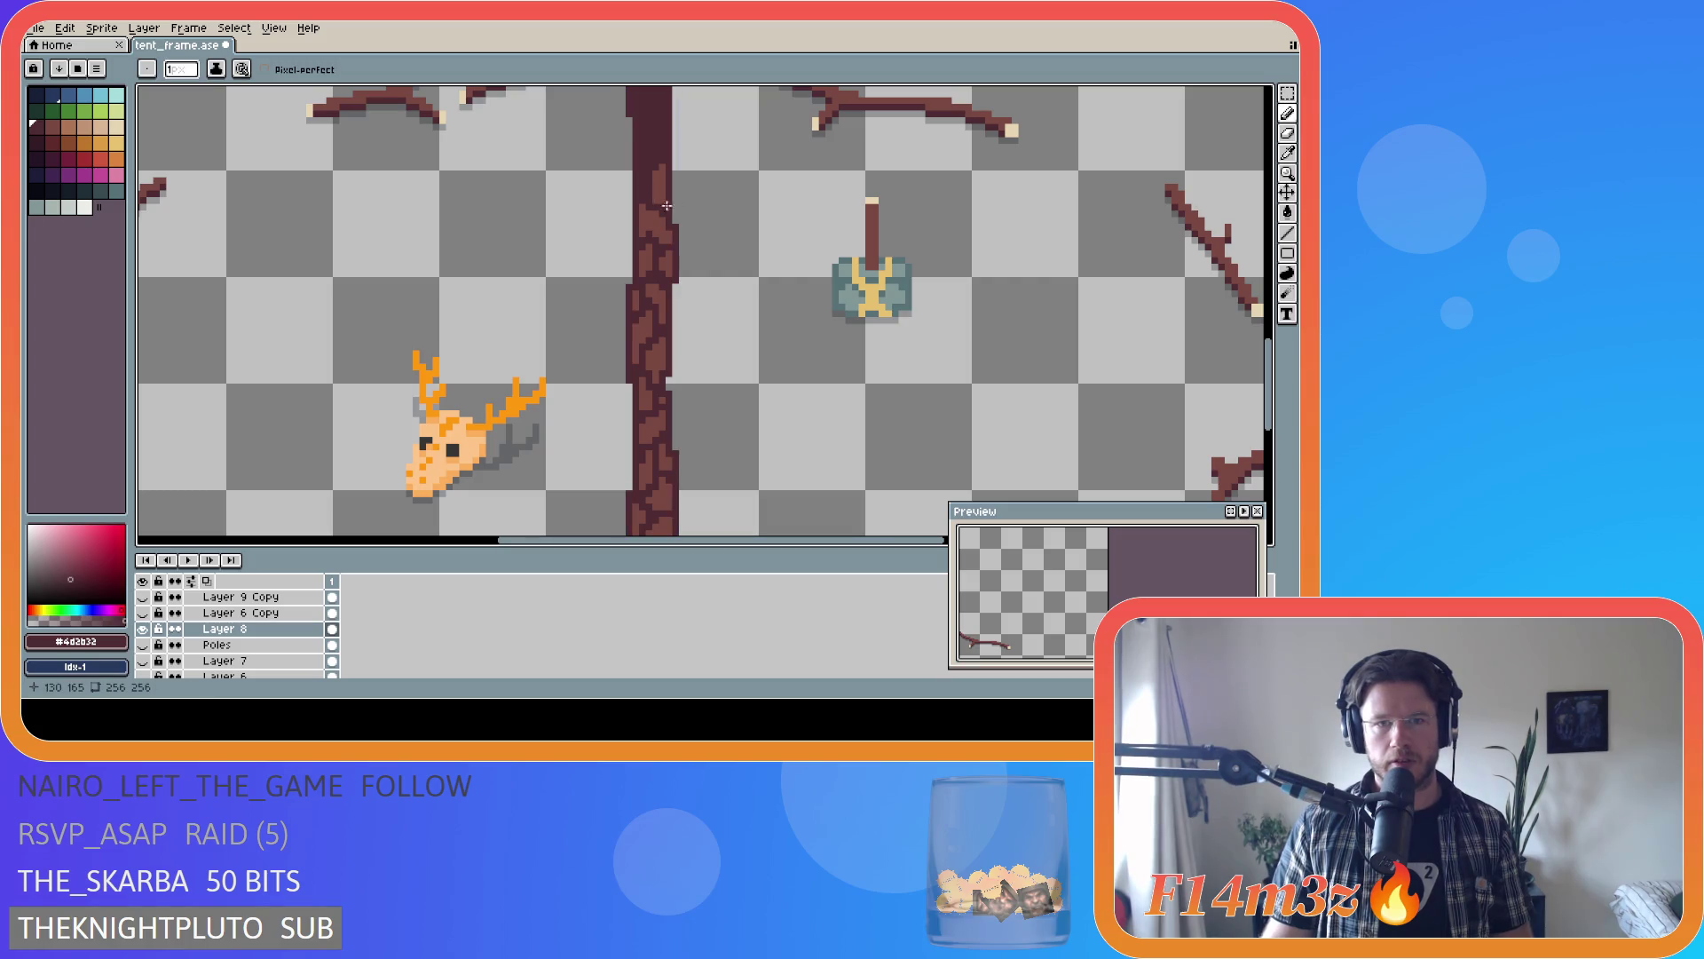
{"action": "left_click", "coordinate": [664, 217], "text": "alt"}
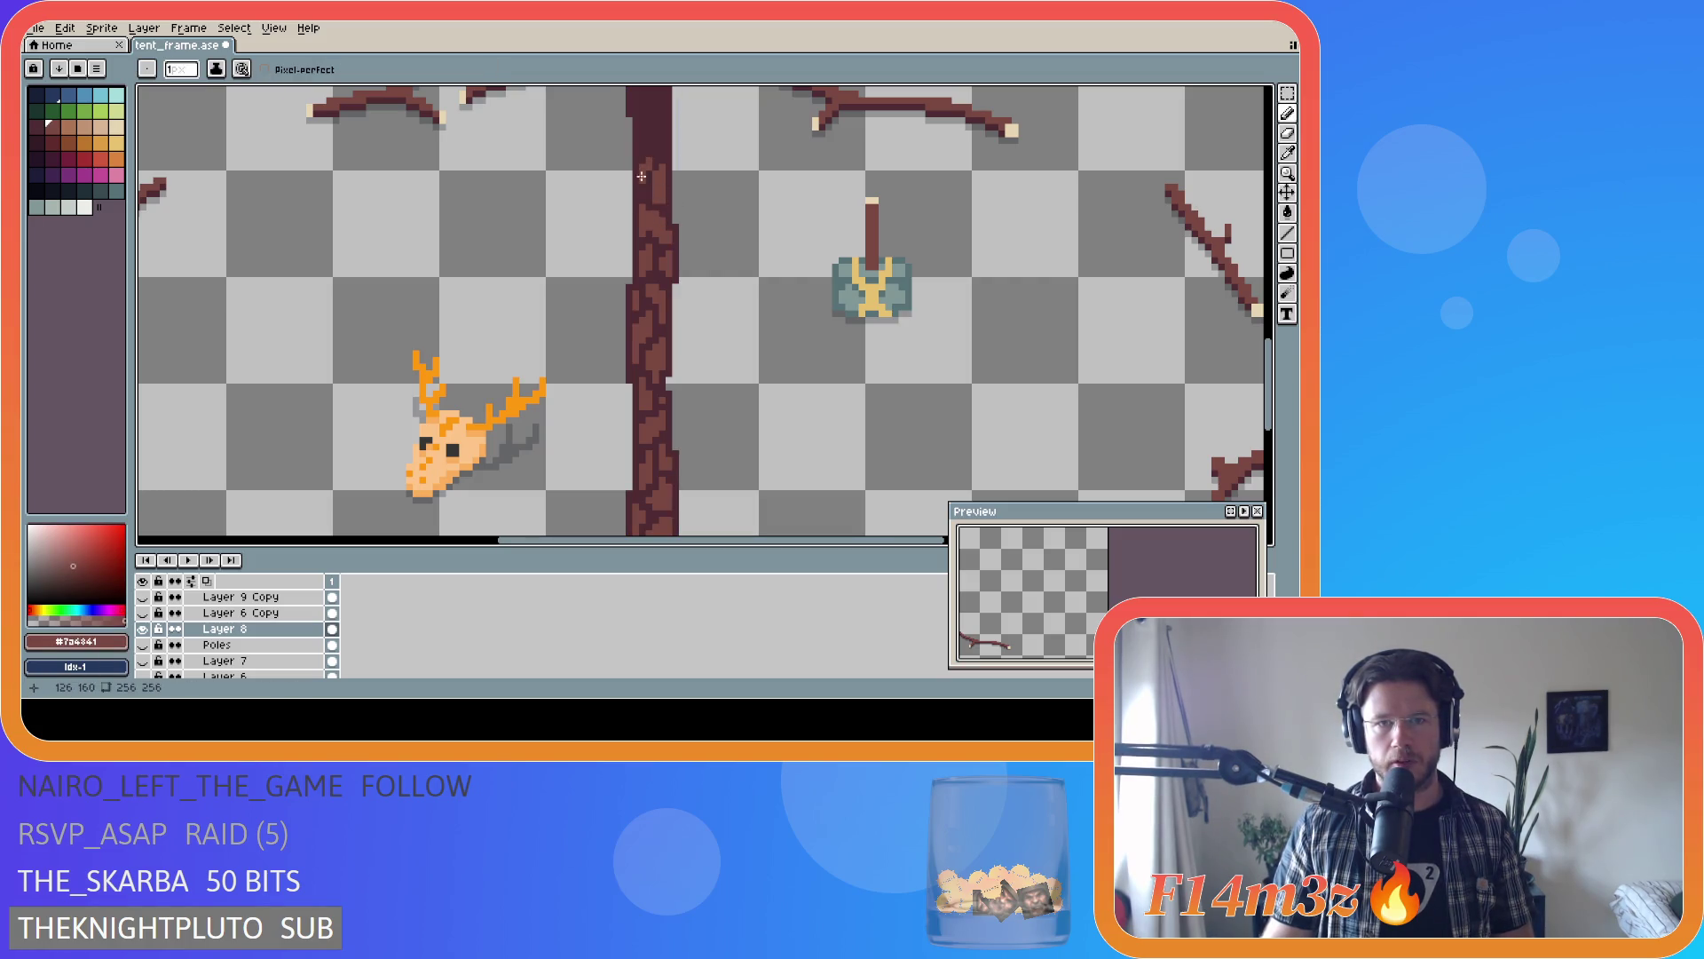
{"action": "left_click_drag", "start_coordinate": [644, 186], "coordinate": [644, 163]}
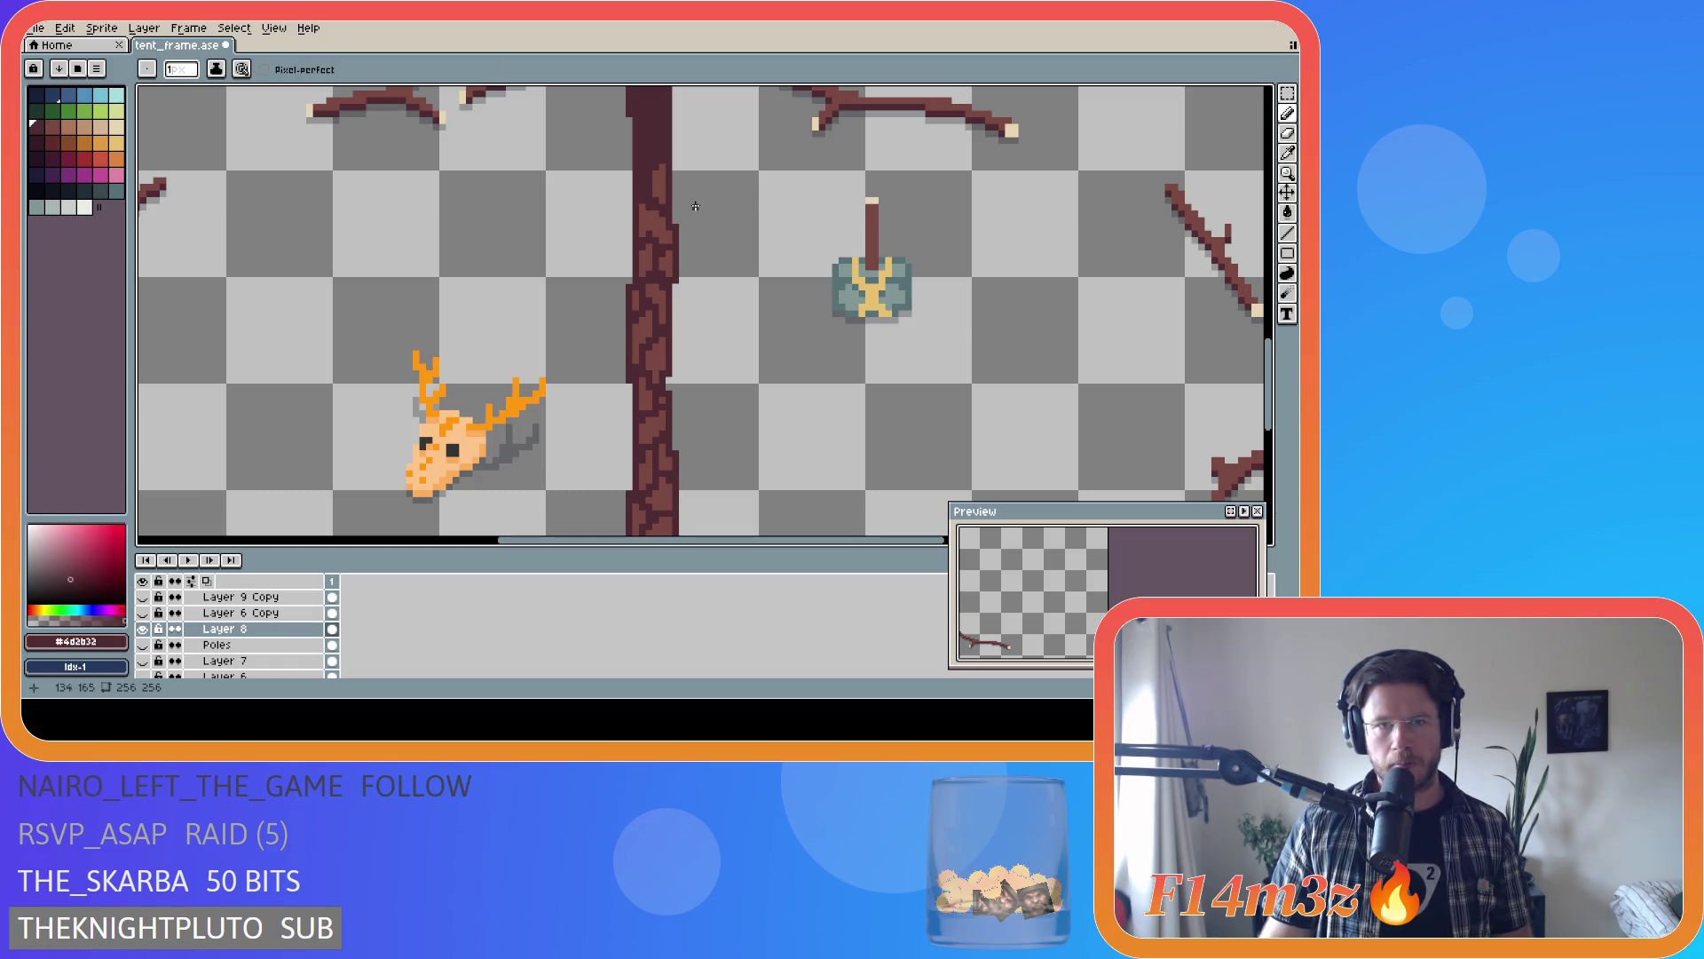
- Darken some bark pixels with #4d2b32 and add a short lighter bark stroke higher up
{"action": "left_click", "coordinate": [670, 212], "text": "alt"}
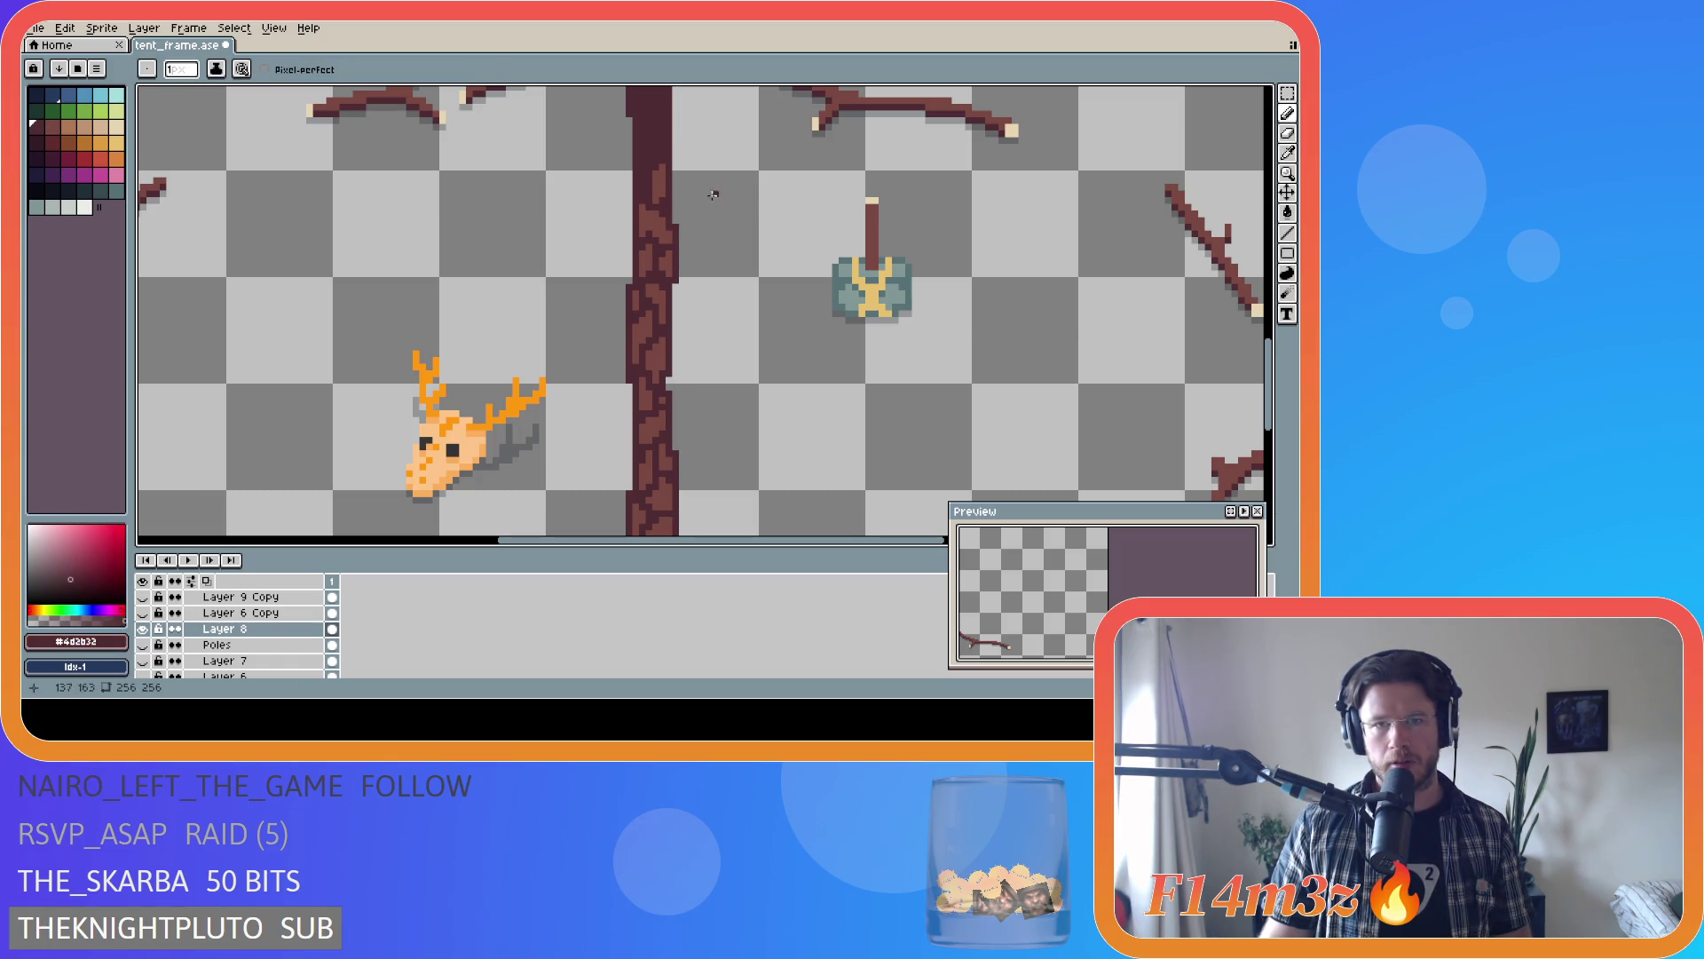
{"action": "left_click_drag", "start_coordinate": [649, 223], "coordinate": [649, 212]}
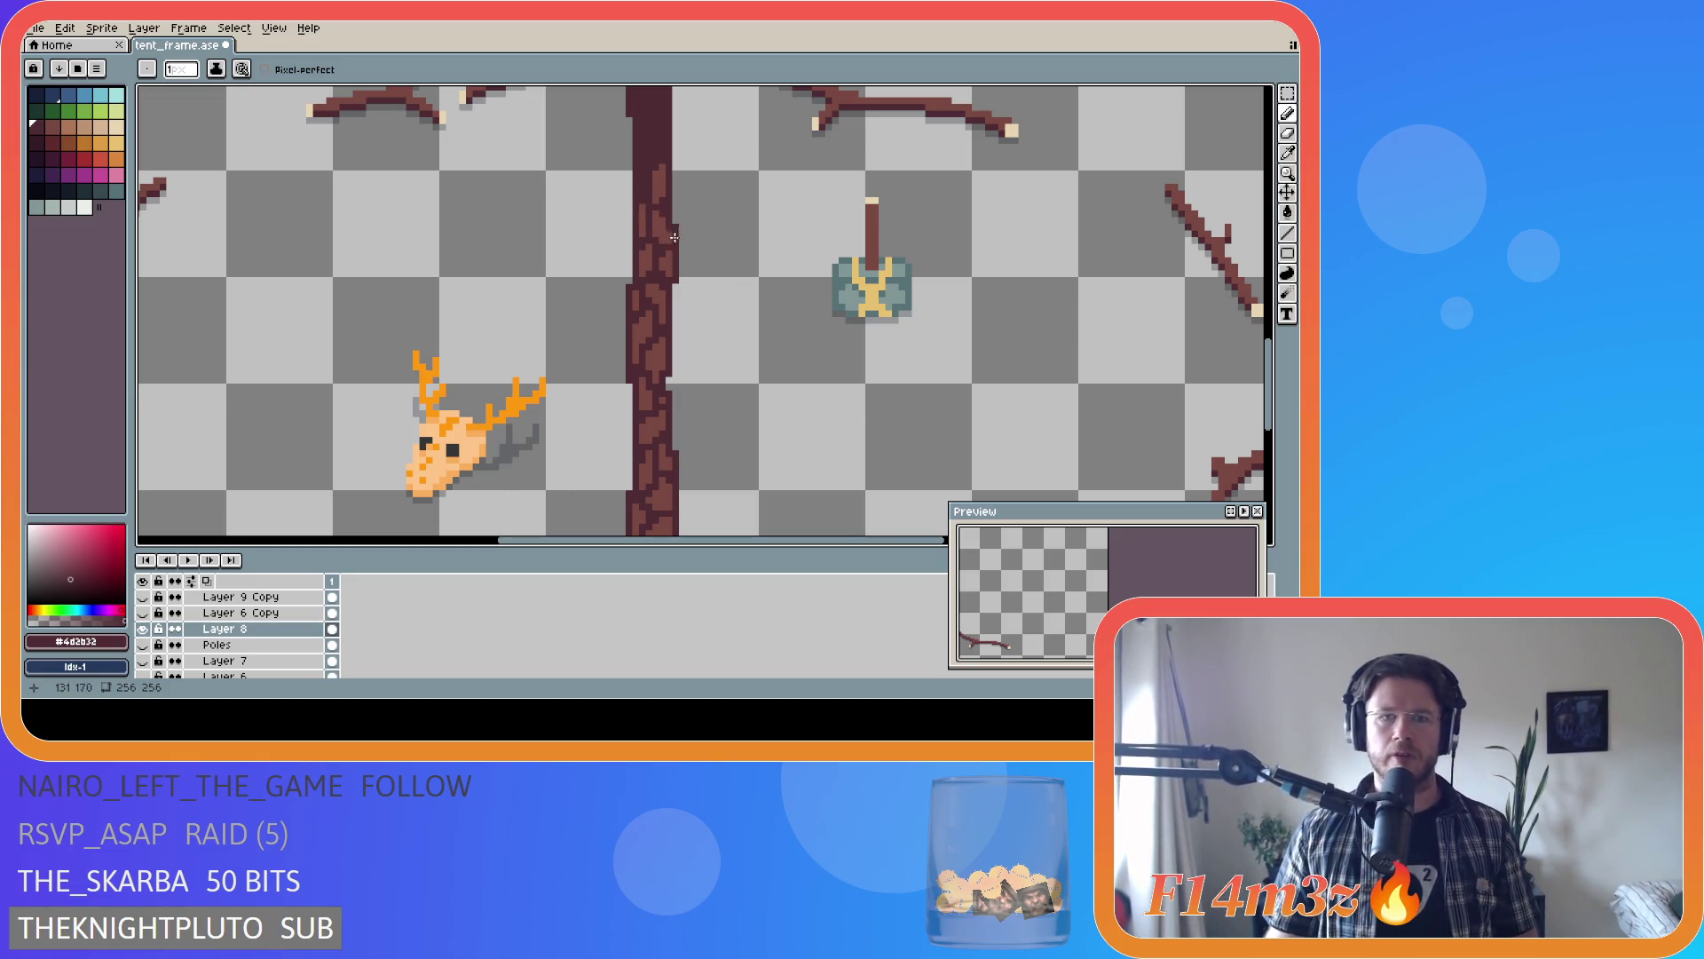
{"action": "left_click", "coordinate": [643, 185], "text": "alt"}
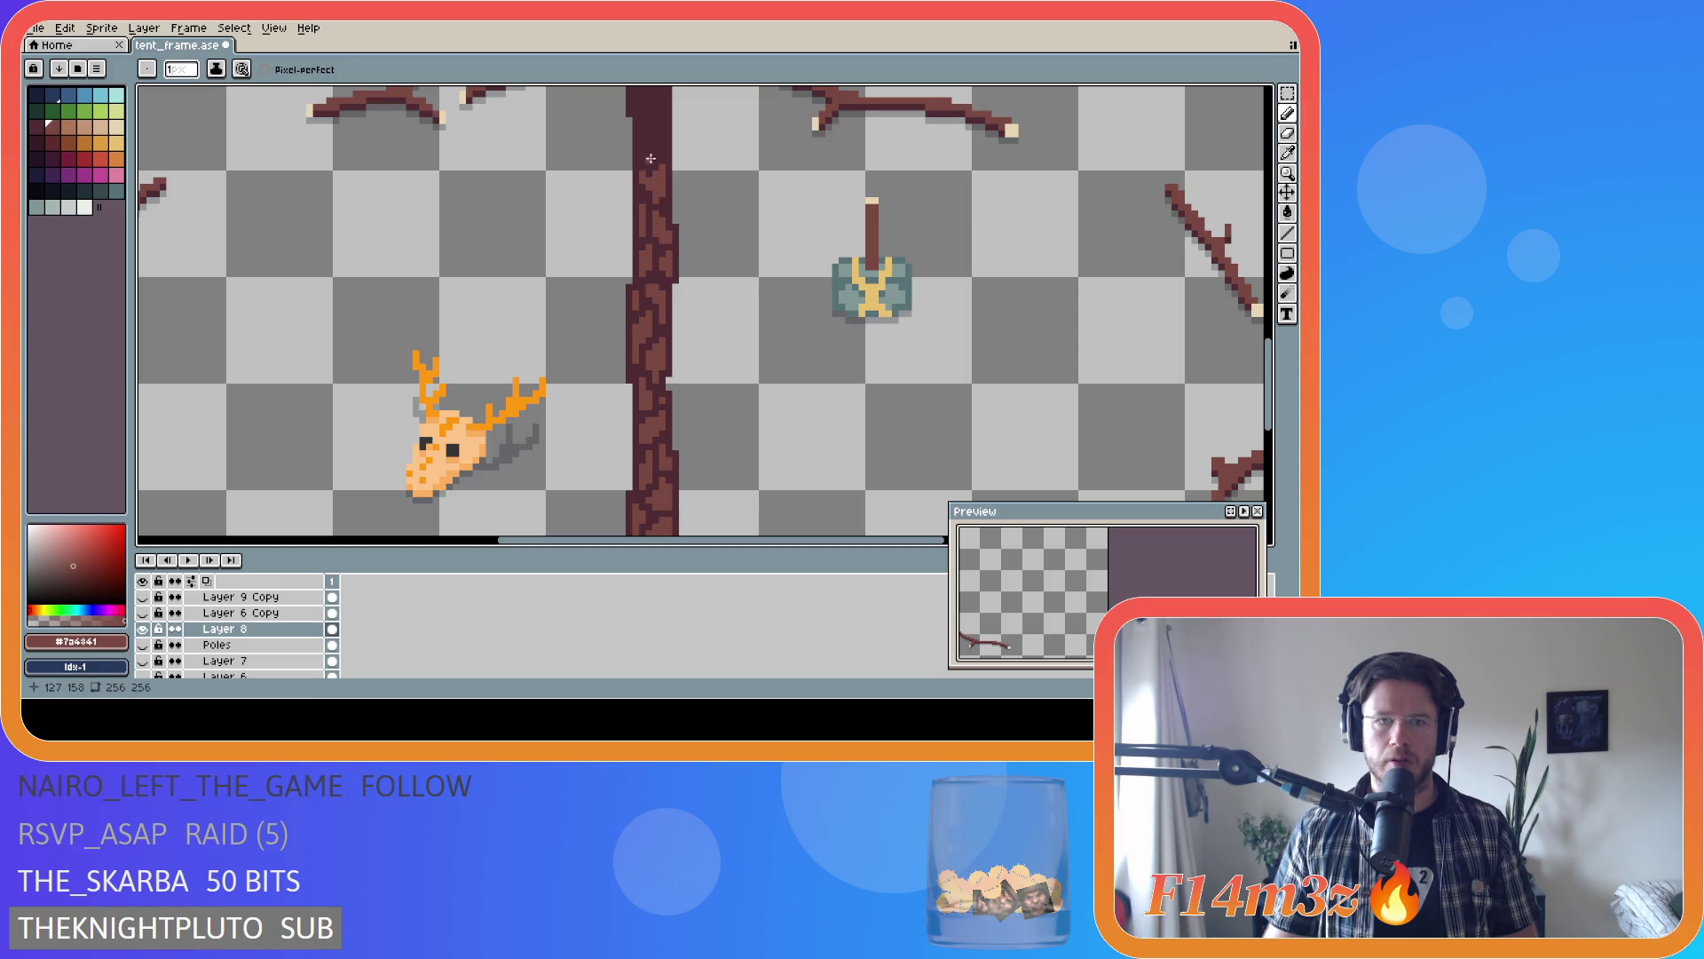
{"action": "left_click_drag", "start_coordinate": [654, 151], "coordinate": [657, 140]}
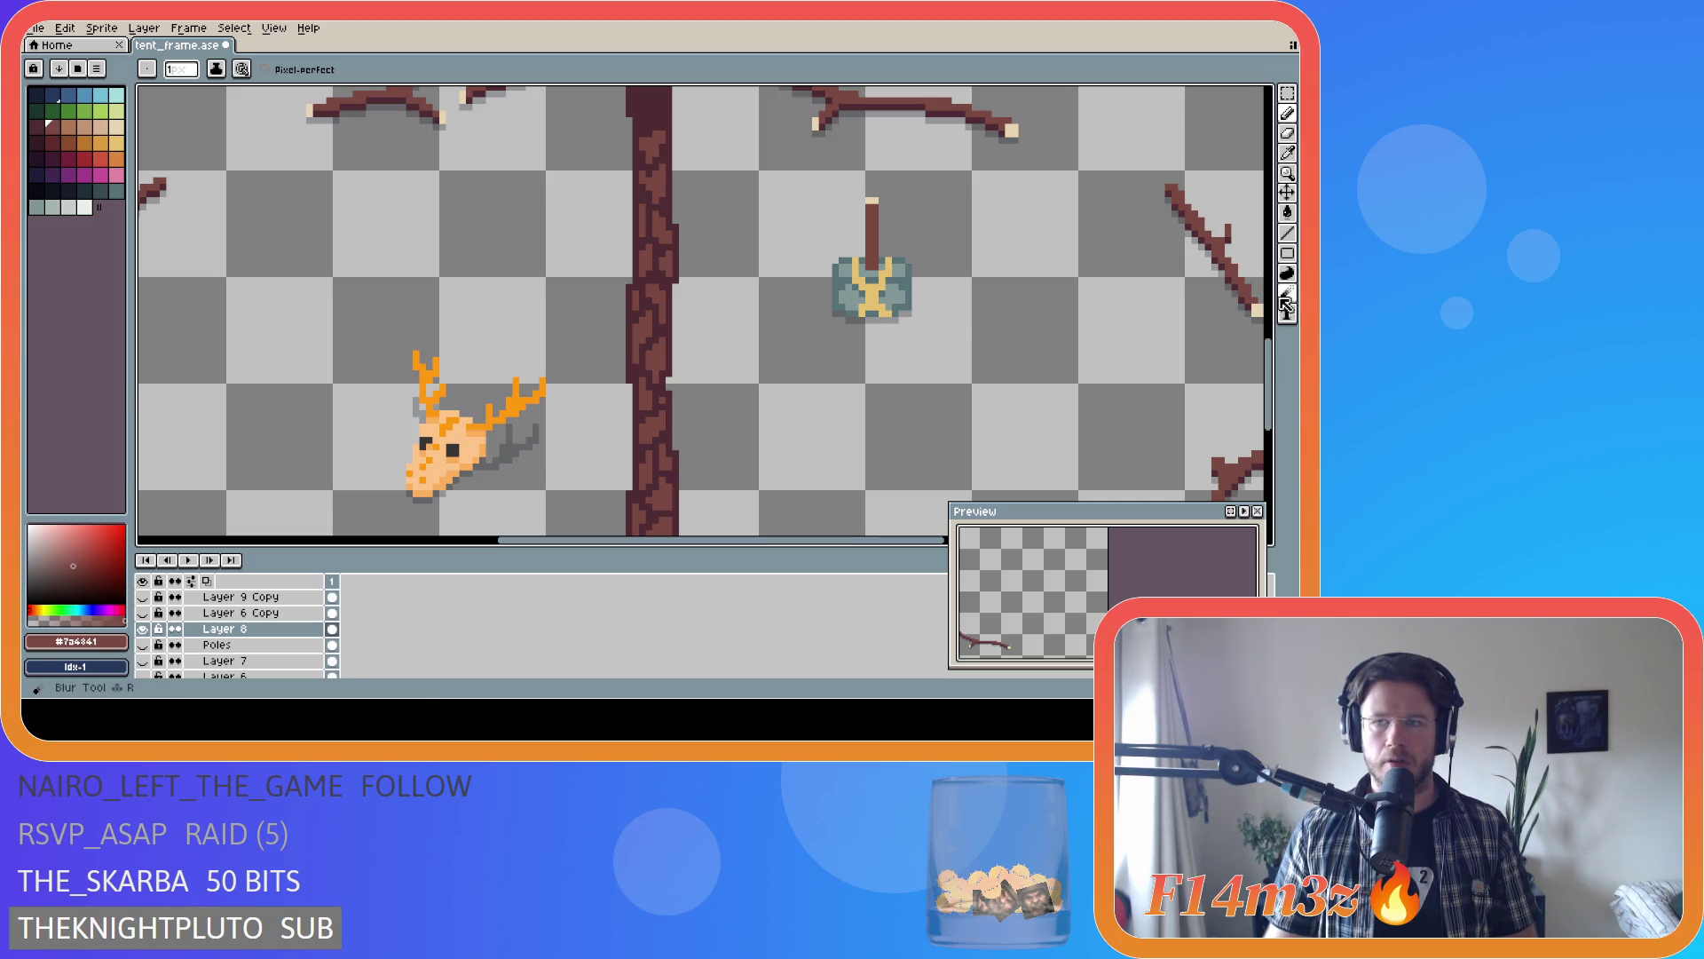
{"action": "mouse_move", "coordinate": [1270, 373]}
{"action": "left_mouse_down"}
{"action": "mouse_move", "coordinate": [1281, 415]}
{"action": "mouse_move", "coordinate": [1279, 321]}
{"action": "left_mouse_up"}
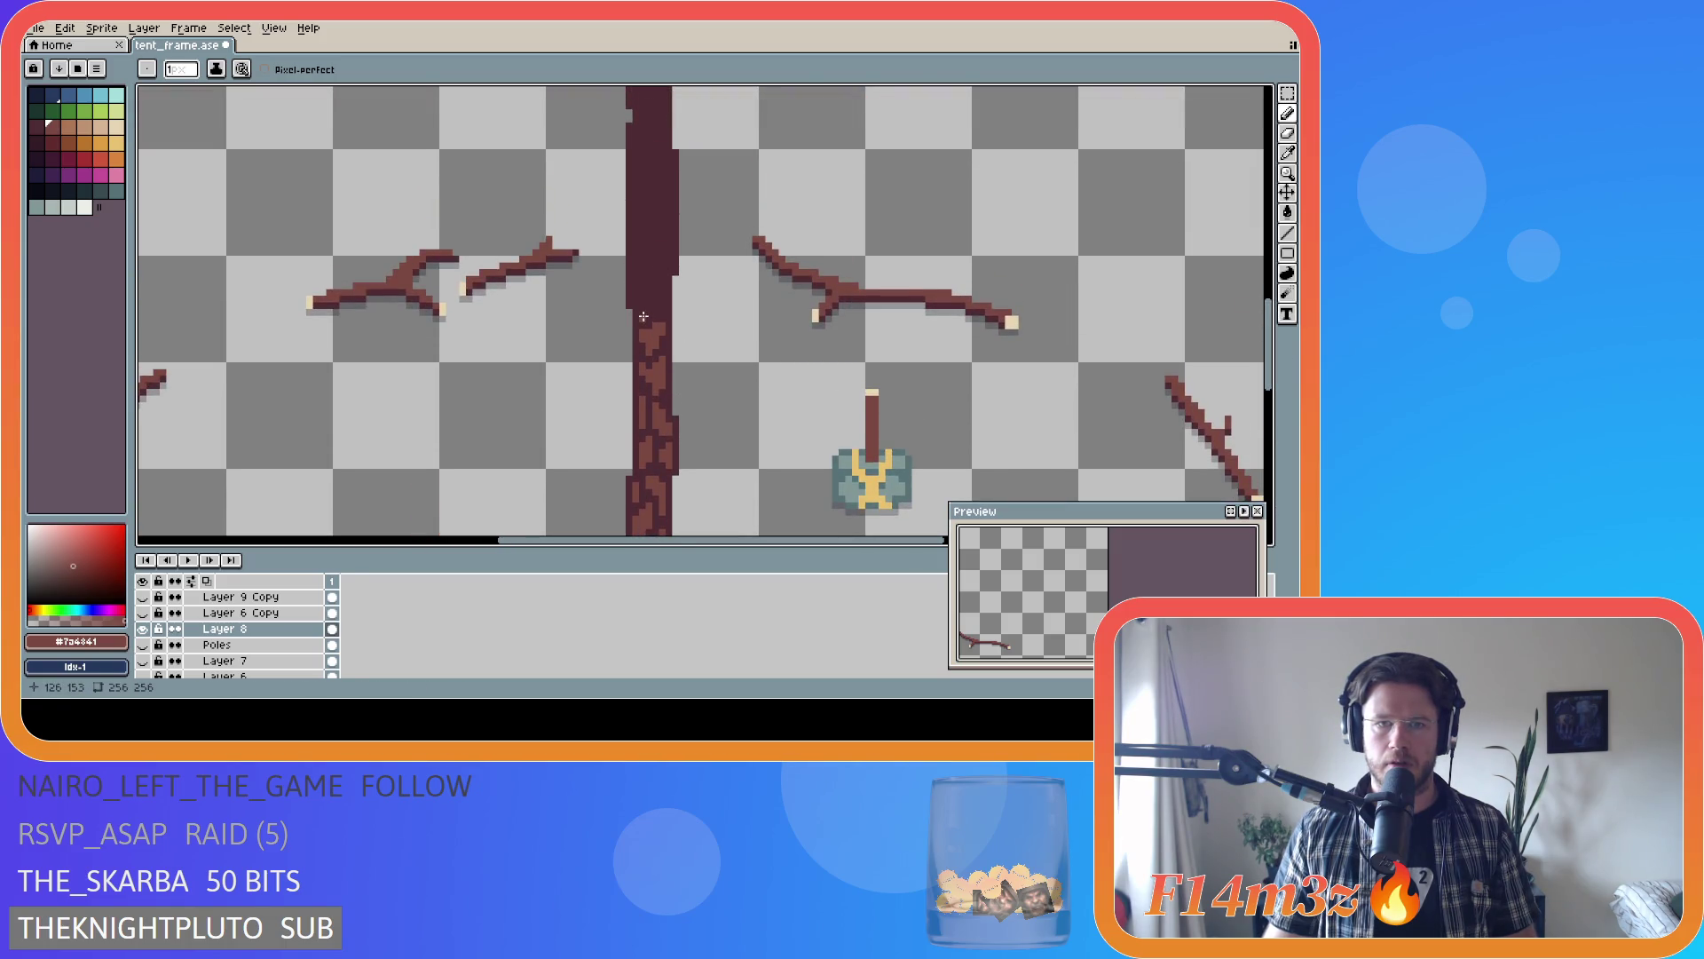
- Paint #7a4841 and #4d2b32 bark pixels over the remaining plain dark stretch near the pole's top
{"action": "left_click_drag", "start_coordinate": [636, 311], "coordinate": [670, 258]}
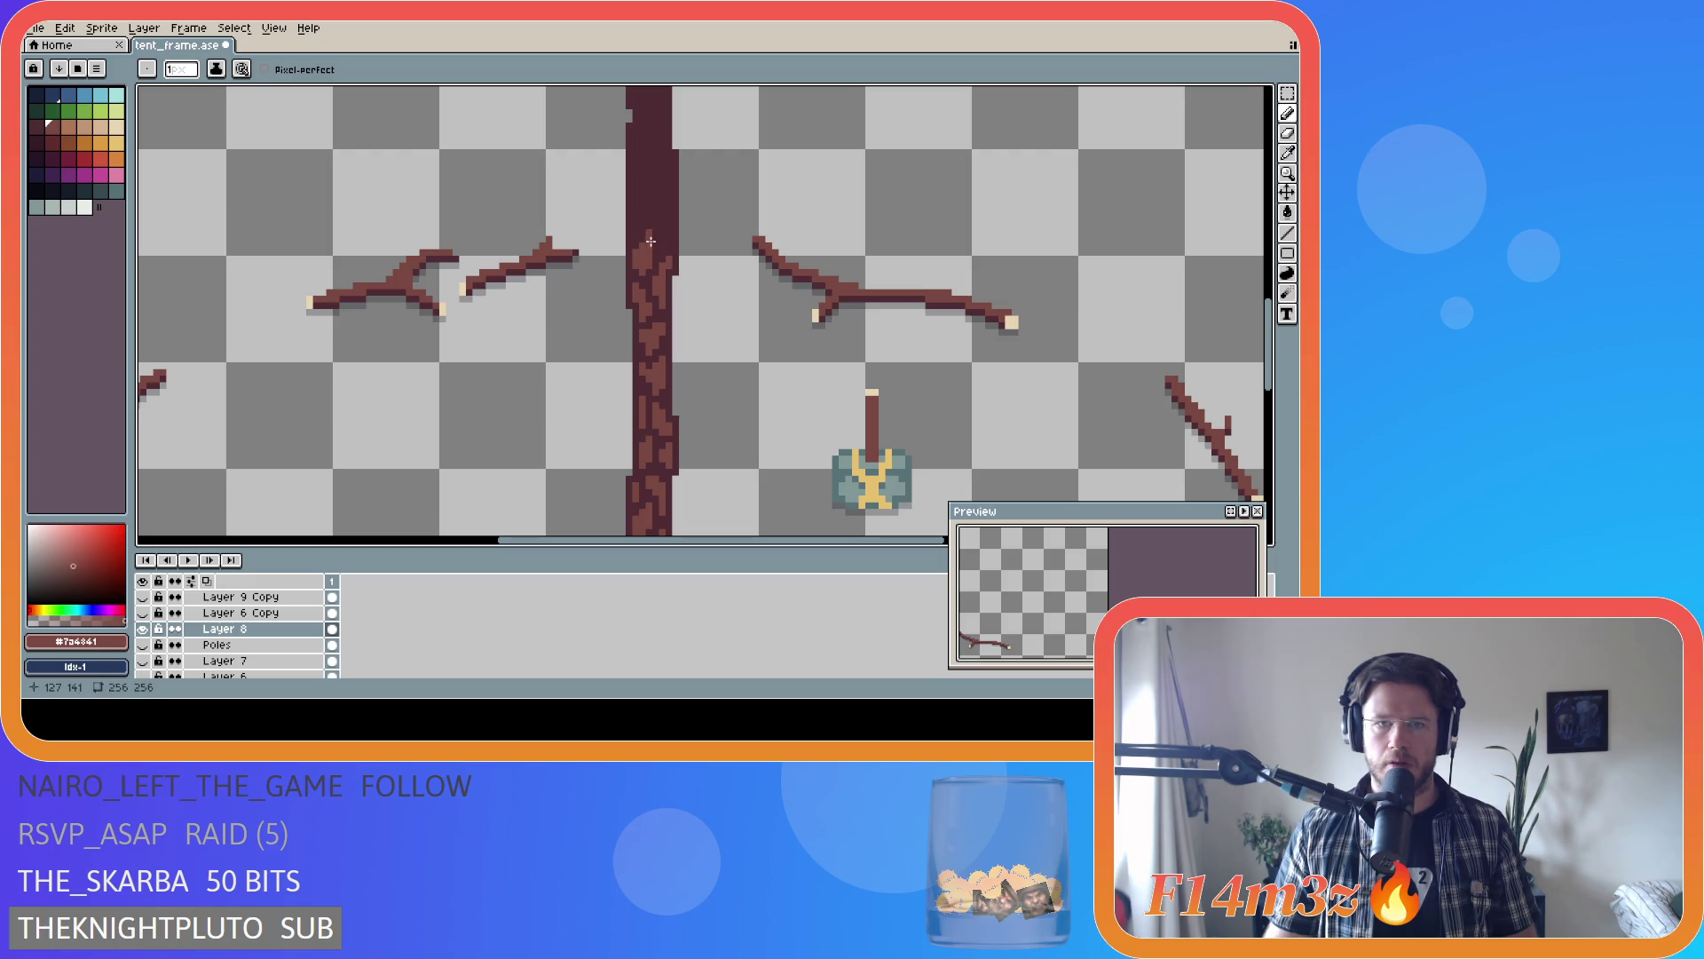
{"action": "left_click_drag", "start_coordinate": [652, 235], "coordinate": [658, 250]}
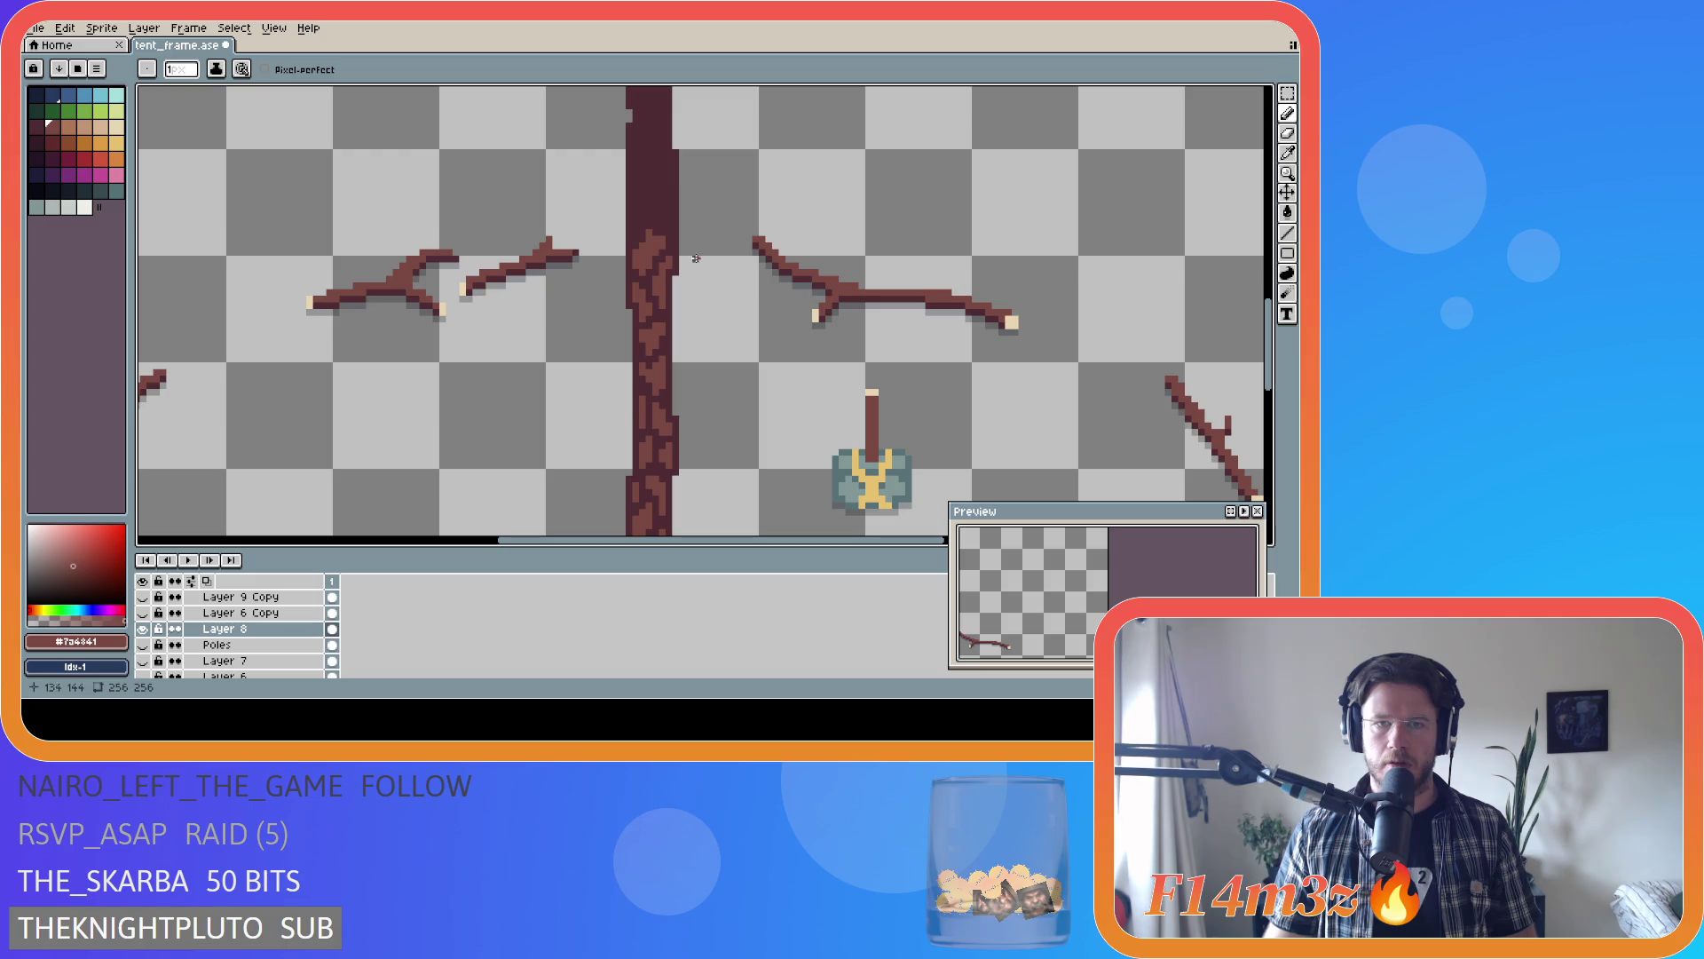
{"action": "left_click", "coordinate": [672, 227], "text": "alt"}
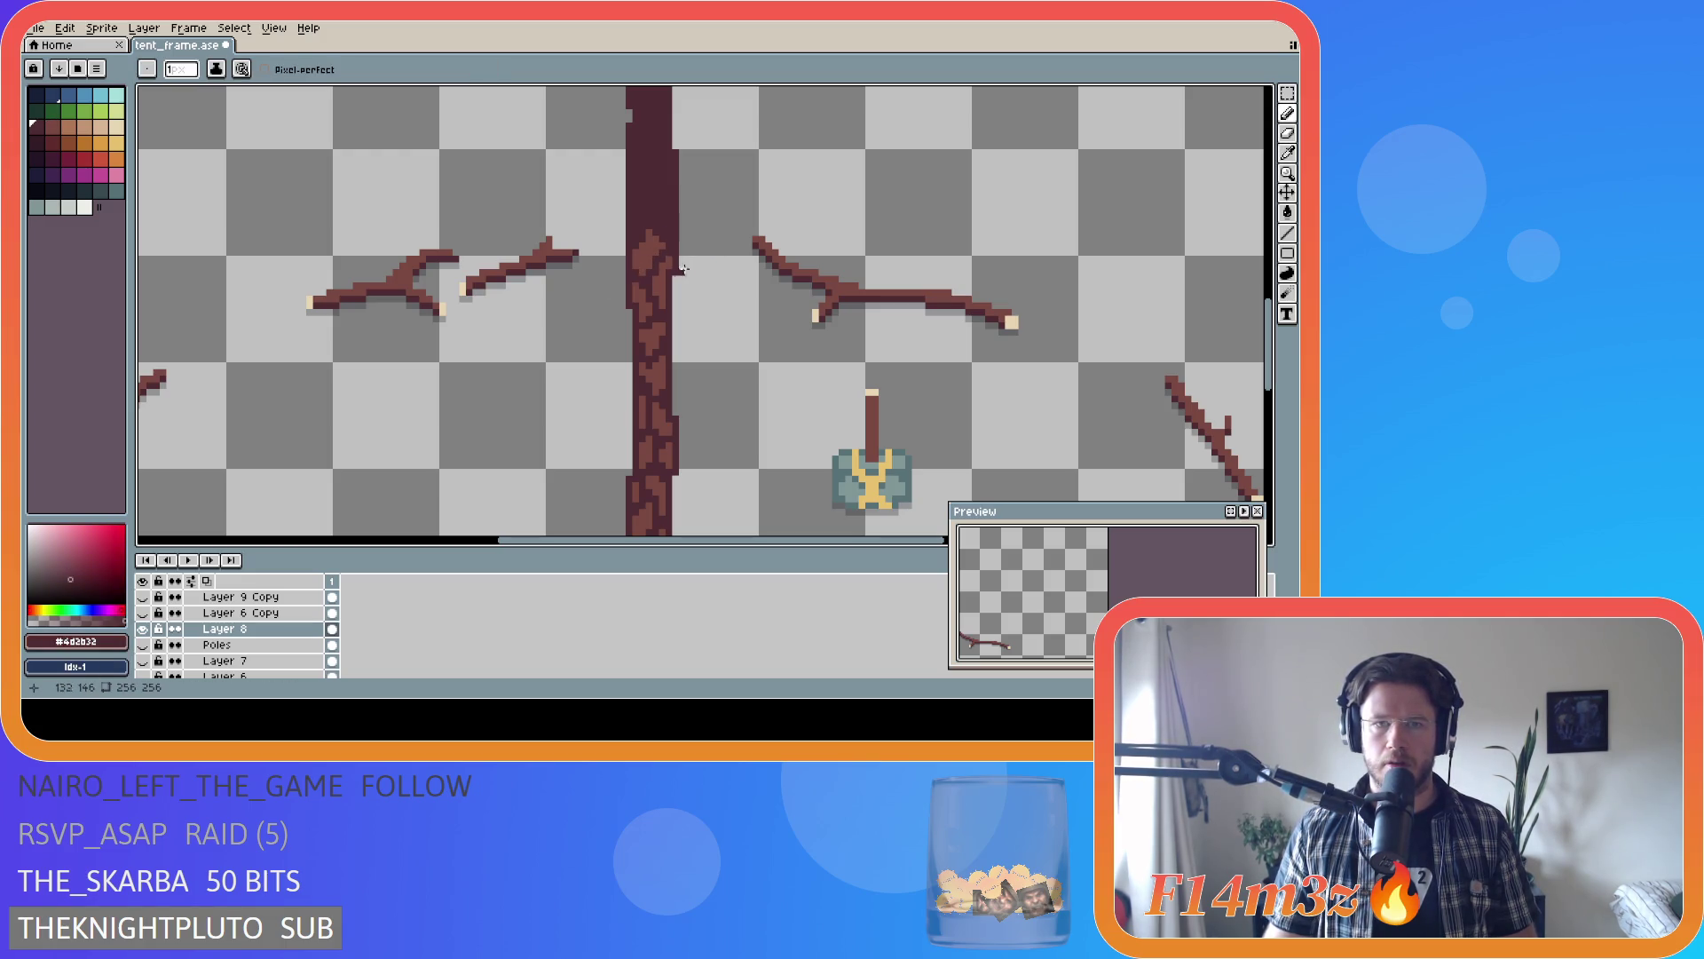
{"action": "left_click", "coordinate": [667, 239], "text": "alt"}
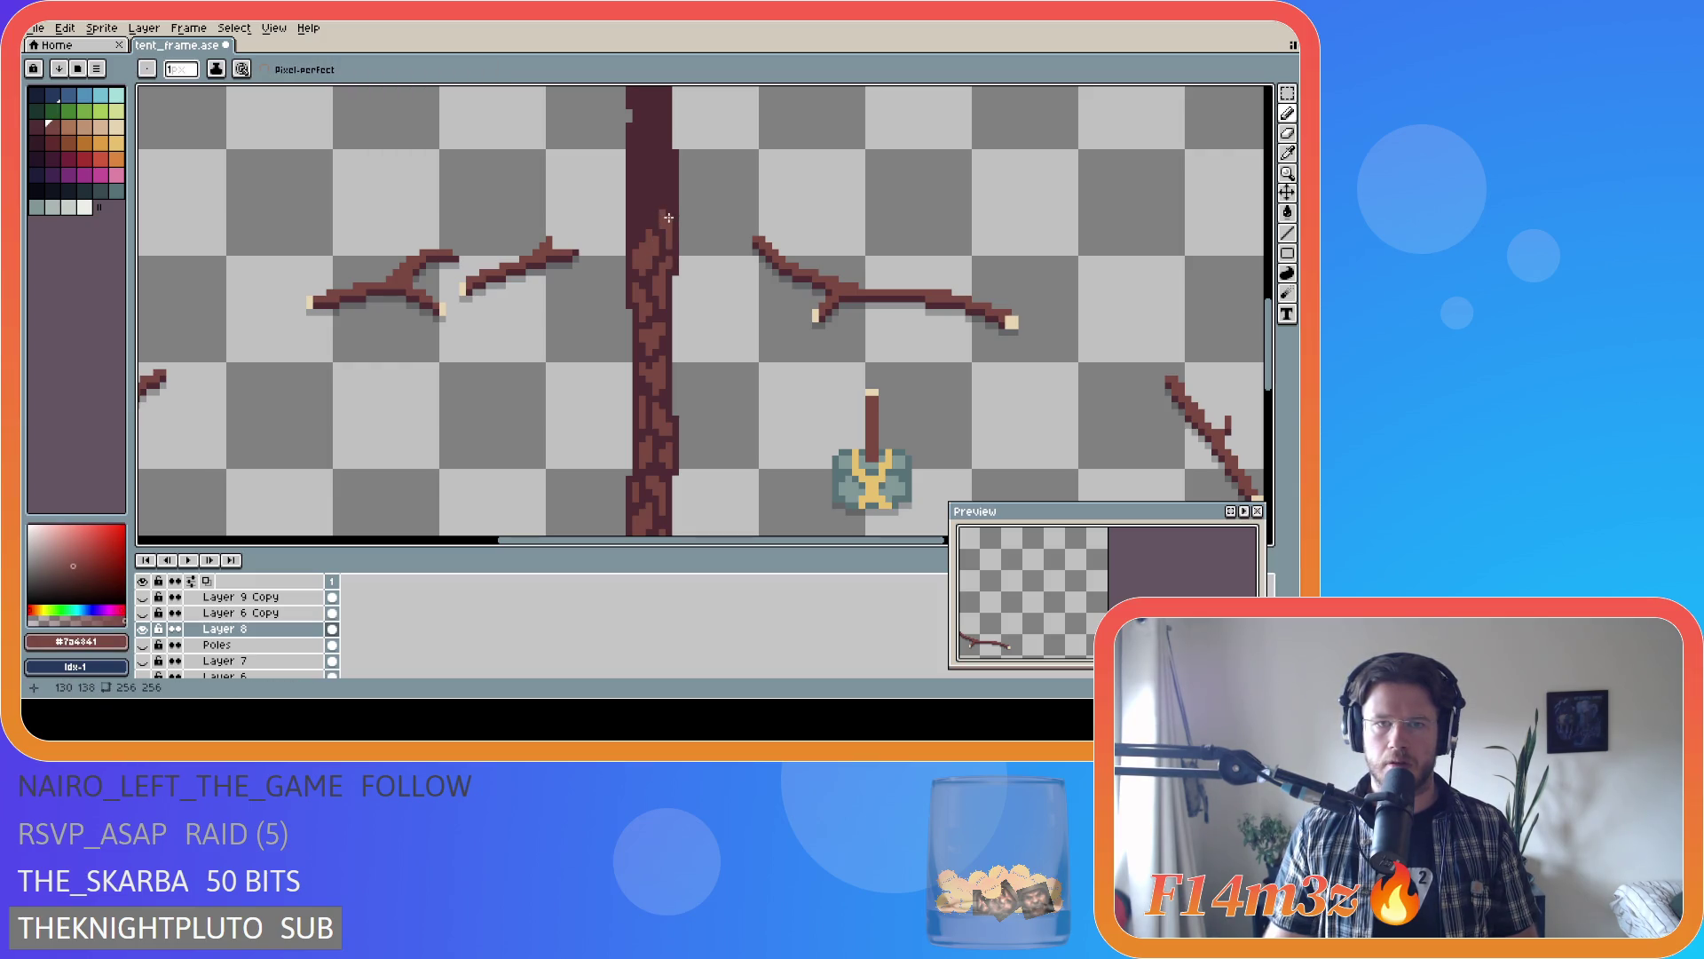
{"action": "left_click_drag", "start_coordinate": [647, 218], "coordinate": [638, 203]}
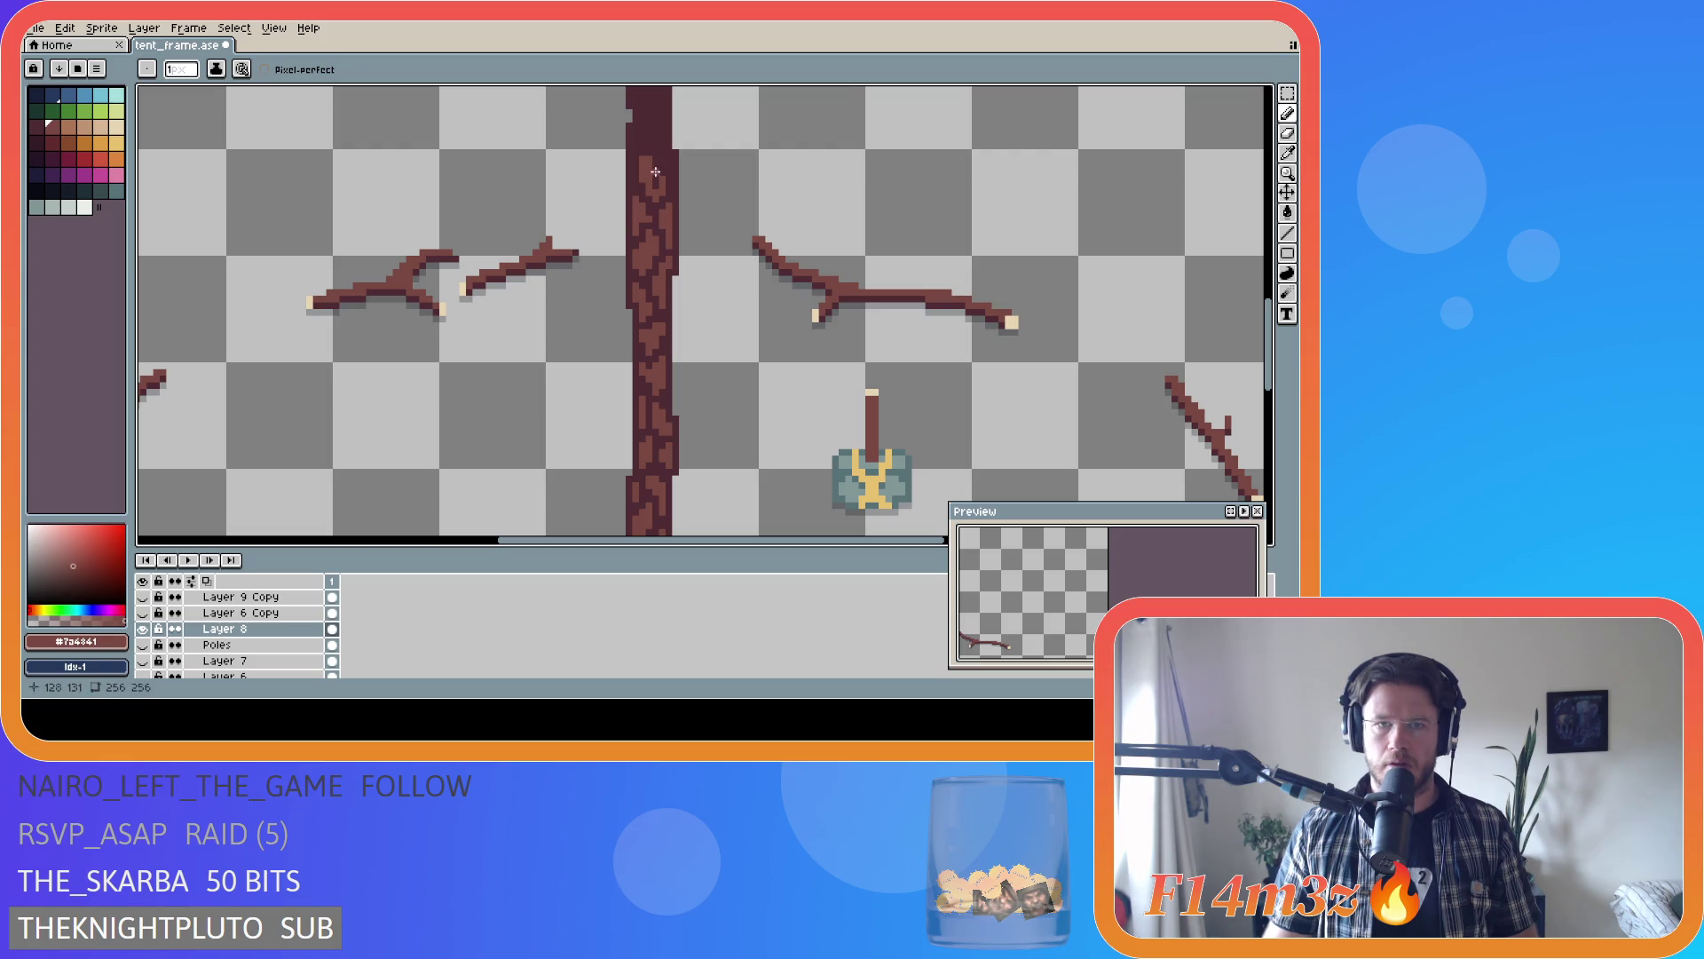
{"action": "left_click", "coordinate": [642, 157], "text": "alt"}
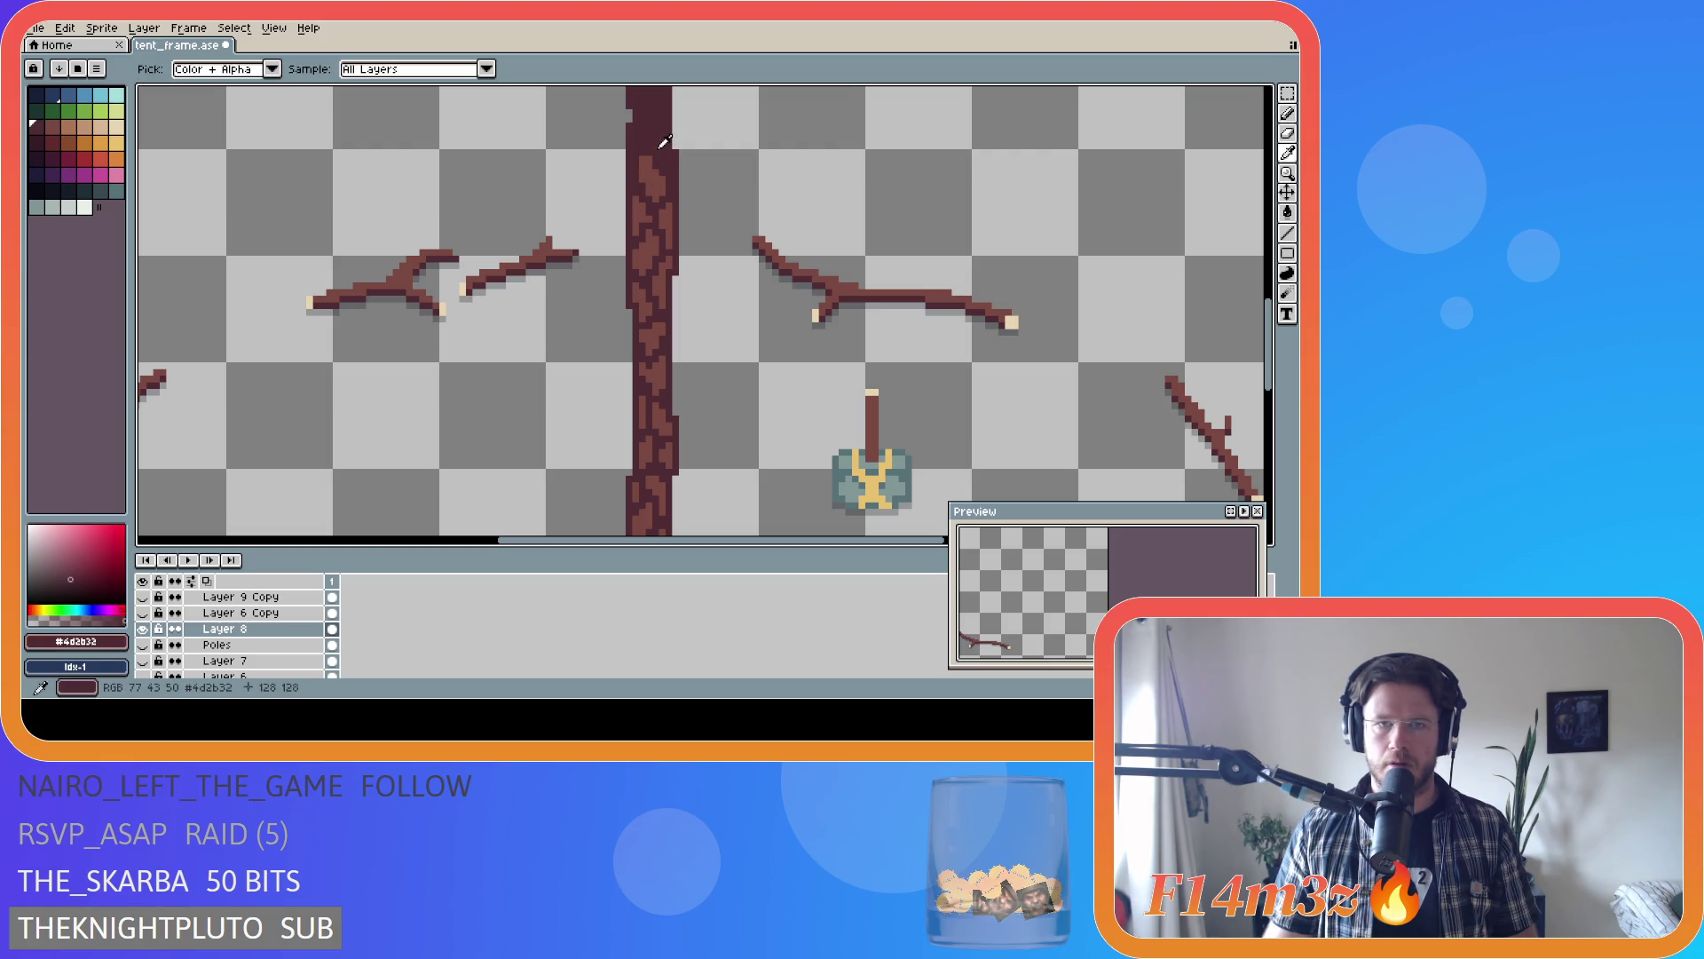
{"action": "left_click", "coordinate": [637, 178], "text": "alt"}
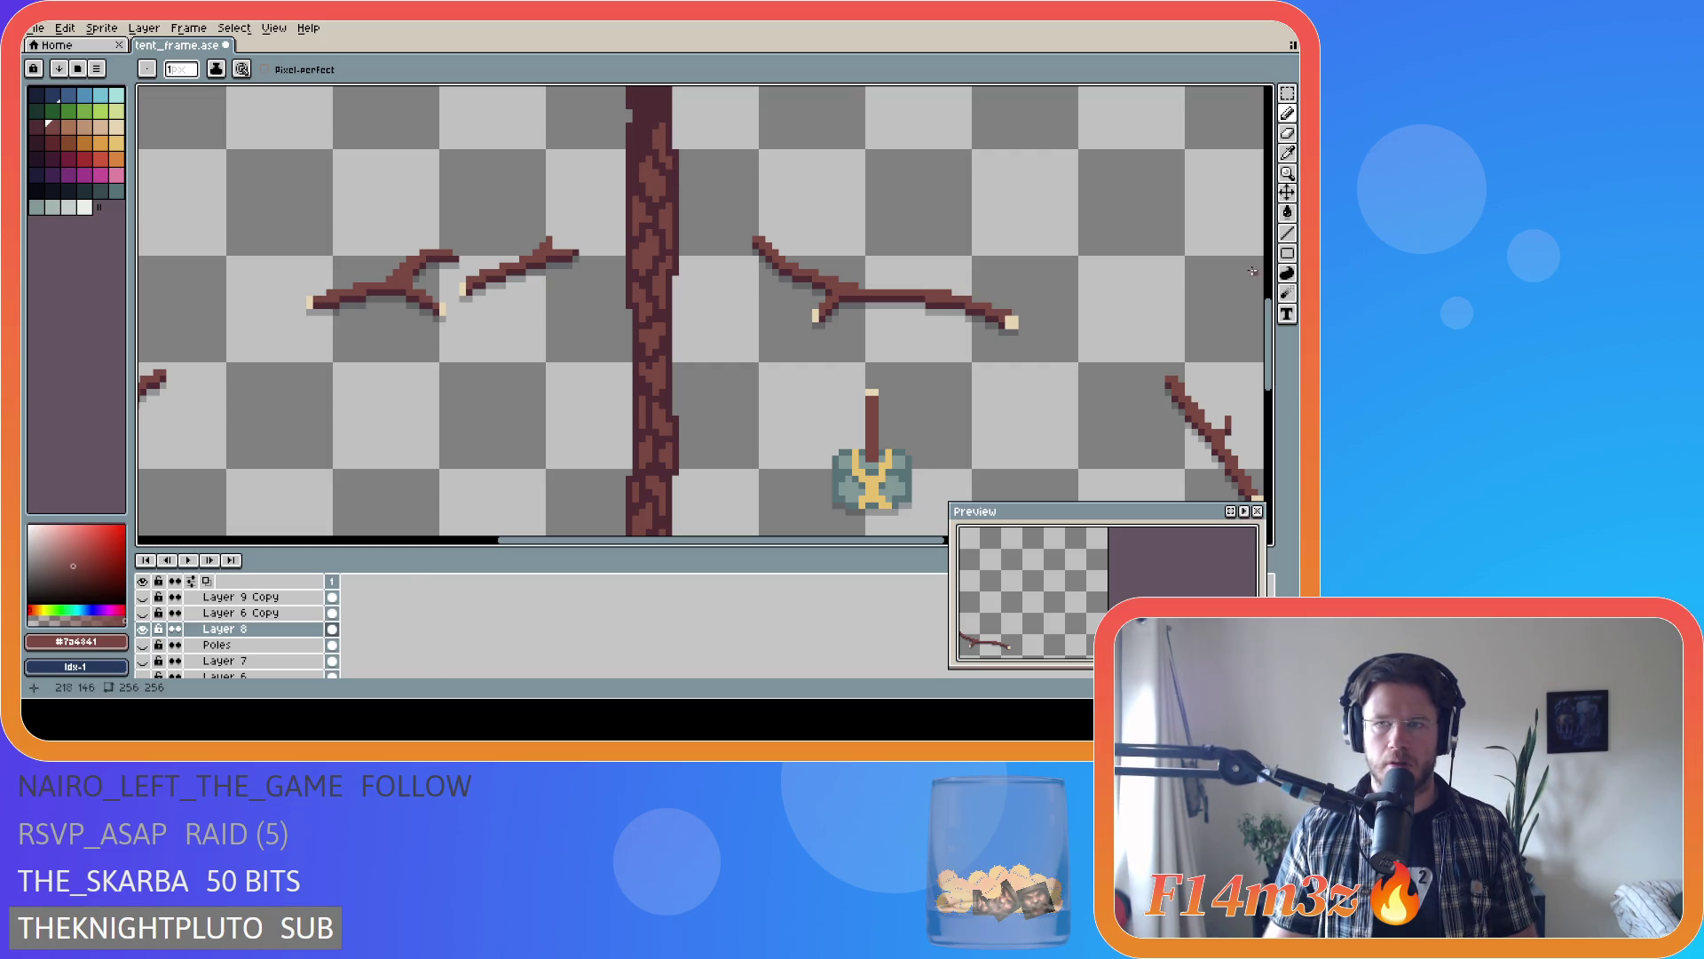
{"action": "scroll", "coordinate": [624, 331], "scroll_direction": "up", "scroll_amount": 3}
{"action": "left_click_drag", "start_coordinate": [626, 331], "coordinate": [641, 303]}
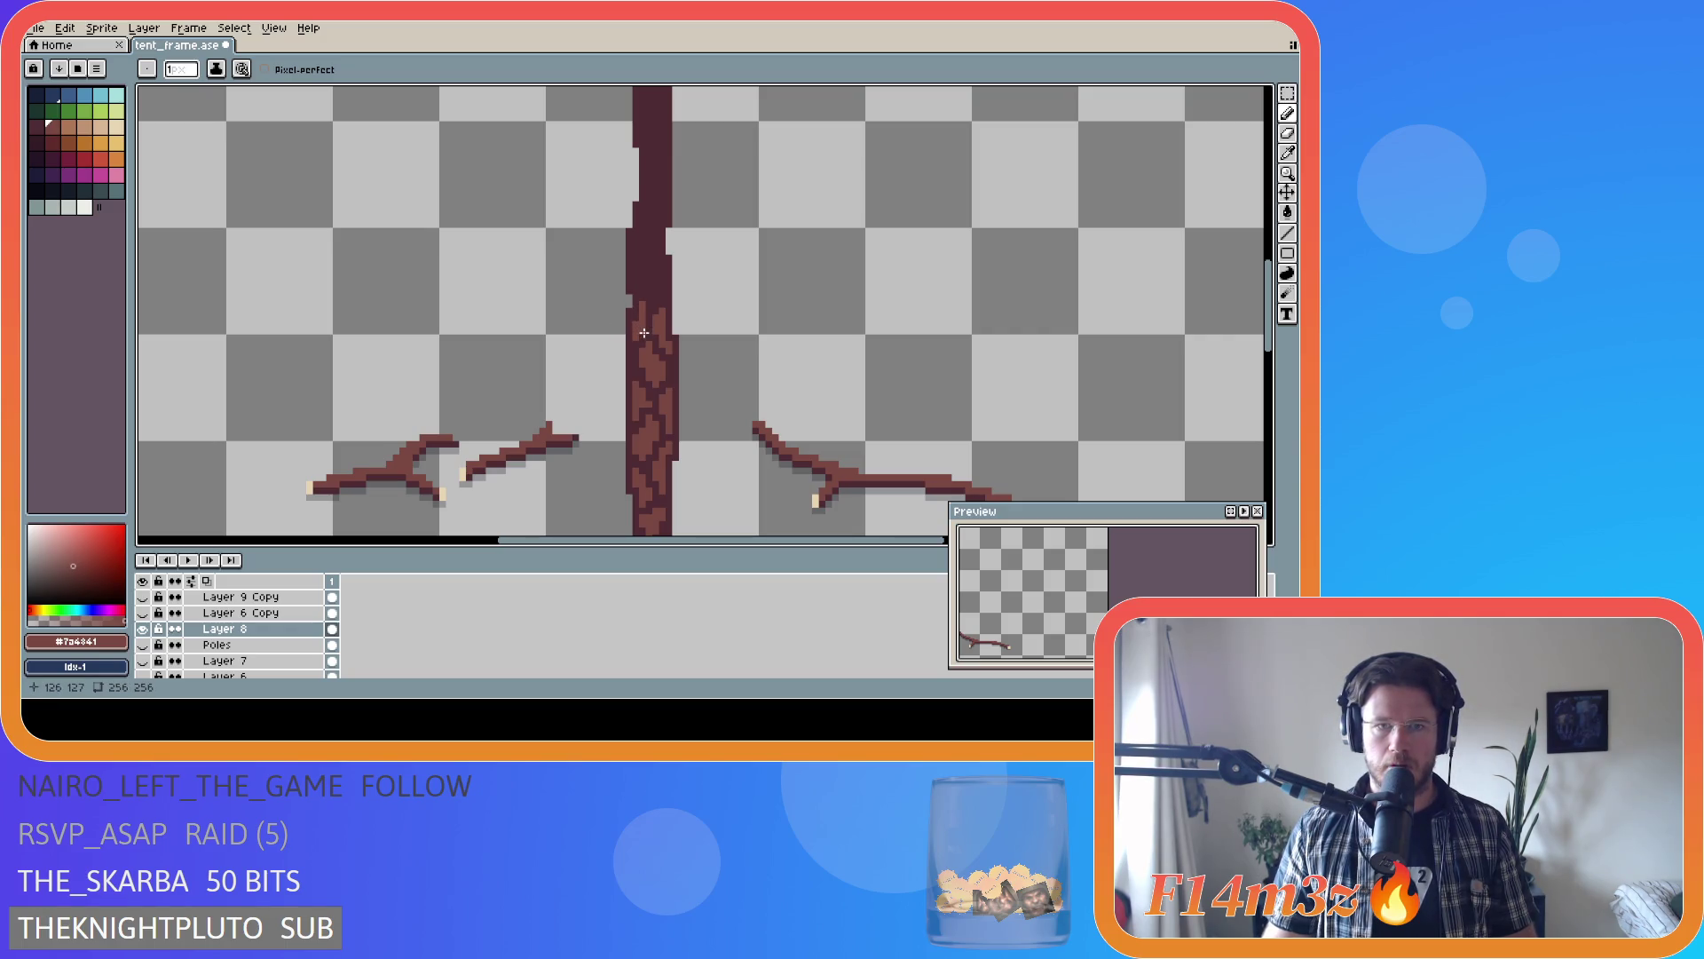
- Save tent_frame, then paint lighter bark pixels further up the trunk
{"action": "key", "text": "ctrl+s"}
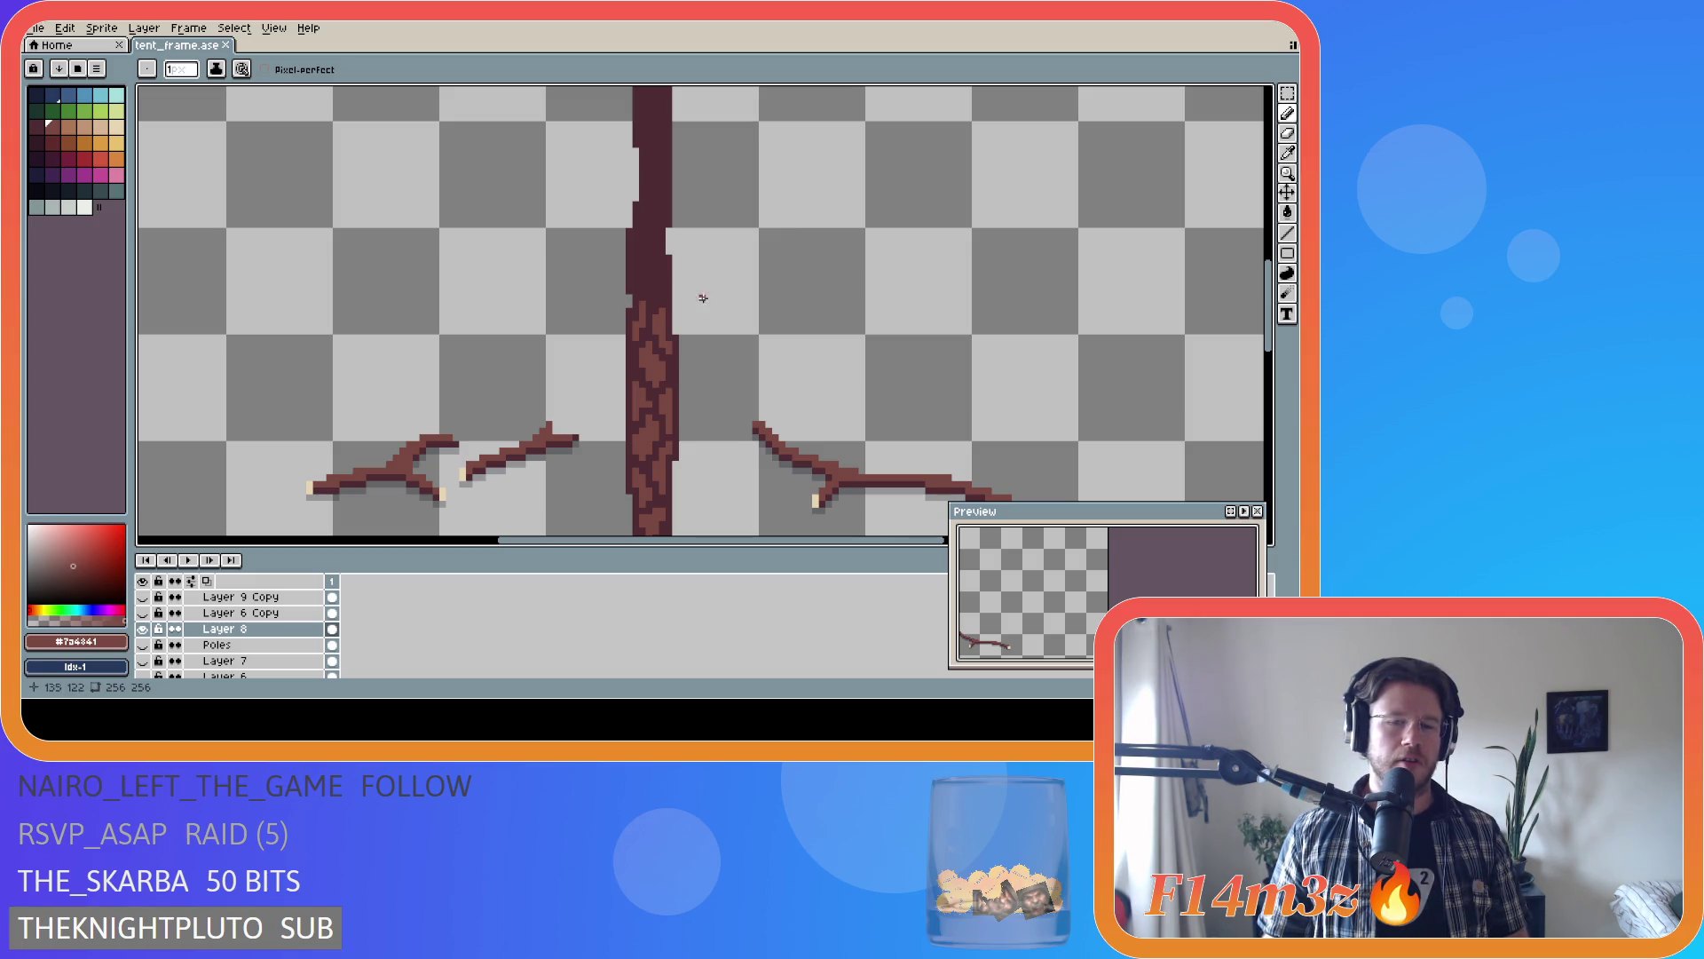
{"action": "left_click", "coordinate": [655, 293]}
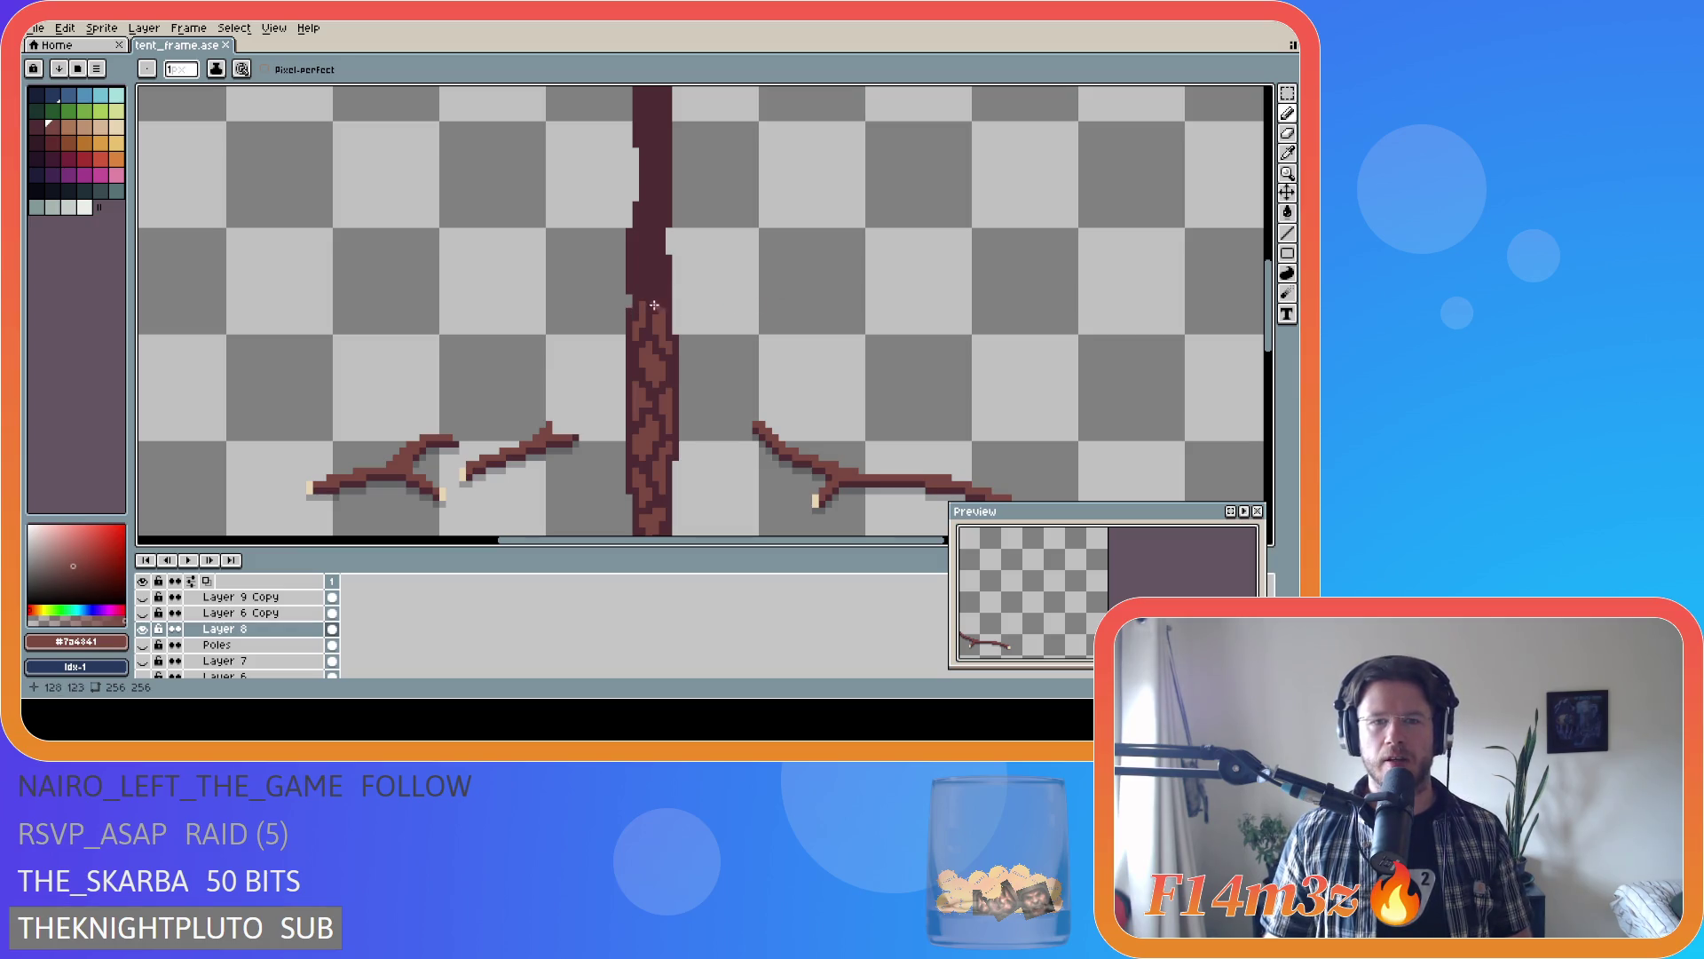
{"action": "left_click_drag", "start_coordinate": [666, 294], "coordinate": [660, 277]}
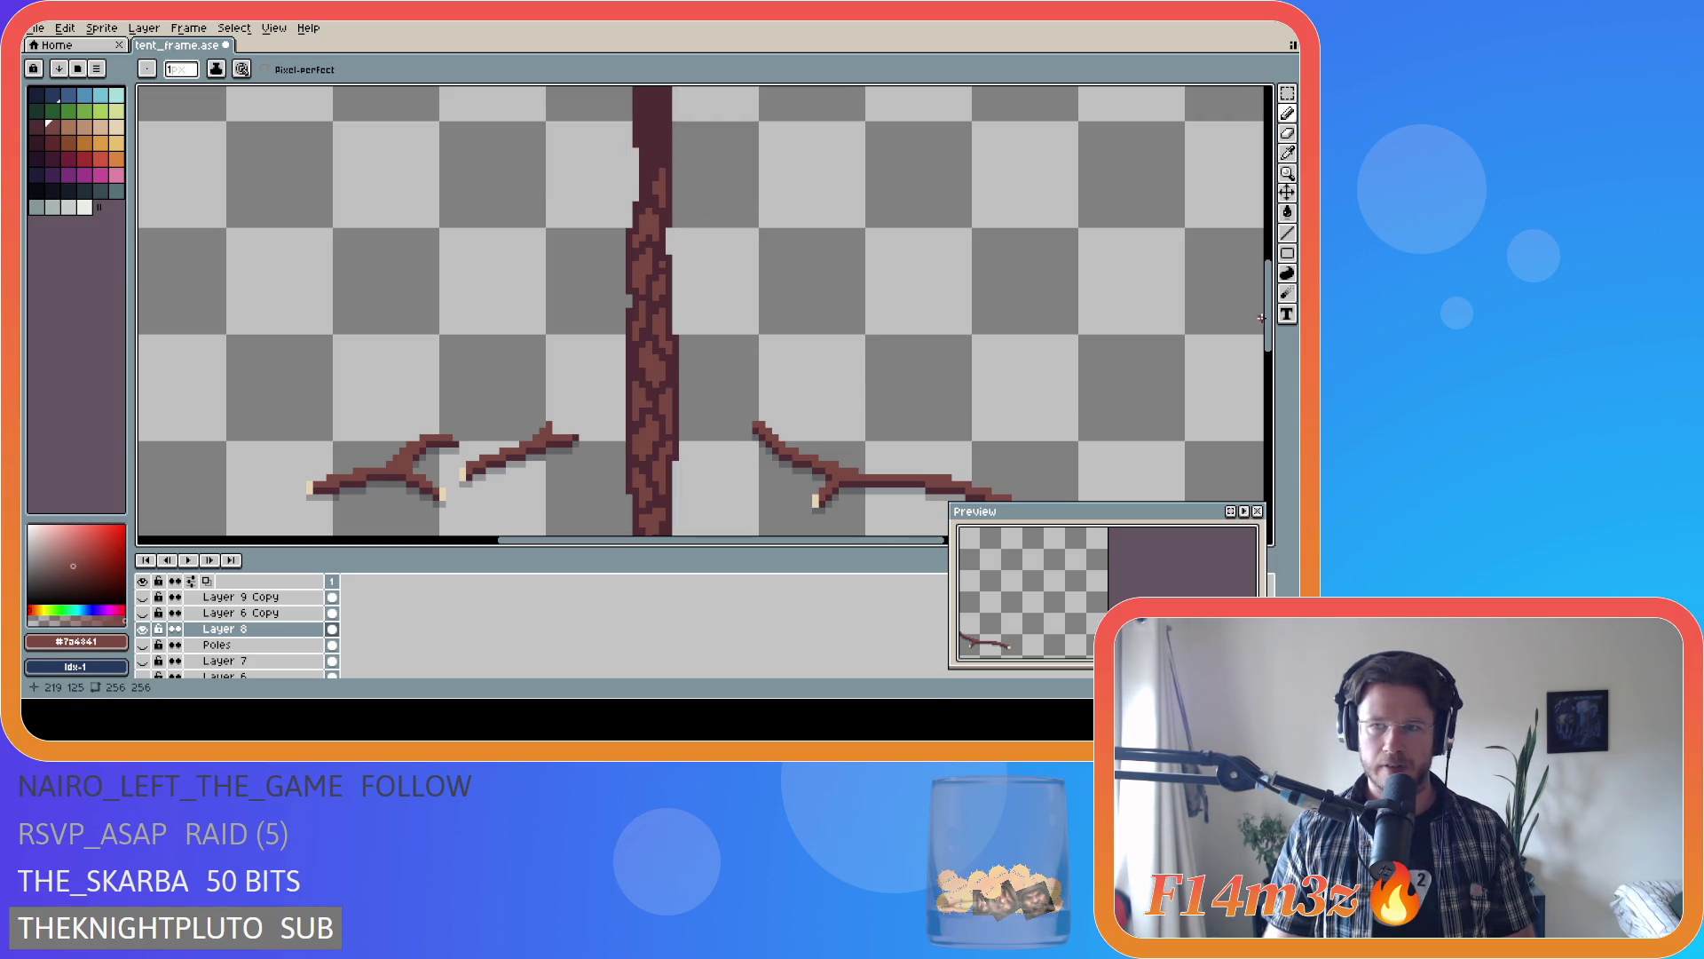
{"action": "left_click_drag", "start_coordinate": [1261, 317], "coordinate": [1261, 280]}
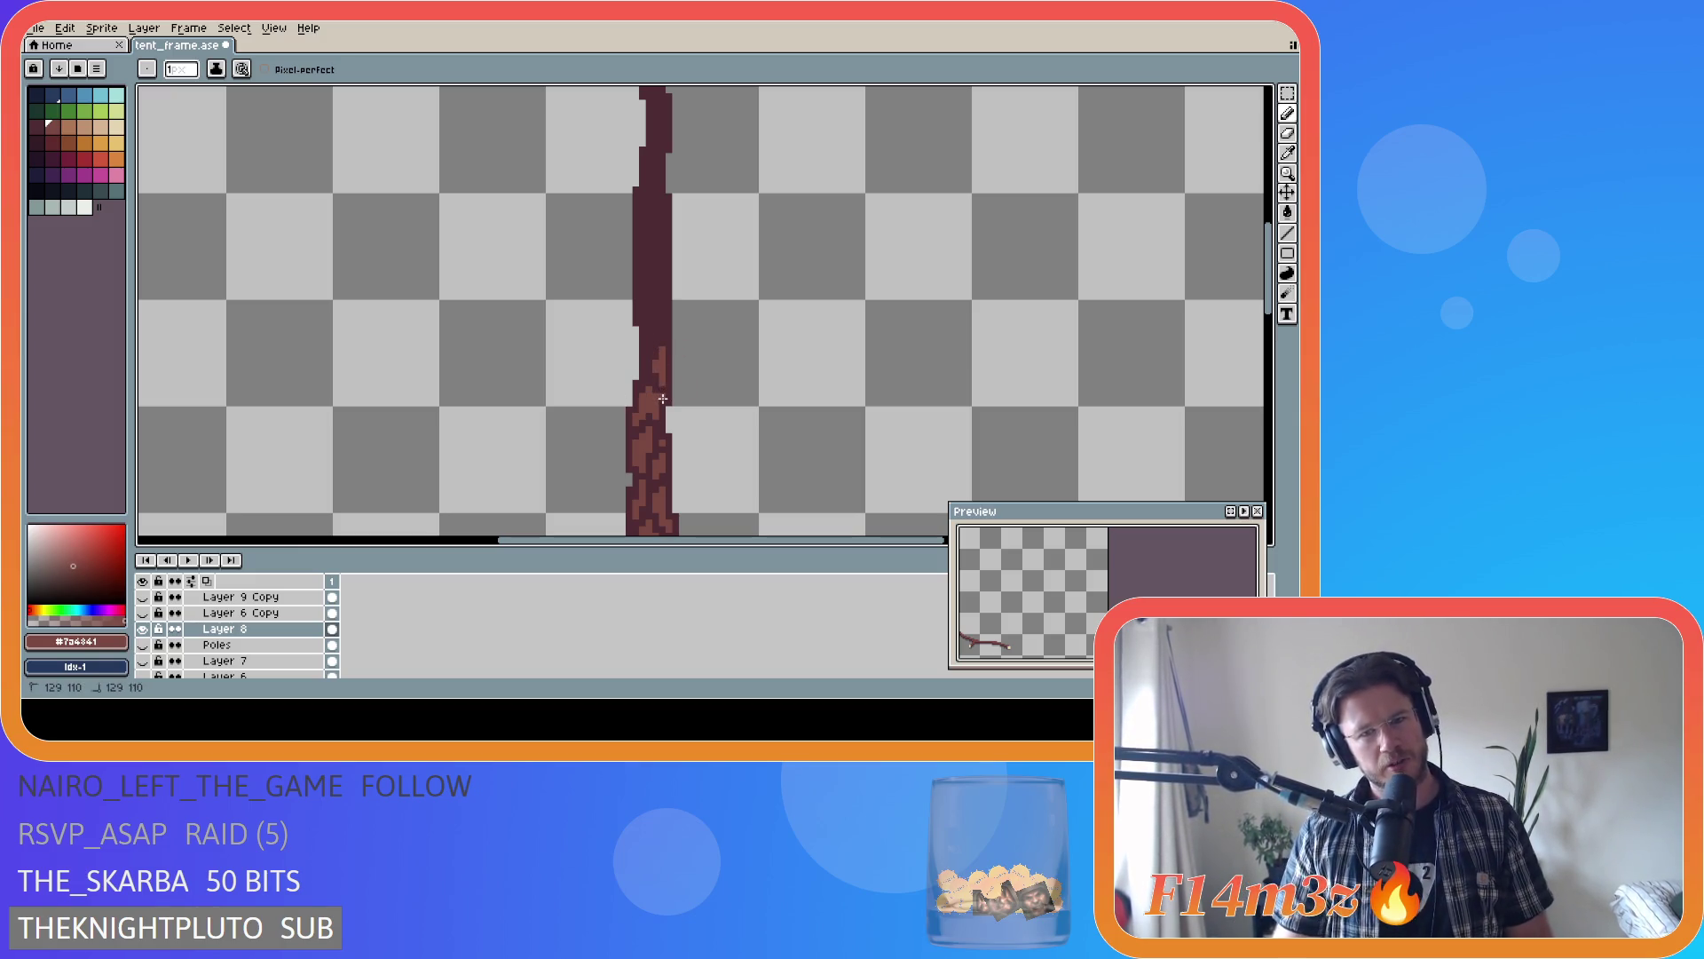
- Begin adding lighter bark texture pixels higher on the pole
{"action": "key", "text": "ctrl"}
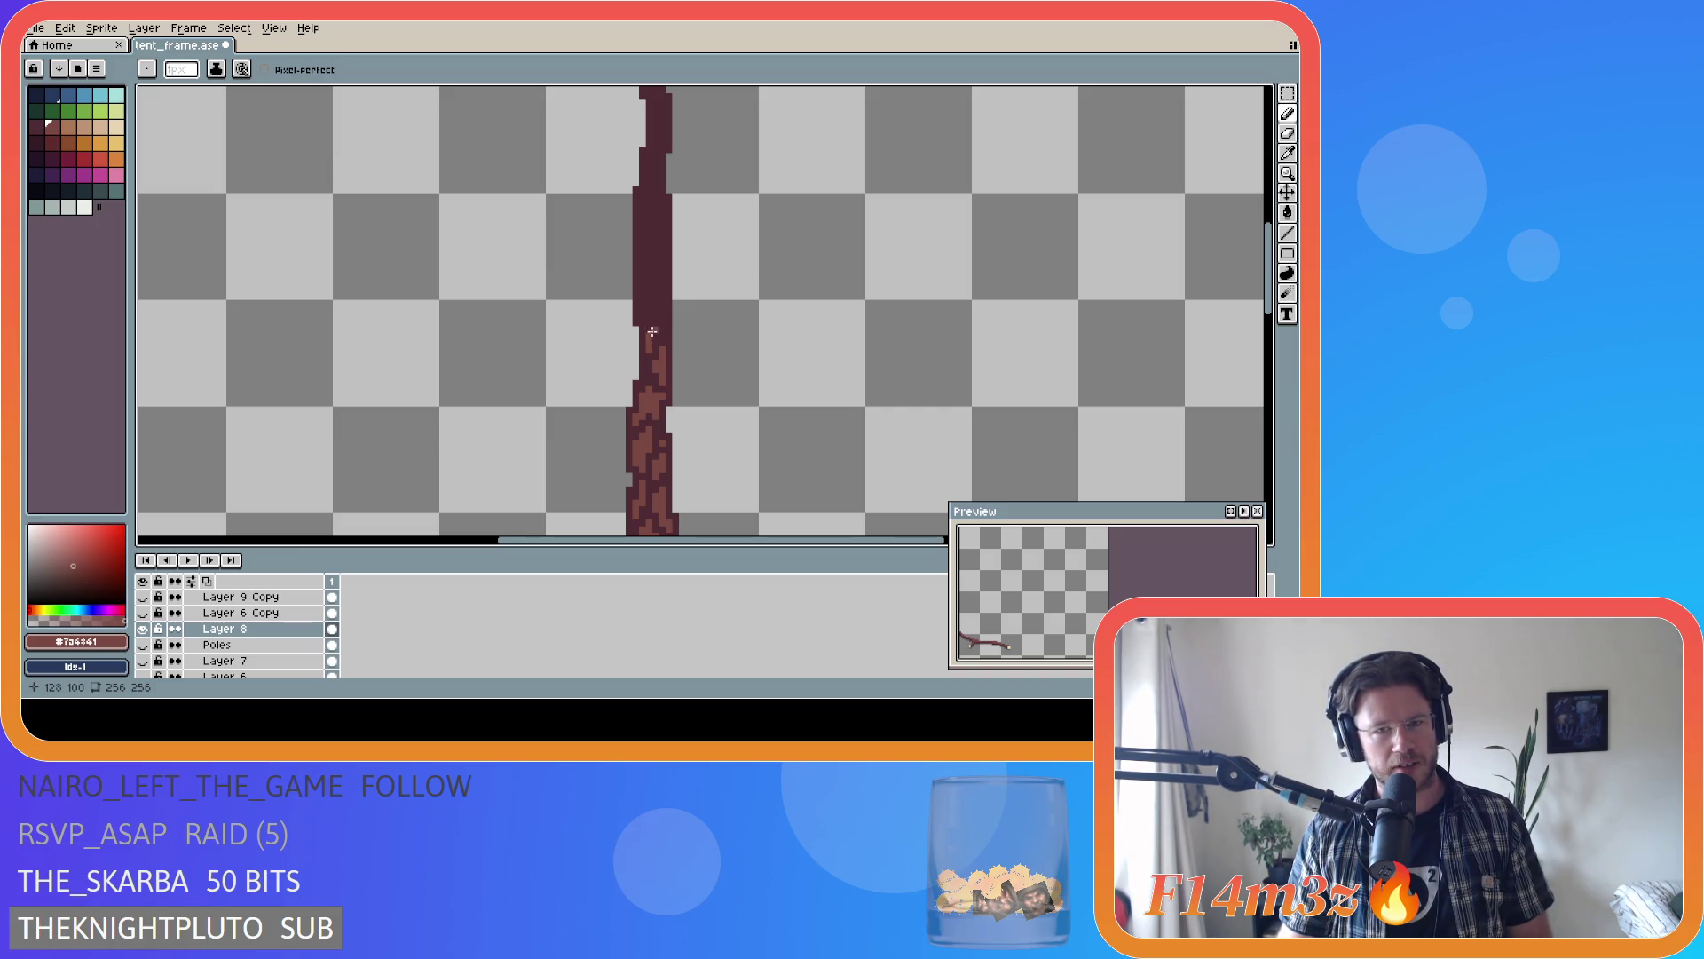
{"action": "key", "text": "ctrl"}
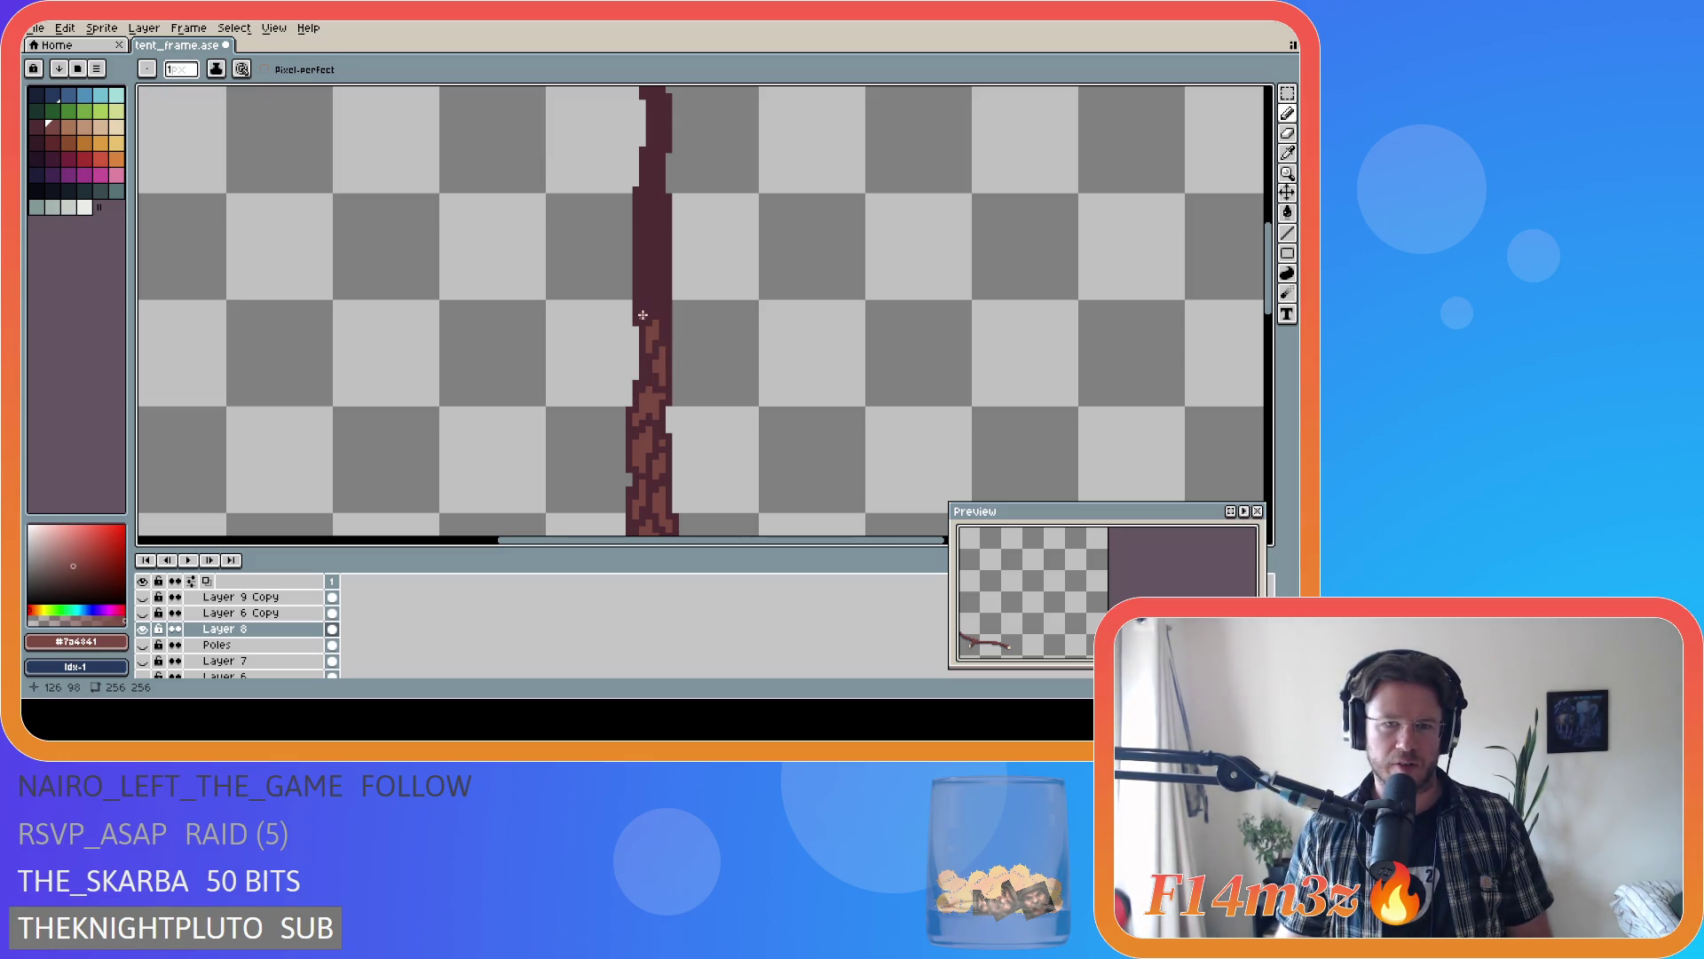
{"action": "key", "text": "ctrl"}
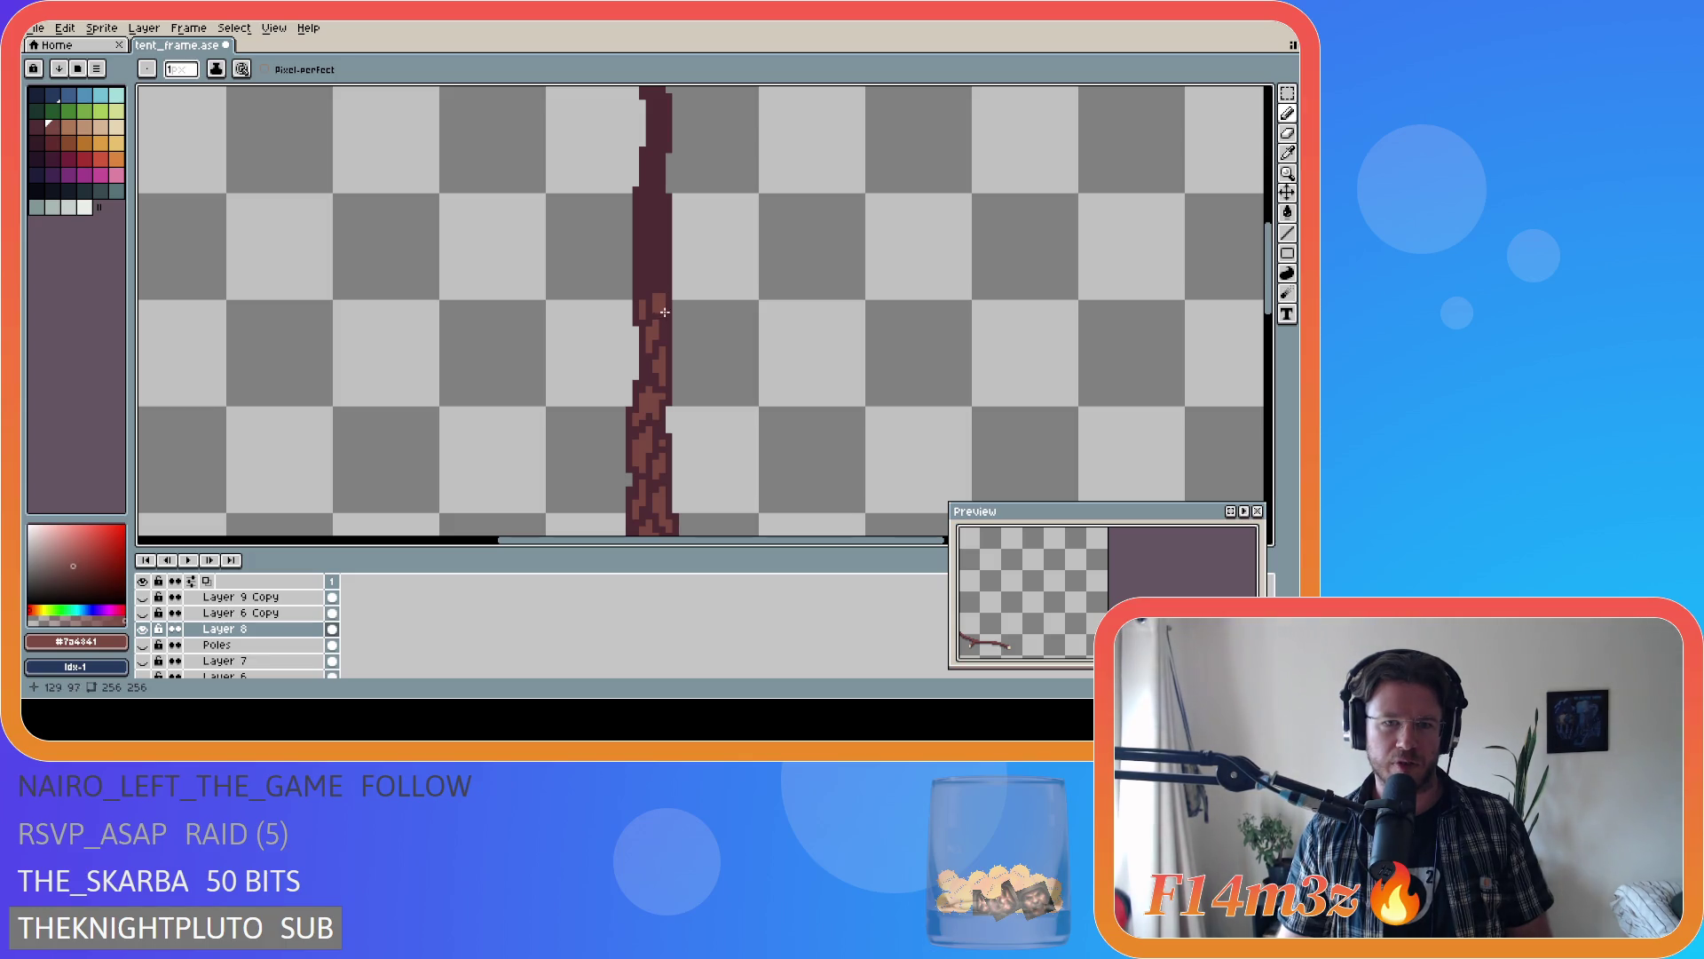
{"action": "left_click", "coordinate": [662, 293]}
{"action": "key", "text": "ctrl"}
{"action": "key", "text": "ctrl"}
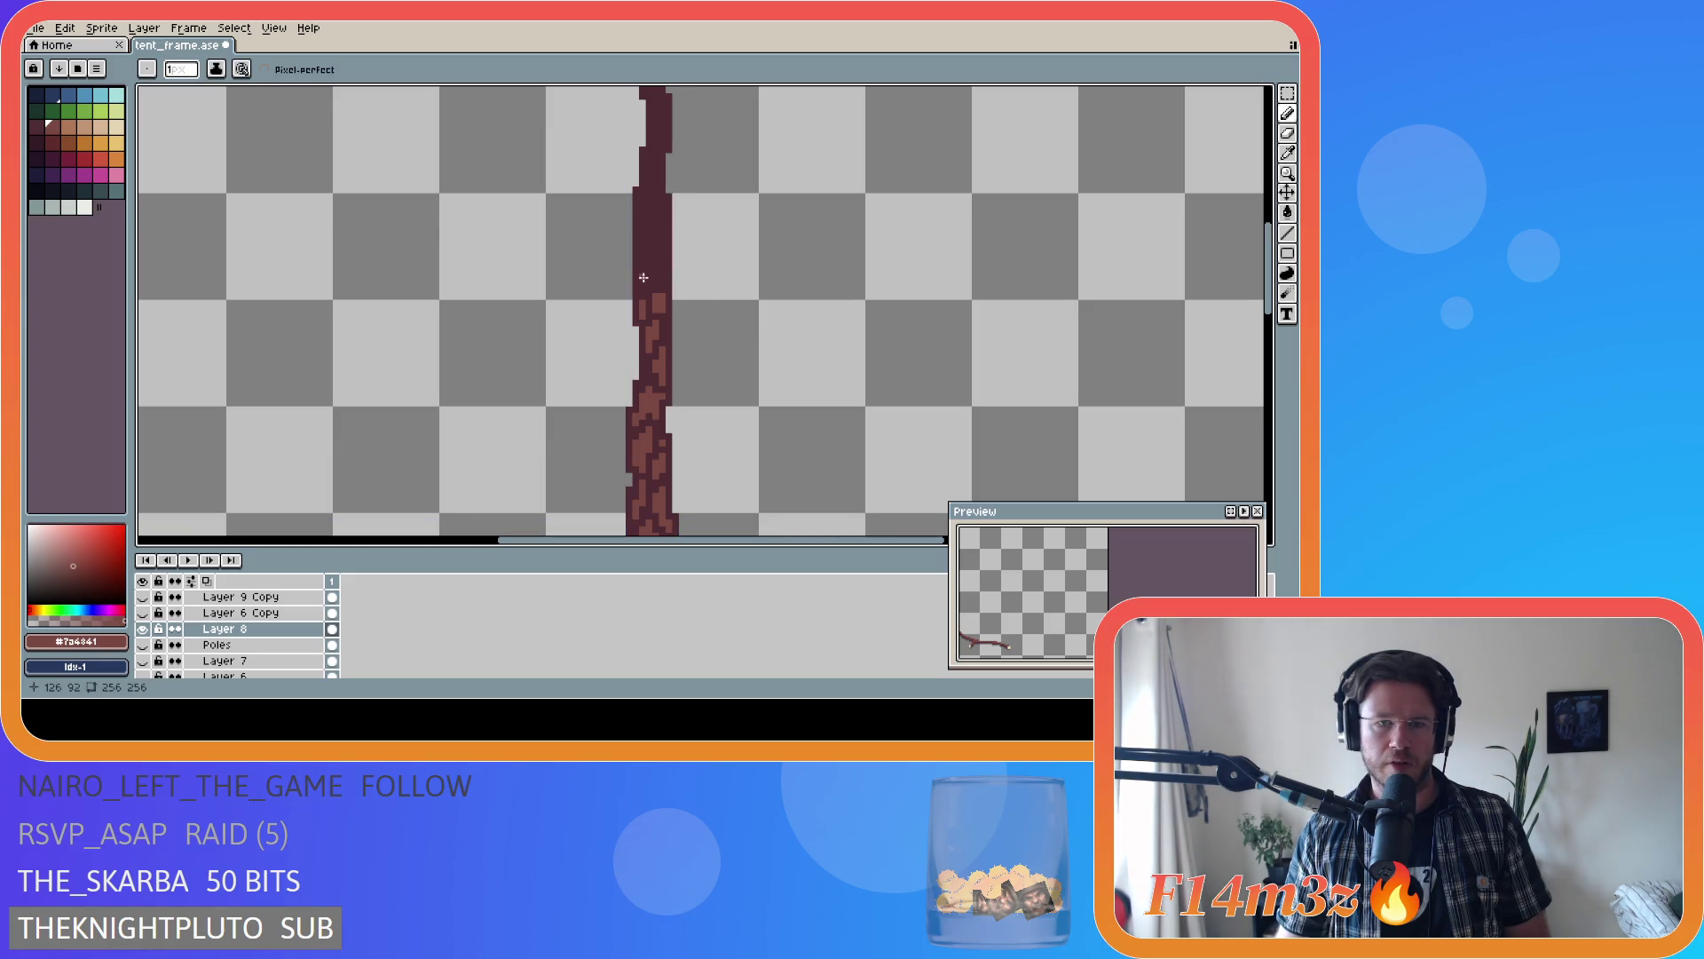
{"action": "key", "text": "ctrl"}
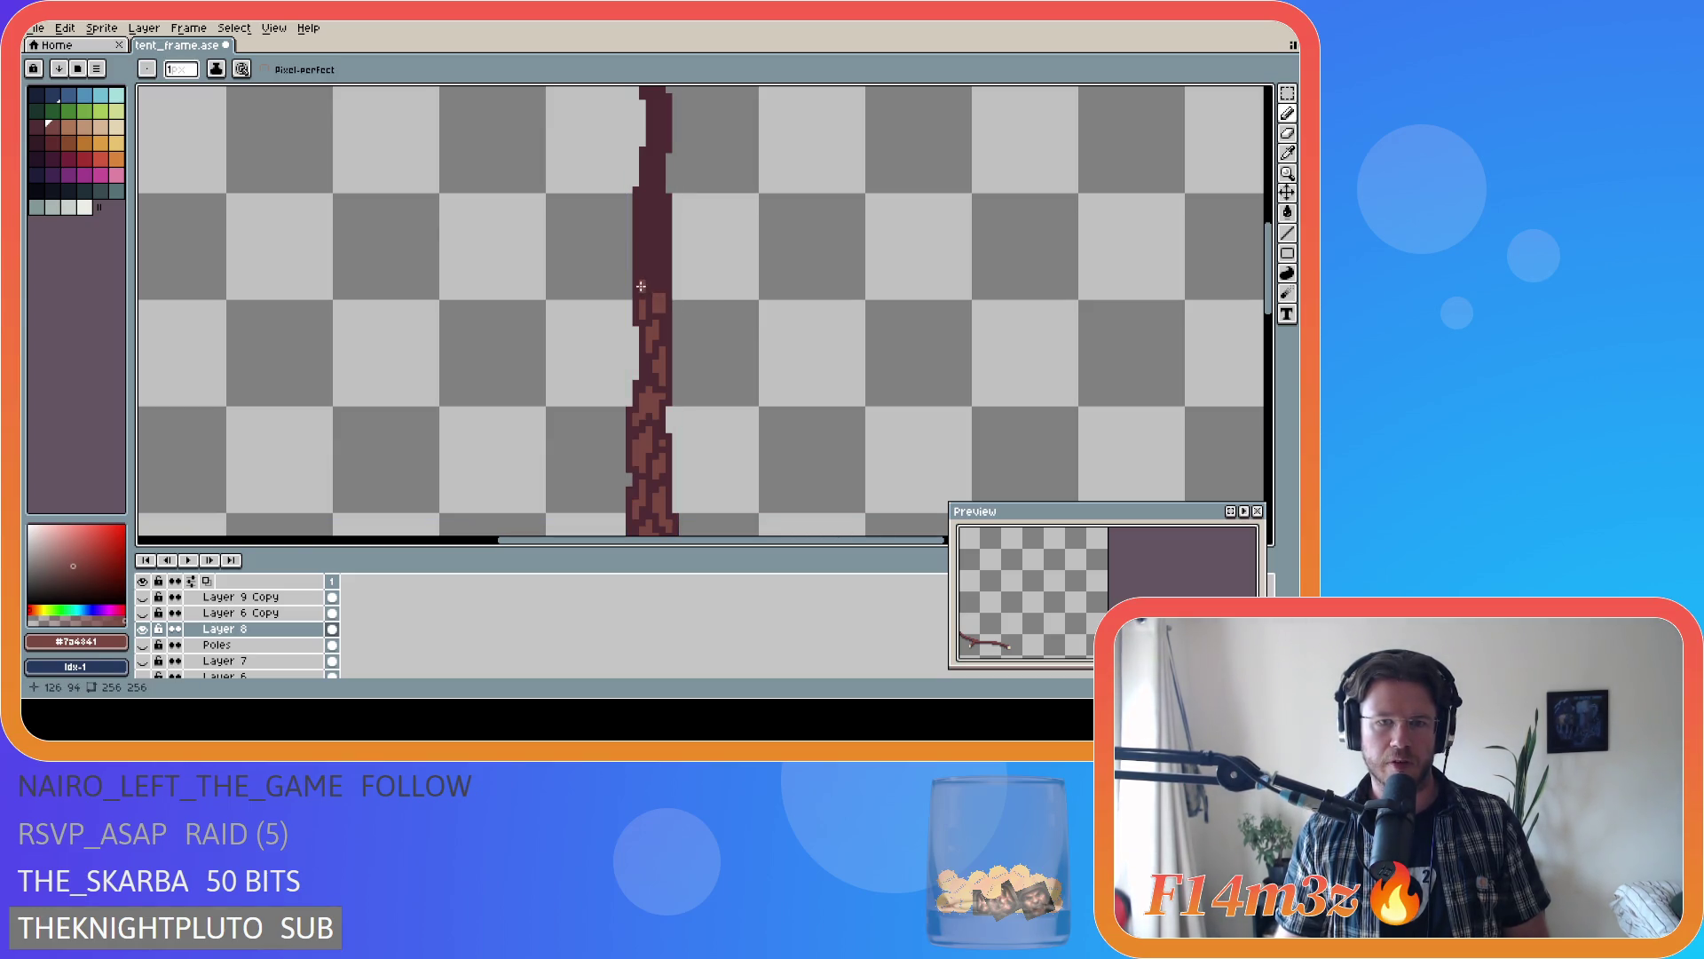
{"action": "key", "text": "shift"}
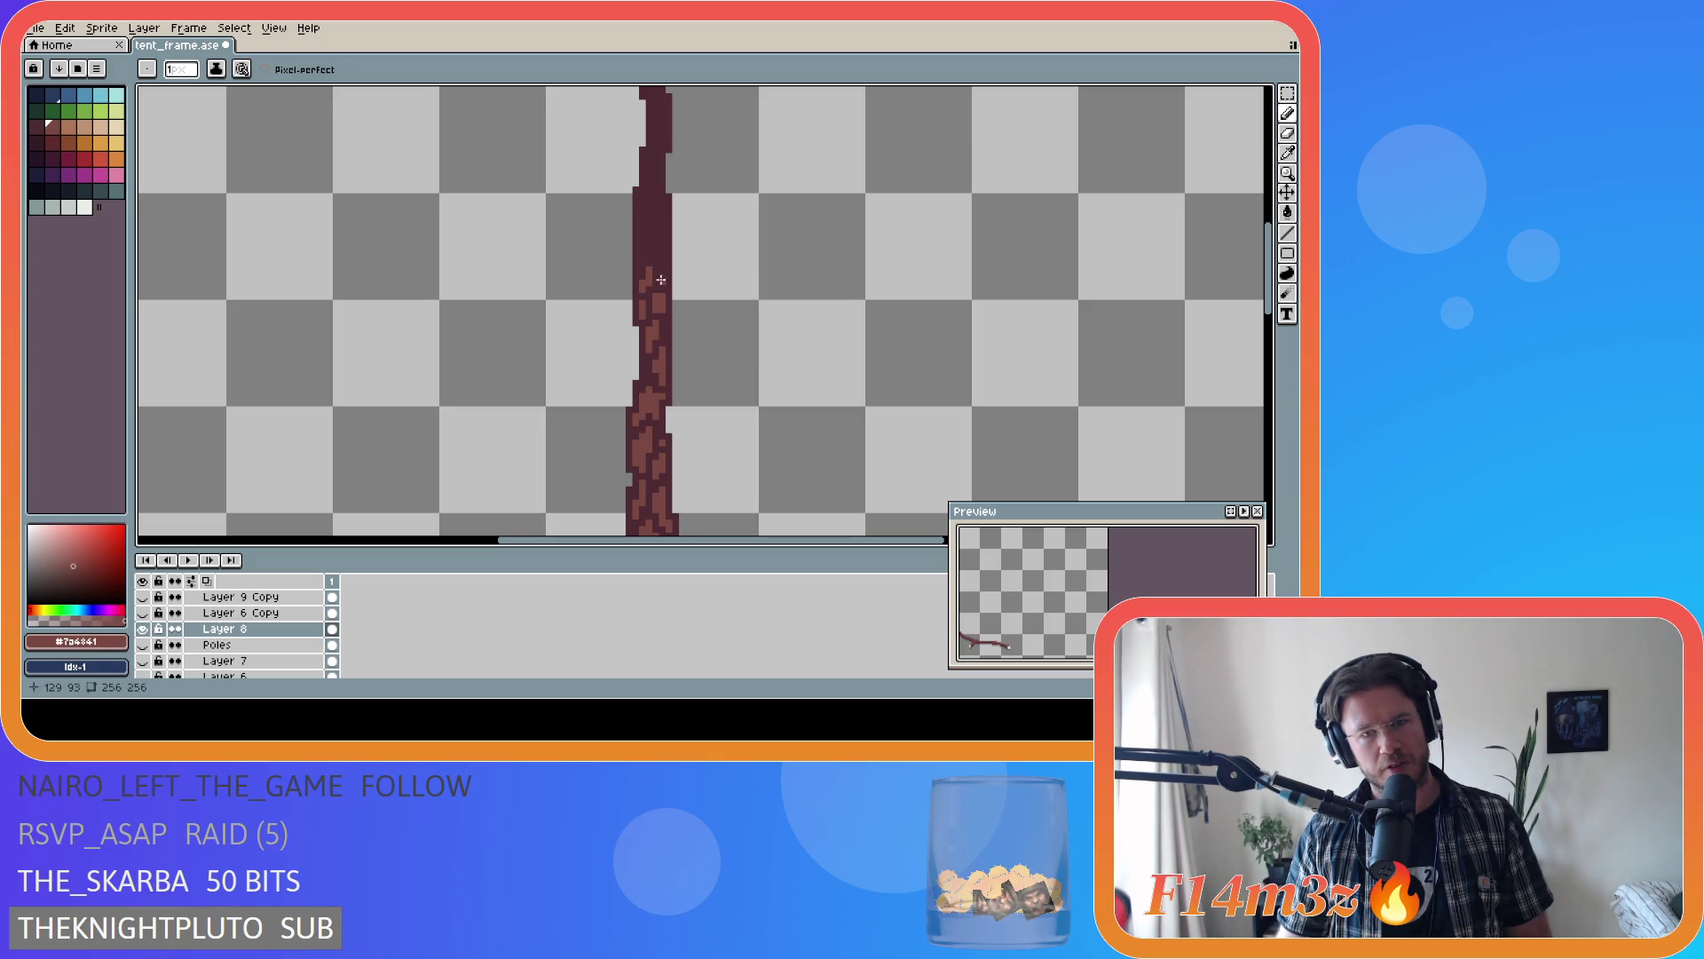
{"action": "key", "text": "ctrl"}
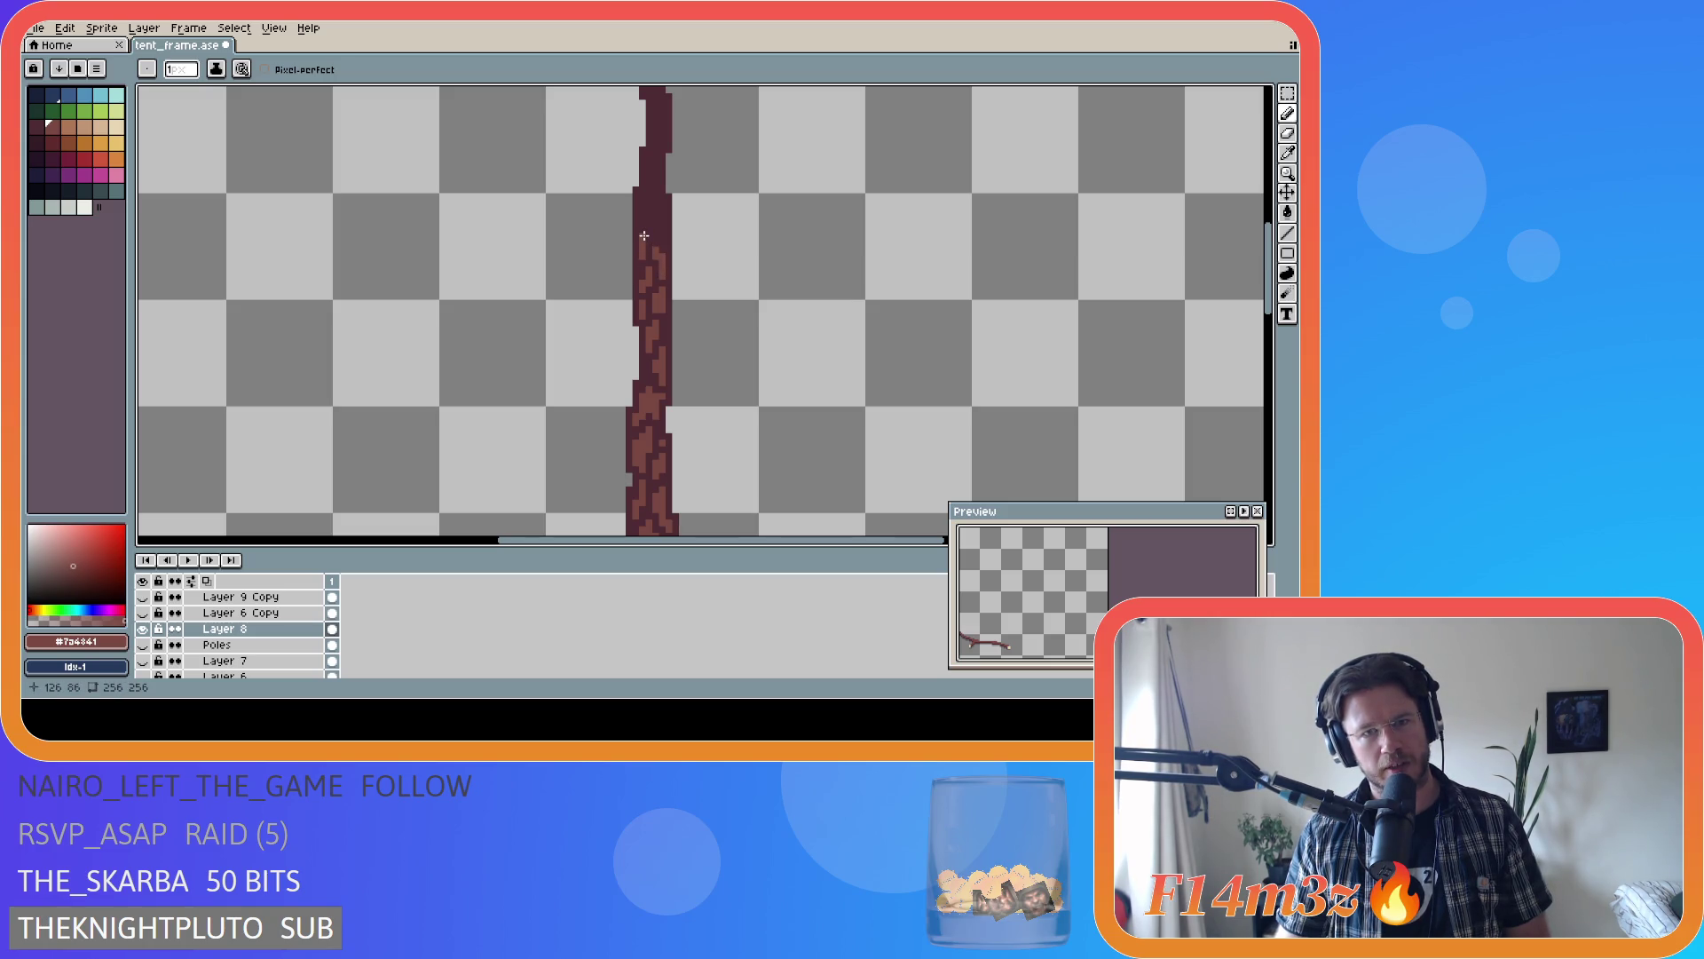
{"action": "left_click_drag", "start_coordinate": [649, 233], "coordinate": [650, 232]}
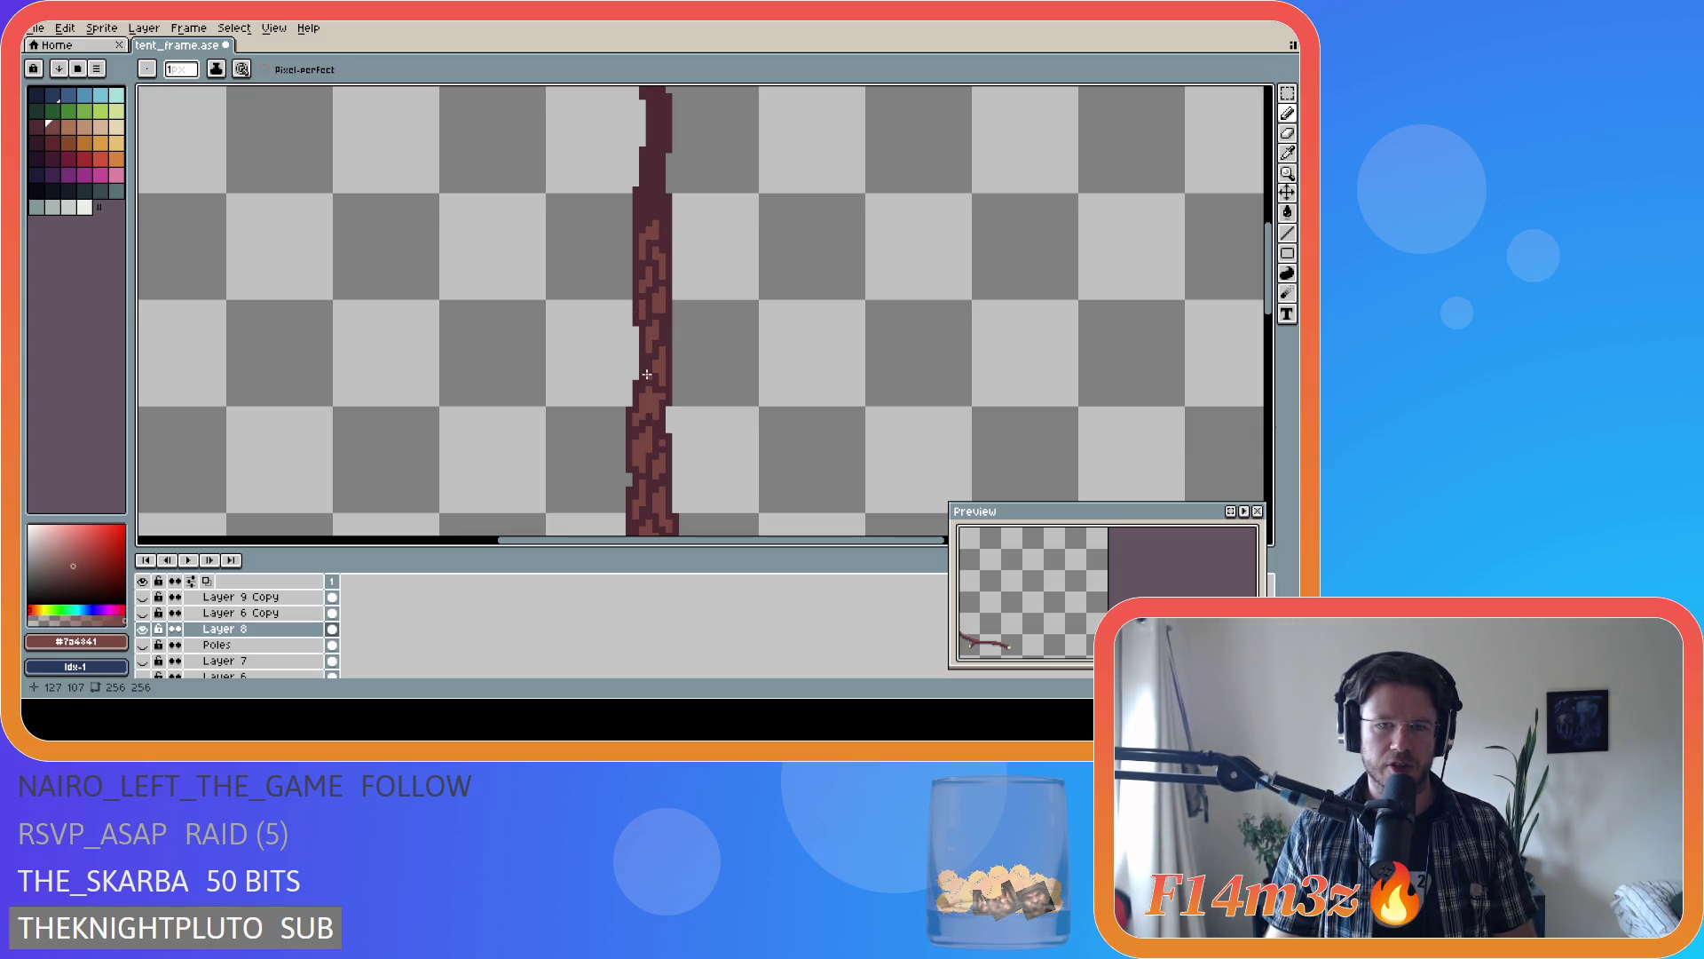
- Eyedrop the bark colour and paint lighter bark strokes further up the pole
{"action": "key", "text": "v"}
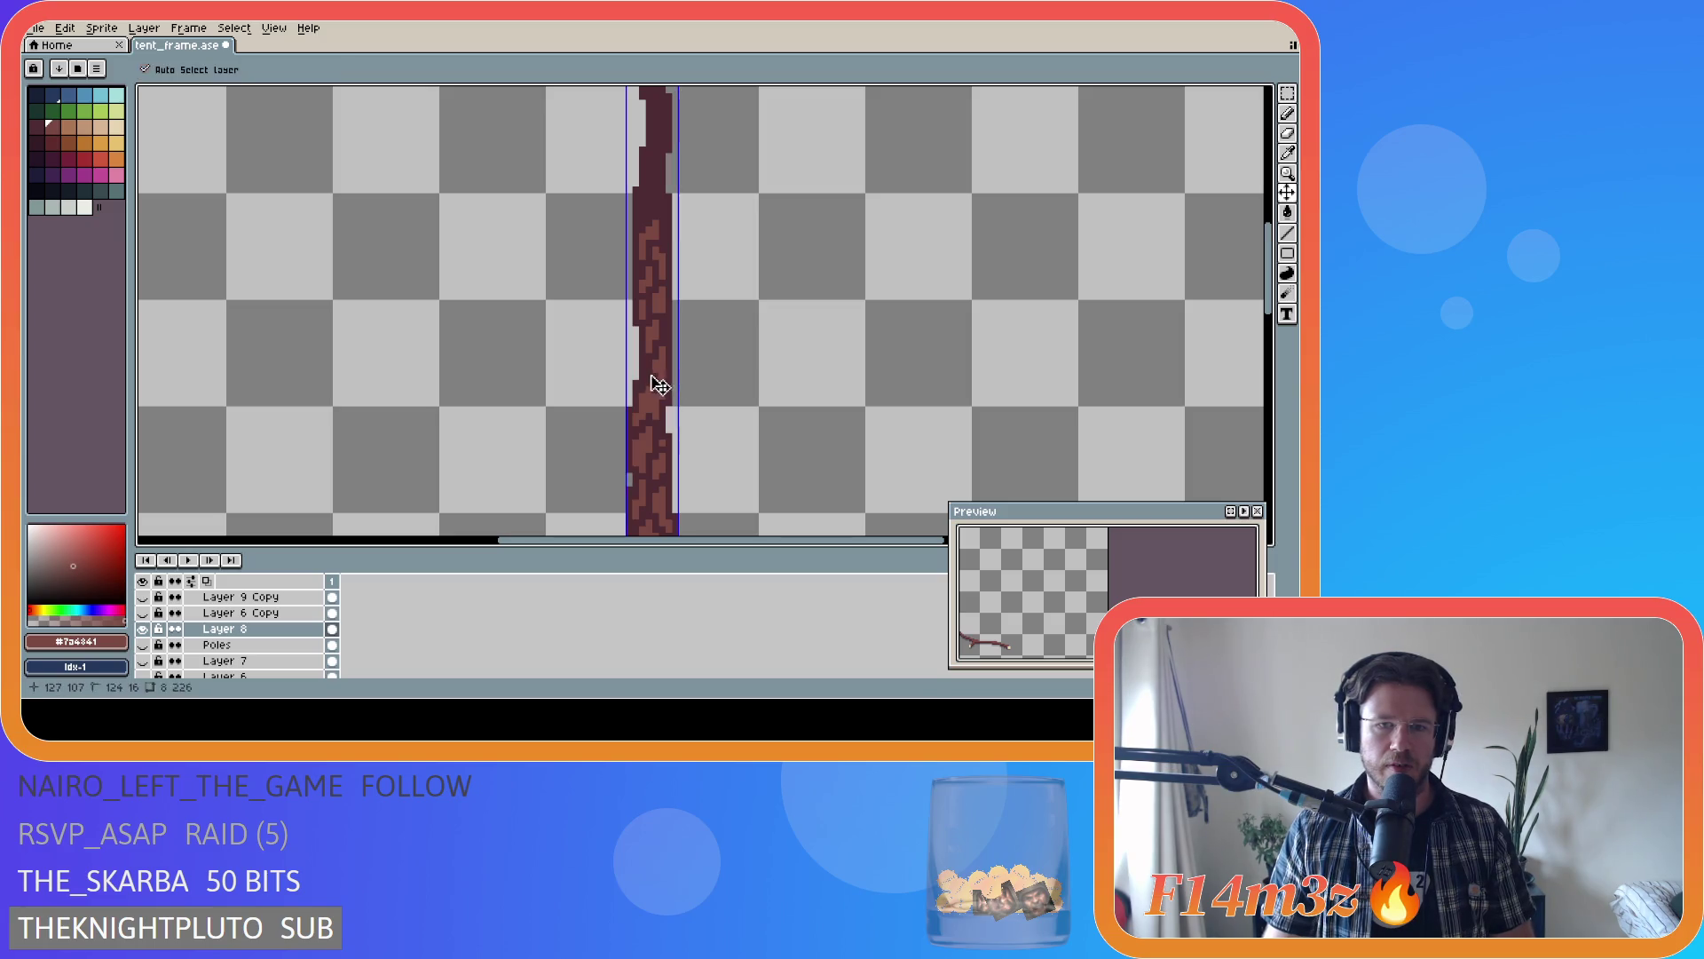
{"action": "key", "text": "b"}
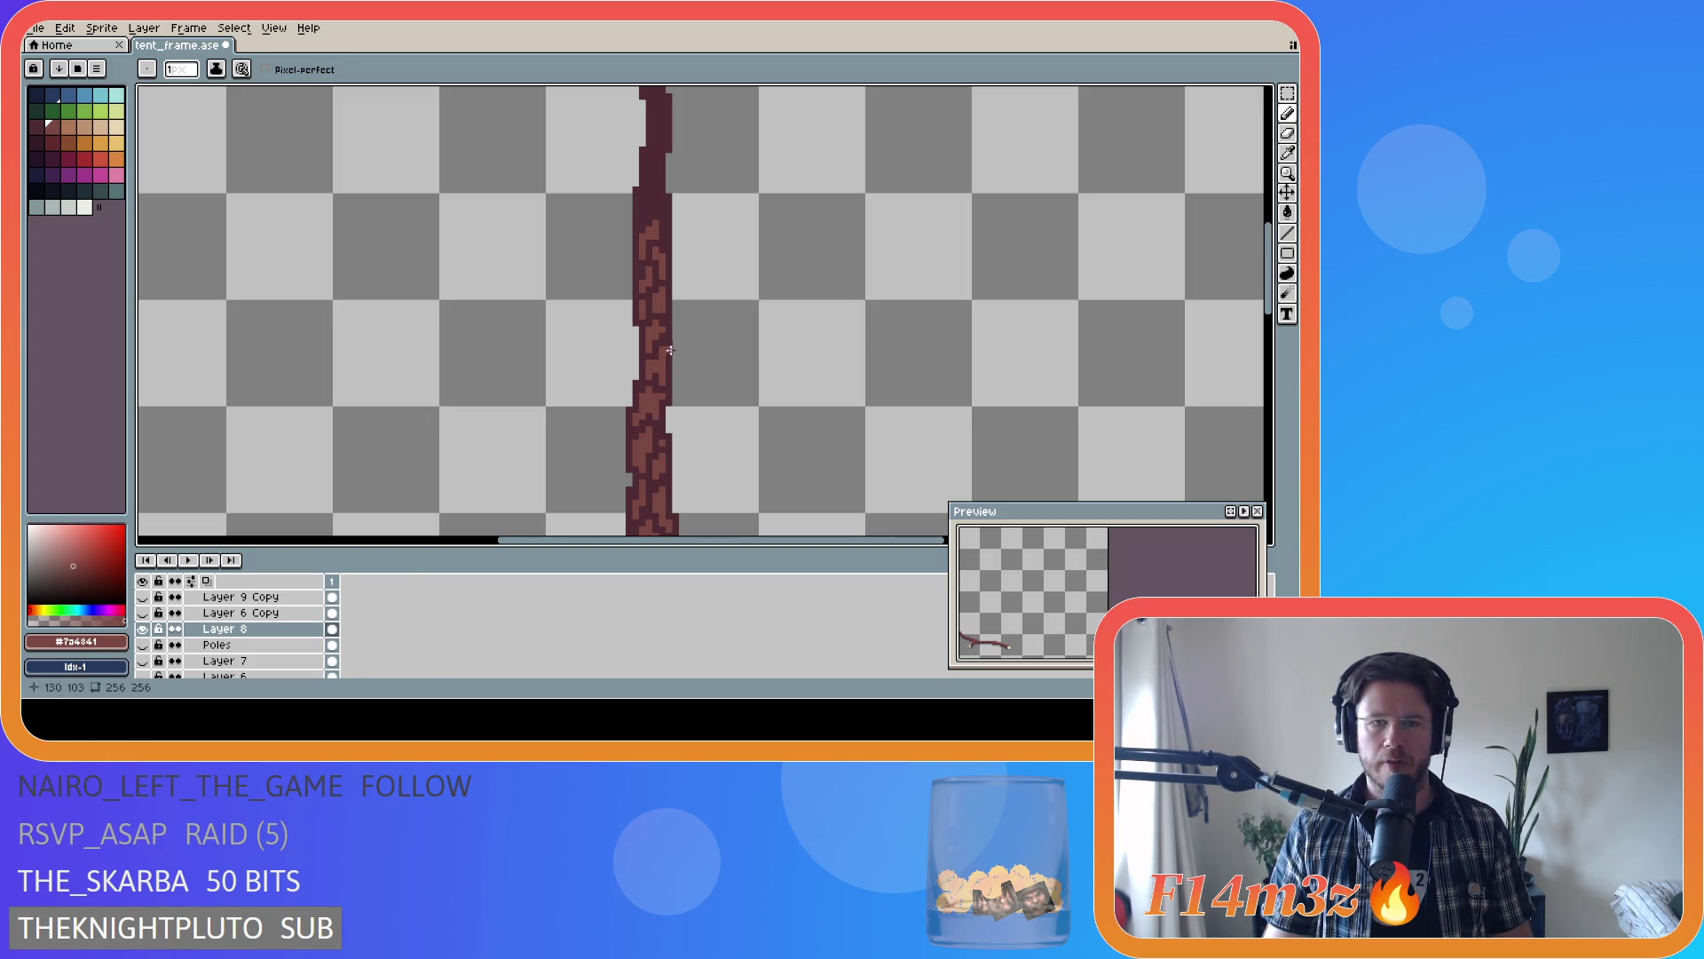
{"action": "scroll", "coordinate": [652, 294], "scroll_direction": "up", "scroll_amount": 2}
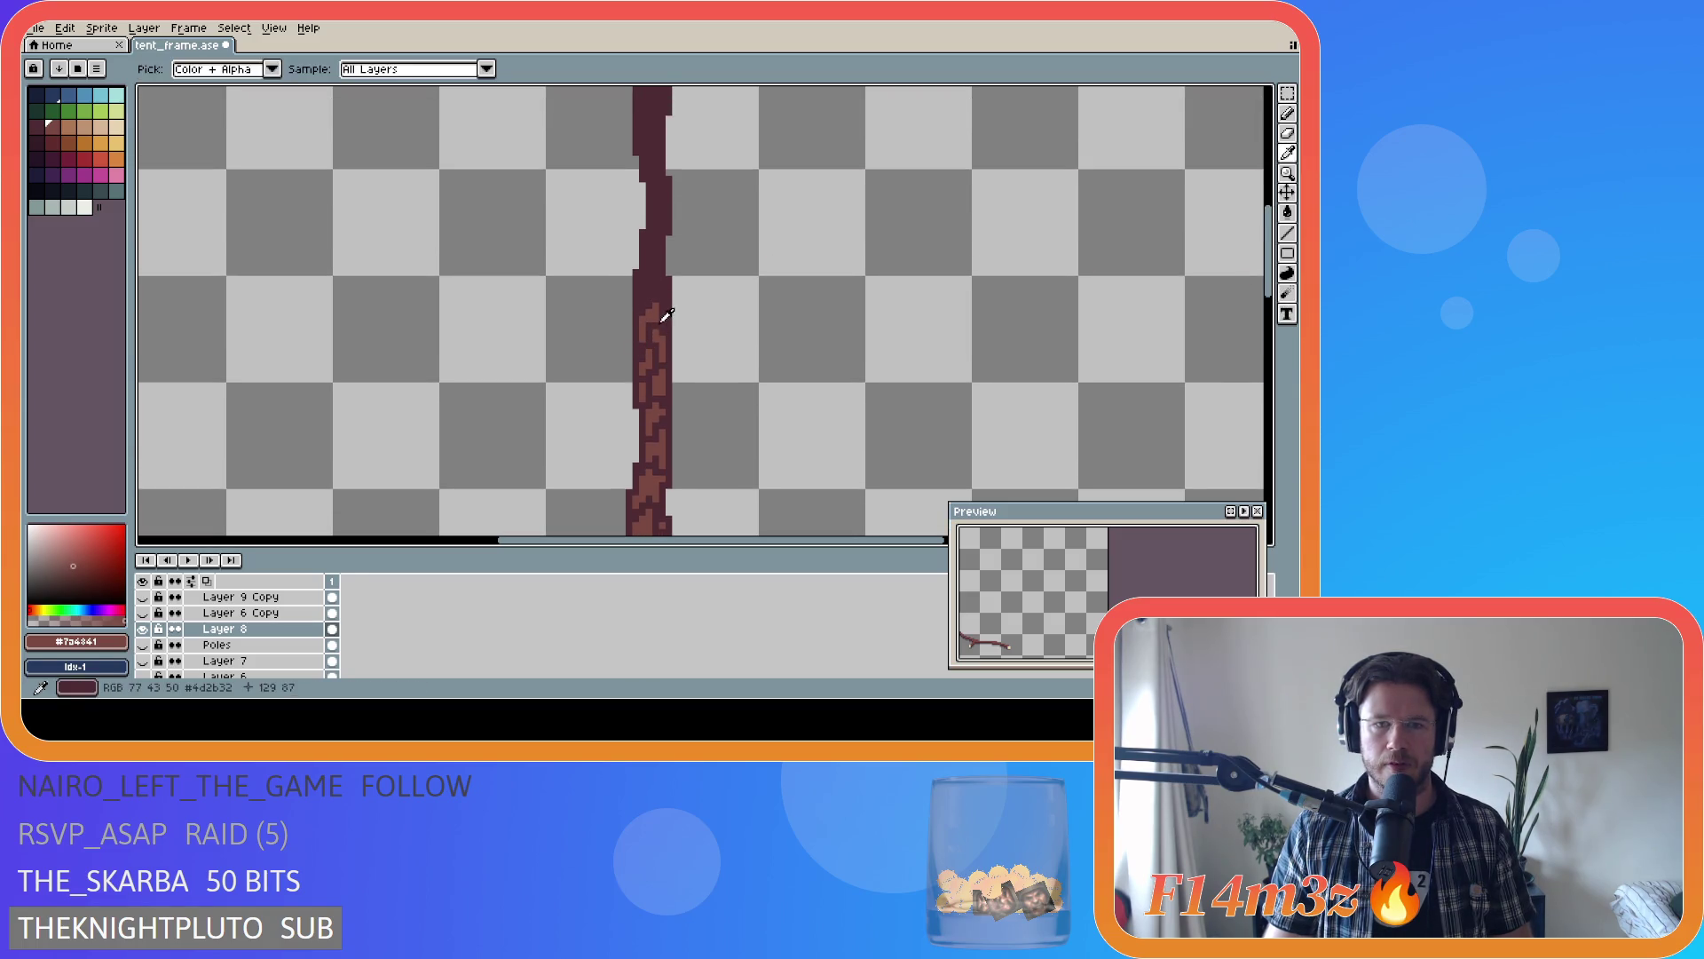
{"action": "key", "text": "alt"}
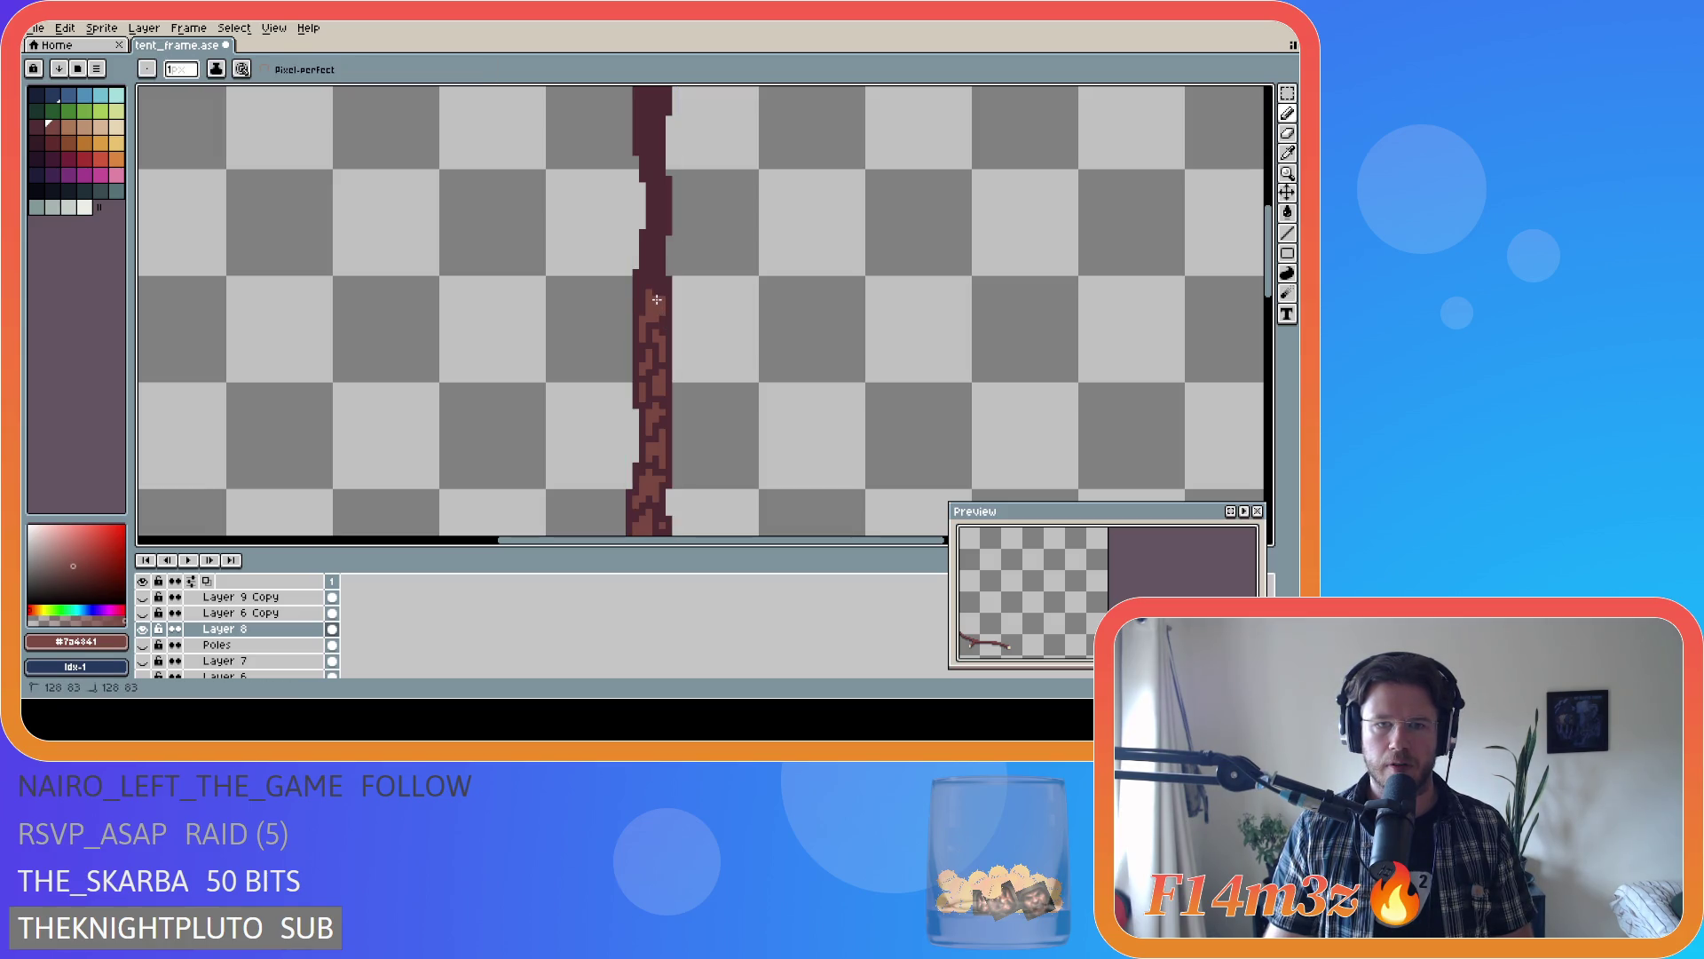
{"action": "key", "text": "ctrl"}
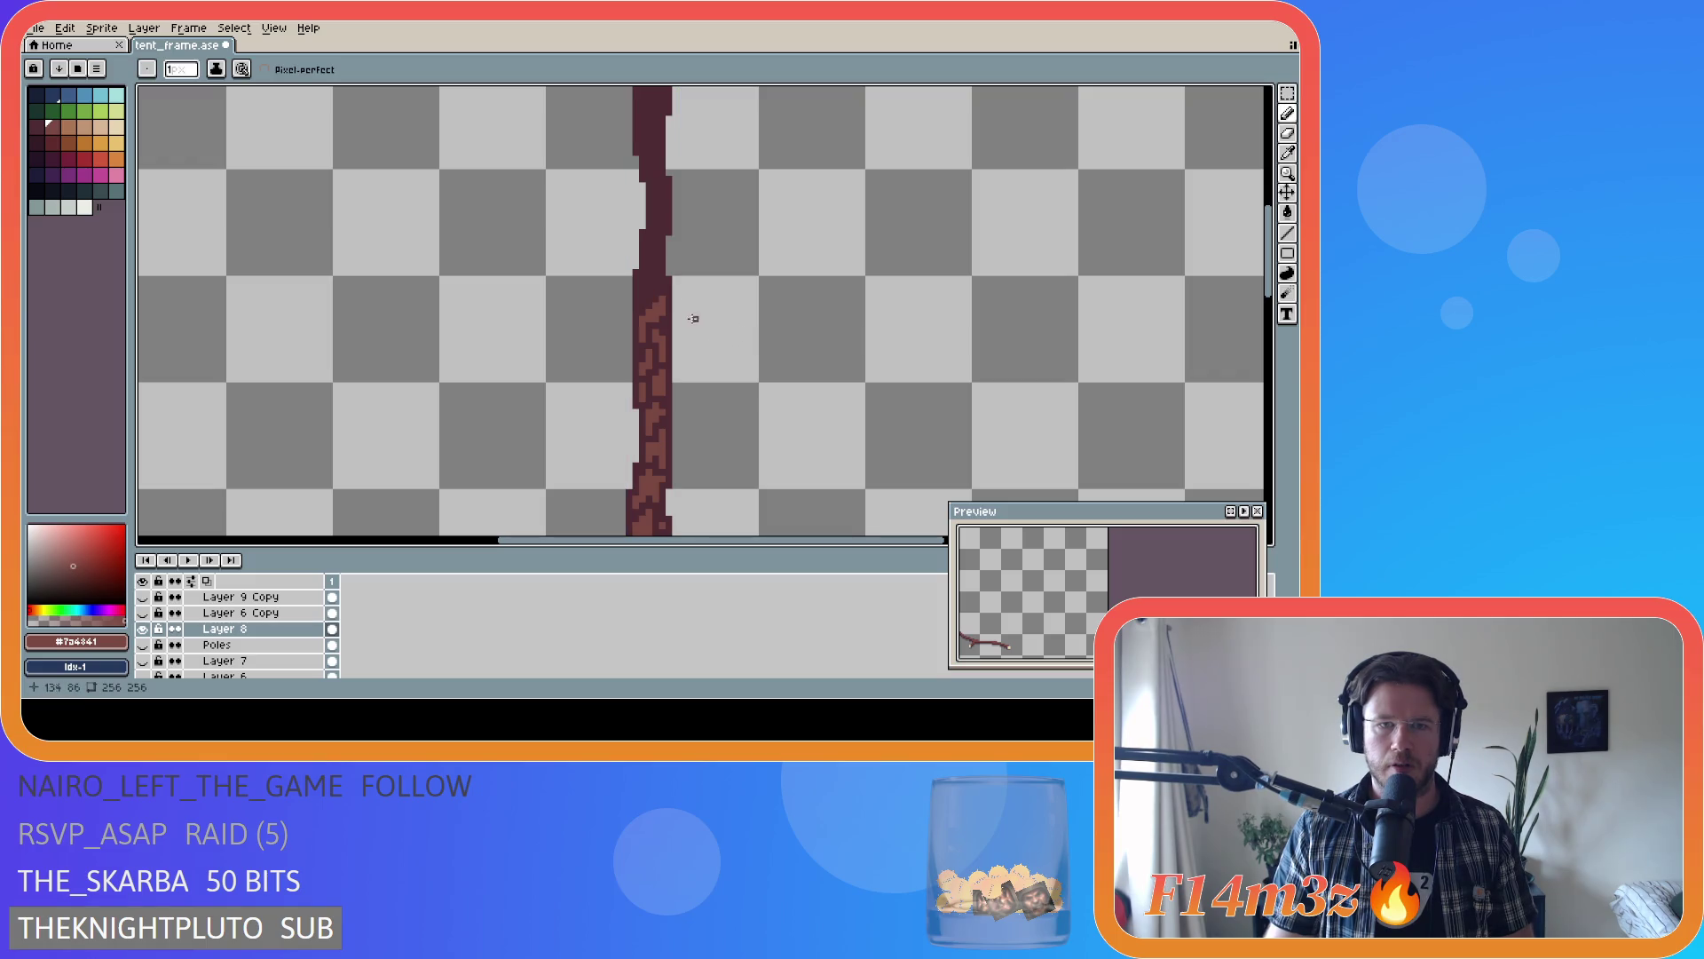
{"action": "left_click_drag", "start_coordinate": [642, 300], "coordinate": [649, 286]}
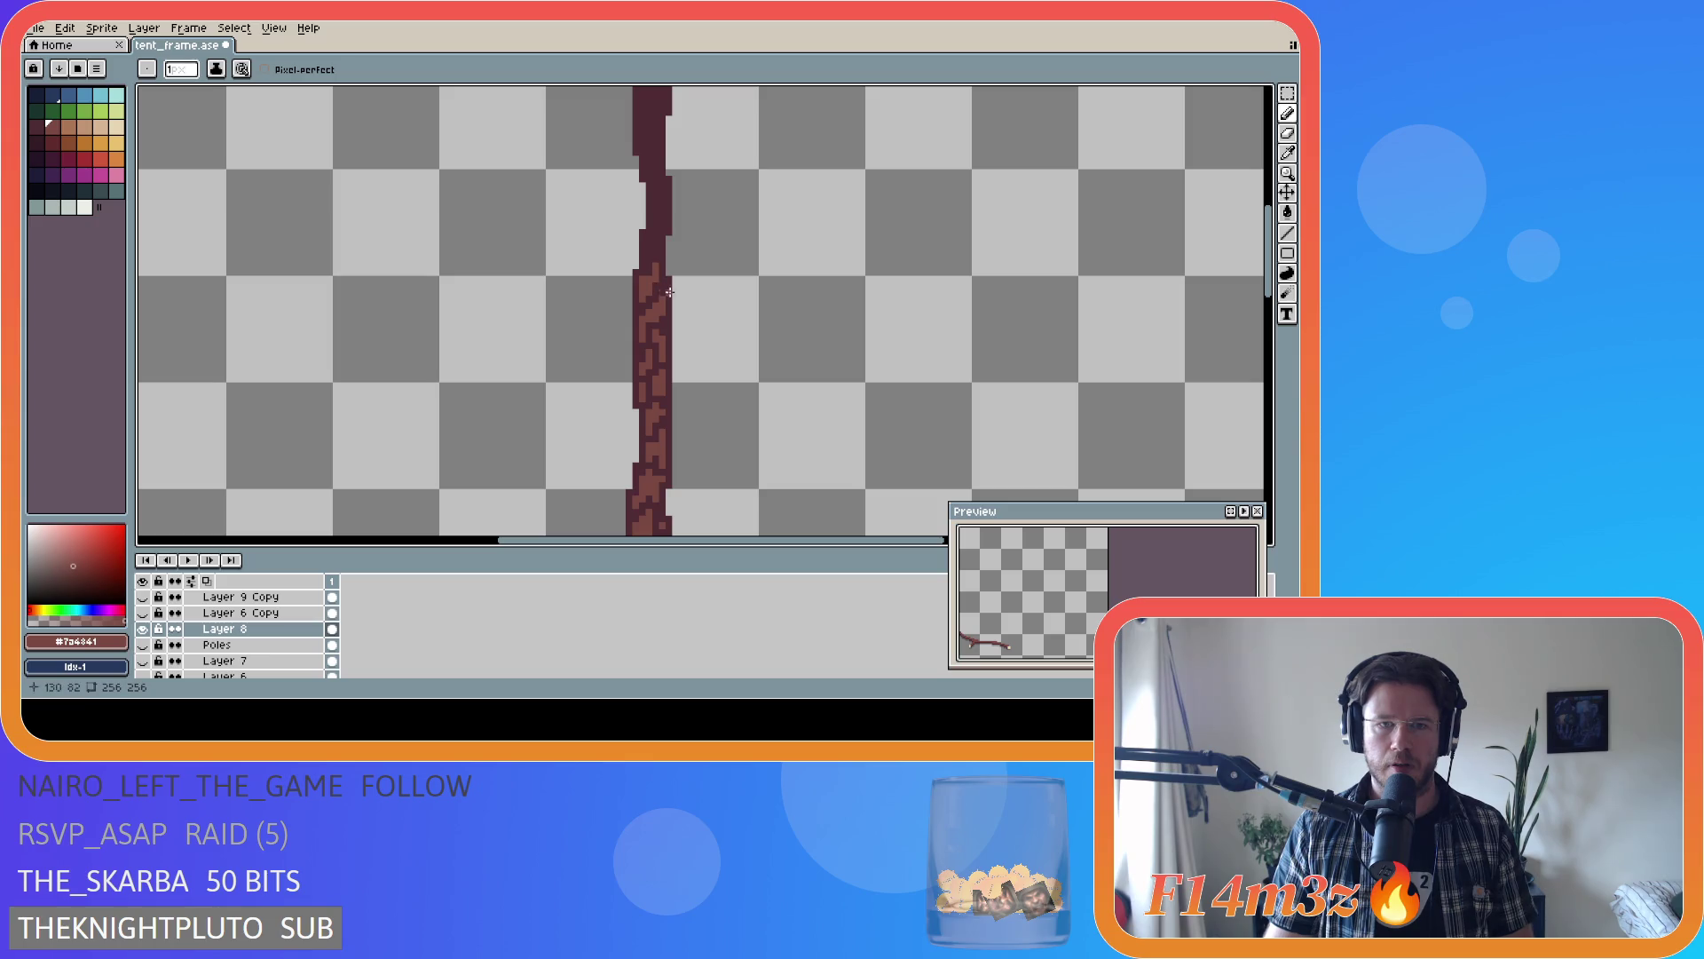
{"action": "left_click_drag", "start_coordinate": [662, 285], "coordinate": [662, 210]}
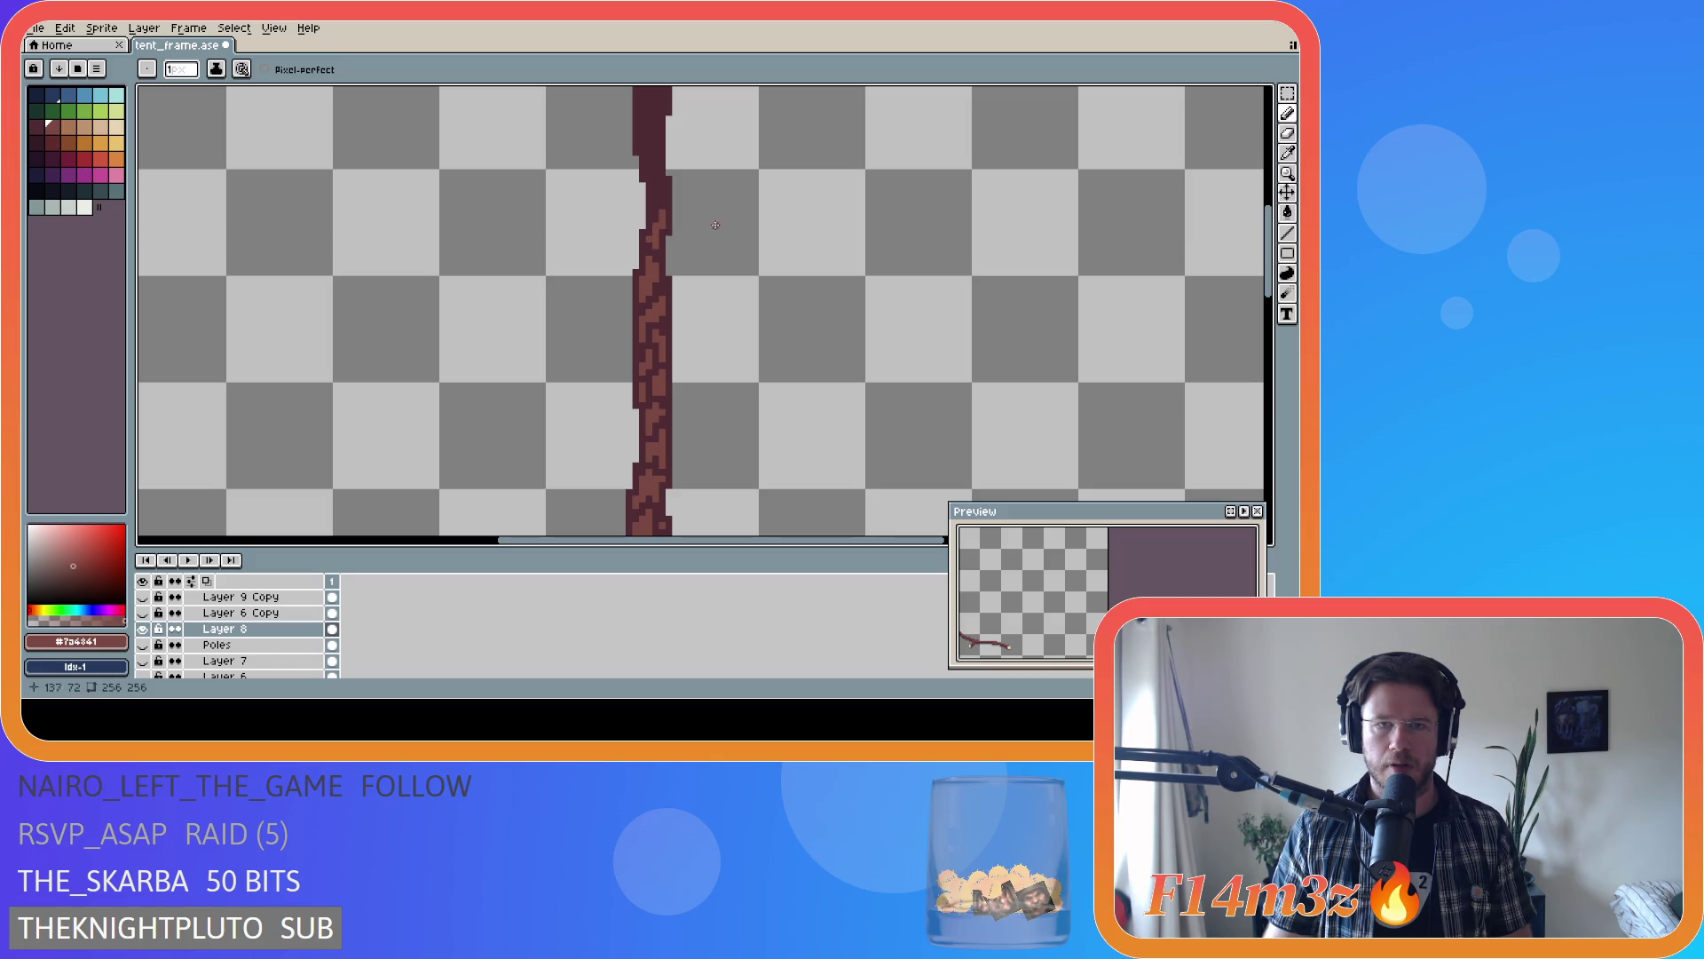
{"action": "left_click_drag", "start_coordinate": [1275, 293], "coordinate": [1276, 266]}
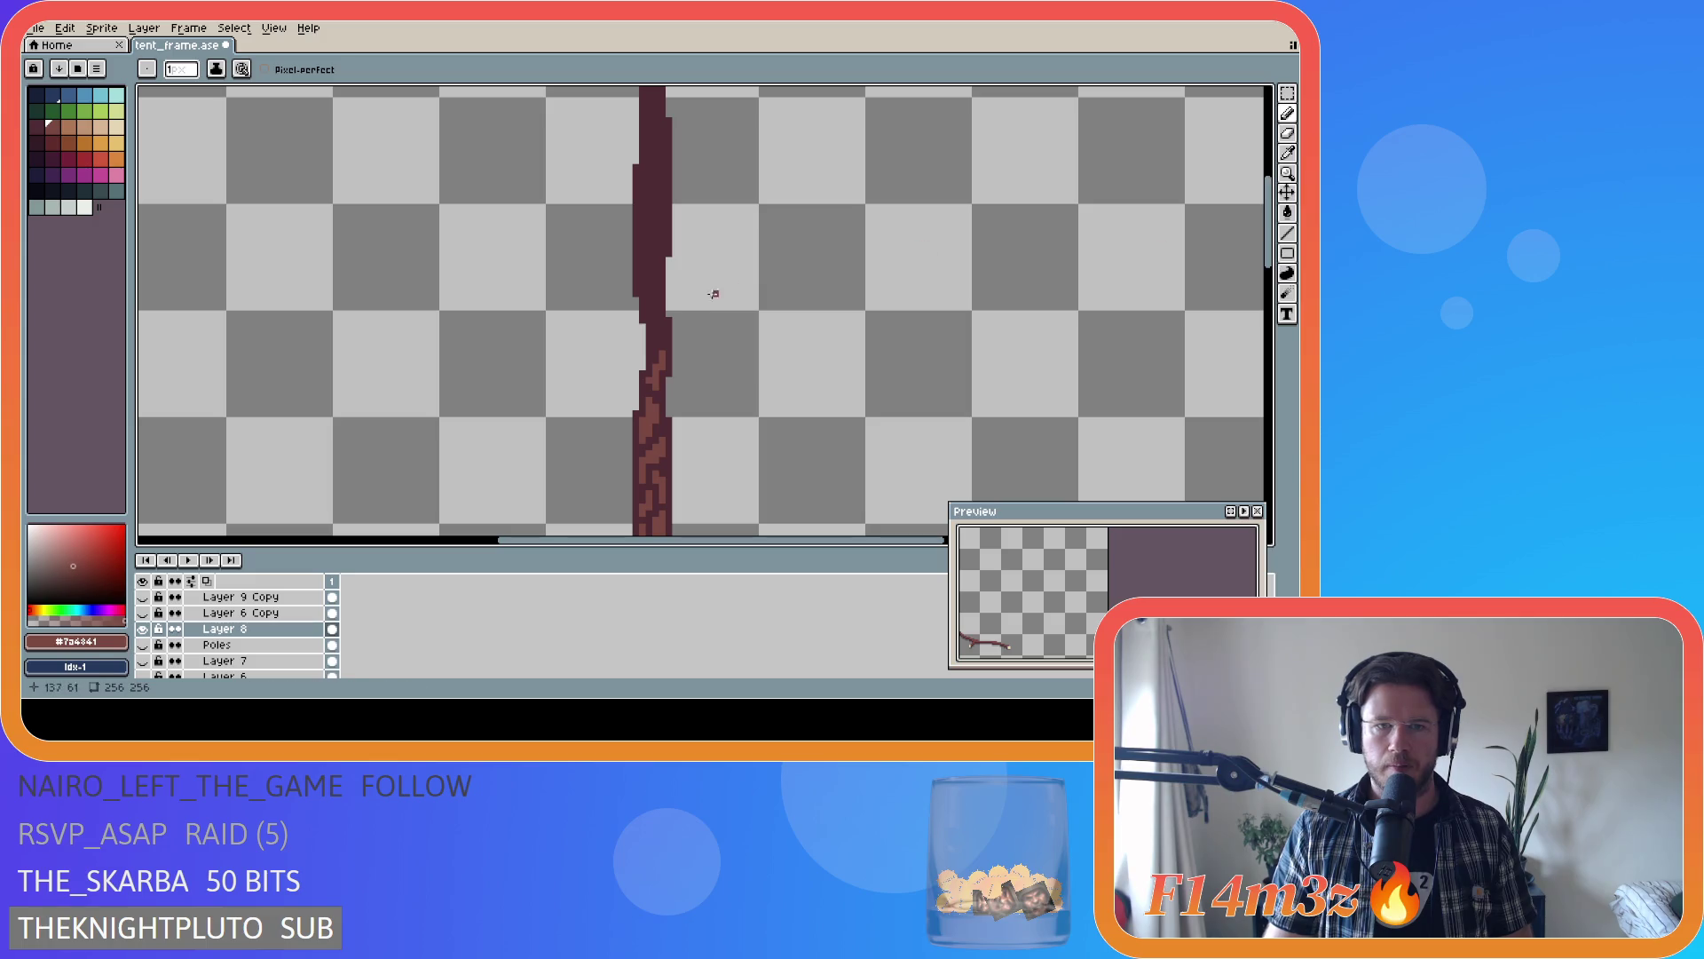
- Paint another long bark stroke up toward the pole's top
{"action": "left_click", "coordinate": [658, 329]}
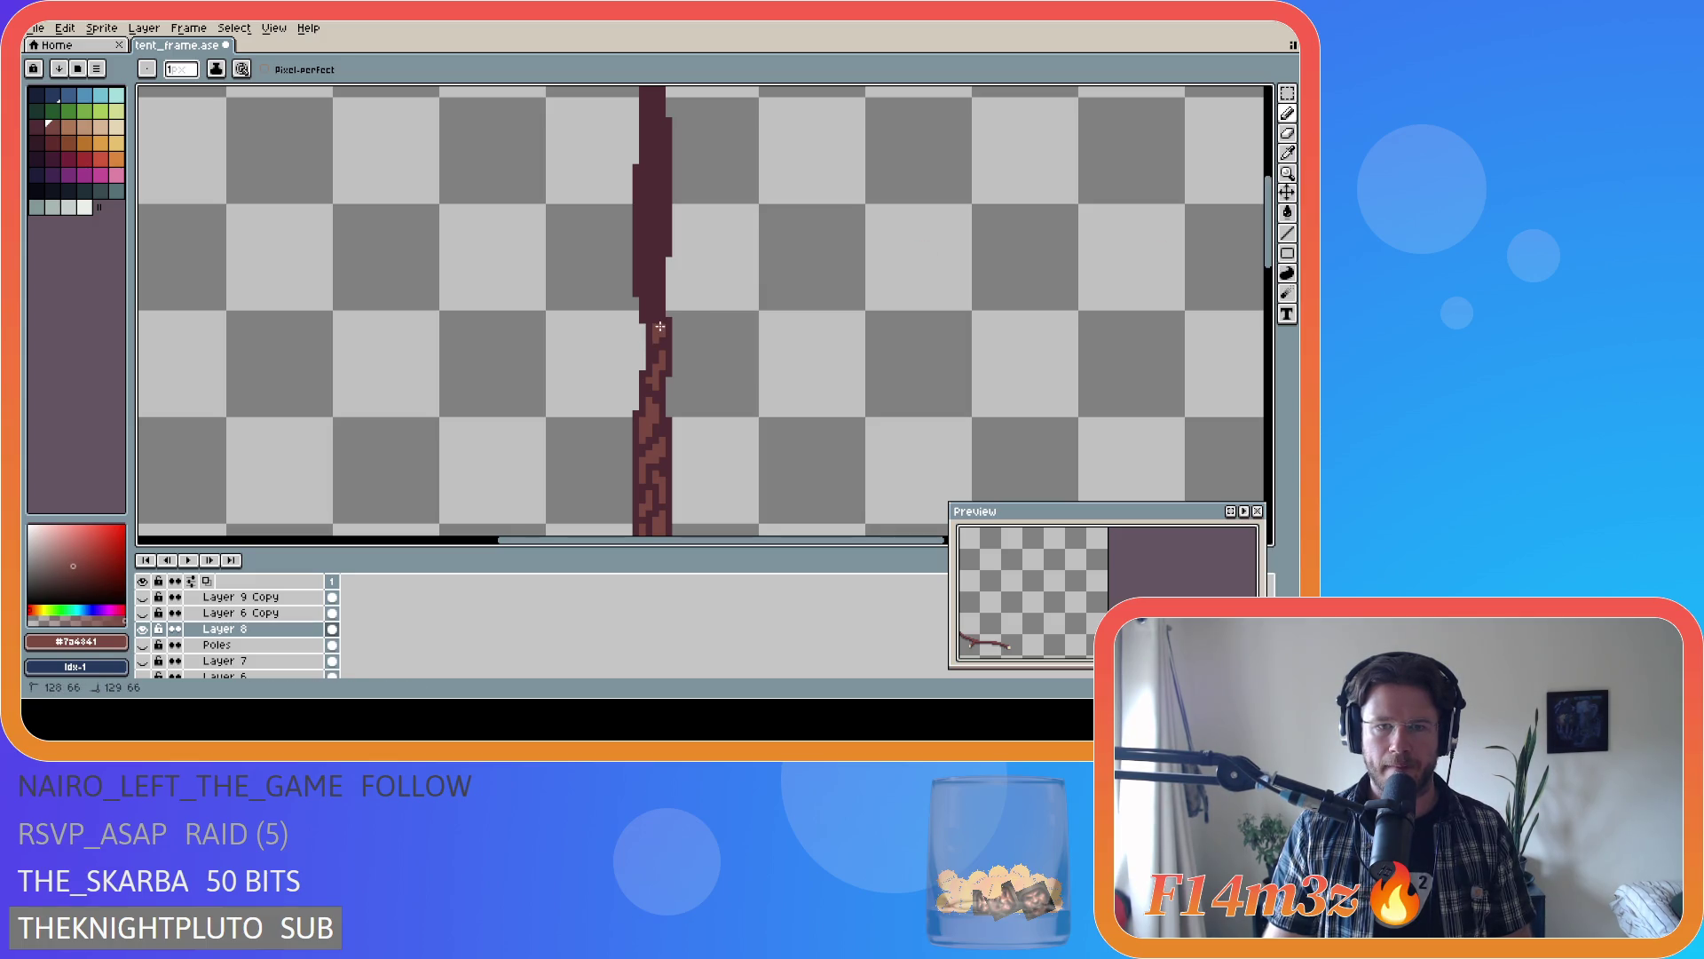
{"action": "mouse_move", "coordinate": [661, 327]}
{"action": "left_mouse_down"}
{"action": "mouse_move", "coordinate": [644, 278]}
{"action": "mouse_move", "coordinate": [656, 272]}
{"action": "left_mouse_up"}
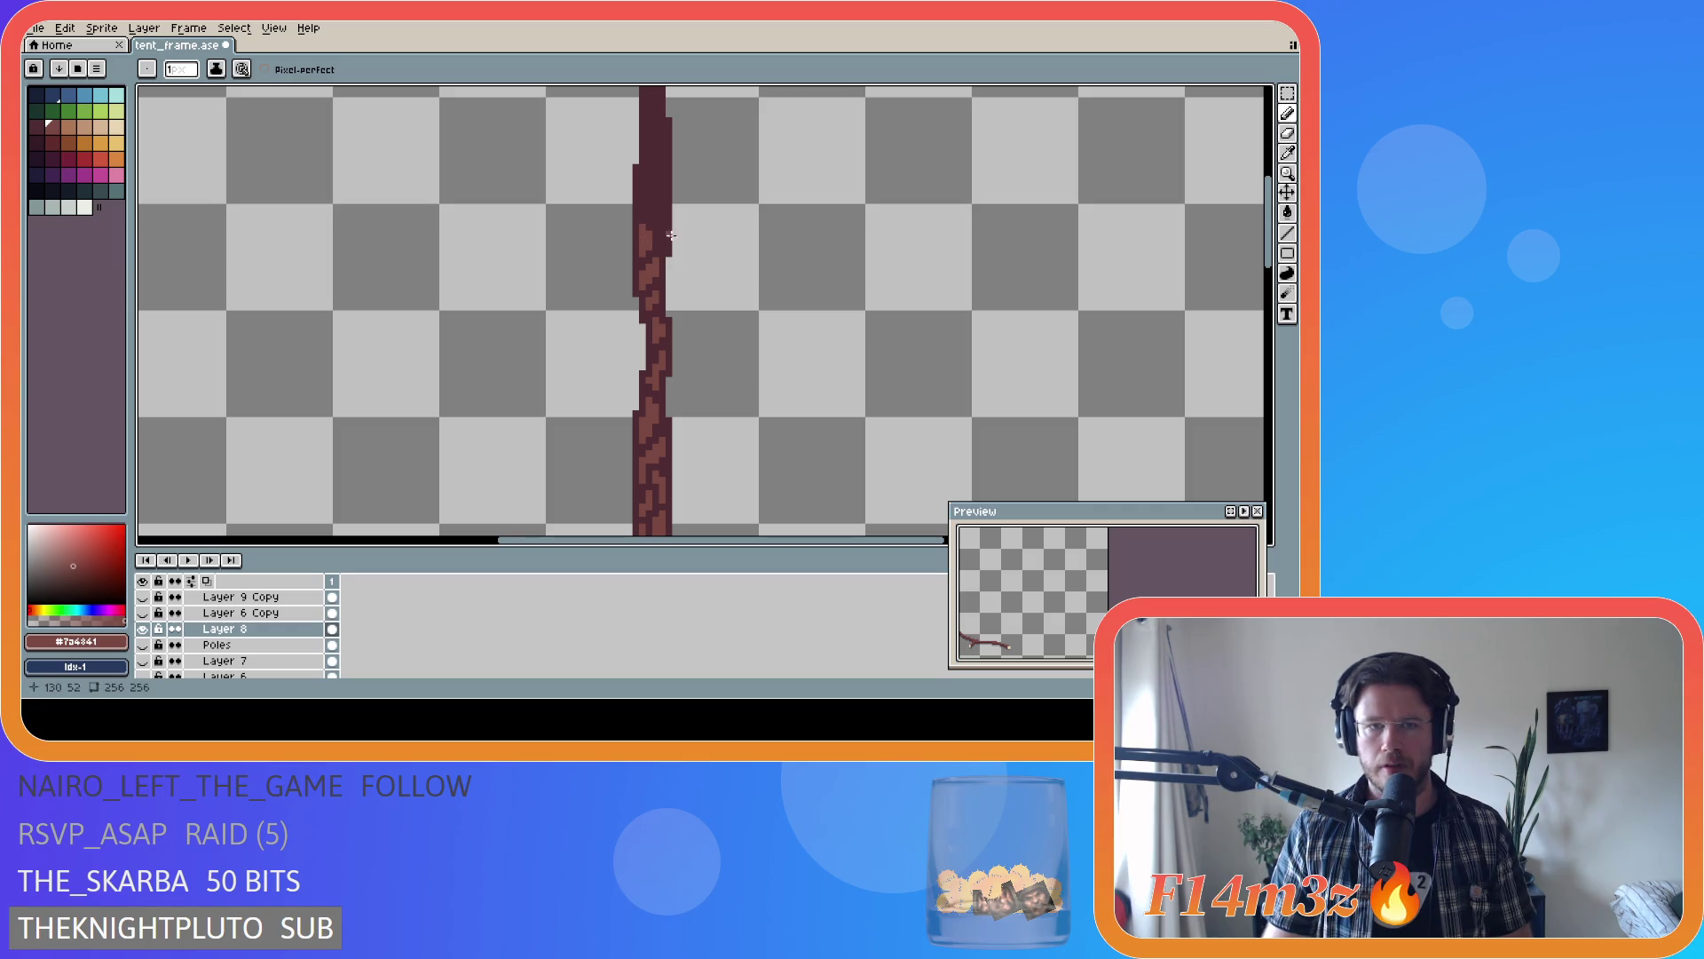
{"action": "key", "text": "v"}
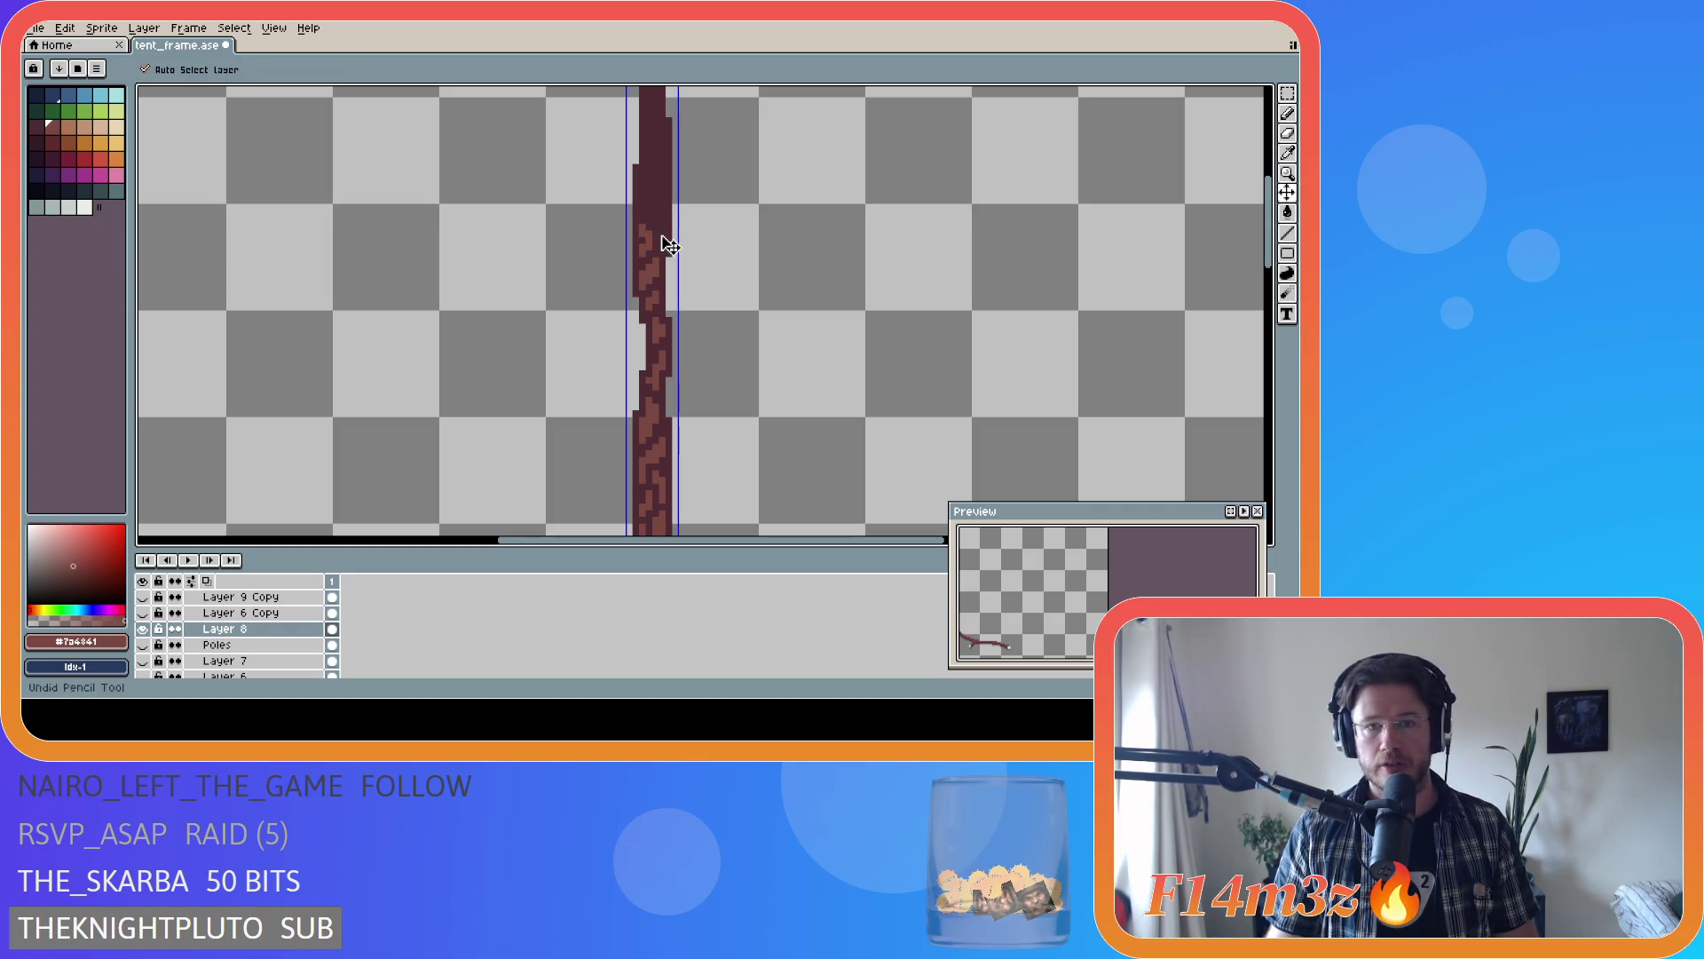
{"action": "key", "text": "b"}
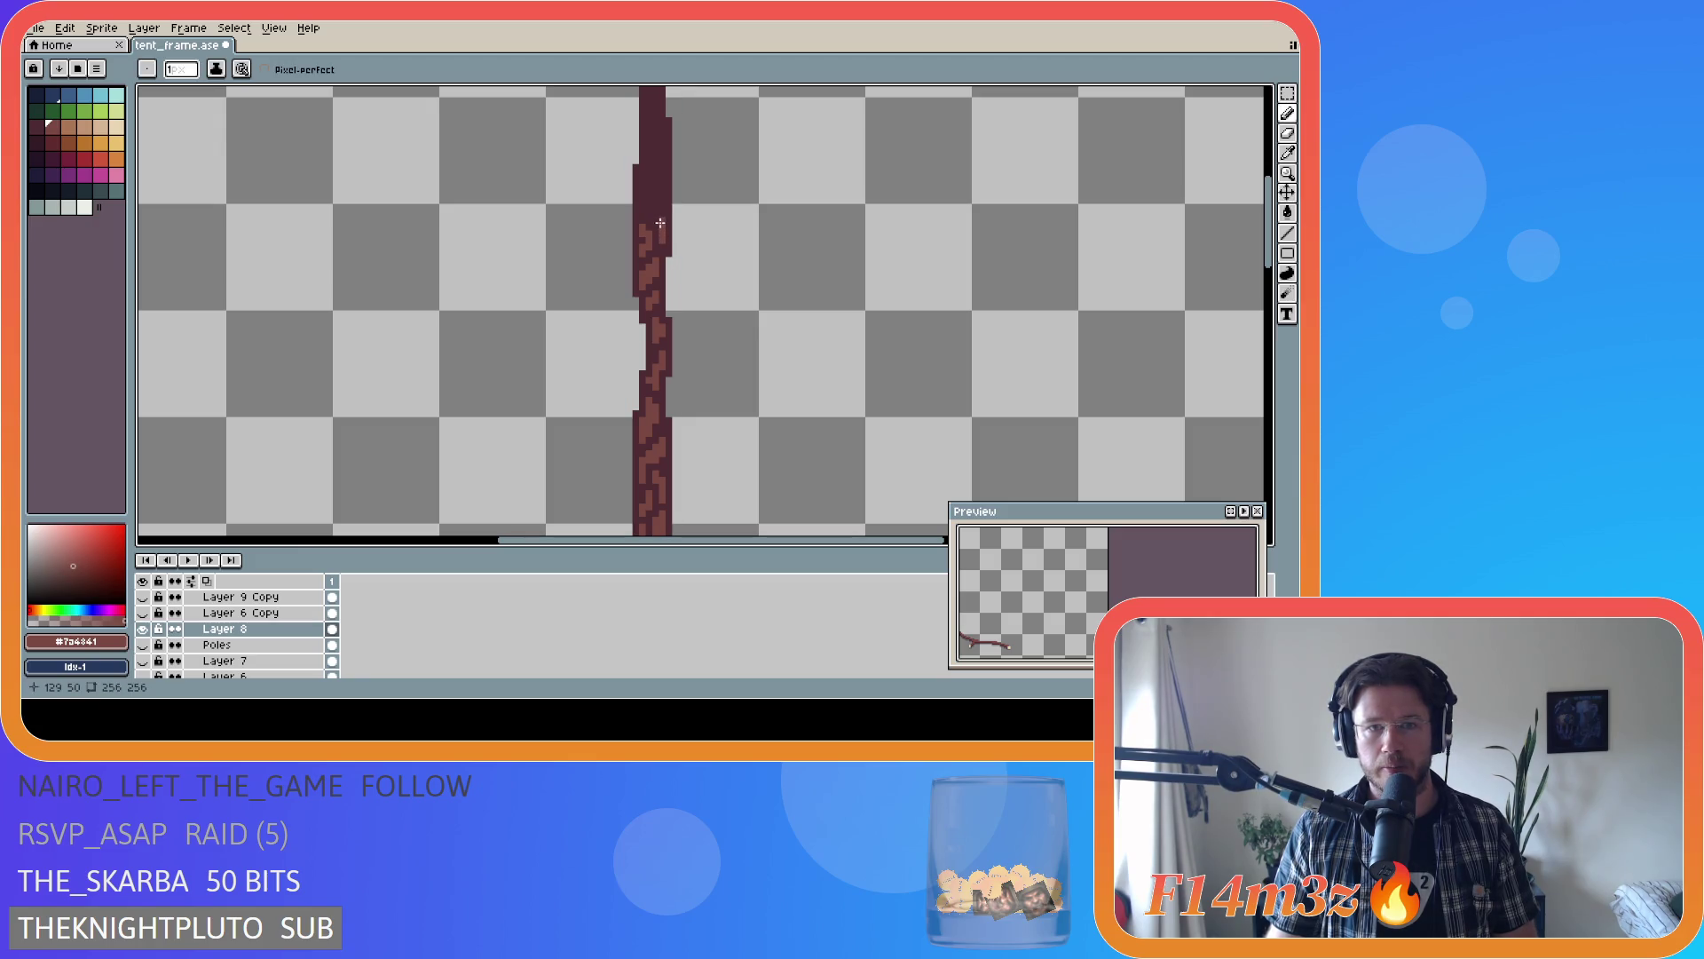
{"action": "key", "text": "v"}
{"action": "key", "text": "b"}
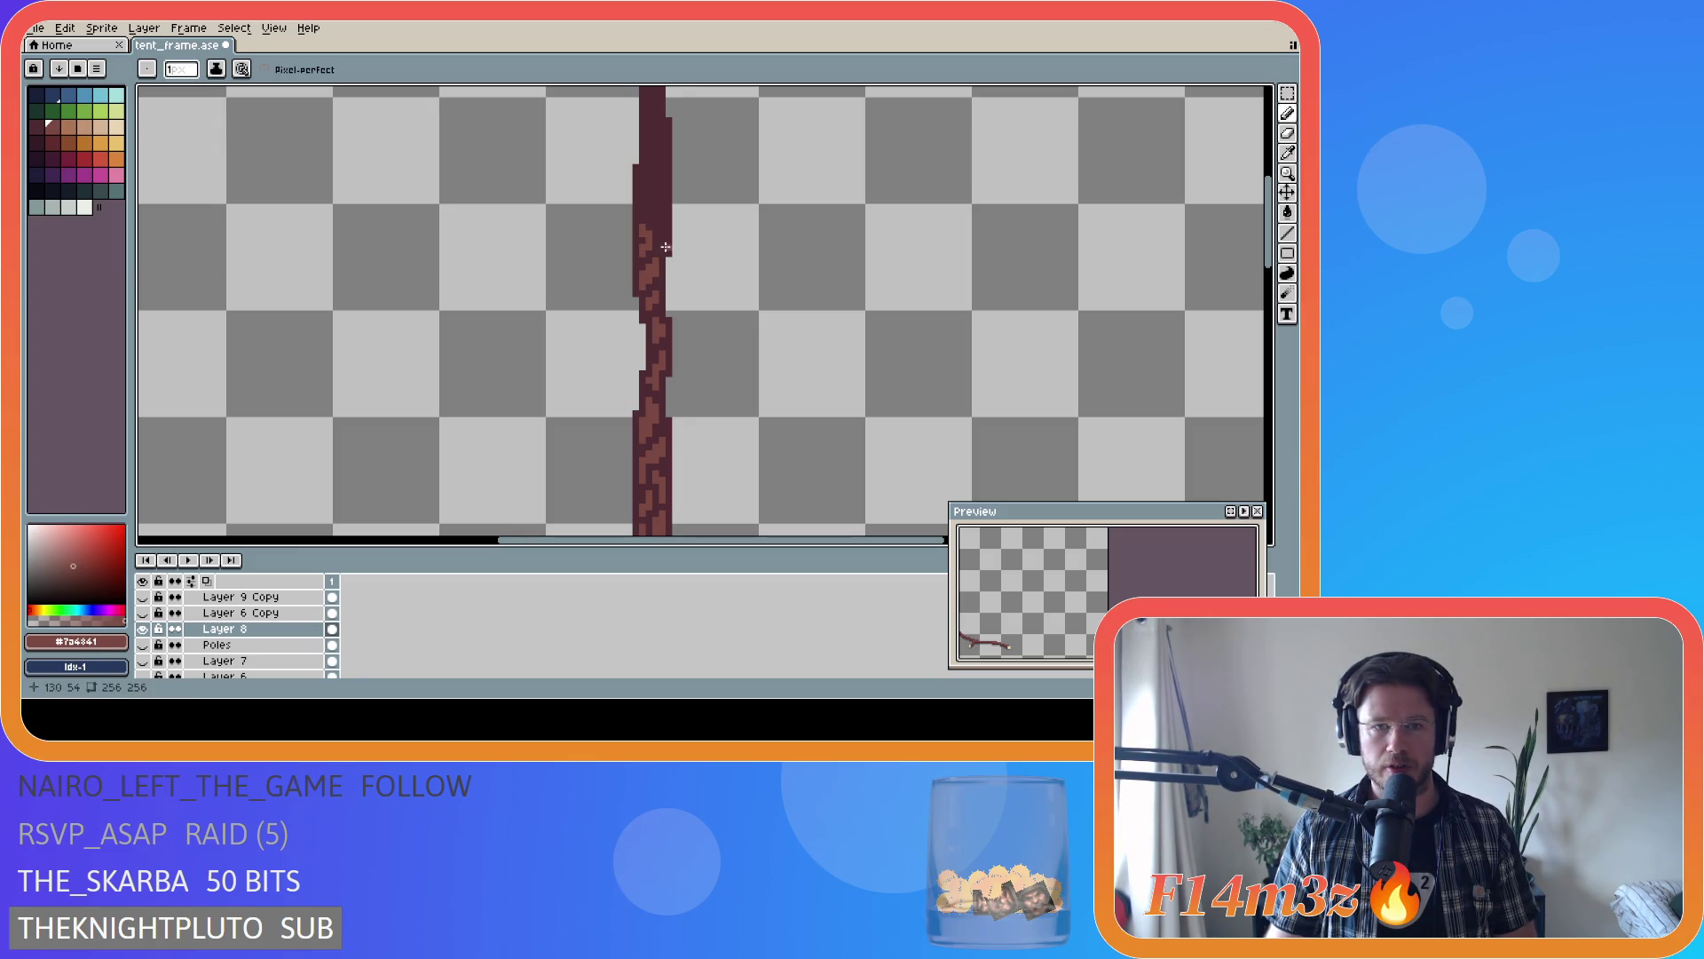
{"action": "key", "text": "v"}
{"action": "key", "text": "b"}
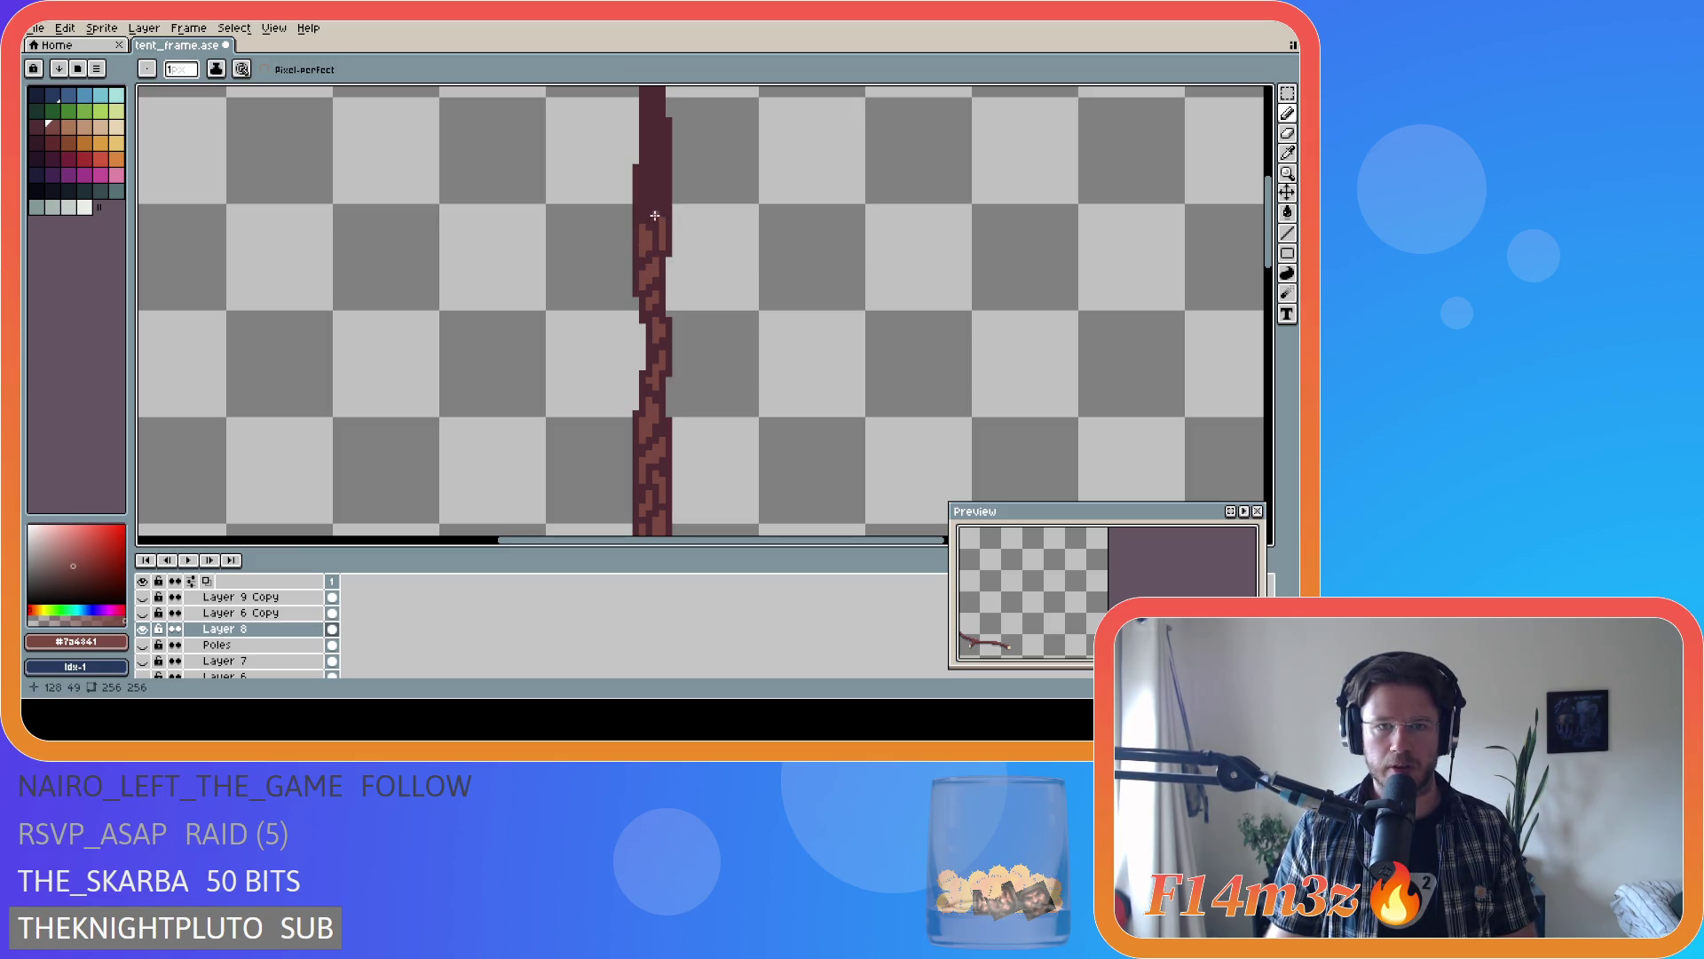
{"action": "key", "text": "v"}
{"action": "key", "text": "b"}
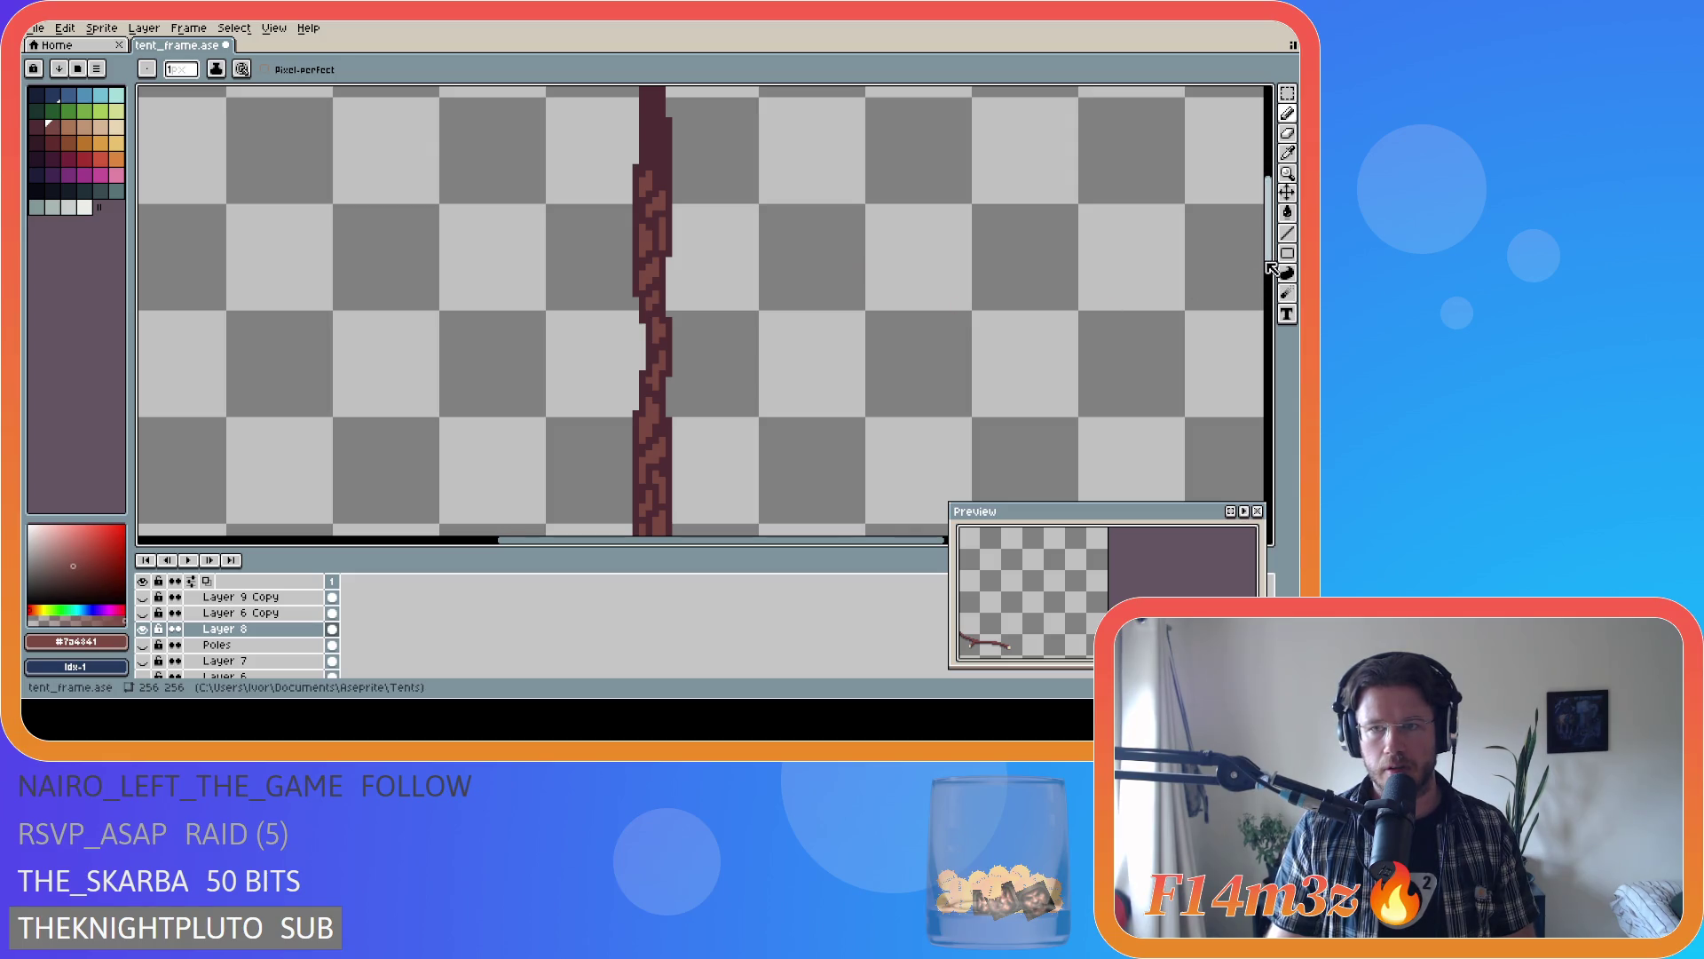
- Add a few bark pixels to the pole's upper section
{"action": "mouse_move", "coordinate": [1271, 271]}
{"action": "left_mouse_down"}
{"action": "mouse_move", "coordinate": [1283, 338]}
{"action": "mouse_move", "coordinate": [1278, 236]}
{"action": "left_mouse_up"}
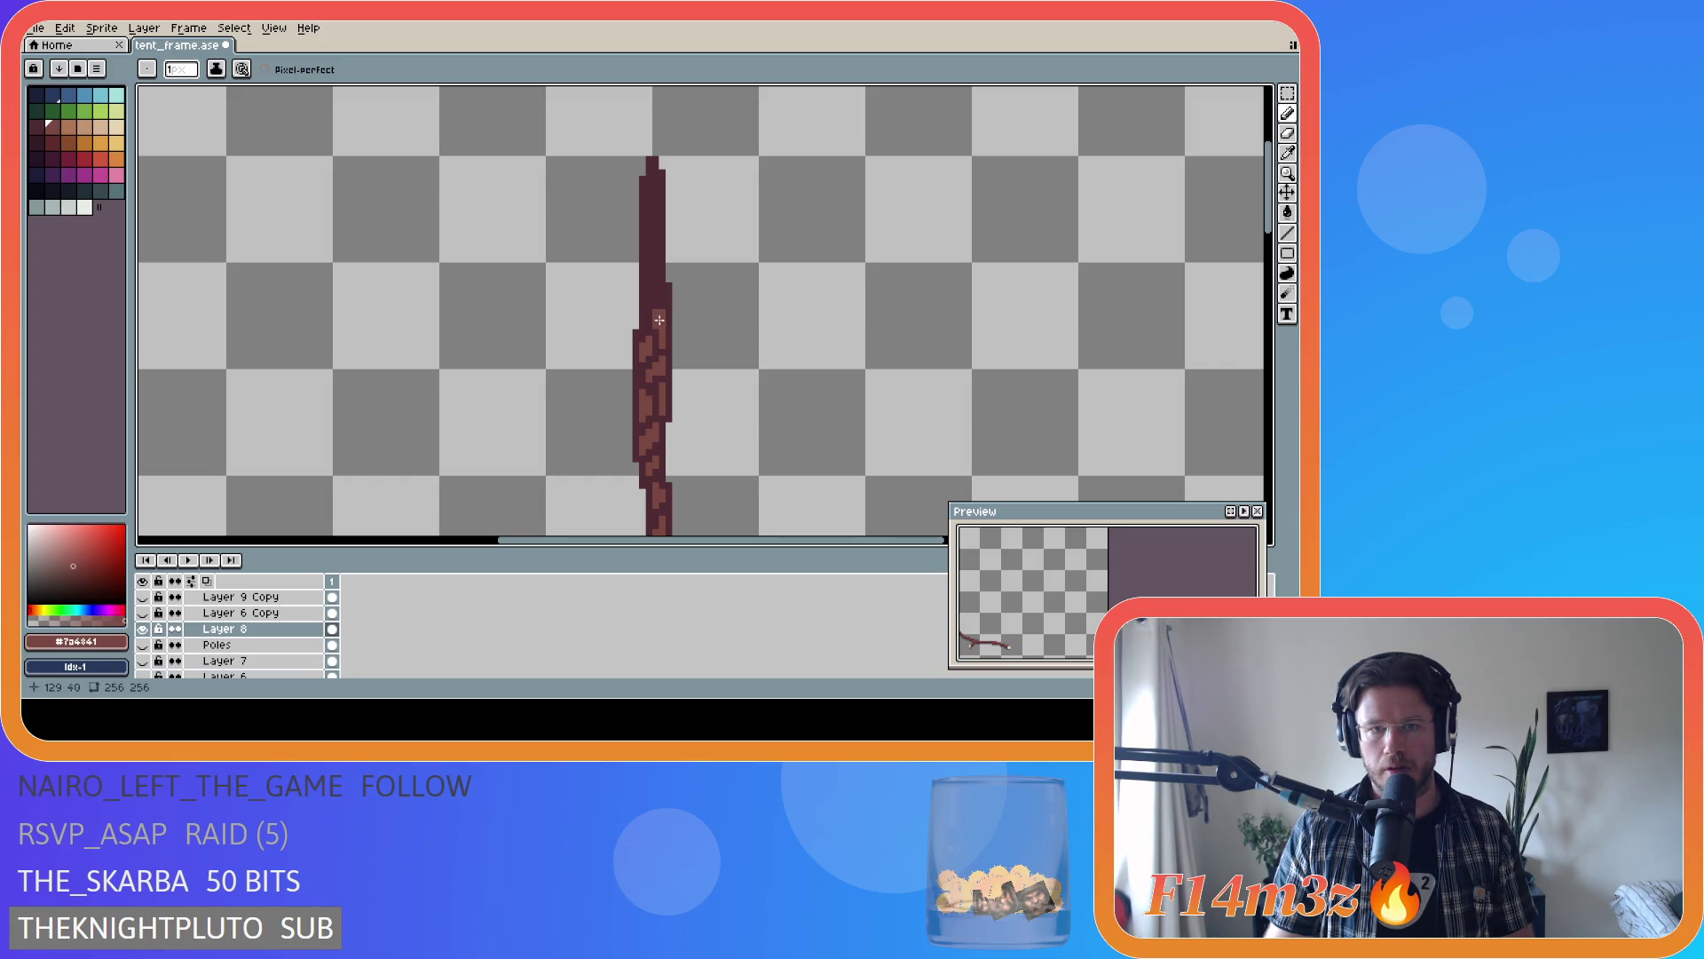
{"action": "left_click_drag", "start_coordinate": [661, 308], "coordinate": [660, 294]}
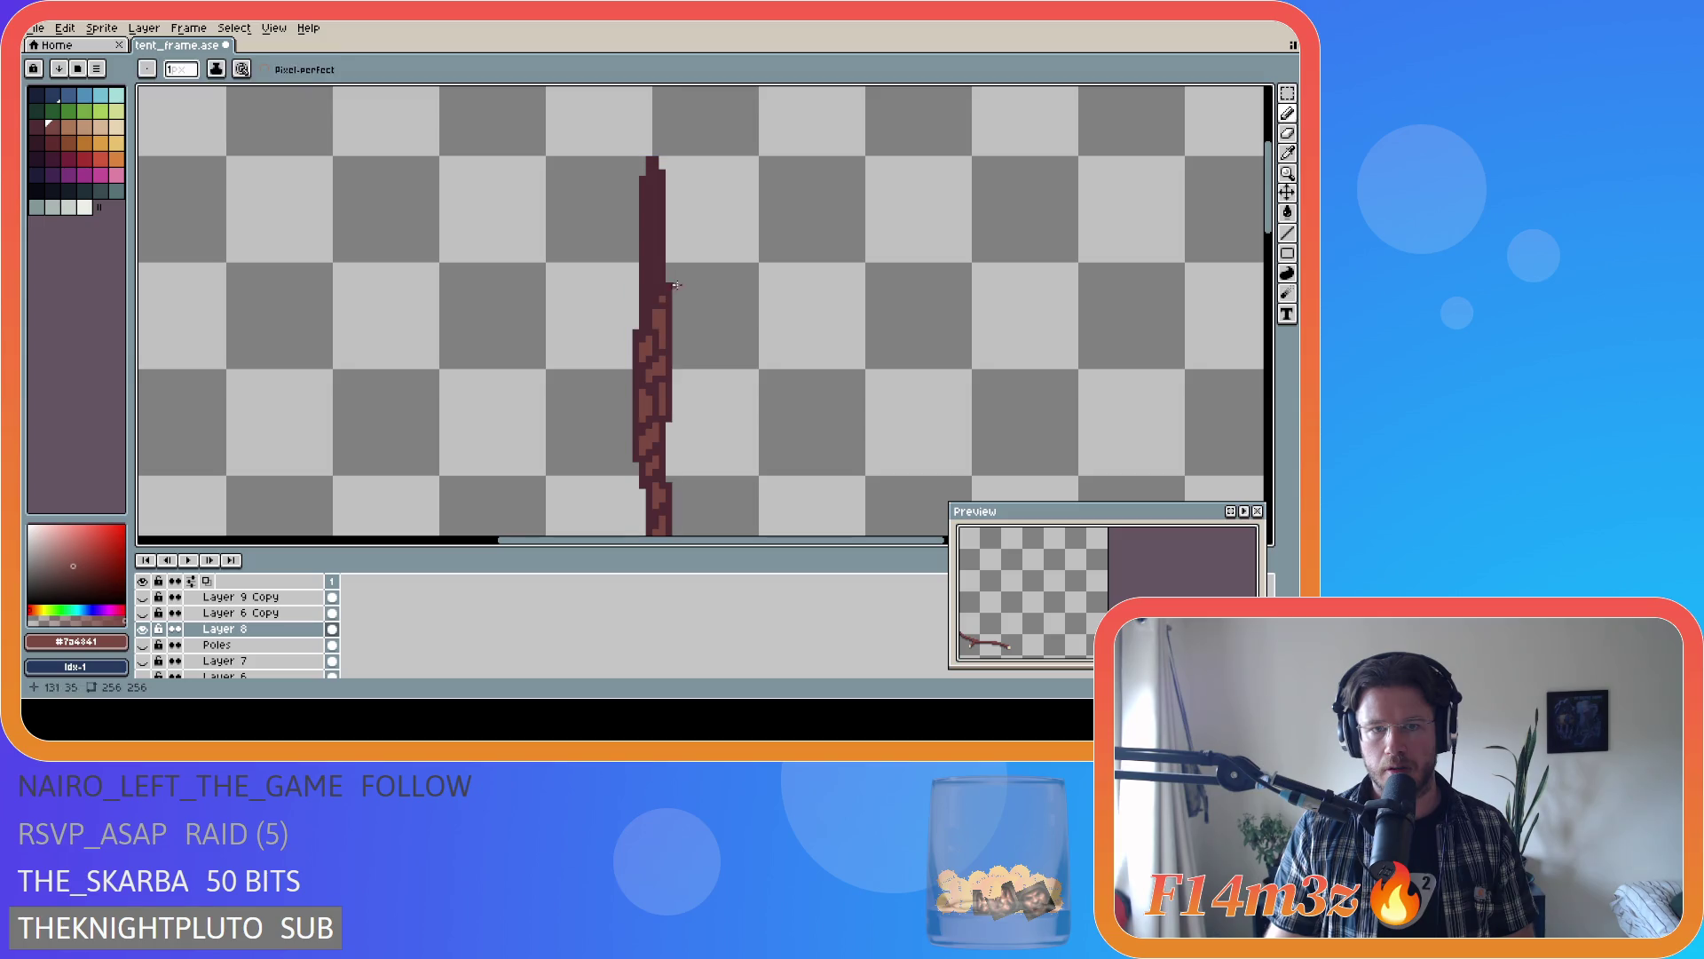
{"action": "key", "text": "ctrl"}
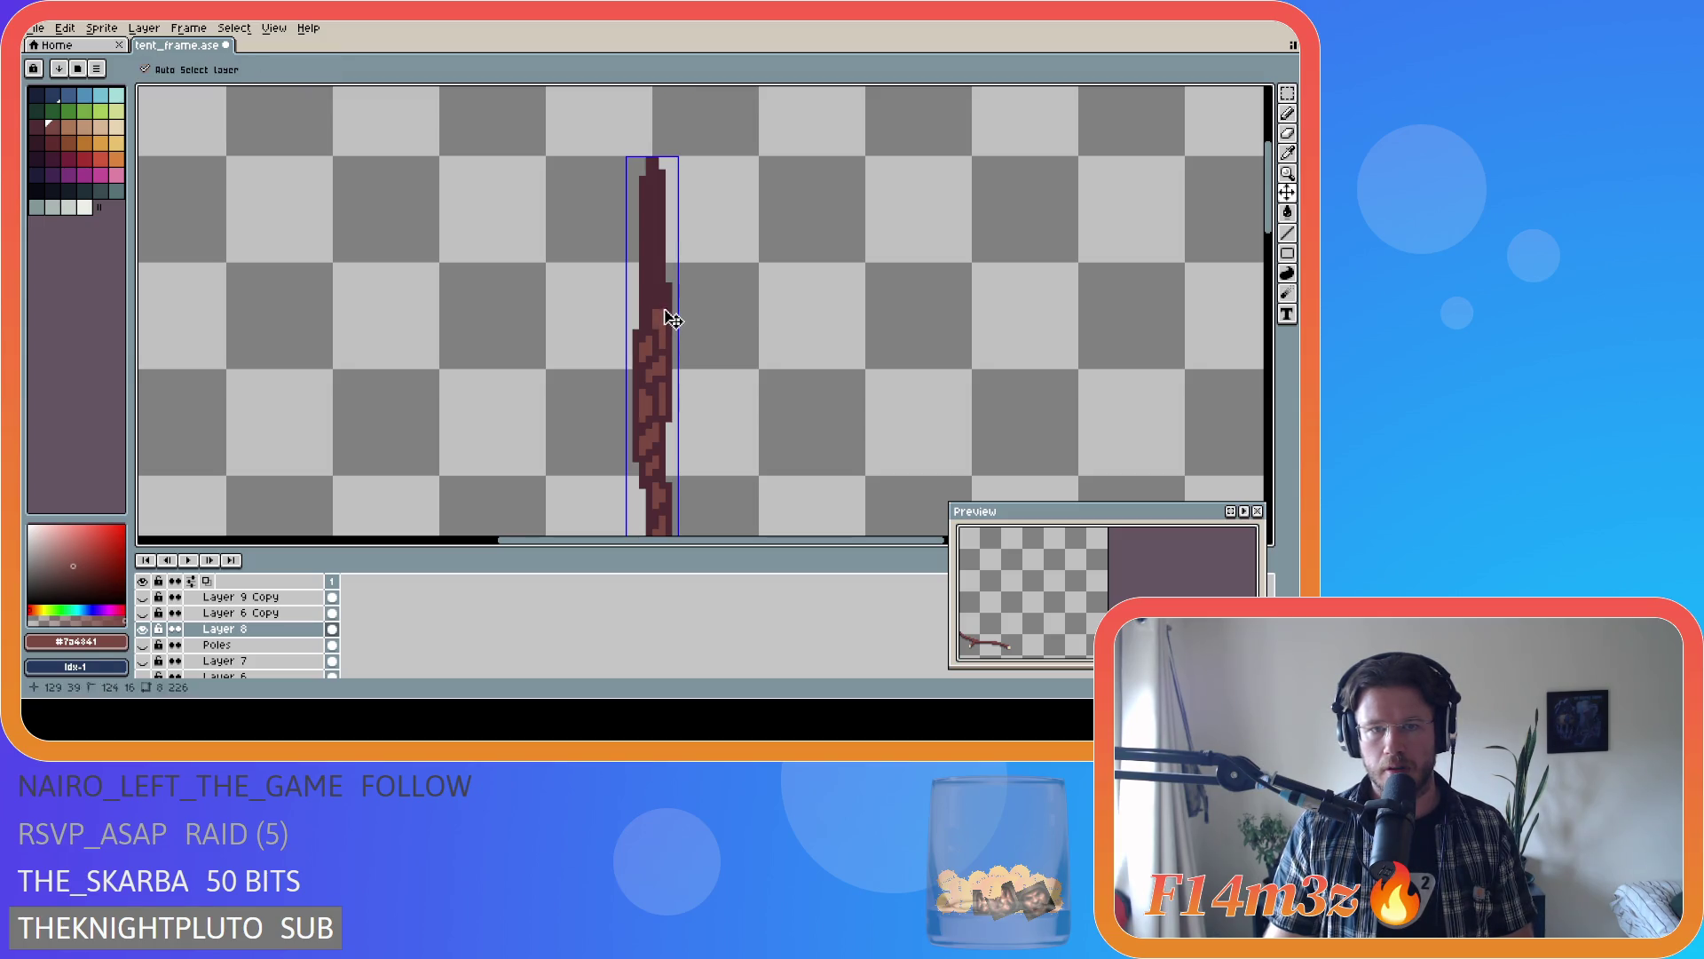
{"action": "left_click", "coordinate": [650, 308]}
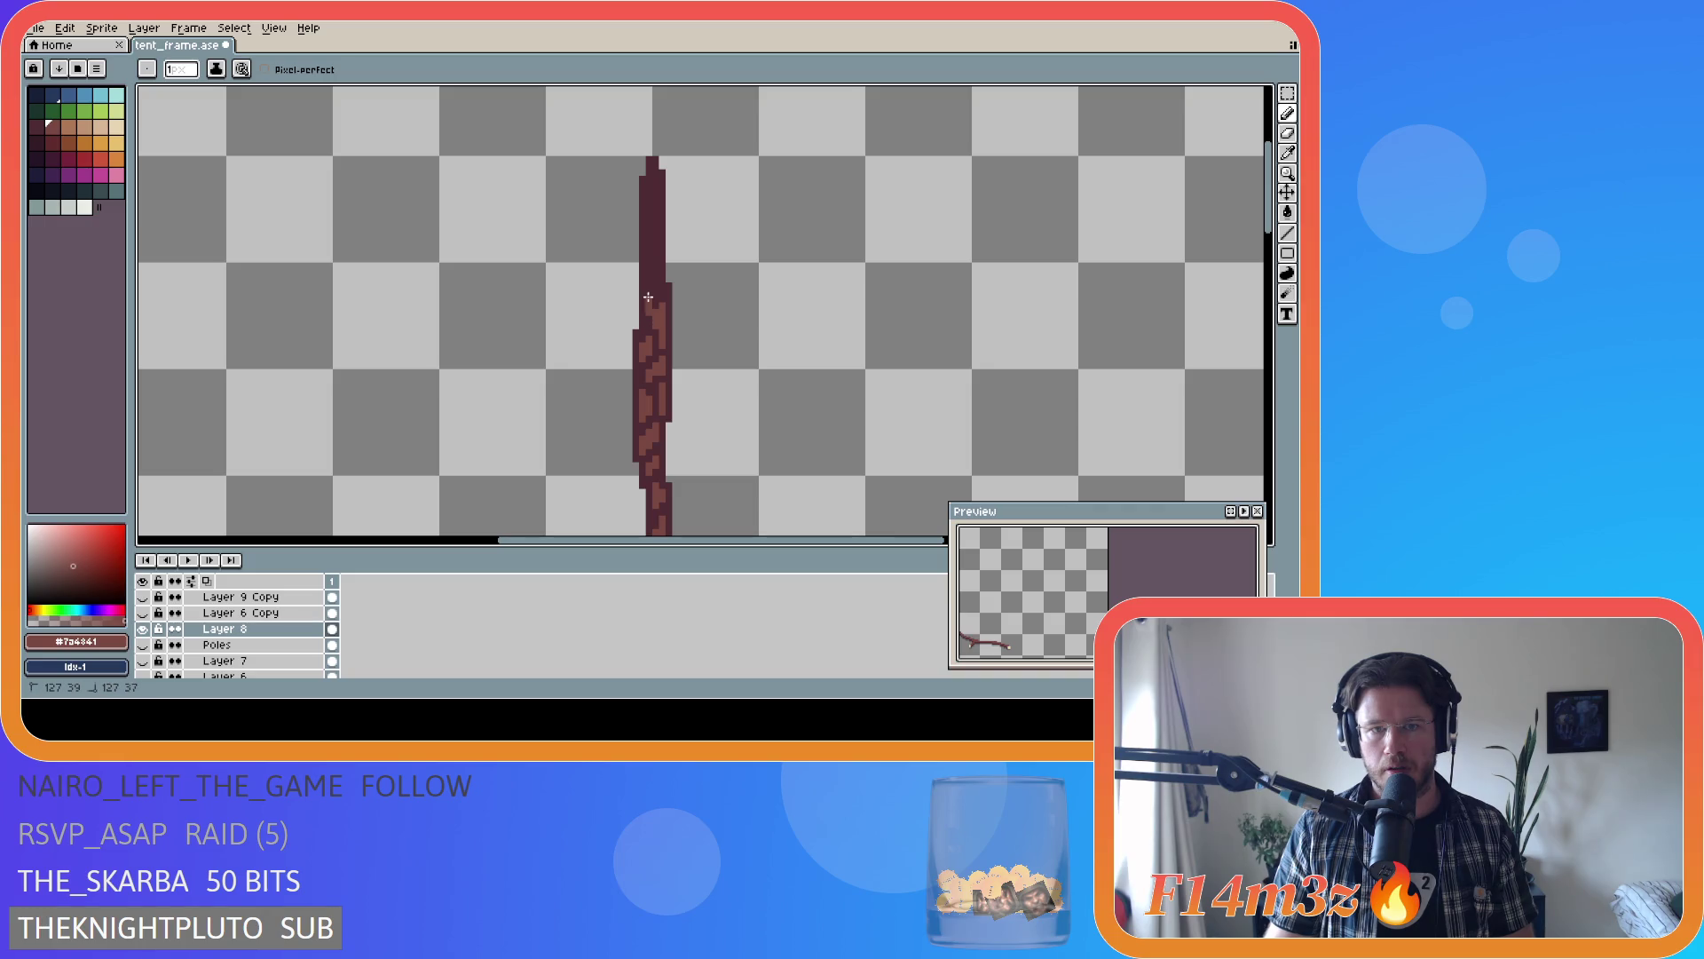
{"action": "left_click_drag", "start_coordinate": [651, 315], "coordinate": [654, 304]}
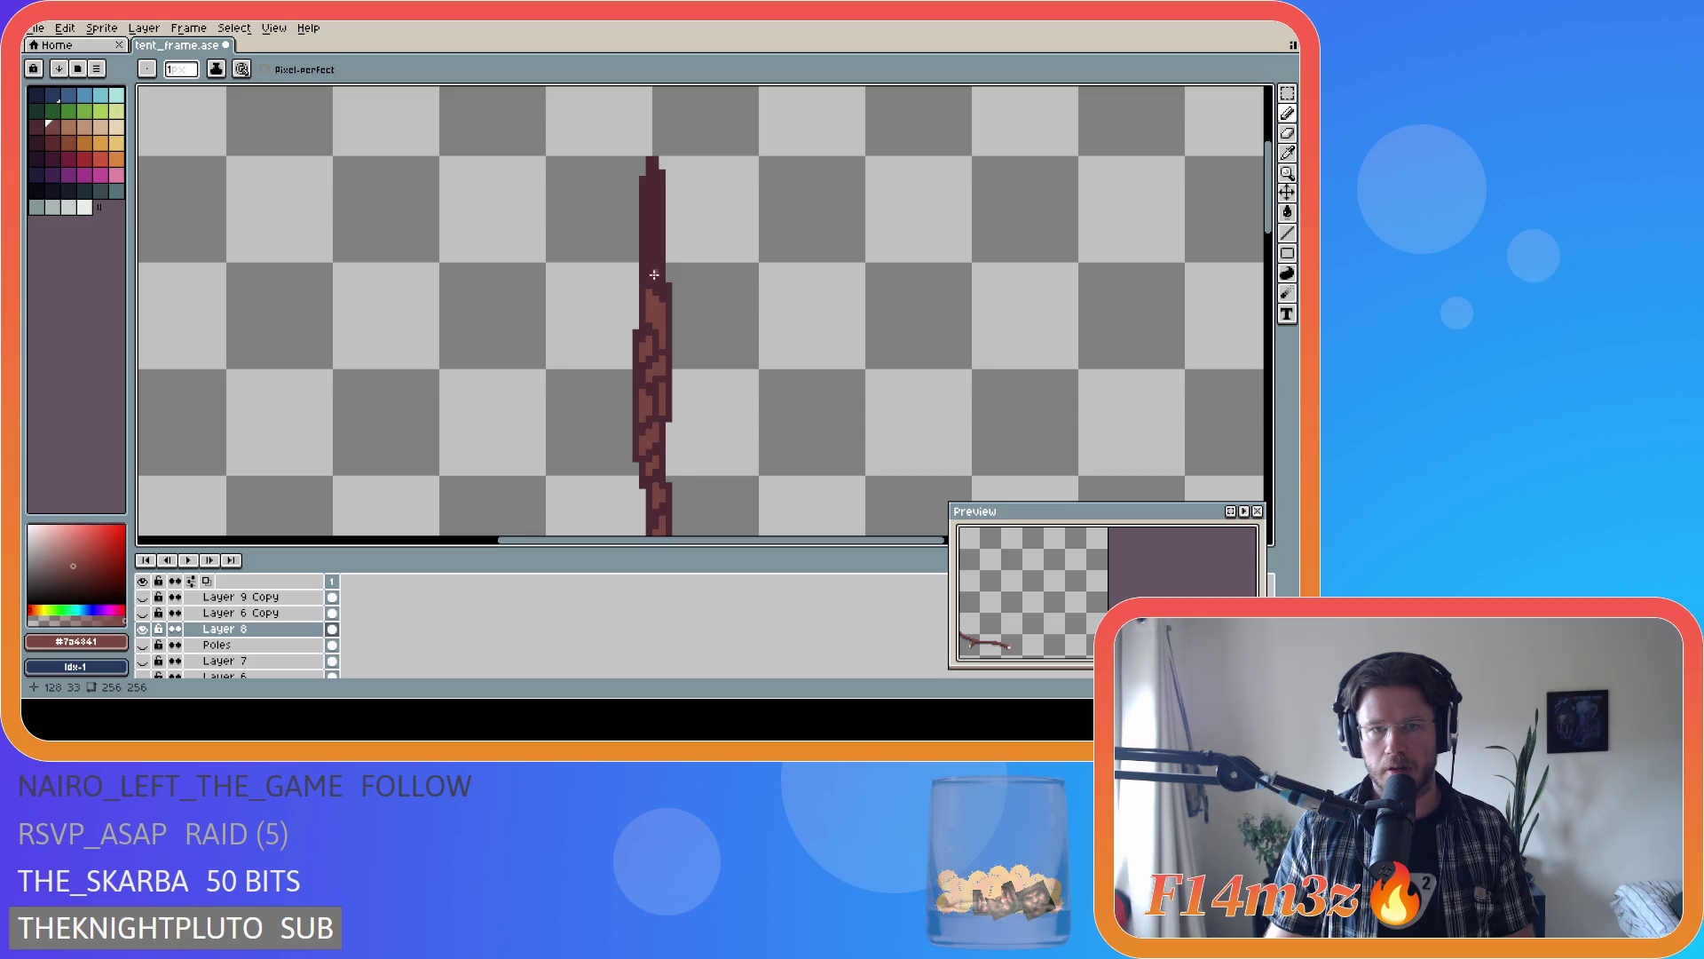
{"action": "key", "text": "v"}
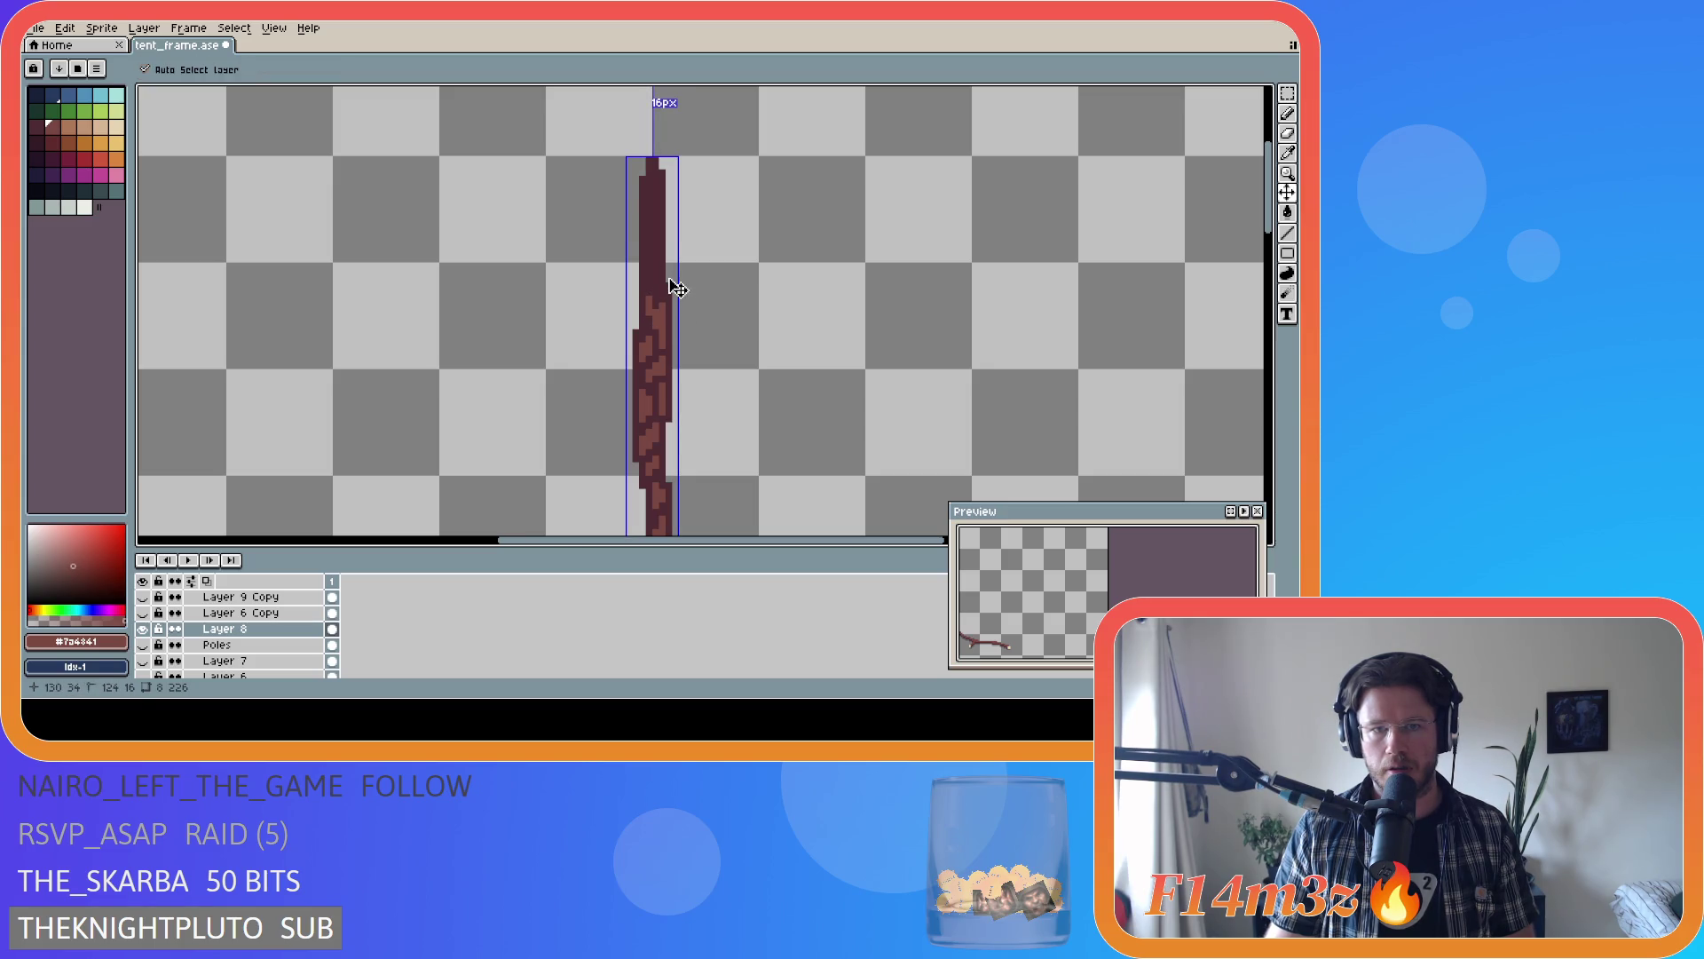
{"action": "key", "text": "b"}
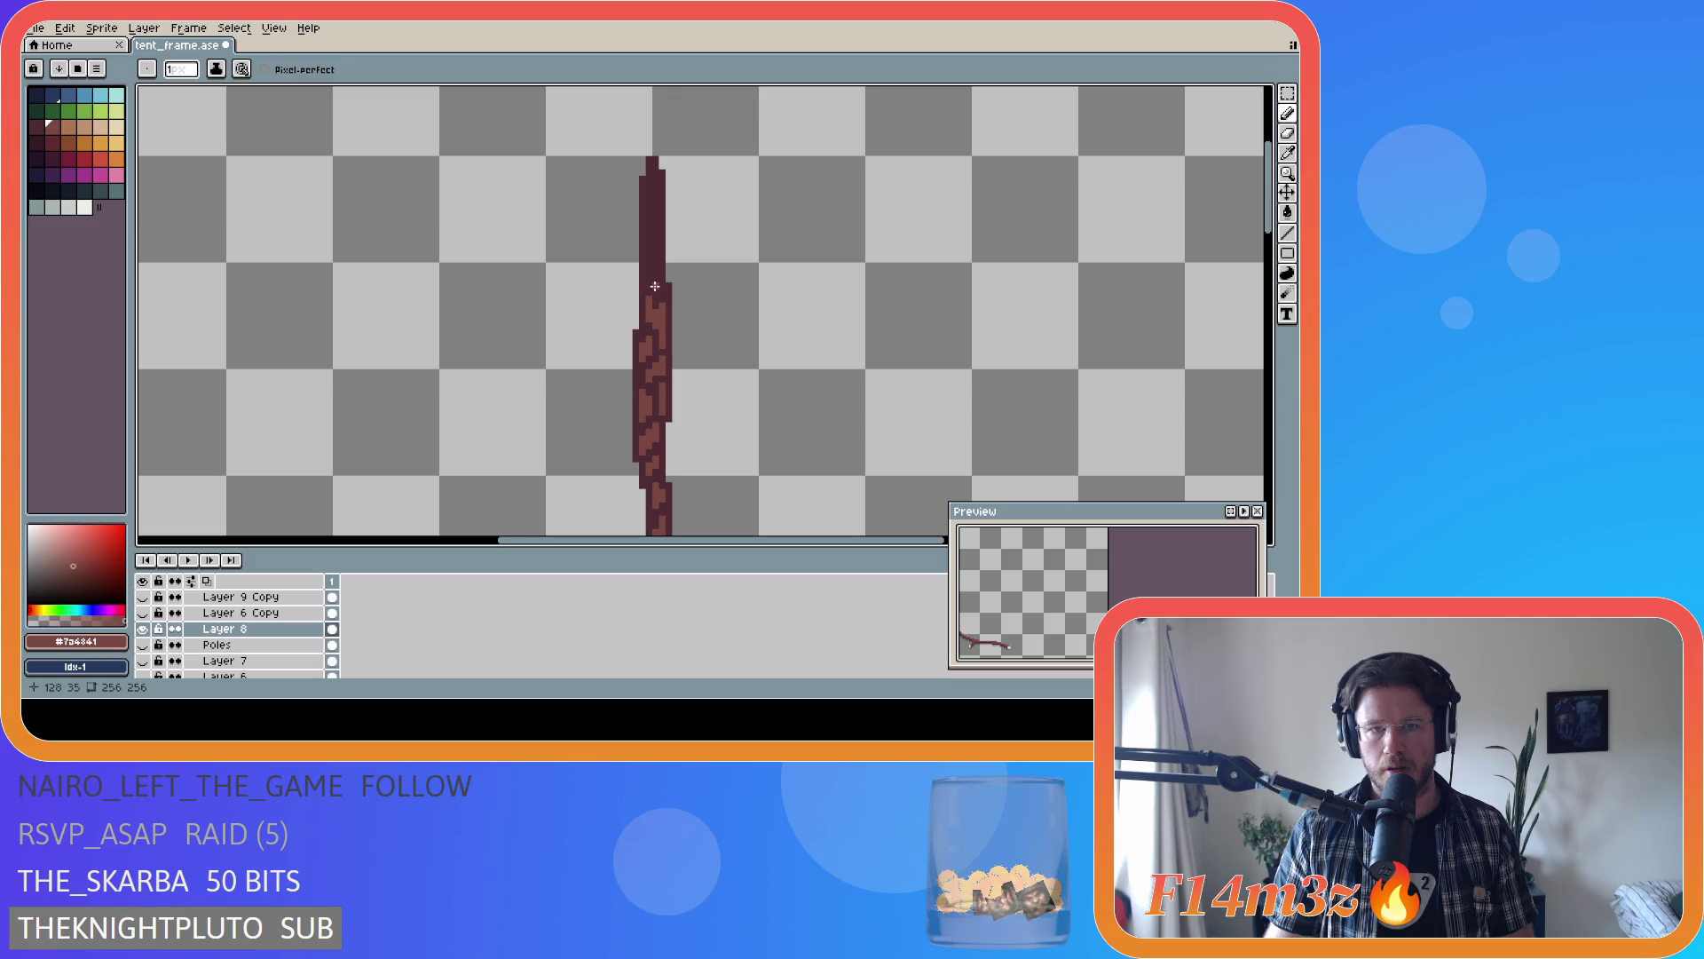
- Run lighter bark up the dark section, undo the bad stroke, and save tent_frame.ase
{"action": "left_click_drag", "start_coordinate": [656, 286], "coordinate": [653, 256]}
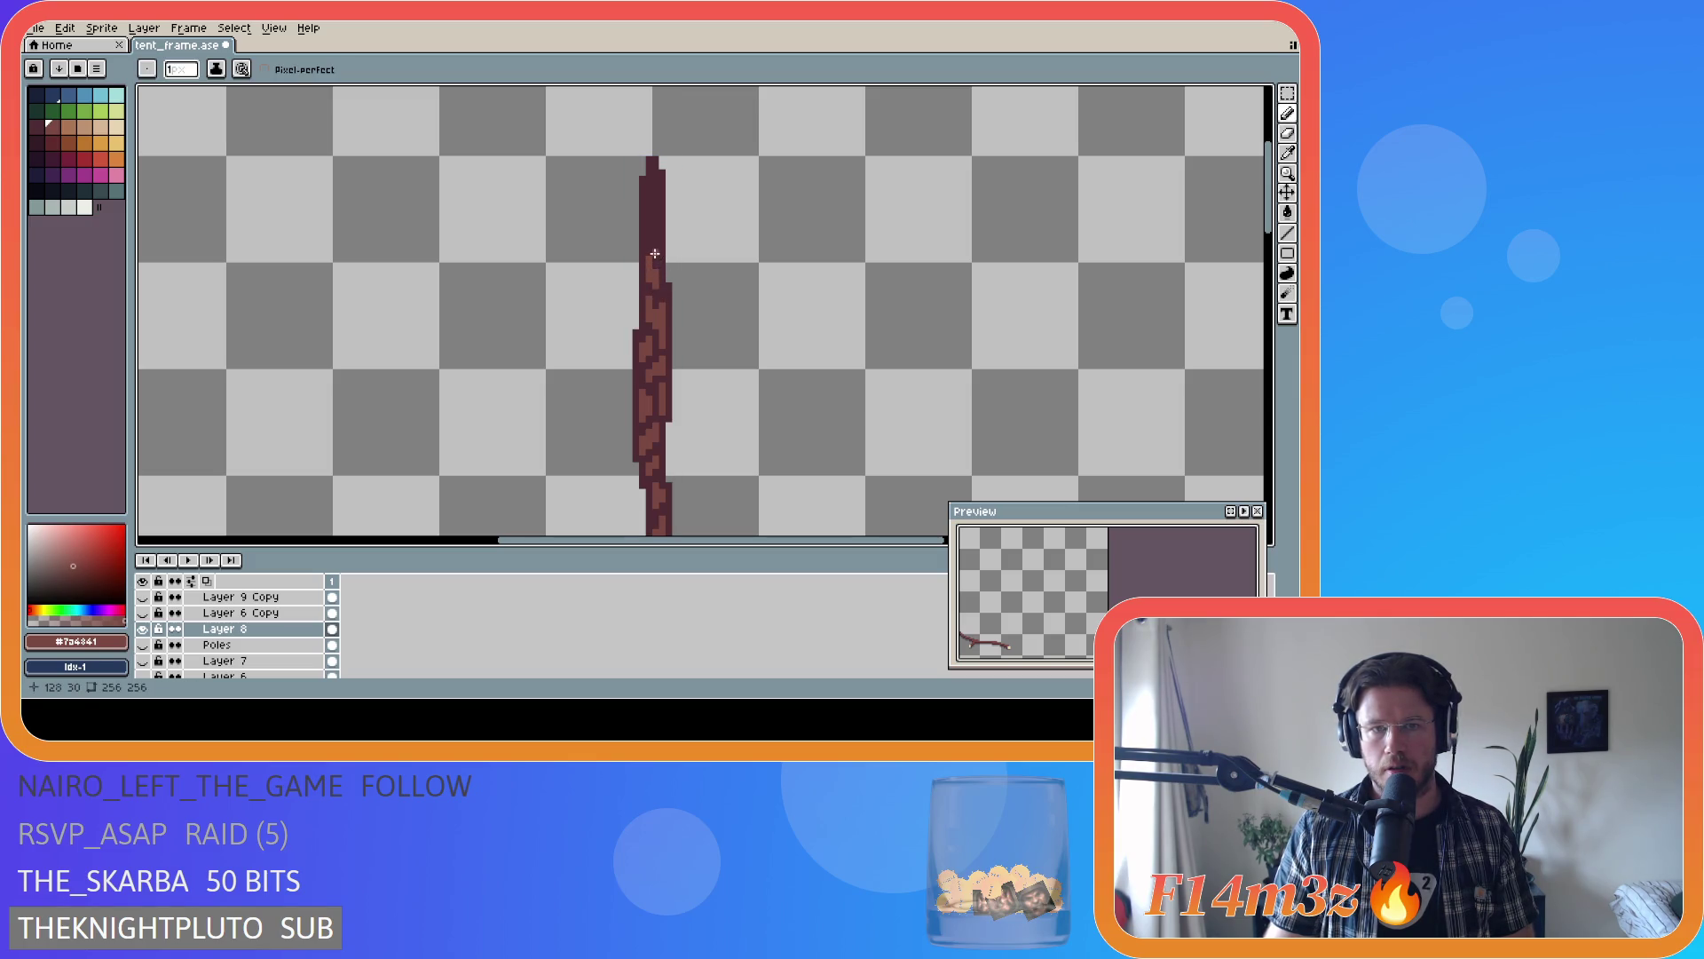
{"action": "left_click_drag", "start_coordinate": [654, 247], "coordinate": [650, 204]}
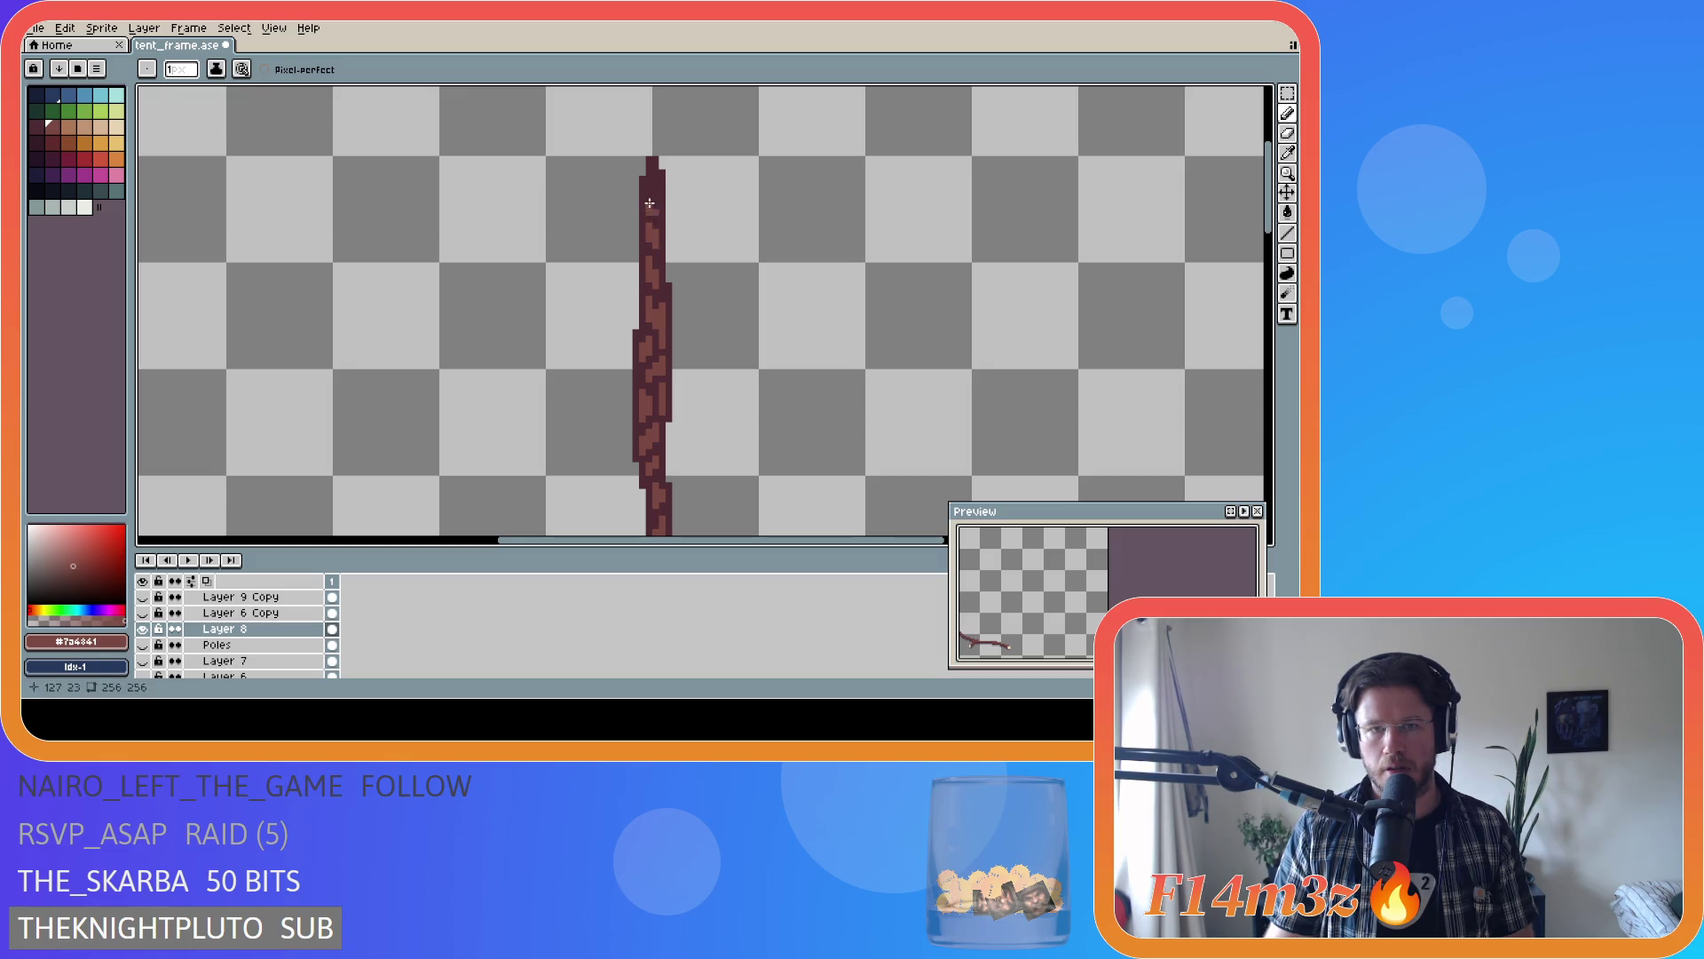
{"action": "key", "text": "ctrl+z"}
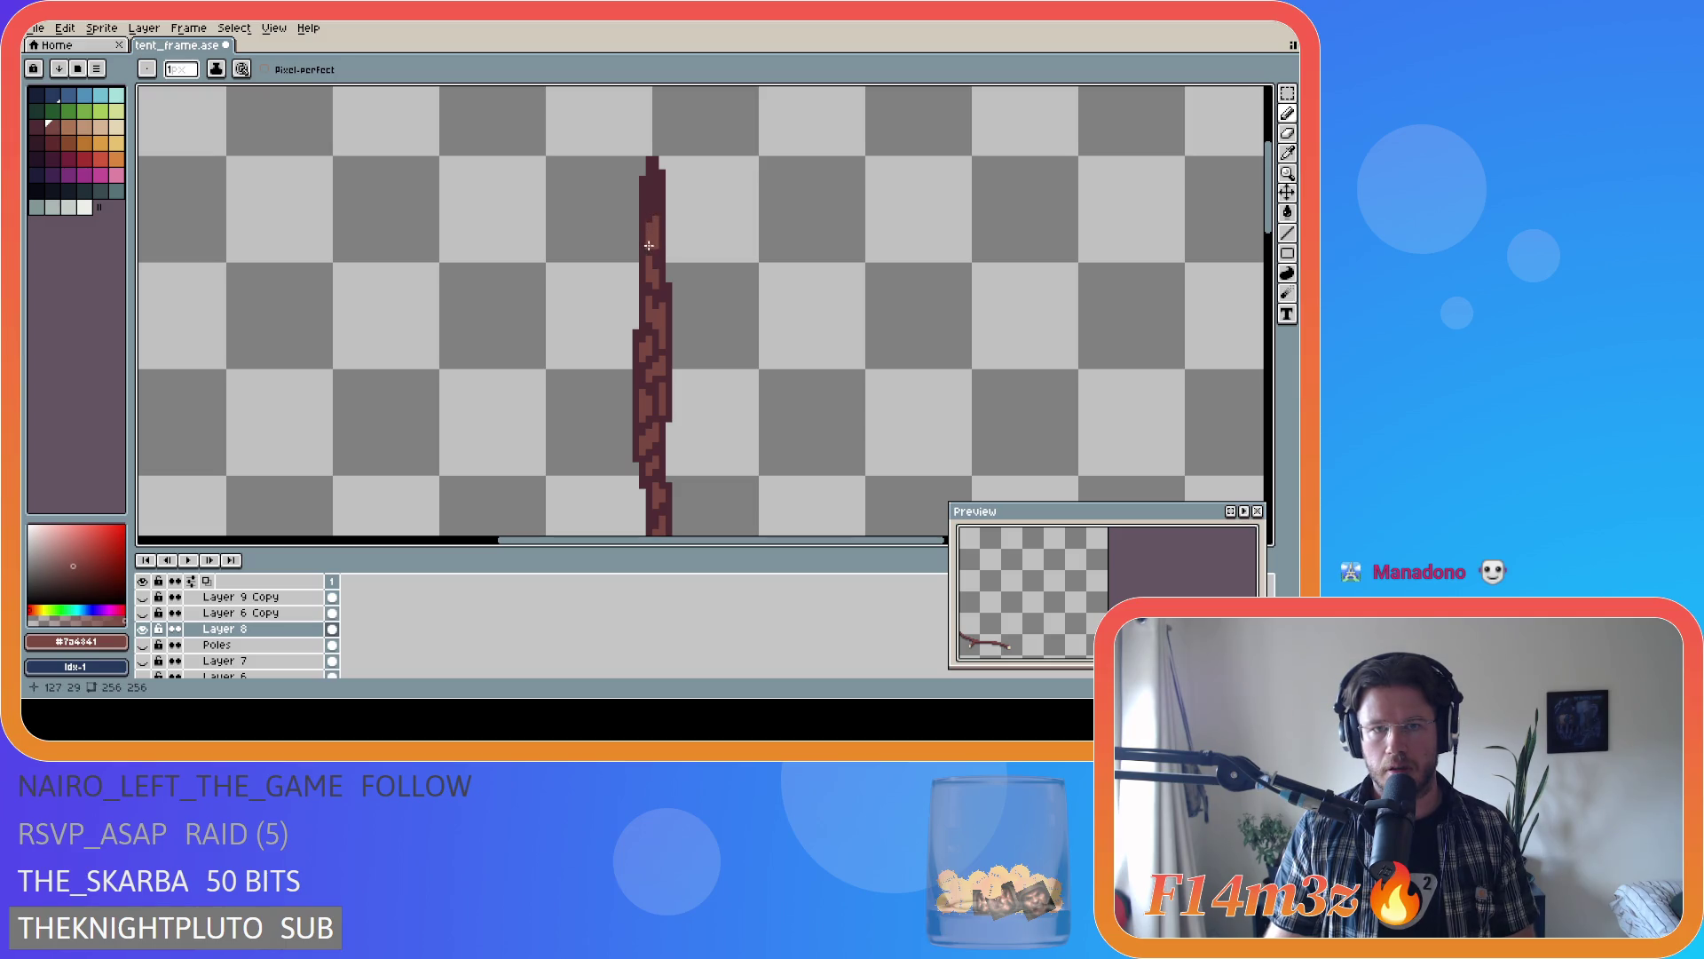
{"action": "left_click", "coordinate": [653, 183]}
{"action": "key", "text": "ctrl+s"}
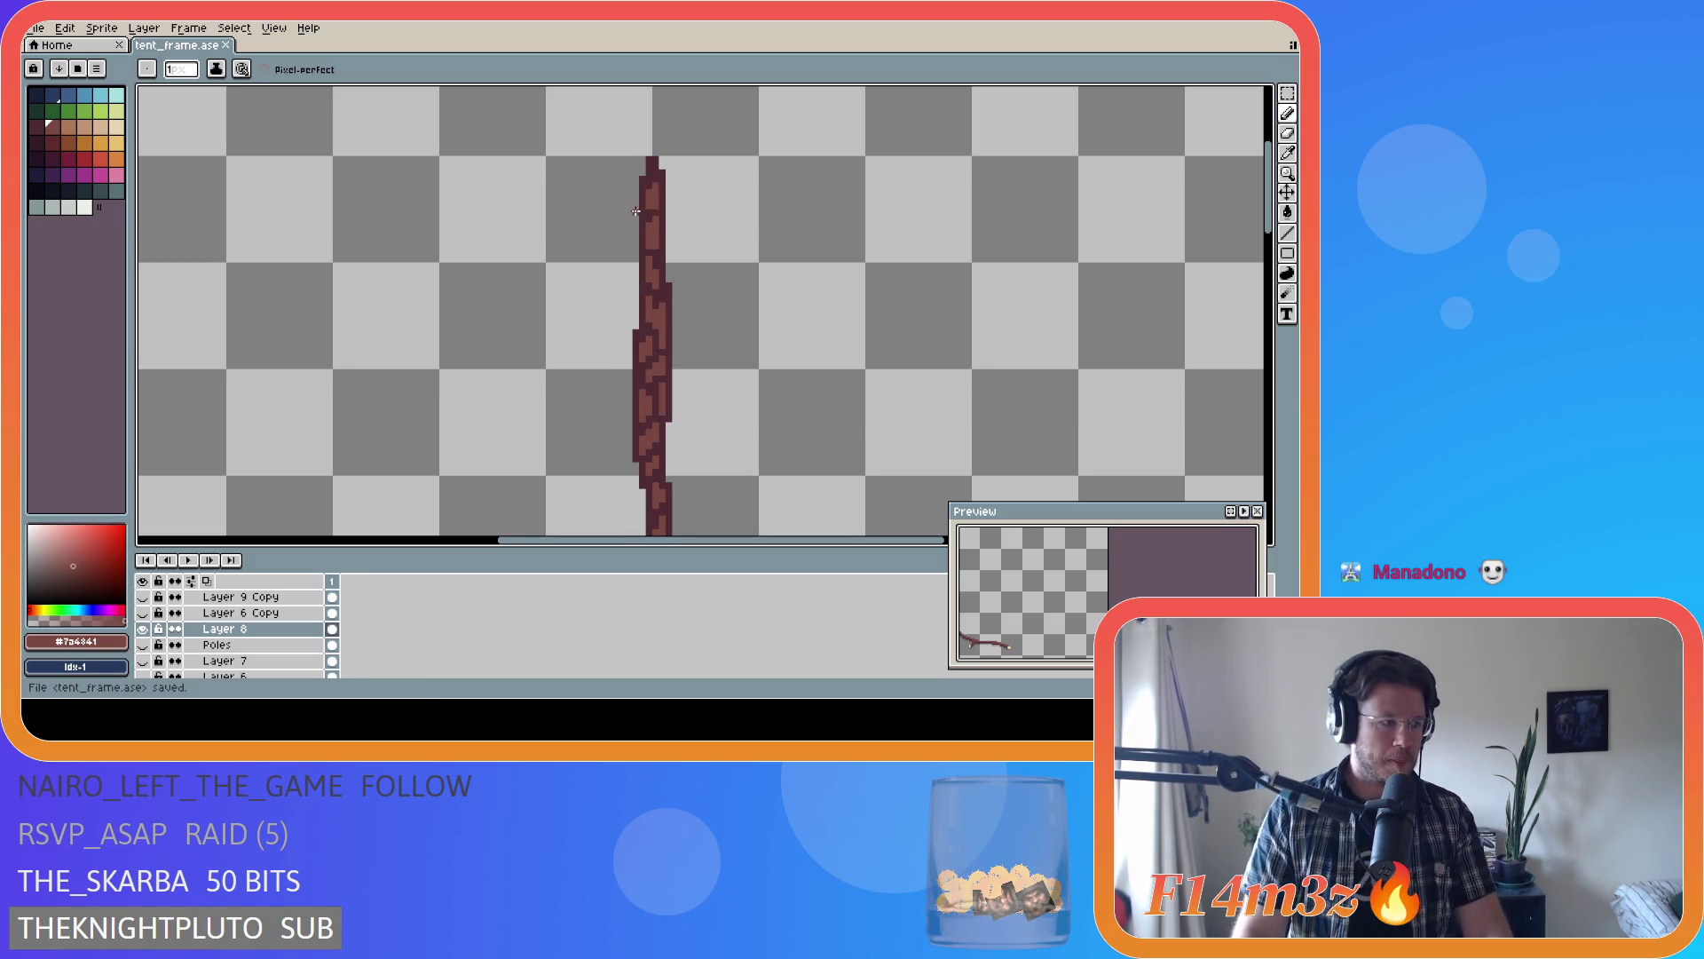
- Touch up a single pole pixel and save the file again
{"action": "key", "text": "v"}
{"action": "key", "text": "b"}
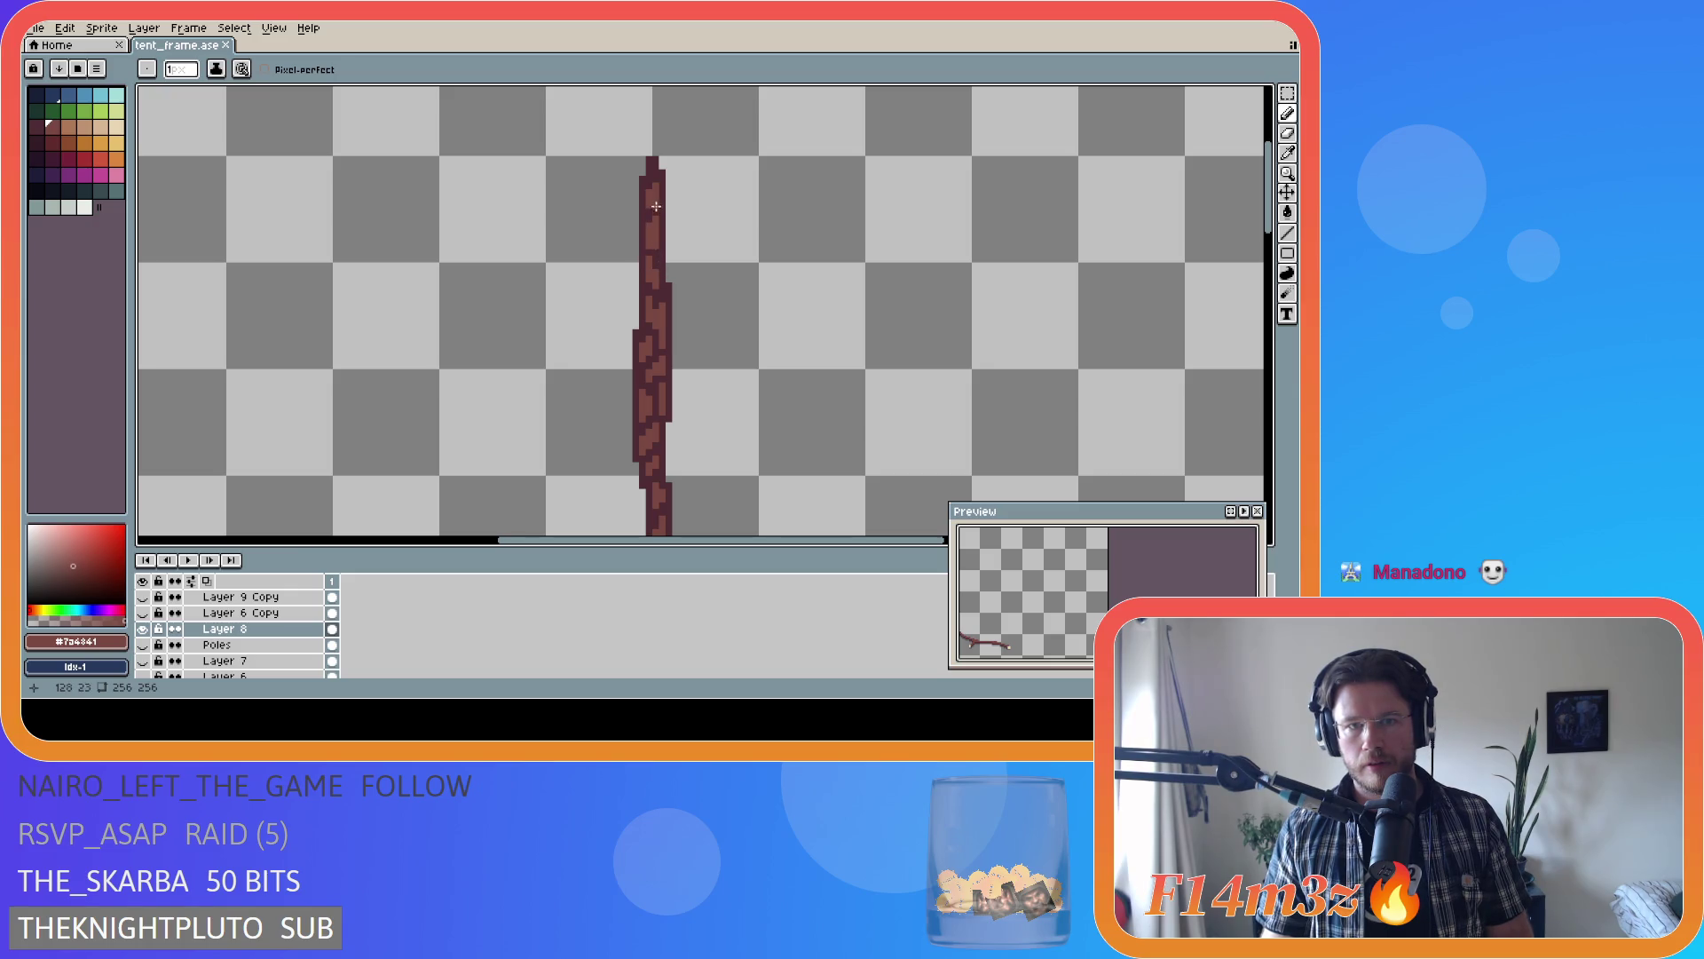
{"action": "left_click", "coordinate": [657, 227]}
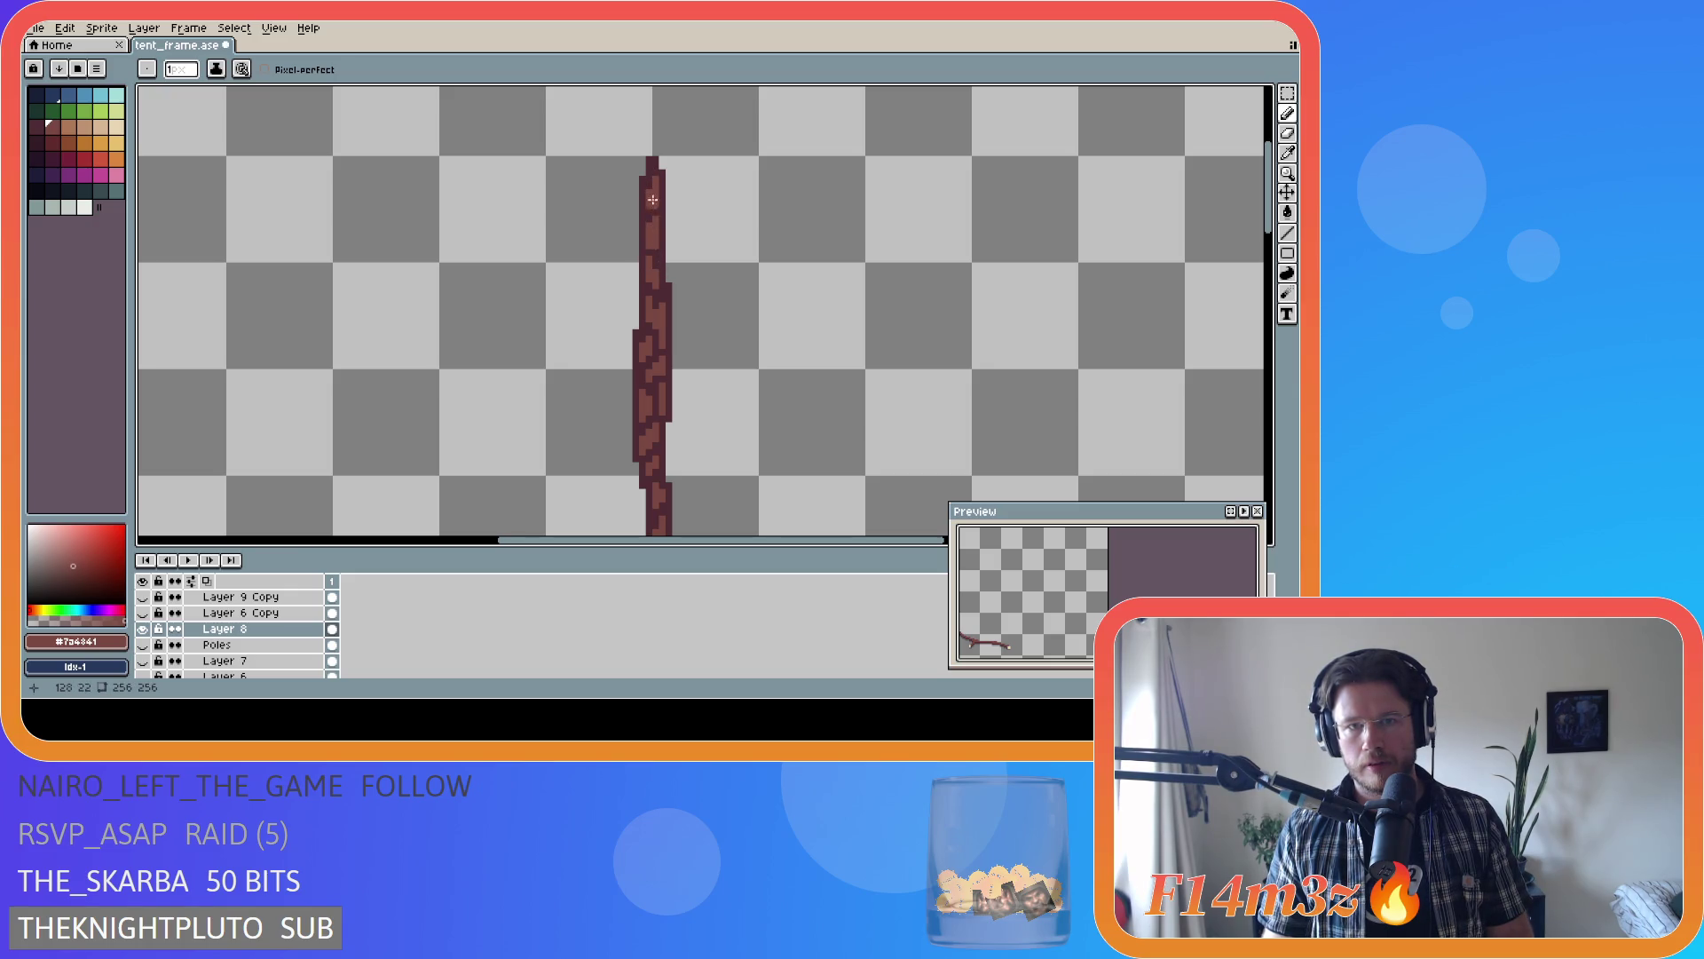
{"action": "key", "text": "ctrl+s"}
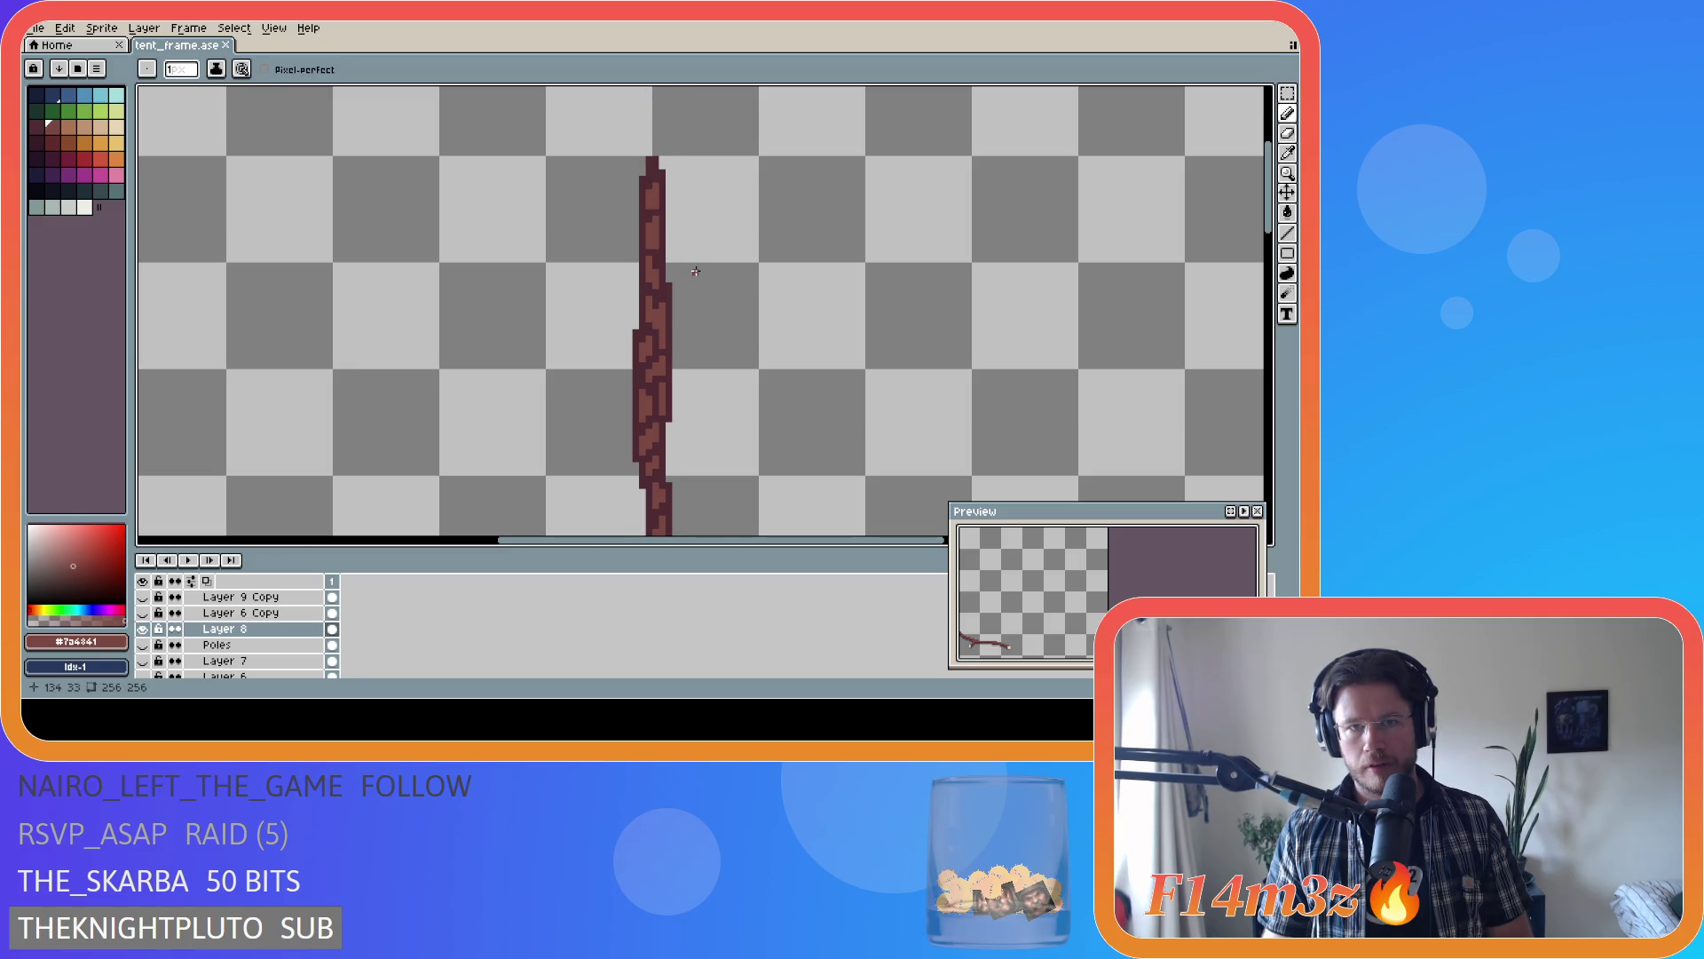
{"action": "scroll", "coordinate": [749, 313], "scroll_direction": "down", "scroll_amount": 4}
{"action": "scroll", "coordinate": [928, 354], "scroll_direction": "down", "scroll_amount": 2}
{"action": "scroll", "coordinate": [962, 377], "scroll_direction": "up", "scroll_amount": 1}
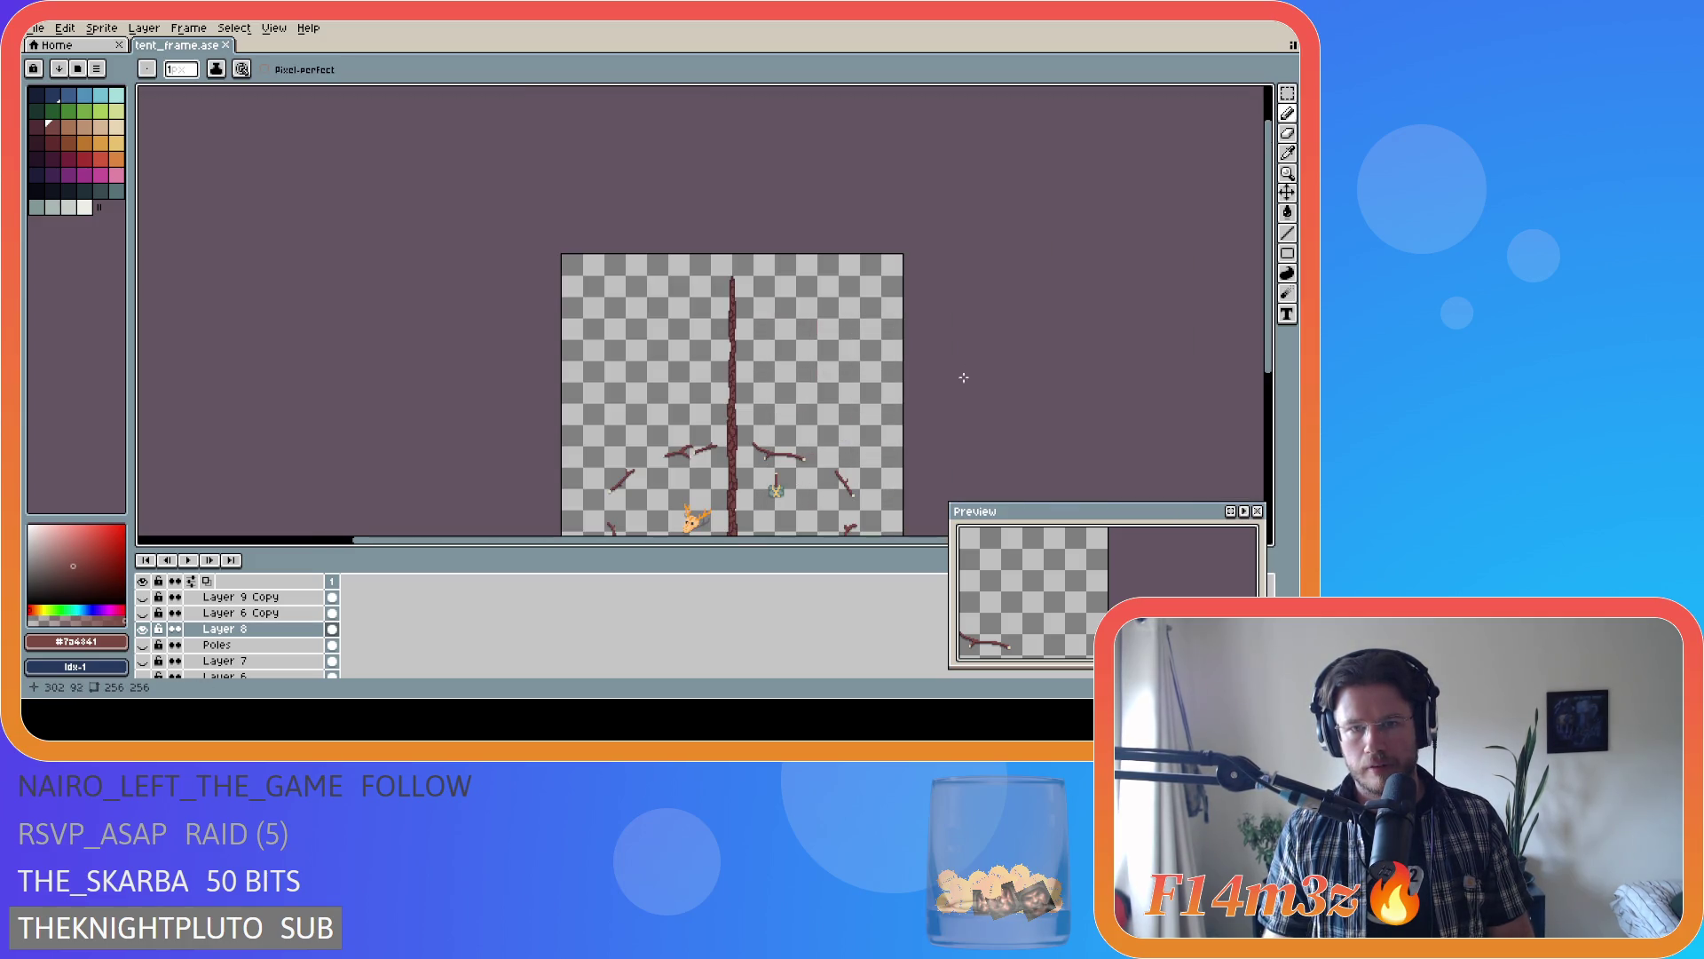
{"action": "left_click_drag", "start_coordinate": [1271, 311], "coordinate": [1278, 376]}
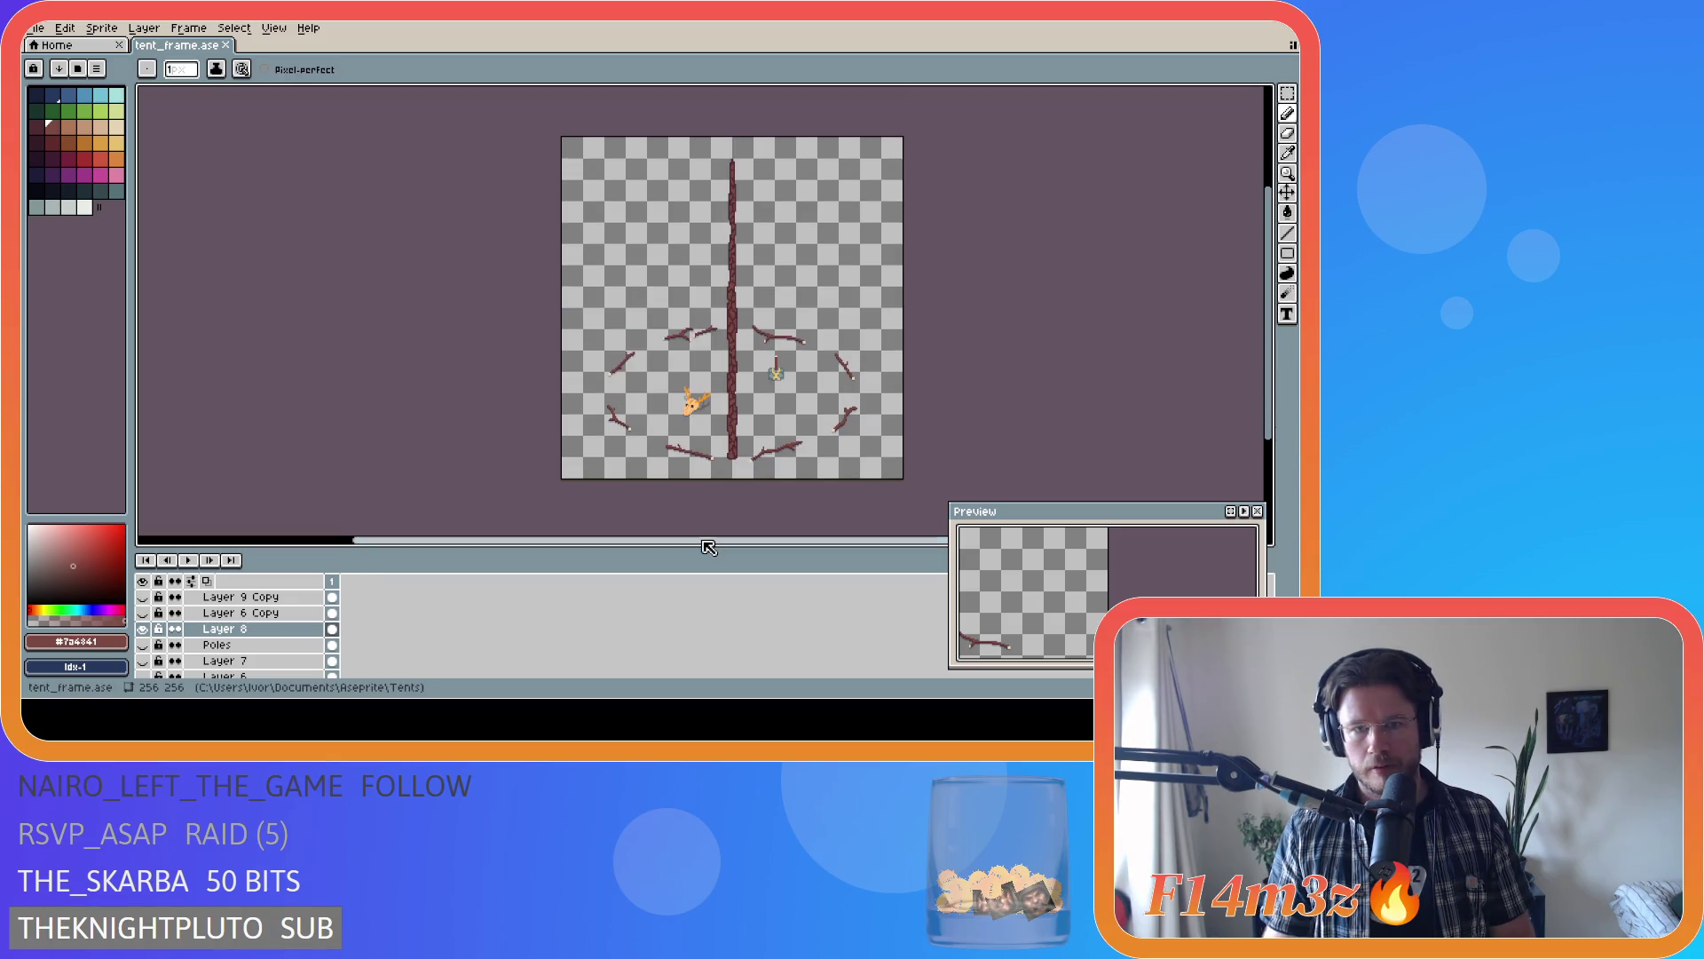
{"action": "left_click_drag", "start_coordinate": [707, 540], "coordinate": [780, 539]}
{"action": "key", "text": "ctrl"}
{"action": "key", "text": "ctrl+s"}
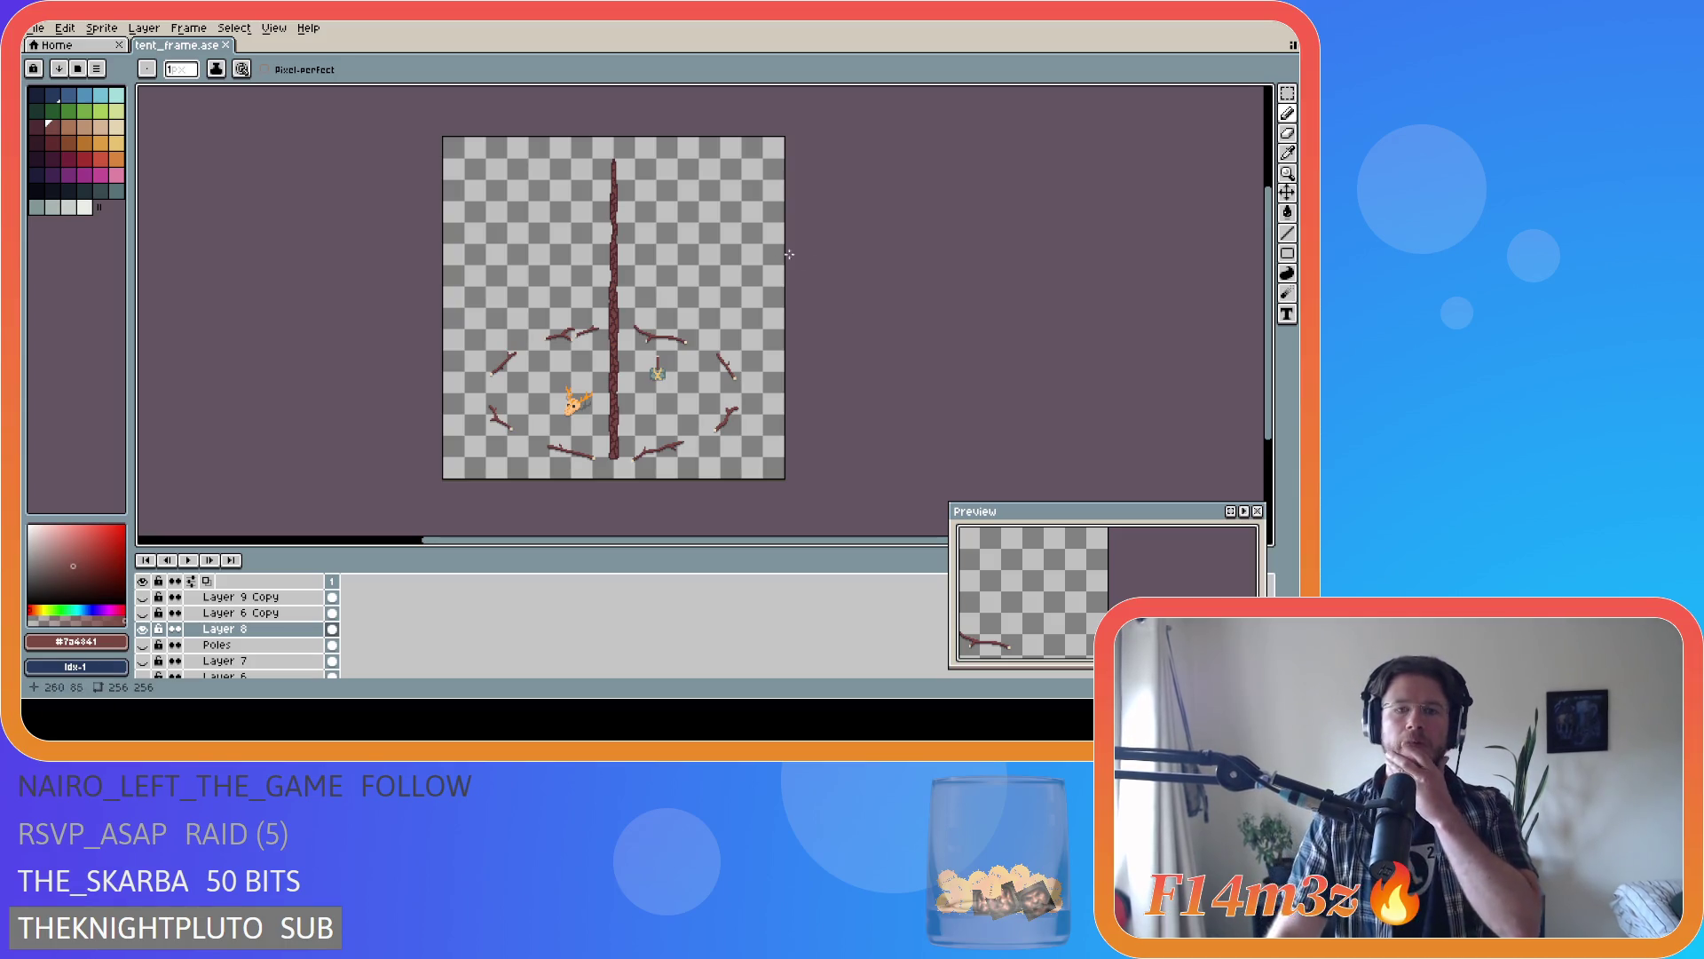
{"action": "scroll", "coordinate": [633, 297], "scroll_direction": "up", "scroll_amount": 2}
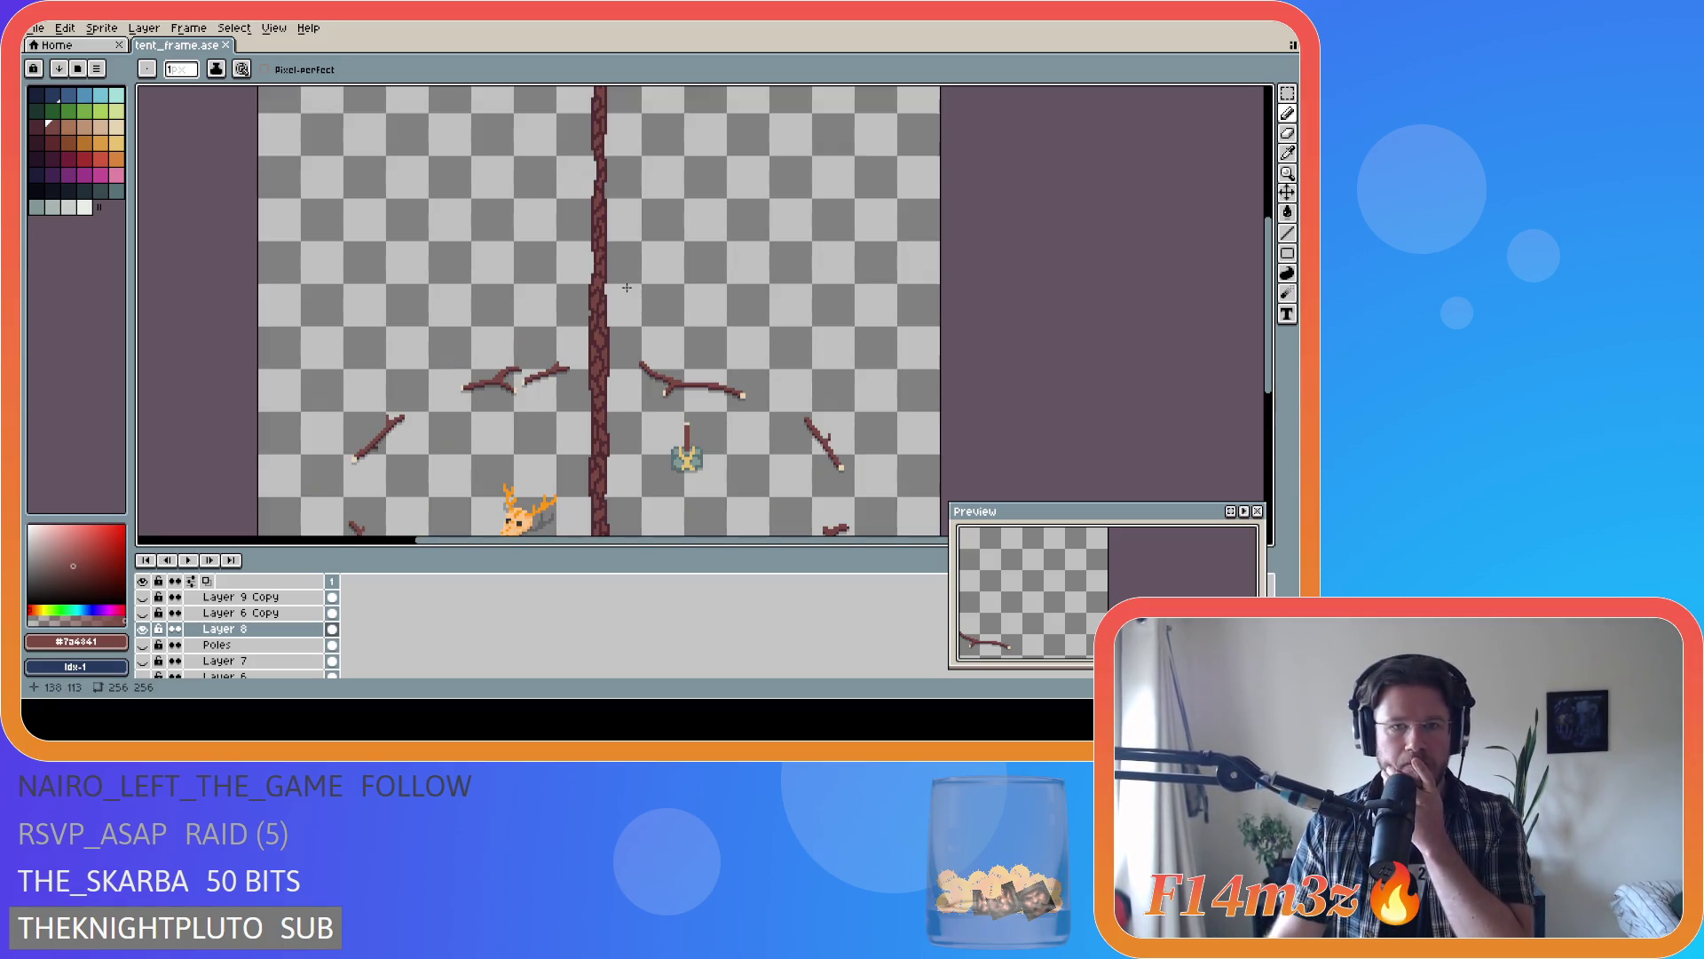
{"action": "scroll", "coordinate": [626, 287], "scroll_direction": "down", "scroll_amount": 2}
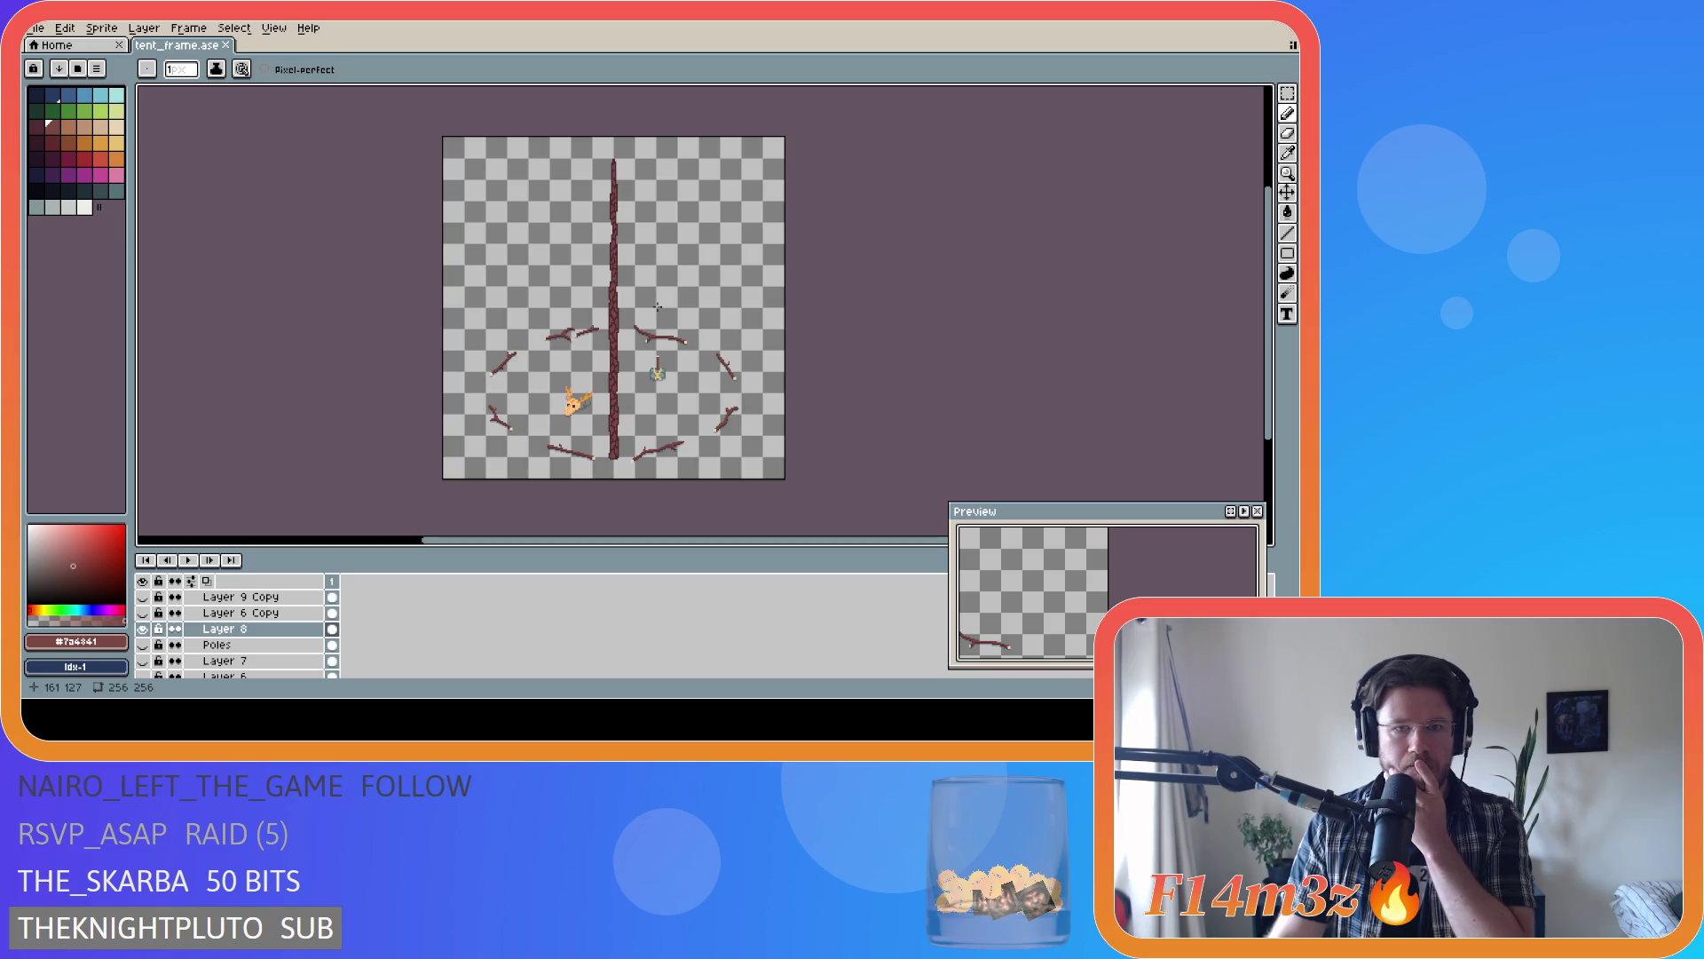
{"action": "scroll", "coordinate": [658, 307], "scroll_direction": "up", "scroll_amount": 2}
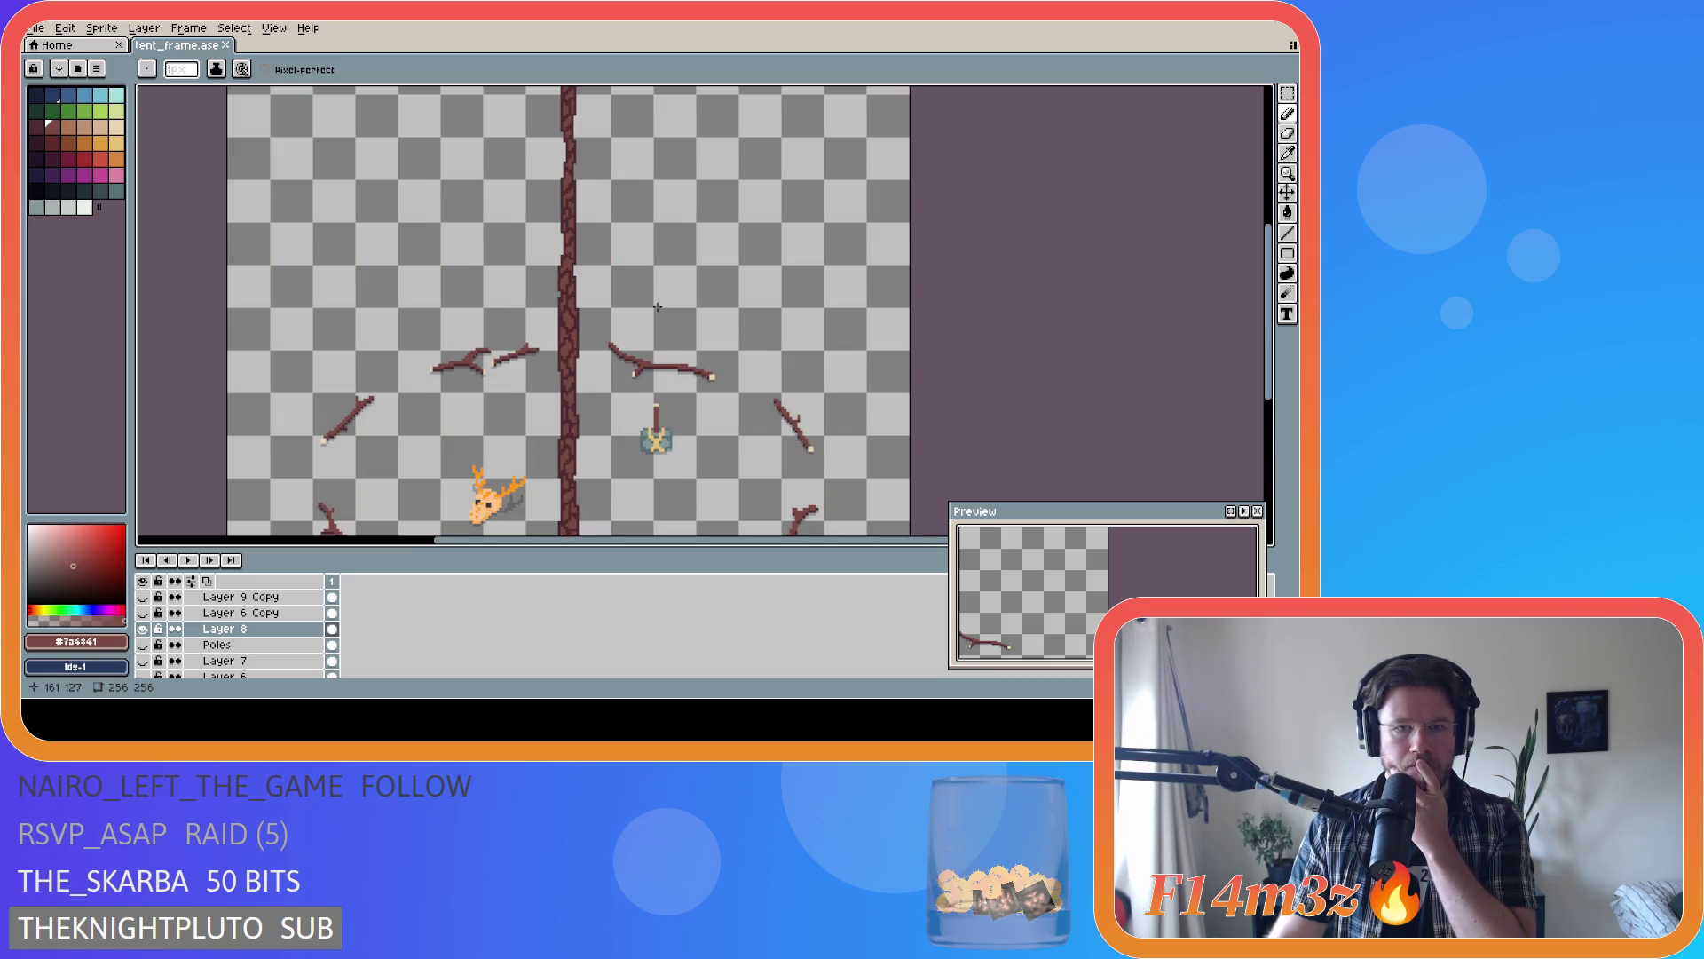
{"action": "scroll", "coordinate": [658, 307], "scroll_direction": "down", "scroll_amount": 2}
{"action": "scroll", "coordinate": [658, 308], "scroll_direction": "up", "scroll_amount": 1}
{"action": "scroll", "coordinate": [658, 307], "scroll_direction": "down", "scroll_amount": 1}
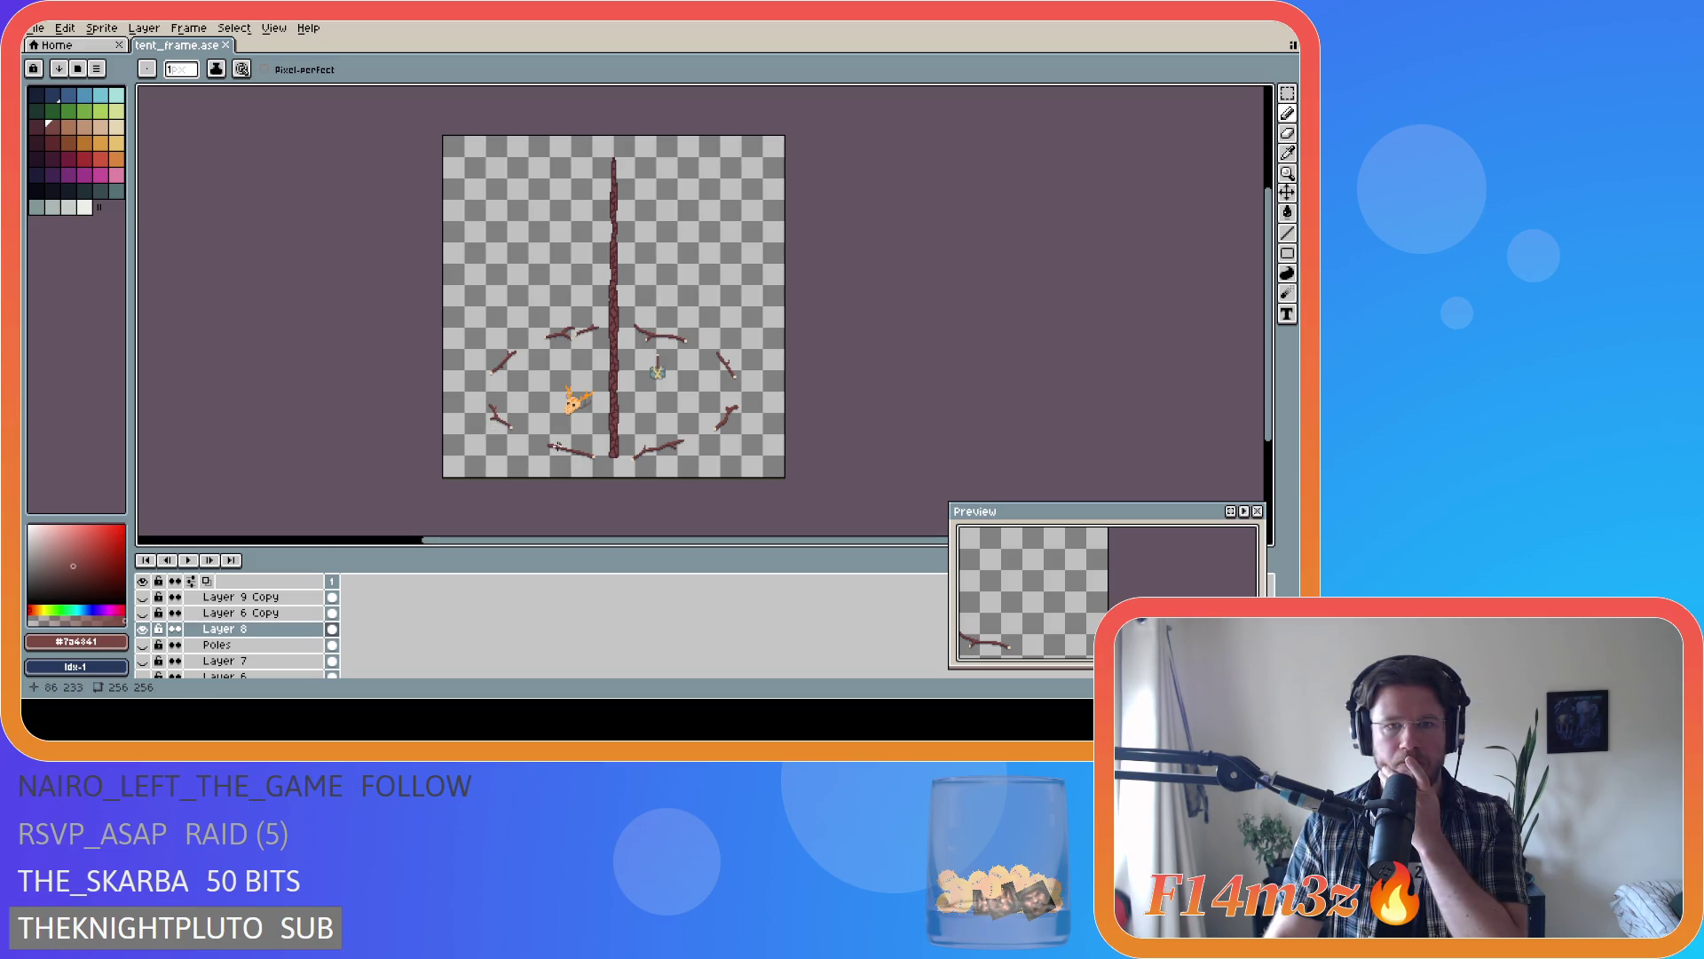
- Hide Layer 8's vertical pole and compare Layer 9 and Layer 7's tent poles by toggling them
{"action": "left_click", "coordinate": [143, 629]}
{"action": "scroll", "coordinate": [148, 644], "scroll_direction": "down", "scroll_amount": 2}
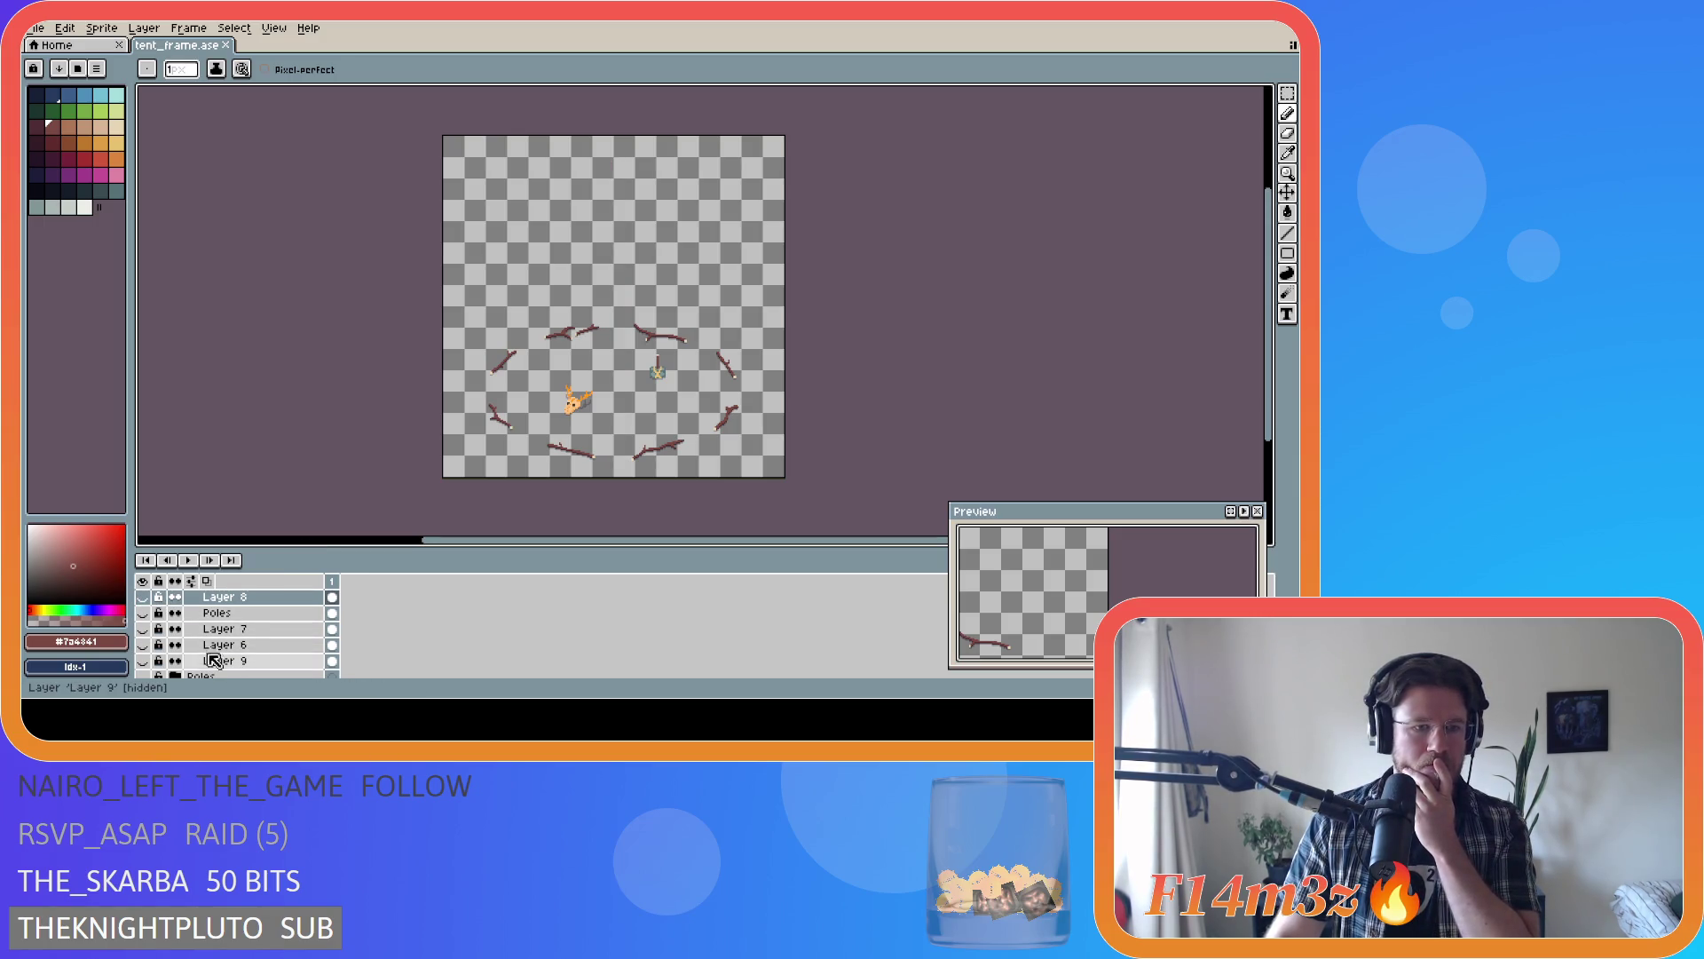
{"action": "left_click", "coordinate": [144, 661]}
{"action": "left_click", "coordinate": [144, 662]}
{"action": "left_click", "coordinate": [144, 631]}
{"action": "left_click", "coordinate": [144, 631]}
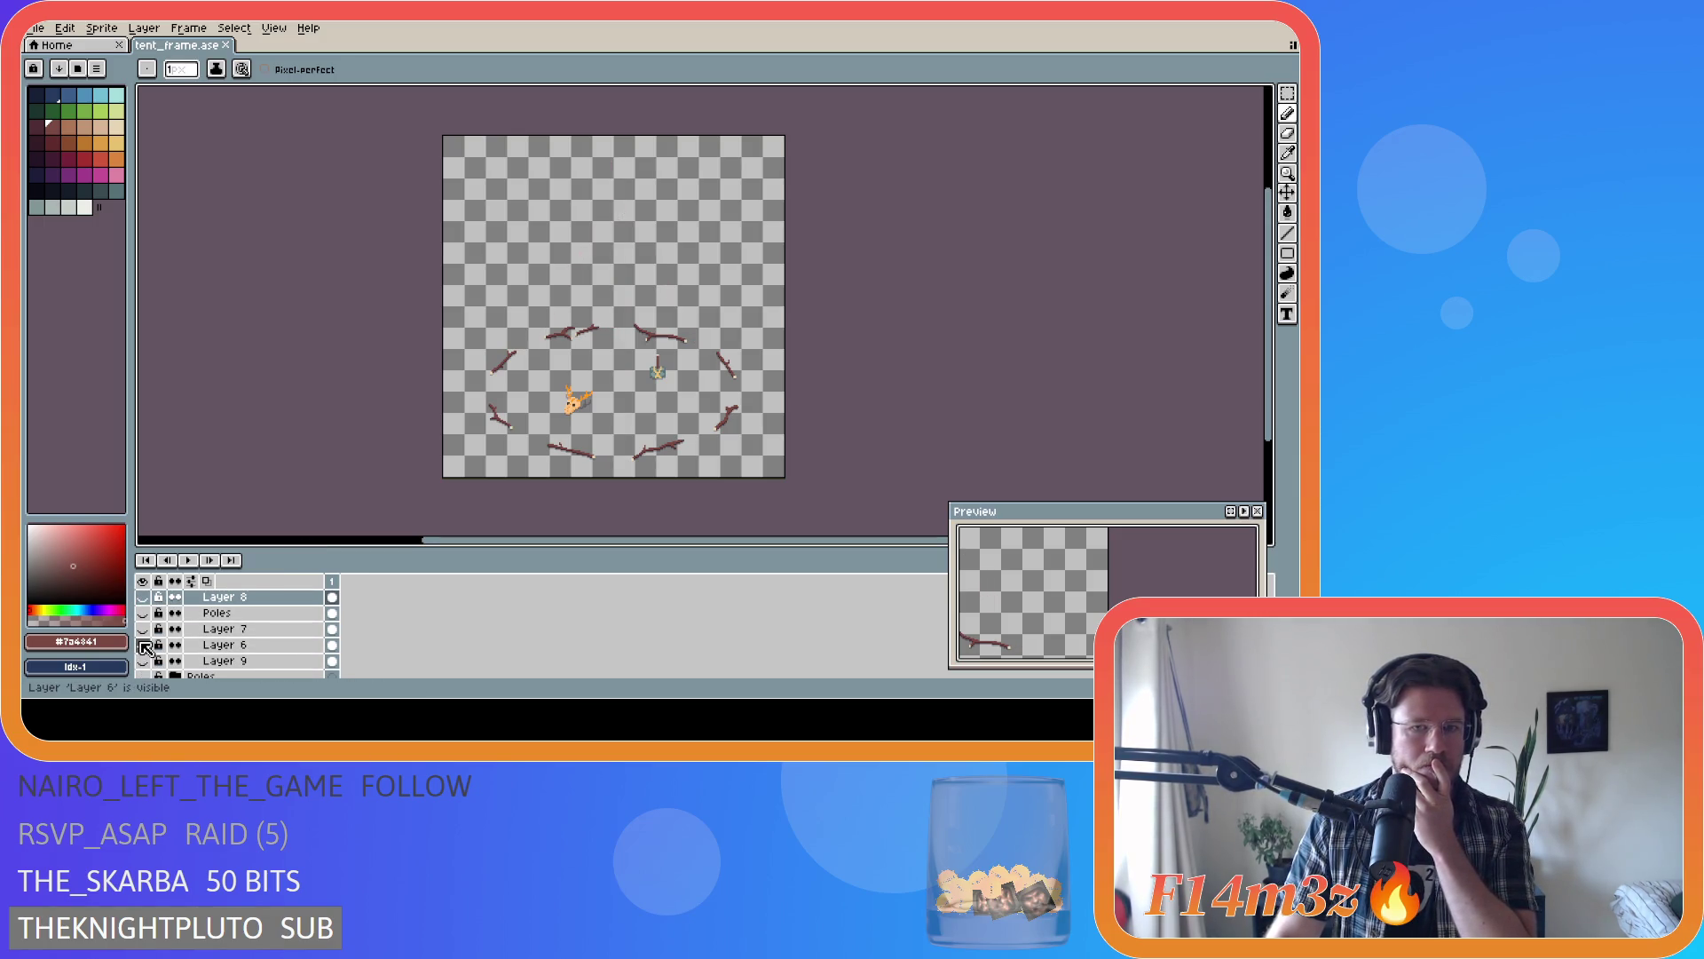
{"action": "left_click", "coordinate": [144, 630]}
{"action": "left_click", "coordinate": [144, 629]}
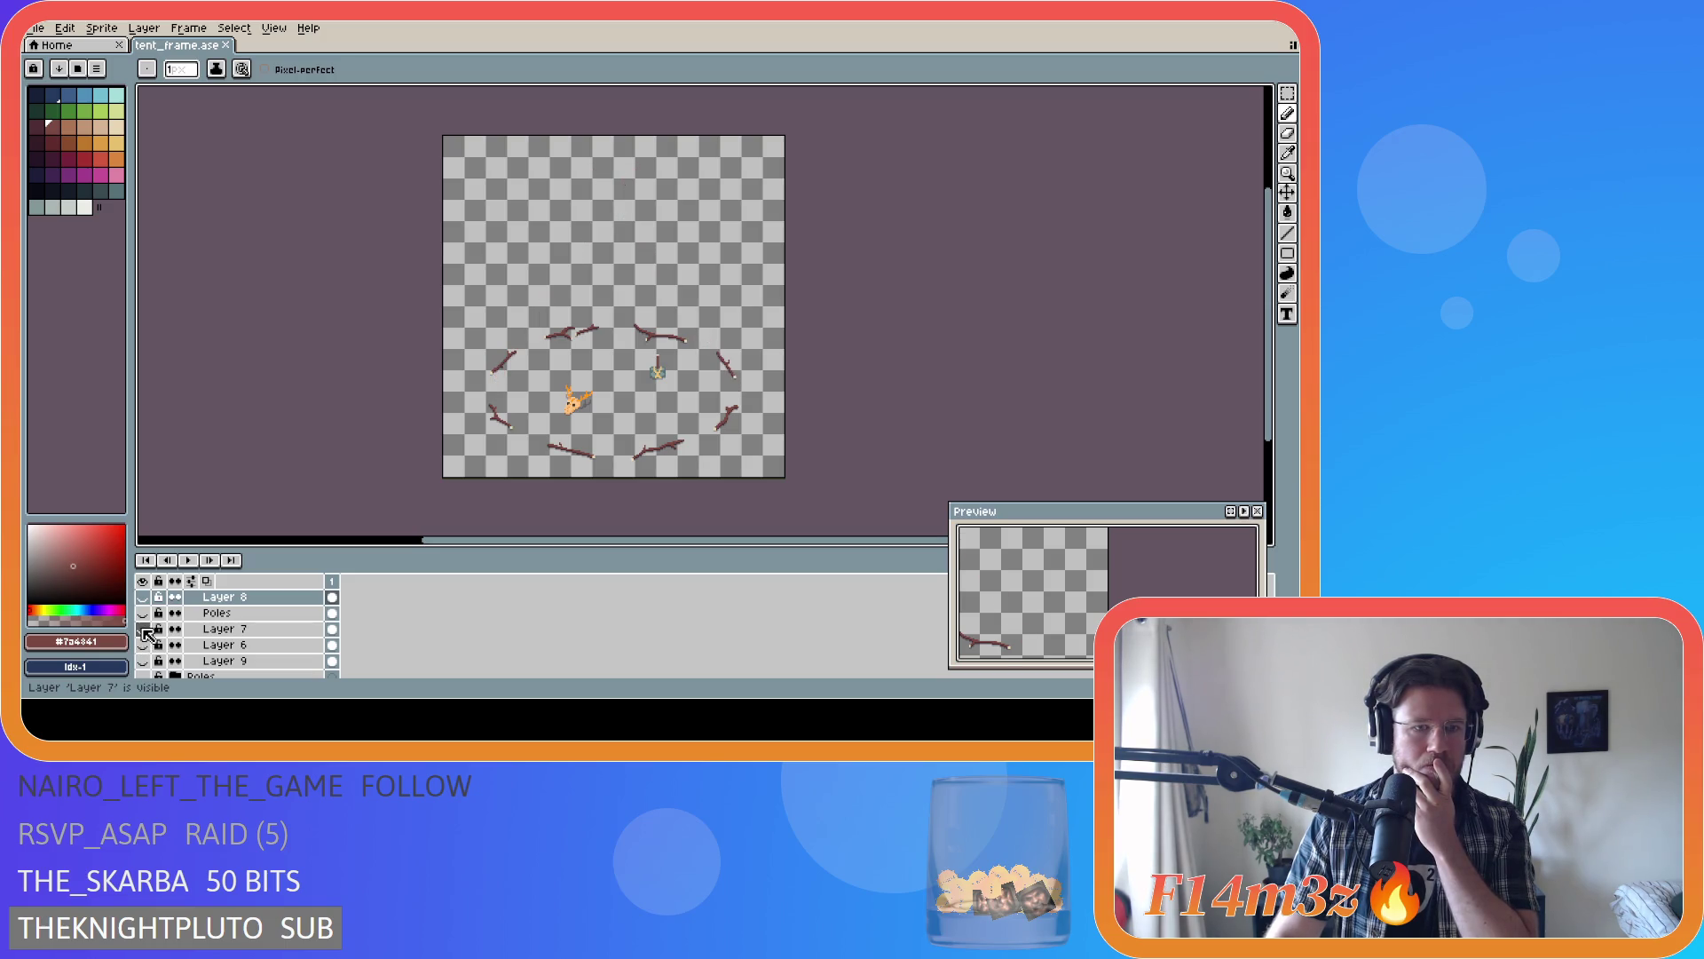
{"action": "left_click", "coordinate": [144, 630]}
{"action": "left_click", "coordinate": [144, 629]}
{"action": "scroll", "coordinate": [178, 641], "scroll_direction": "up", "scroll_amount": 1}
{"action": "scroll", "coordinate": [178, 641], "scroll_direction": "up", "scroll_amount": 3}
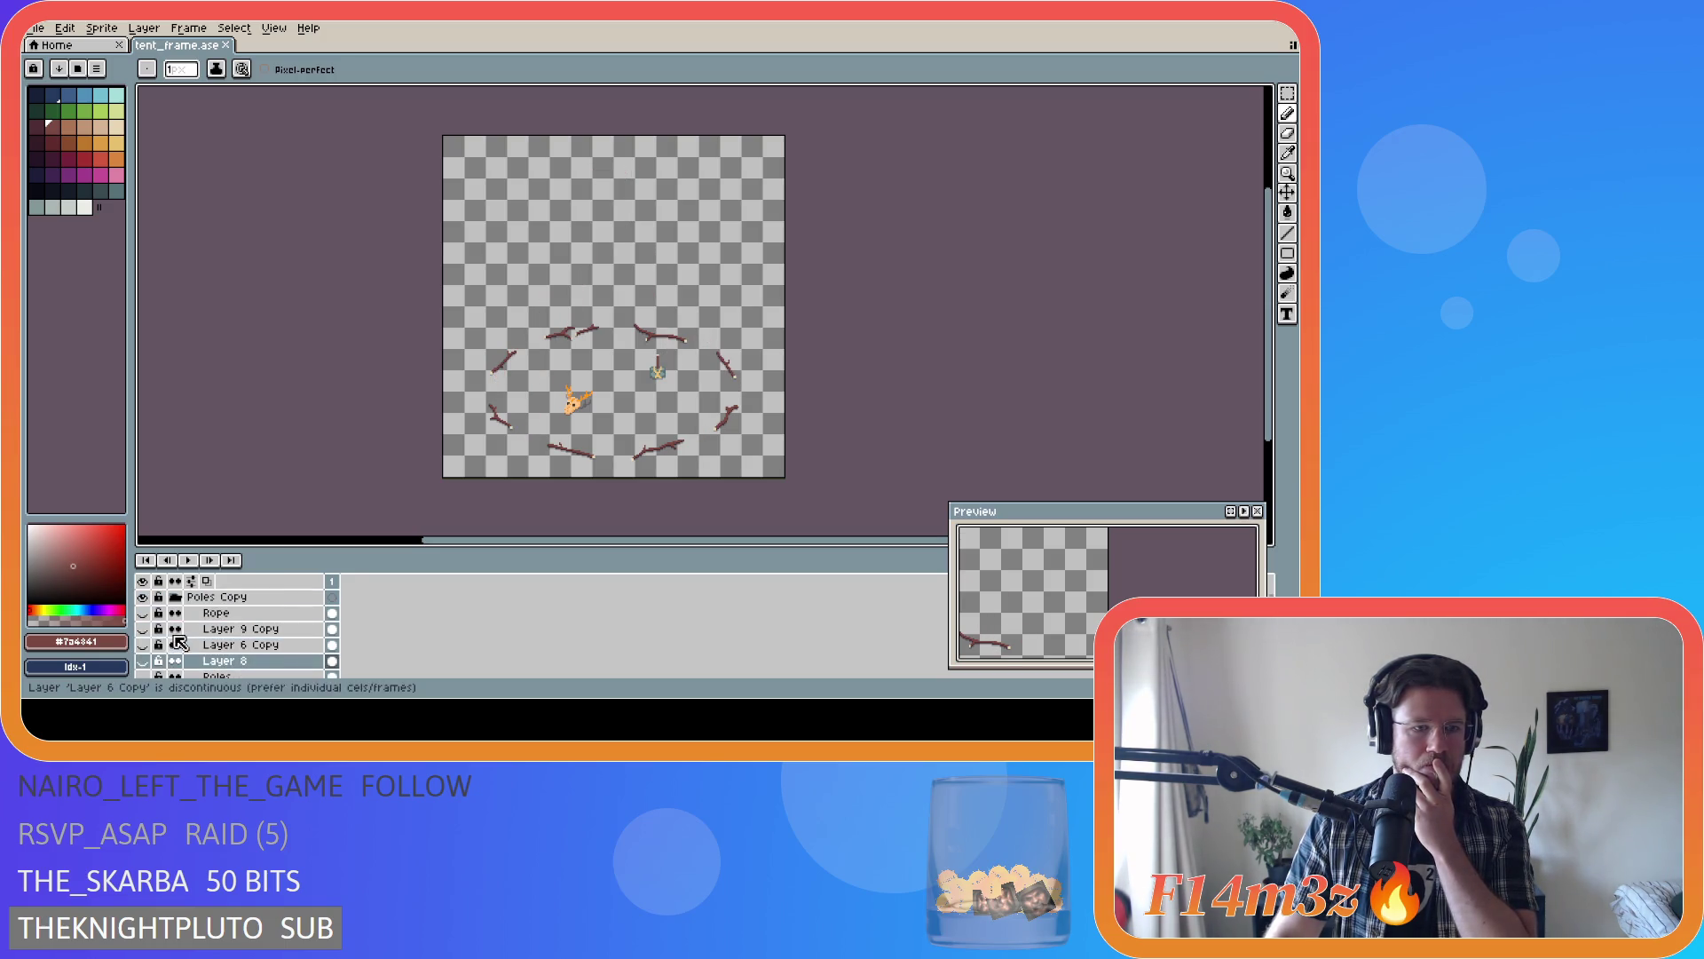
- Compare Layer 9 Copy, Layer 6 and Layer 7's crossed poles, keeping Layer 8 hidden
{"action": "left_click", "coordinate": [144, 629]}
{"action": "left_click", "coordinate": [143, 629]}
{"action": "left_click", "coordinate": [144, 629]}
{"action": "left_click", "coordinate": [144, 629]}
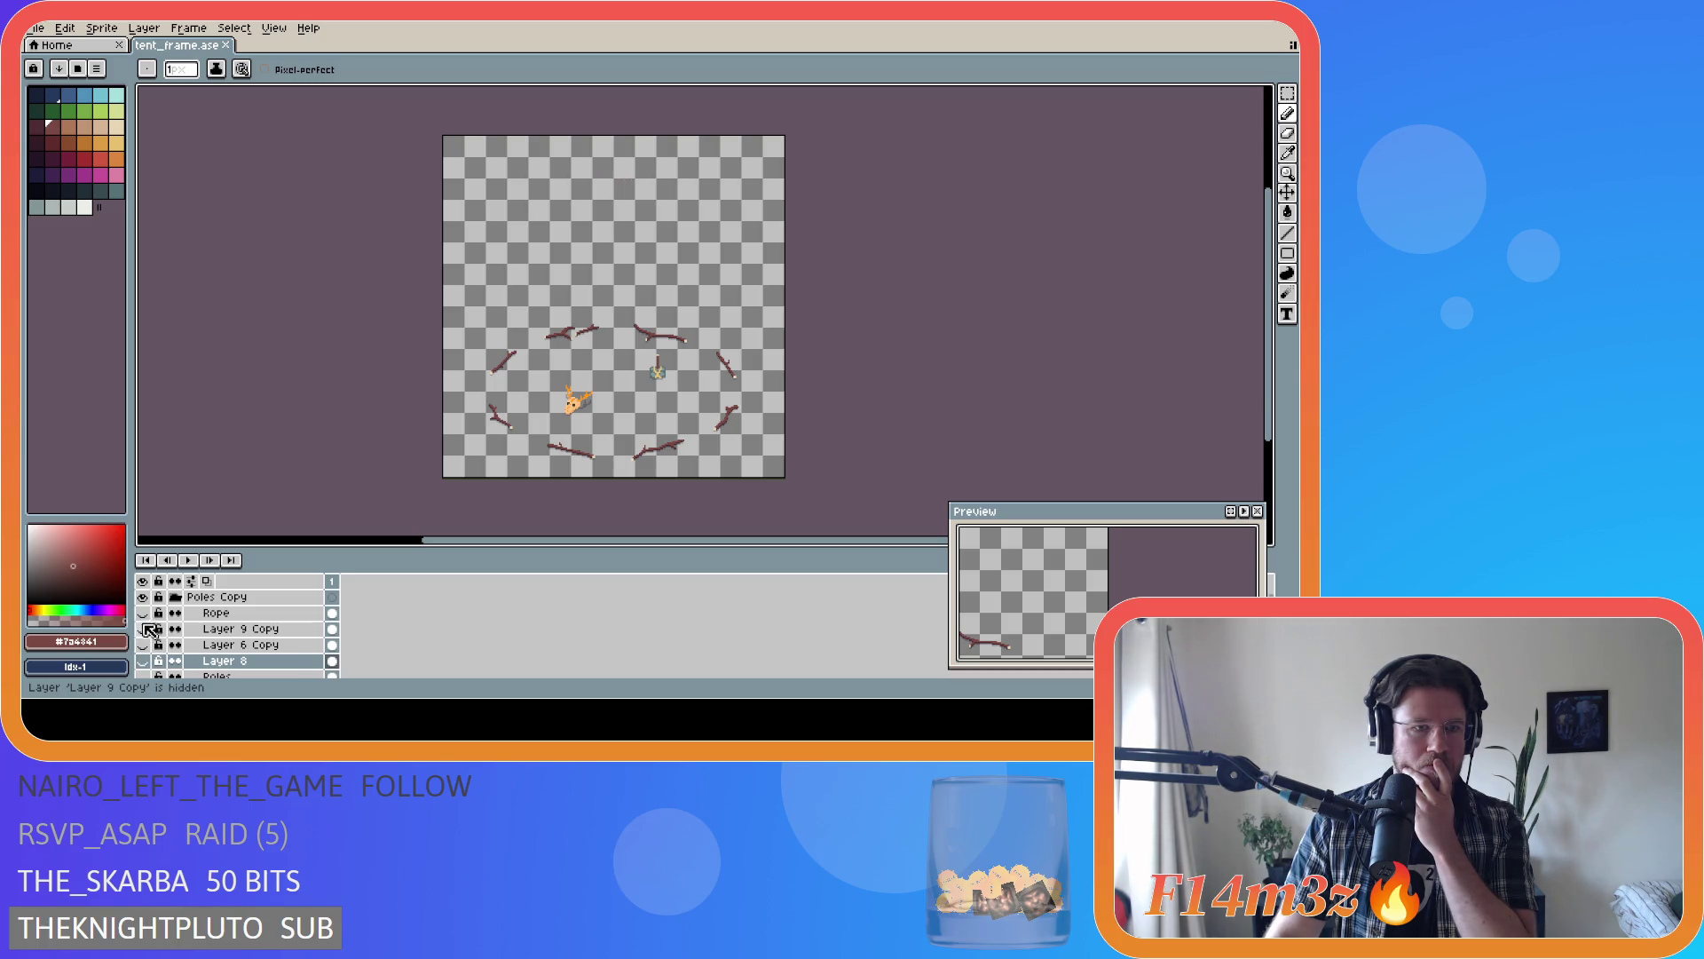
{"action": "left_click", "coordinate": [144, 629]}
{"action": "left_click", "coordinate": [143, 630]}
{"action": "scroll", "coordinate": [146, 648], "scroll_direction": "down", "scroll_amount": 2}
{"action": "scroll", "coordinate": [144, 662], "scroll_direction": "down", "scroll_amount": 3}
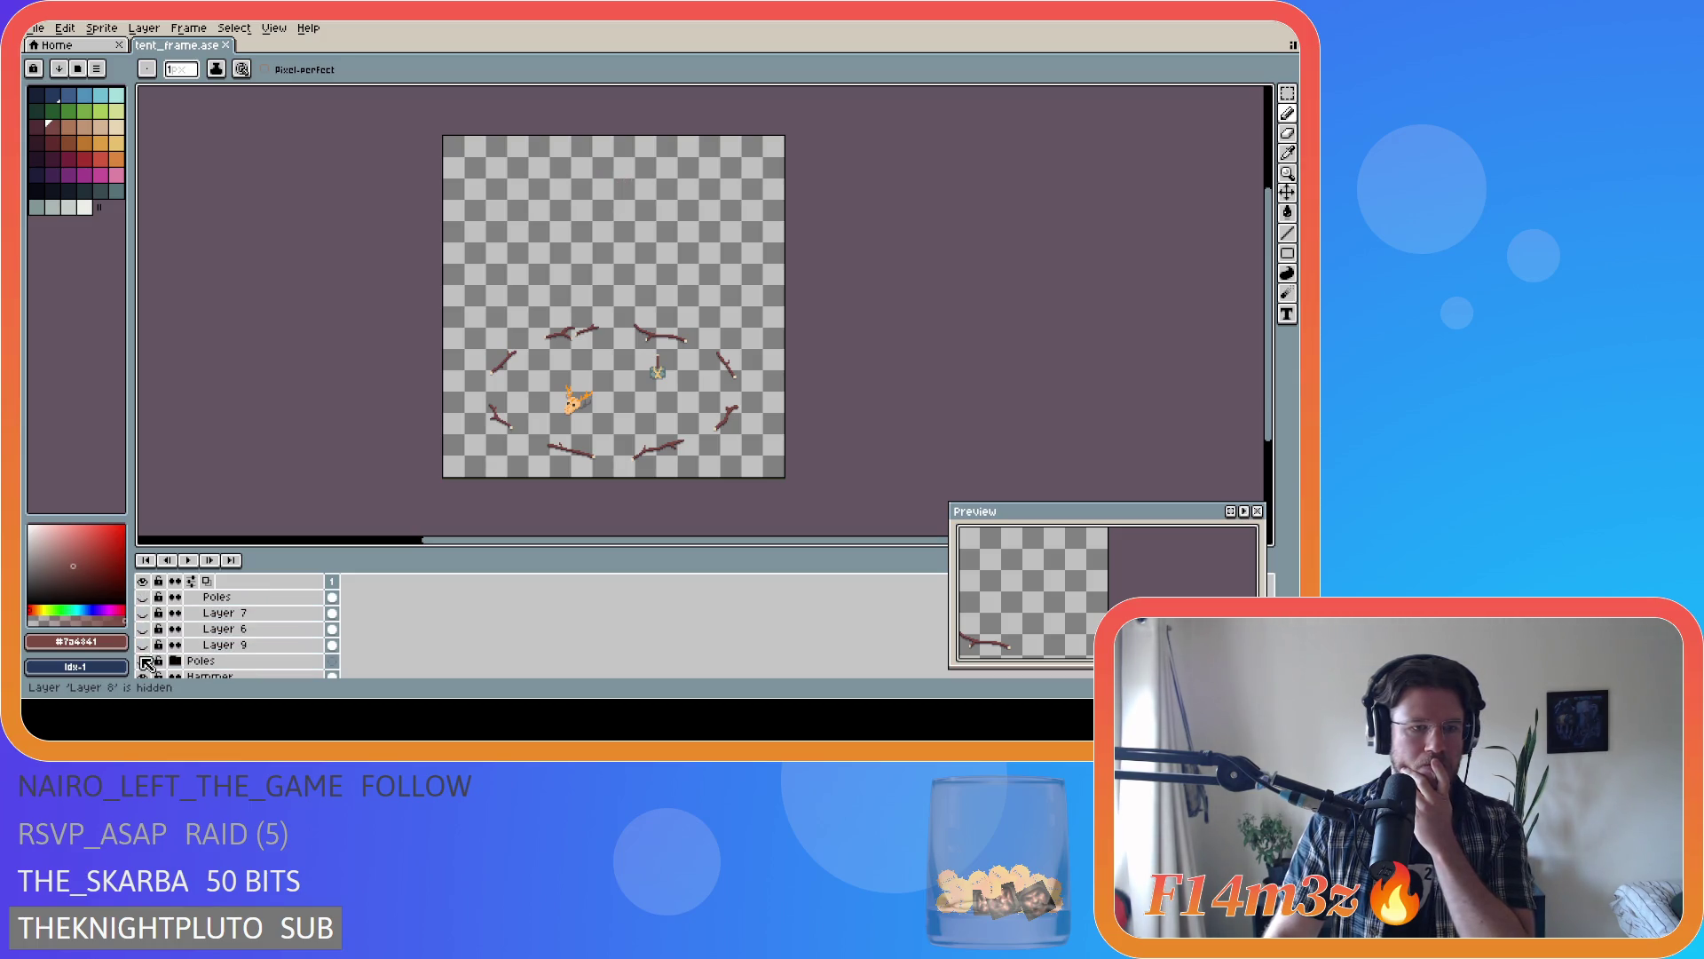
{"action": "left_click", "coordinate": [145, 632]}
{"action": "left_click", "coordinate": [145, 631]}
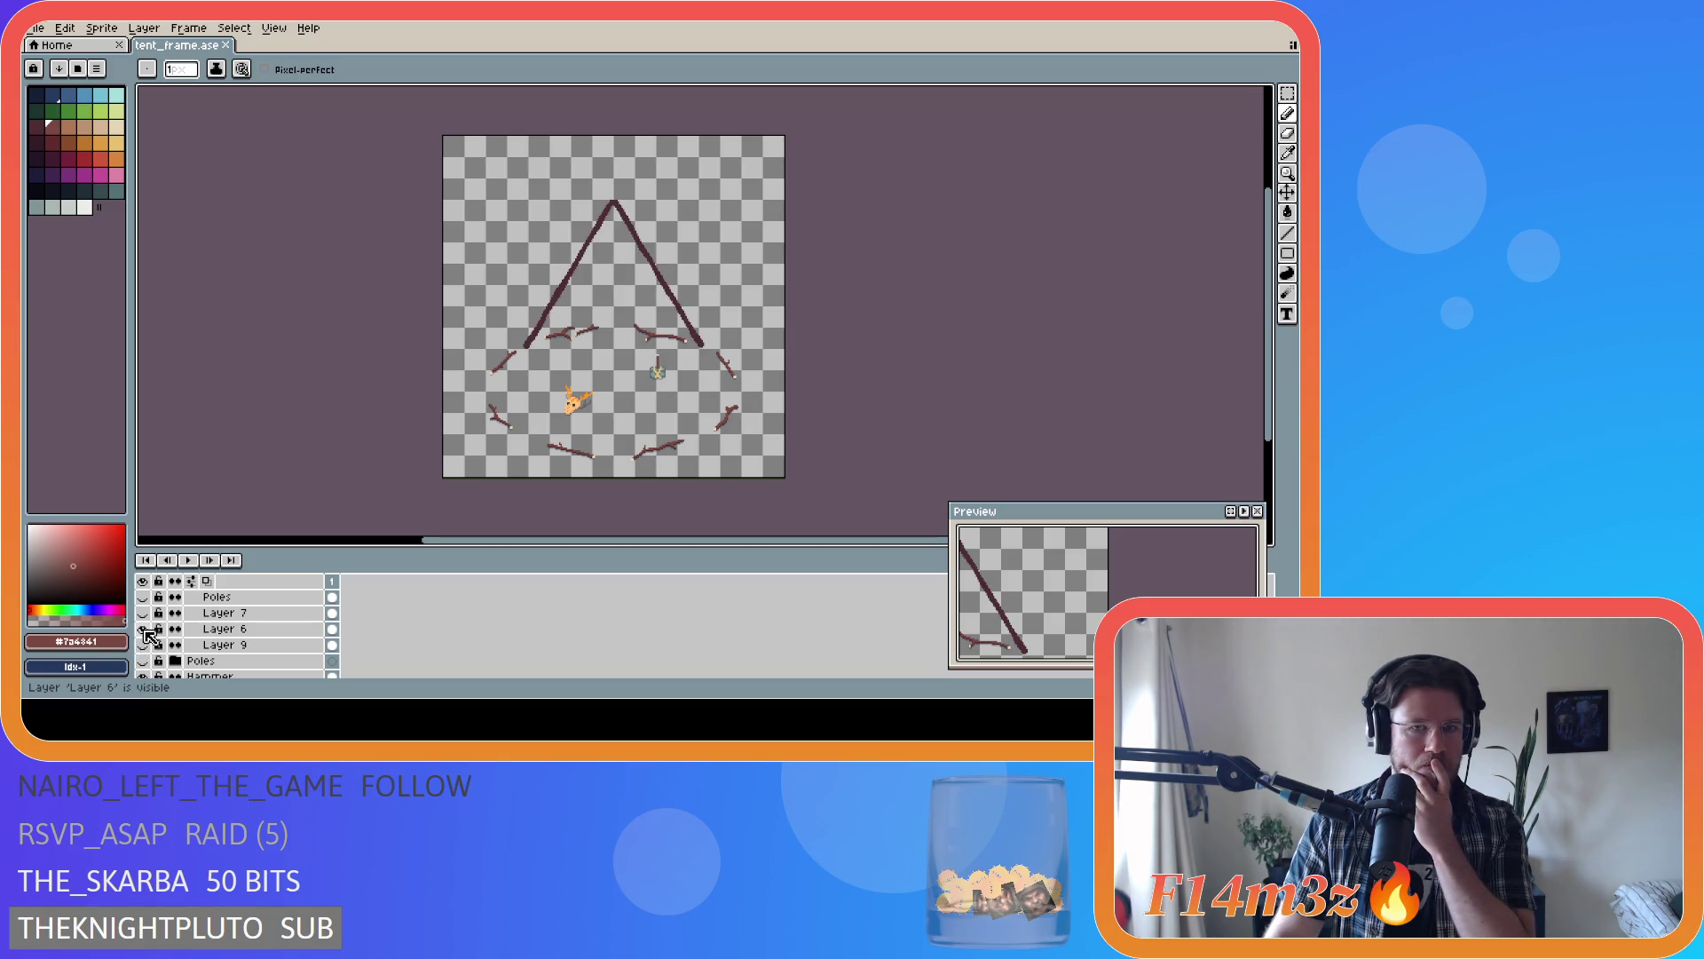
{"action": "left_click", "coordinate": [145, 624]}
{"action": "left_click", "coordinate": [145, 614]}
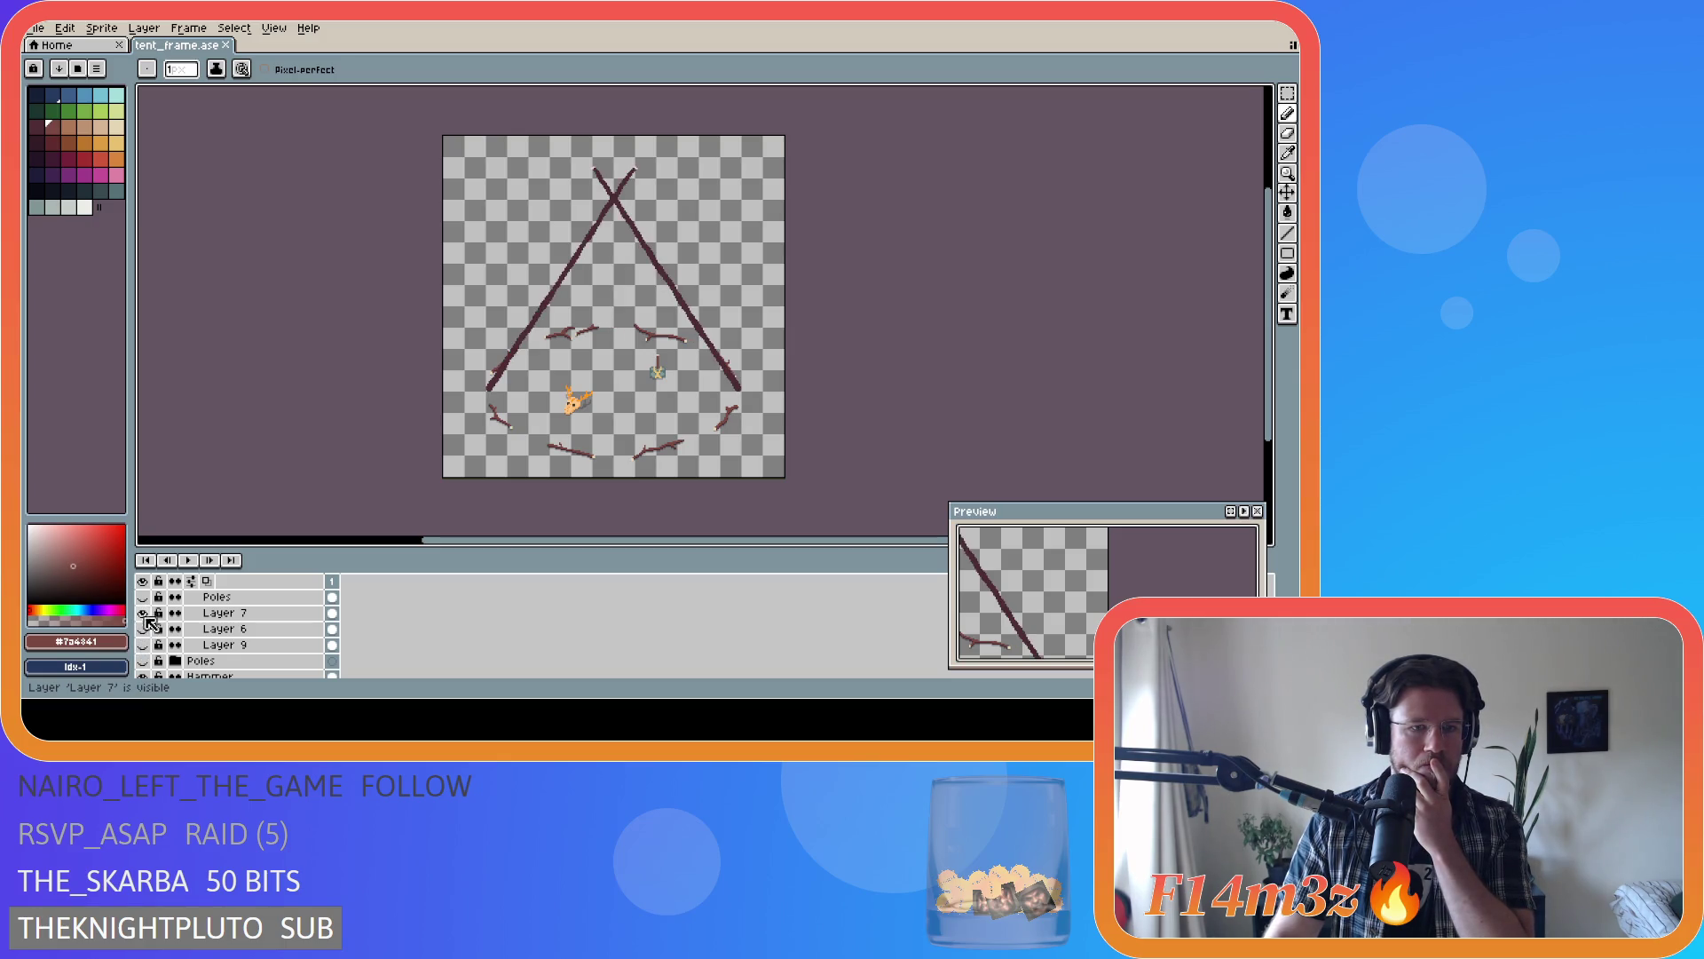
- Show the Poles layer's crossing poles and make it the active layer
{"action": "scroll", "coordinate": [148, 618], "scroll_direction": "up", "scroll_amount": 1}
{"action": "left_click", "coordinate": [147, 620]}
{"action": "left_click", "coordinate": [148, 620]}
{"action": "left_click", "coordinate": [146, 615]}
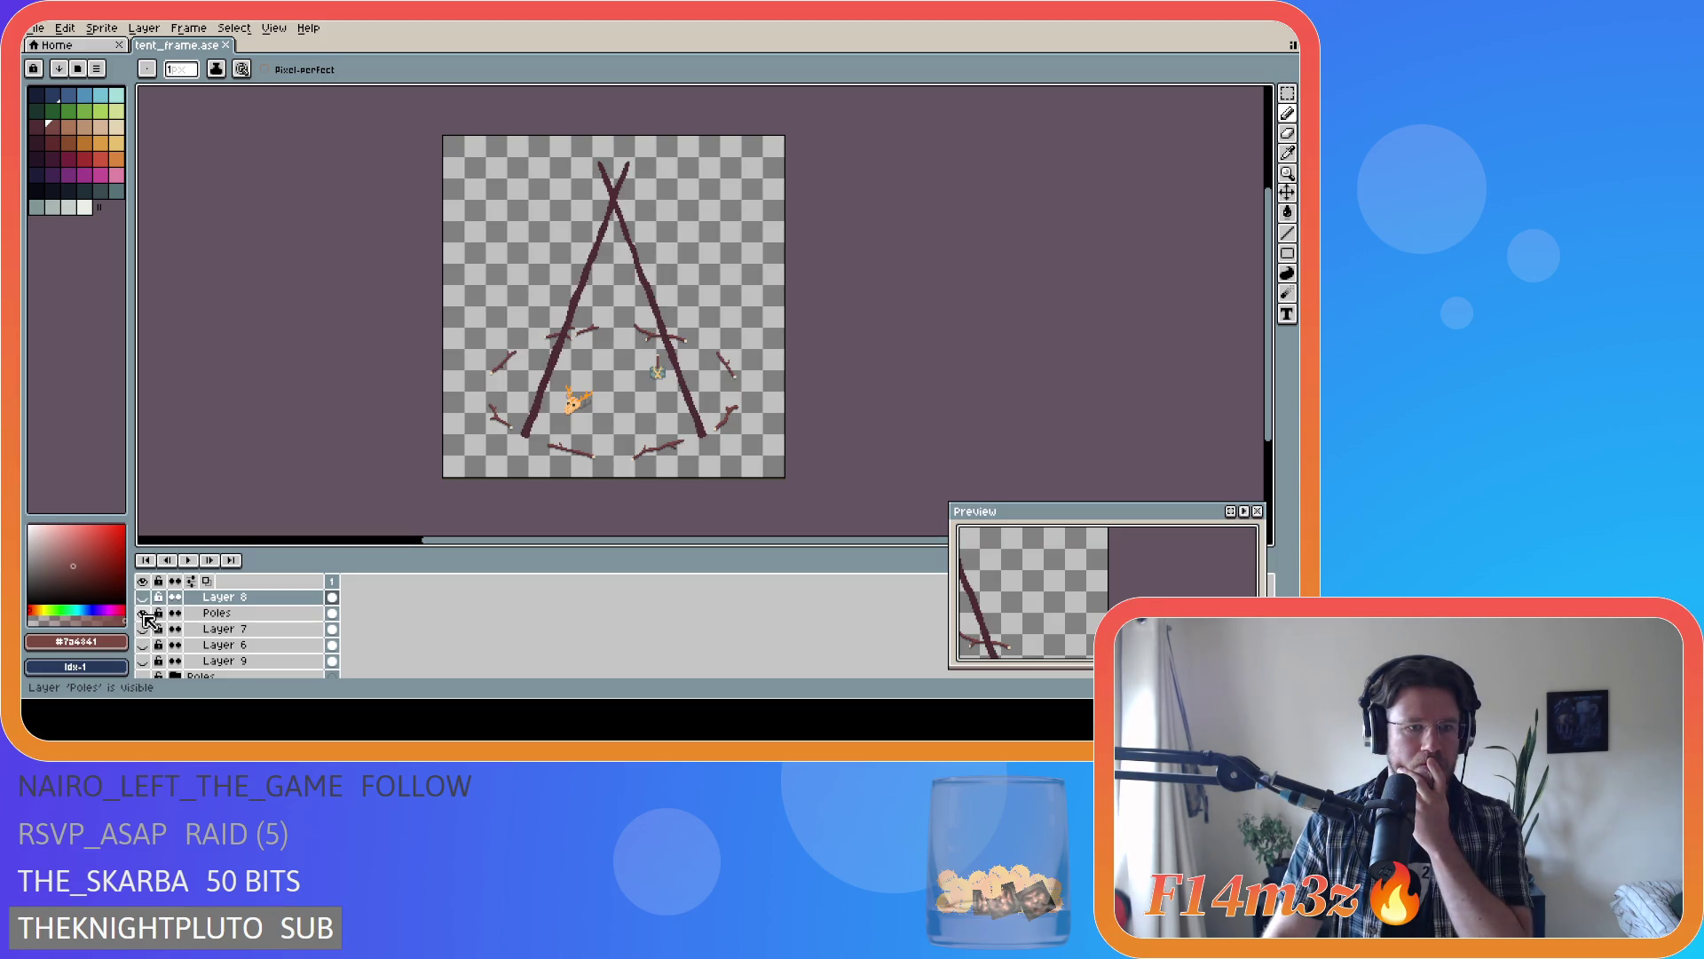
{"action": "left_click", "coordinate": [238, 614]}
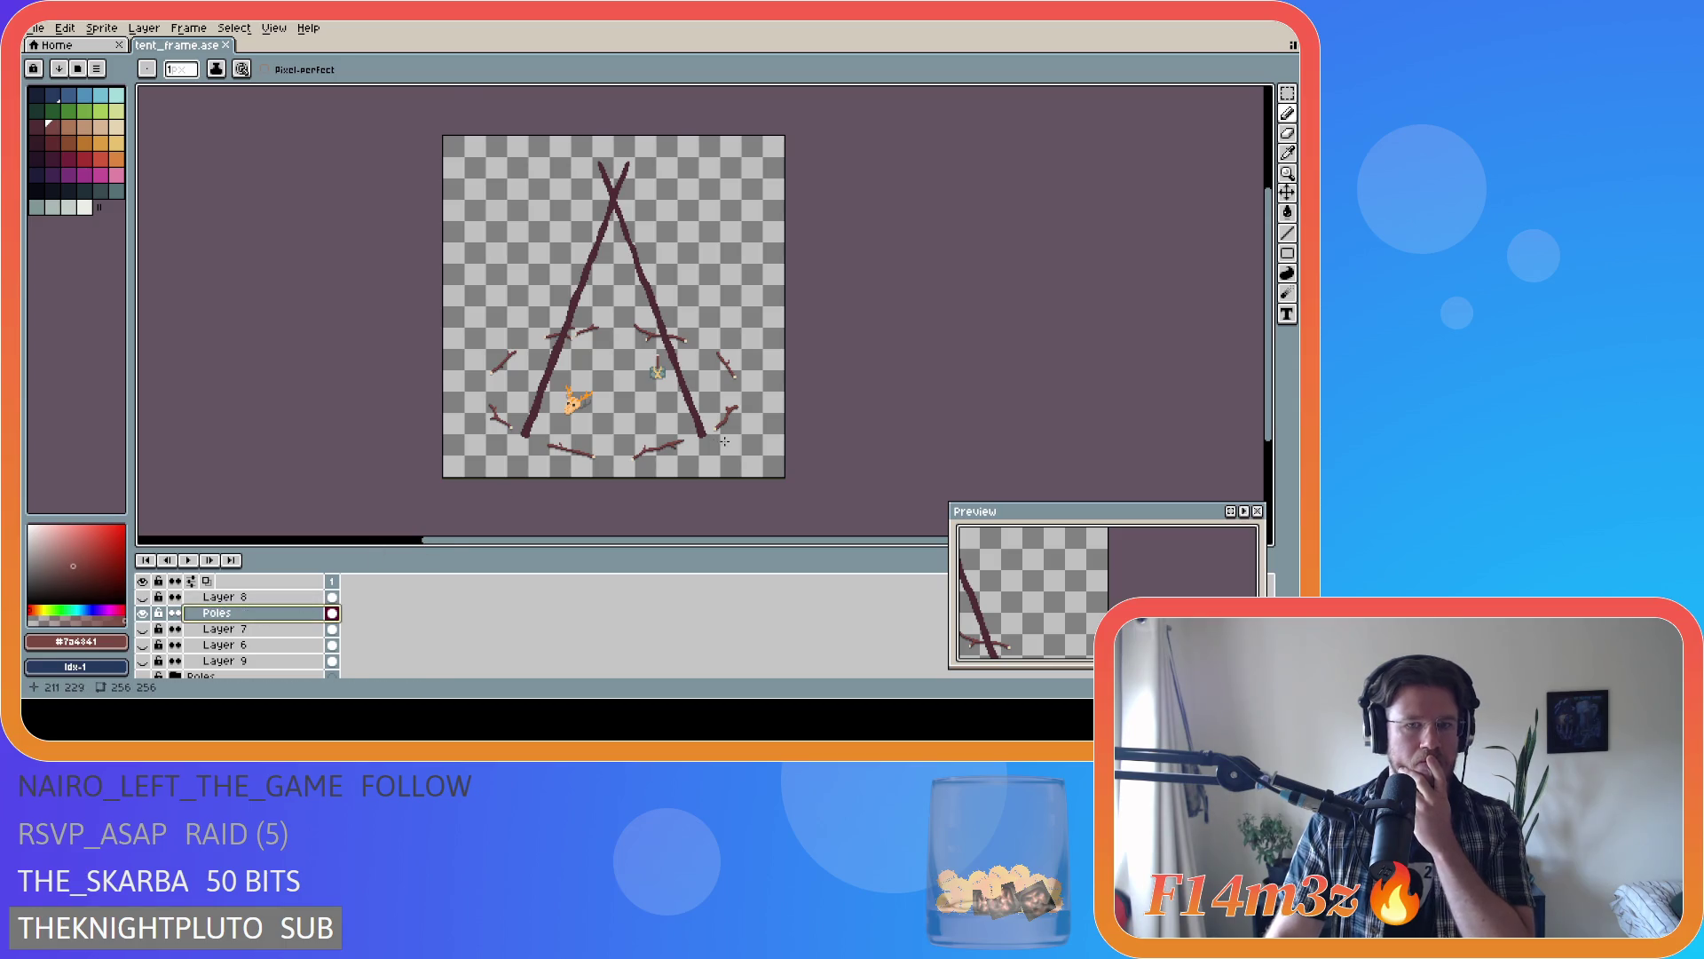
- Reshape the bottom end of the right pole
{"action": "scroll", "coordinate": [728, 437], "scroll_direction": "up", "scroll_amount": 5}
{"action": "scroll", "coordinate": [741, 438], "scroll_direction": "down", "scroll_amount": 3}
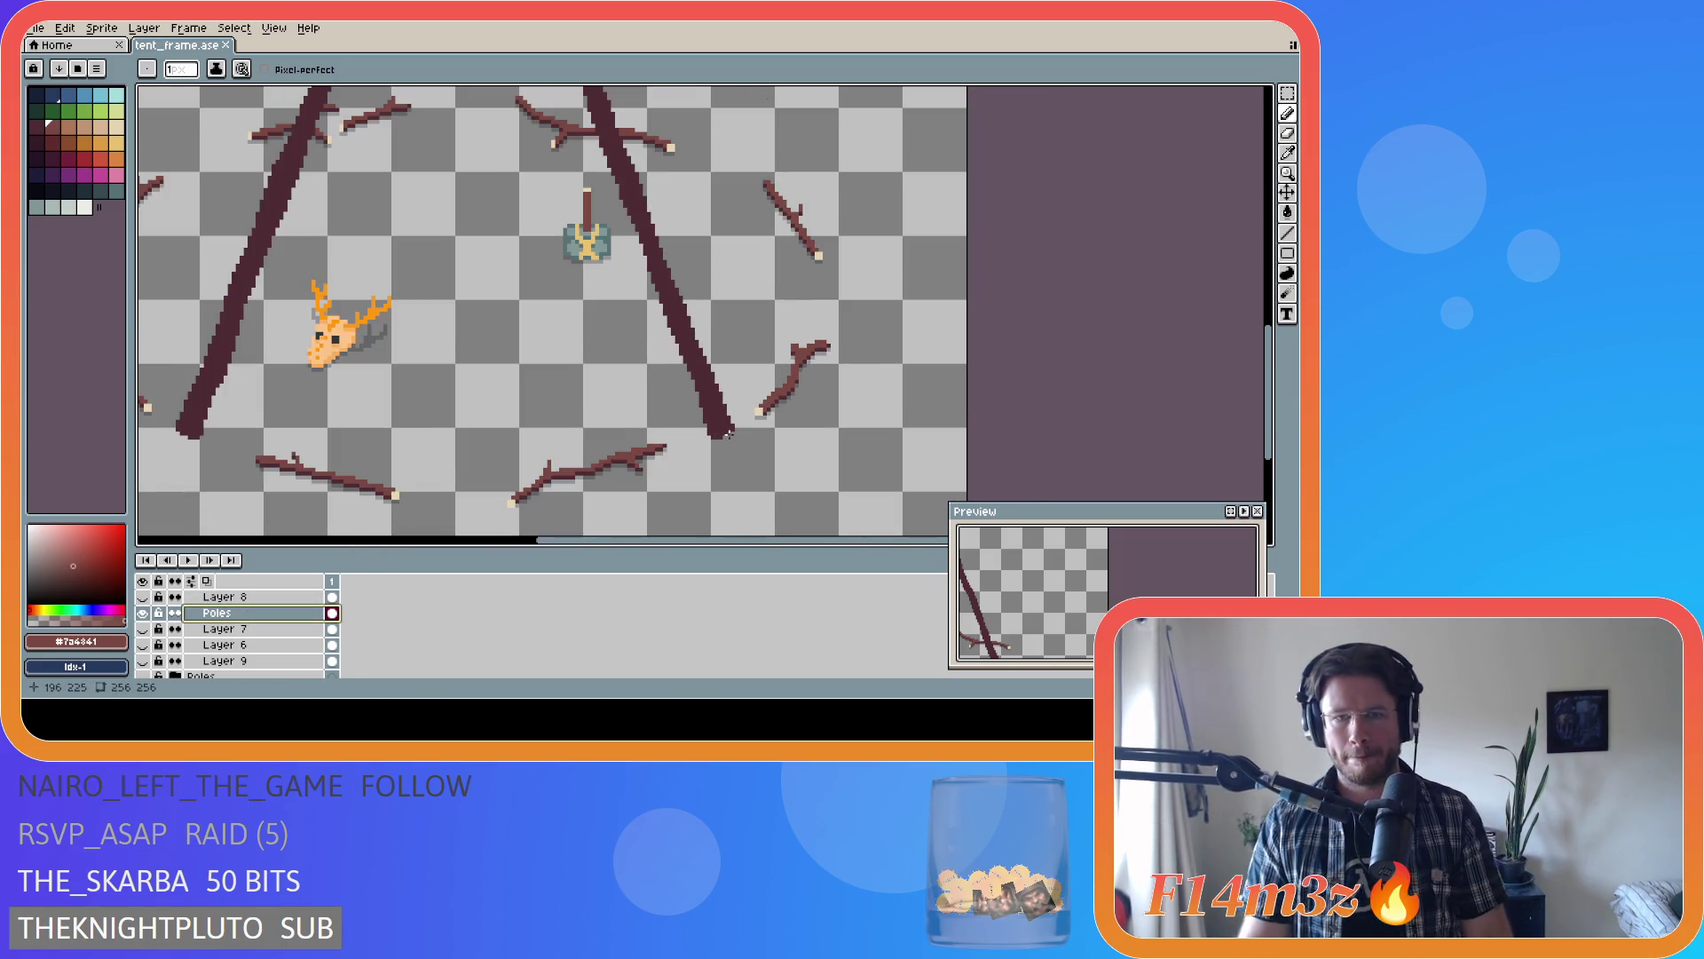
{"action": "scroll", "coordinate": [741, 438], "scroll_direction": "up", "scroll_amount": 3}
{"action": "key", "text": "i"}
{"action": "key", "text": "b"}
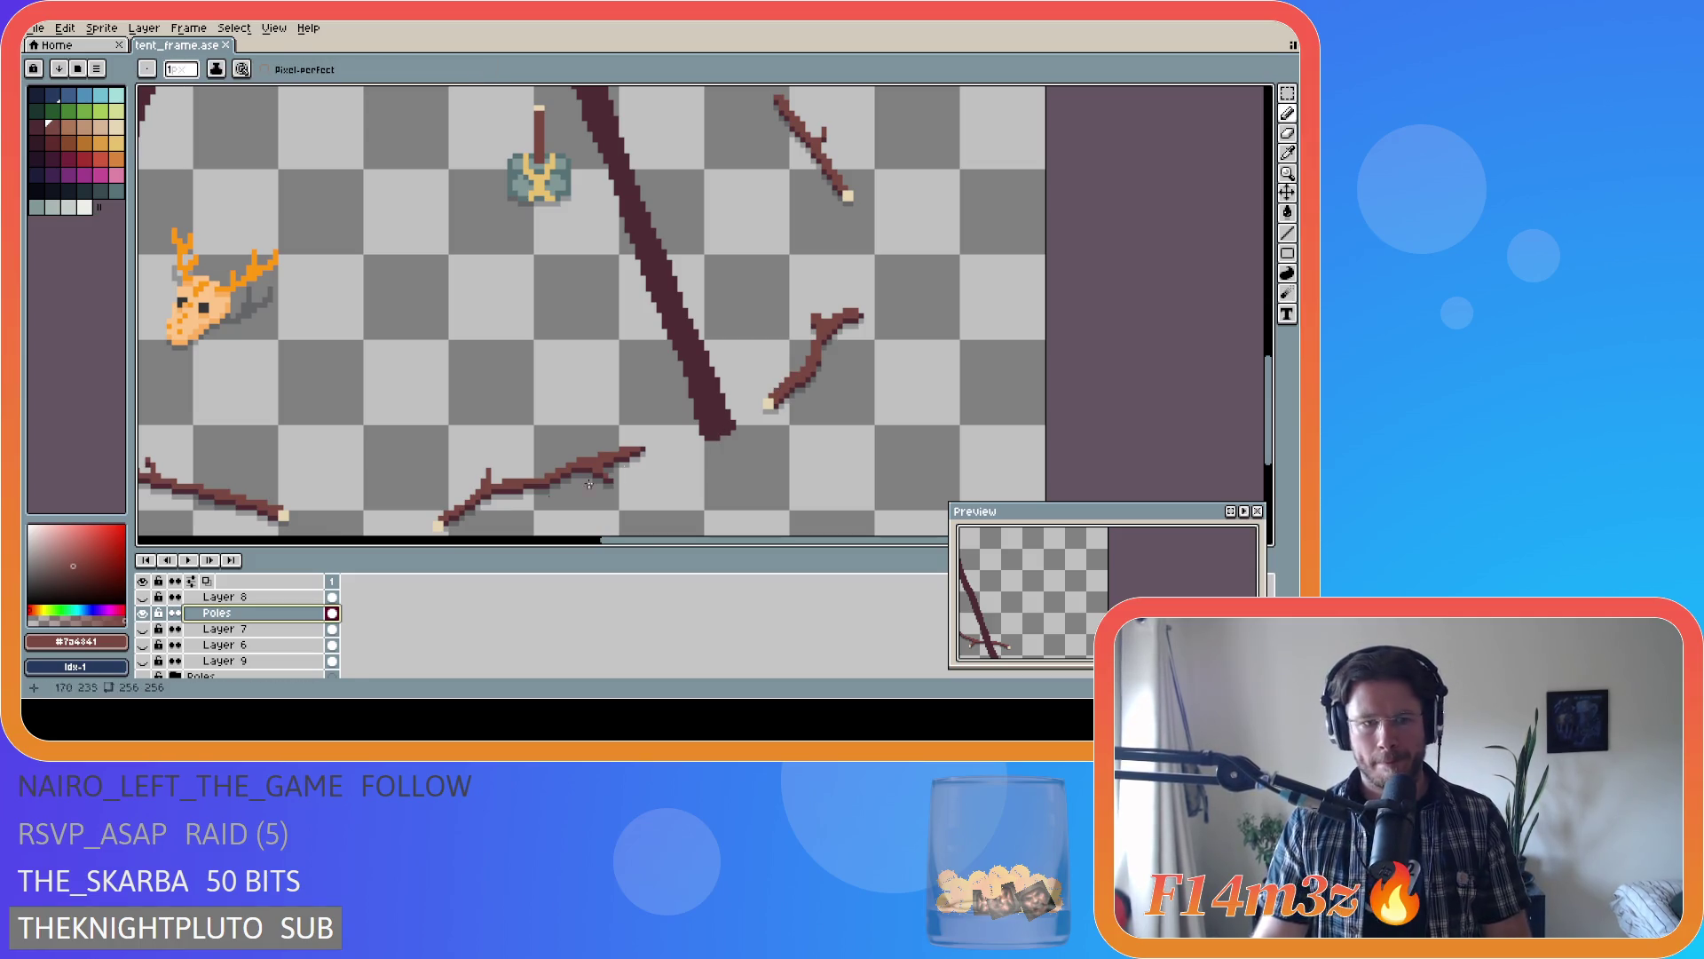
{"action": "left_click", "coordinate": [144, 614]}
{"action": "left_click", "coordinate": [143, 614]}
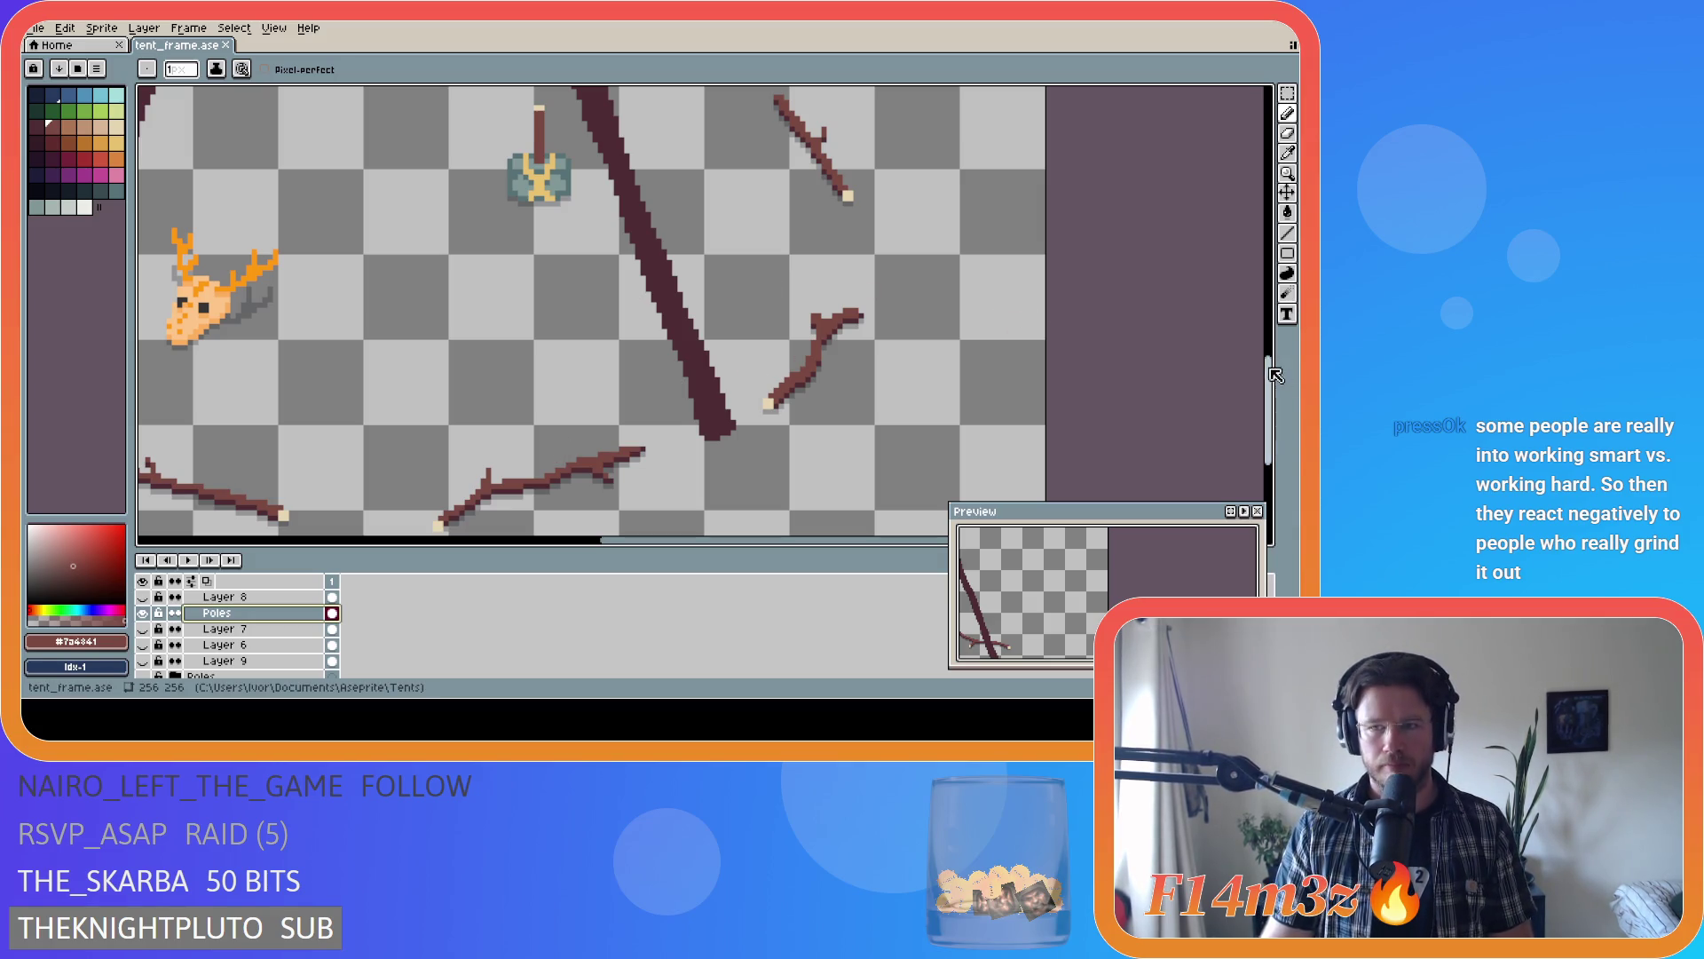
{"action": "scroll", "coordinate": [670, 455], "scroll_direction": "up", "scroll_amount": 2}
{"action": "scroll", "coordinate": [713, 475], "scroll_direction": "up", "scroll_amount": 1}
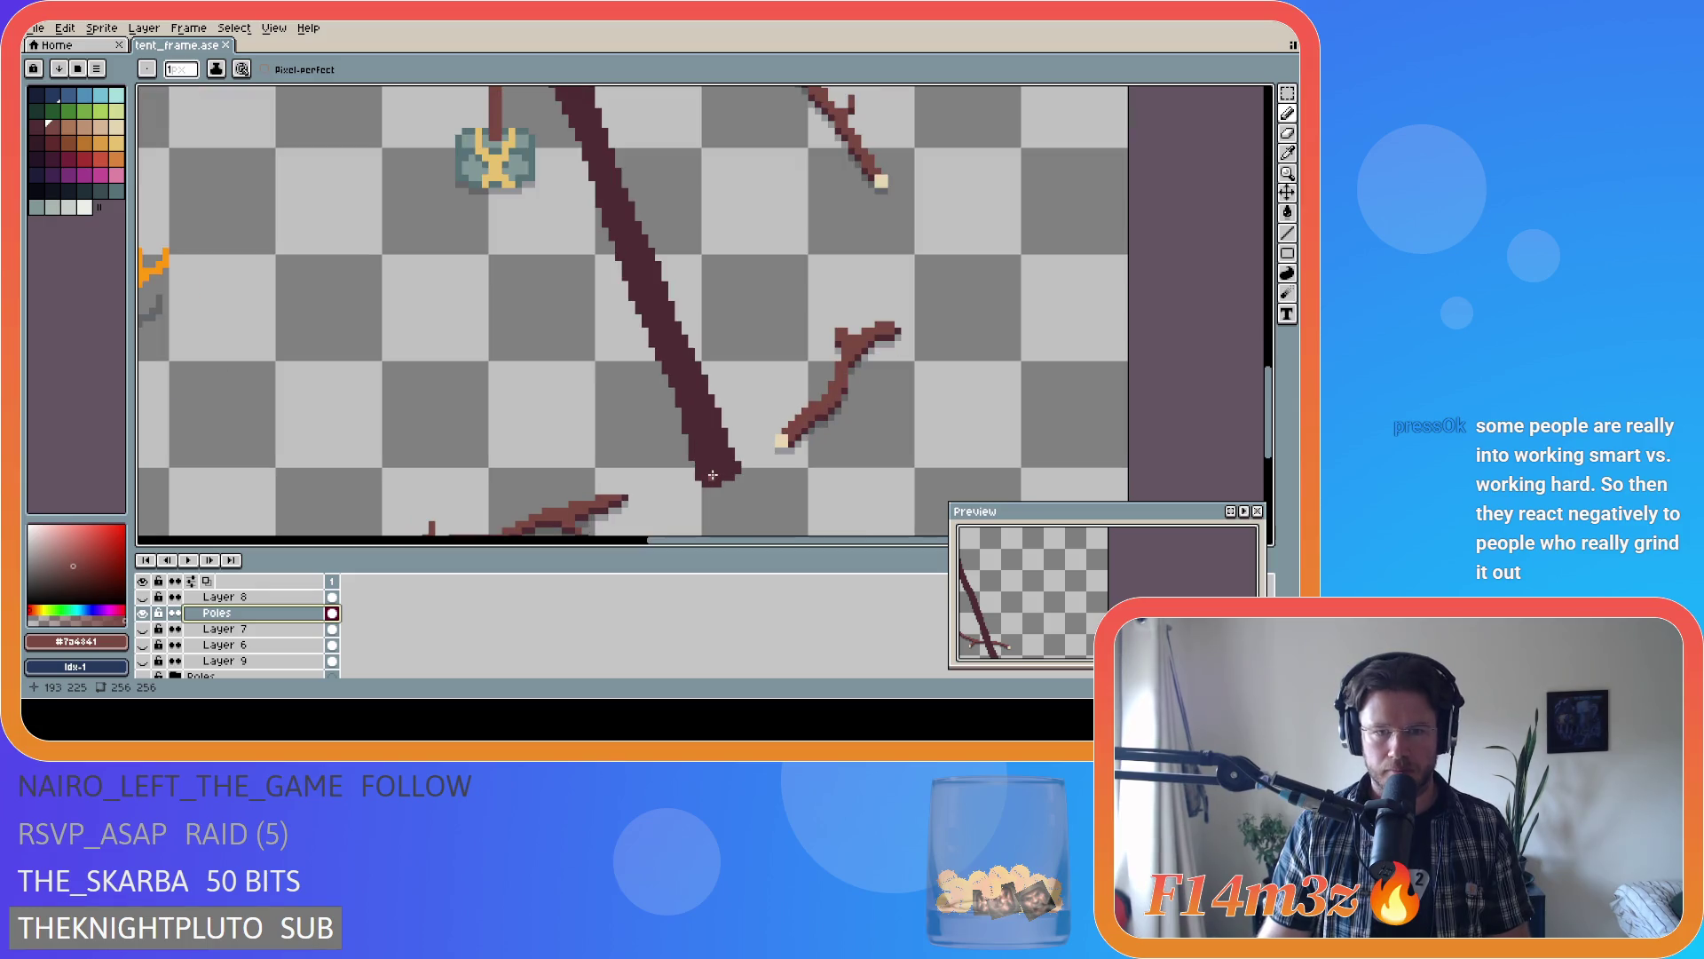
{"action": "left_click", "coordinate": [713, 475]}
{"action": "left_click", "coordinate": [724, 472]}
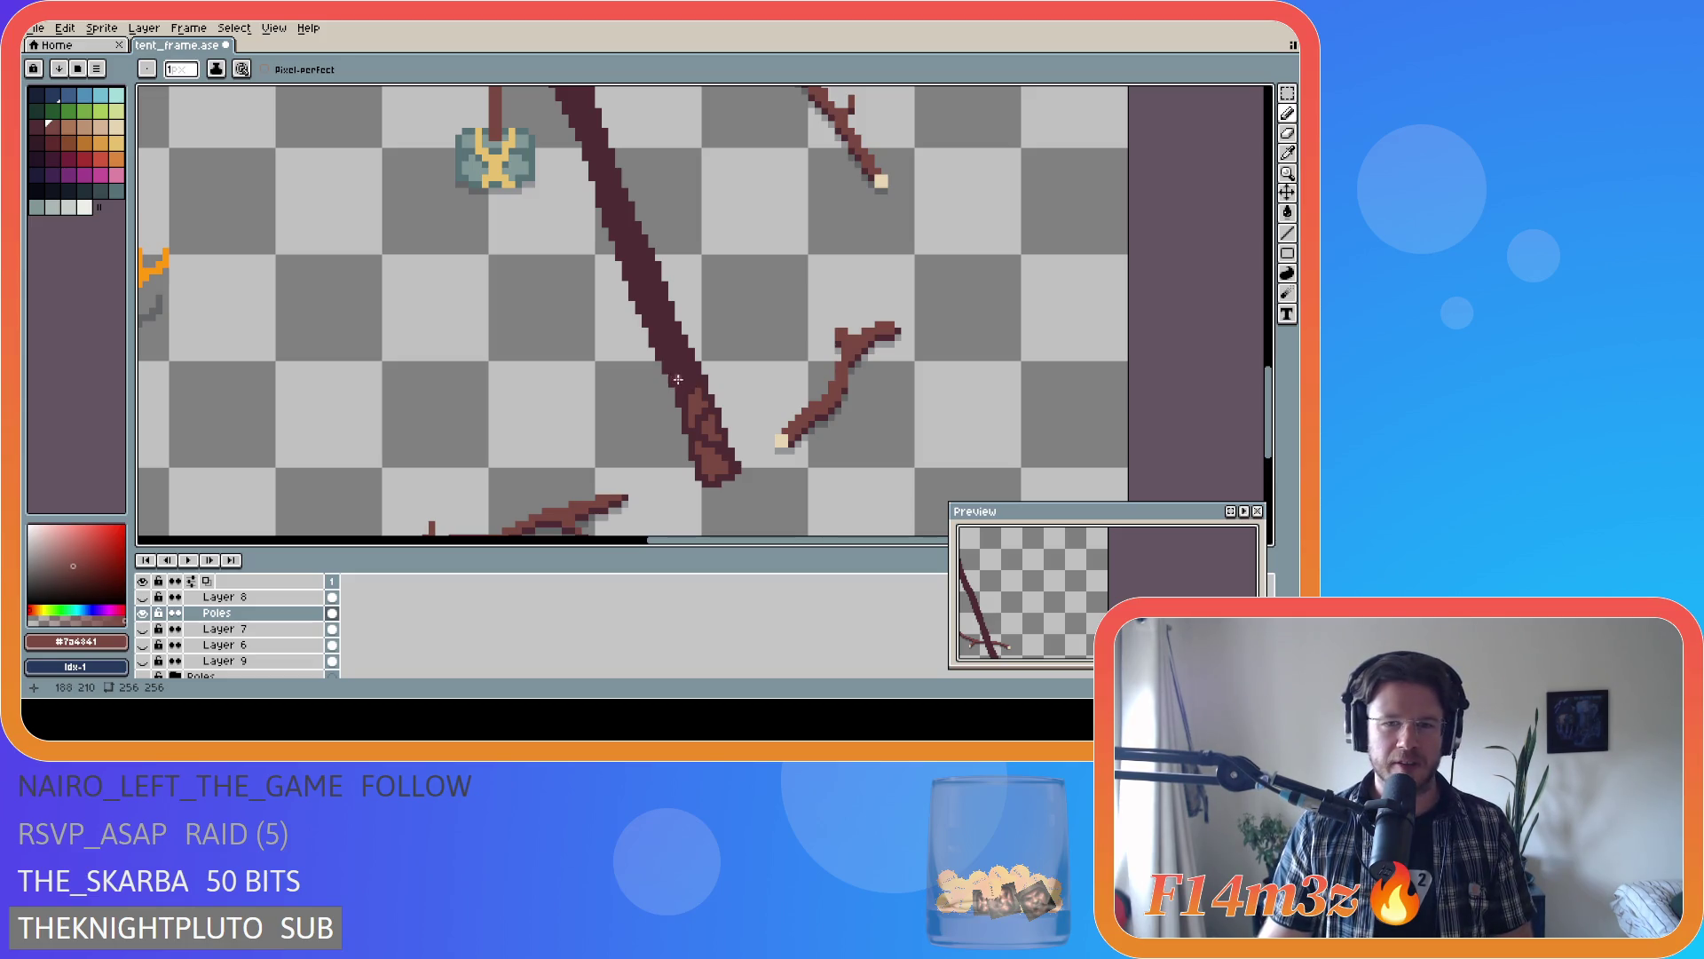
- Paint lighter #7a4841 bark streaks onto the right pole's lower half
{"action": "left_click_drag", "start_coordinate": [677, 373], "coordinate": [701, 376]}
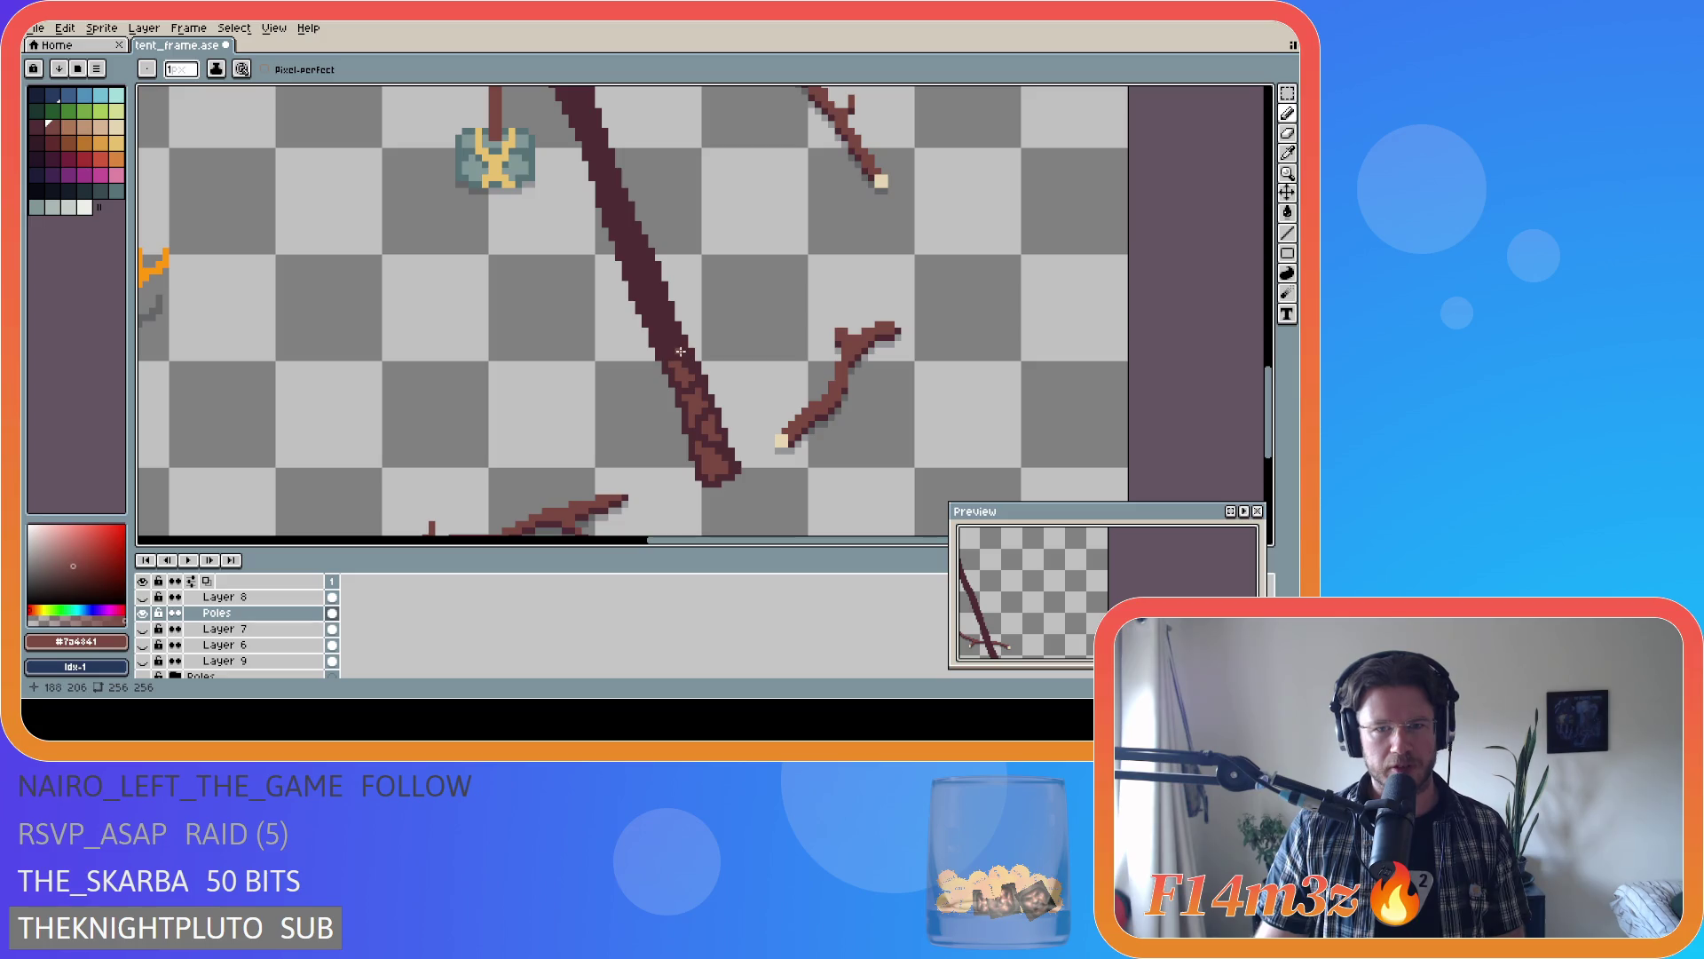
{"action": "left_click_drag", "start_coordinate": [674, 345], "coordinate": [675, 343]}
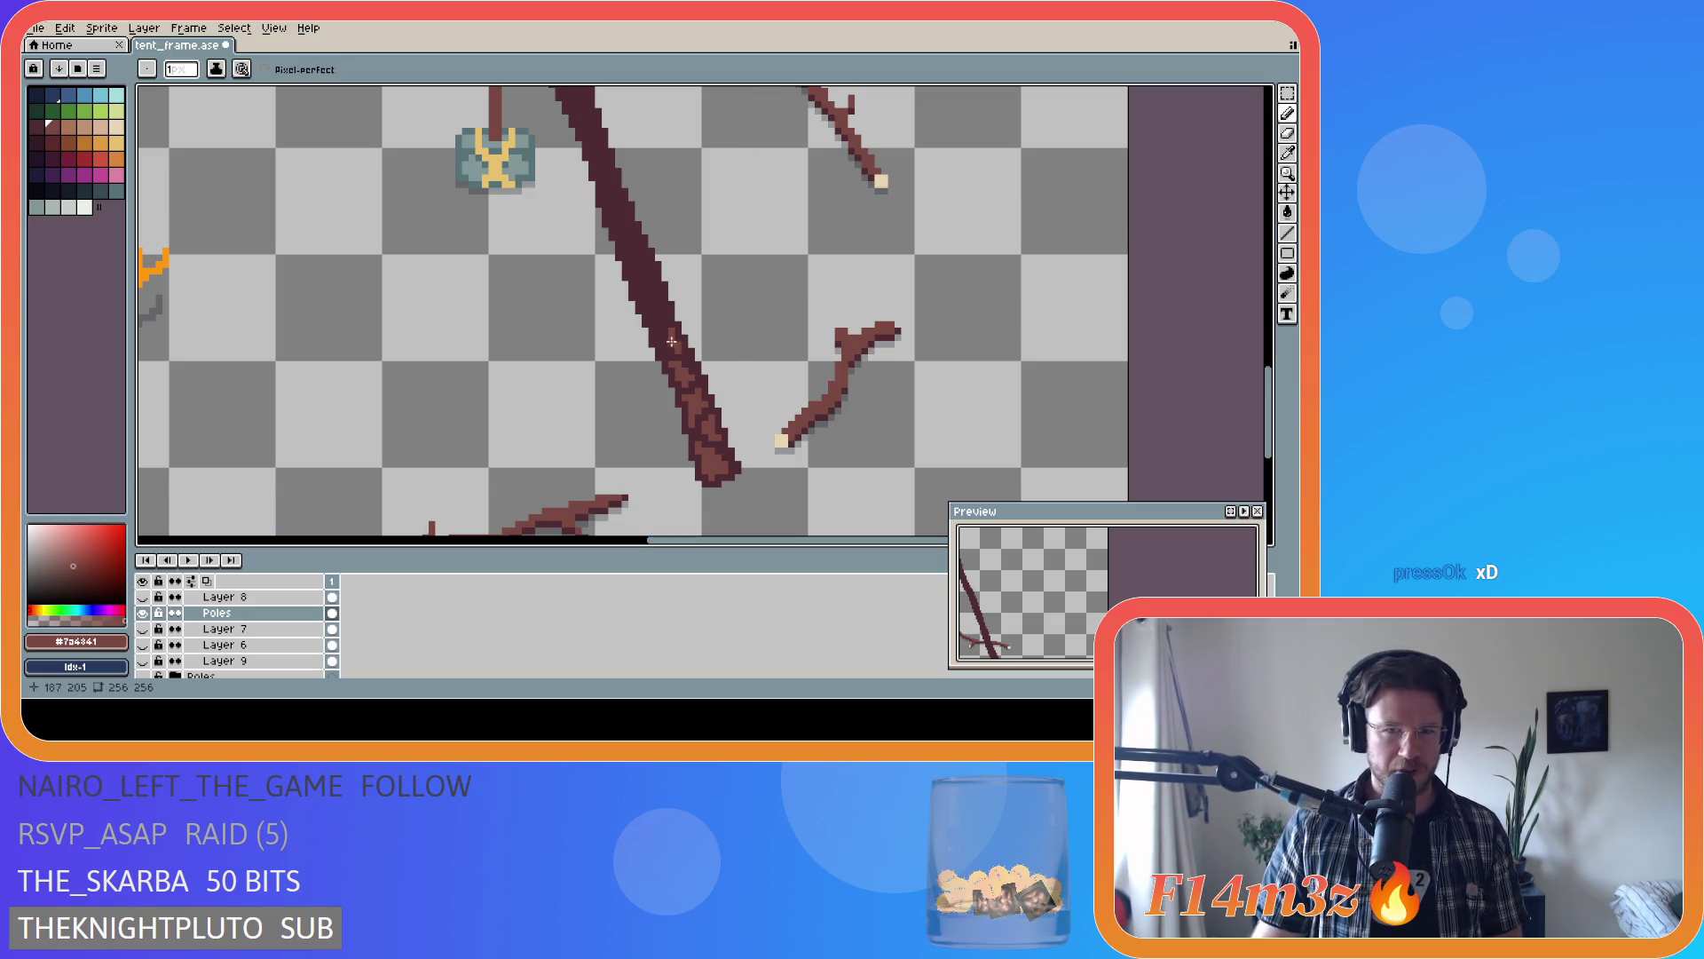
{"action": "left_click", "coordinate": [671, 347]}
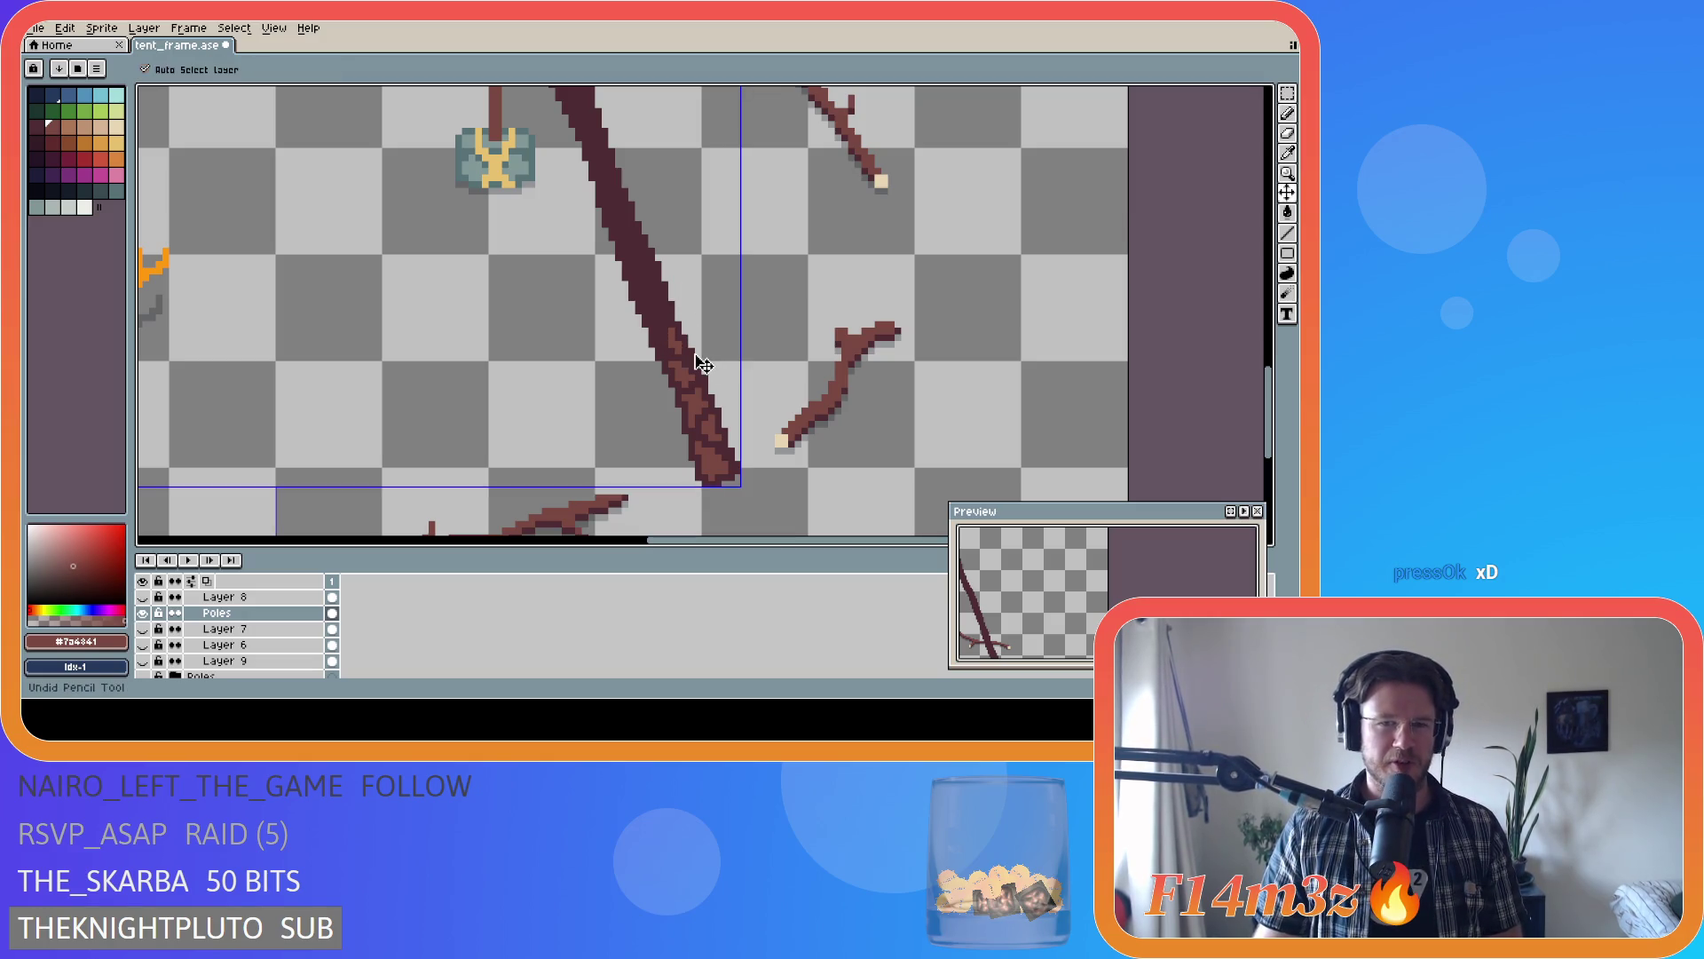
{"action": "left_click", "coordinate": [672, 347]}
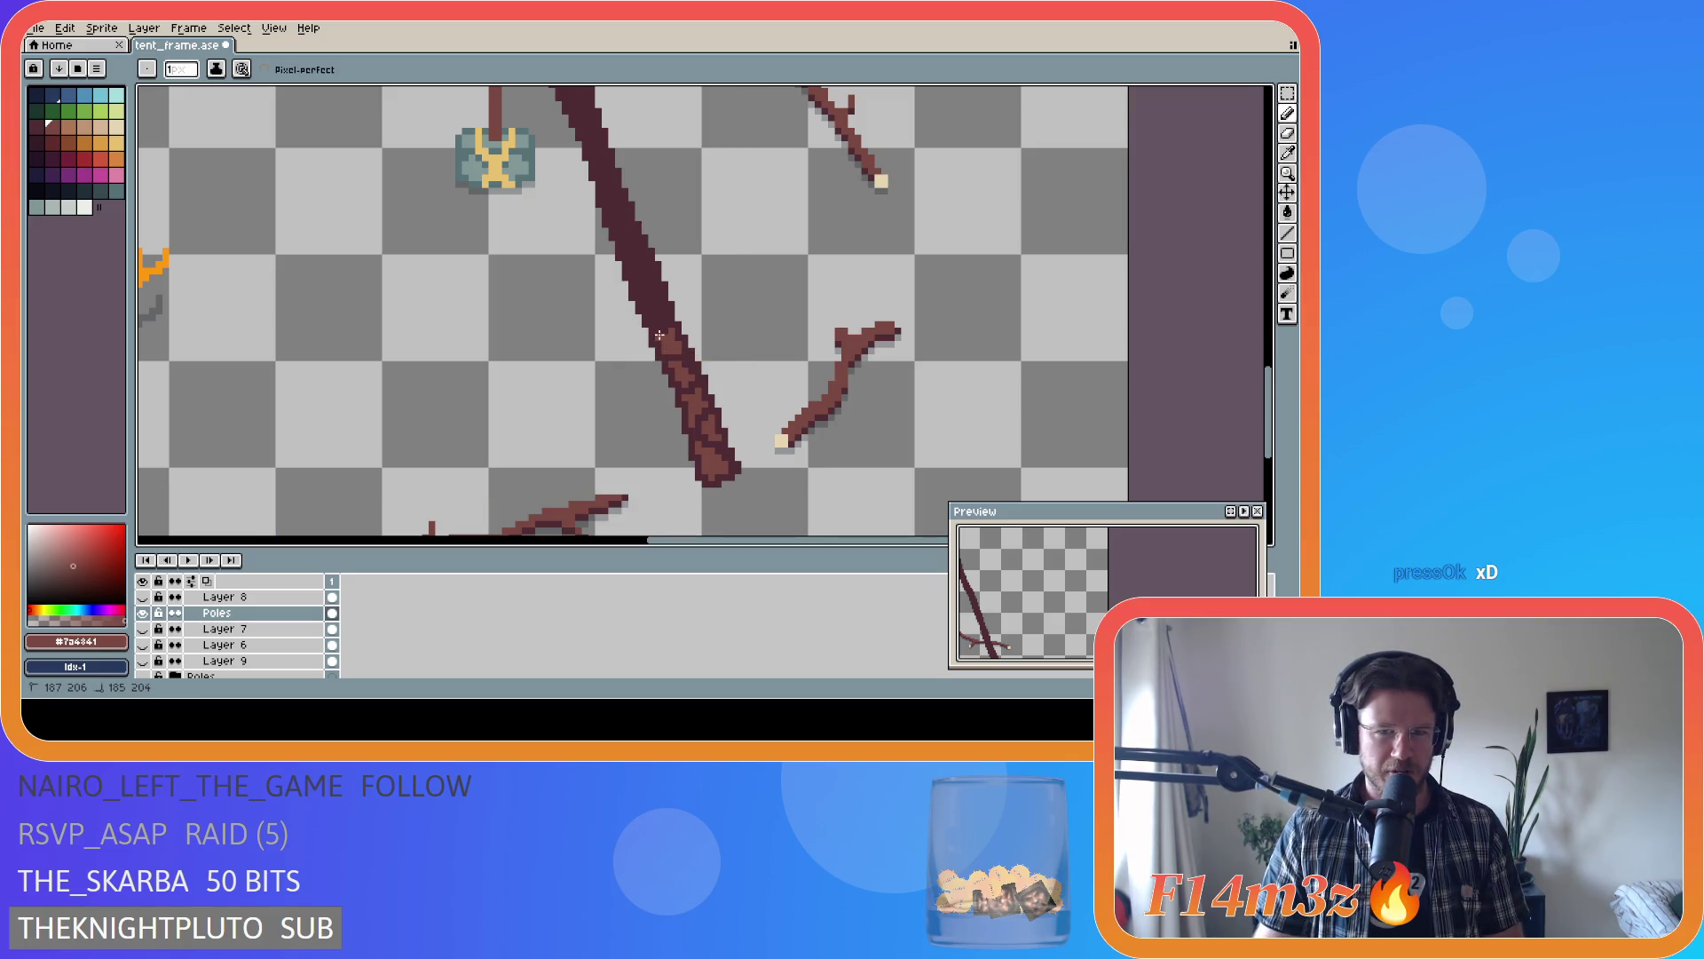
{"action": "key", "text": "v"}
{"action": "key", "text": "b"}
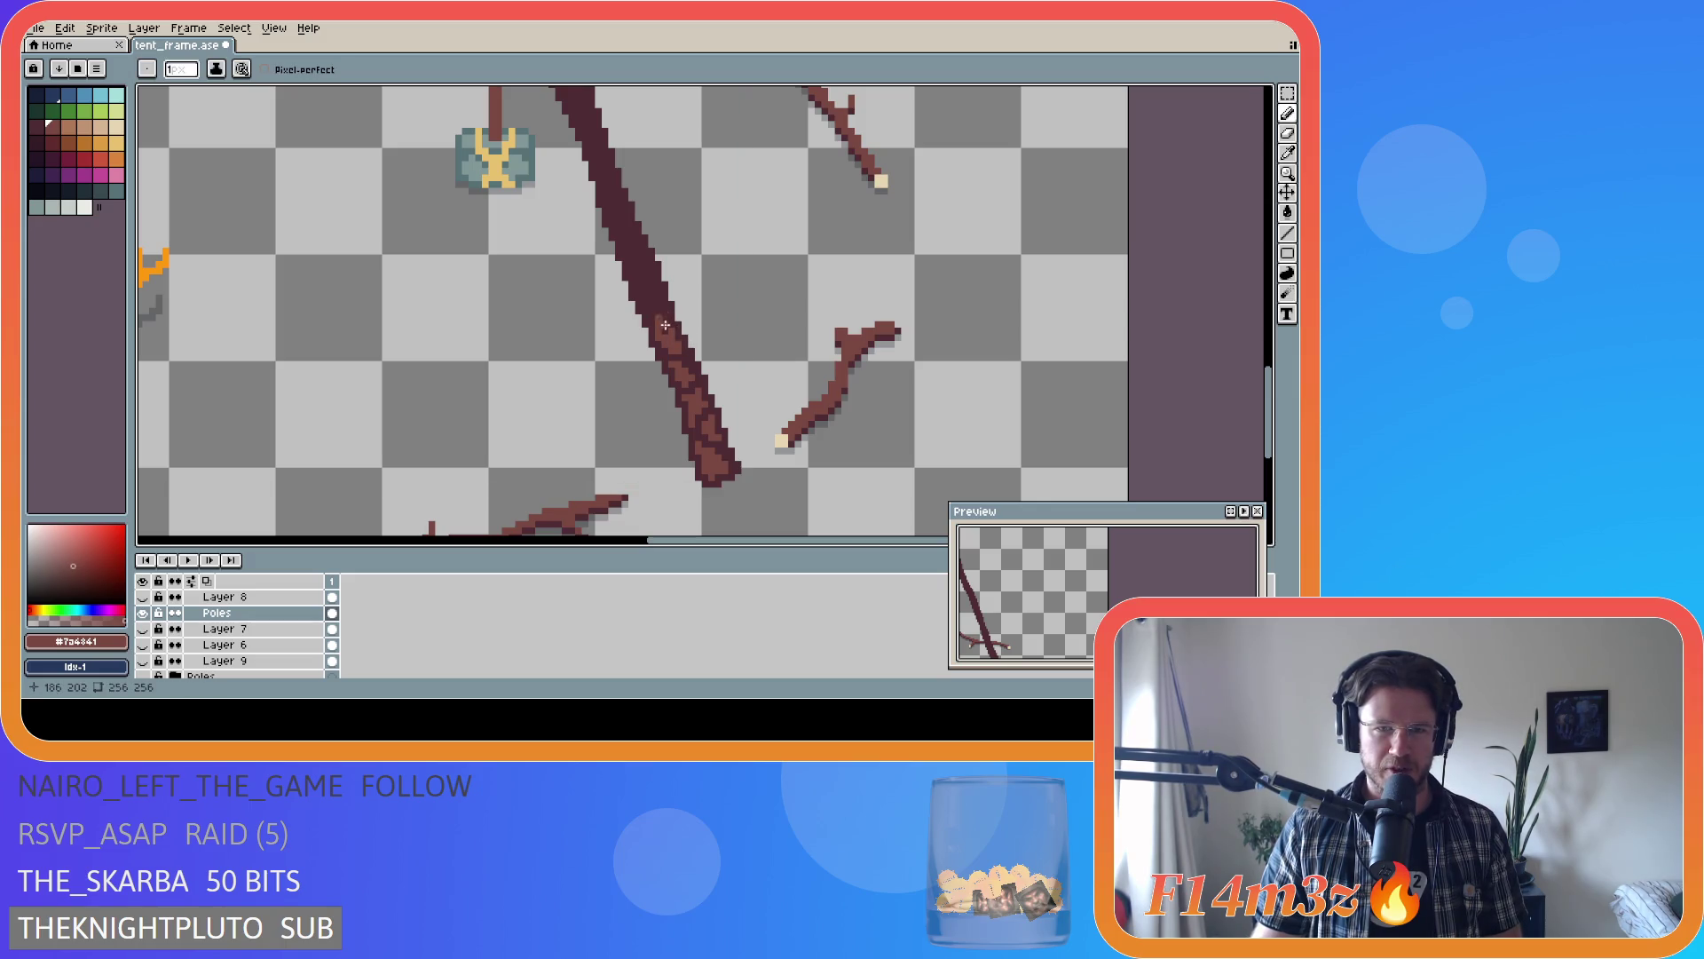
- Add #4d2b32 and #7a4841 bark pixels along the pole's left edge, then save tent_frame.ase
{"action": "left_click", "coordinate": [647, 321], "text": "alt"}
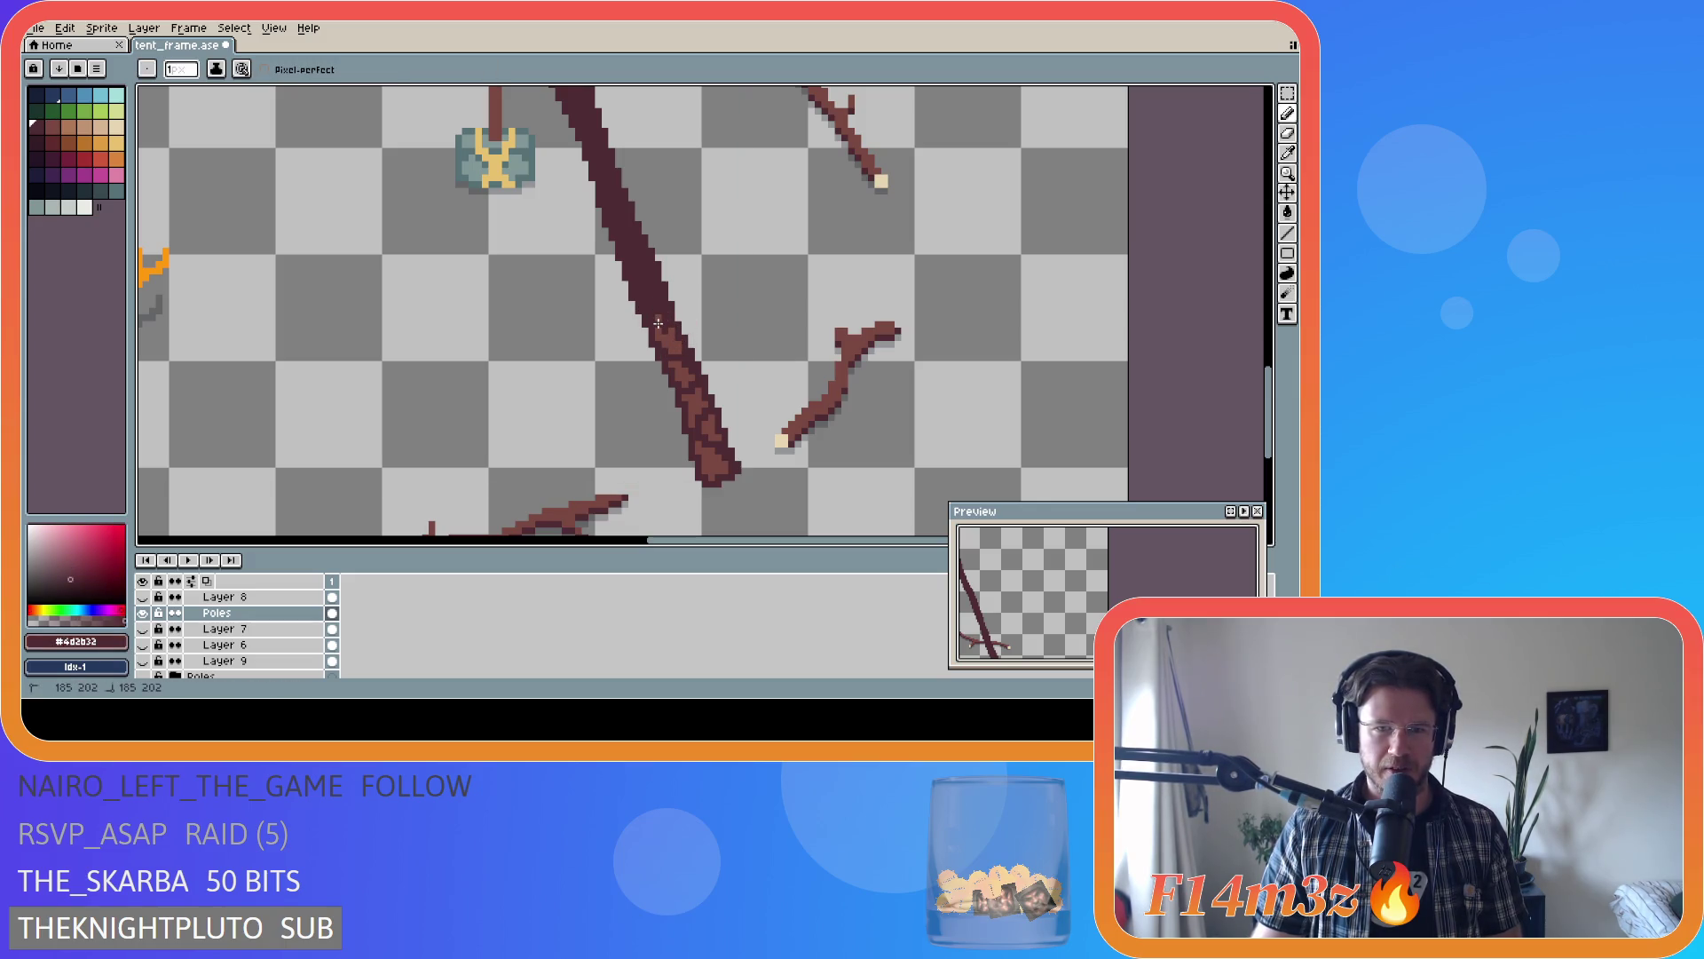
{"action": "left_click", "coordinate": [677, 364], "text": "alt"}
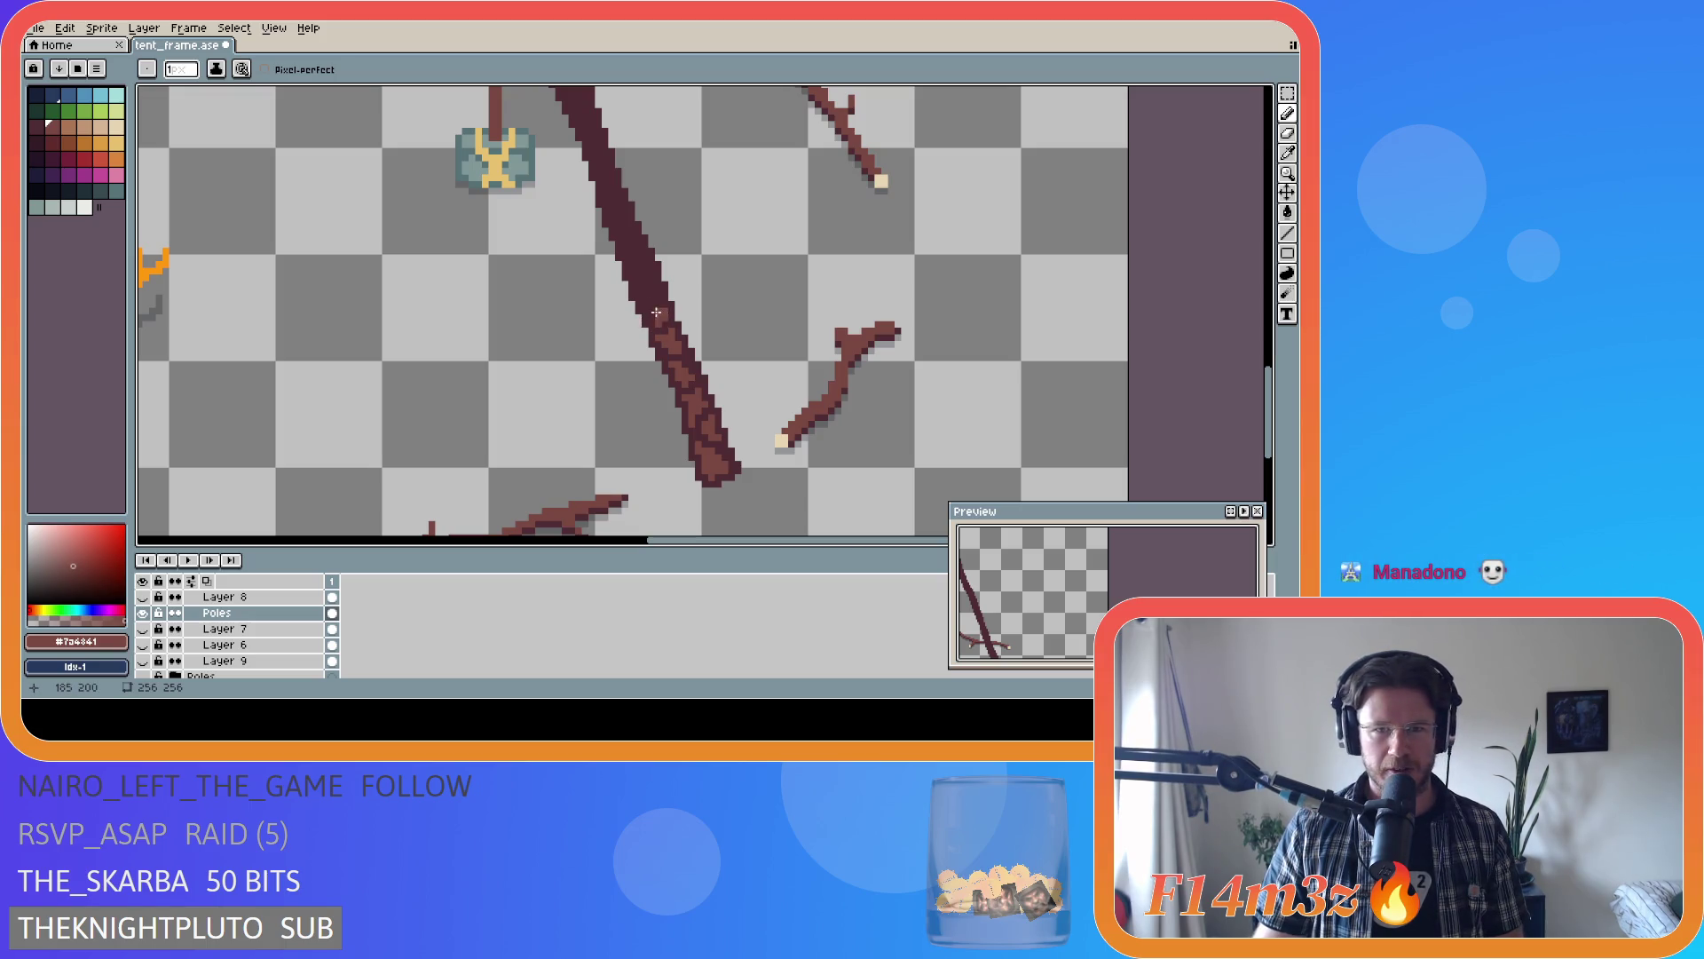
{"action": "left_click", "coordinate": [649, 310]}
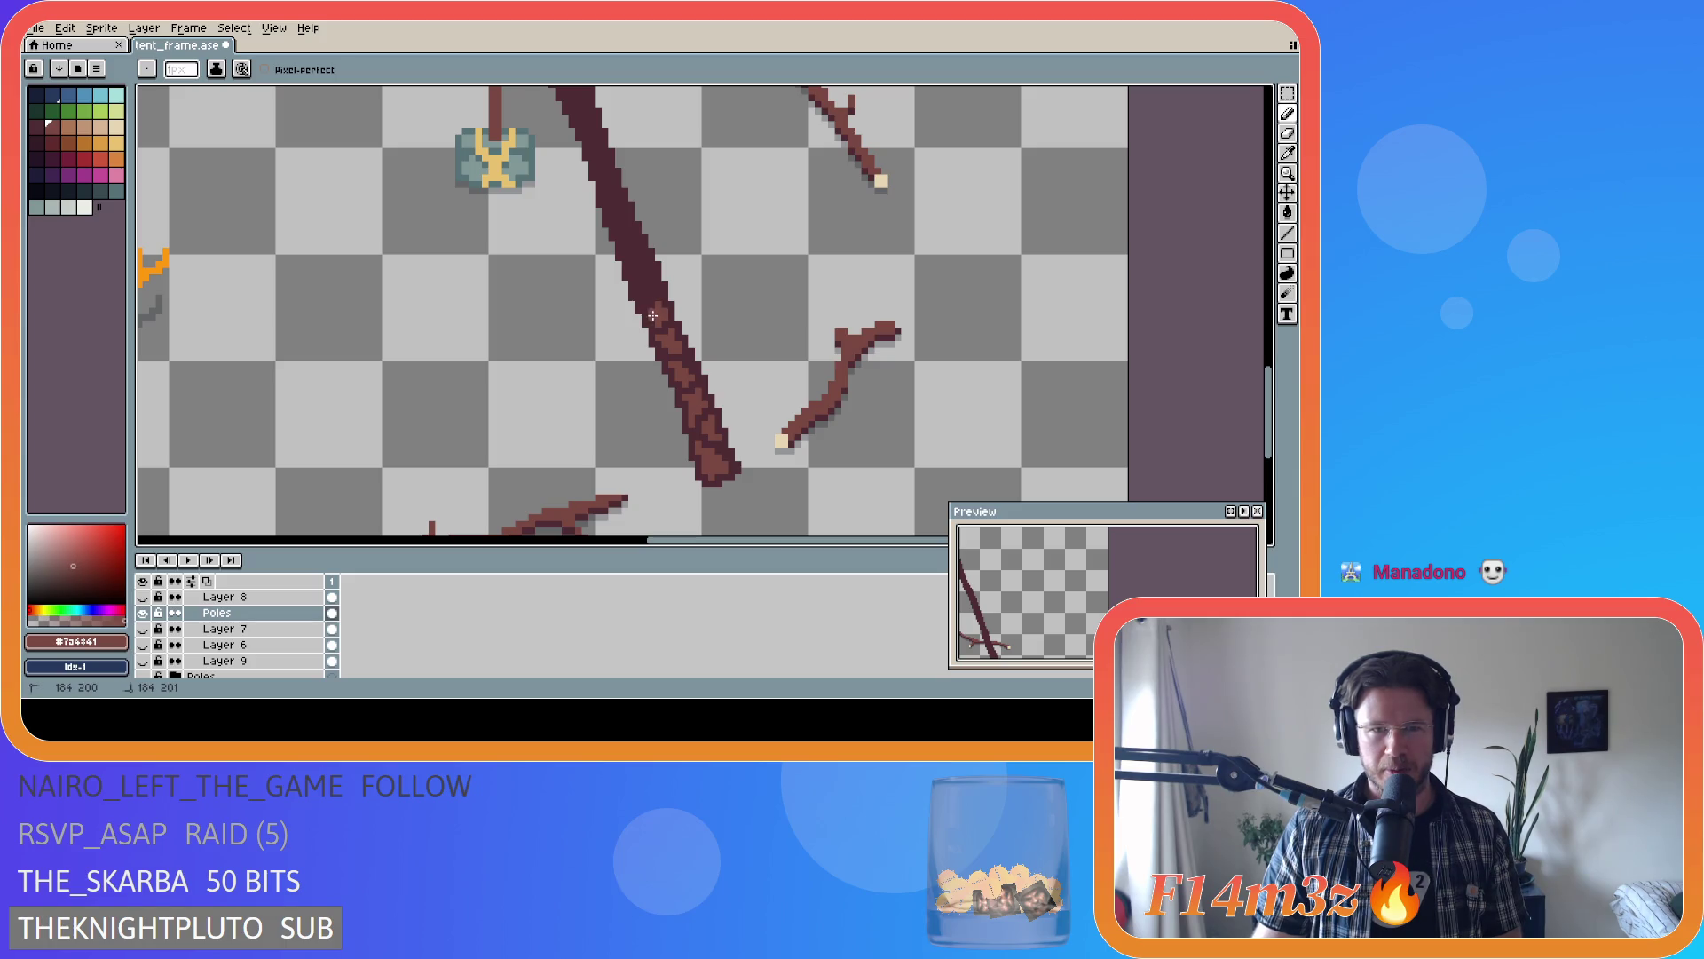
{"action": "left_click", "coordinate": [645, 300]}
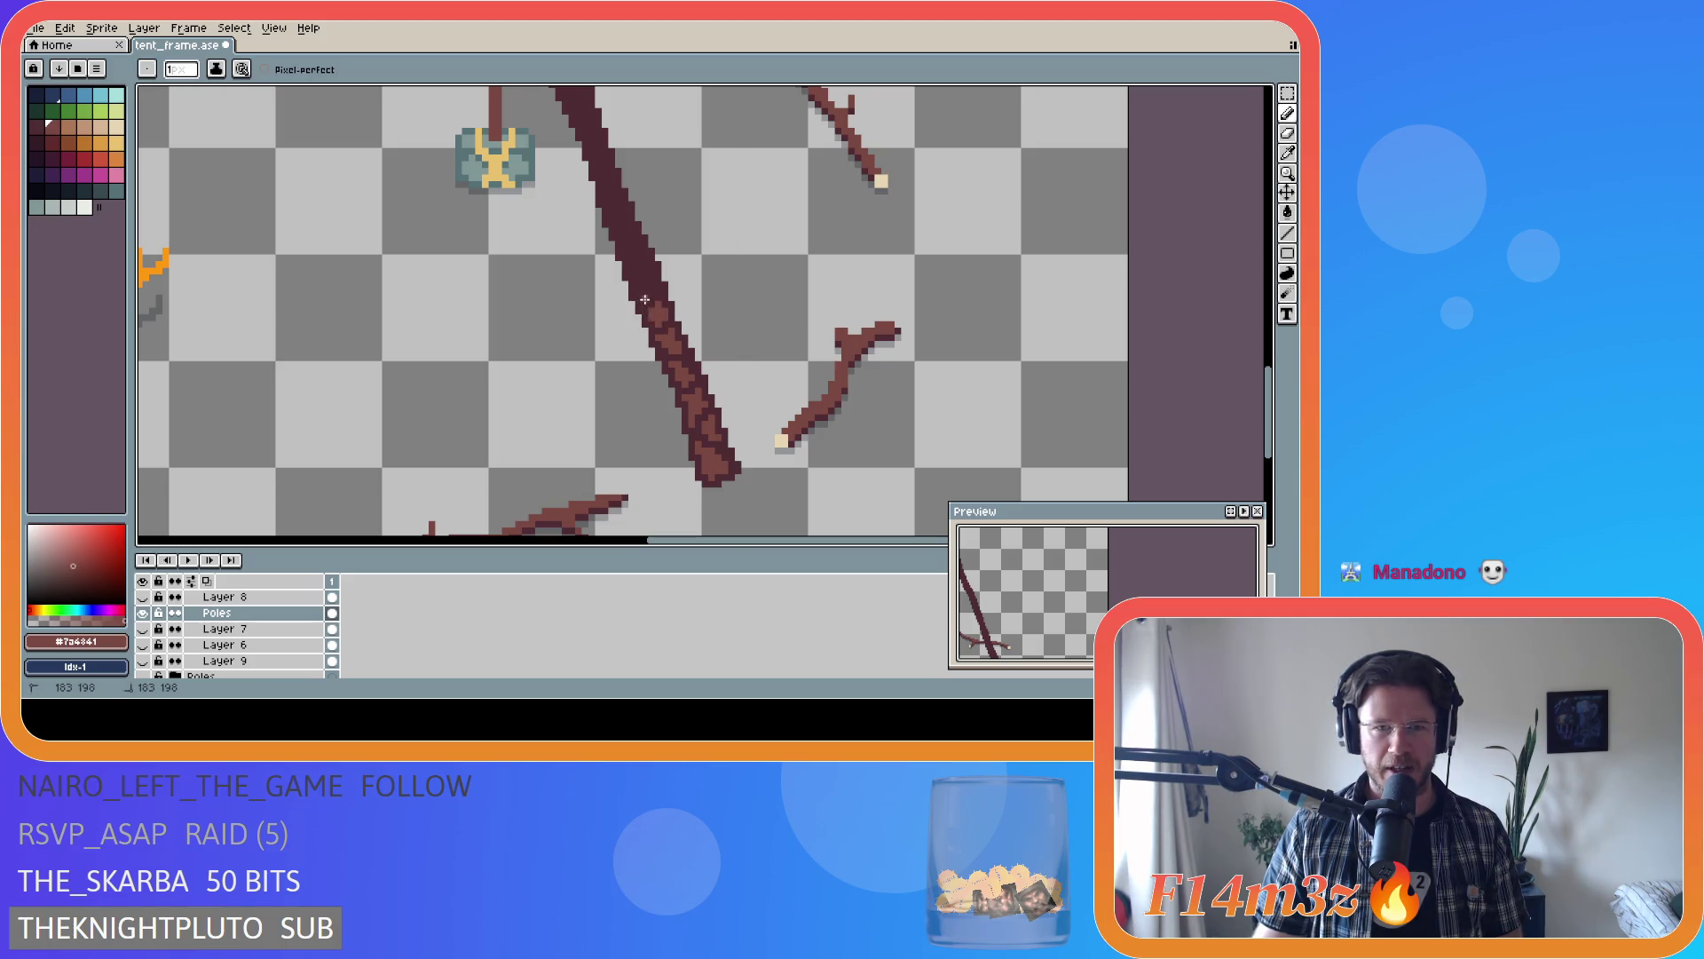
{"action": "left_click", "coordinate": [643, 294]}
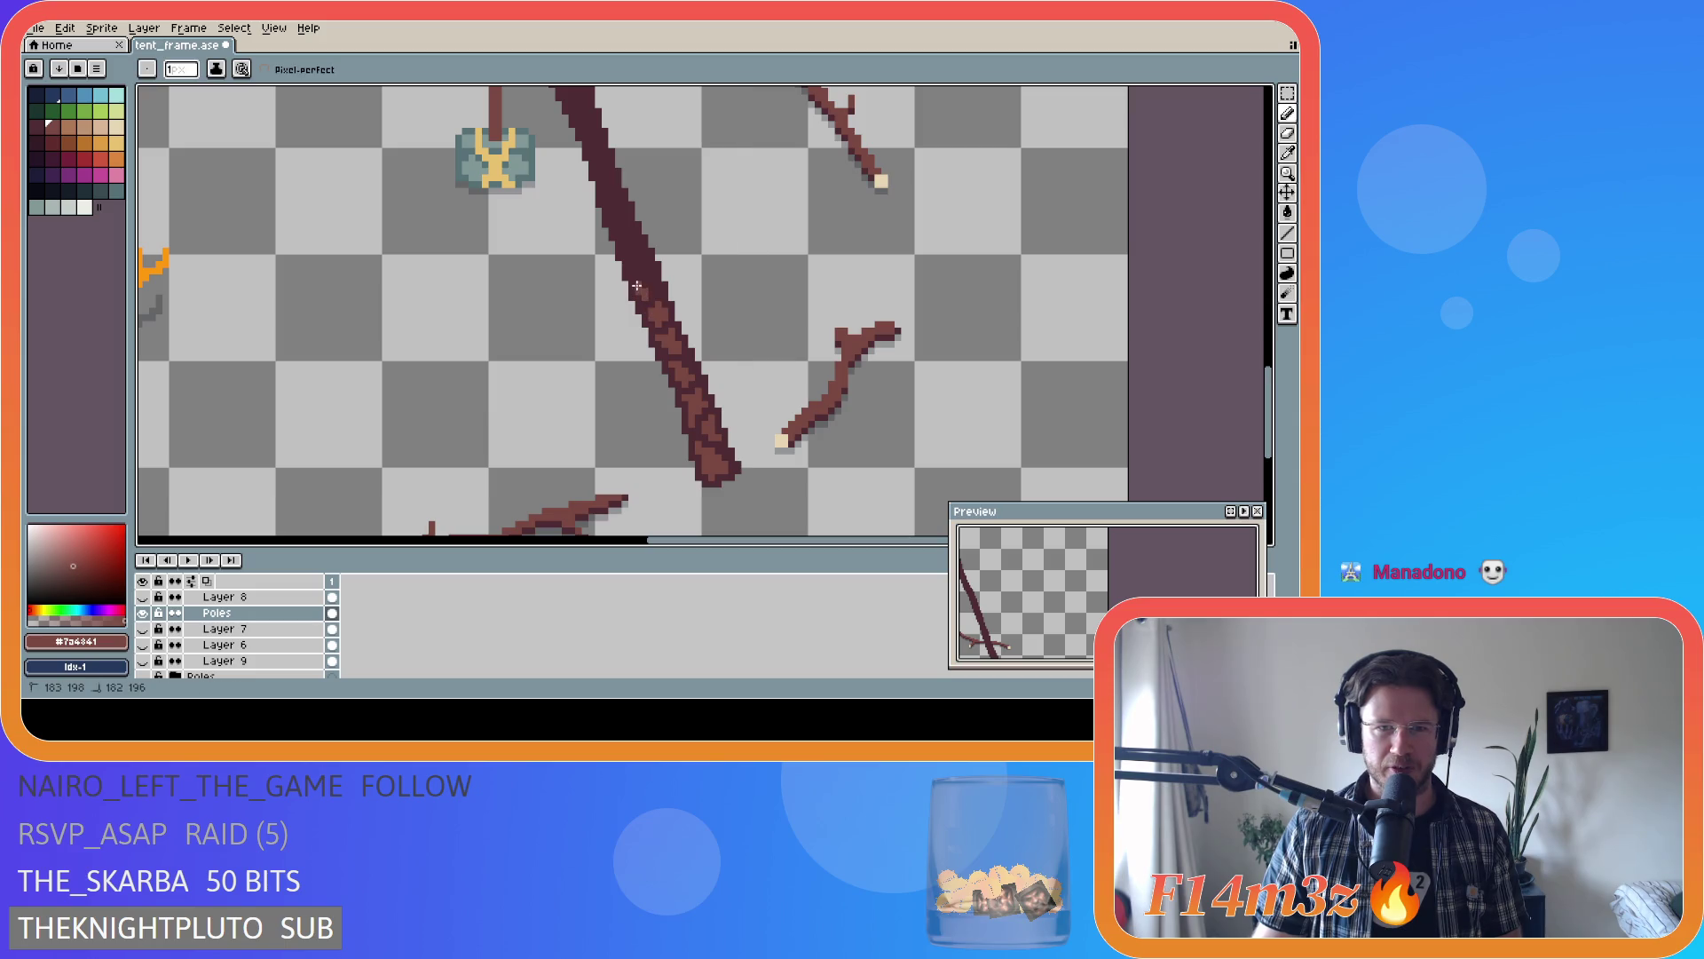
{"action": "left_click", "coordinate": [646, 289], "text": "alt"}
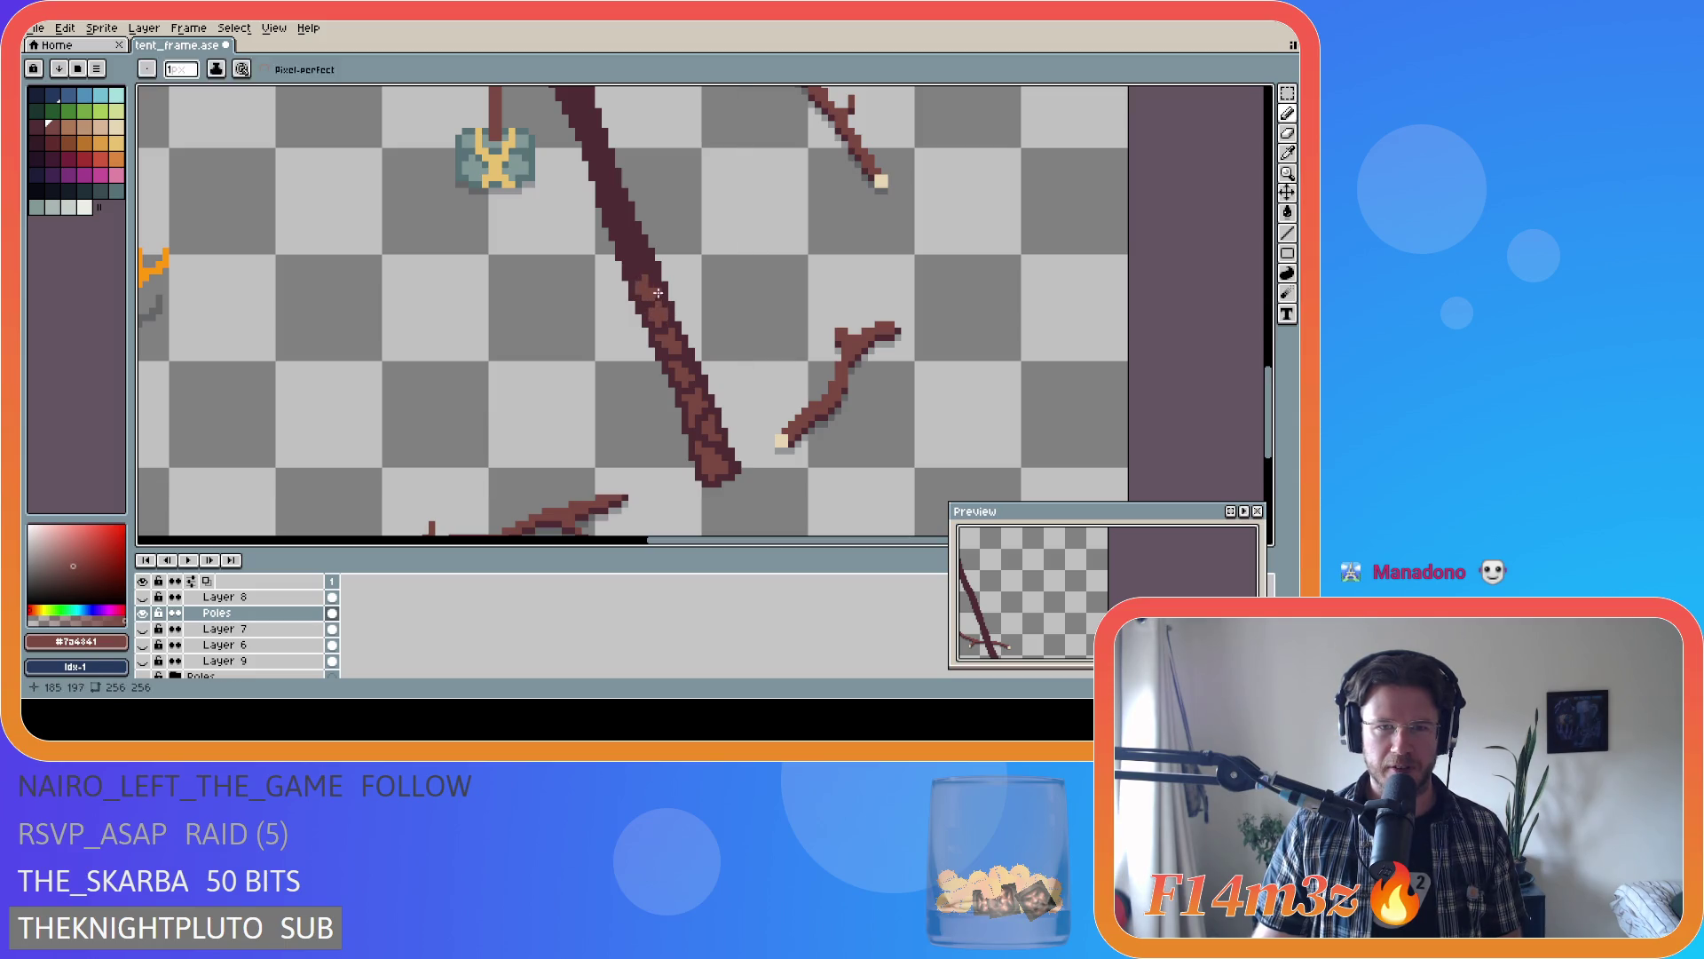
{"action": "left_click", "coordinate": [640, 279], "text": "alt"}
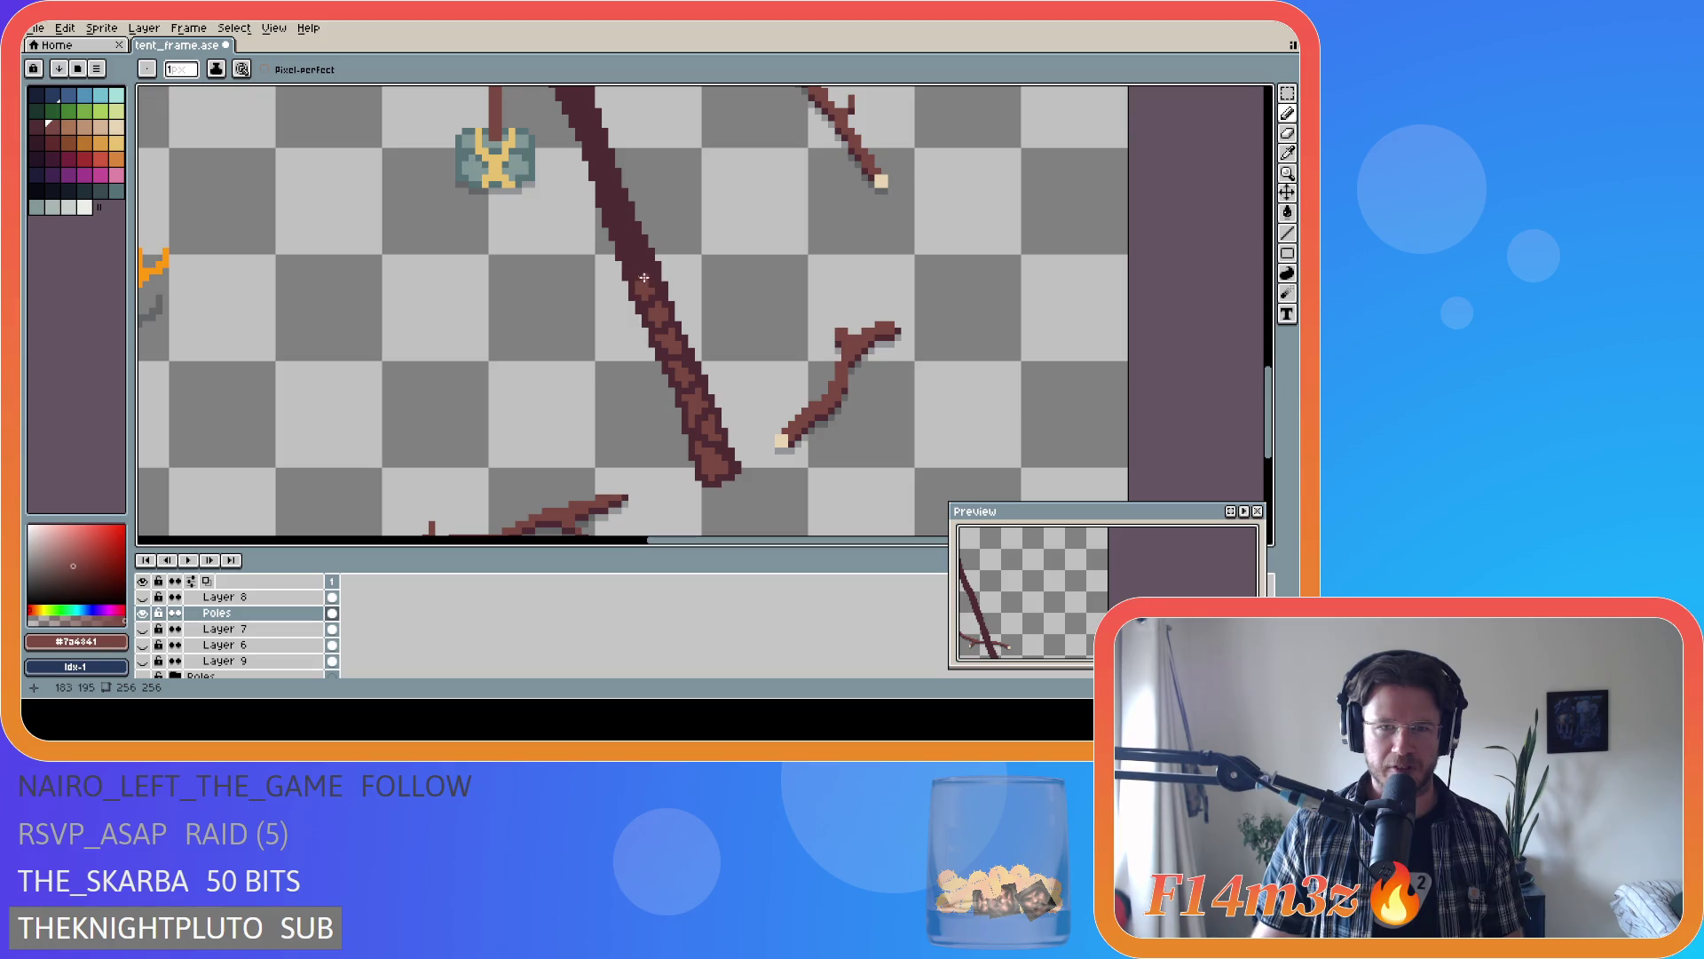
{"action": "left_click", "coordinate": [668, 297], "text": "alt"}
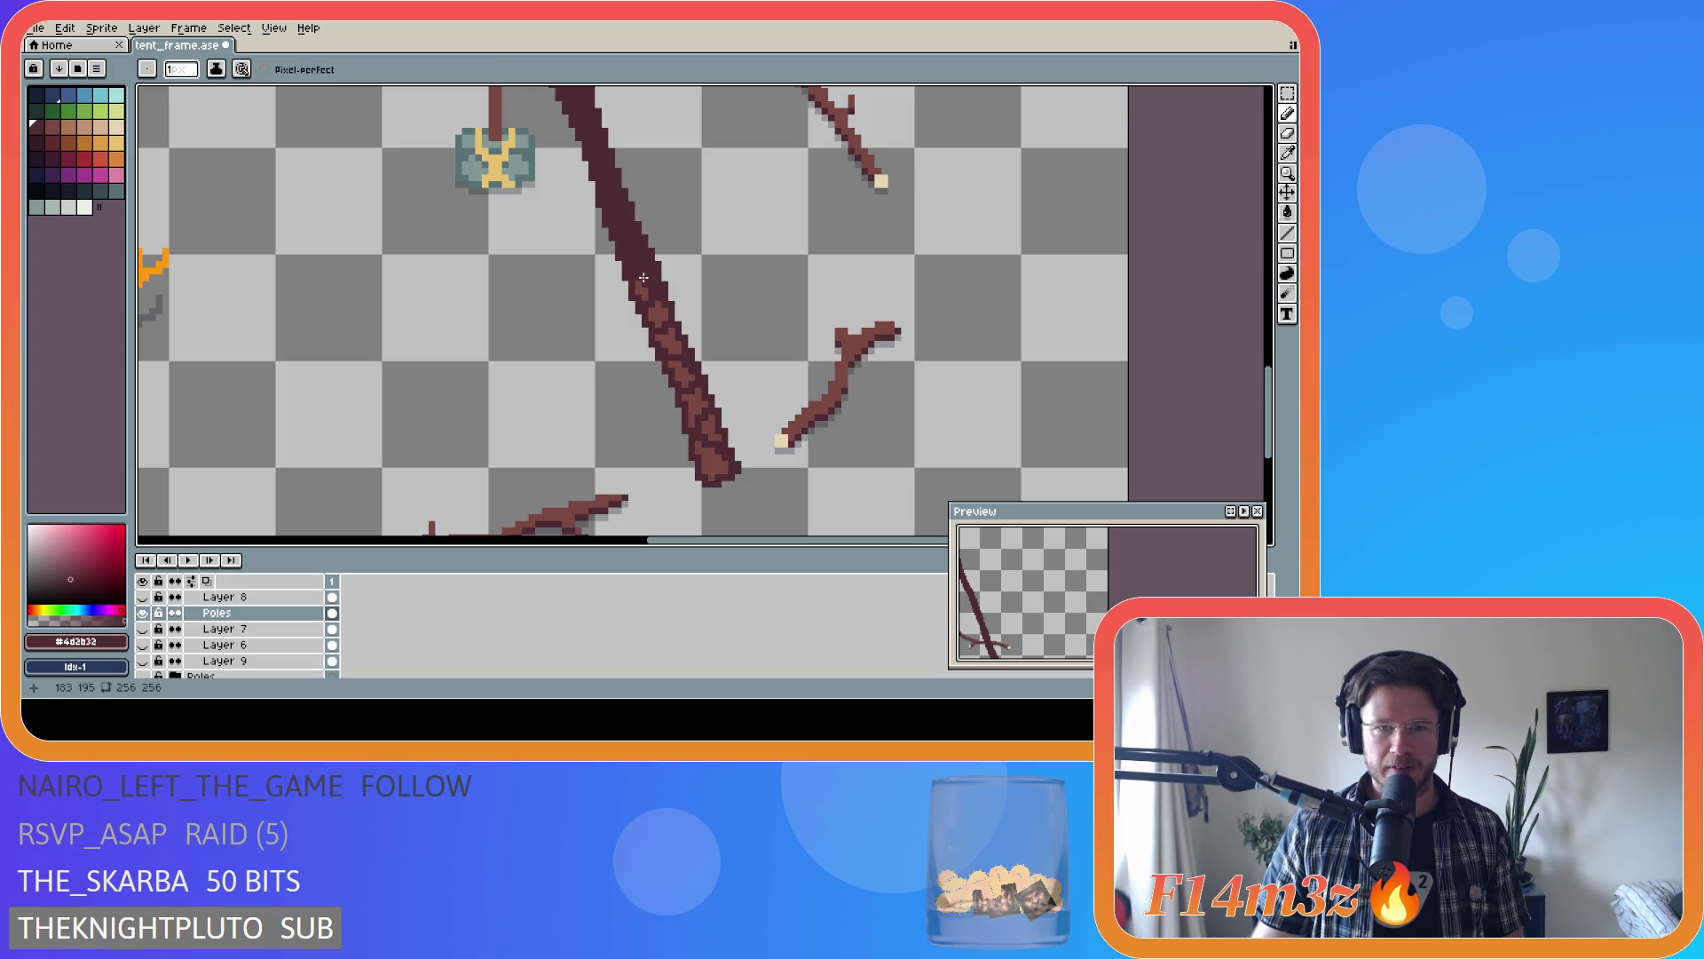
{"action": "key", "text": "b"}
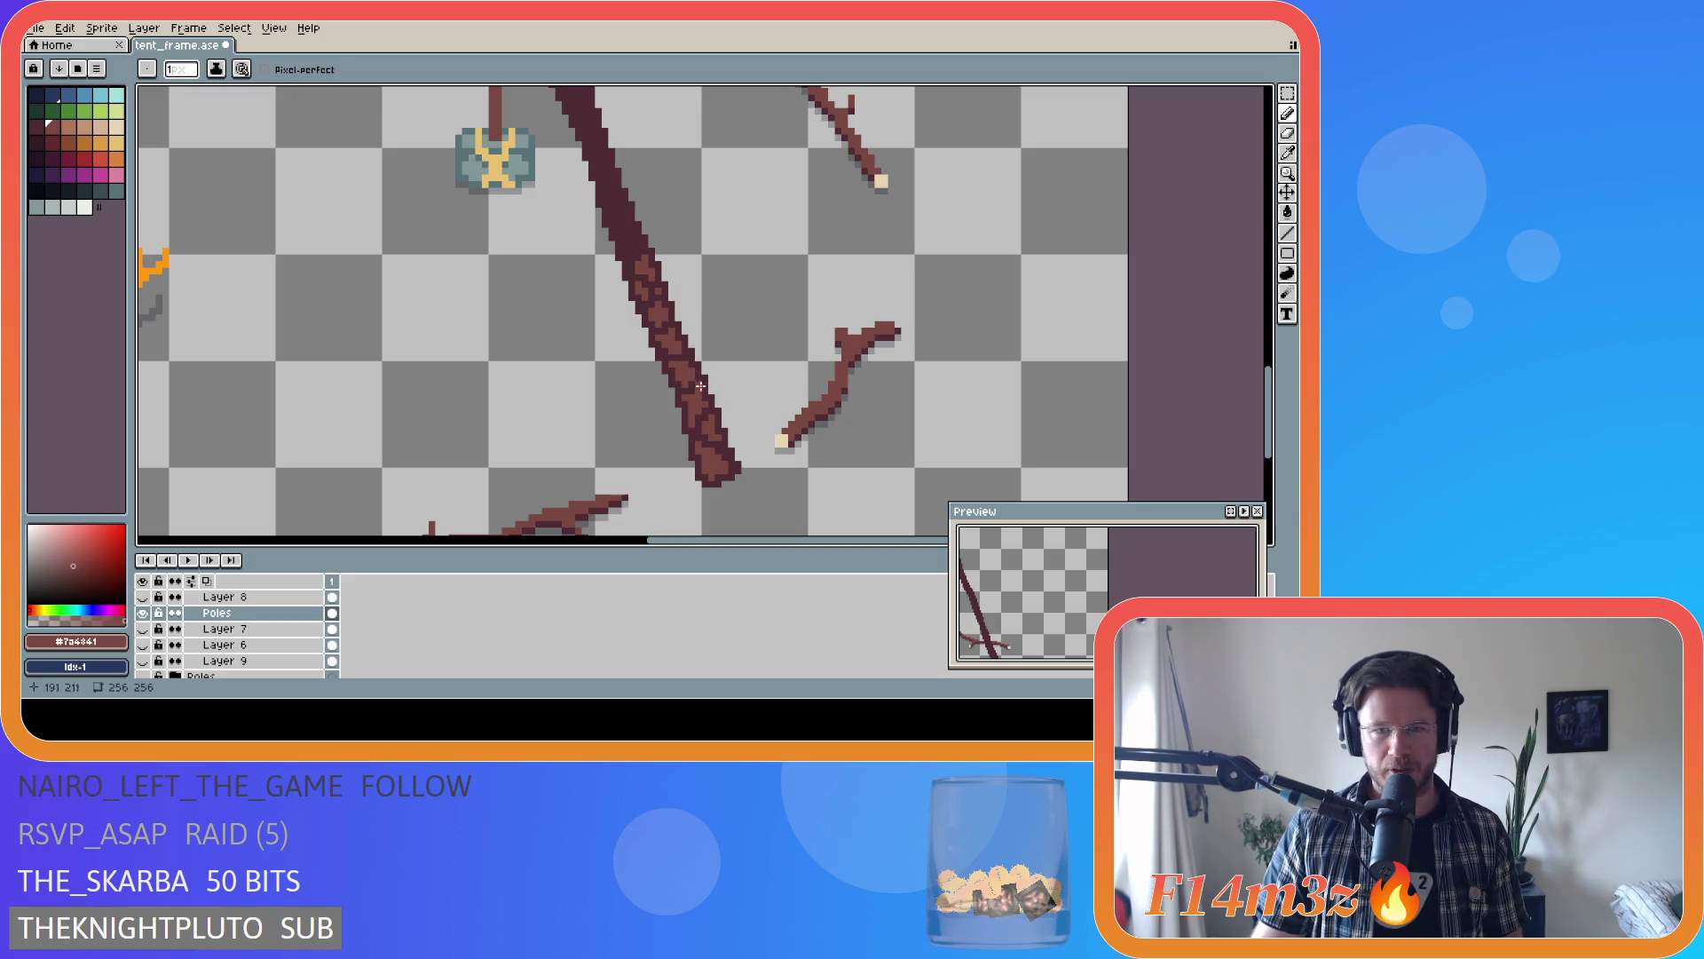
{"action": "key", "text": "ctrl+s"}
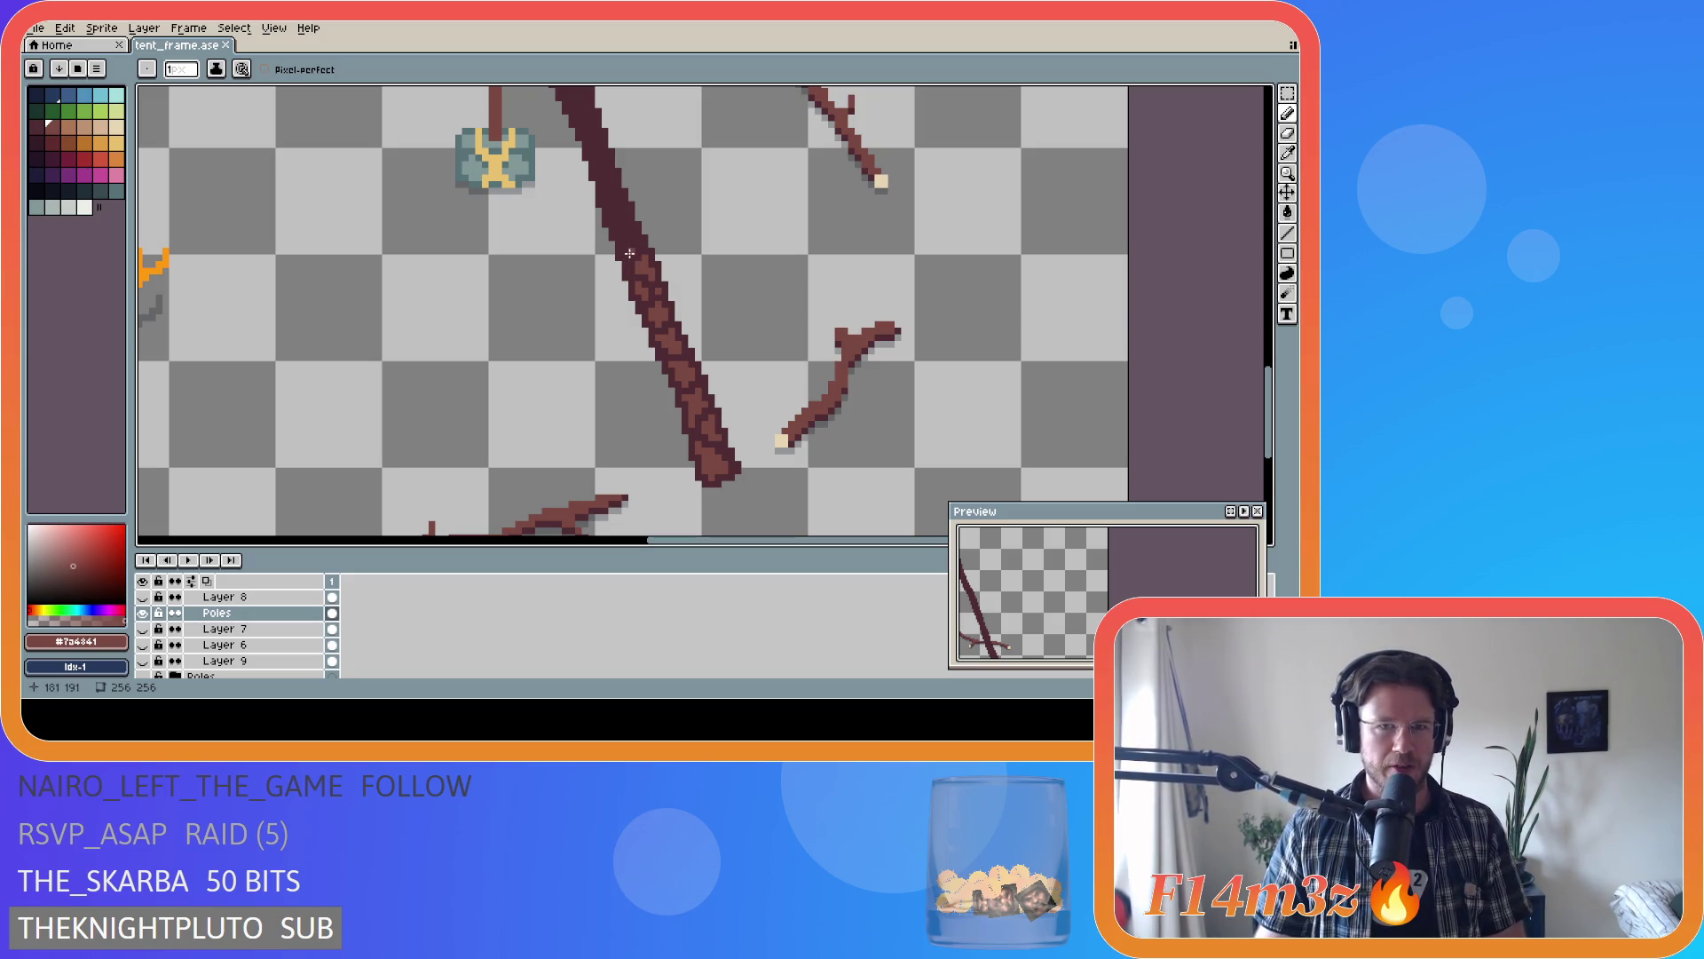
- Add dark #4d2b32 and light #7a4841 bark pixels and a short streak higher up the right pole
{"action": "left_click", "coordinate": [628, 254]}
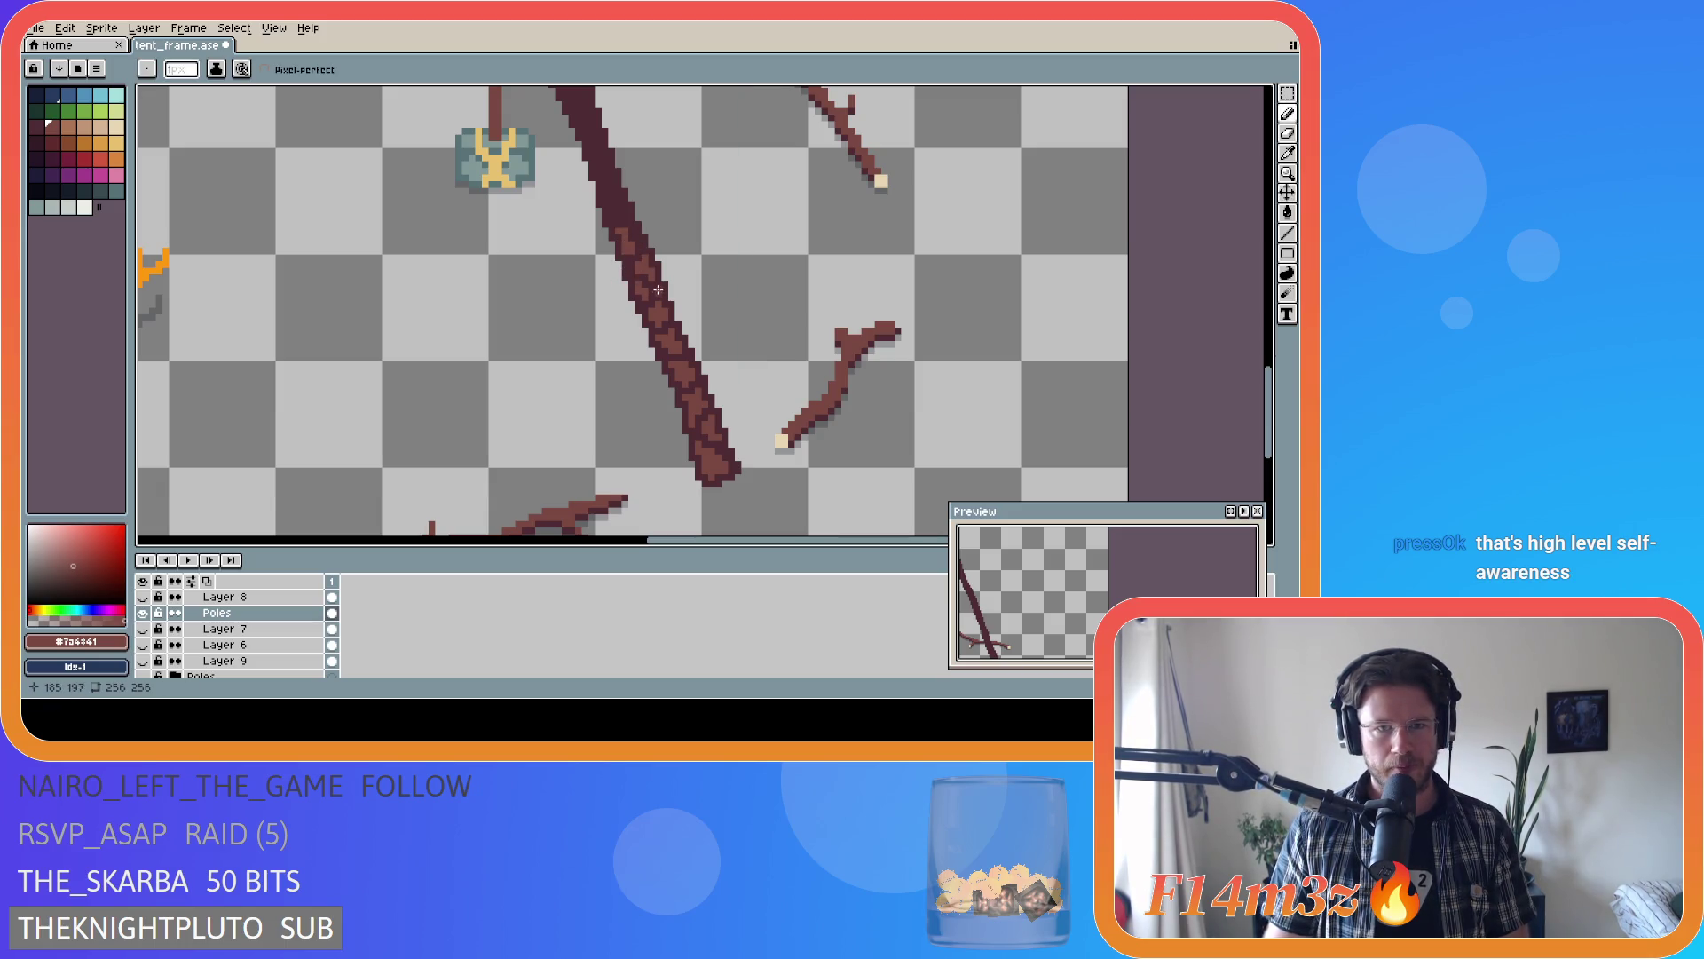
{"action": "left_click", "coordinate": [639, 246]}
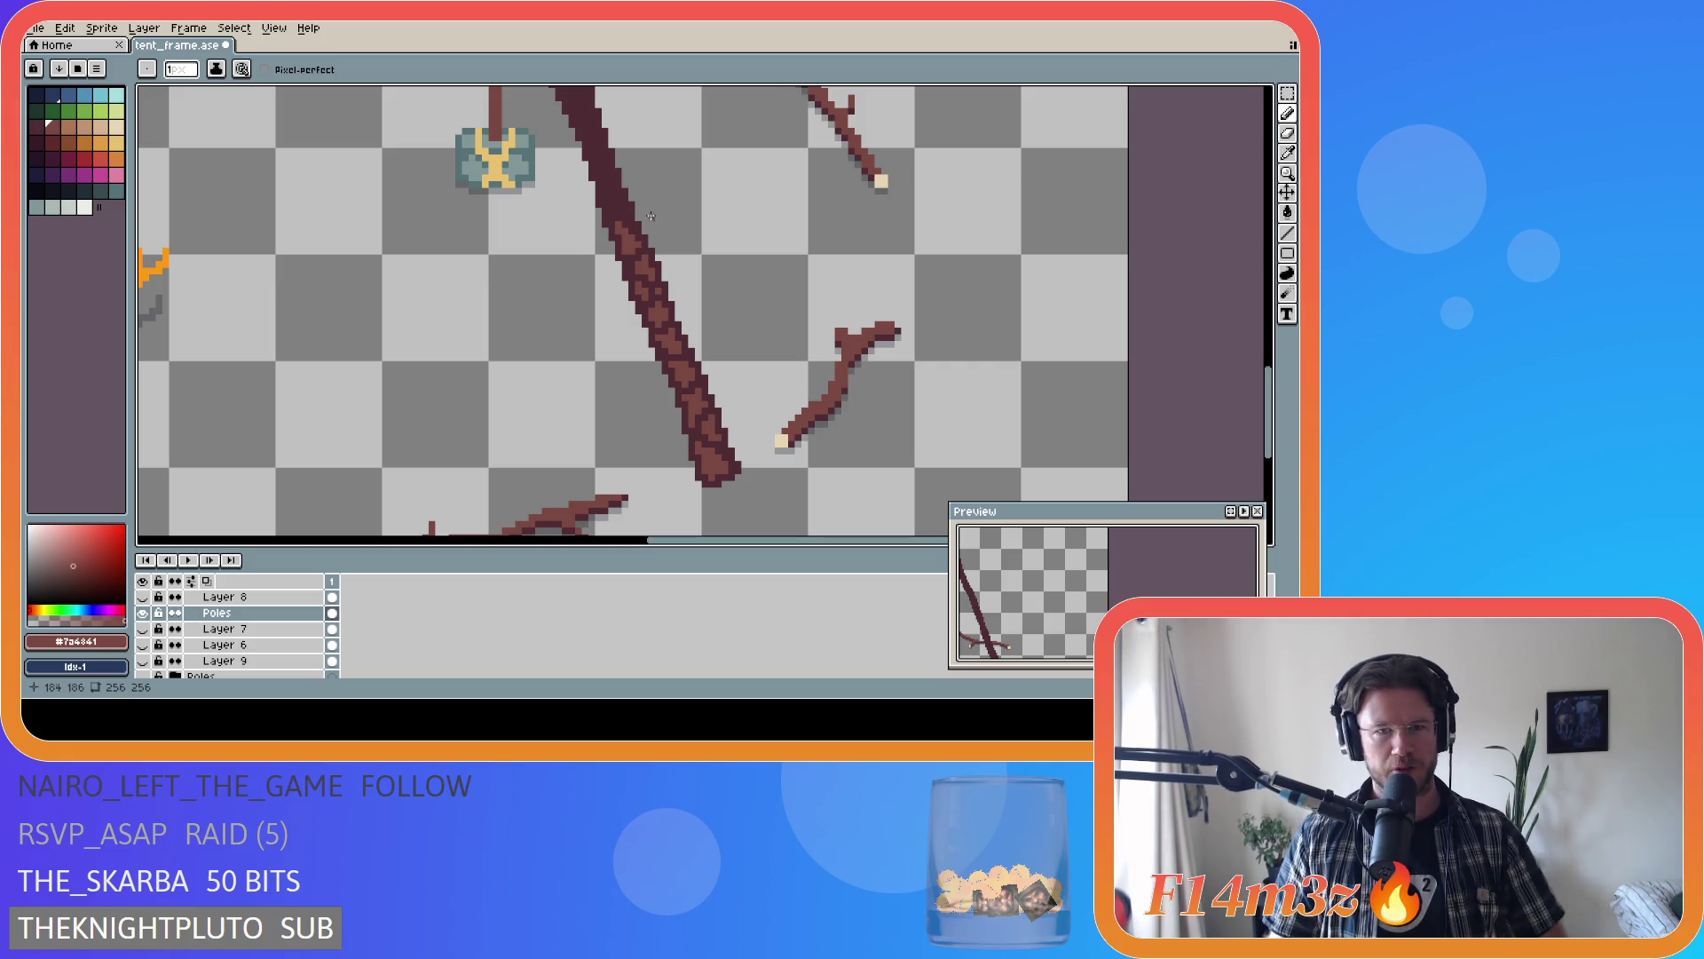
{"action": "key", "text": "b"}
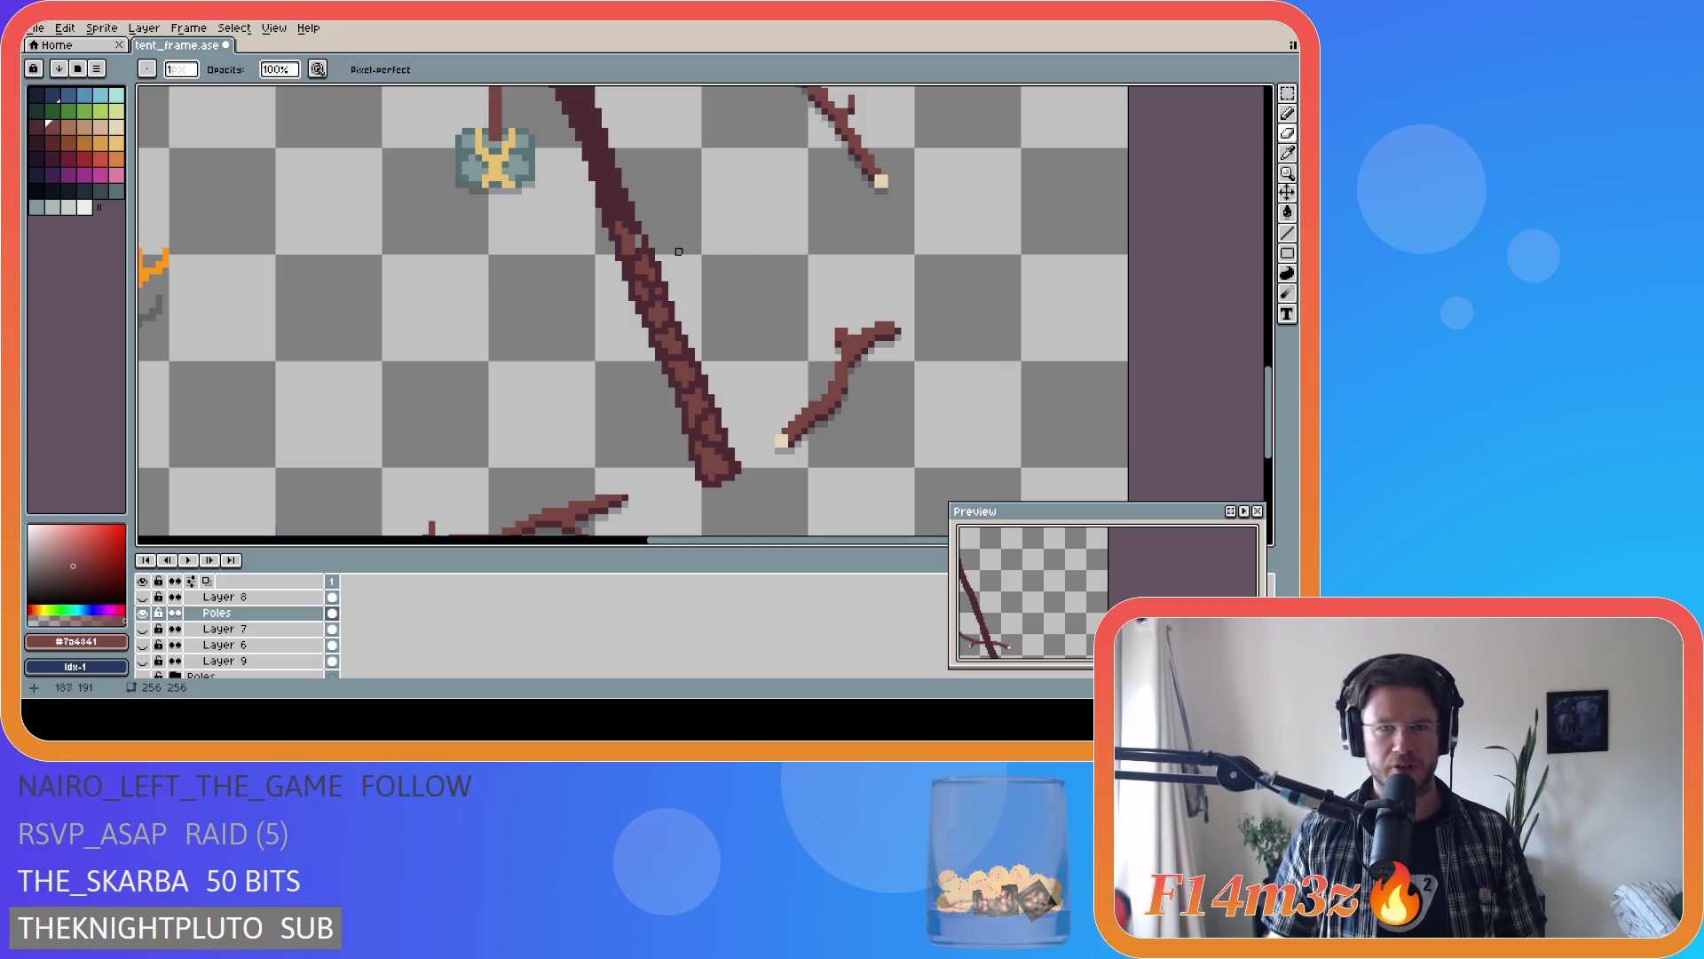
{"action": "left_click", "coordinate": [632, 241], "text": "alt"}
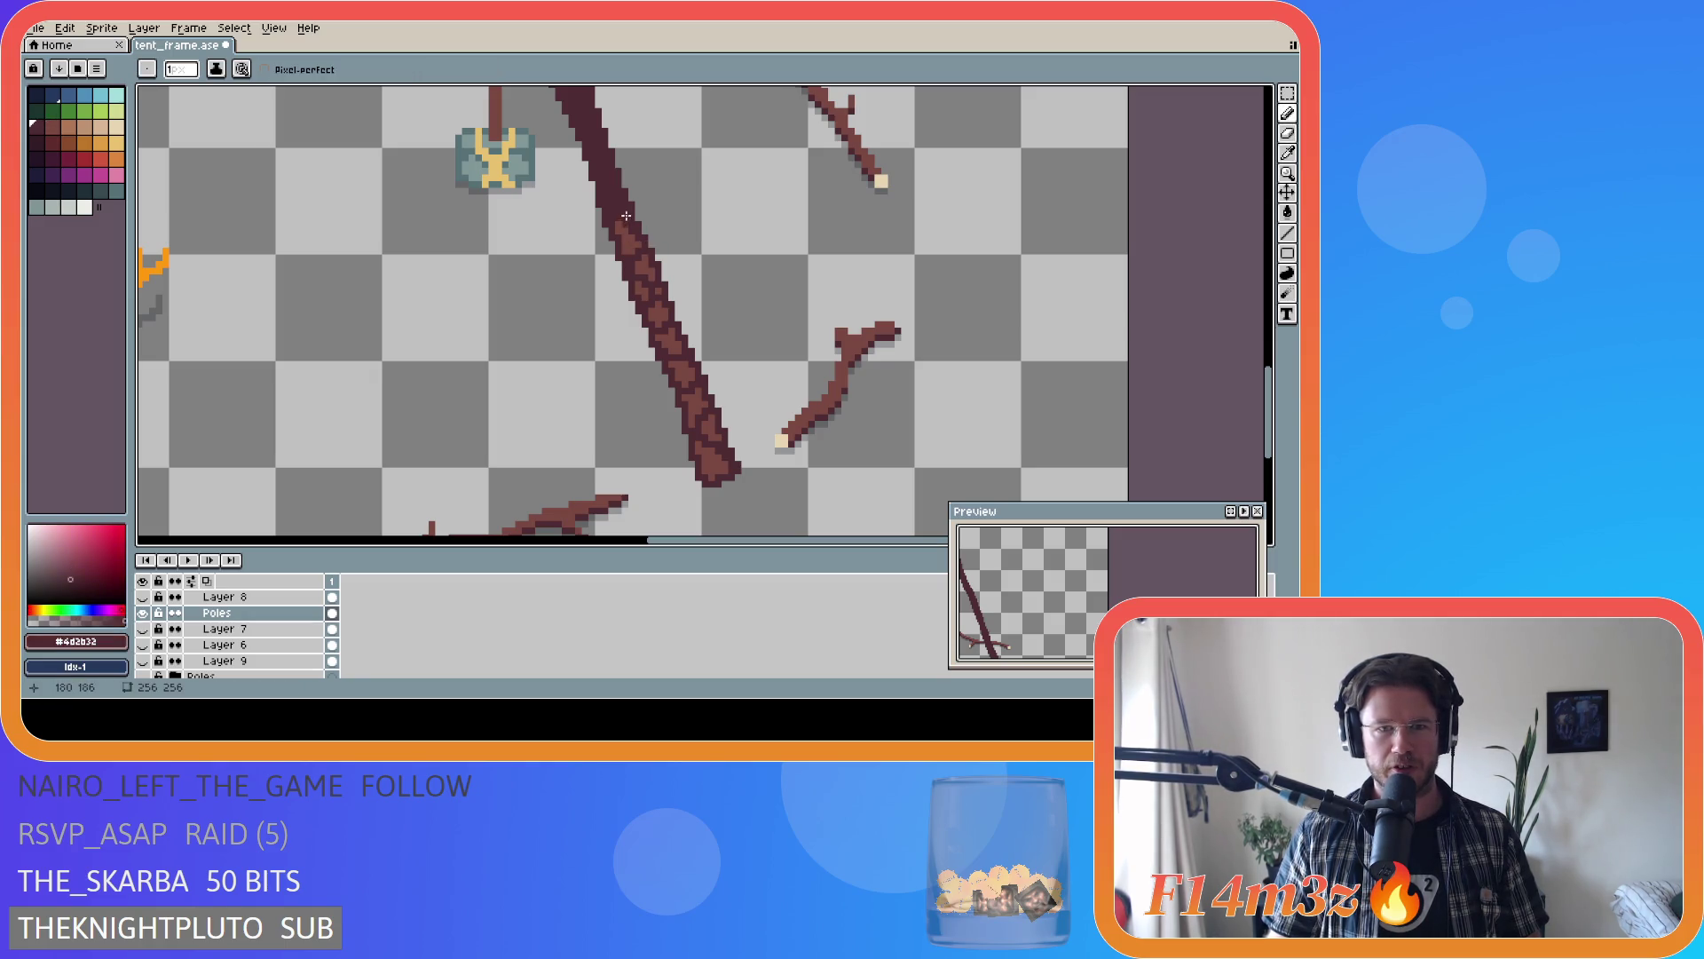
{"action": "left_click", "coordinate": [625, 219], "text": "alt"}
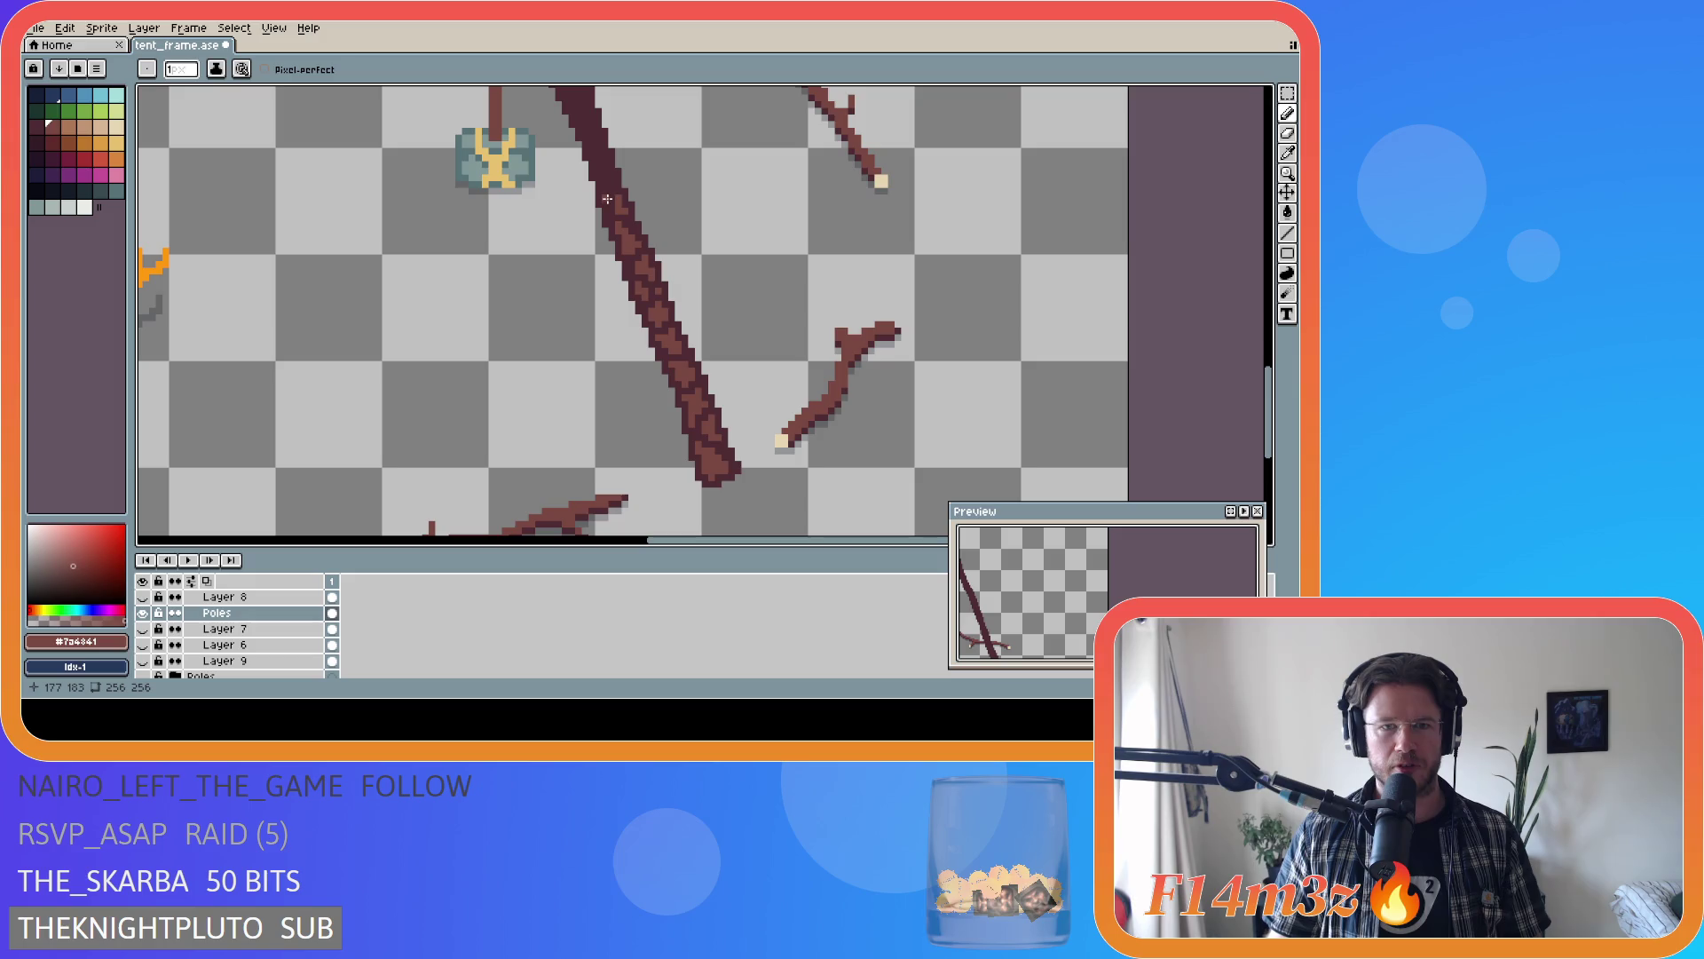
{"action": "left_click_drag", "start_coordinate": [610, 208], "coordinate": [615, 197]}
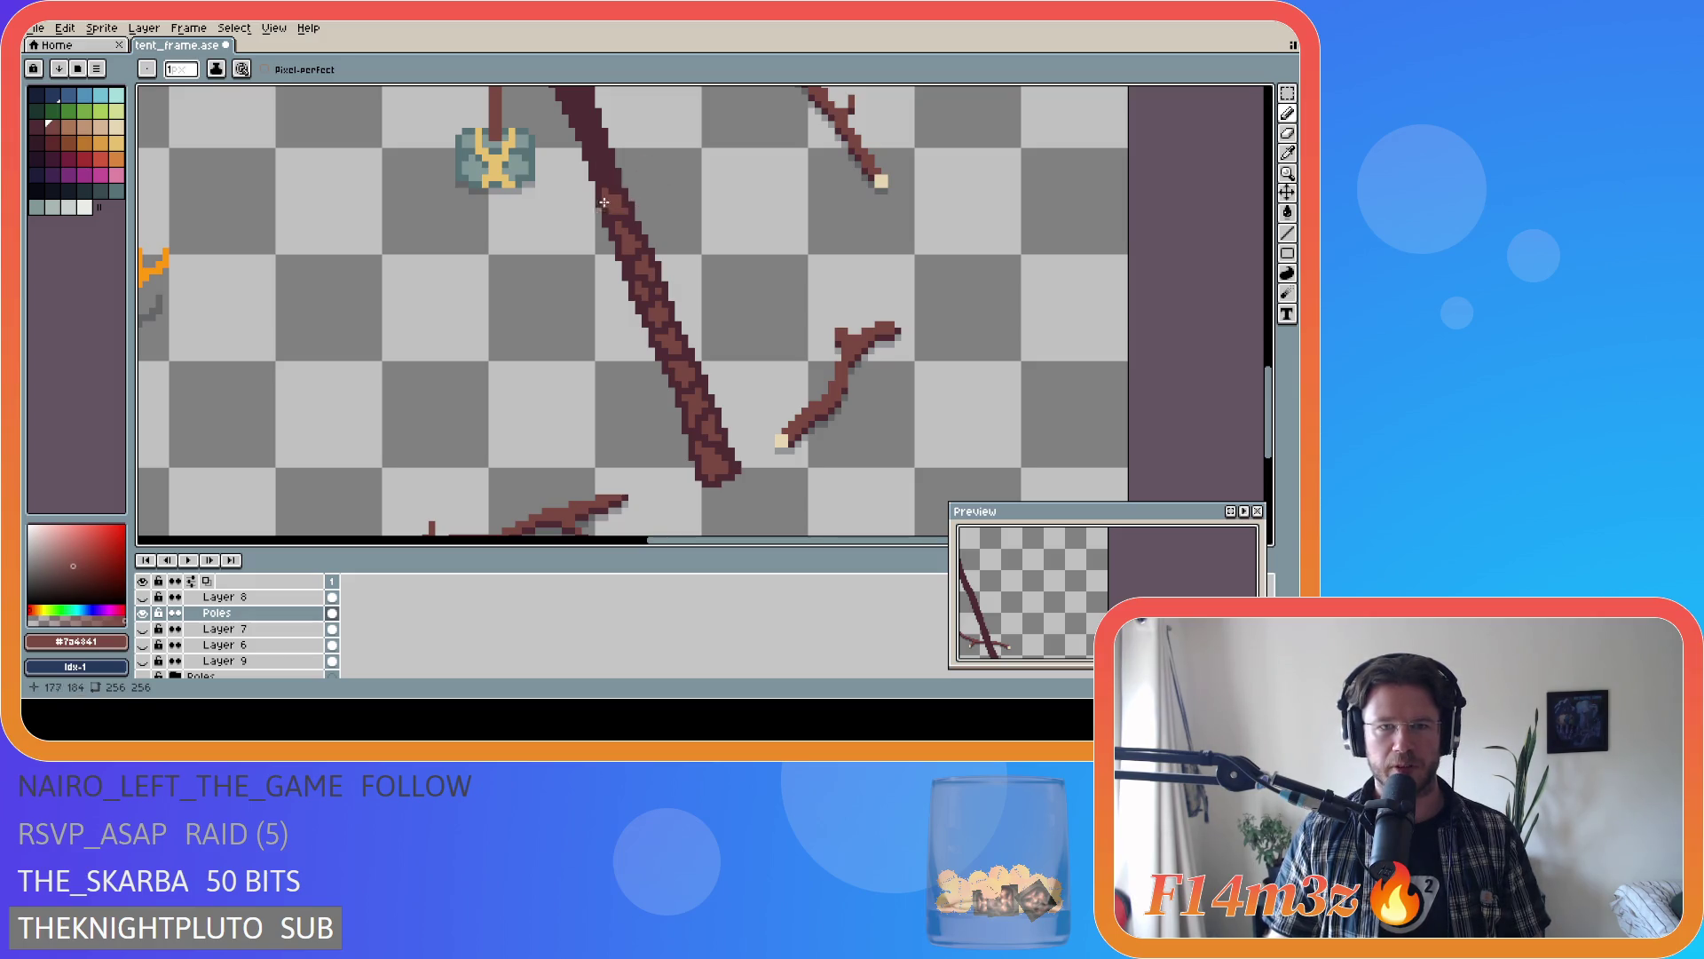
{"action": "left_click", "coordinate": [620, 182], "text": "alt"}
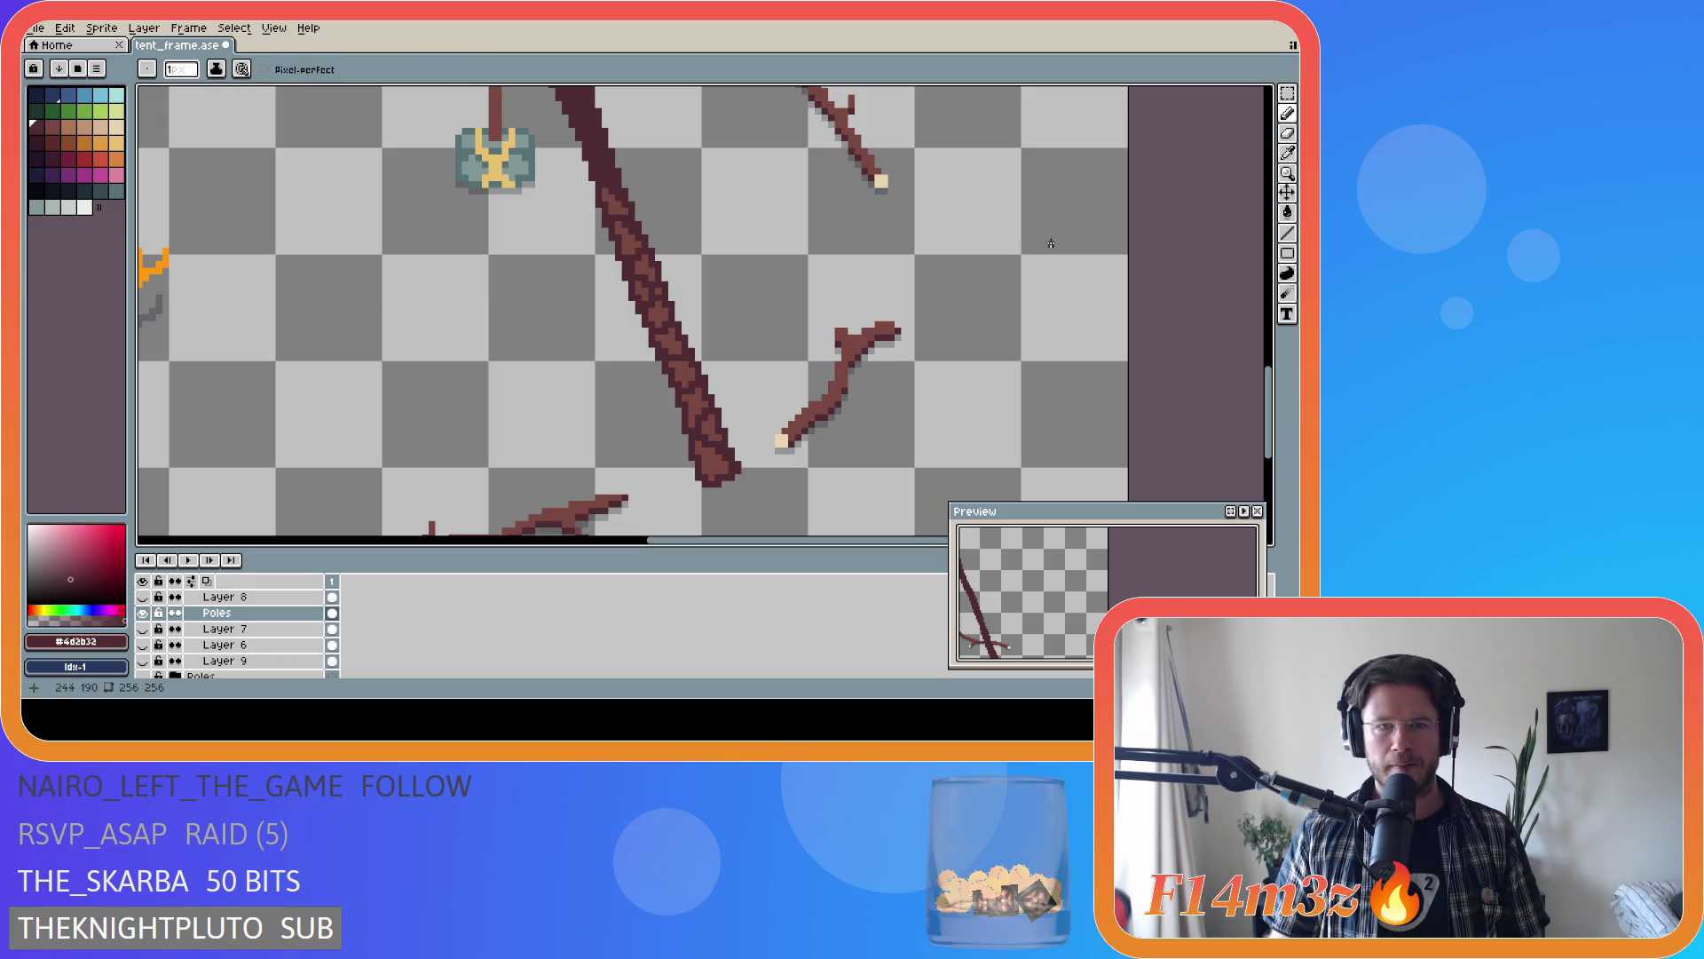
{"action": "scroll", "coordinate": [1274, 374], "scroll_direction": "up", "scroll_amount": 1}
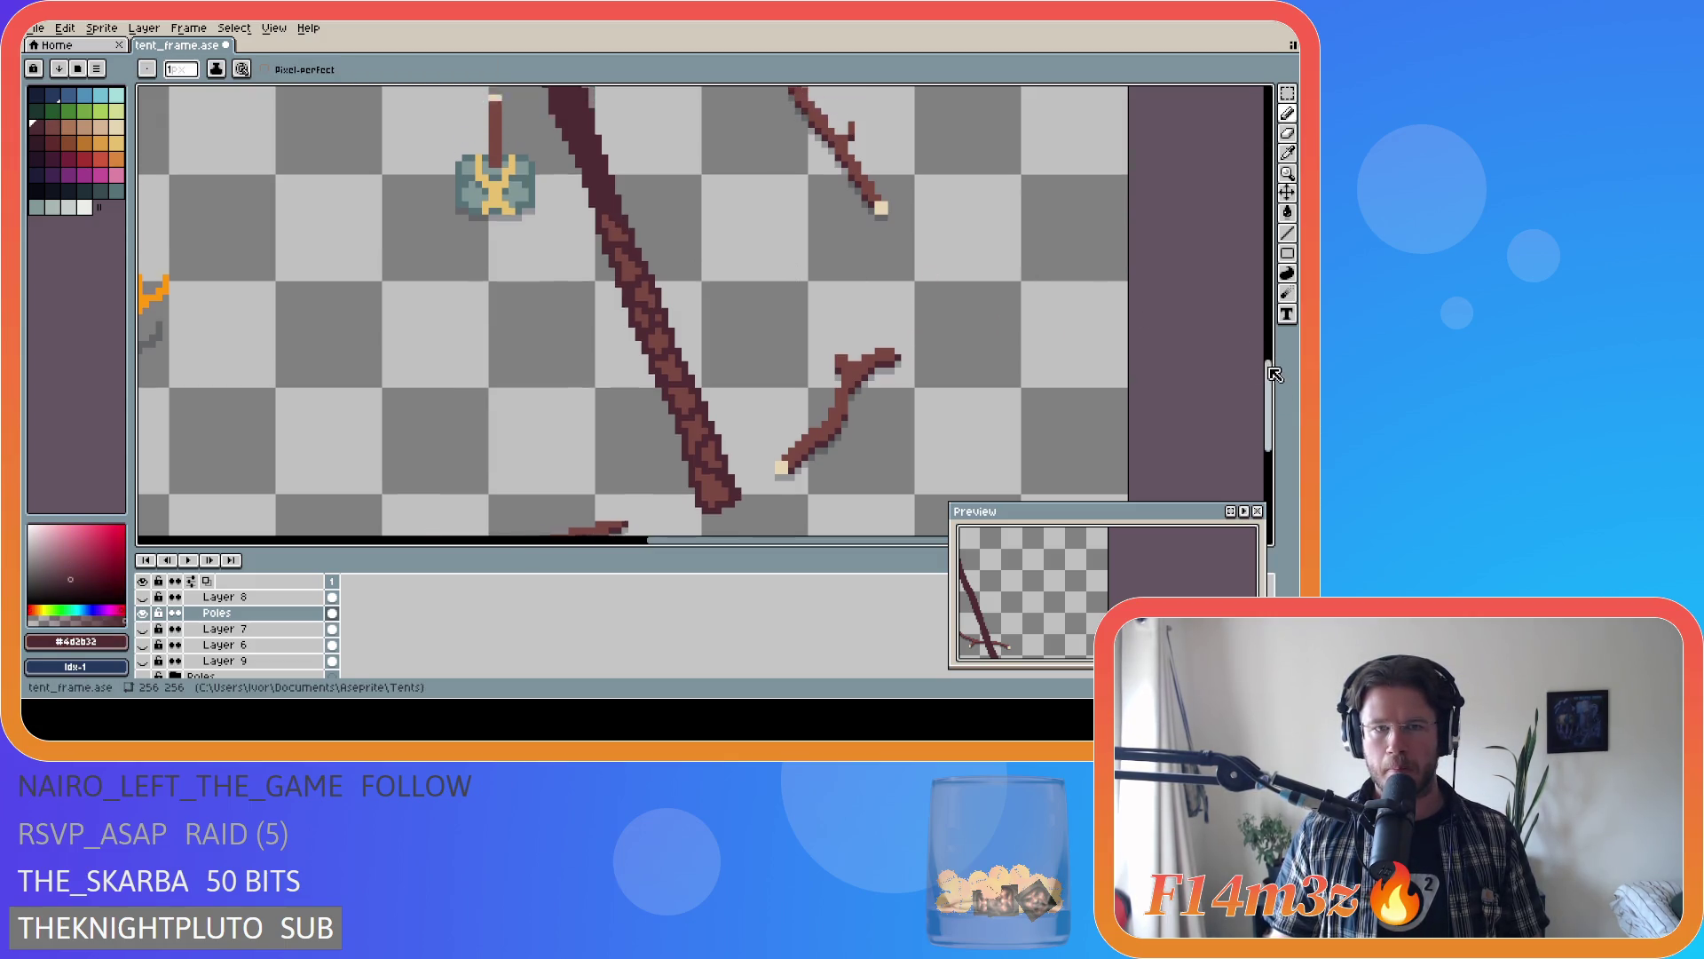
- Paint lighter #7a4841 bark strokes up the lower right pole and save tent_frame.ase
{"action": "left_click_drag", "start_coordinate": [1275, 374], "coordinate": [1275, 340]}
{"action": "left_click", "coordinate": [614, 386], "text": "alt"}
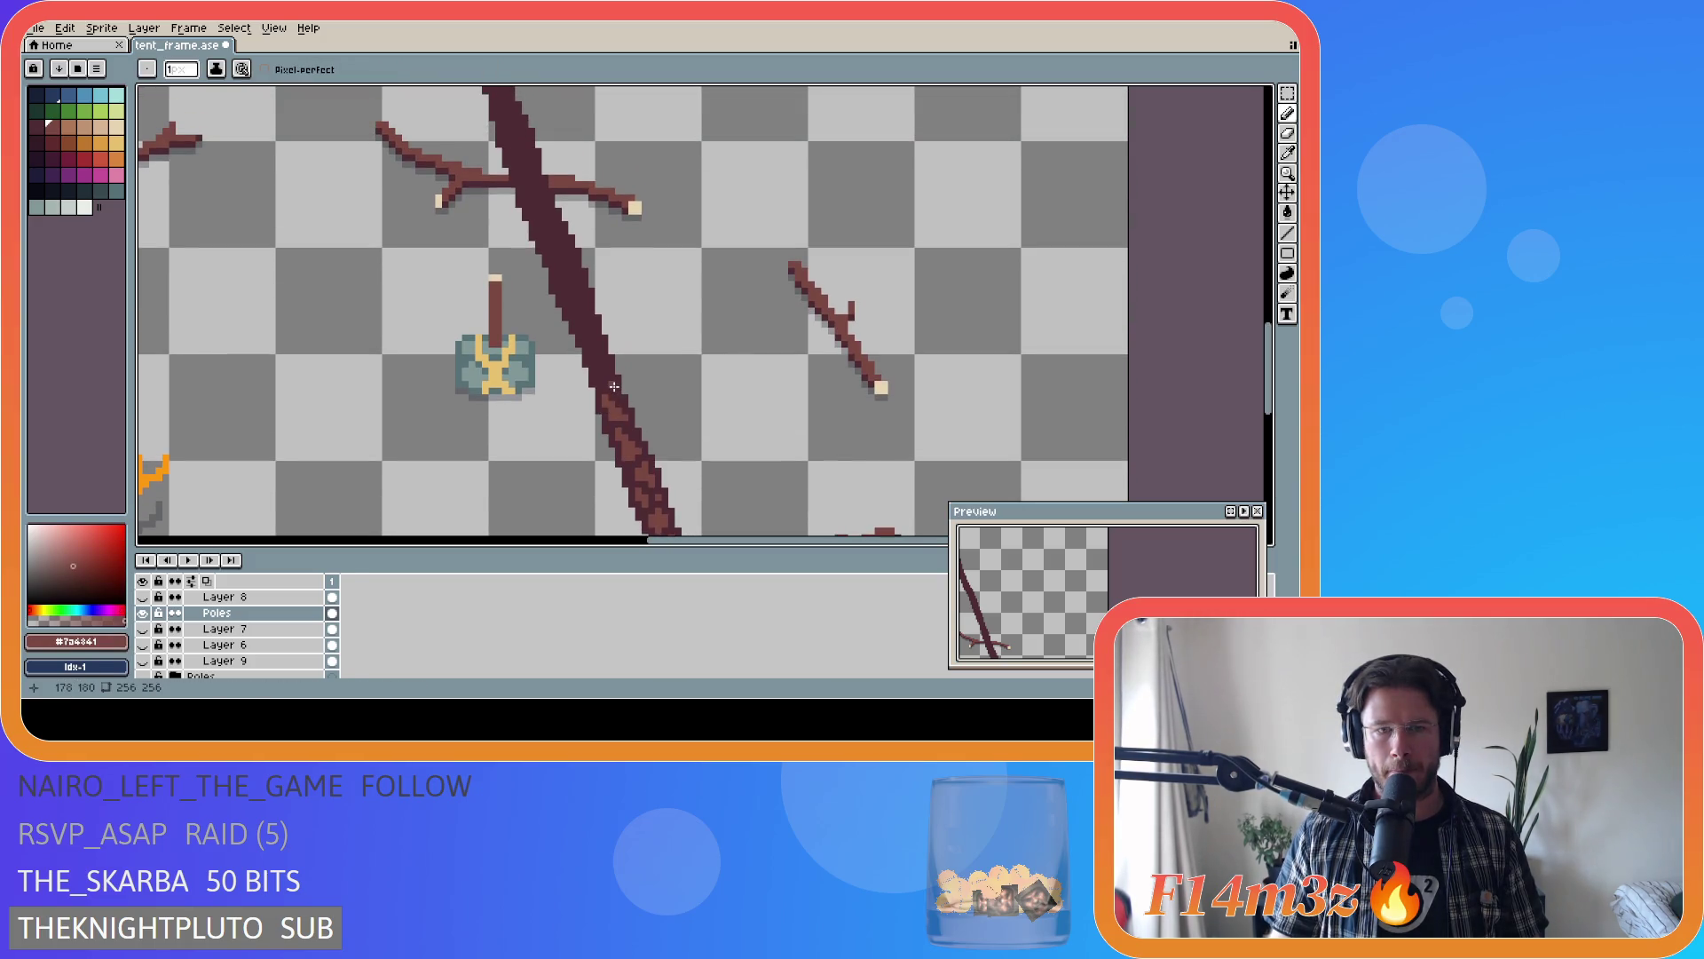
{"action": "left_click", "coordinate": [609, 380]}
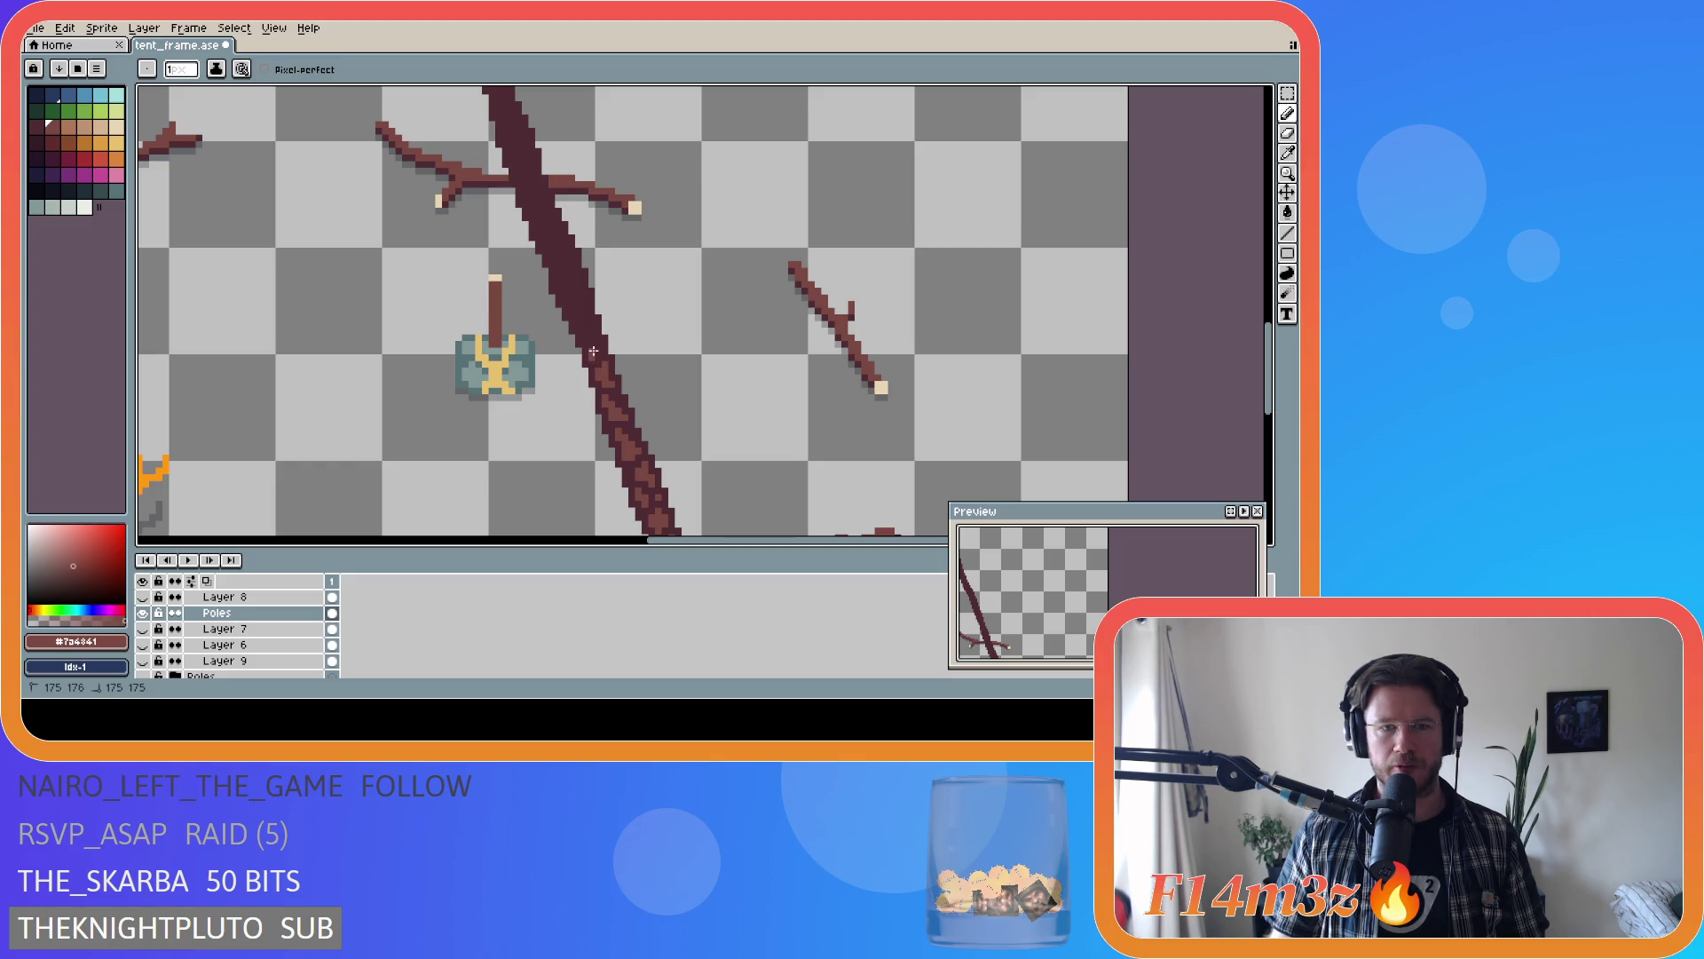
{"action": "left_click_drag", "start_coordinate": [594, 348], "coordinate": [575, 315]}
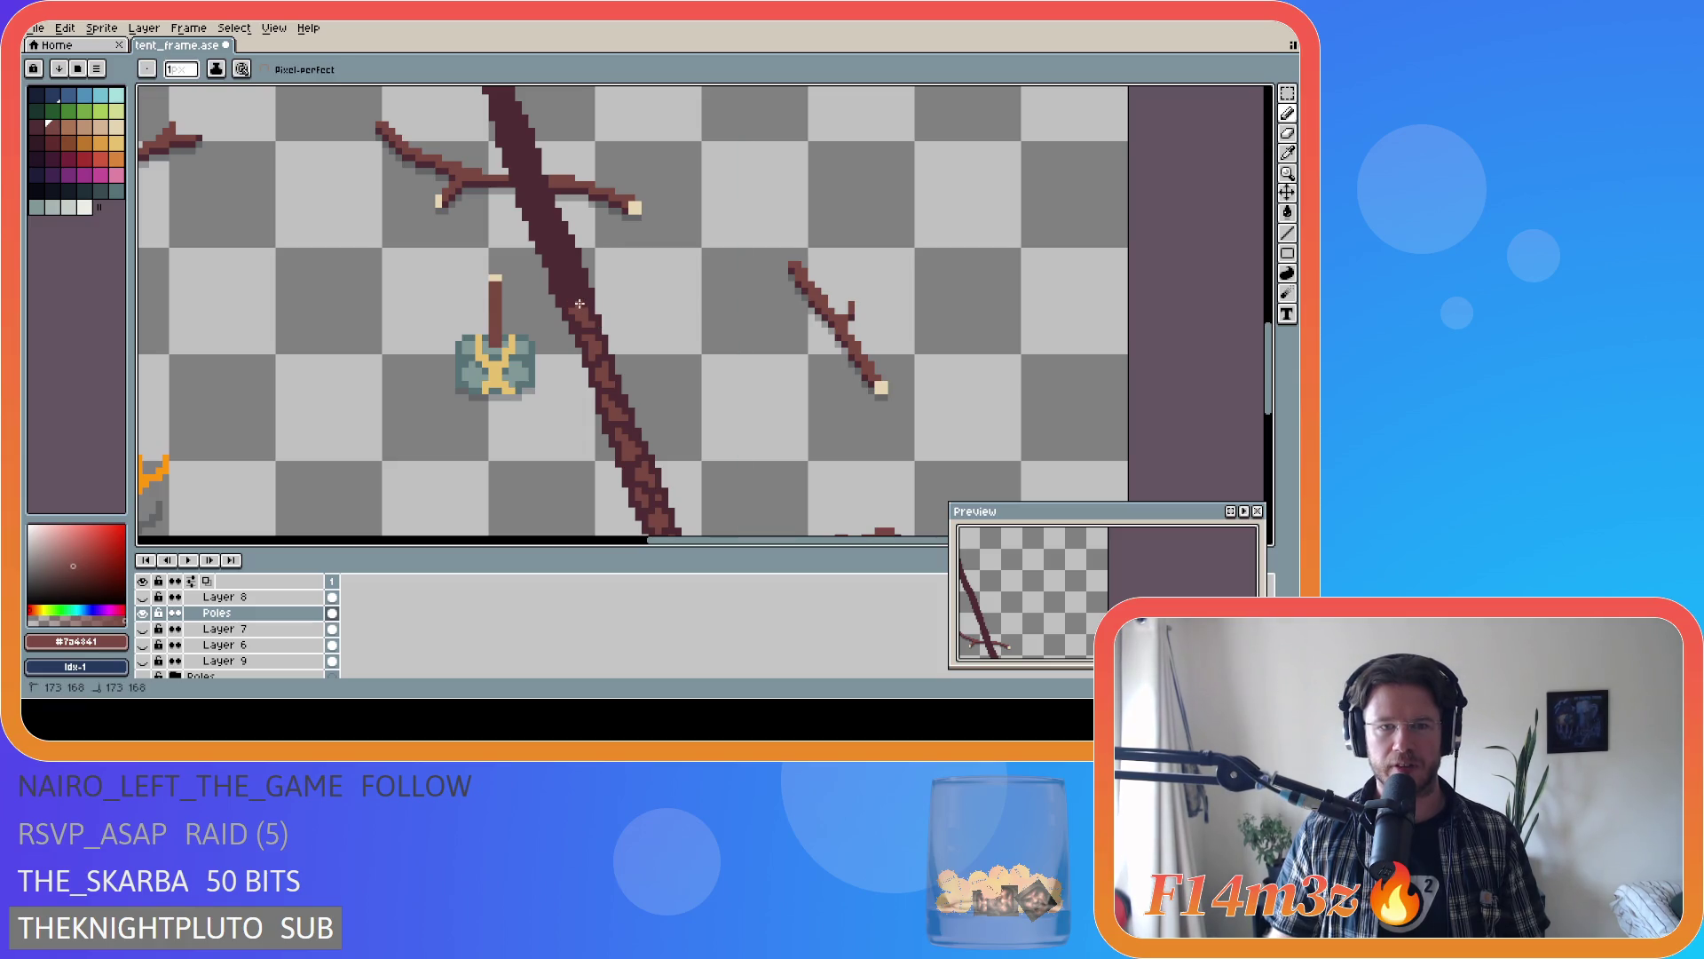
{"action": "key", "text": "ctrl+s"}
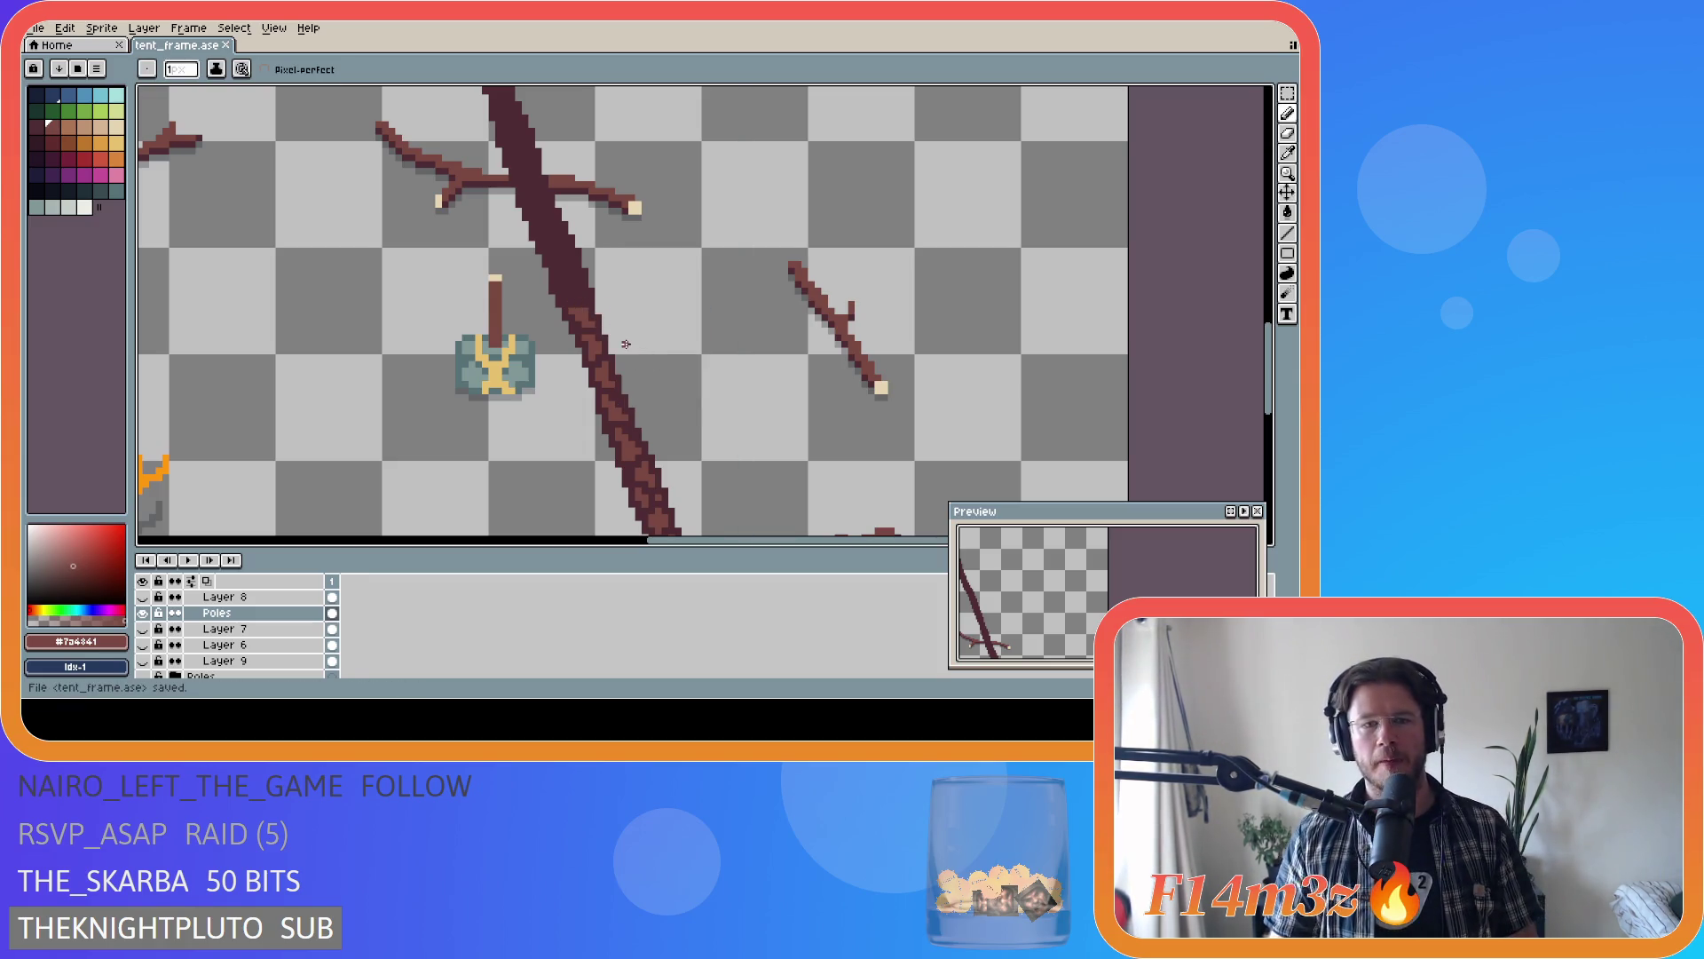
- Add more bark texture along the pole, resampling the dark and light browns, and save again
{"action": "left_click_drag", "start_coordinate": [580, 300], "coordinate": [568, 284]}
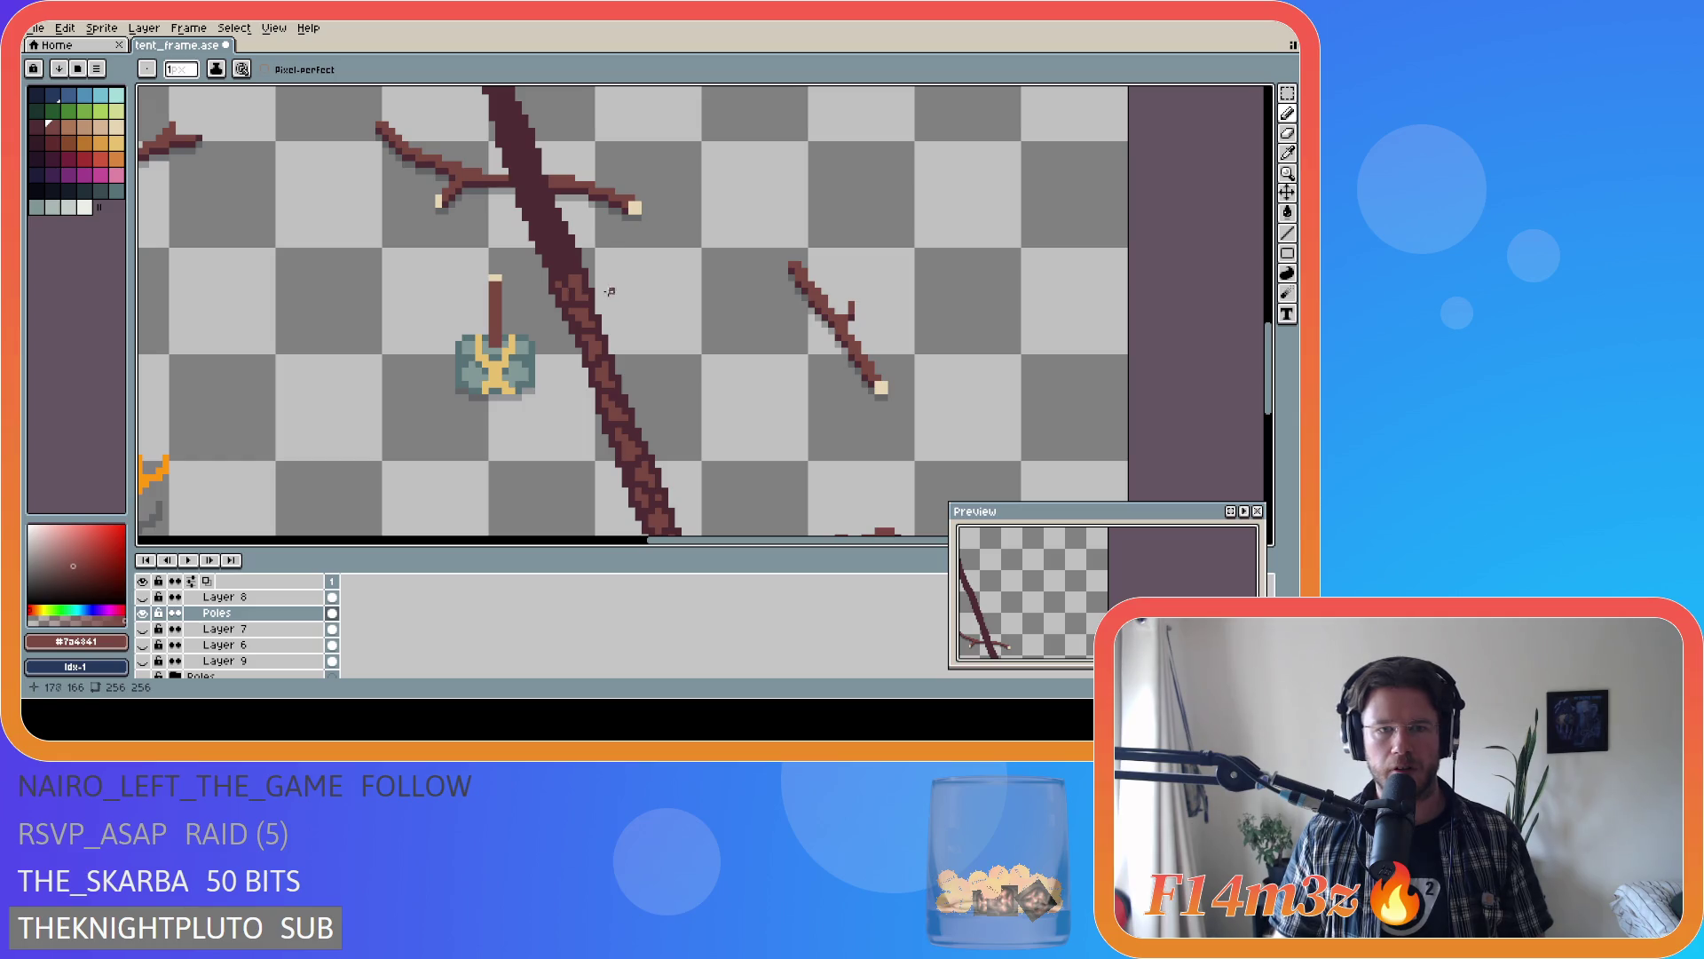
{"action": "left_click", "coordinate": [565, 278], "text": "alt"}
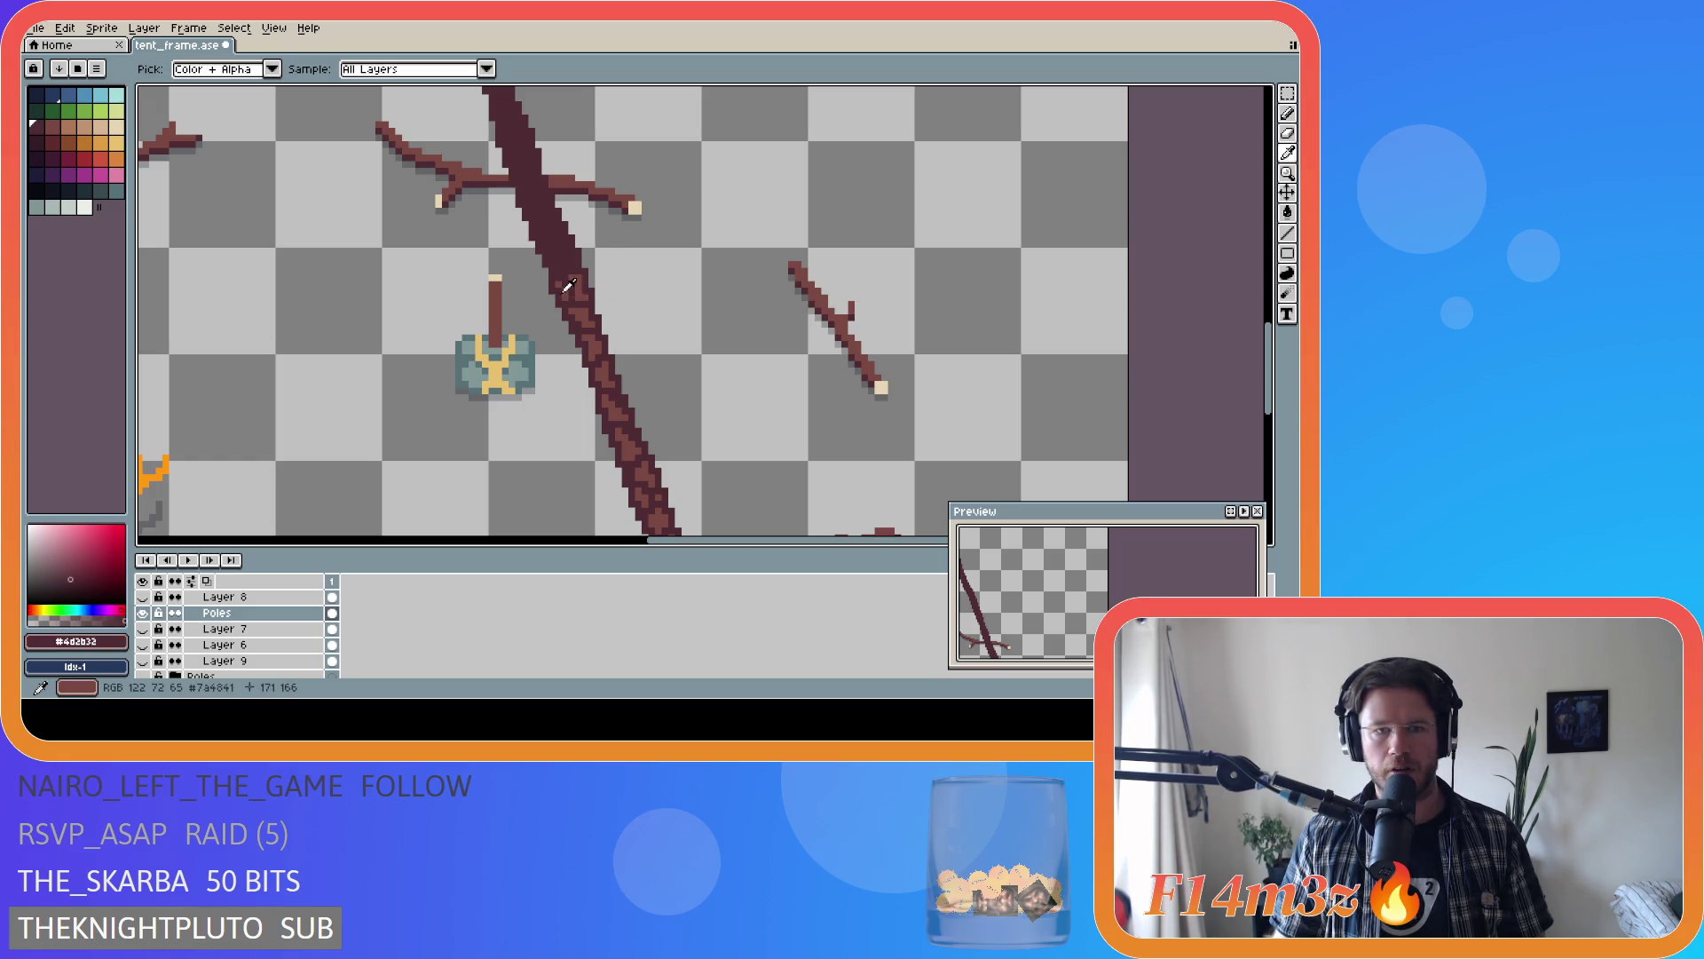
{"action": "left_click", "coordinate": [559, 280], "text": "alt"}
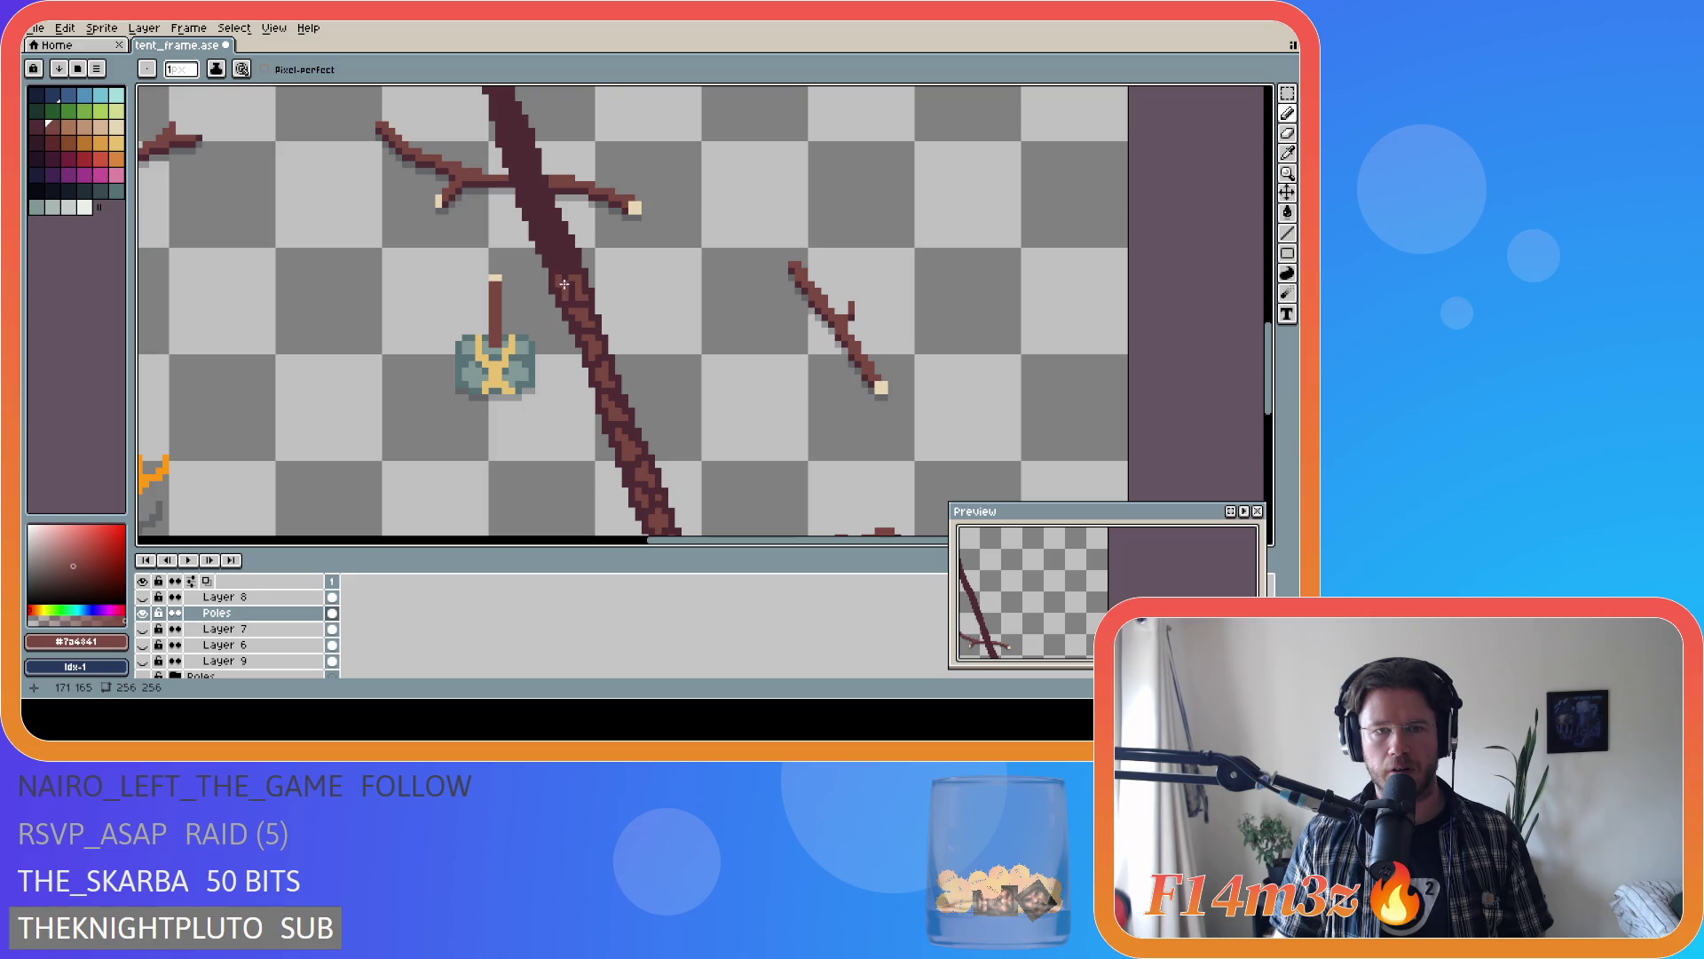
{"action": "left_click", "coordinate": [570, 278], "text": "alt"}
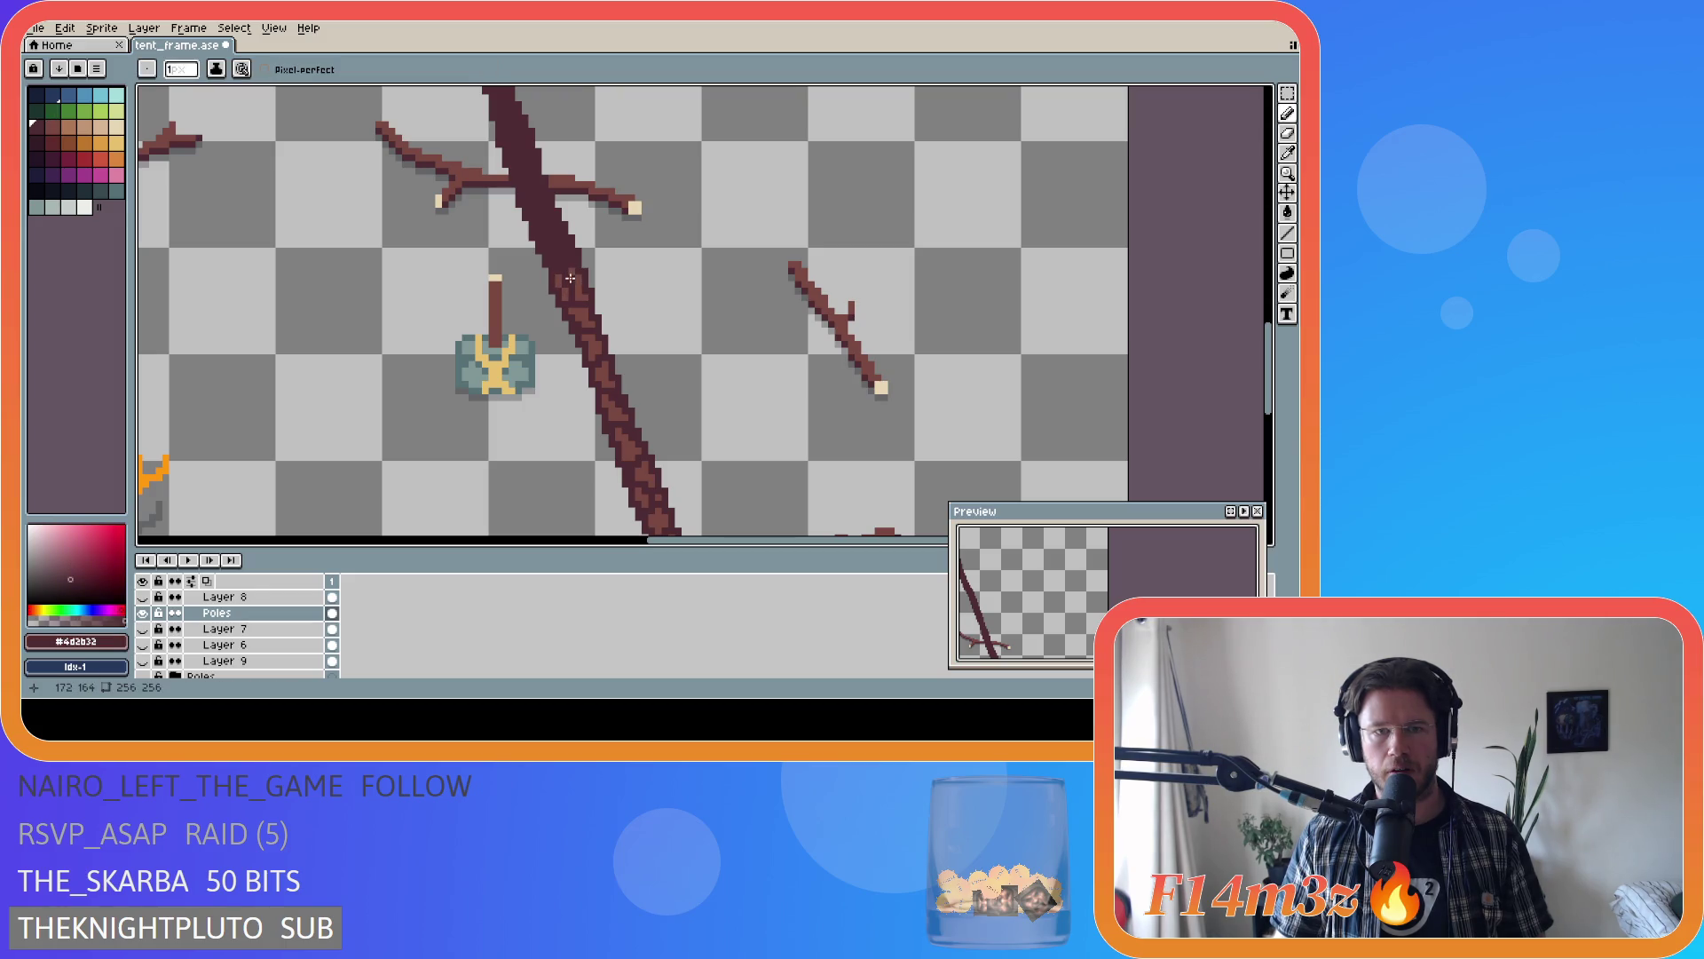
{"action": "key", "text": "alt"}
{"action": "key", "text": "alt"}
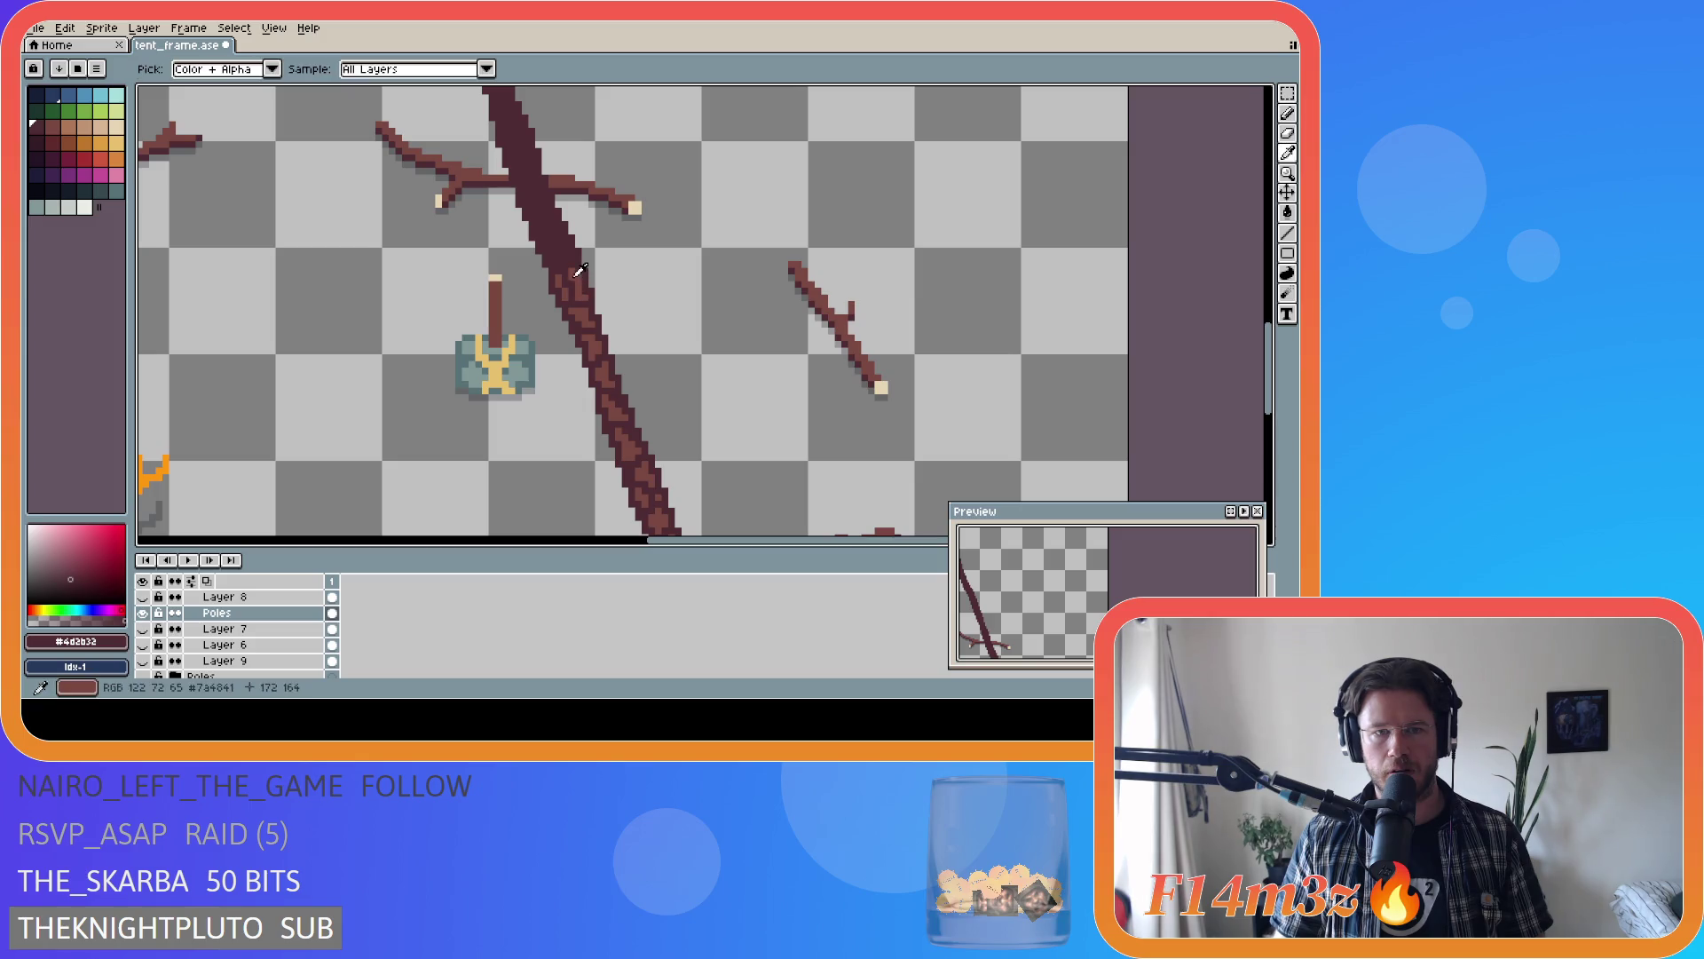
{"action": "left_click", "coordinate": [561, 280], "text": "alt"}
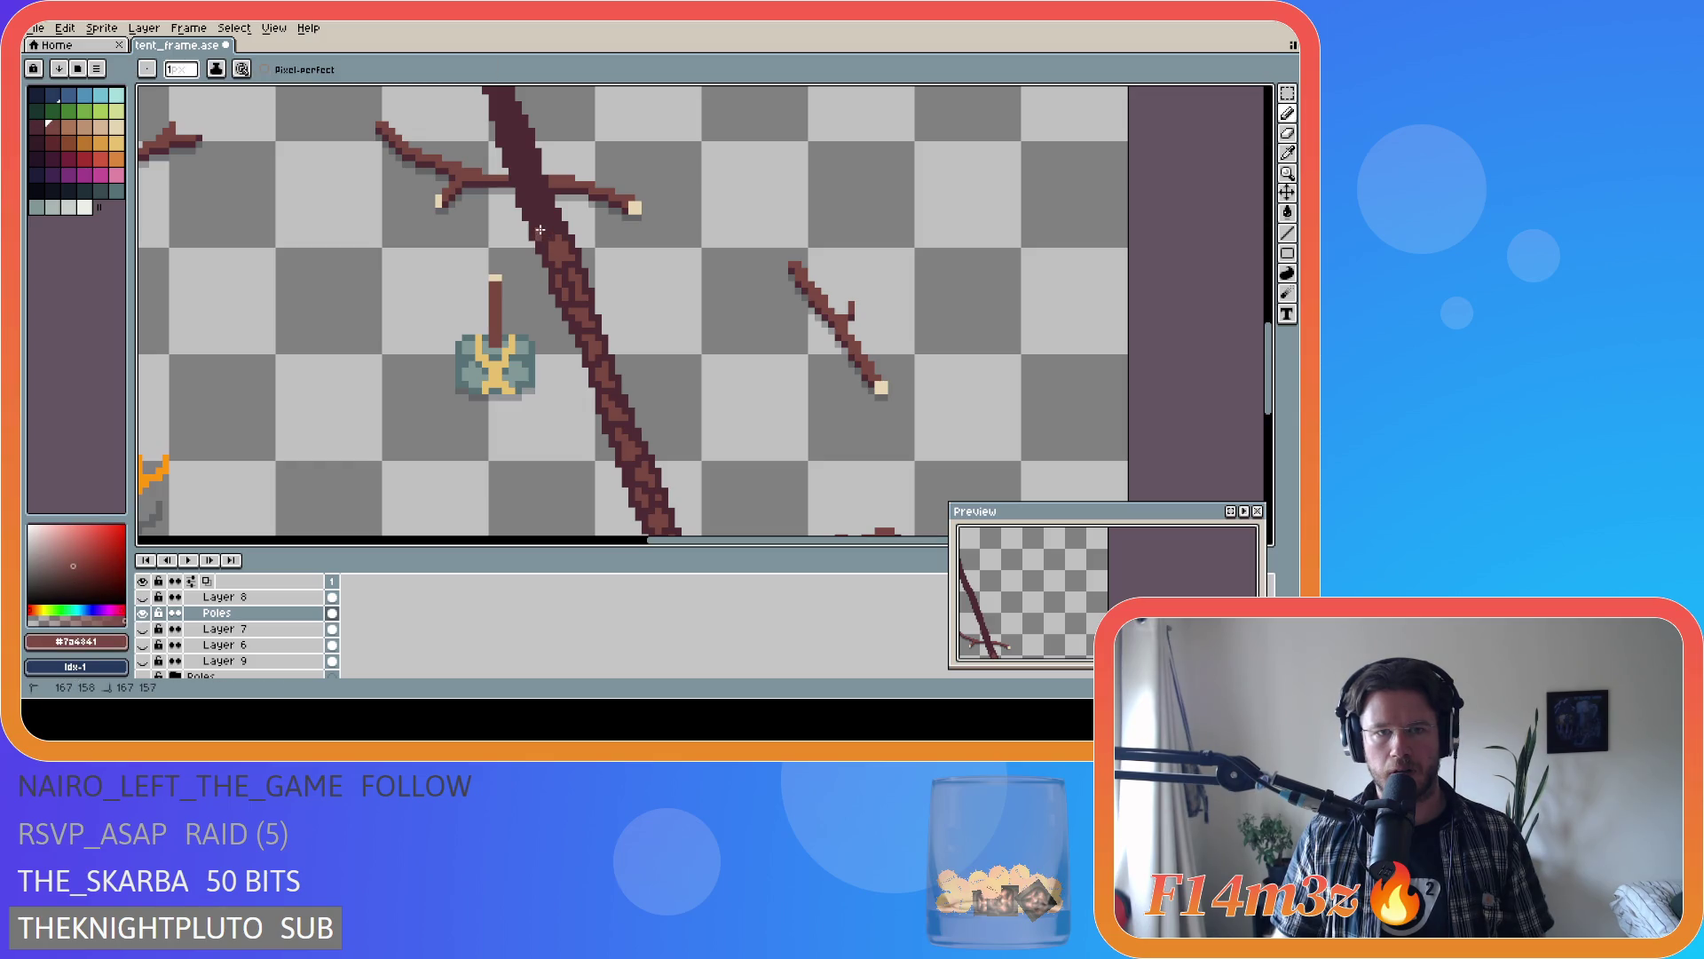
{"action": "key", "text": "ctrl+s"}
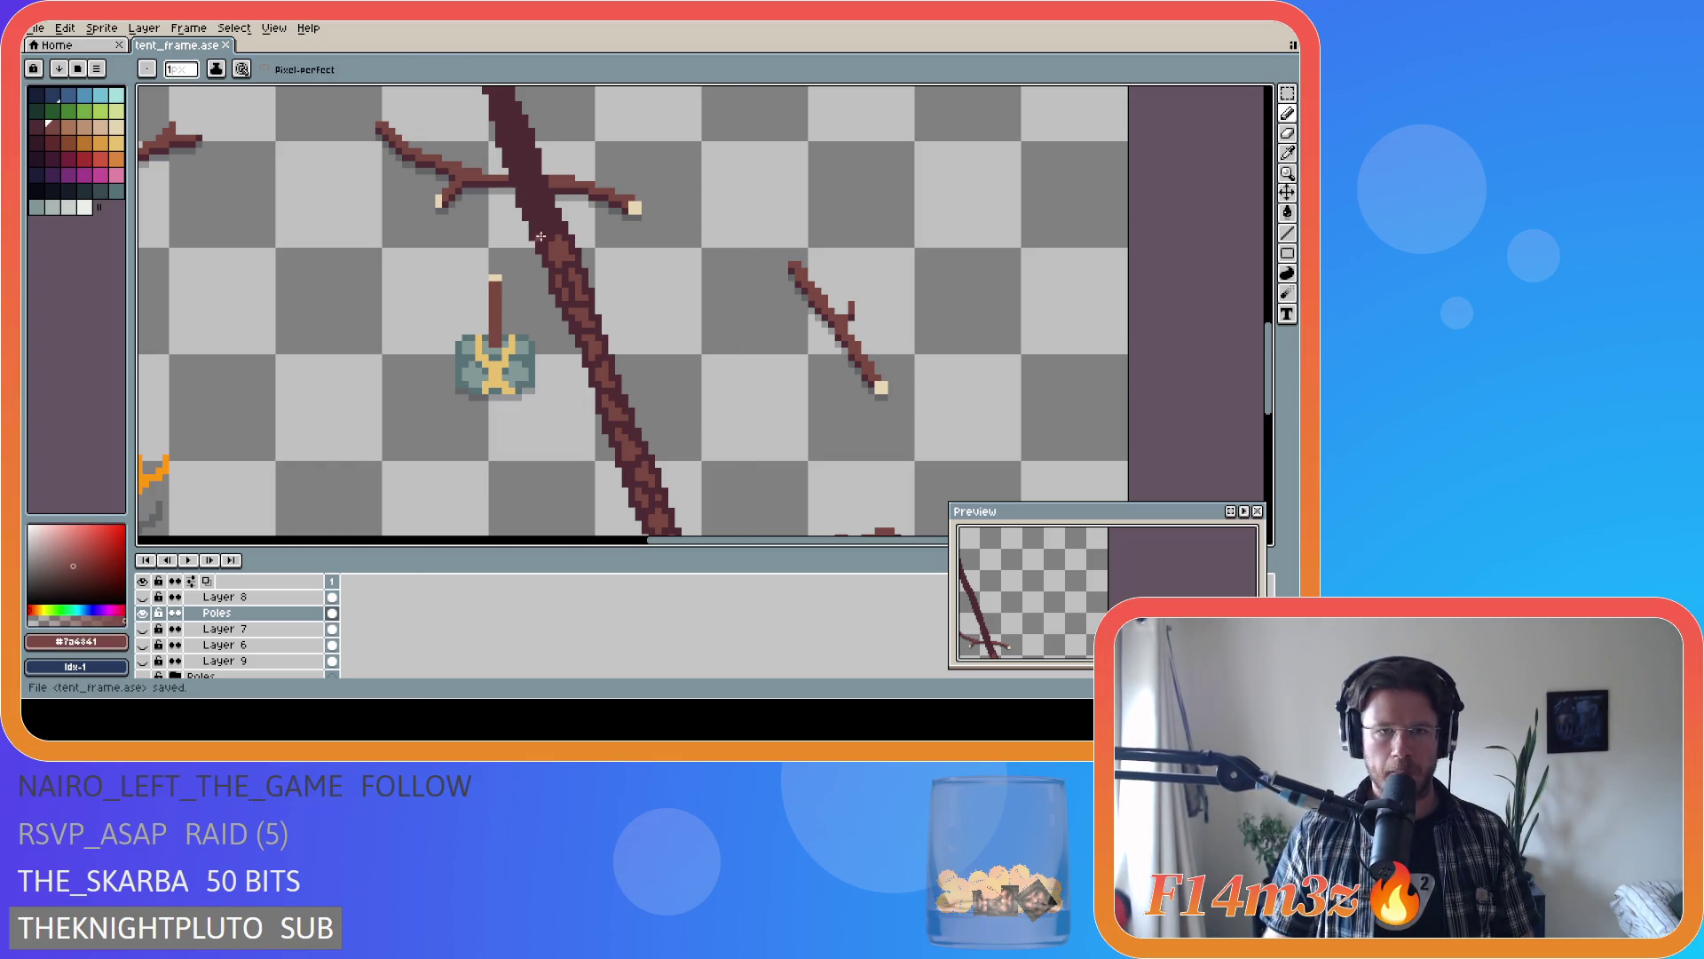
- Dab a couple of extra lighter bark pixels onto the right pole
{"action": "left_click", "coordinate": [539, 219]}
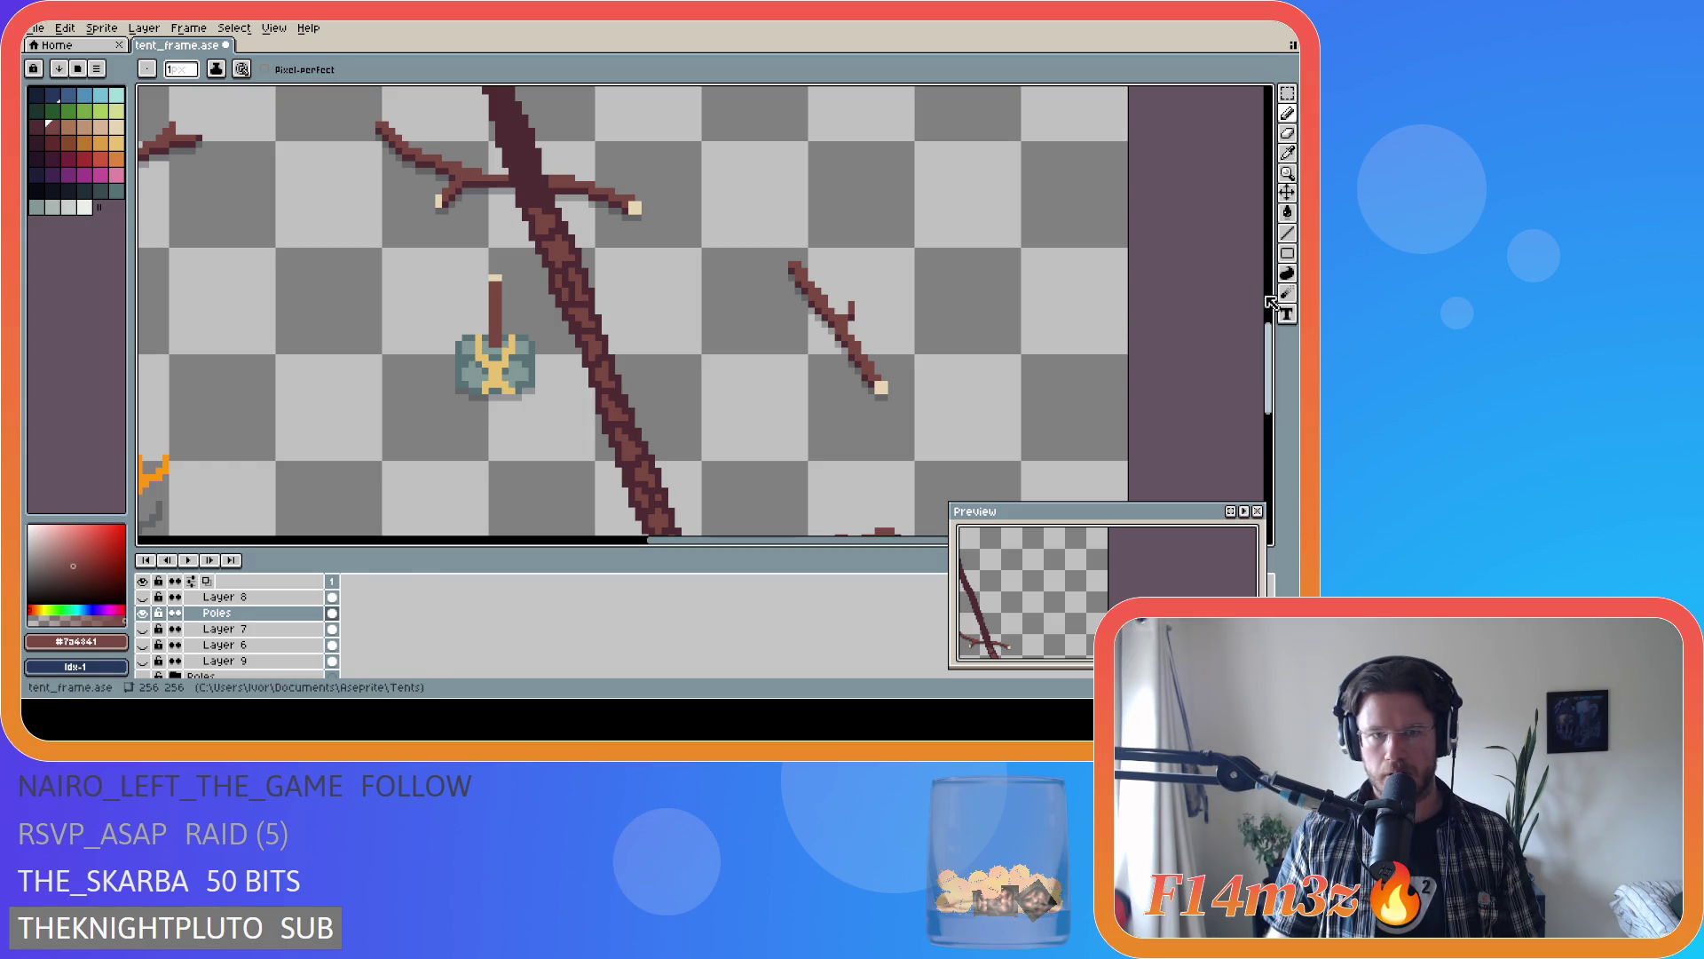
{"action": "left_click", "coordinate": [626, 431]}
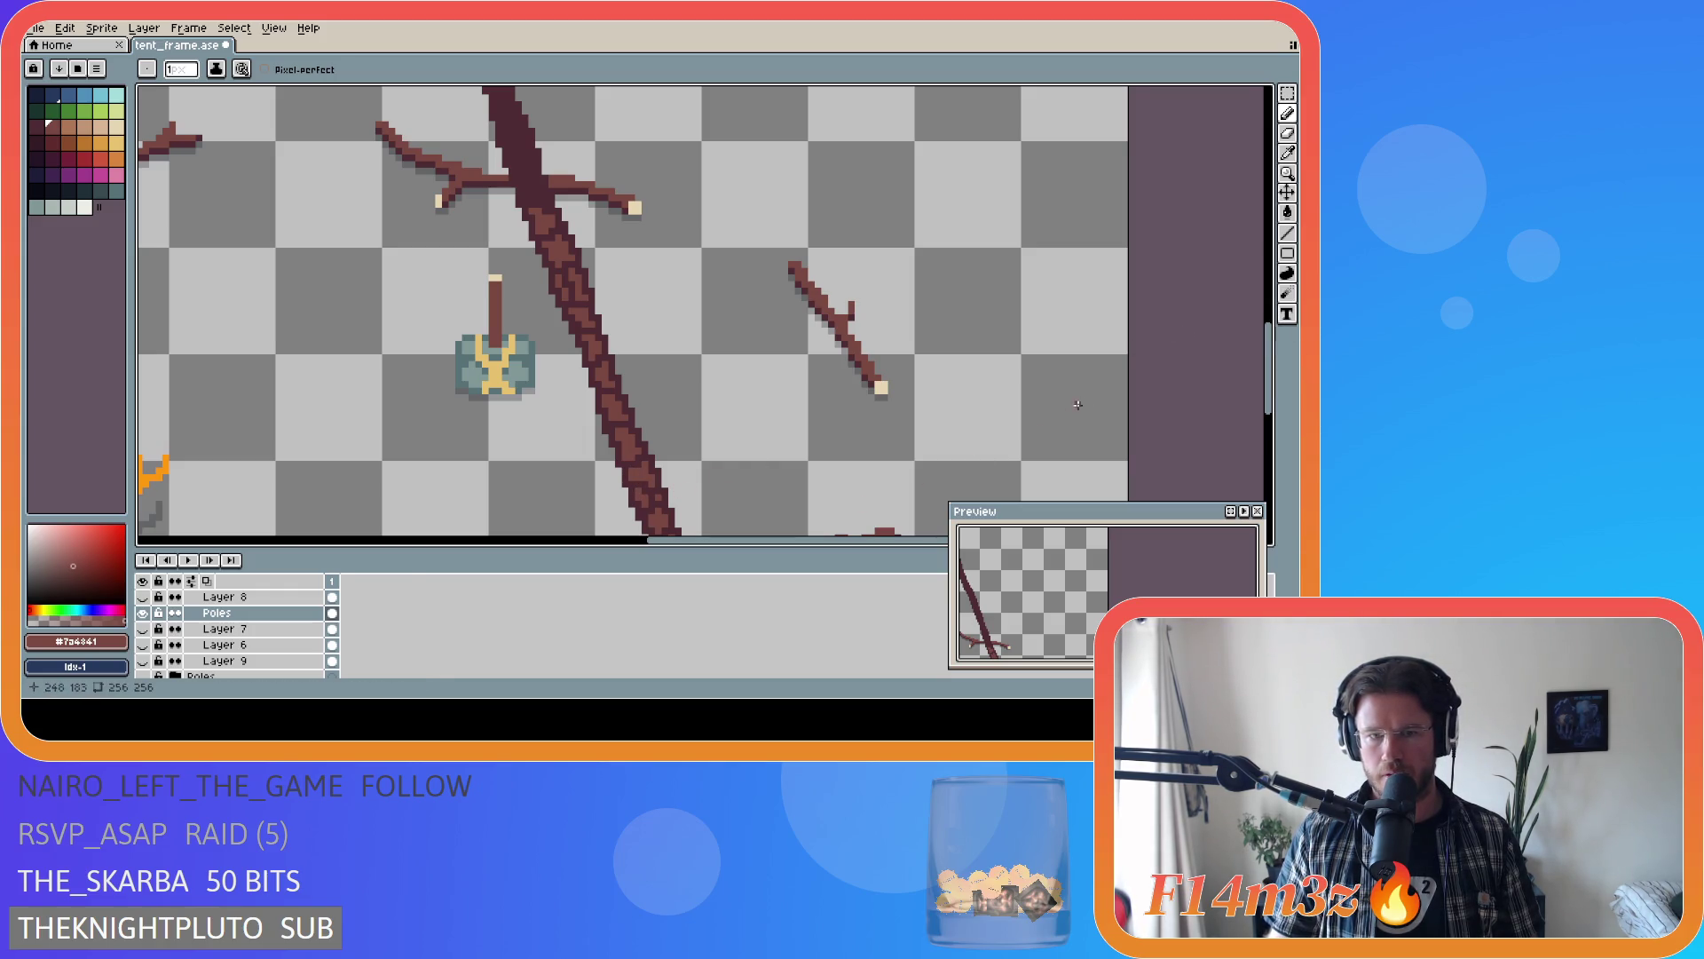
{"action": "scroll", "coordinate": [1088, 392], "scroll_direction": "down", "scroll_amount": 2}
{"action": "scroll", "coordinate": [1033, 371], "scroll_direction": "down", "scroll_amount": 1}
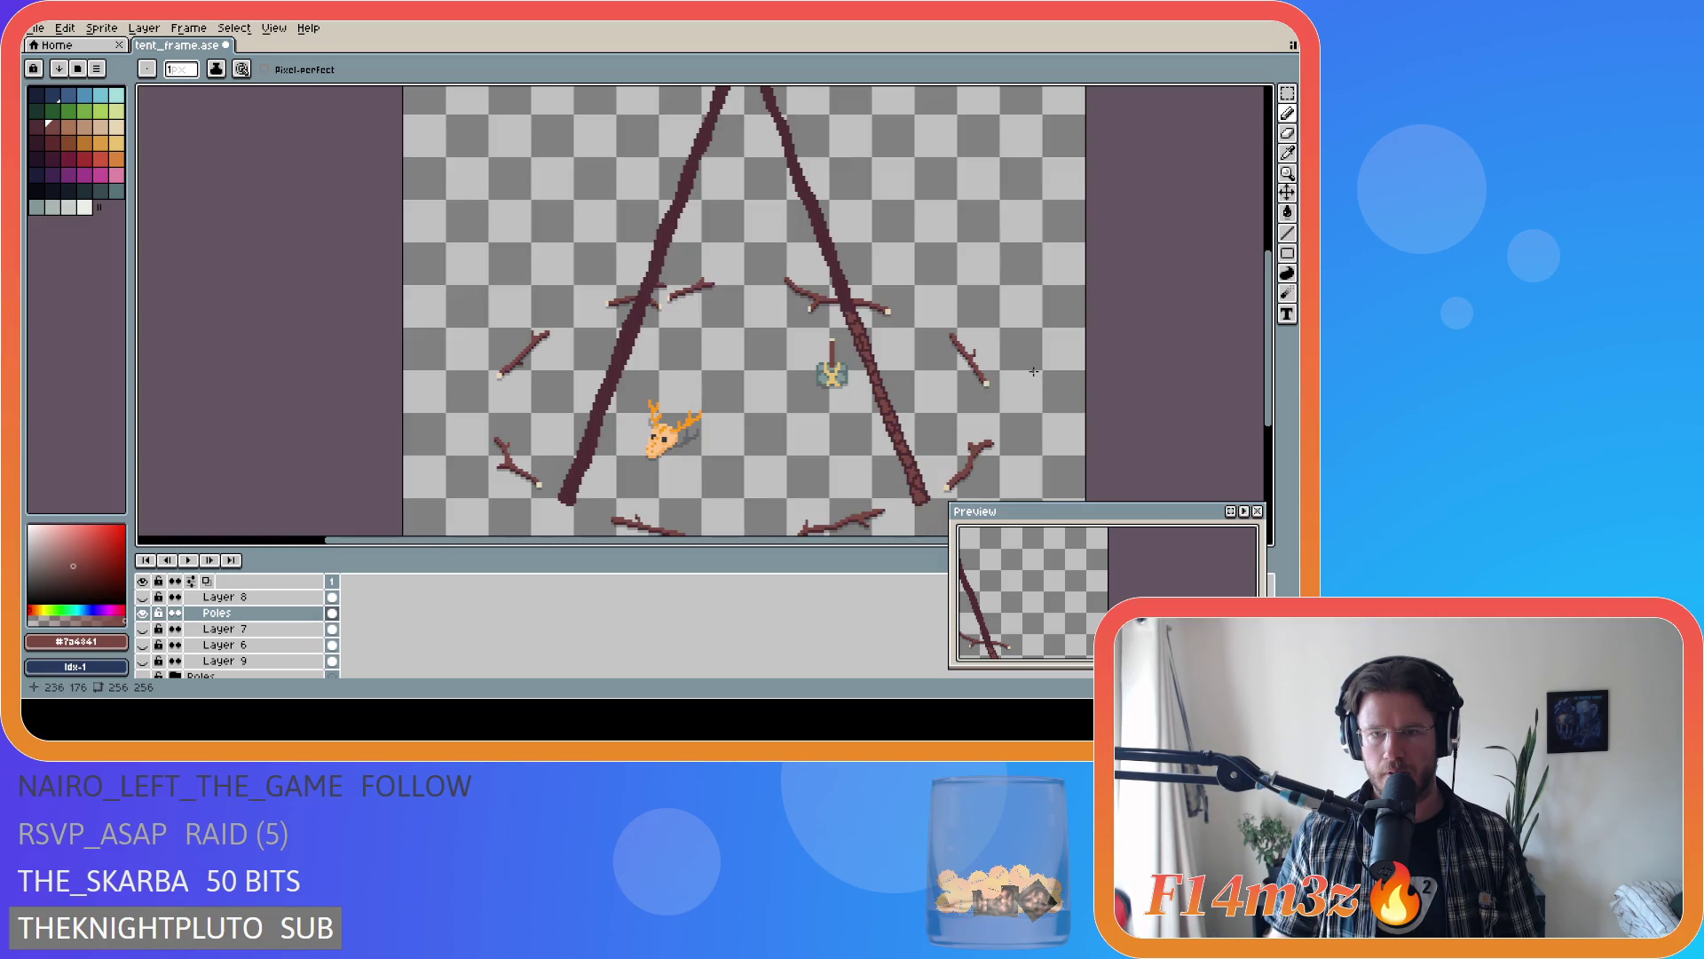
- Paint lighter bark streaks climbing the right pole
{"action": "scroll", "coordinate": [1030, 353], "scroll_direction": "up", "scroll_amount": 4}
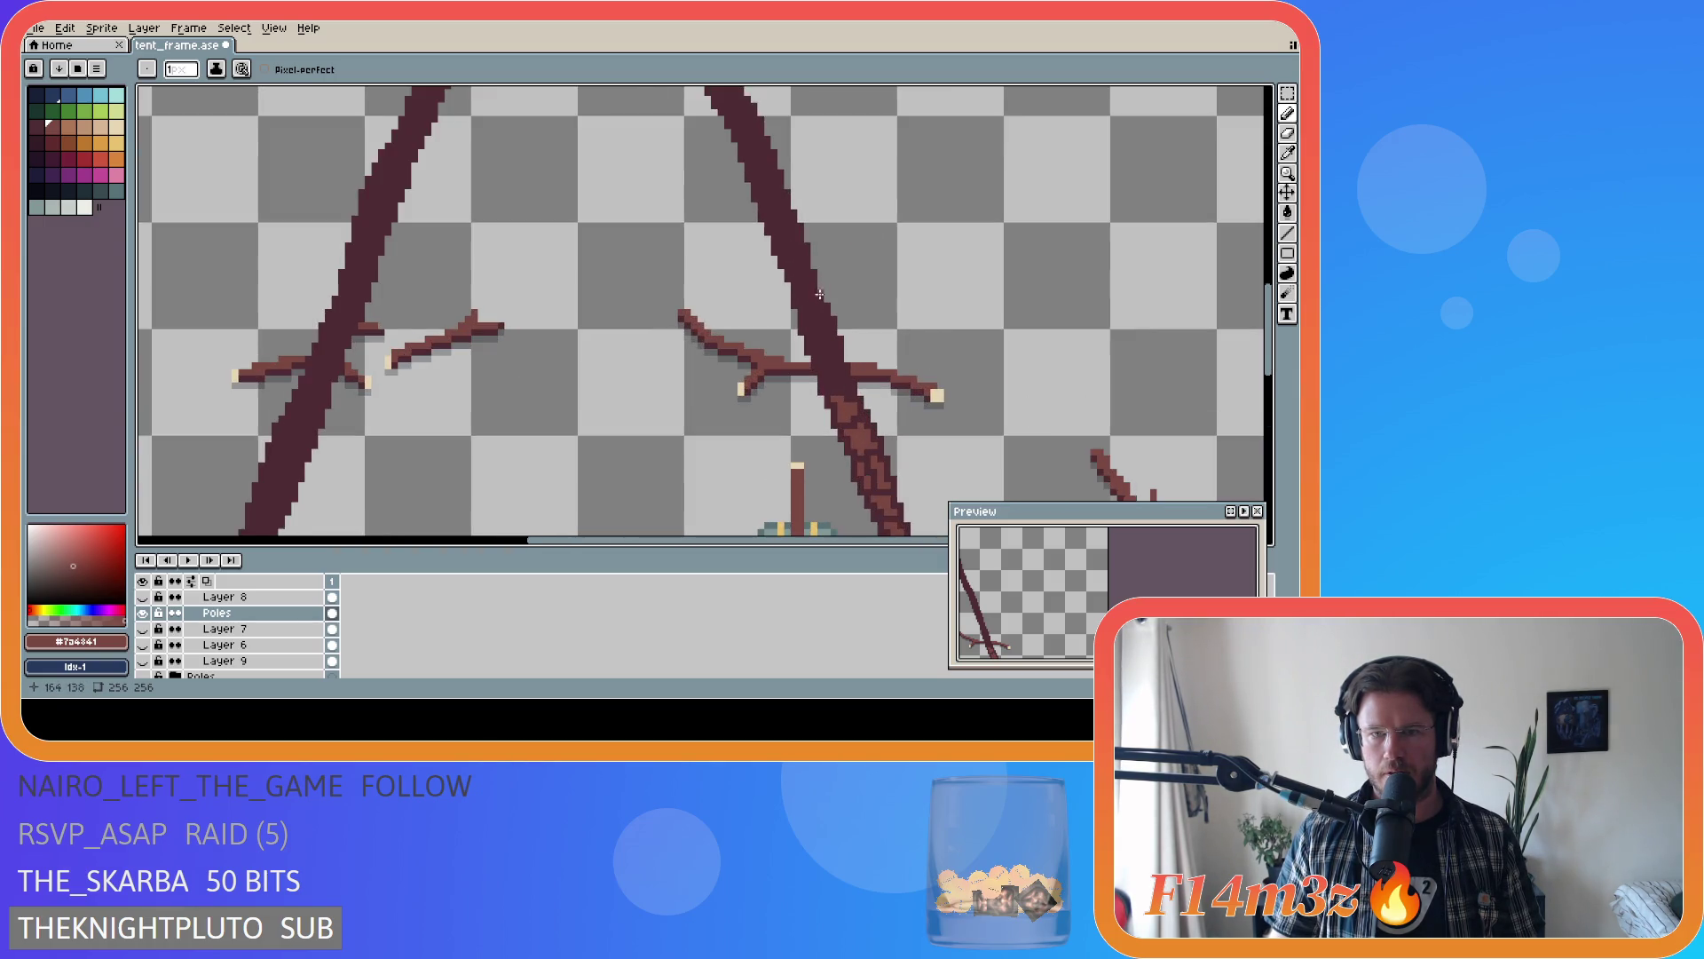
{"action": "left_click", "coordinate": [848, 389]}
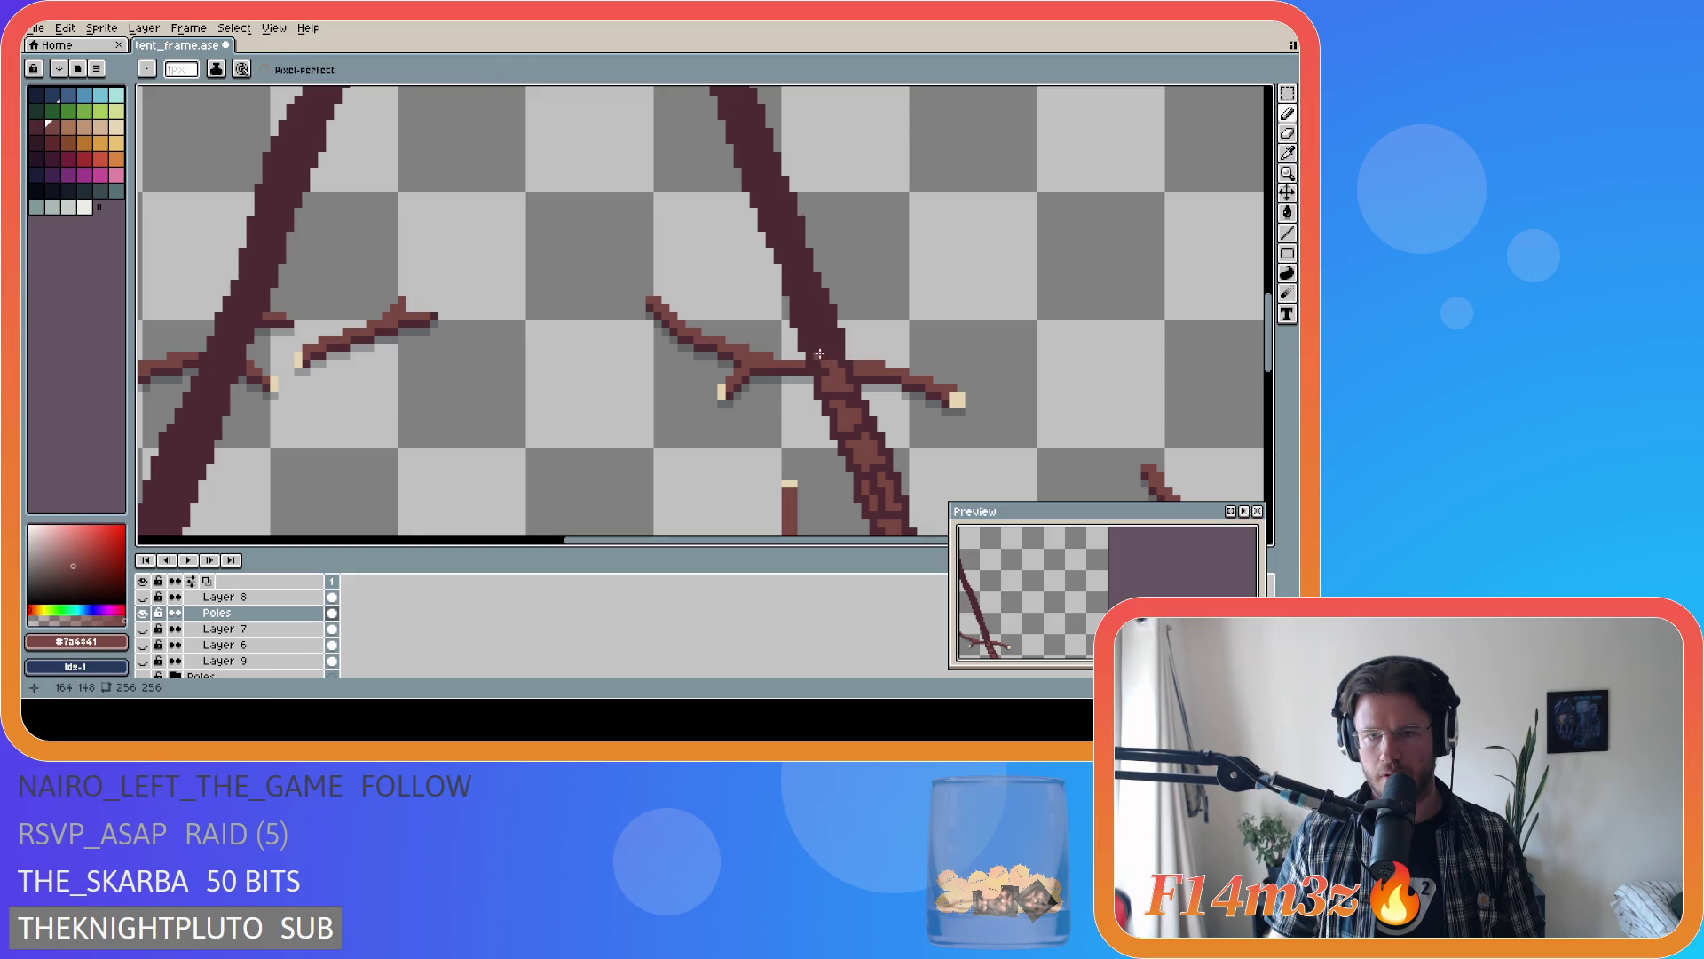
{"action": "left_click_drag", "start_coordinate": [817, 349], "coordinate": [806, 321]}
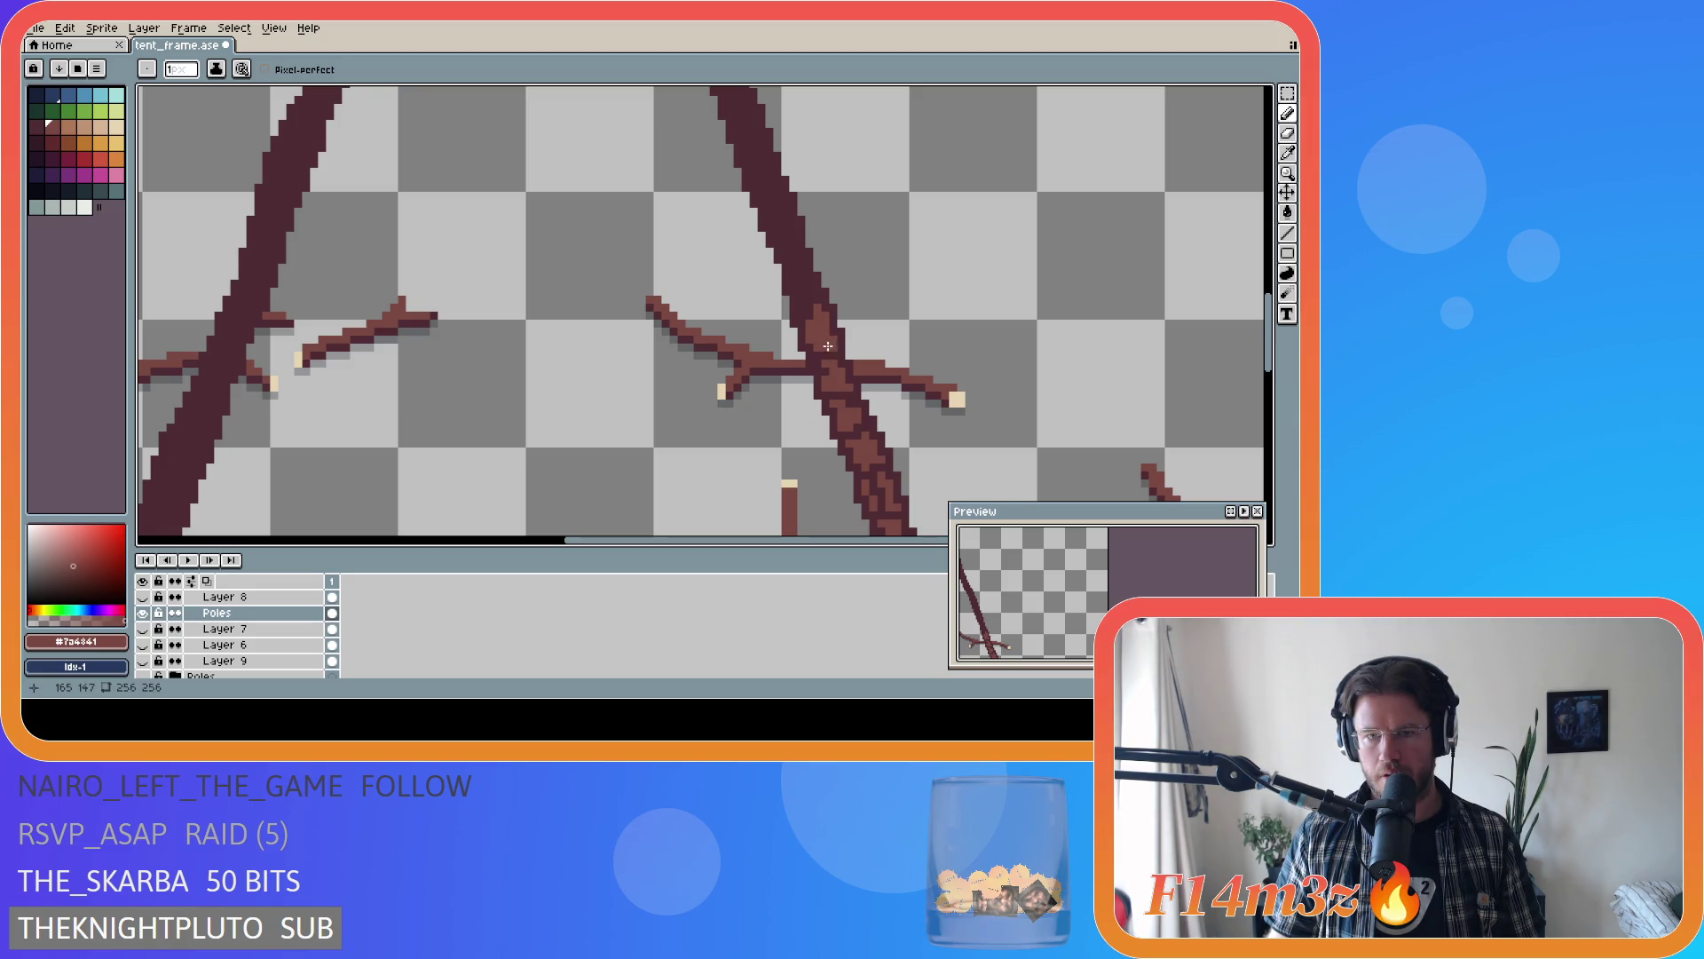
{"action": "left_click_drag", "start_coordinate": [800, 304], "coordinate": [800, 288]}
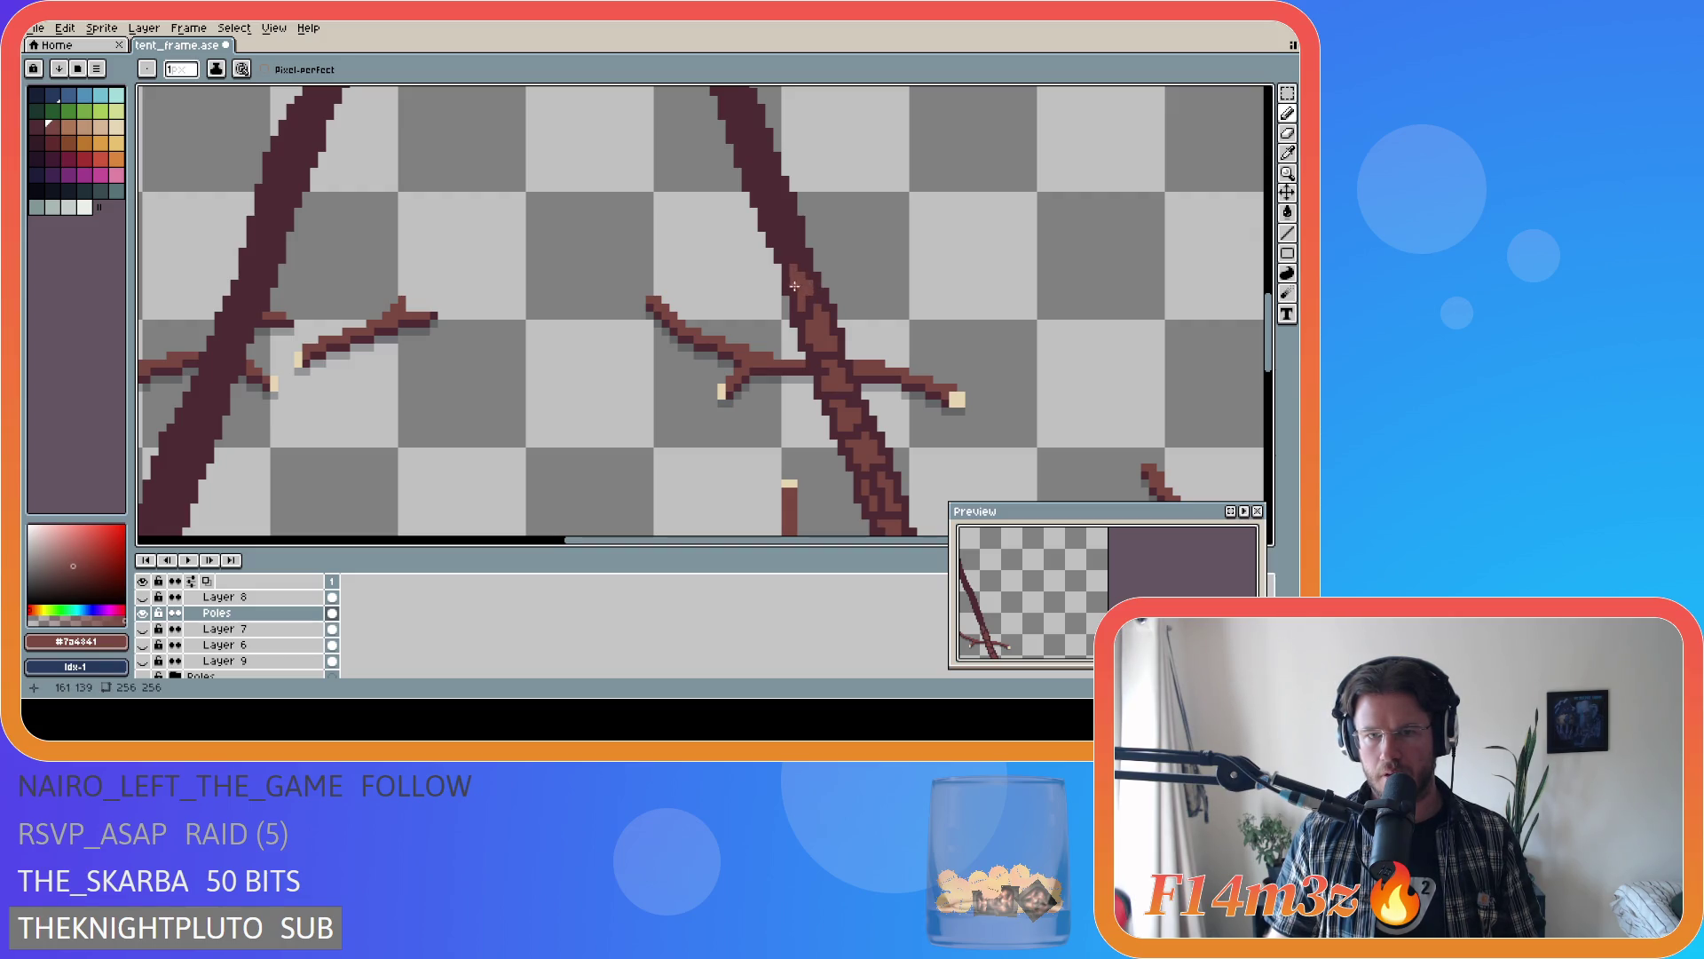
{"action": "left_click_drag", "start_coordinate": [1269, 330], "coordinate": [1269, 313]}
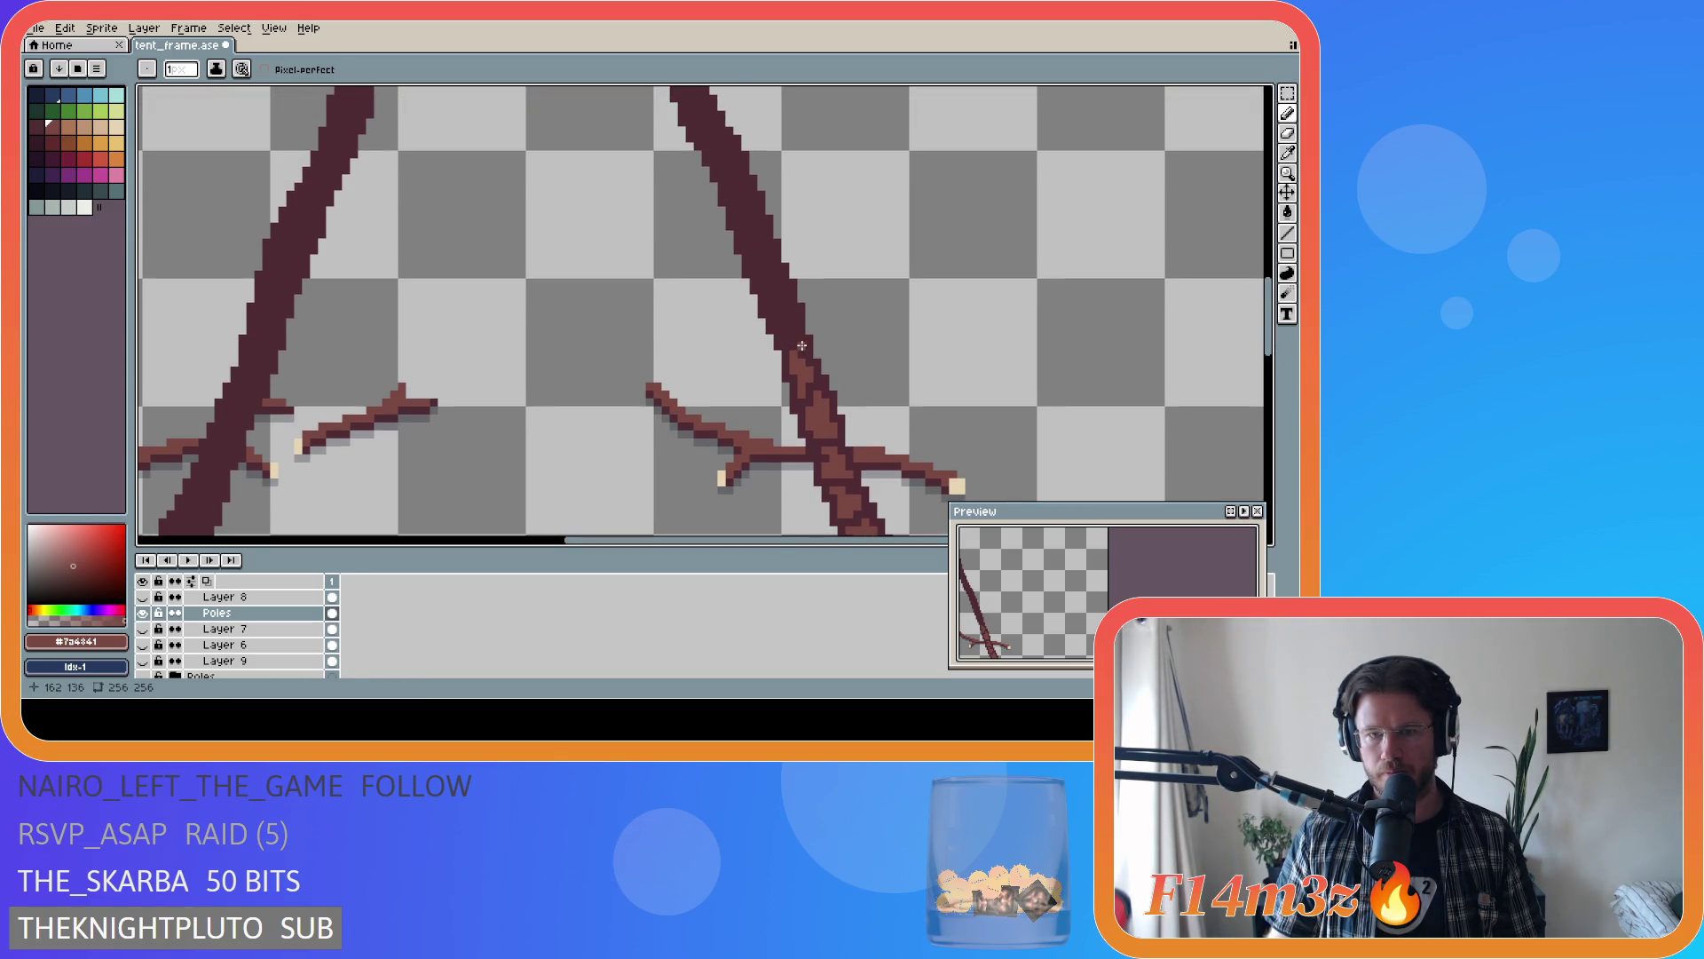
{"action": "left_click_drag", "start_coordinate": [802, 345], "coordinate": [781, 324]}
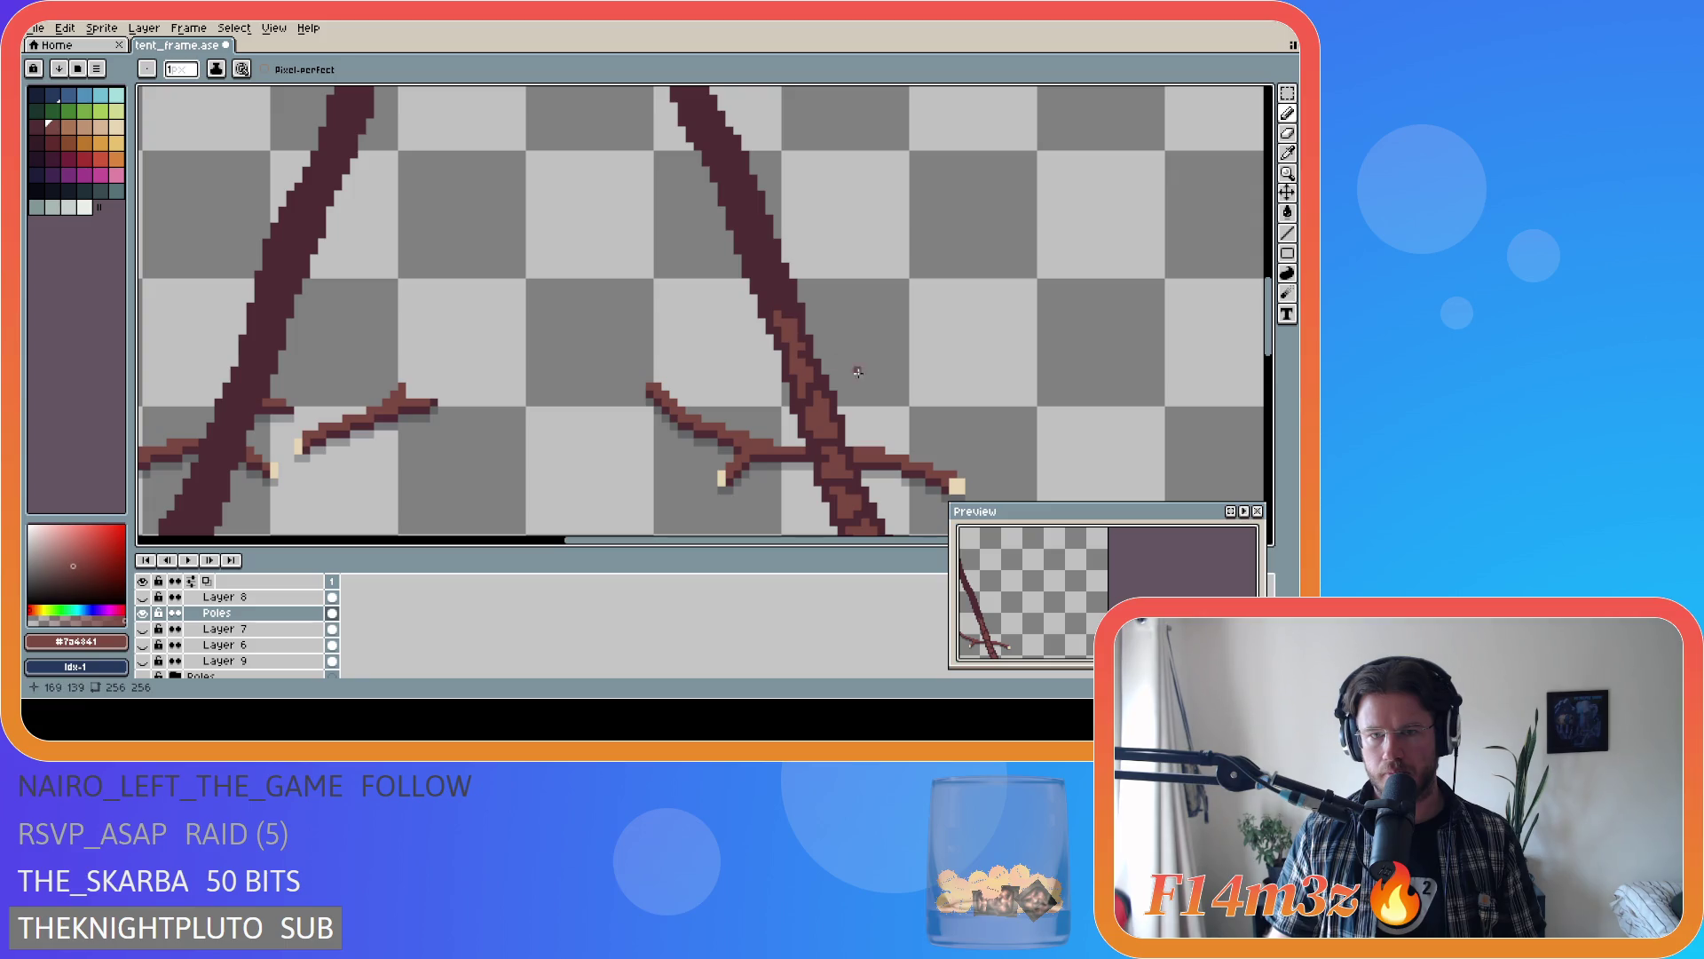
{"action": "left_click", "coordinate": [794, 355], "text": "alt"}
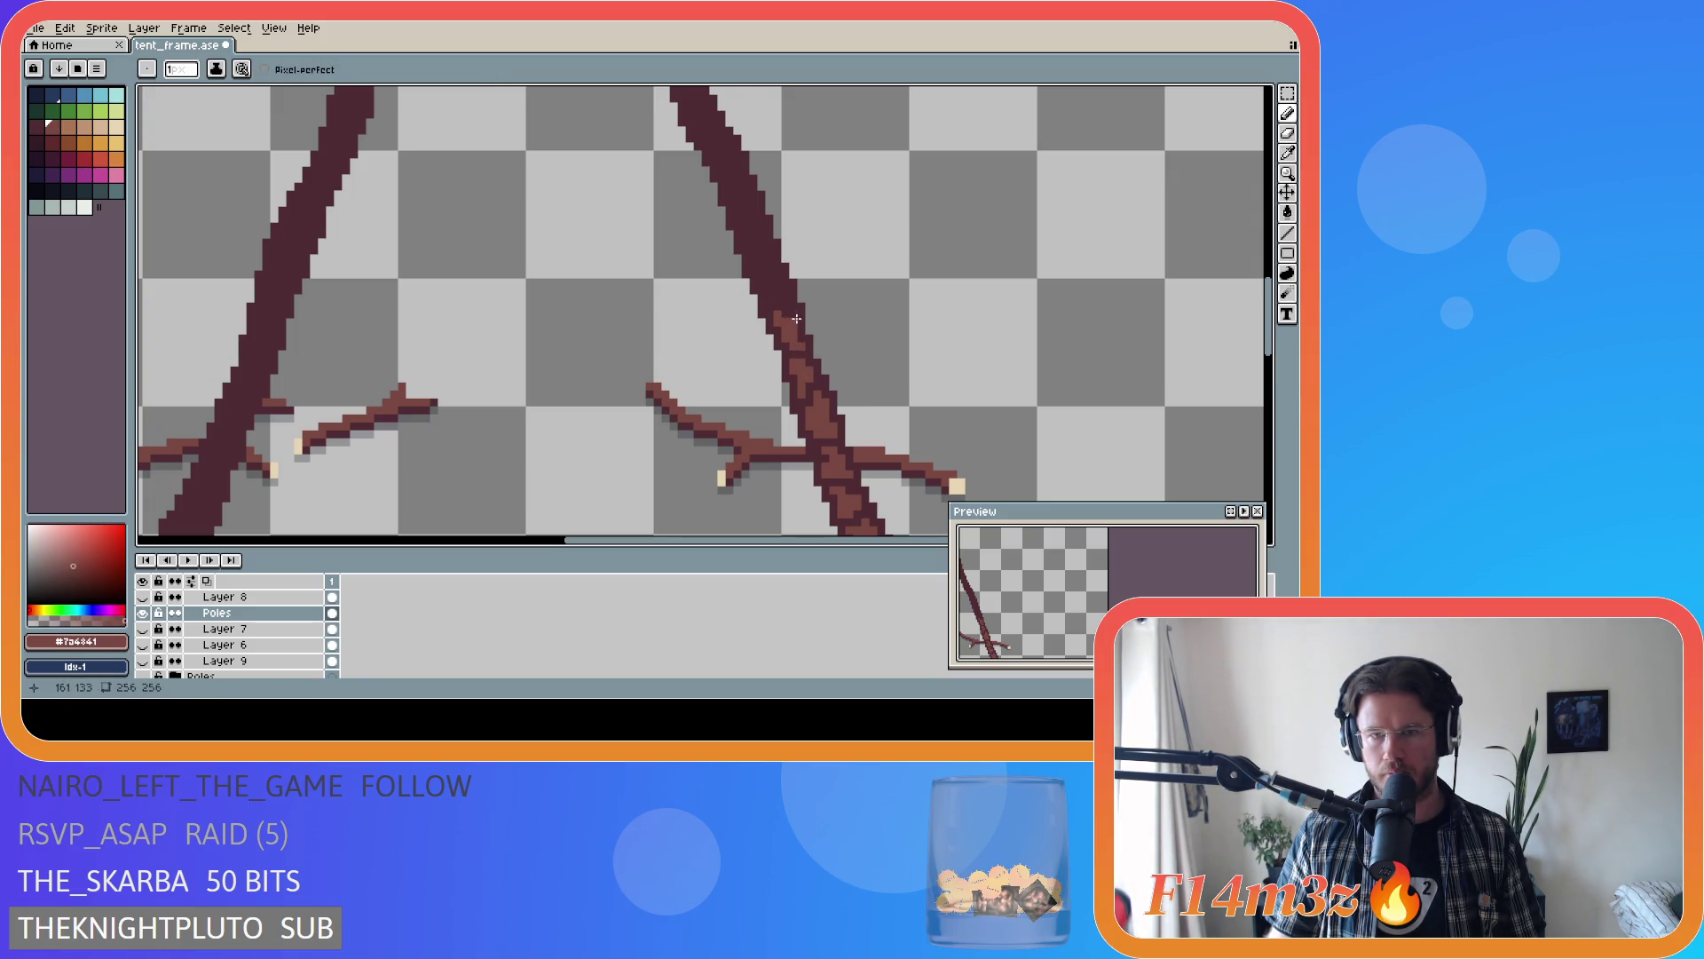
- Resample the lighter brown and add bark pixels and strokes higher on the pole
{"action": "left_click", "coordinate": [797, 317], "text": "alt"}
{"action": "left_click", "coordinate": [799, 321], "text": "alt"}
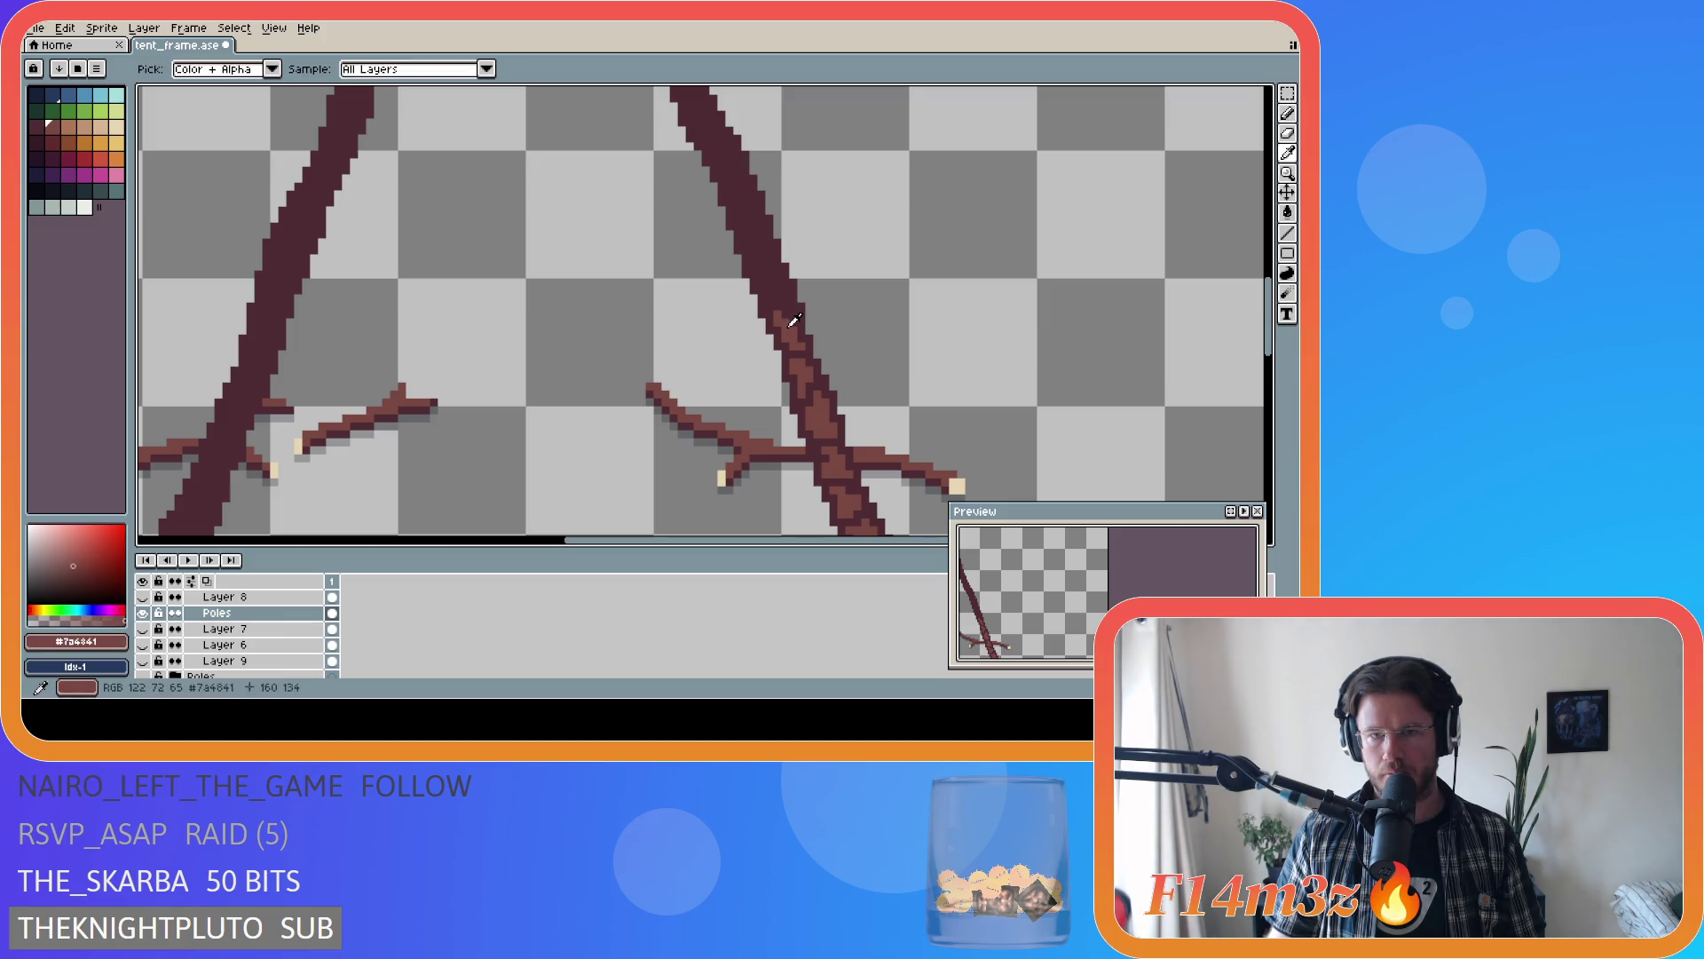
{"action": "left_click", "coordinate": [806, 324]}
{"action": "left_click", "coordinate": [794, 318], "text": "alt"}
{"action": "left_click_drag", "start_coordinate": [791, 320], "coordinate": [778, 282]}
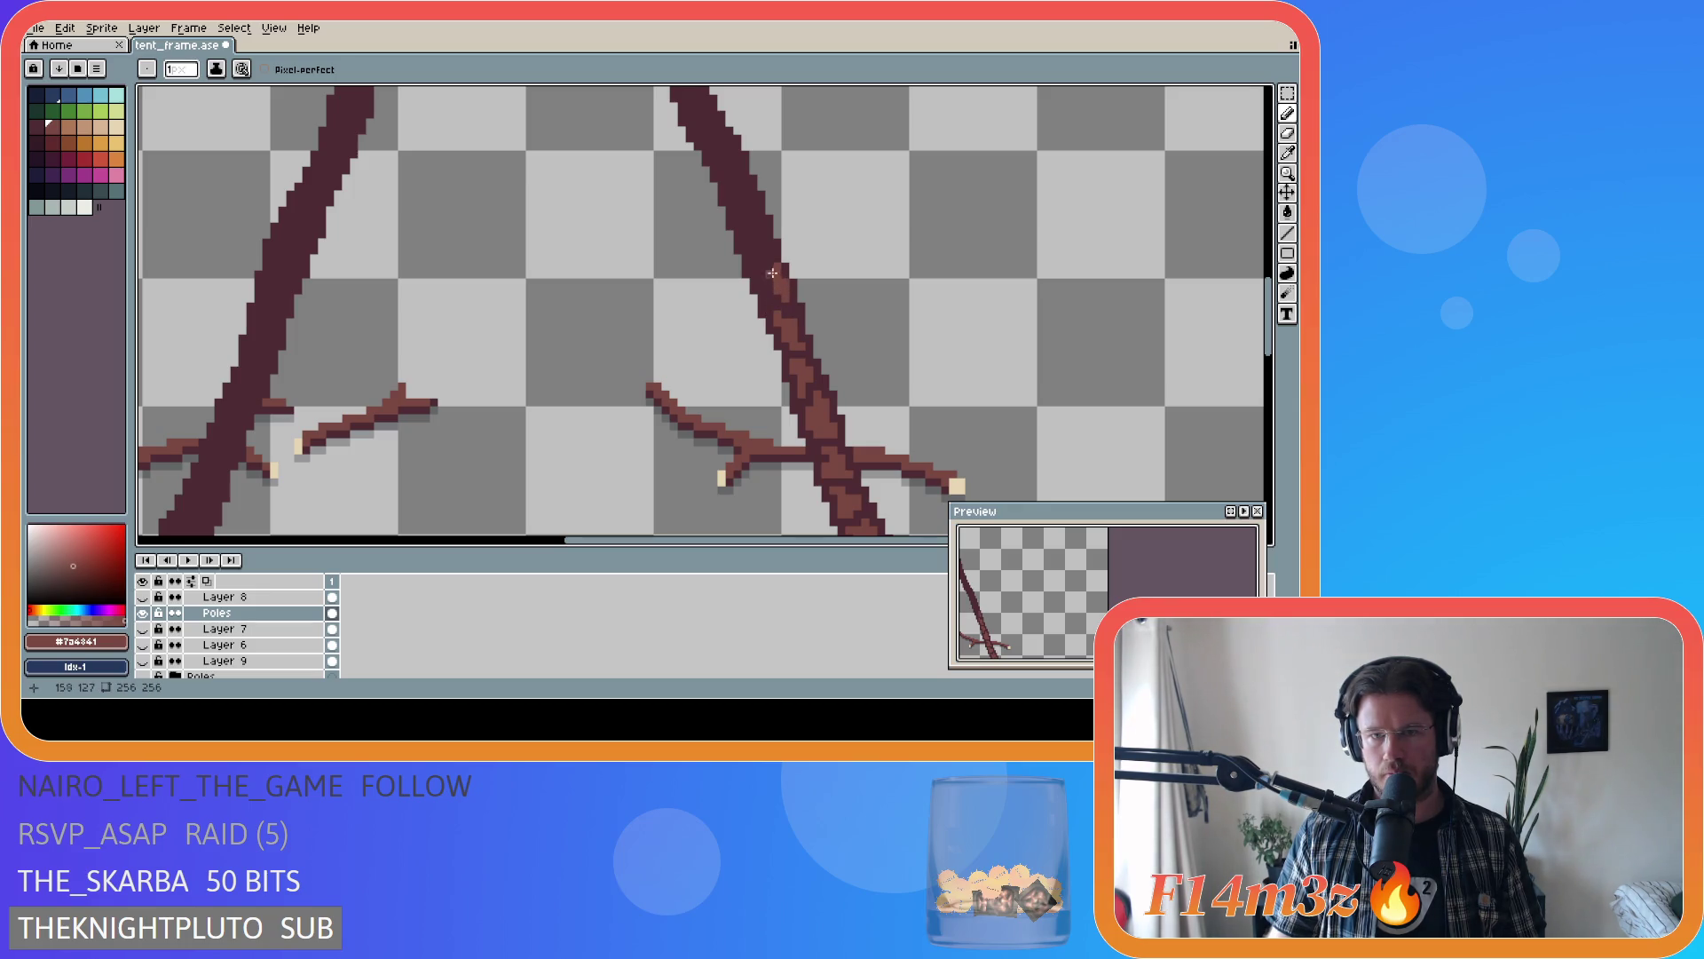
{"action": "left_click", "coordinate": [779, 282], "text": "alt"}
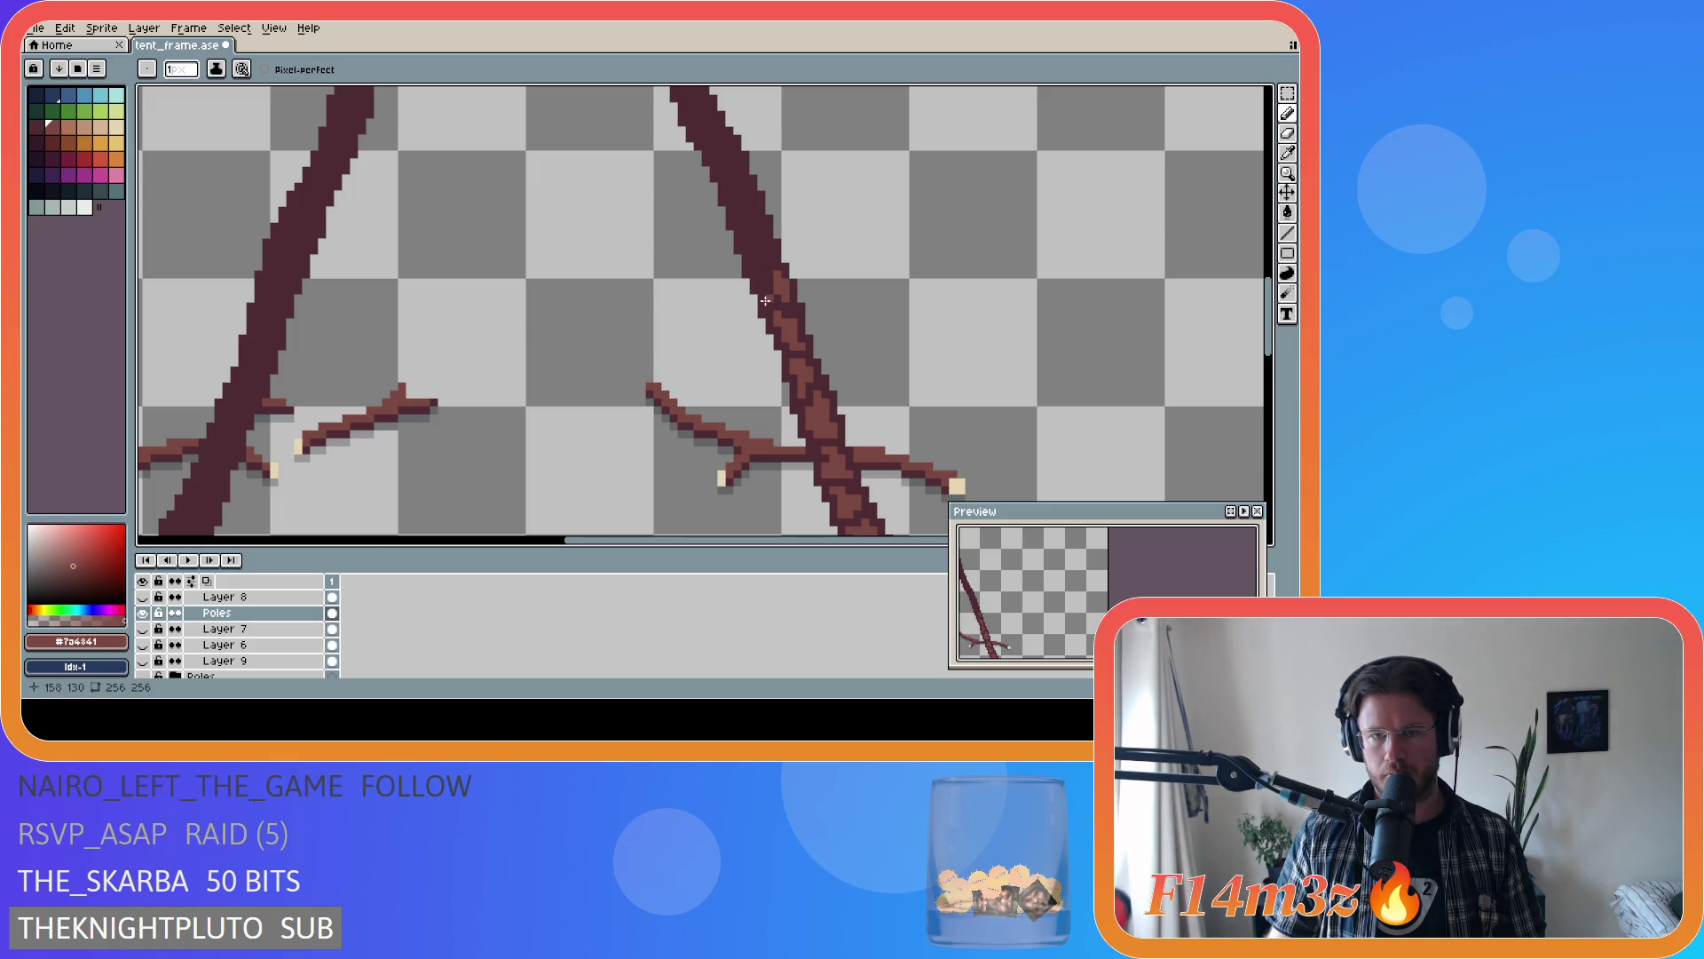
{"action": "left_click_drag", "start_coordinate": [762, 280], "coordinate": [755, 235]}
{"action": "left_click", "coordinate": [746, 236]}
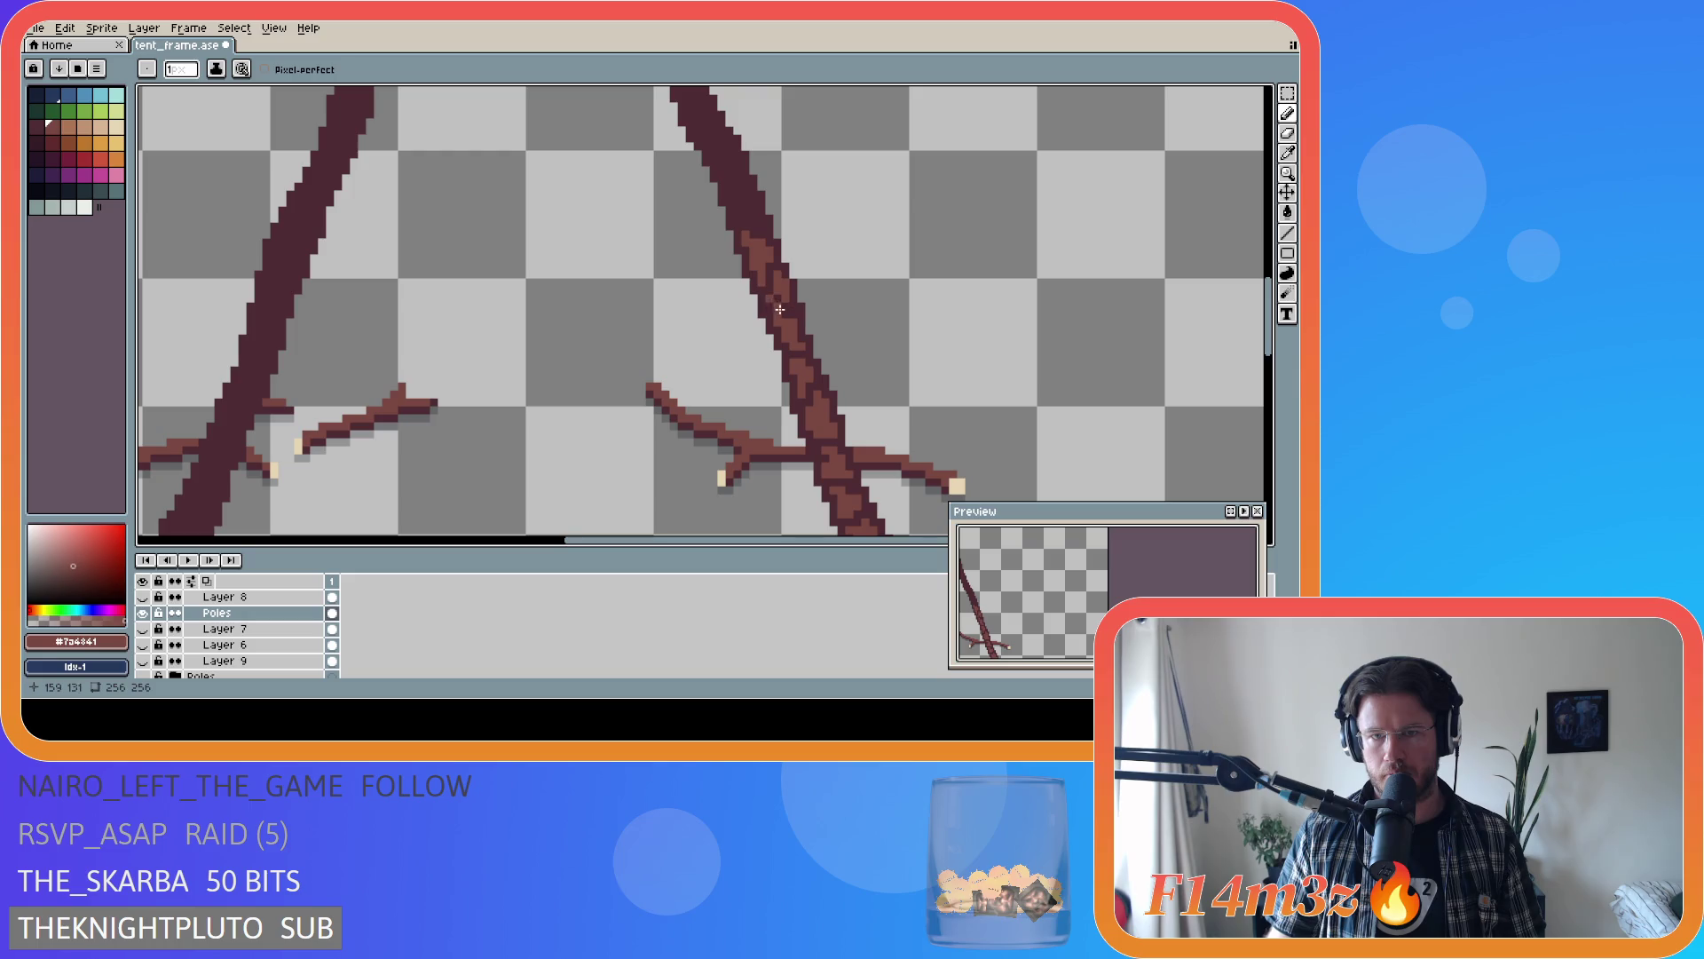
- Undo the unwanted bark stroke and repaint lighter texture on the upper pole
{"action": "left_click", "coordinate": [778, 302], "text": "alt"}
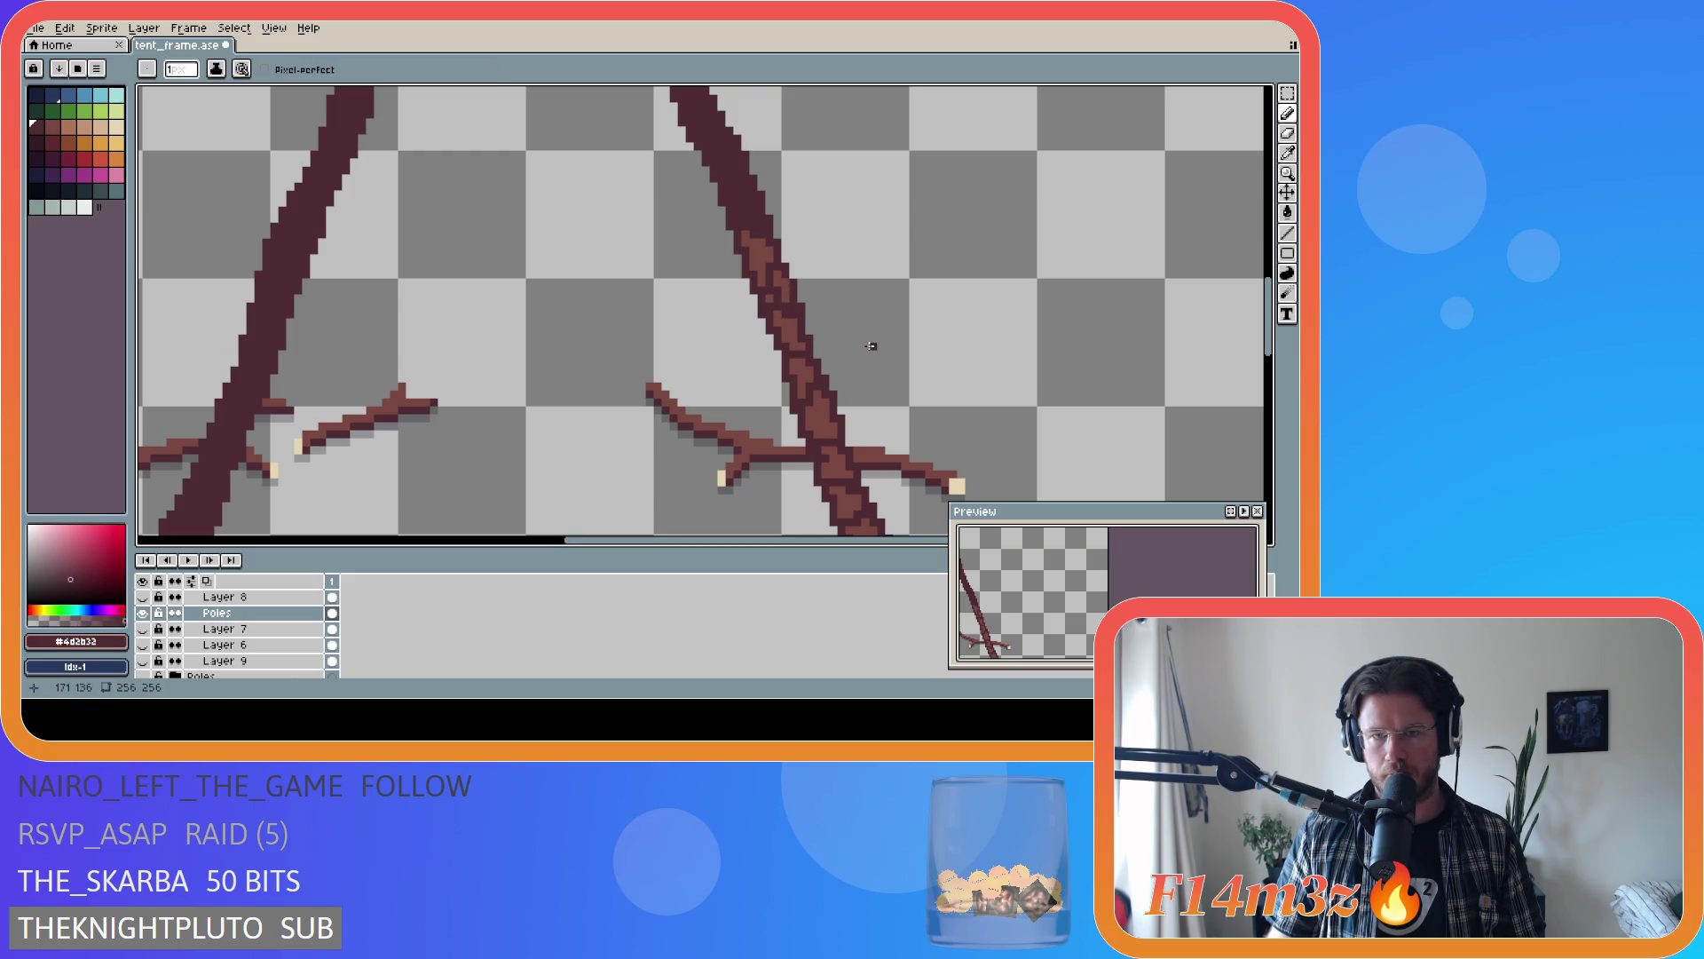
{"action": "left_click", "coordinate": [804, 313], "text": "alt"}
{"action": "scroll", "coordinate": [1273, 329], "scroll_direction": "up", "scroll_amount": 1}
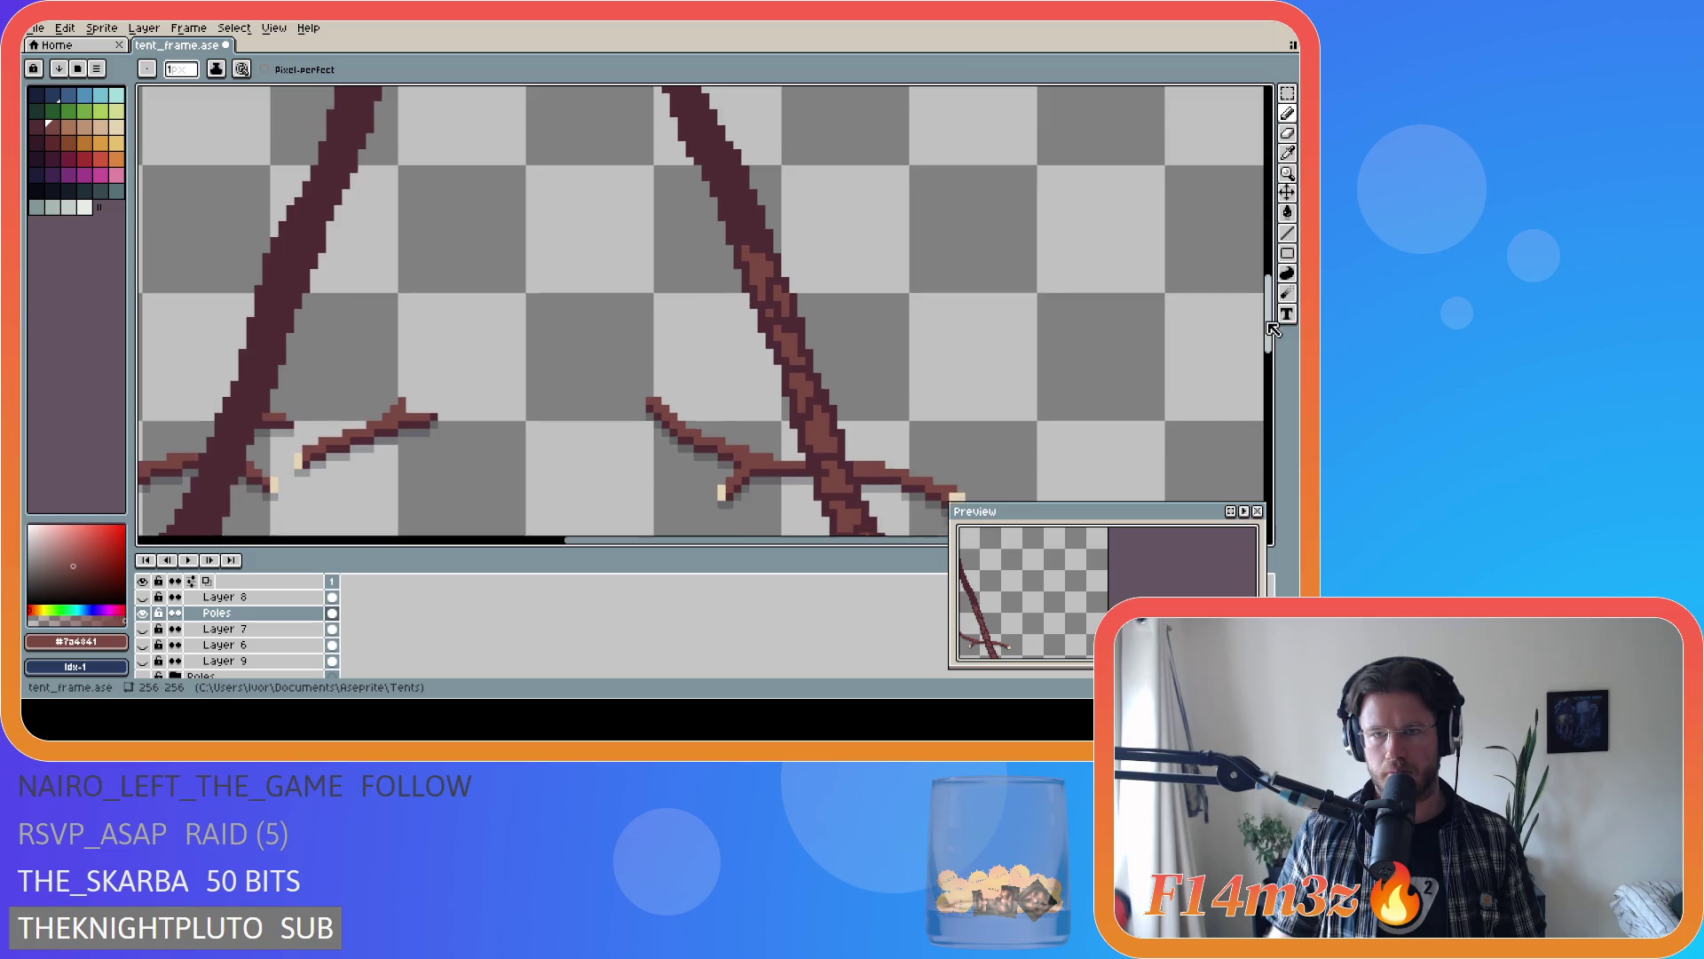
{"action": "scroll", "coordinate": [1273, 329], "scroll_direction": "up", "scroll_amount": 3}
{"action": "key", "text": "ctrl+z"}
{"action": "key", "text": "ctrl+z"}
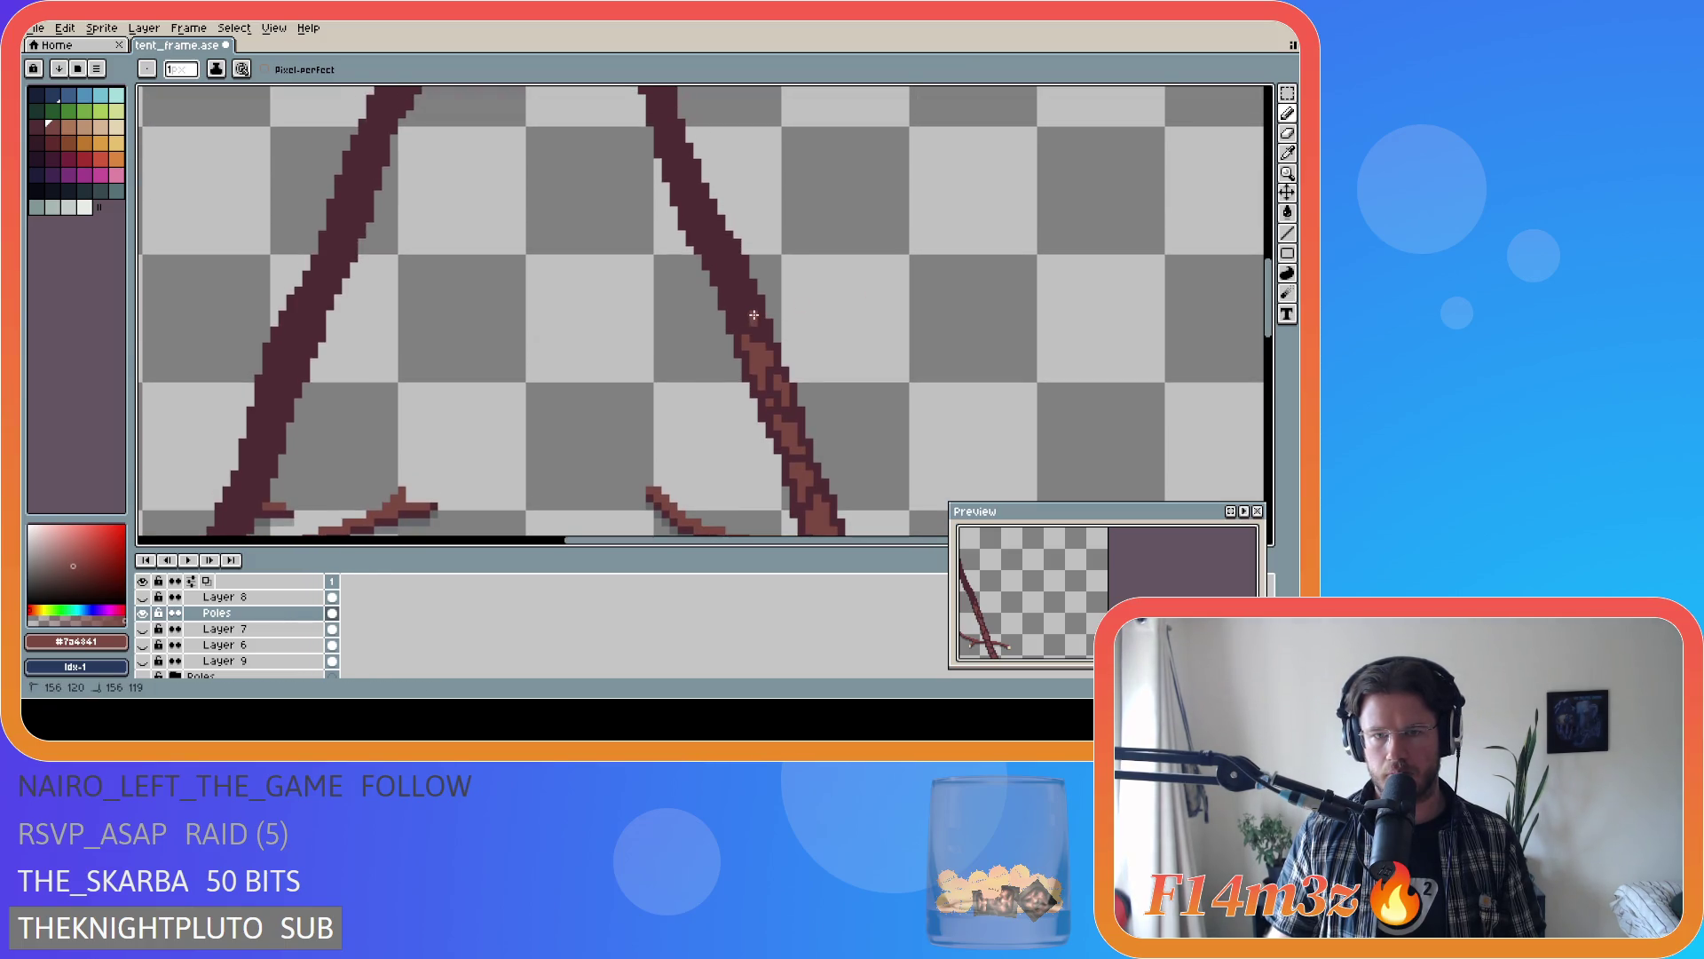
{"action": "key", "text": "b"}
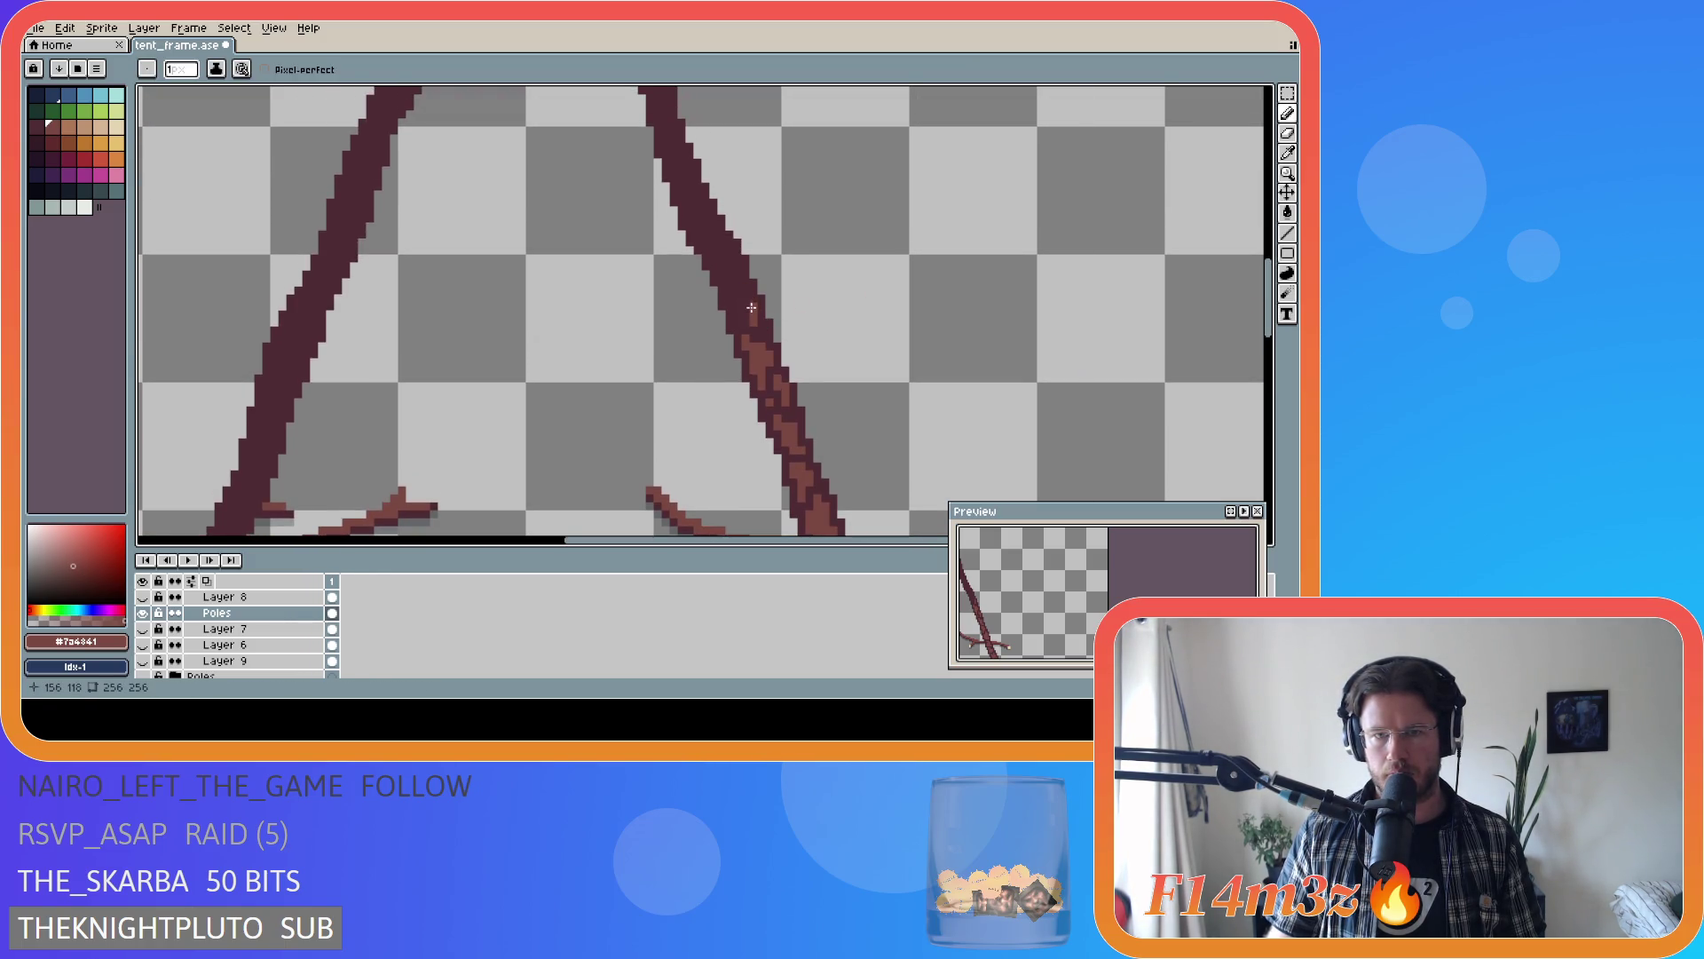
{"action": "mouse_move", "coordinate": [750, 311]}
{"action": "left_mouse_down"}
{"action": "mouse_move", "coordinate": [743, 290]}
{"action": "mouse_move", "coordinate": [742, 317]}
{"action": "left_mouse_up"}
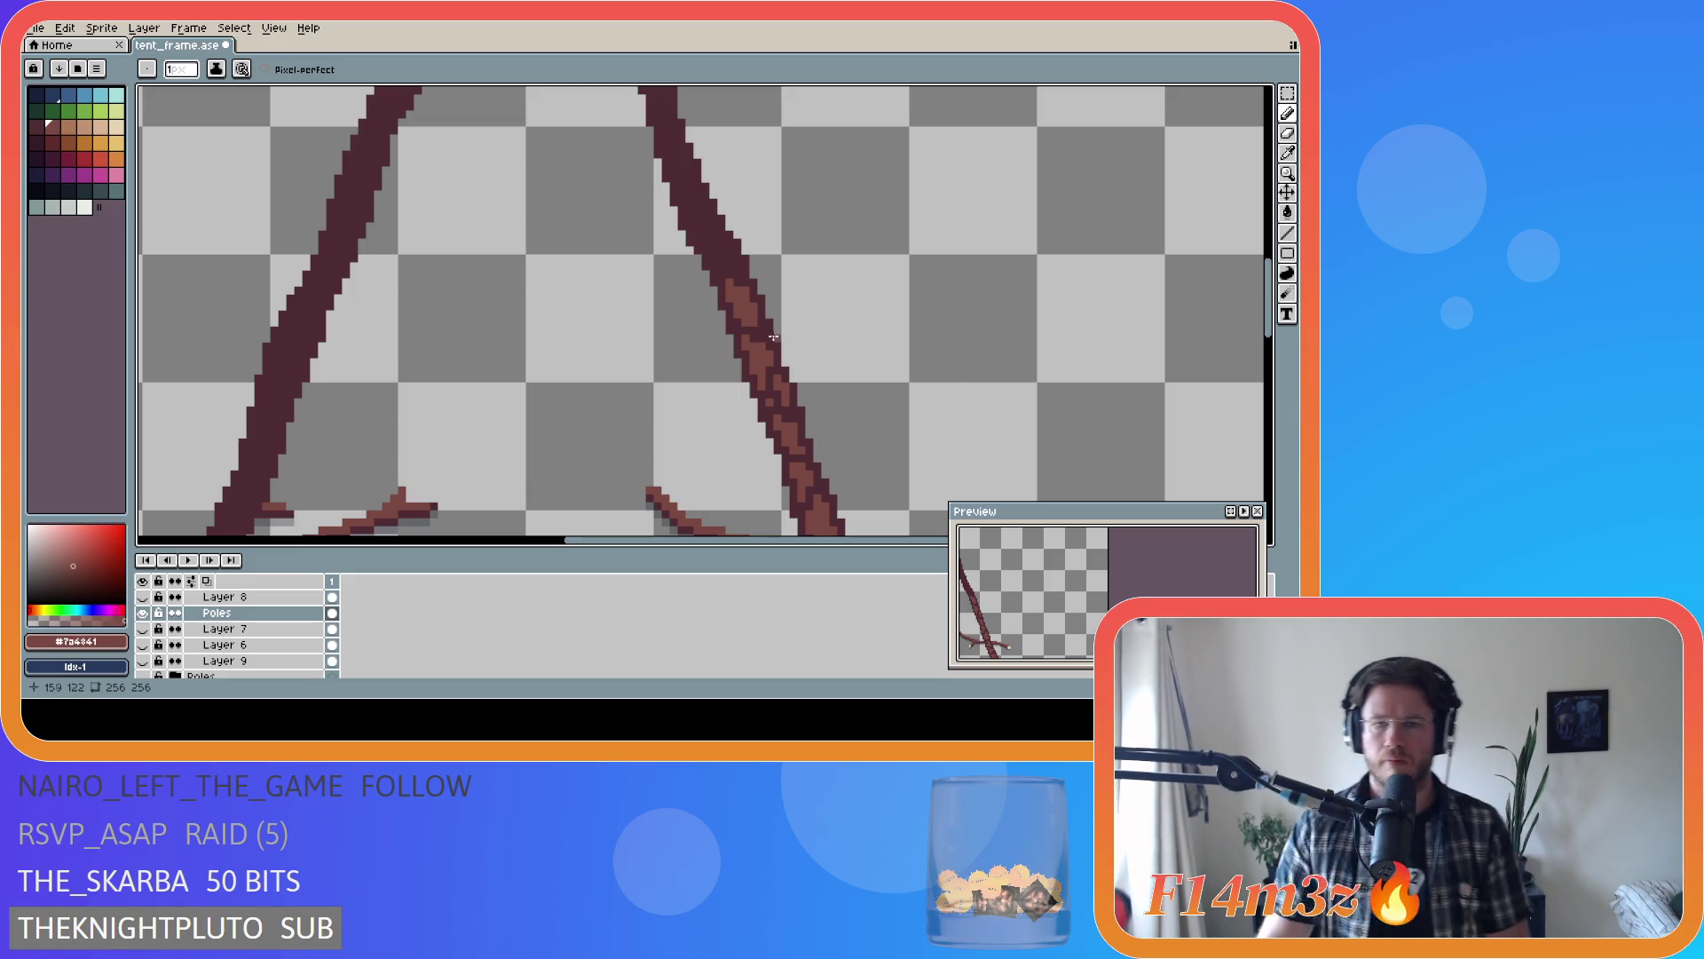
{"action": "scroll", "coordinate": [1079, 422], "scroll_direction": "down", "scroll_amount": 3}
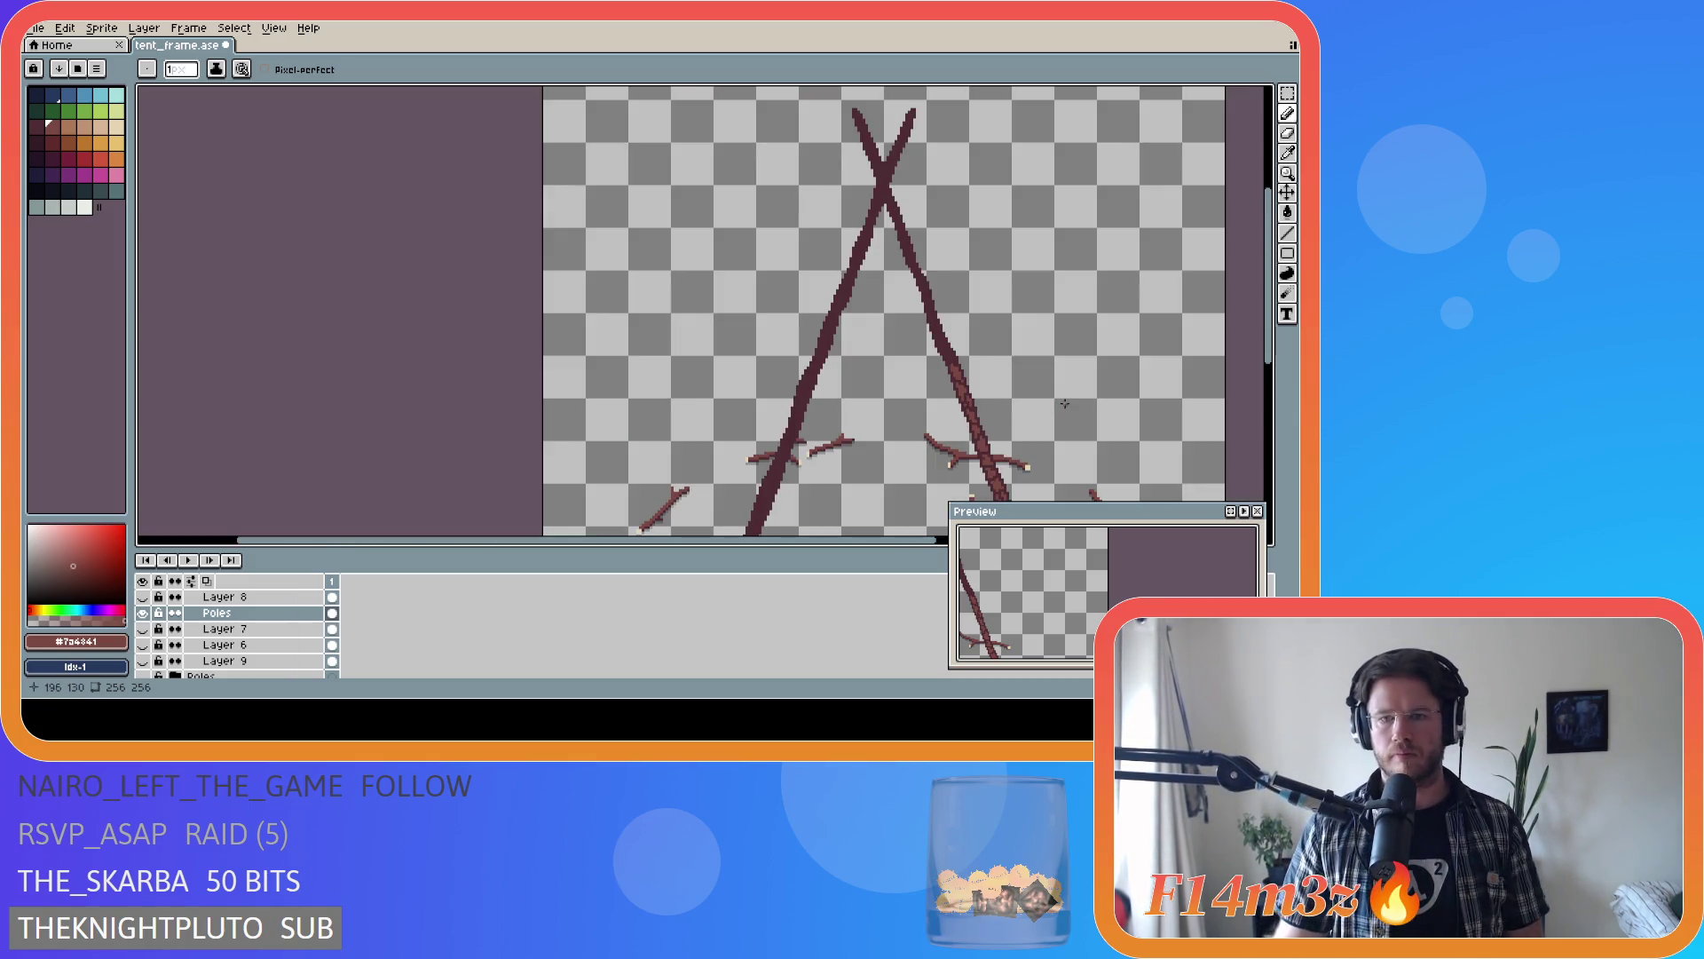
- Drag #7a4841 highlight strokes up the right pole's edge
{"action": "scroll", "coordinate": [877, 354], "scroll_direction": "up", "scroll_amount": 3}
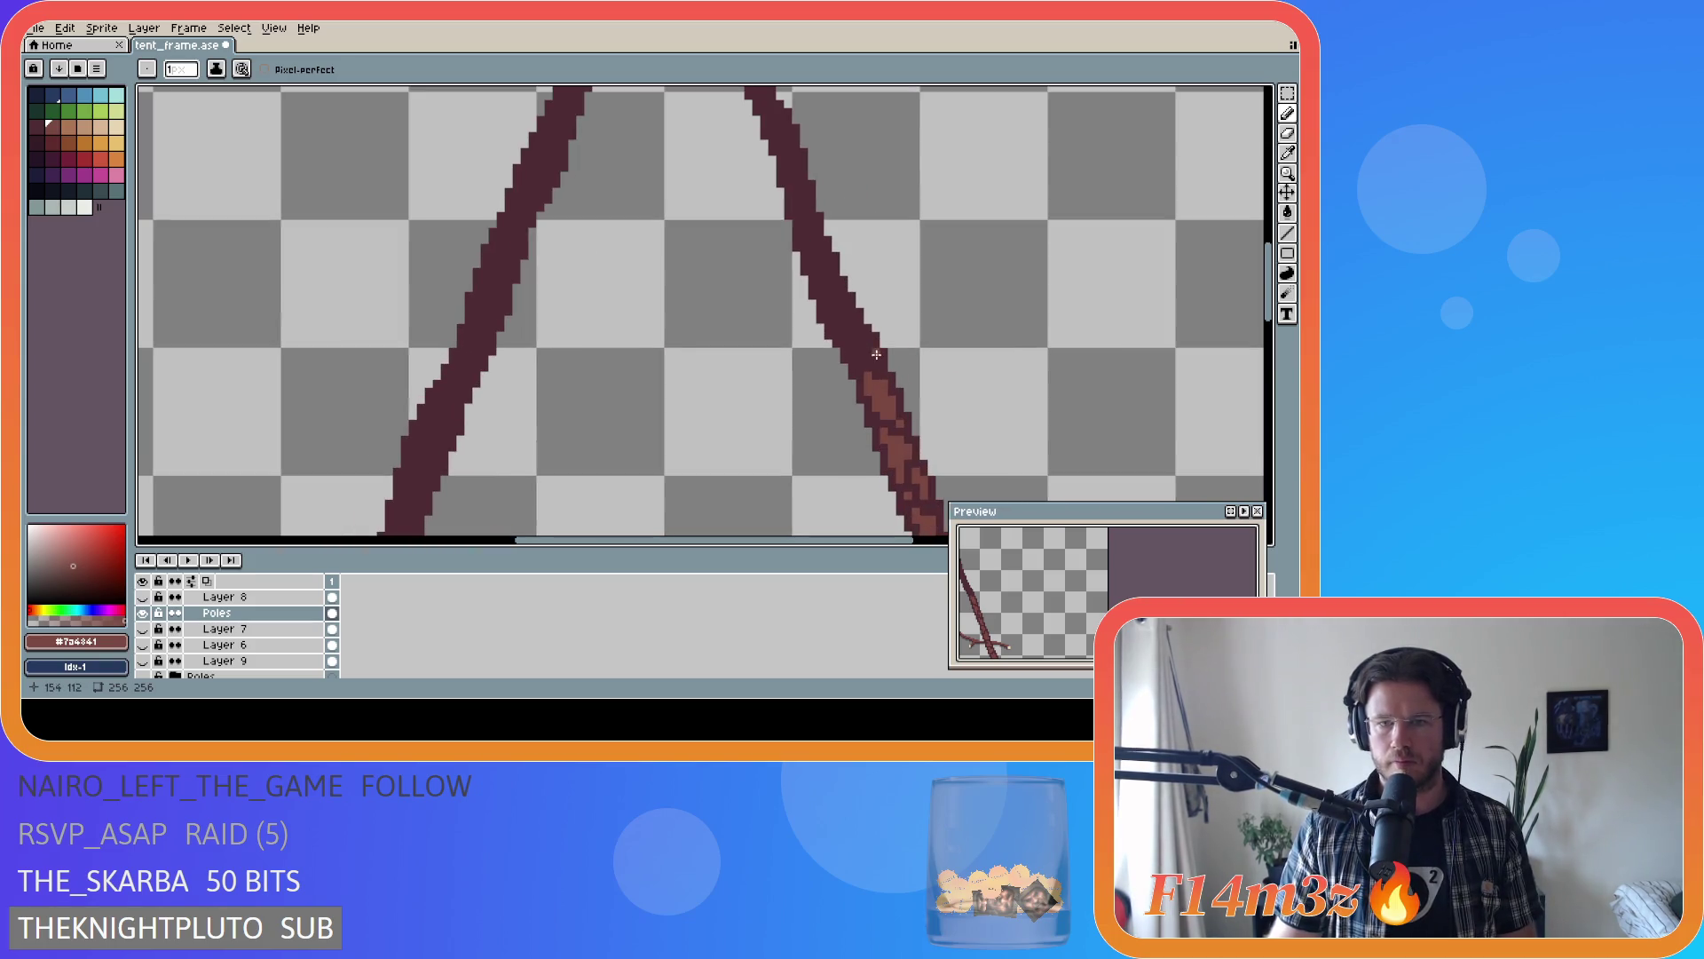
{"action": "left_click_drag", "start_coordinate": [877, 357], "coordinate": [837, 327]}
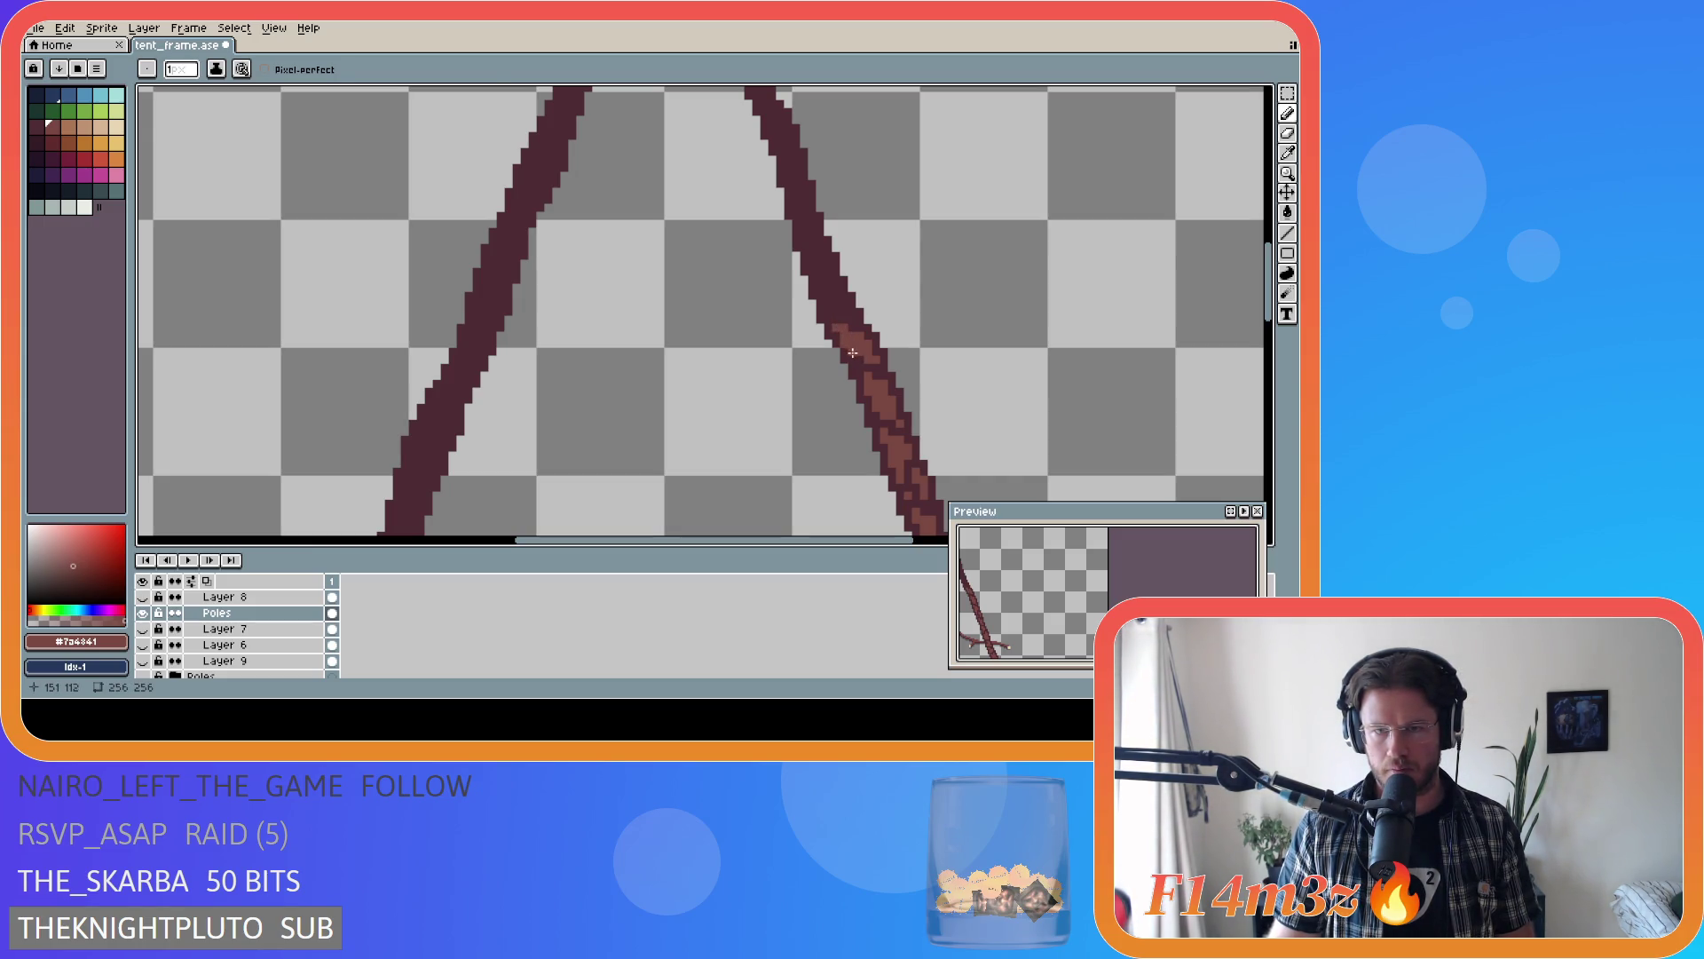
{"action": "left_click", "coordinate": [843, 347], "text": "alt"}
{"action": "left_click", "coordinate": [844, 347], "text": "alt"}
{"action": "left_click_drag", "start_coordinate": [843, 325], "coordinate": [815, 263]}
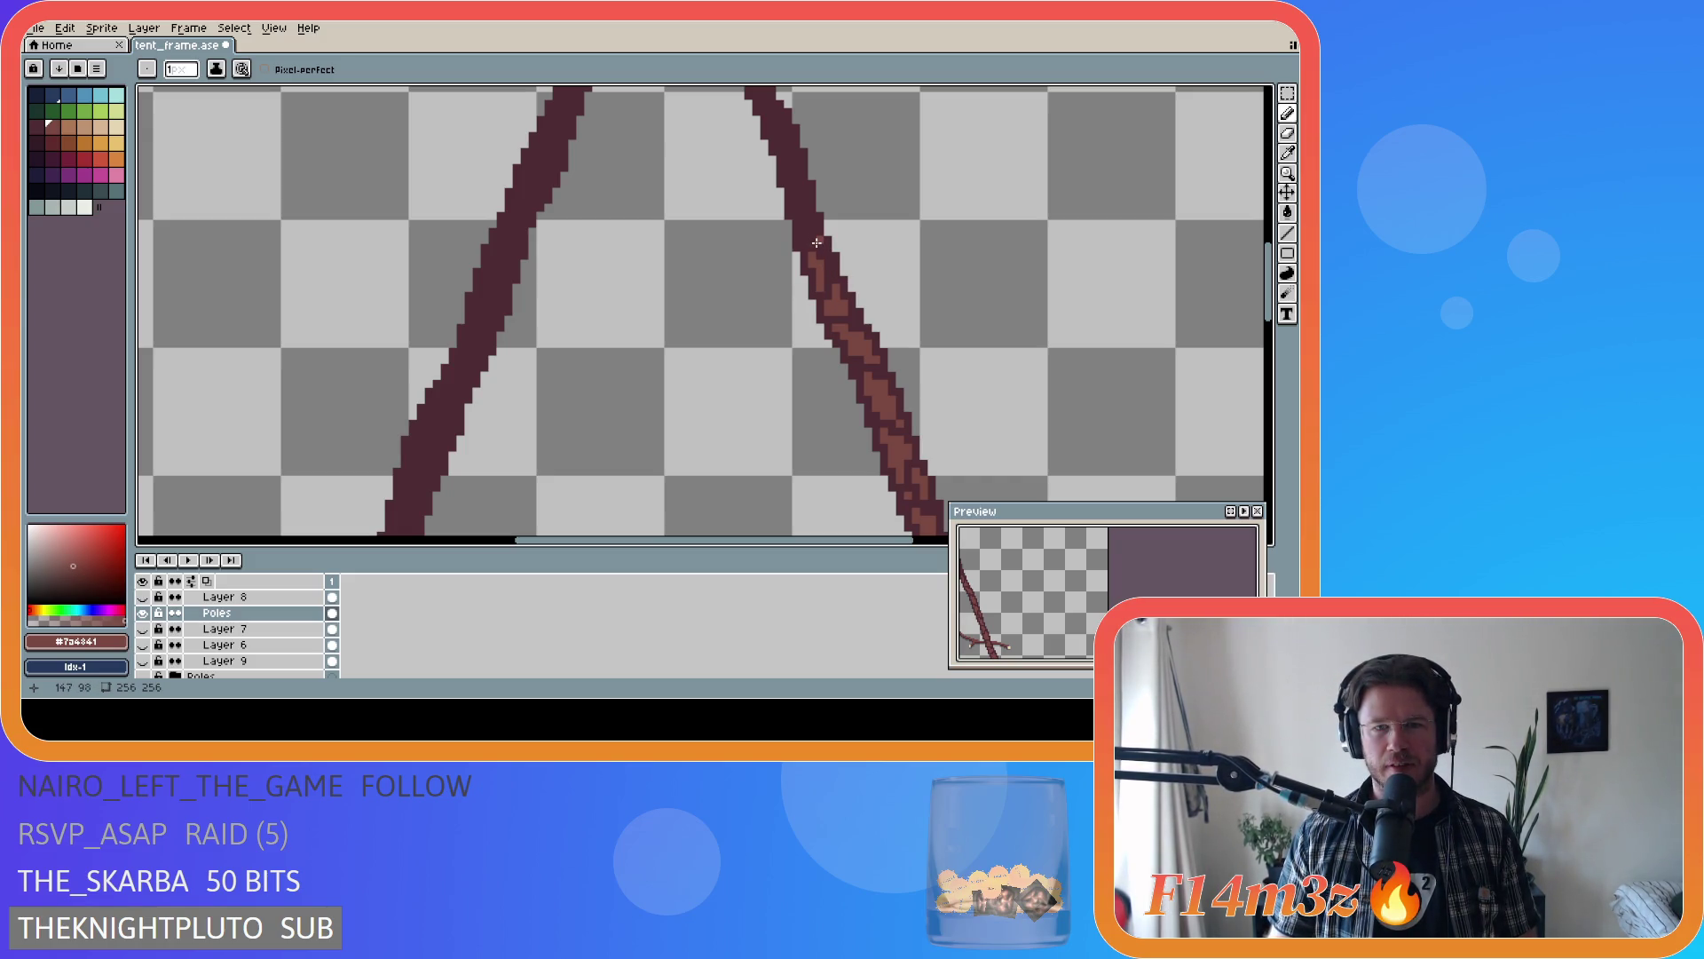
- Extend the highlight further up the right pole with more strokes and single pixels
{"action": "left_click_drag", "start_coordinate": [802, 224], "coordinate": [812, 257]}
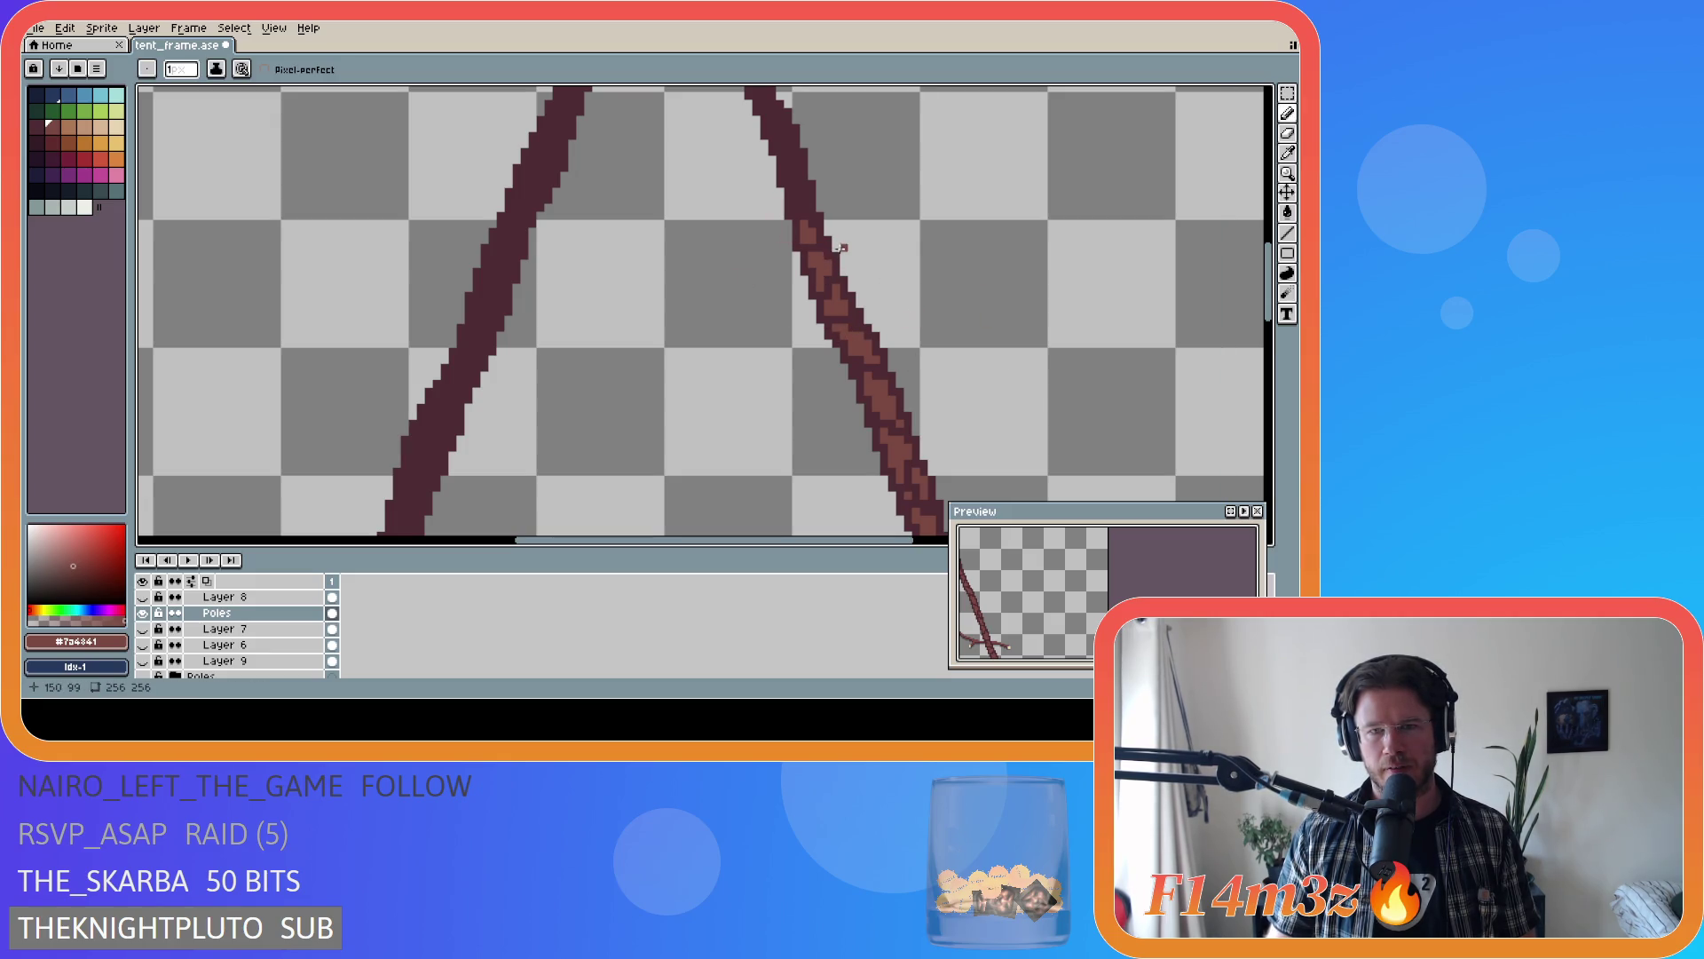
{"action": "left_click_drag", "start_coordinate": [836, 240], "coordinate": [790, 181]}
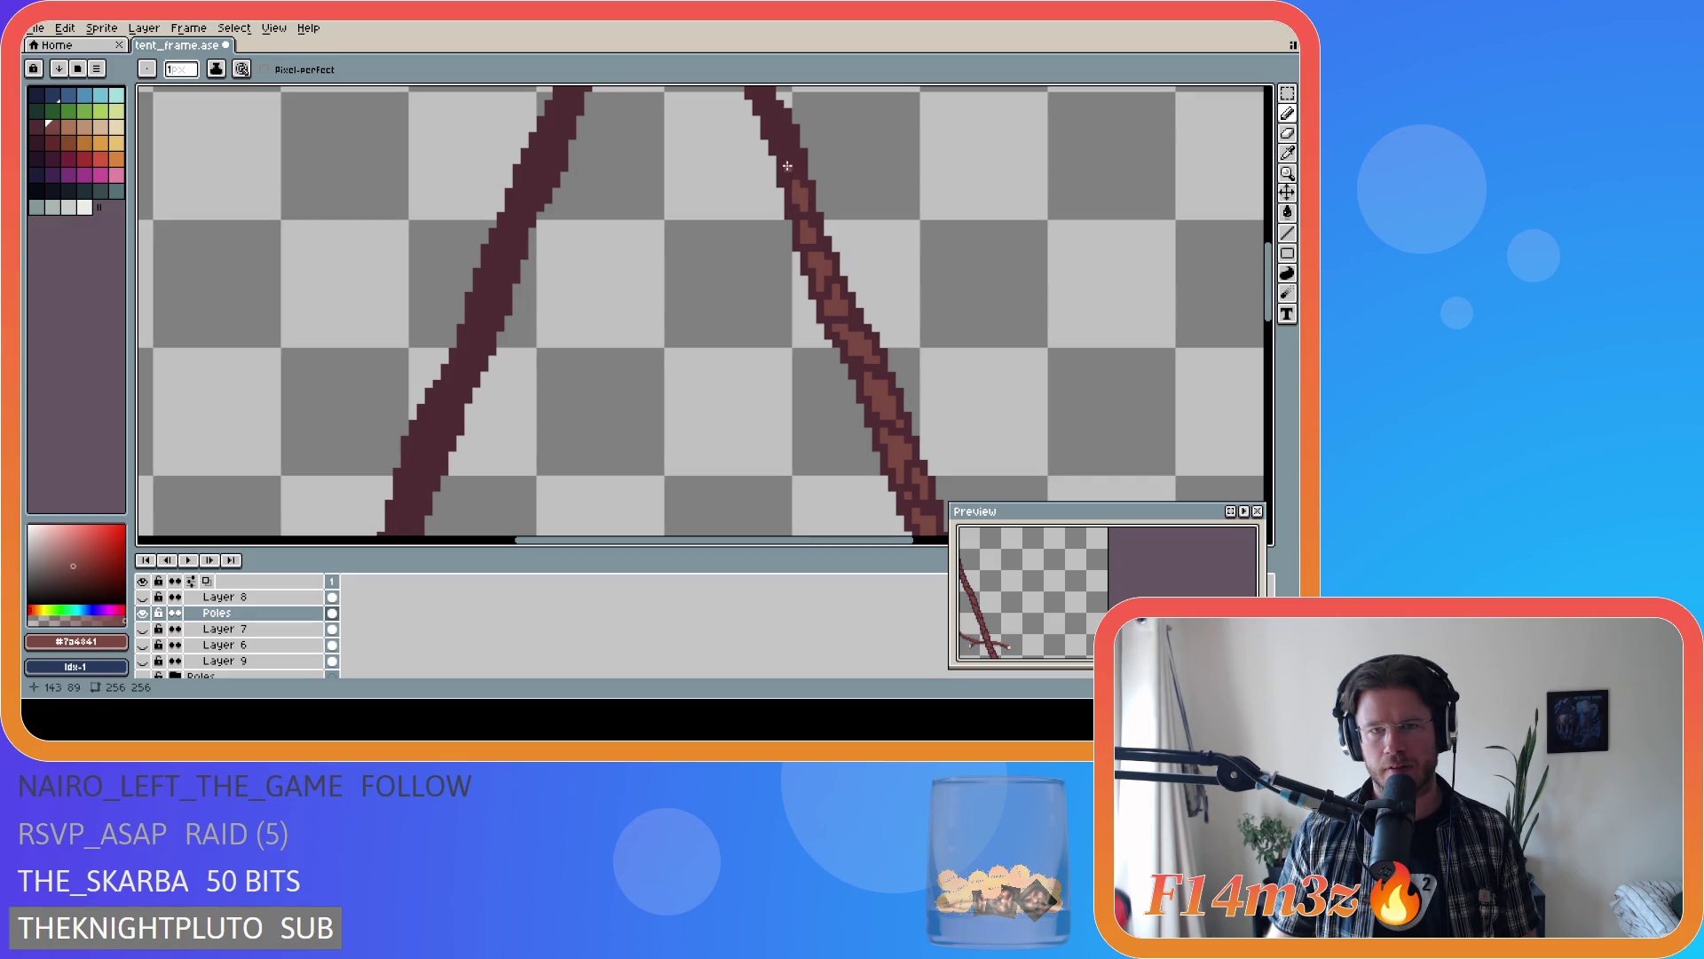
{"action": "left_click", "coordinate": [791, 166]}
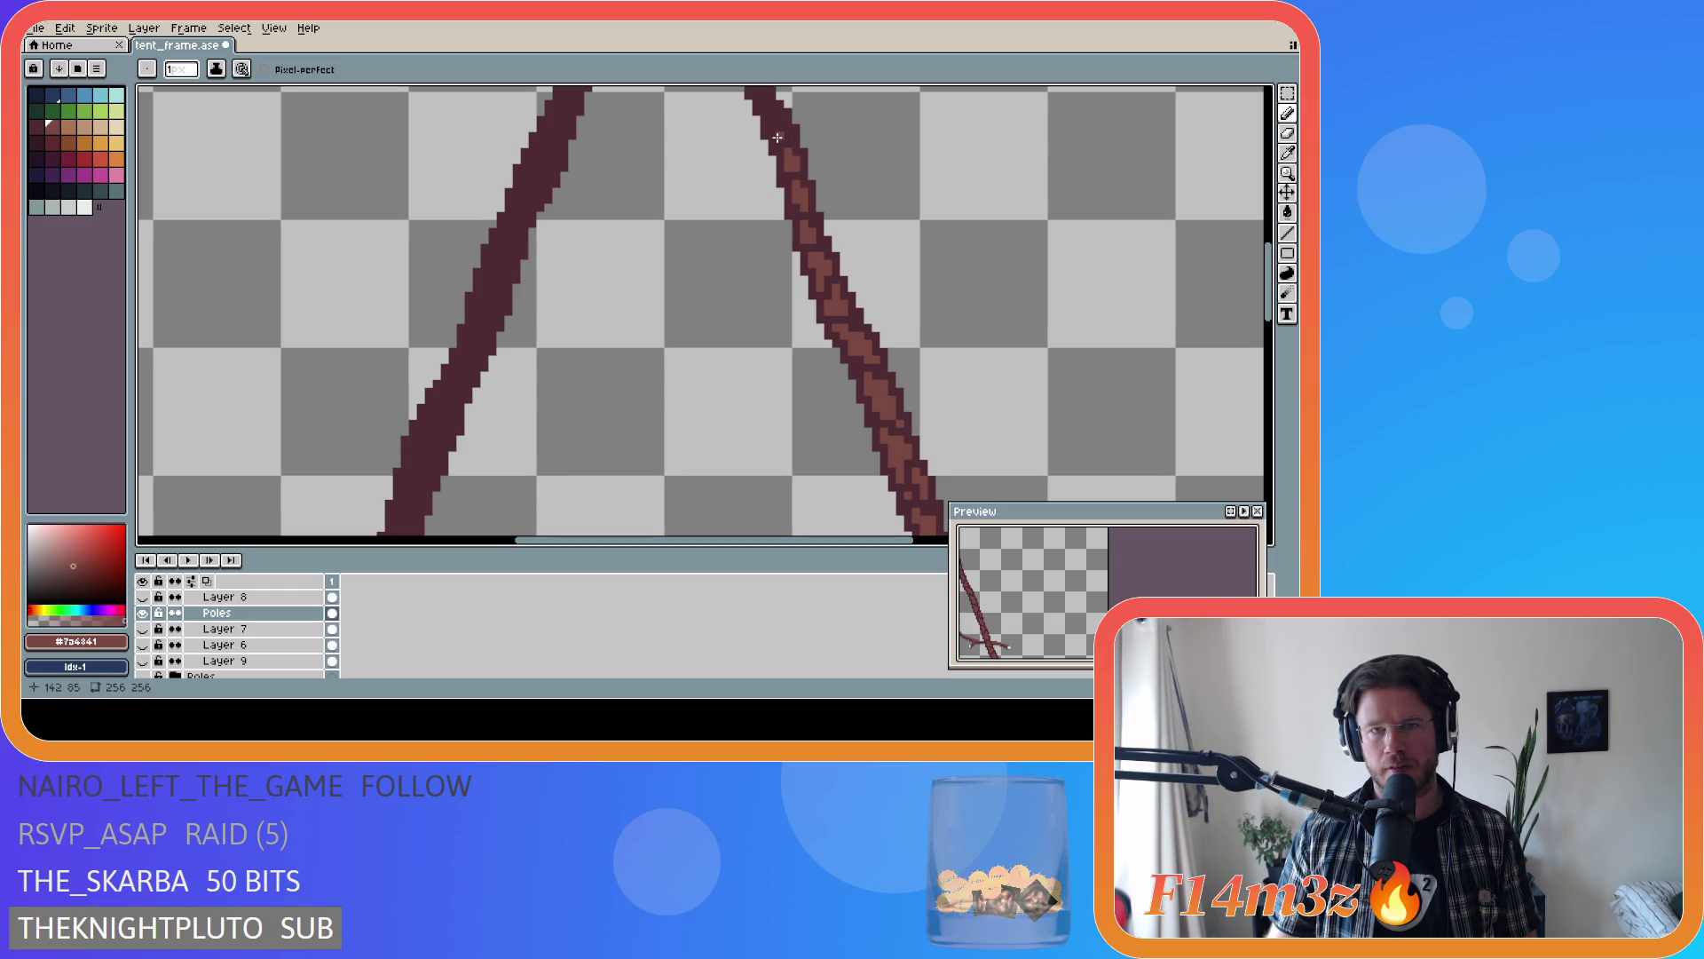
{"action": "left_click_drag", "start_coordinate": [782, 133], "coordinate": [790, 300]}
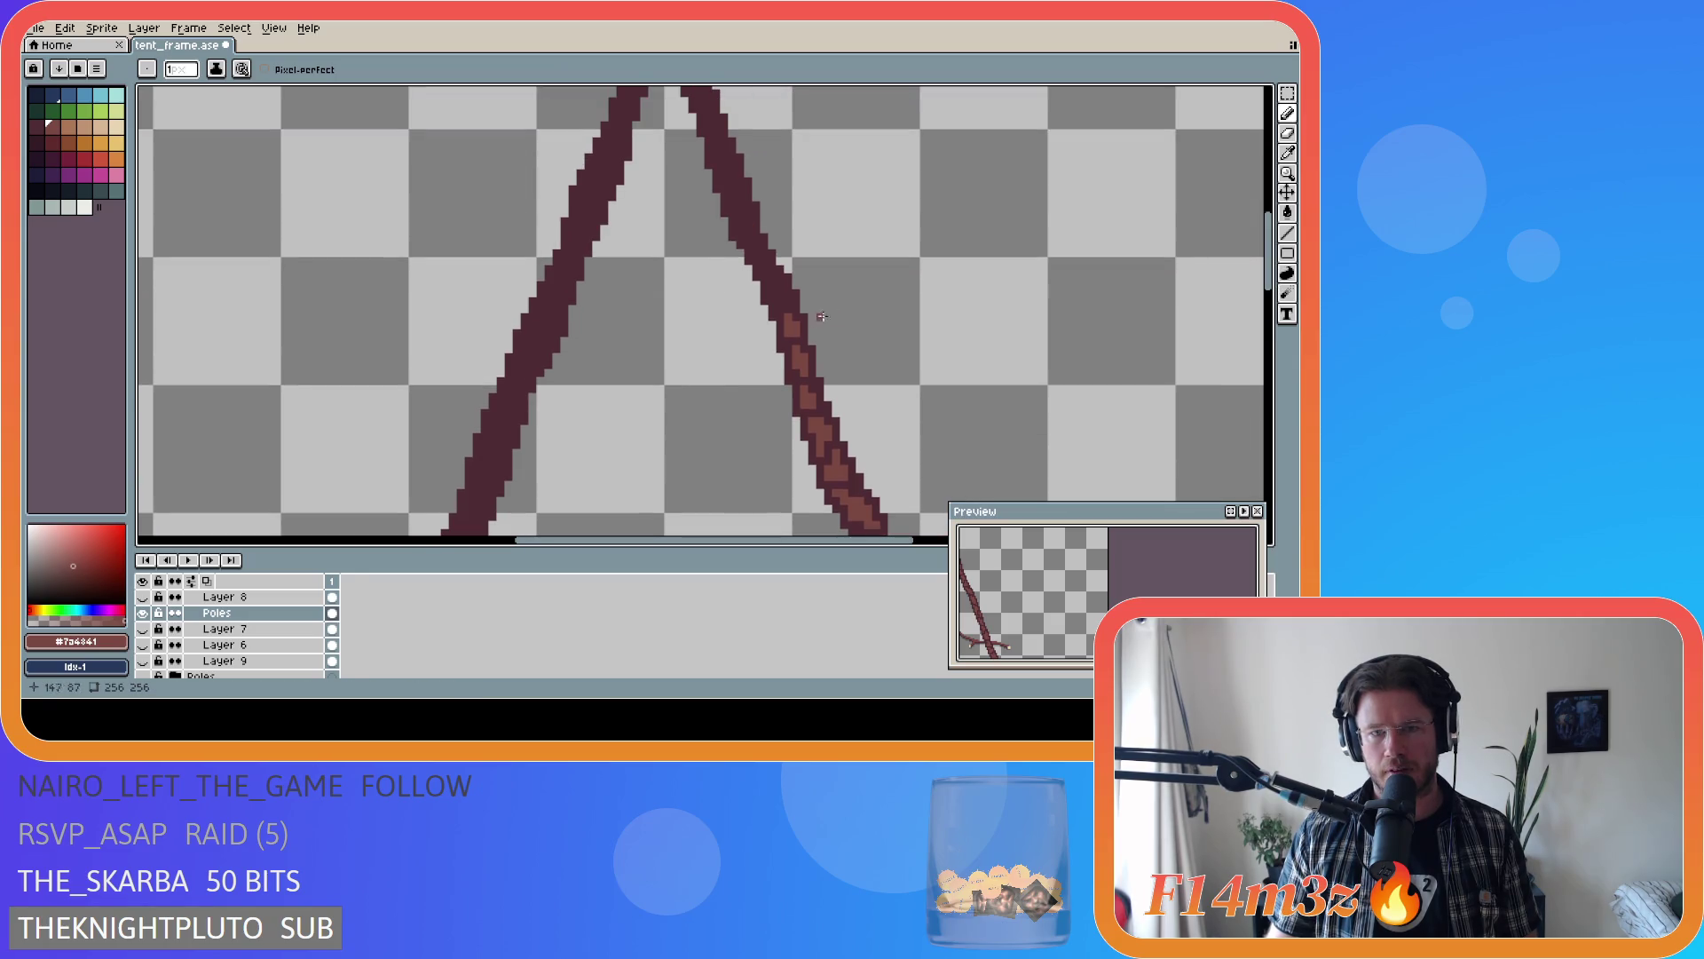
{"action": "left_click", "coordinate": [777, 286]}
{"action": "left_click", "coordinate": [771, 278]}
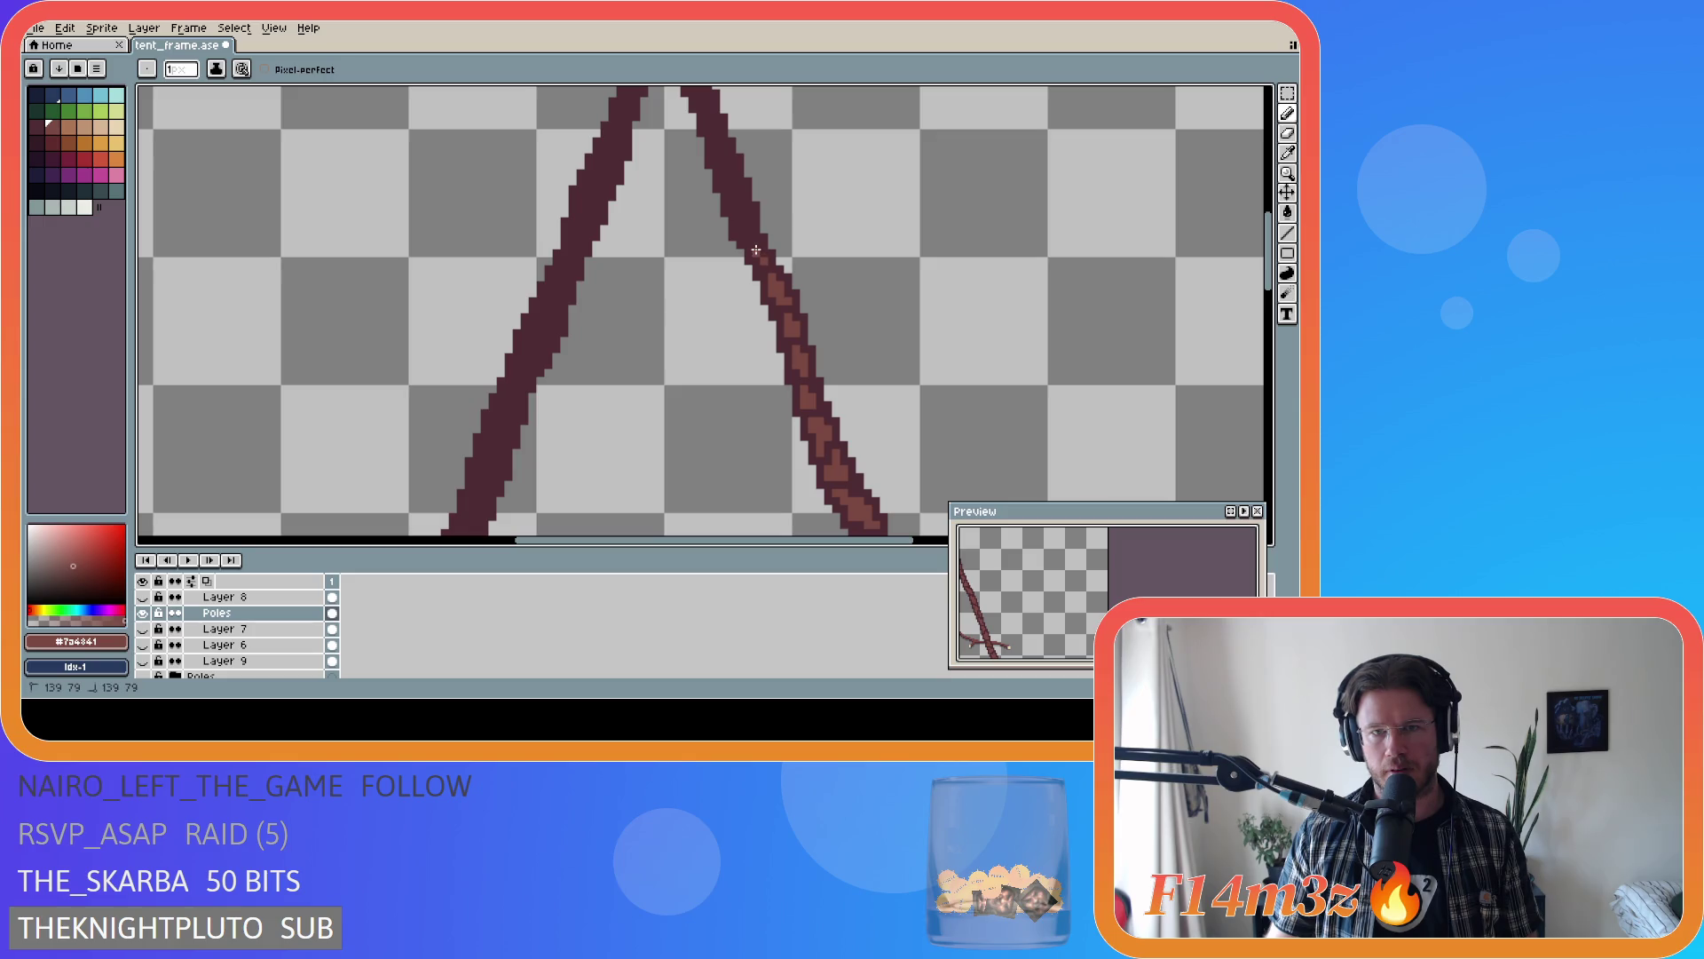
- Place single highlight pixels along the middle stretch of the right pole
{"action": "key", "text": "v"}
{"action": "key", "text": "b"}
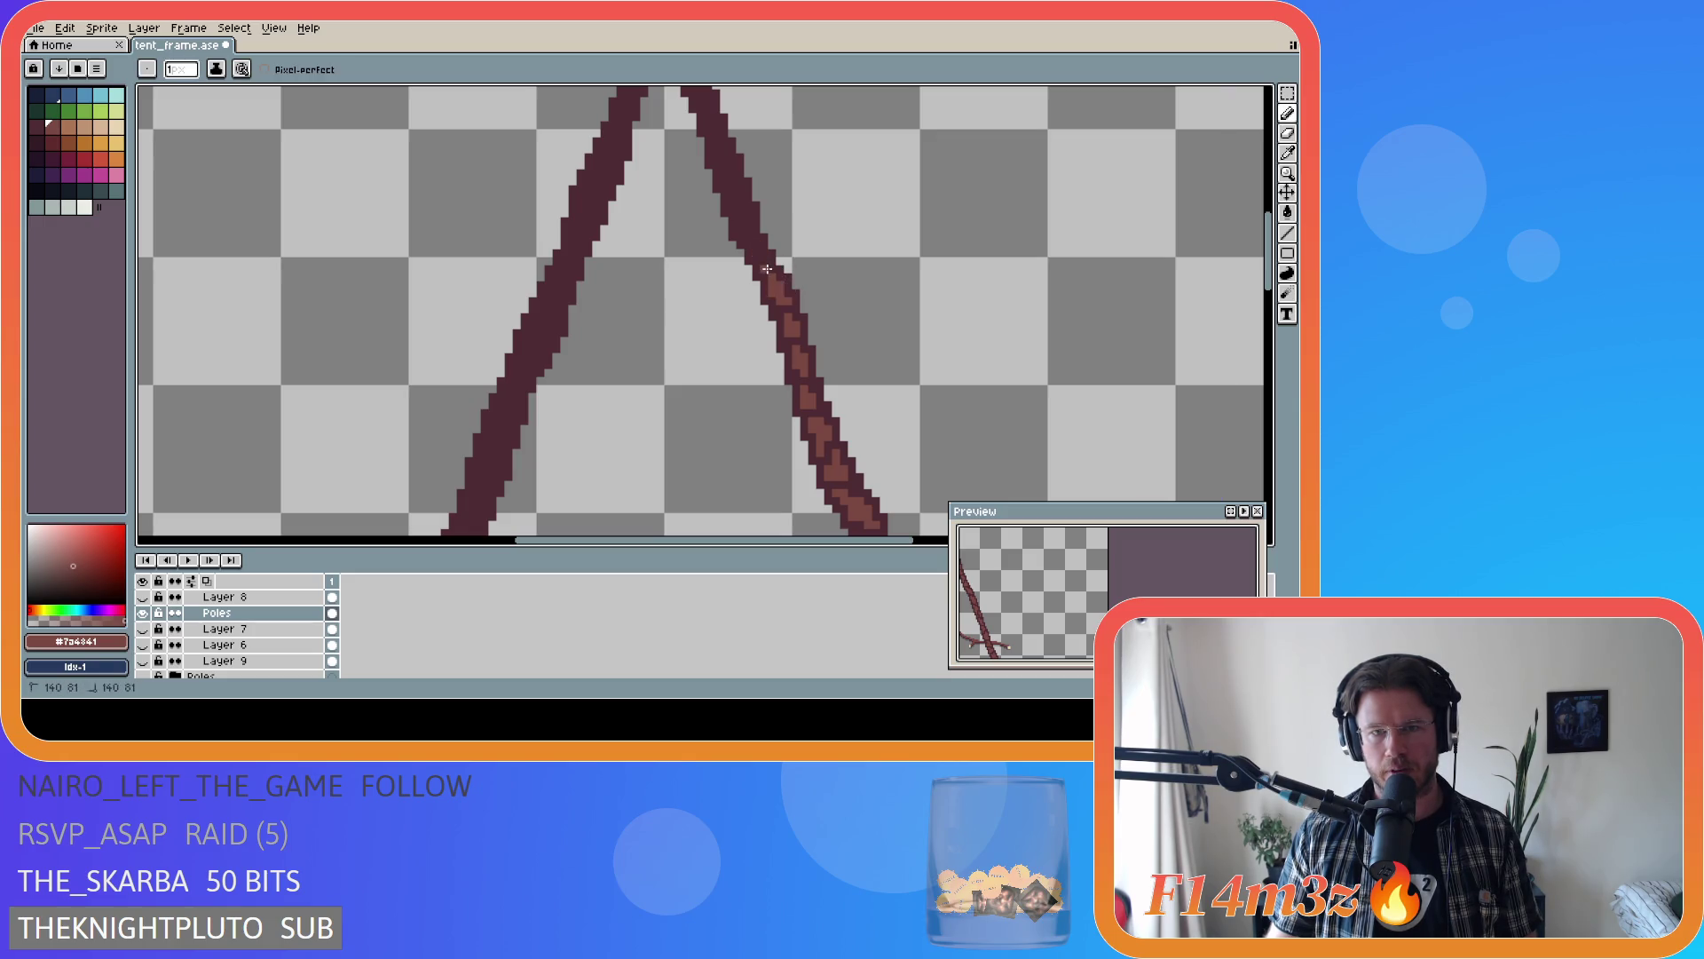
{"action": "left_click", "coordinate": [755, 250]}
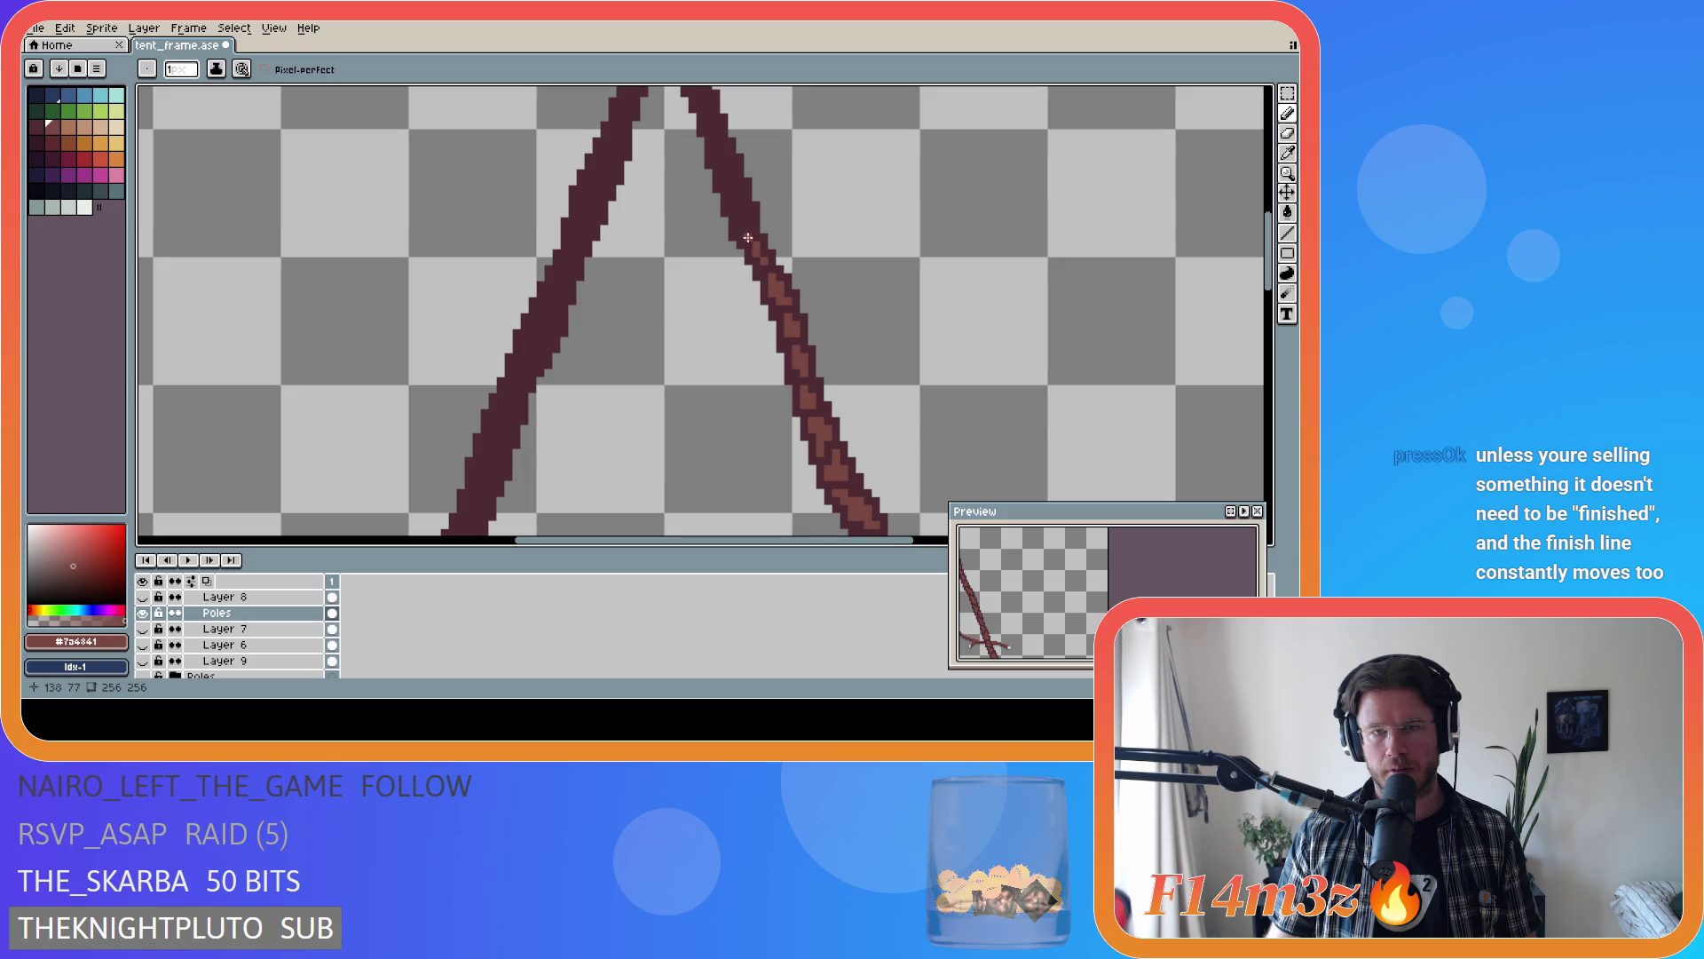
{"action": "left_click", "coordinate": [744, 231]}
{"action": "left_click", "coordinate": [740, 212]}
{"action": "left_click", "coordinate": [736, 207]}
- Continue the highlight pixels up toward the apex
{"action": "left_click", "coordinate": [731, 192]}
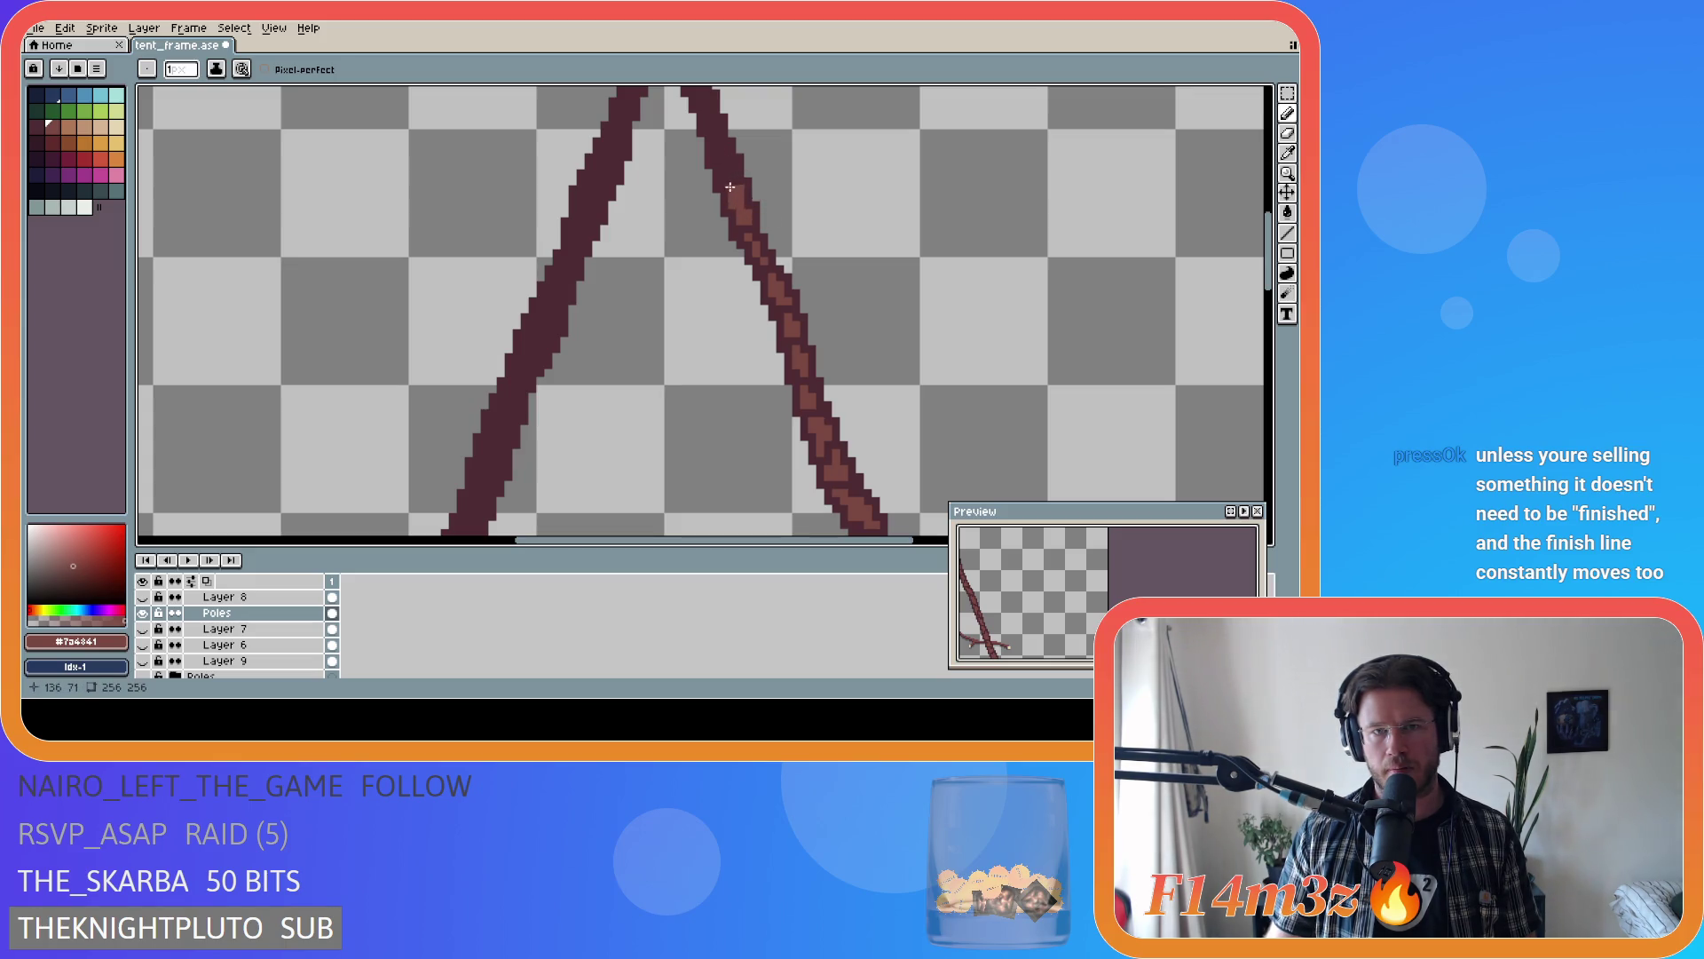
{"action": "left_click", "coordinate": [725, 176]}
{"action": "left_click", "coordinate": [723, 163]}
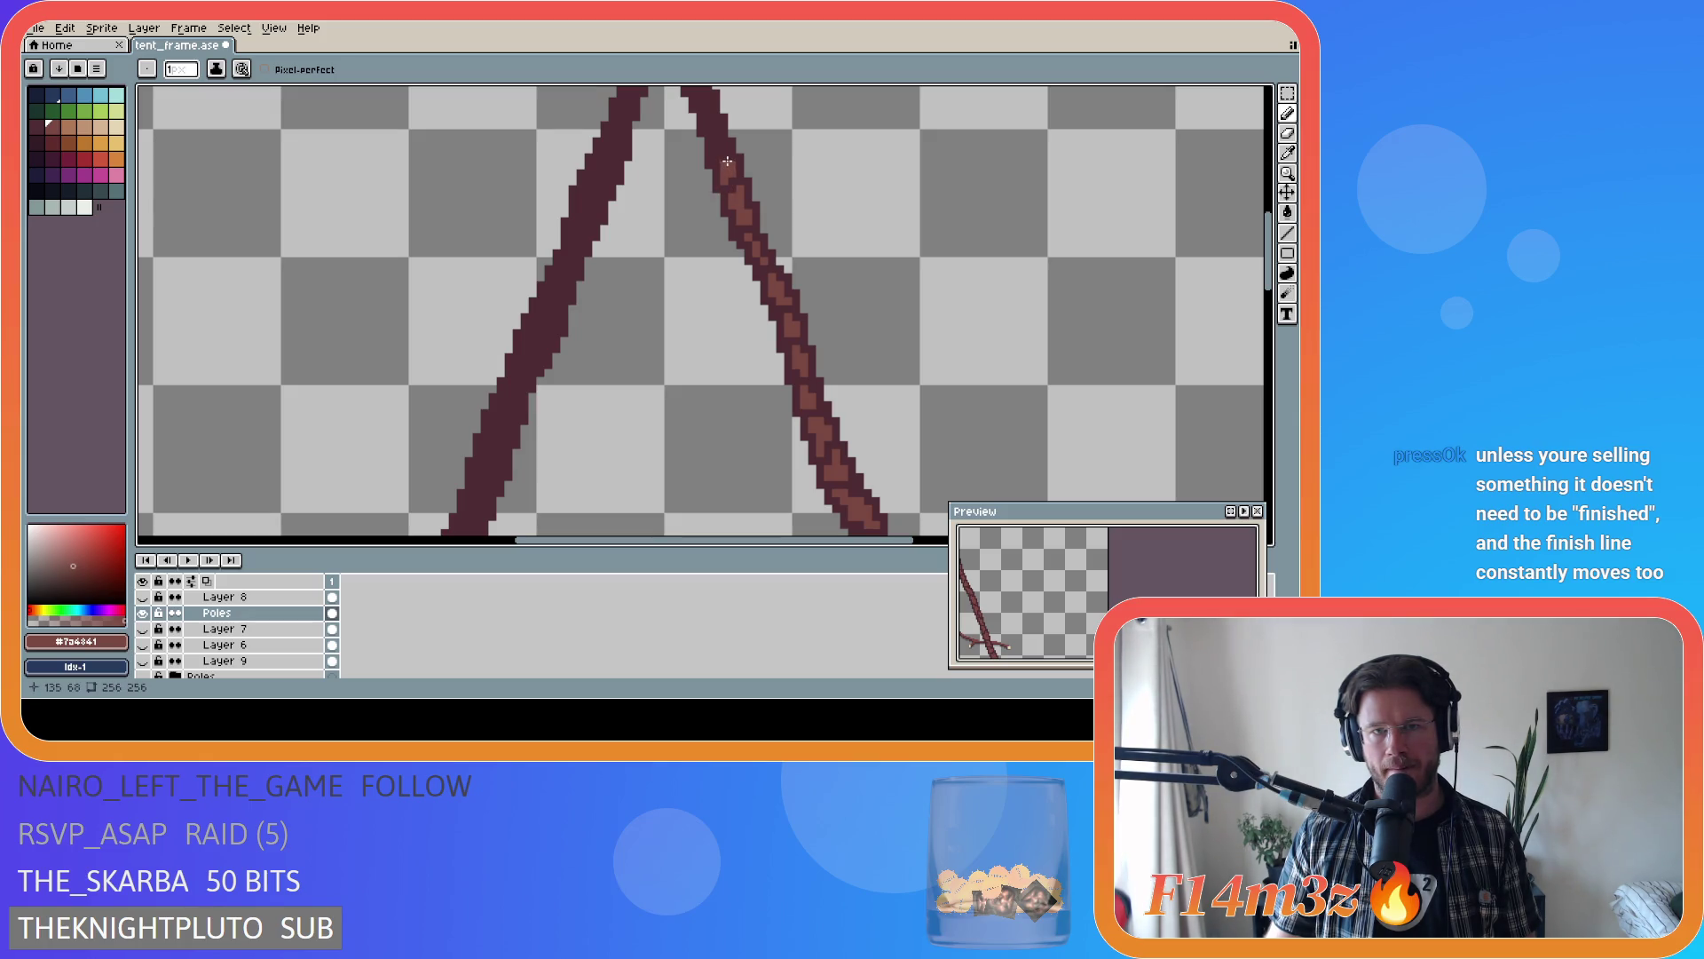
{"action": "left_click", "coordinate": [716, 147]}
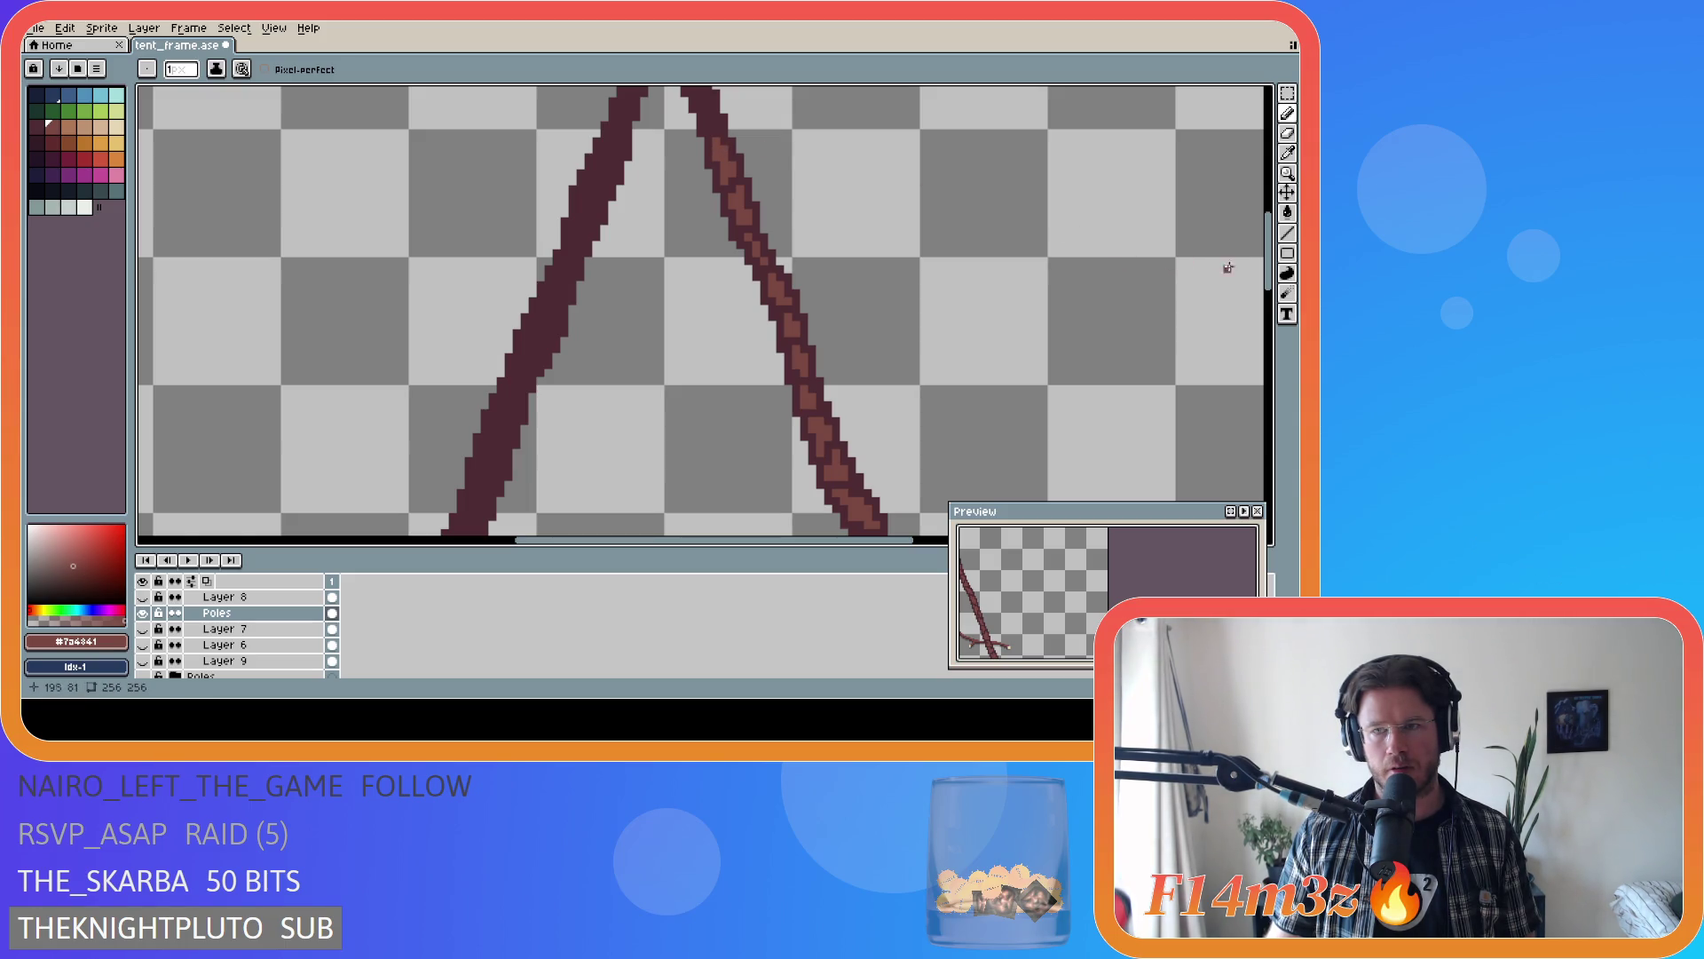
{"action": "scroll", "coordinate": [1271, 270], "scroll_direction": "up", "scroll_amount": 3}
{"action": "left_click", "coordinate": [705, 236]}
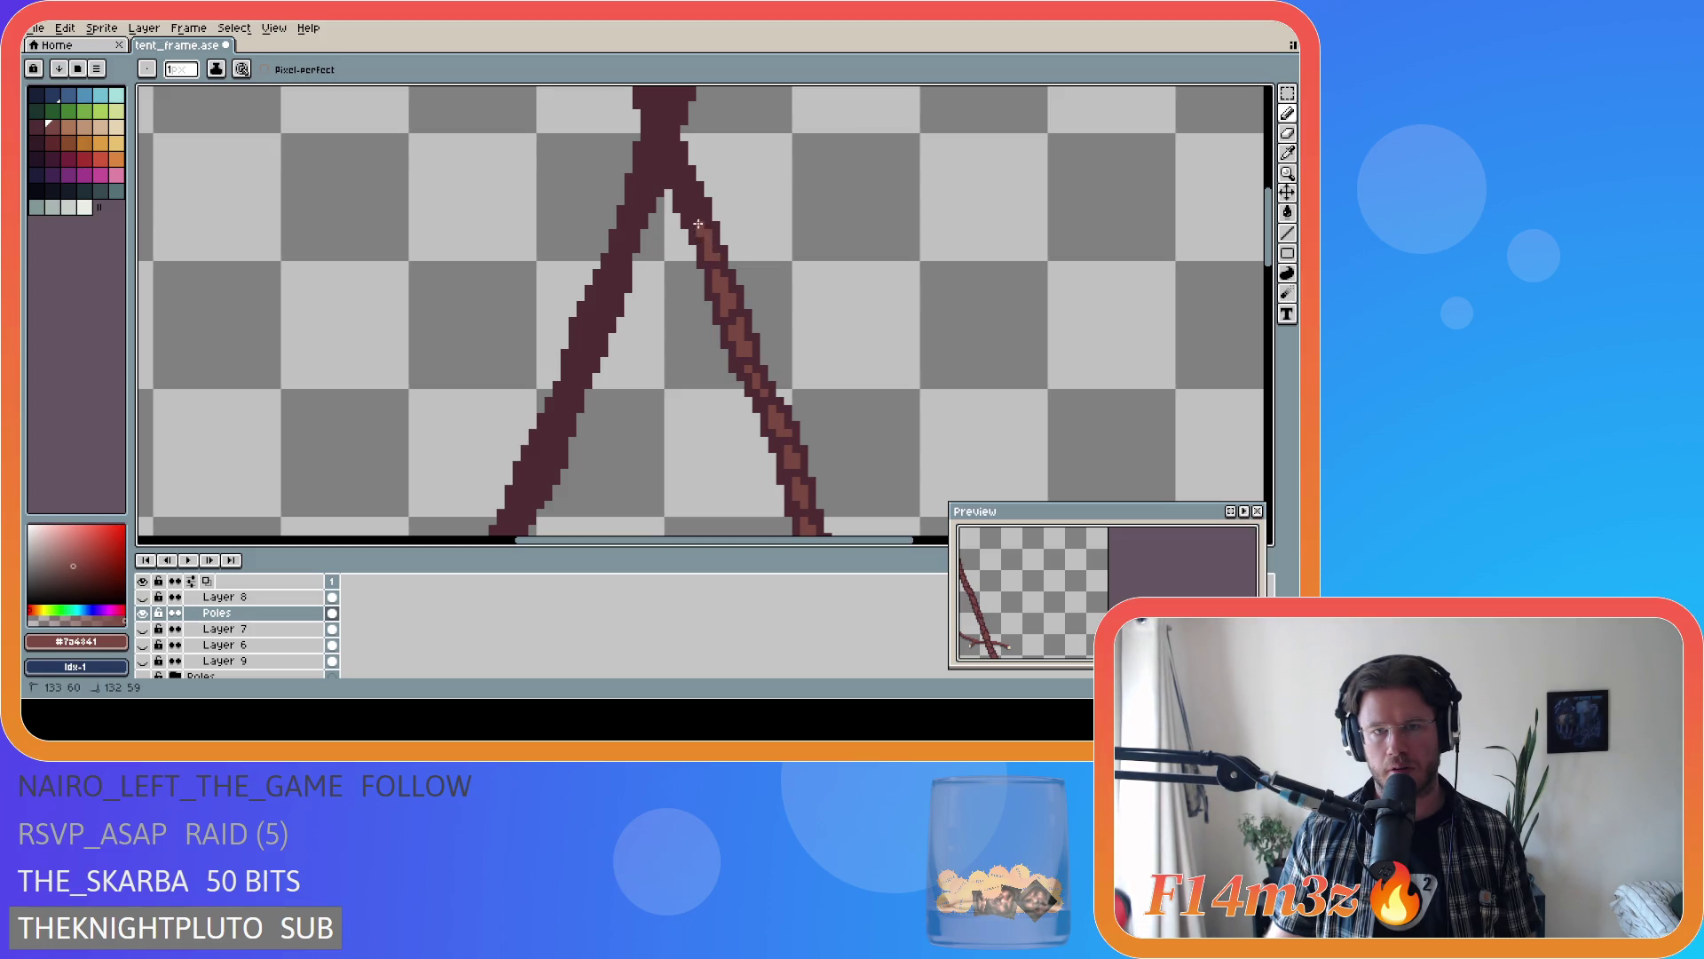
- Add #7a4841 highlight pixels up to where the poles cross
{"action": "left_click", "coordinate": [688, 206]}
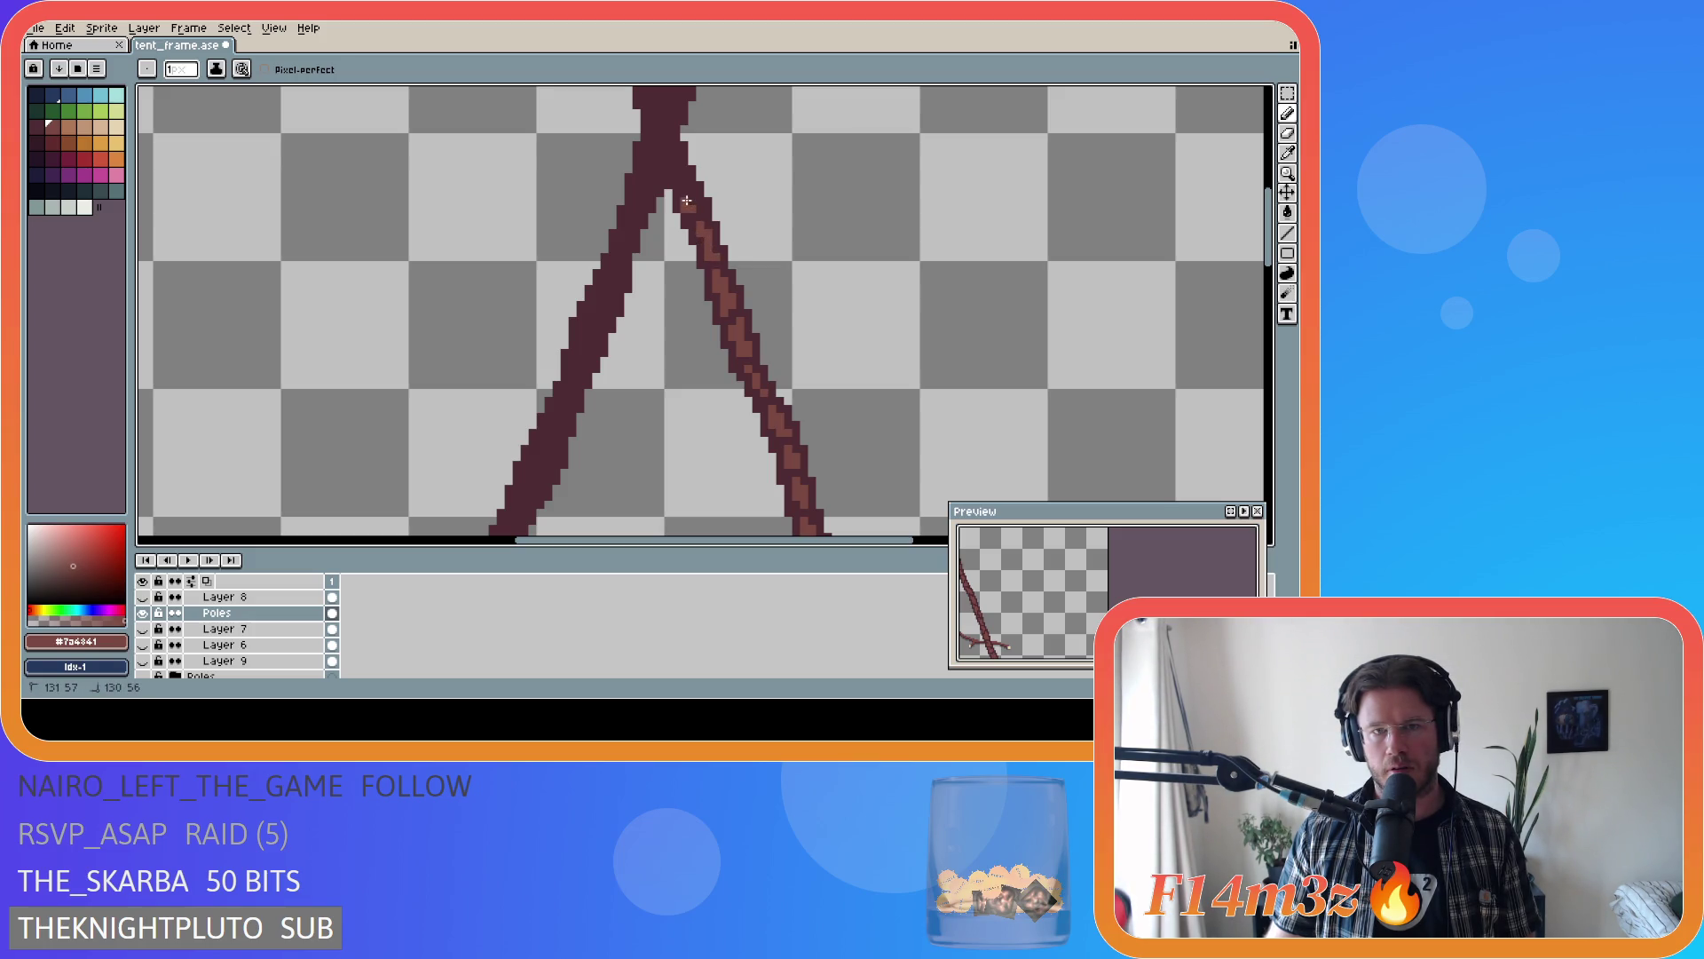
{"action": "left_click", "coordinate": [684, 196]}
{"action": "scroll", "coordinate": [708, 273], "scroll_direction": "up", "scroll_amount": 2}
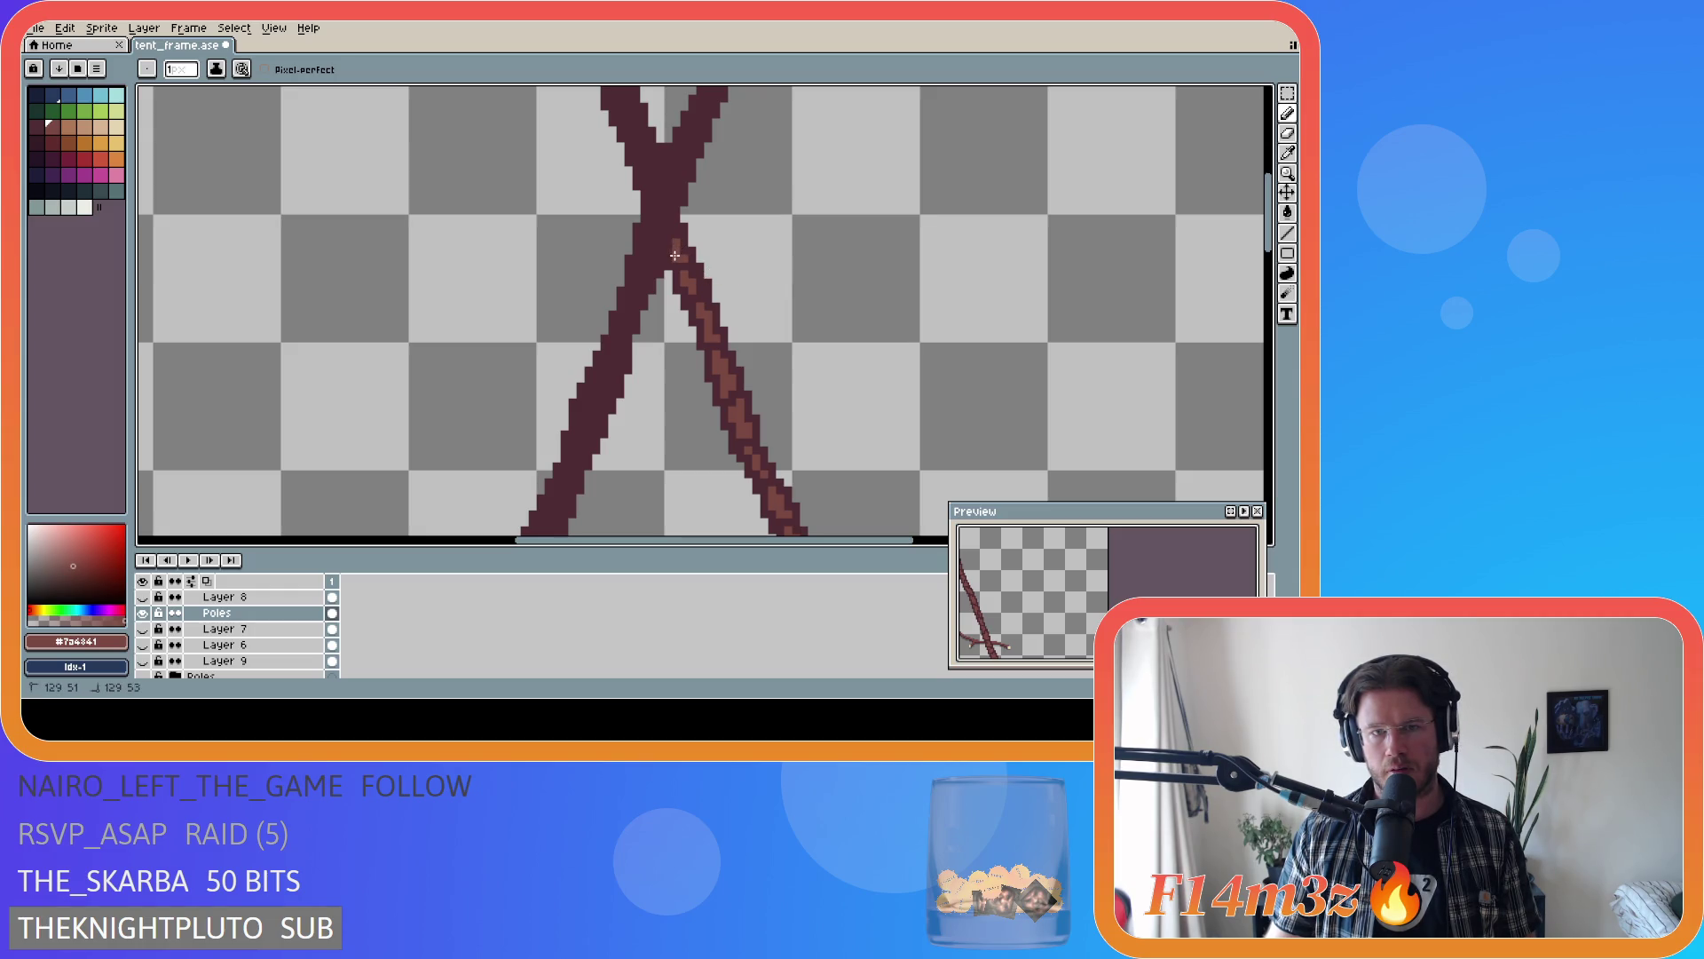
{"action": "left_click", "coordinate": [677, 253], "text": "shift"}
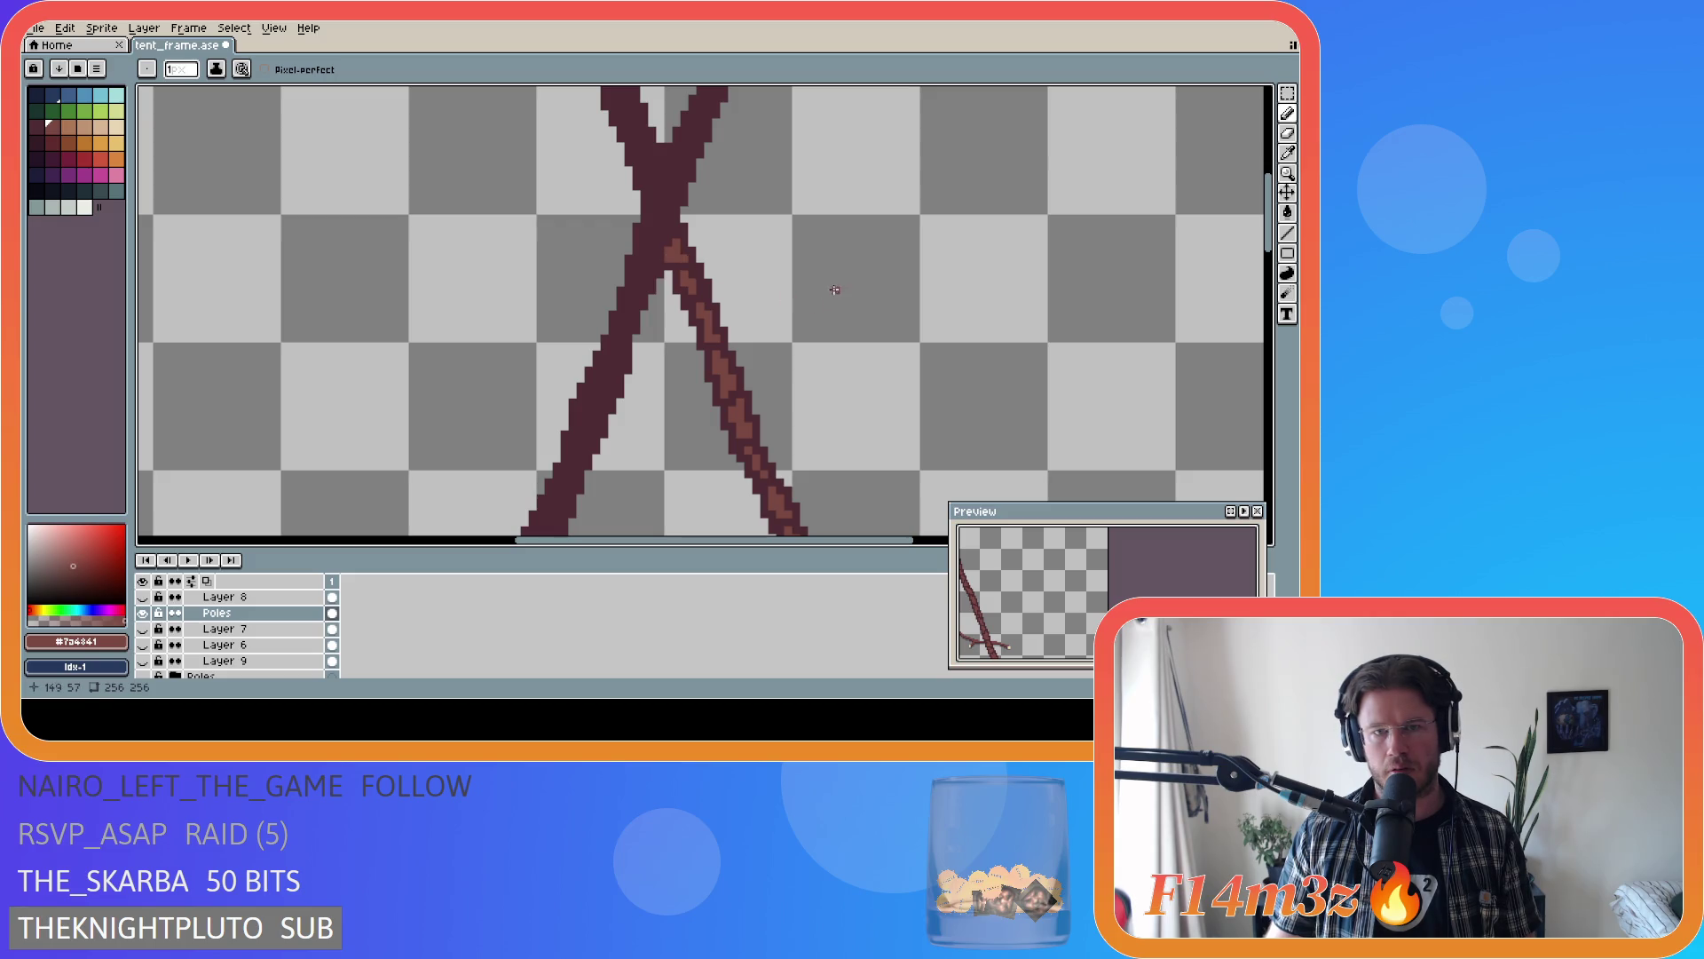
- Save tent_frame.ase
{"action": "key", "text": "ctrl"}
{"action": "key", "text": "ctrl"}
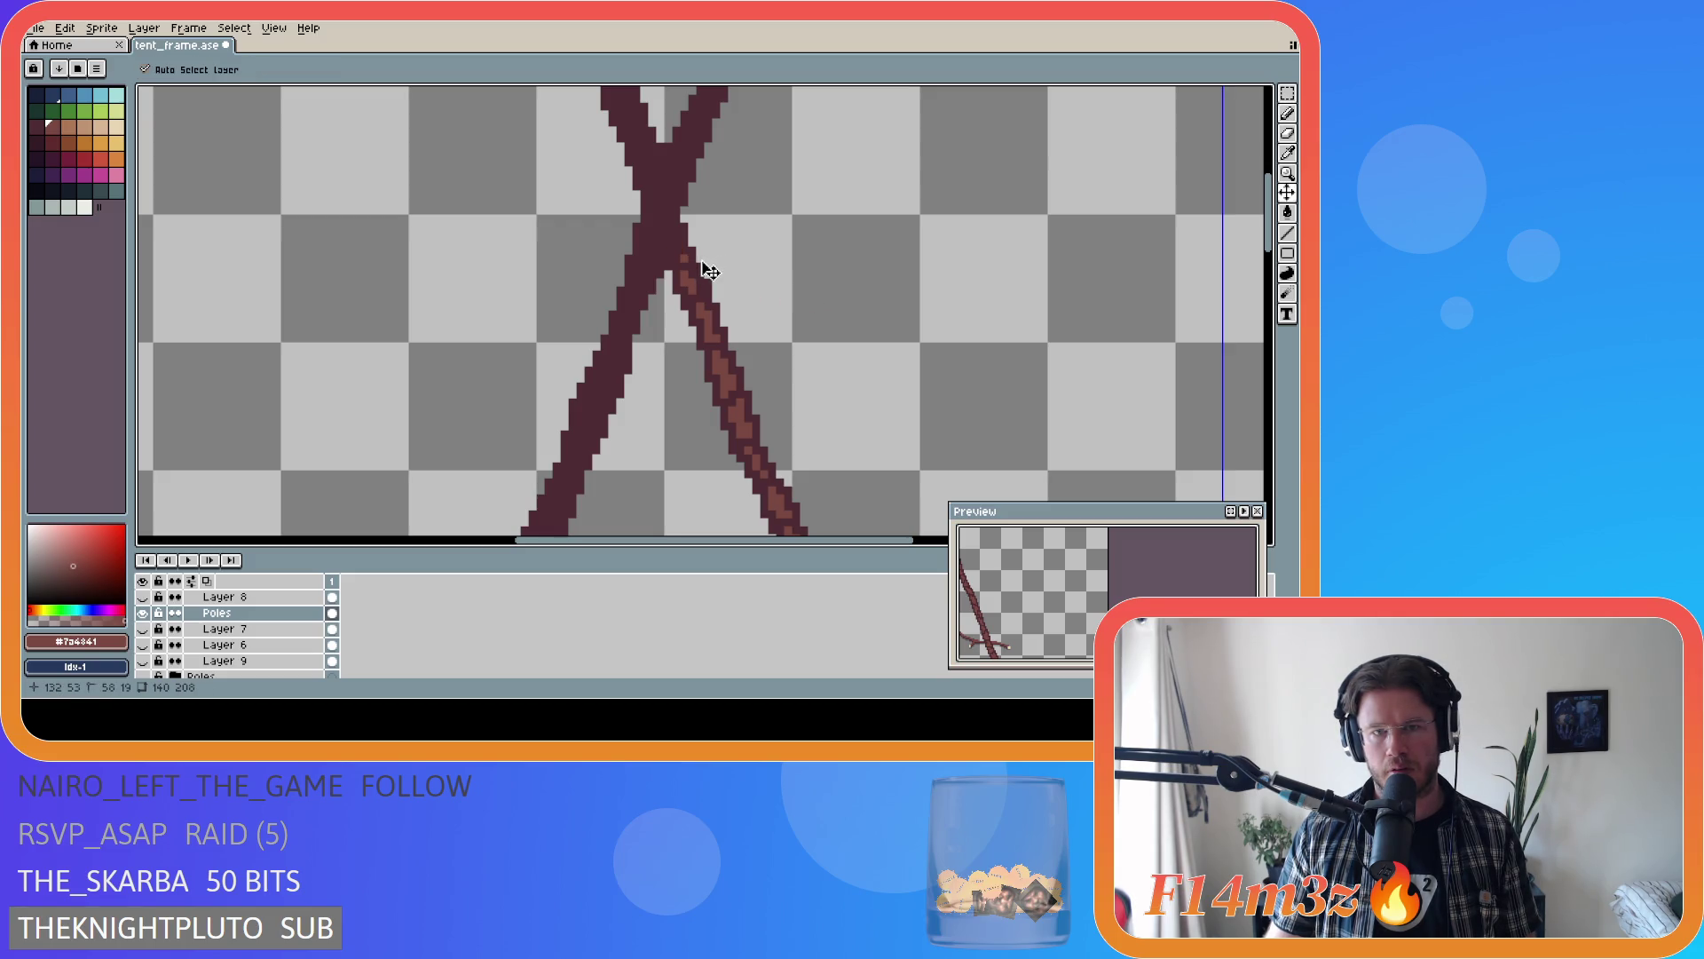
{"action": "key", "text": "ctrl+s"}
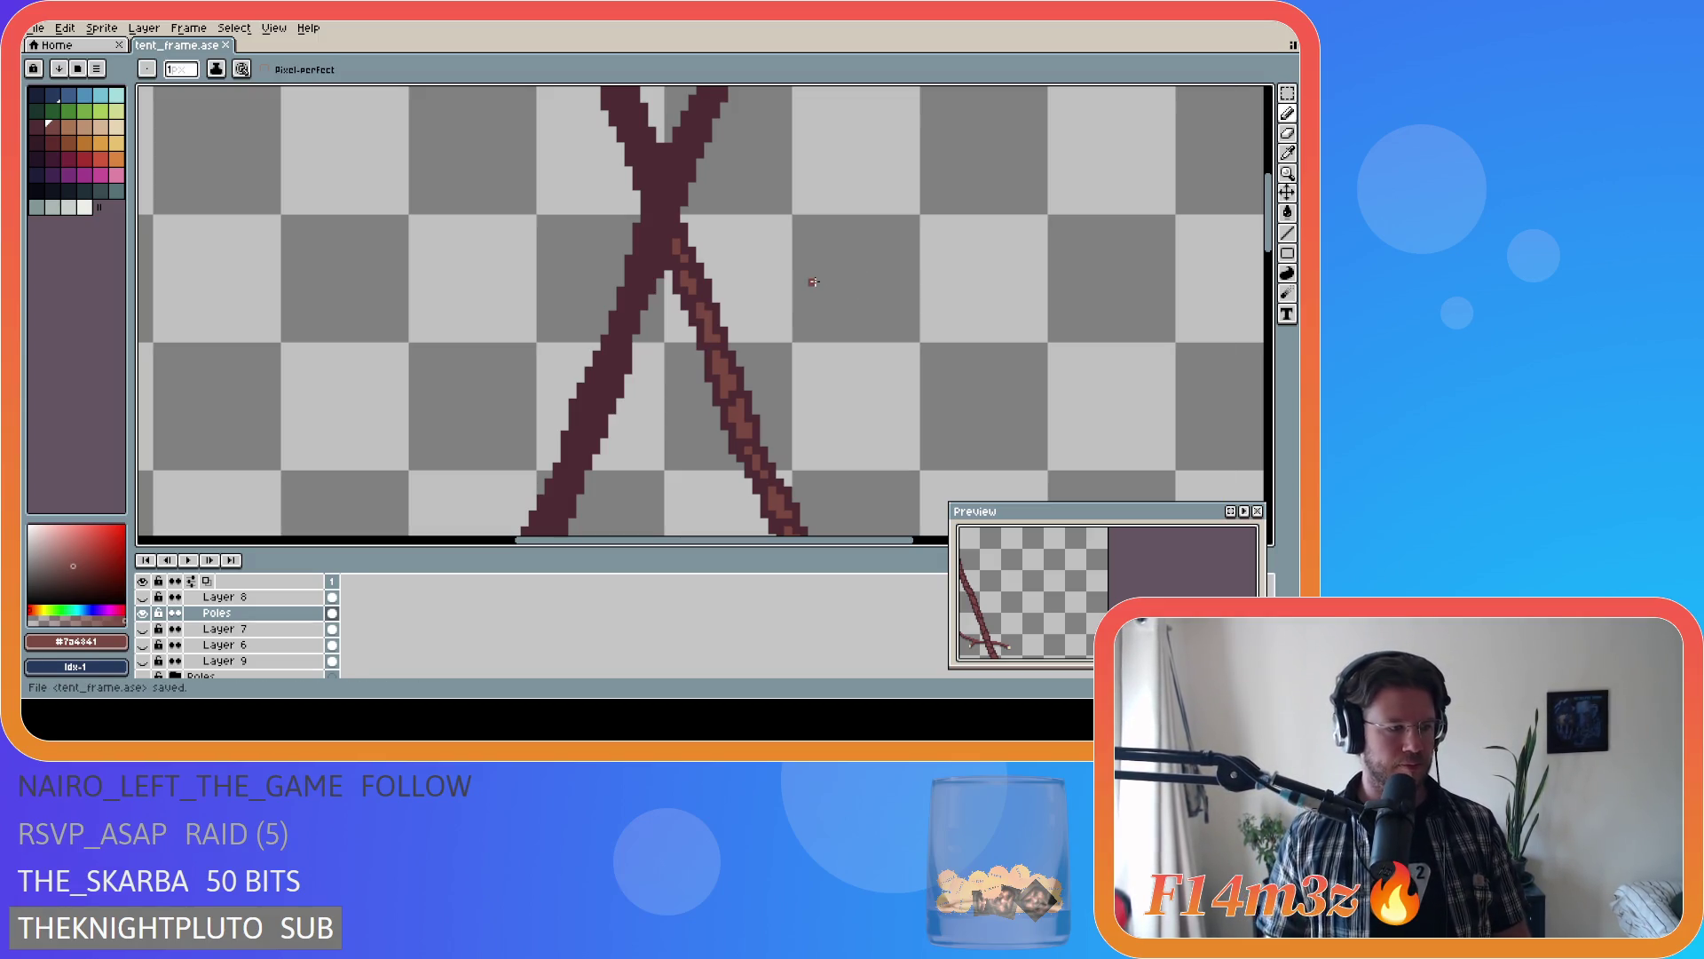
{"action": "left_click_drag", "start_coordinate": [1268, 258], "coordinate": [1285, 229]}
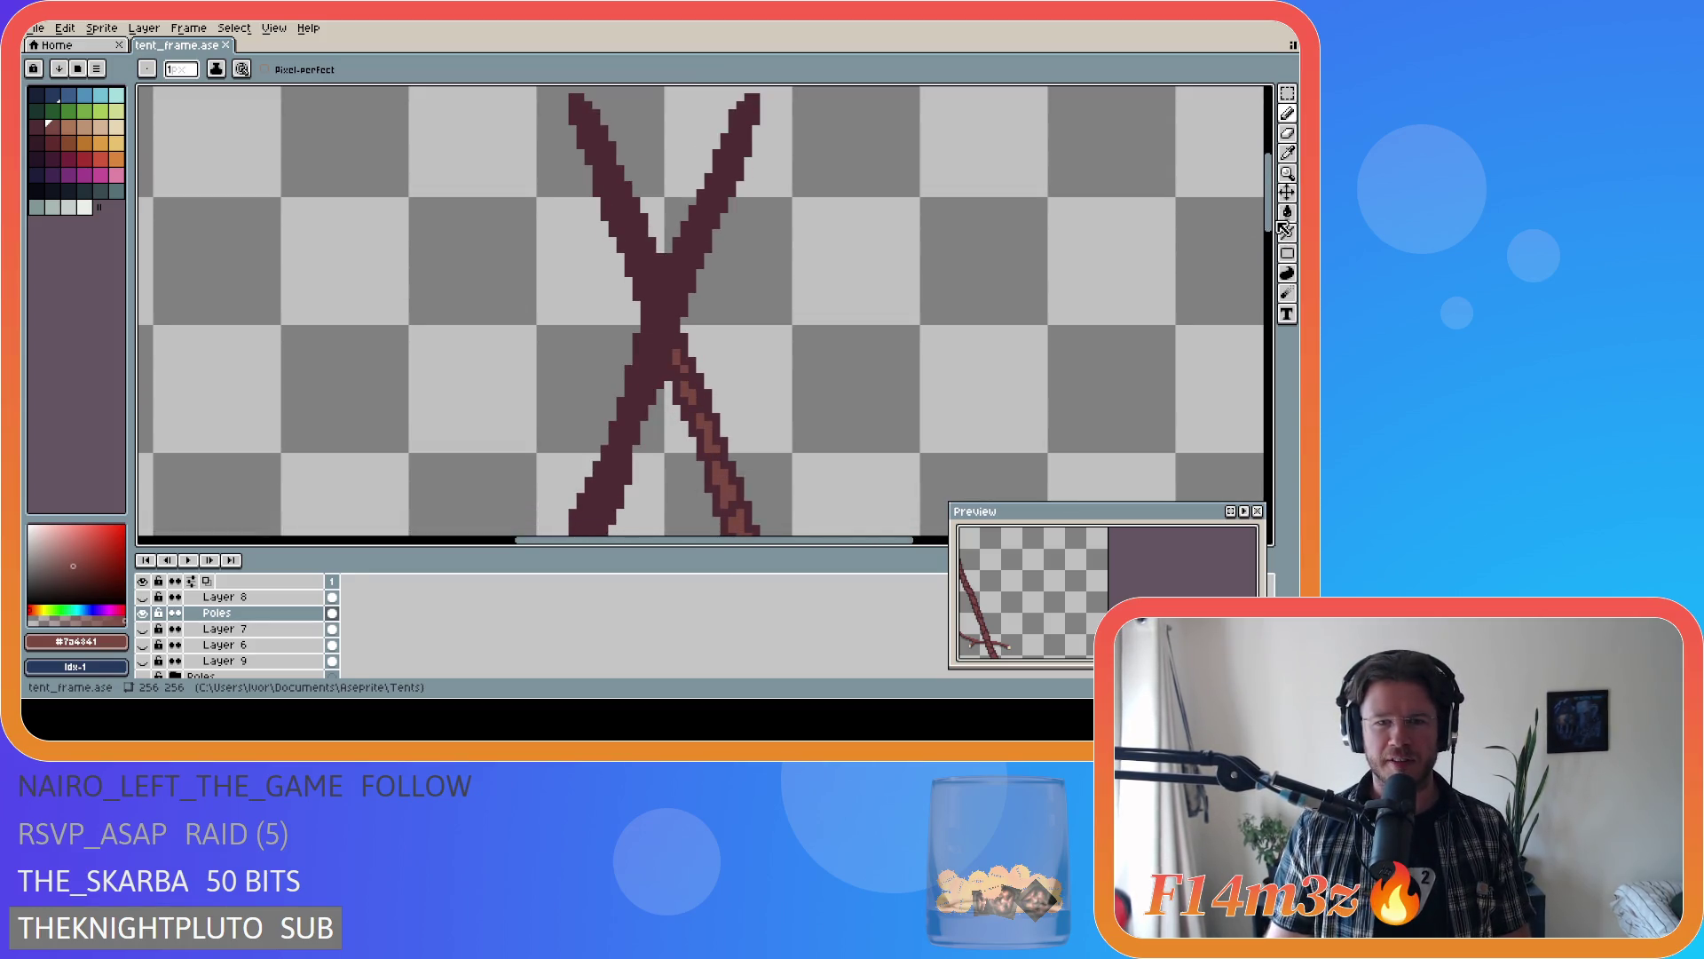
- Paint #7a4841 highlight strokes up the upper left pole and save the file
{"action": "left_click", "coordinate": [643, 275]}
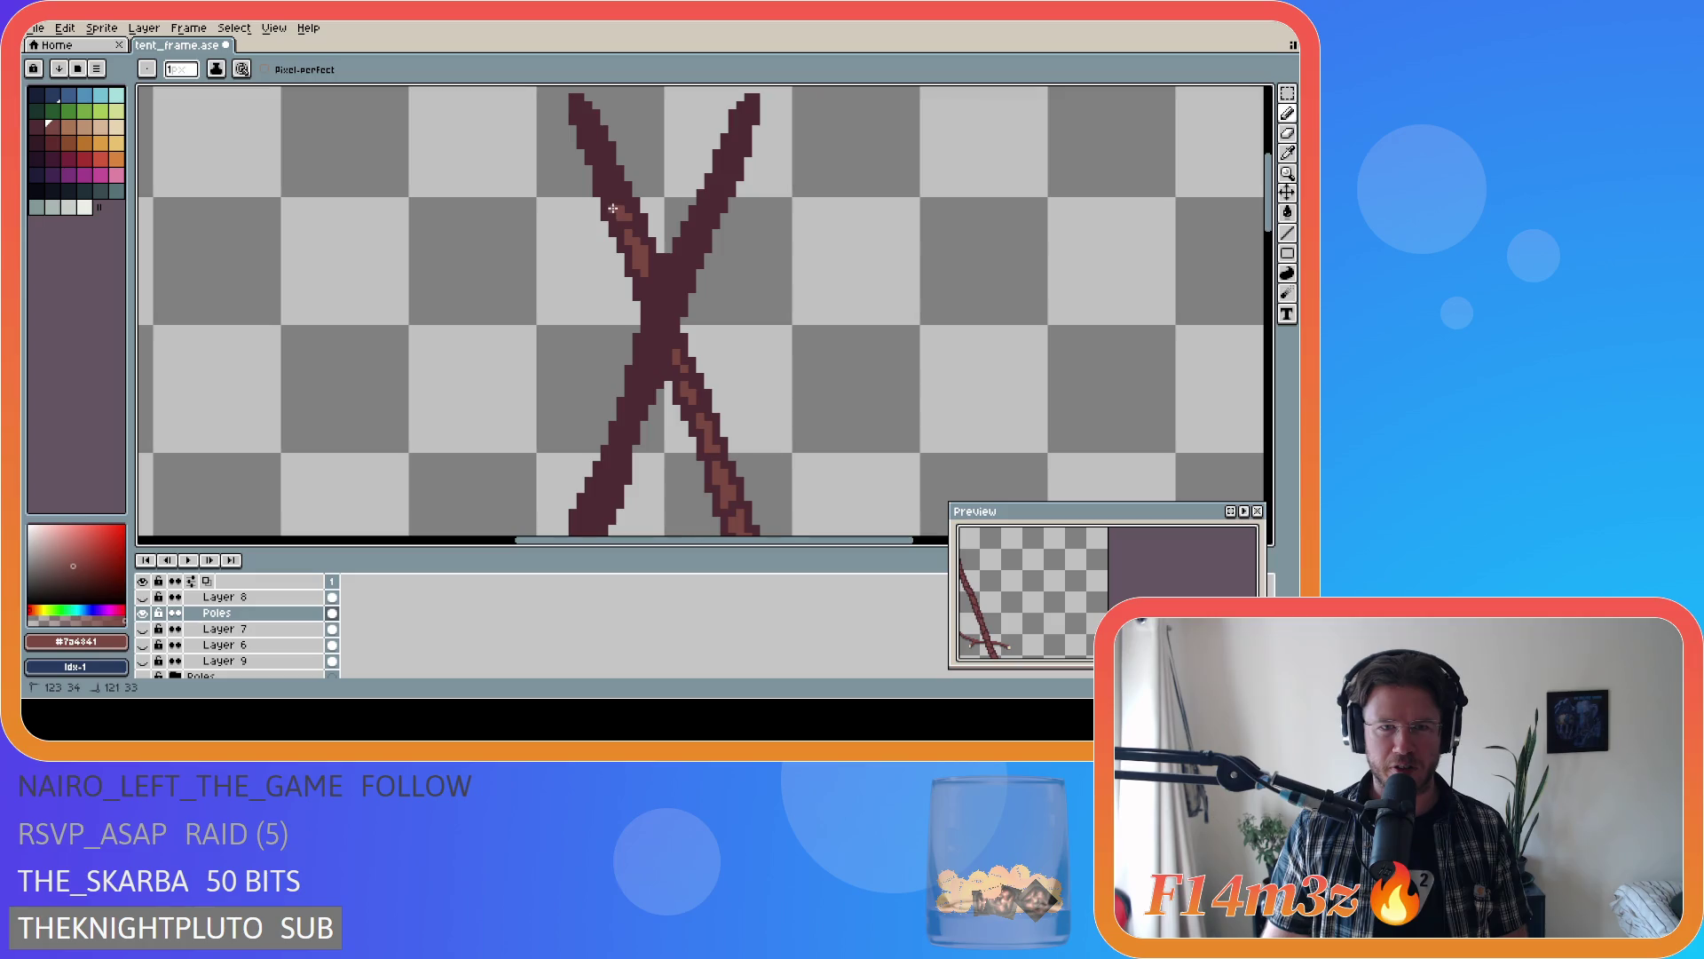
{"action": "left_click_drag", "start_coordinate": [613, 207], "coordinate": [607, 197]}
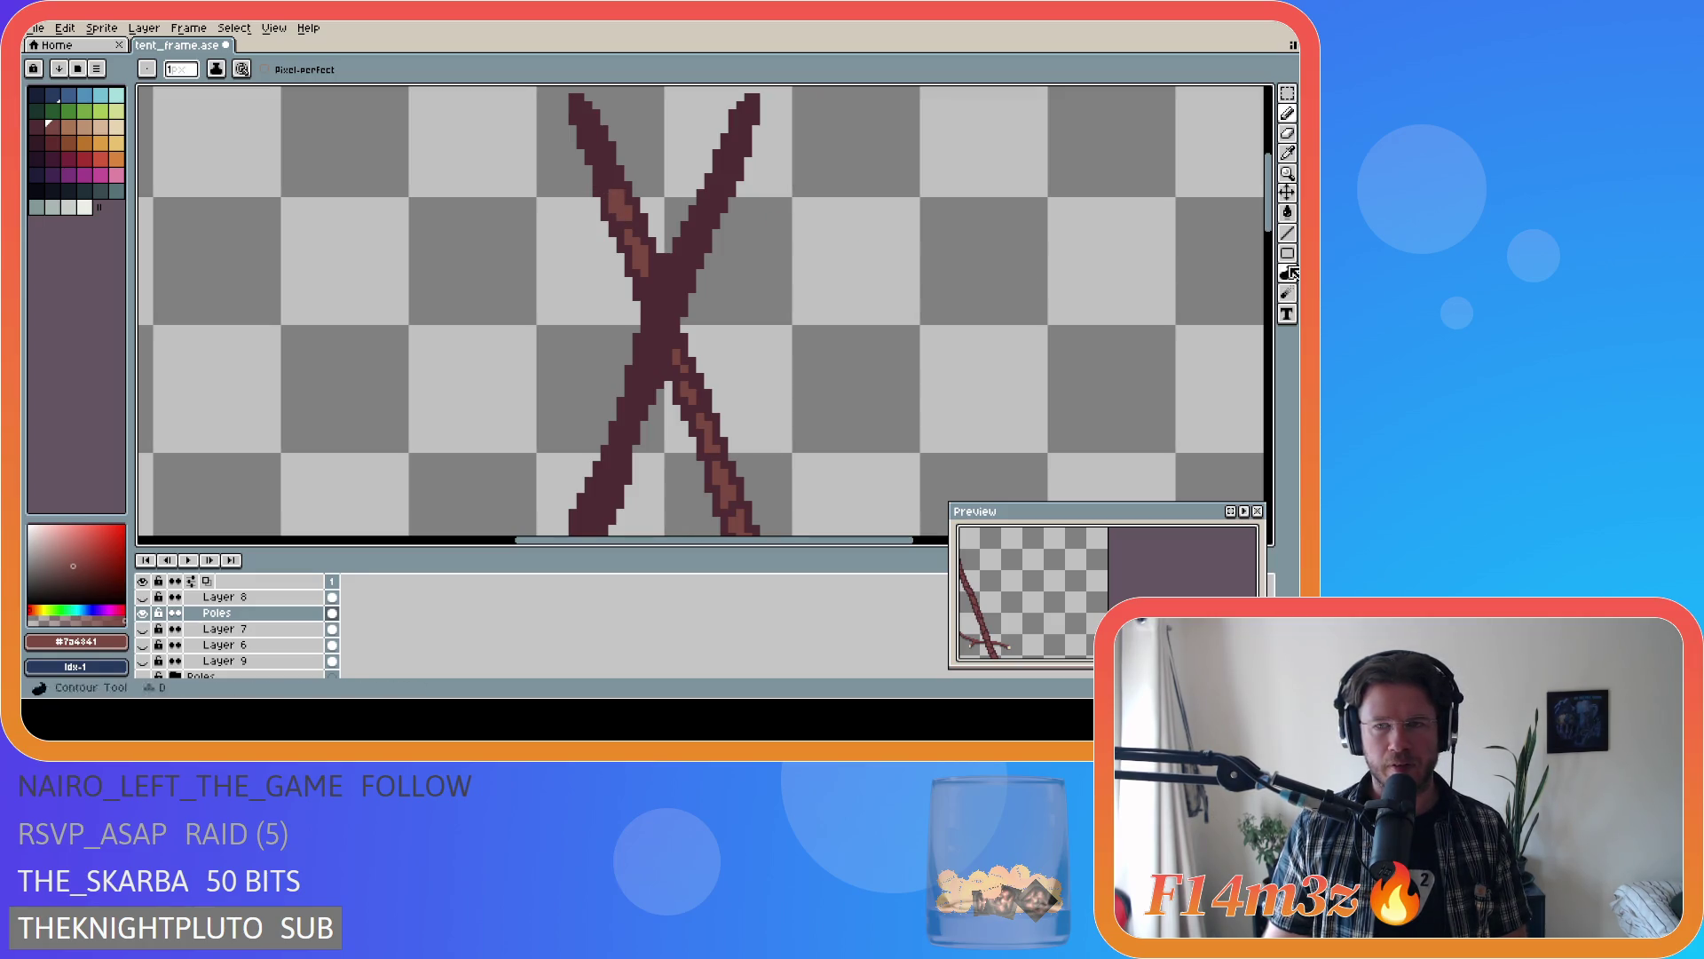
{"action": "scroll", "coordinate": [1271, 227], "scroll_direction": "up", "scroll_amount": 1}
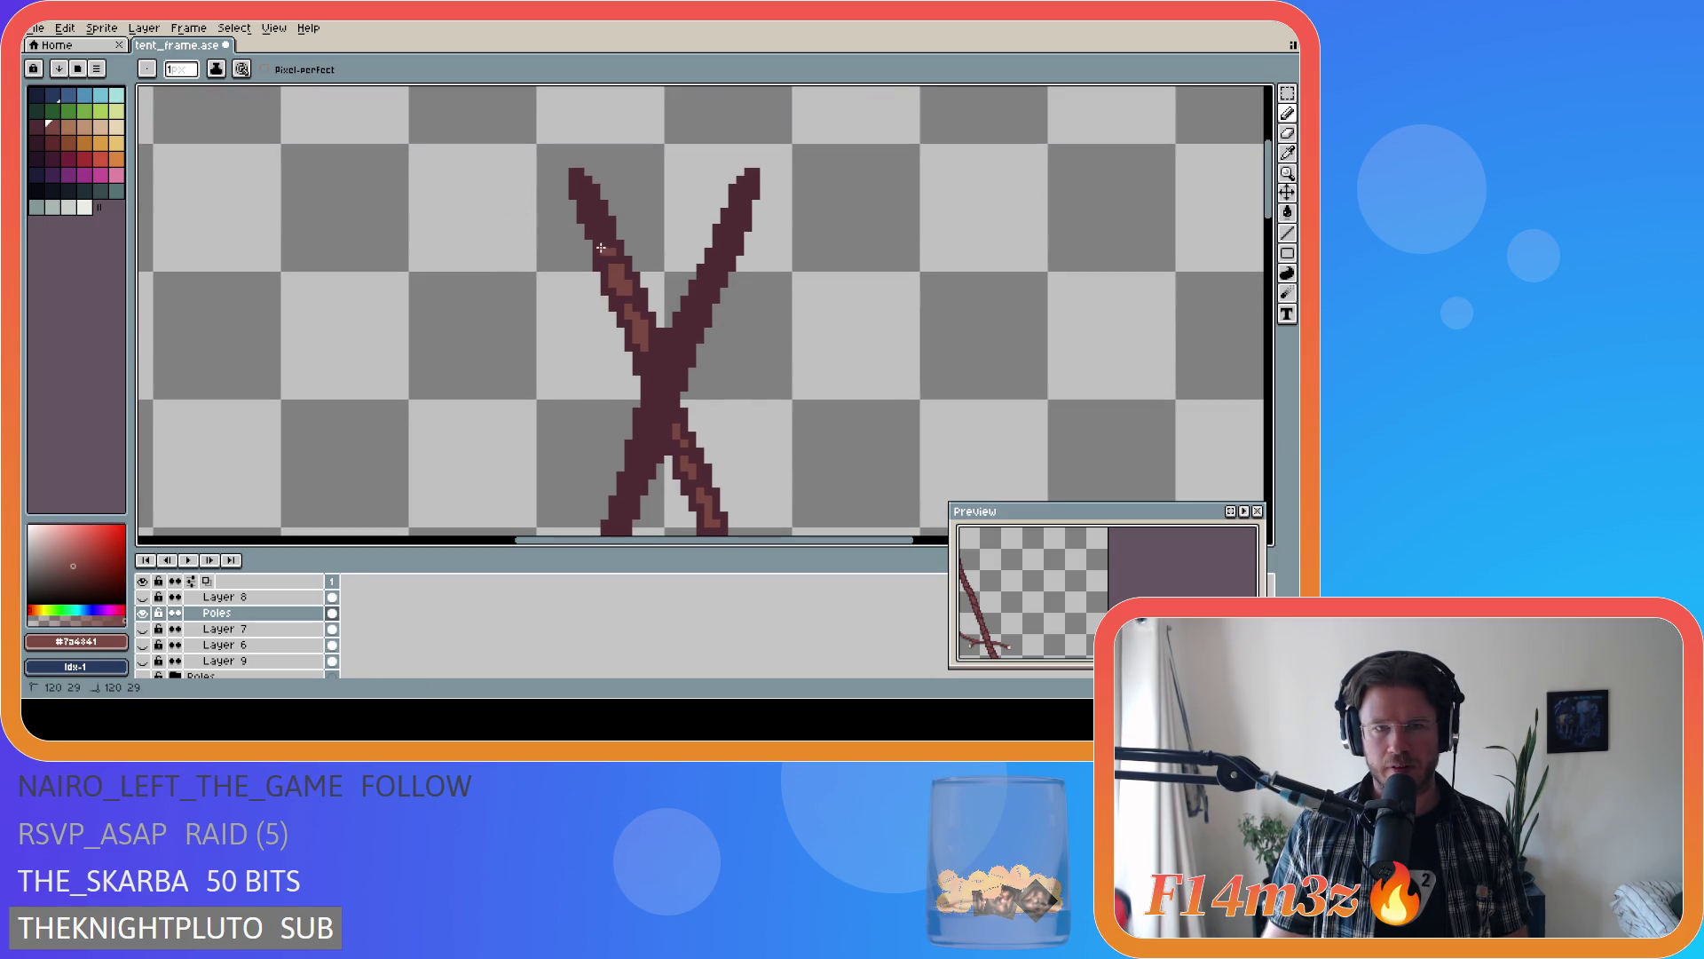
{"action": "left_click_drag", "start_coordinate": [609, 256], "coordinate": [597, 224]}
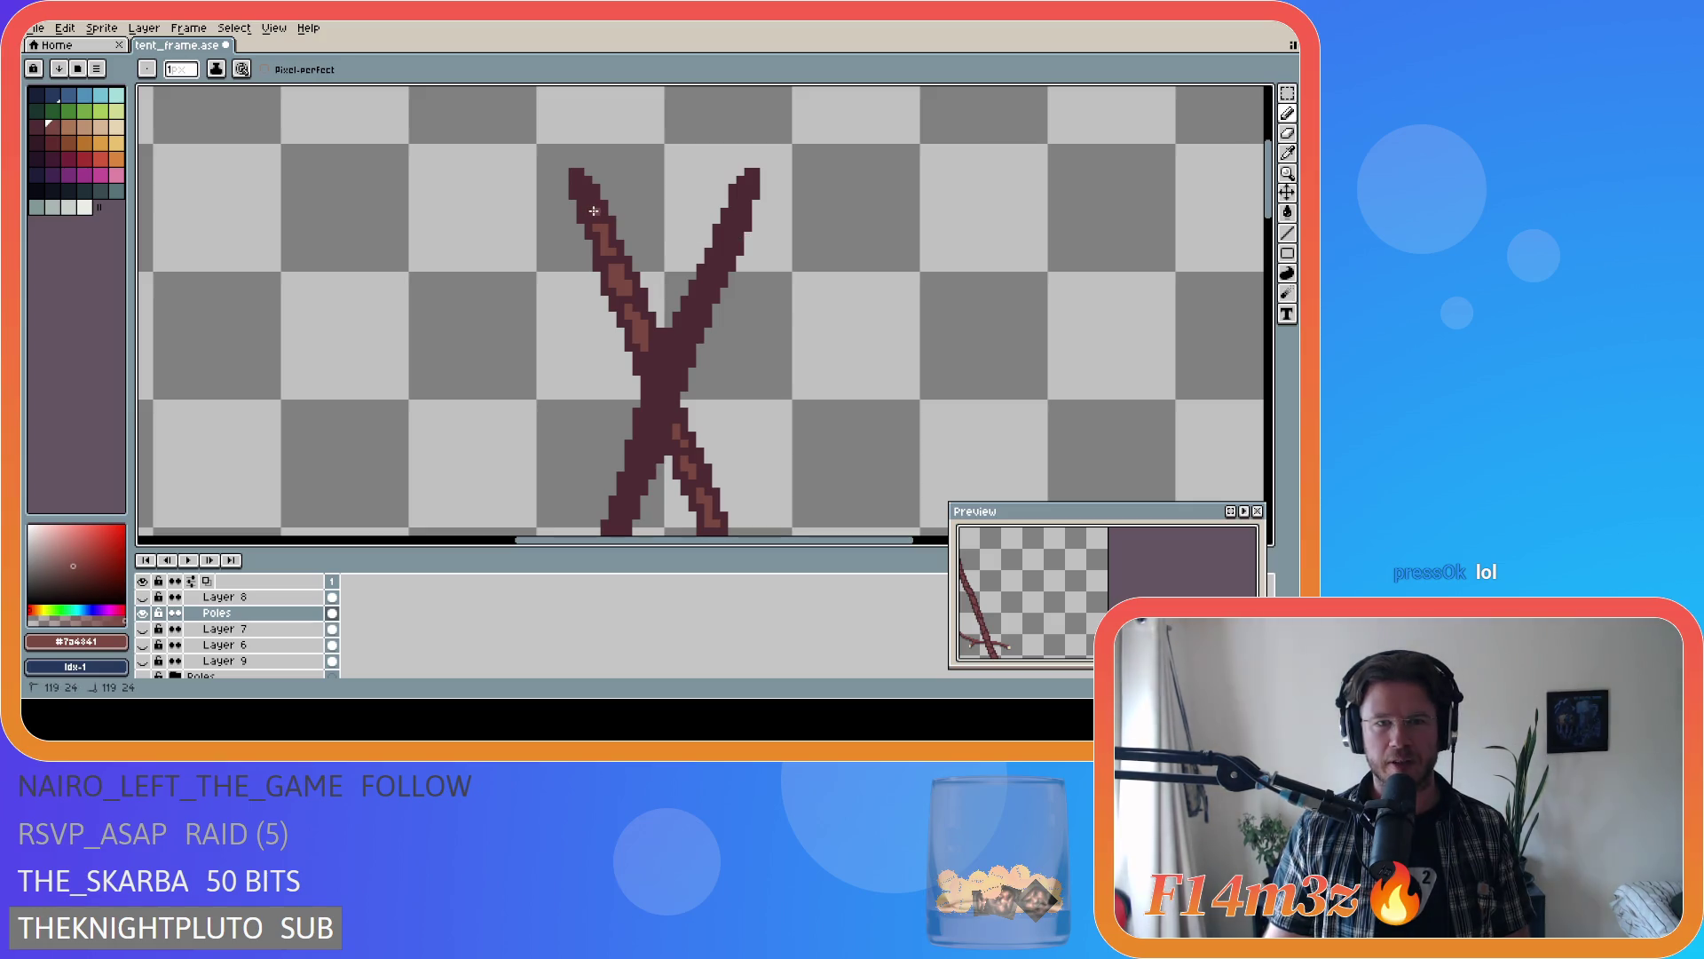
{"action": "left_click_drag", "start_coordinate": [591, 216], "coordinate": [589, 203]}
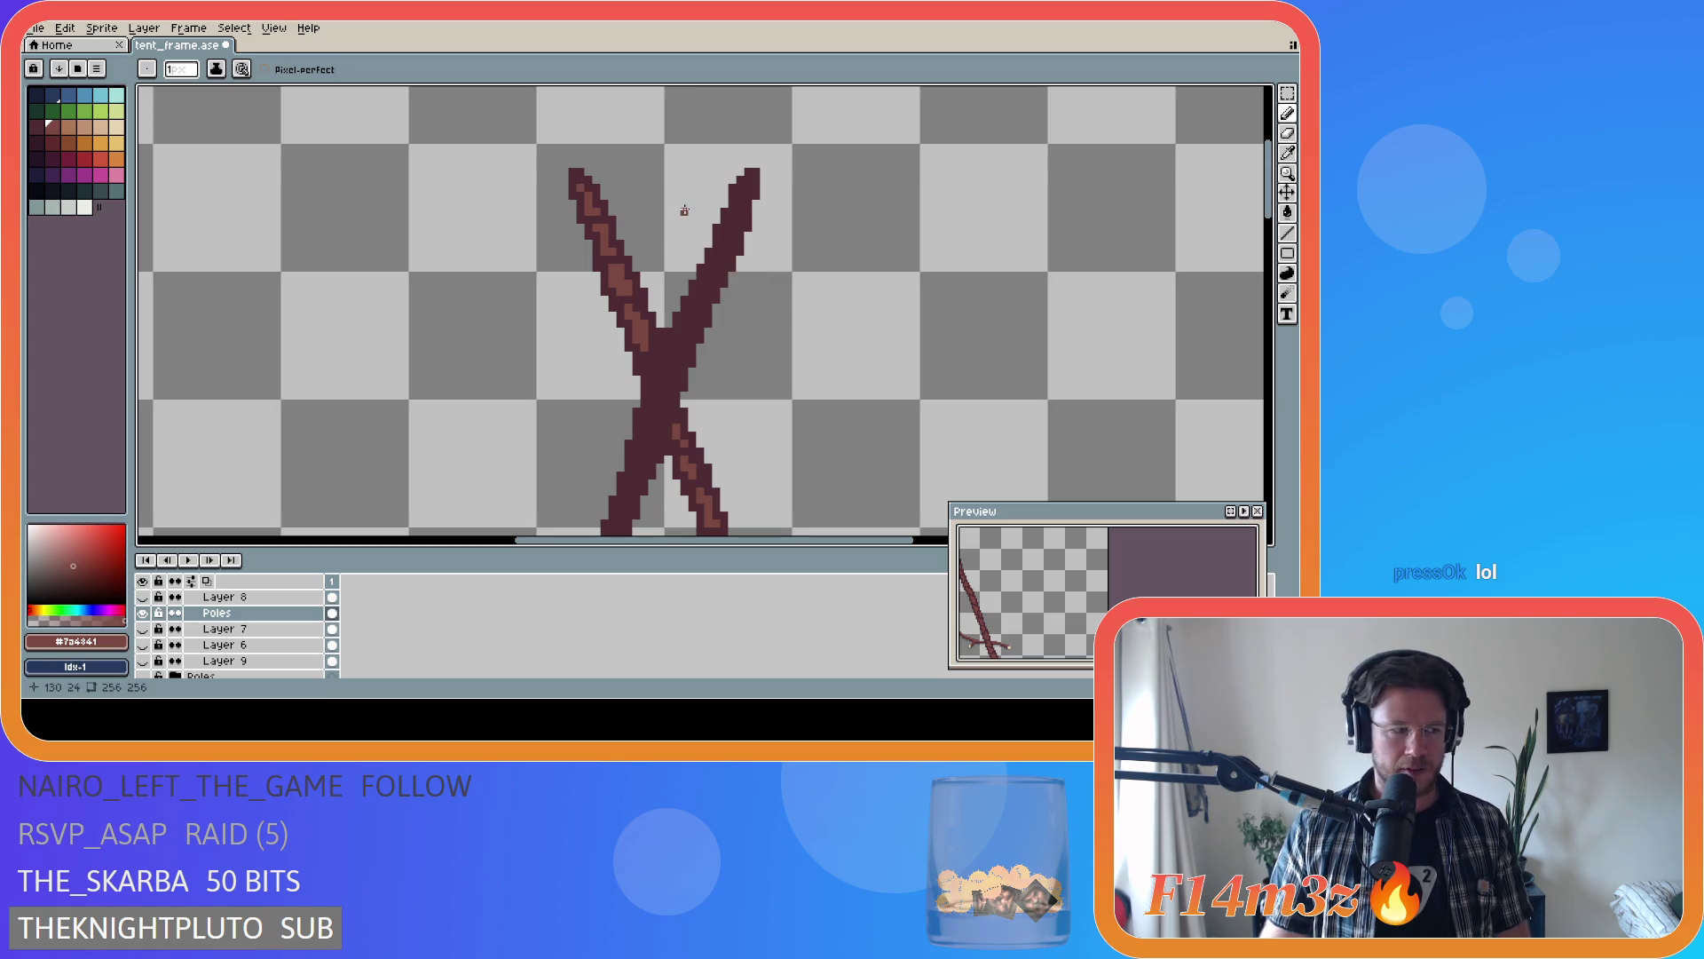
{"action": "key", "text": "ctrl+s"}
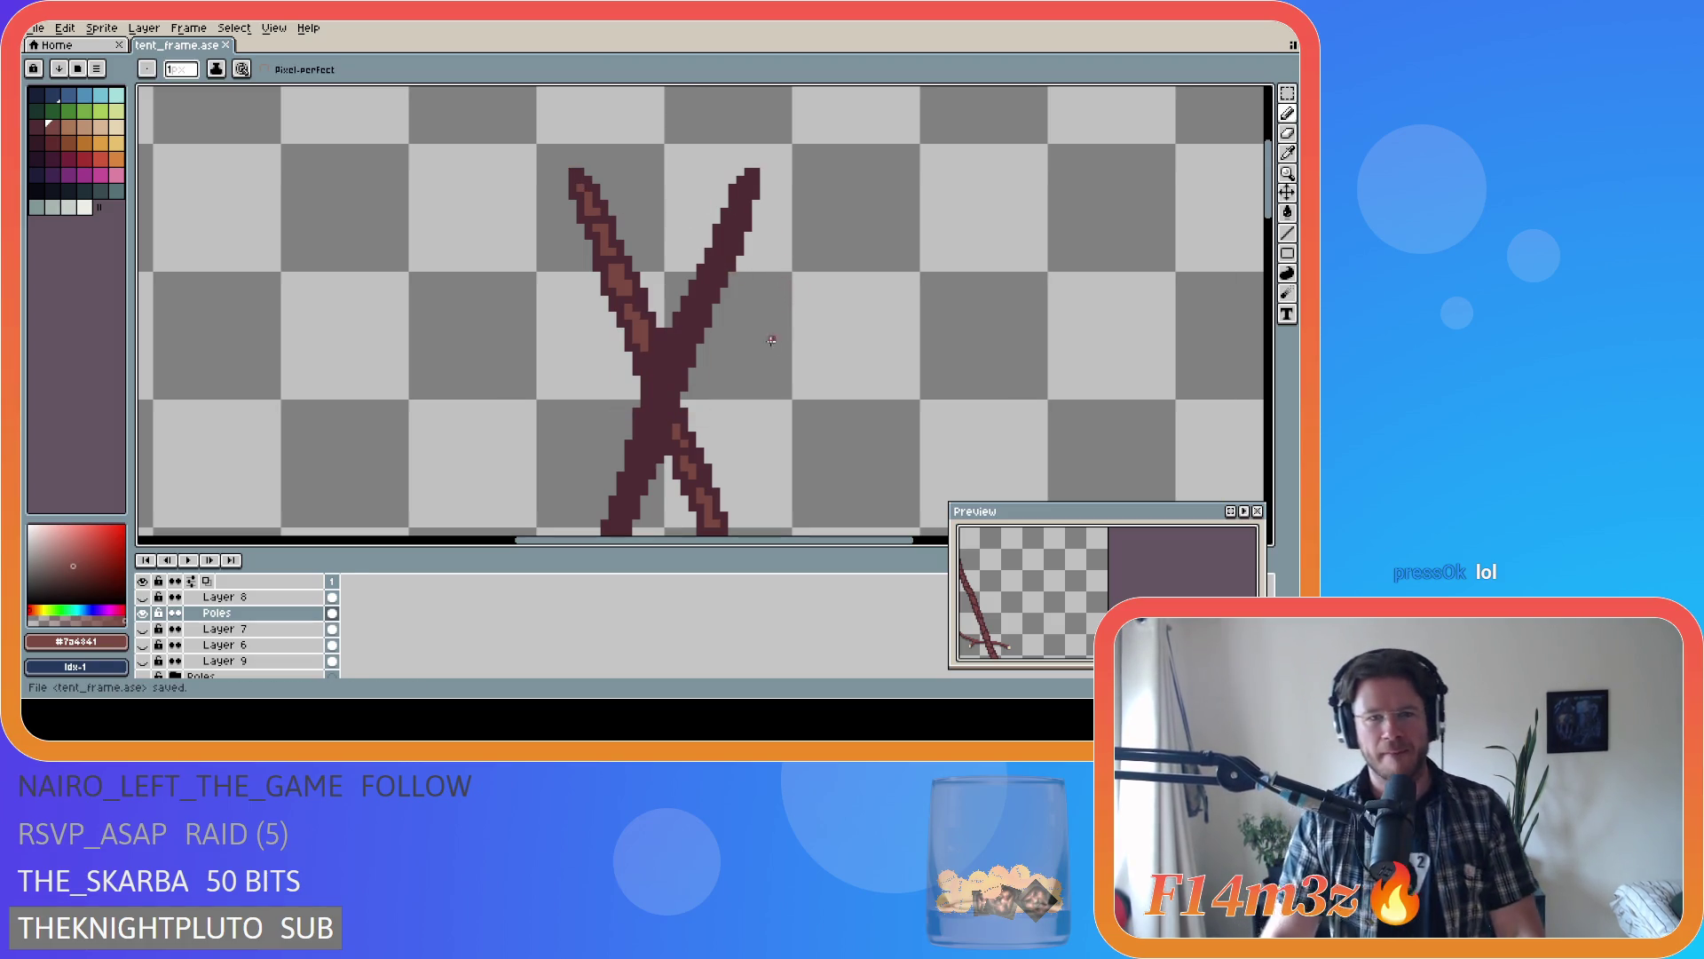
- Darken a stray highlight pixel with #4d2b32 and save tent_frame.ase again
{"action": "scroll", "coordinate": [907, 291], "scroll_direction": "down", "scroll_amount": 2}
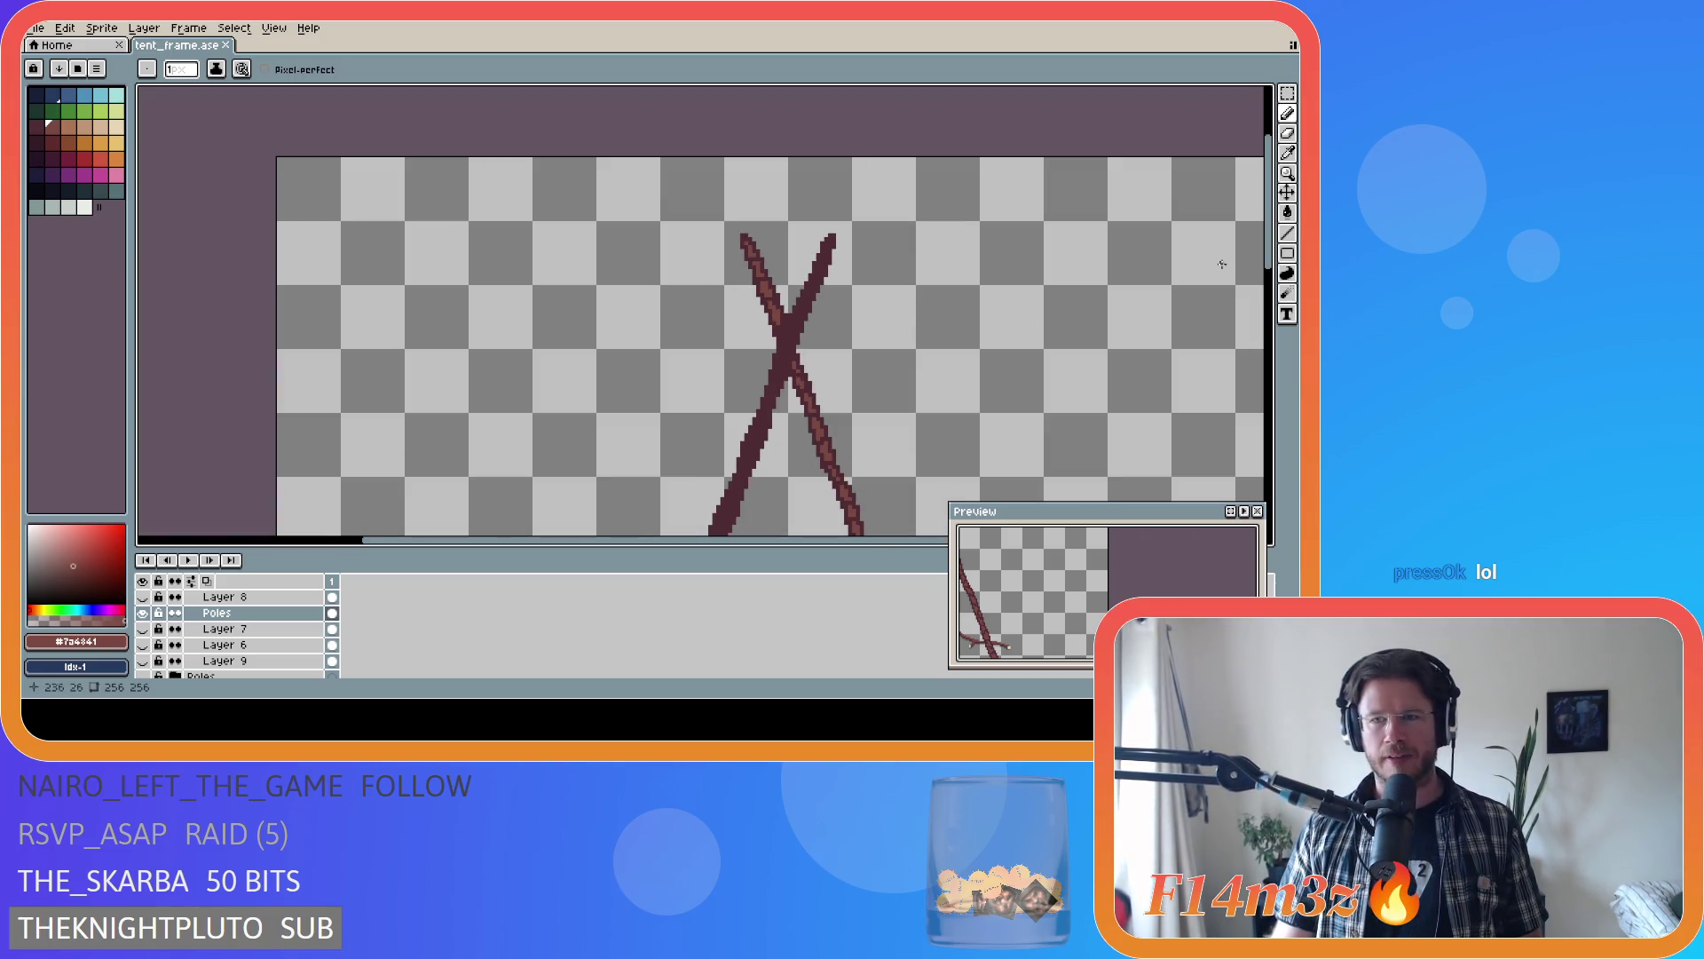
{"action": "mouse_move", "coordinate": [1269, 258]}
{"action": "left_mouse_down"}
{"action": "mouse_move", "coordinate": [1278, 293]}
{"action": "mouse_move", "coordinate": [903, 224]}
{"action": "left_mouse_up"}
{"action": "scroll", "coordinate": [904, 223], "scroll_direction": "up", "scroll_amount": 4}
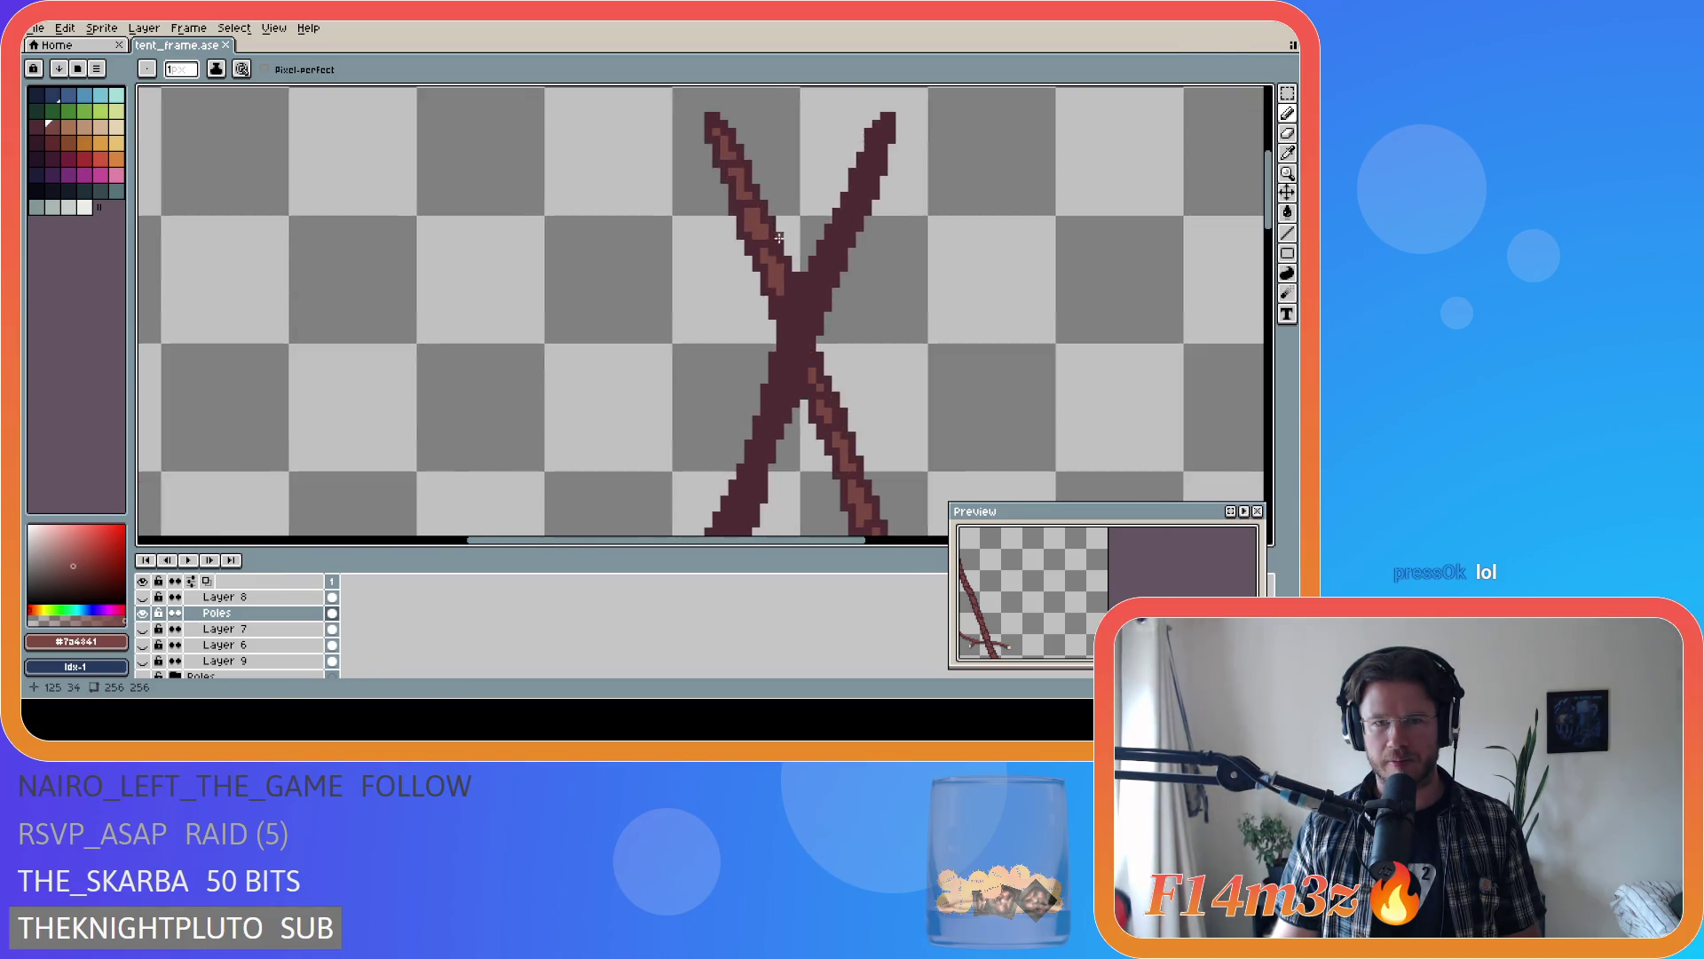
{"action": "left_click", "coordinate": [777, 271], "text": "alt"}
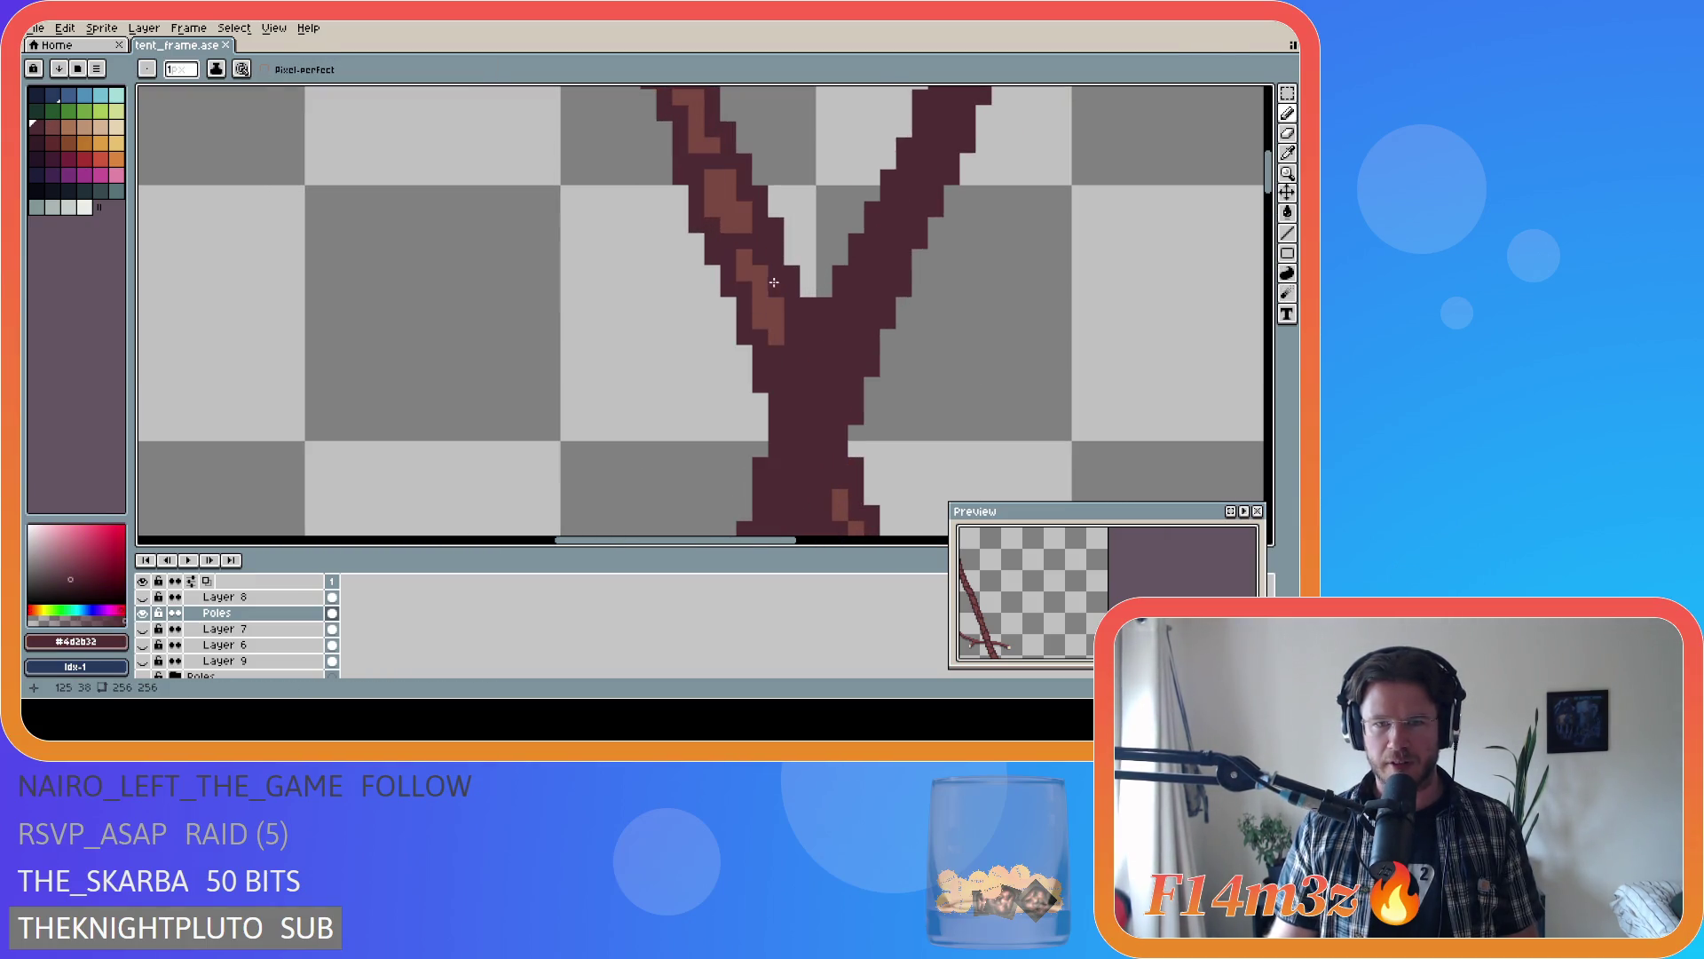
{"action": "left_click", "coordinate": [759, 296]}
{"action": "scroll", "coordinate": [997, 317], "scroll_direction": "down", "scroll_amount": 2}
{"action": "scroll", "coordinate": [998, 317], "scroll_direction": "down", "scroll_amount": 4}
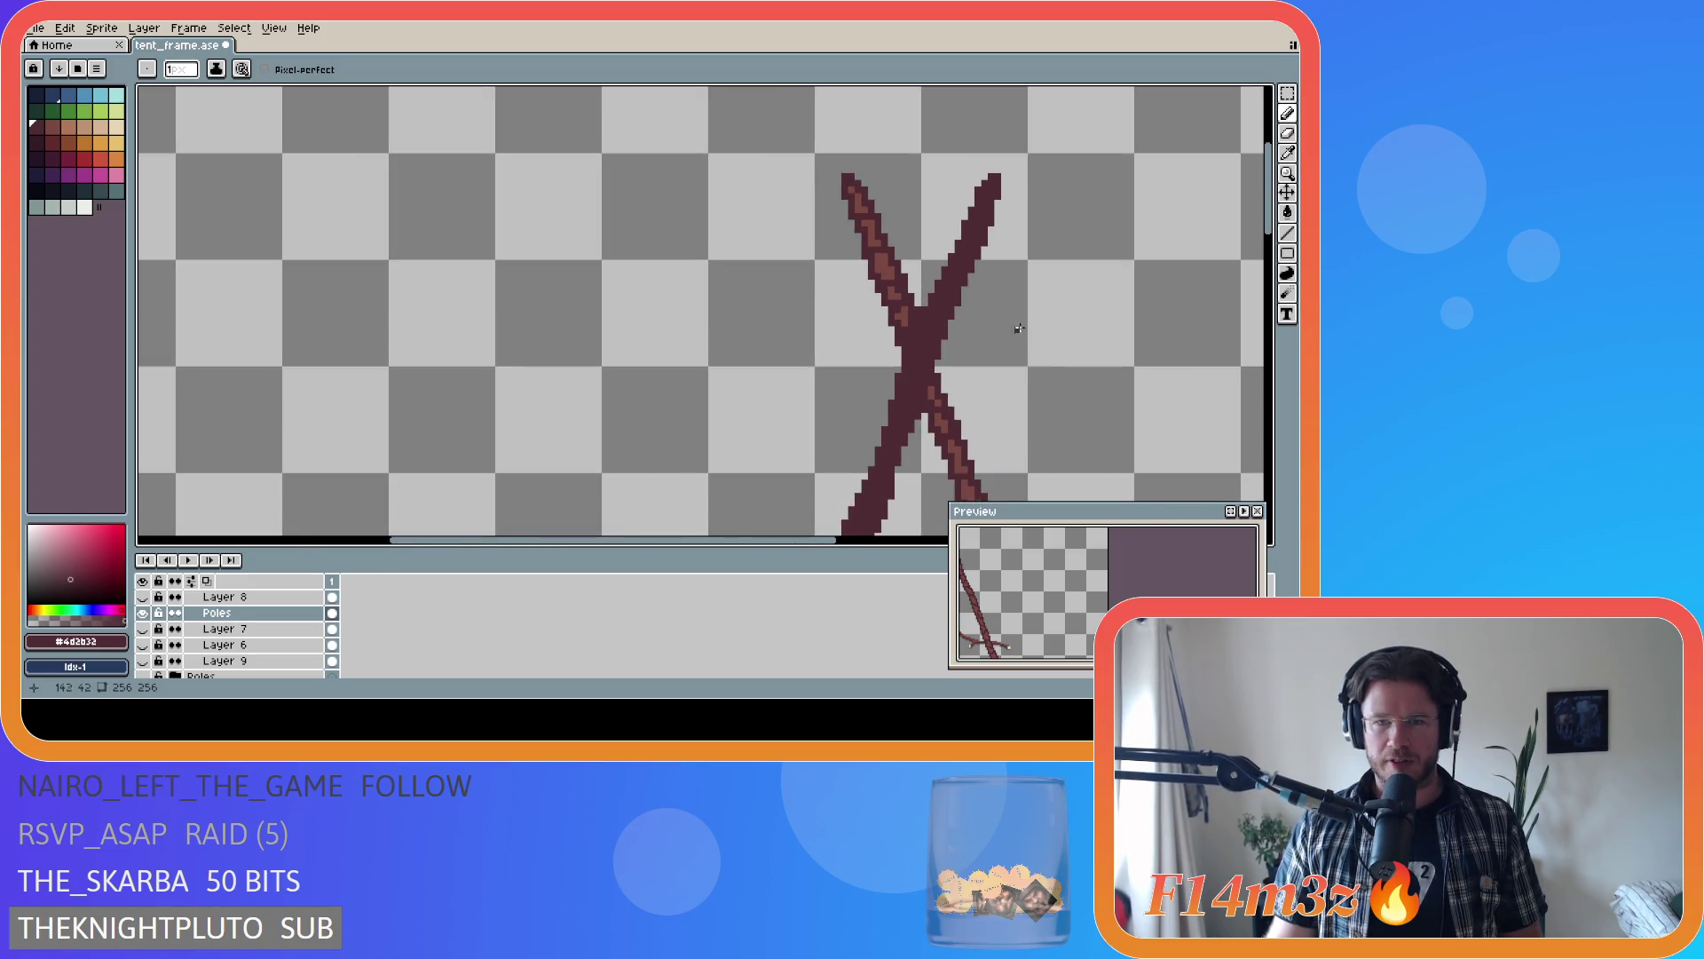
{"action": "key", "text": "ctrl+s"}
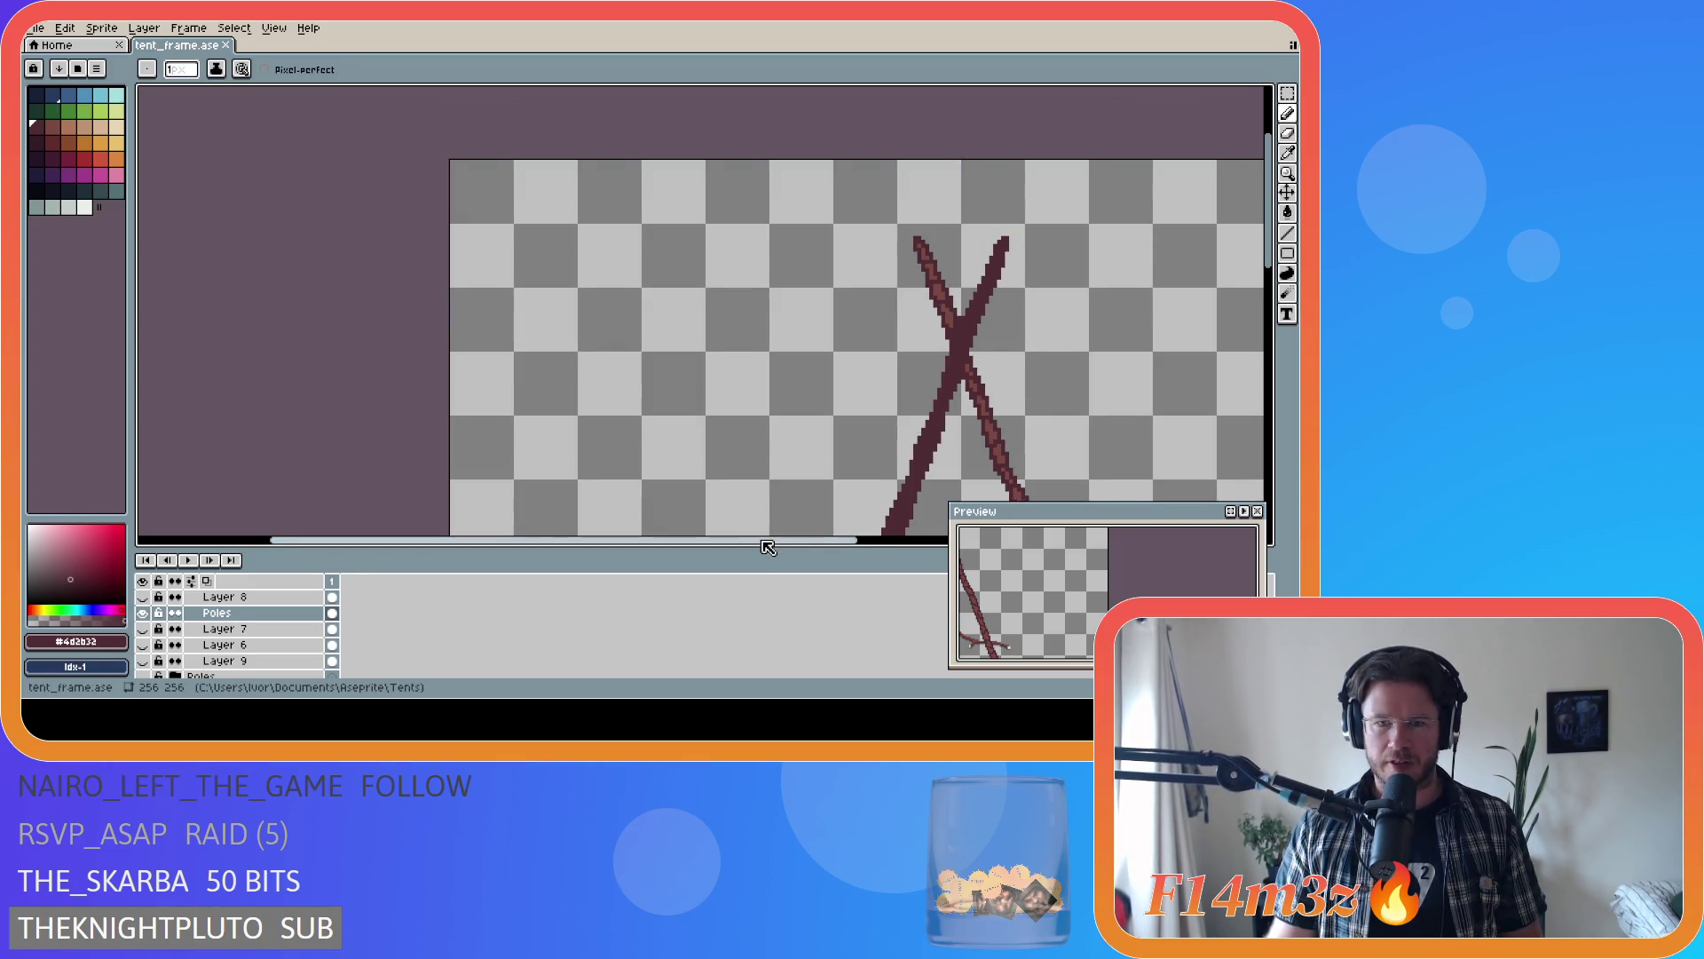
- Sample #7a4841 and add lighter bark pixels at the left pole's bottom
{"action": "left_click_drag", "start_coordinate": [764, 539], "coordinate": [878, 539]}
{"action": "left_click_drag", "start_coordinate": [1272, 254], "coordinate": [1279, 422]}
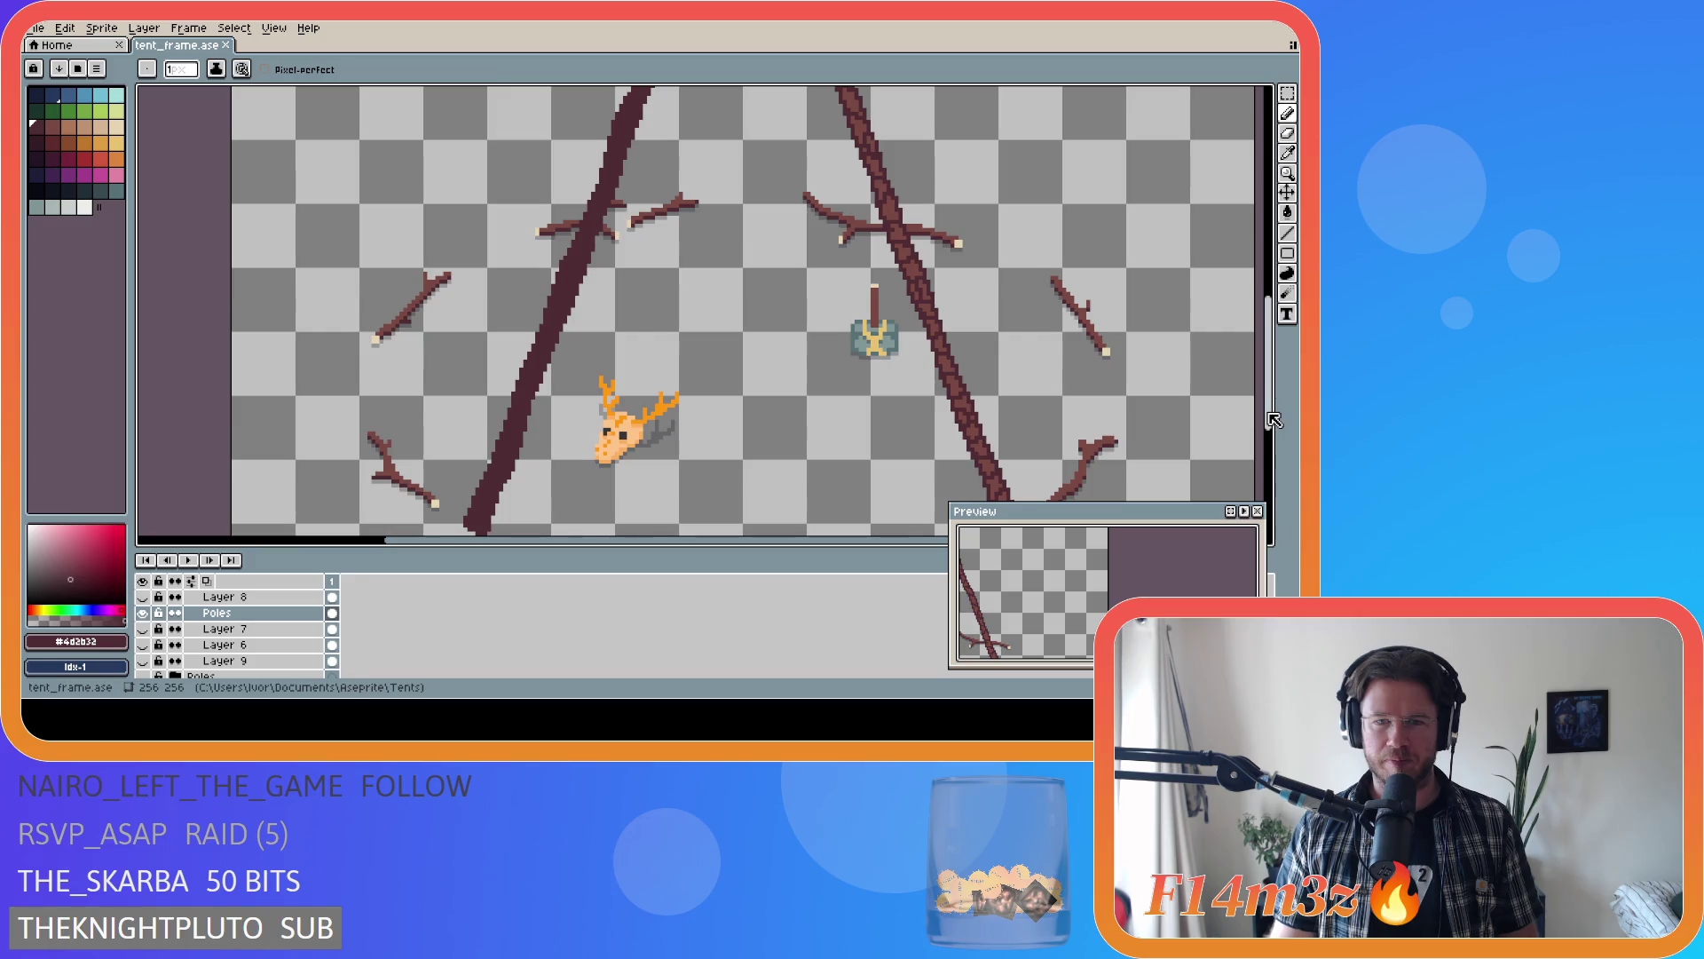
{"action": "left_click", "coordinate": [953, 356], "text": "alt"}
{"action": "scroll", "coordinate": [511, 474], "scroll_direction": "down", "scroll_amount": 2}
{"action": "scroll", "coordinate": [511, 474], "scroll_direction": "up", "scroll_amount": 4}
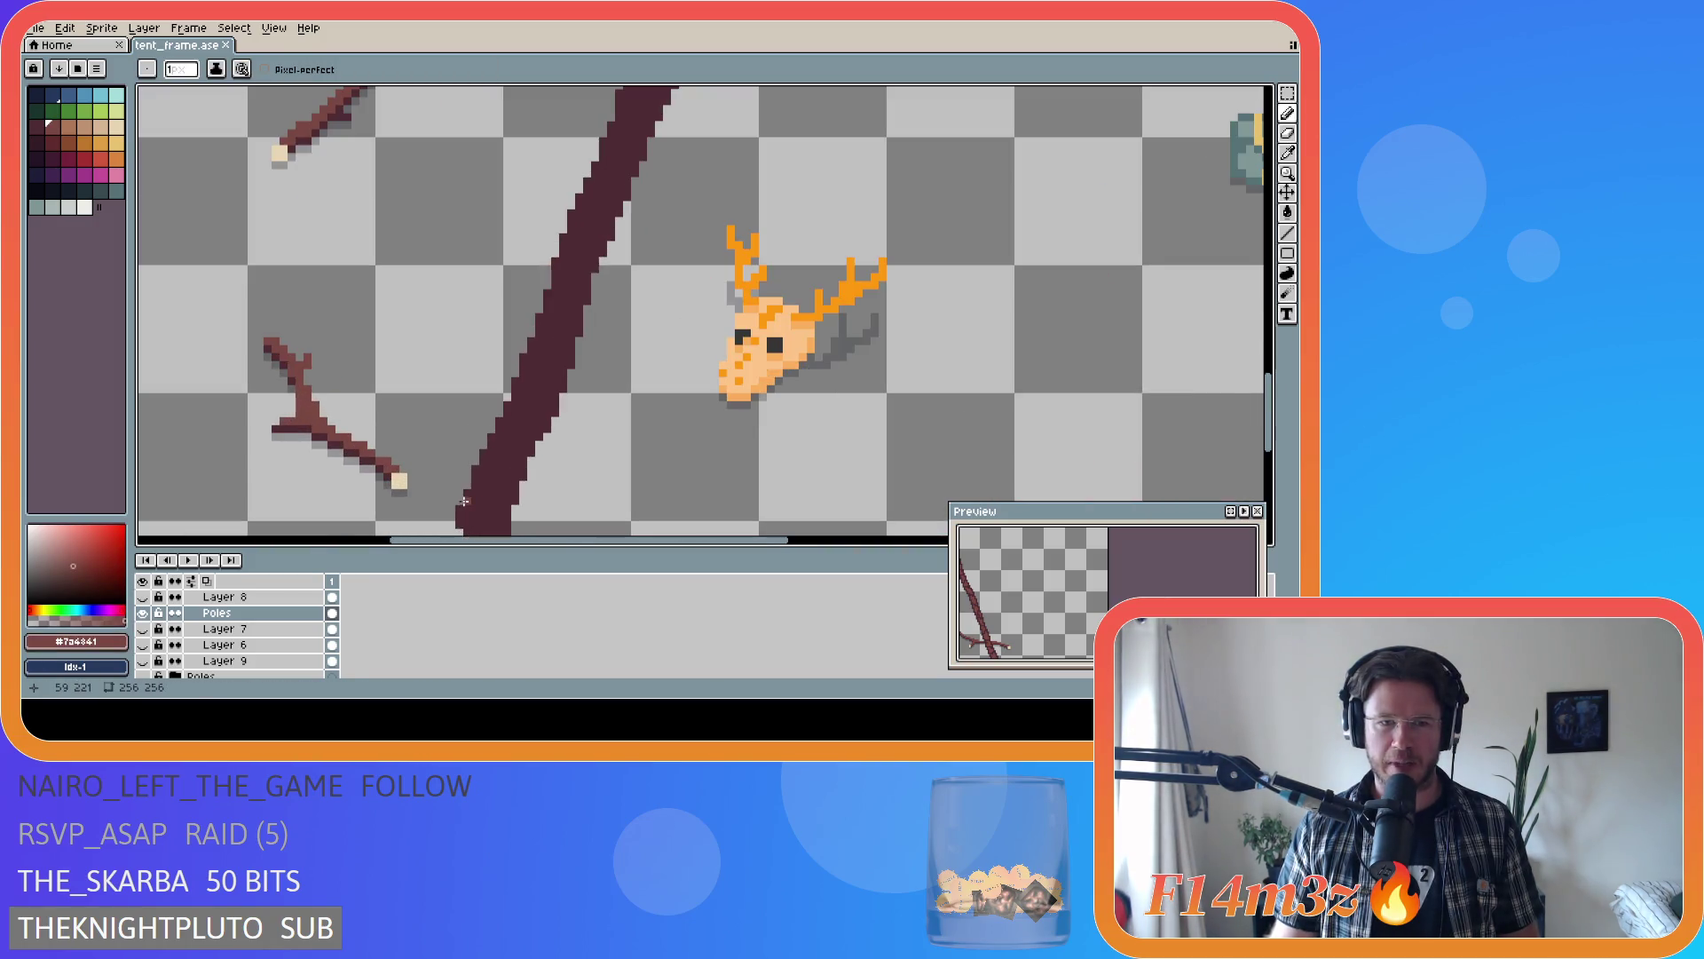
{"action": "left_click_drag", "start_coordinate": [1269, 413], "coordinate": [1268, 453]}
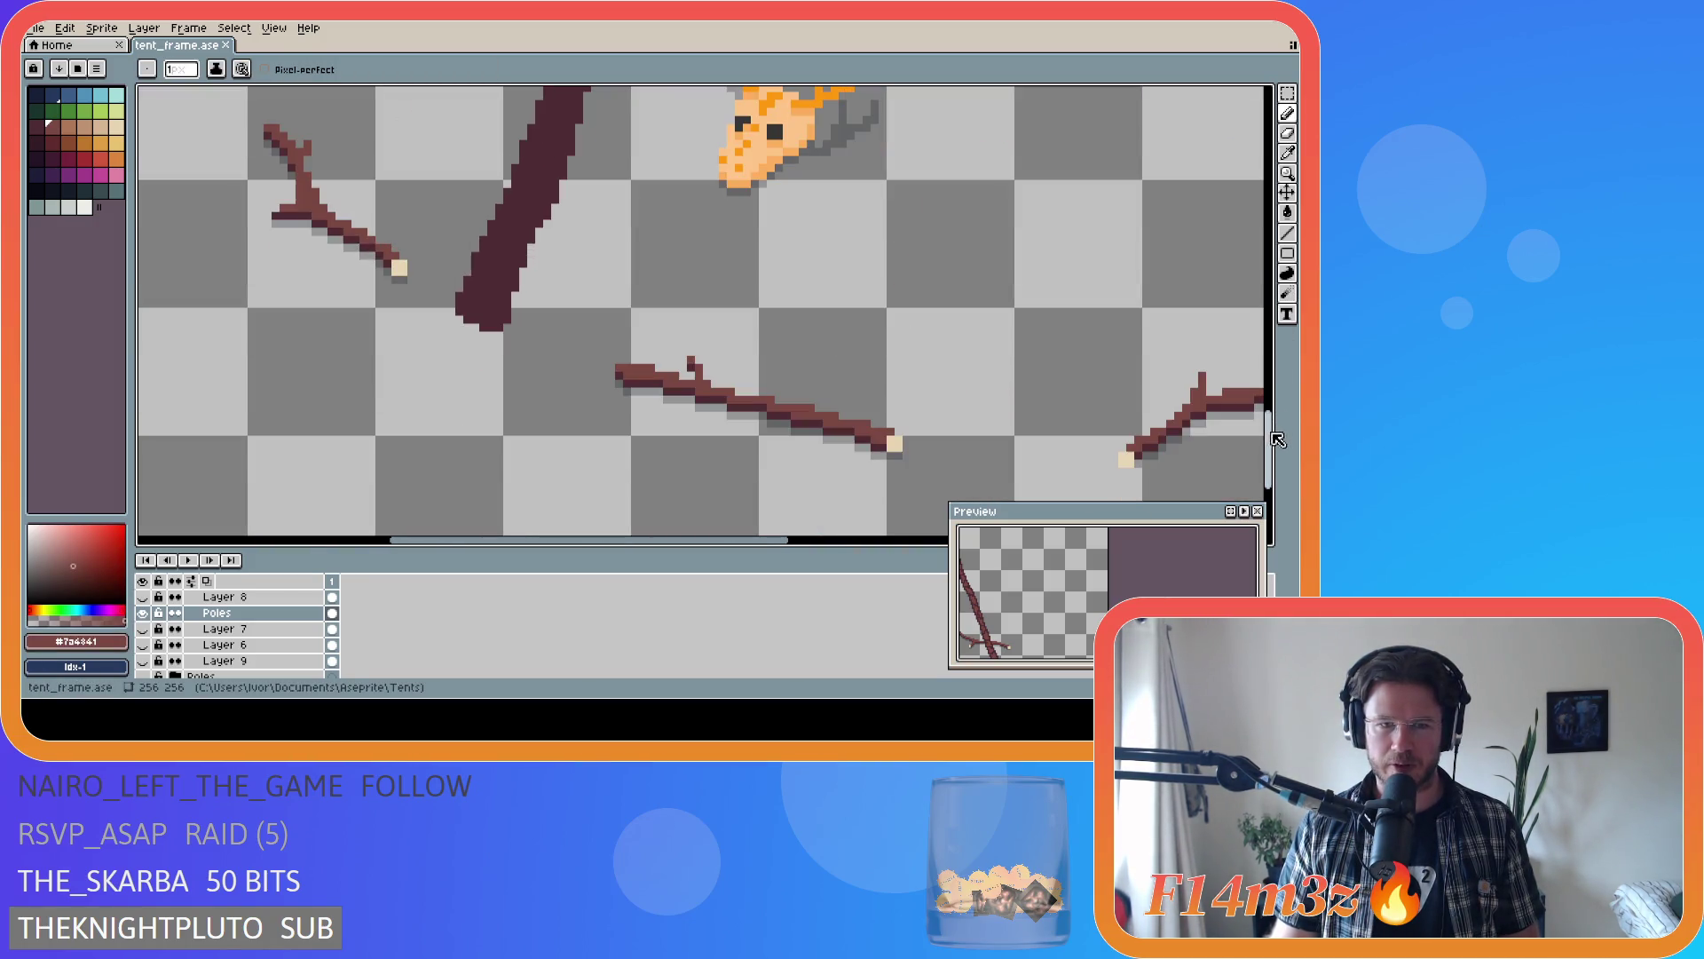
{"action": "left_click", "coordinate": [467, 308]}
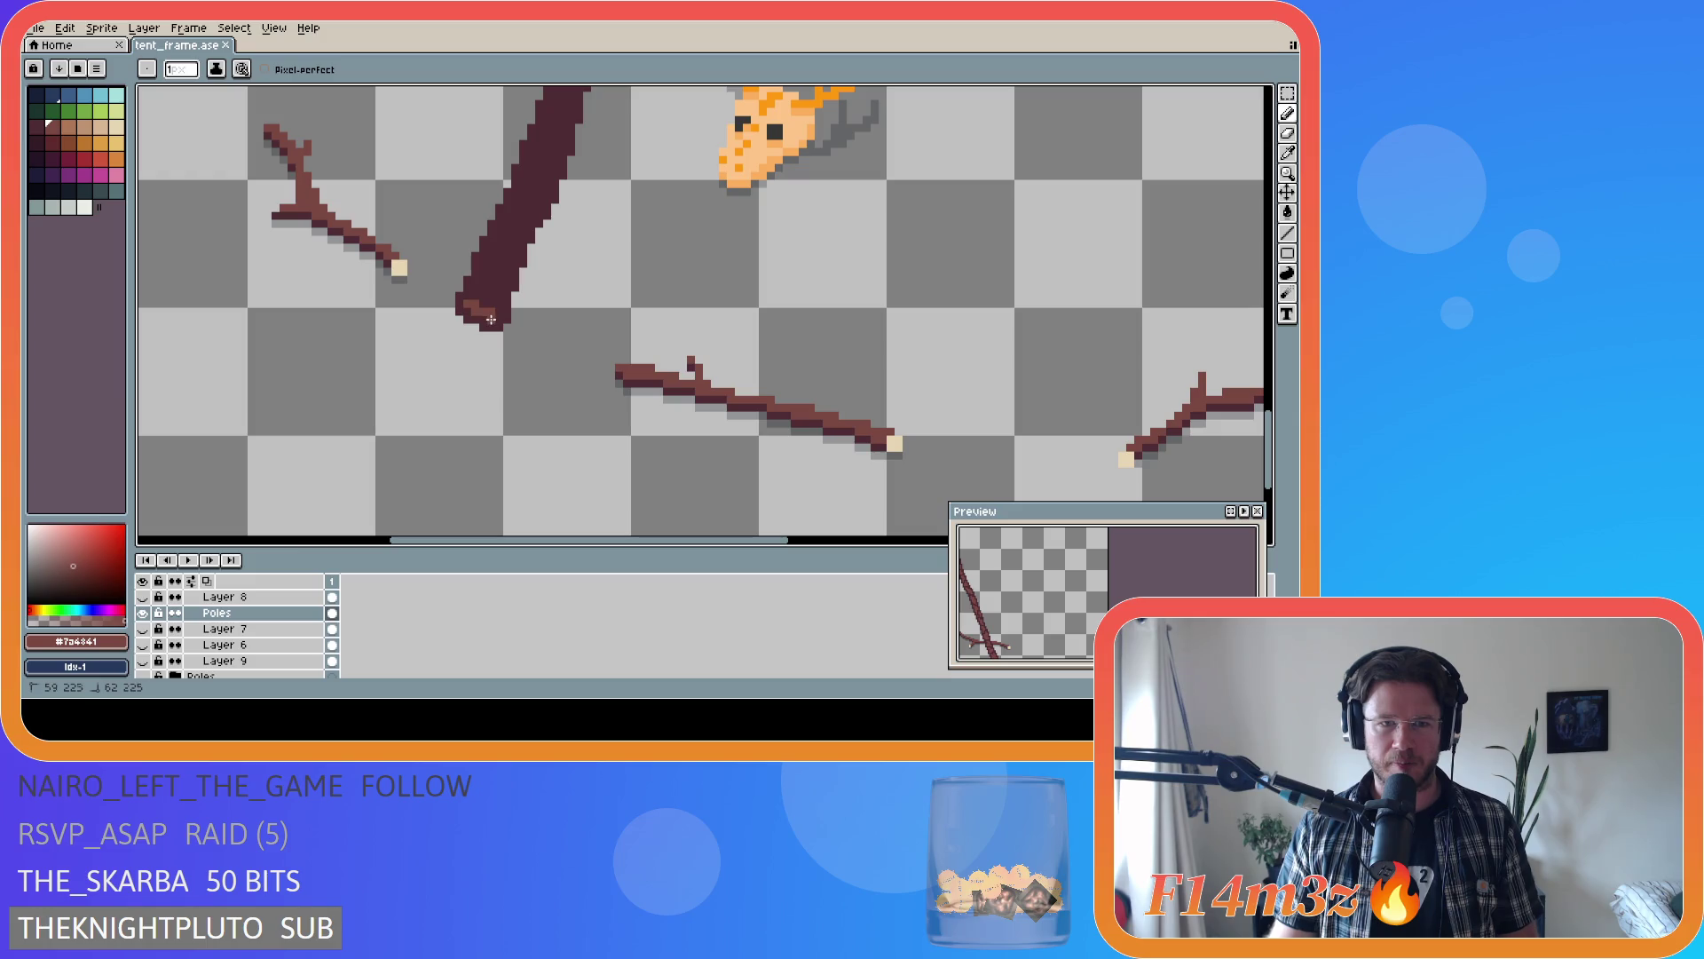
{"action": "left_click", "coordinate": [500, 313]}
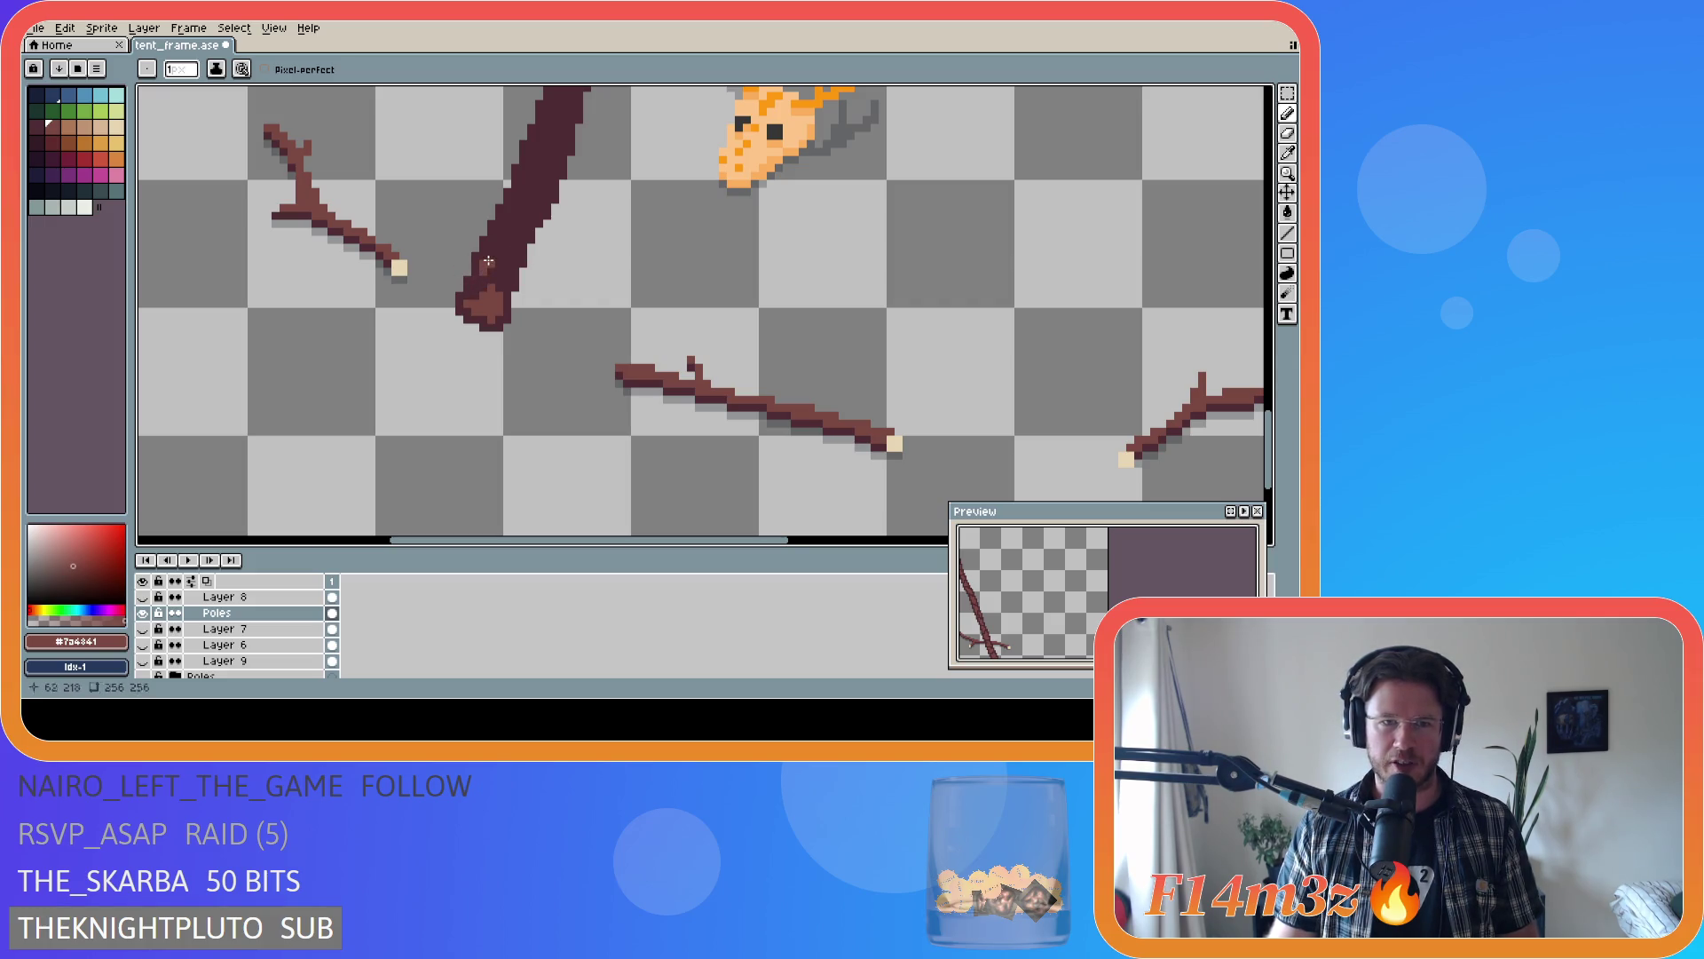
- Dab lighter pixels and a short streak along the pole's left edge, resampling both browns
{"action": "left_click", "coordinate": [490, 248]}
{"action": "left_click", "coordinate": [494, 266]}
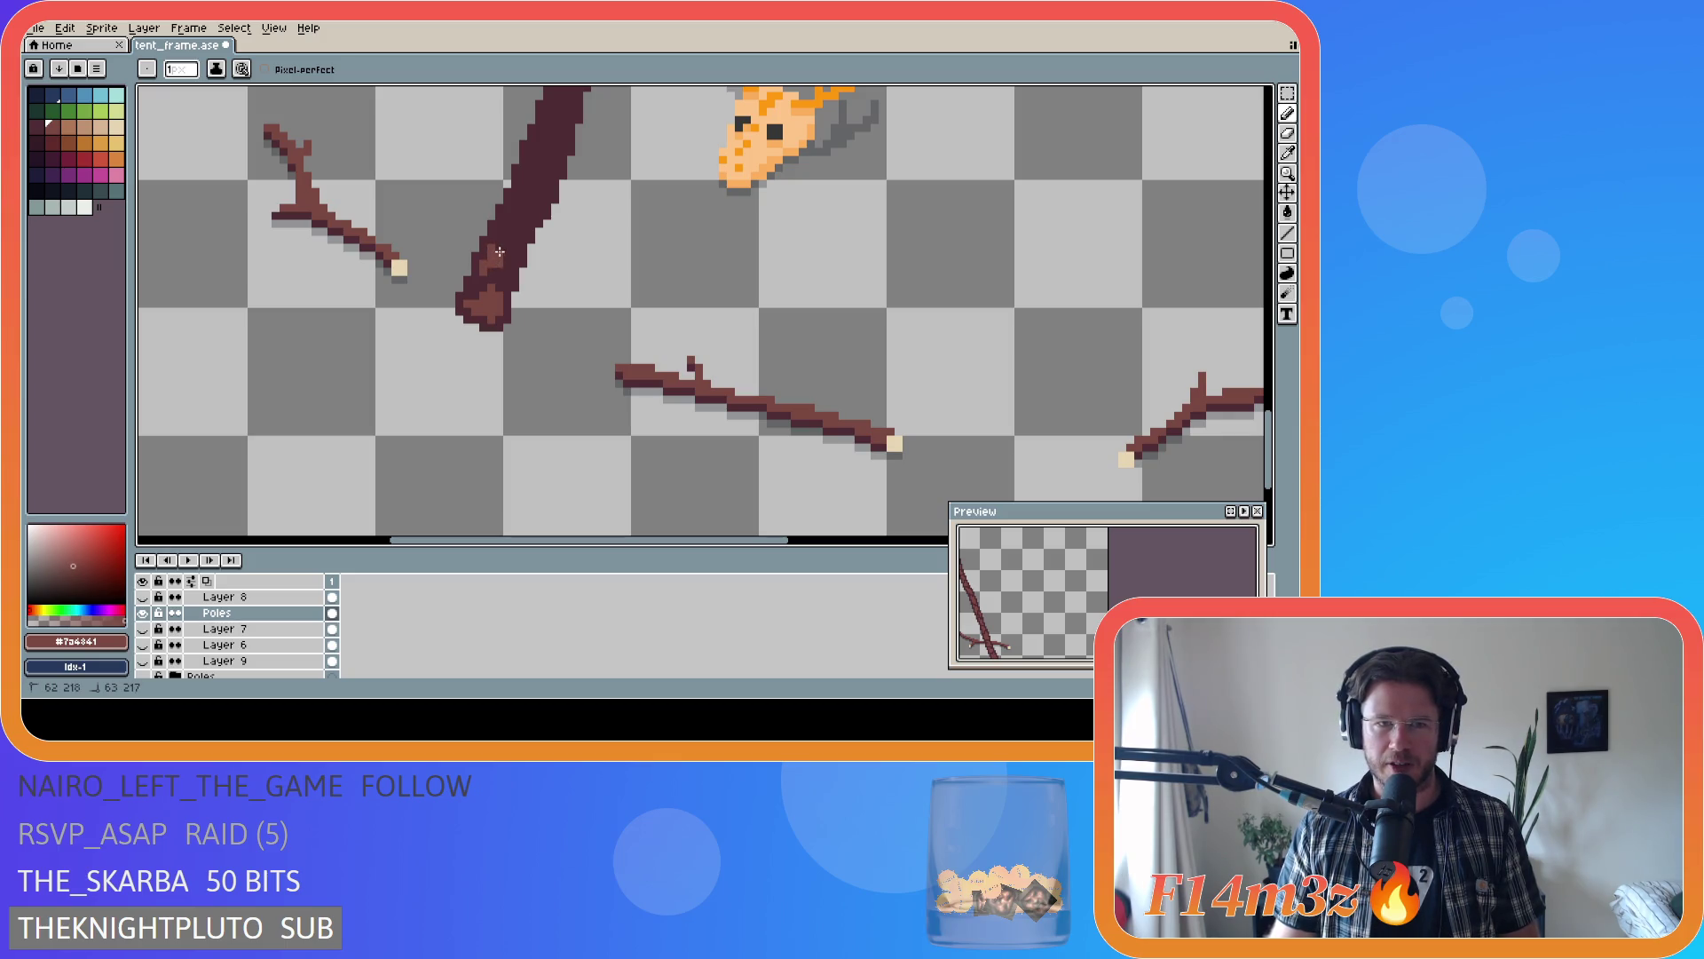
{"action": "left_click_drag", "start_coordinate": [500, 252], "coordinate": [514, 263]}
{"action": "left_click", "coordinate": [504, 266]}
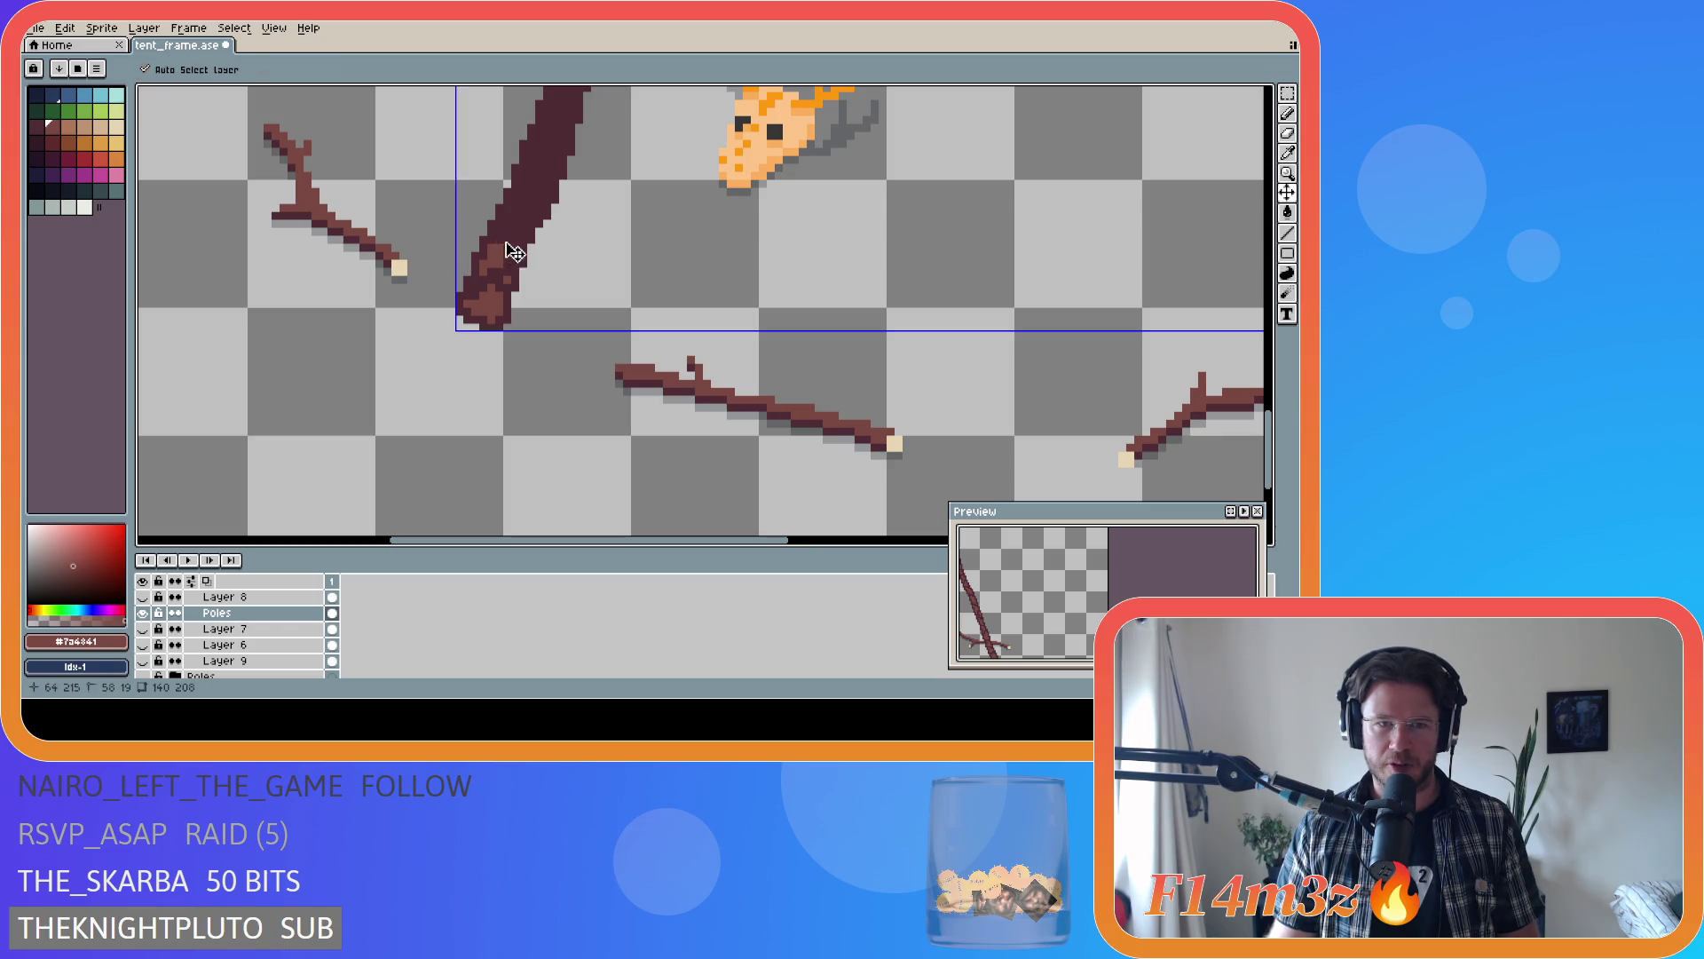
{"action": "left_click", "coordinate": [512, 254]}
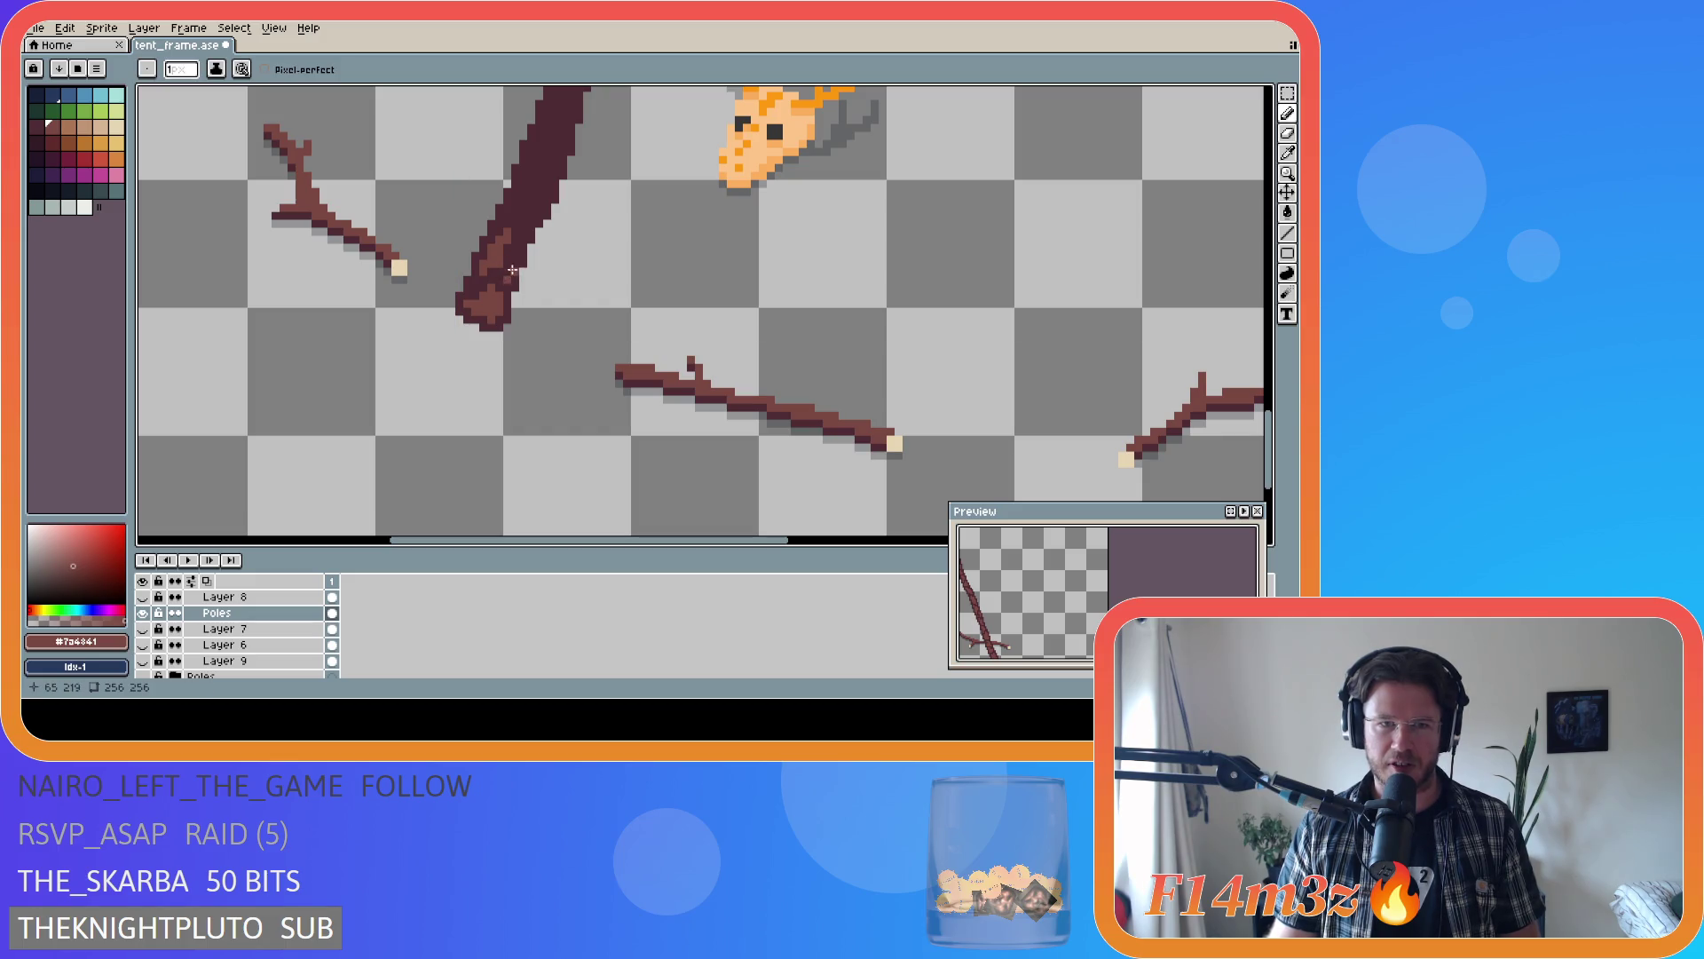
{"action": "left_click", "coordinate": [517, 255], "text": "alt"}
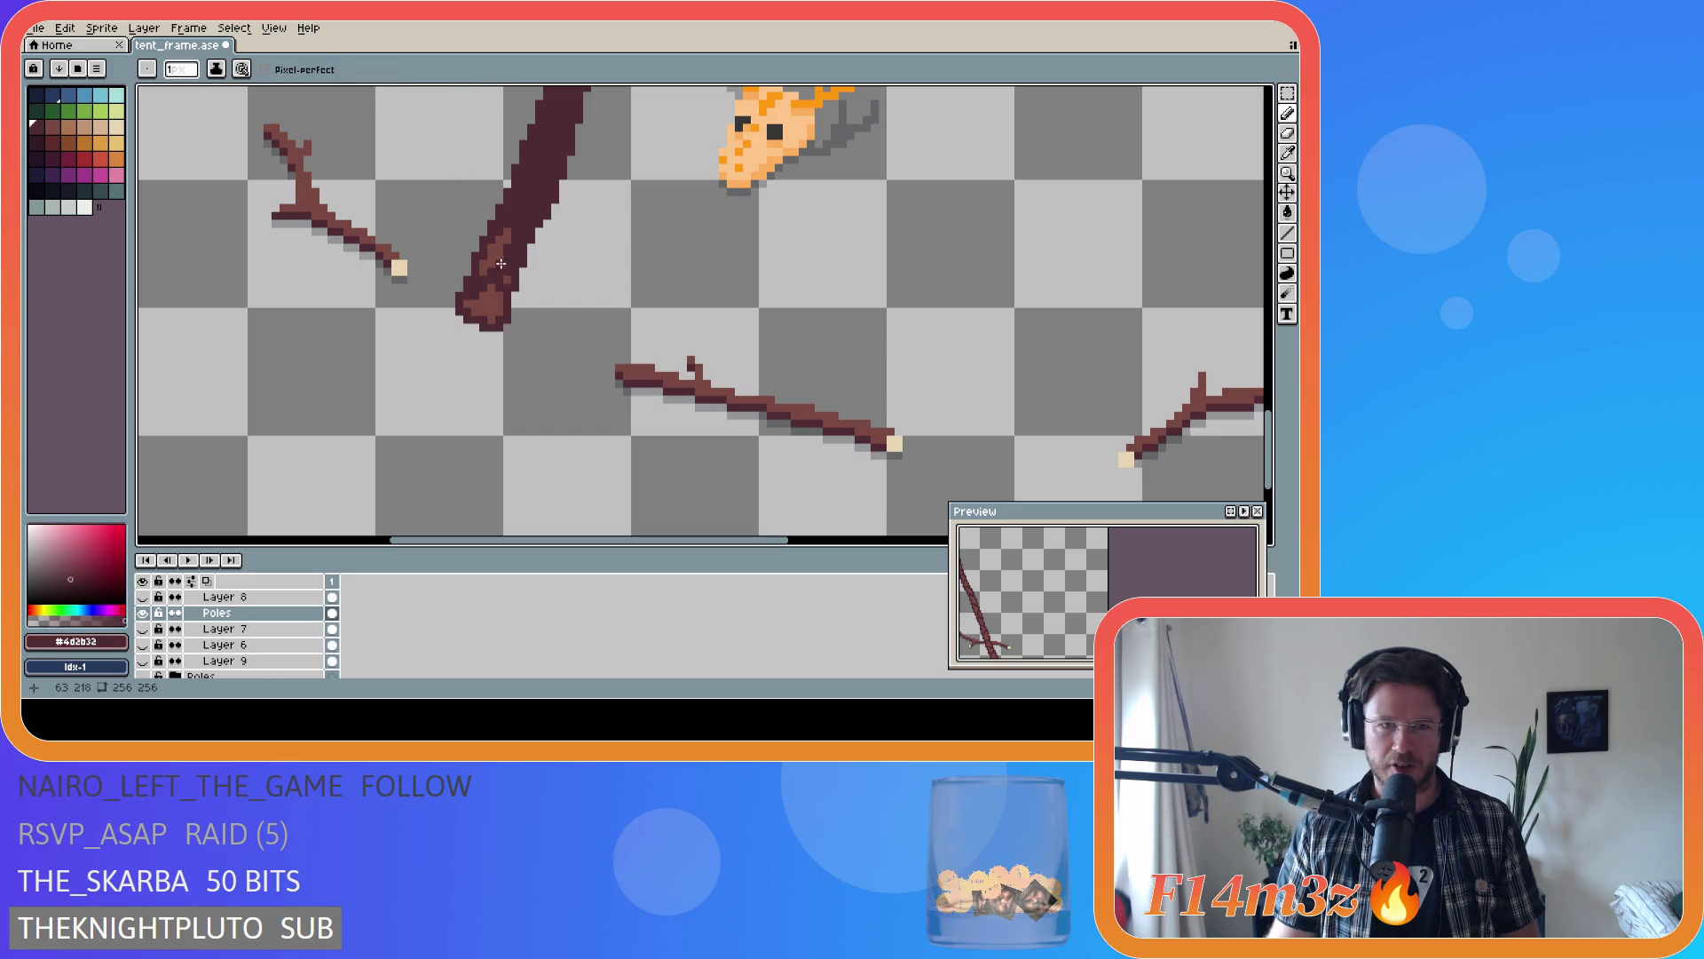
{"action": "left_click", "coordinate": [511, 272], "text": "alt"}
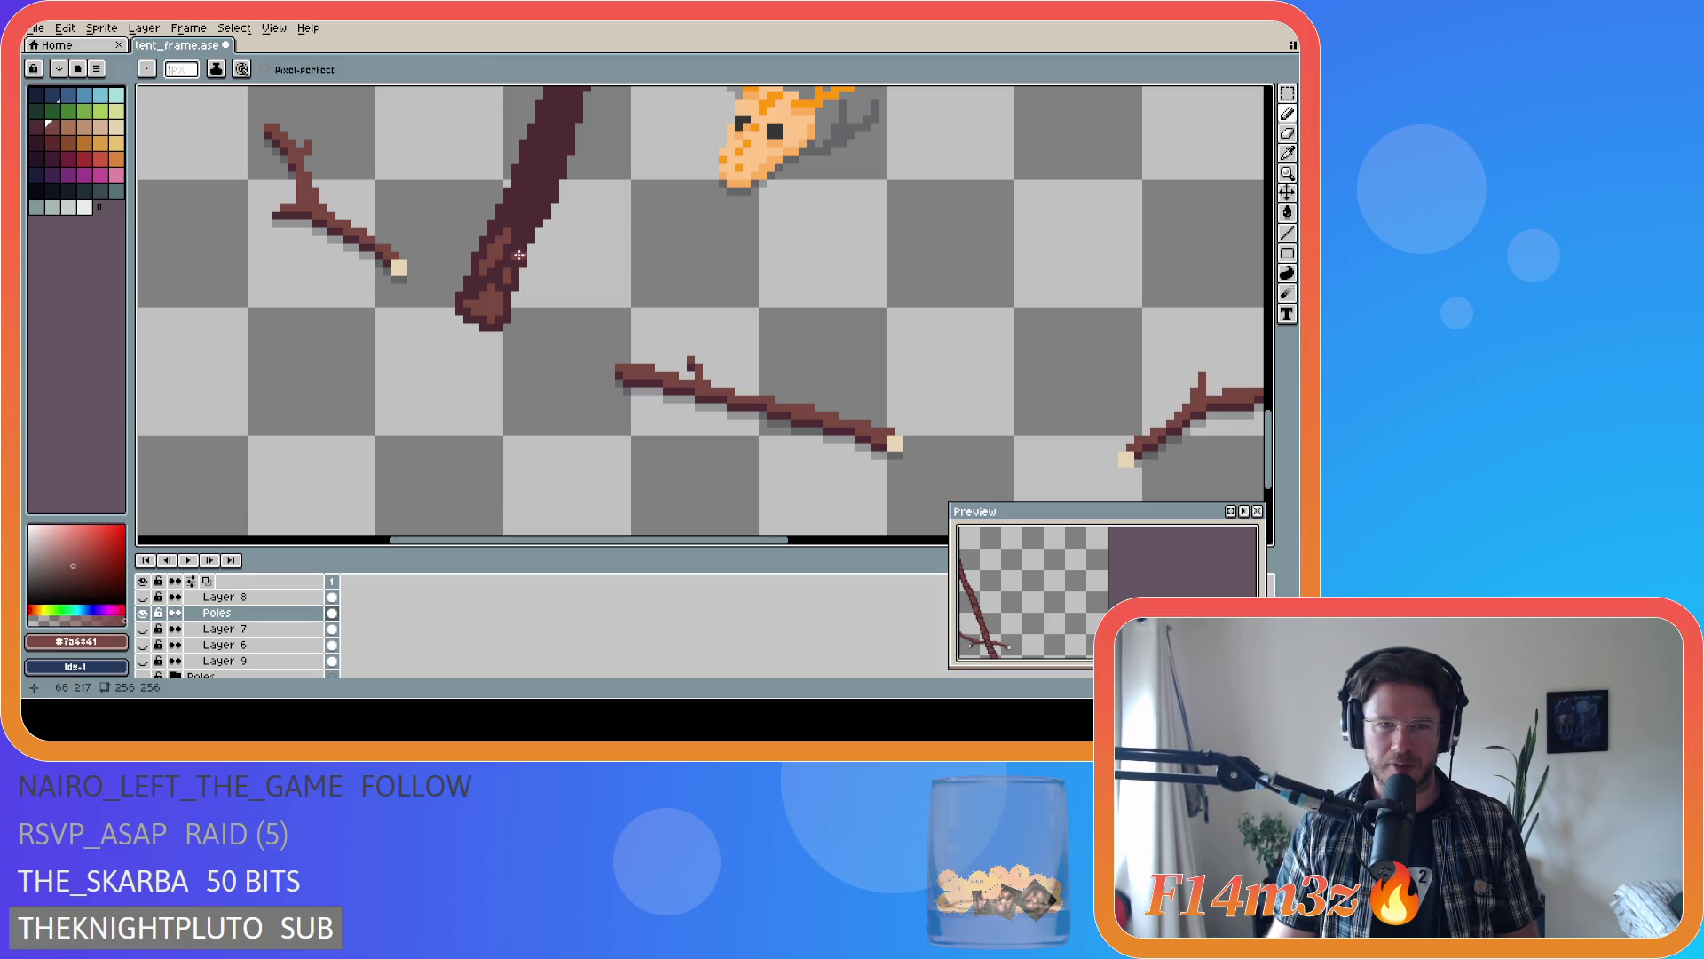
{"action": "left_click", "coordinate": [500, 273], "text": "alt"}
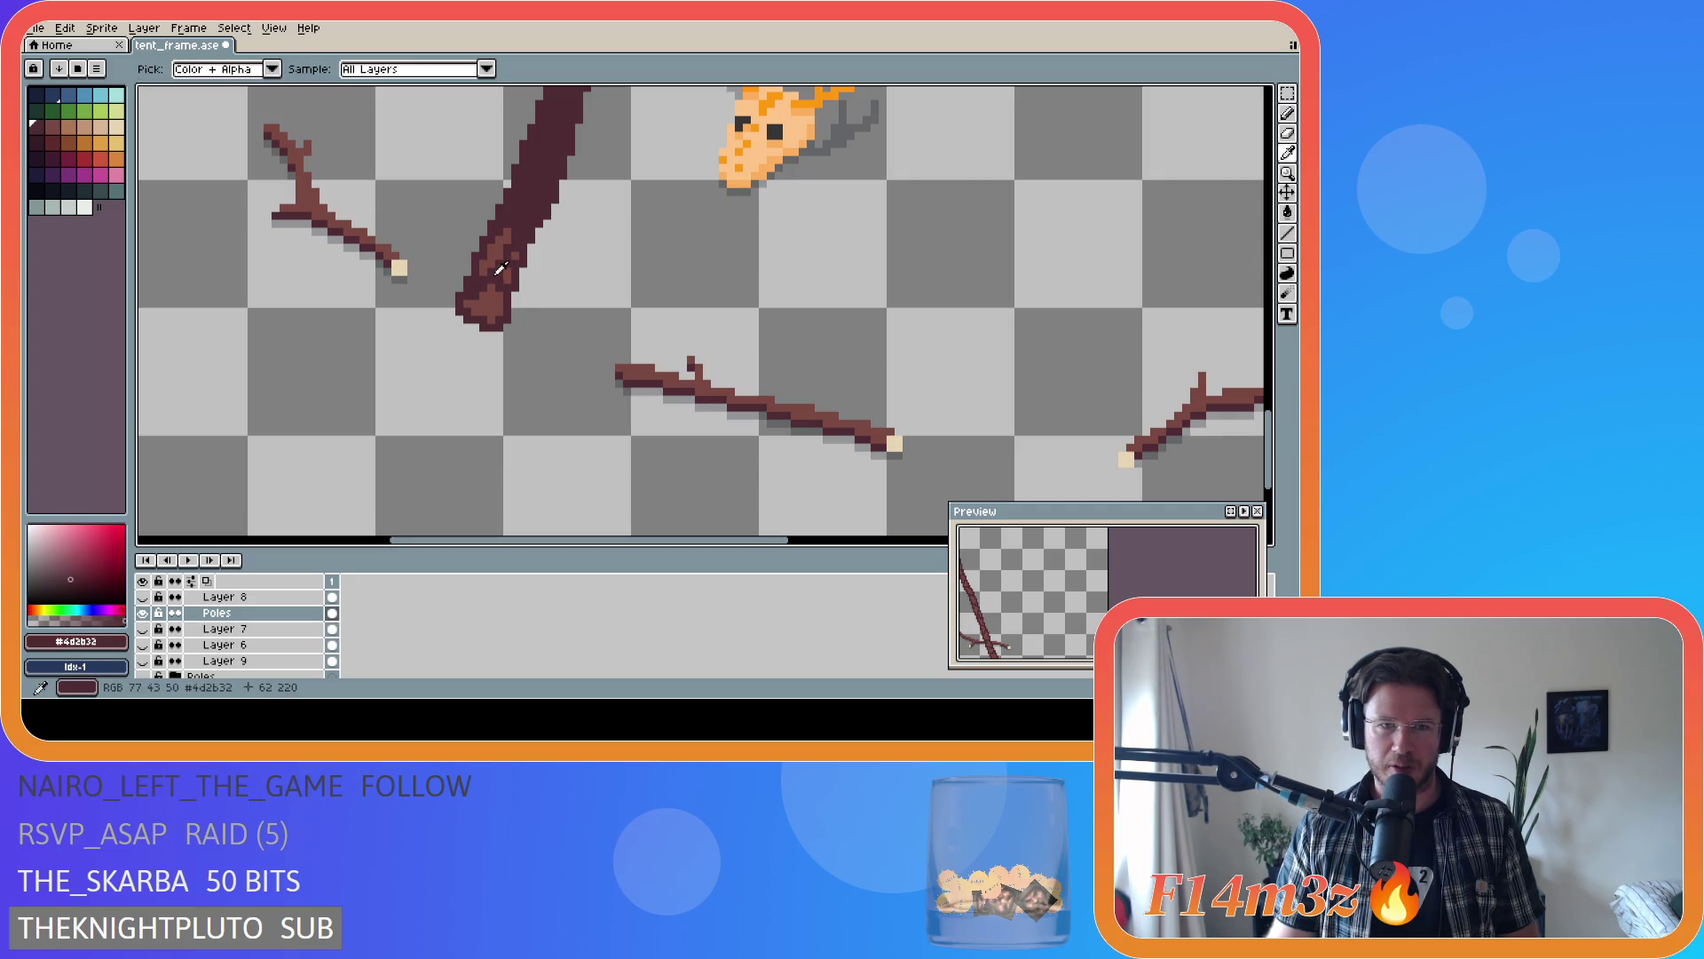
{"action": "left_click", "coordinate": [501, 279], "text": "alt"}
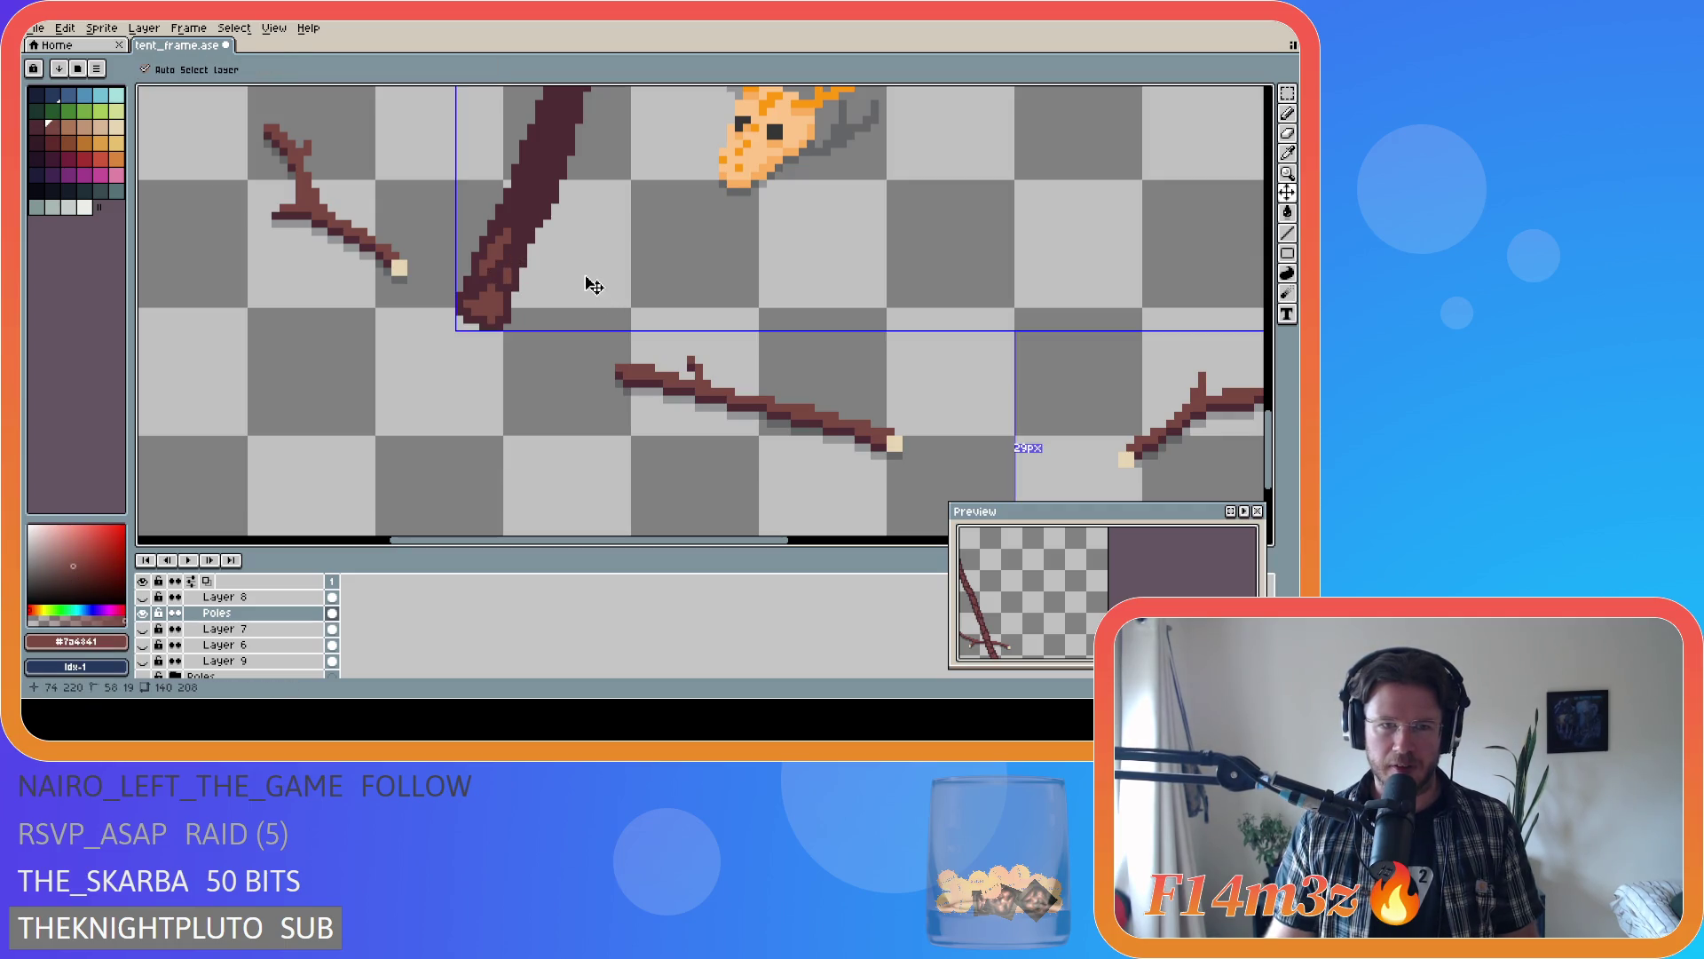
- Paint a lighter streak on the pole's upper part, then undo it
{"action": "key", "text": "alt"}
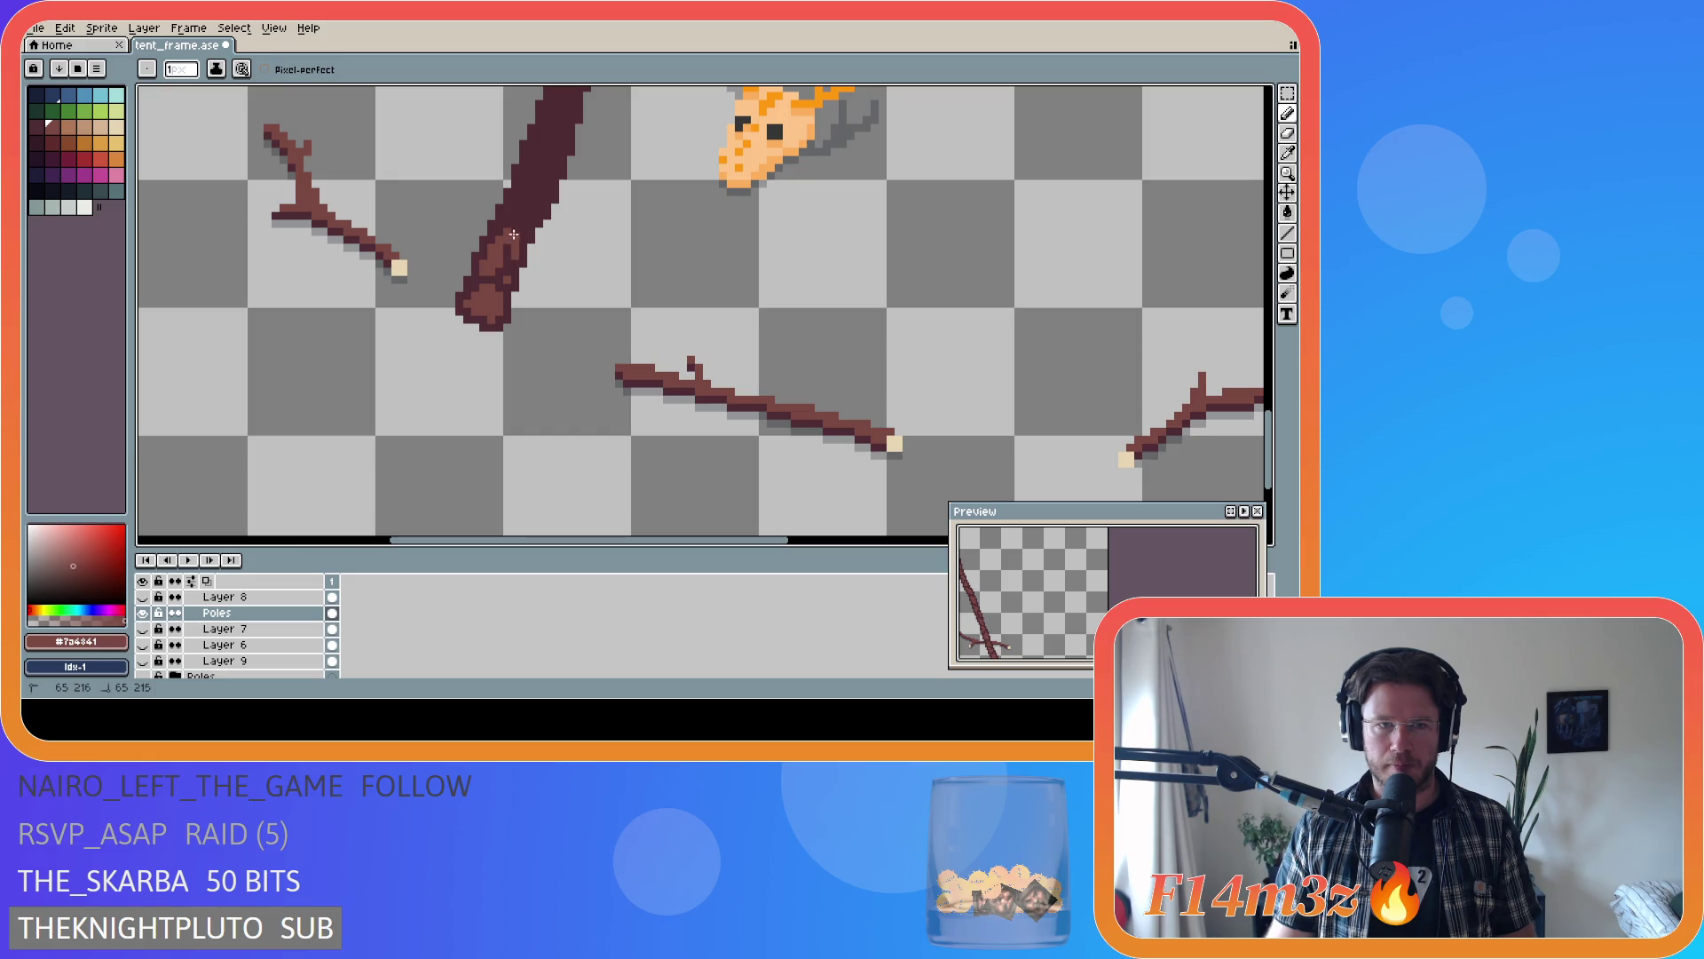
{"action": "left_click", "coordinate": [526, 234], "text": "alt"}
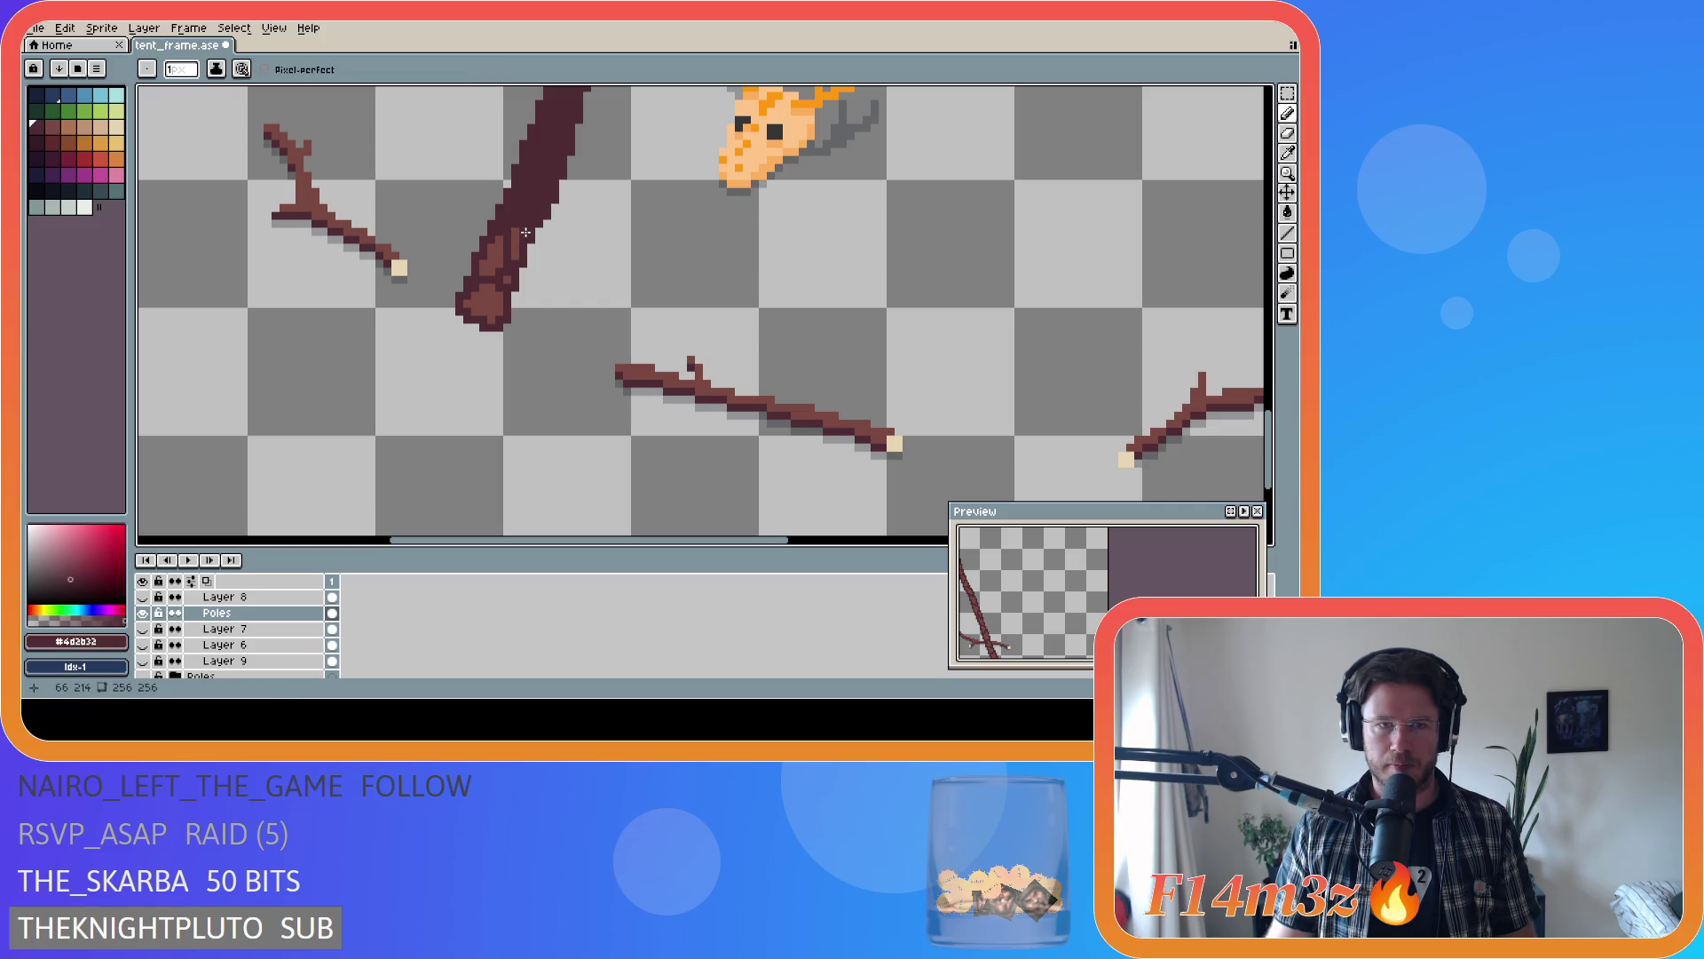
{"action": "left_click", "coordinate": [521, 232], "text": "alt"}
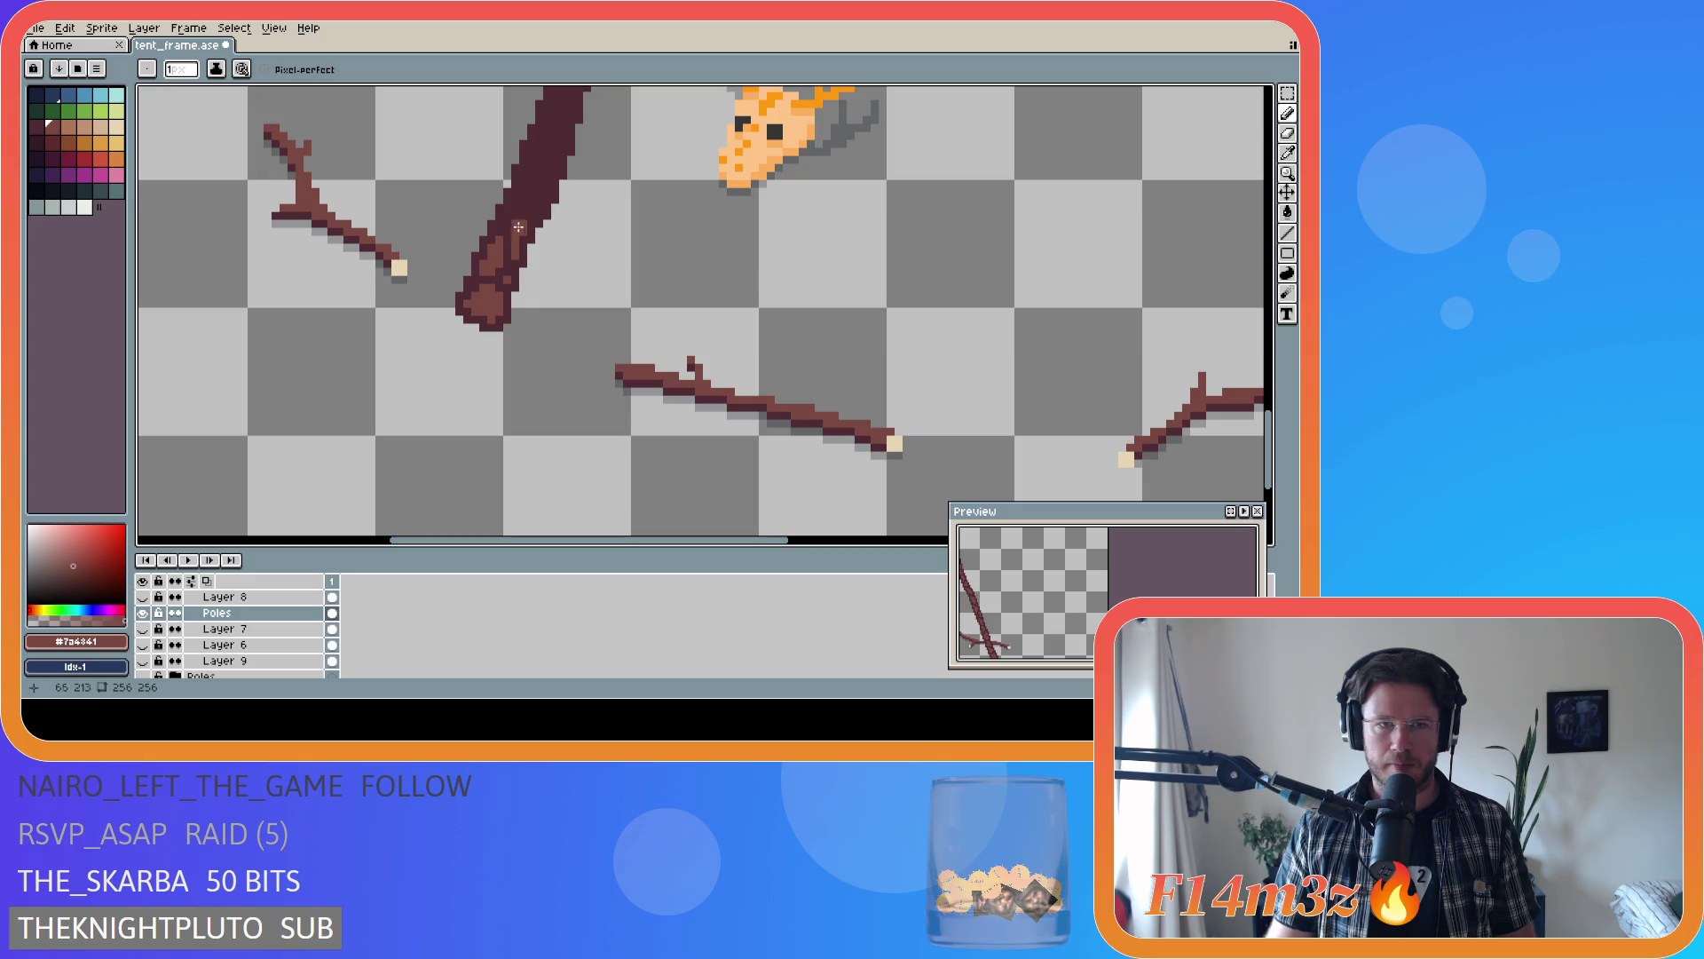
{"action": "left_click_drag", "start_coordinate": [503, 228], "coordinate": [522, 213]}
{"action": "key", "text": "ctrl+z"}
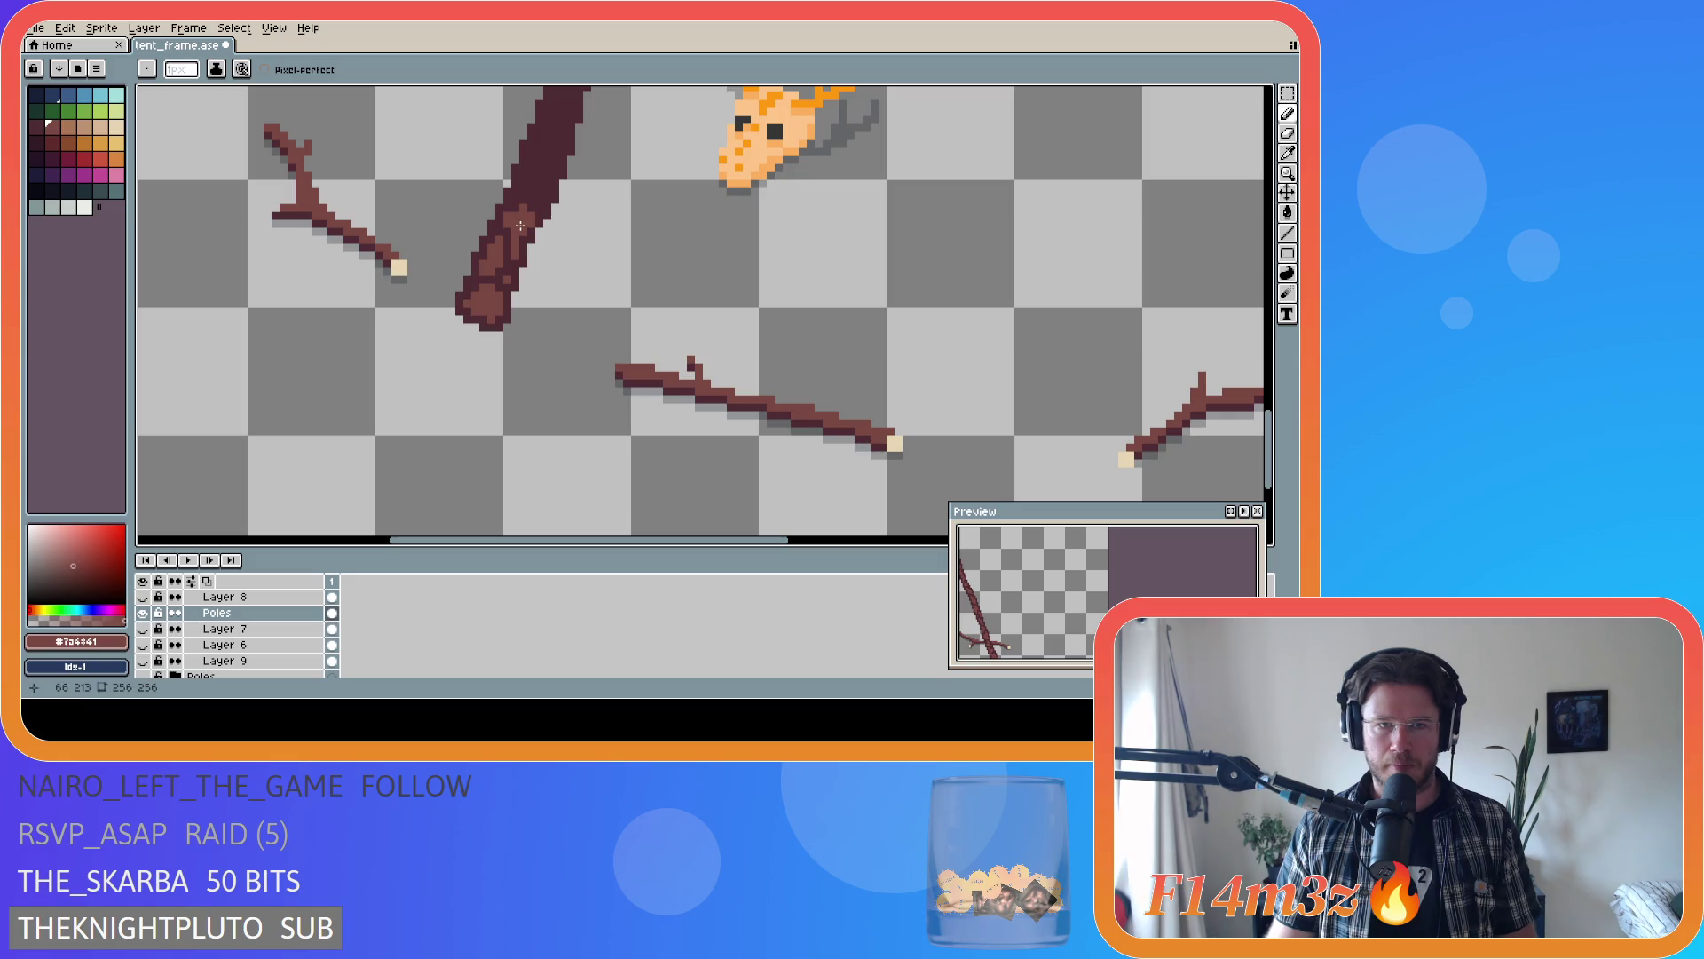
{"action": "key", "text": "v"}
{"action": "key", "text": "b"}
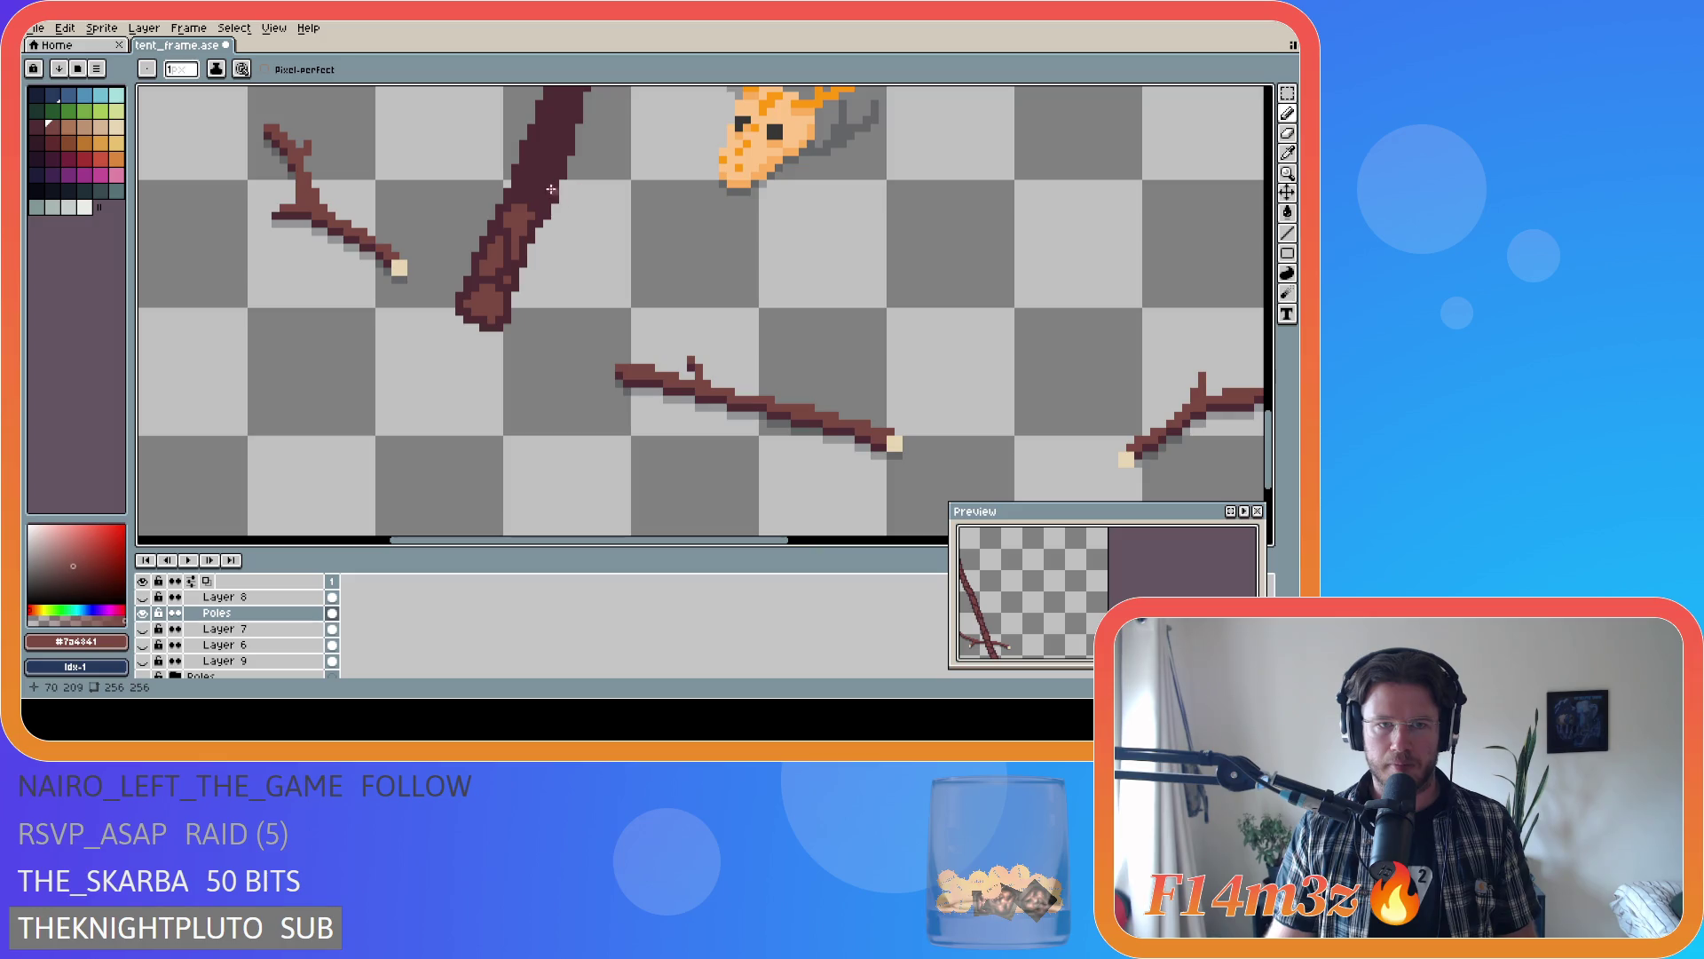
- Redraw lighter bark streaks along the pole's upper section
{"action": "mouse_move", "coordinate": [521, 189]}
{"action": "left_mouse_down"}
{"action": "mouse_move", "coordinate": [547, 194]}
{"action": "mouse_move", "coordinate": [526, 201]}
{"action": "mouse_move", "coordinate": [555, 174]}
{"action": "mouse_move", "coordinate": [537, 200]}
{"action": "left_mouse_up"}
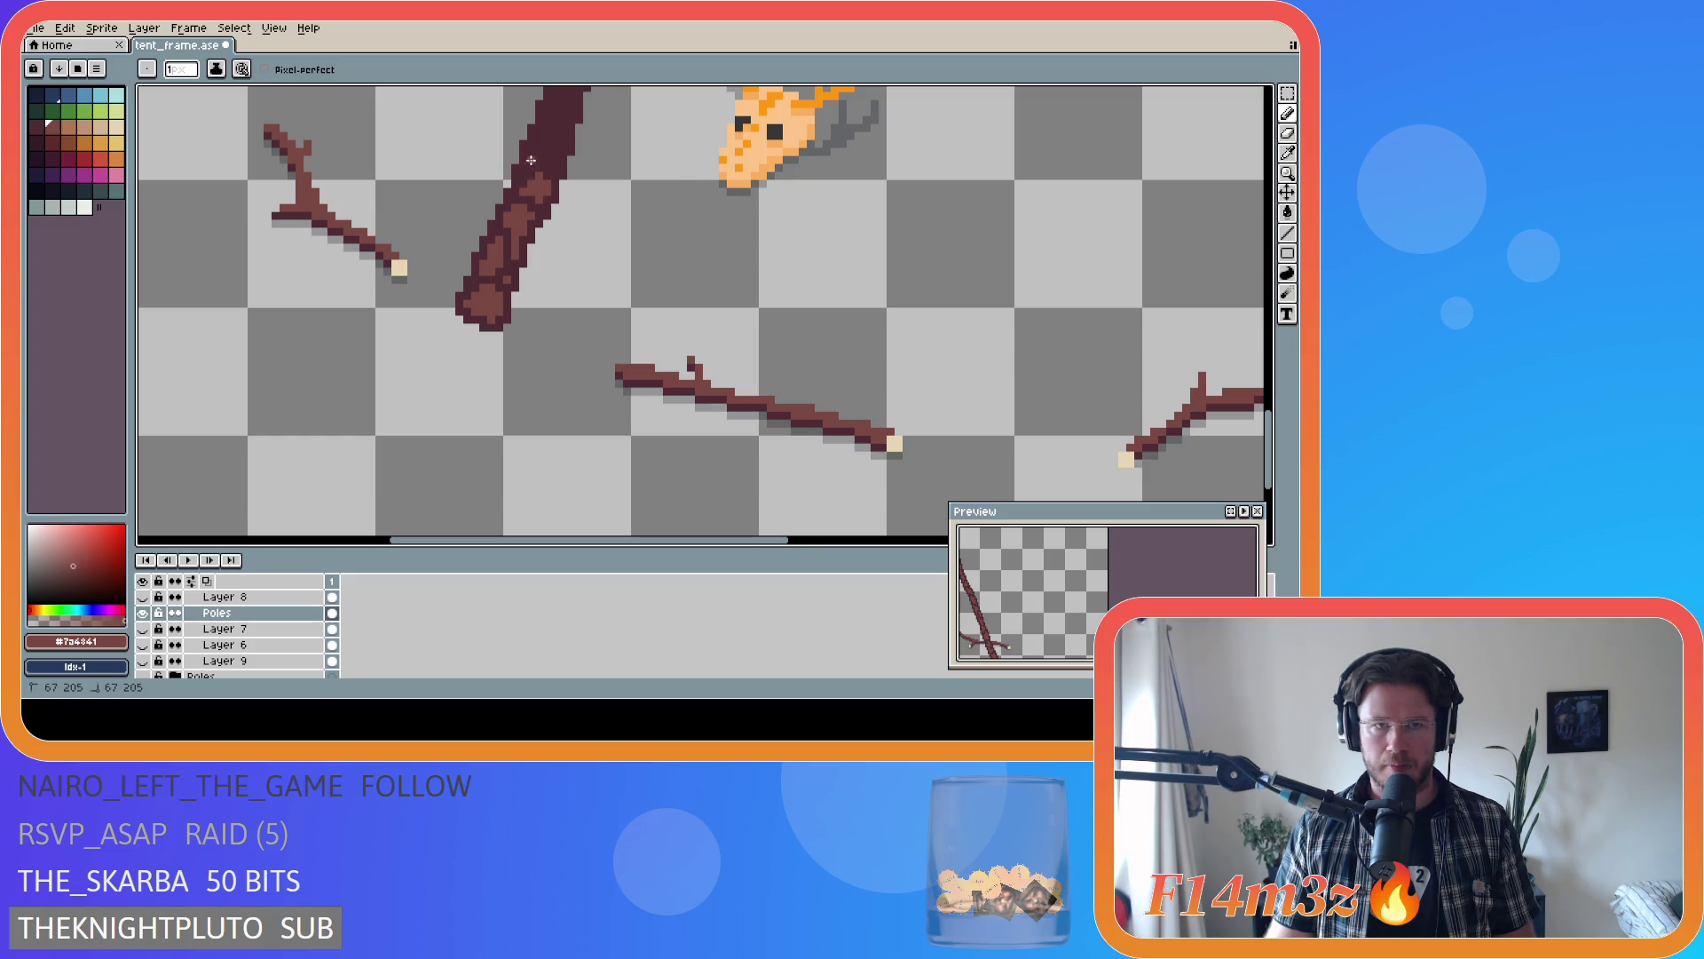
{"action": "mouse_move", "coordinate": [532, 160]}
{"action": "left_mouse_down"}
{"action": "mouse_move", "coordinate": [545, 135]}
{"action": "mouse_move", "coordinate": [550, 156]}
{"action": "left_mouse_up"}
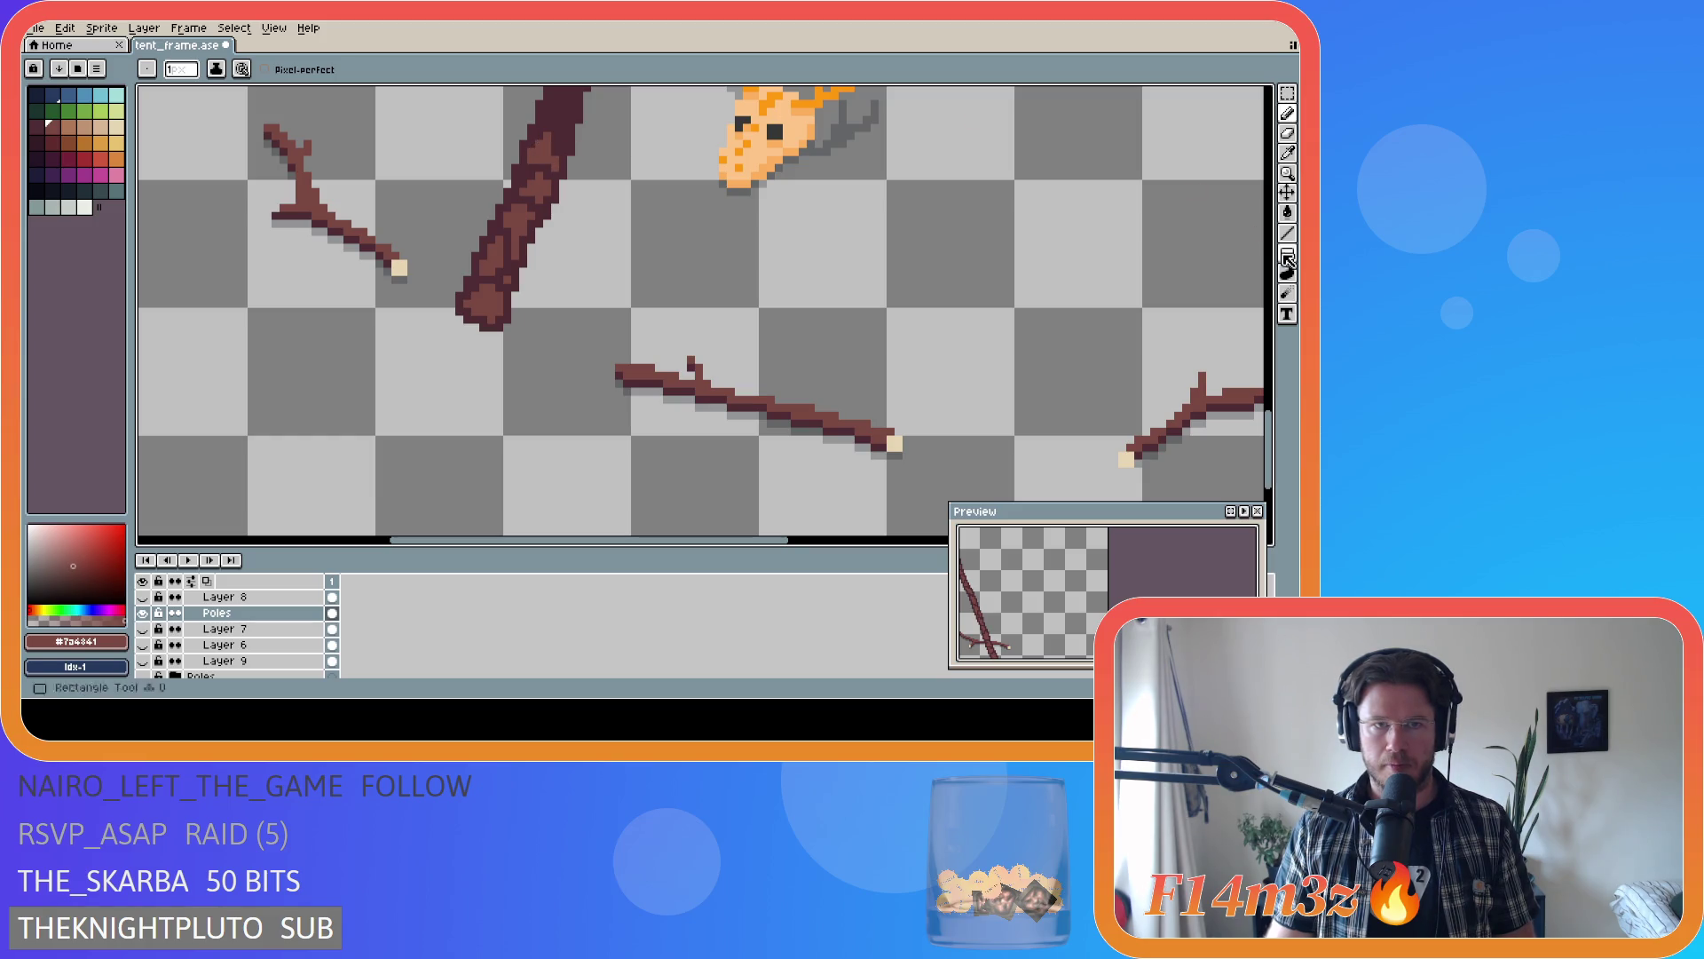
{"action": "scroll", "coordinate": [1275, 427], "scroll_direction": "up", "scroll_amount": 2}
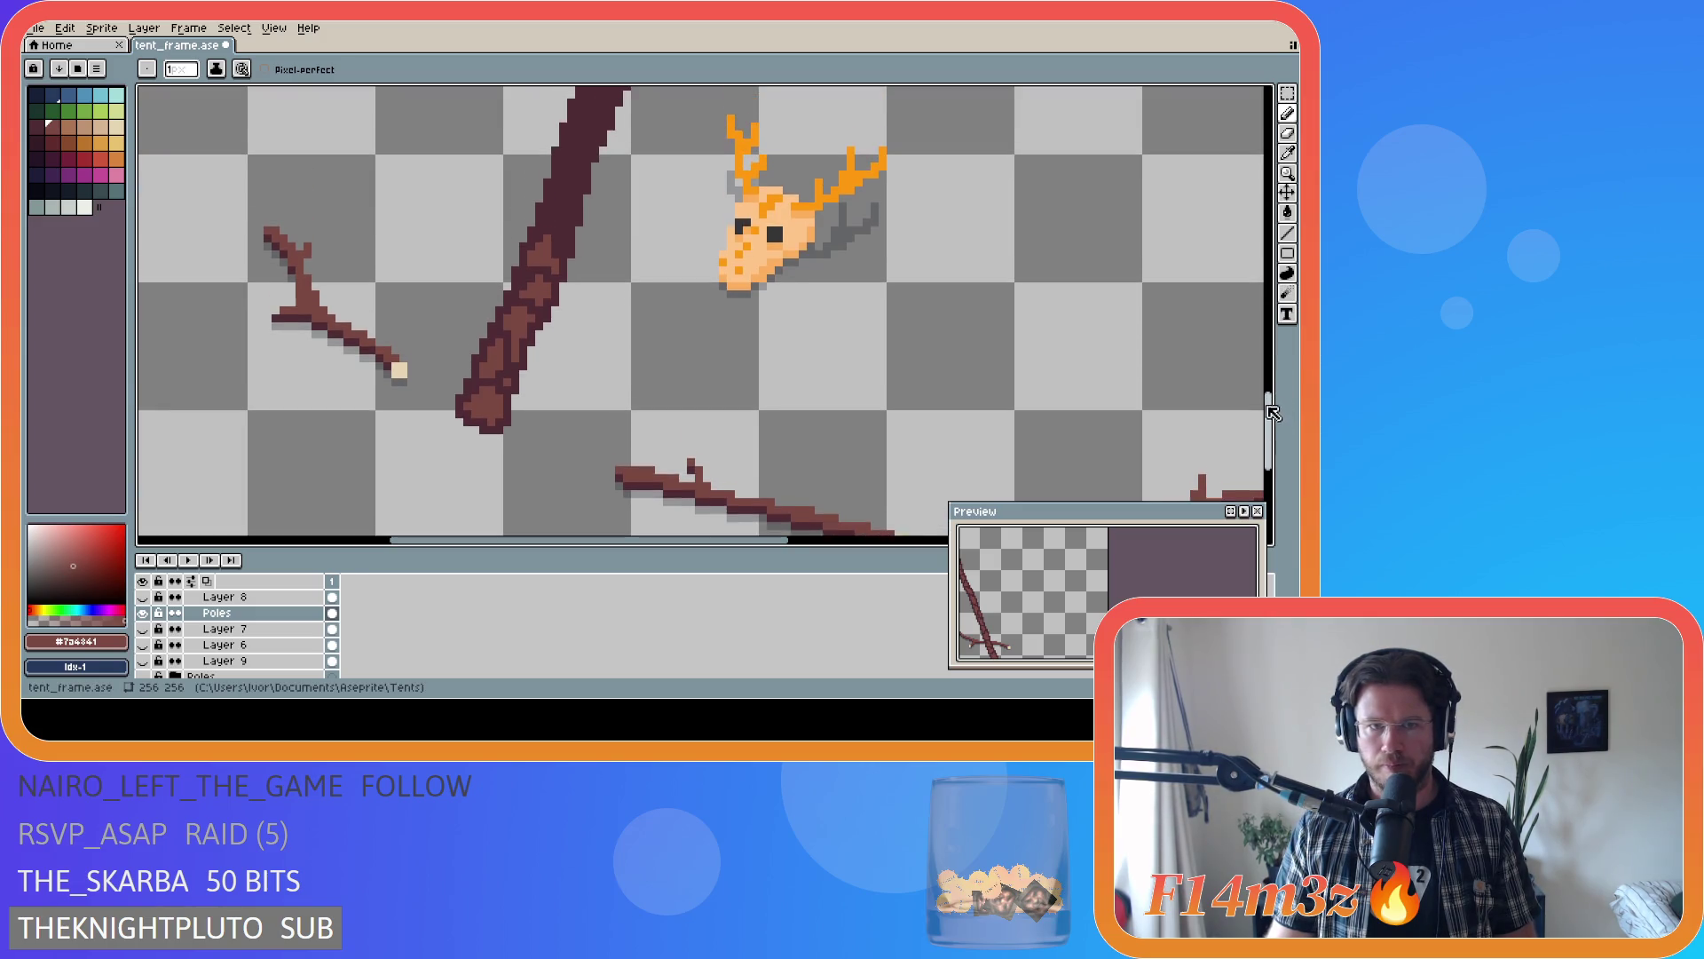
- Paint a lighter bark streak and a few pixels further up the left pole
{"action": "left_click", "coordinate": [523, 285], "text": "alt"}
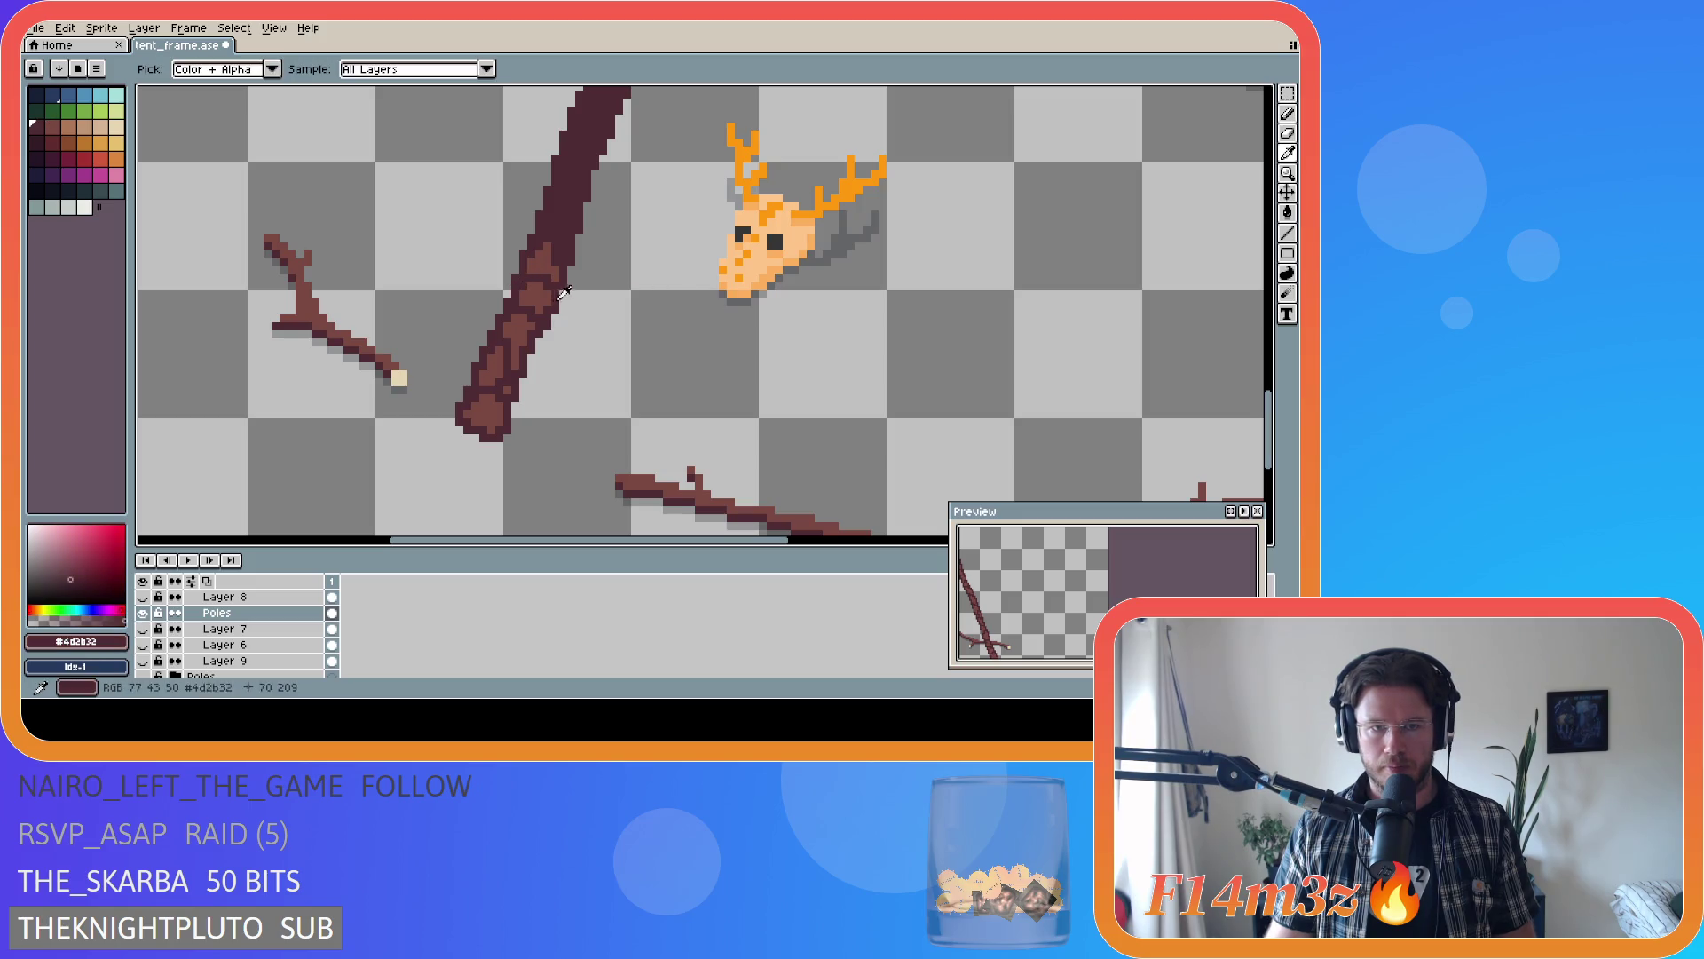
{"action": "left_click", "coordinate": [542, 258], "text": "alt"}
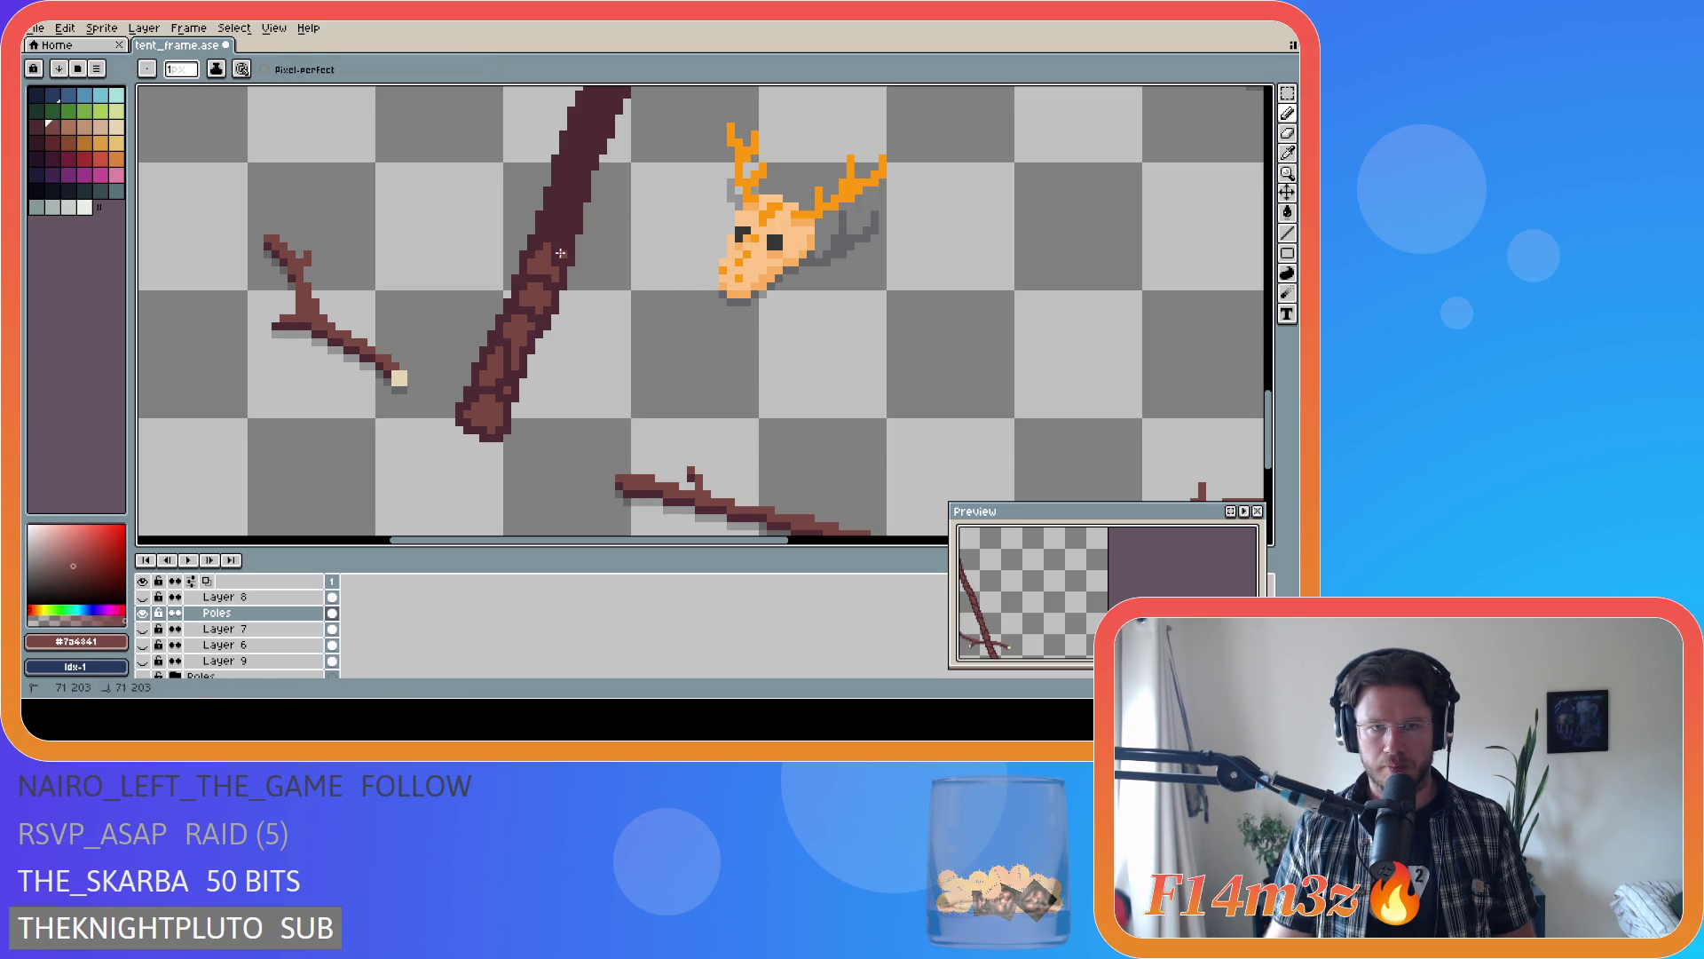
{"action": "left_click_drag", "start_coordinate": [561, 253], "coordinate": [570, 209]}
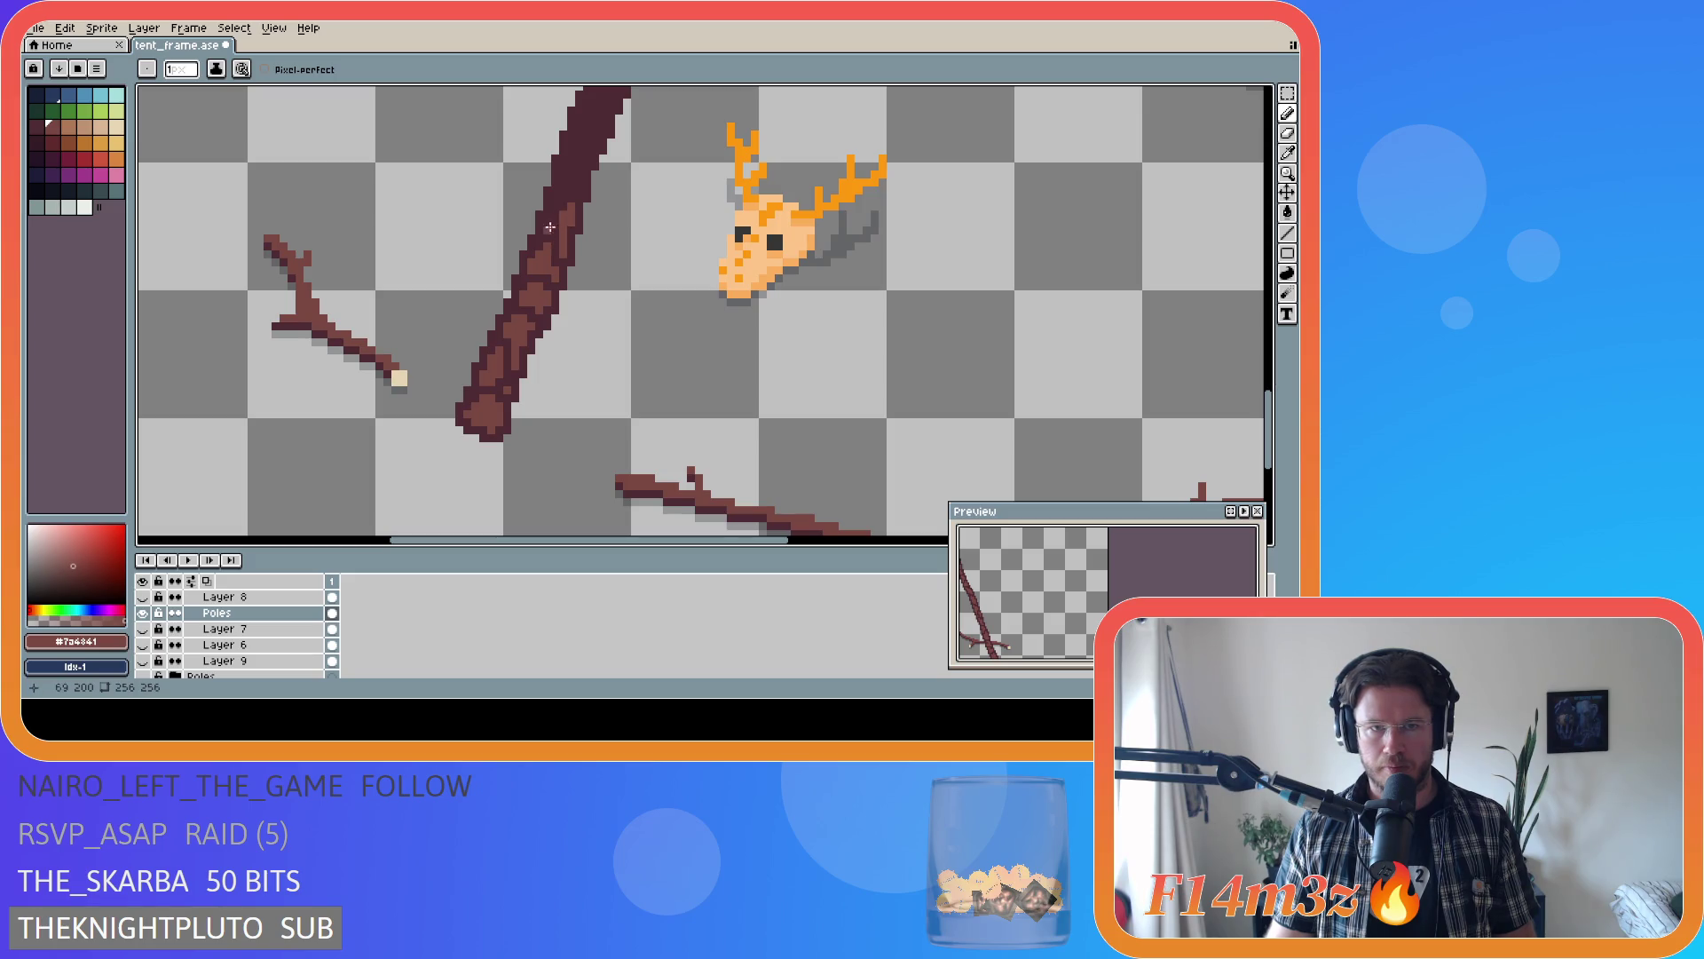
{"action": "left_click", "coordinate": [546, 228]}
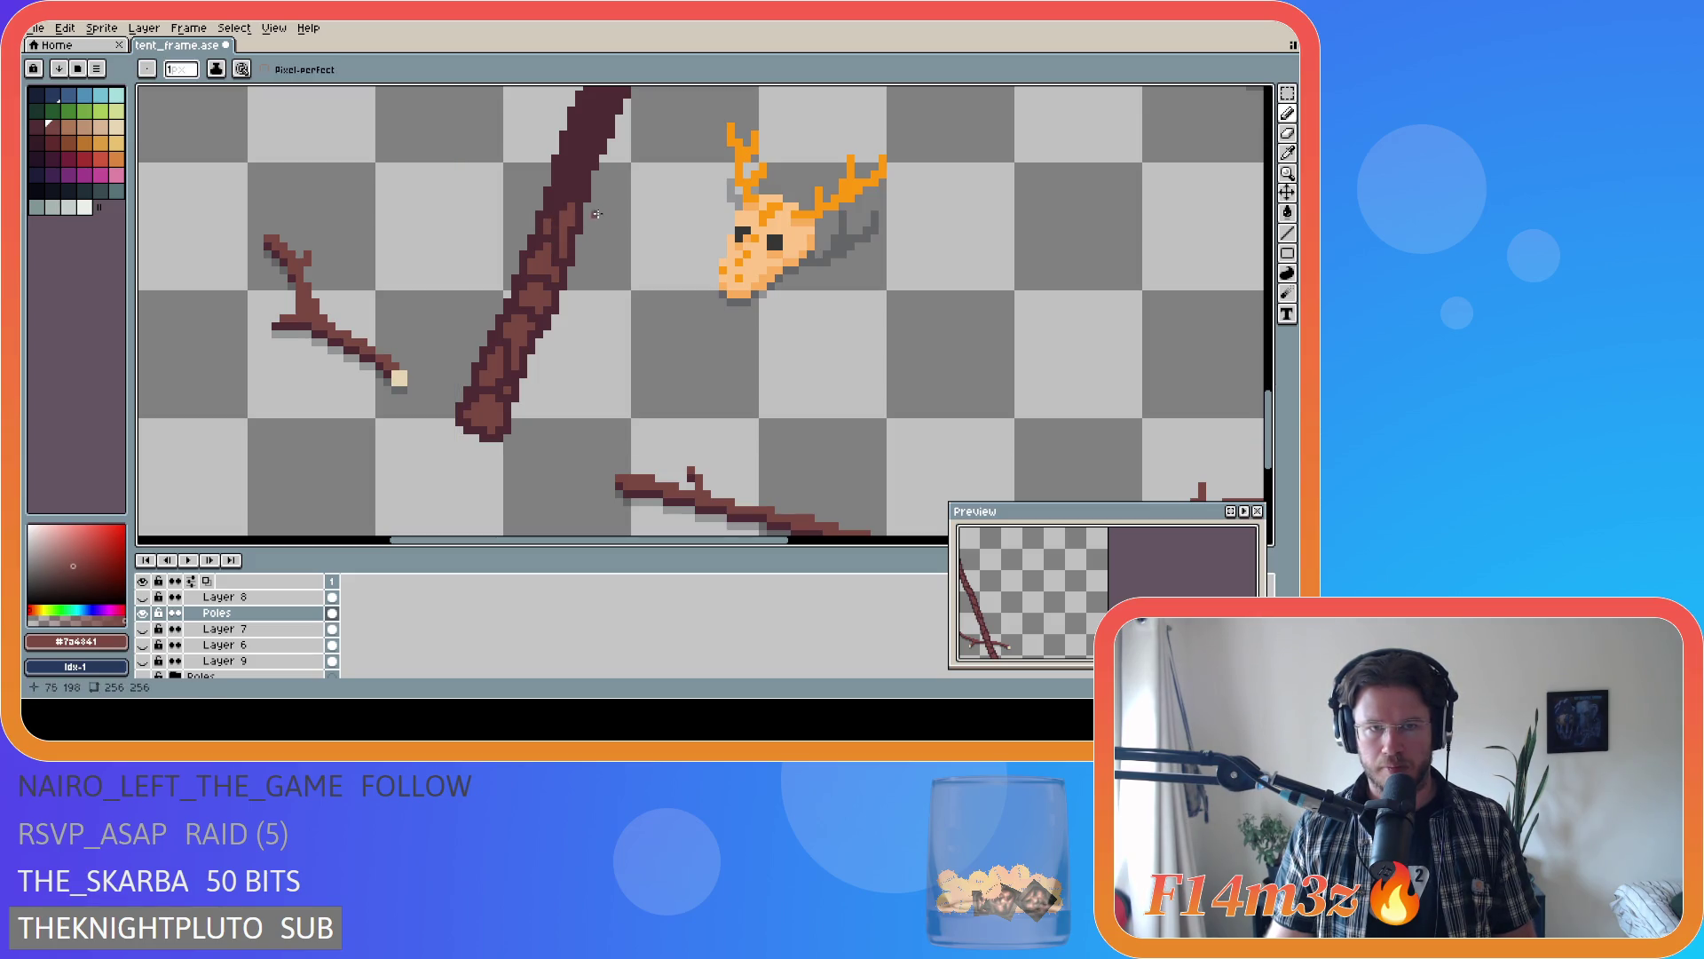
{"action": "left_click", "coordinate": [556, 196]}
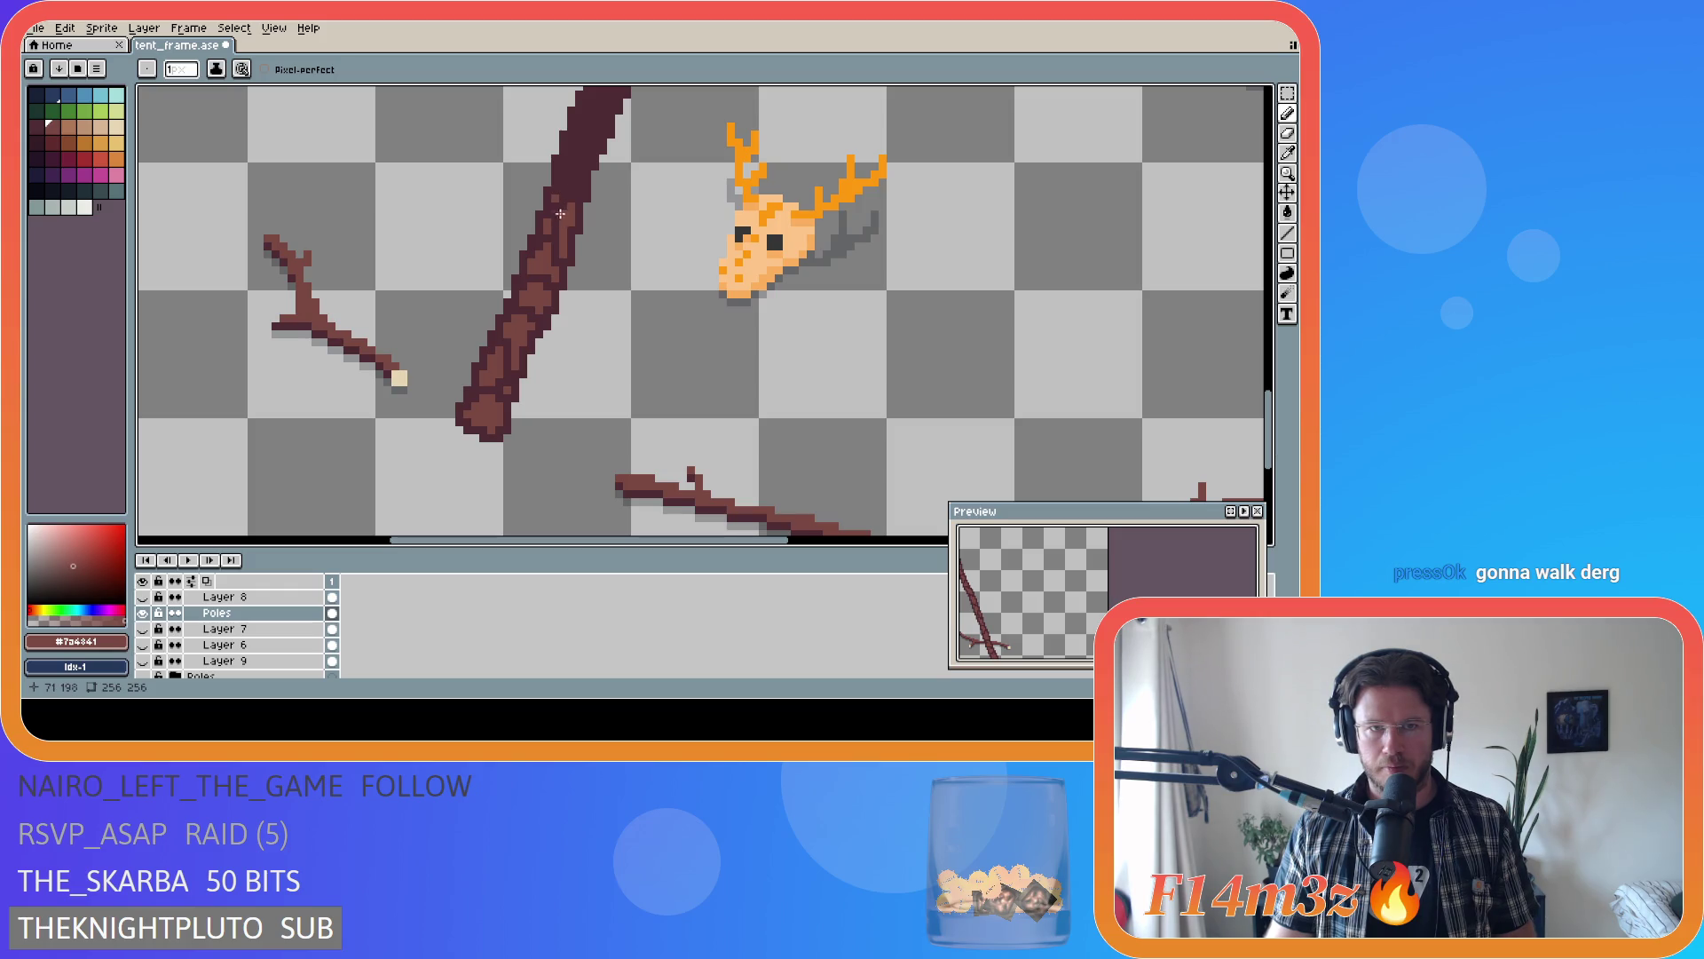
- Resample the dark and light browns and save tent_frame.ase
{"action": "left_click", "coordinate": [558, 213], "text": "alt"}
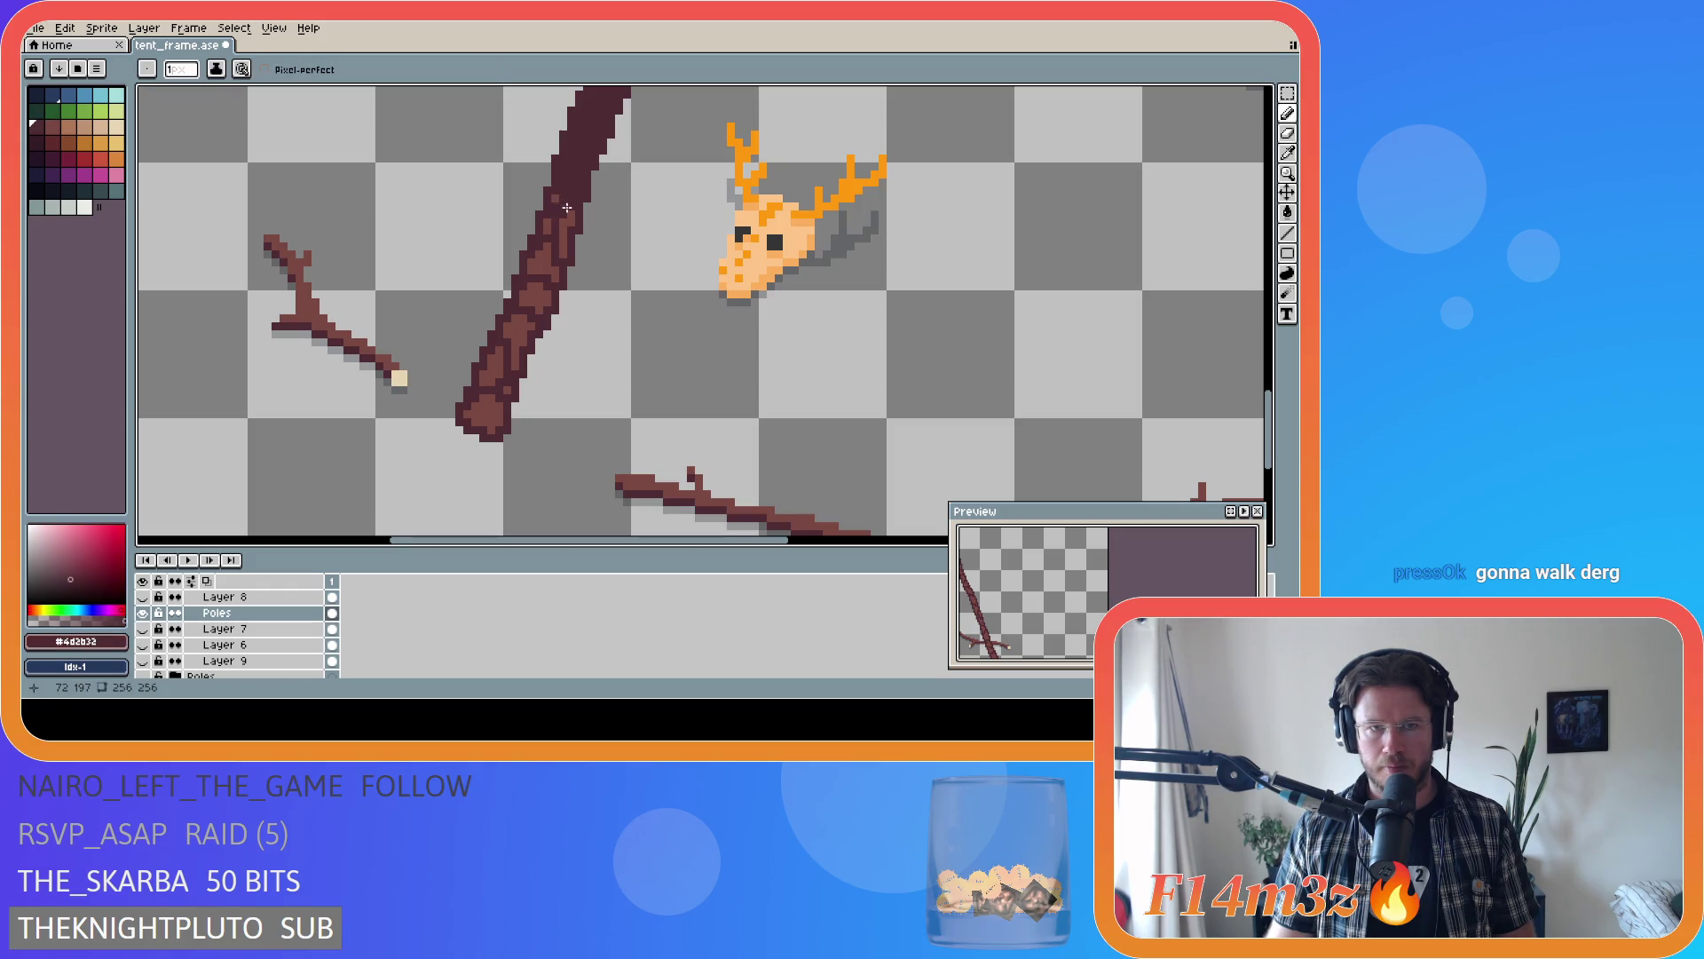
{"action": "left_click", "coordinate": [559, 208], "text": "alt"}
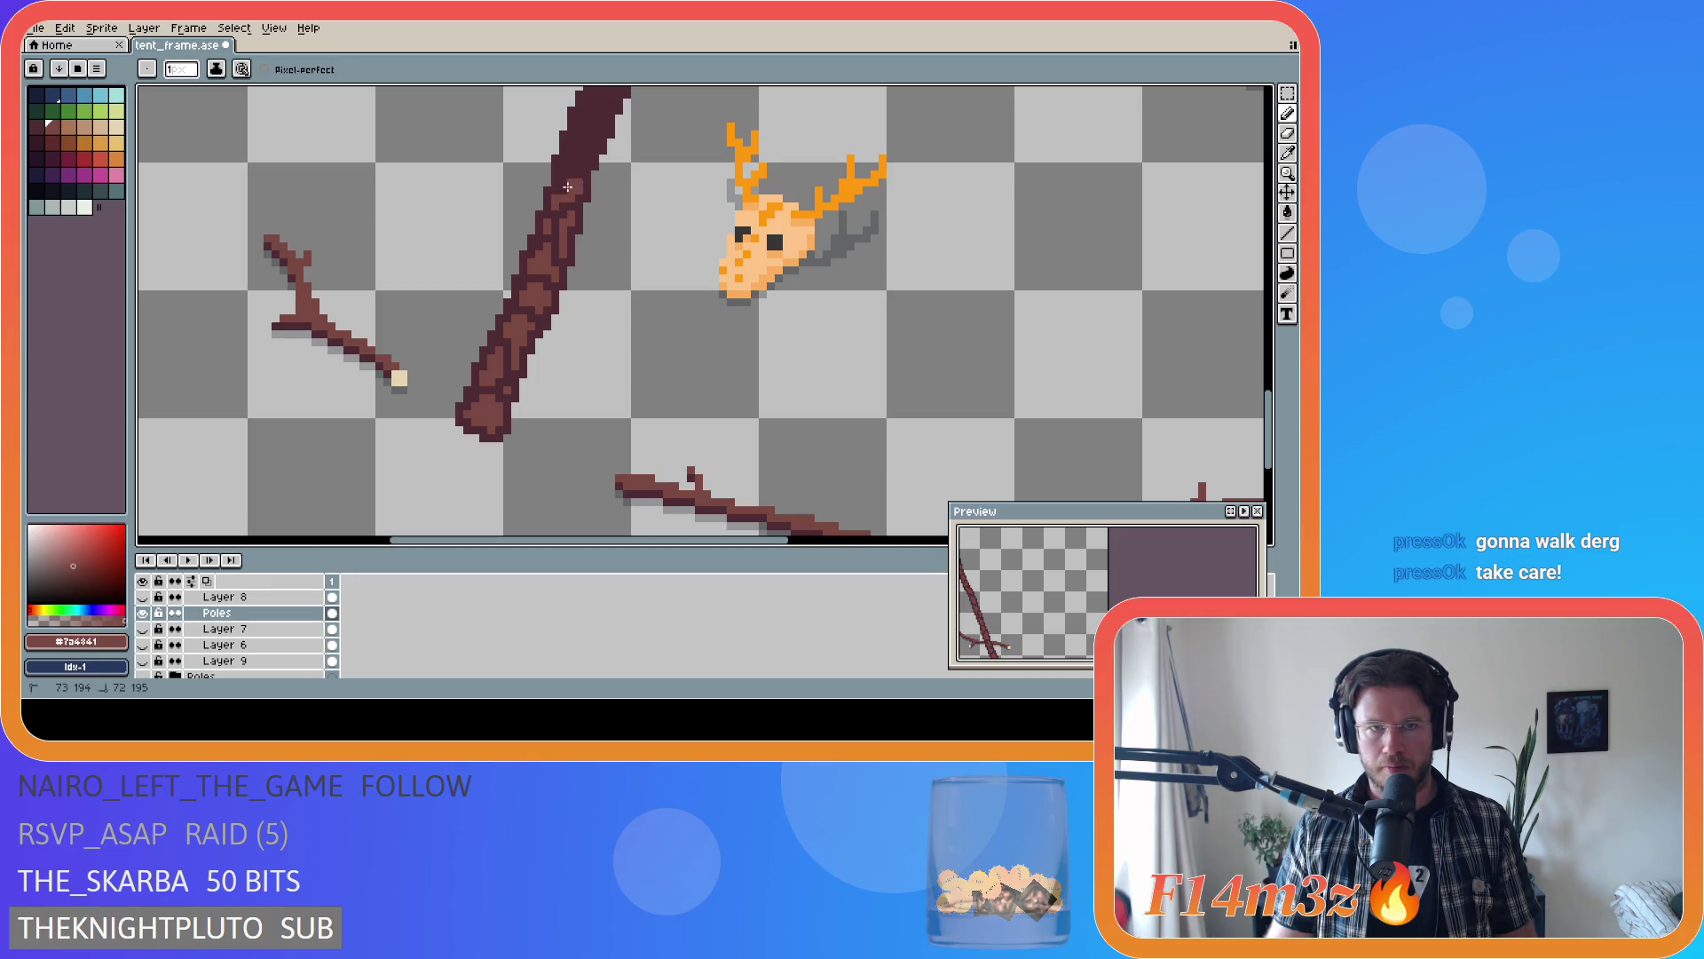
{"action": "key", "text": "ctrl+s"}
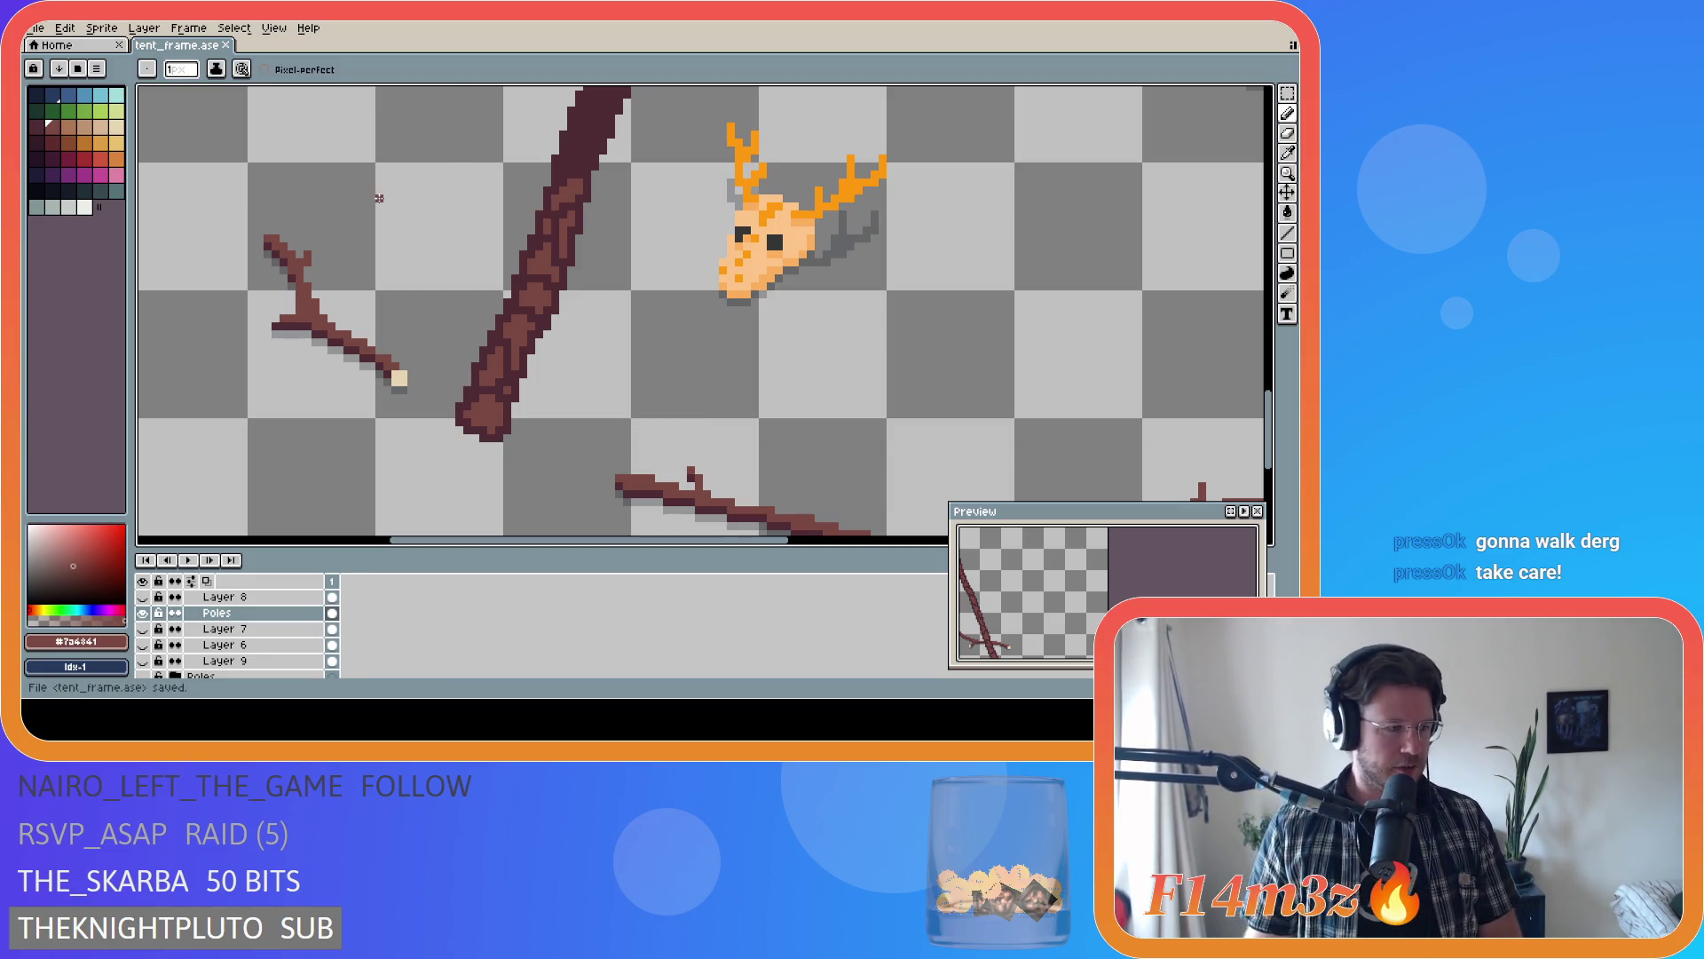
{"action": "key", "text": "v"}
{"action": "key", "text": "b"}
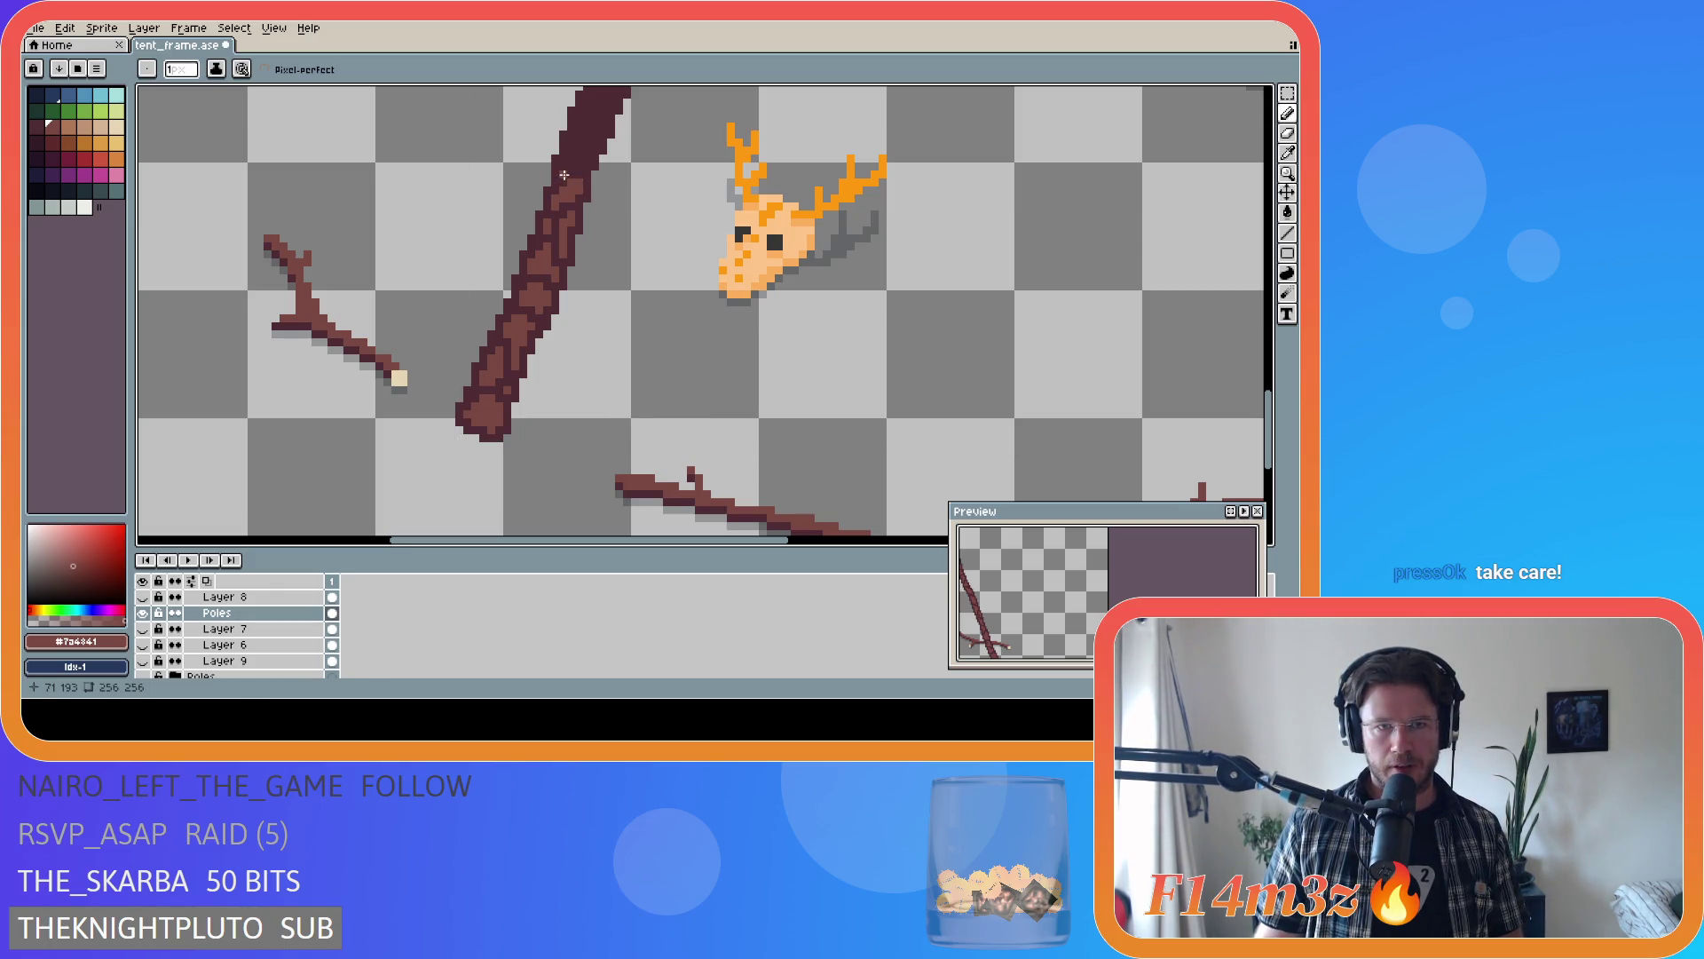
{"action": "scroll", "coordinate": [568, 177], "scroll_direction": "up", "scroll_amount": 2}
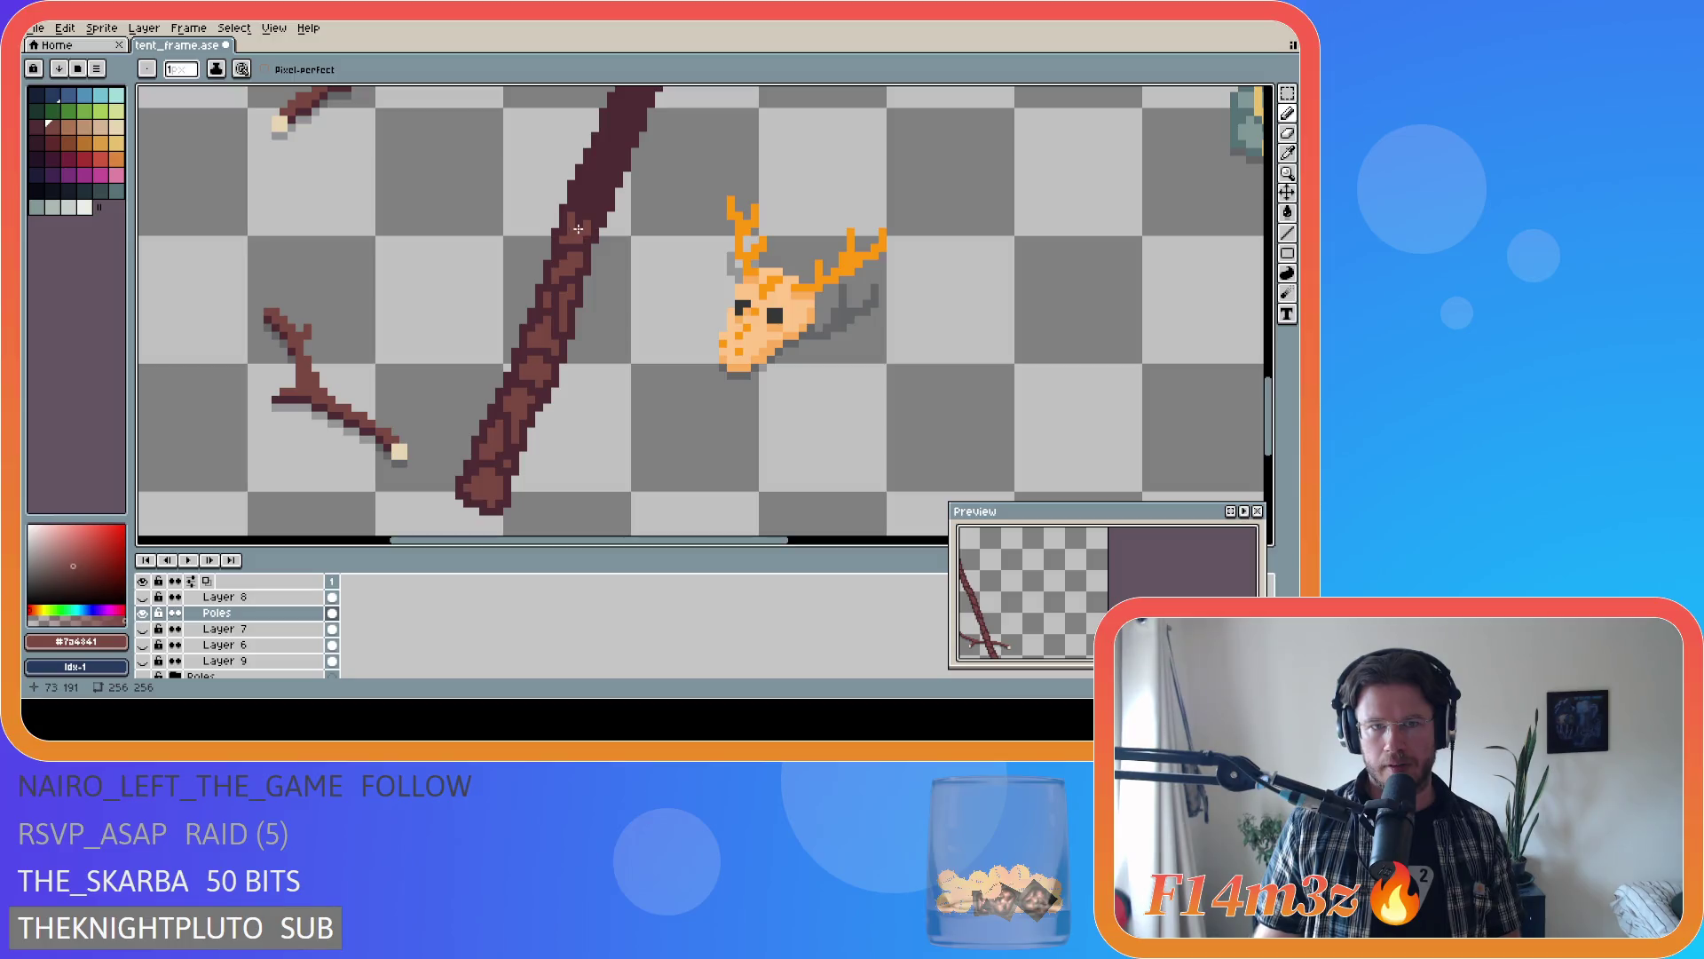
- Paint lighter #7a4841 bark streaks and a highlight pixel on the pole's lower-middle section
{"action": "left_click_drag", "start_coordinate": [576, 223], "coordinate": [593, 207]}
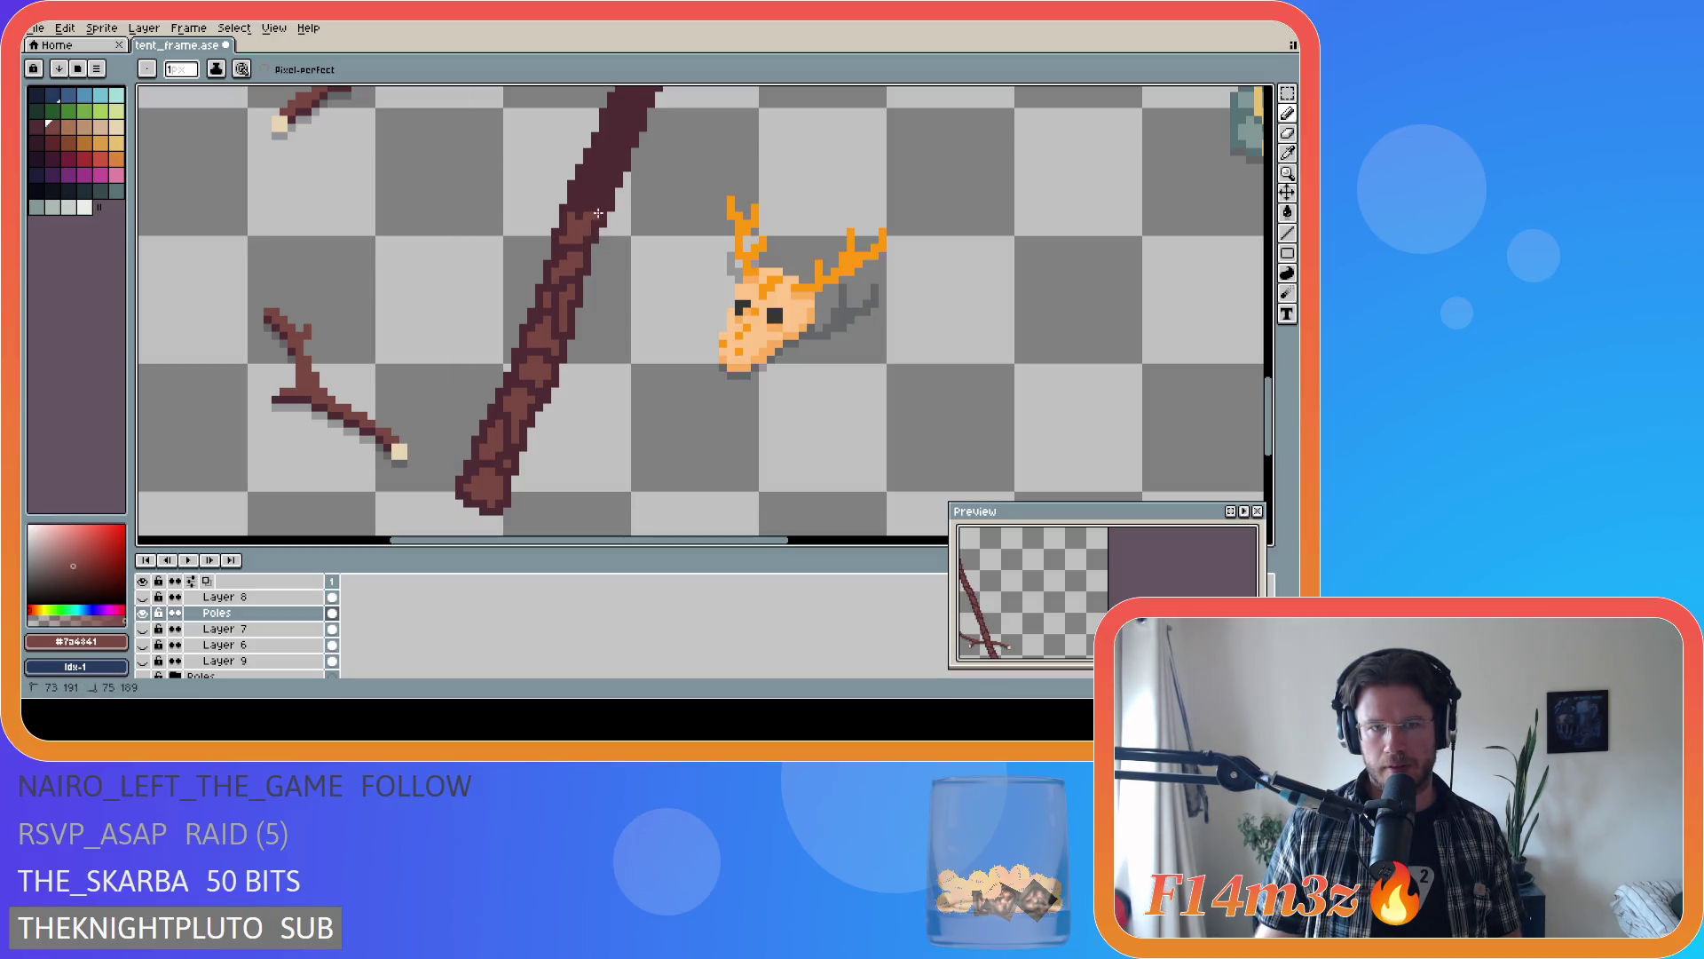
{"action": "key", "text": "v"}
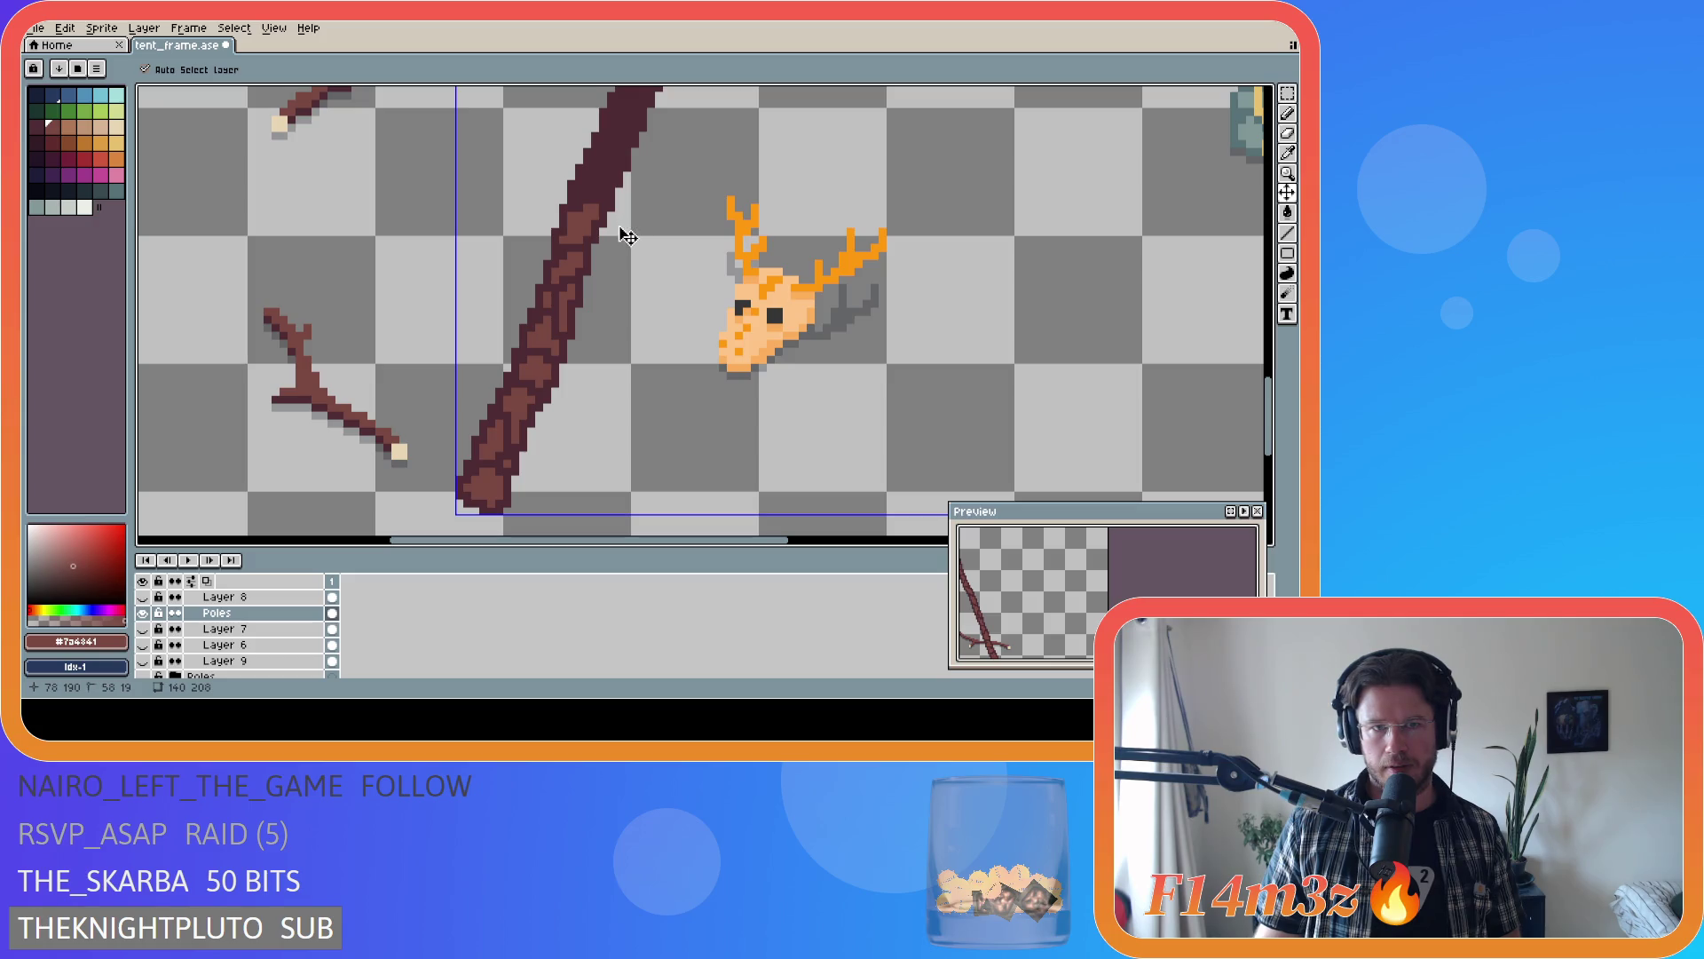
{"action": "key", "text": "b"}
{"action": "left_click_drag", "start_coordinate": [578, 192], "coordinate": [602, 194]}
{"action": "left_click", "coordinate": [602, 193]}
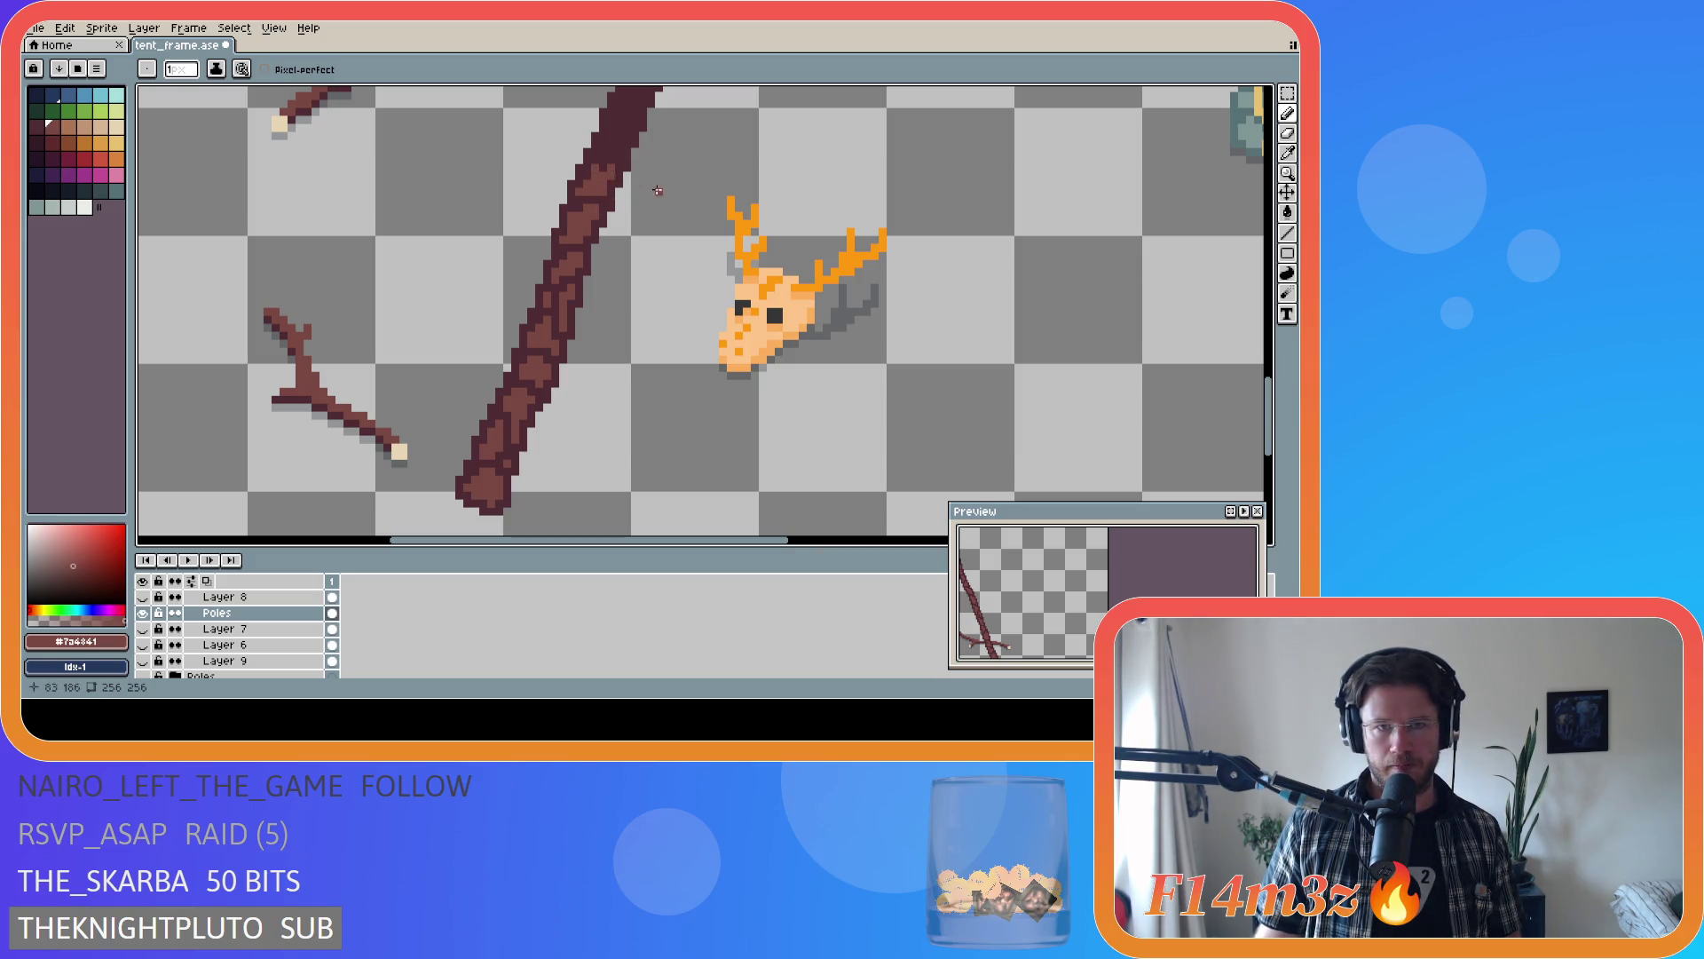
{"action": "left_click_drag", "start_coordinate": [601, 168], "coordinate": [627, 163]}
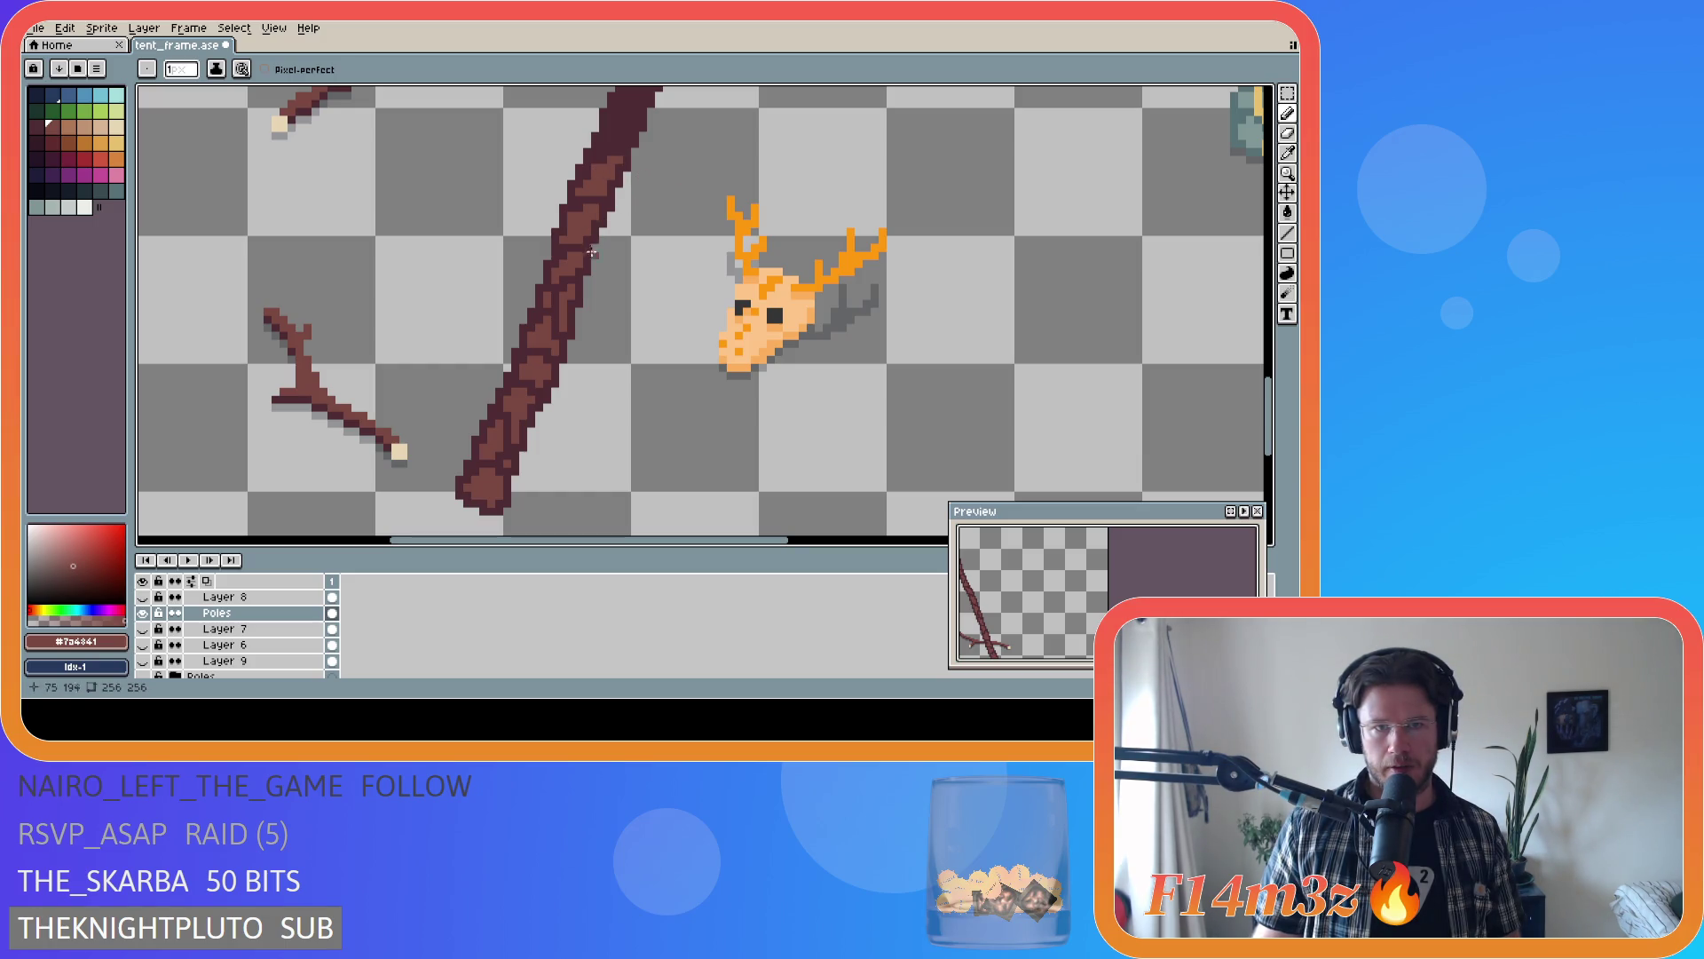
- Undo the recent bark strokes, restore them, and dab two more bark pixels
{"action": "key", "text": "v"}
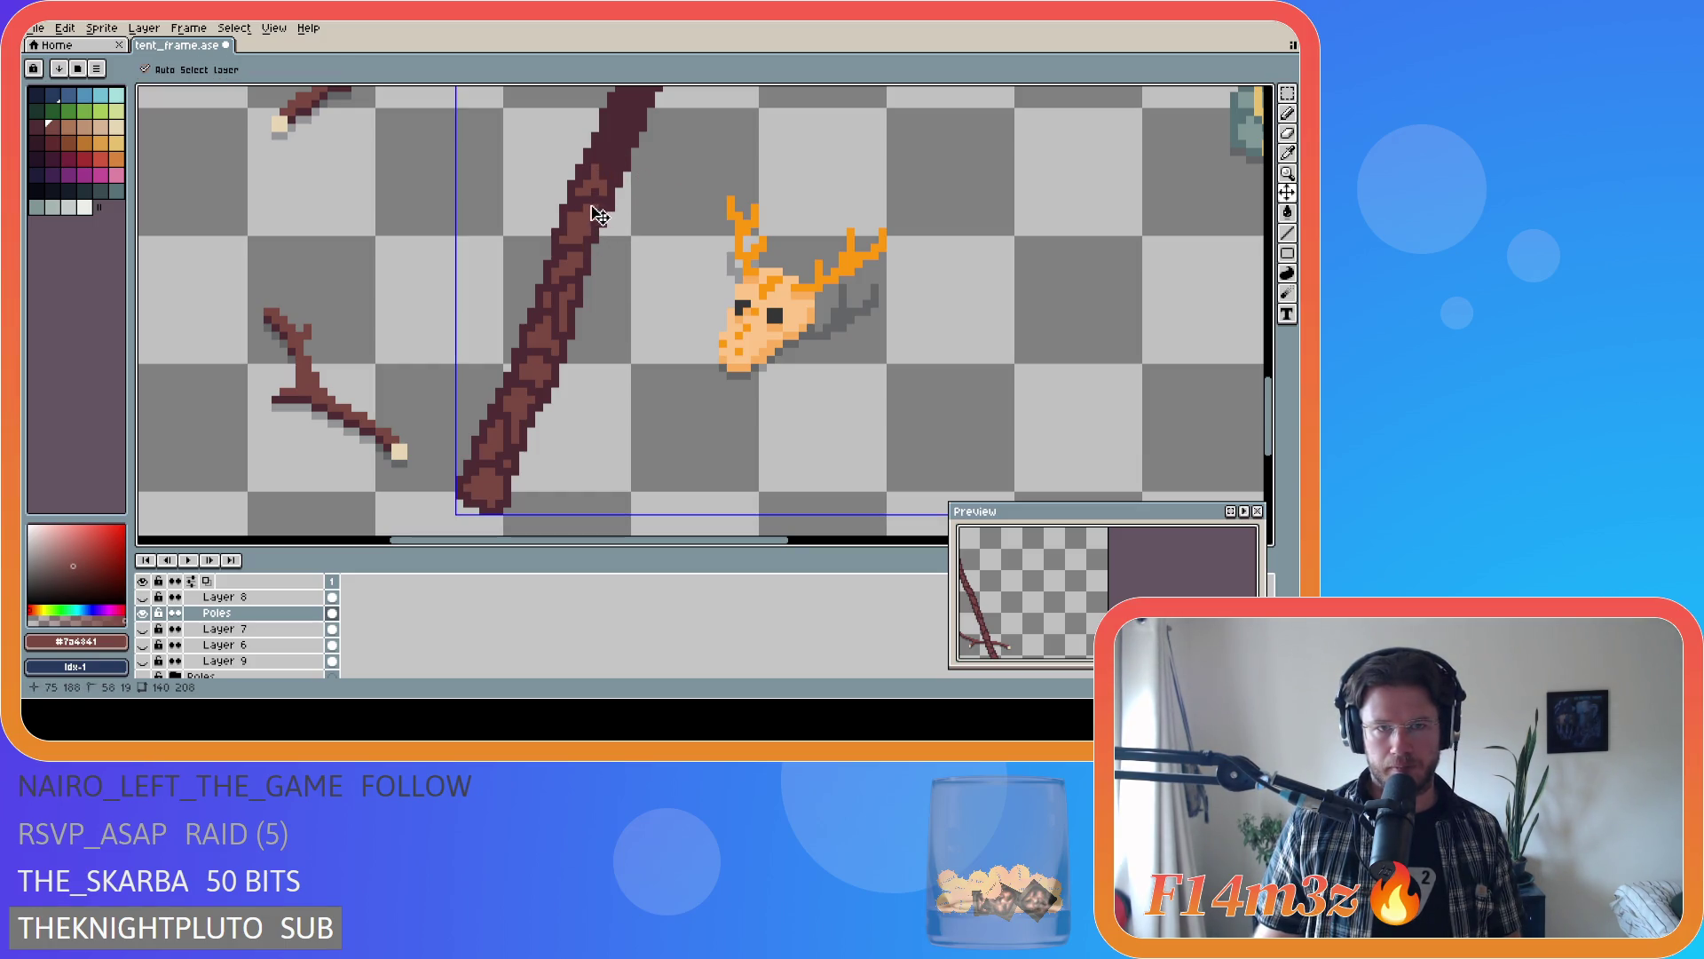
{"action": "key", "text": "ctrl+z"}
{"action": "key", "text": "ctrl+z"}
{"action": "key", "text": "b"}
{"action": "left_click_drag", "start_coordinate": [586, 213], "coordinate": [608, 201]}
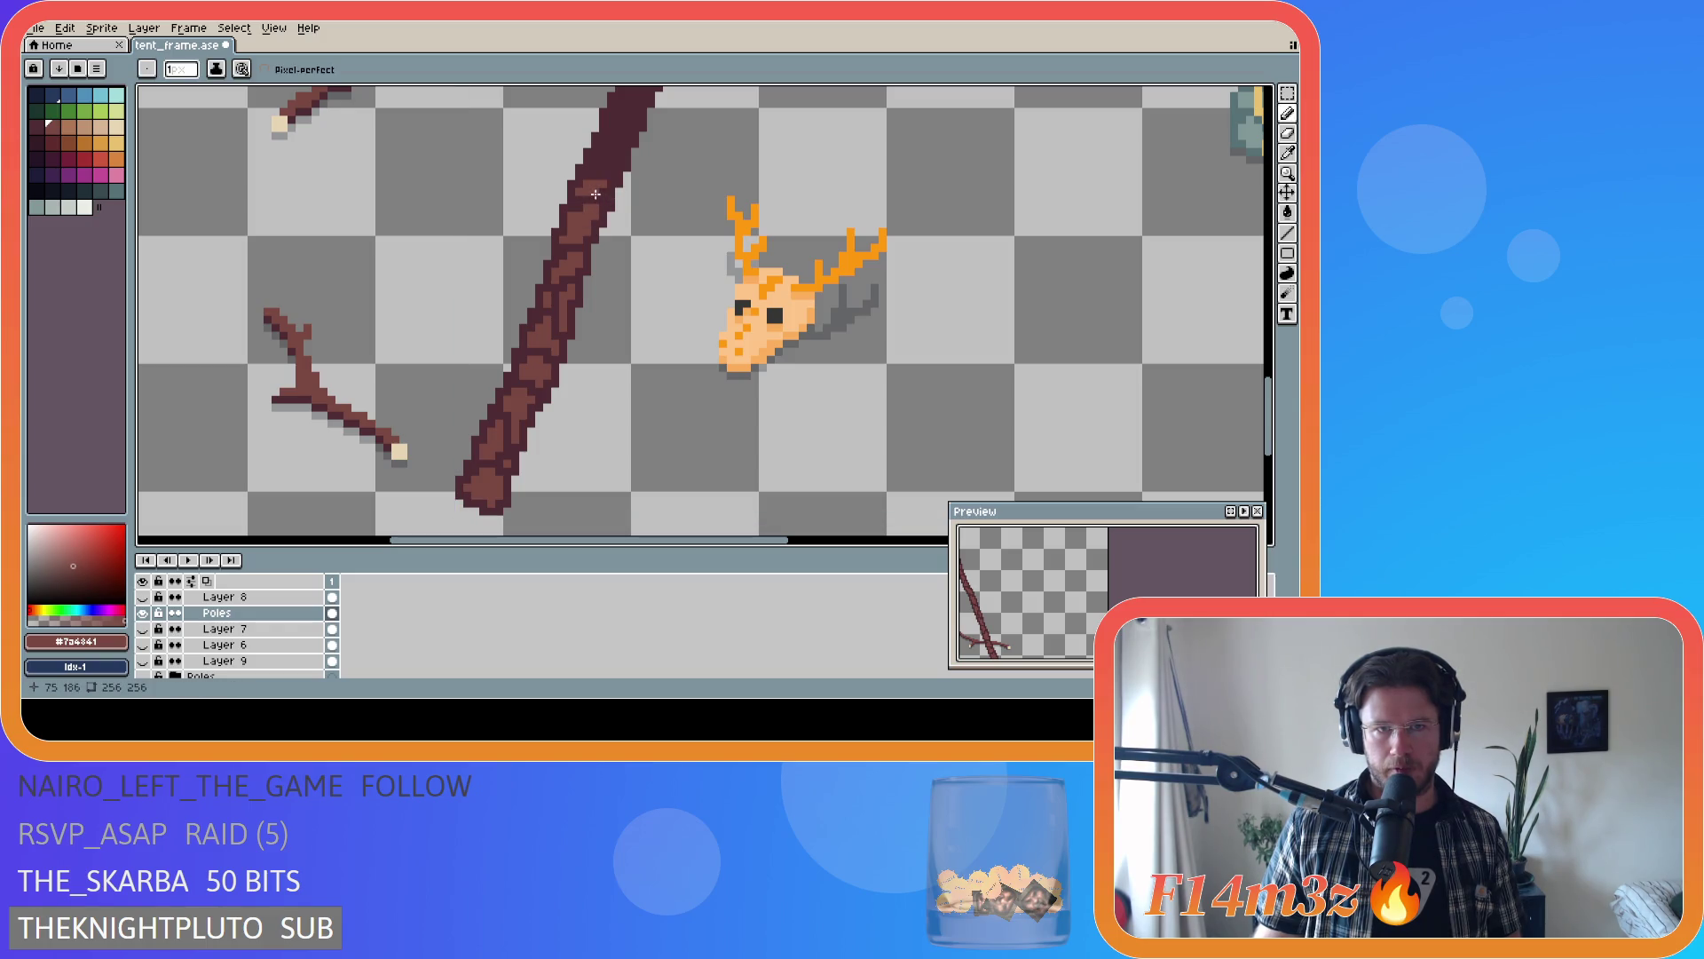
{"action": "left_click", "coordinate": [595, 193]}
{"action": "left_click", "coordinate": [595, 191]}
- Add bark pixels and a short bark streak higher up the pole
{"action": "left_click", "coordinate": [613, 152]}
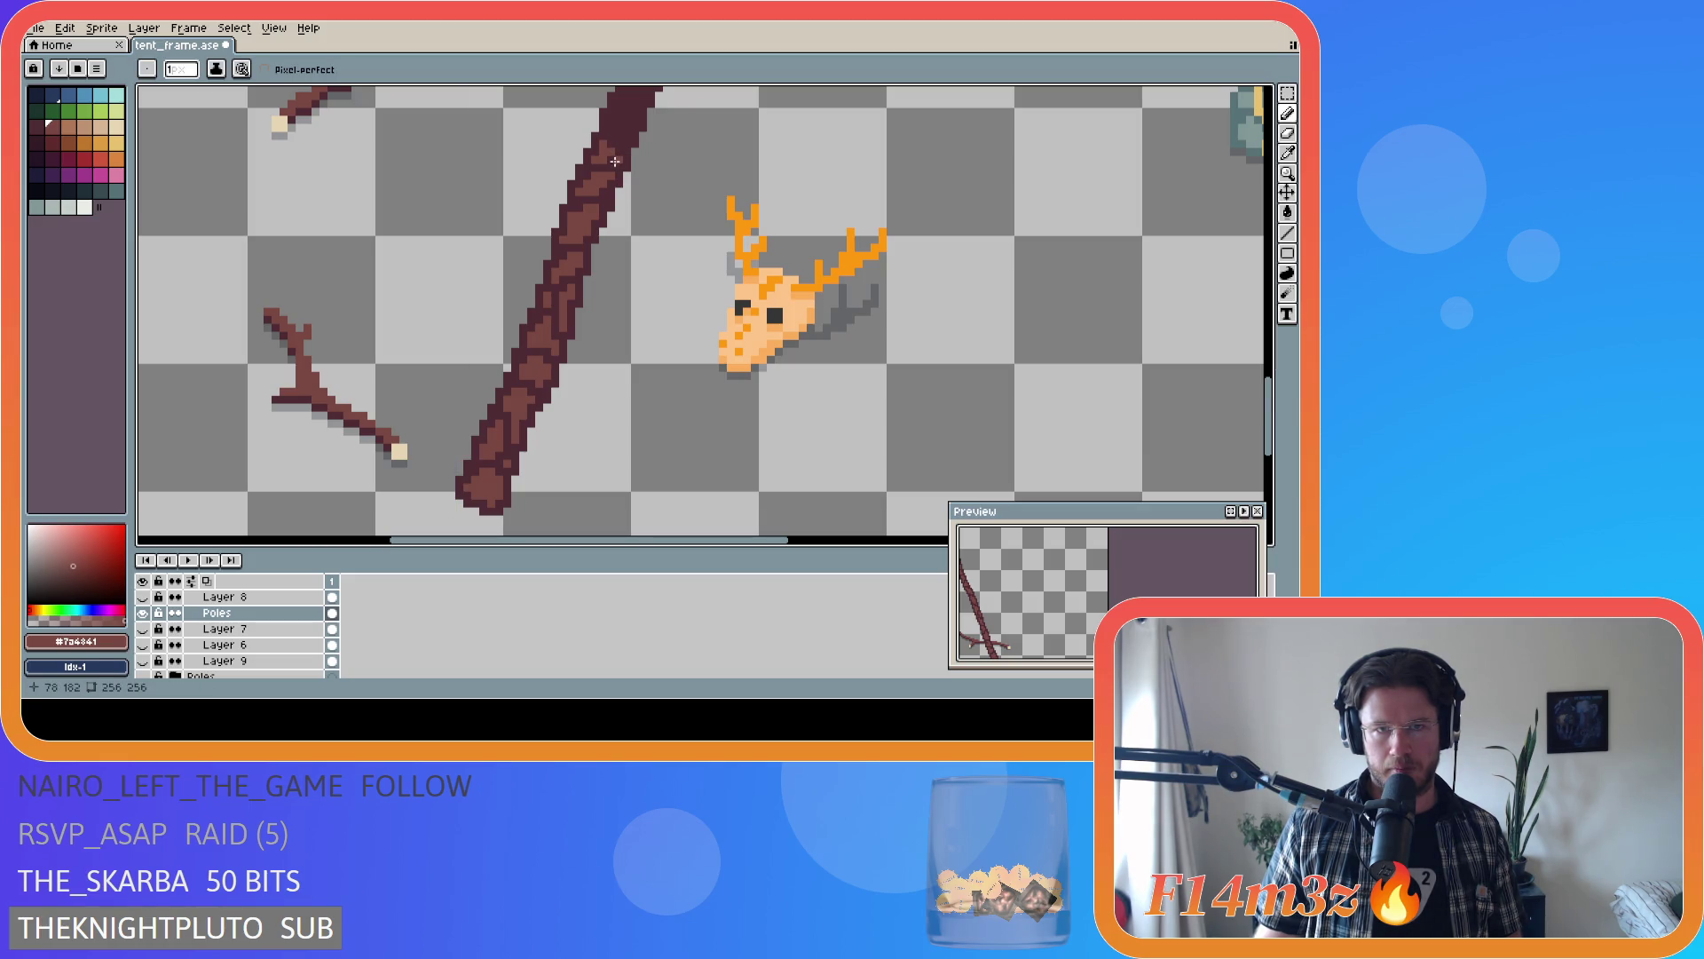
{"action": "left_click", "coordinate": [610, 155]}
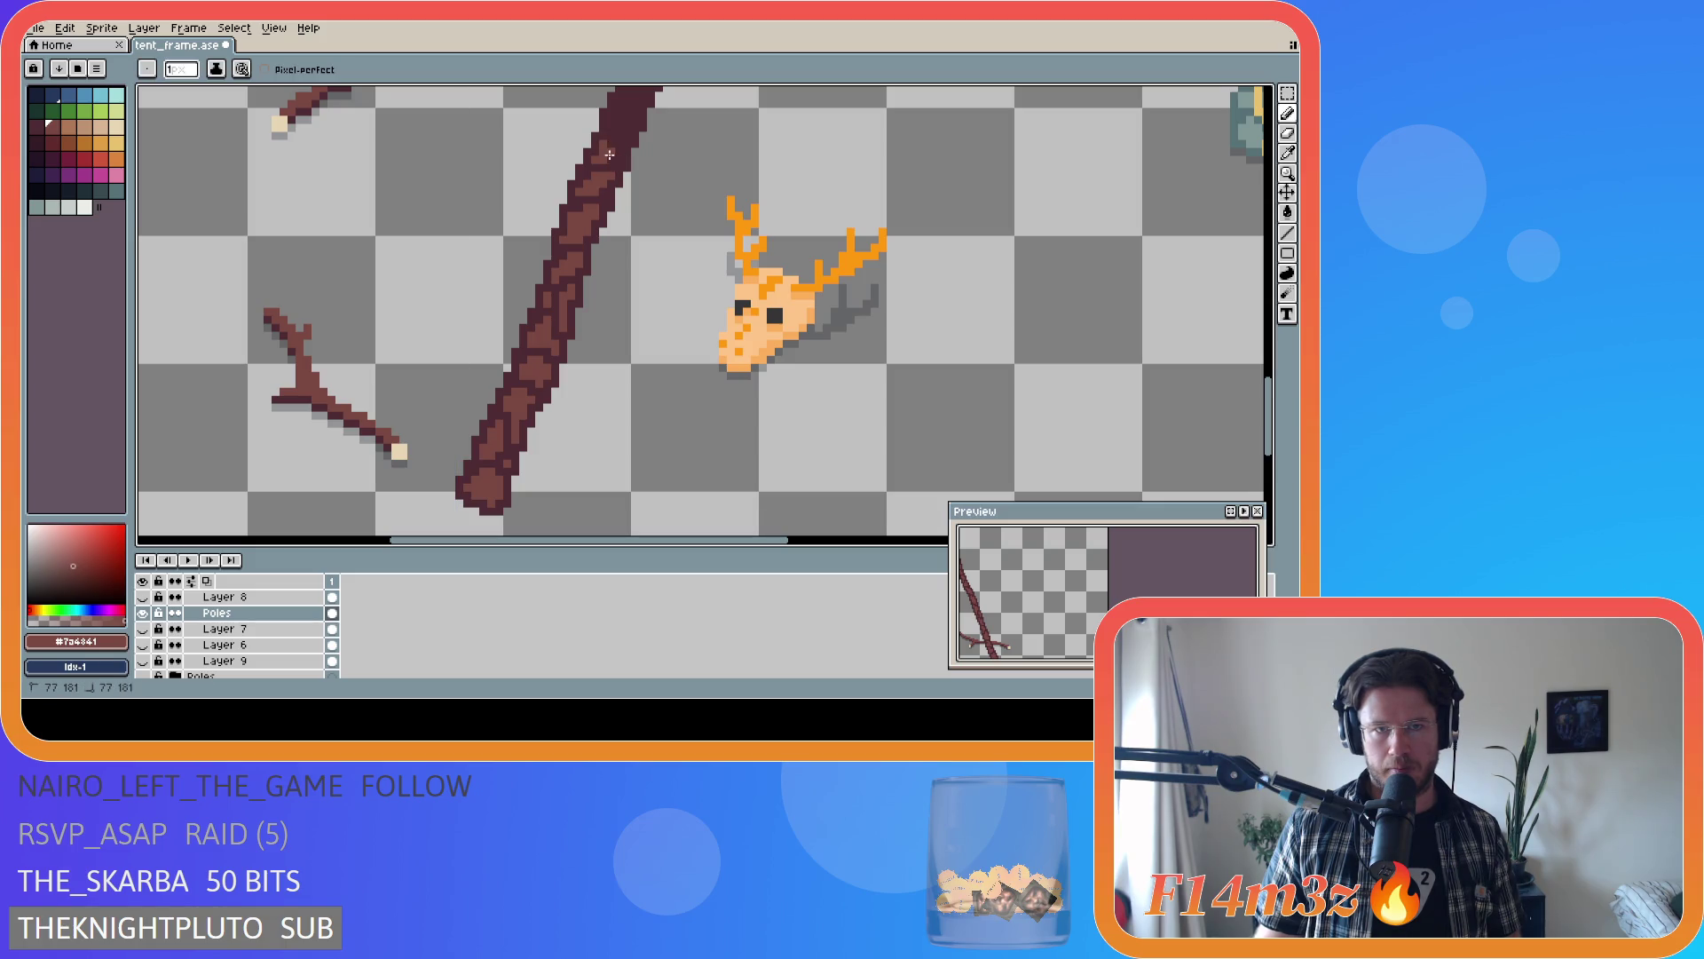
{"action": "left_click_drag", "start_coordinate": [609, 127], "coordinate": [613, 133]}
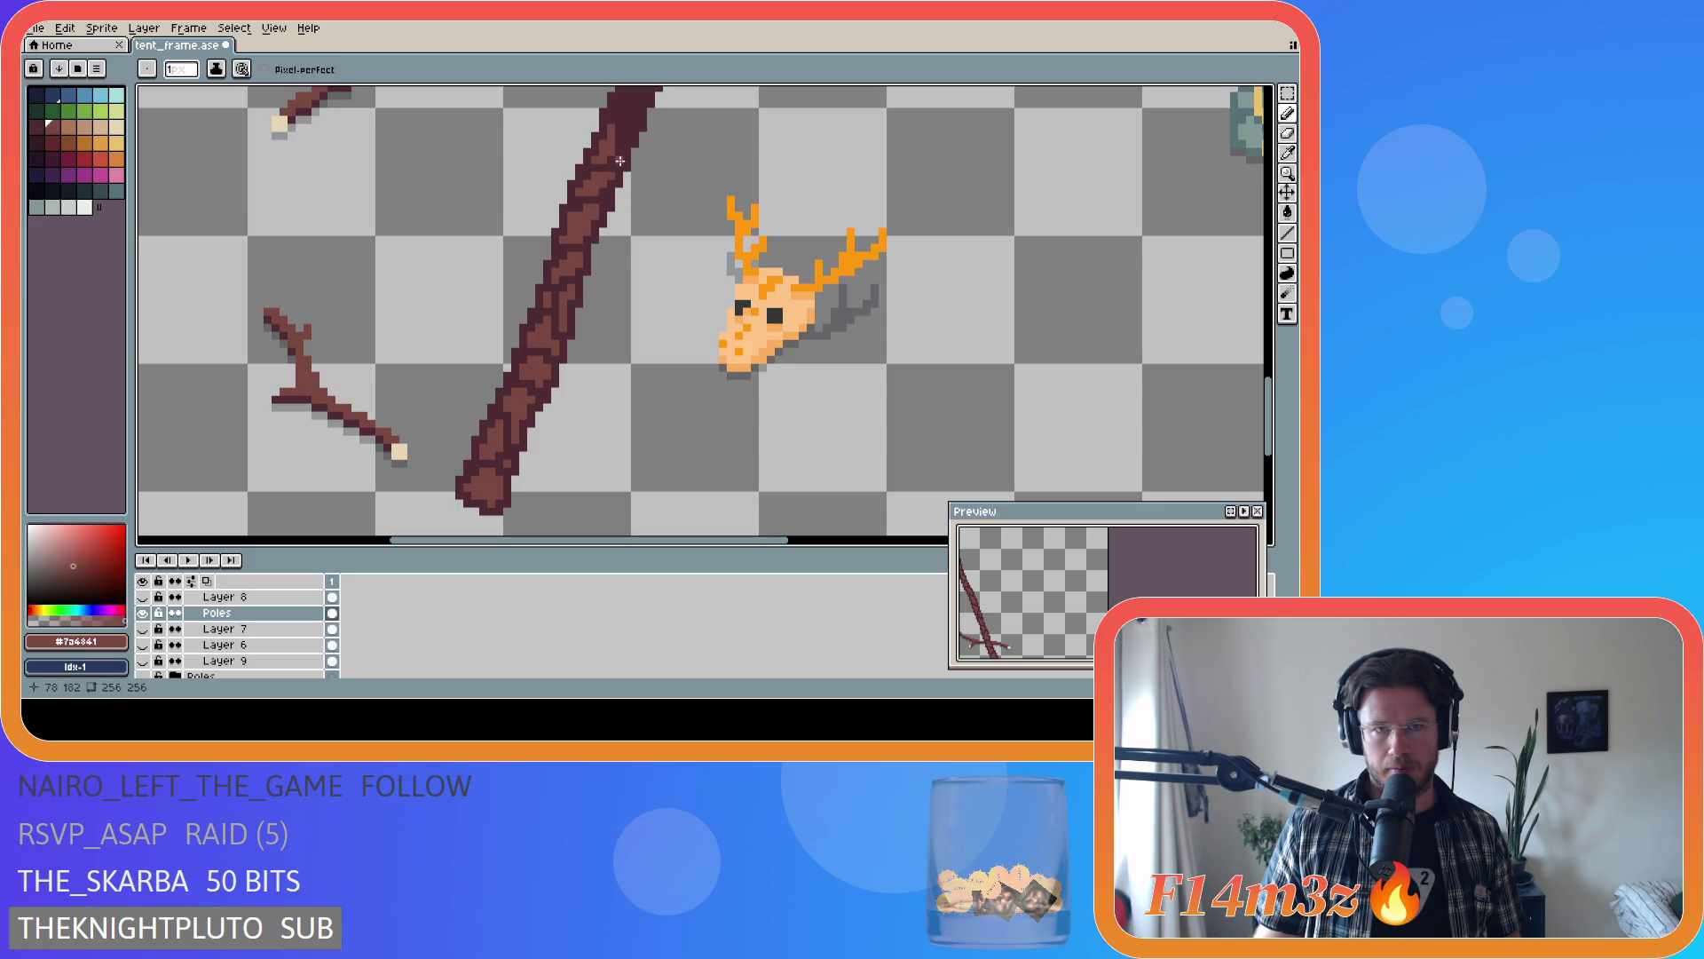
{"action": "left_click_drag", "start_coordinate": [615, 138], "coordinate": [614, 288]}
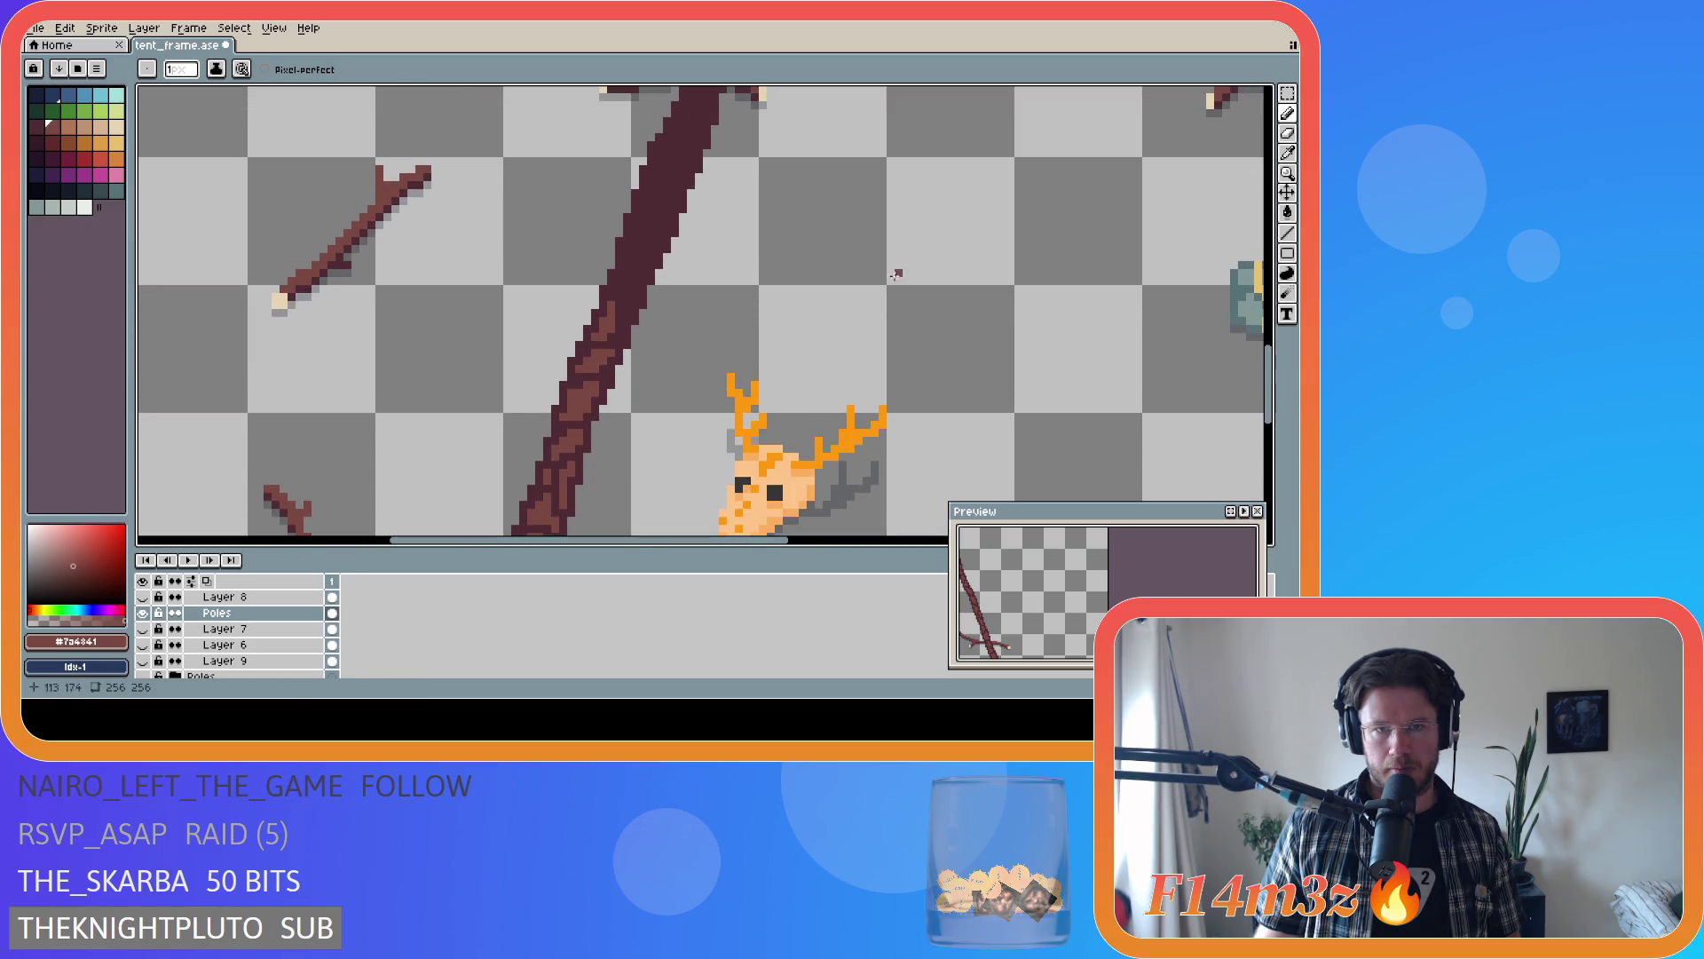
- Add lighter bark pixels and short diagonal streaks on the pole above the skull
{"action": "left_click", "coordinate": [634, 292]}
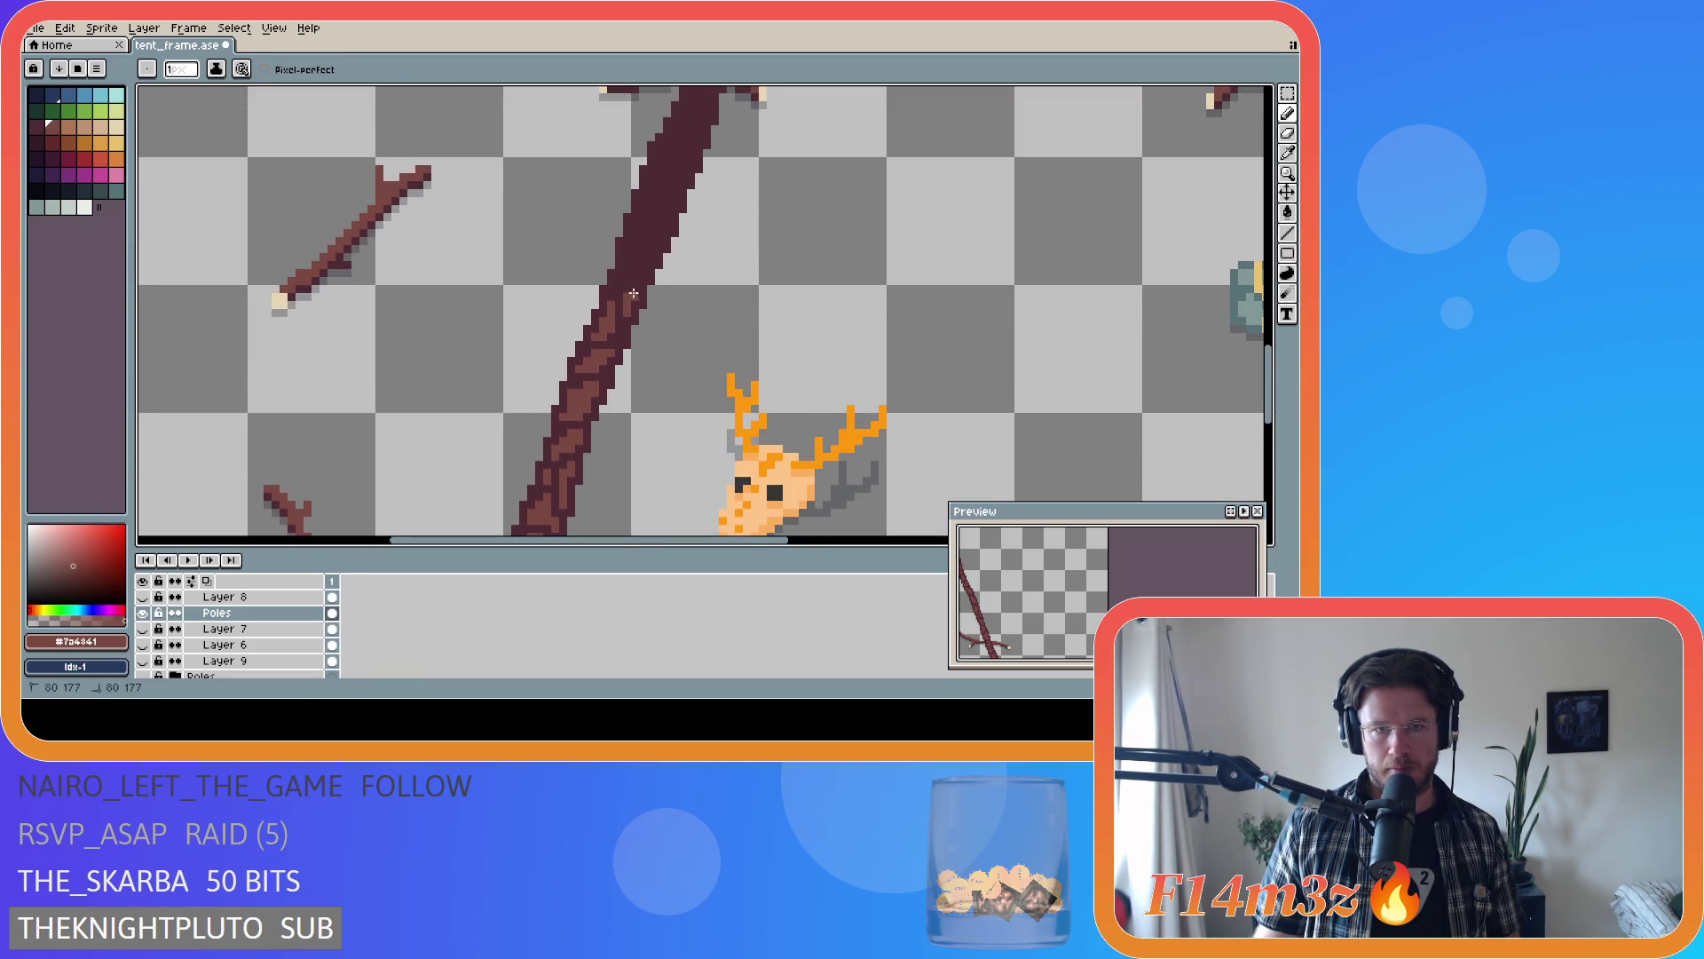
{"action": "left_click_drag", "start_coordinate": [626, 295], "coordinate": [632, 292]}
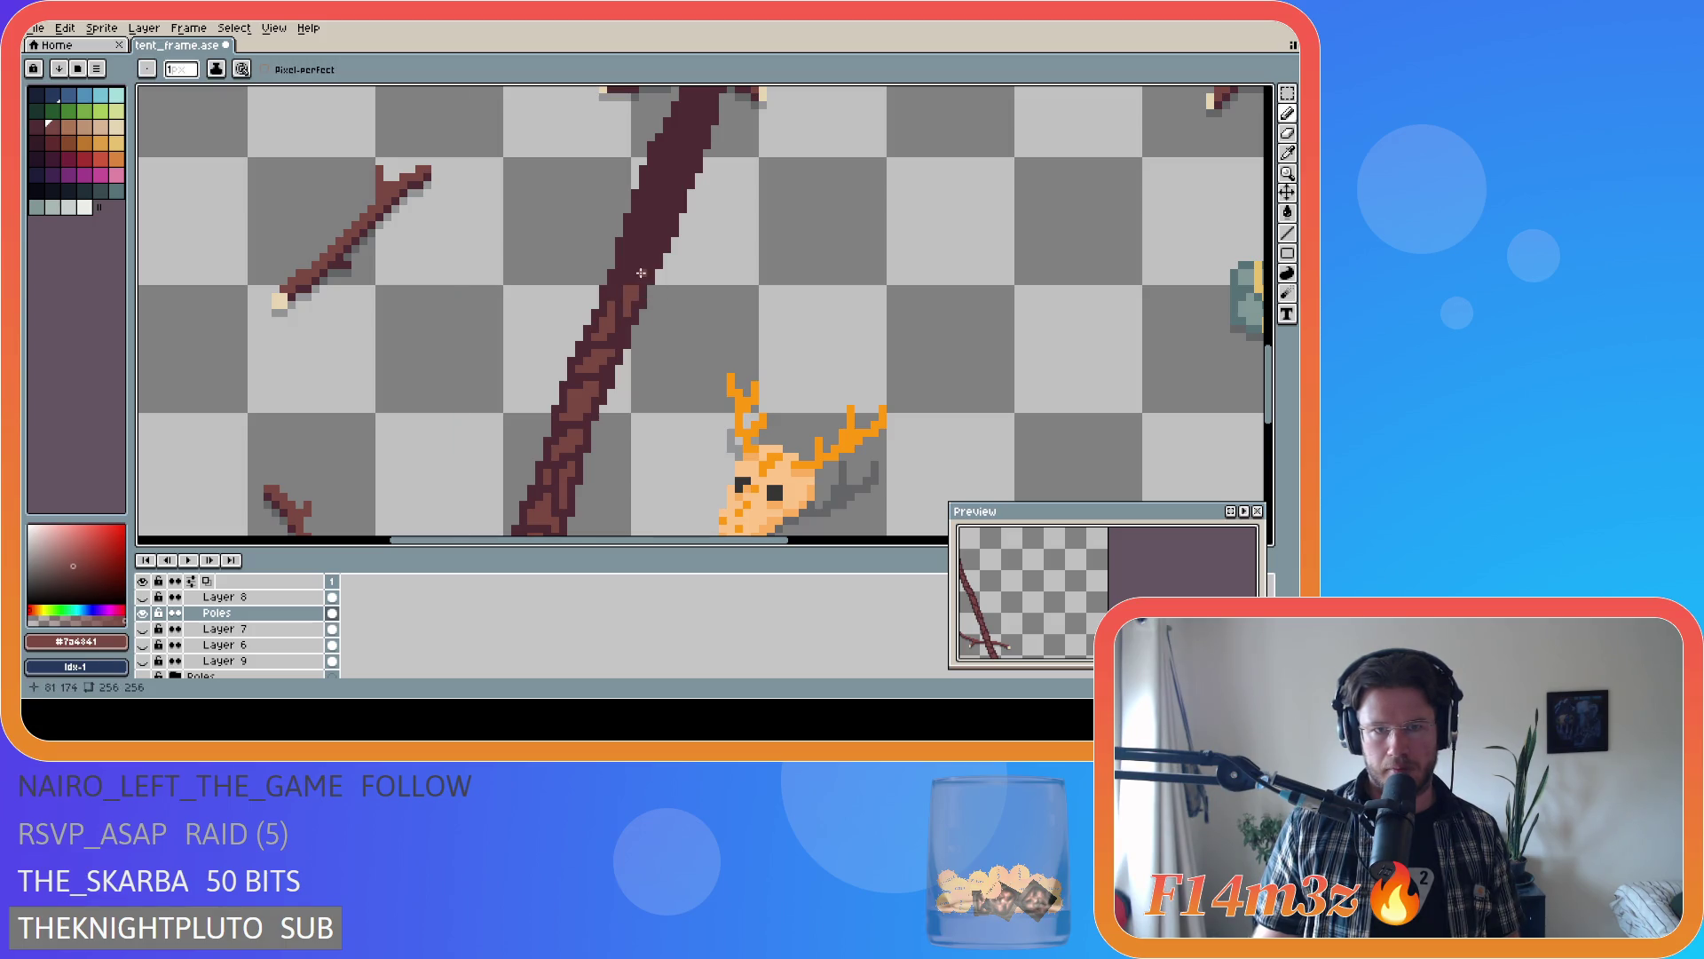
{"action": "left_click", "coordinate": [641, 274]}
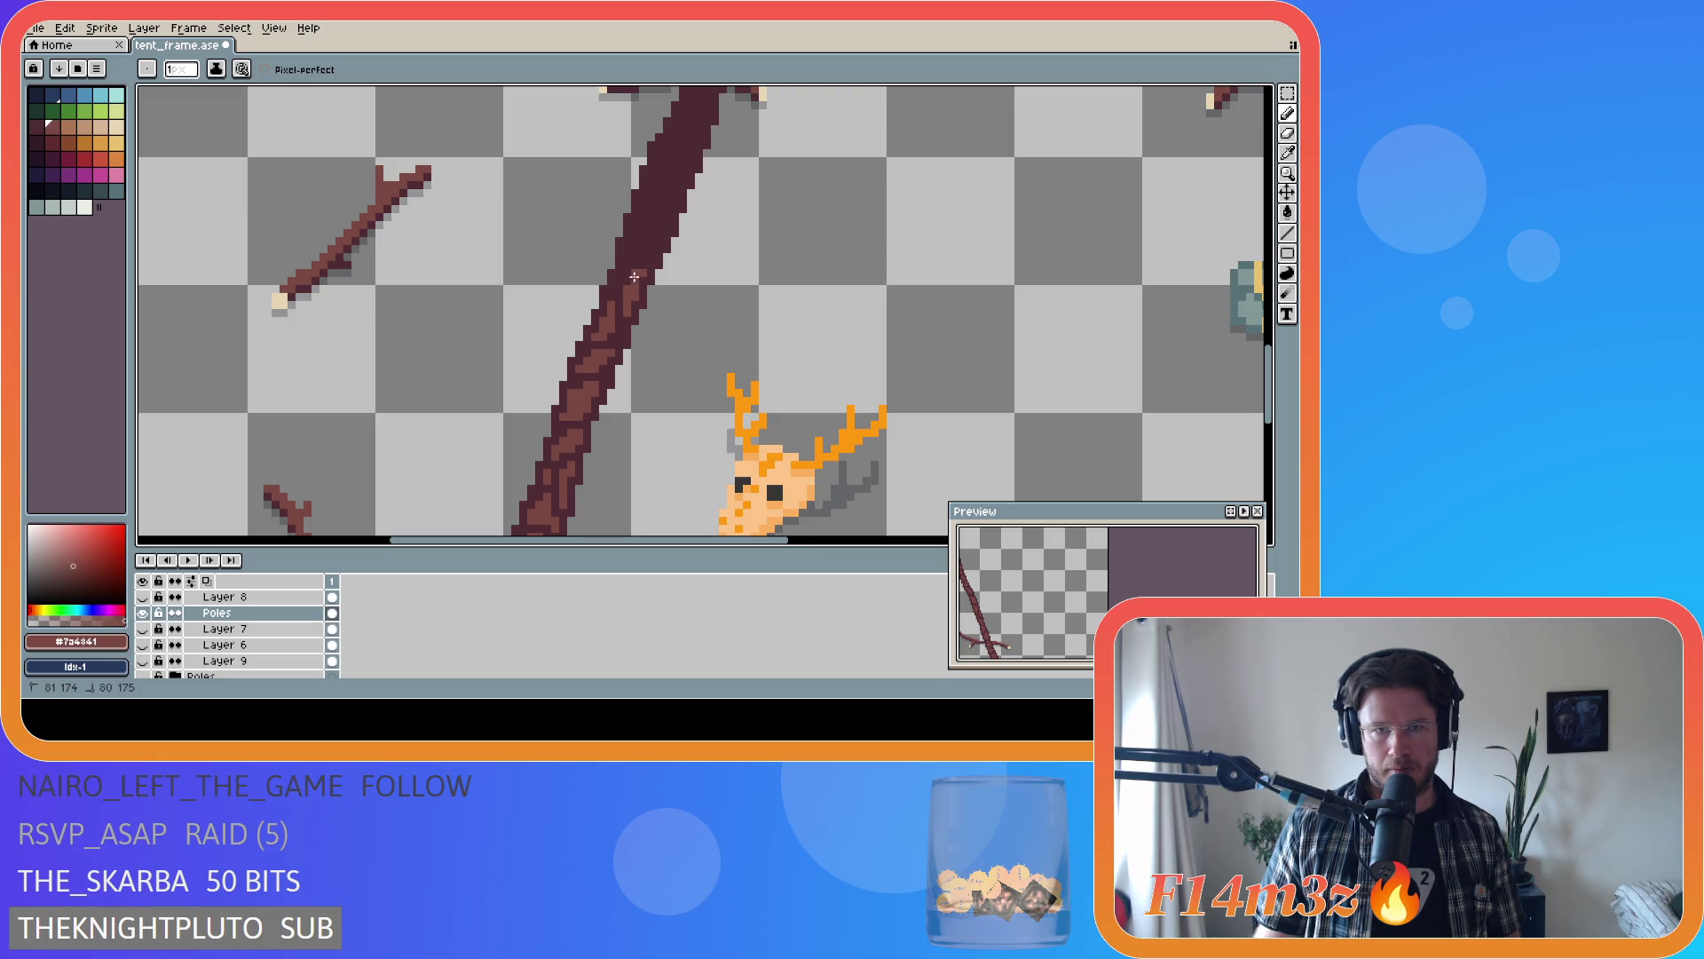
{"action": "left_click_drag", "start_coordinate": [635, 277], "coordinate": [597, 302]}
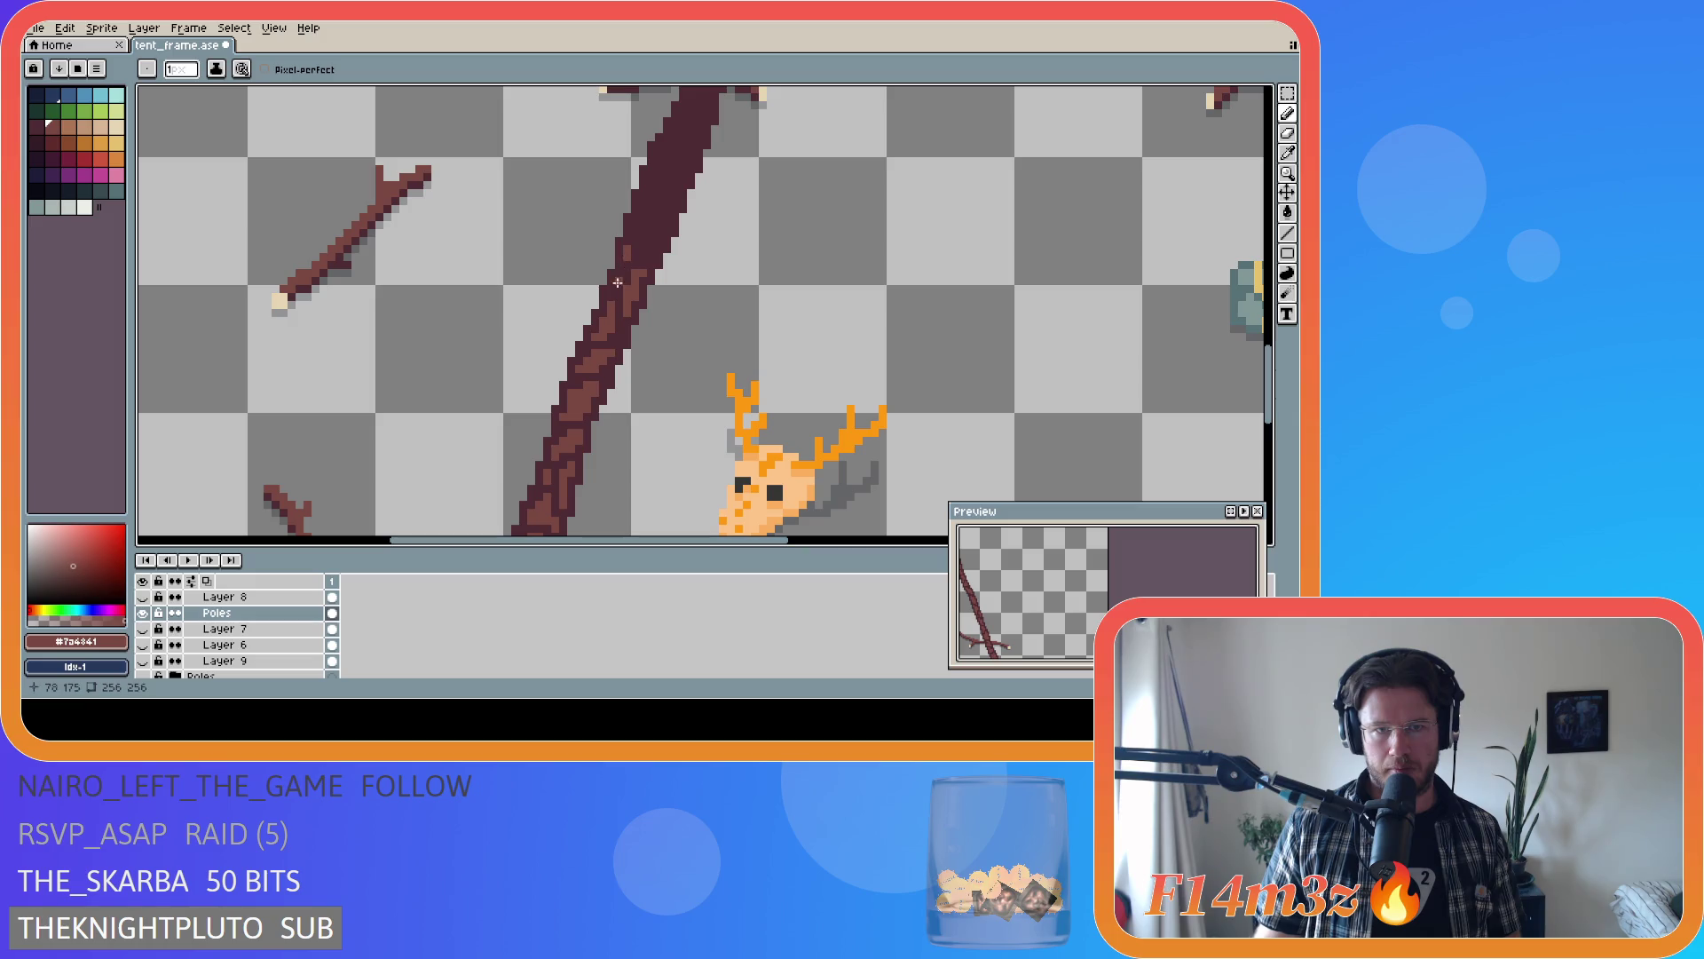
{"action": "left_click", "coordinate": [624, 280]}
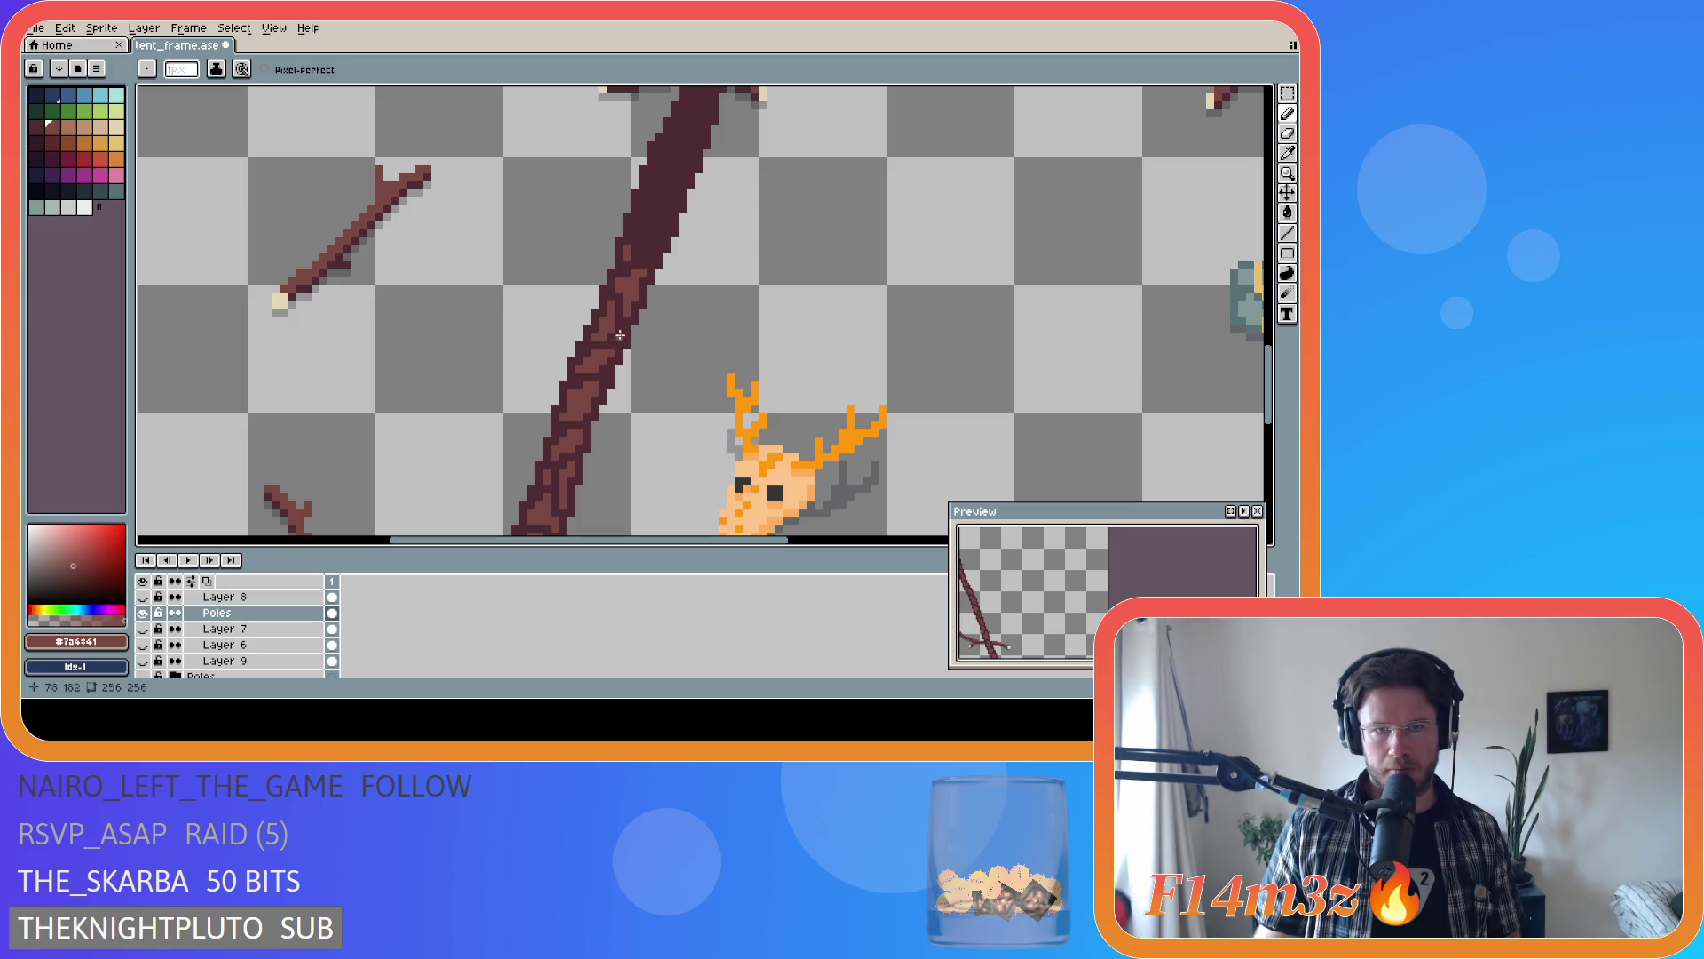
- Sample dark #4d2b32, then lighter #7a4841, and paint bark streaks further up
{"action": "scroll", "coordinate": [819, 295], "scroll_direction": "down", "scroll_amount": 2}
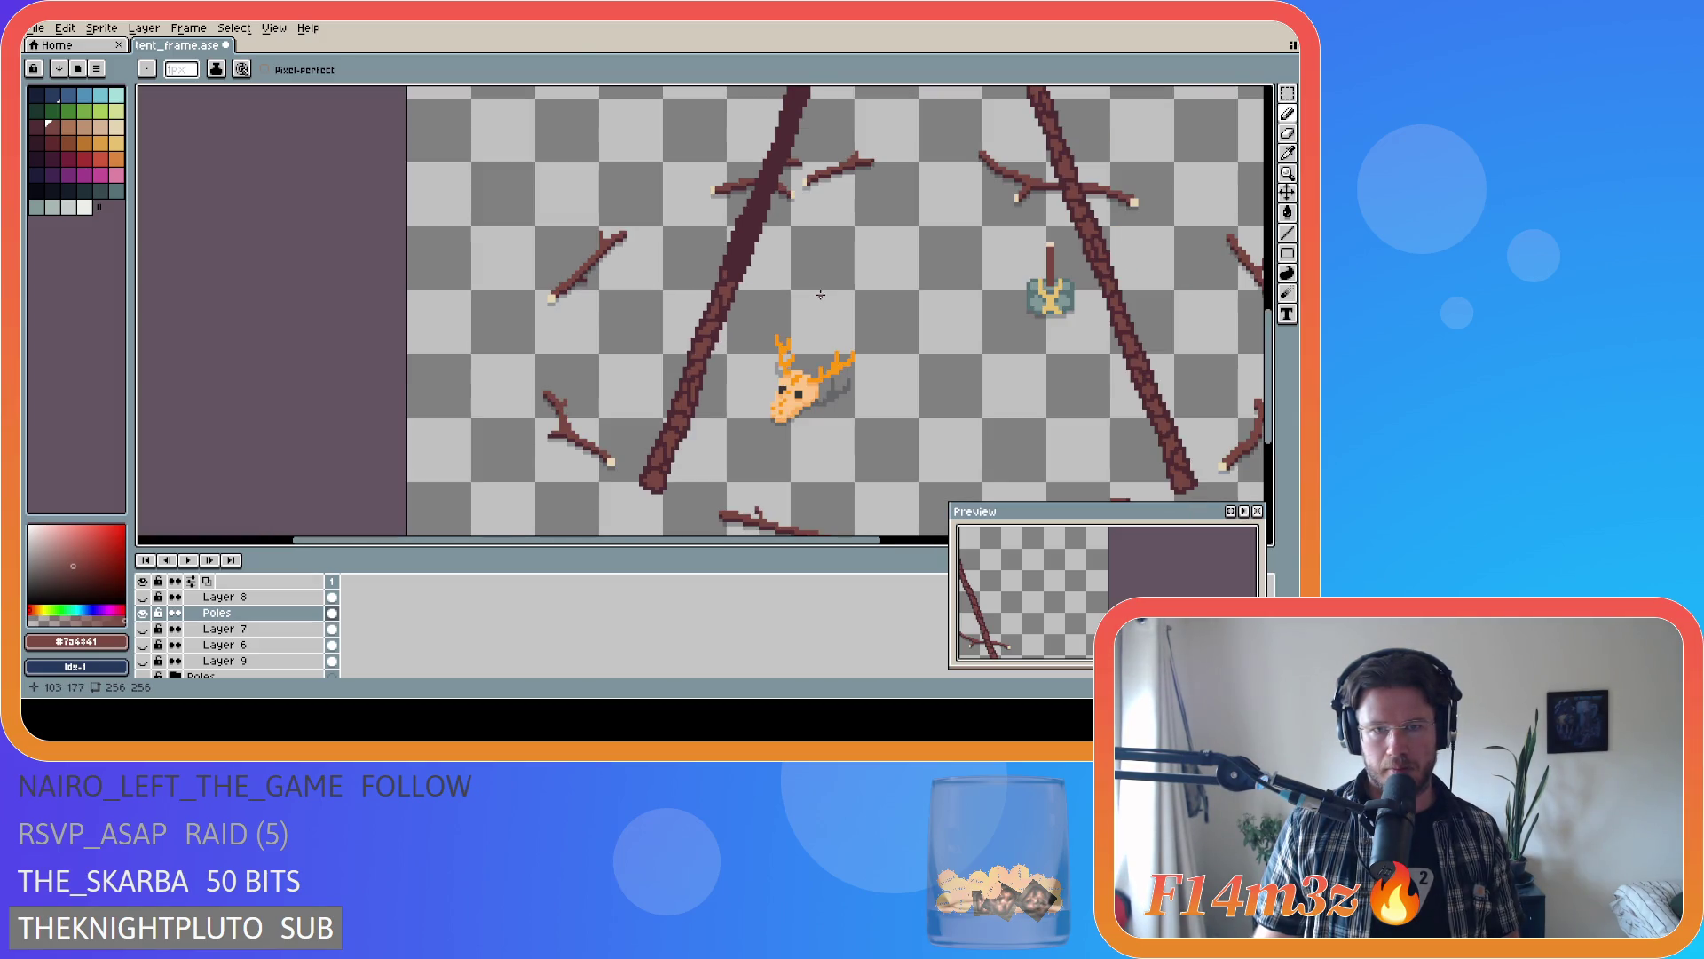
{"action": "scroll", "coordinate": [808, 293], "scroll_direction": "up", "scroll_amount": 2}
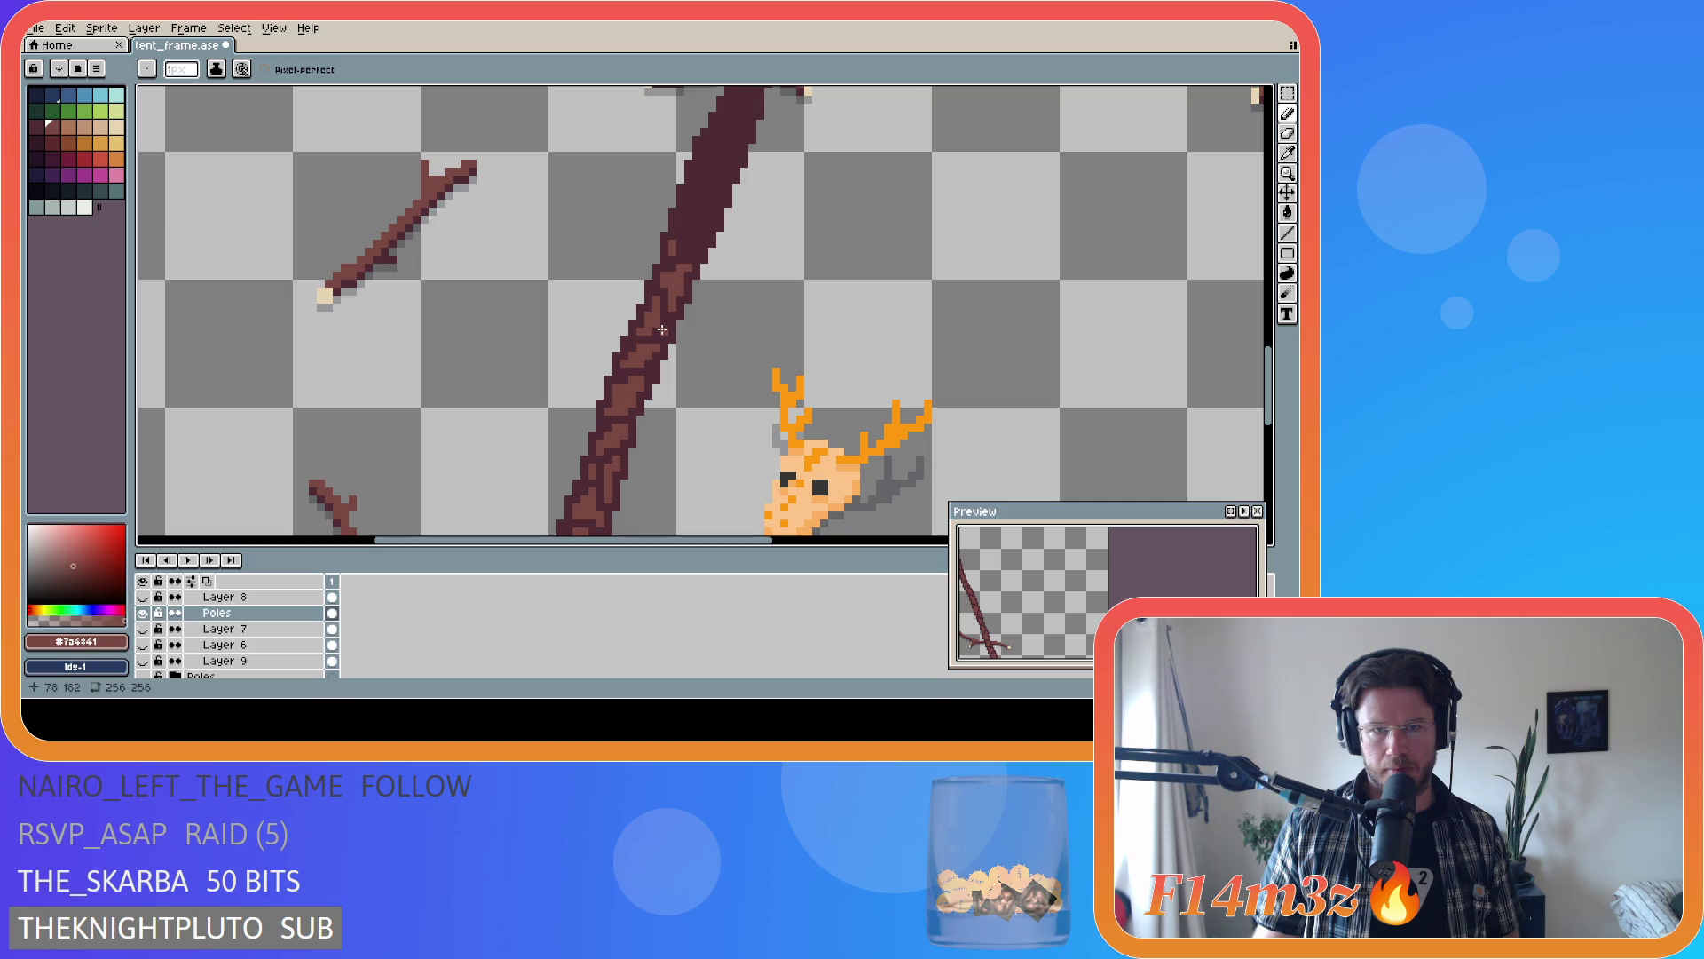
{"action": "left_click", "coordinate": [662, 329], "text": "alt"}
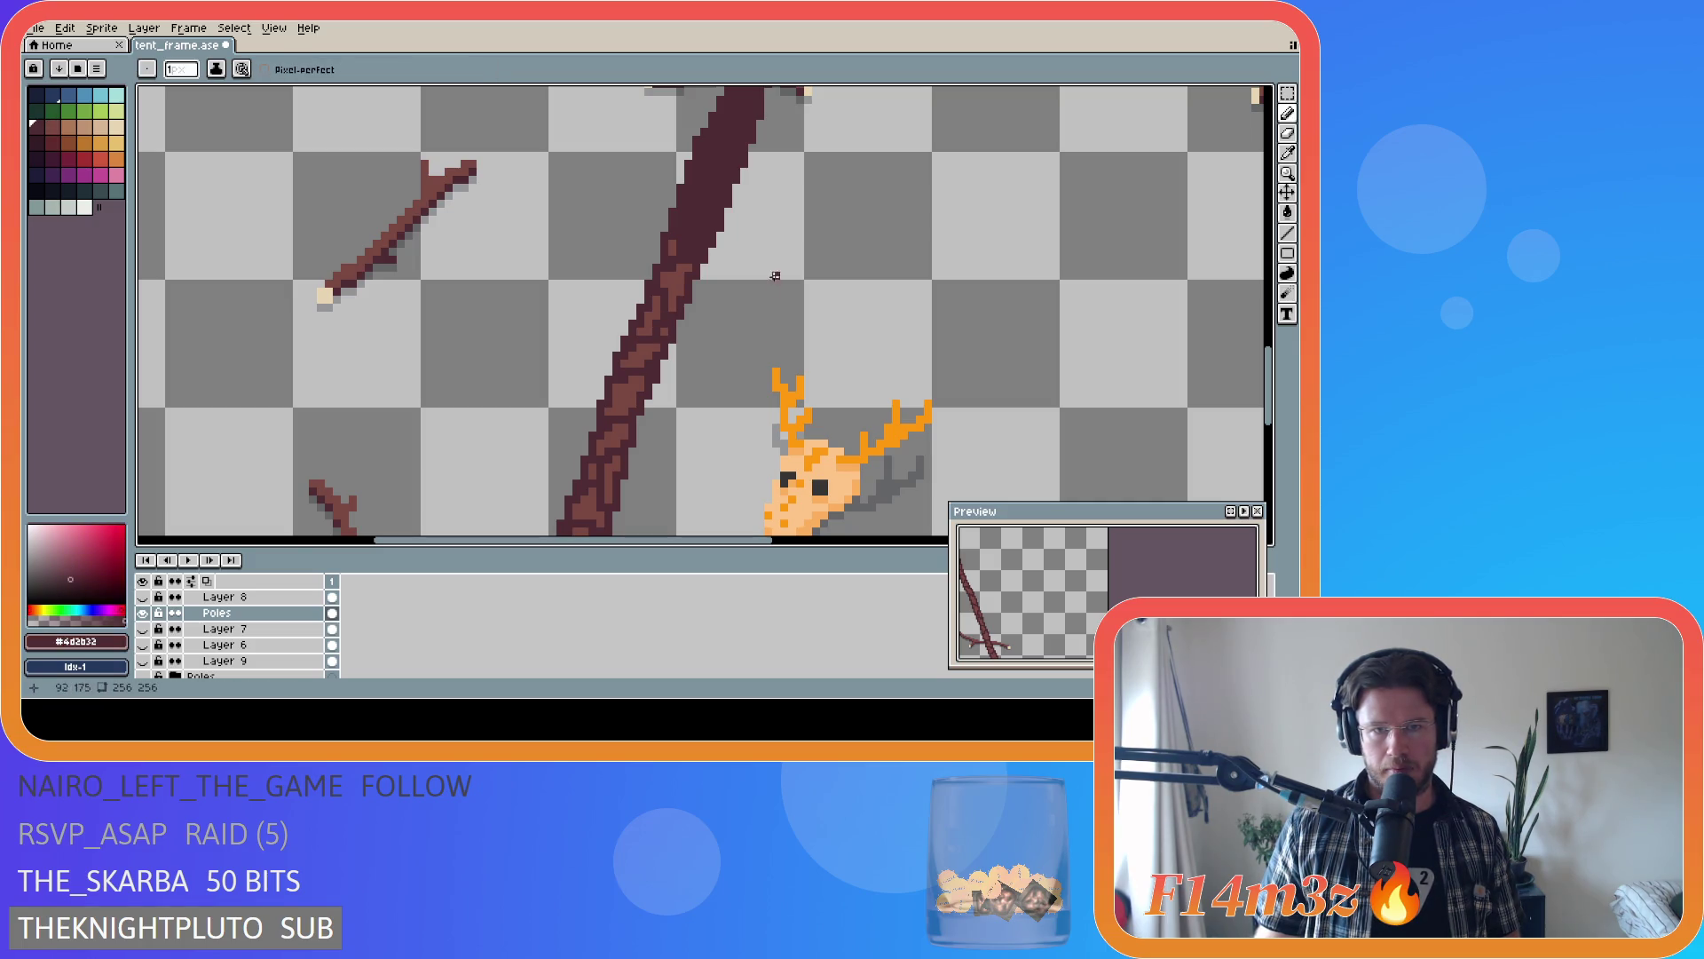
{"action": "left_click", "coordinate": [670, 273], "text": "alt"}
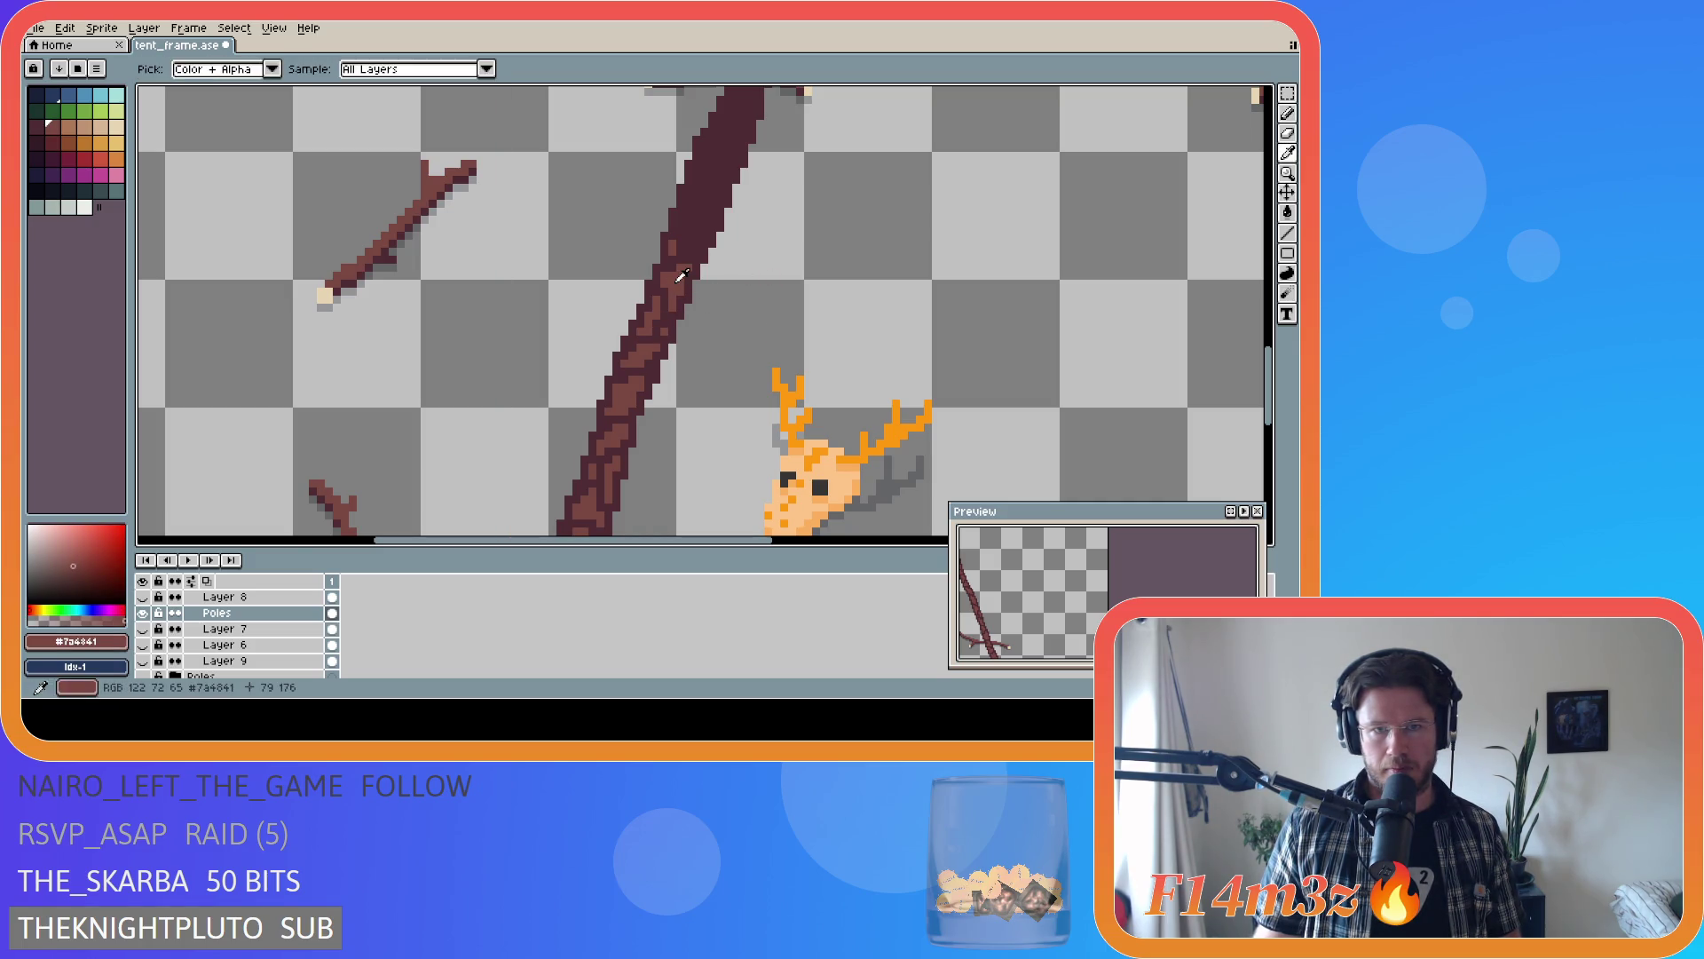
{"action": "left_click_drag", "start_coordinate": [680, 247], "coordinate": [687, 219]}
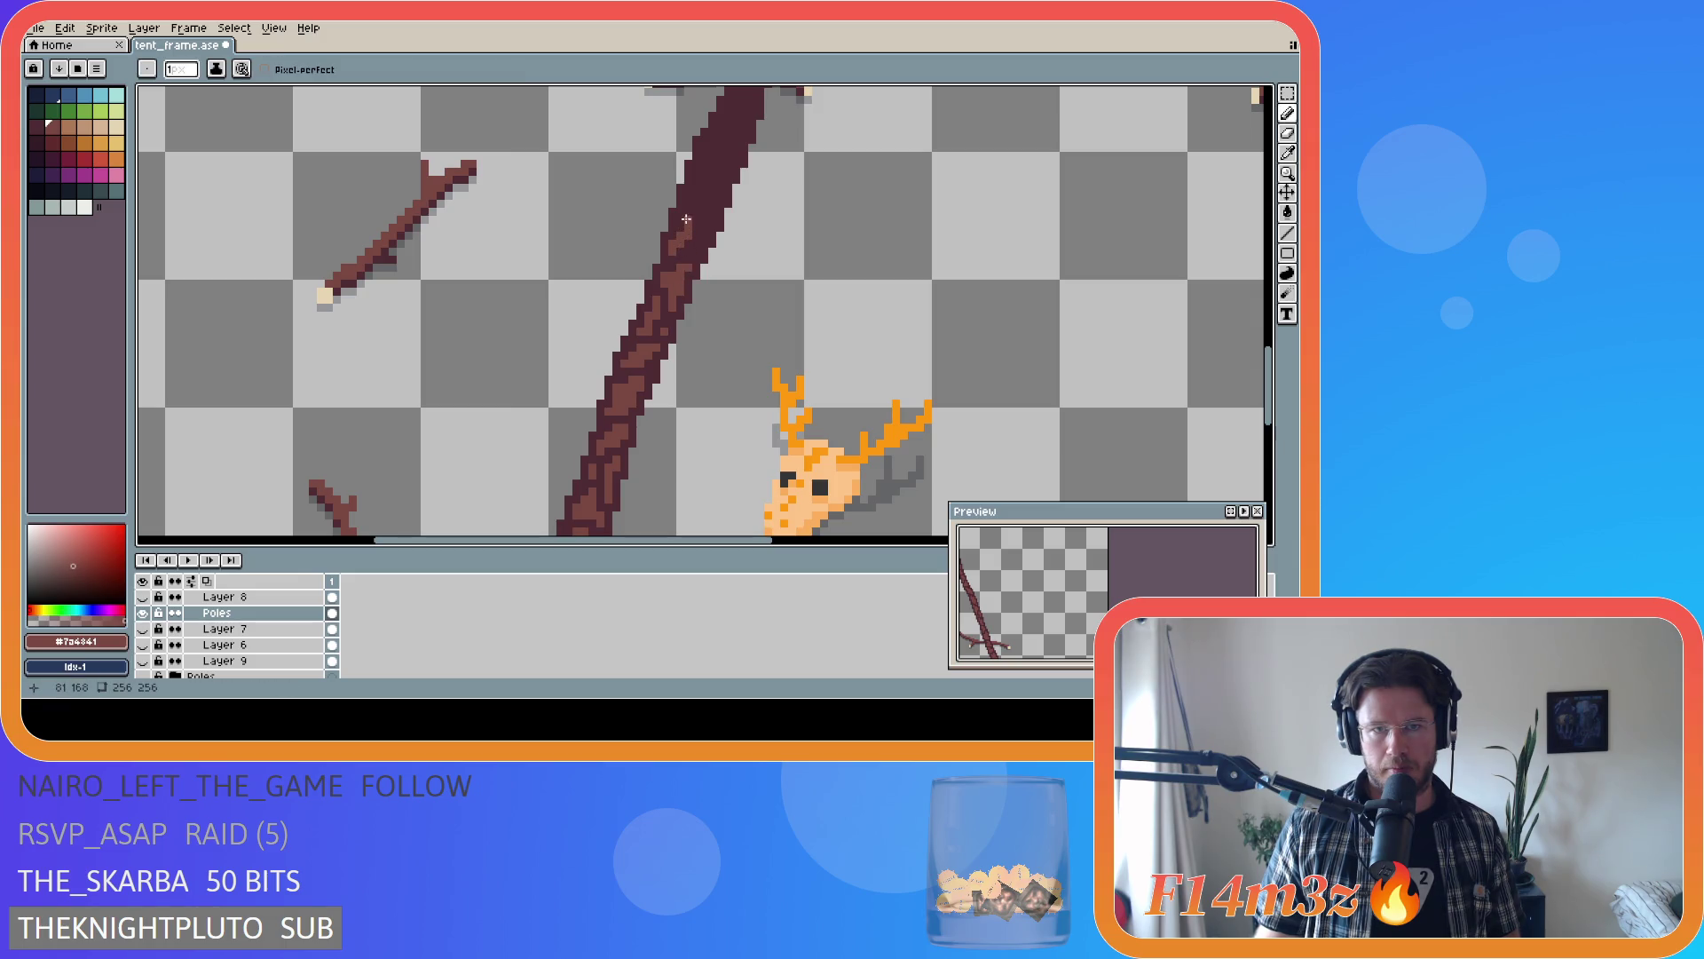
{"action": "left_click", "coordinate": [683, 223]}
- Add bark pixels and streaks near the pole's upper section, sampling colour with Alt
{"action": "left_click", "coordinate": [697, 241]}
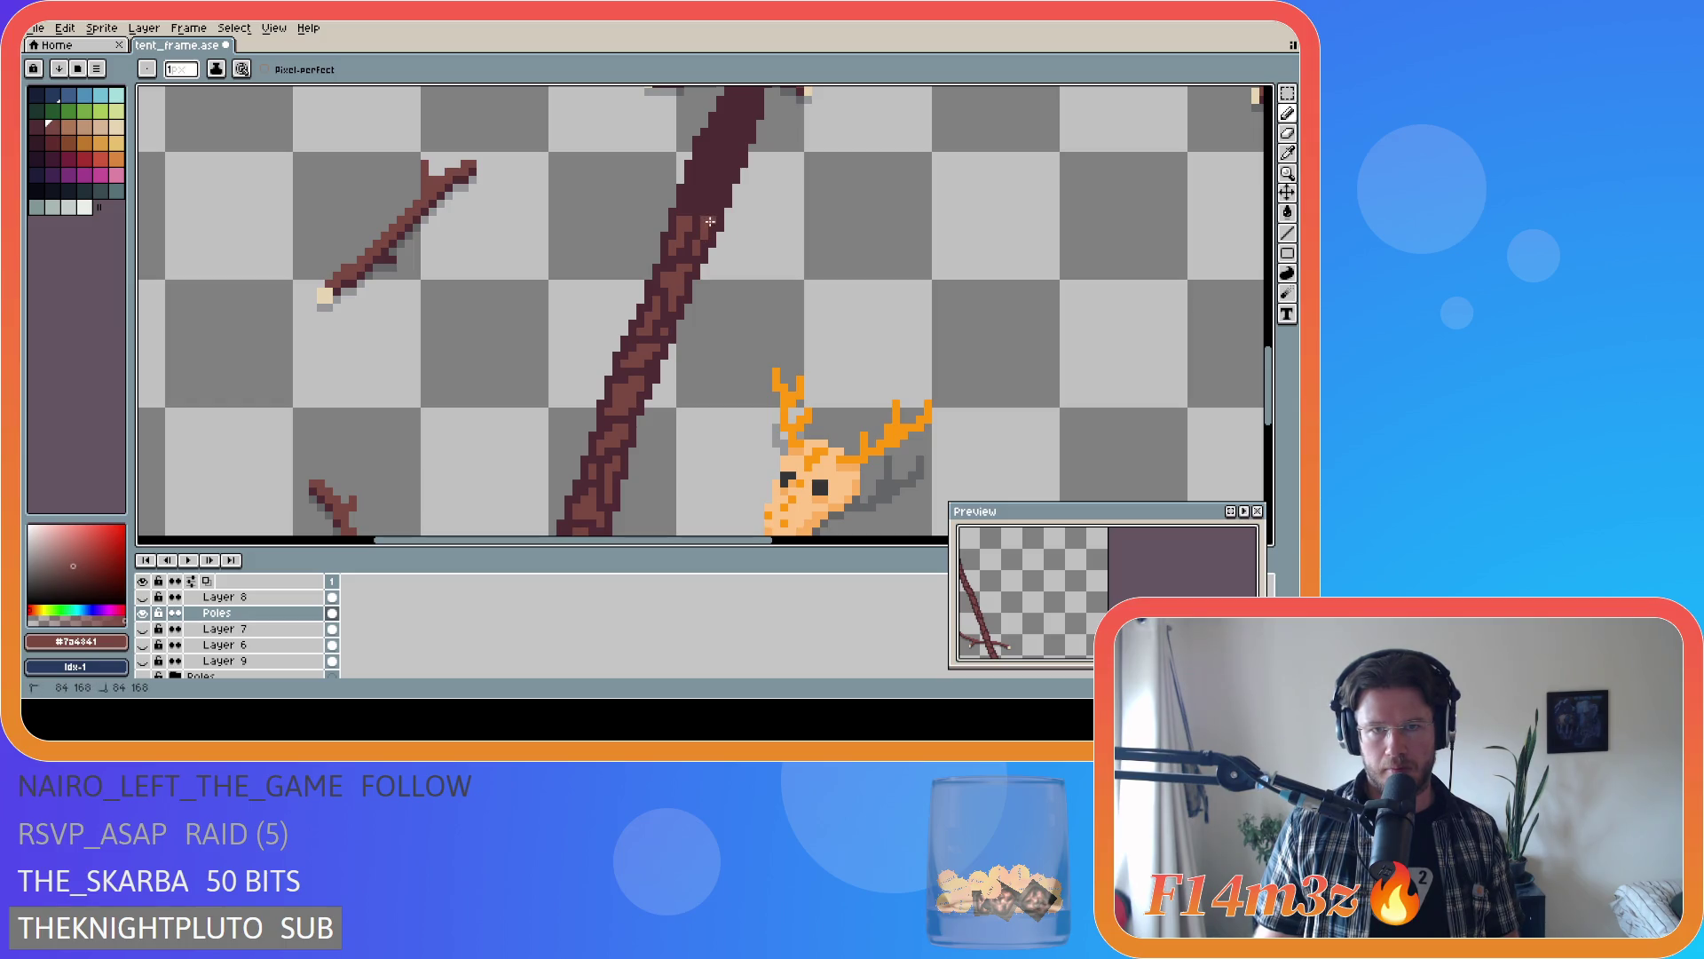
{"action": "left_click", "coordinate": [711, 204]}
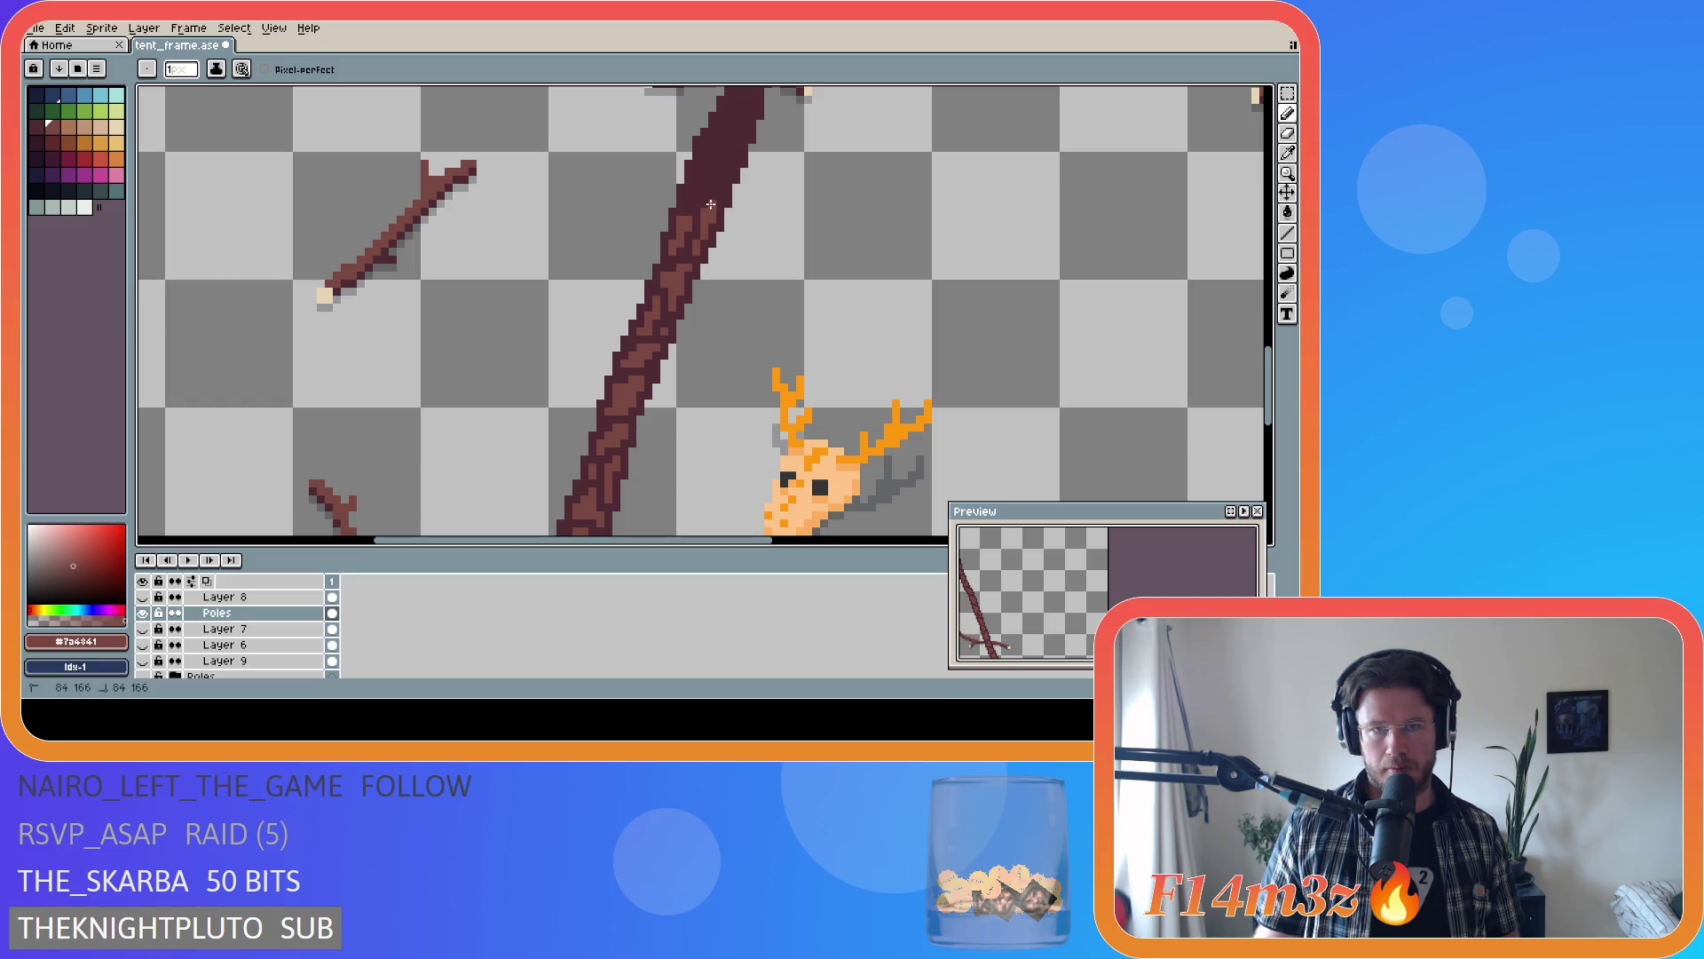
{"action": "left_click_drag", "start_coordinate": [687, 200], "coordinate": [699, 184]}
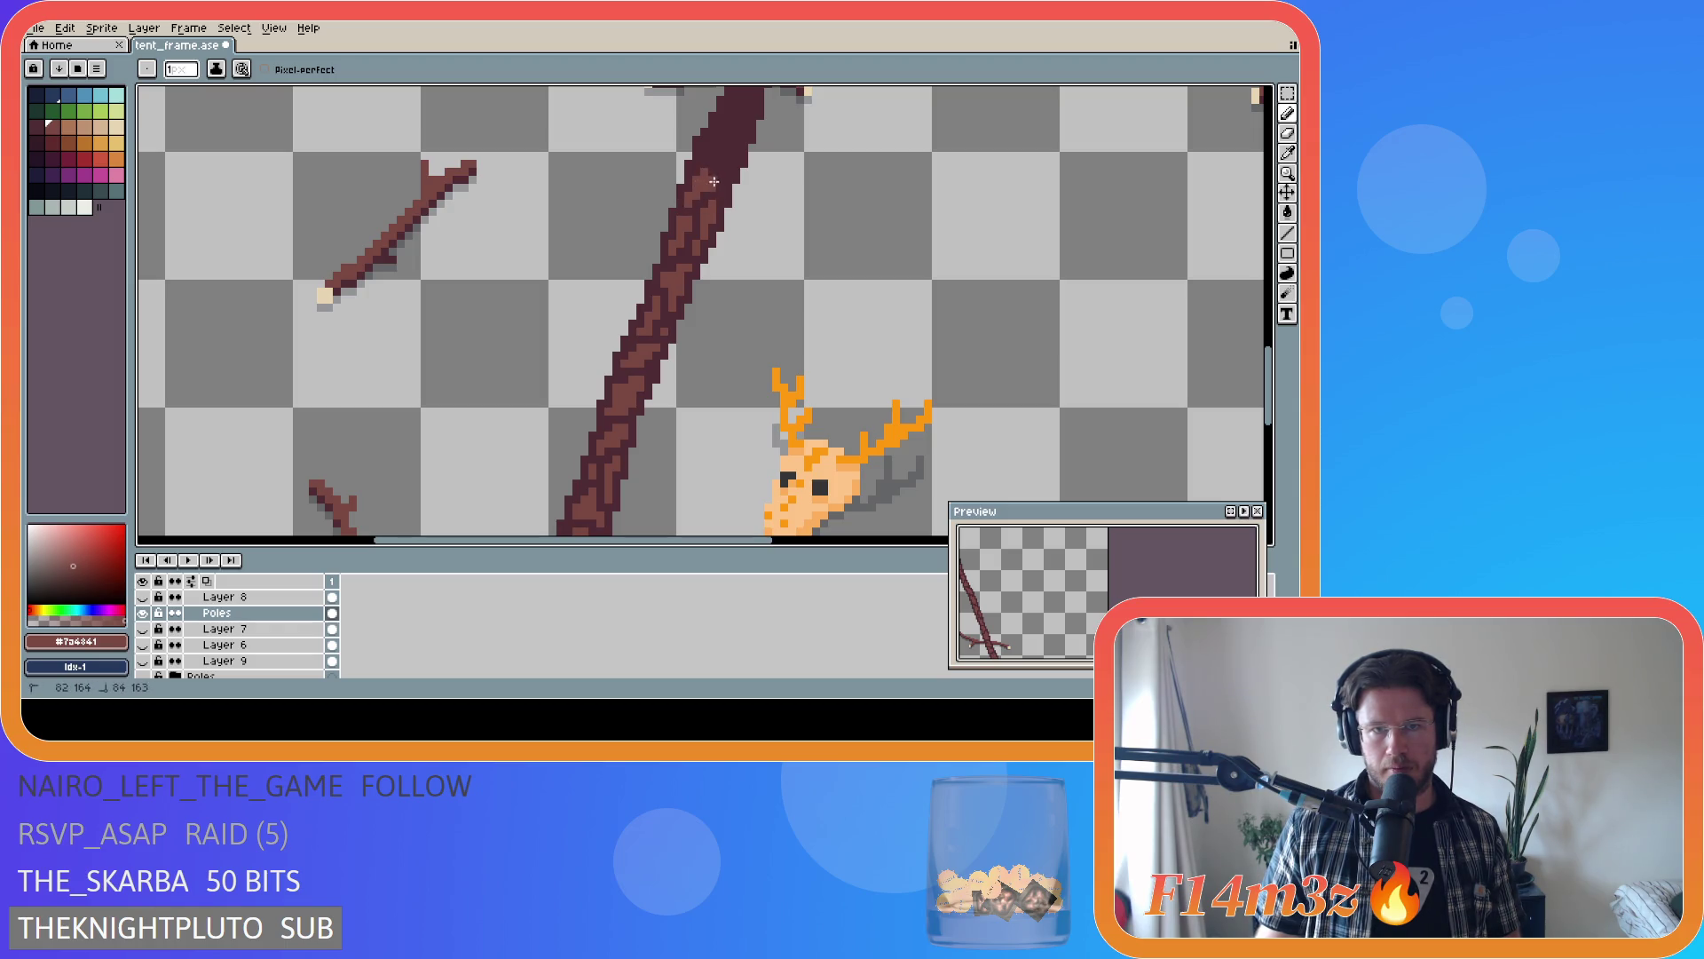
{"action": "key", "text": "alt"}
{"action": "key", "text": "alt"}
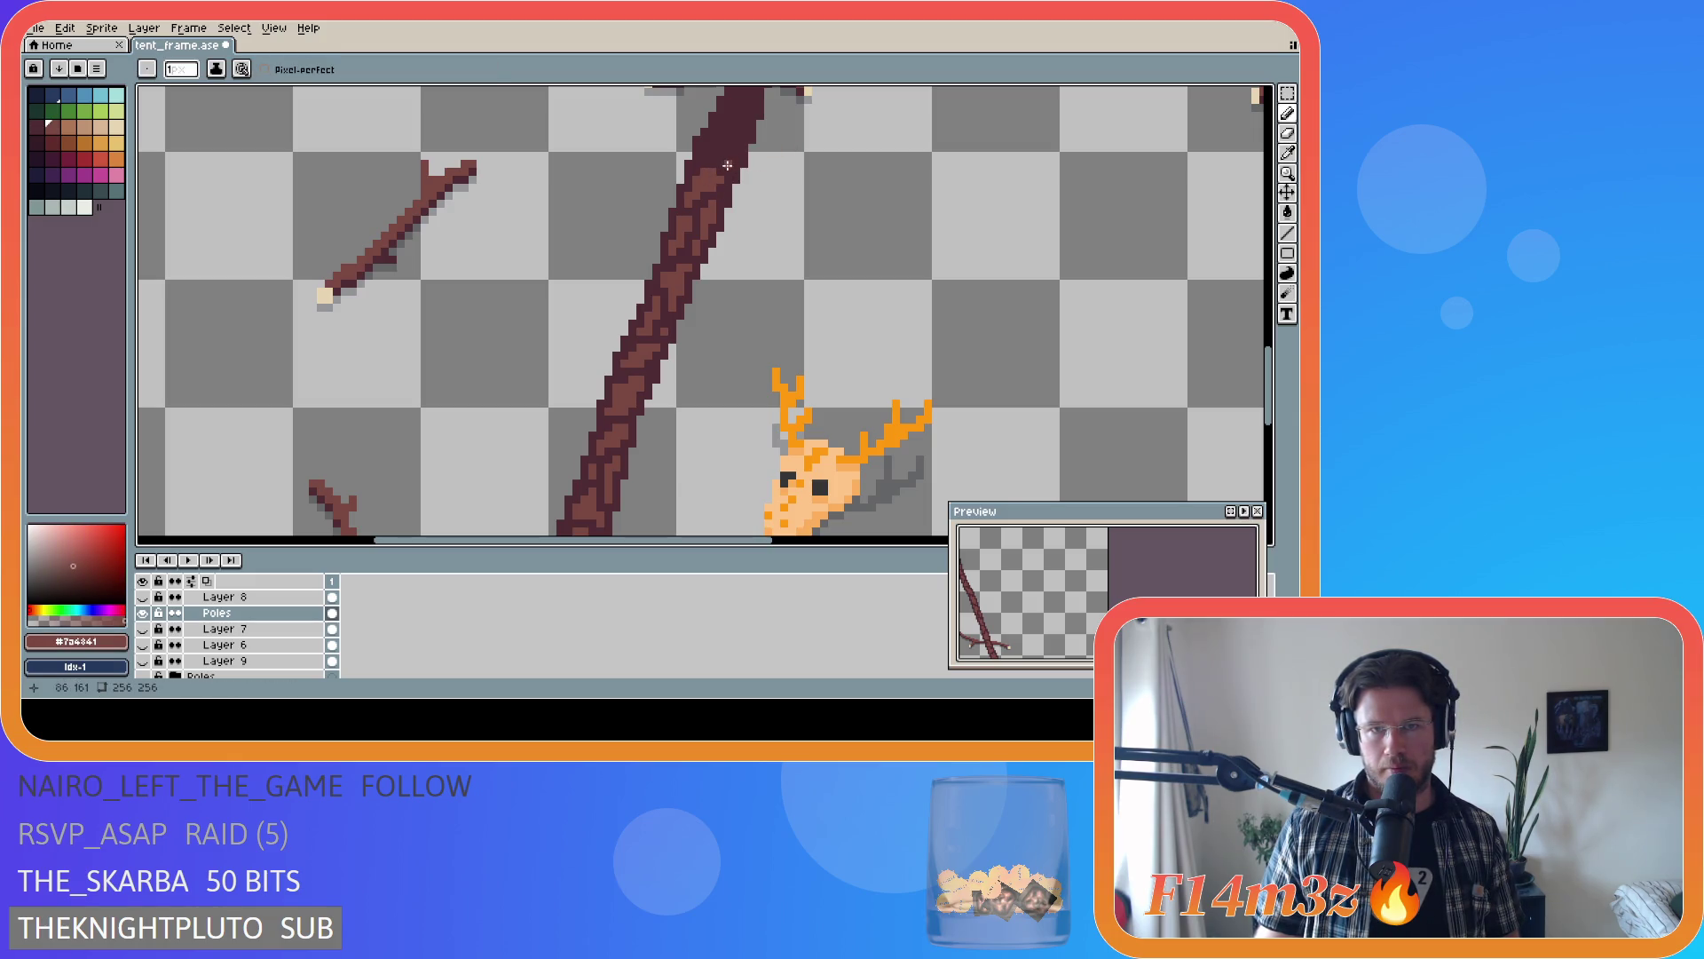
{"action": "left_click_drag", "start_coordinate": [726, 163], "coordinate": [739, 154]}
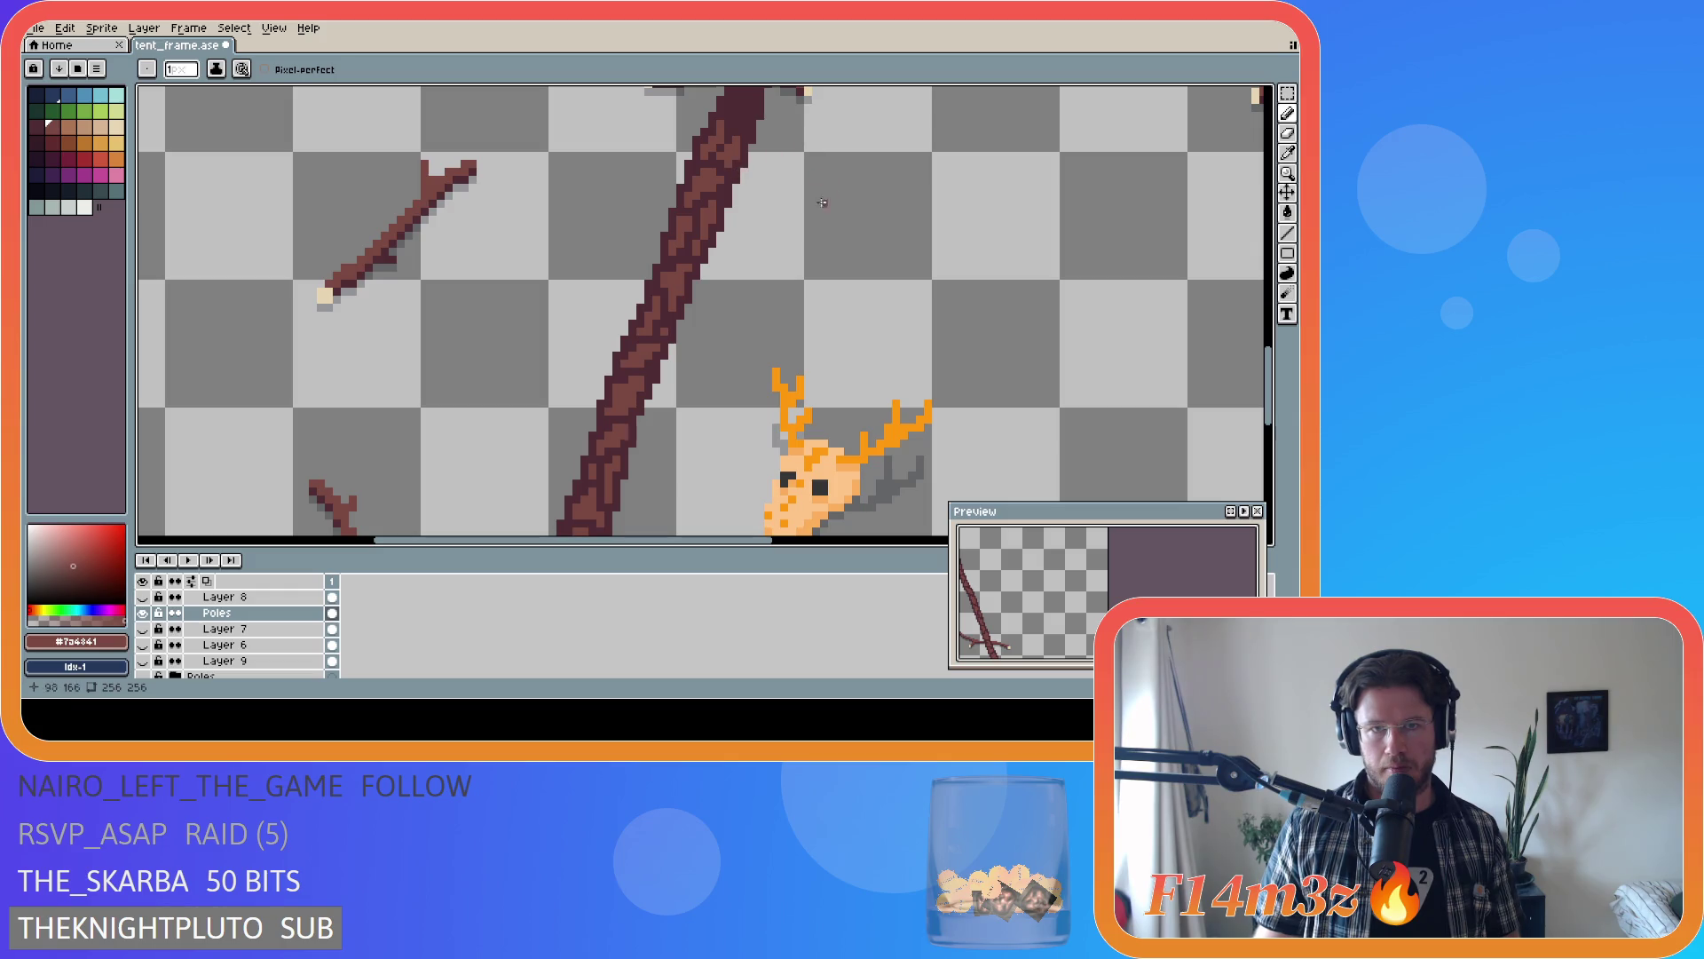
{"action": "mouse_move", "coordinate": [1275, 362]}
{"action": "left_mouse_down"}
{"action": "mouse_move", "coordinate": [1272, 345]}
{"action": "mouse_move", "coordinate": [1268, 388]}
{"action": "mouse_move", "coordinate": [1266, 309]}
{"action": "left_mouse_up"}
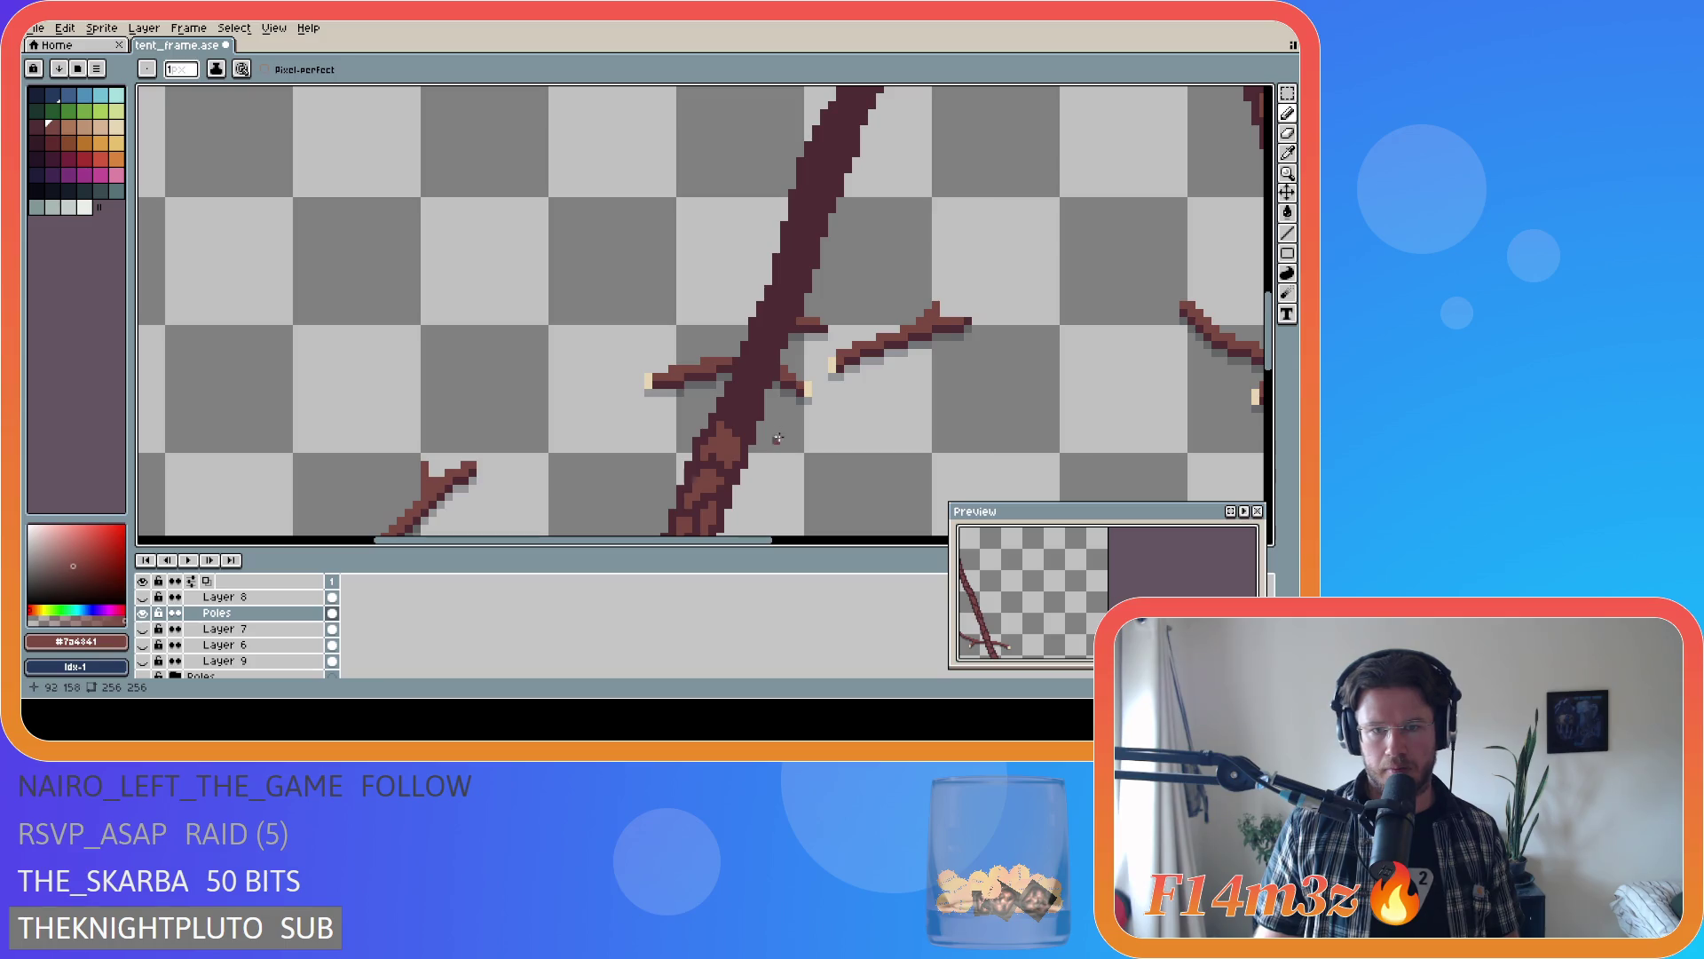
- Stroke lighter #7a4841 bark pixels on the pole where the thin sticks cross it
{"action": "mouse_move", "coordinate": [740, 425]}
{"action": "left_mouse_down"}
{"action": "mouse_move", "coordinate": [751, 382]}
{"action": "mouse_move", "coordinate": [735, 411]}
{"action": "left_mouse_up"}
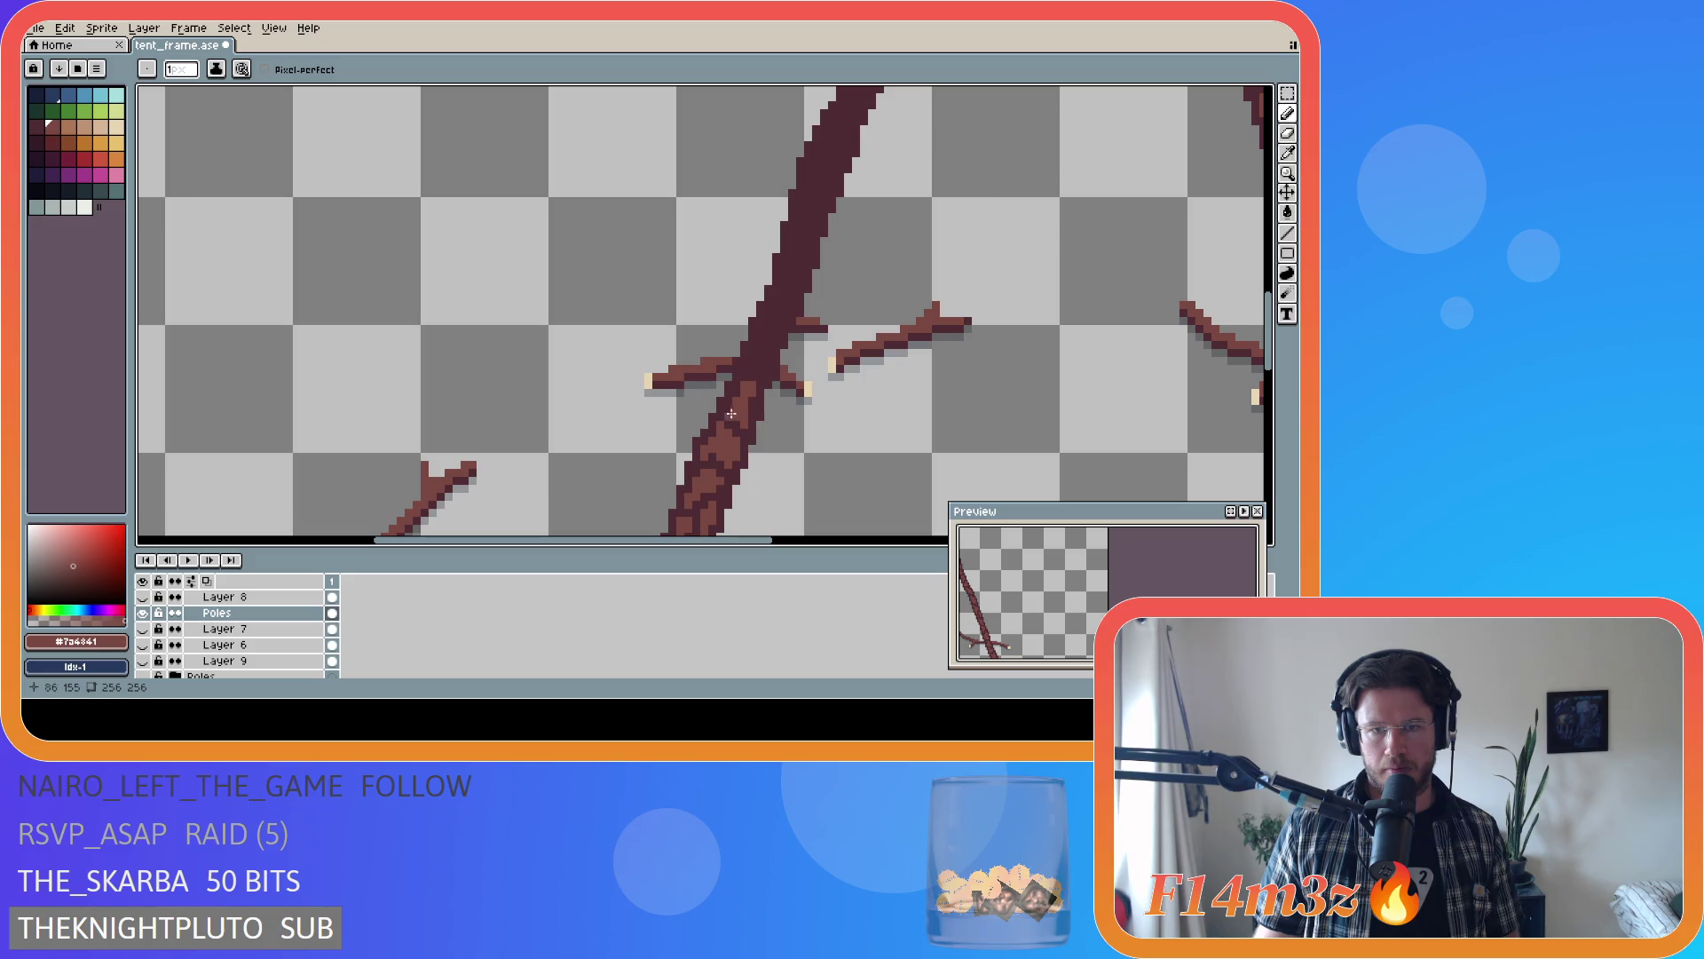
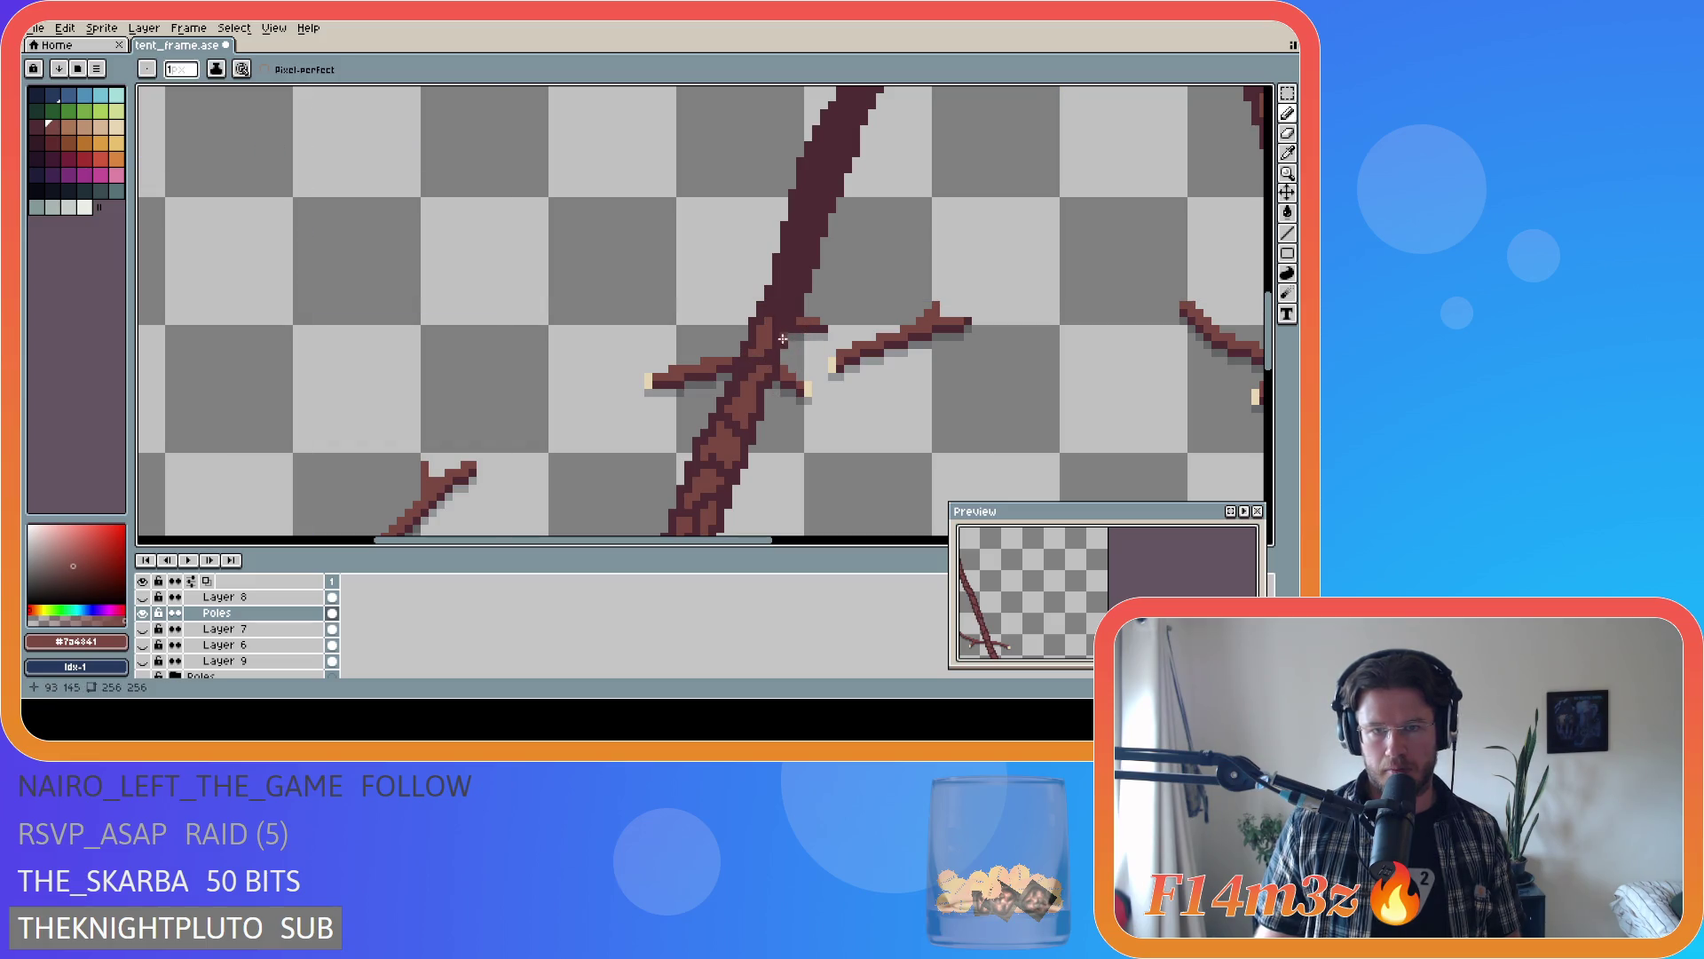
- Eyedrop the pole's dark brown #4d2b32 and light brown #7a4841 from the canvas
{"action": "key", "text": "alt"}
{"action": "left_click", "coordinate": [789, 310]}
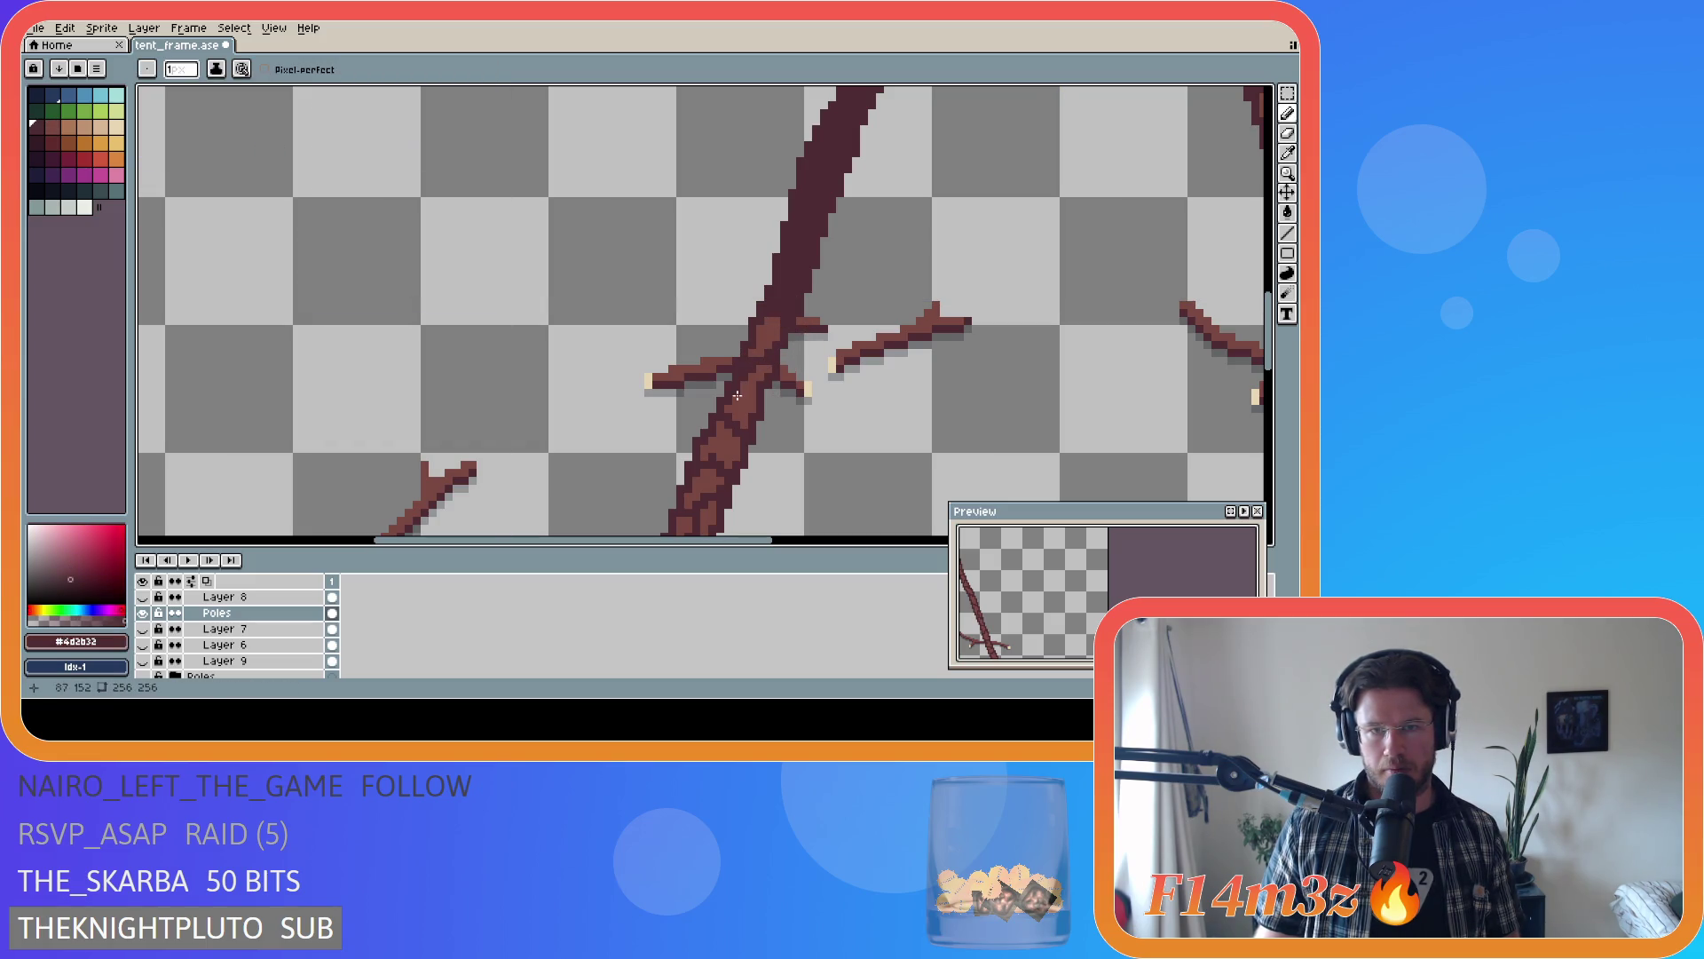
{"action": "left_click", "coordinate": [746, 365], "text": "alt"}
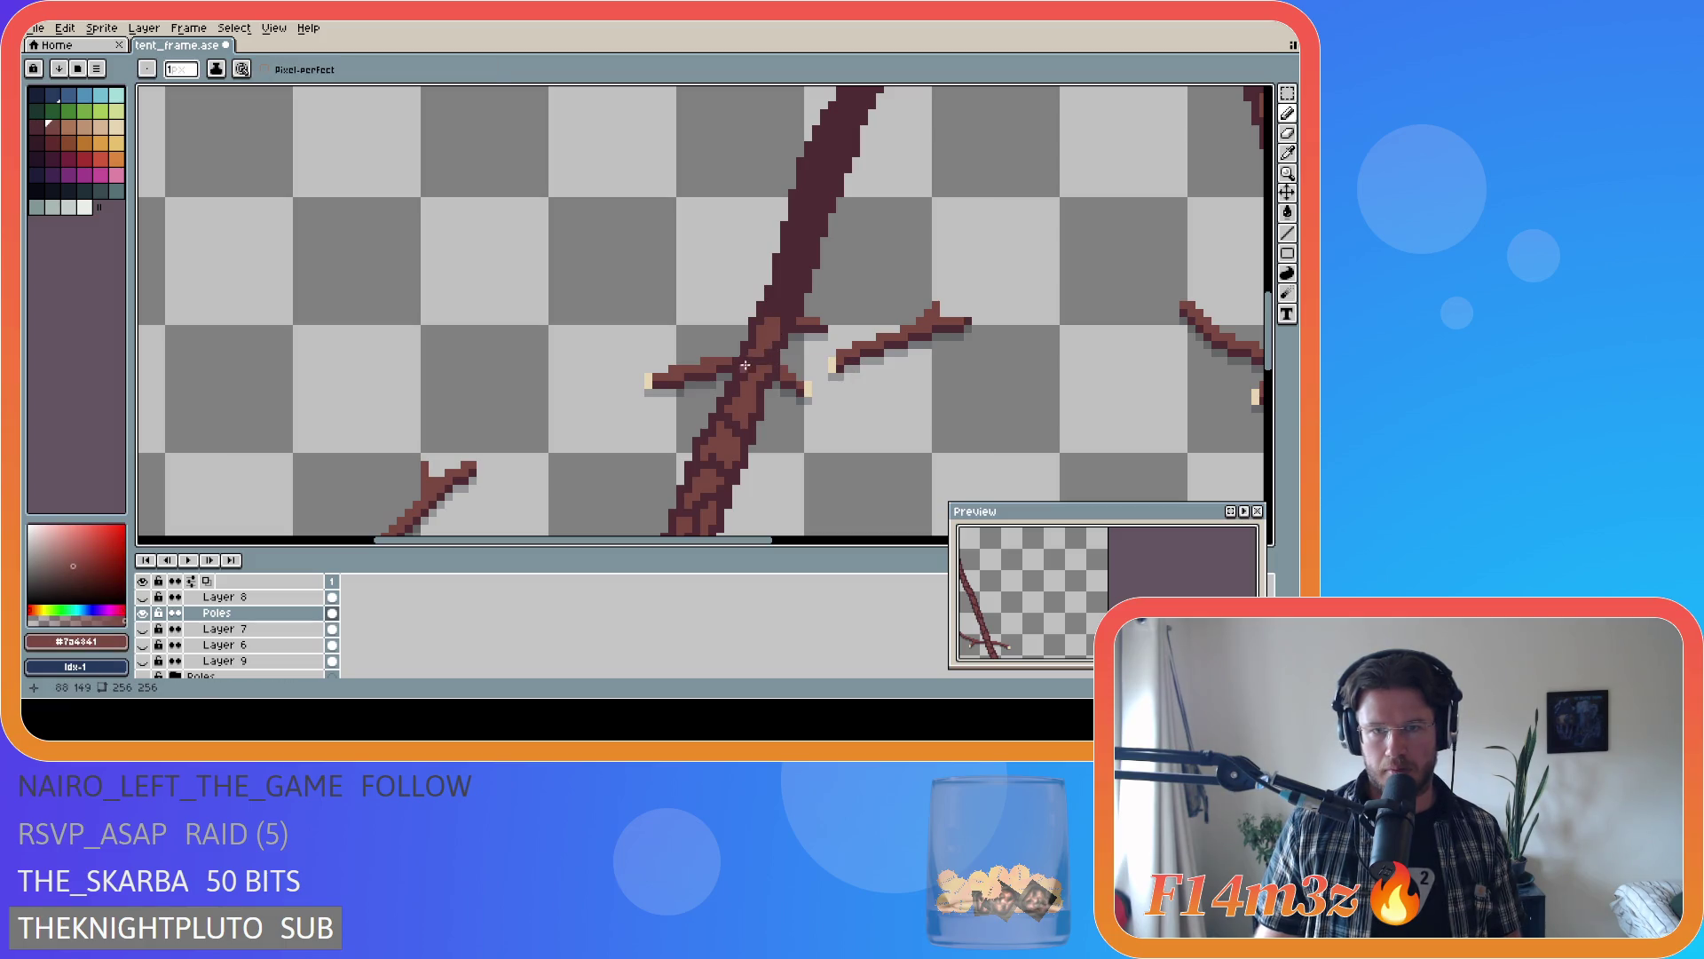
{"action": "left_click", "coordinate": [751, 372], "text": "alt"}
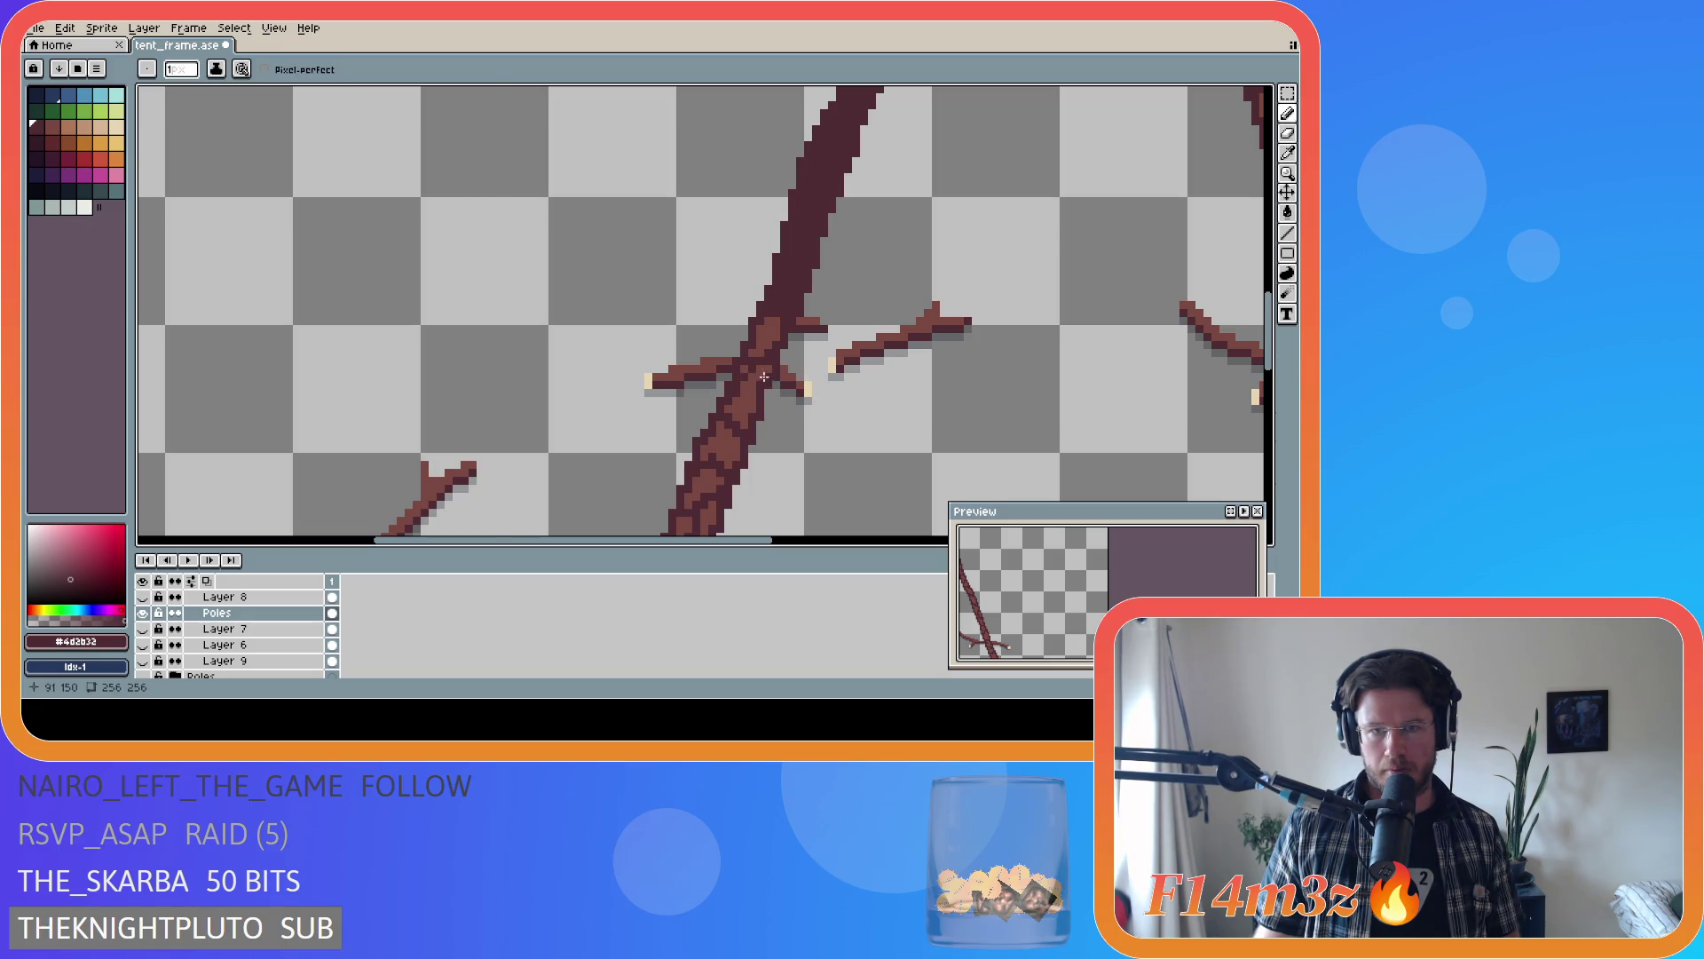
{"action": "left_click", "coordinate": [816, 361], "text": "alt"}
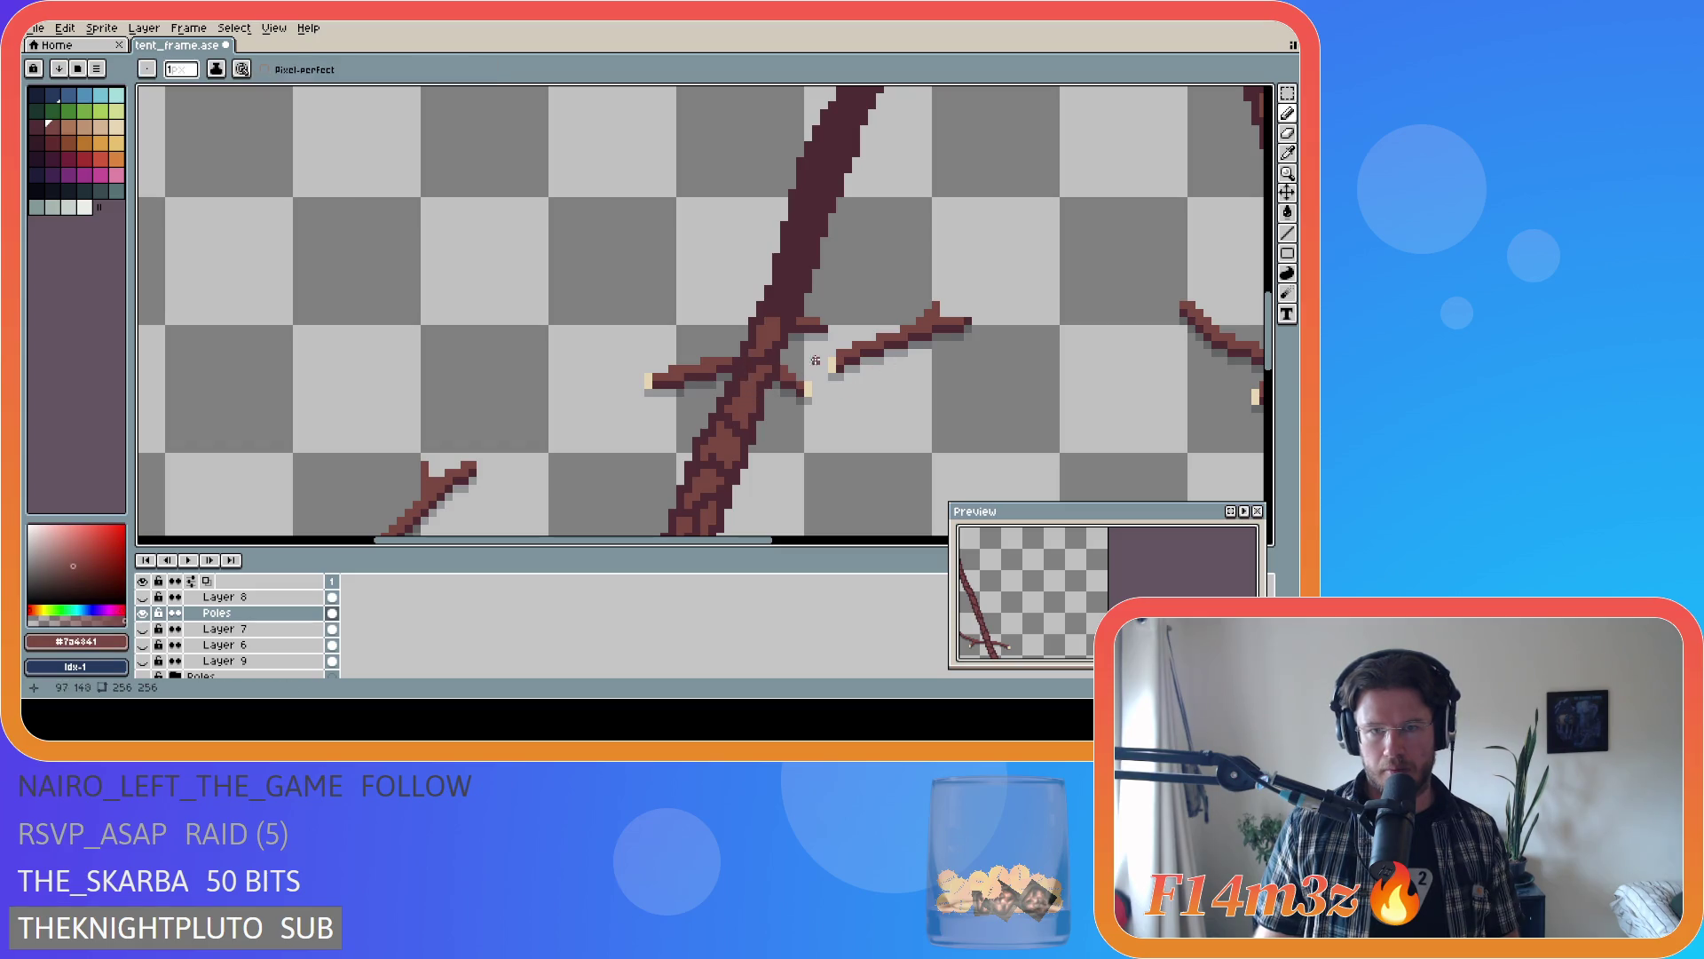
- Pencil a short #7a4841 highlight stroke on the crossed pole
{"action": "left_click", "coordinate": [789, 303]}
{"action": "left_click_drag", "start_coordinate": [798, 278], "coordinate": [785, 300]}
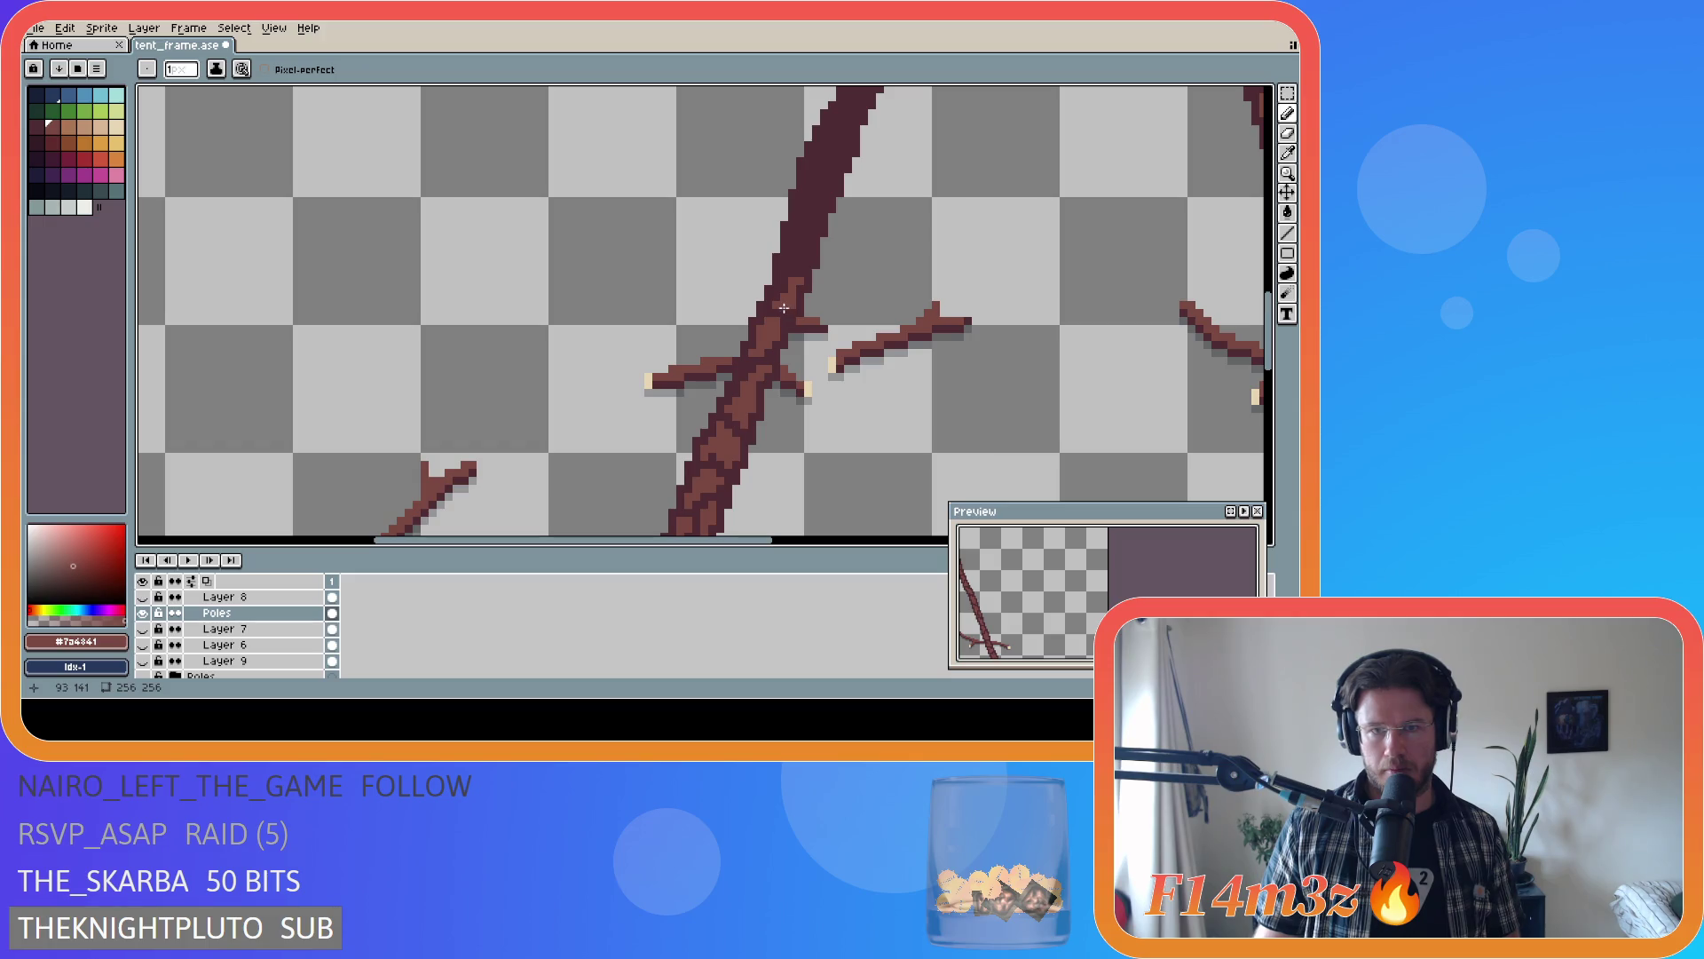
{"action": "scroll", "coordinate": [151, 626], "scroll_direction": "down", "scroll_amount": 5}
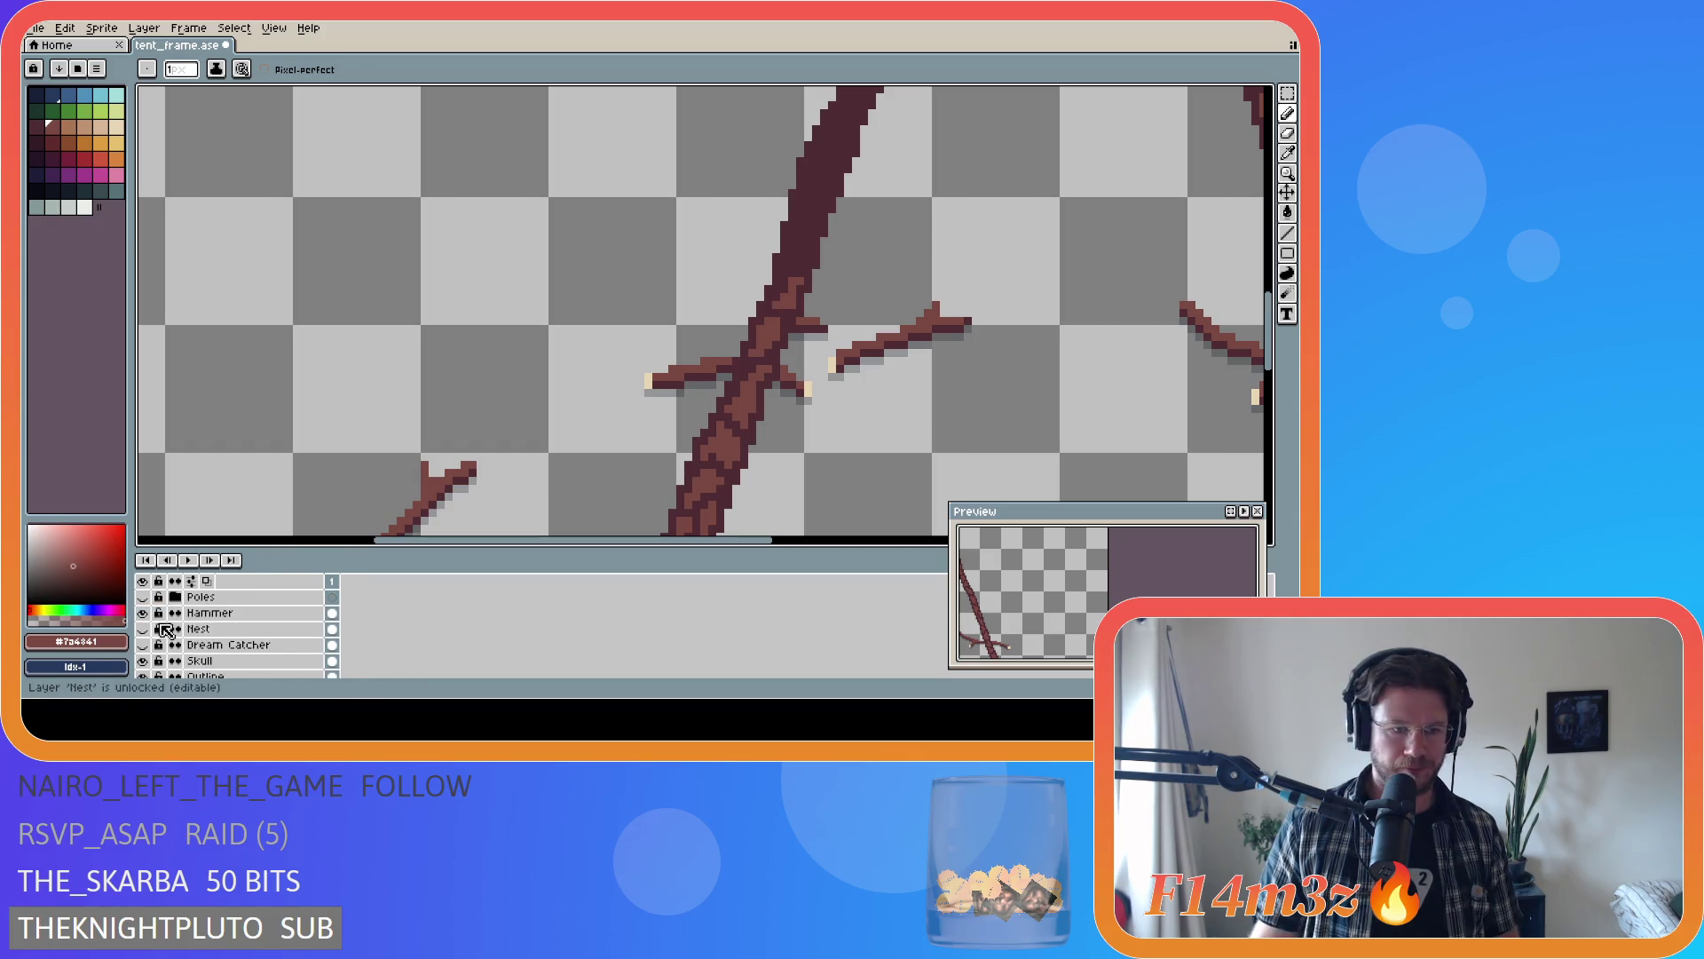
- Hide the Outline layer's branches and zoom in on the crossed pole
{"action": "left_click", "coordinate": [142, 644]}
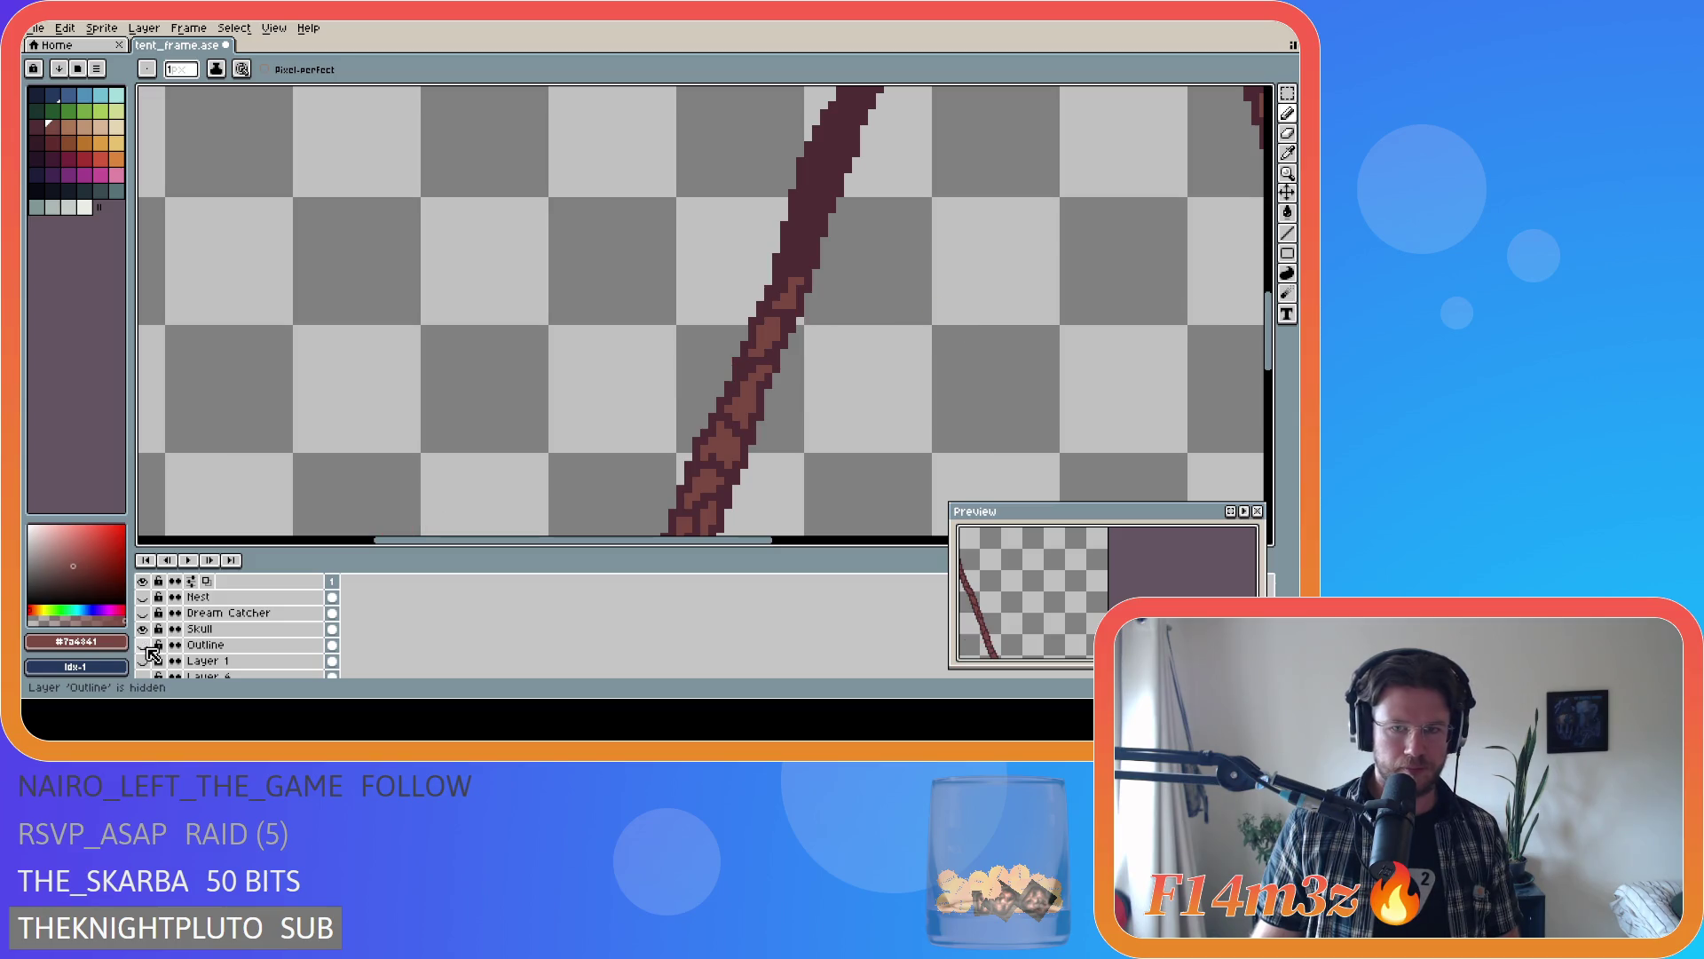
{"action": "scroll", "coordinate": [811, 354], "scroll_direction": "up", "scroll_amount": 2}
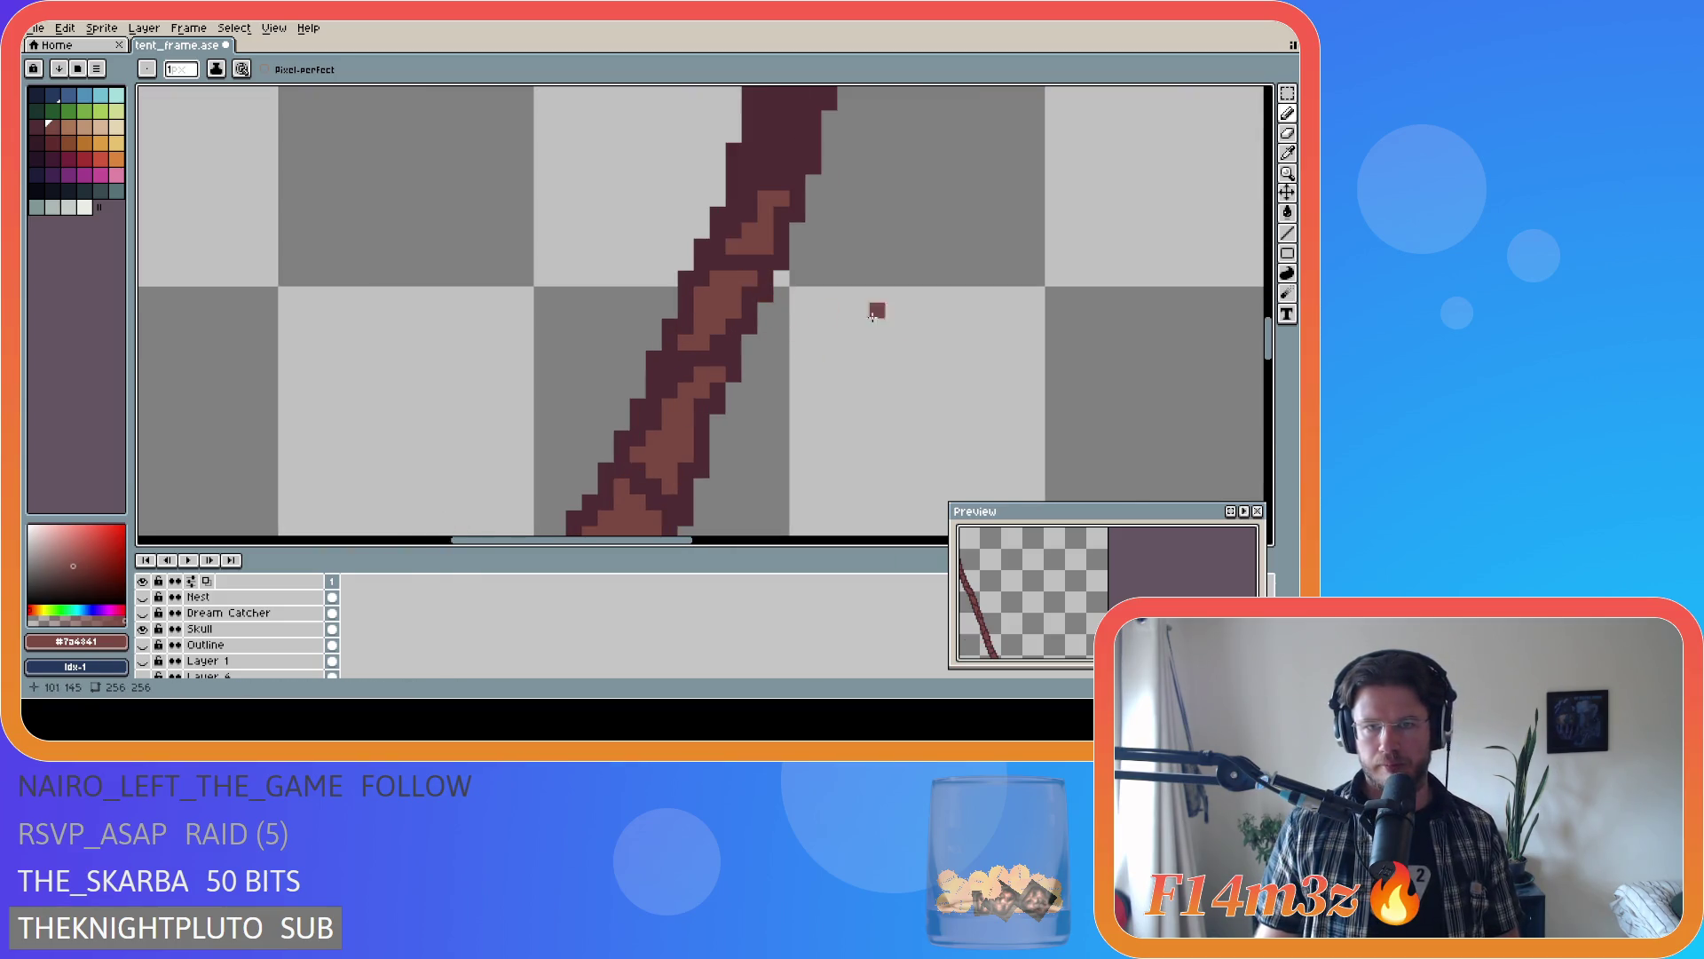
{"action": "scroll", "coordinate": [976, 297], "scroll_direction": "down", "scroll_amount": 2}
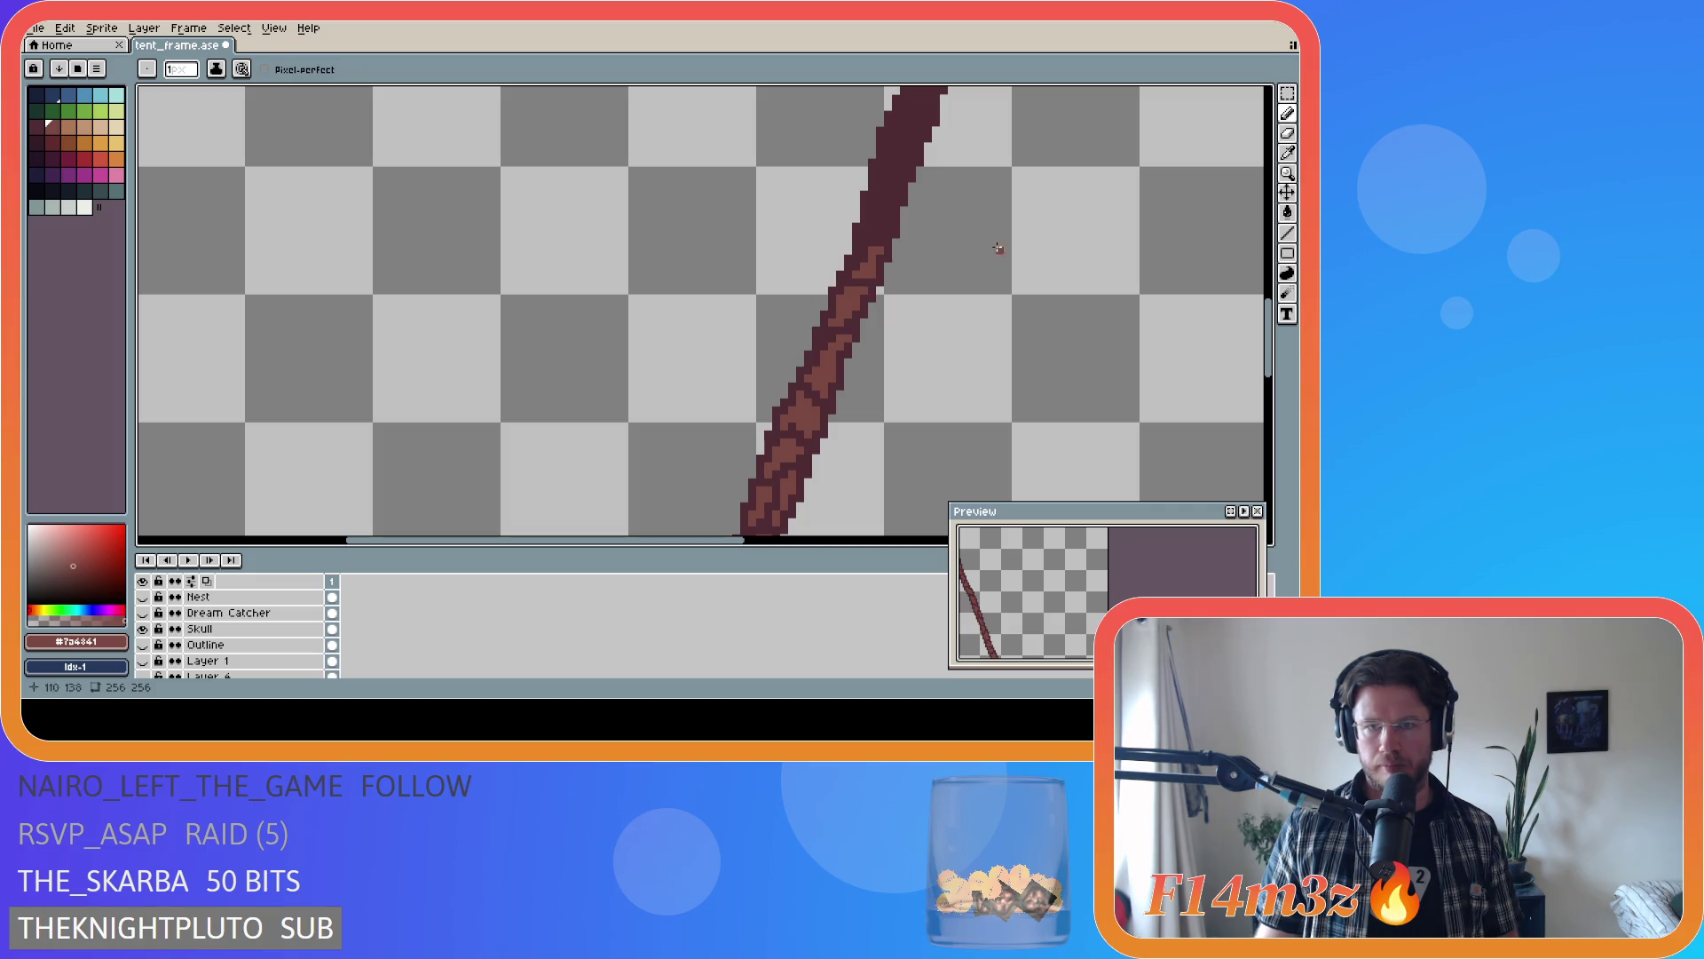
{"action": "scroll", "coordinate": [893, 307], "scroll_direction": "up", "scroll_amount": 1}
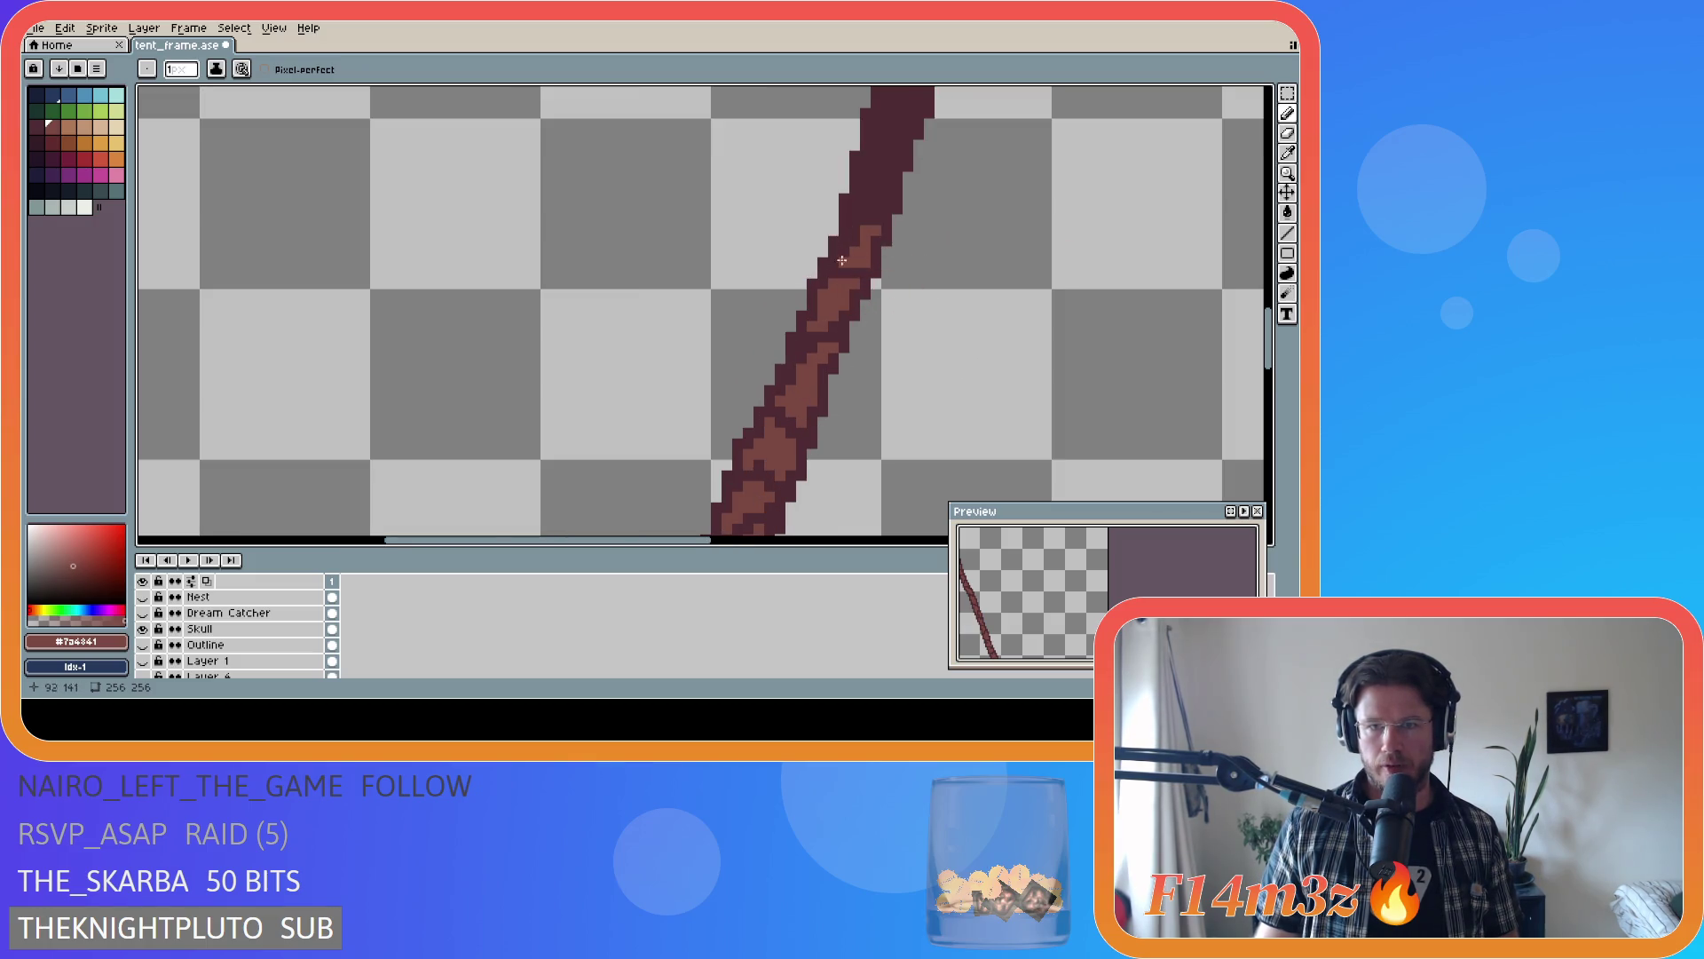
{"action": "left_click_drag", "start_coordinate": [677, 544], "coordinate": [748, 543]}
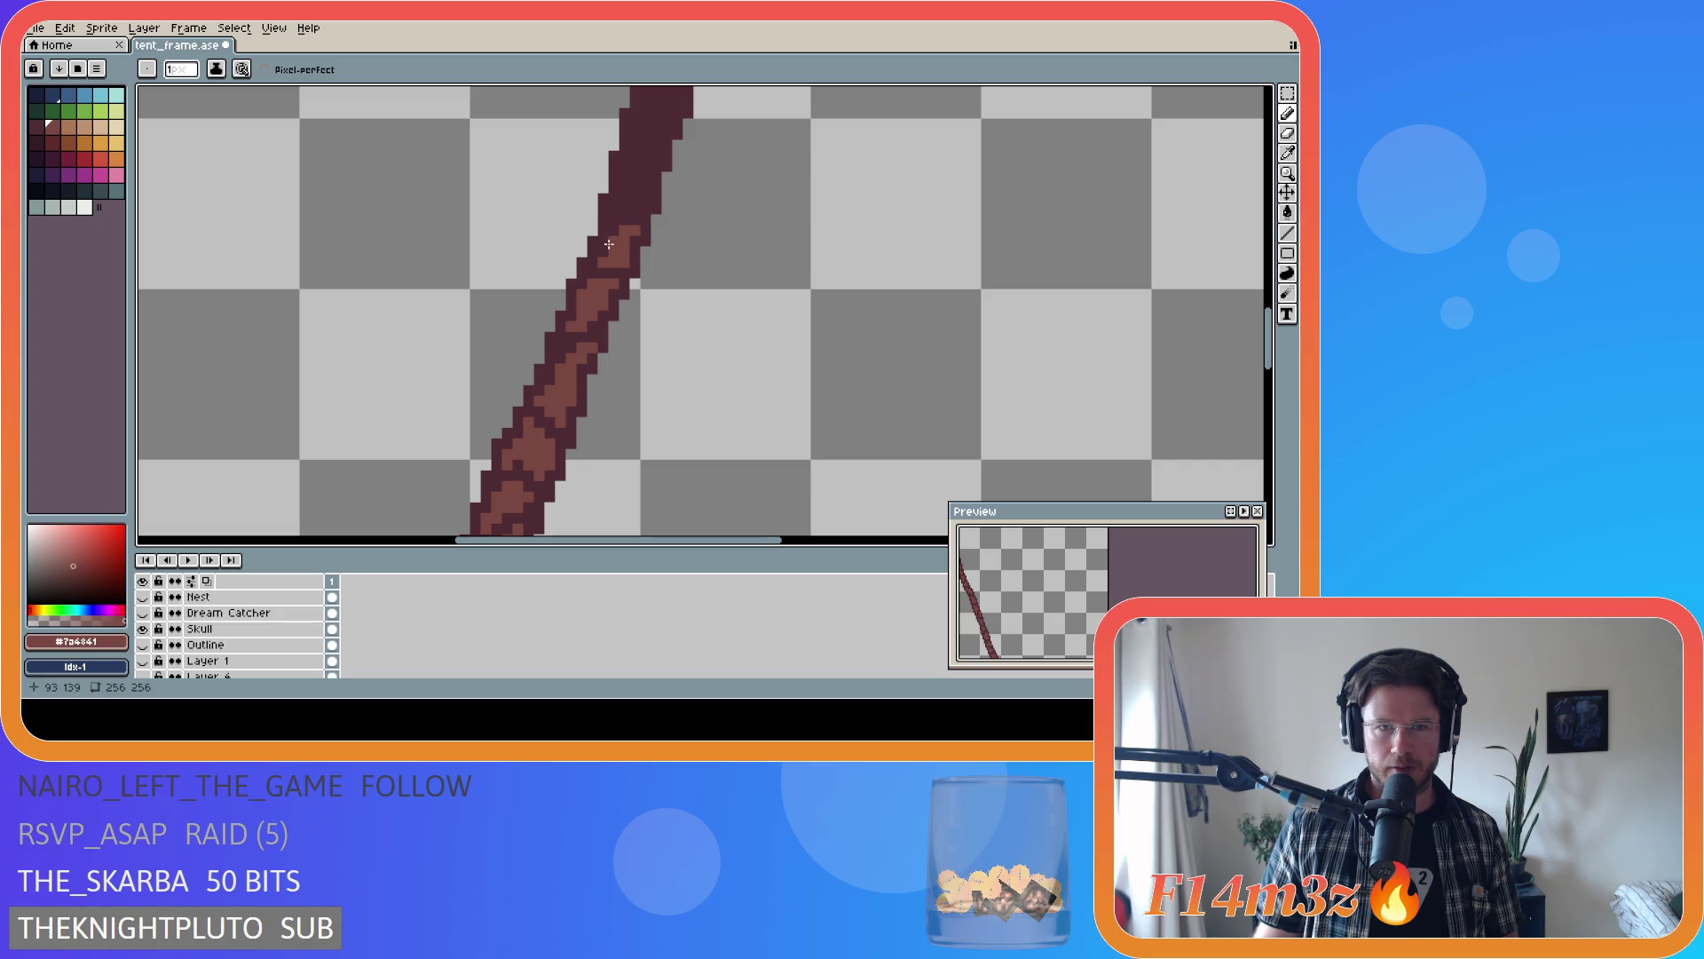
{"action": "scroll", "coordinate": [794, 265], "scroll_direction": "up", "scroll_amount": 2}
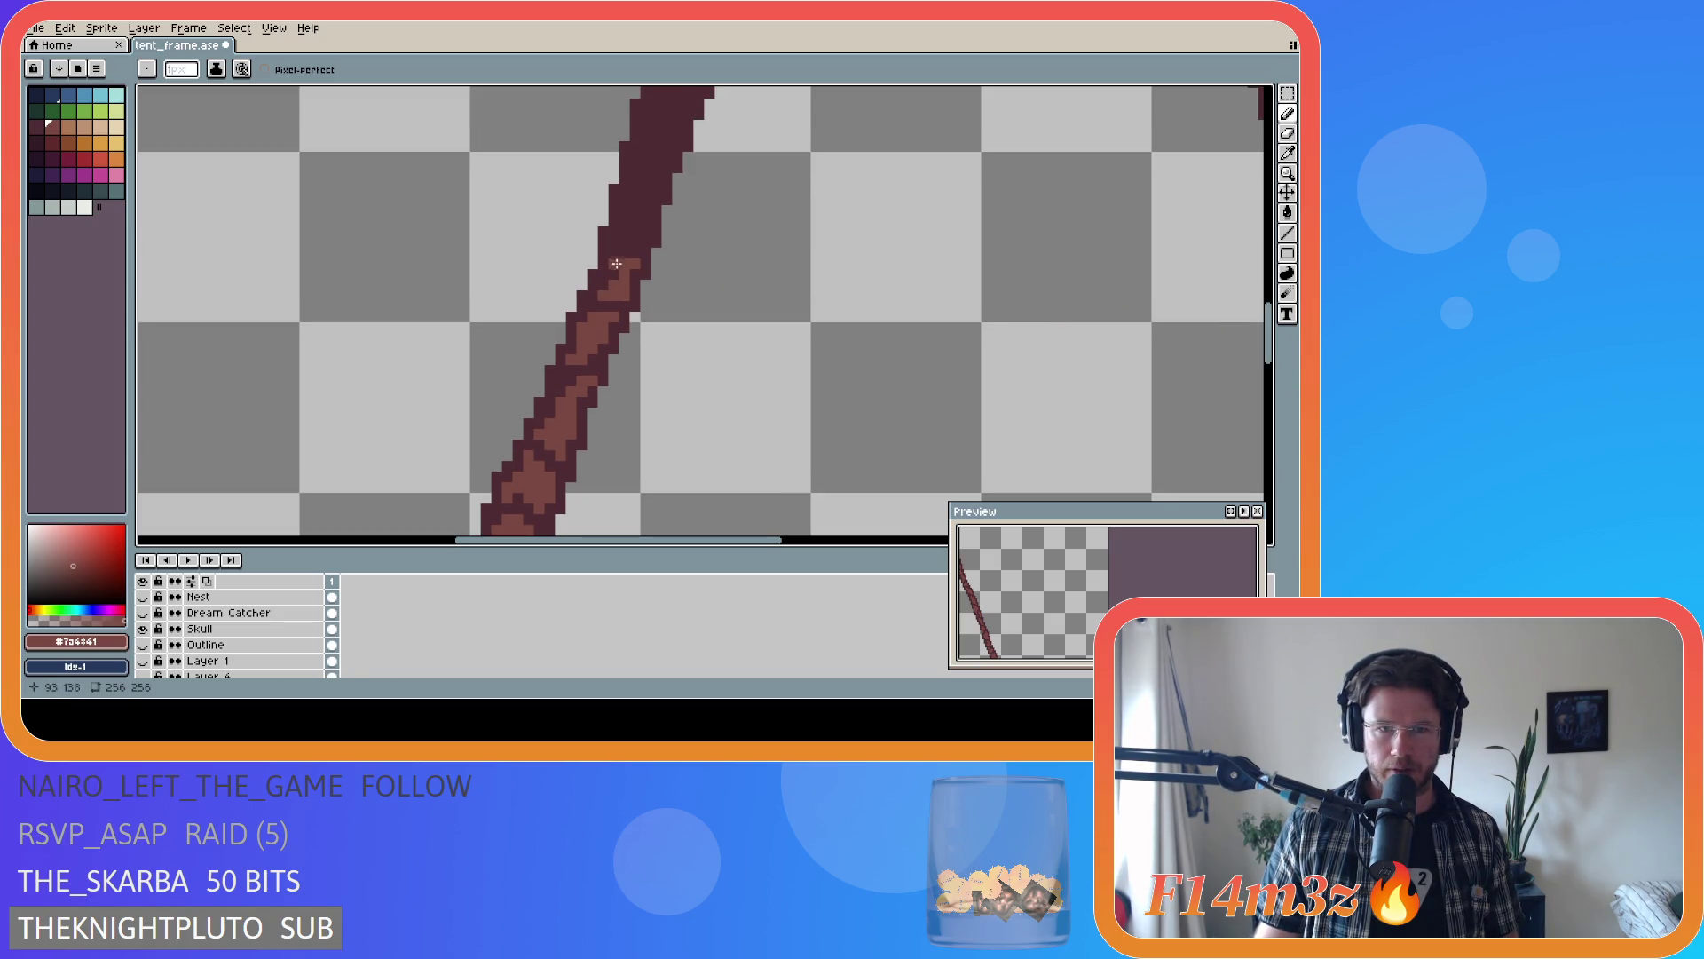
- Paint #7a4841 highlight pixels and short lines up the lower part of the pole
{"action": "left_click_drag", "start_coordinate": [612, 242], "coordinate": [657, 177]}
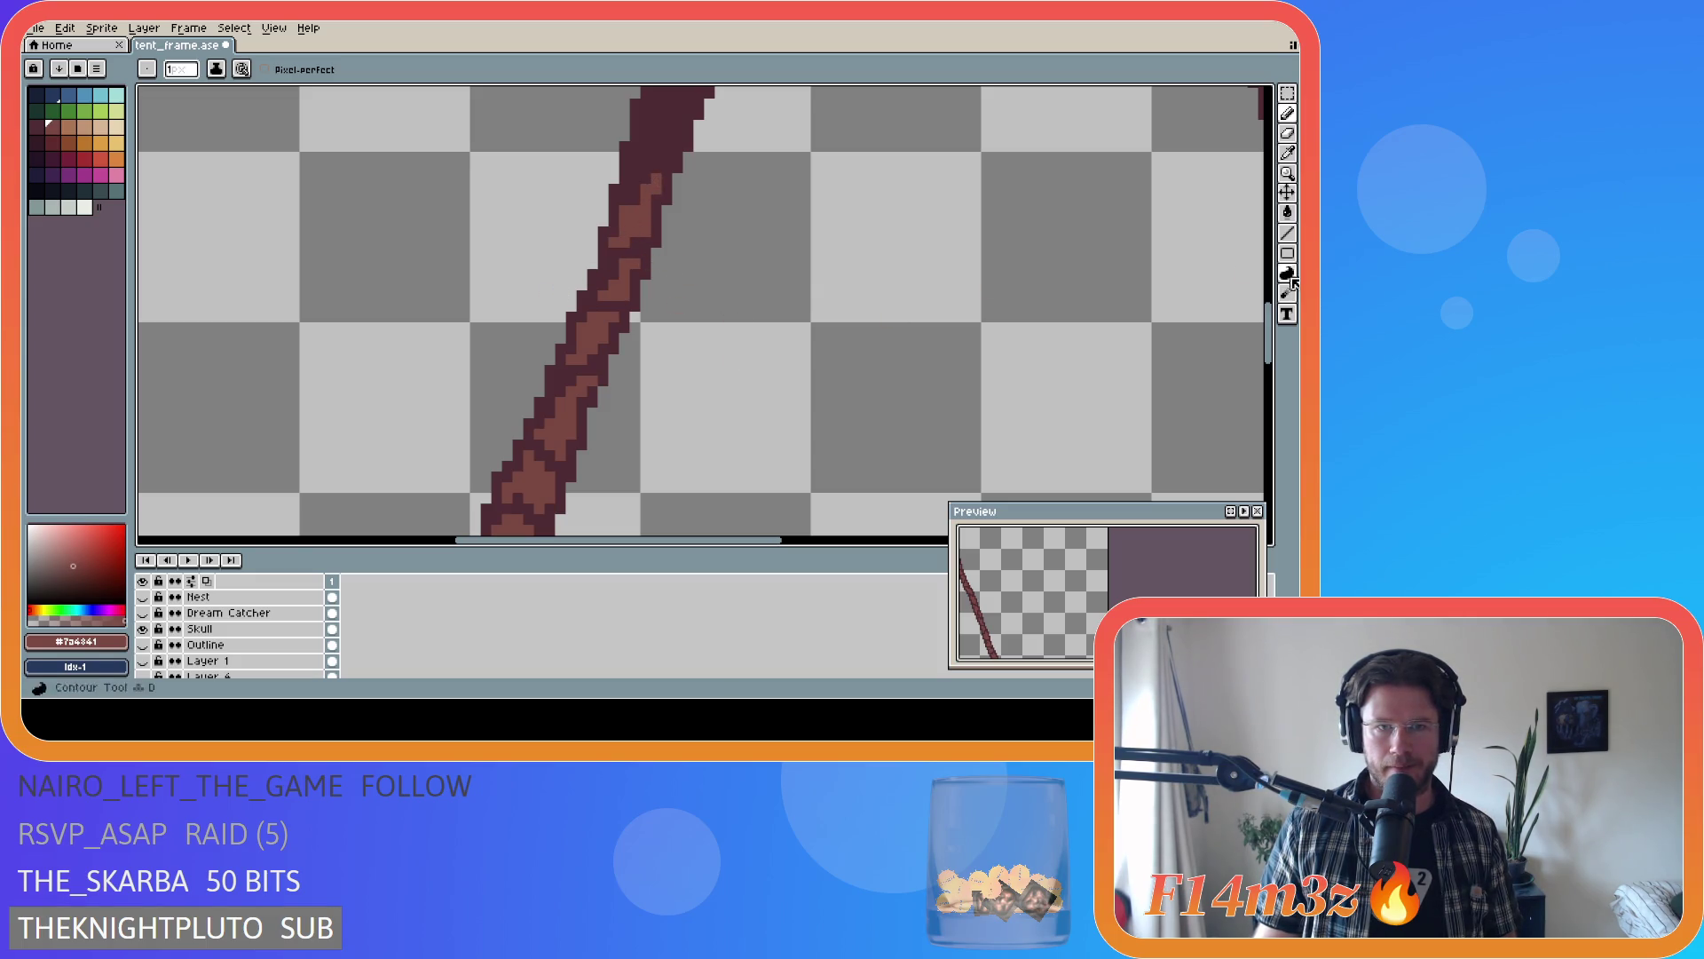
{"action": "left_click_drag", "start_coordinate": [1269, 347], "coordinate": [1275, 325]}
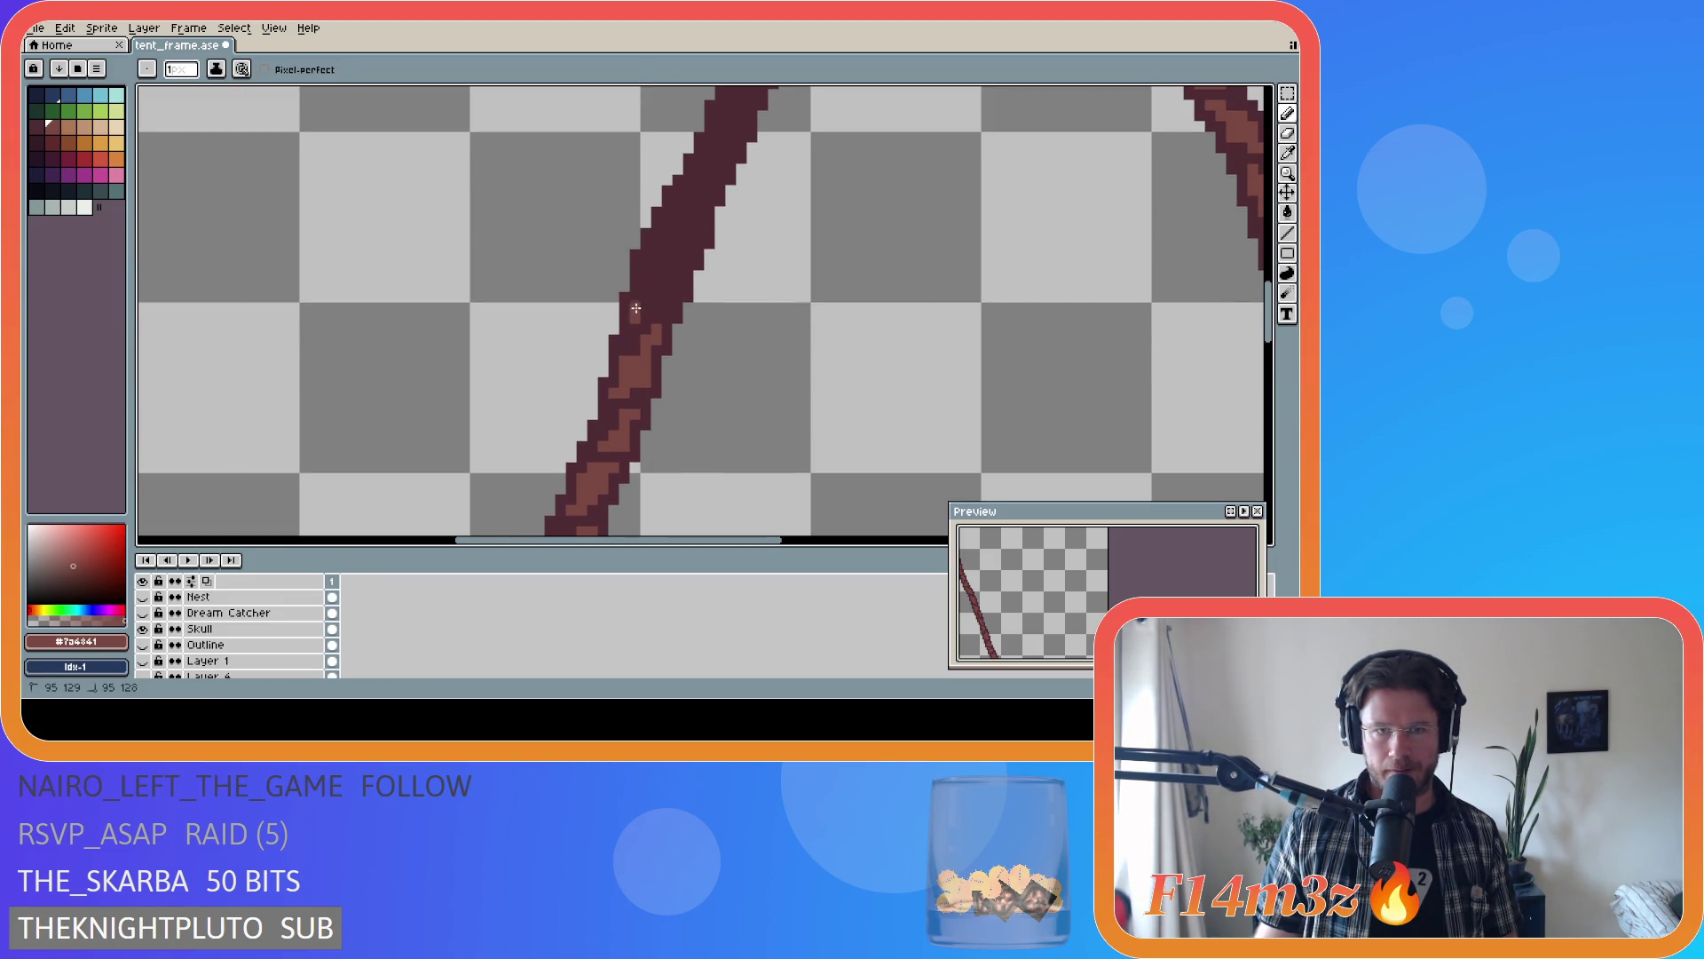
{"action": "left_click", "coordinate": [641, 289], "text": "shift"}
{"action": "left_click_drag", "start_coordinate": [641, 290], "coordinate": [645, 273]}
{"action": "left_click", "coordinate": [670, 289], "text": "shift"}
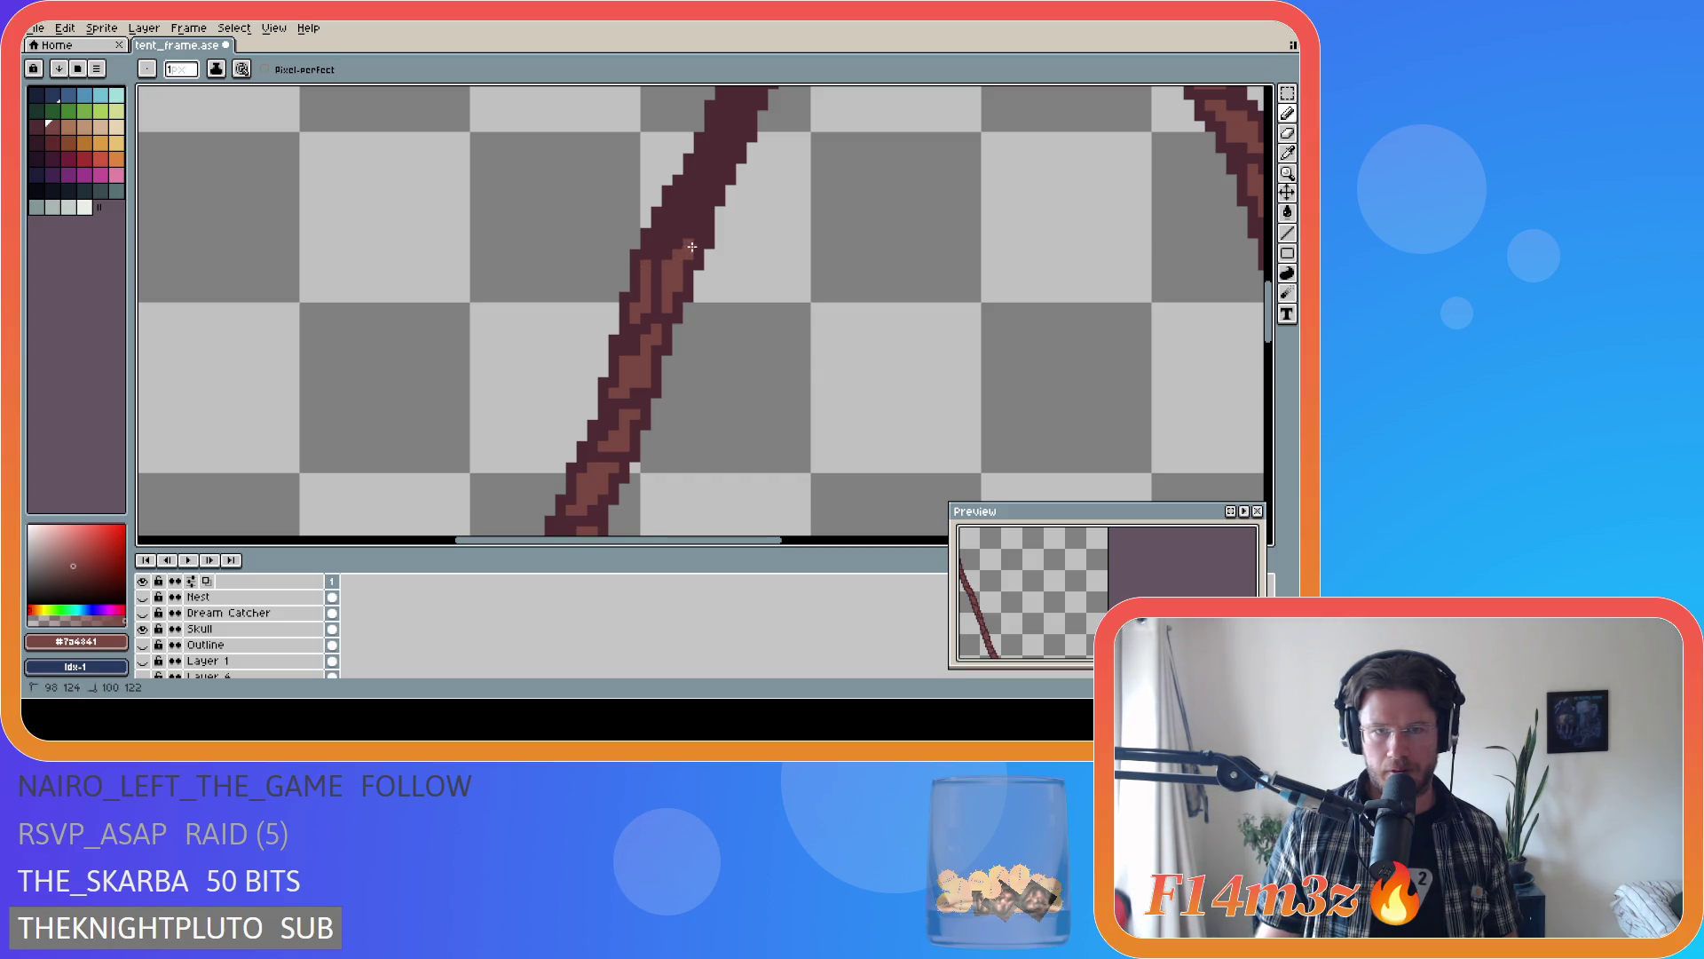
- Extend the light-brown highlights along the upper pole and save tent_frame.ase
{"action": "key", "text": "ctrl"}
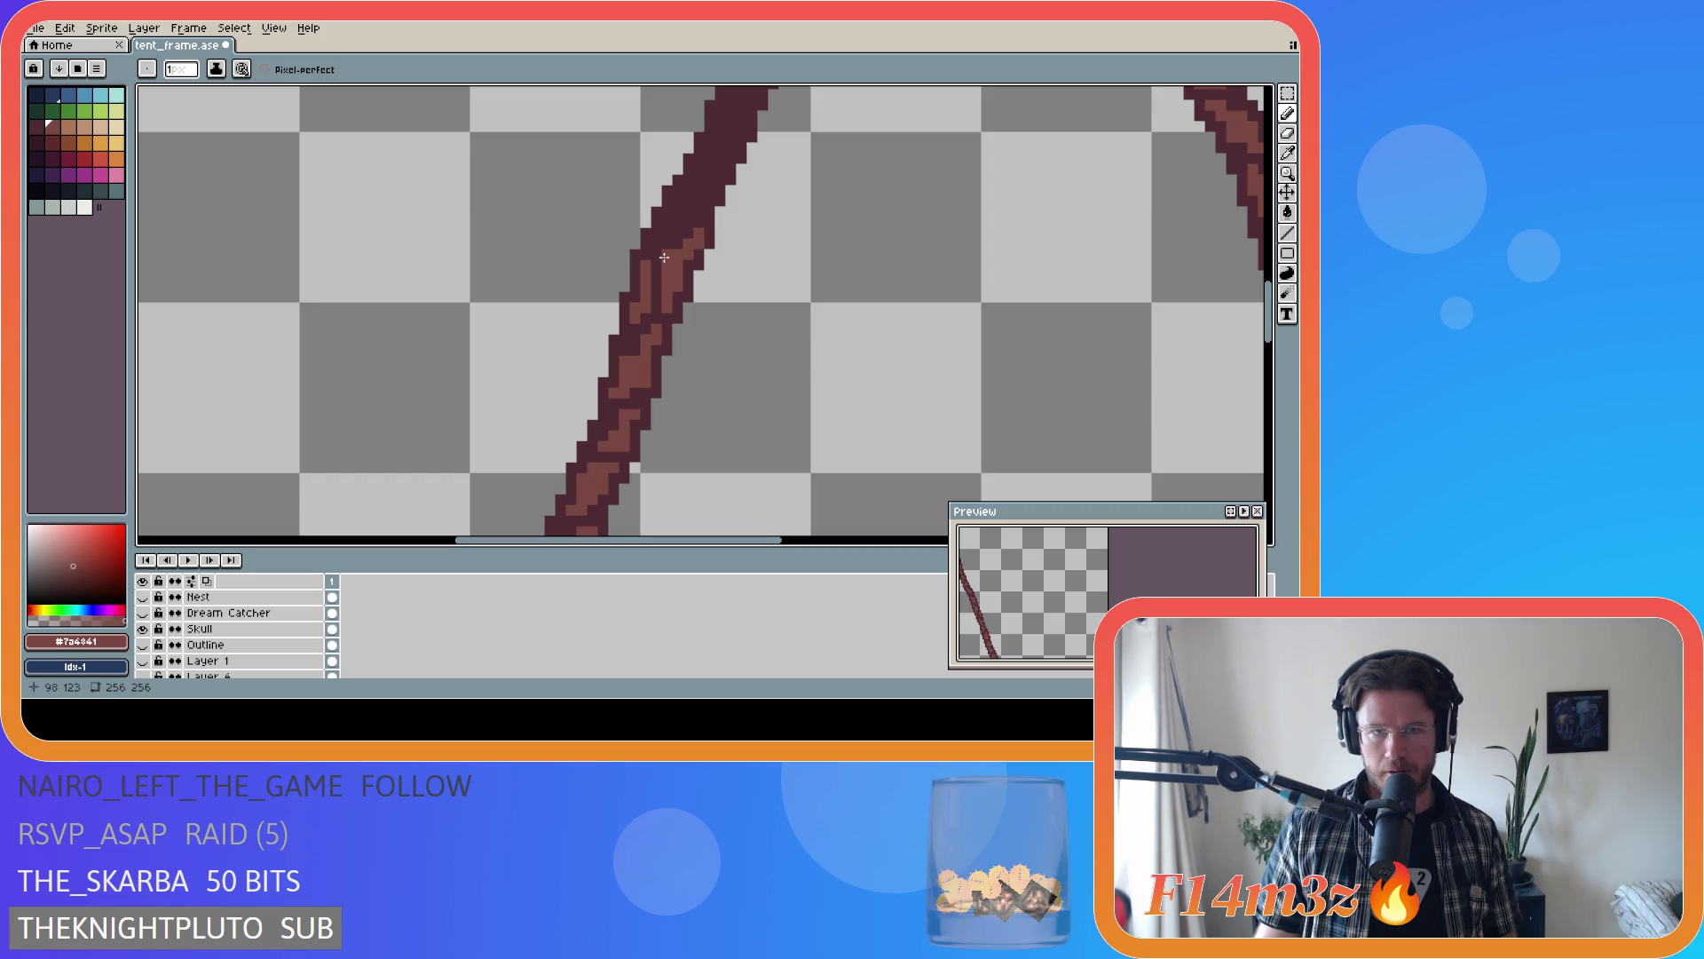
{"action": "key", "text": "ctrl"}
{"action": "left_click_drag", "start_coordinate": [679, 256], "coordinate": [692, 235]}
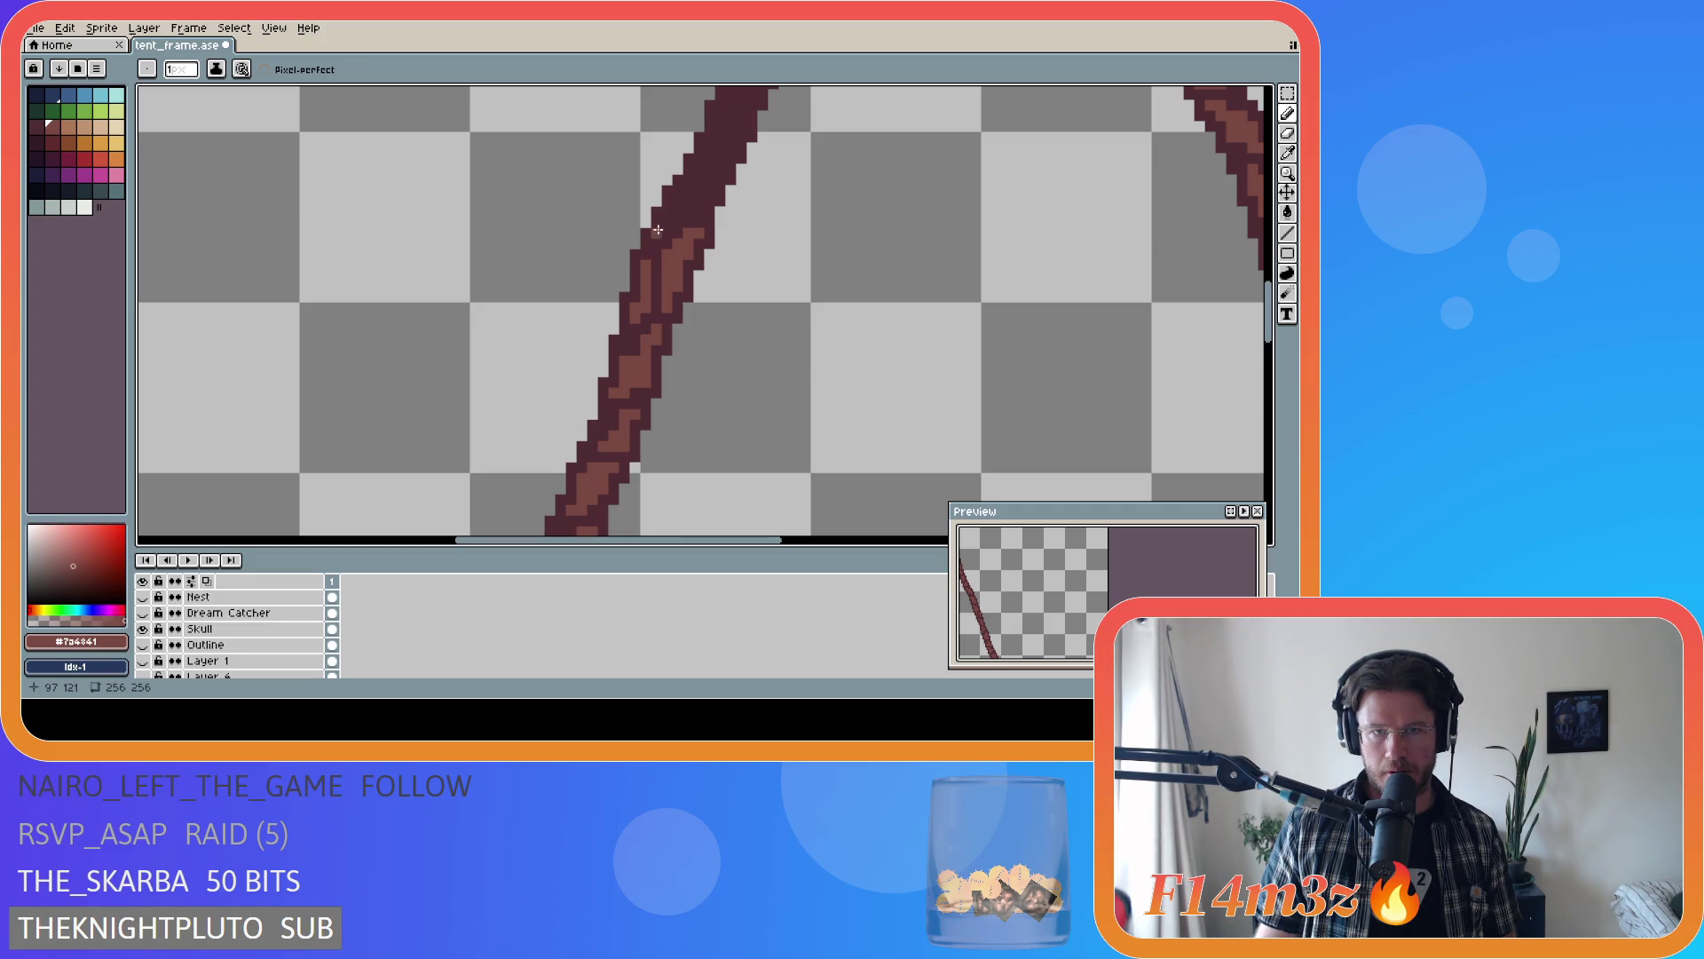
{"action": "left_click_drag", "start_coordinate": [664, 226], "coordinate": [676, 207]}
{"action": "left_click_drag", "start_coordinate": [689, 209], "coordinate": [701, 186]}
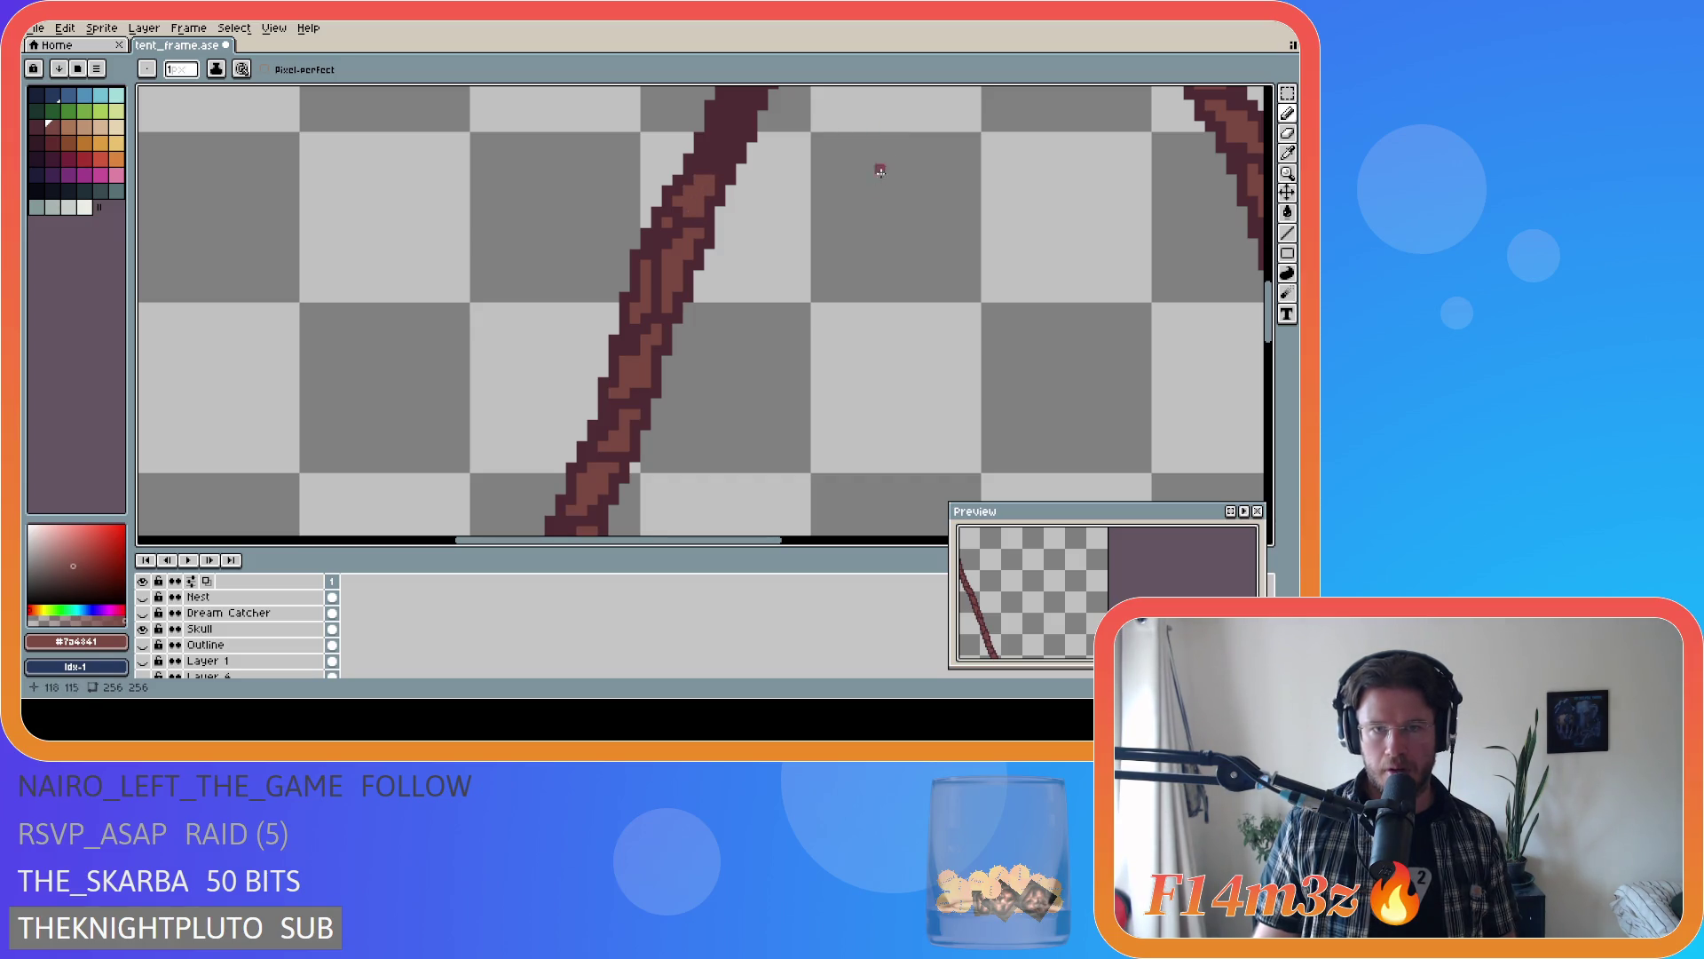
{"action": "key", "text": "ctrl+s"}
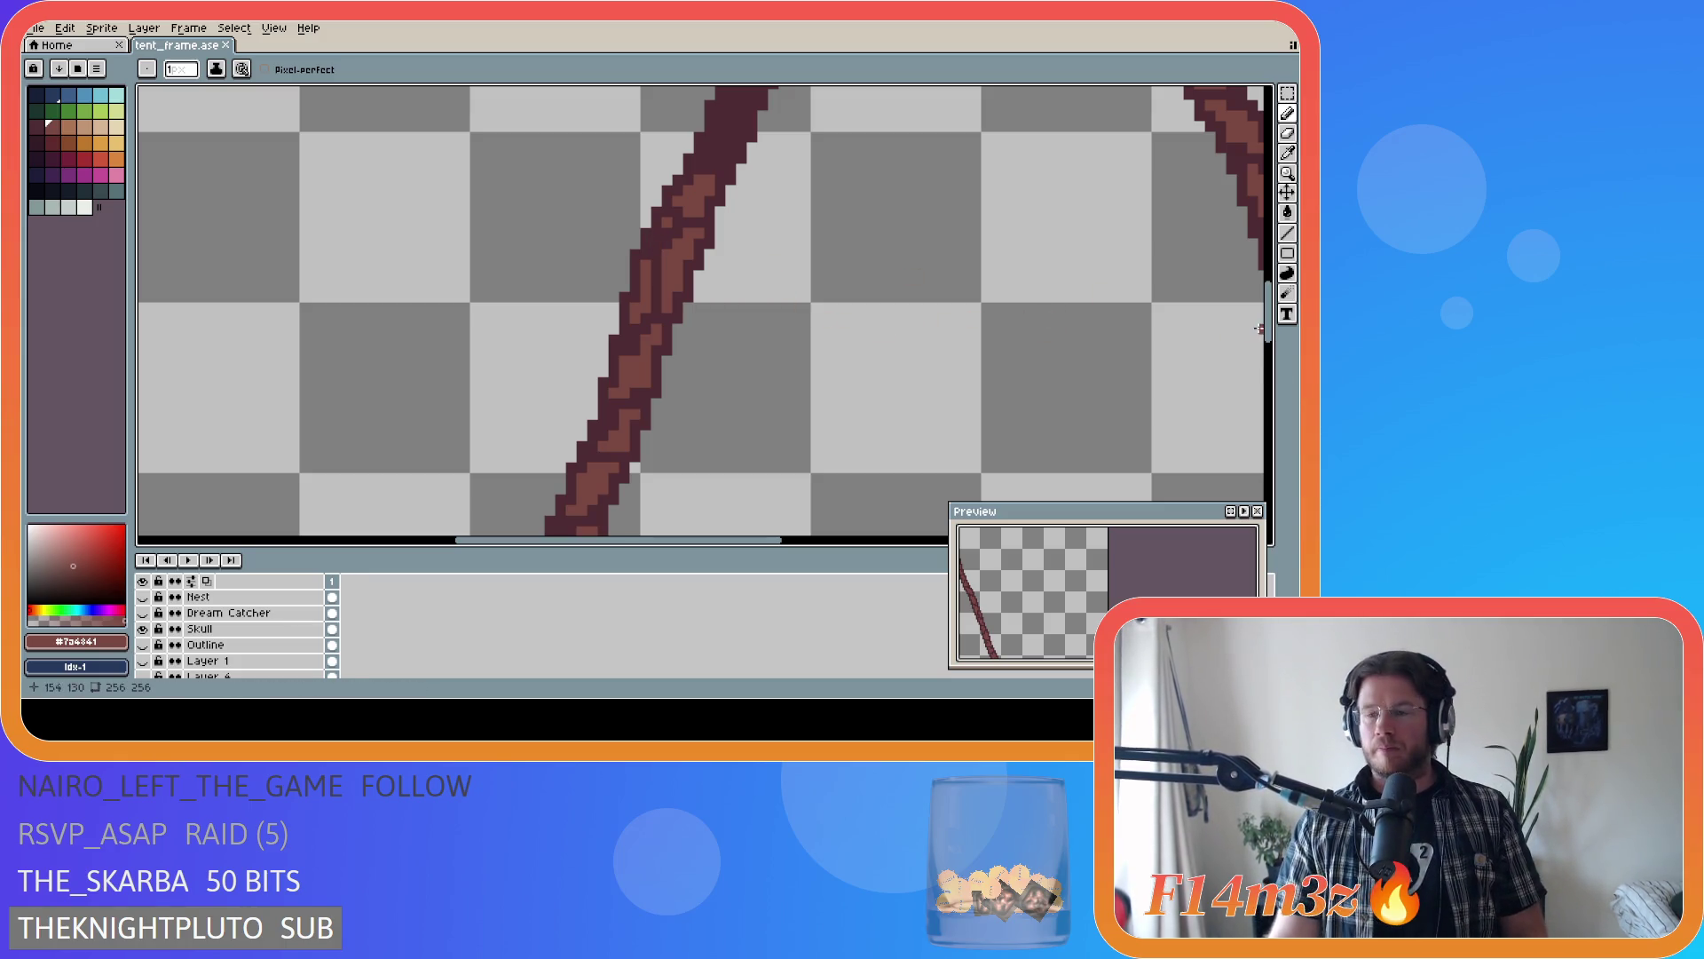
{"action": "scroll", "coordinate": [726, 382], "scroll_direction": "up", "scroll_amount": 3}
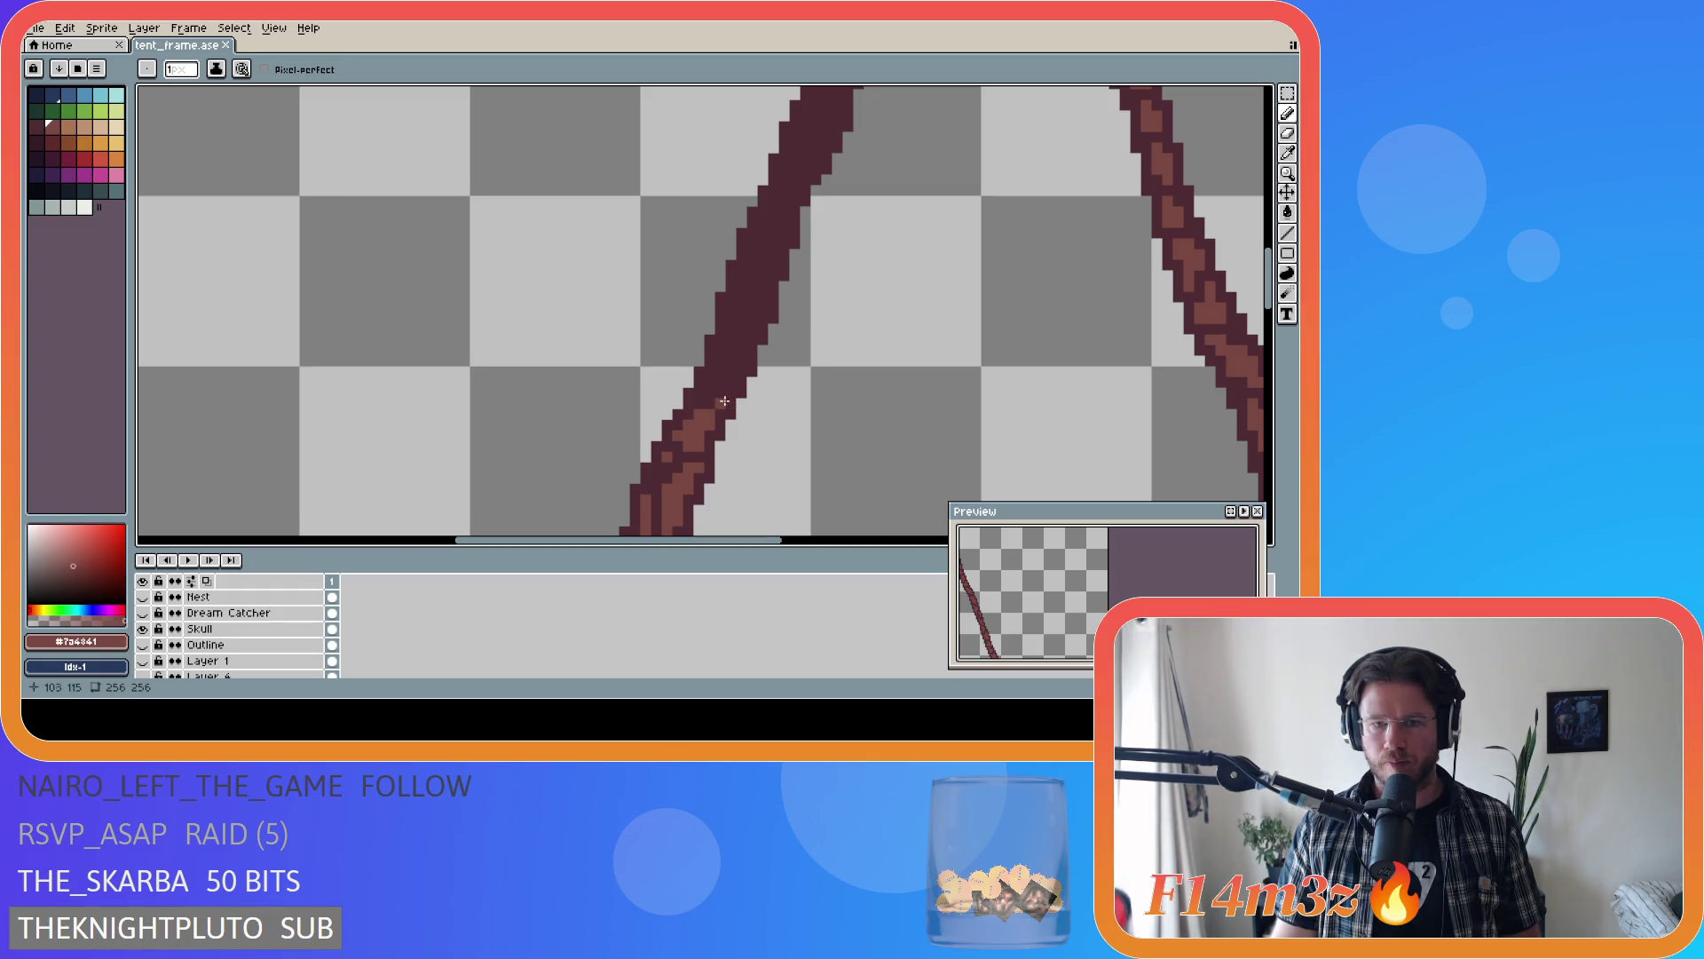
- Paint lighter brown highlights up the stroke, adding a pixel near its top
{"action": "mouse_move", "coordinate": [720, 395]}
{"action": "left_mouse_down"}
{"action": "mouse_move", "coordinate": [728, 375]}
{"action": "mouse_move", "coordinate": [711, 383]}
{"action": "left_mouse_up"}
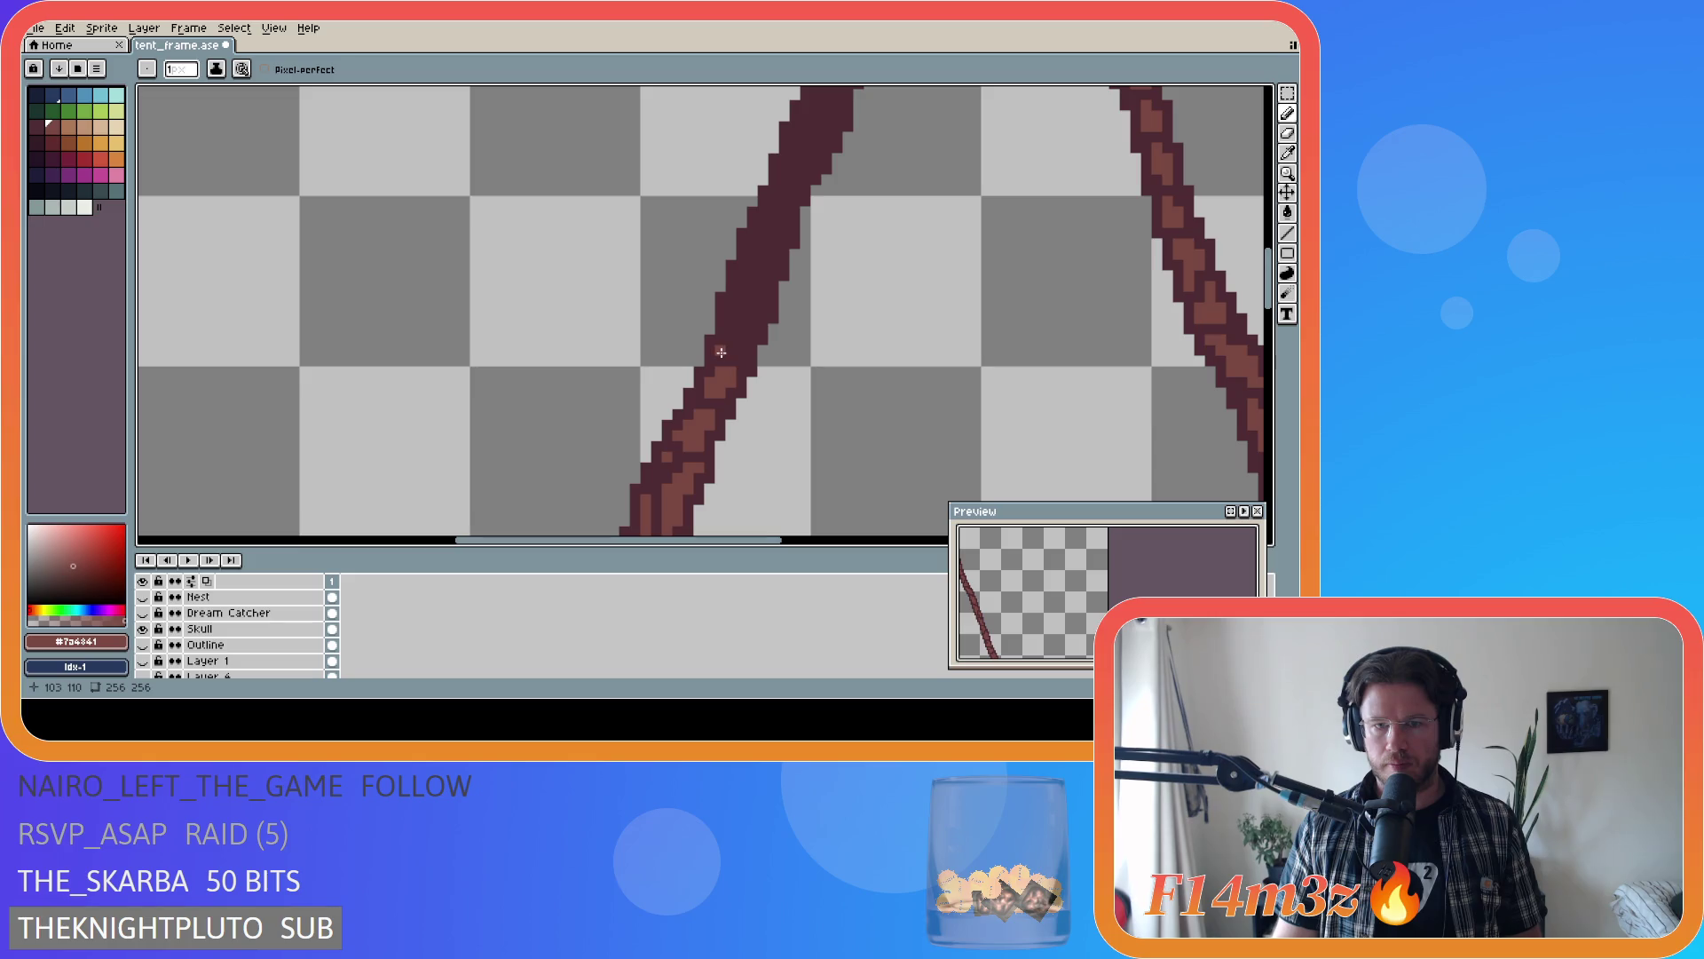
{"action": "left_click_drag", "start_coordinate": [734, 333], "coordinate": [774, 257]}
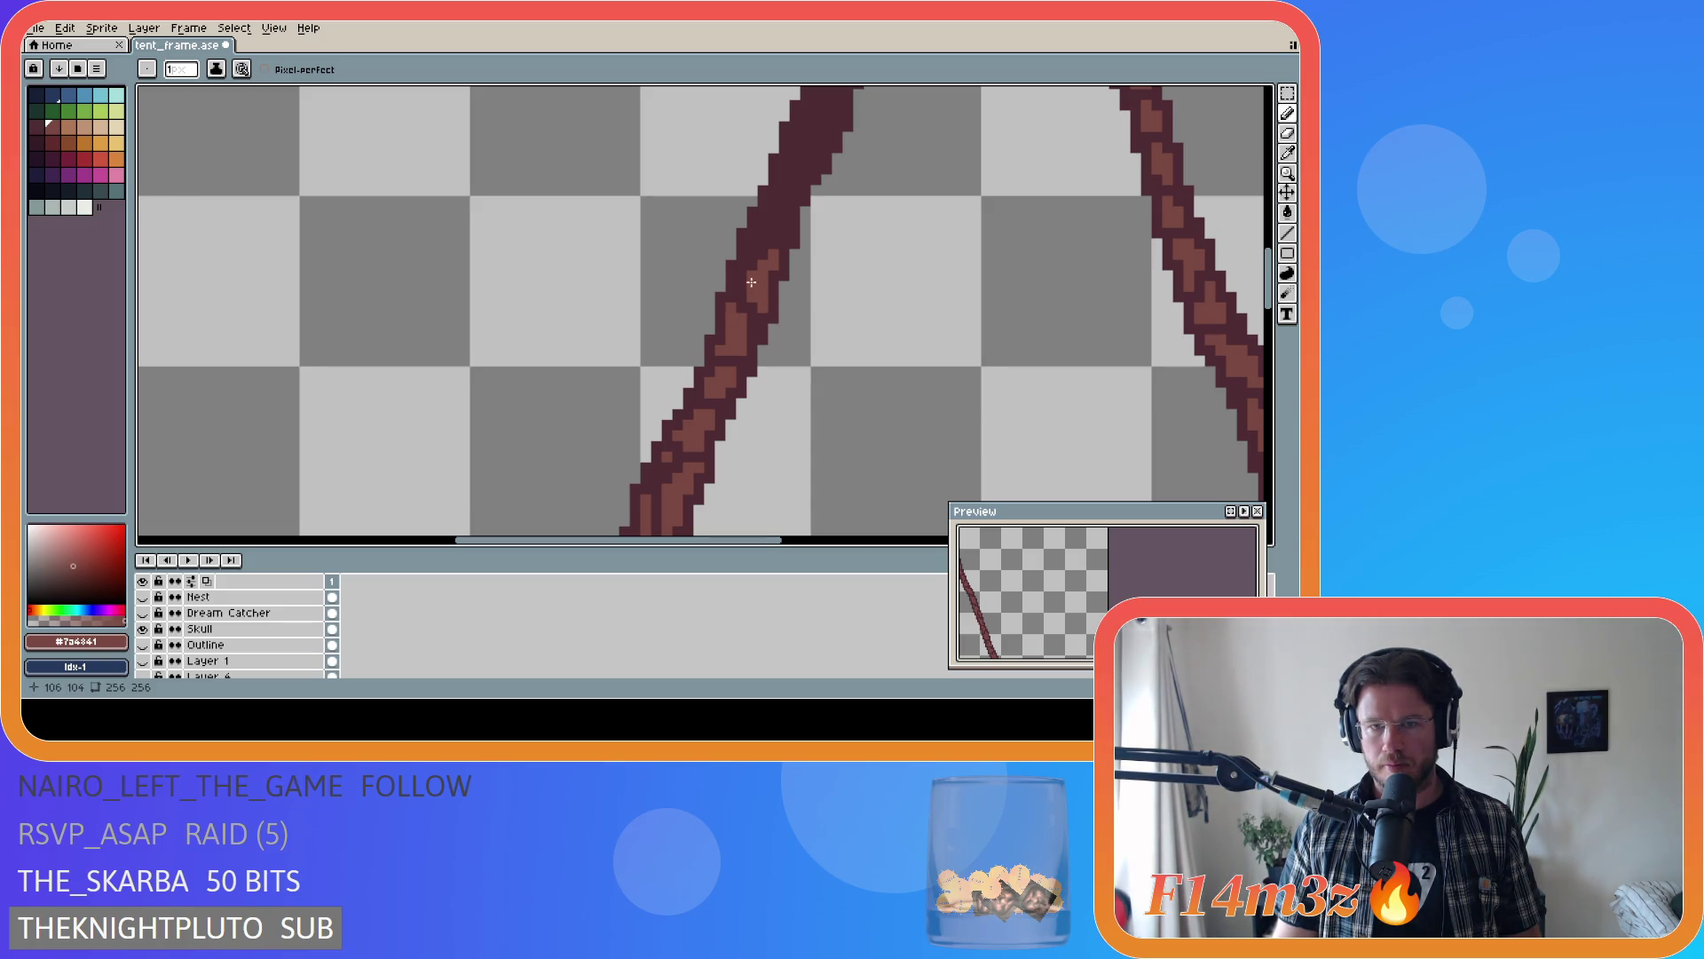
{"action": "mouse_move", "coordinate": [755, 264]}
{"action": "left_mouse_down"}
{"action": "mouse_move", "coordinate": [759, 234]}
{"action": "mouse_move", "coordinate": [764, 253]}
{"action": "mouse_move", "coordinate": [786, 224]}
{"action": "mouse_move", "coordinate": [778, 191]}
{"action": "left_mouse_up"}
{"action": "left_click", "coordinate": [796, 181]}
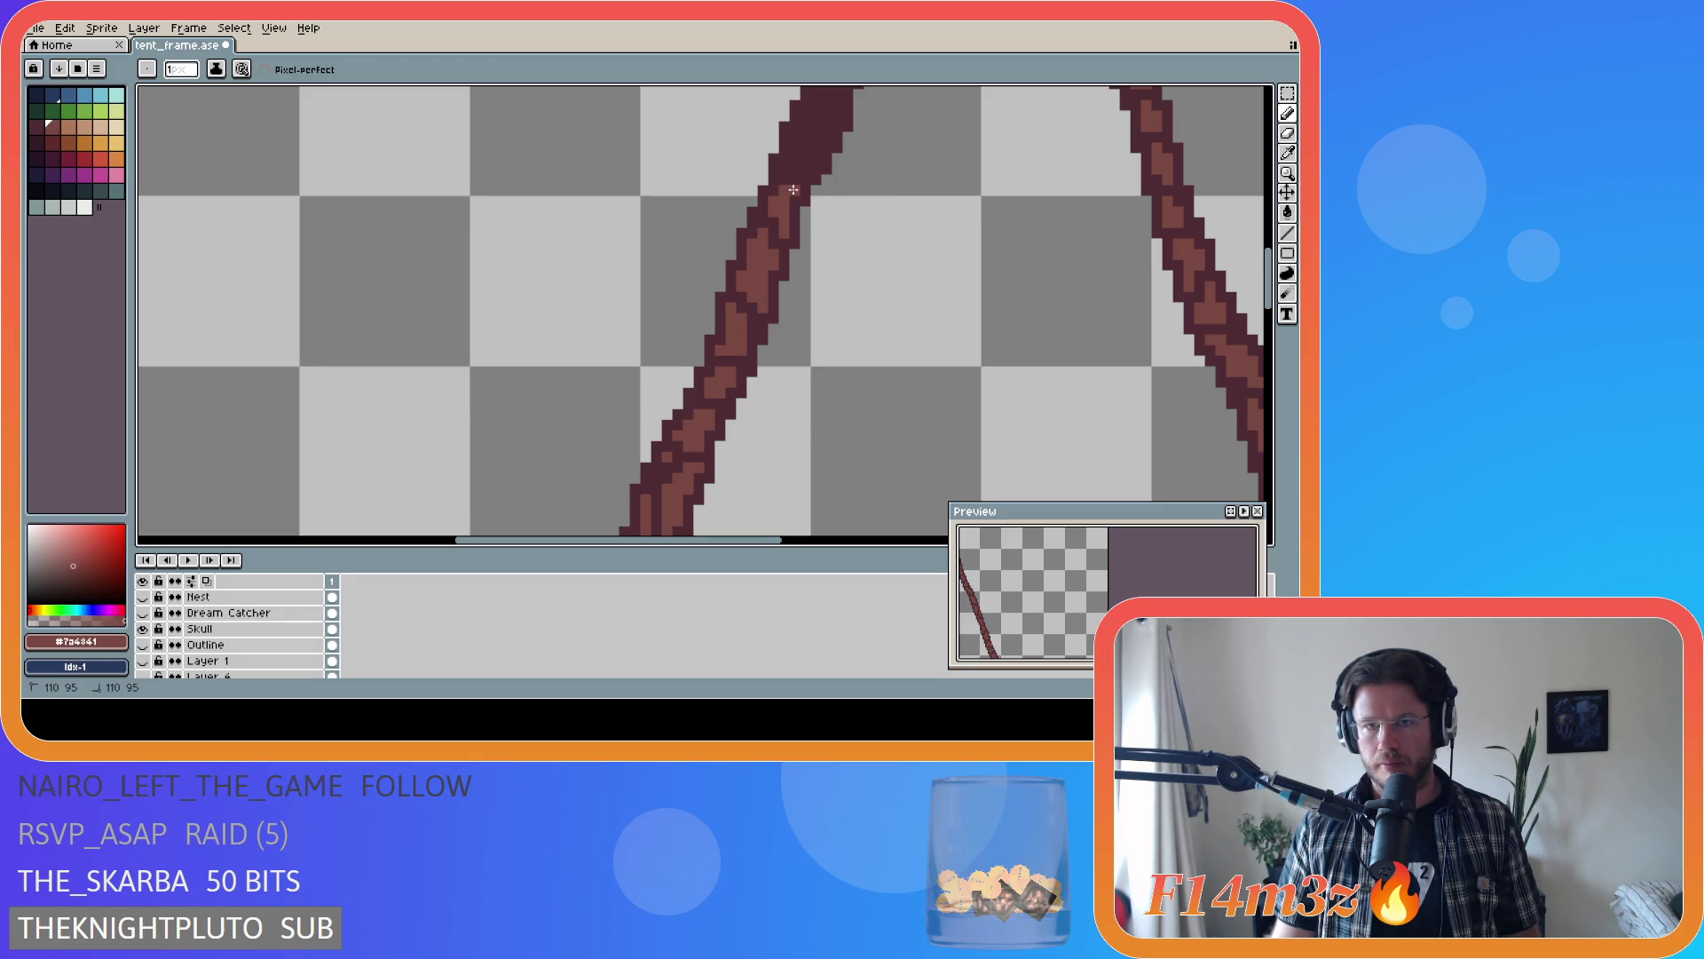
{"action": "scroll", "coordinate": [852, 293], "scroll_direction": "up", "scroll_amount": 3}
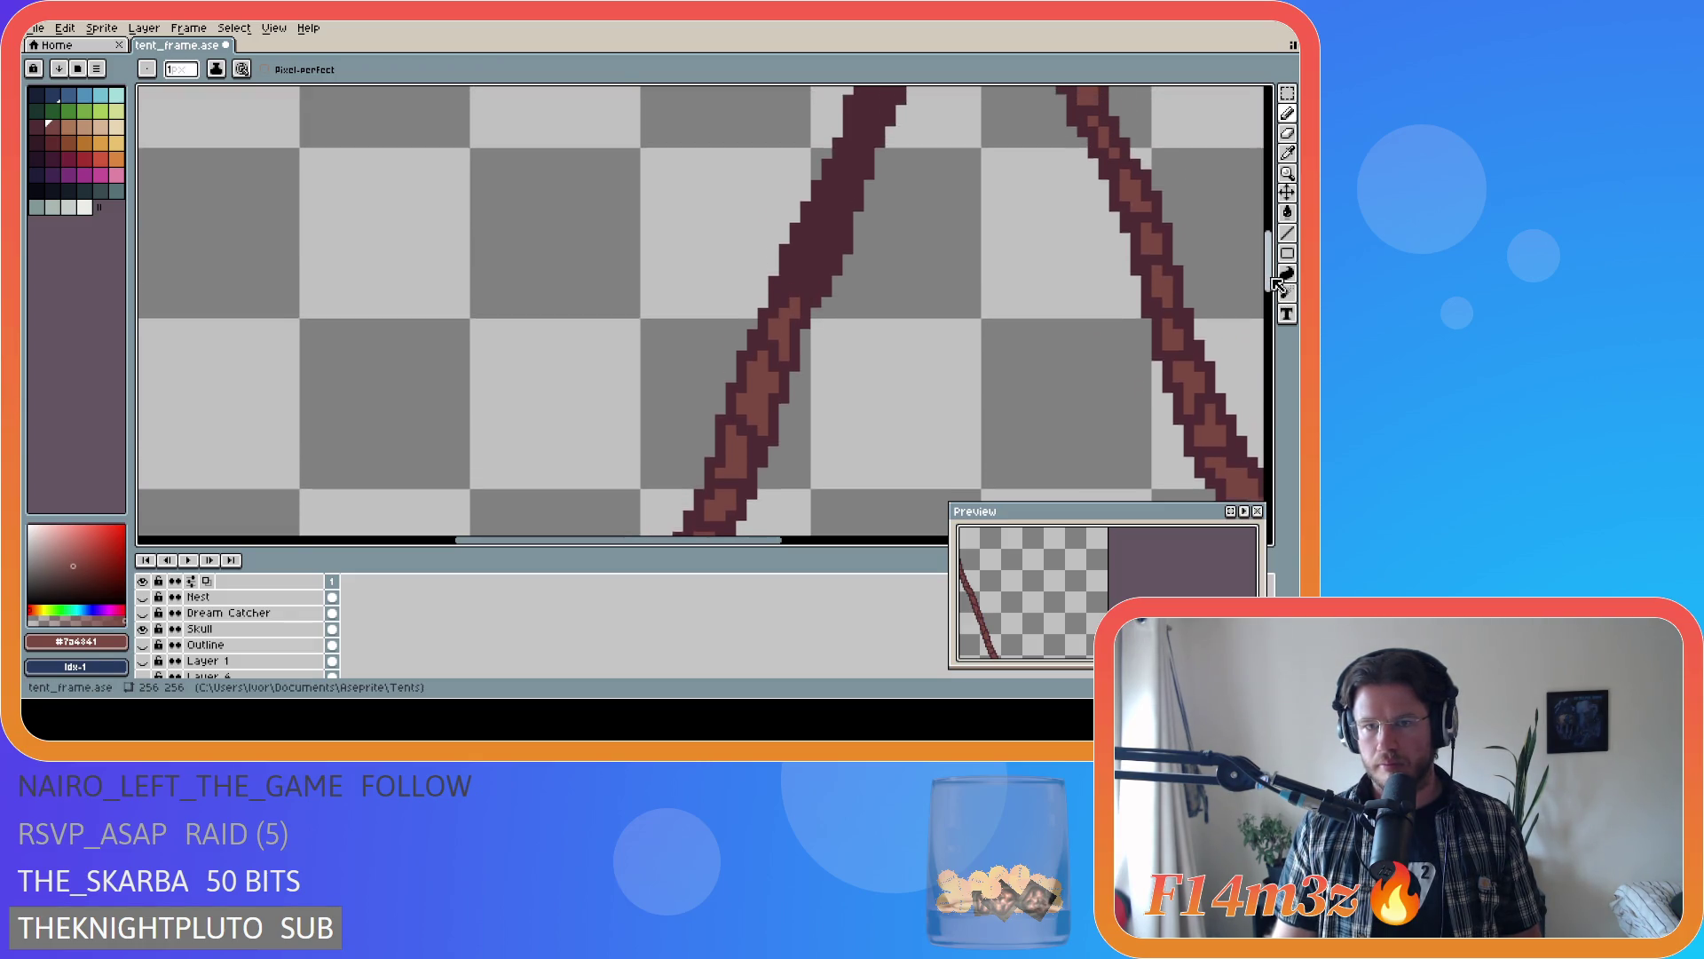
- Add light-brown highlight pixels up the left pole's stripe
{"action": "left_click", "coordinate": [799, 289]}
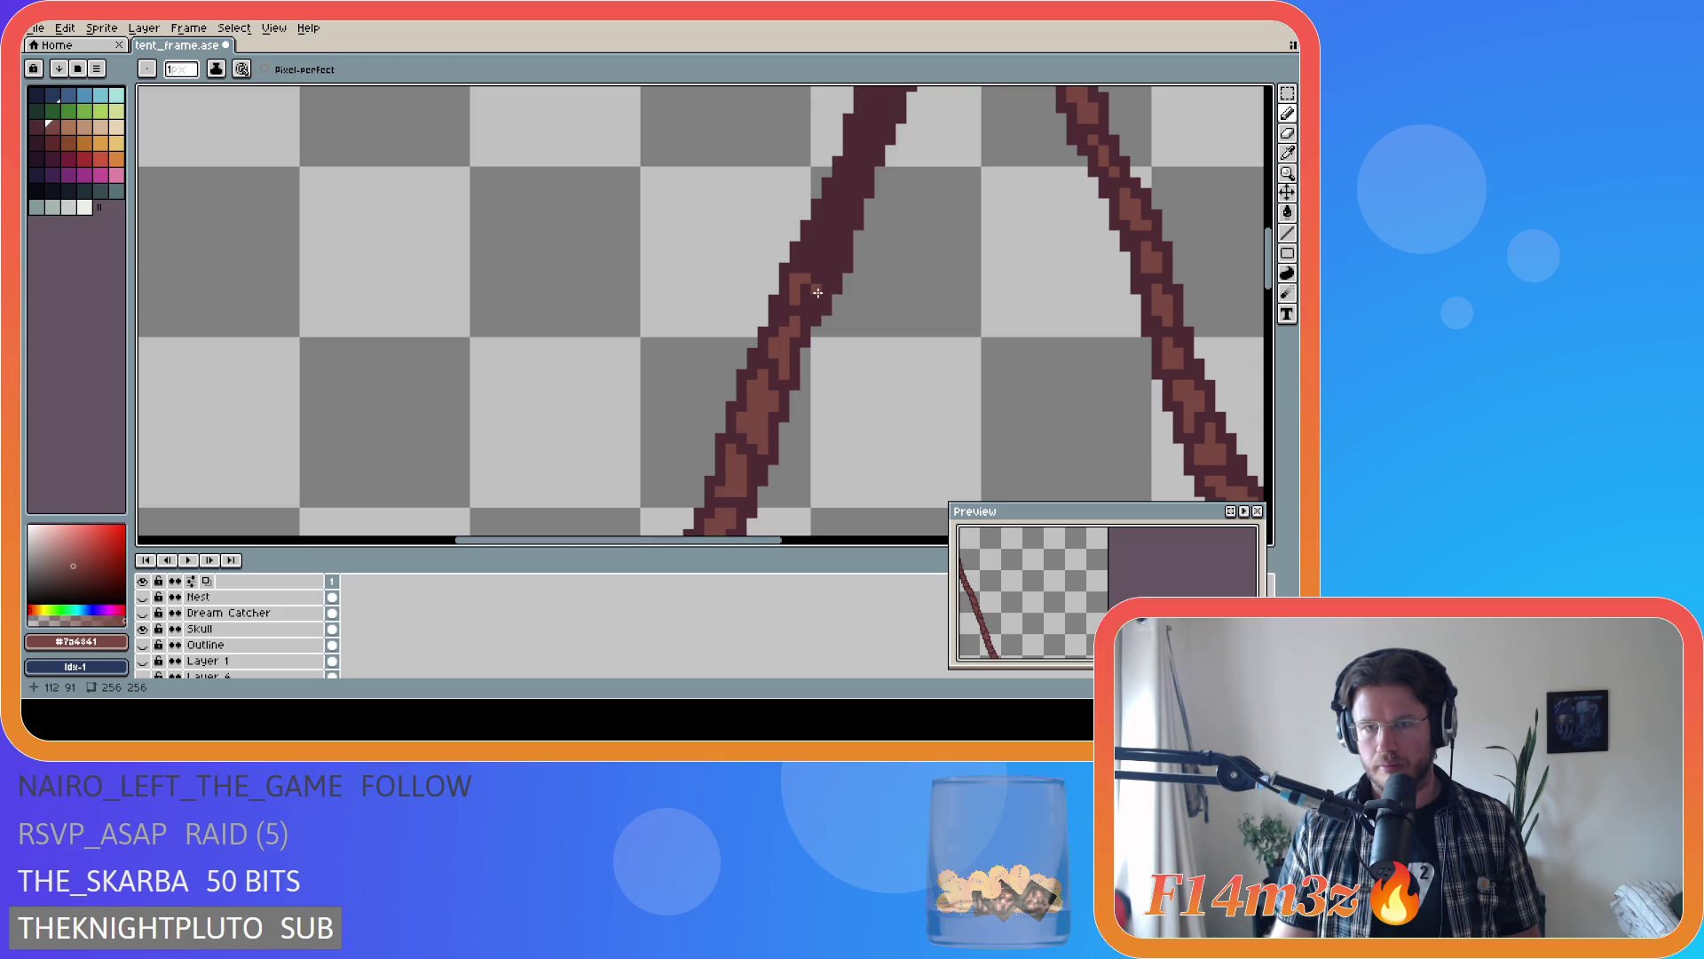
{"action": "left_click_drag", "start_coordinate": [809, 297], "coordinate": [813, 273]}
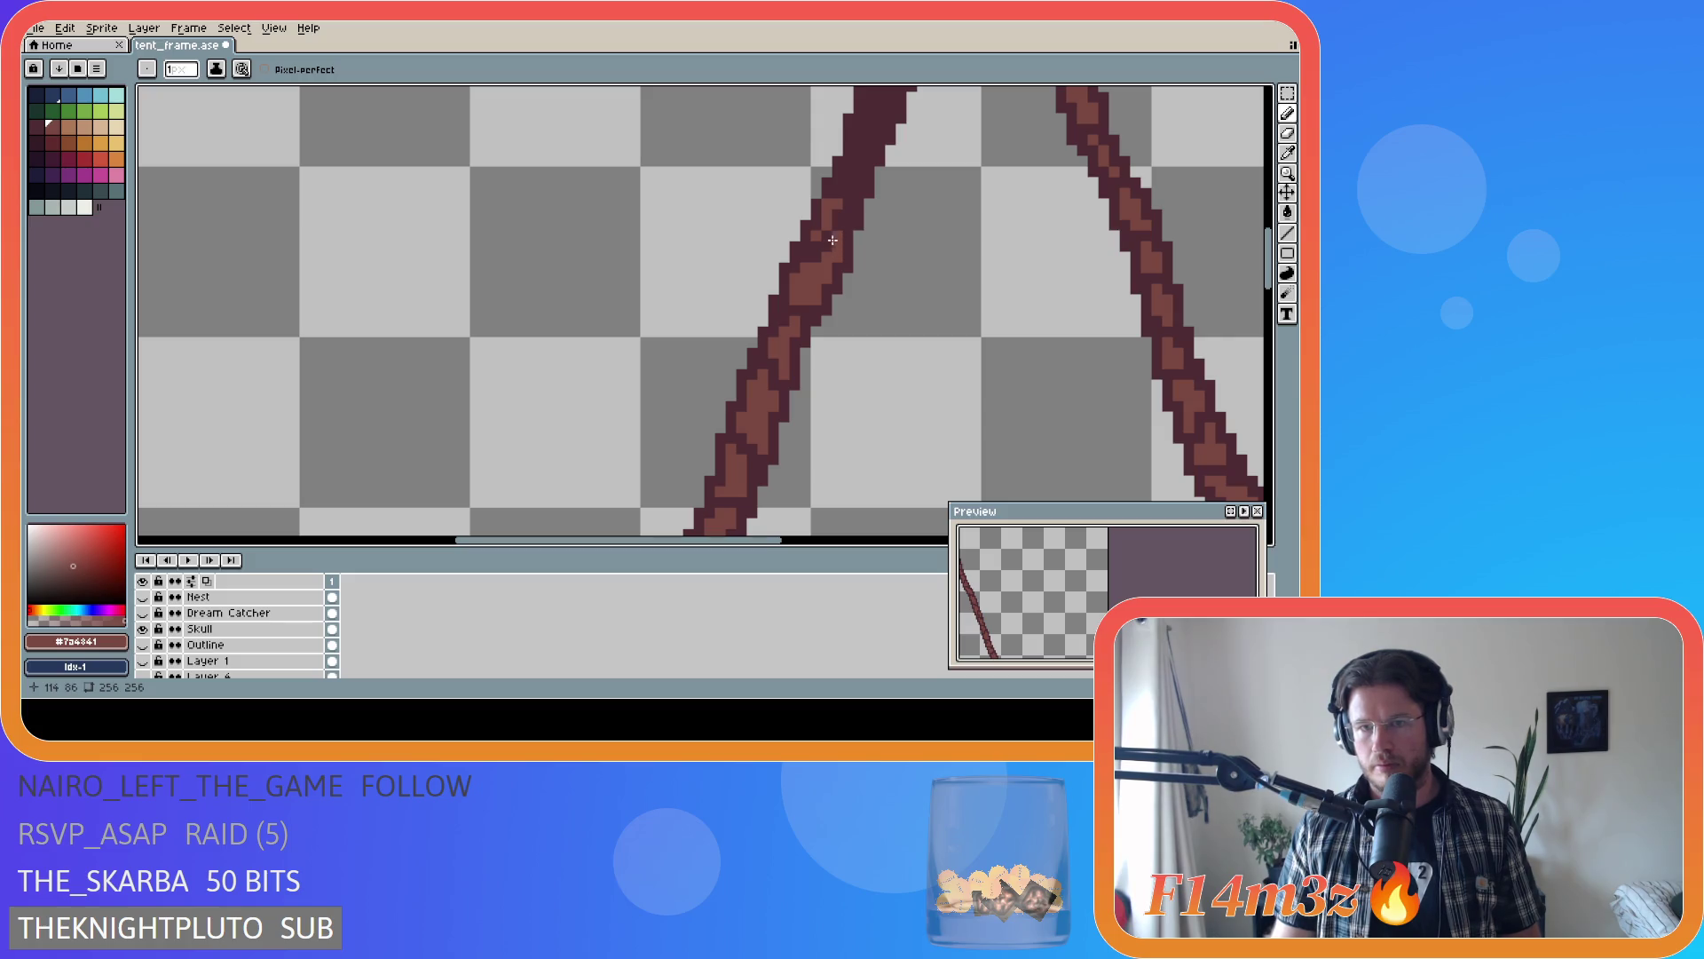
{"action": "left_click_drag", "start_coordinate": [833, 222], "coordinate": [844, 194]}
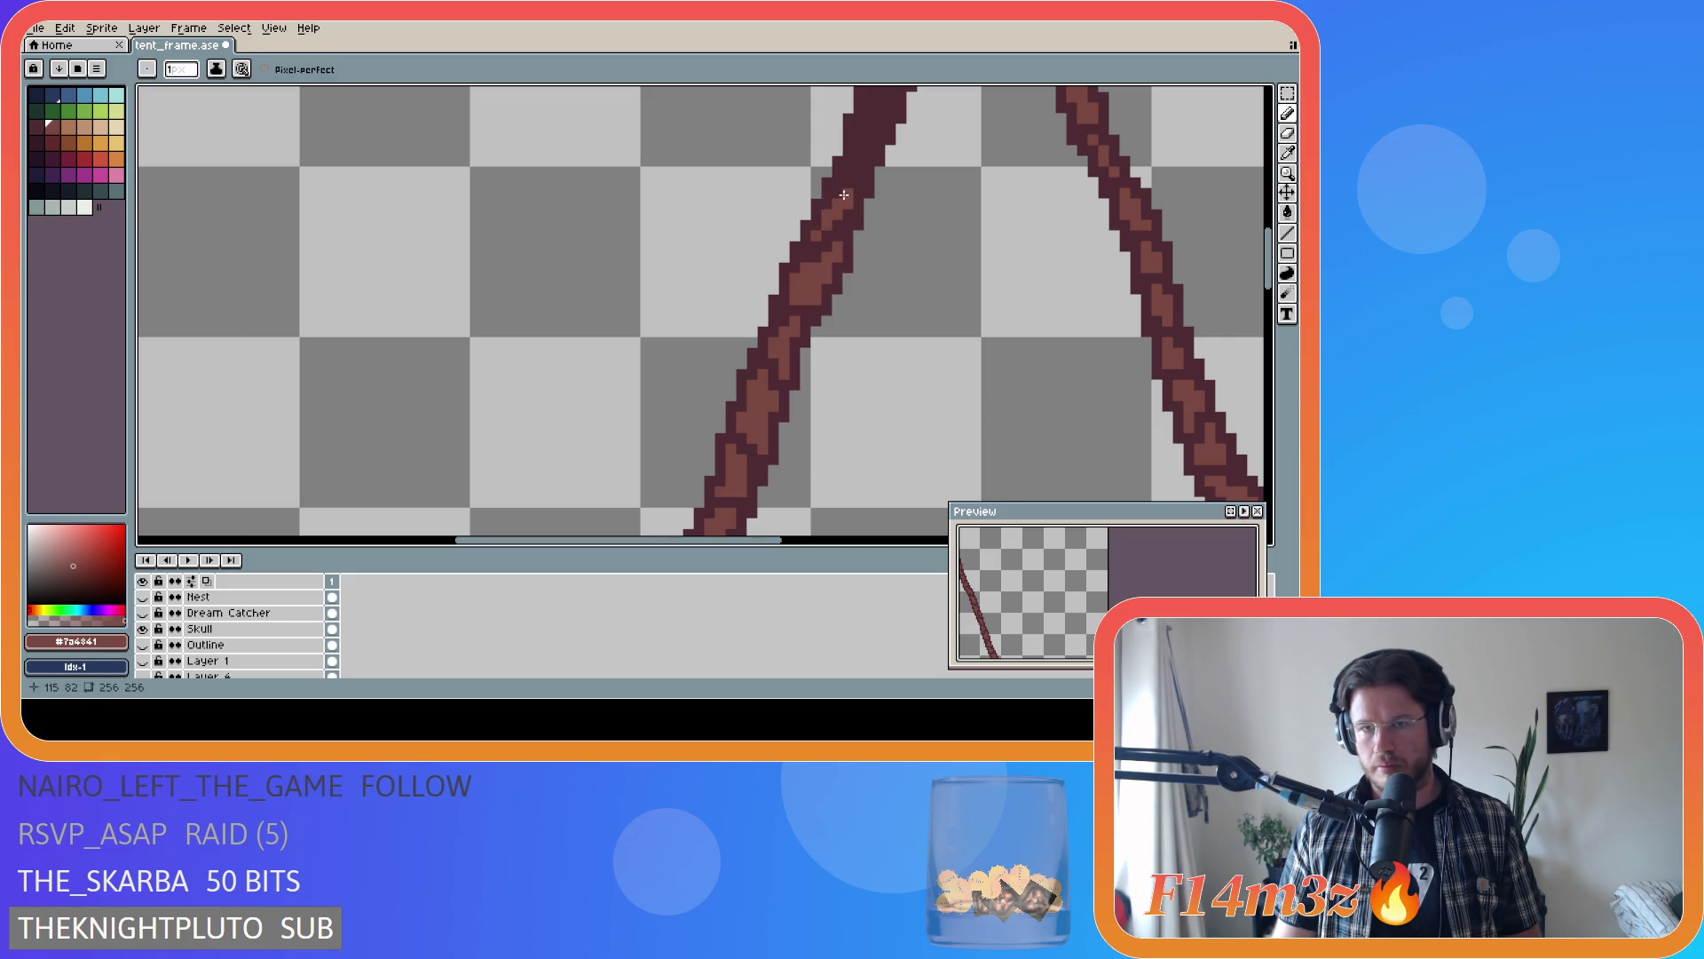
- Resample the dark outline brown and the pole's lighter brown
{"action": "left_click", "coordinate": [815, 288], "text": "alt"}
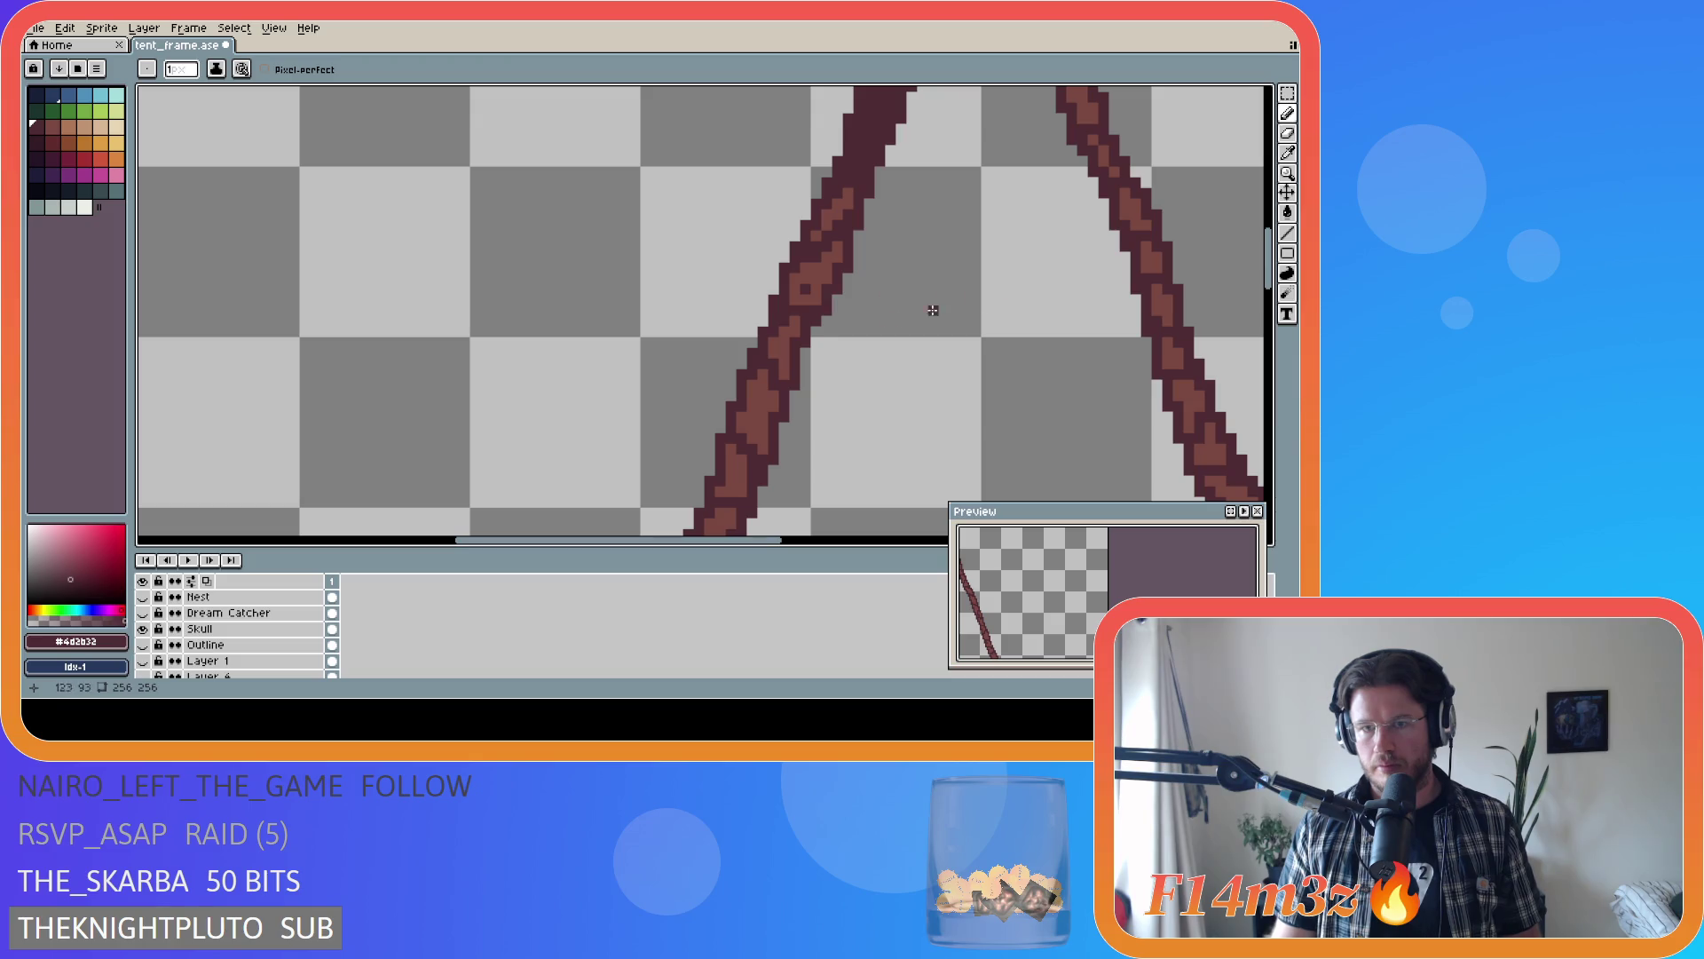
{"action": "key", "text": "ctrl"}
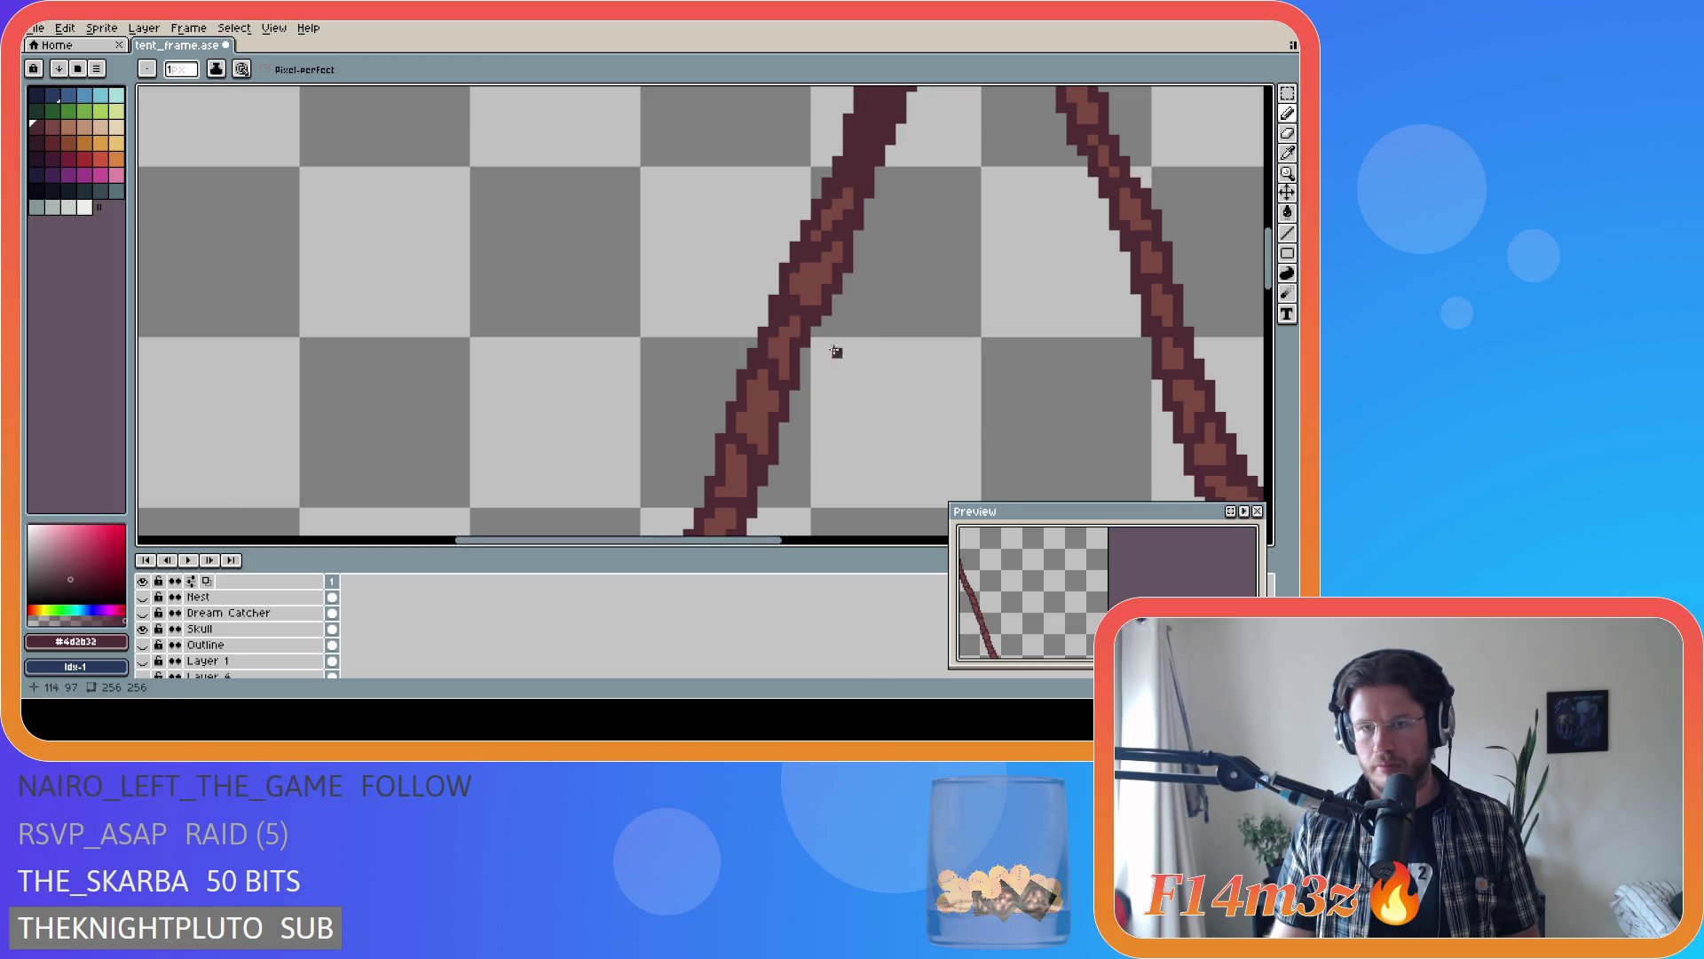
{"action": "left_click", "coordinate": [819, 229], "text": "alt"}
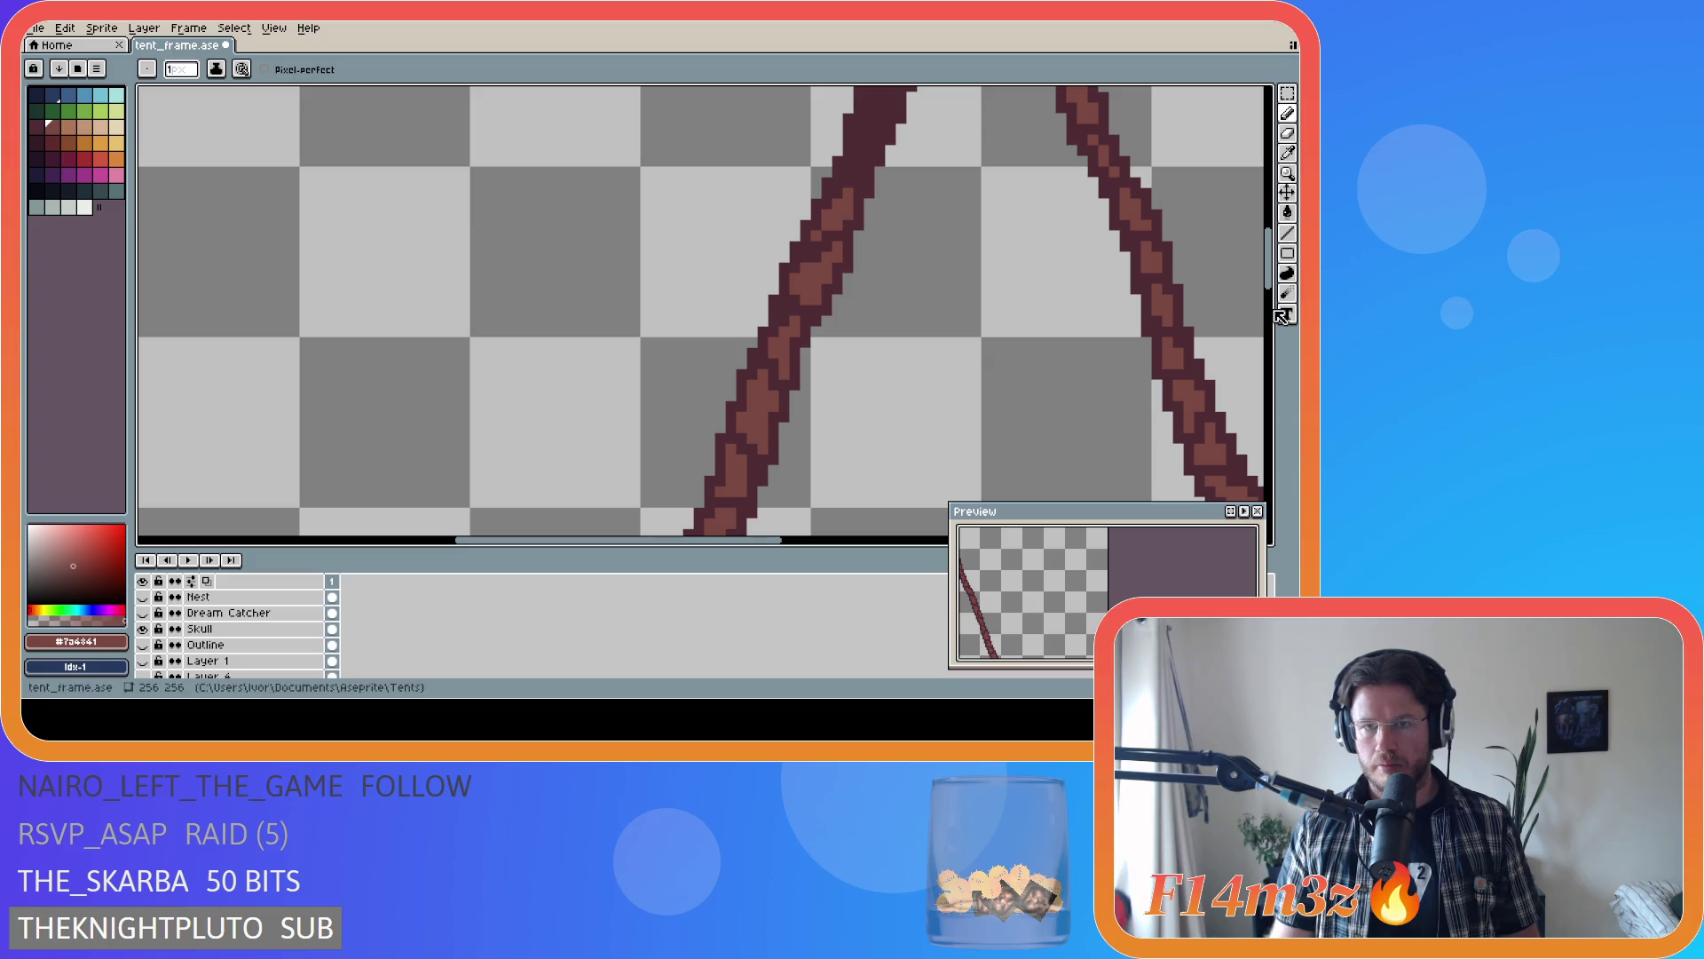
{"action": "scroll", "coordinate": [1242, 293], "scroll_direction": "up", "scroll_amount": 3}
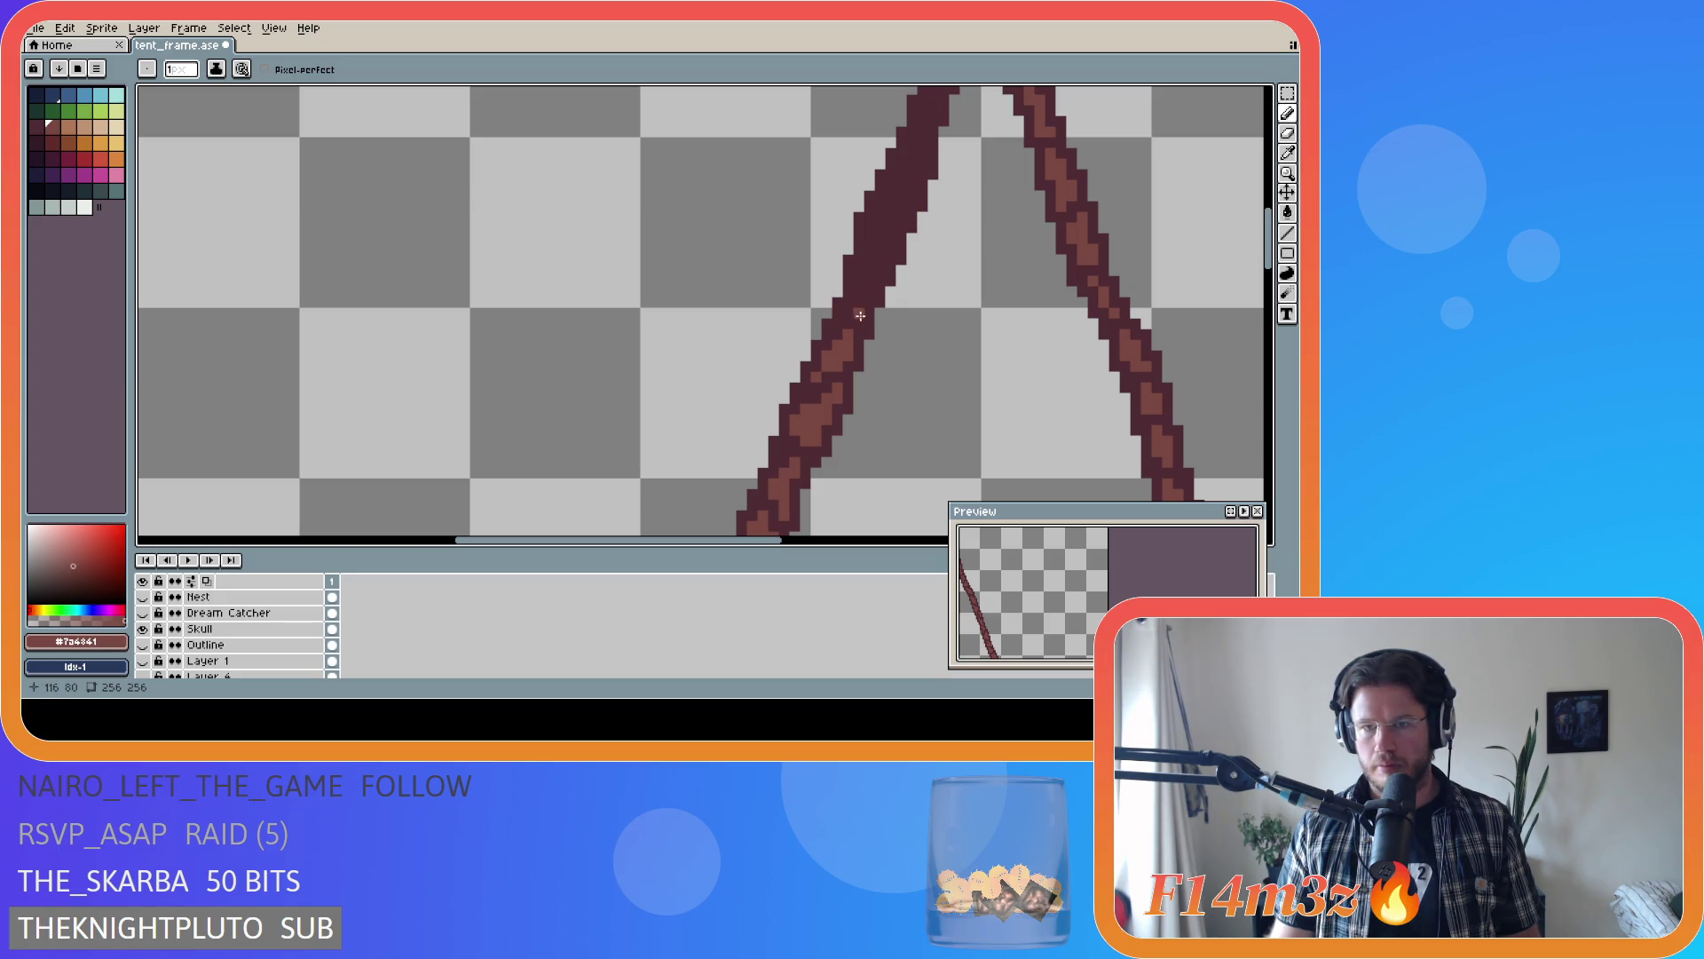
- Paint a highlight up the pole's inner stripe, then resample the dark and light browns
{"action": "mouse_move", "coordinate": [860, 315]}
{"action": "left_mouse_down"}
{"action": "mouse_move", "coordinate": [869, 249]}
{"action": "mouse_move", "coordinate": [886, 208]}
{"action": "mouse_move", "coordinate": [891, 259]}
{"action": "mouse_move", "coordinate": [909, 197]}
{"action": "left_mouse_up"}
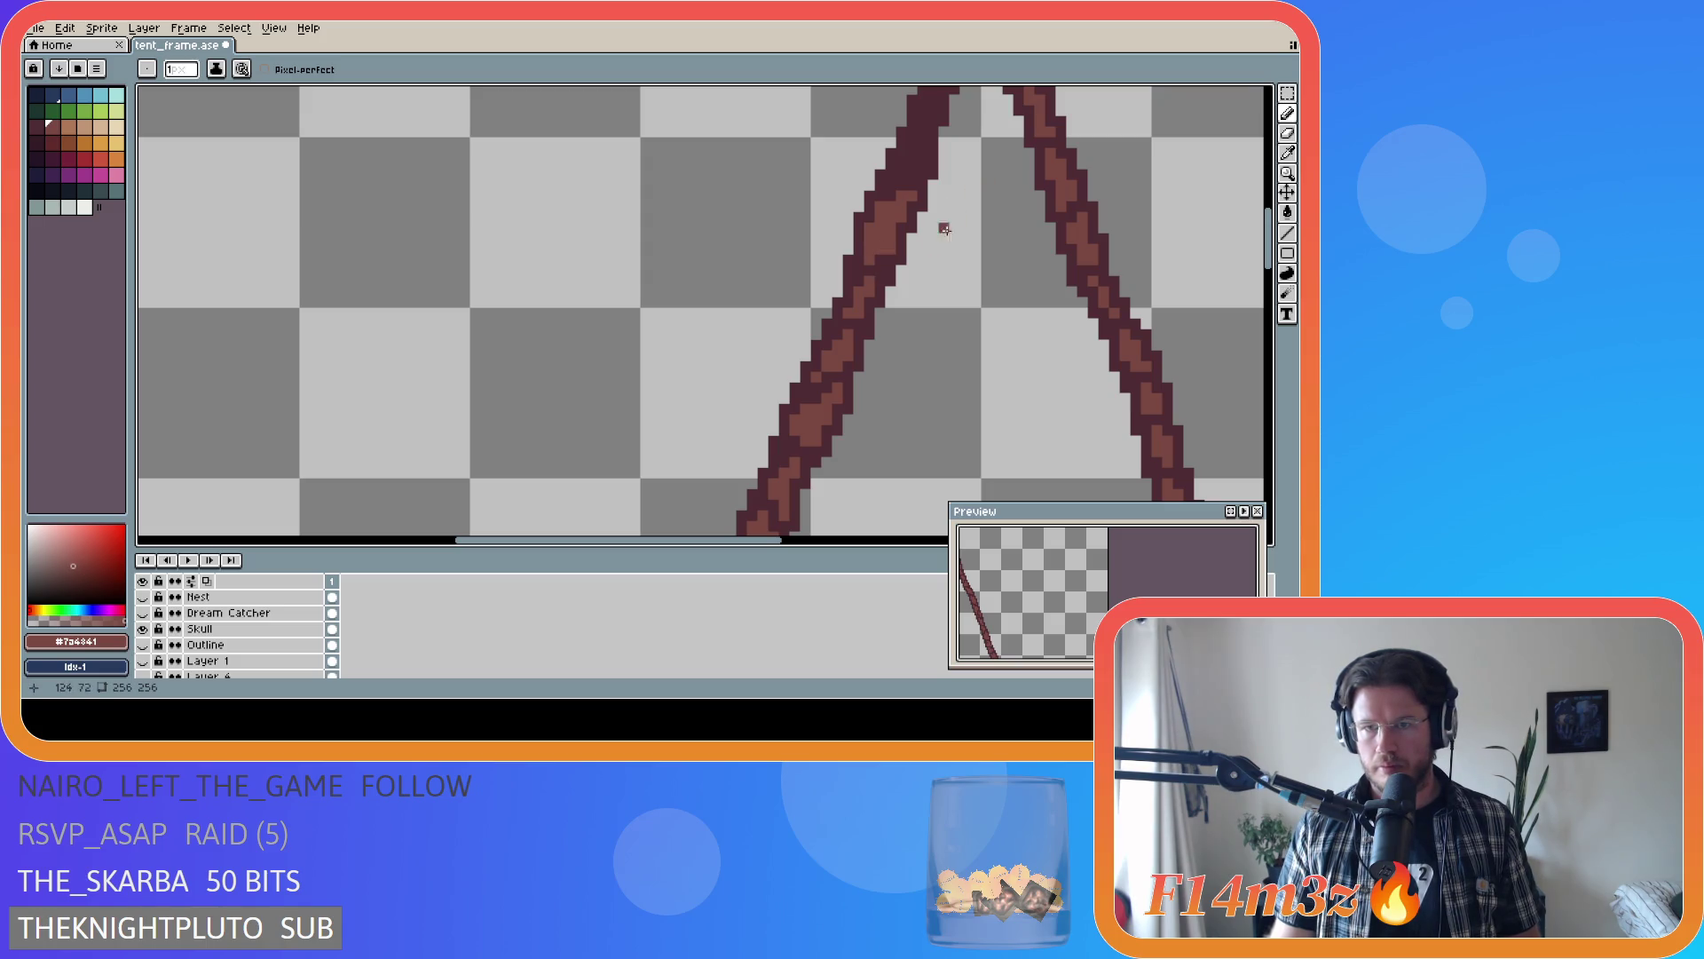
{"action": "left_click", "coordinate": [891, 253], "text": "alt"}
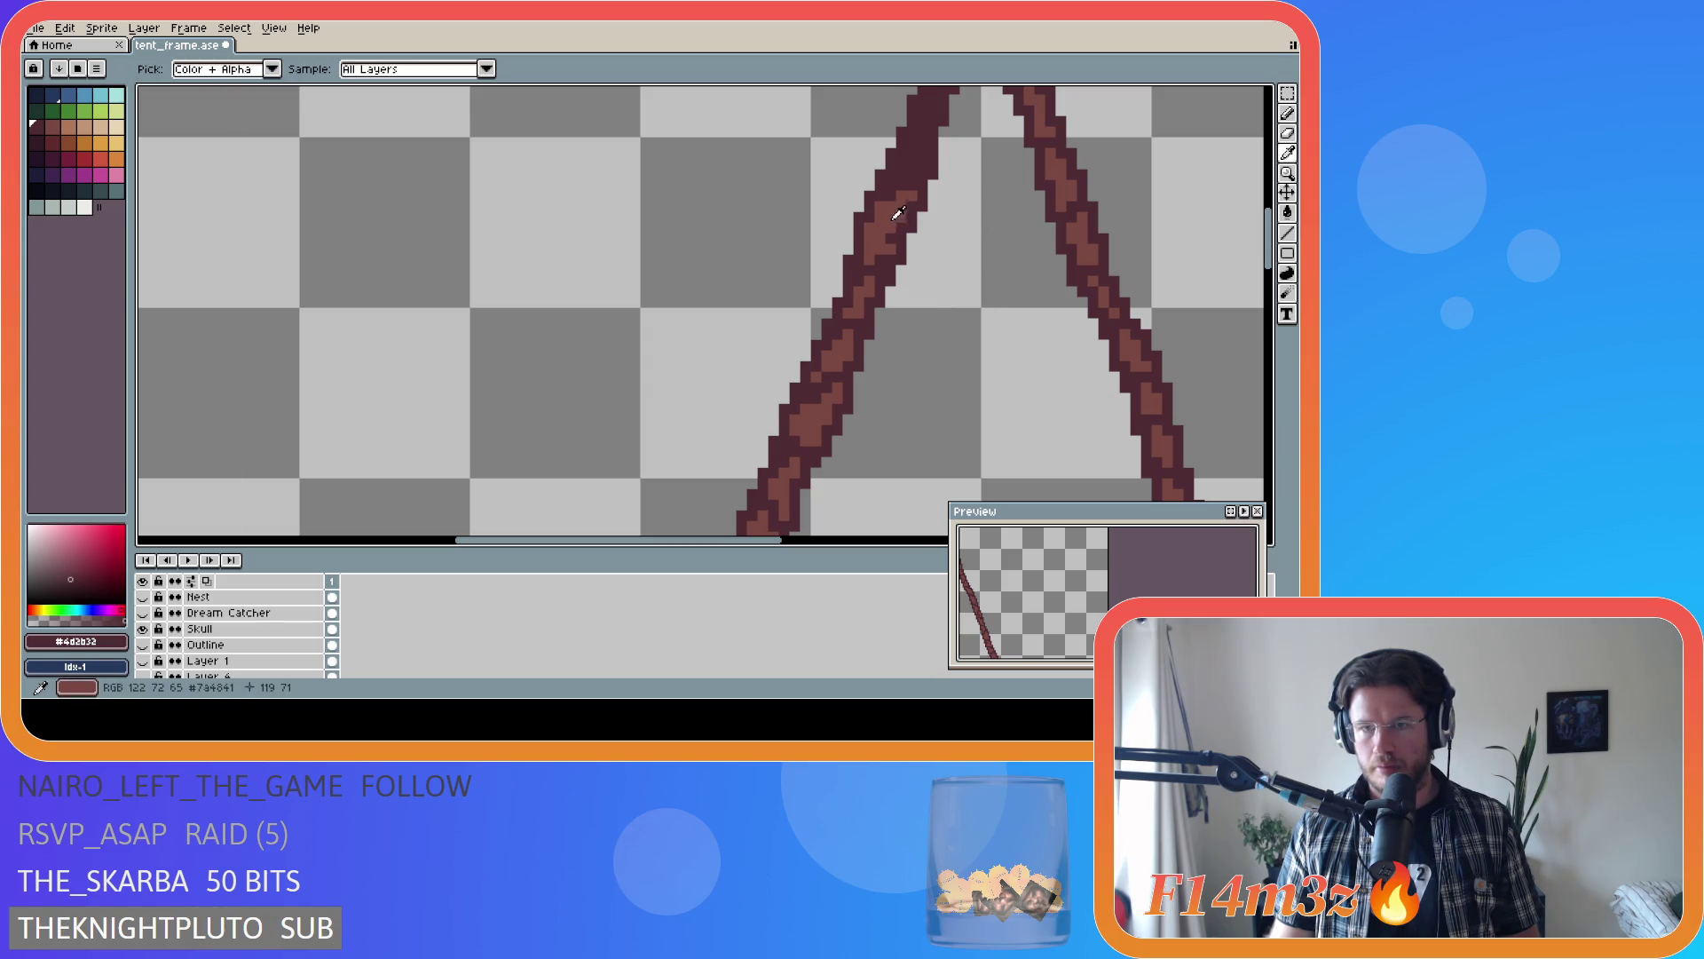
{"action": "left_click", "coordinate": [924, 177], "text": "alt"}
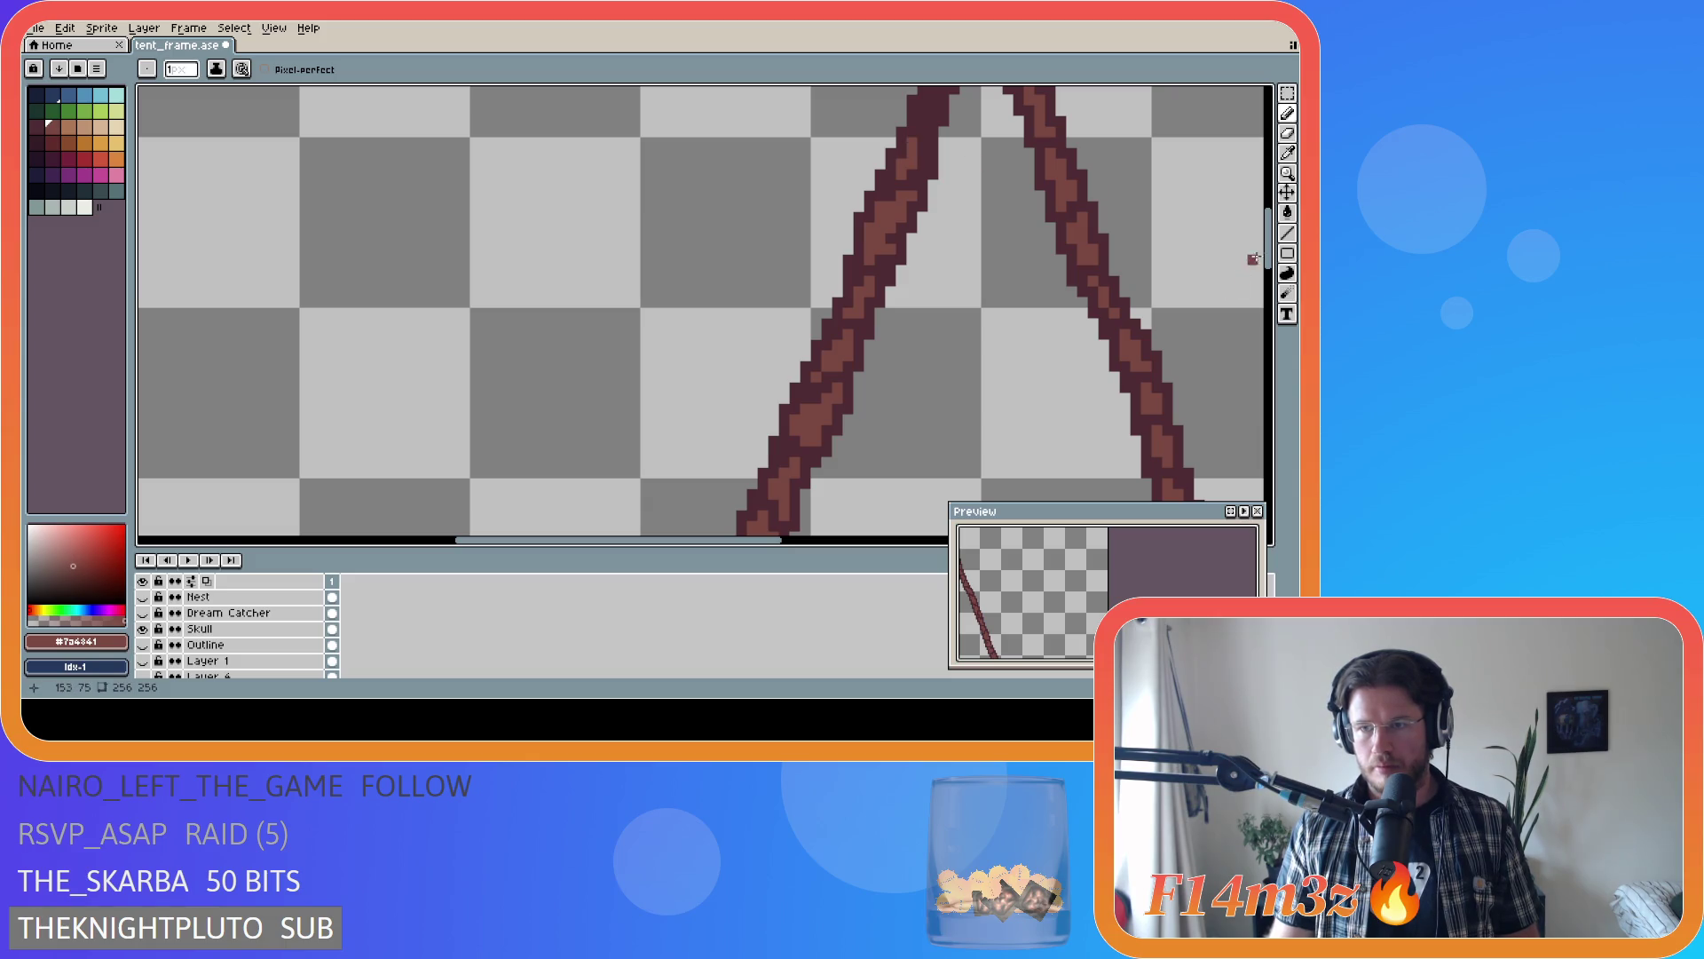
{"action": "scroll", "coordinate": [1273, 246], "scroll_direction": "up", "scroll_amount": 3}
{"action": "left_click_drag", "start_coordinate": [1274, 246], "coordinate": [1274, 233]}
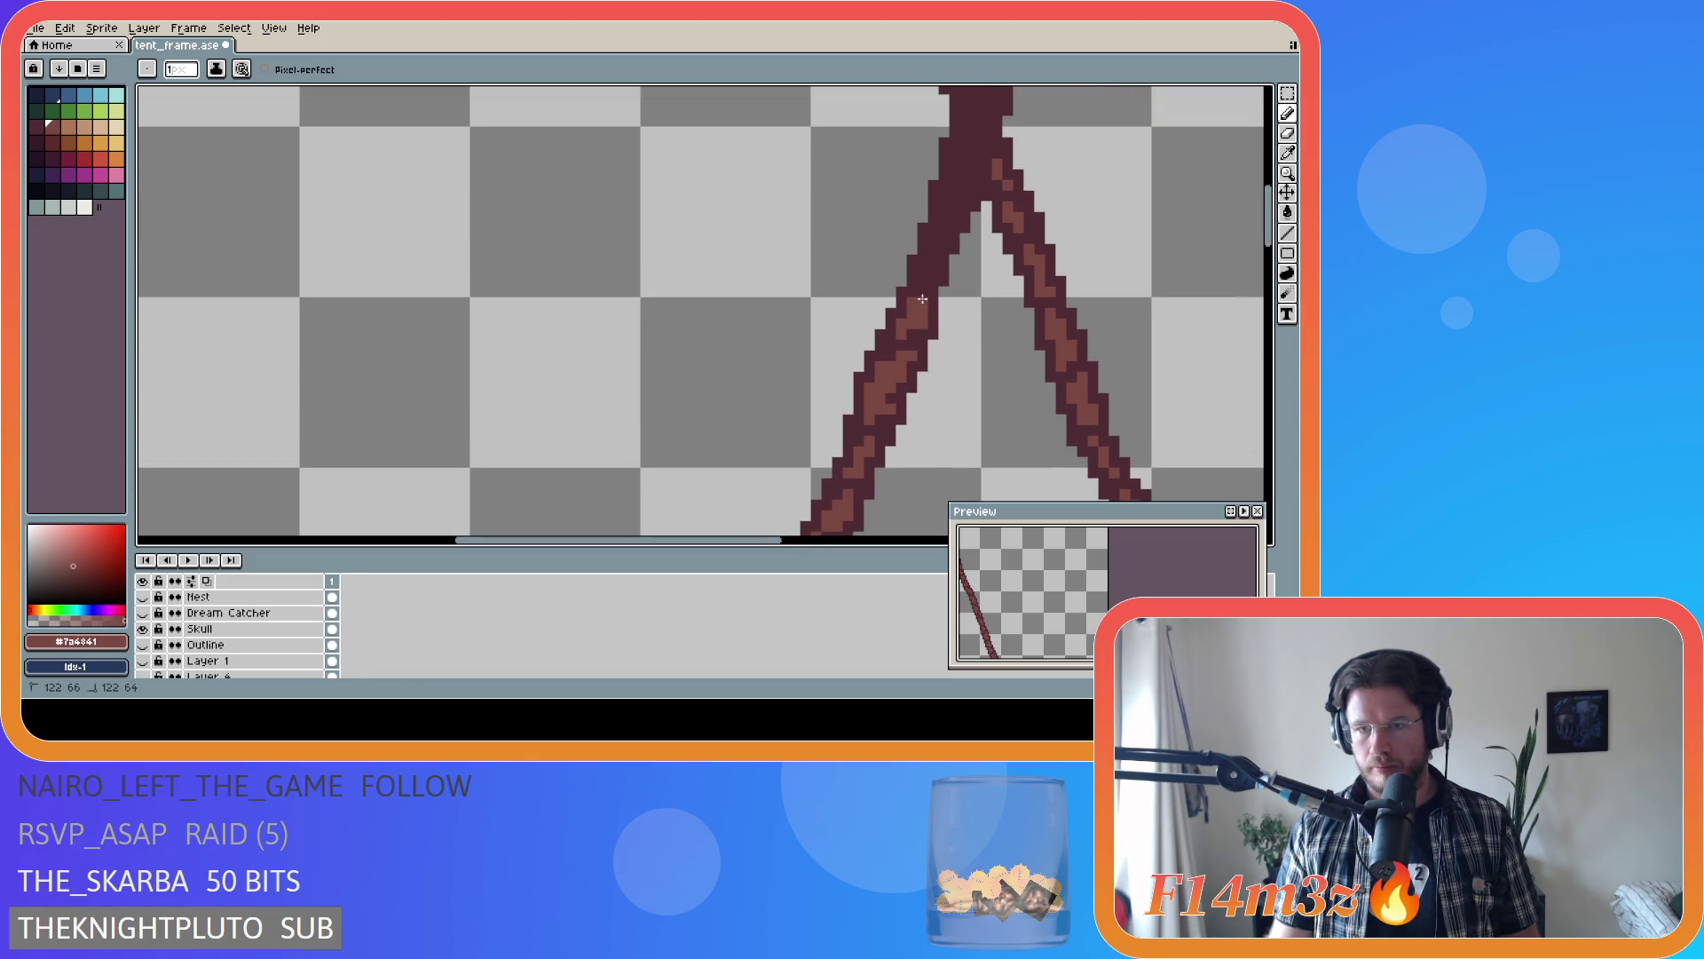
- Draw a light highlight stroke up the left leg, switching between outline and light browns
{"action": "left_click_drag", "start_coordinate": [925, 267], "coordinate": [936, 234]}
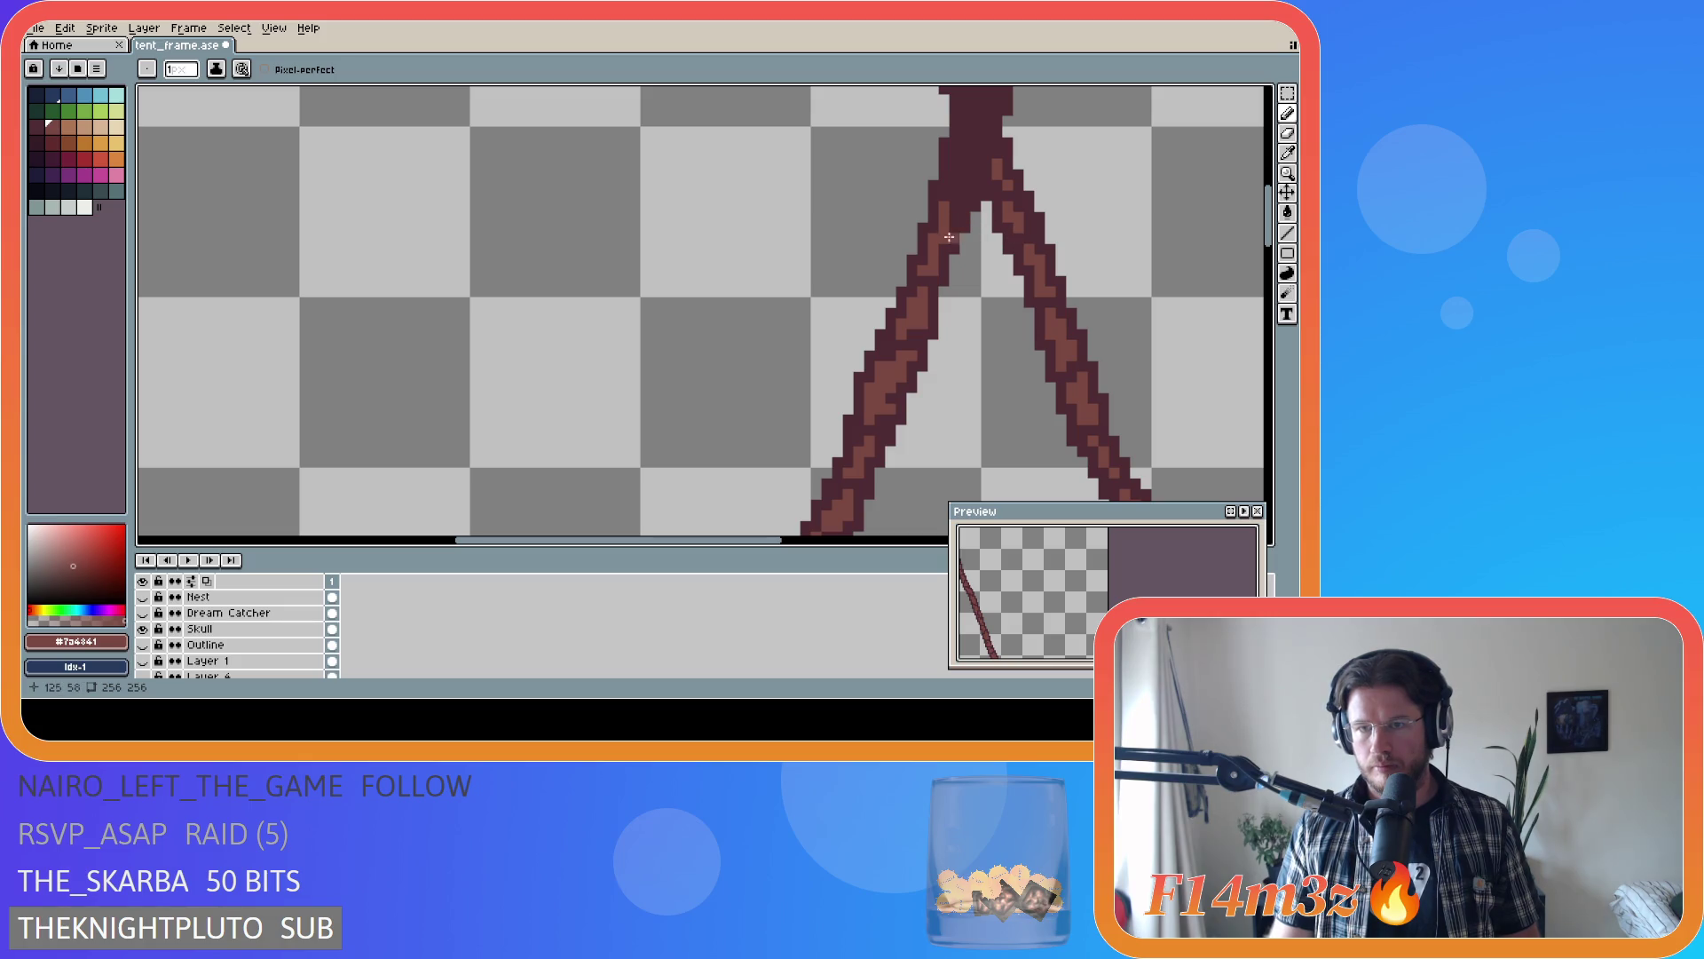
{"action": "left_click", "coordinate": [950, 245], "text": "alt"}
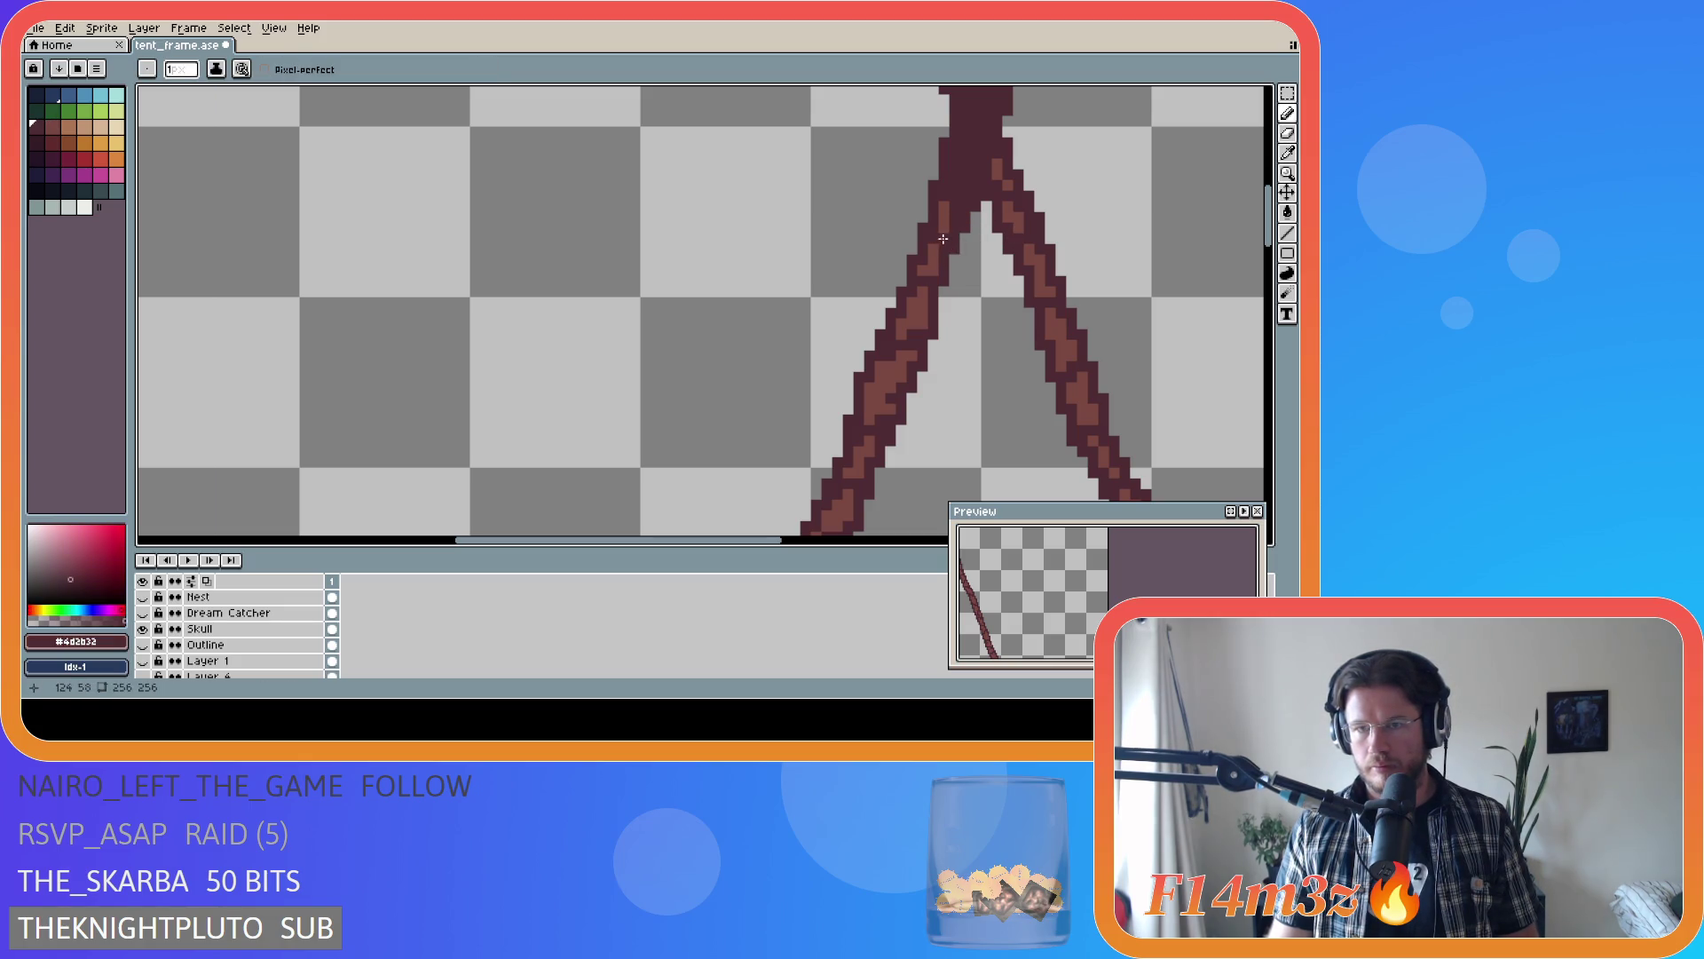
{"action": "left_click", "coordinate": [951, 215], "text": "alt"}
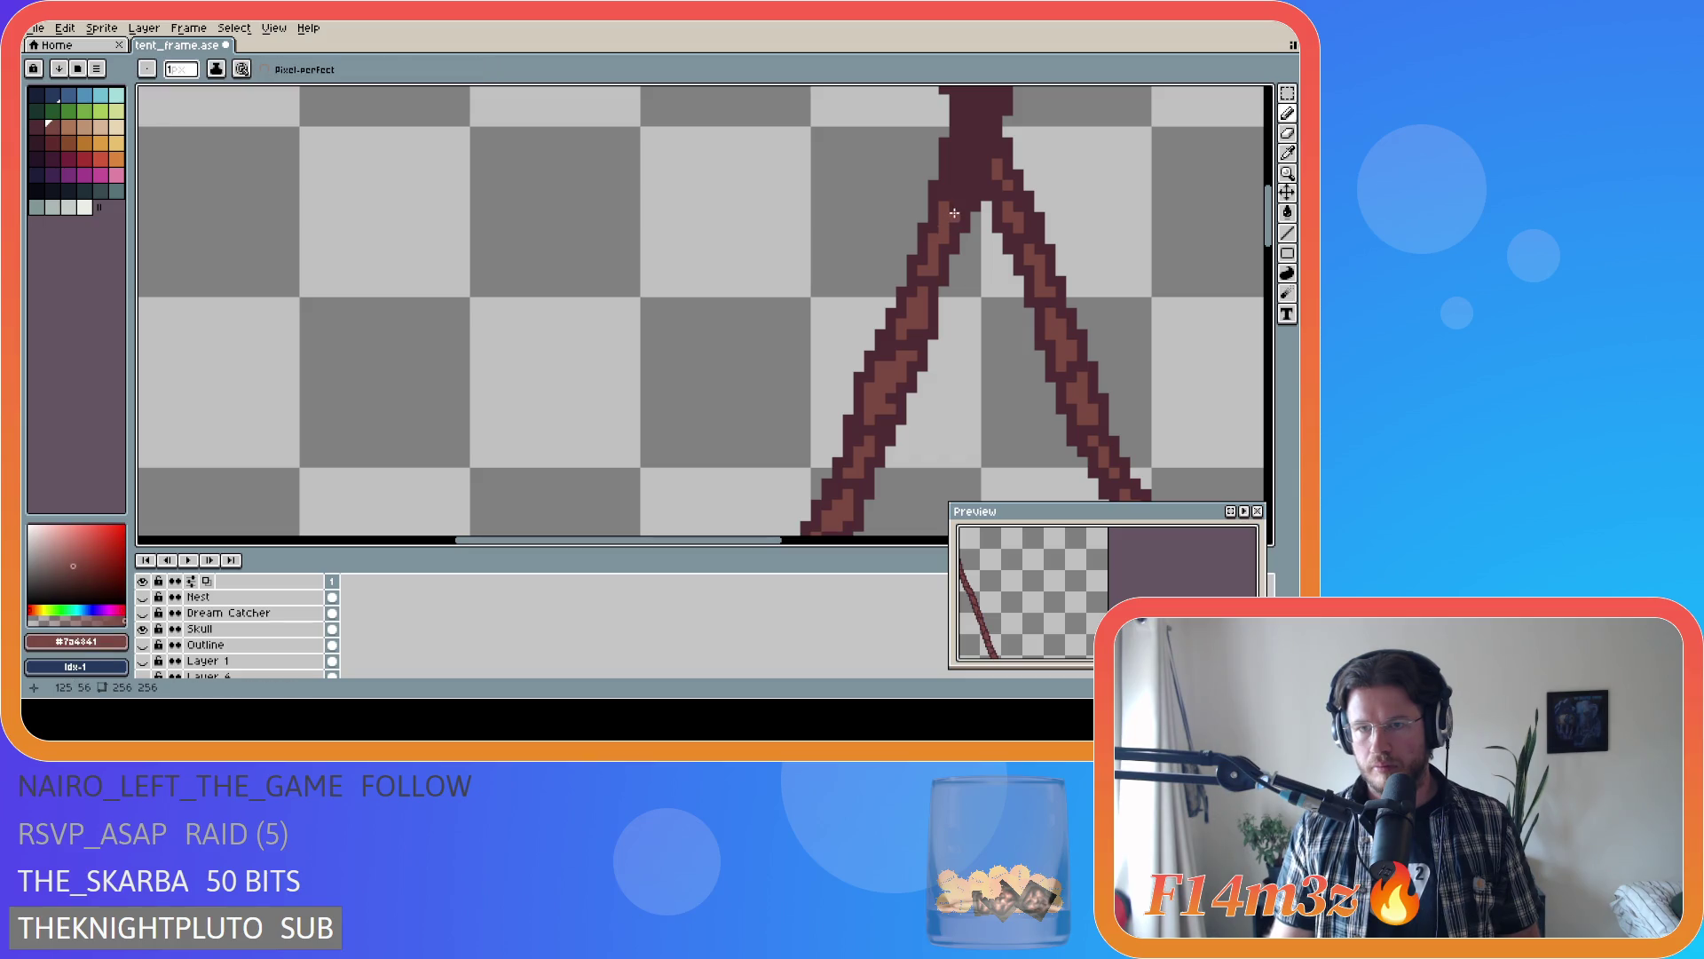
{"action": "left_click", "coordinate": [943, 208], "text": "alt"}
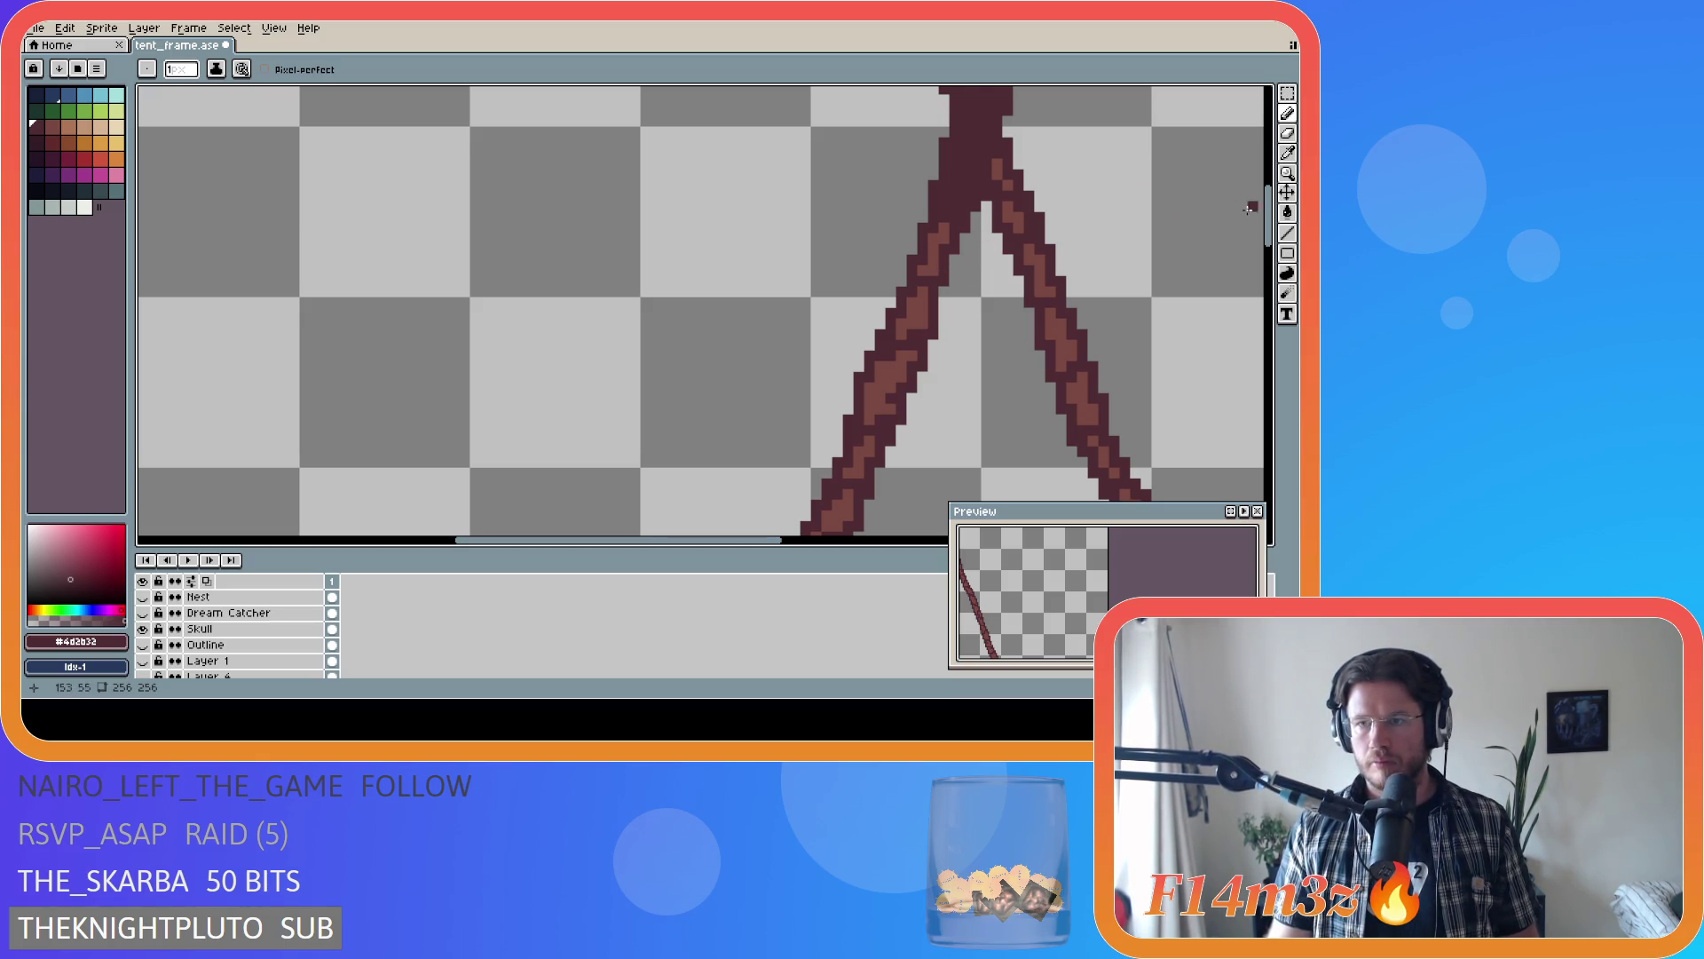
{"action": "scroll", "coordinate": [1272, 218], "scroll_direction": "up", "scroll_amount": 2}
{"action": "scroll", "coordinate": [1272, 218], "scroll_direction": "up", "scroll_amount": 2}
{"action": "scroll", "coordinate": [766, 366], "scroll_direction": "right", "scroll_amount": 5}
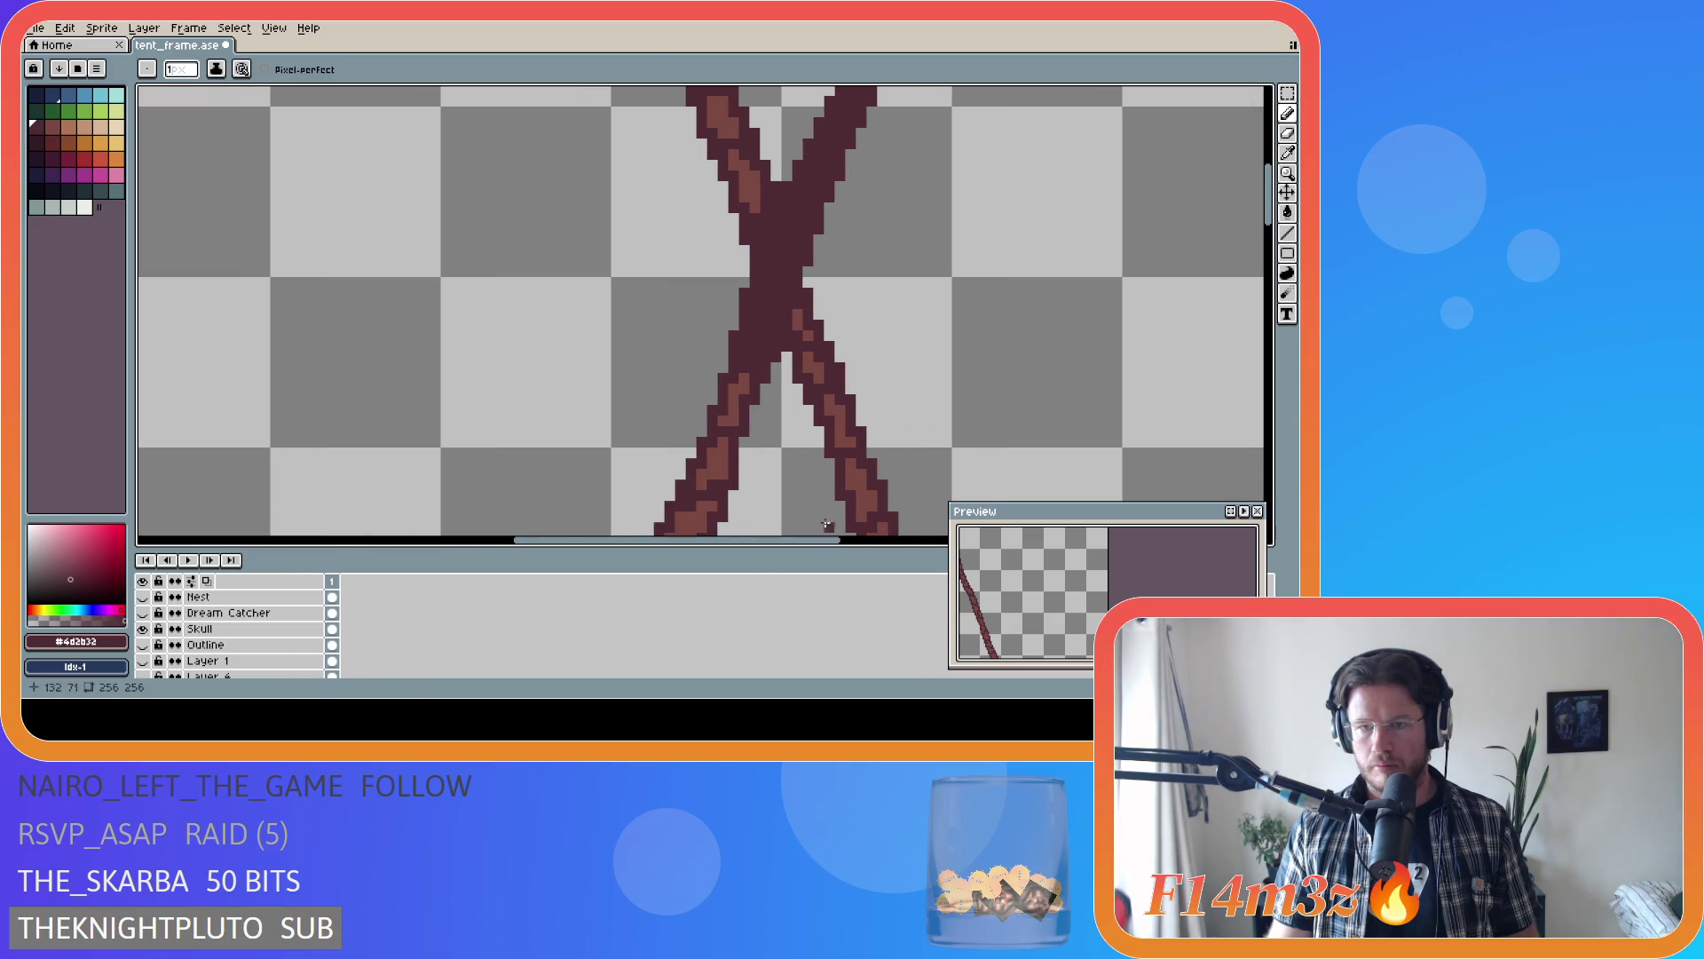
- Paint highlights up the X's left leg toward the crossing, undoing misplaced attempts
{"action": "left_click", "coordinate": [735, 378], "text": "alt"}
{"action": "mouse_move", "coordinate": [735, 371]}
{"action": "left_mouse_down"}
{"action": "mouse_move", "coordinate": [763, 320]}
{"action": "mouse_move", "coordinate": [759, 350]}
{"action": "left_mouse_up"}
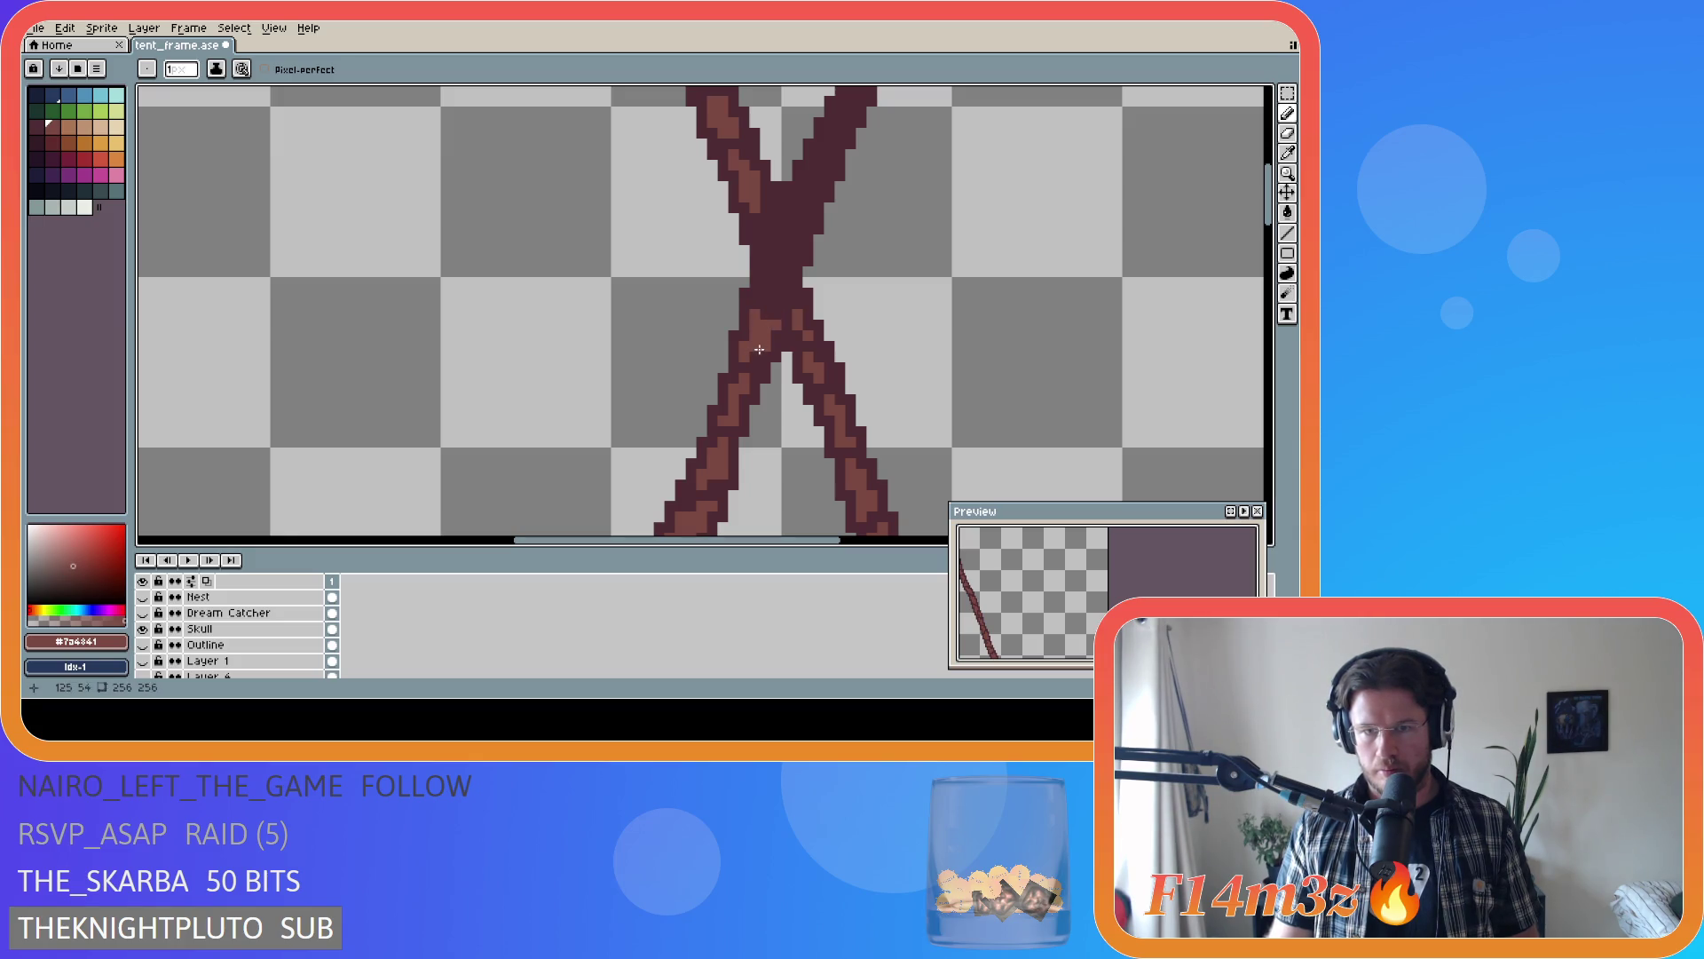
{"action": "key", "text": "ctrl+z"}
{"action": "left_click", "coordinate": [770, 321]}
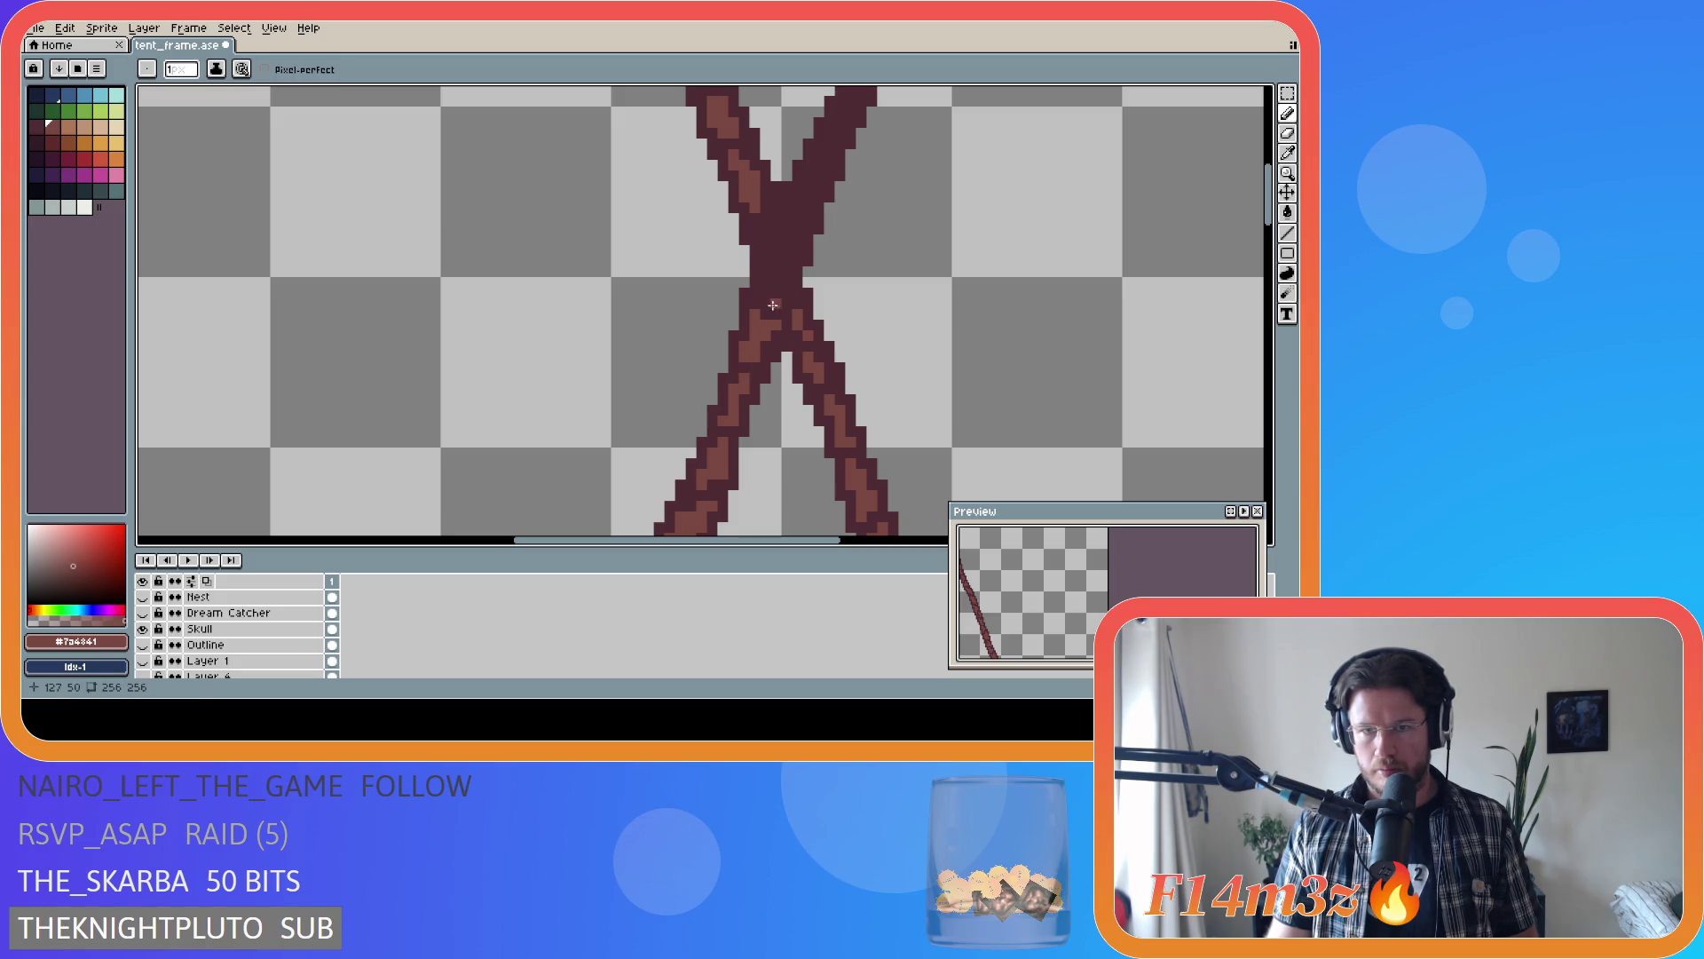
{"action": "key", "text": "ctrl+z"}
{"action": "left_click", "coordinate": [785, 310]}
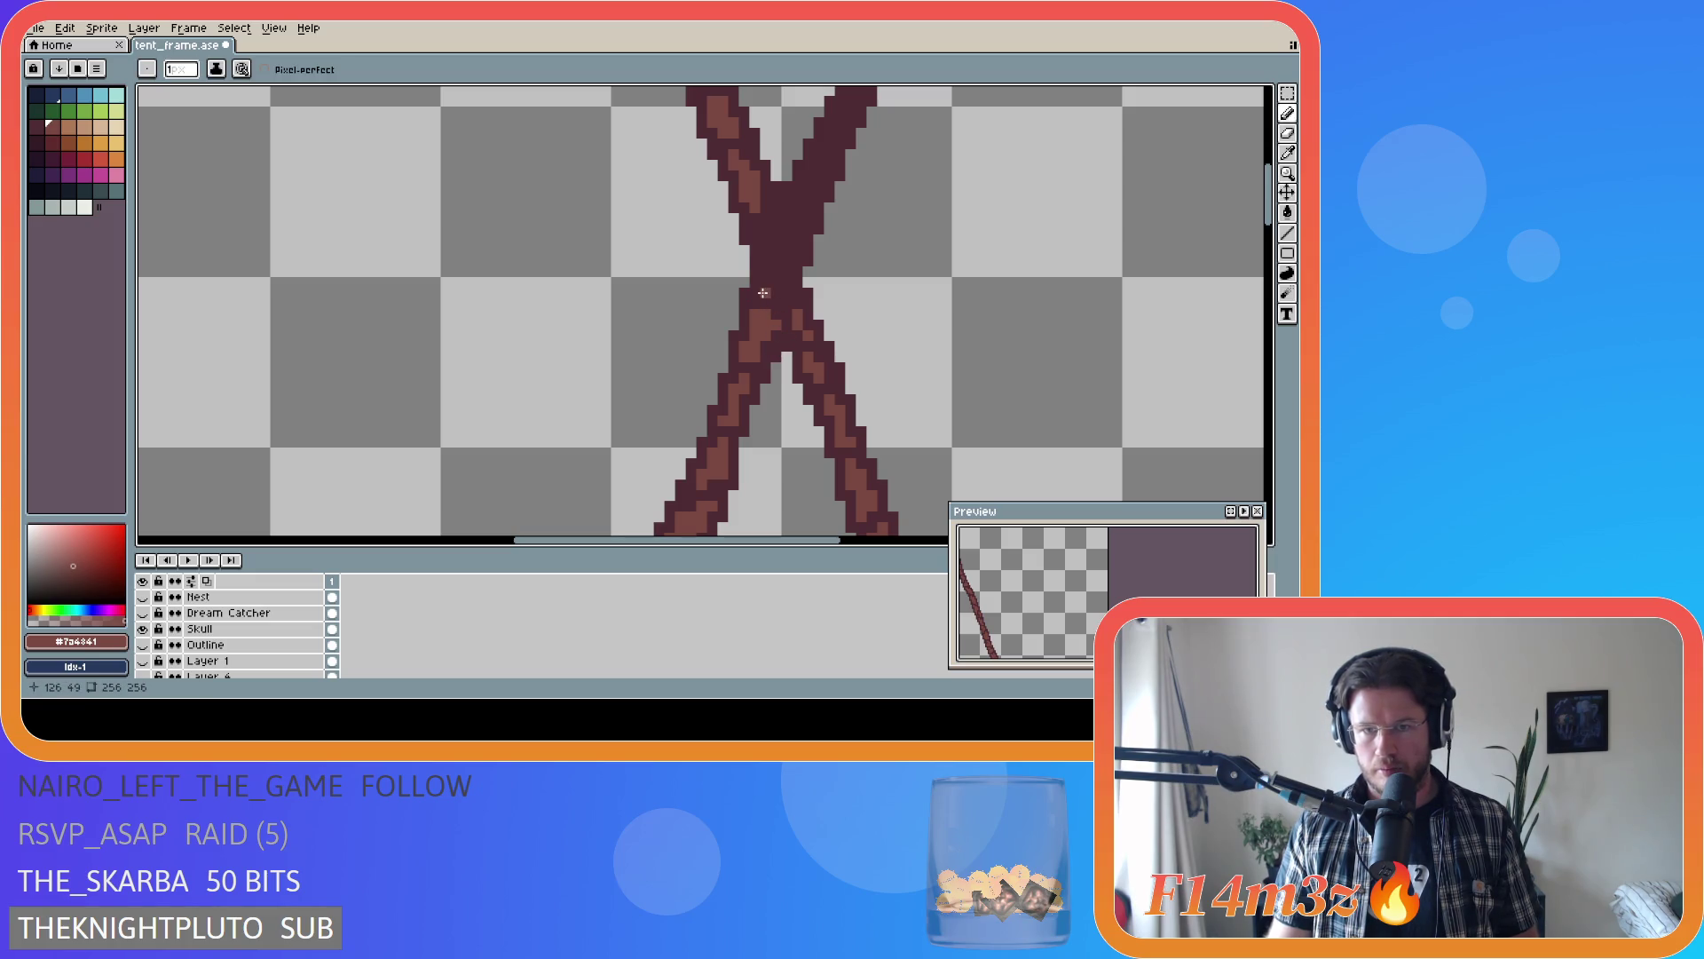
- Touch up the highlight pixels where the two legs cross
{"action": "left_click", "coordinate": [776, 290]}
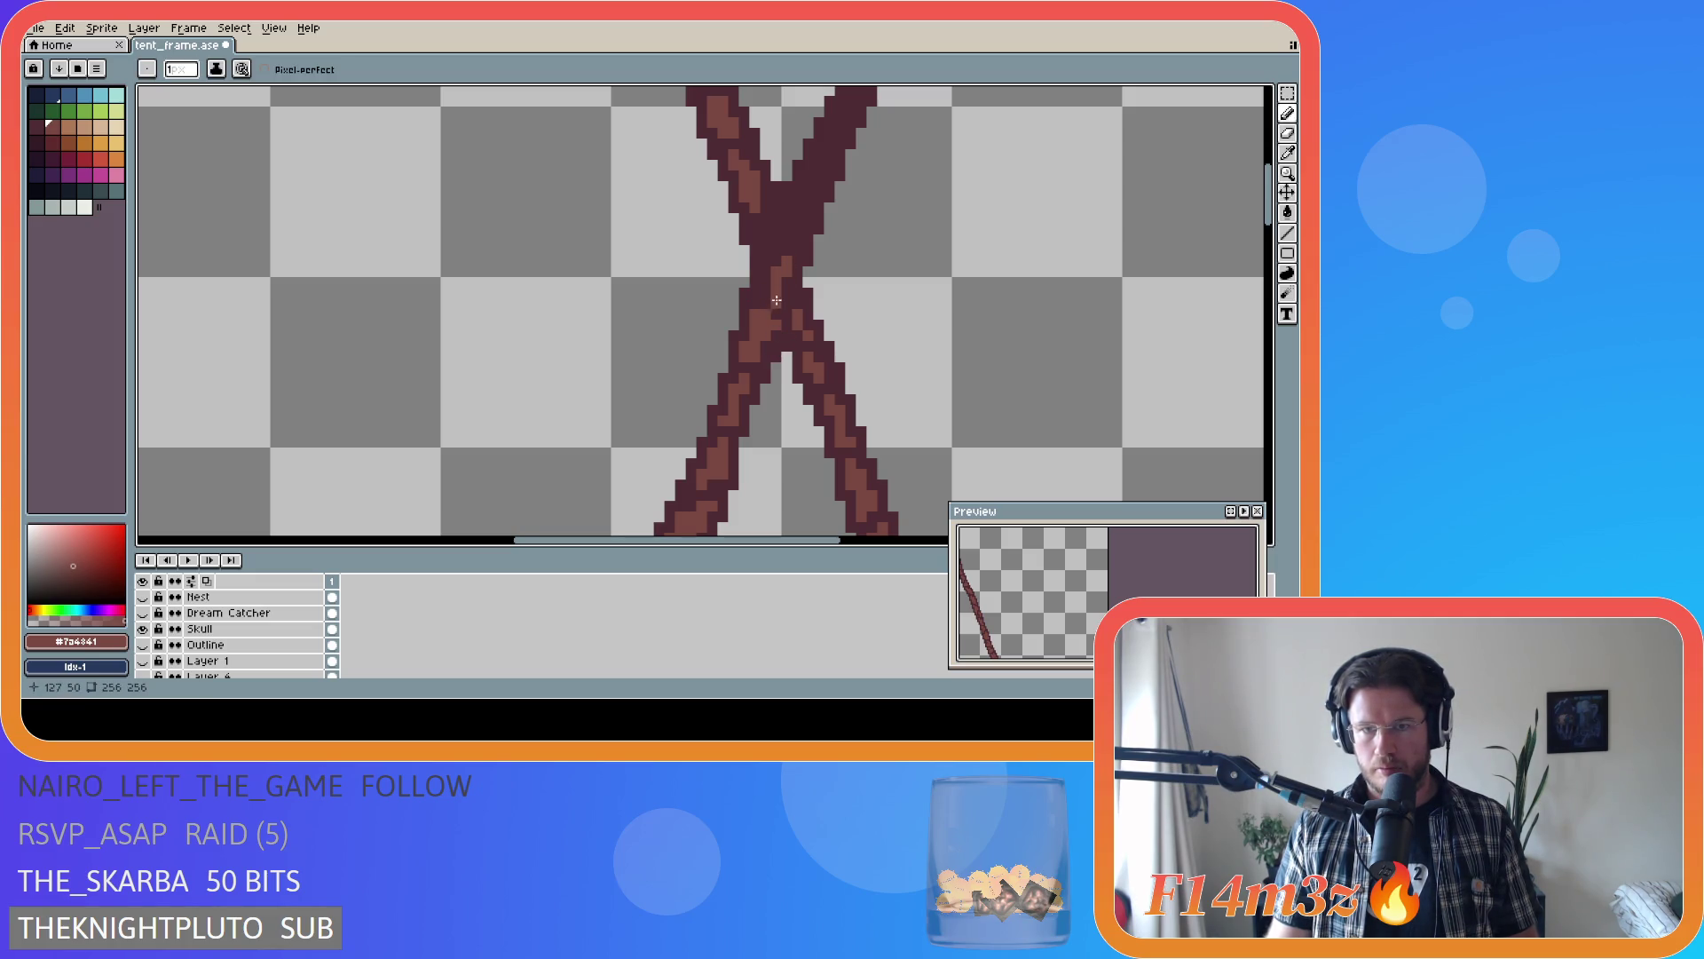
{"action": "left_click", "coordinate": [781, 291]}
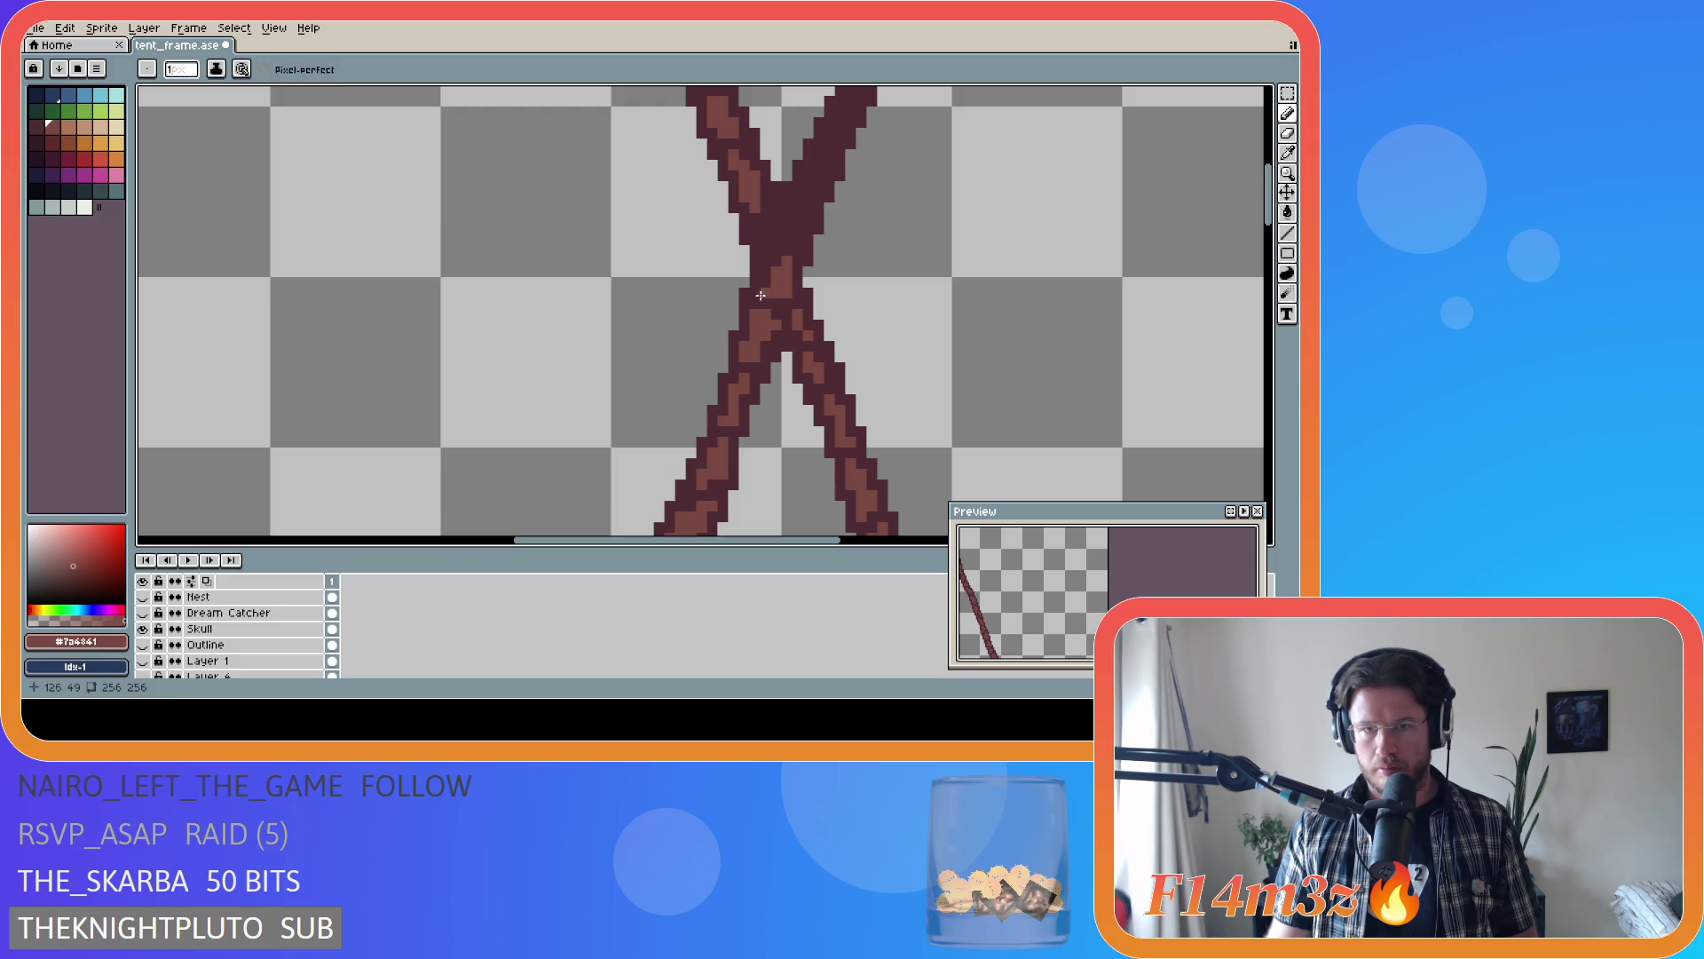
{"action": "left_click", "coordinate": [781, 273]}
{"action": "left_click", "coordinate": [762, 277]}
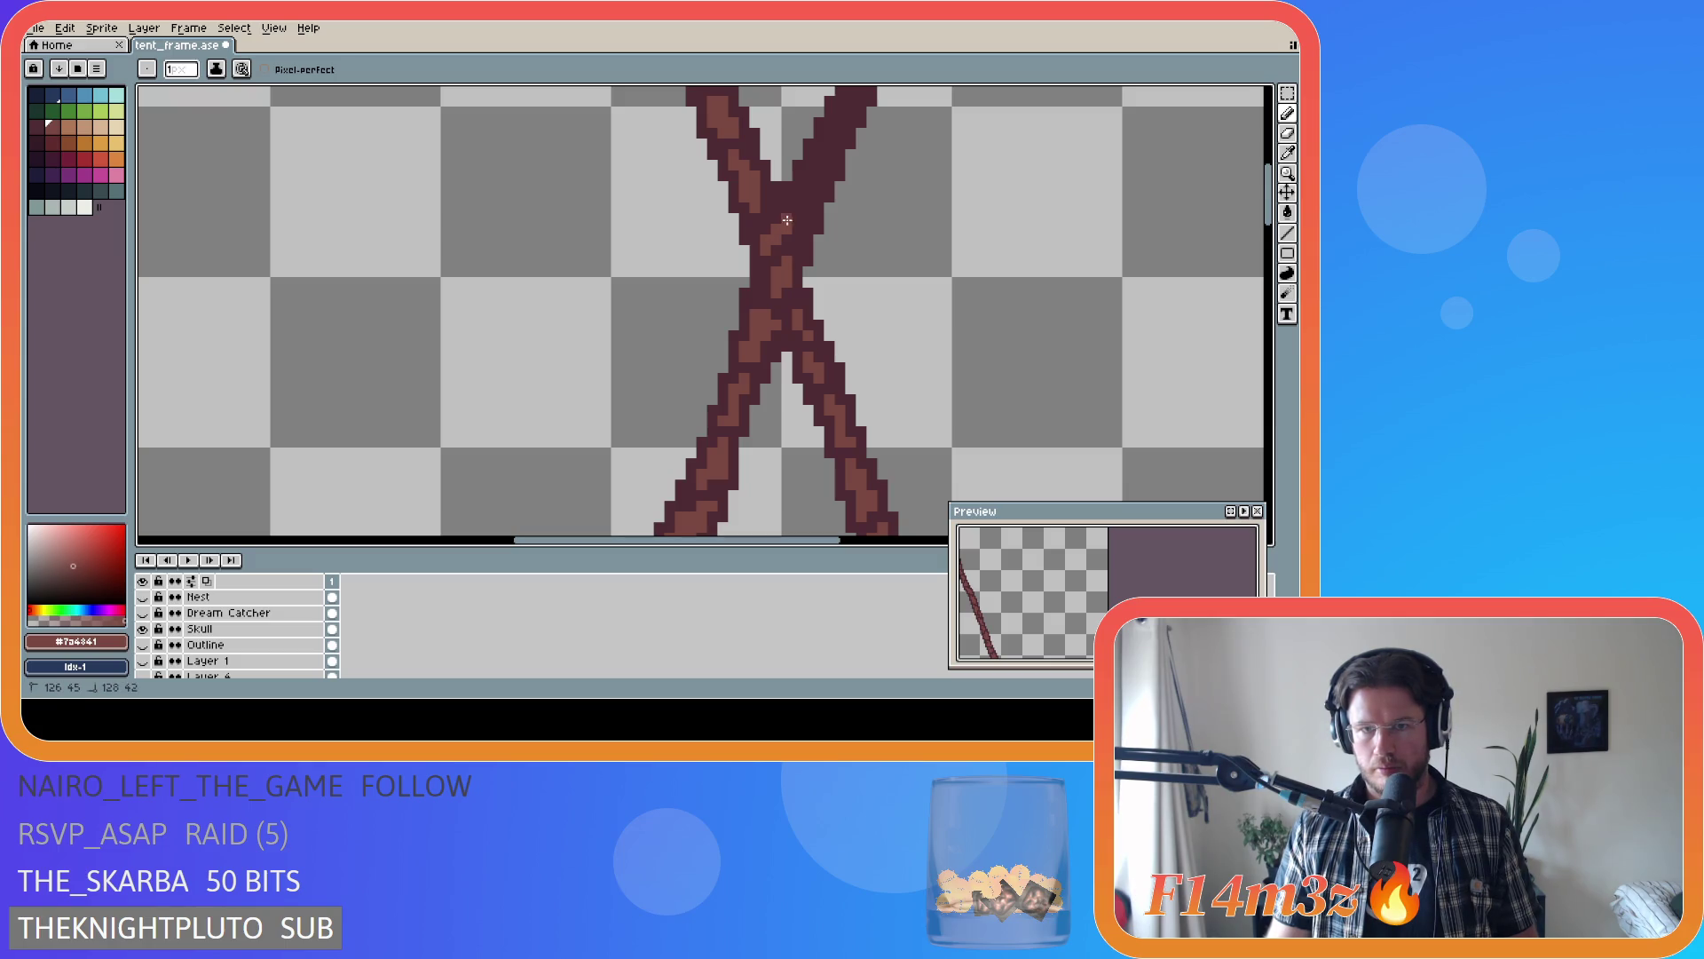
{"action": "left_click", "coordinate": [763, 288]}
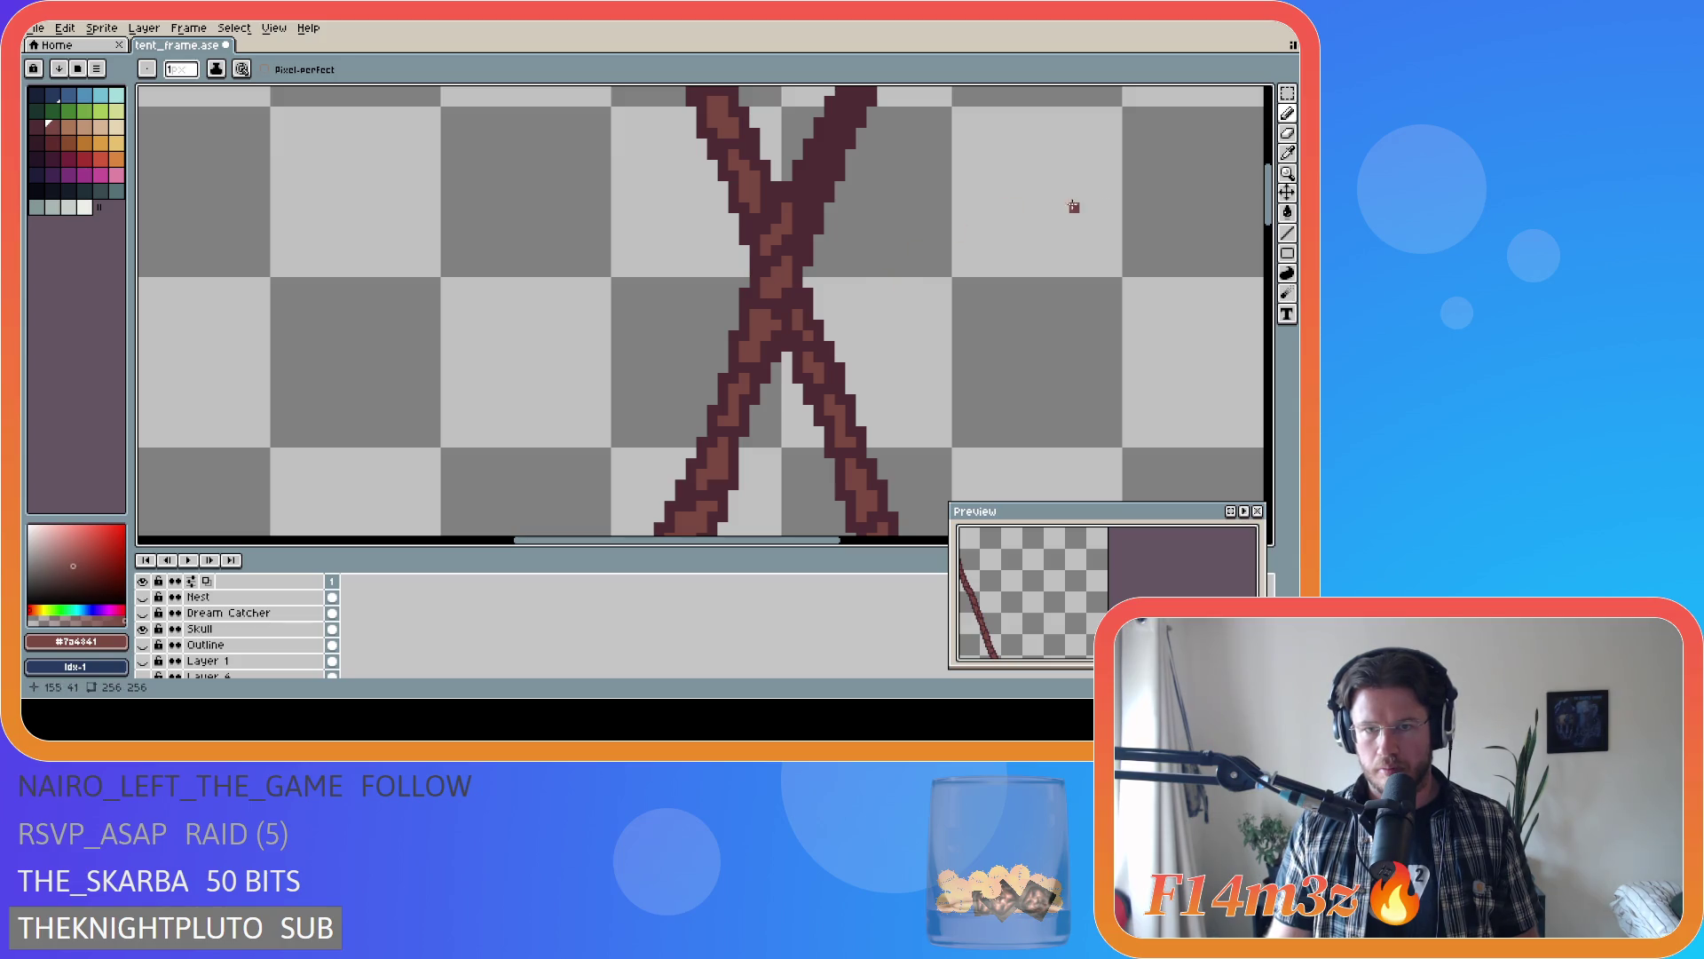
{"action": "left_click_drag", "start_coordinate": [1270, 219], "coordinate": [1274, 210]}
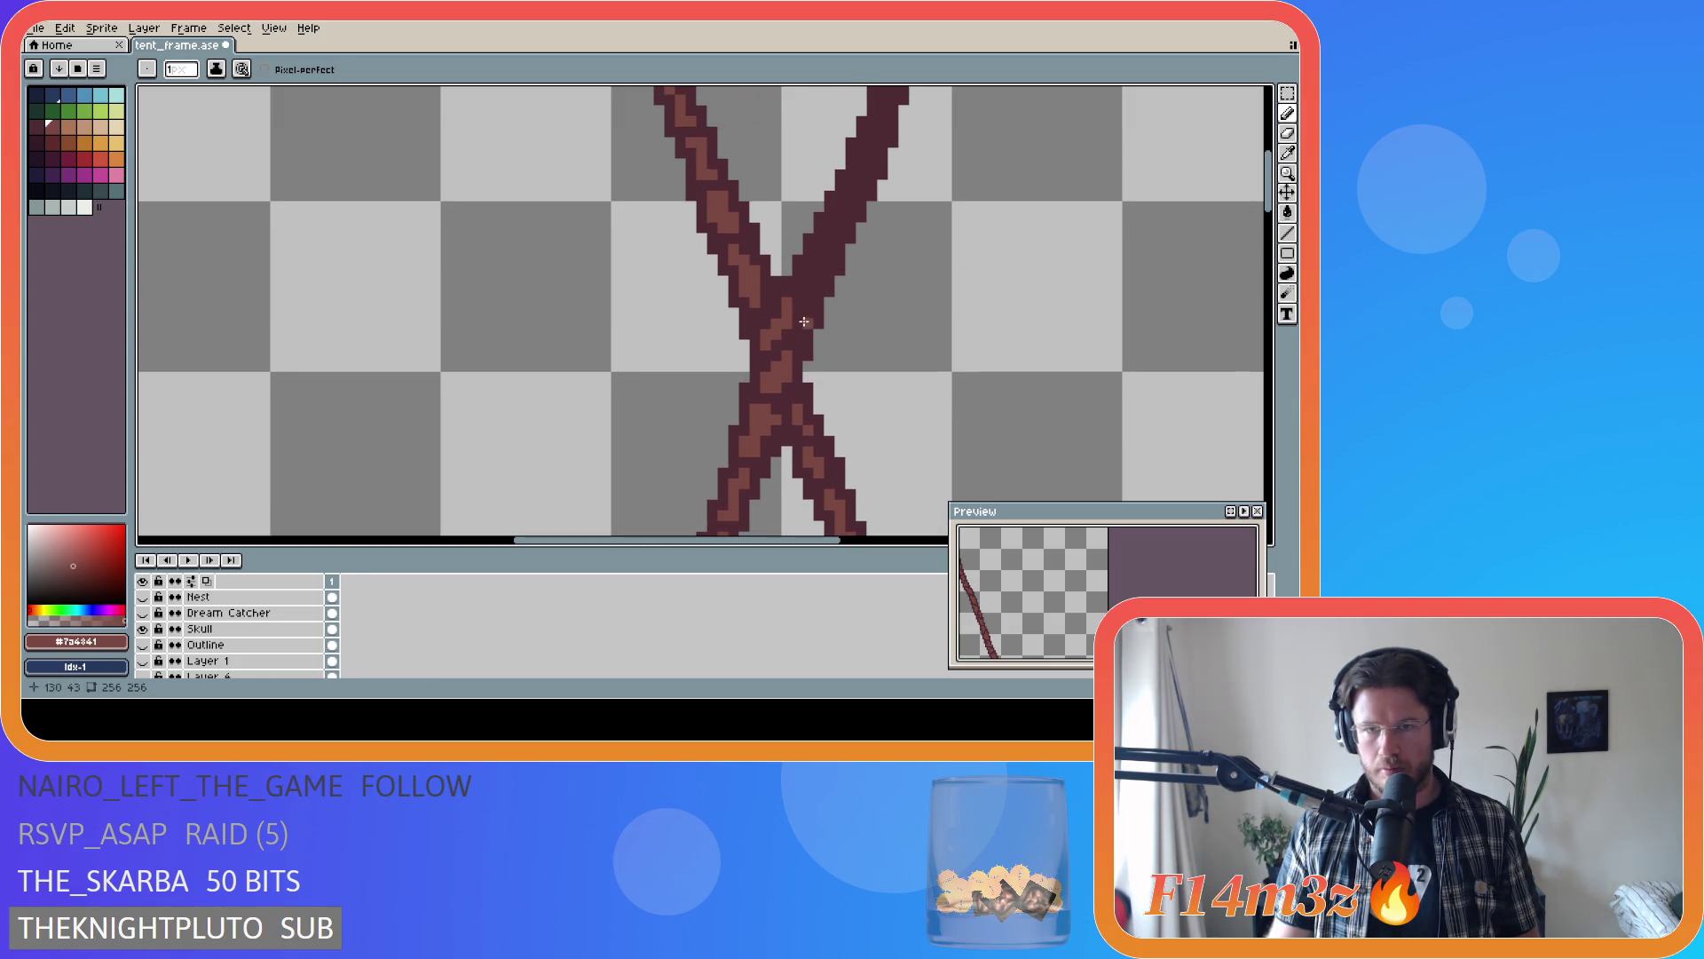
- Recolour dark crossing pixels light brown and paint highlights up the right strand
{"action": "left_click", "coordinate": [789, 333]}
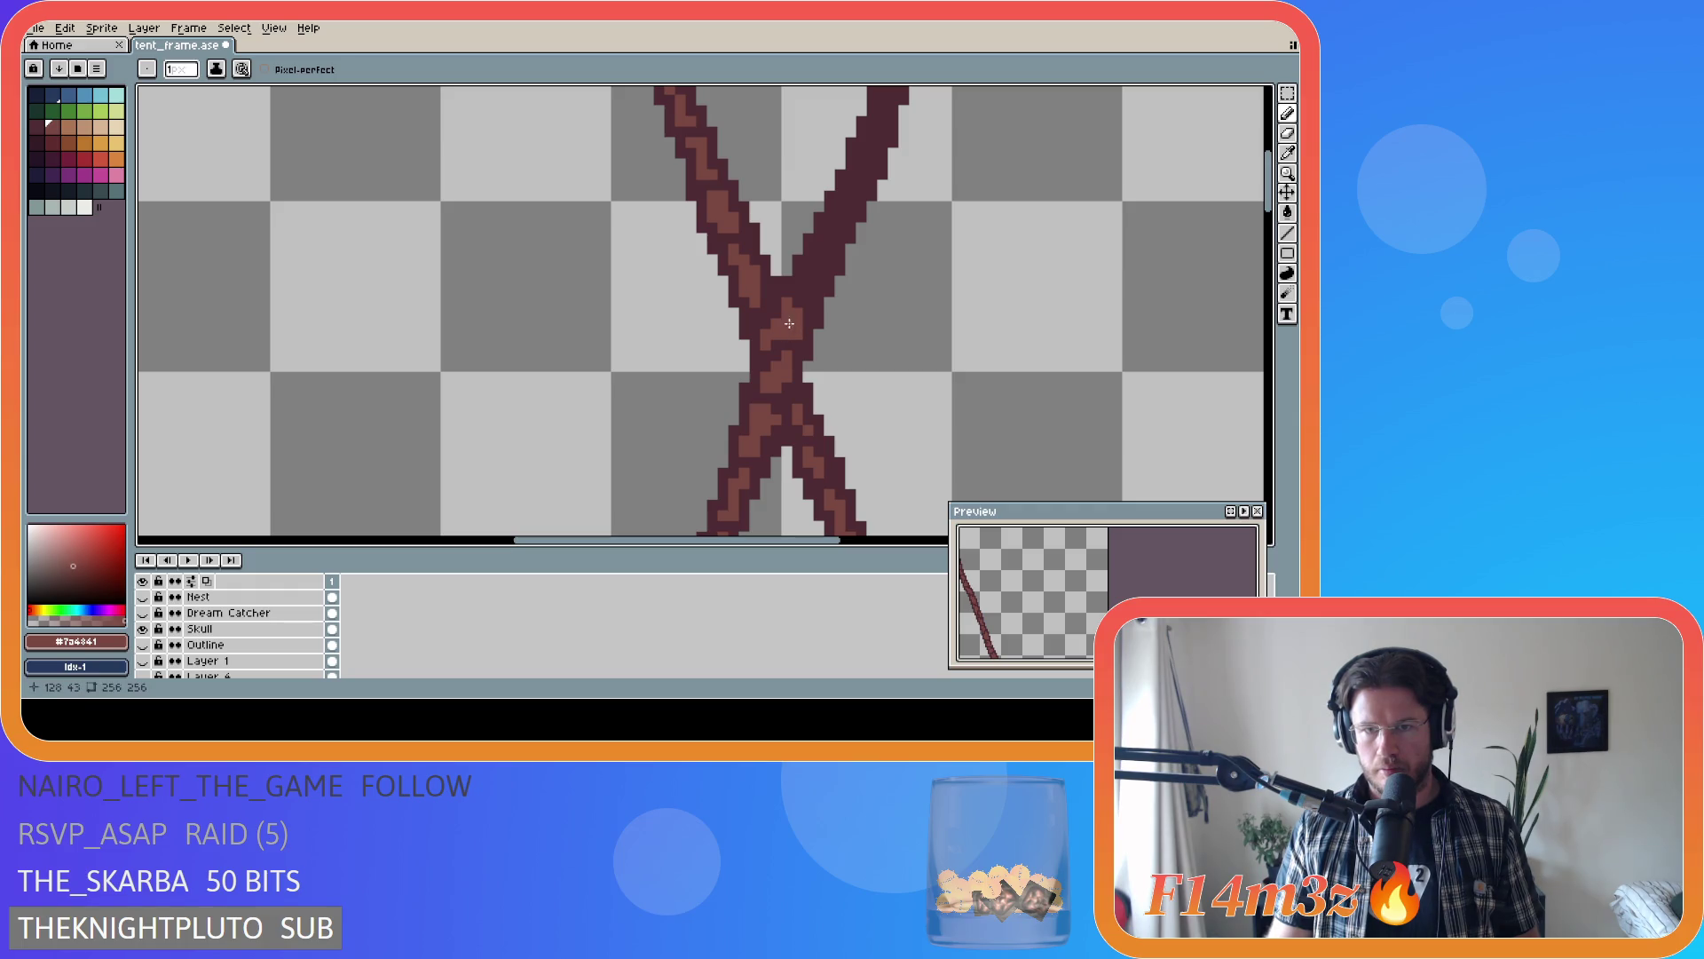
{"action": "left_click", "coordinate": [802, 299]}
{"action": "left_click", "coordinate": [806, 291]}
{"action": "left_click", "coordinate": [807, 315]}
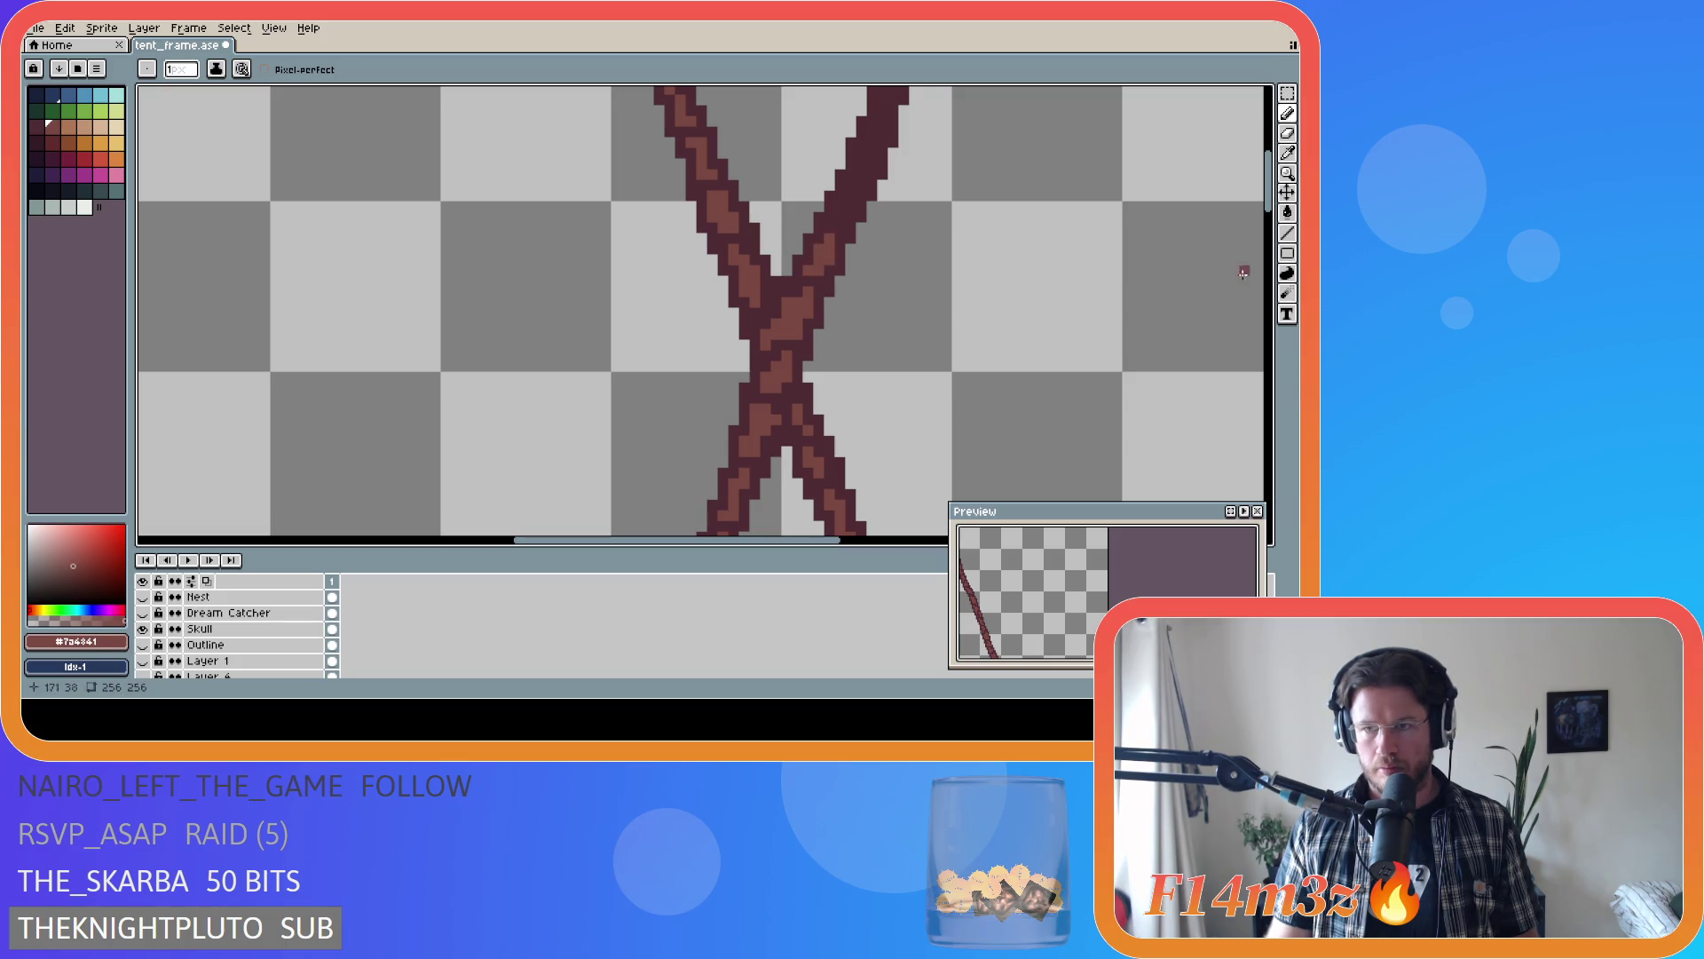
{"action": "scroll", "coordinate": [1240, 266], "scroll_direction": "up", "scroll_amount": 2}
{"action": "left_click_drag", "start_coordinate": [844, 317], "coordinate": [865, 280]}
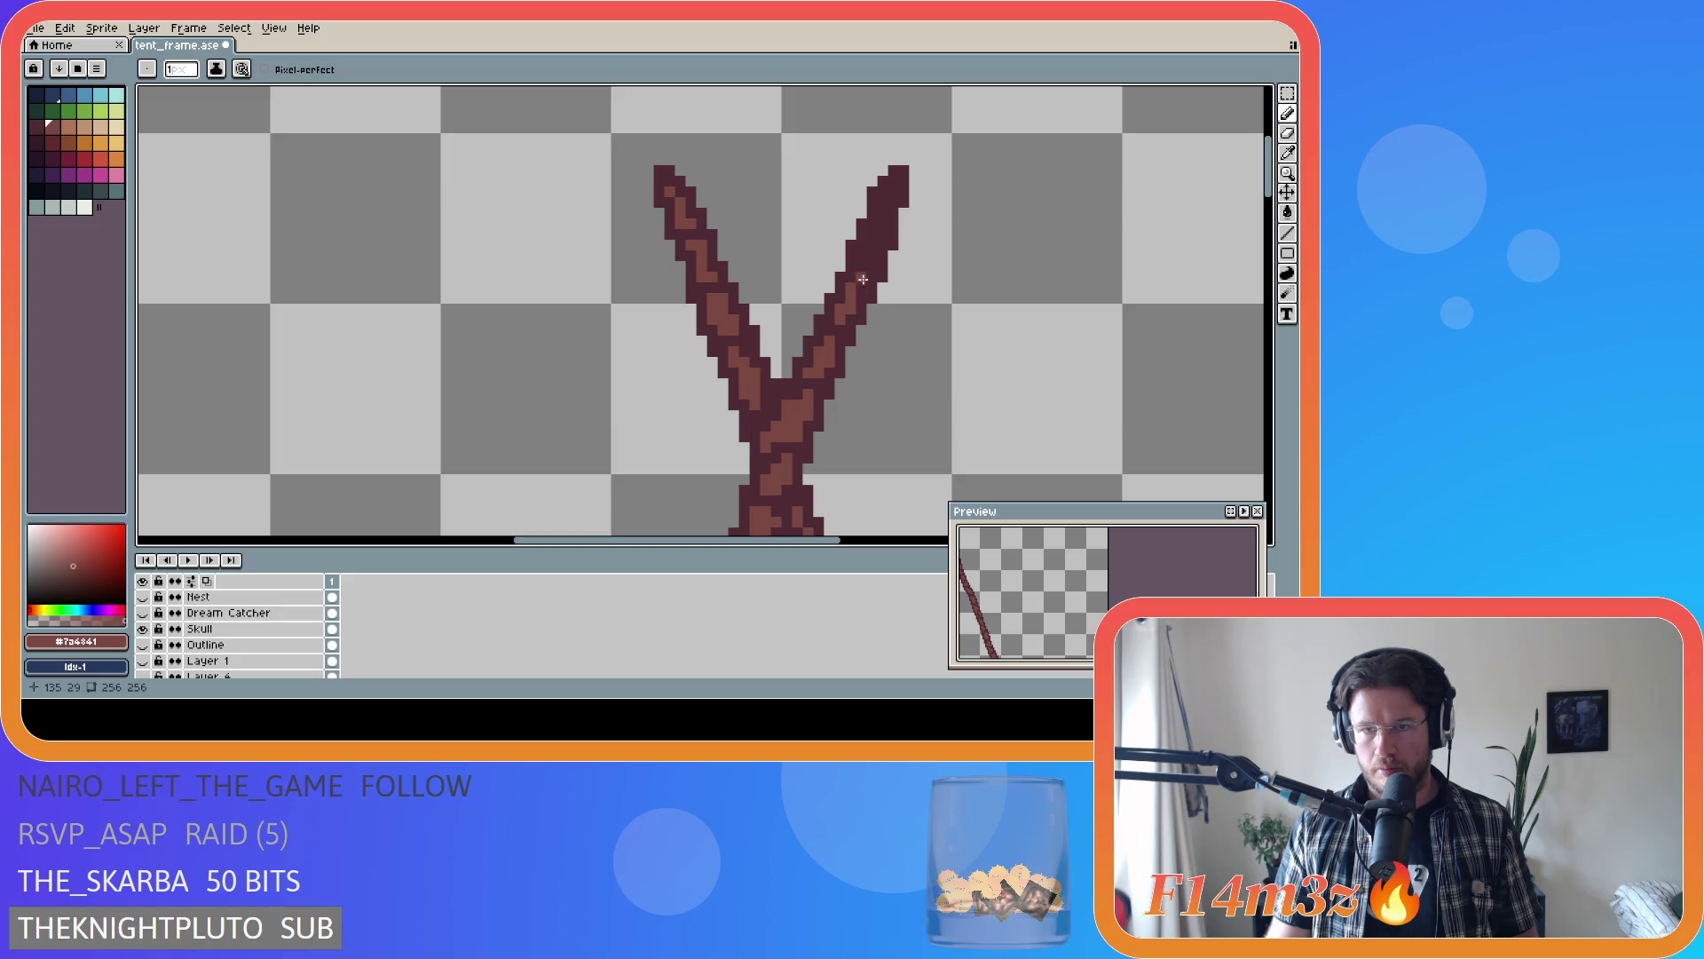
{"action": "left_click_drag", "start_coordinate": [868, 267], "coordinate": [879, 221]}
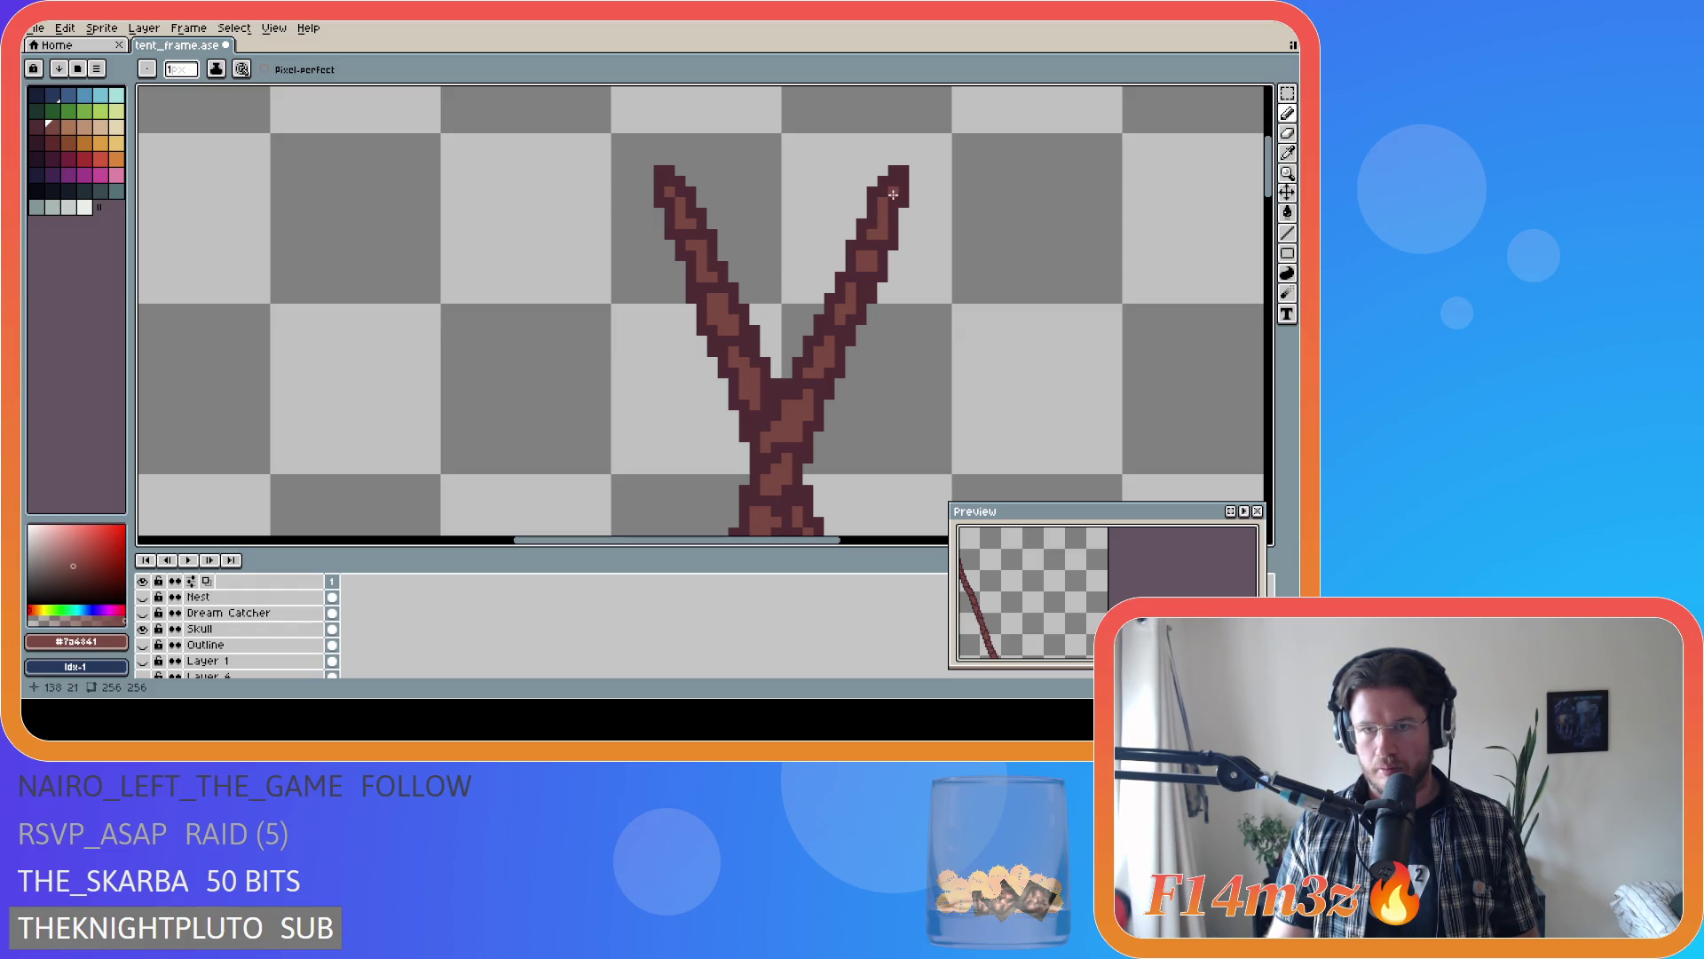
- Save tent_frame.ase, zoom out to review the sprite, and save again
{"action": "key", "text": "ctrl+s"}
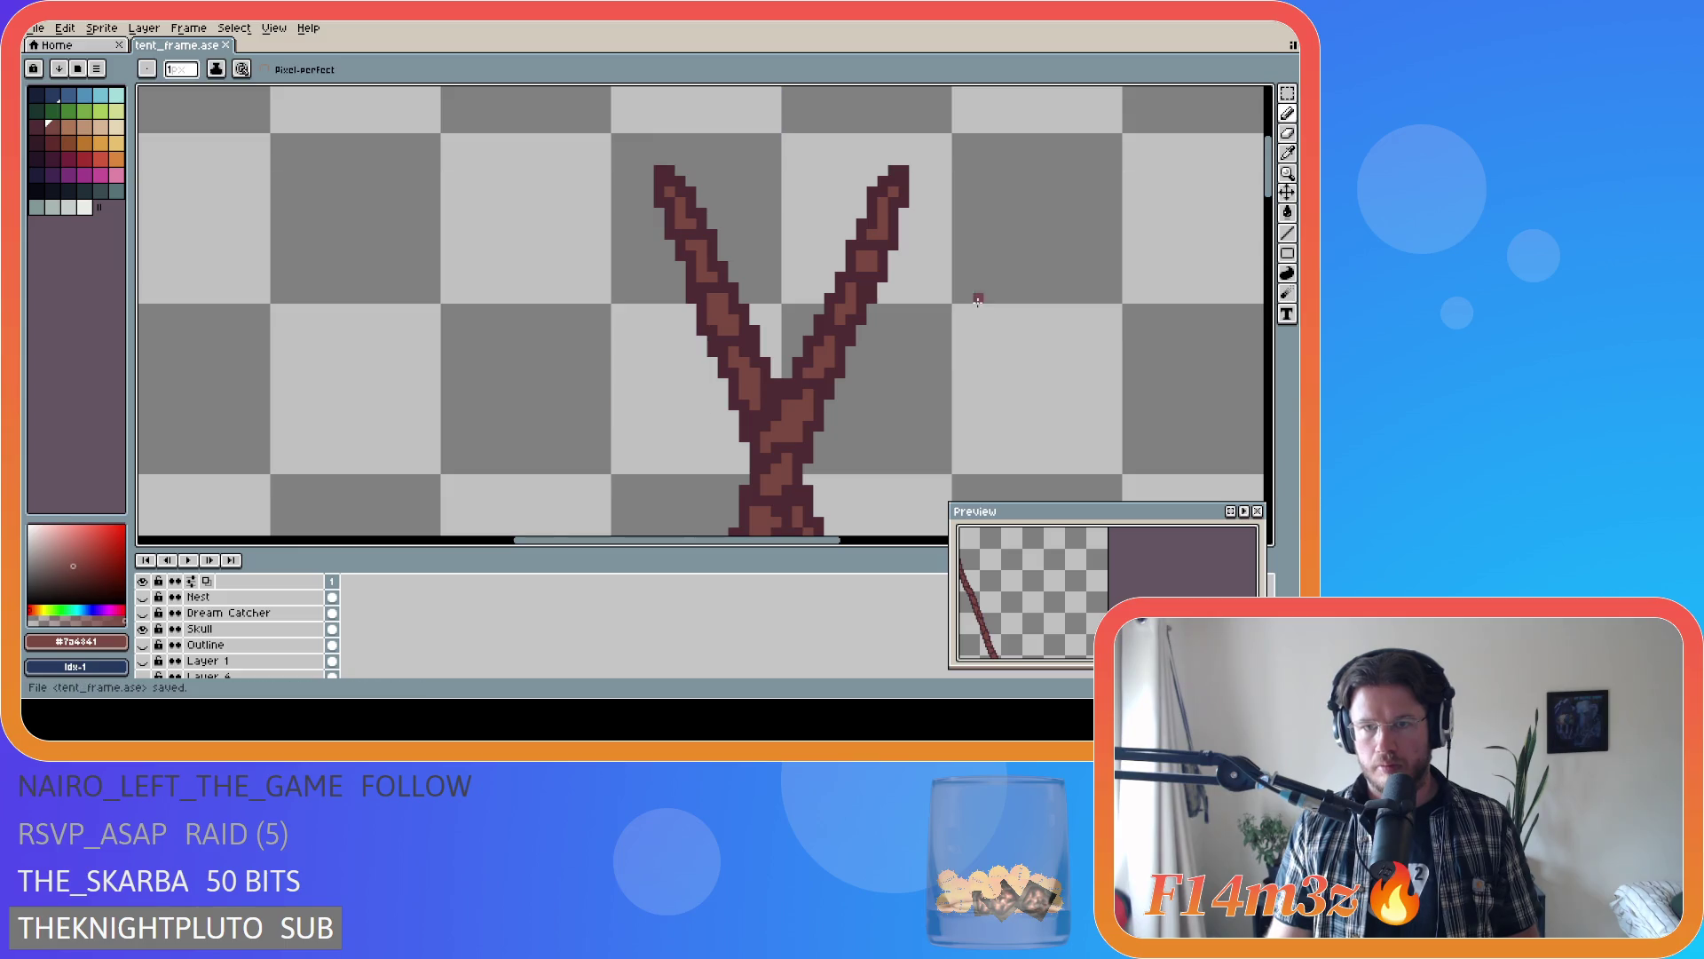
{"action": "scroll", "coordinate": [904, 373], "scroll_direction": "down", "scroll_amount": 1}
{"action": "scroll", "coordinate": [904, 372], "scroll_direction": "down", "scroll_amount": 4}
{"action": "scroll", "coordinate": [1012, 448], "scroll_direction": "up", "scroll_amount": 2}
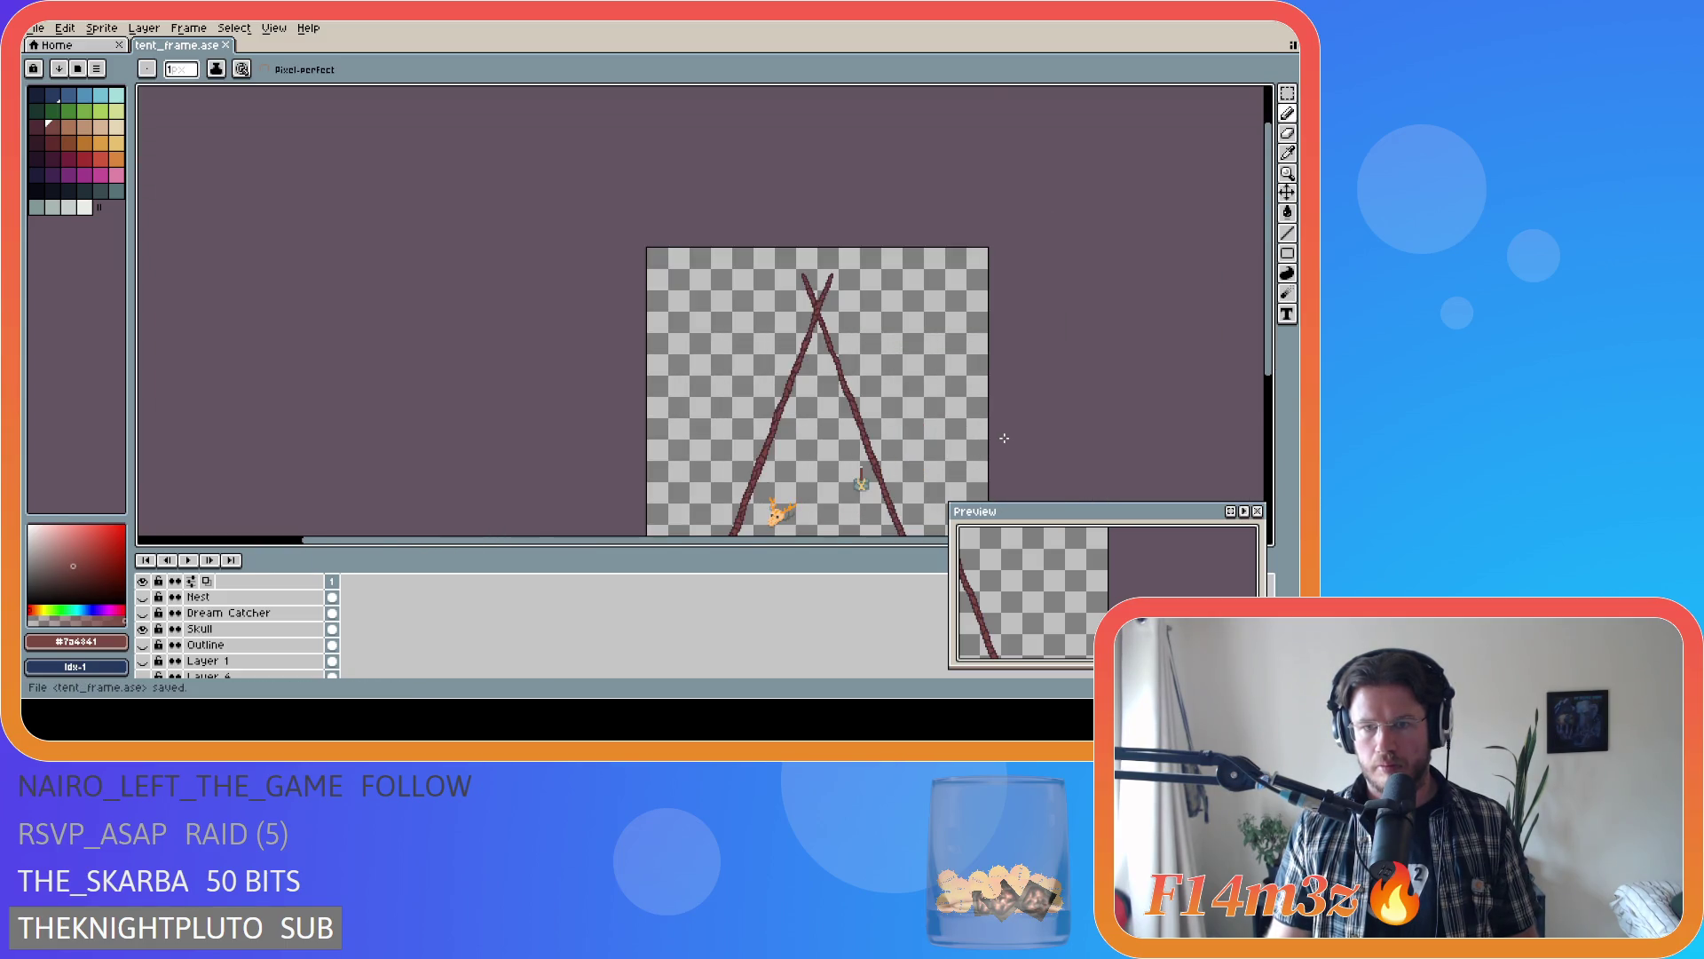
{"action": "key", "text": "ctrl"}
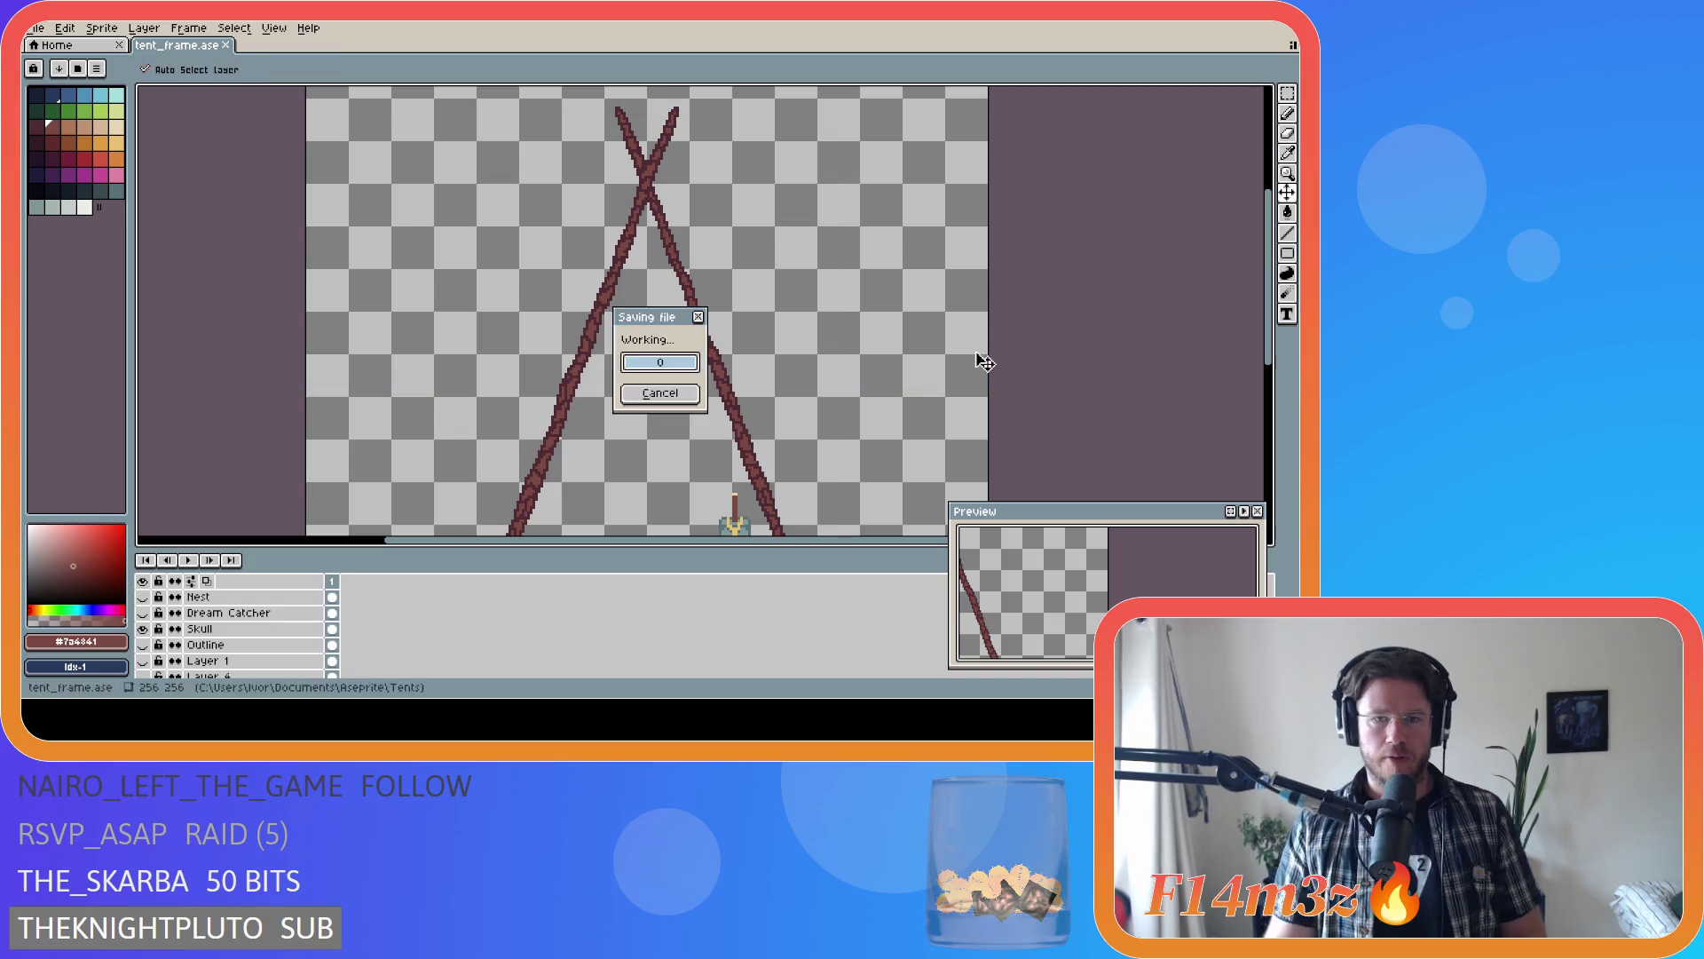
{"action": "key", "text": "Escape"}
{"action": "scroll", "coordinate": [1278, 373], "scroll_direction": "down", "scroll_amount": 2}
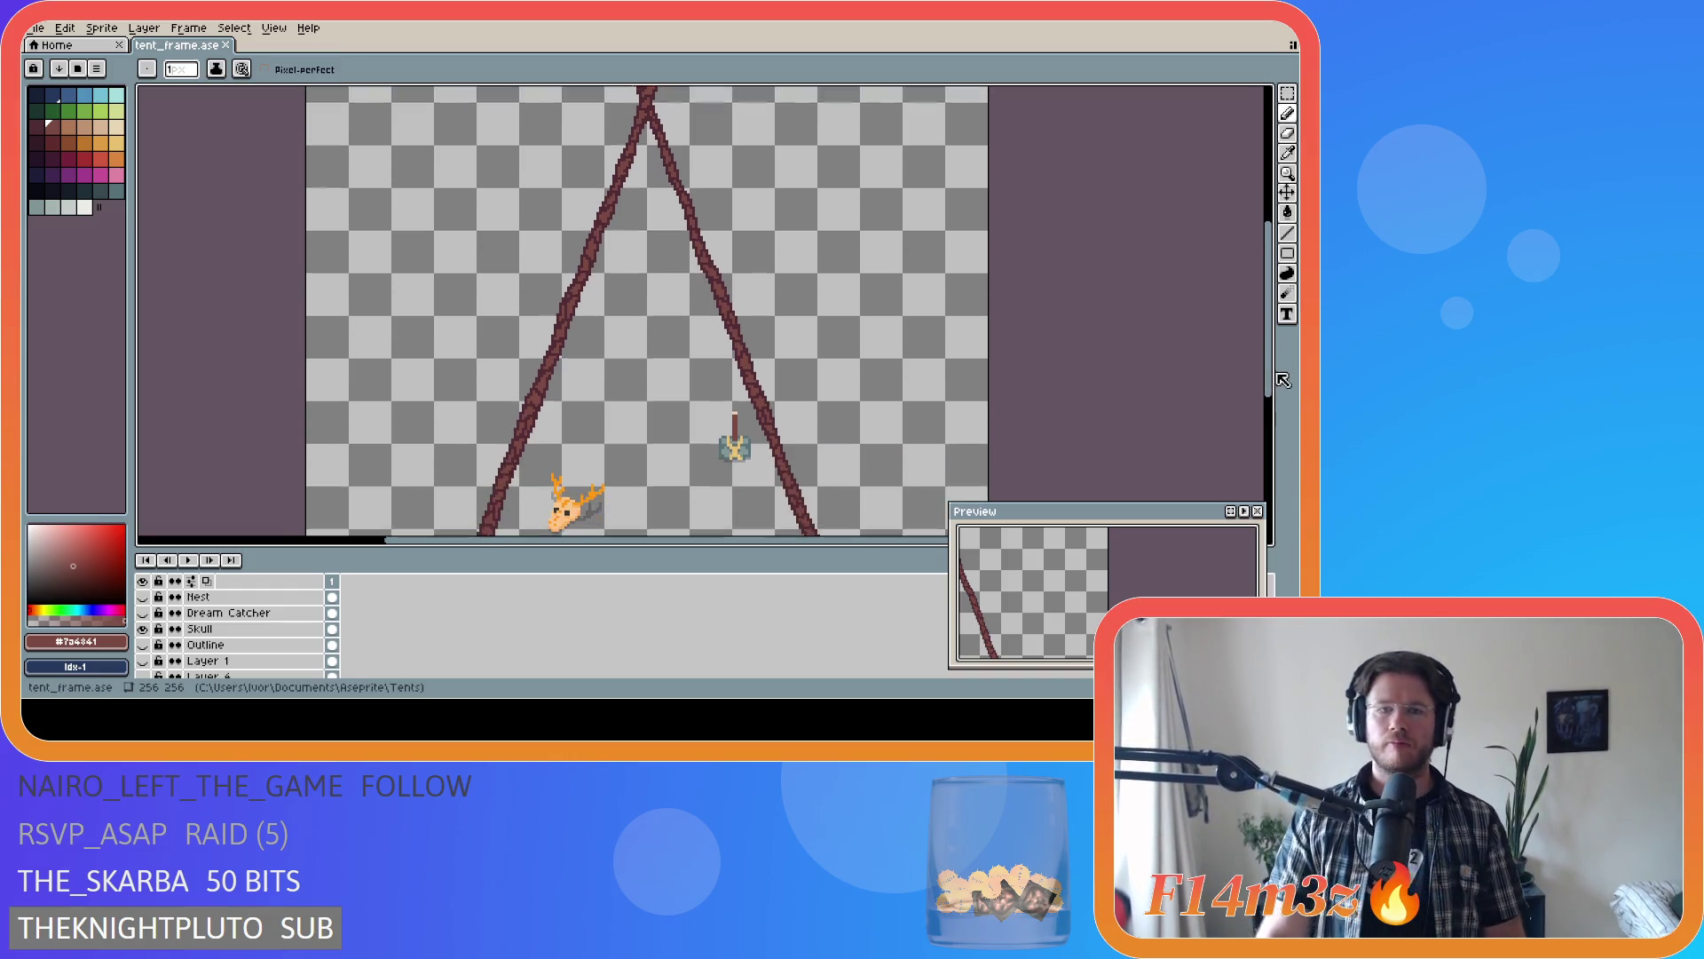
{"action": "key", "text": "ctrl+s"}
- Zoom back in on the crossing and pick up the dark outline colour
{"action": "scroll", "coordinate": [843, 399], "scroll_direction": "down", "scroll_amount": 1}
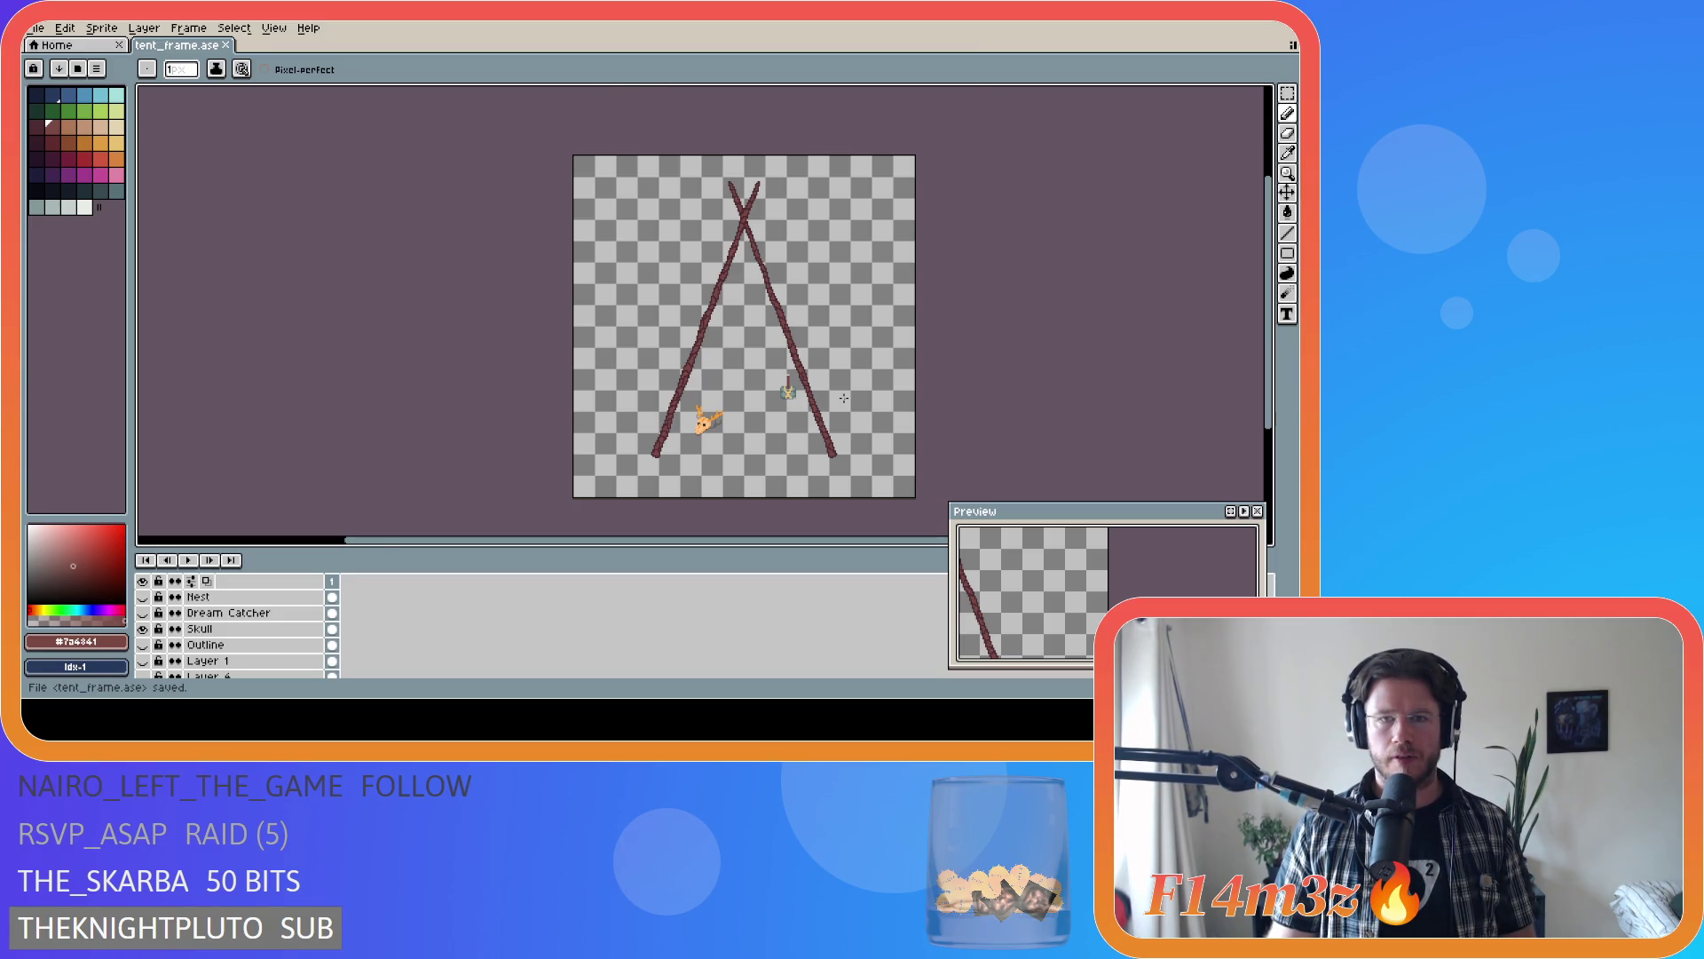
{"action": "scroll", "coordinate": [843, 398], "scroll_direction": "up", "scroll_amount": 1}
{"action": "scroll", "coordinate": [844, 398], "scroll_direction": "down", "scroll_amount": 1}
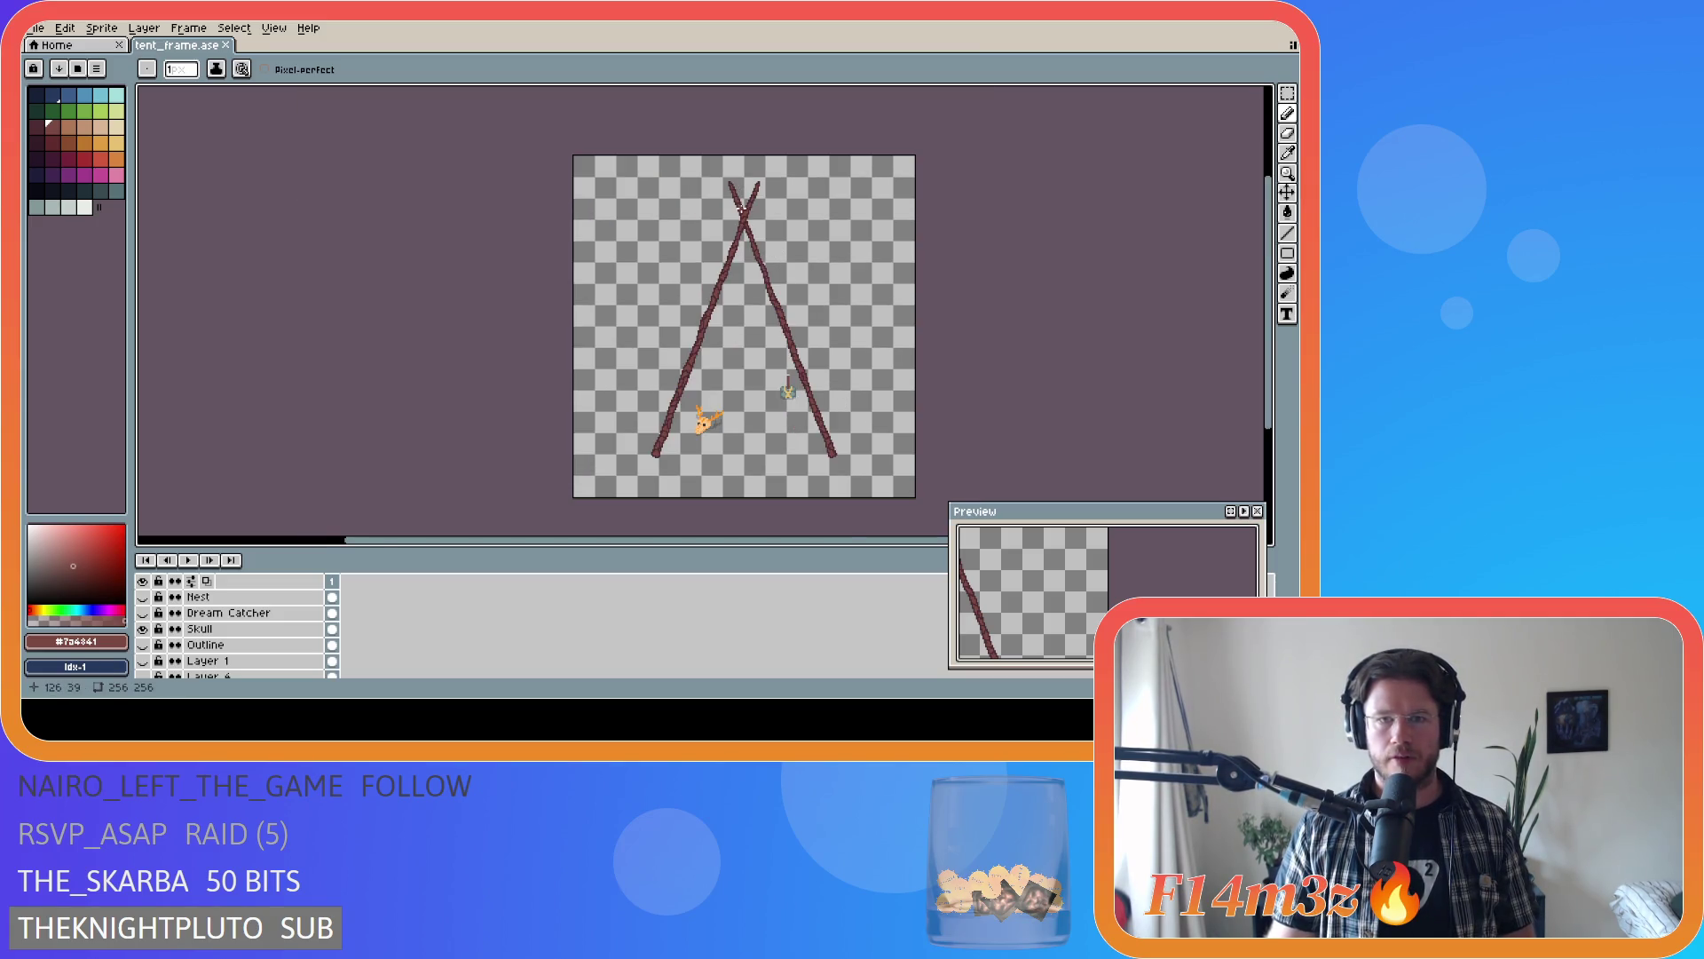
{"action": "scroll", "coordinate": [740, 206], "scroll_direction": "up", "scroll_amount": 5}
{"action": "scroll", "coordinate": [754, 245], "scroll_direction": "down", "scroll_amount": 1}
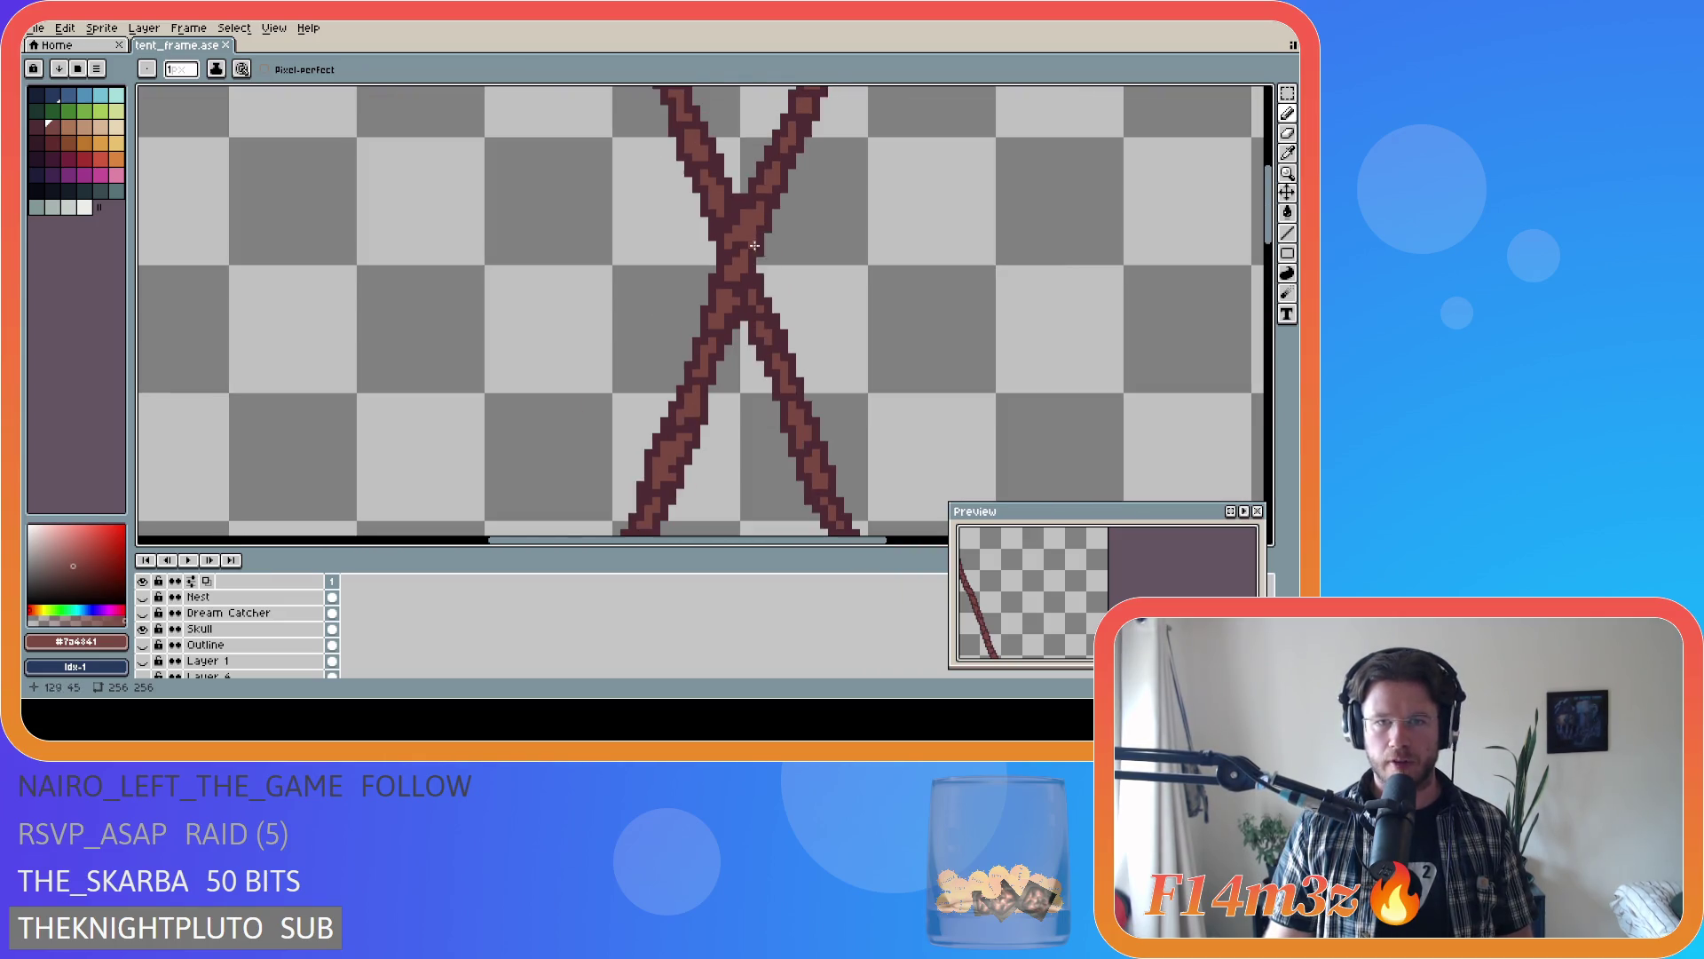
{"action": "scroll", "coordinate": [756, 240], "scroll_direction": "up", "scroll_amount": 2}
{"action": "left_click", "coordinate": [760, 234], "text": "alt"}
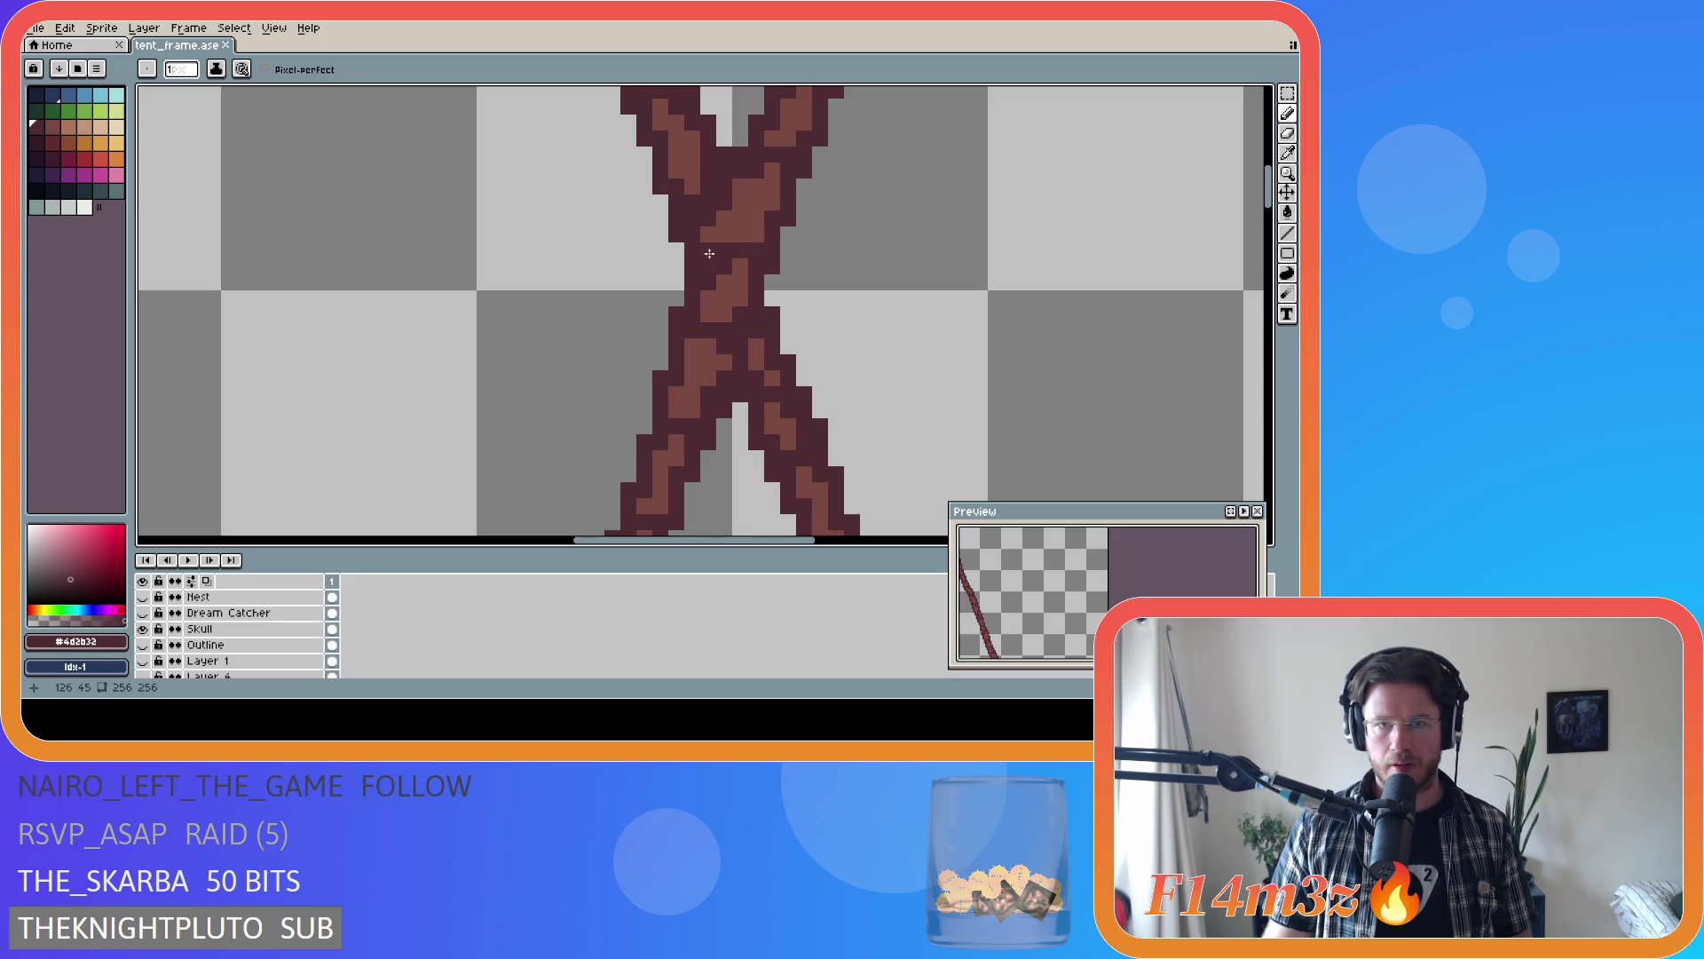
- Draw a diagonal #4d2b32 outline line across the crossing, zoom out, and save tent_frame.ase
{"action": "left_click_drag", "start_coordinate": [709, 254], "coordinate": [739, 189]}
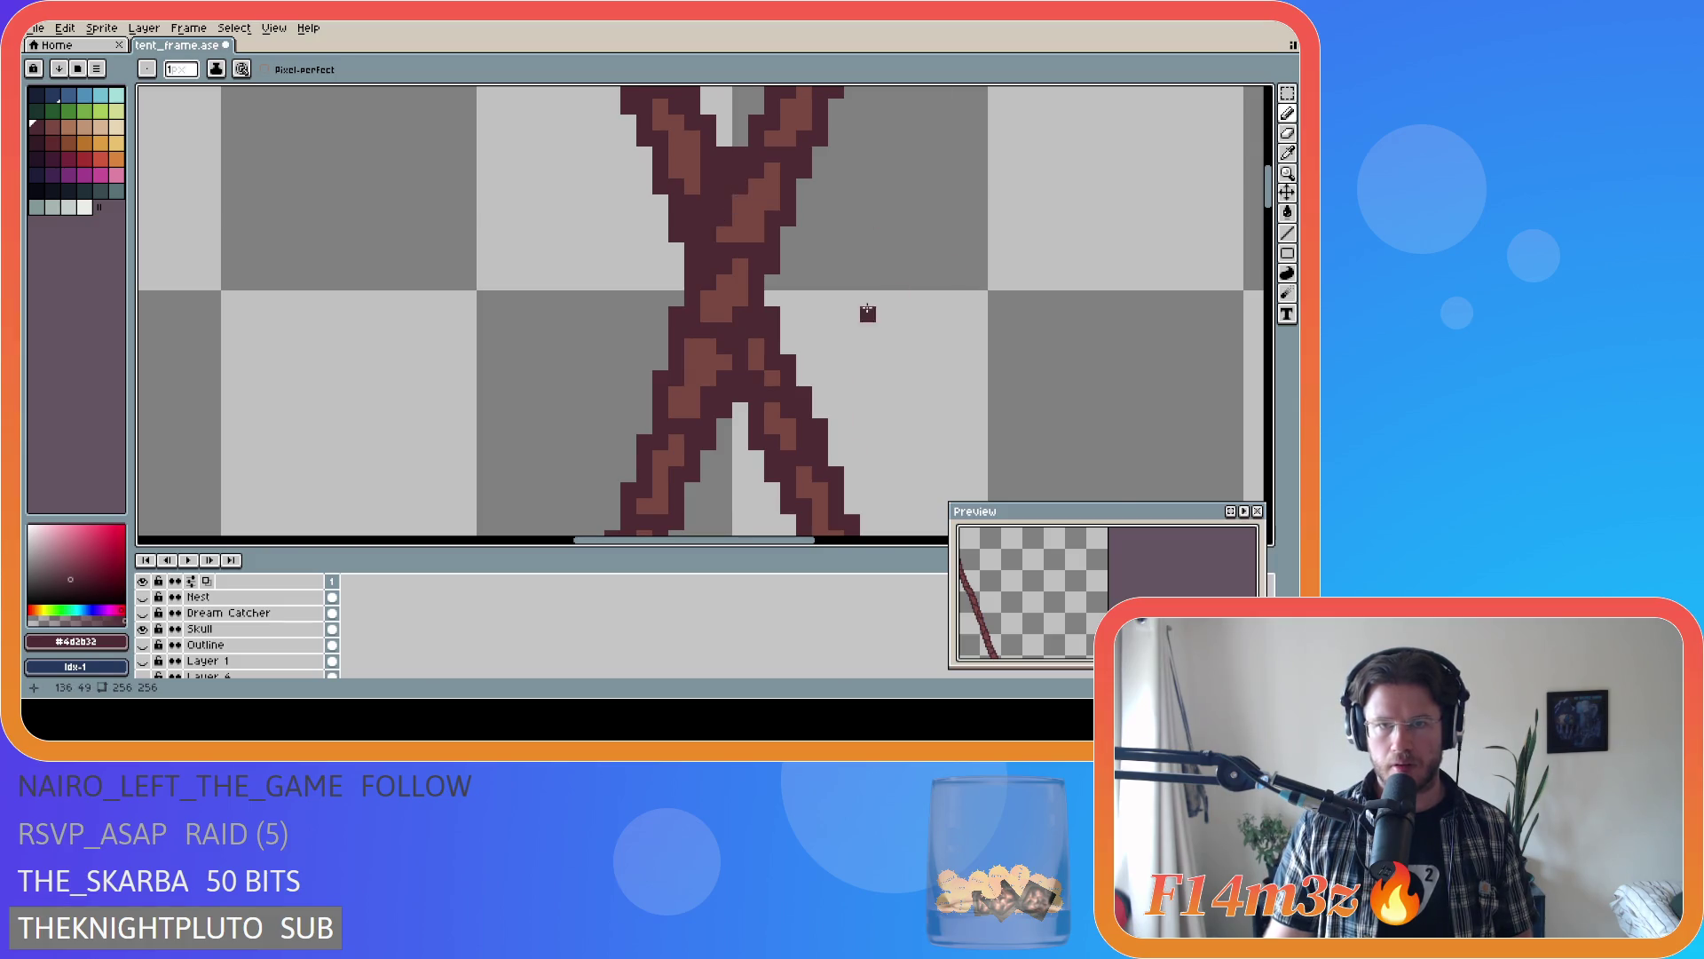
{"action": "scroll", "coordinate": [867, 311], "scroll_direction": "down", "scroll_amount": 3}
{"action": "scroll", "coordinate": [904, 313], "scroll_direction": "up", "scroll_amount": 2}
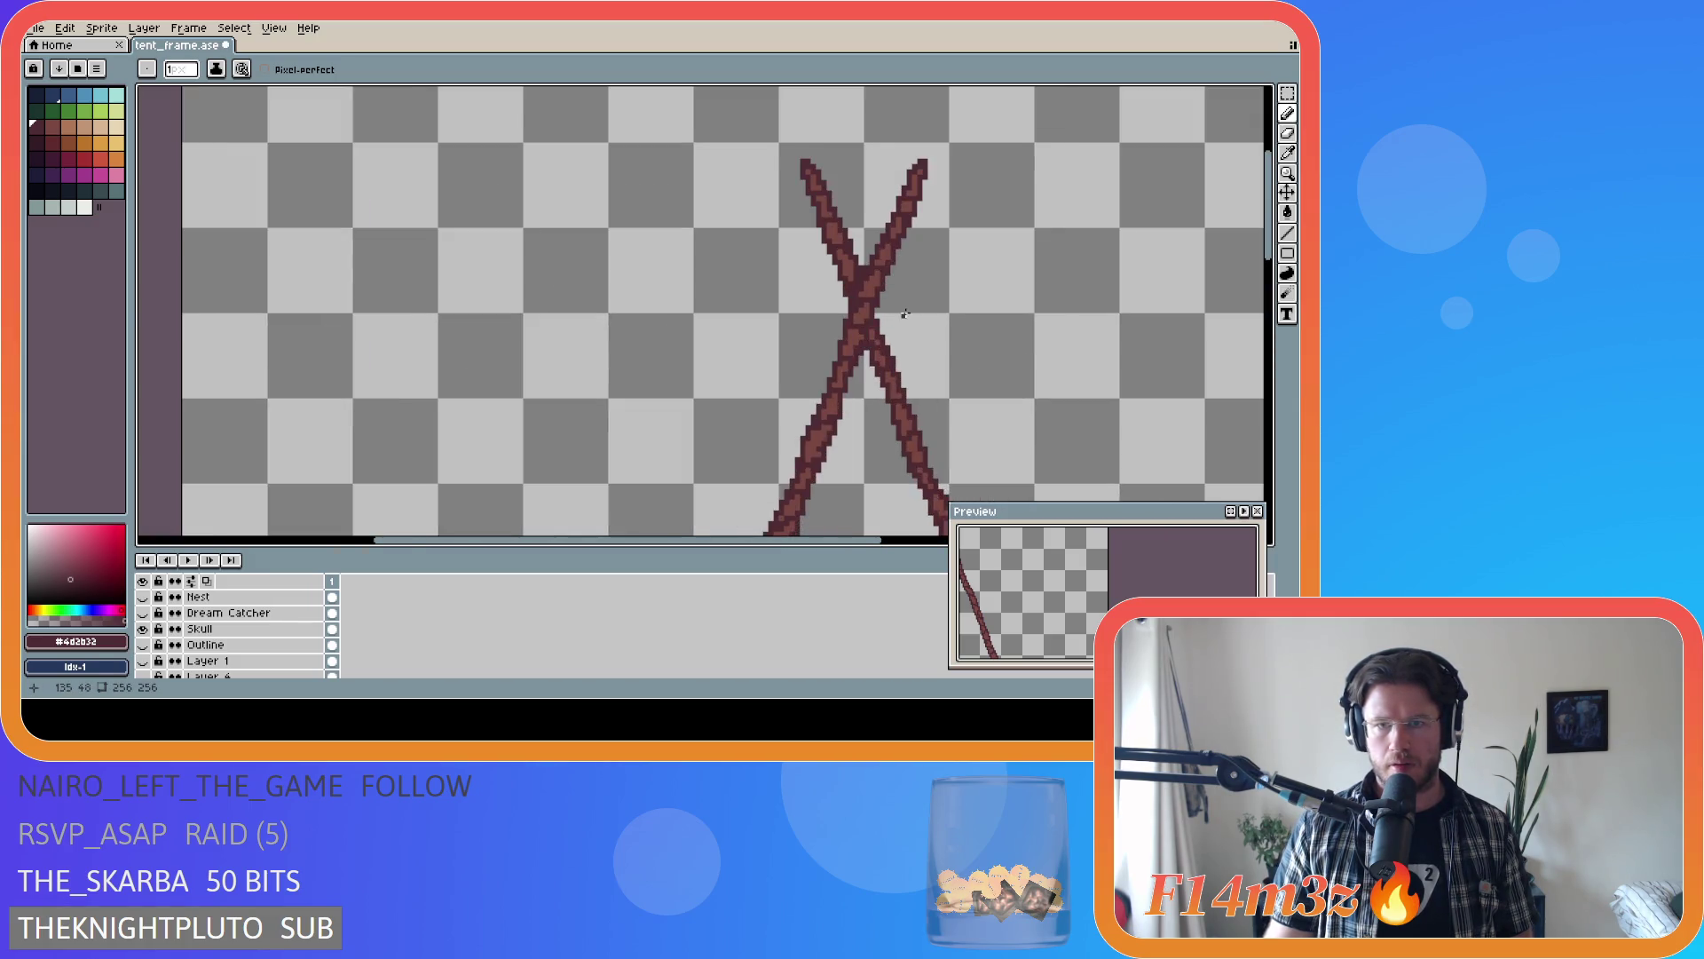
{"action": "scroll", "coordinate": [904, 314], "scroll_direction": "down", "scroll_amount": 4}
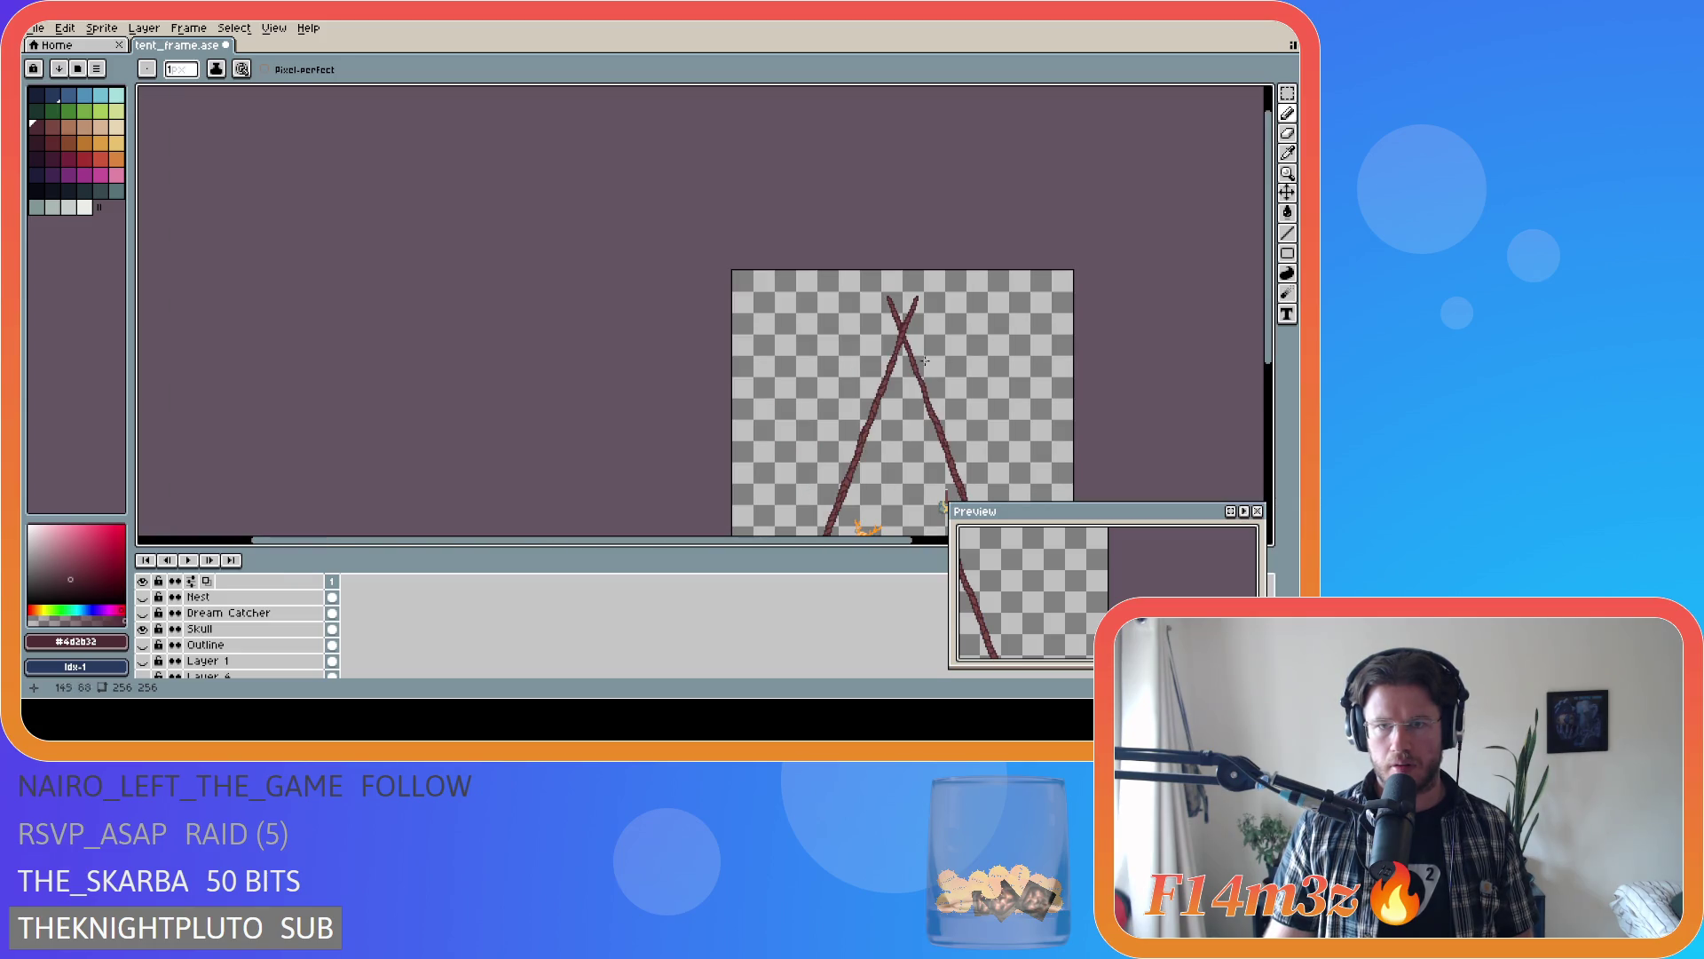
{"action": "left_click_drag", "start_coordinate": [839, 544], "coordinate": [1110, 435]}
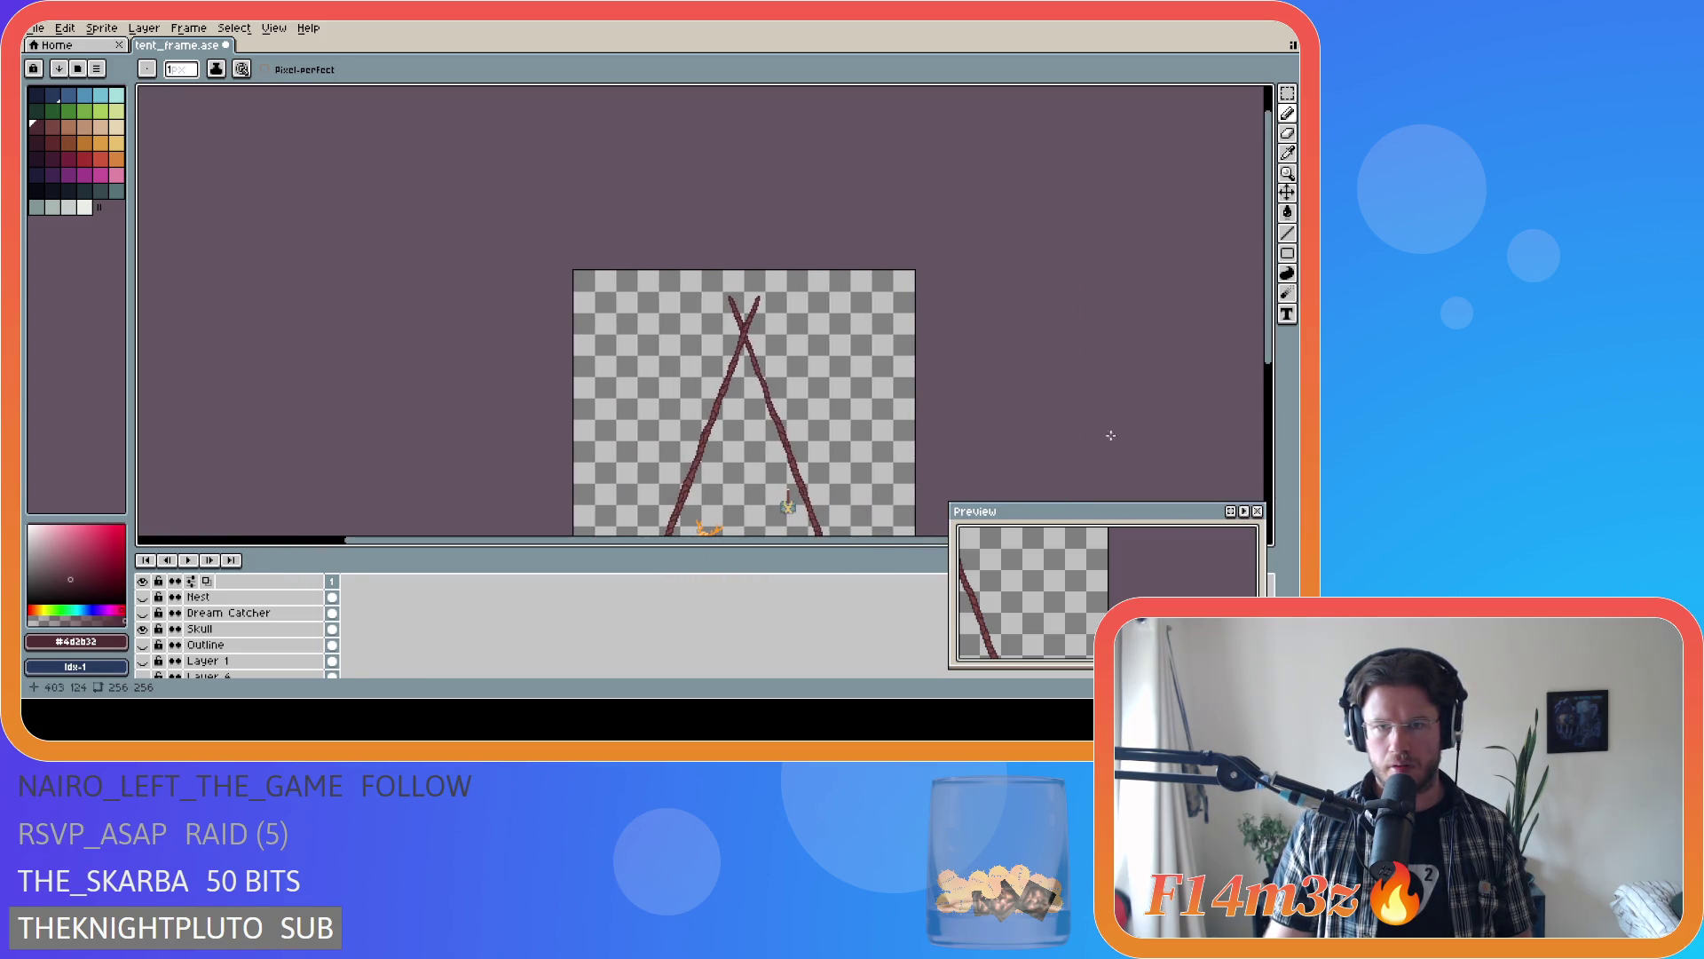
{"action": "left_click_drag", "start_coordinate": [1270, 344], "coordinate": [1275, 426]}
{"action": "key", "text": "ctrl+s"}
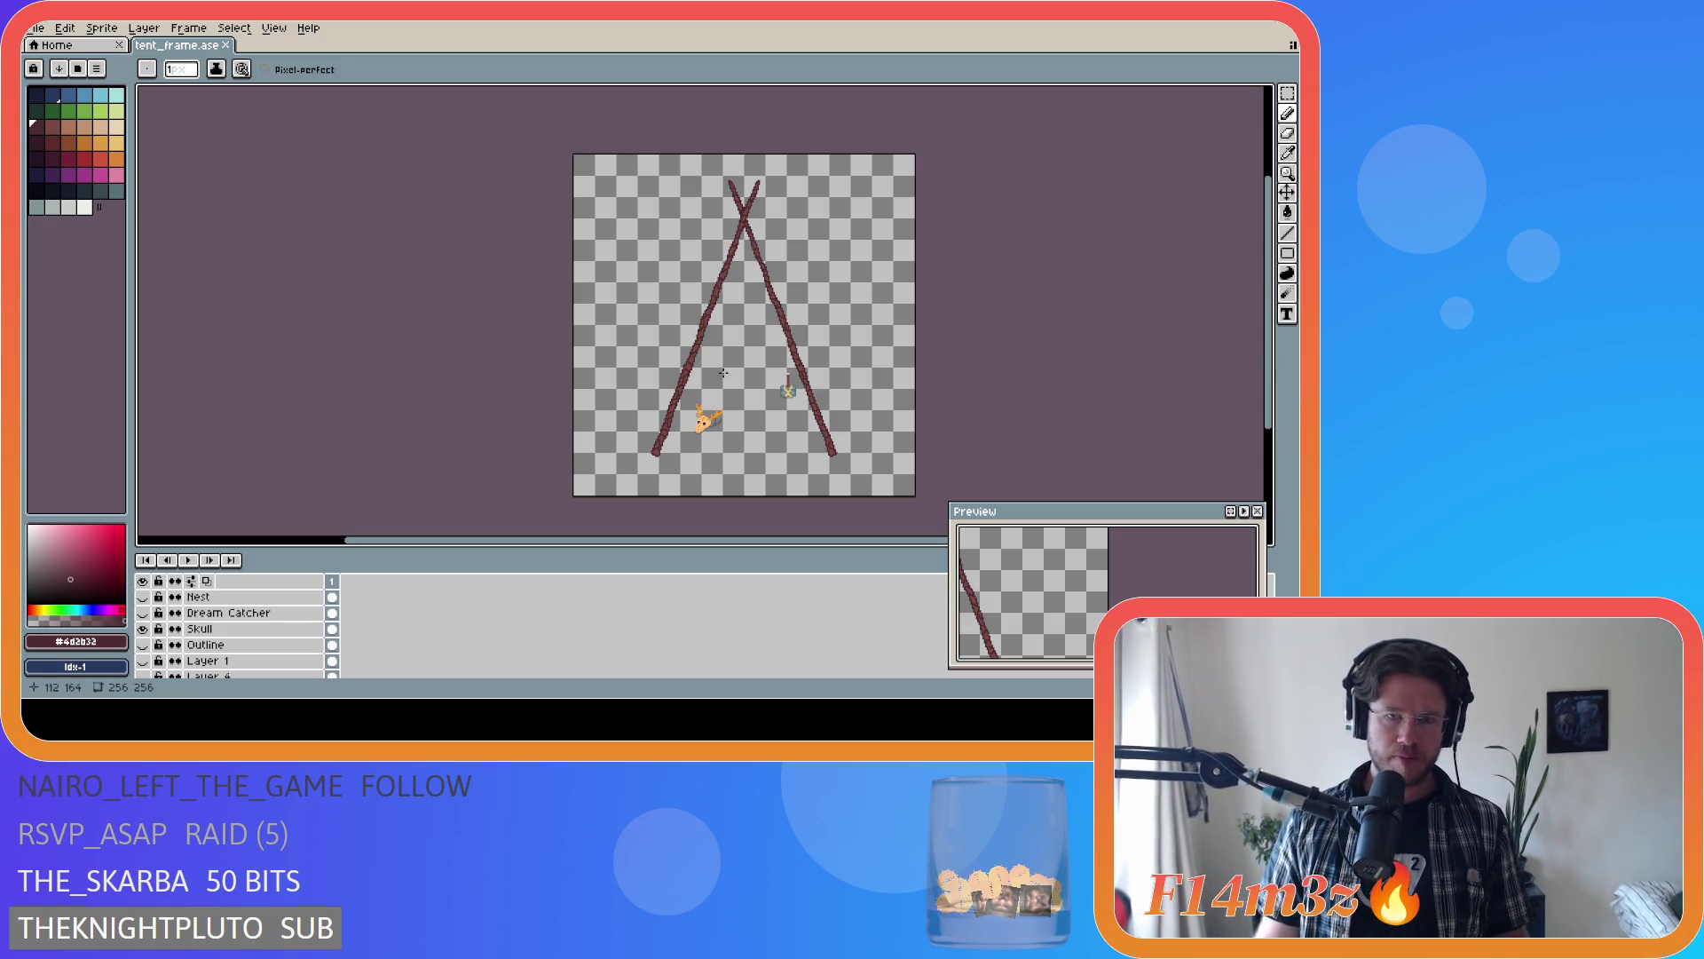
- Zoom out over the crossed brown poles and orange figure
{"action": "scroll", "coordinate": [213, 635], "scroll_direction": "down", "scroll_amount": 5}
{"action": "left_click", "coordinate": [211, 648]}
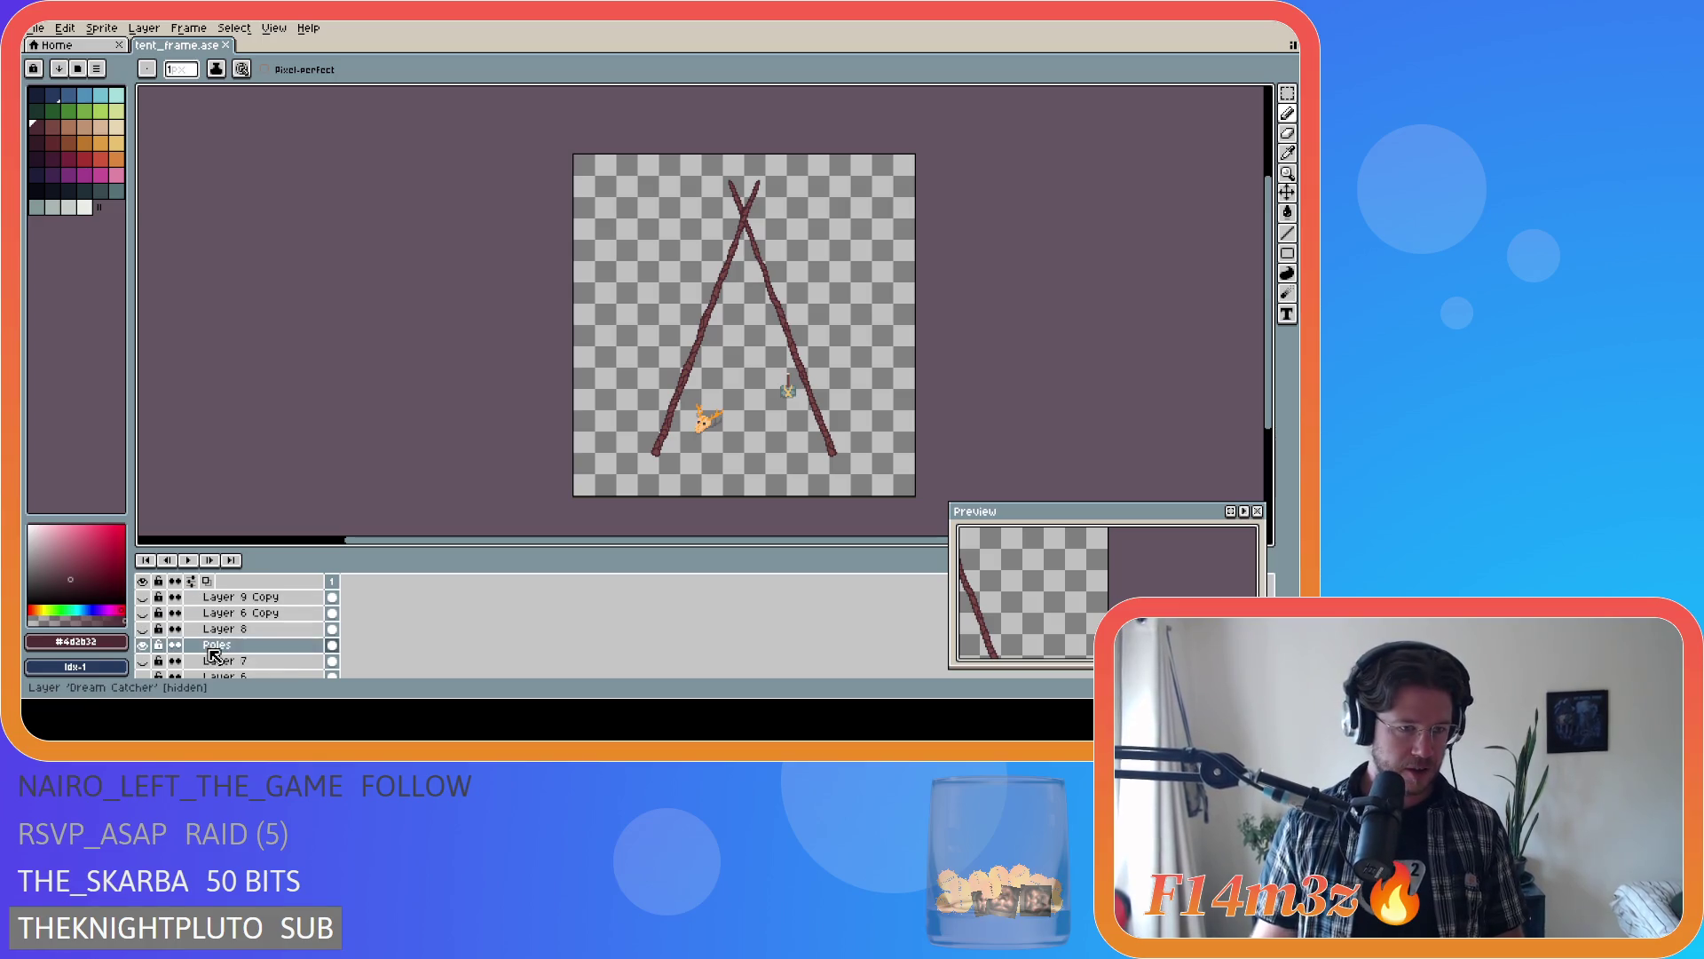
{"action": "scroll", "coordinate": [209, 648], "scroll_direction": "up", "scroll_amount": 1}
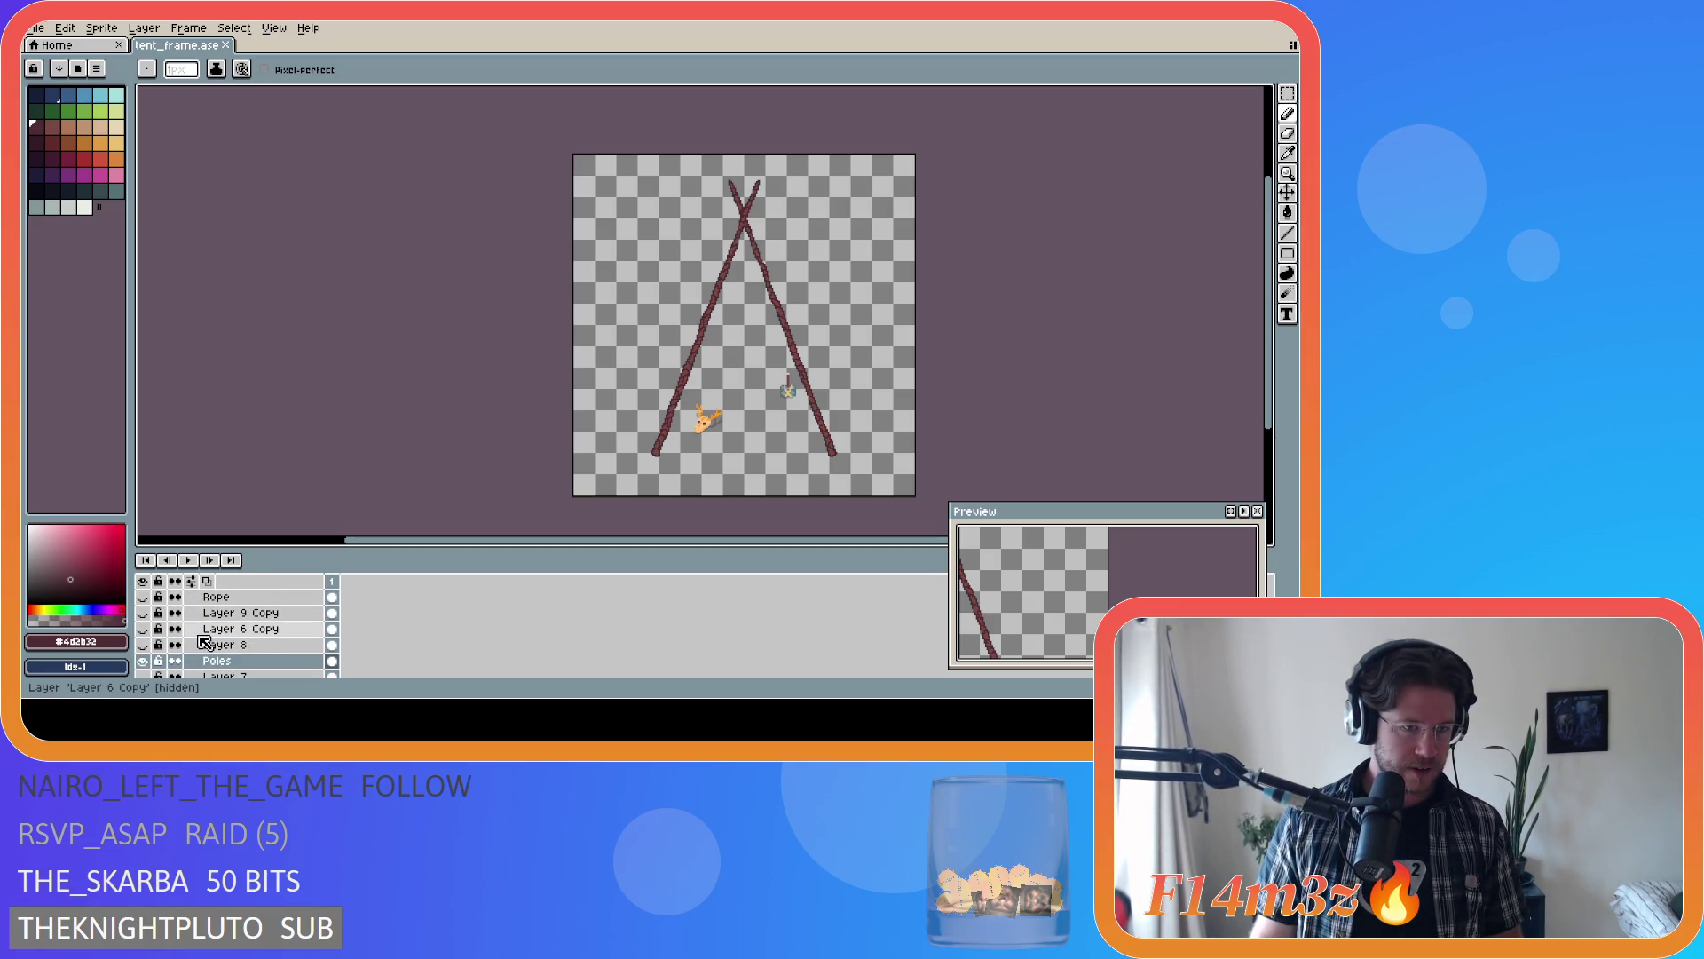
{"action": "scroll", "coordinate": [203, 643], "scroll_direction": "down", "scroll_amount": 2}
{"action": "left_click", "coordinate": [143, 630]}
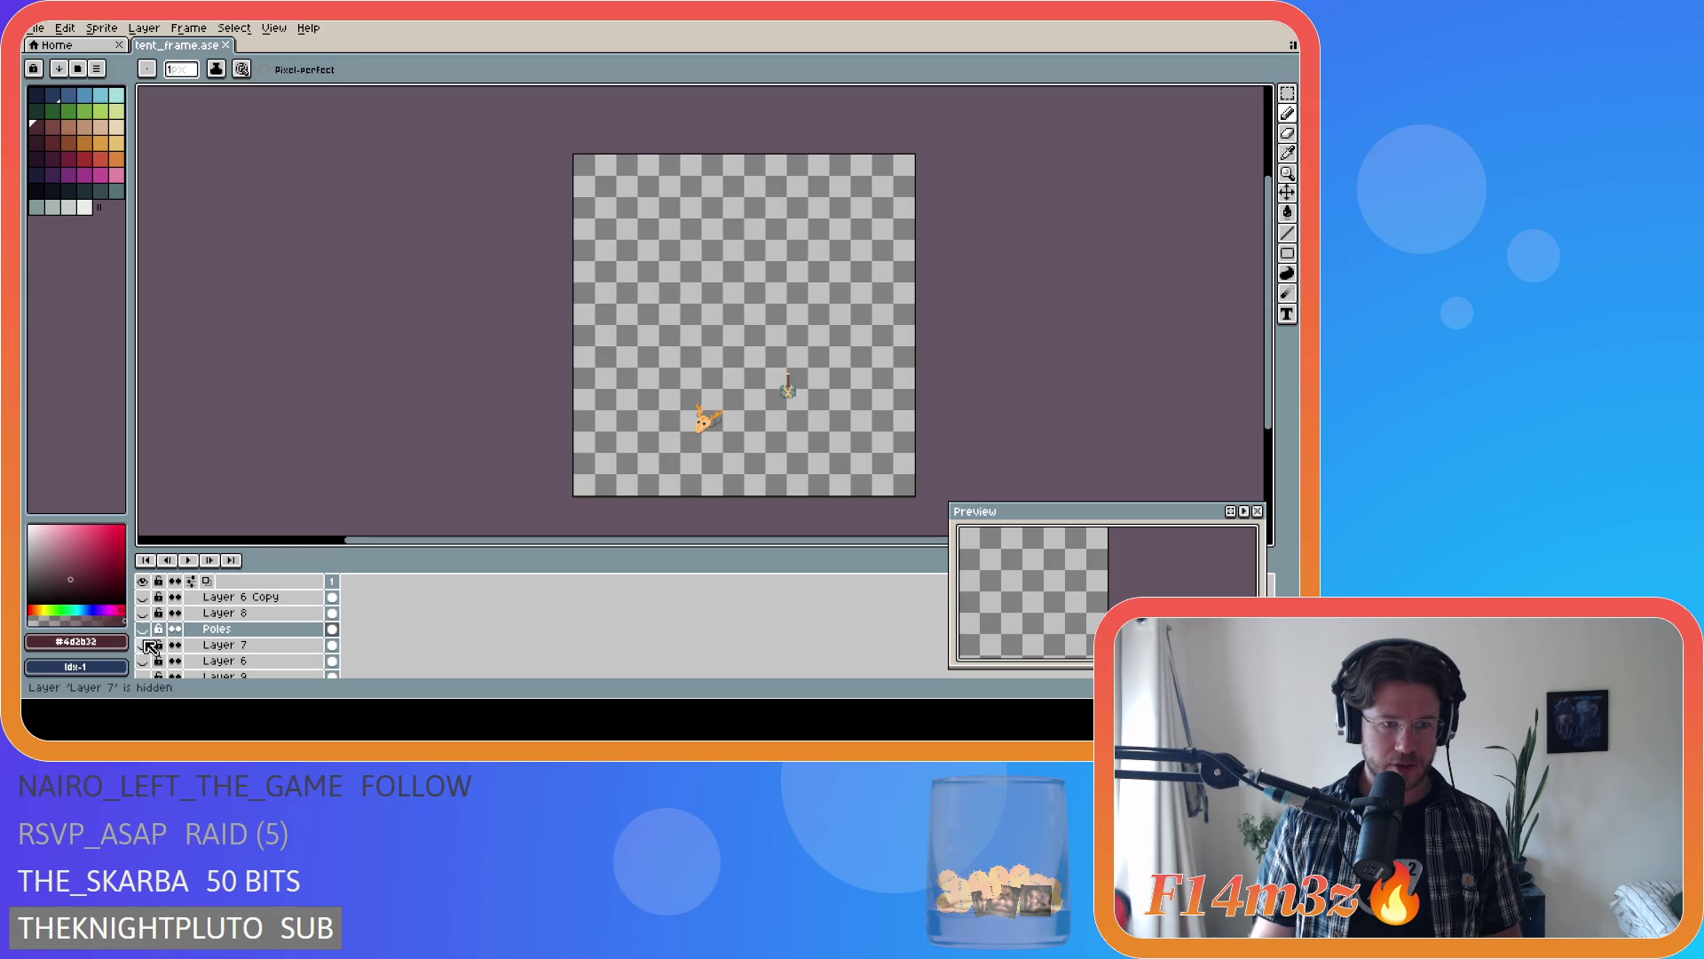
{"action": "left_click", "coordinate": [145, 645]}
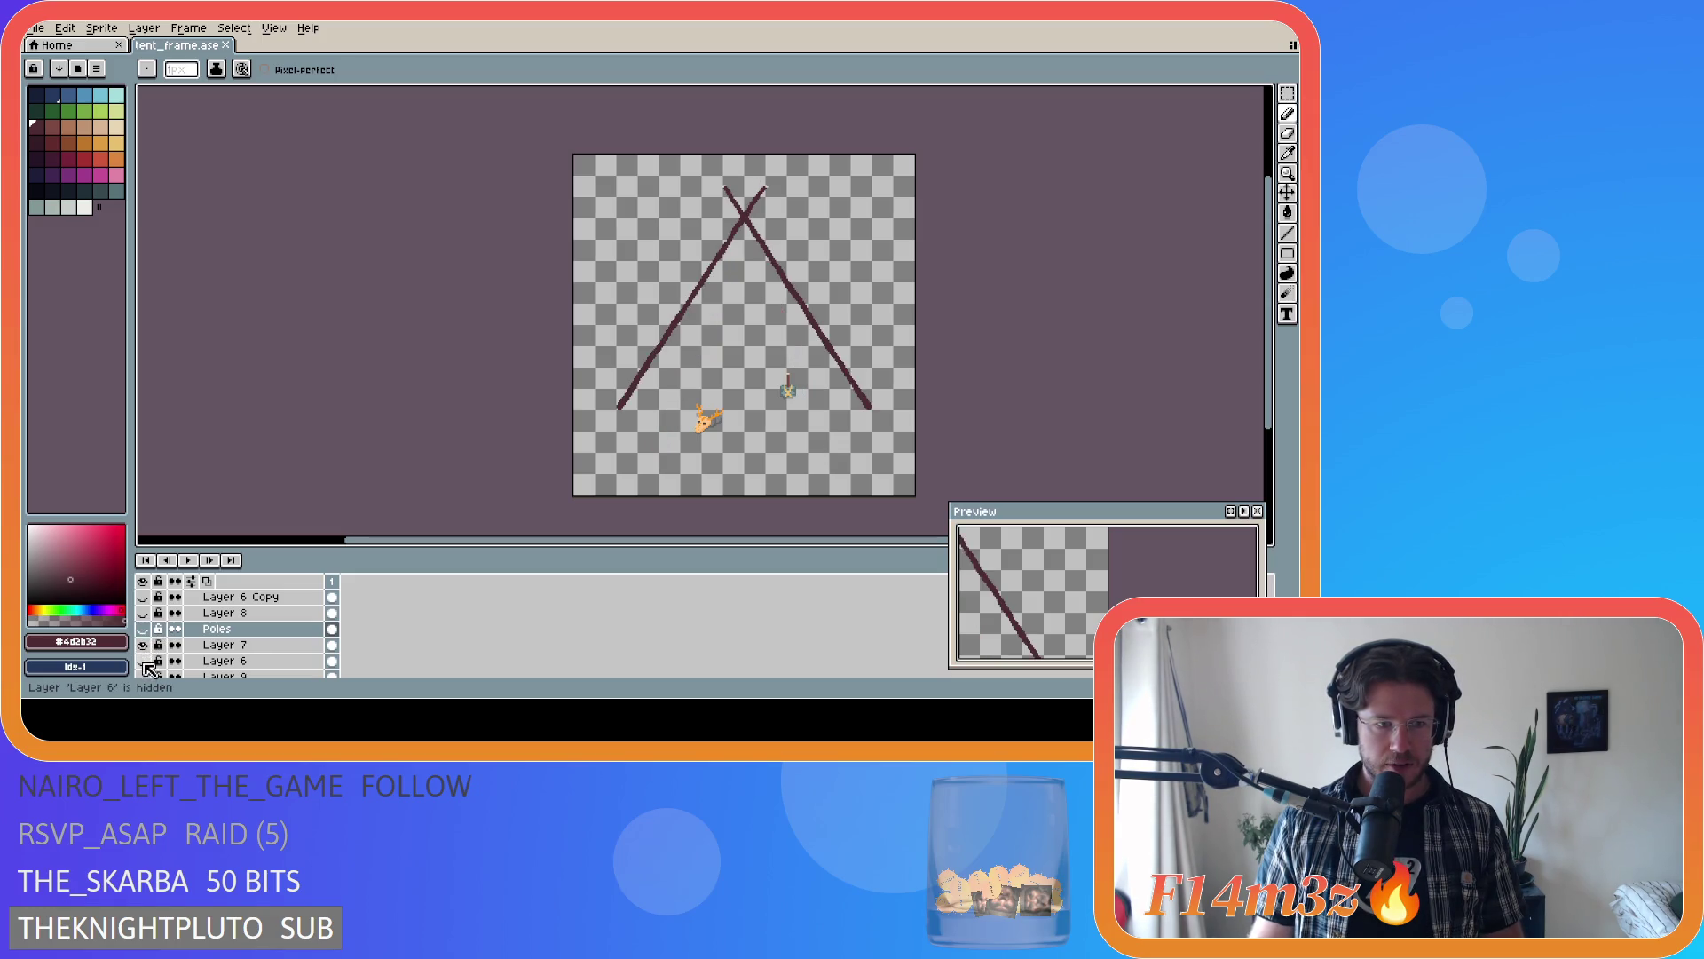
{"action": "scroll", "coordinate": [149, 657], "scroll_direction": "down", "scroll_amount": 1}
{"action": "scroll", "coordinate": [834, 338], "scroll_direction": "up", "scroll_amount": 3}
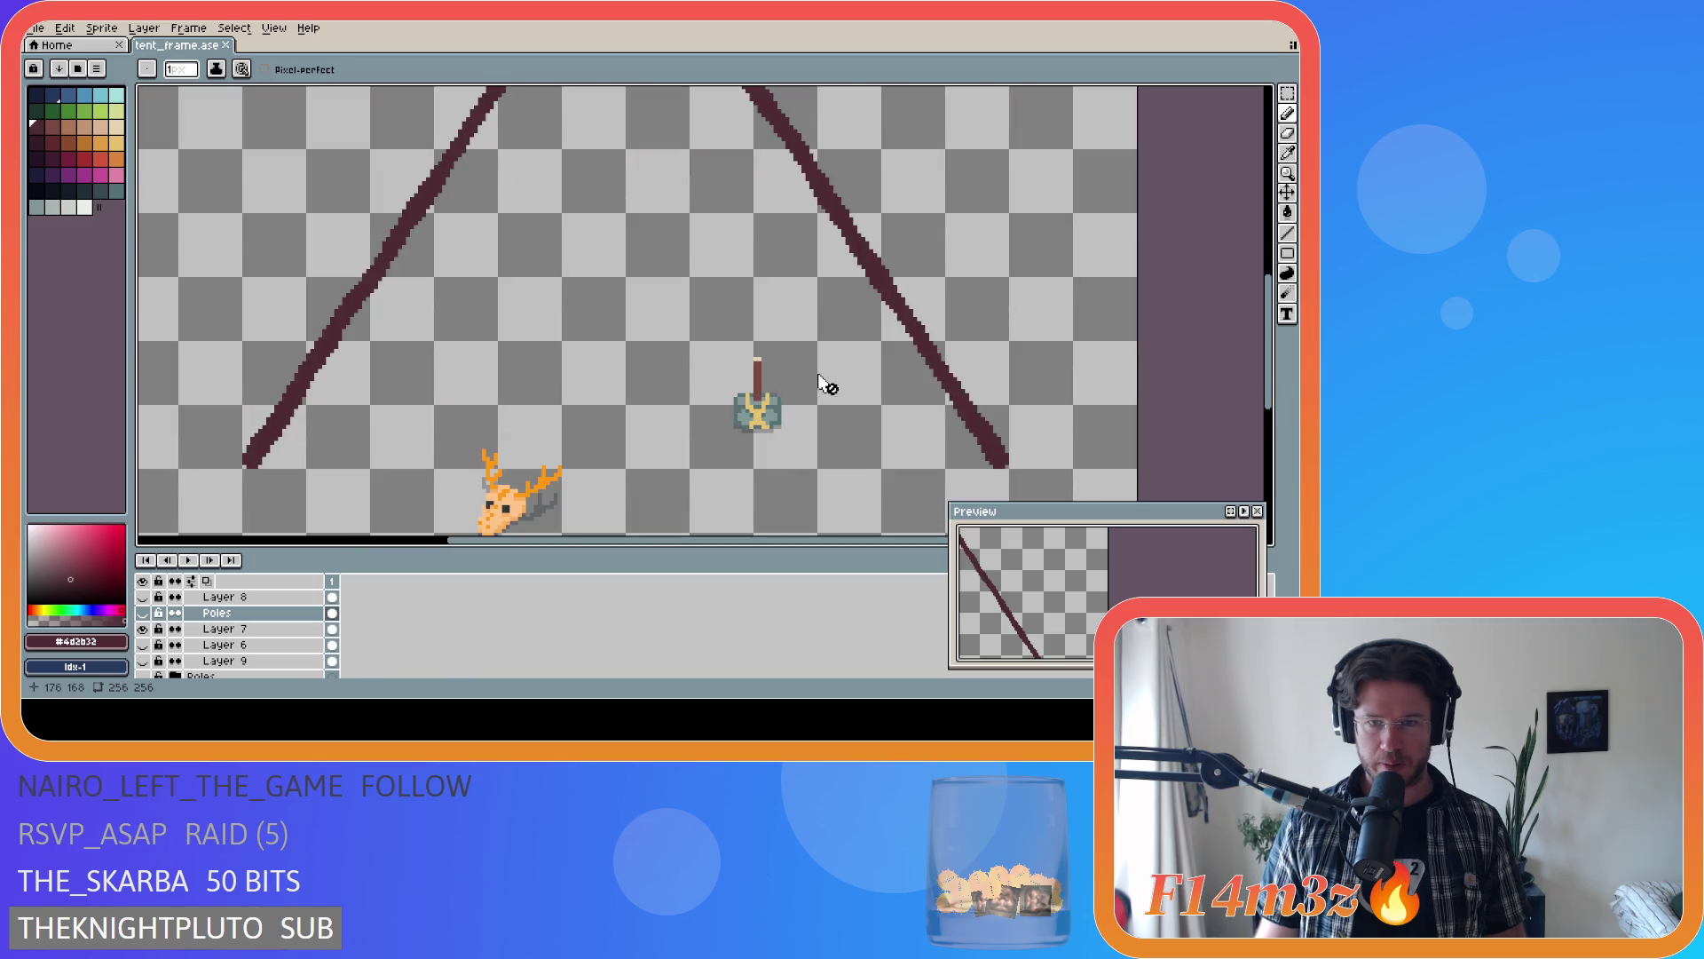
{"action": "scroll", "coordinate": [888, 335], "scroll_direction": "down", "scroll_amount": 1}
{"action": "scroll", "coordinate": [1003, 321], "scroll_direction": "down", "scroll_amount": 2}
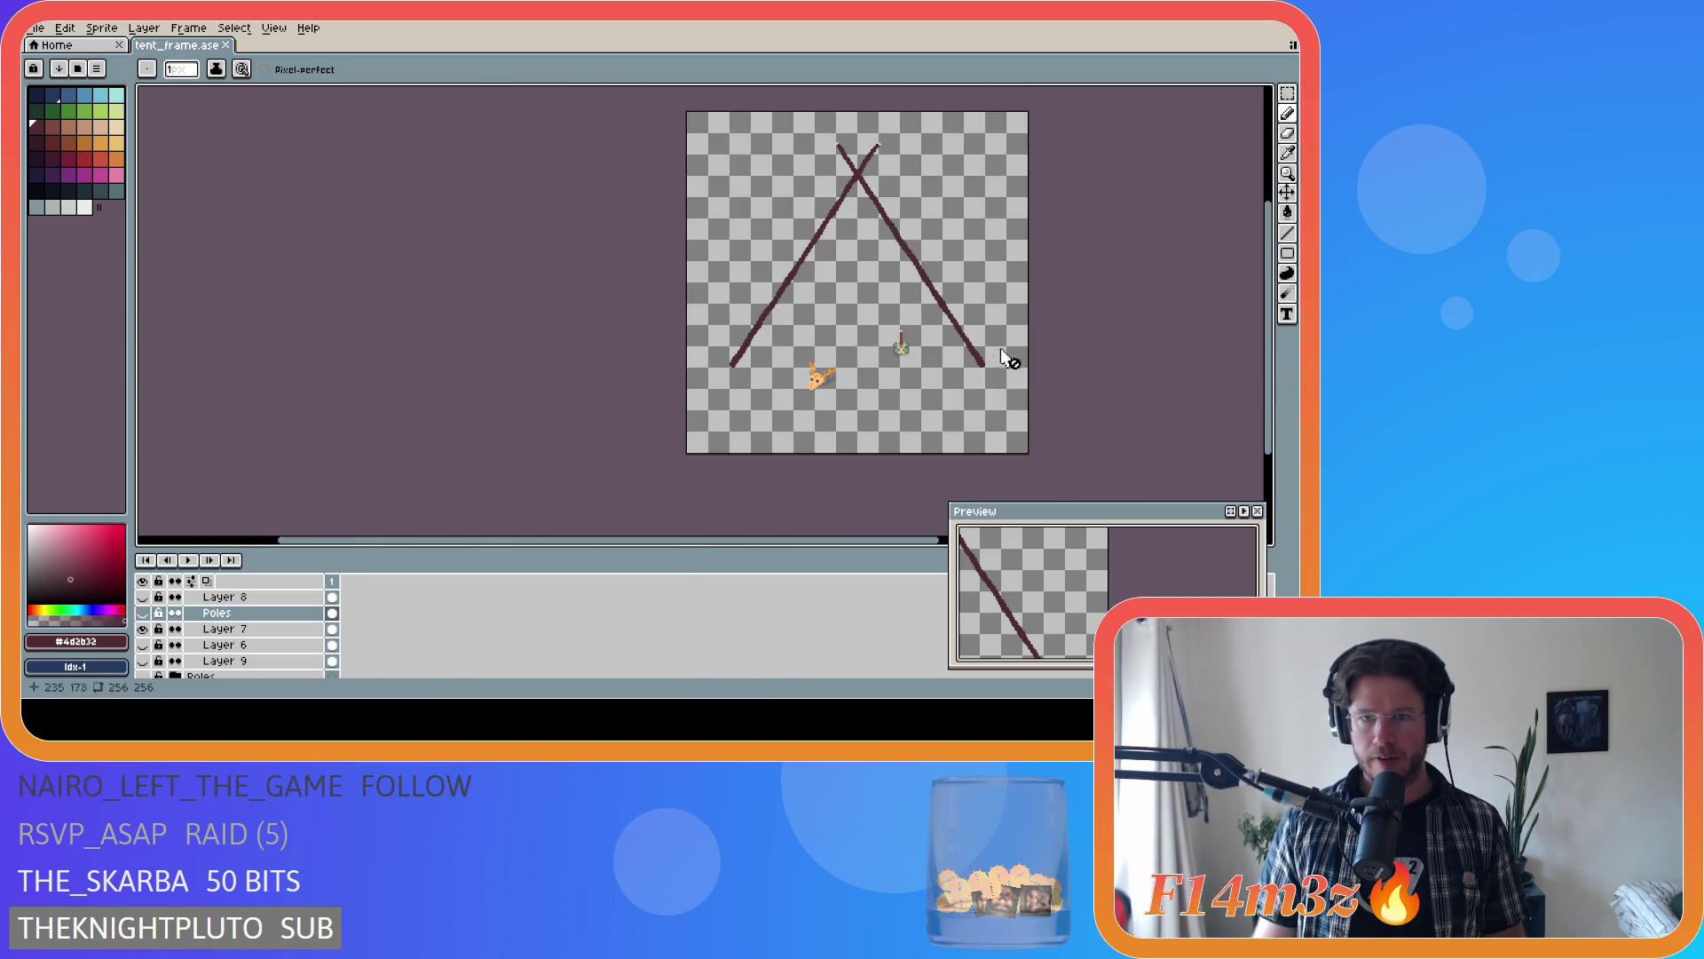
{"action": "scroll", "coordinate": [753, 297], "scroll_direction": "up", "scroll_amount": 2}
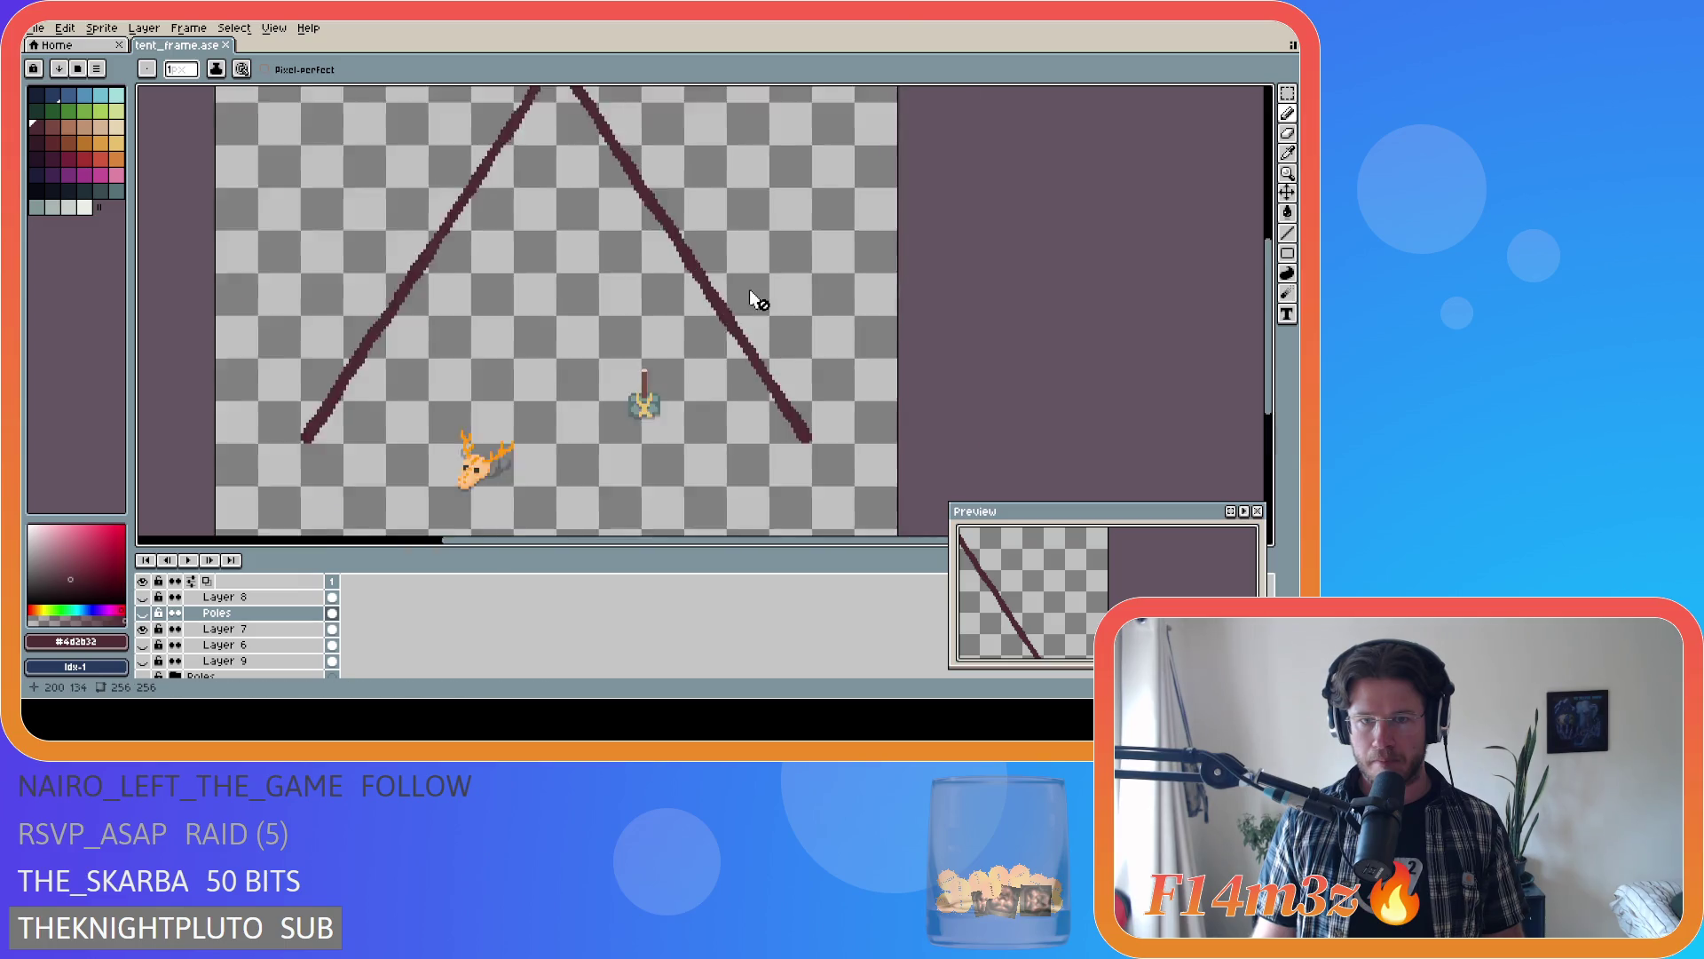
{"action": "scroll", "coordinate": [883, 392], "scroll_direction": "up", "scroll_amount": 1}
{"action": "left_click_drag", "start_coordinate": [1268, 324], "coordinate": [1269, 343]}
{"action": "scroll", "coordinate": [852, 426], "scroll_direction": "up", "scroll_amount": 1}
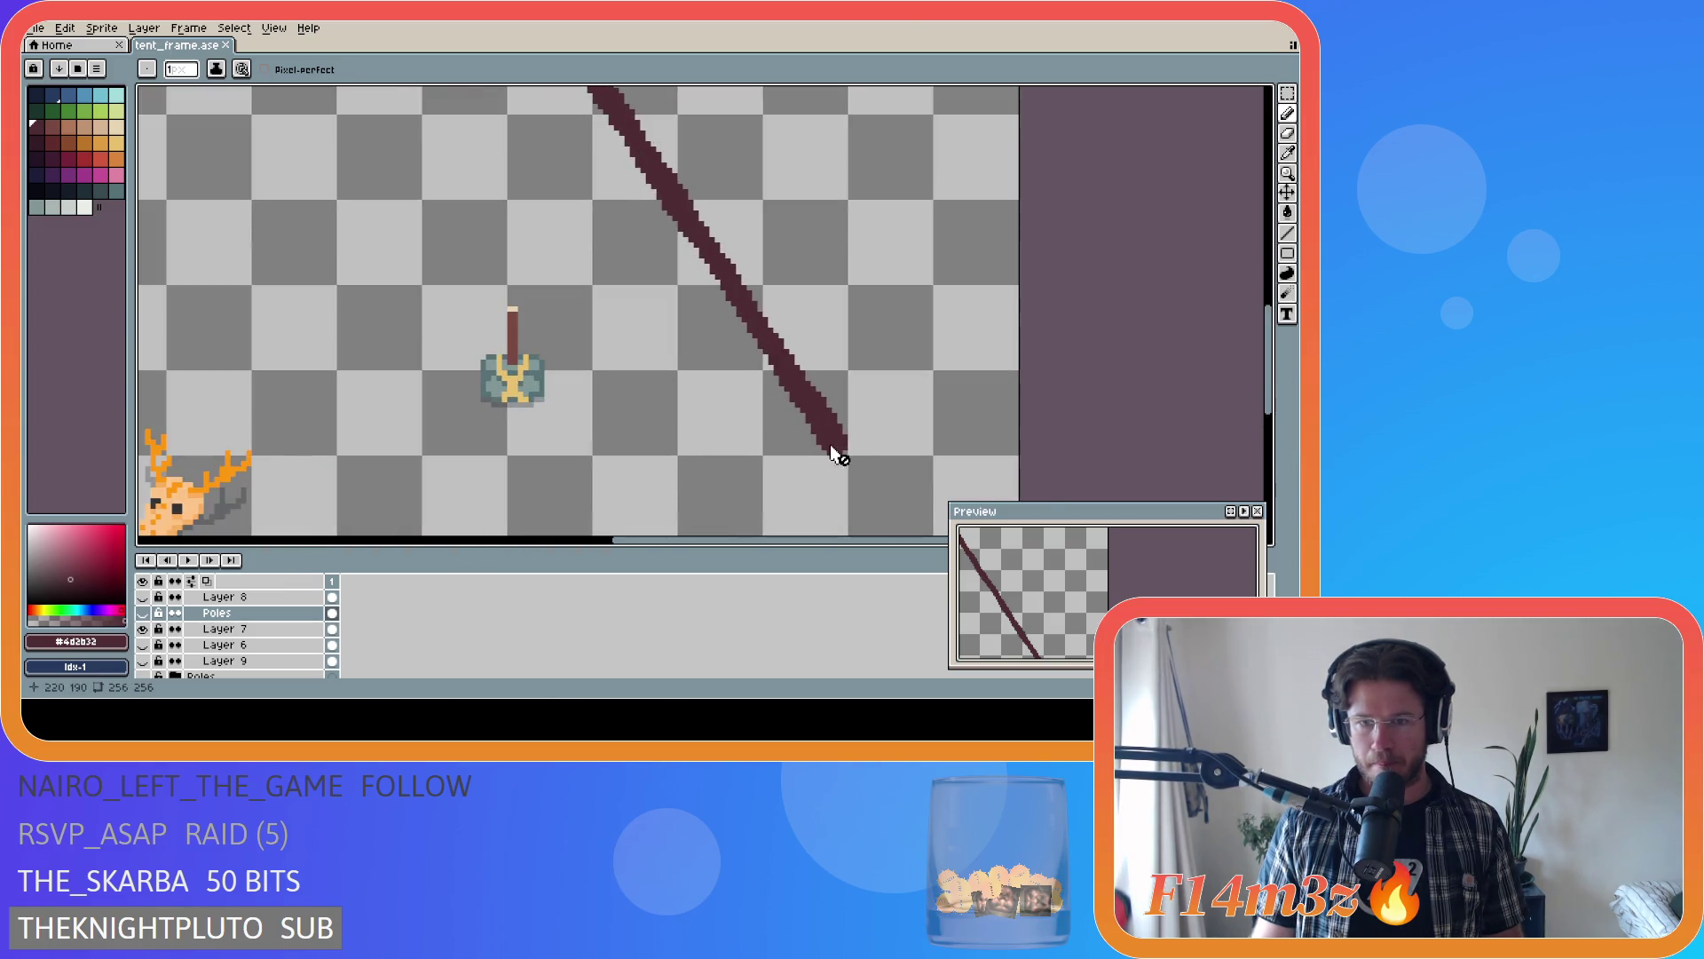
{"action": "scroll", "coordinate": [798, 417], "scroll_direction": "up", "scroll_amount": 1}
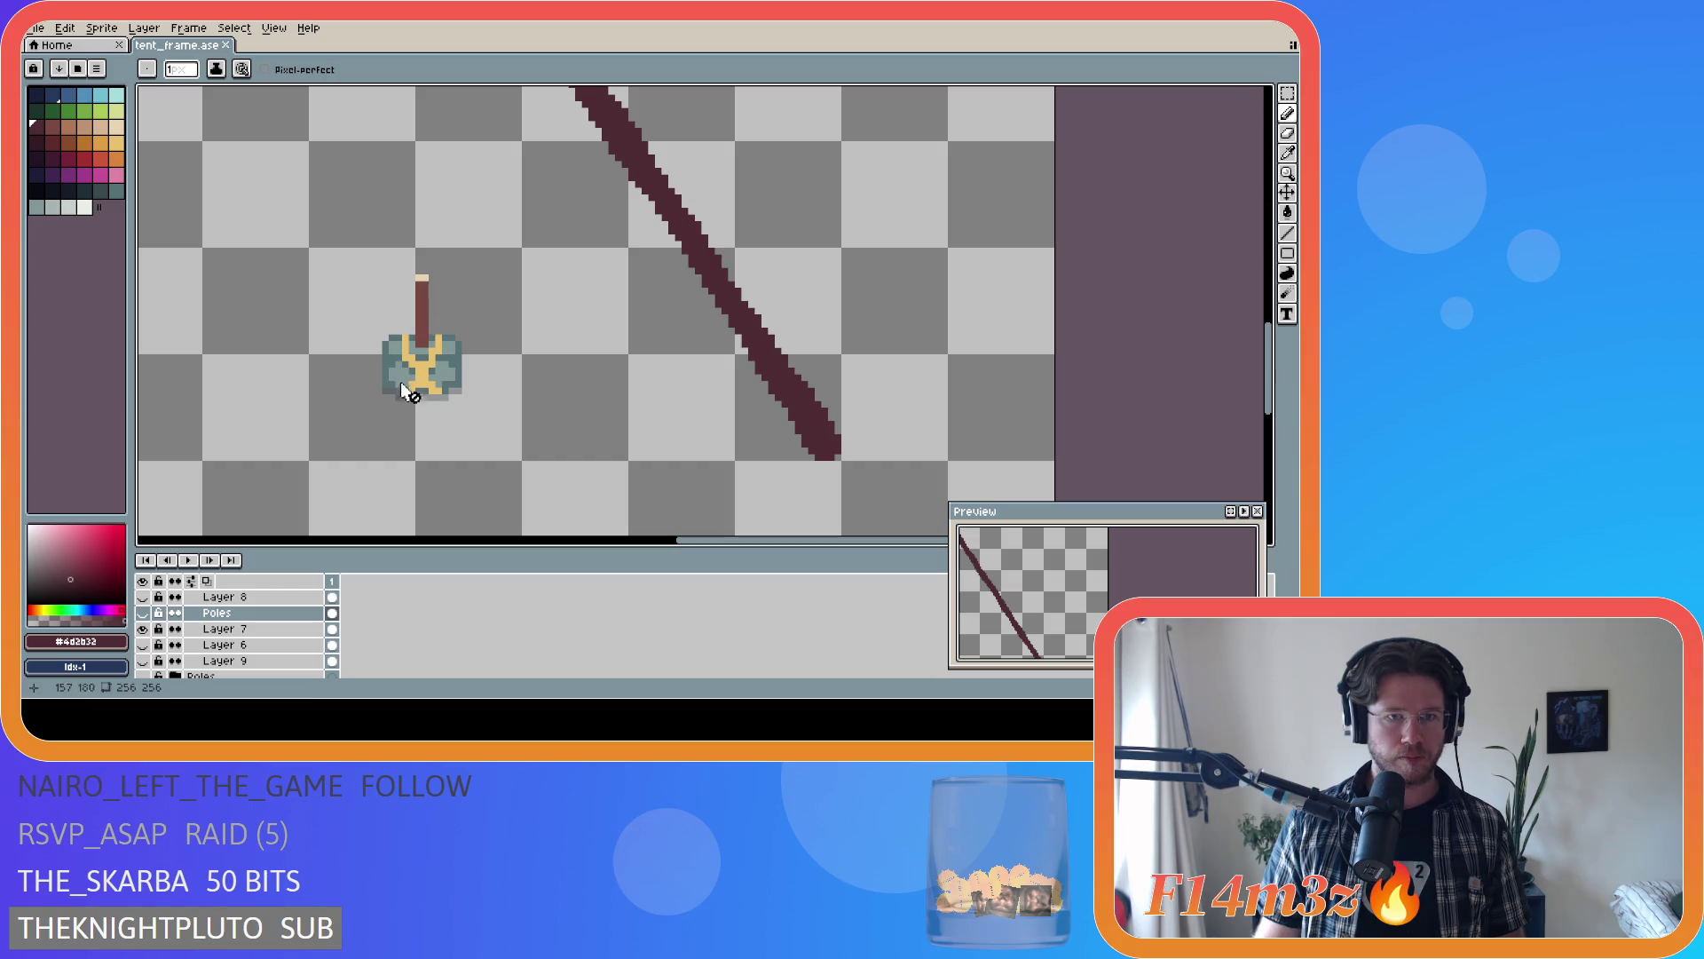
{"action": "scroll", "coordinate": [408, 382], "scroll_direction": "down", "scroll_amount": 5}
{"action": "scroll", "coordinate": [471, 396], "scroll_direction": "up", "scroll_amount": 3}
{"action": "scroll", "coordinate": [533, 355], "scroll_direction": "up", "scroll_amount": 1}
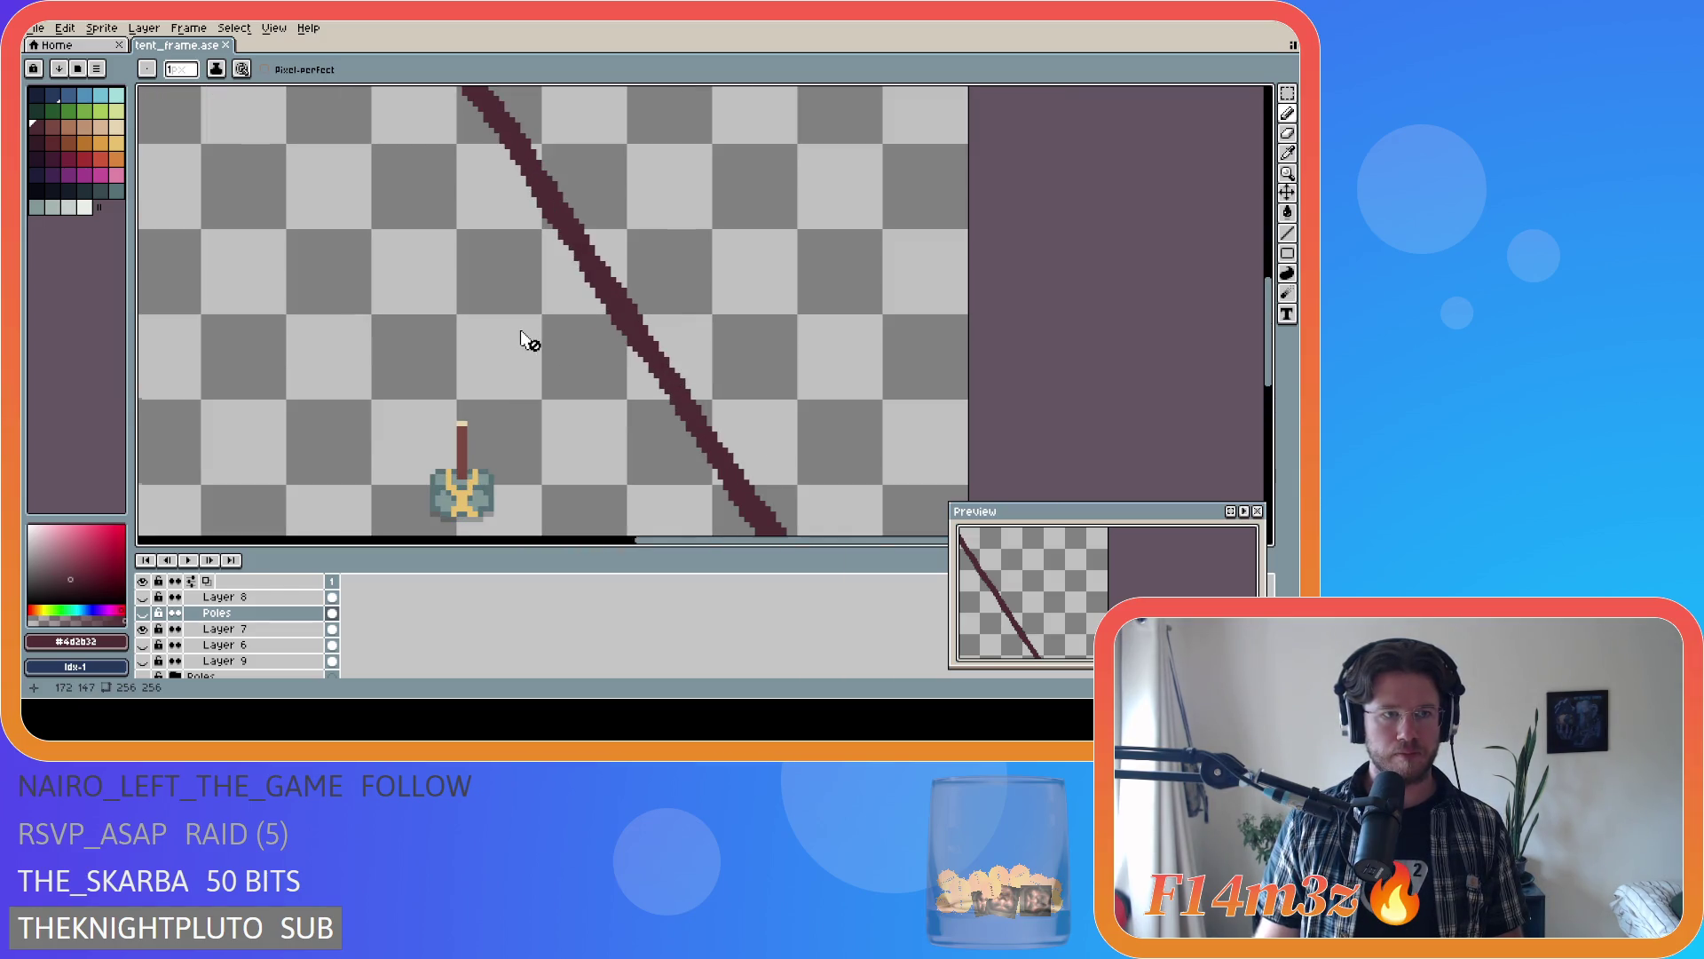
{"action": "left_click", "coordinate": [54, 128]}
{"action": "scroll", "coordinate": [829, 426], "scroll_direction": "up", "scroll_amount": 1}
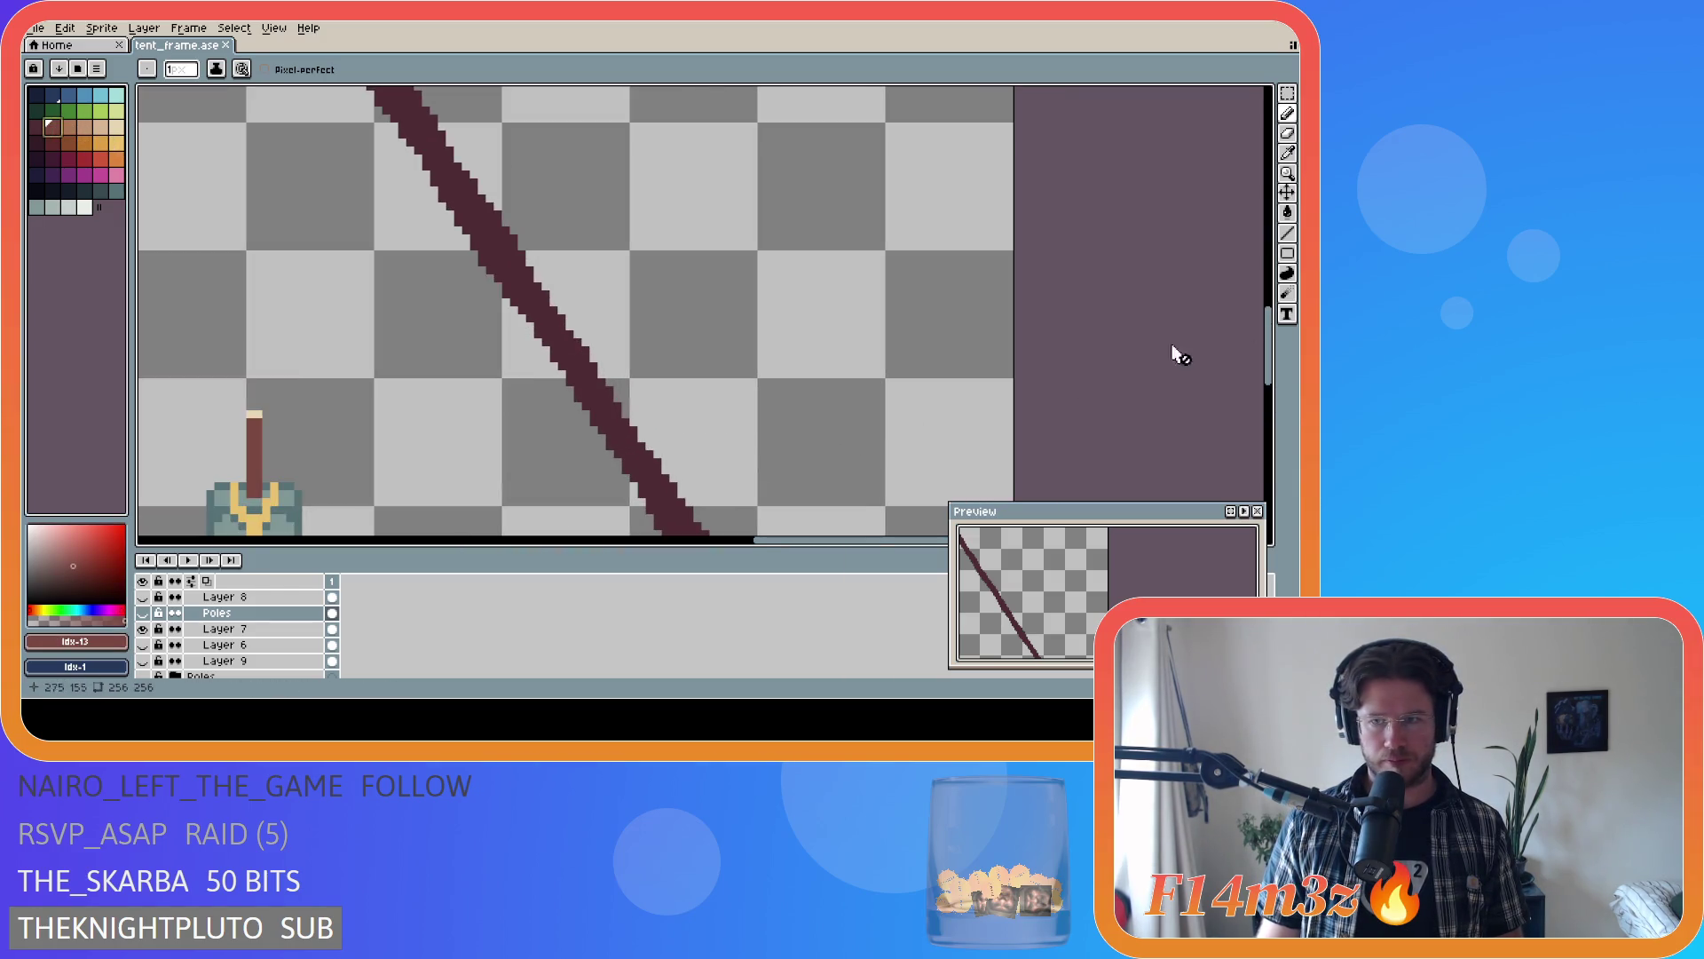
{"action": "left_click_drag", "start_coordinate": [1270, 306], "coordinate": [1274, 403]}
{"action": "scroll", "coordinate": [784, 308], "scroll_direction": "up", "scroll_amount": 2}
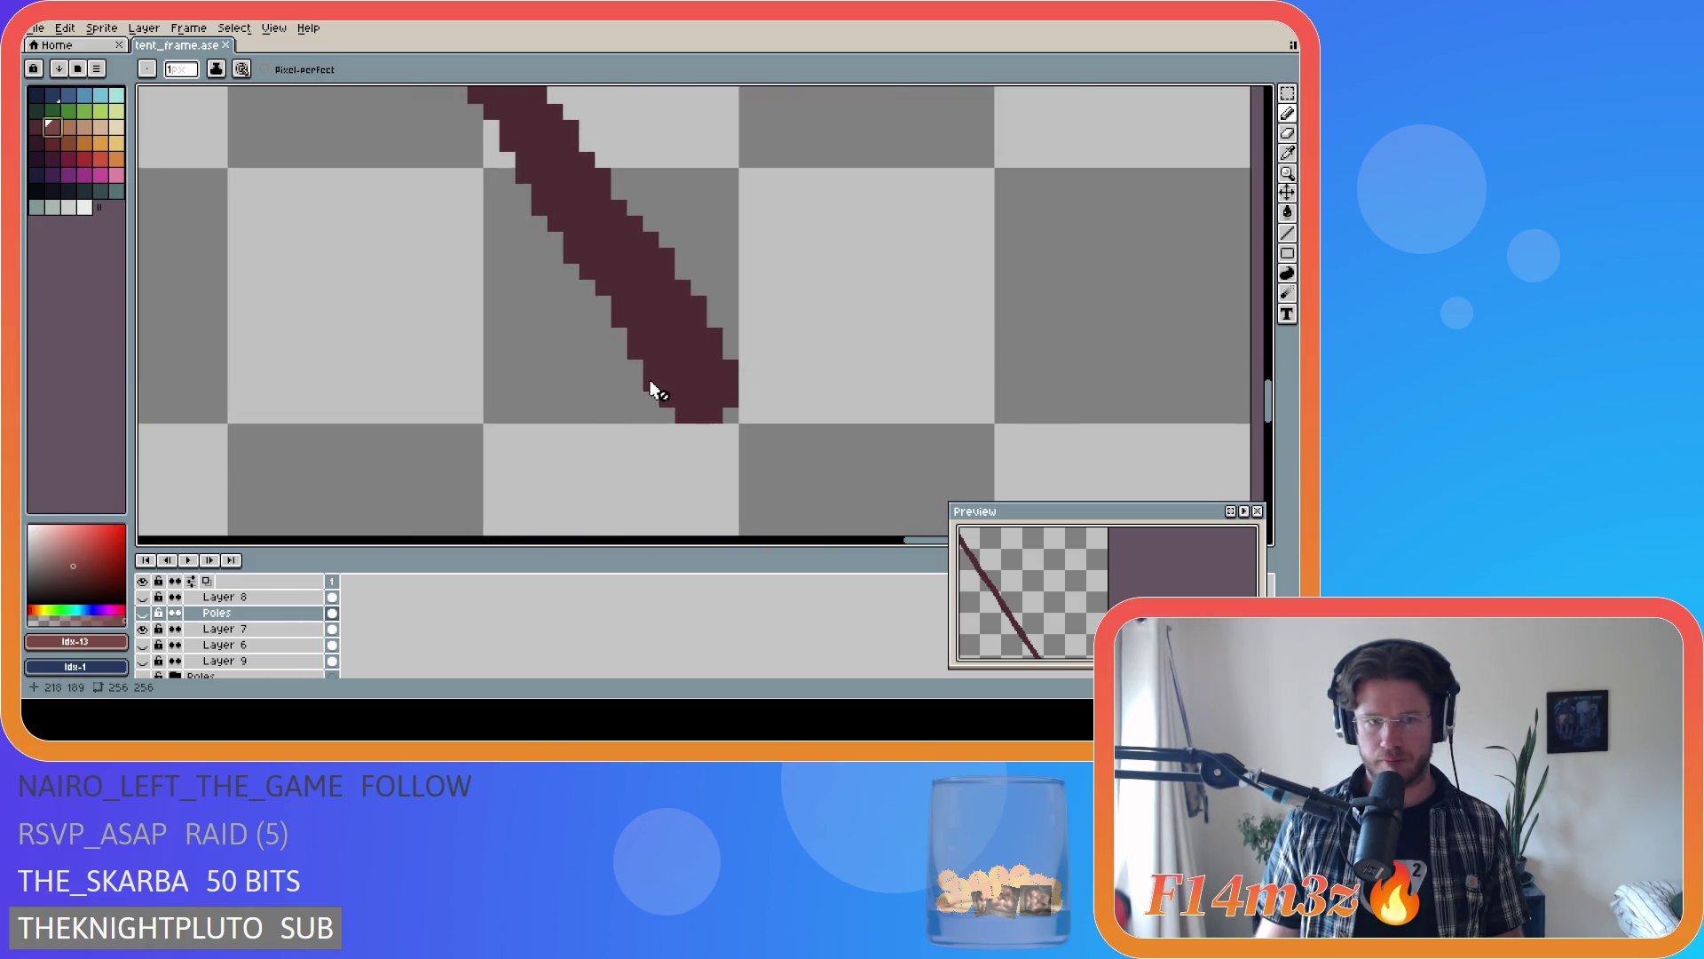
{"action": "scroll", "coordinate": [251, 626], "scroll_direction": "up", "scroll_amount": 2}
{"action": "scroll", "coordinate": [252, 640], "scroll_direction": "down", "scroll_amount": 2}
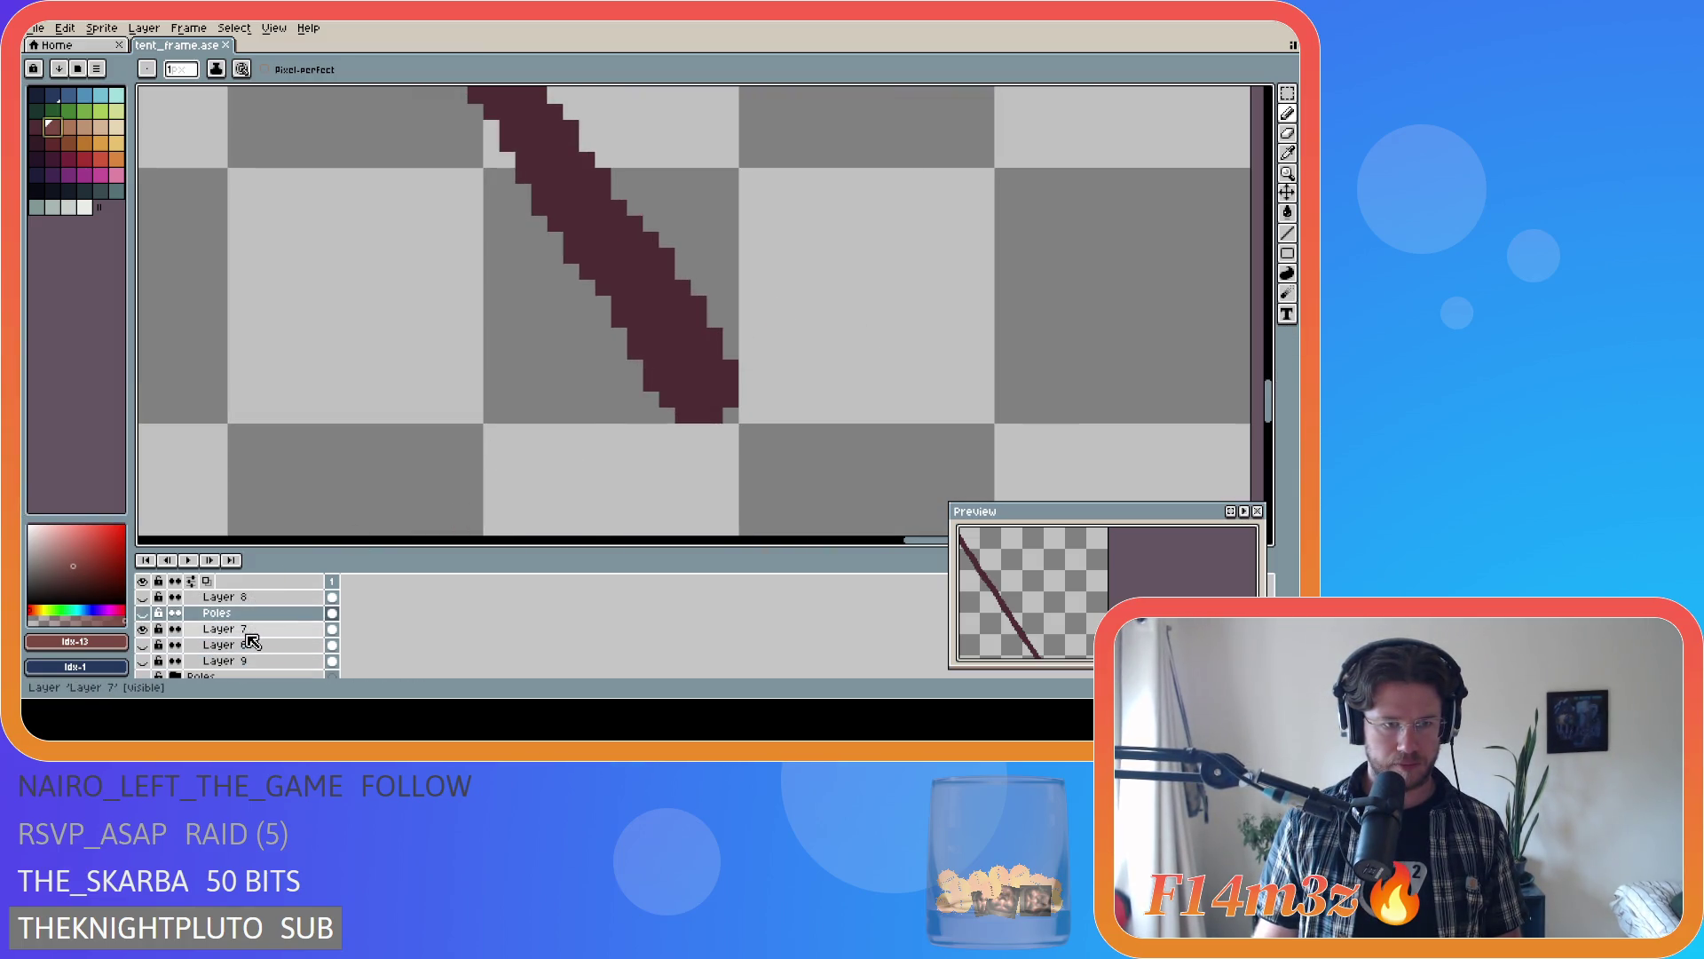
{"action": "left_click", "coordinate": [223, 630]}
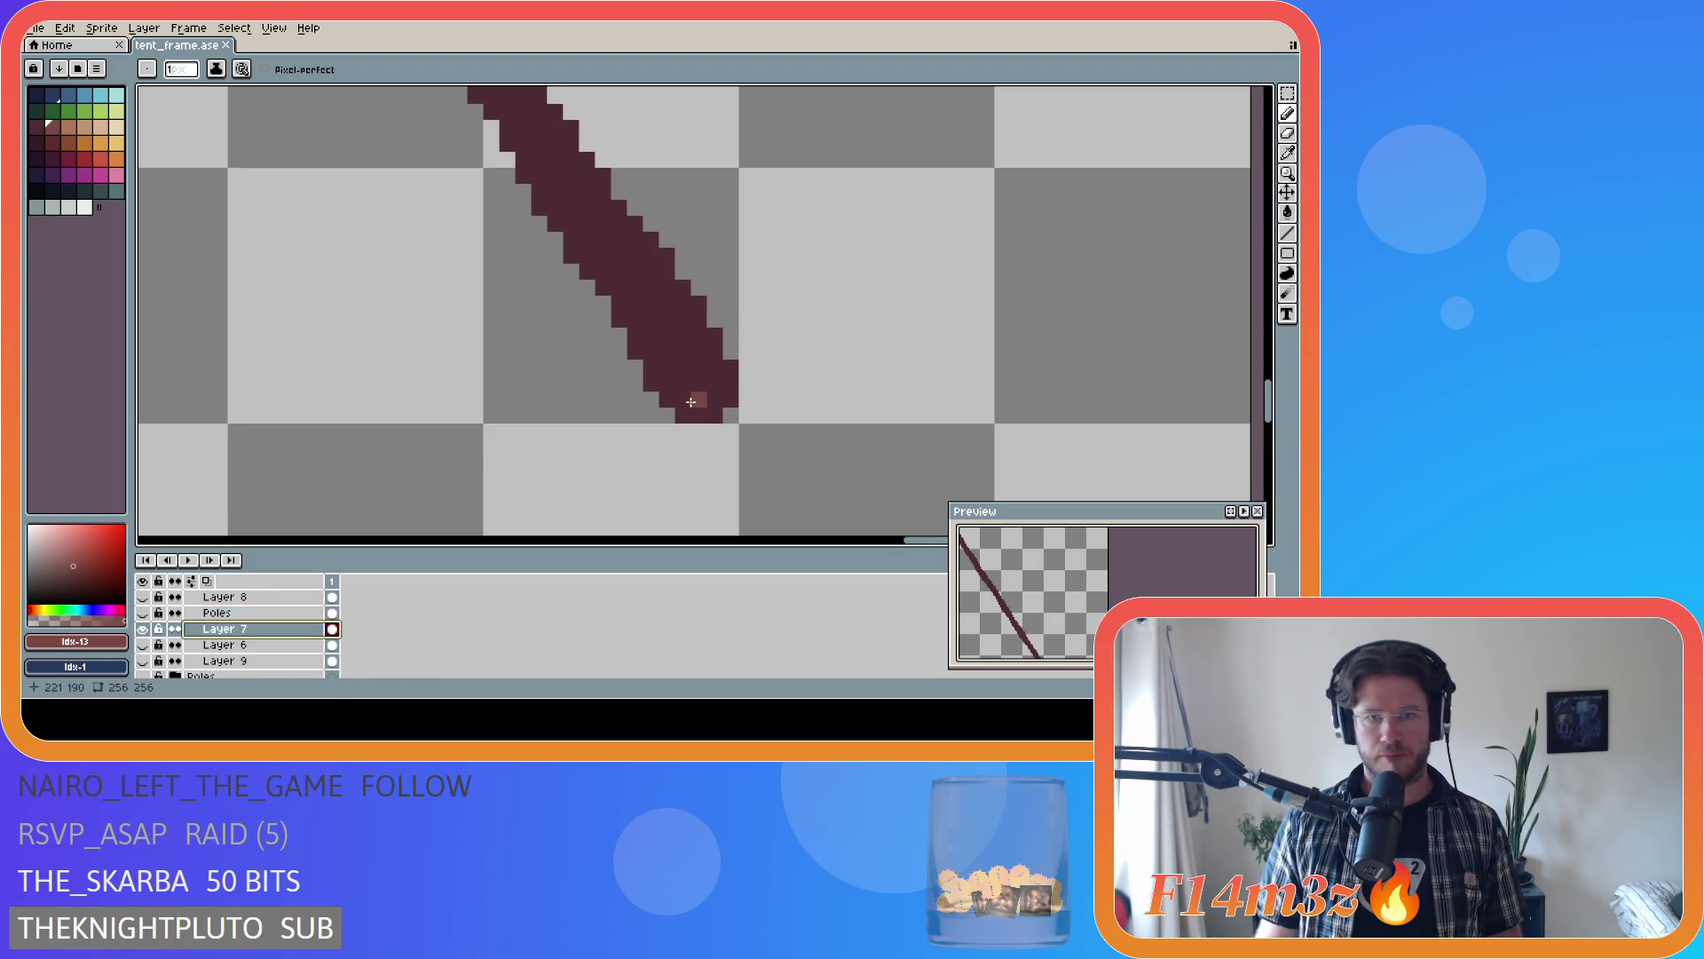
- Paint light highlight pixels near the pole's lower end and up along it
{"action": "mouse_move", "coordinate": [693, 402]}
{"action": "left_mouse_down"}
{"action": "mouse_move", "coordinate": [664, 357]}
{"action": "mouse_move", "coordinate": [714, 384]}
{"action": "left_mouse_up"}
{"action": "key", "text": "v"}
{"action": "key", "text": "b"}
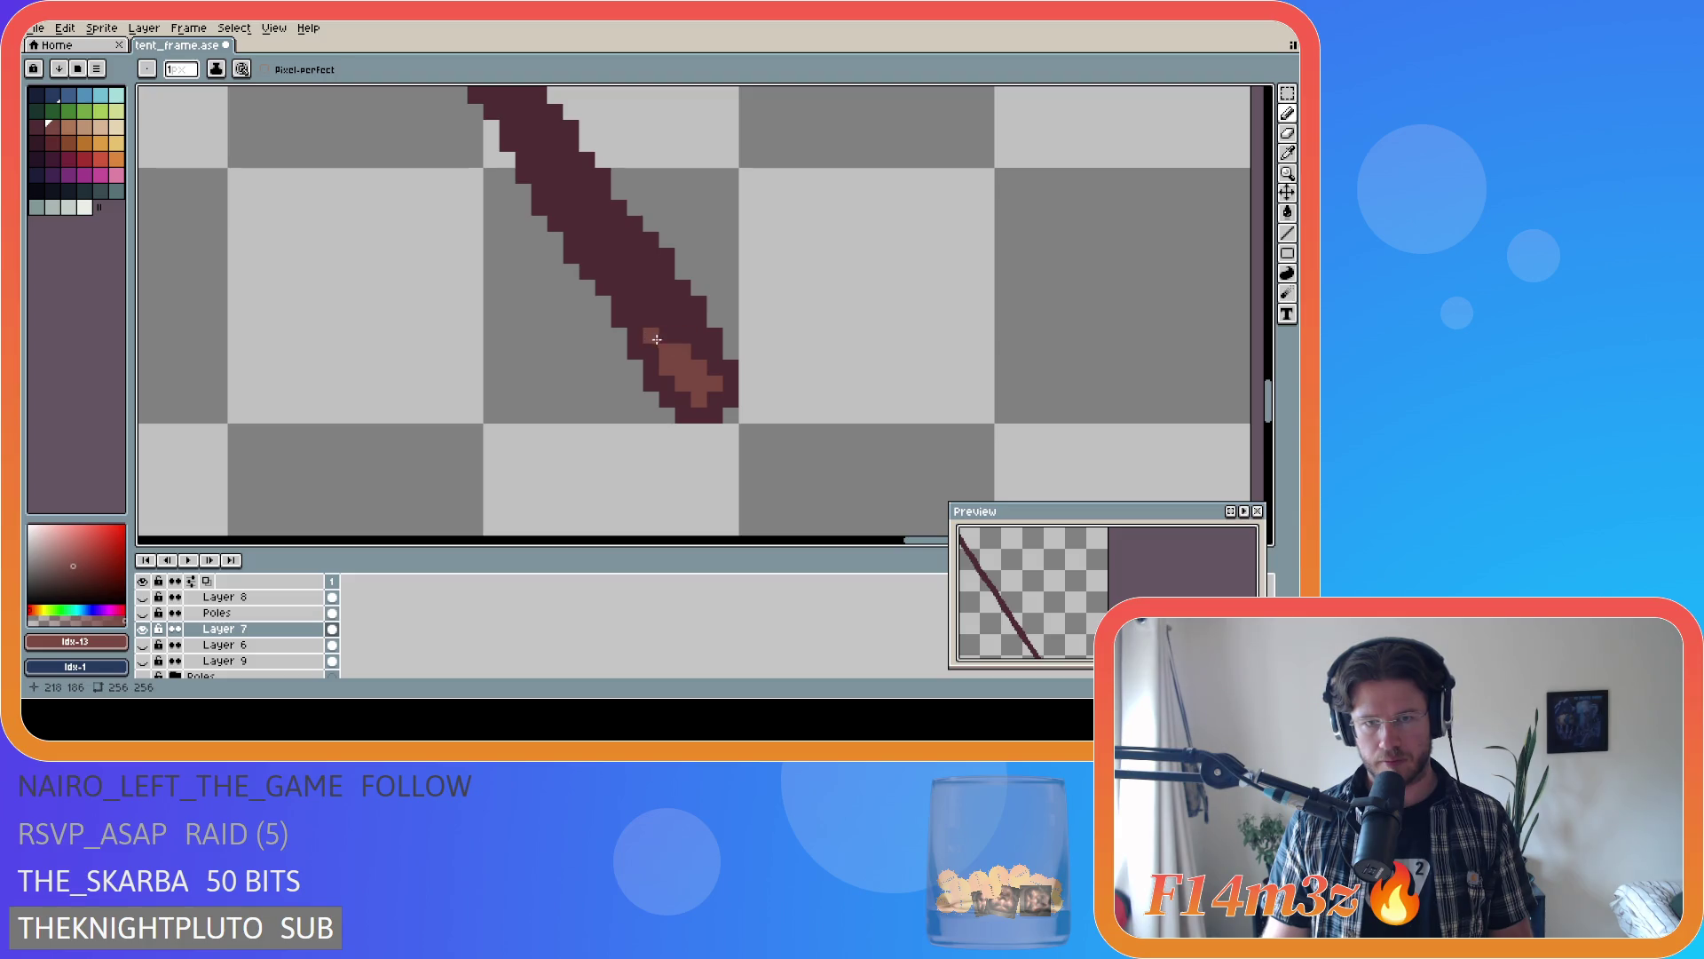
{"action": "mouse_move", "coordinate": [680, 324]}
{"action": "left_mouse_down"}
{"action": "mouse_move", "coordinate": [645, 271]}
{"action": "mouse_move", "coordinate": [649, 318]}
{"action": "left_mouse_up"}
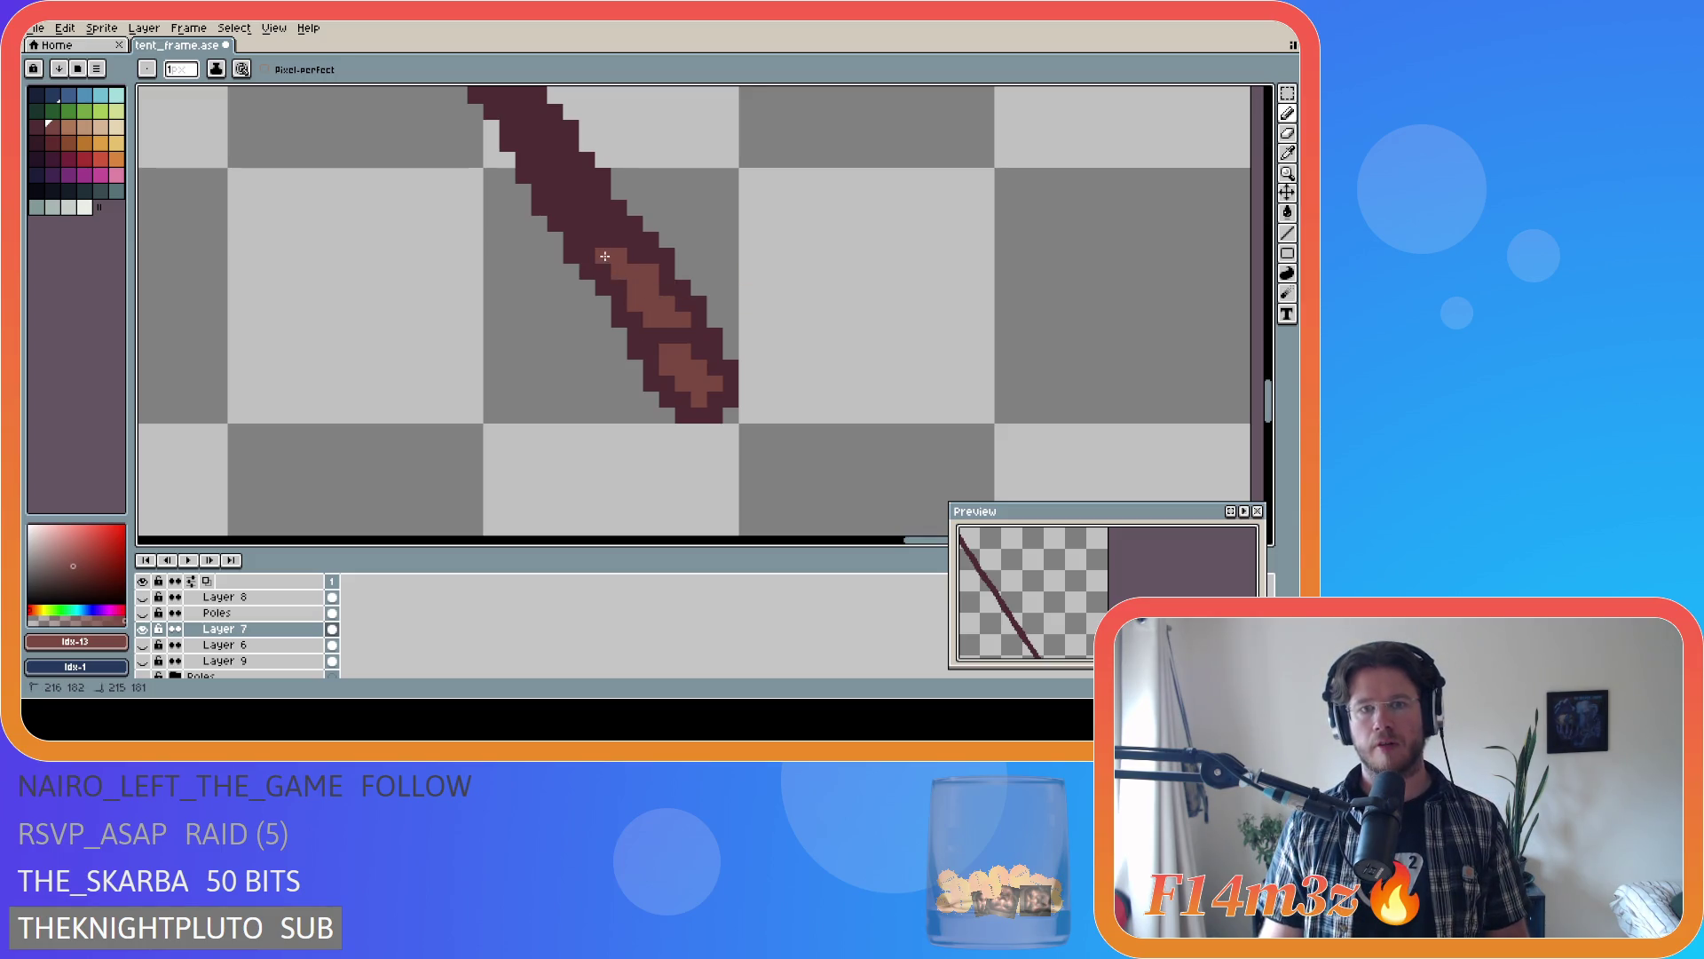
- Eyedrop the pole's lighter brown and paint a short light strip, undoing part of it
{"action": "key", "text": "v"}
{"action": "key", "text": "i"}
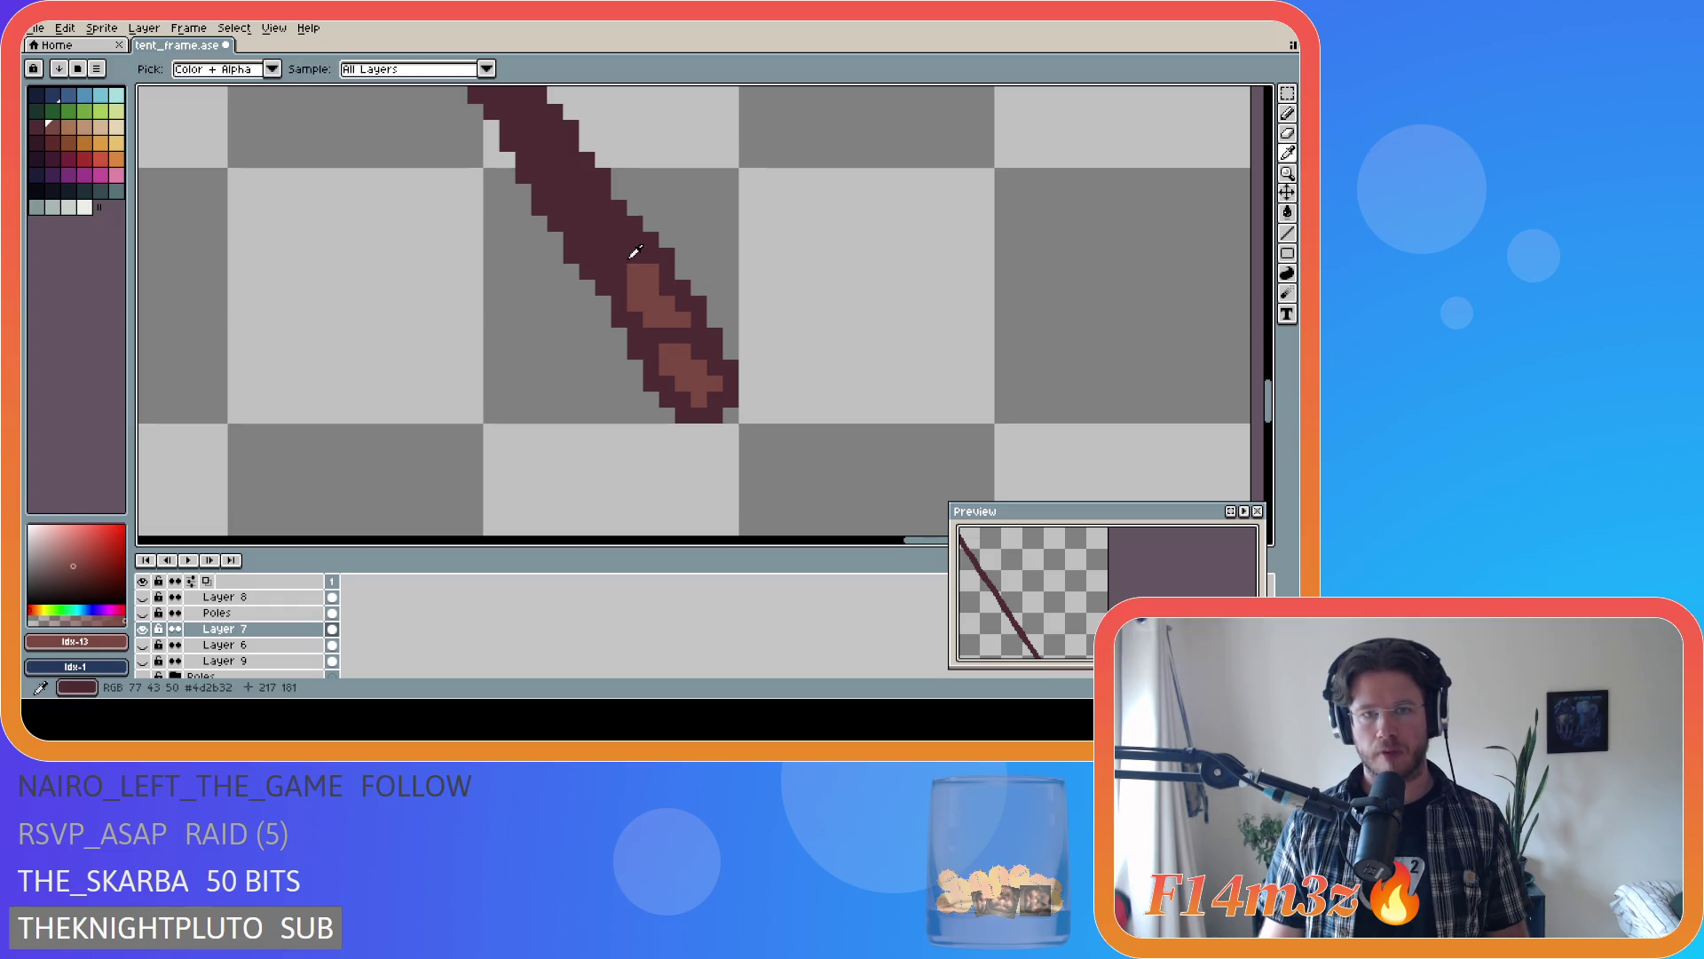
{"action": "left_click", "coordinate": [641, 282]}
{"action": "key", "text": "b"}
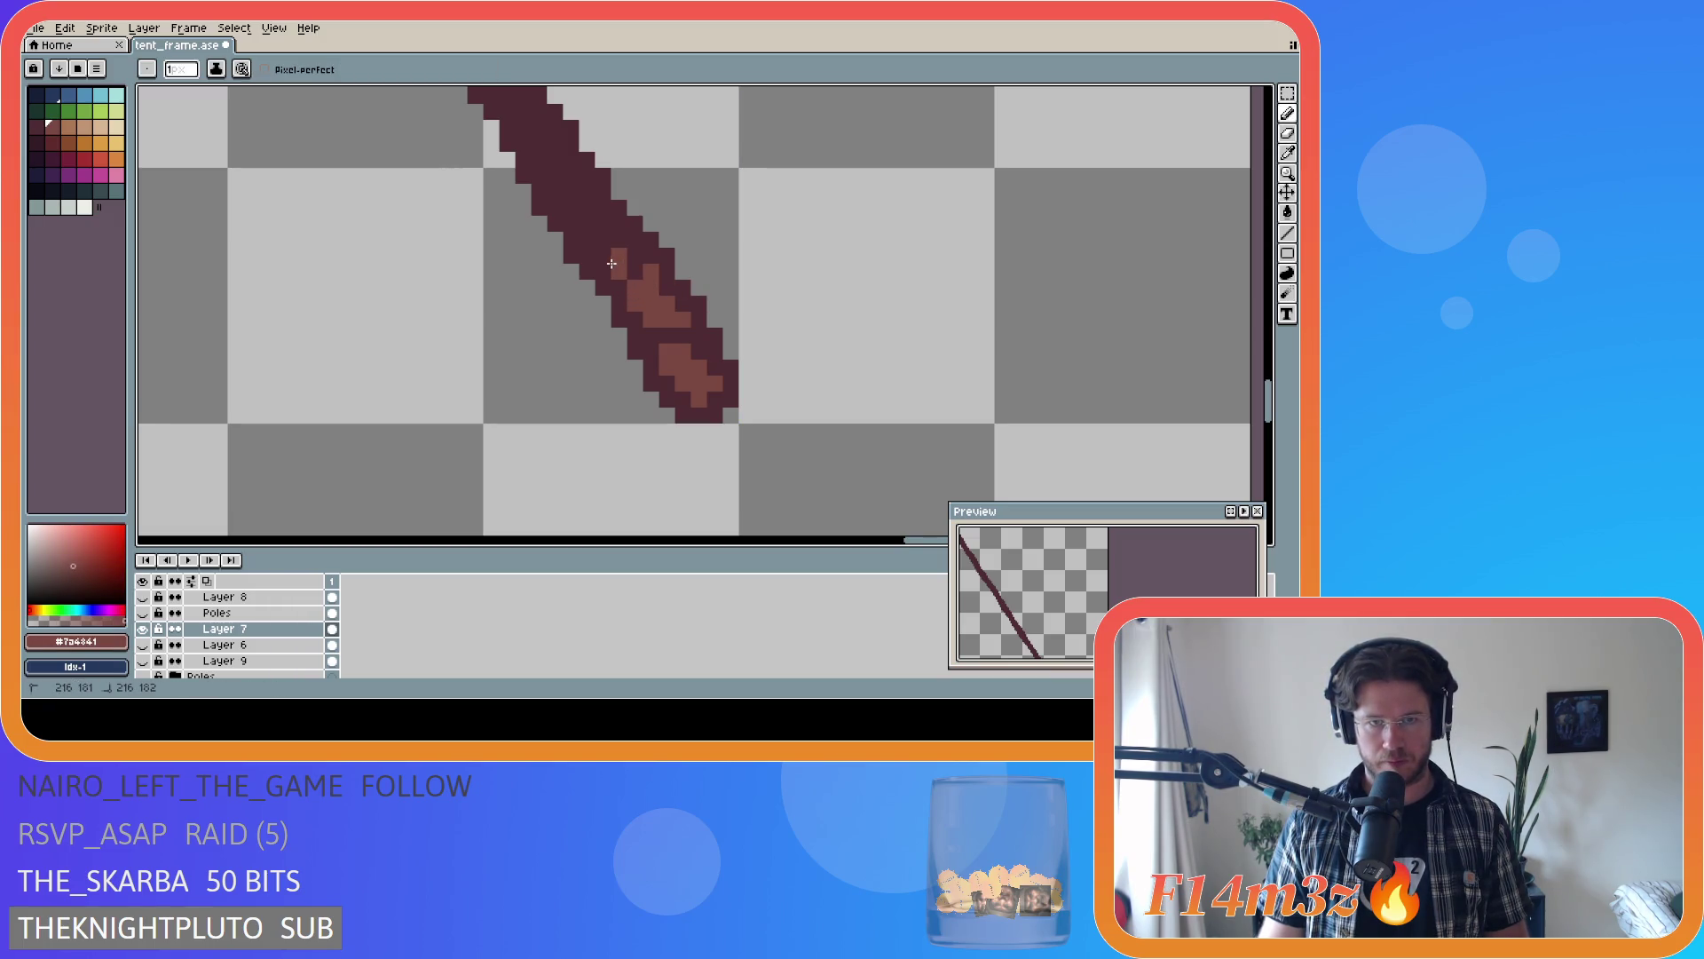
{"action": "left_click", "coordinate": [619, 257]}
{"action": "mouse_move", "coordinate": [619, 257]}
{"action": "left_mouse_down"}
{"action": "mouse_move", "coordinate": [573, 220]}
{"action": "mouse_move", "coordinate": [621, 255]}
{"action": "left_mouse_up"}
{"action": "key", "text": "v"}
{"action": "key", "text": "ctrl+z"}
{"action": "key", "text": "b"}
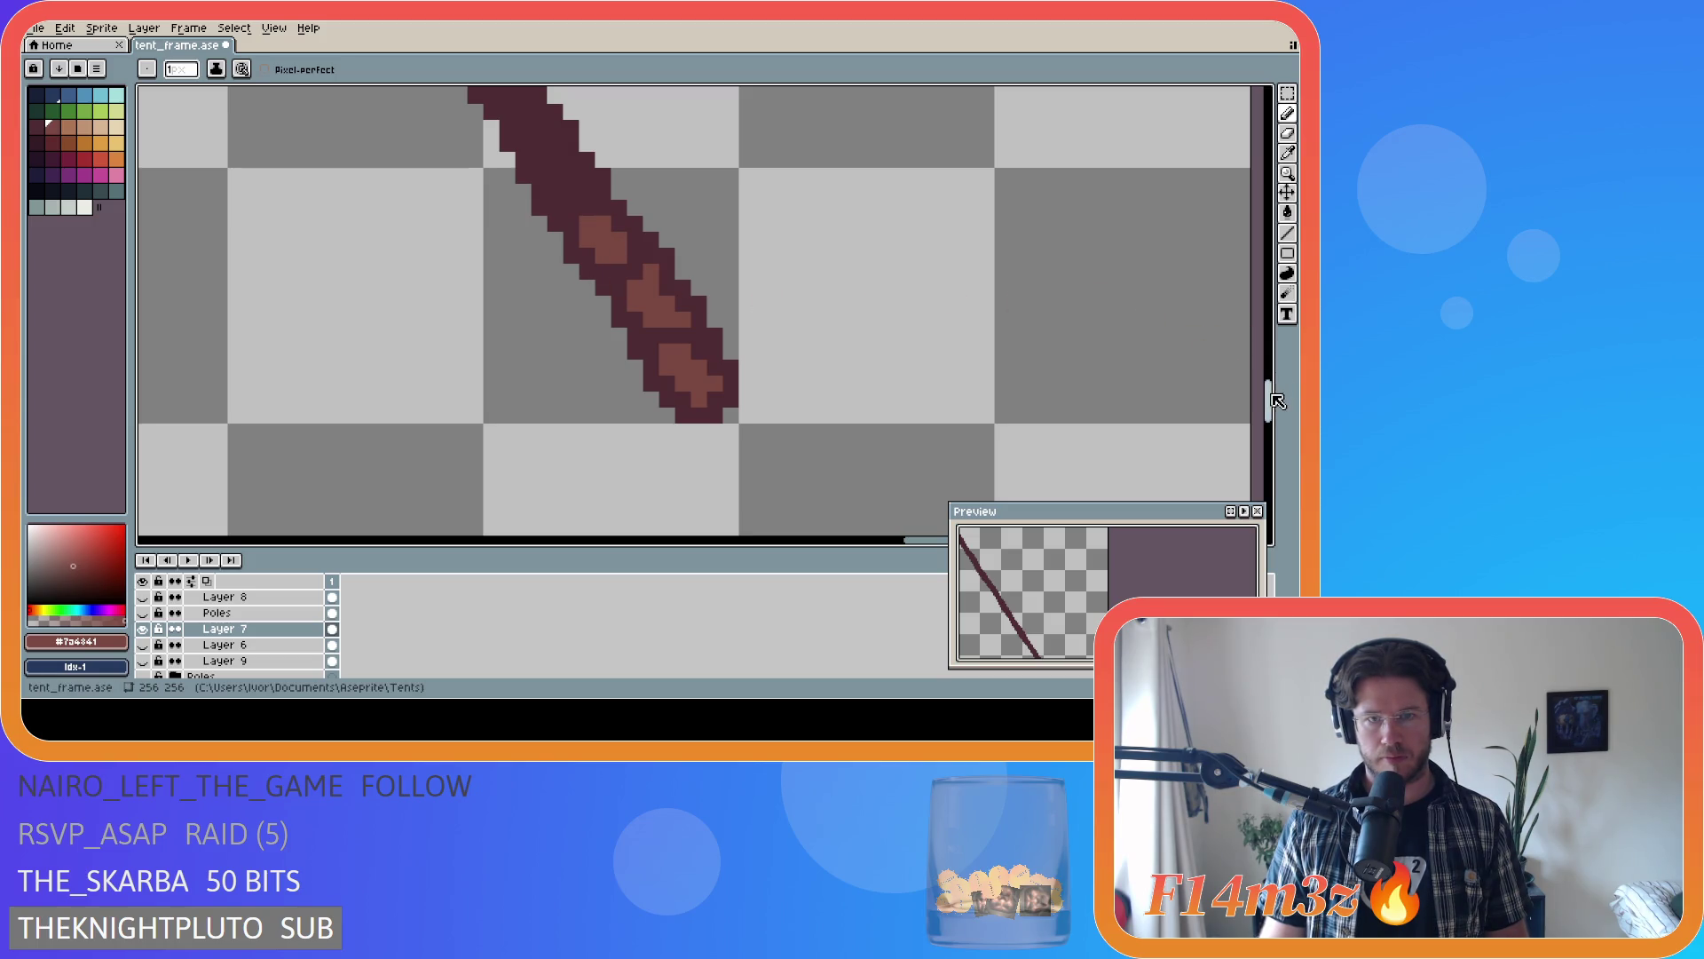
- Add more light pixels further up the pole and save tent_frame.ase
{"action": "left_click_drag", "start_coordinate": [1268, 401], "coordinate": [1269, 388]}
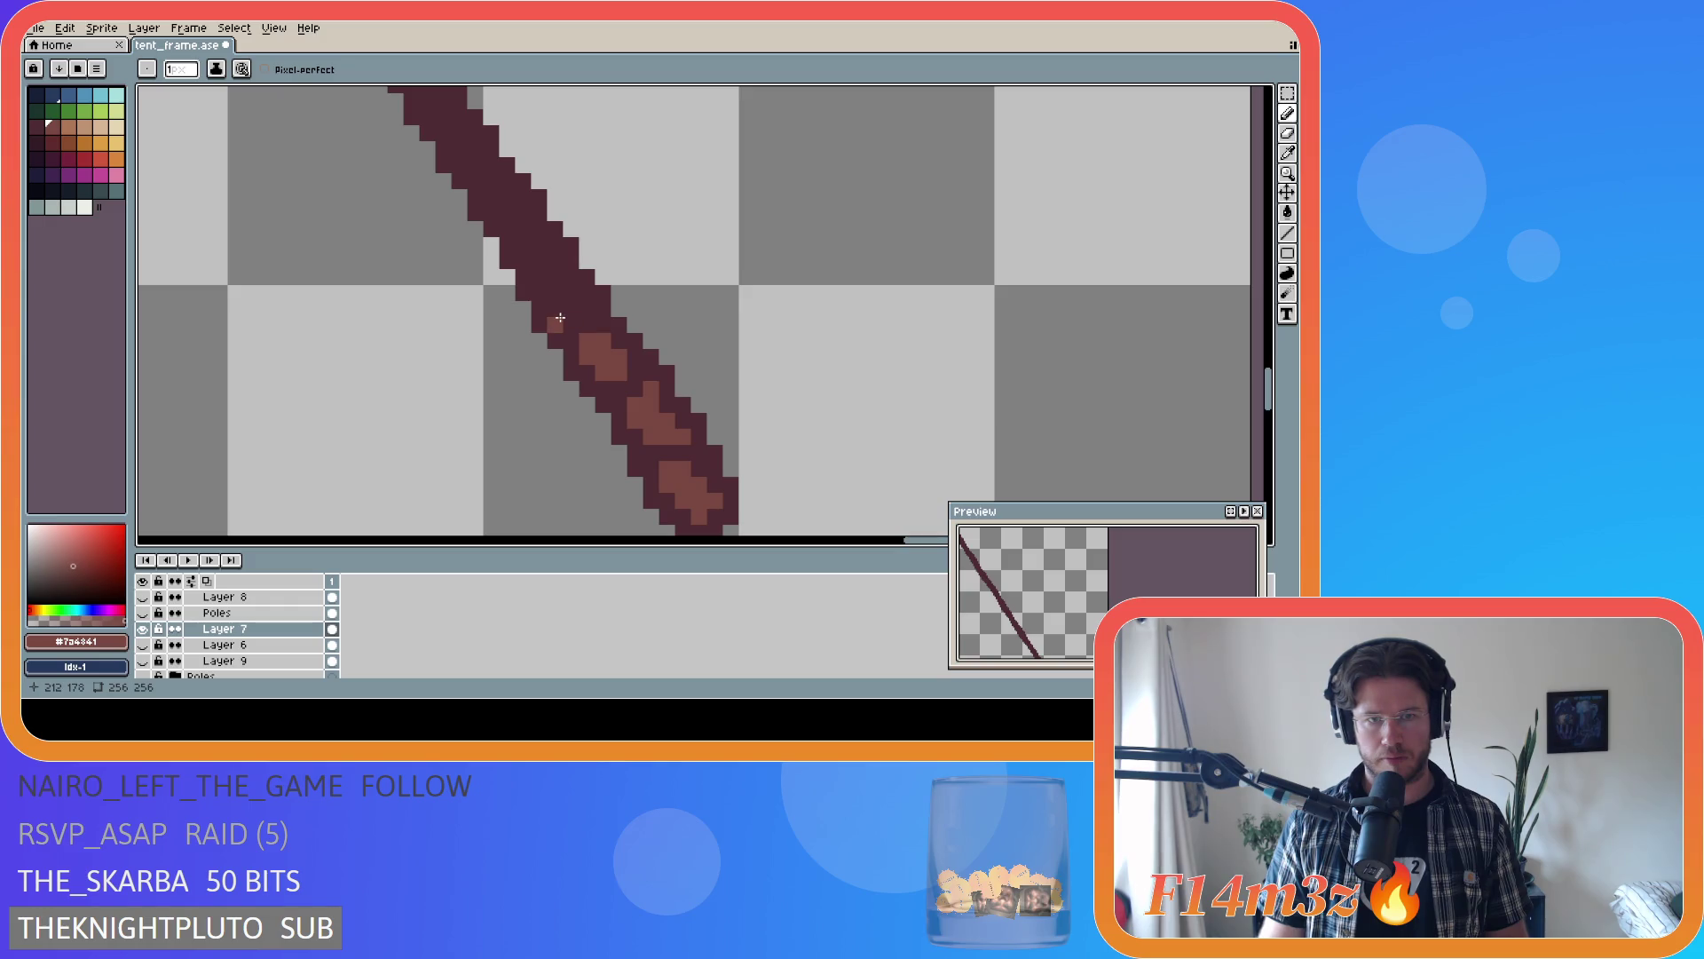
{"action": "left_click_drag", "start_coordinate": [562, 317], "coordinate": [535, 266]}
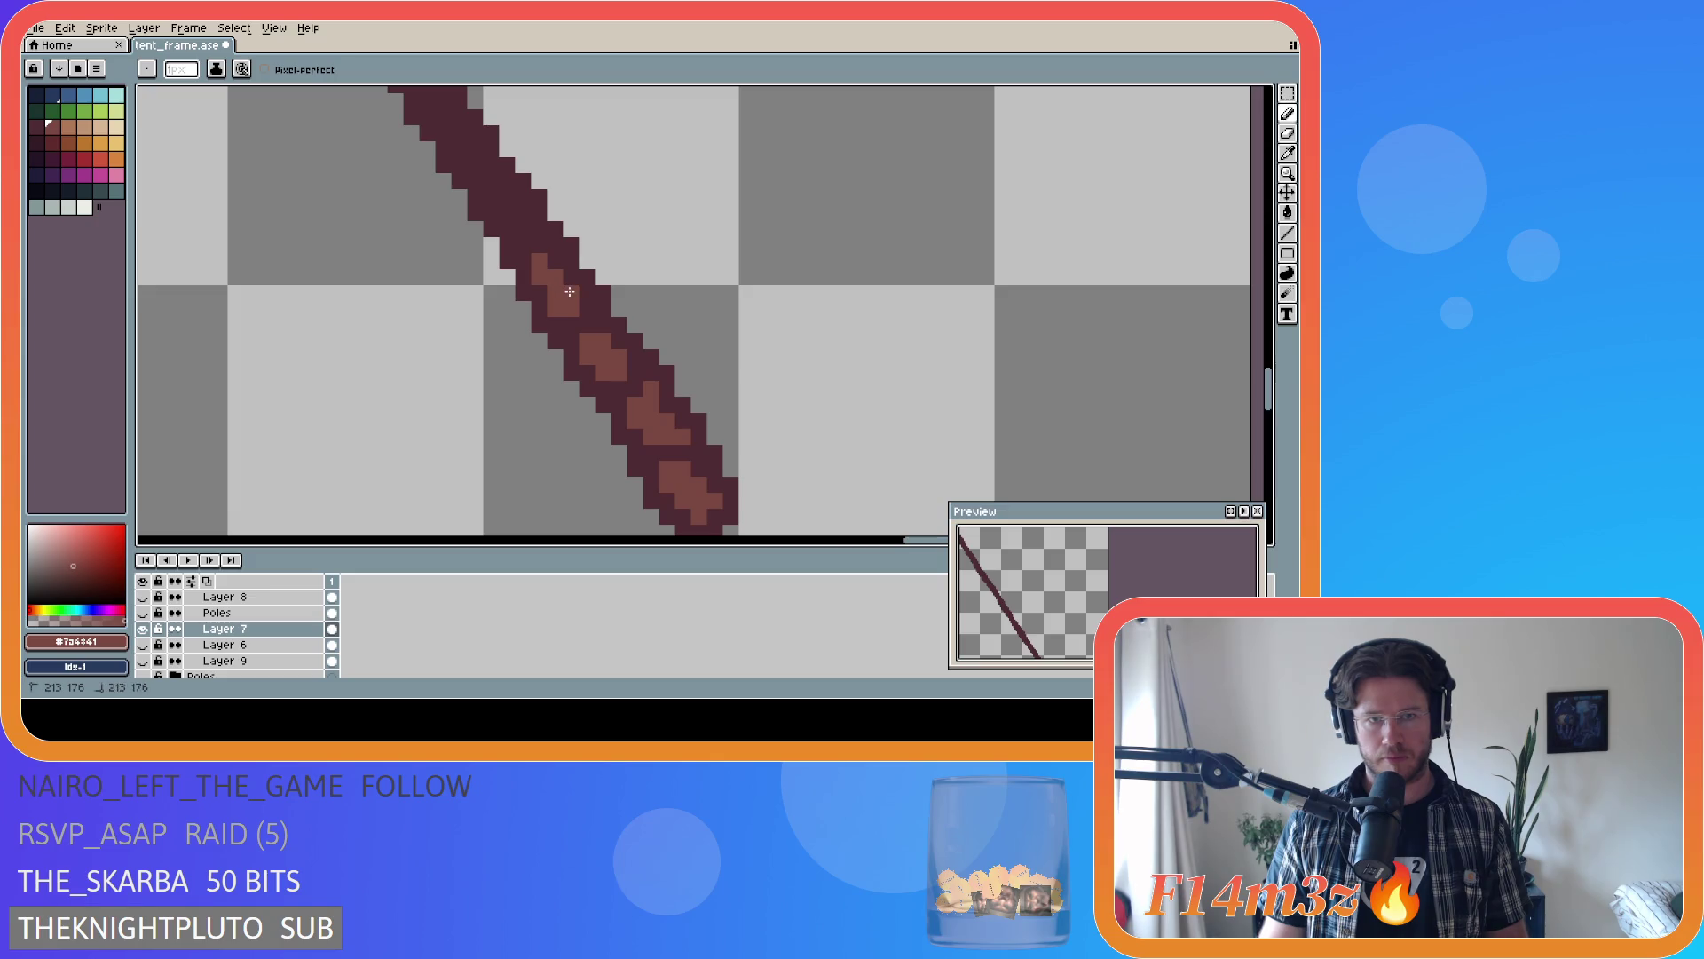
{"action": "left_click", "coordinate": [587, 308]}
{"action": "left_click", "coordinate": [723, 391]}
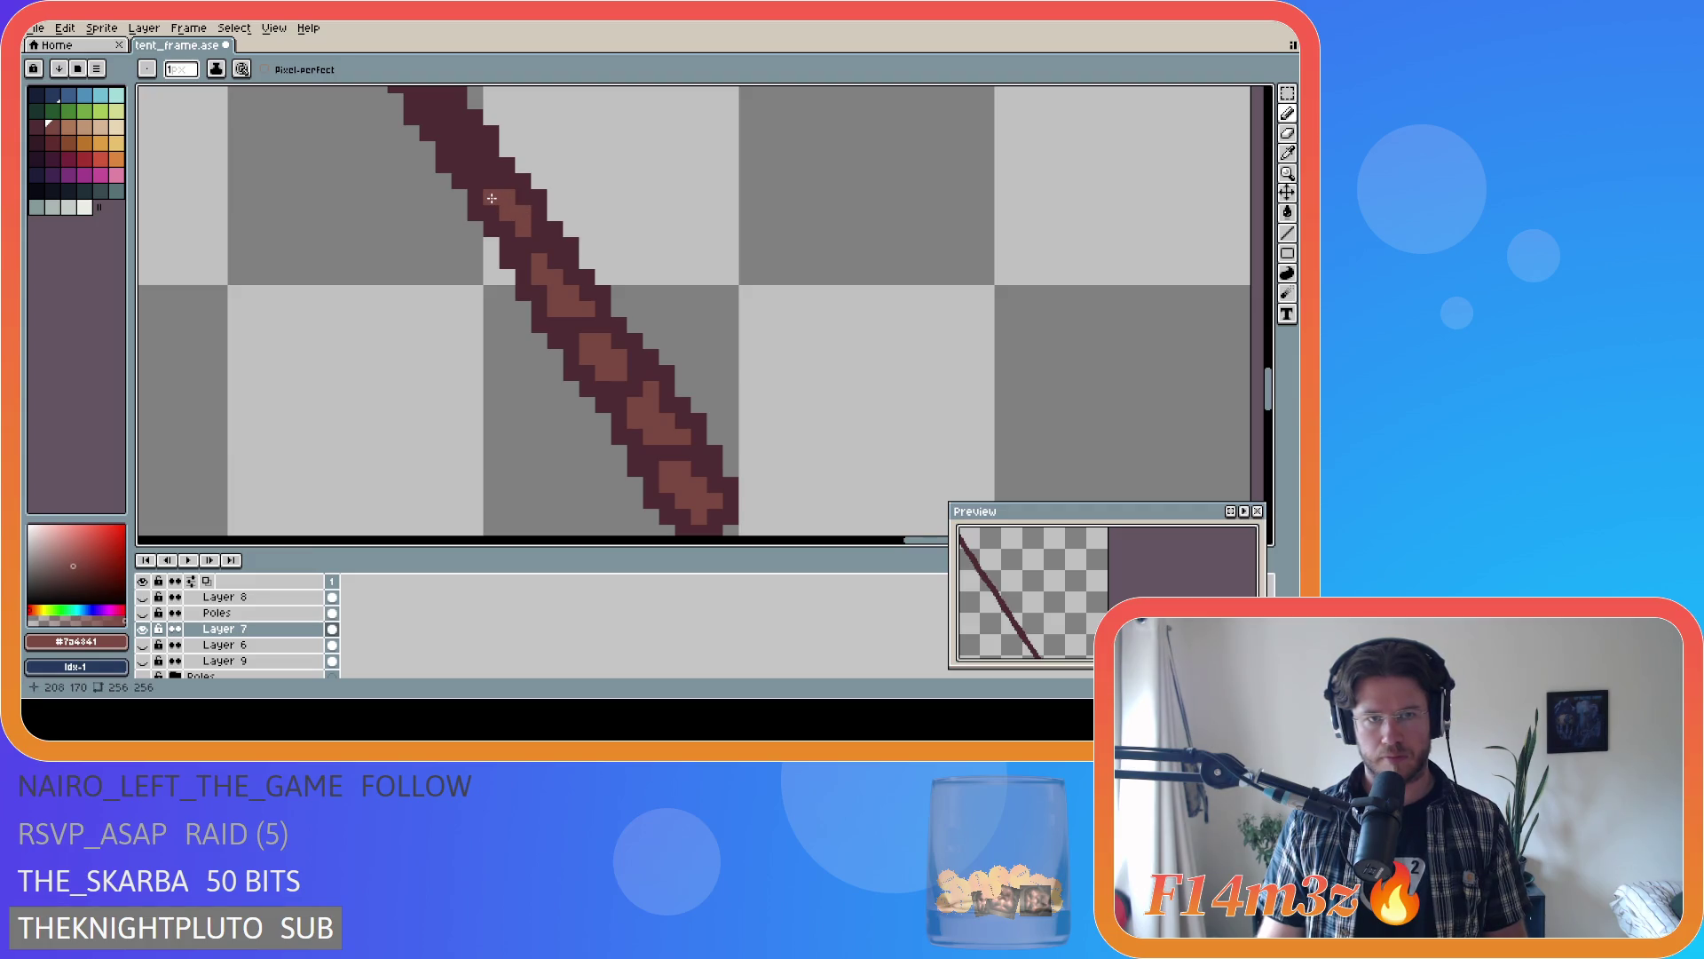
{"action": "left_click_drag", "start_coordinate": [557, 259], "coordinate": [542, 246]}
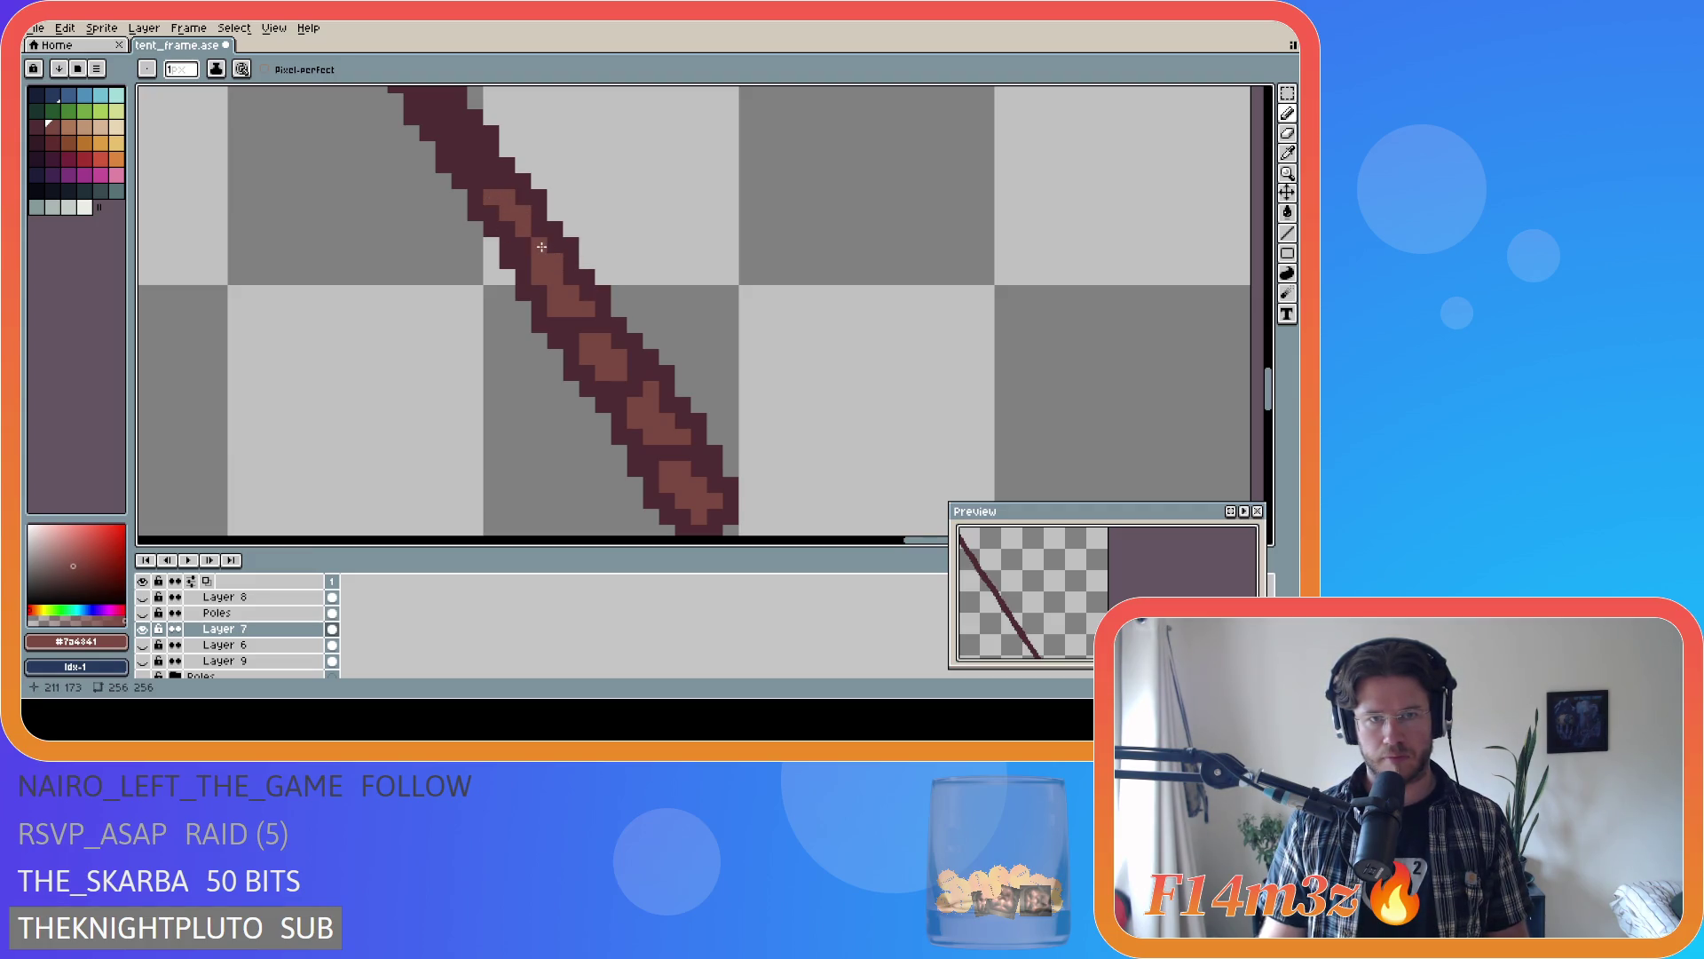
{"action": "key", "text": "ctrl+s"}
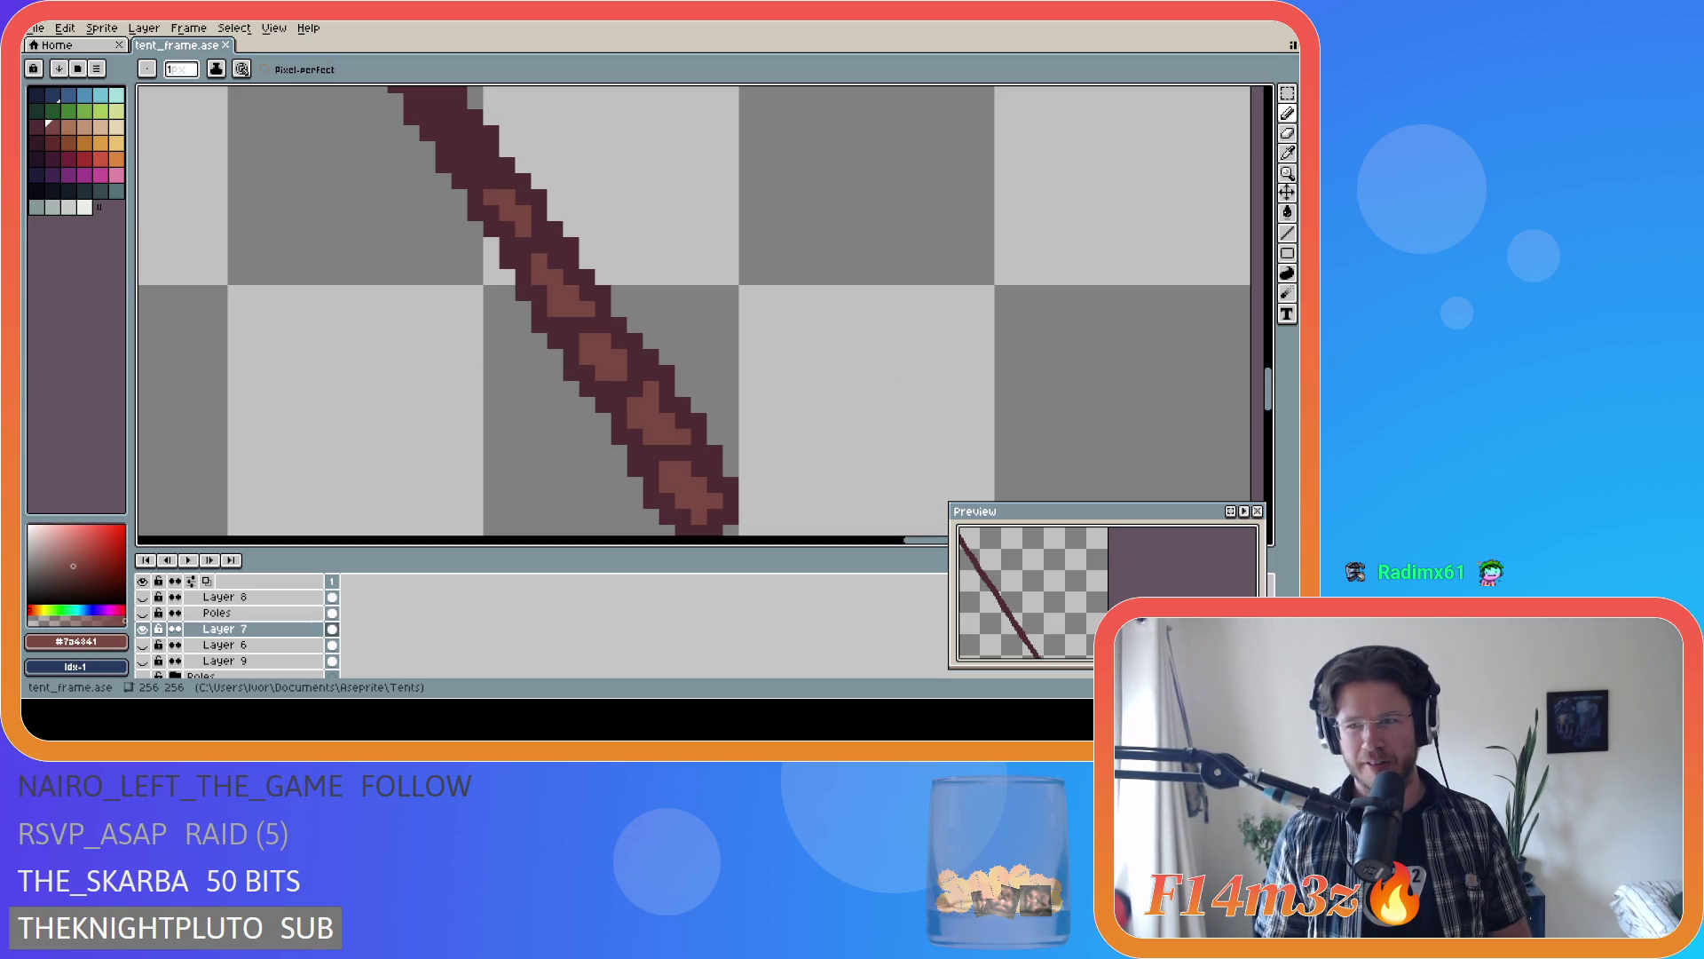
- Lighten four pixels further up the pole to light brown
{"action": "scroll", "coordinate": [484, 400], "scroll_direction": "up", "scroll_amount": 3}
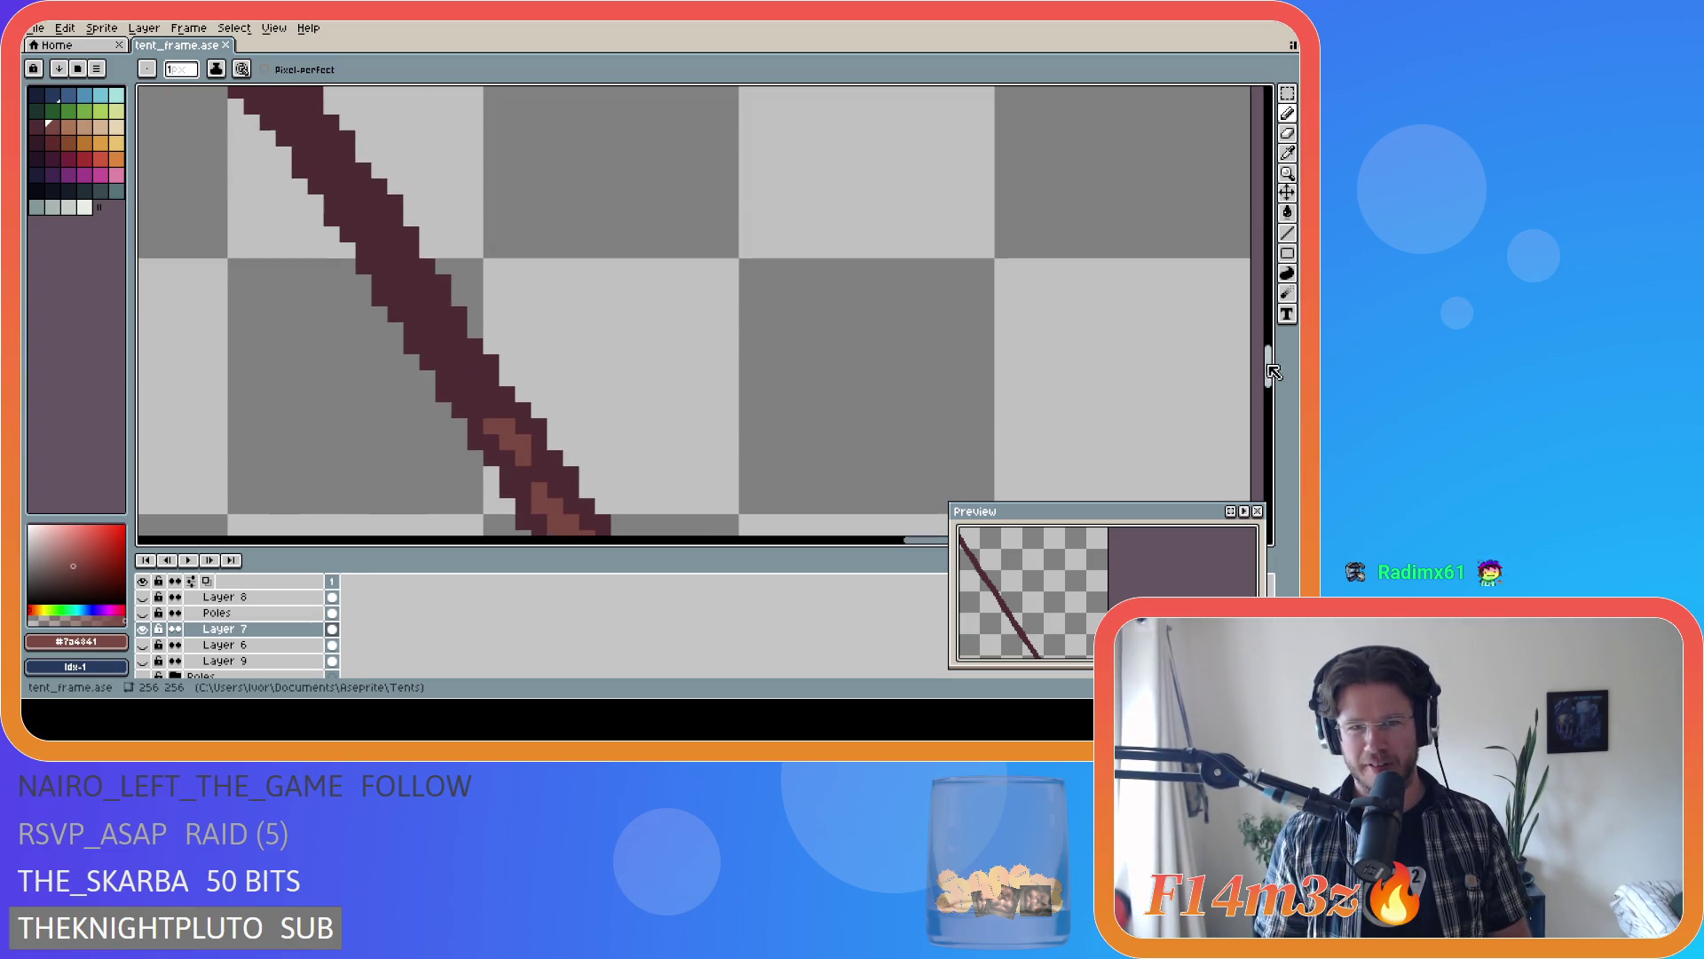
{"action": "left_click", "coordinate": [476, 395]}
{"action": "left_click", "coordinate": [473, 375]}
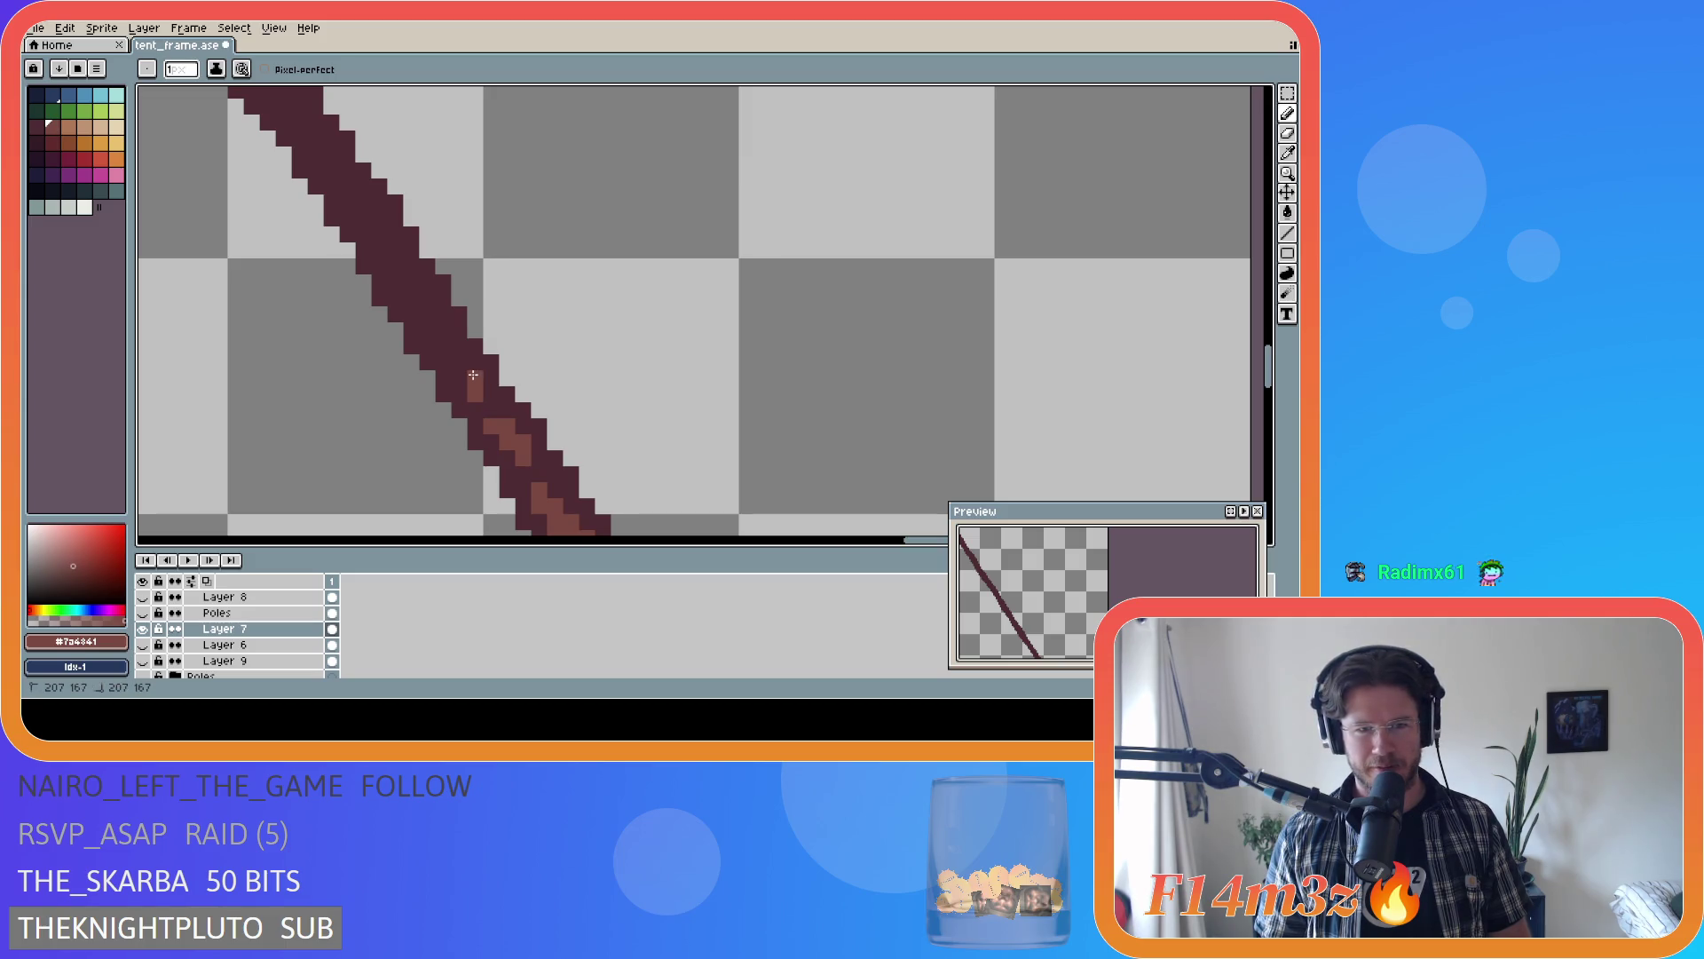
{"action": "left_click", "coordinate": [459, 378]}
{"action": "left_click", "coordinate": [459, 362]}
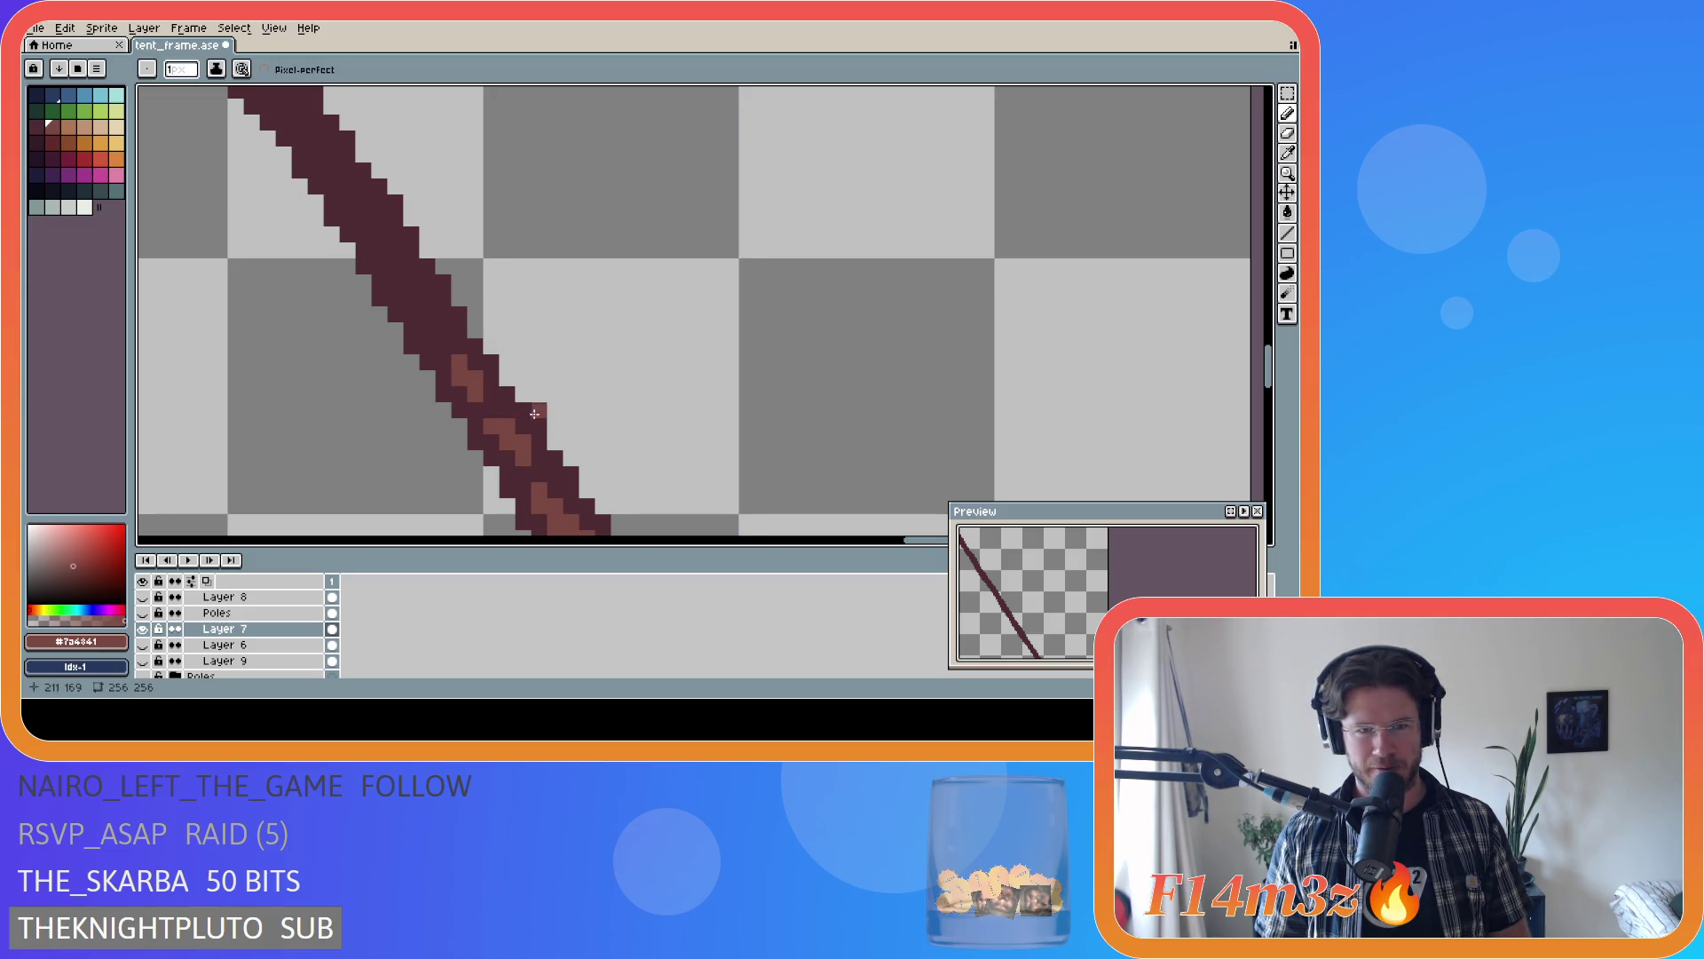
- Add another light pixel on the pole and undo the misplaced ones
{"action": "left_click_drag", "start_coordinate": [1269, 371], "coordinate": [1278, 391]}
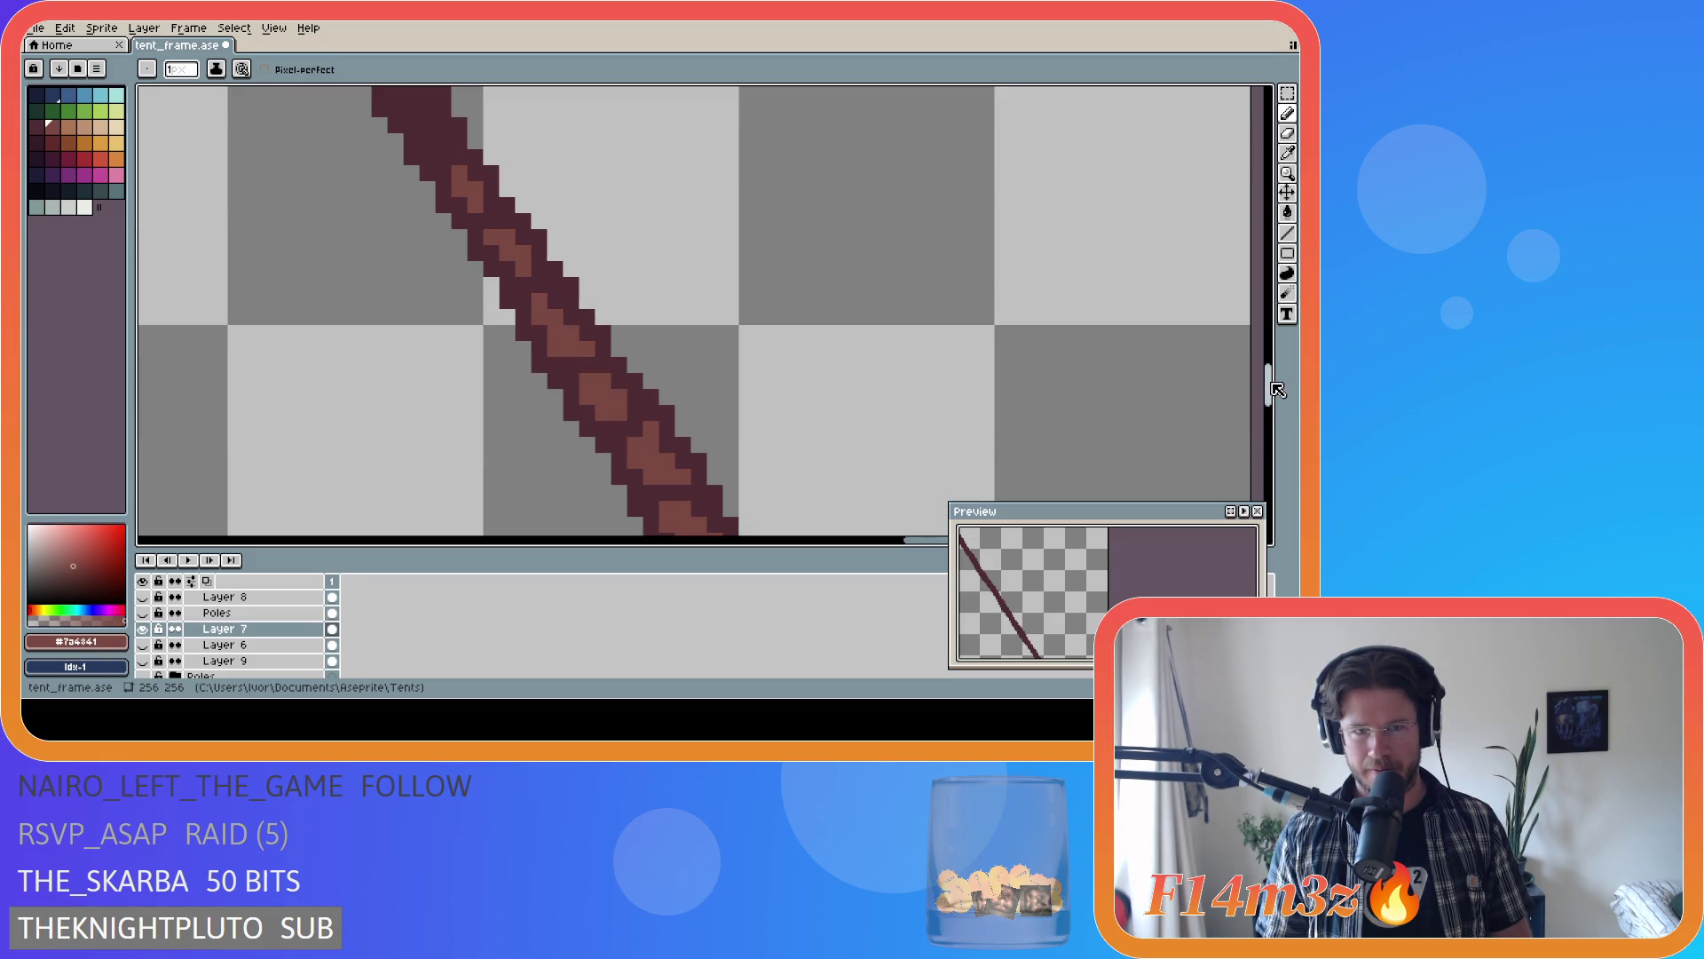
{"action": "scroll", "coordinate": [905, 413], "scroll_direction": "down", "scroll_amount": 2}
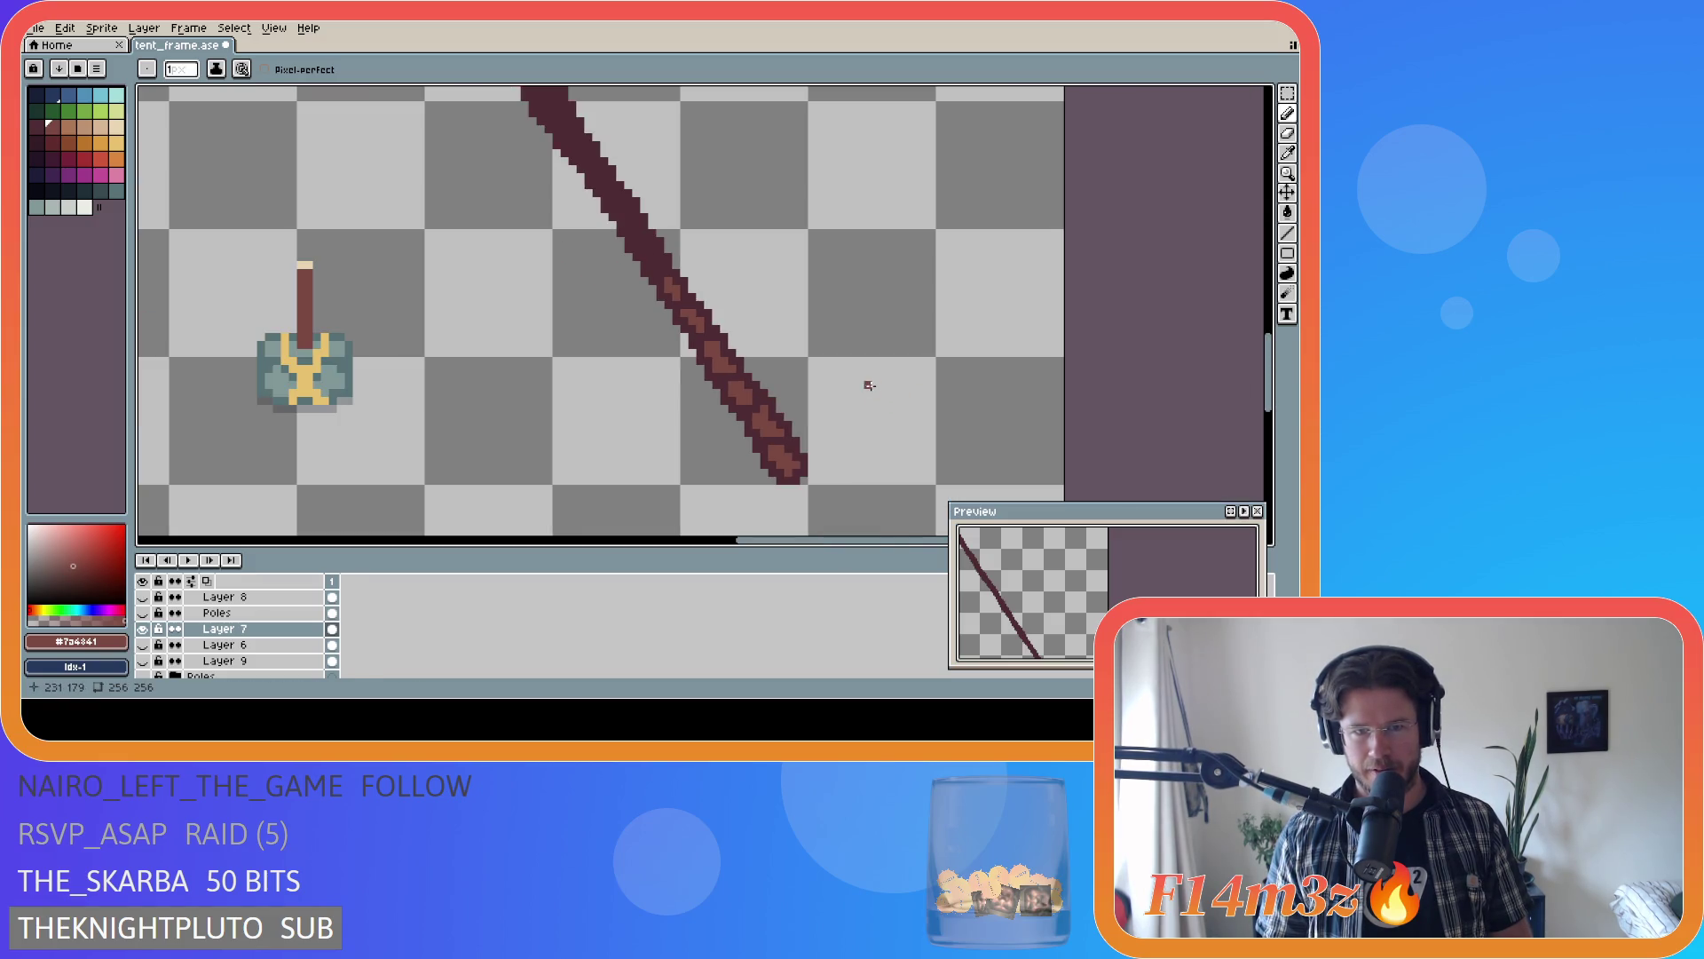
{"action": "scroll", "coordinate": [754, 322], "scroll_direction": "up", "scroll_amount": 2}
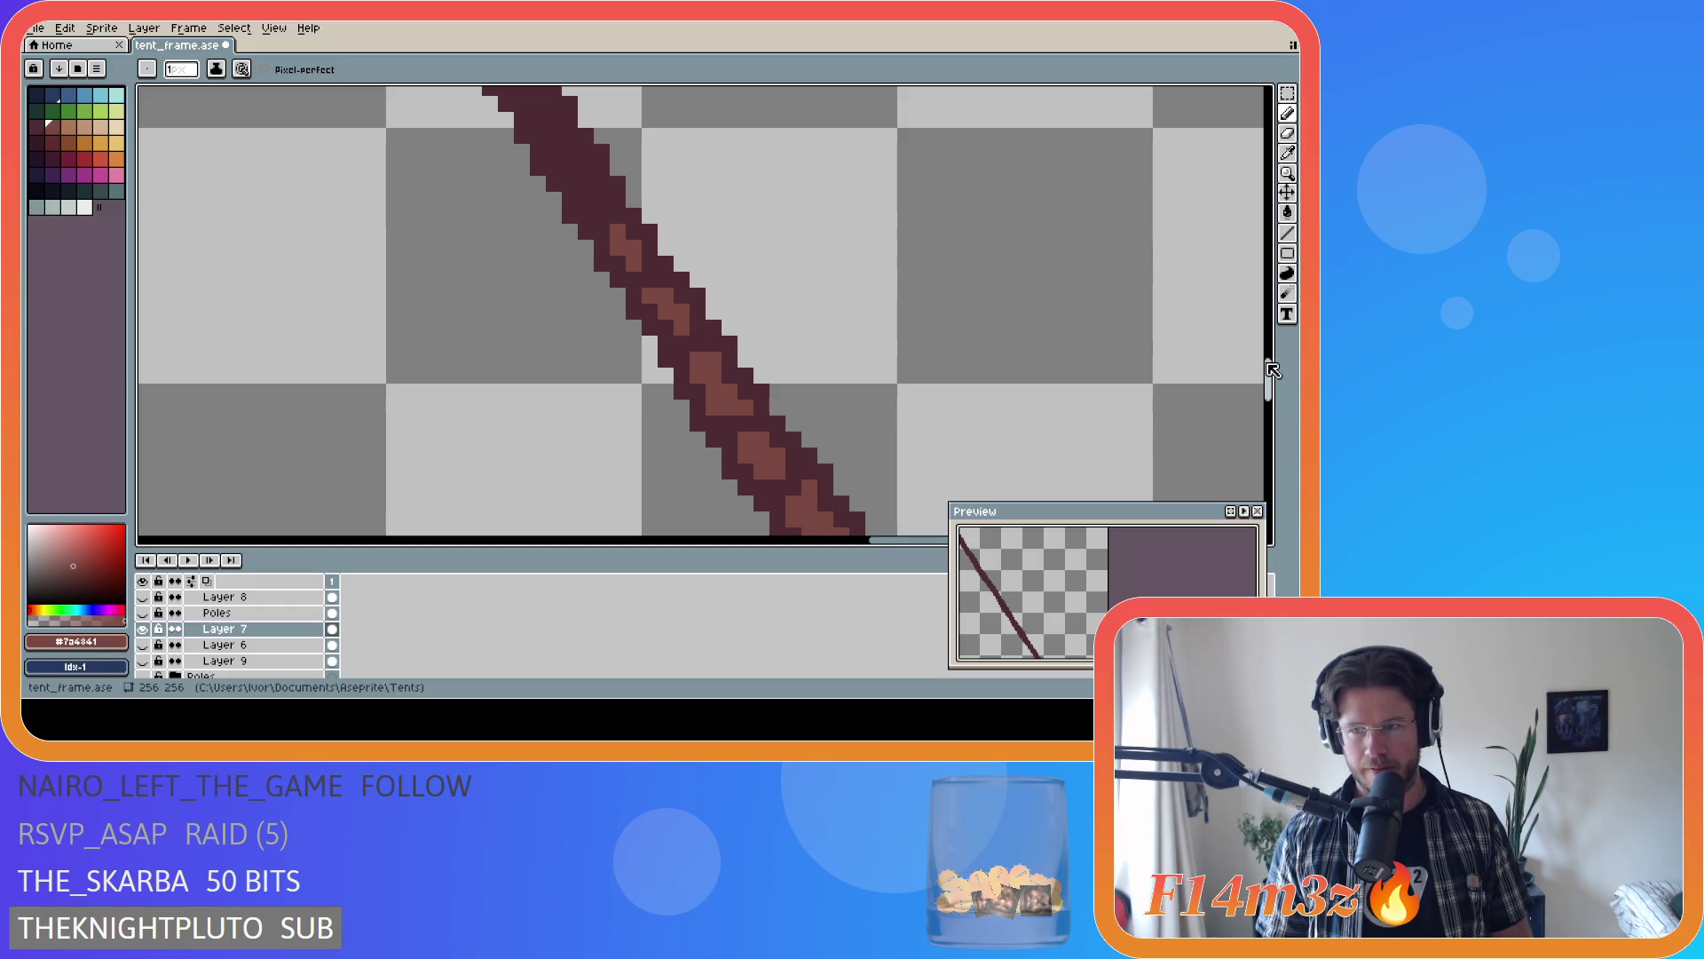
{"action": "left_click_drag", "start_coordinate": [1269, 366], "coordinate": [1260, 347]}
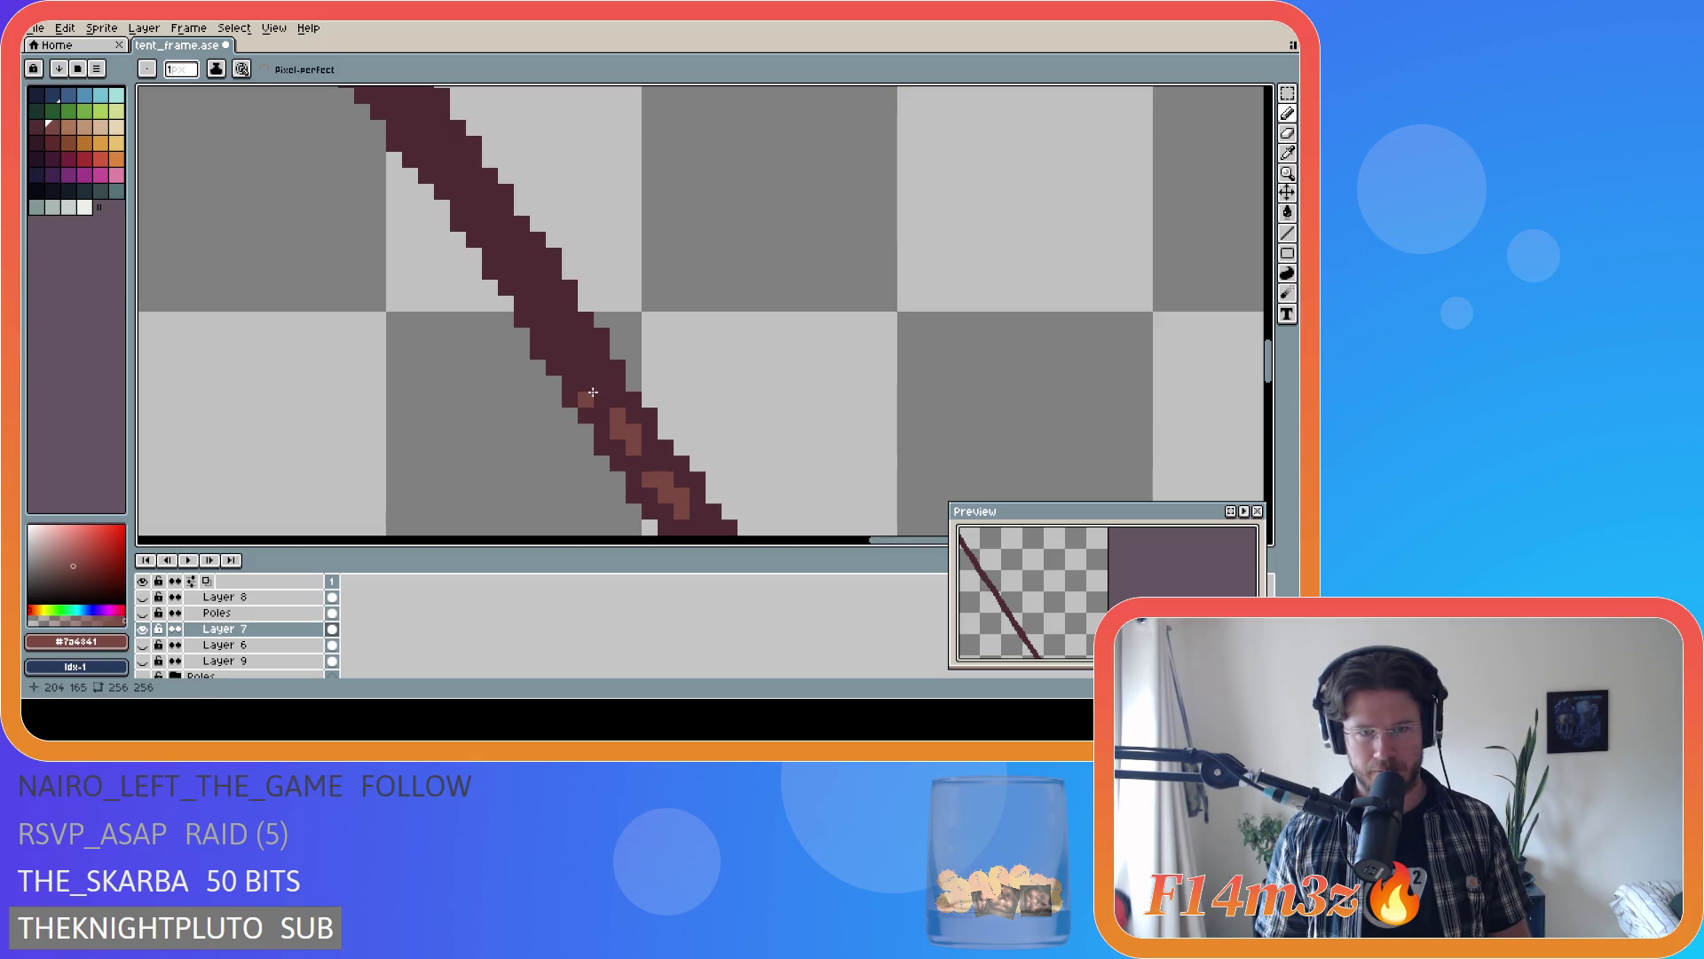
{"action": "left_click", "coordinate": [594, 387]}
{"action": "left_click_drag", "start_coordinate": [579, 366], "coordinate": [559, 346]}
{"action": "key", "text": "ctrl+z"}
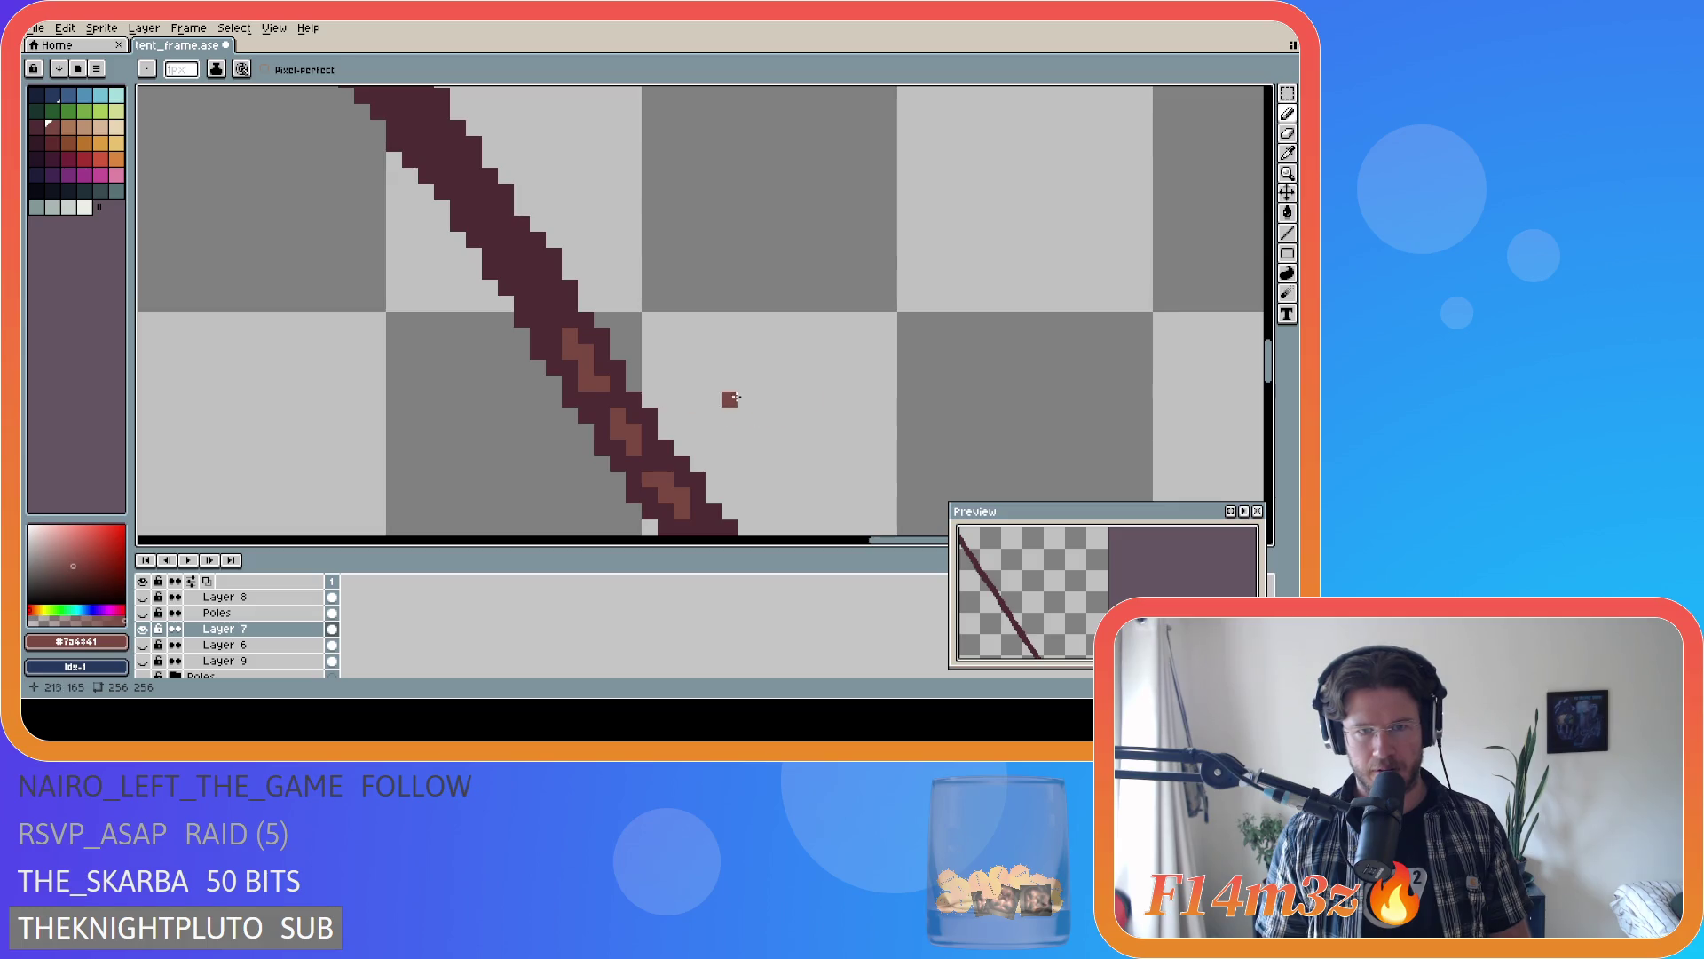
{"action": "scroll", "coordinate": [892, 363], "scroll_direction": "down", "scroll_amount": 4}
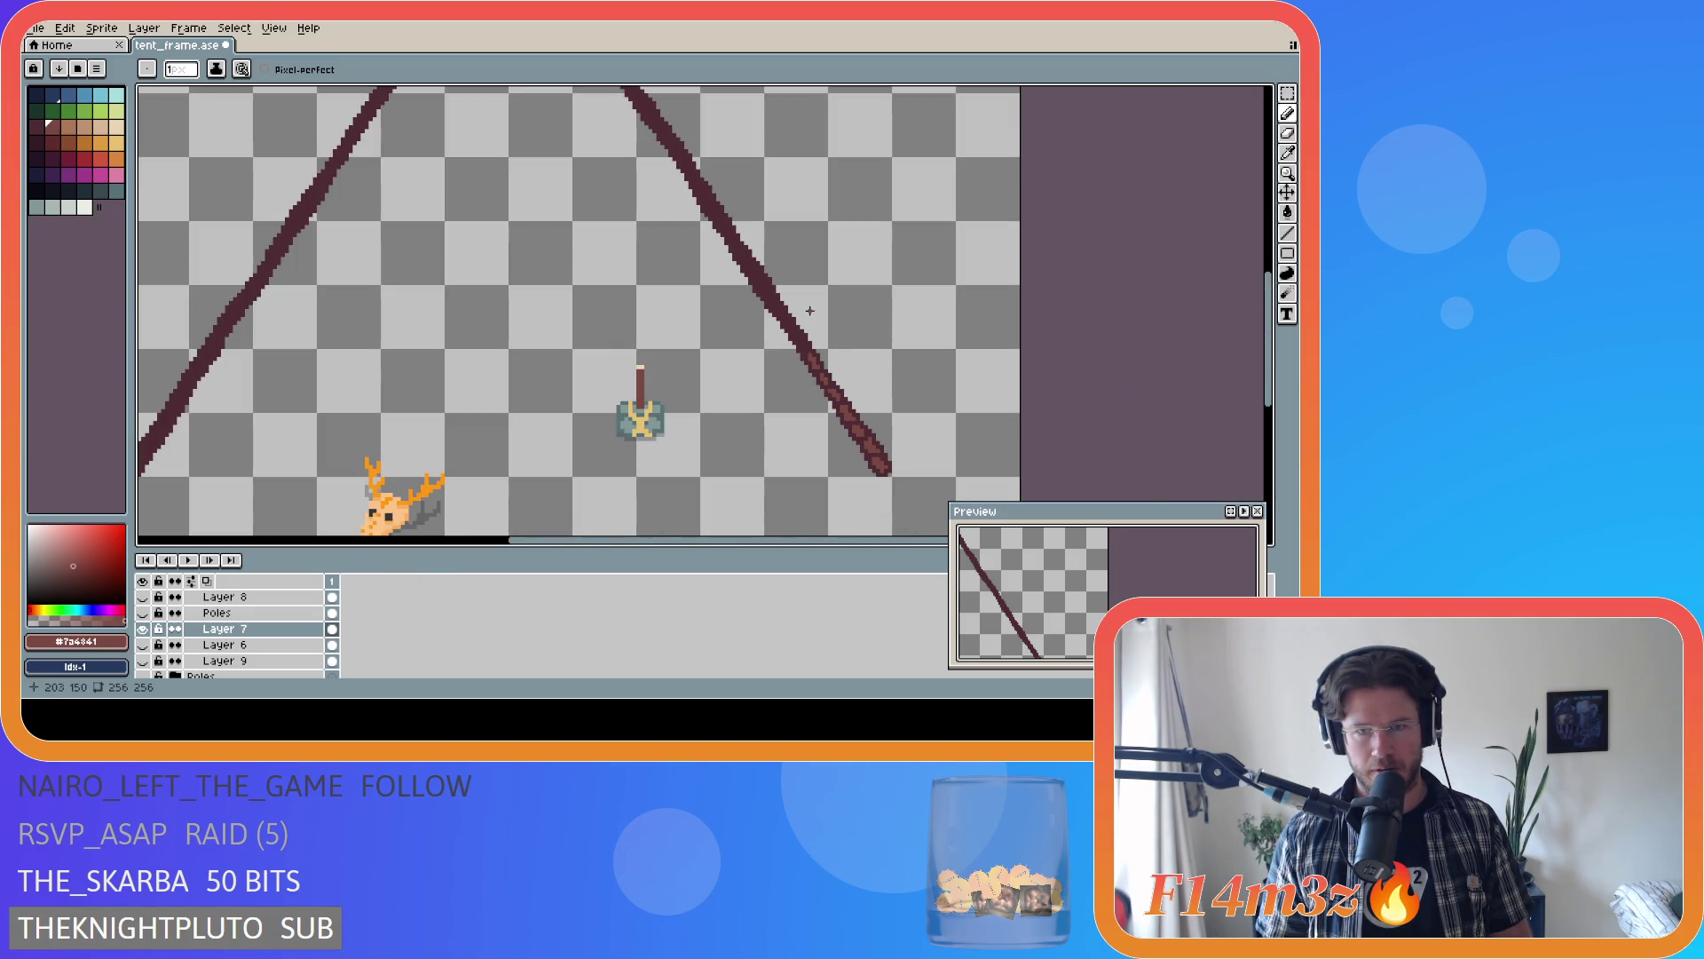
- Paint light-brown pixels up along the lower stretch of the dark pole
{"action": "scroll", "coordinate": [810, 311], "scroll_direction": "up", "scroll_amount": 4}
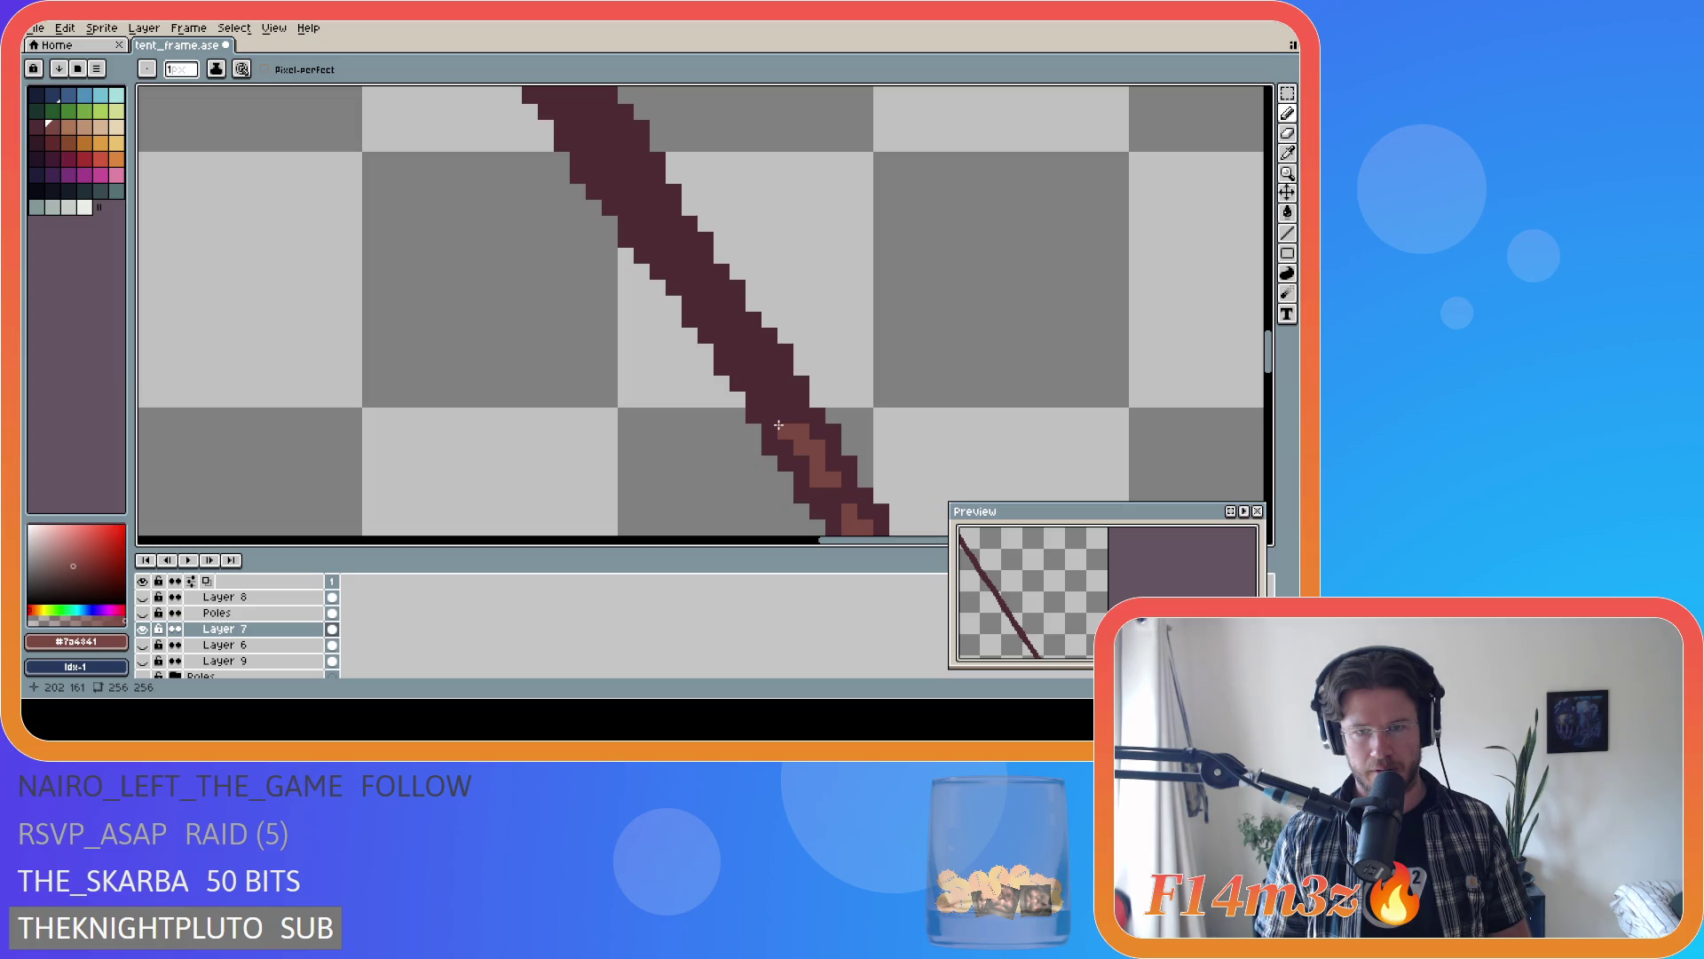
{"action": "left_click_drag", "start_coordinate": [778, 422], "coordinate": [775, 405]}
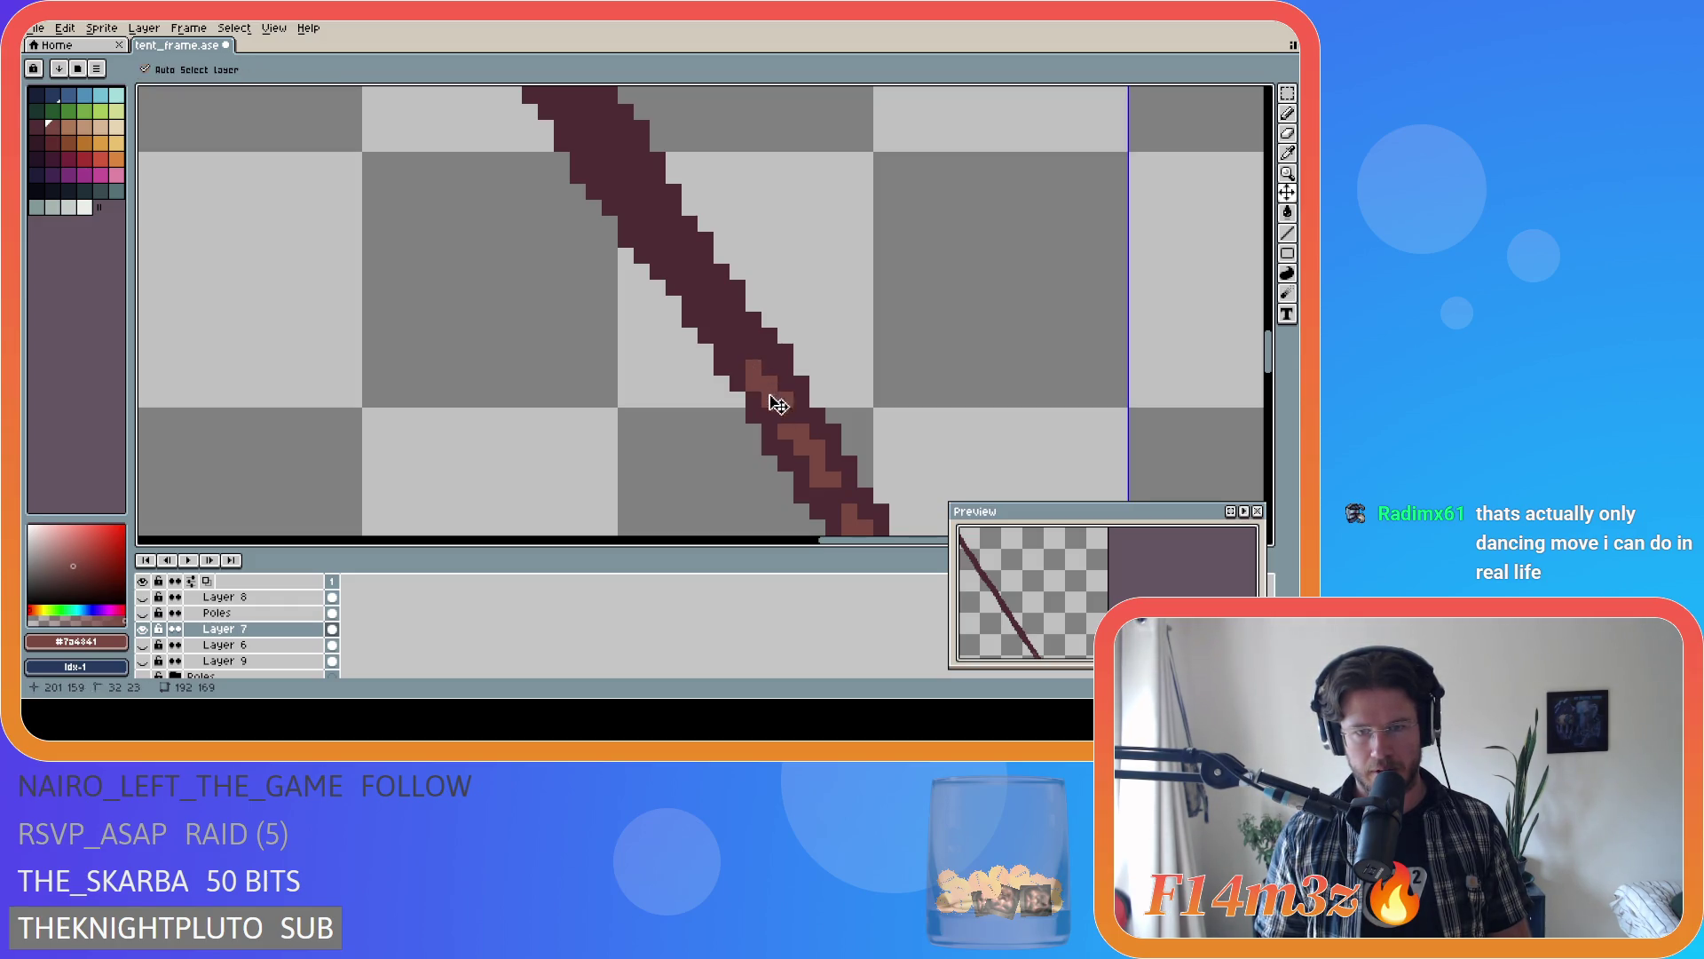
{"action": "left_click_drag", "start_coordinate": [765, 378], "coordinate": [738, 352]}
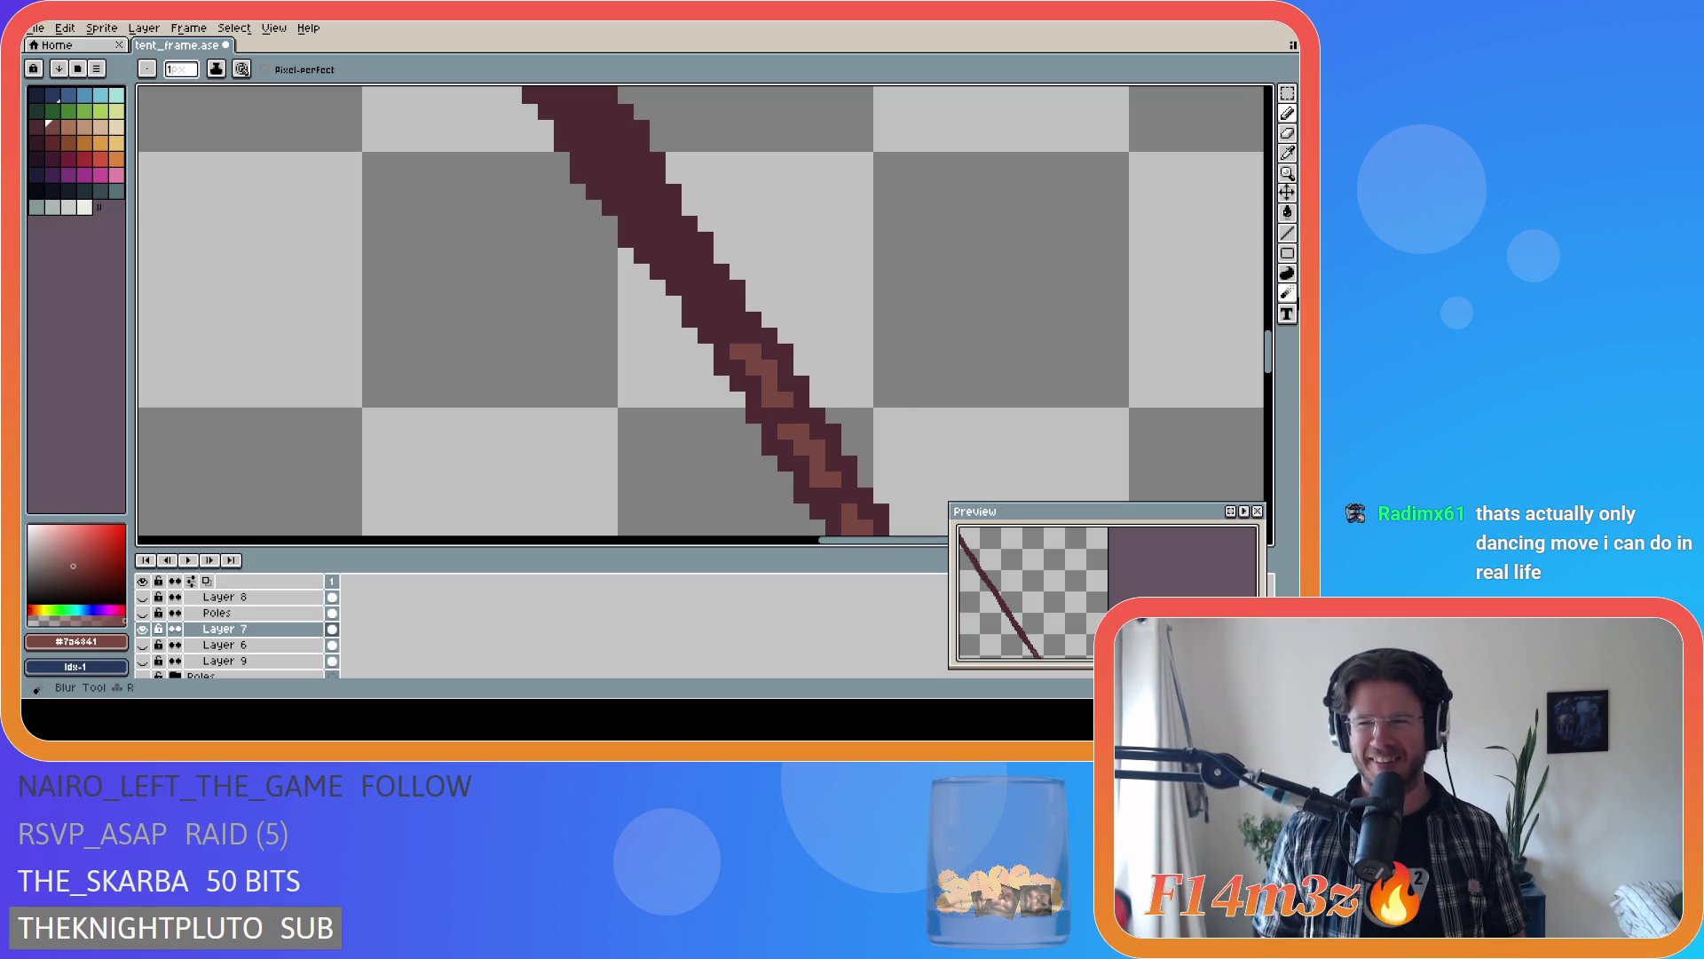
{"action": "scroll", "coordinate": [1280, 347], "scroll_direction": "up", "scroll_amount": 1}
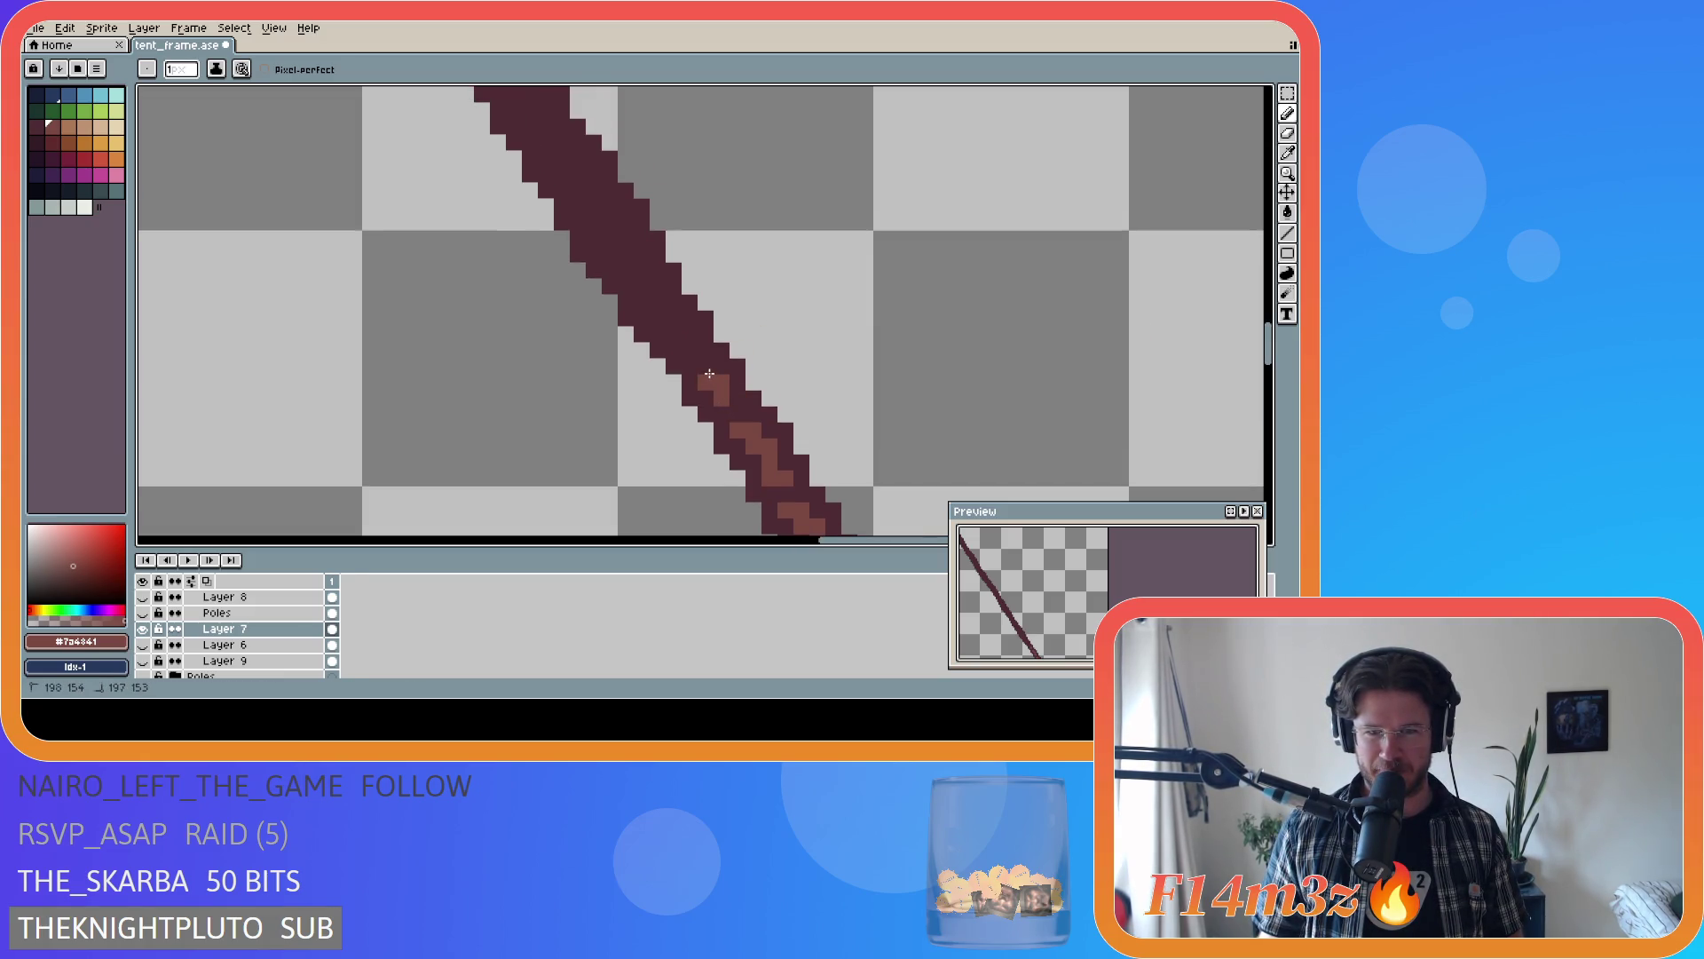
- Add three single highlight pixels higher up the pole
{"action": "left_click", "coordinate": [709, 373]}
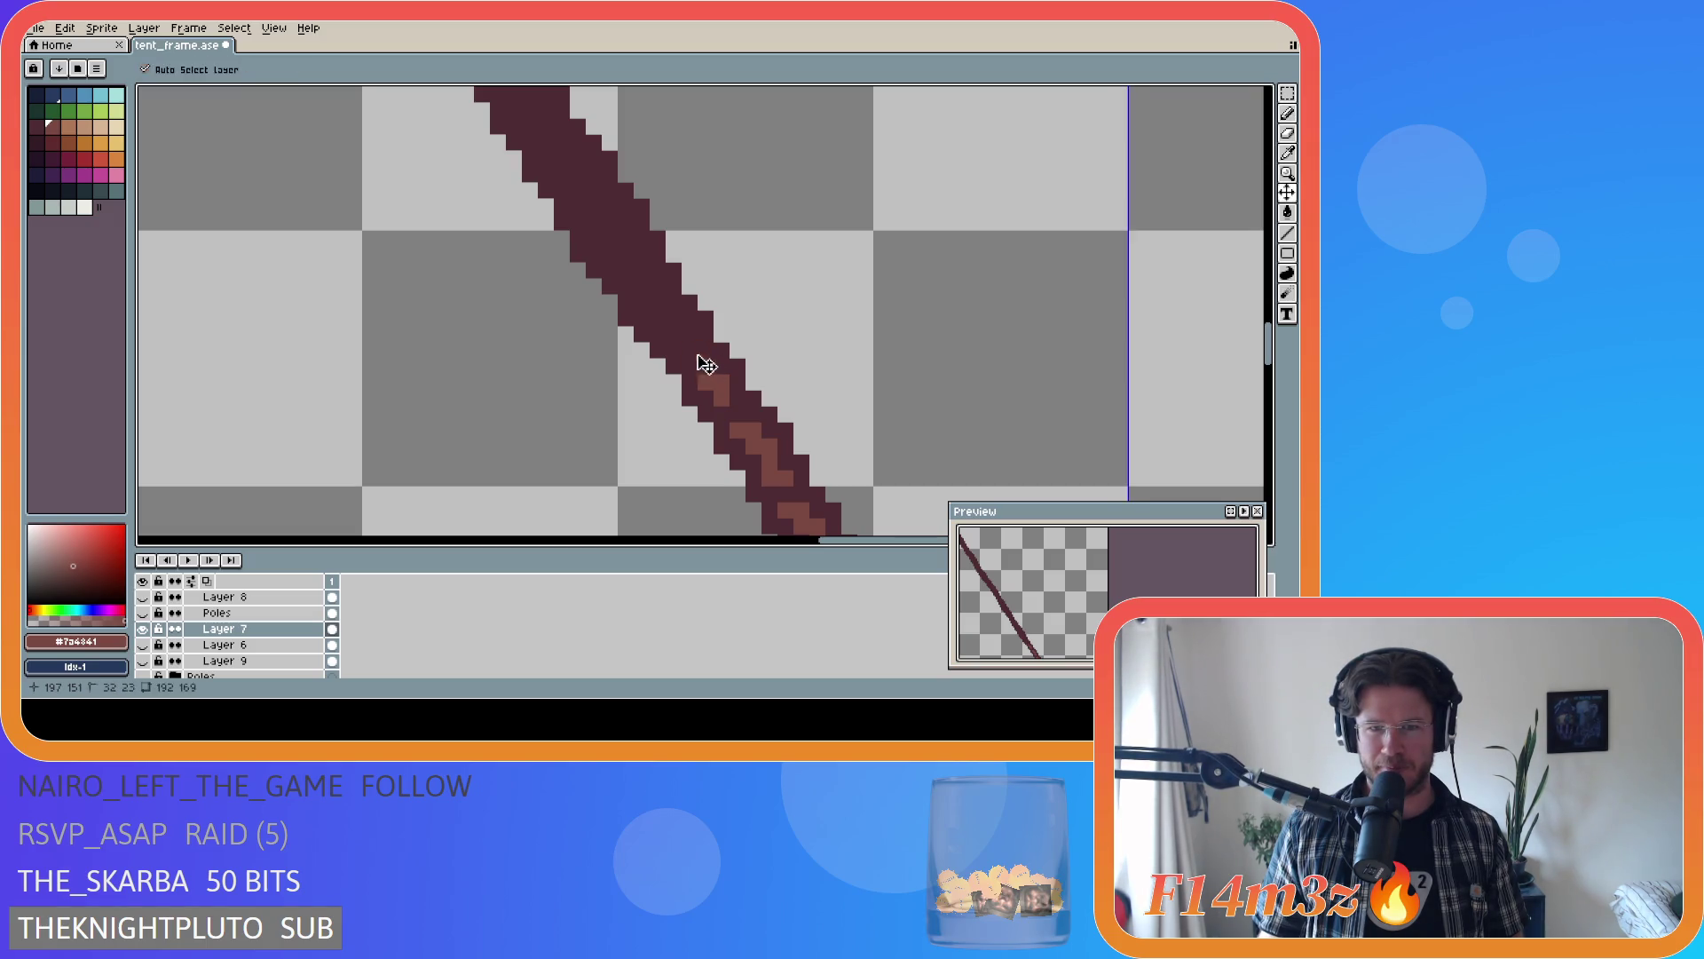
{"action": "left_click", "coordinate": [690, 344]}
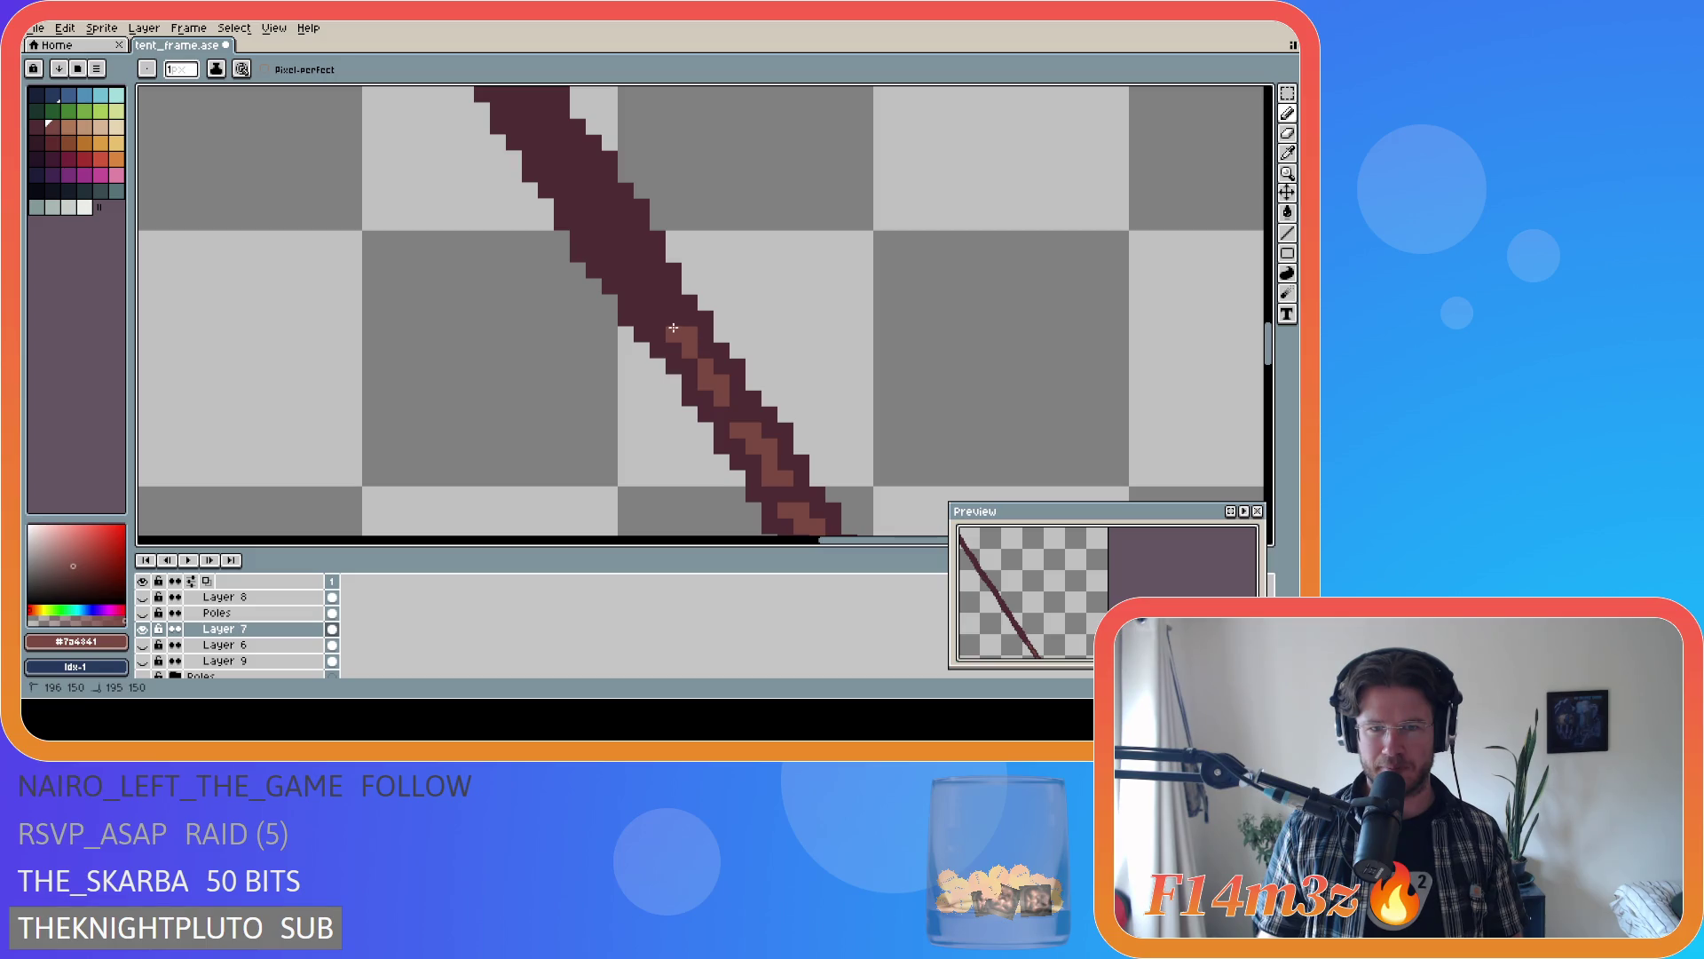
{"action": "left_click", "coordinate": [659, 319]}
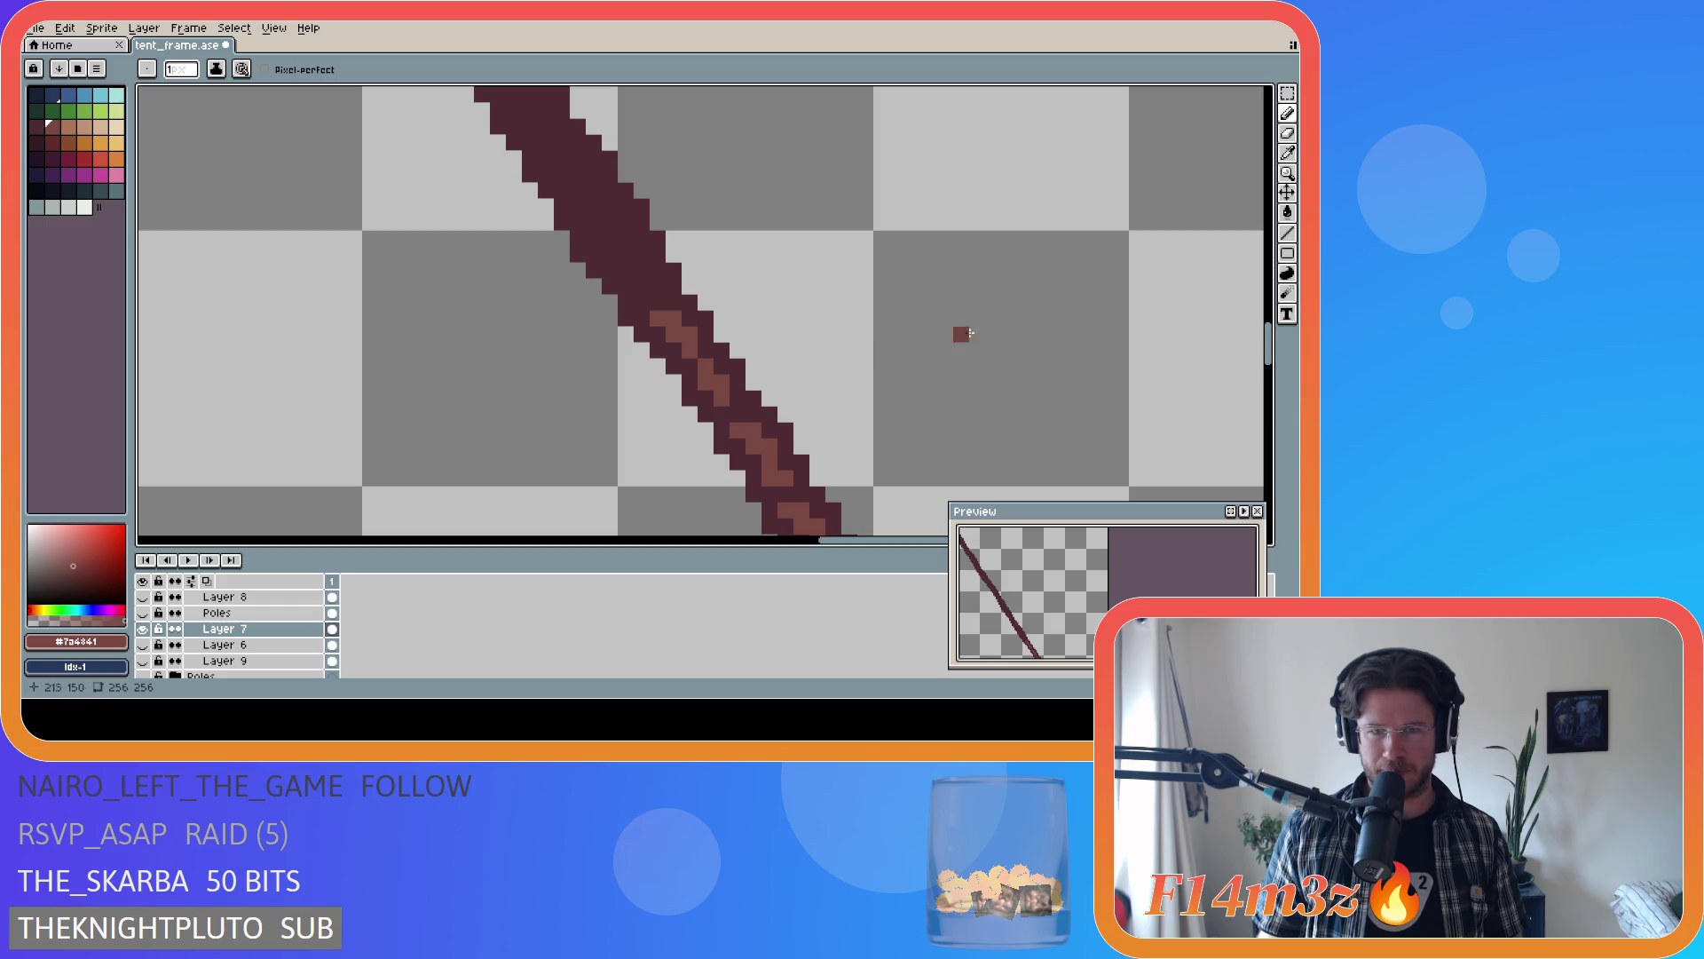
{"action": "mouse_move", "coordinate": [1270, 353]}
{"action": "left_mouse_down"}
{"action": "mouse_move", "coordinate": [1275, 401]}
{"action": "mouse_move", "coordinate": [1272, 373]}
{"action": "left_mouse_up"}
{"action": "scroll", "coordinate": [1118, 350], "scroll_direction": "down", "scroll_amount": 3}
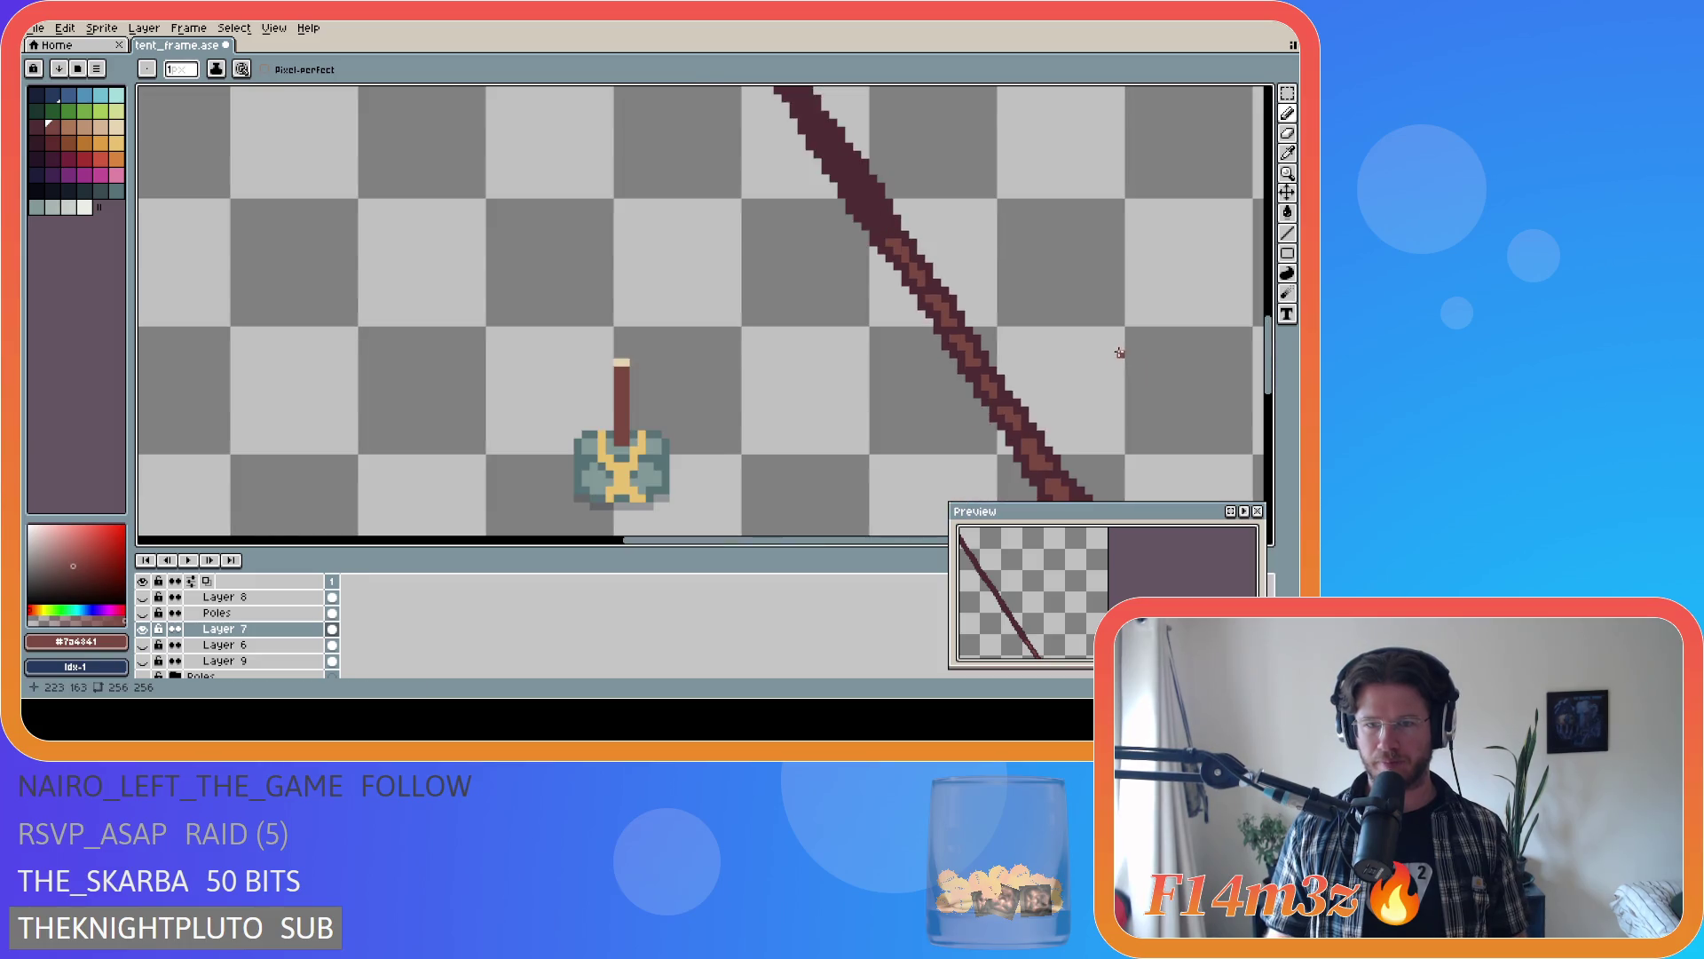
- Pick the light-brown highlight colour and paint the first highlight pixels up the diagonal pole
{"action": "scroll", "coordinate": [1113, 339], "scroll_direction": "down", "scroll_amount": 2}
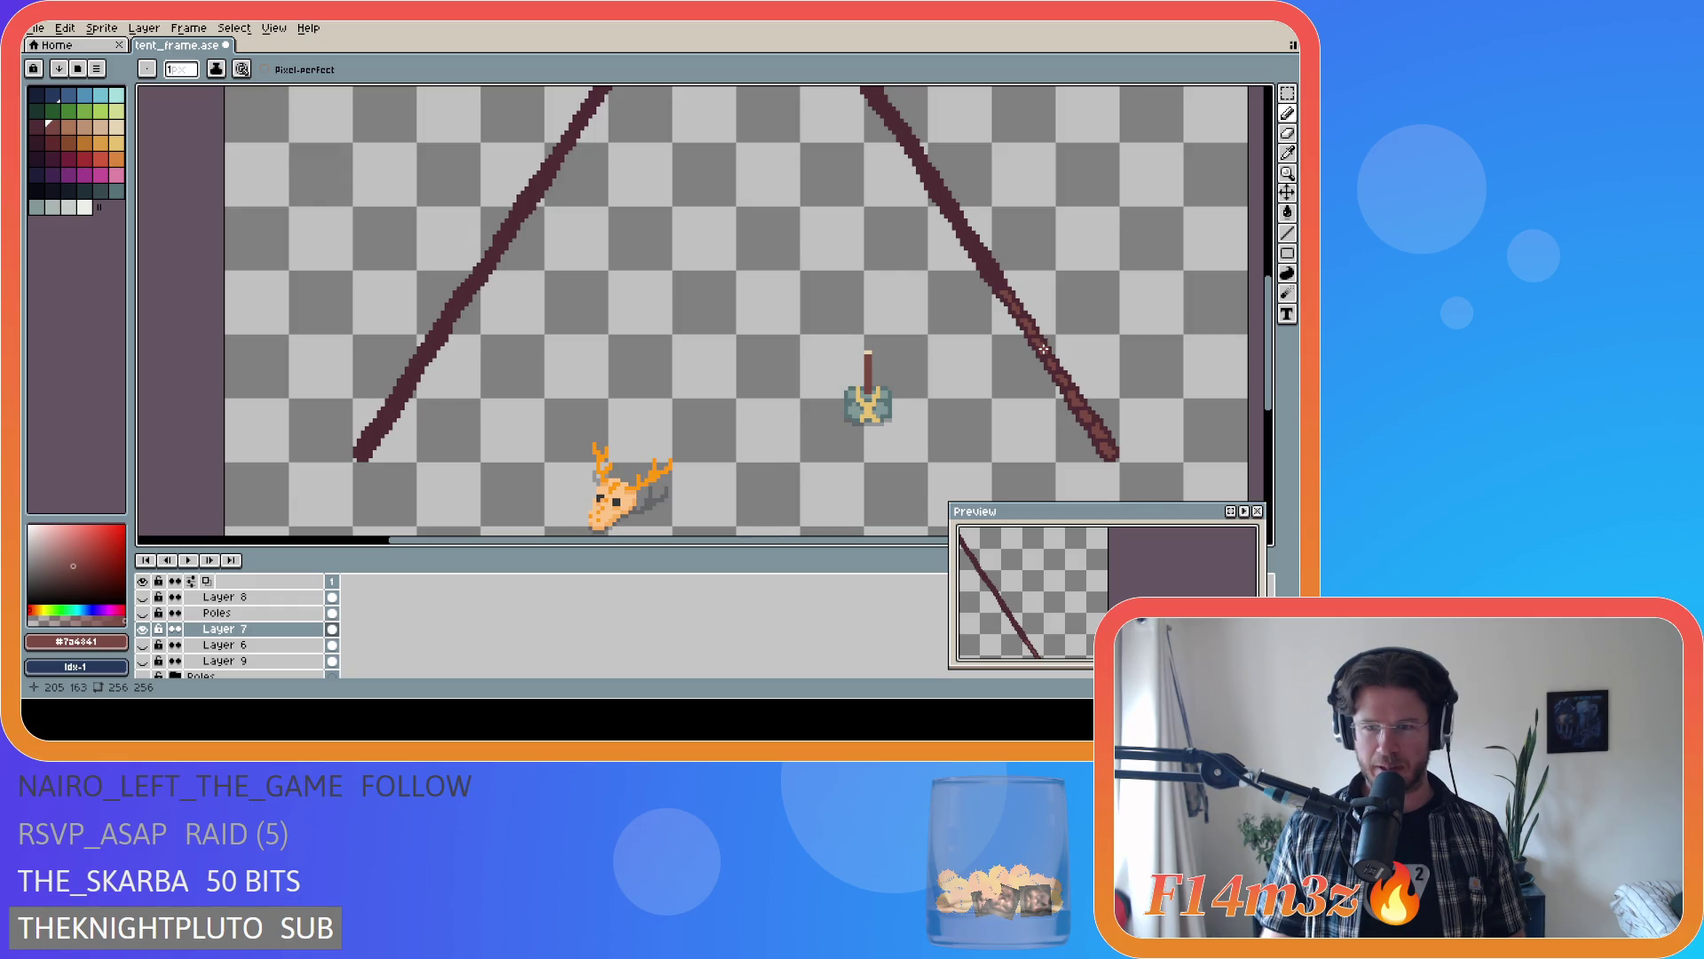
{"action": "scroll", "coordinate": [1044, 349], "scroll_direction": "up", "scroll_amount": 4}
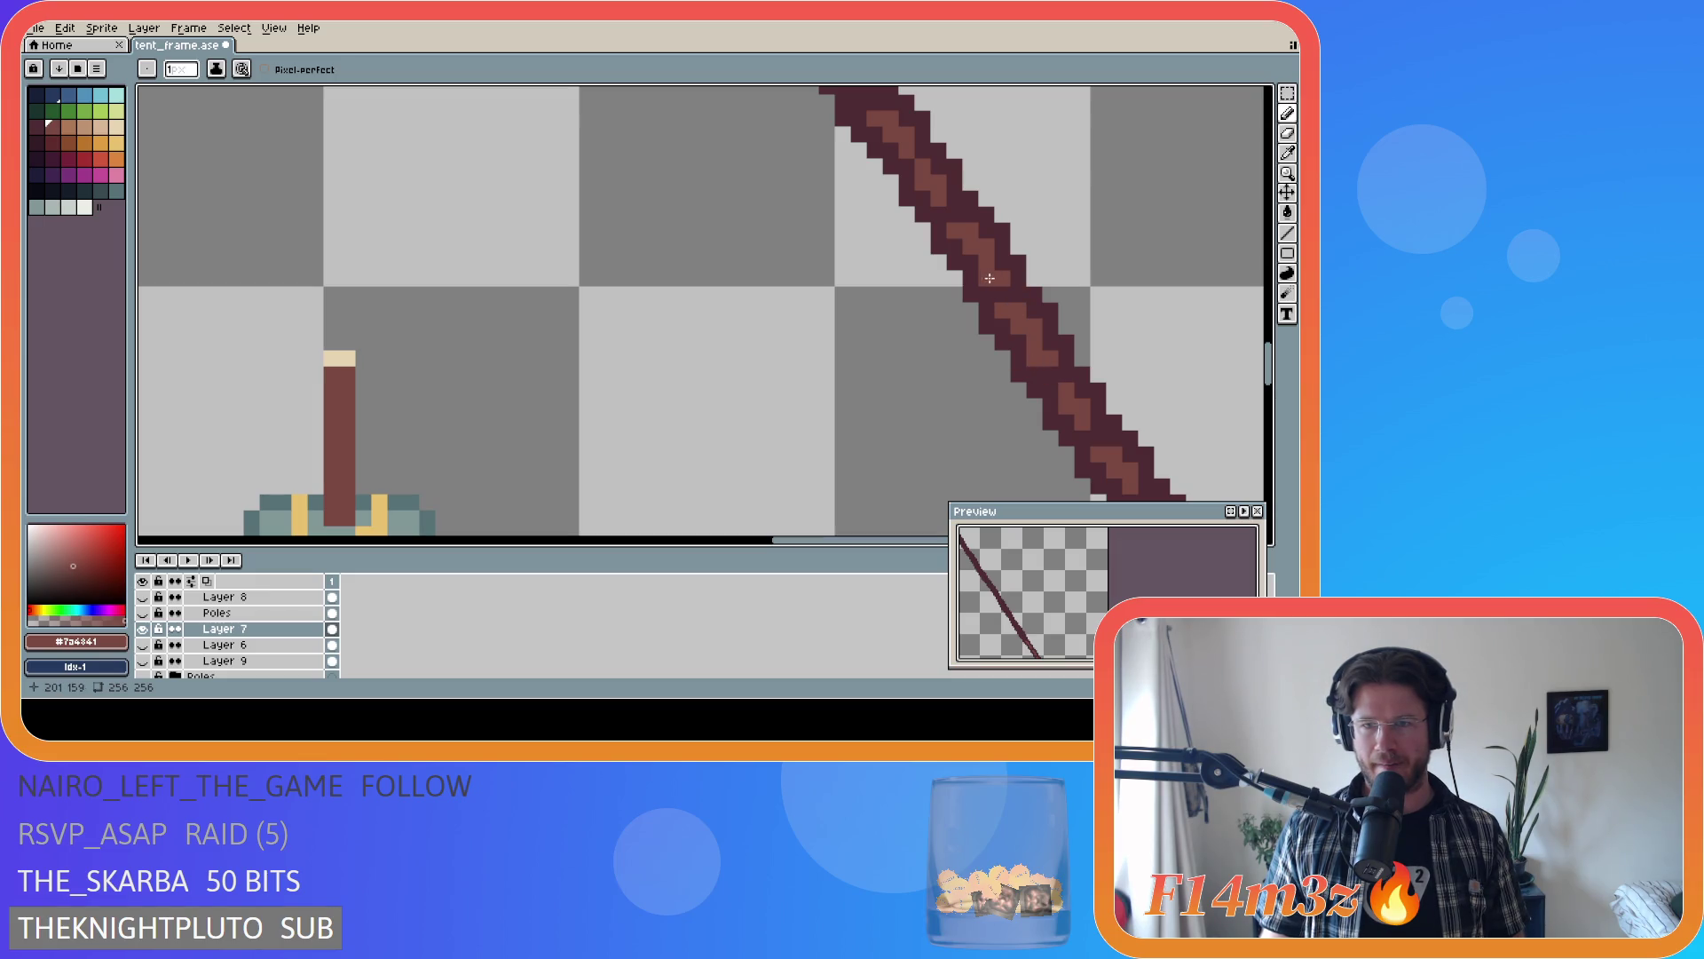
{"action": "scroll", "coordinate": [1215, 307], "scroll_direction": "down", "scroll_amount": 4}
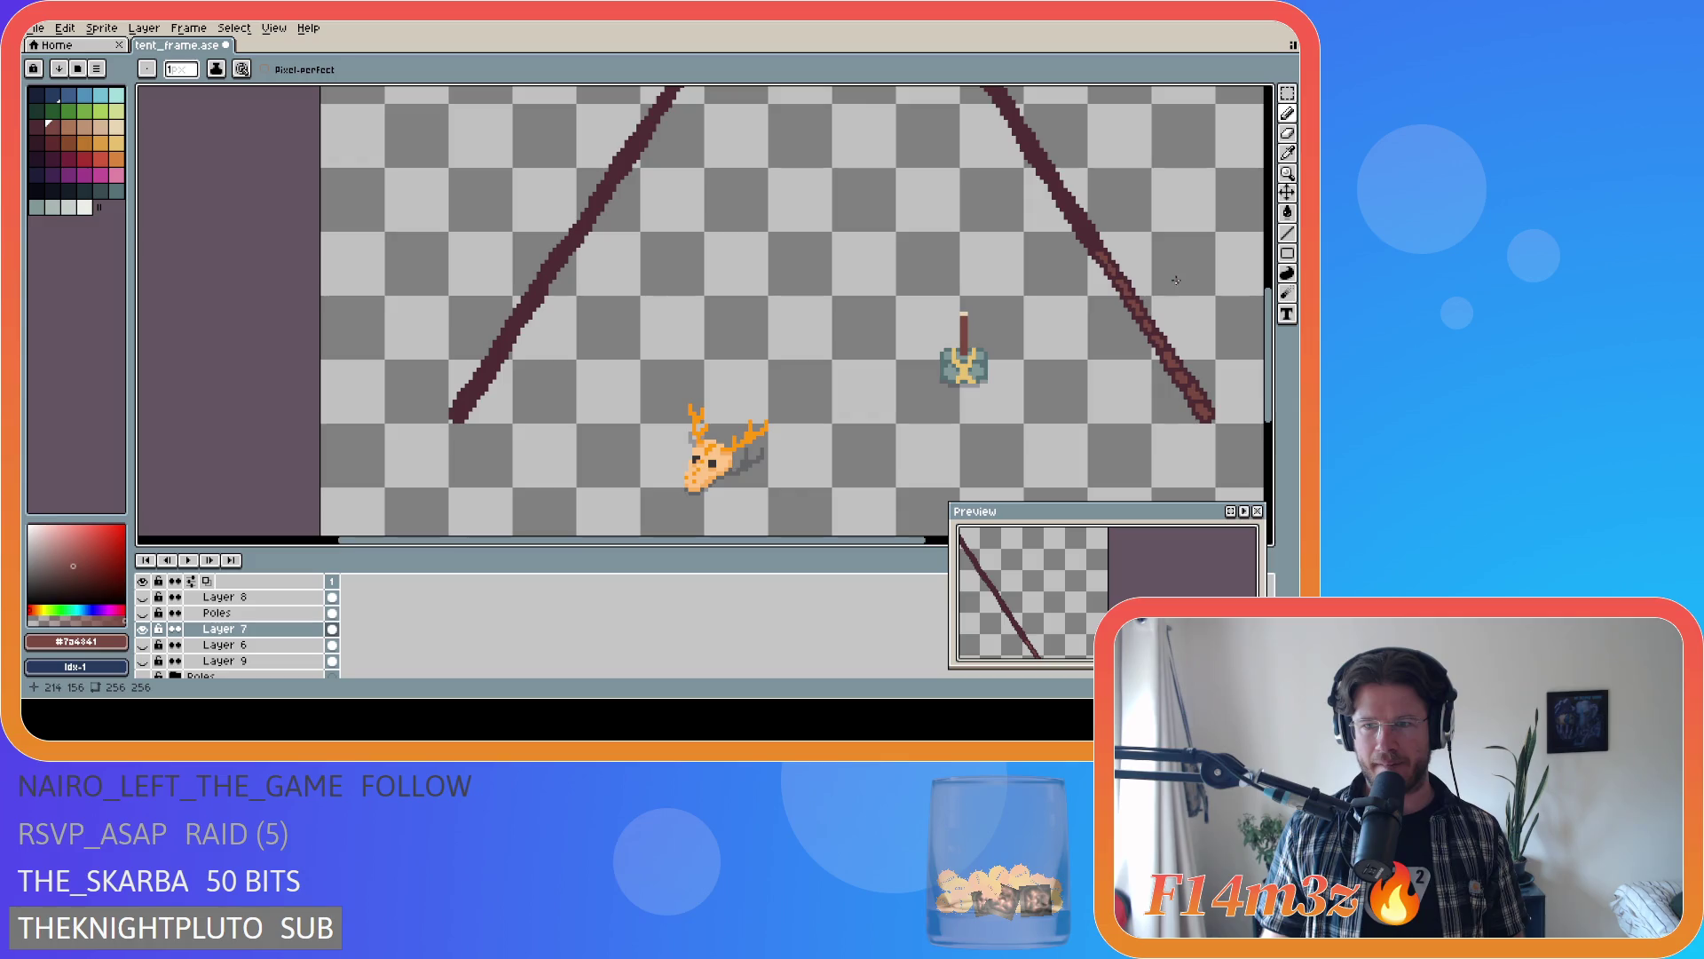
{"action": "scroll", "coordinate": [1192, 260], "scroll_direction": "down", "scroll_amount": 1}
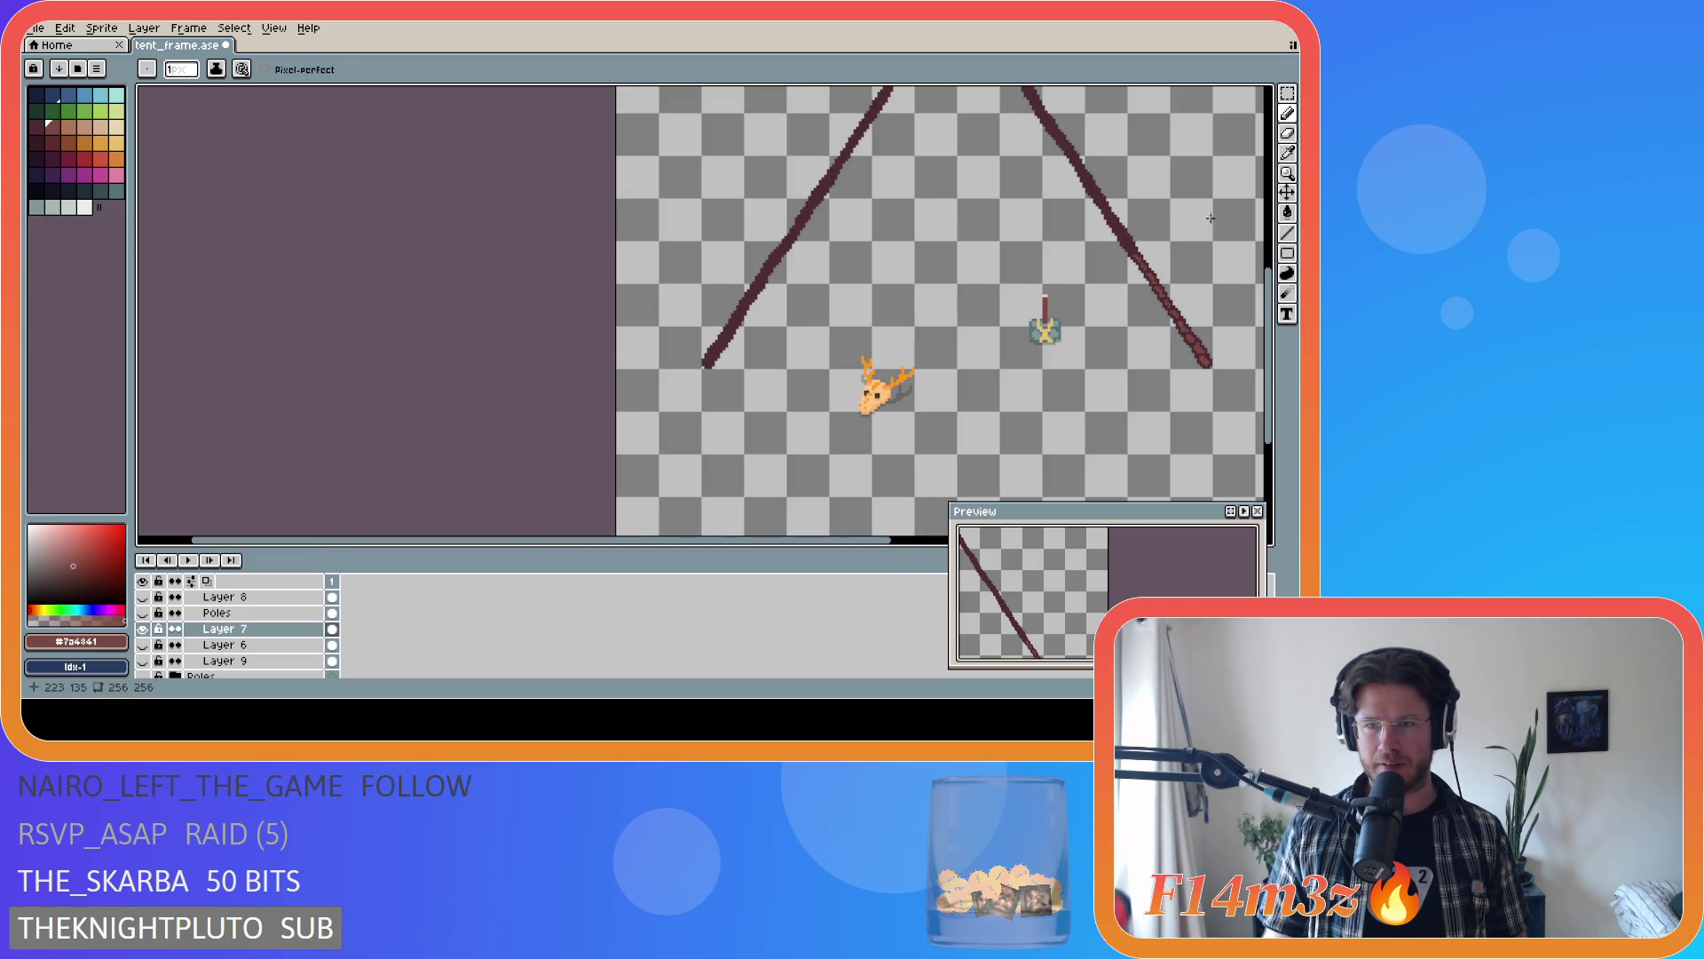
{"action": "scroll", "coordinate": [1210, 217], "scroll_direction": "up", "scroll_amount": 3}
{"action": "scroll", "coordinate": [1077, 253], "scroll_direction": "up", "scroll_amount": 1}
{"action": "scroll", "coordinate": [988, 309], "scroll_direction": "up", "scroll_amount": 1}
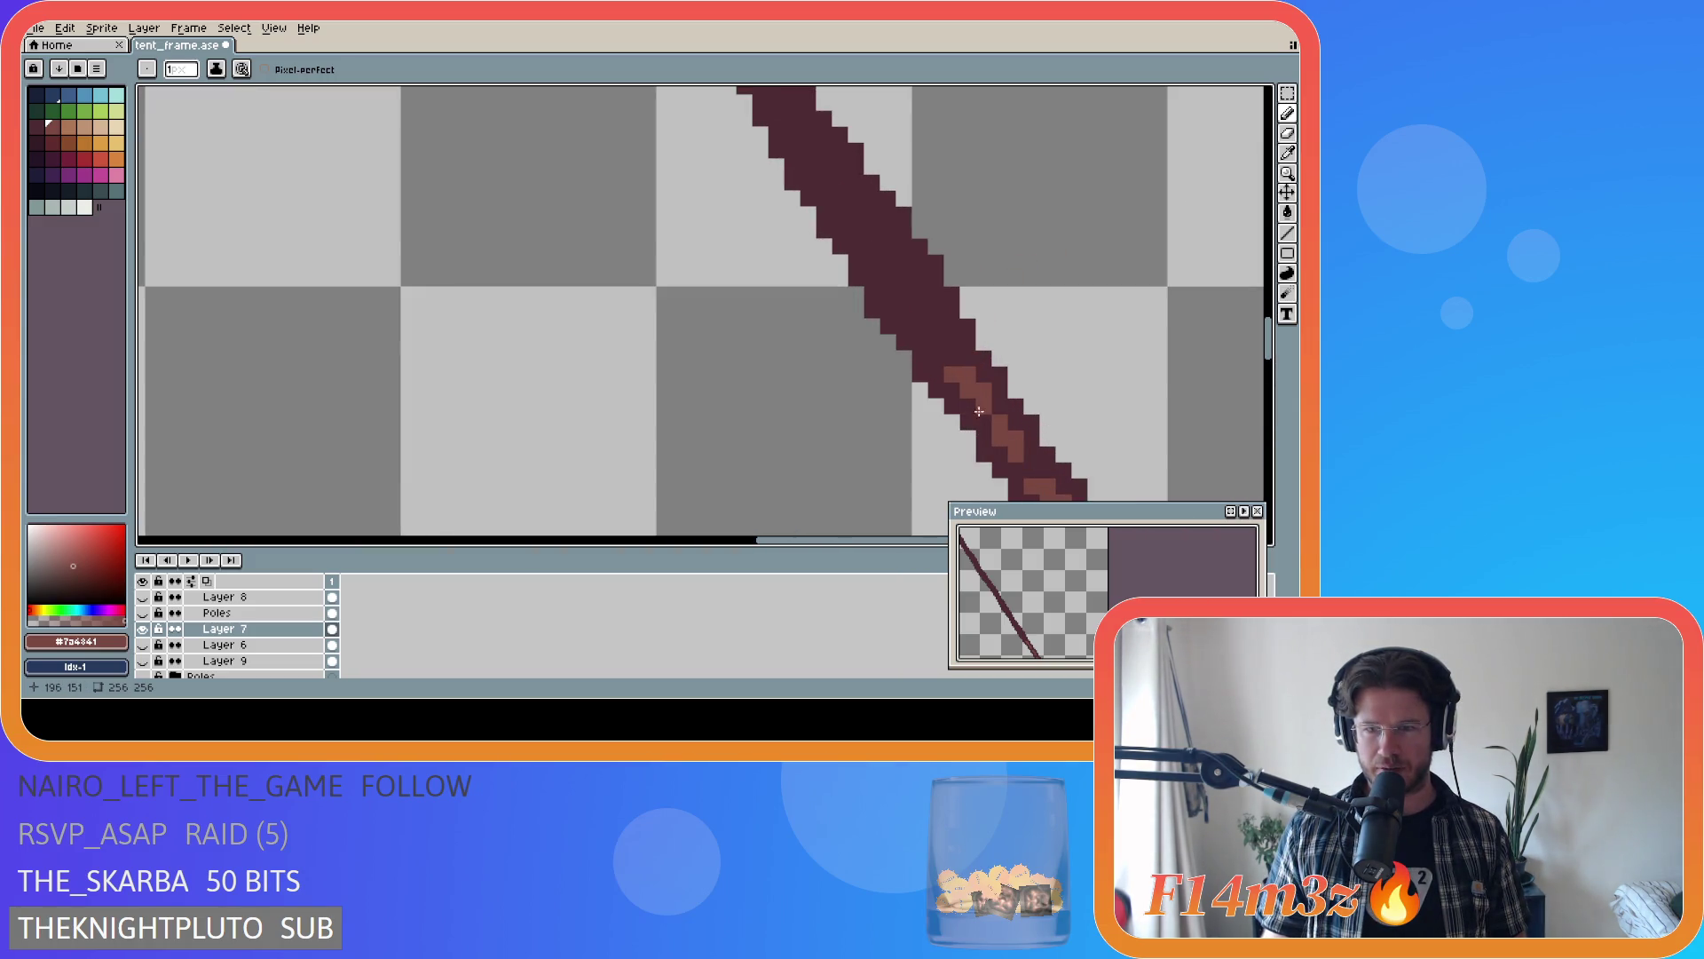
{"action": "left_click", "coordinate": [990, 378], "text": "alt"}
{"action": "left_click", "coordinate": [974, 378], "text": "alt"}
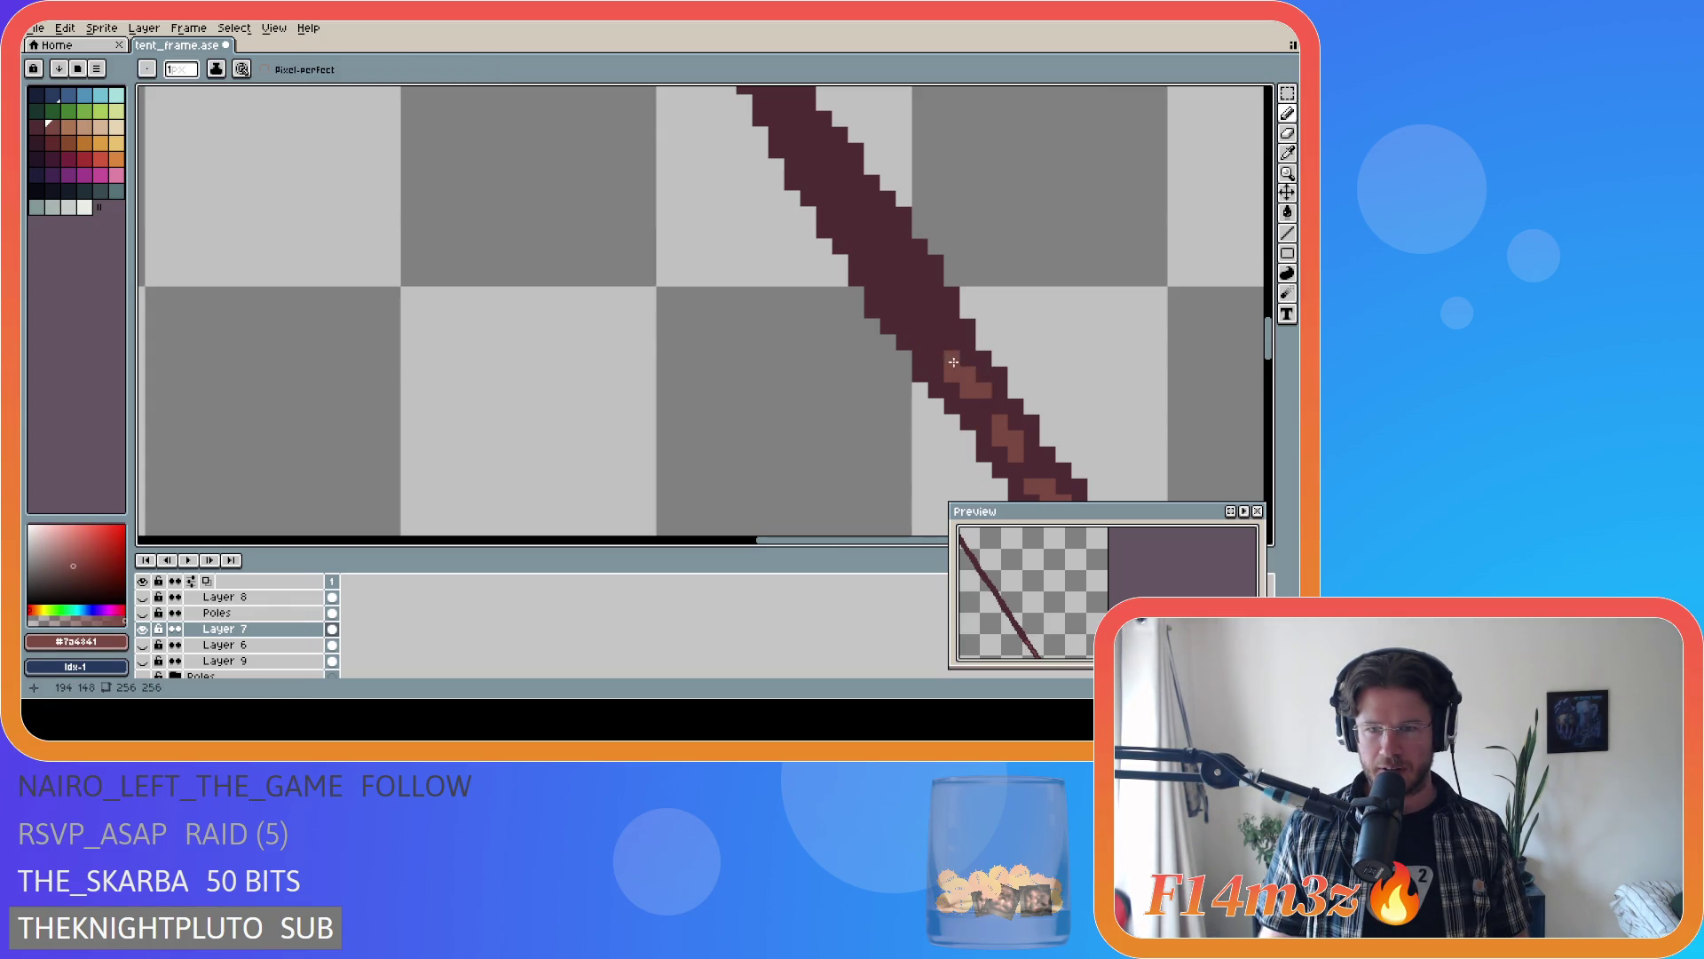
{"action": "left_click", "coordinate": [933, 345]}
{"action": "left_click", "coordinate": [934, 317]}
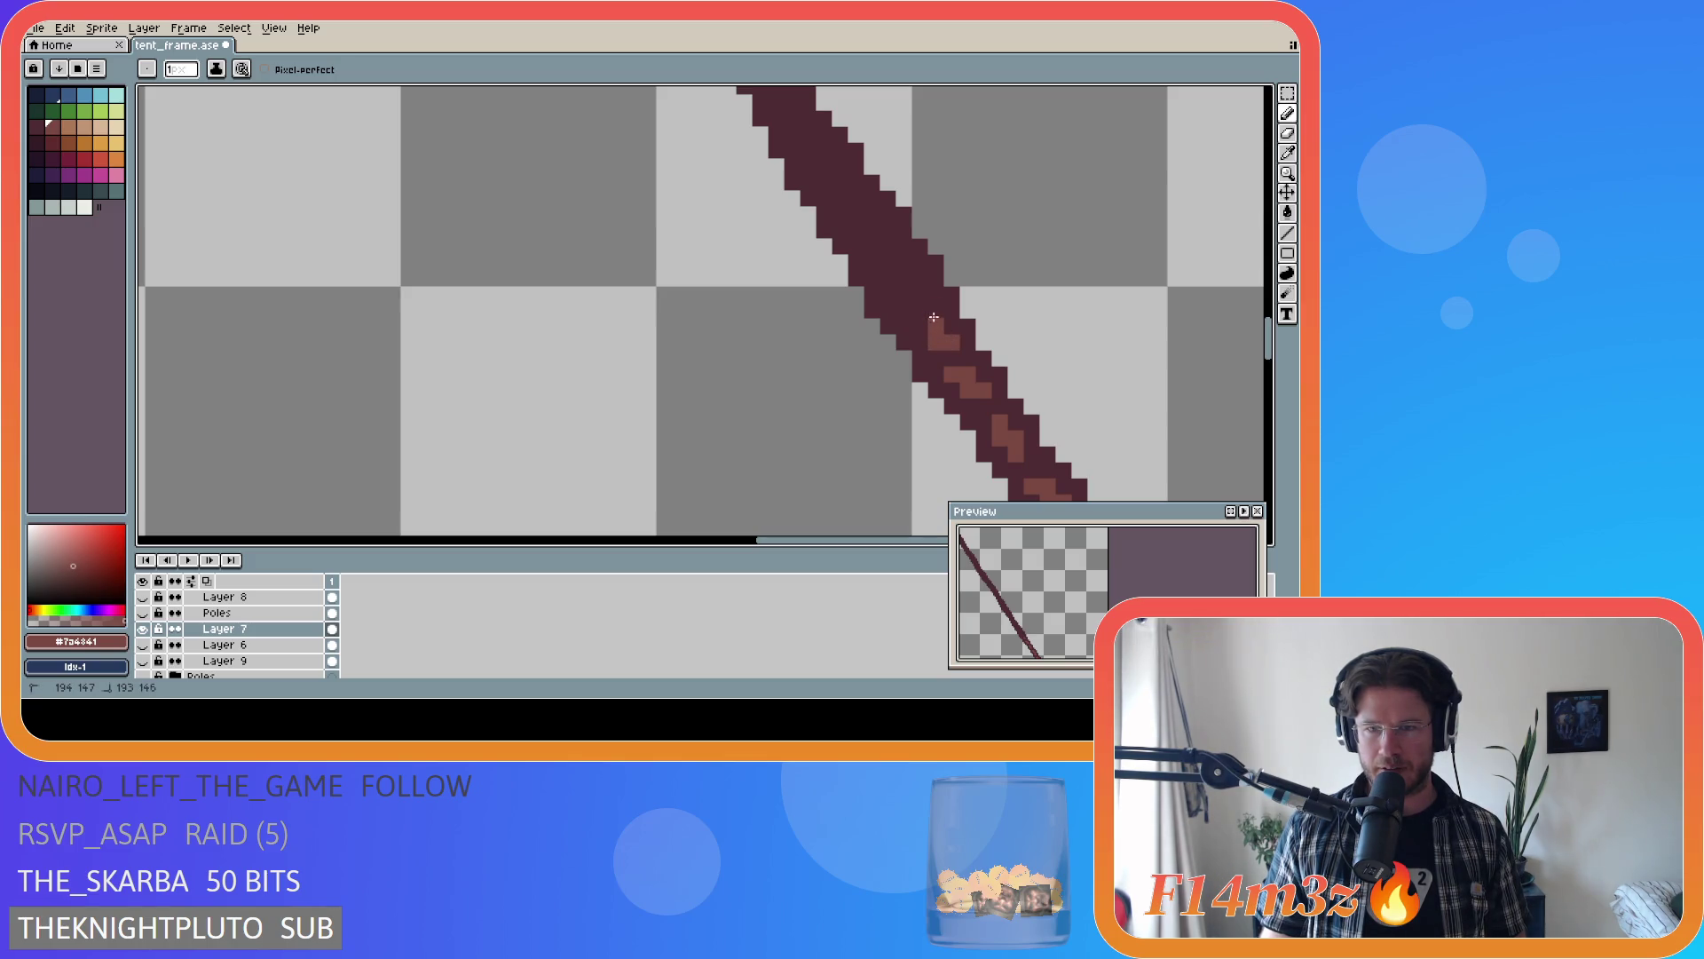
{"action": "left_click_drag", "start_coordinate": [921, 296], "coordinate": [910, 276]}
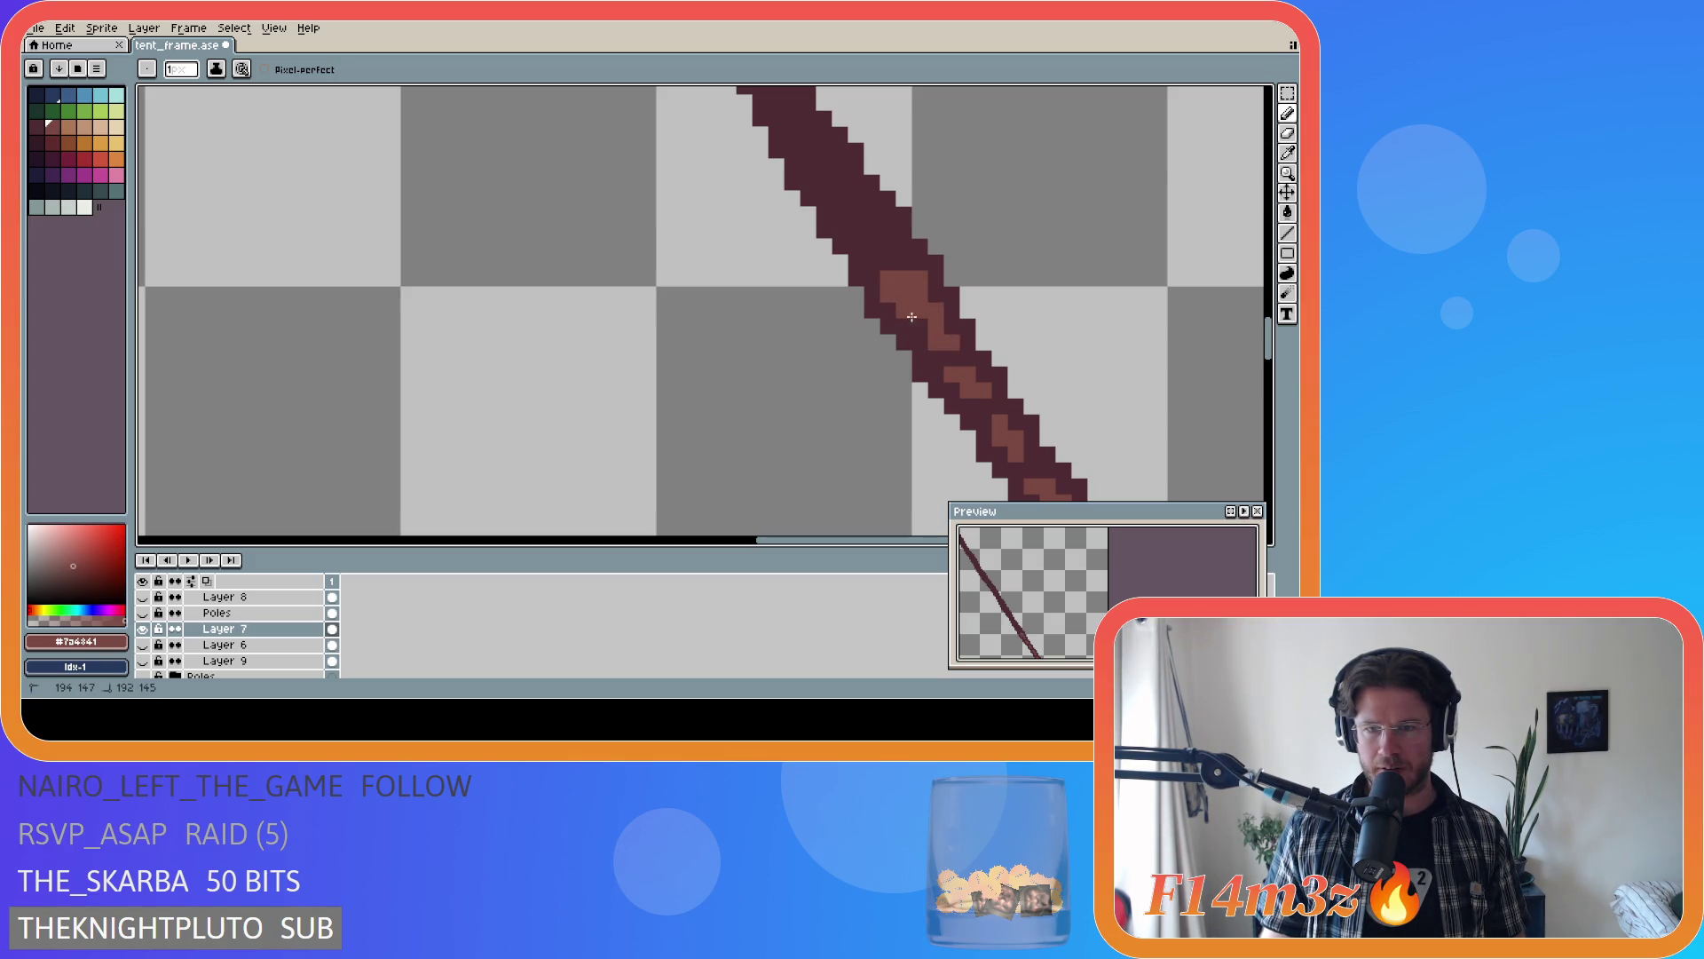
- Add highlight pixels above and beside the earlier highlight, plus a few lower down the pole
{"action": "scroll", "coordinate": [1065, 373], "scroll_direction": "down", "scroll_amount": 3}
{"action": "scroll", "coordinate": [1083, 388], "scroll_direction": "down", "scroll_amount": 3}
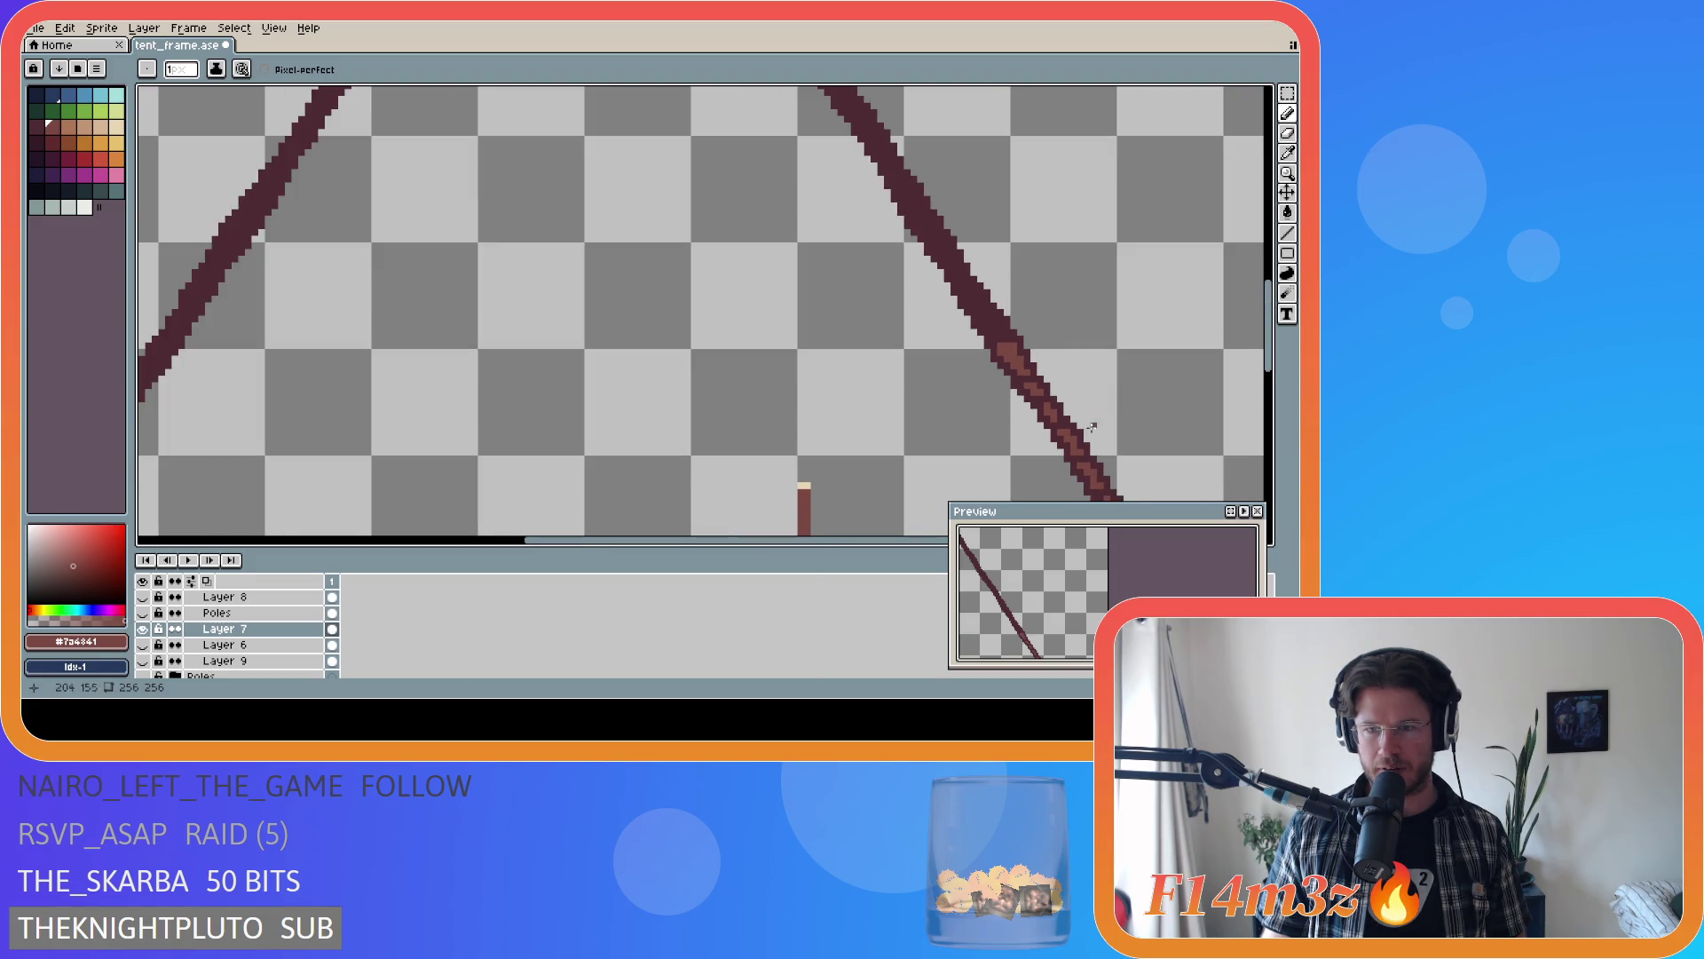
{"action": "scroll", "coordinate": [852, 532], "scroll_direction": "up", "scroll_amount": 3}
{"action": "scroll", "coordinate": [977, 444], "scroll_direction": "right", "scroll_amount": 1}
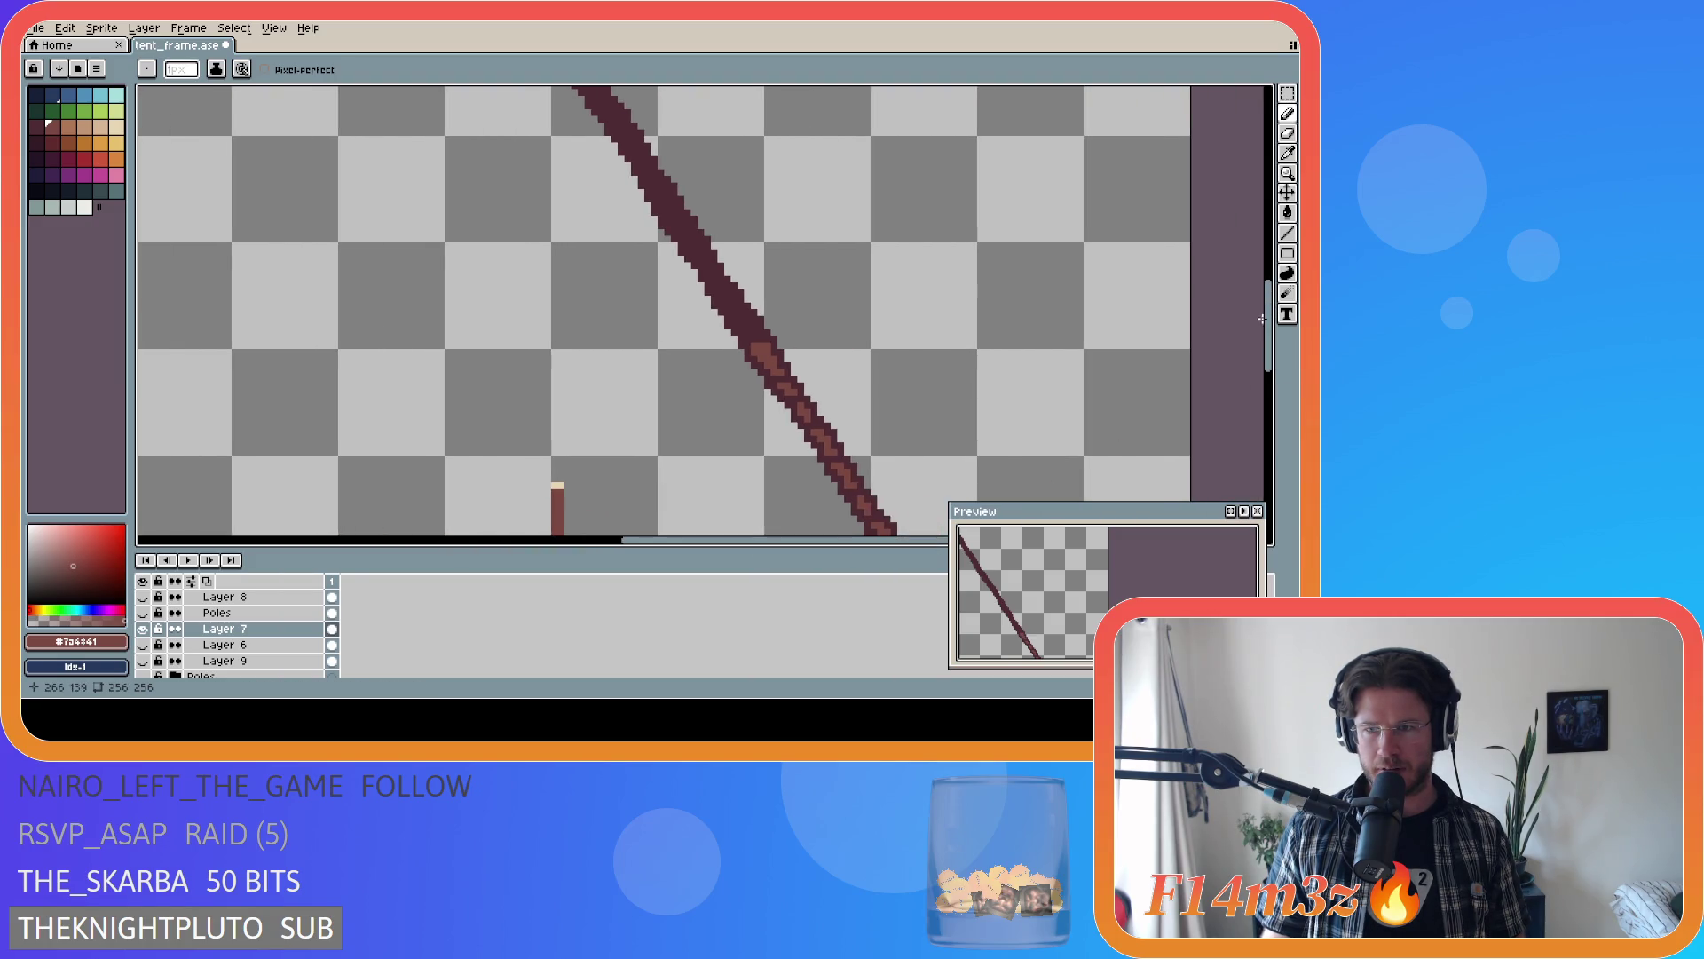
{"action": "scroll", "coordinate": [834, 281], "scroll_direction": "down", "scroll_amount": 3}
{"action": "scroll", "coordinate": [833, 281], "scroll_direction": "left", "scroll_amount": 2}
{"action": "scroll", "coordinate": [804, 257], "scroll_direction": "up", "scroll_amount": 1}
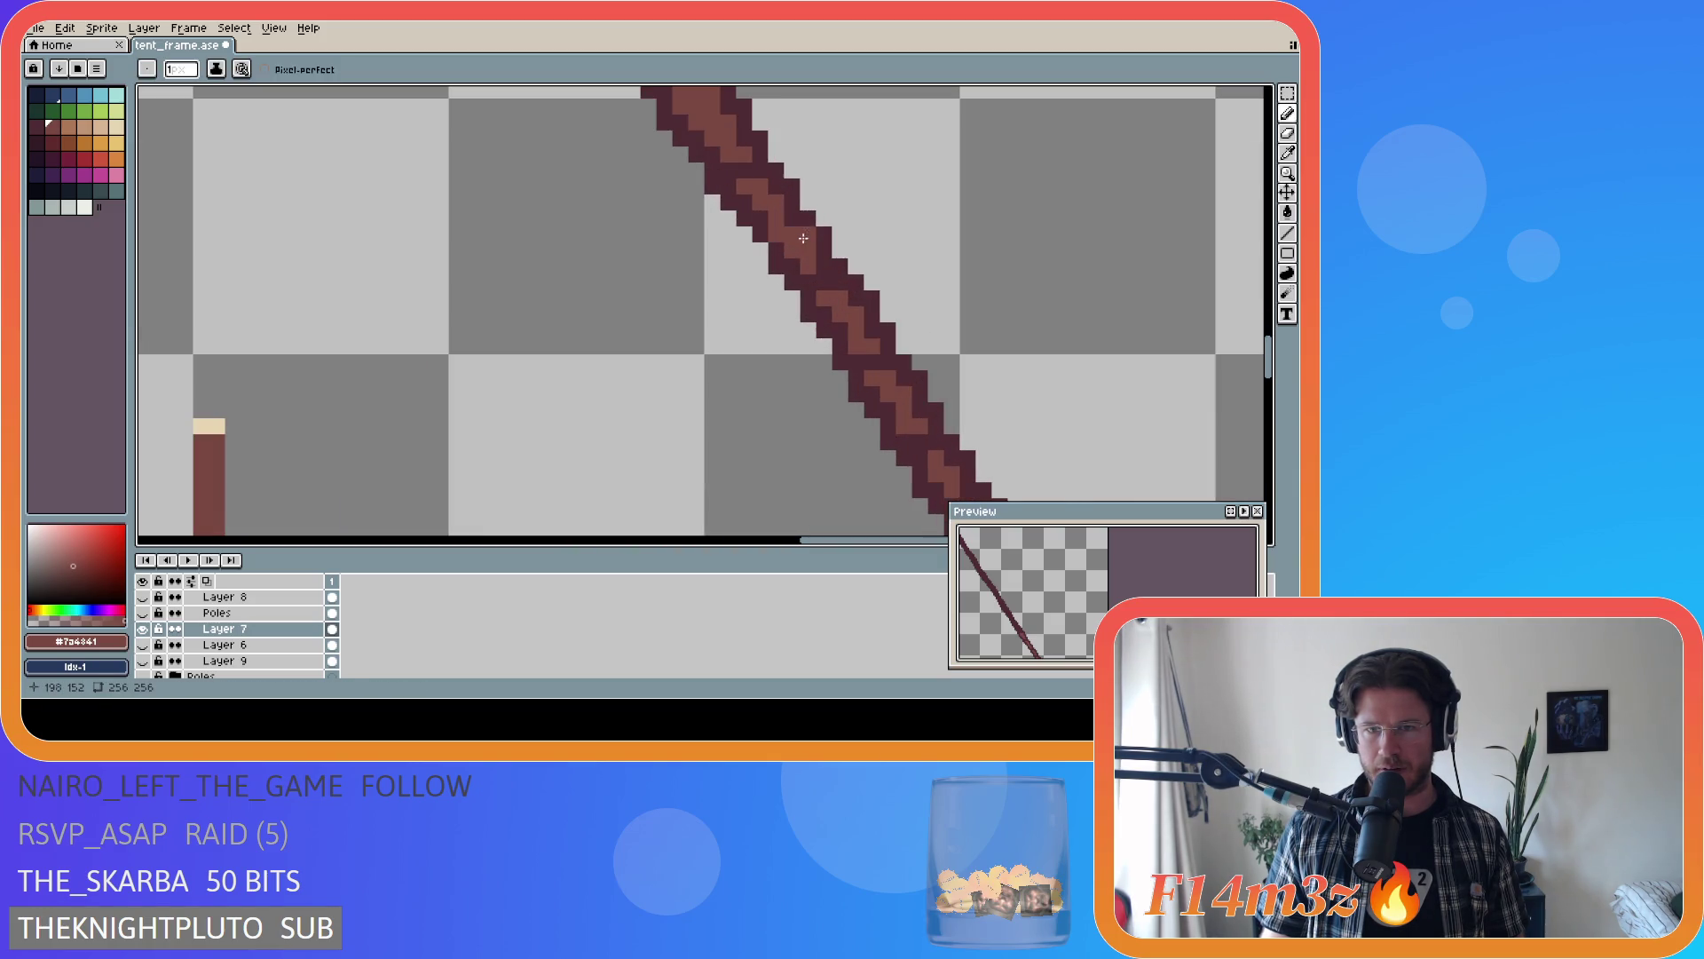
{"action": "scroll", "coordinate": [793, 235], "scroll_direction": "up", "scroll_amount": 2}
{"action": "left_click", "coordinate": [777, 221]}
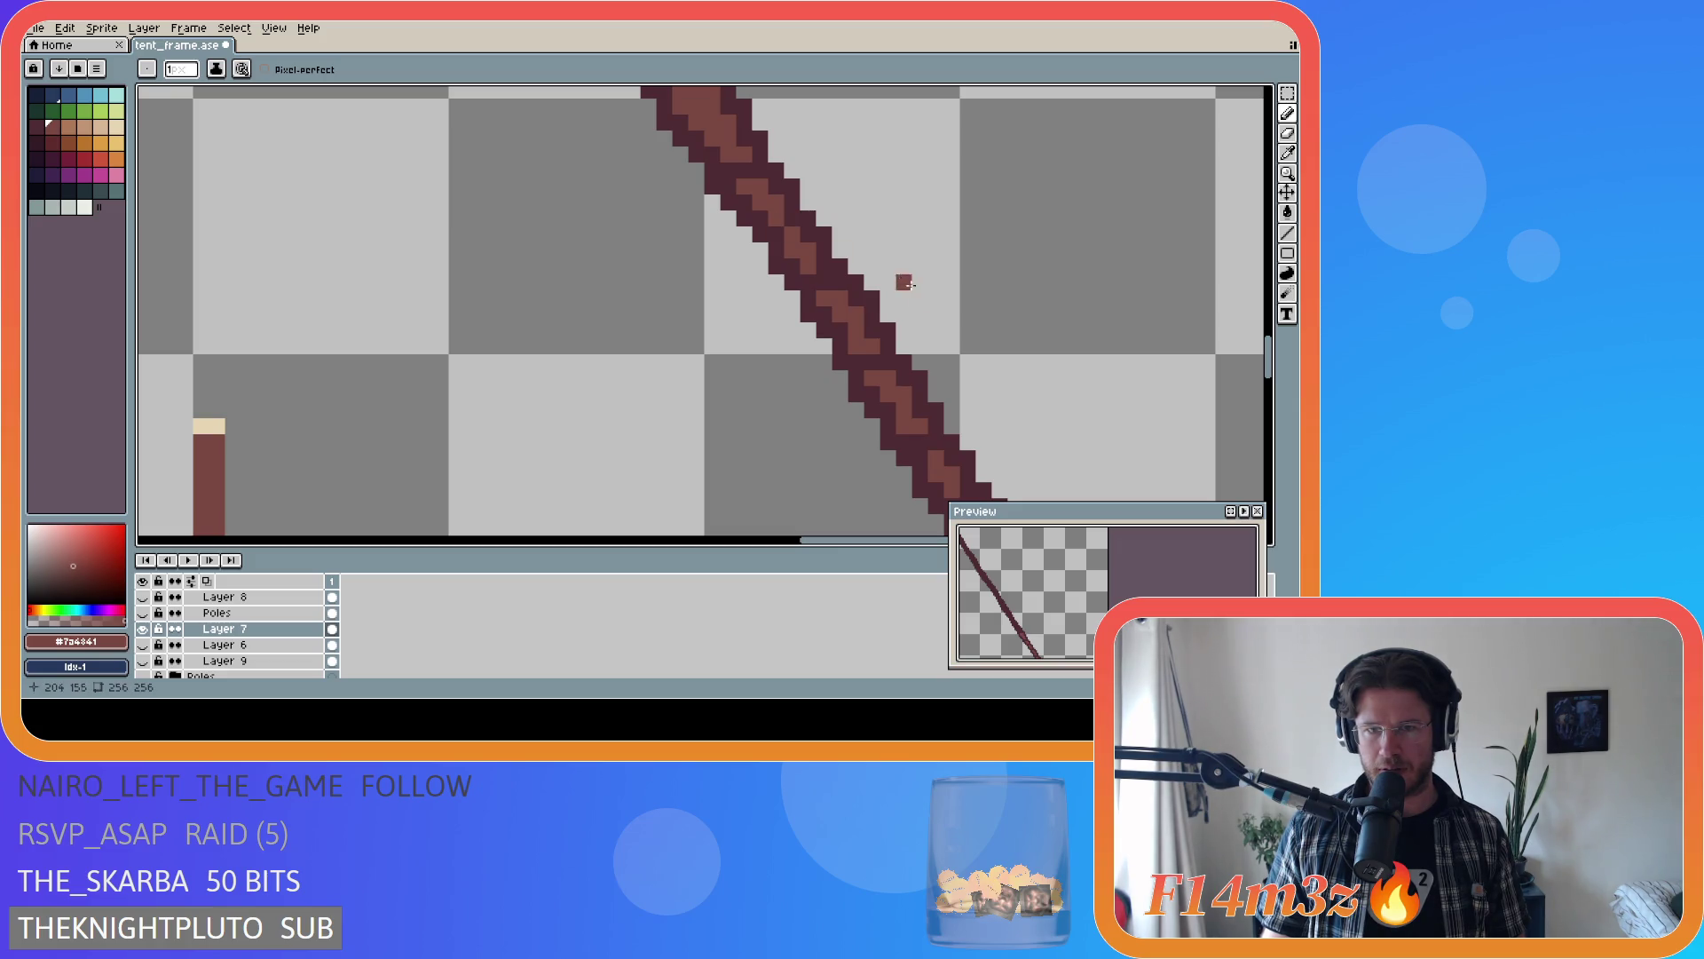
{"action": "scroll", "coordinate": [962, 326], "scroll_direction": "down", "scroll_amount": 3}
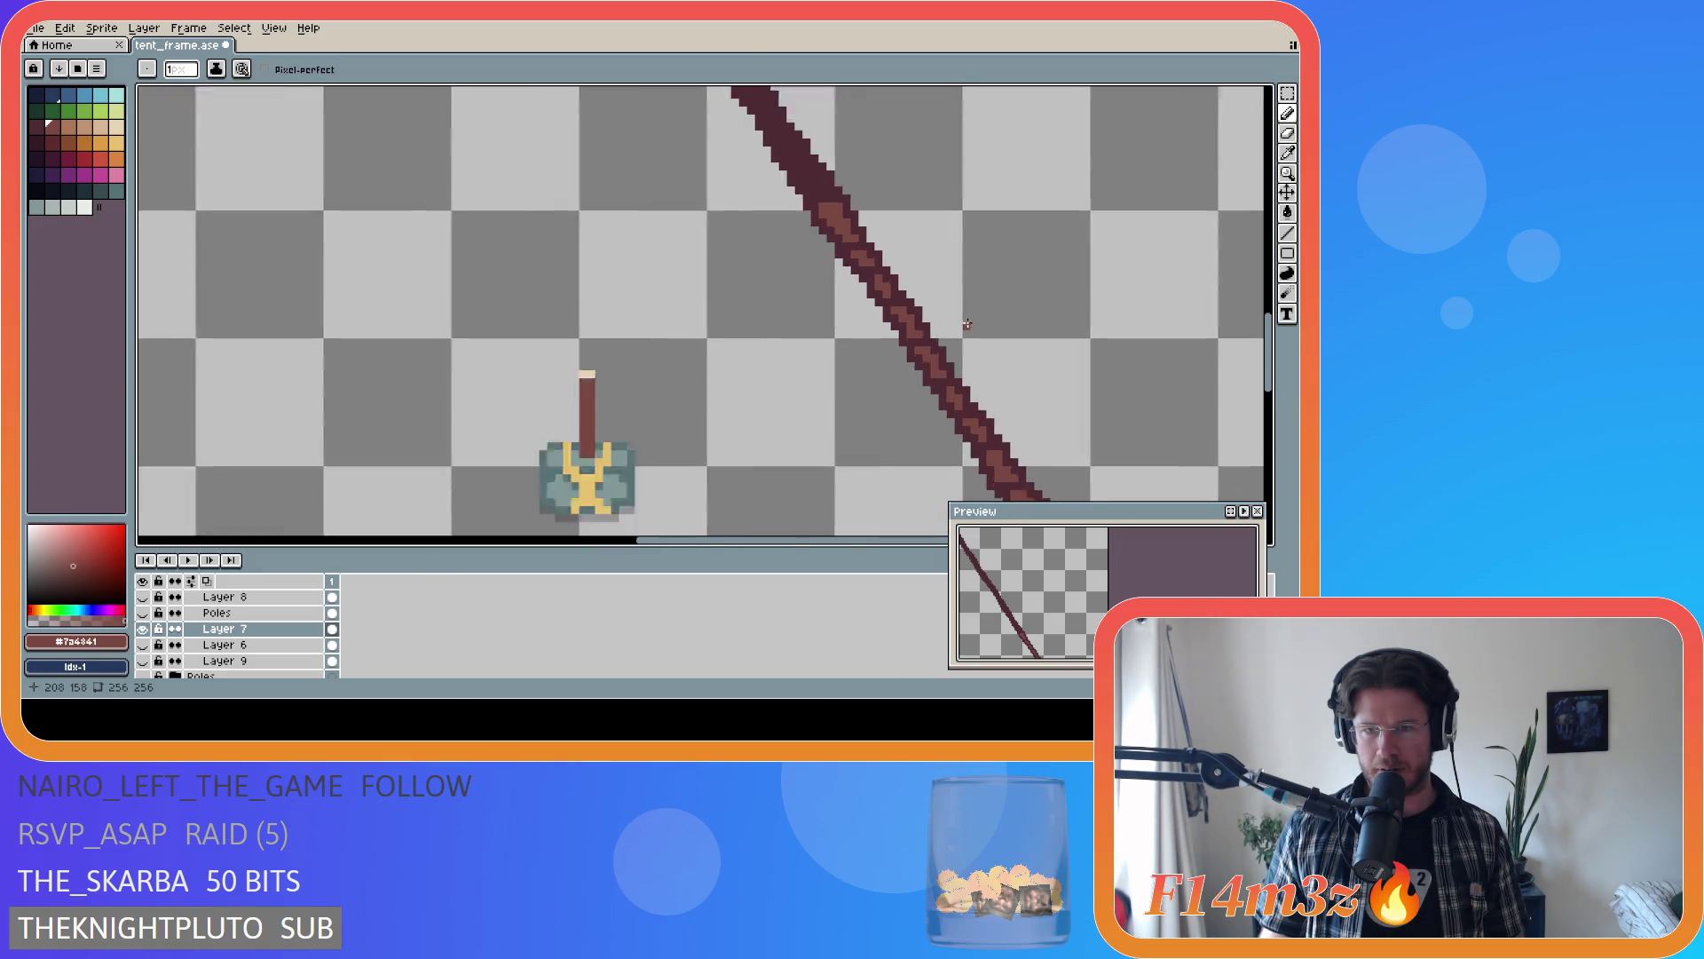
{"action": "scroll", "coordinate": [841, 296], "scroll_direction": "up", "scroll_amount": 3}
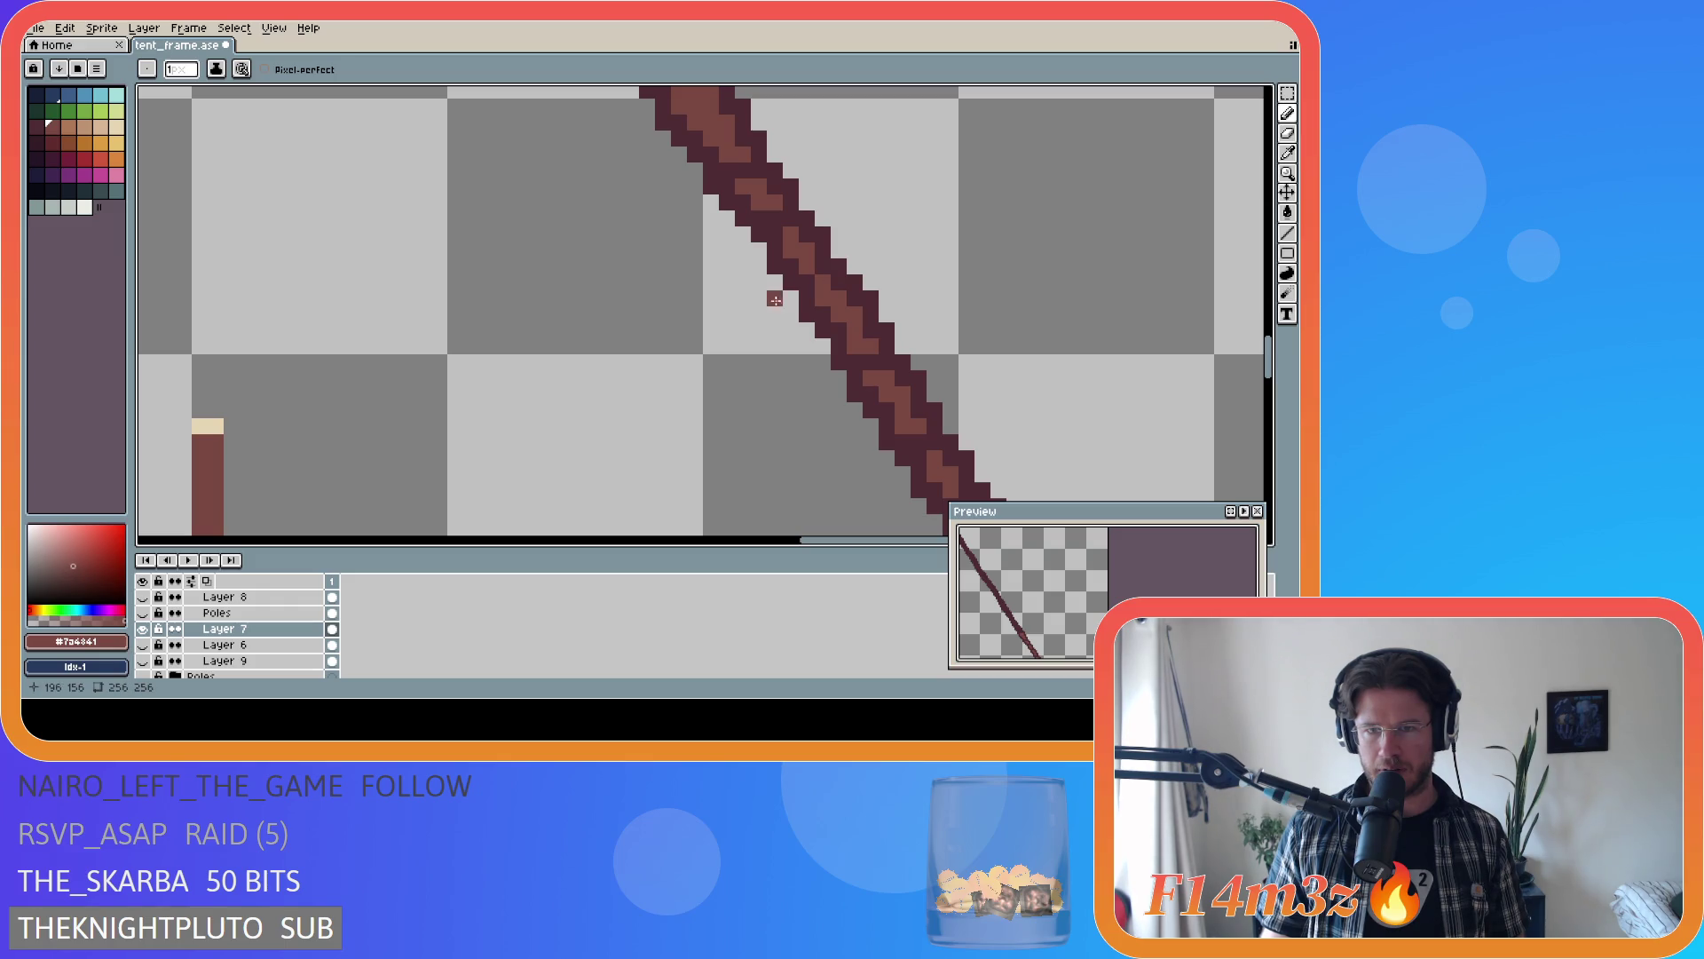
{"action": "scroll", "coordinate": [932, 371], "scroll_direction": "down", "scroll_amount": 3}
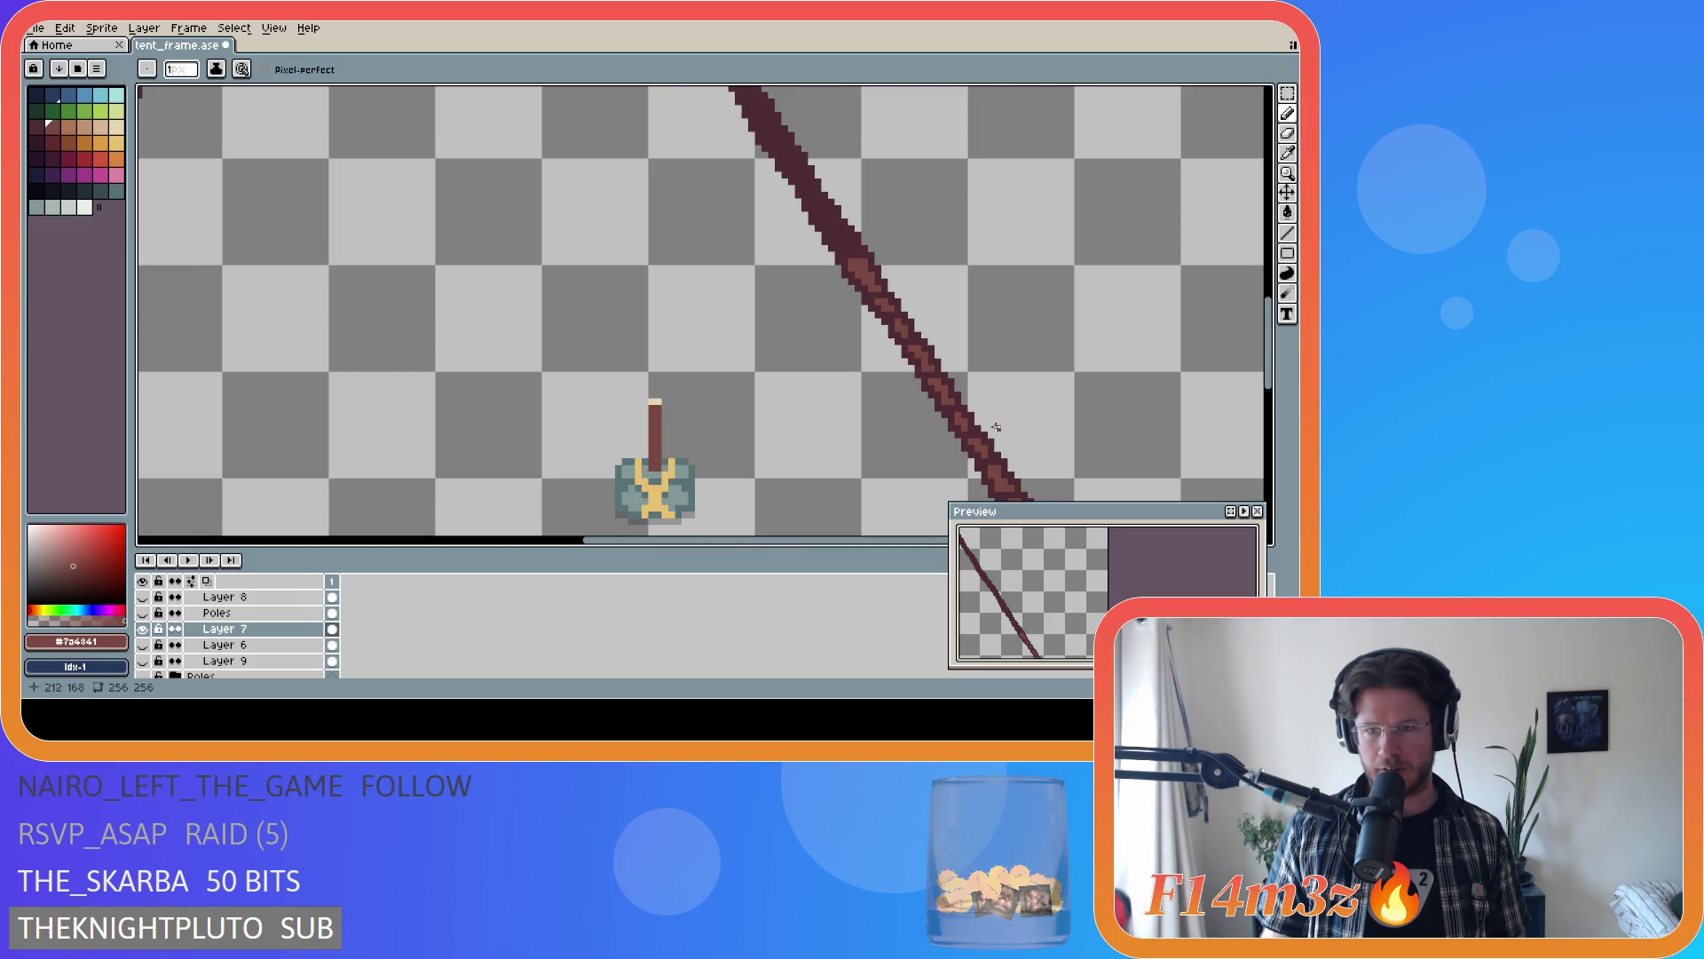
{"action": "scroll", "coordinate": [996, 427], "scroll_direction": "down", "scroll_amount": 1}
{"action": "scroll", "coordinate": [1046, 418], "scroll_direction": "up", "scroll_amount": 3}
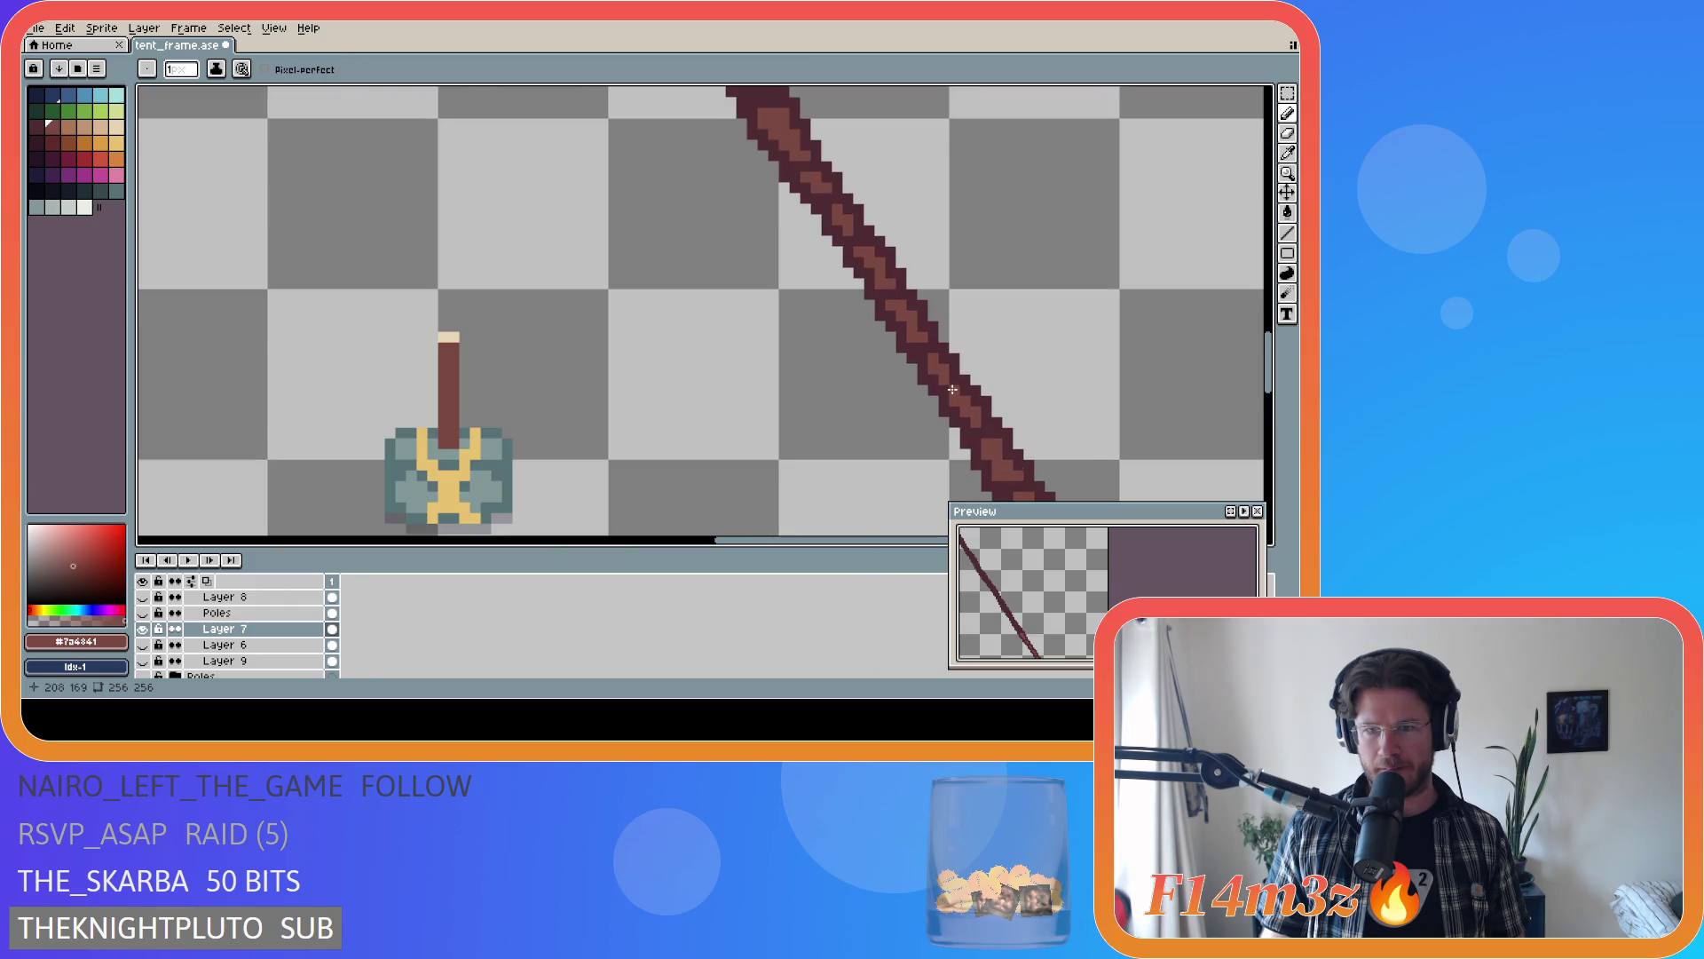
{"action": "scroll", "coordinate": [1104, 389], "scroll_direction": "down", "scroll_amount": 2}
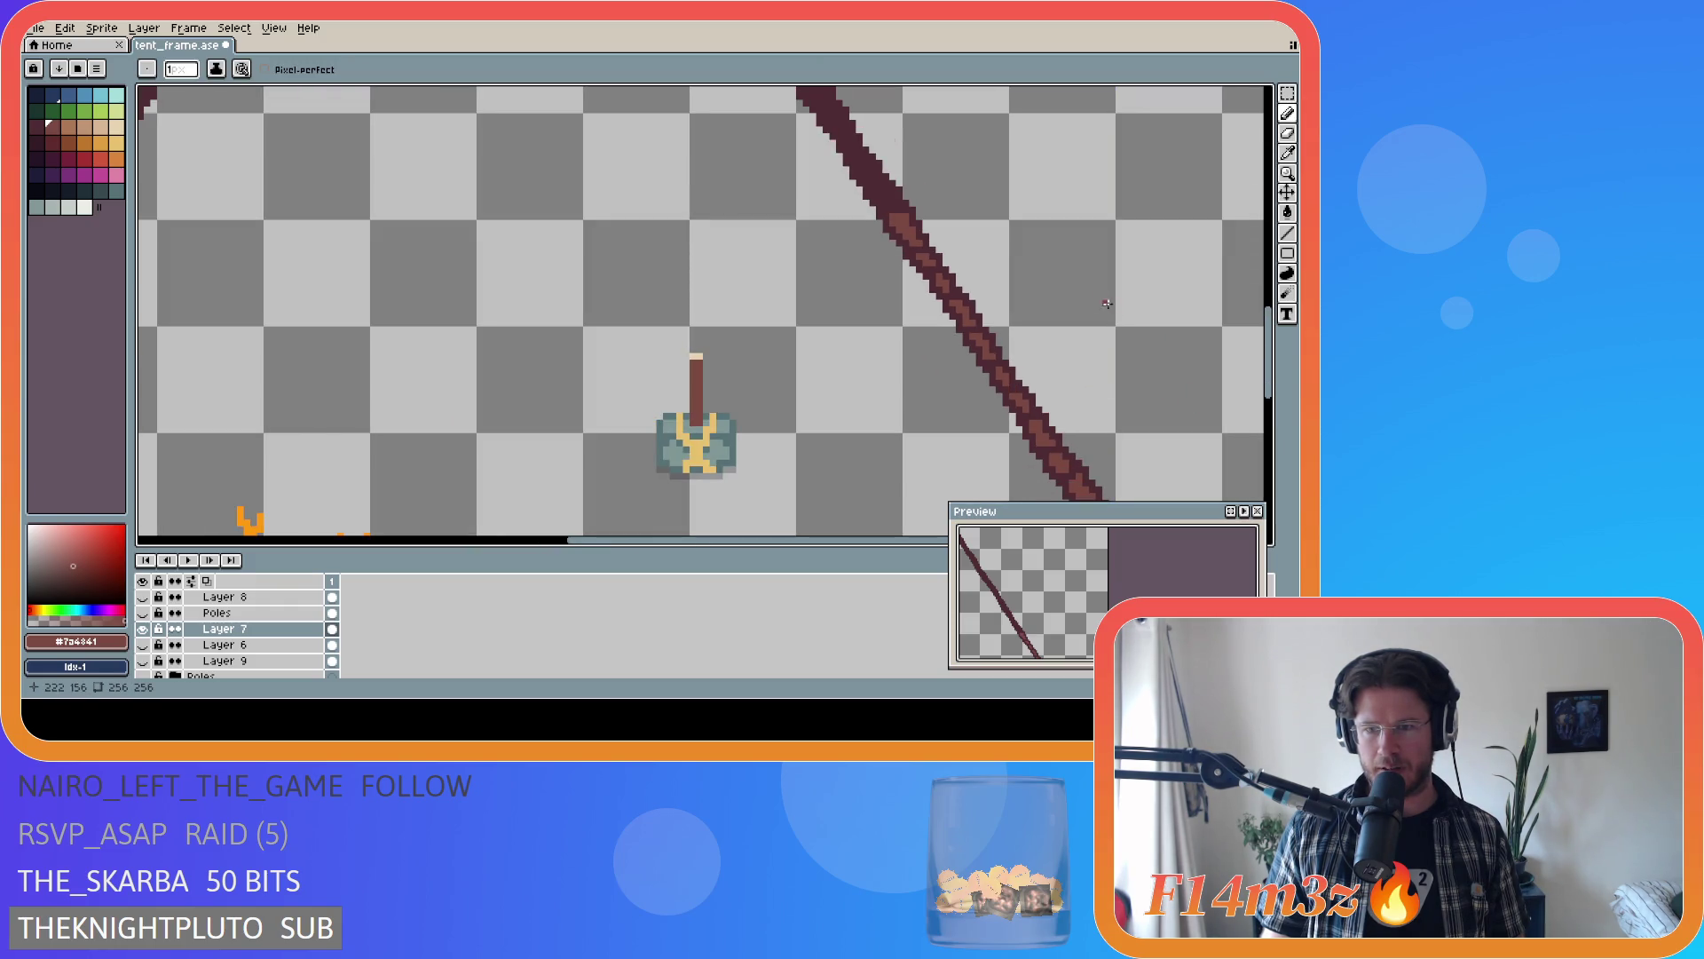
{"action": "left_click_drag", "start_coordinate": [1267, 320], "coordinate": [1265, 344]}
{"action": "scroll", "coordinate": [928, 439], "scroll_direction": "down", "scroll_amount": 1}
{"action": "scroll", "coordinate": [928, 438], "scroll_direction": "up", "scroll_amount": 3}
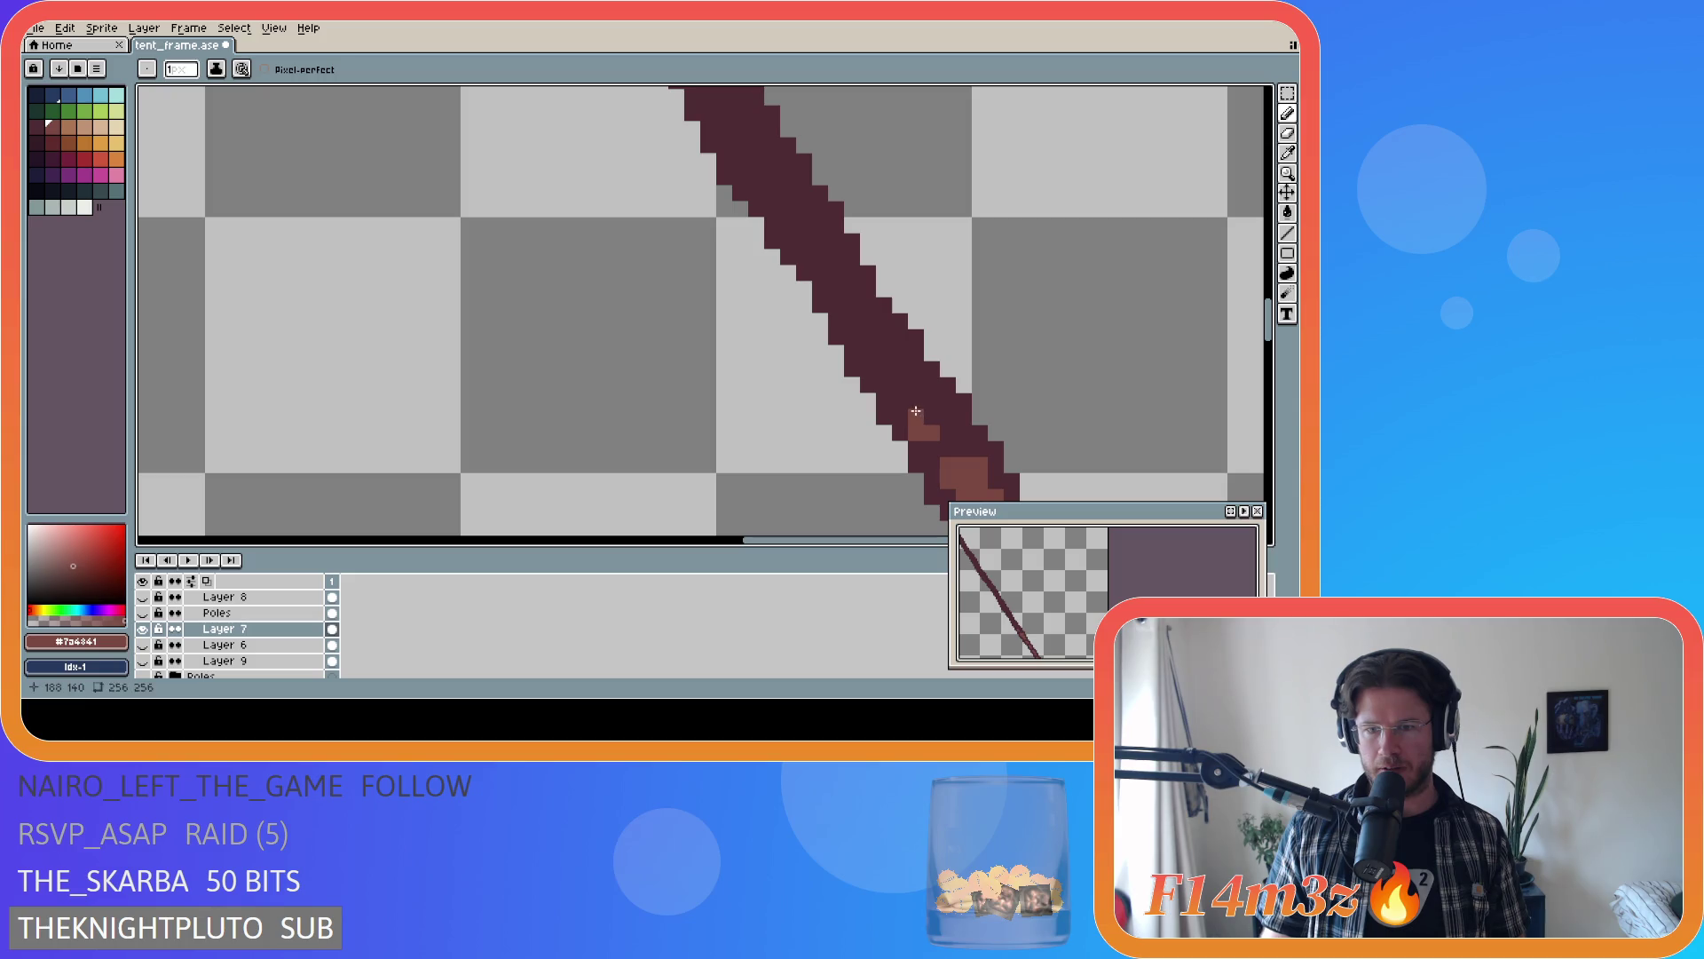
{"action": "left_click", "coordinate": [931, 417]}
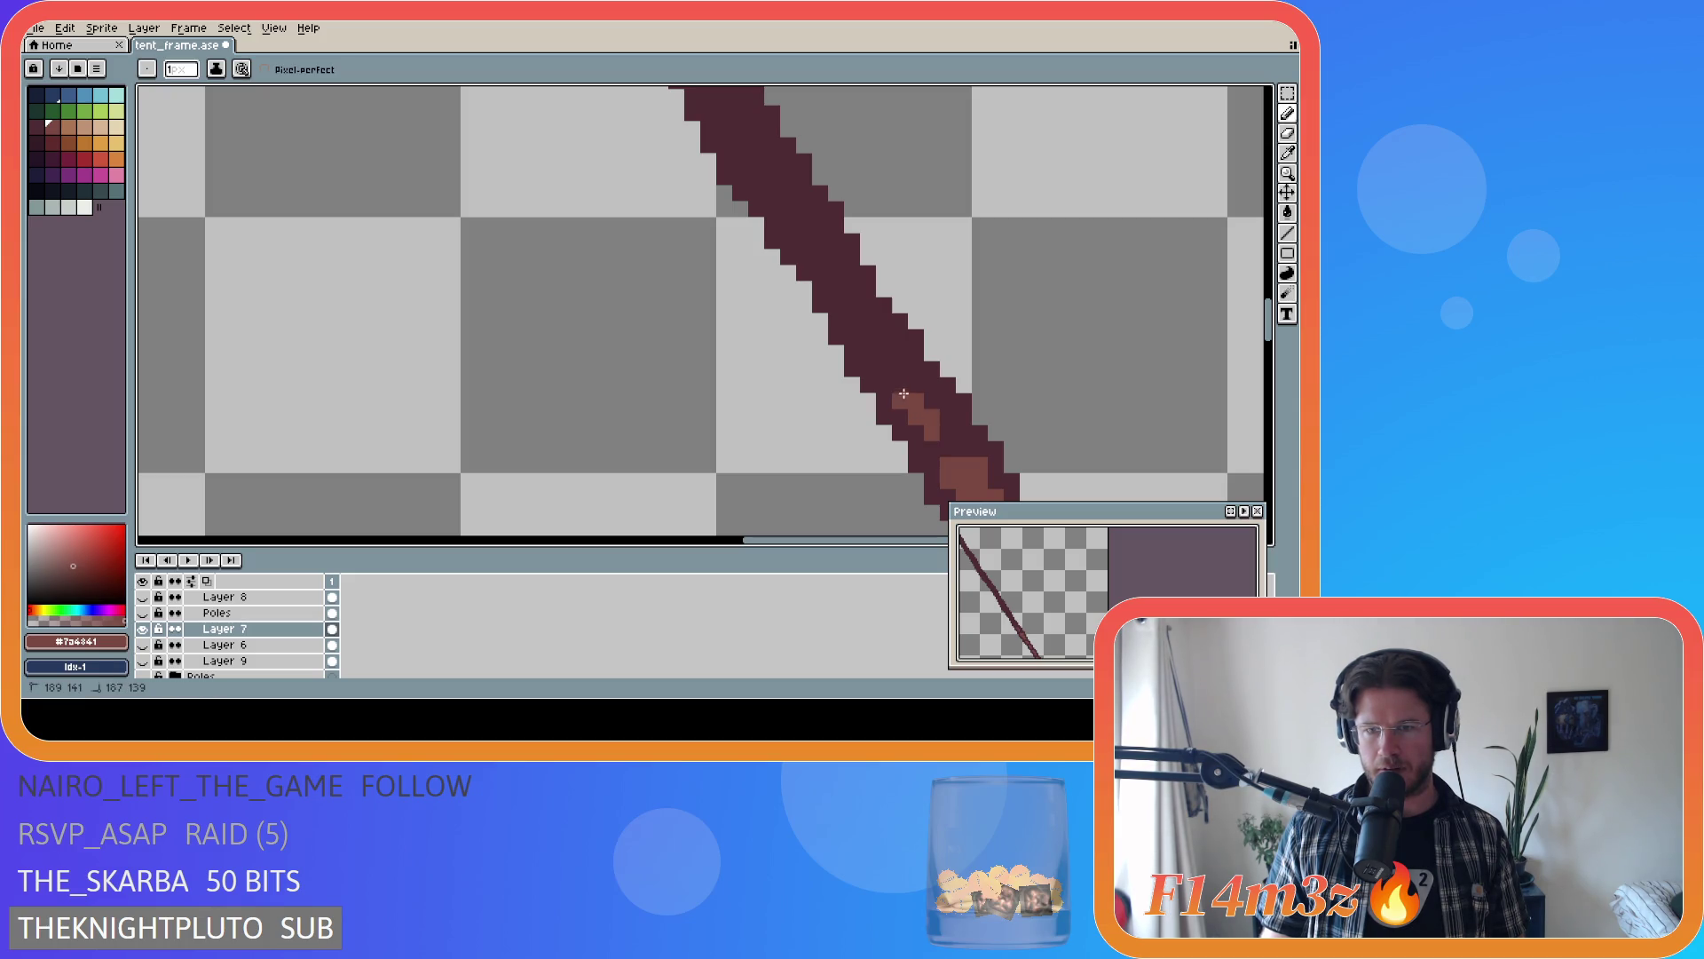
{"action": "left_click", "coordinate": [901, 388]}
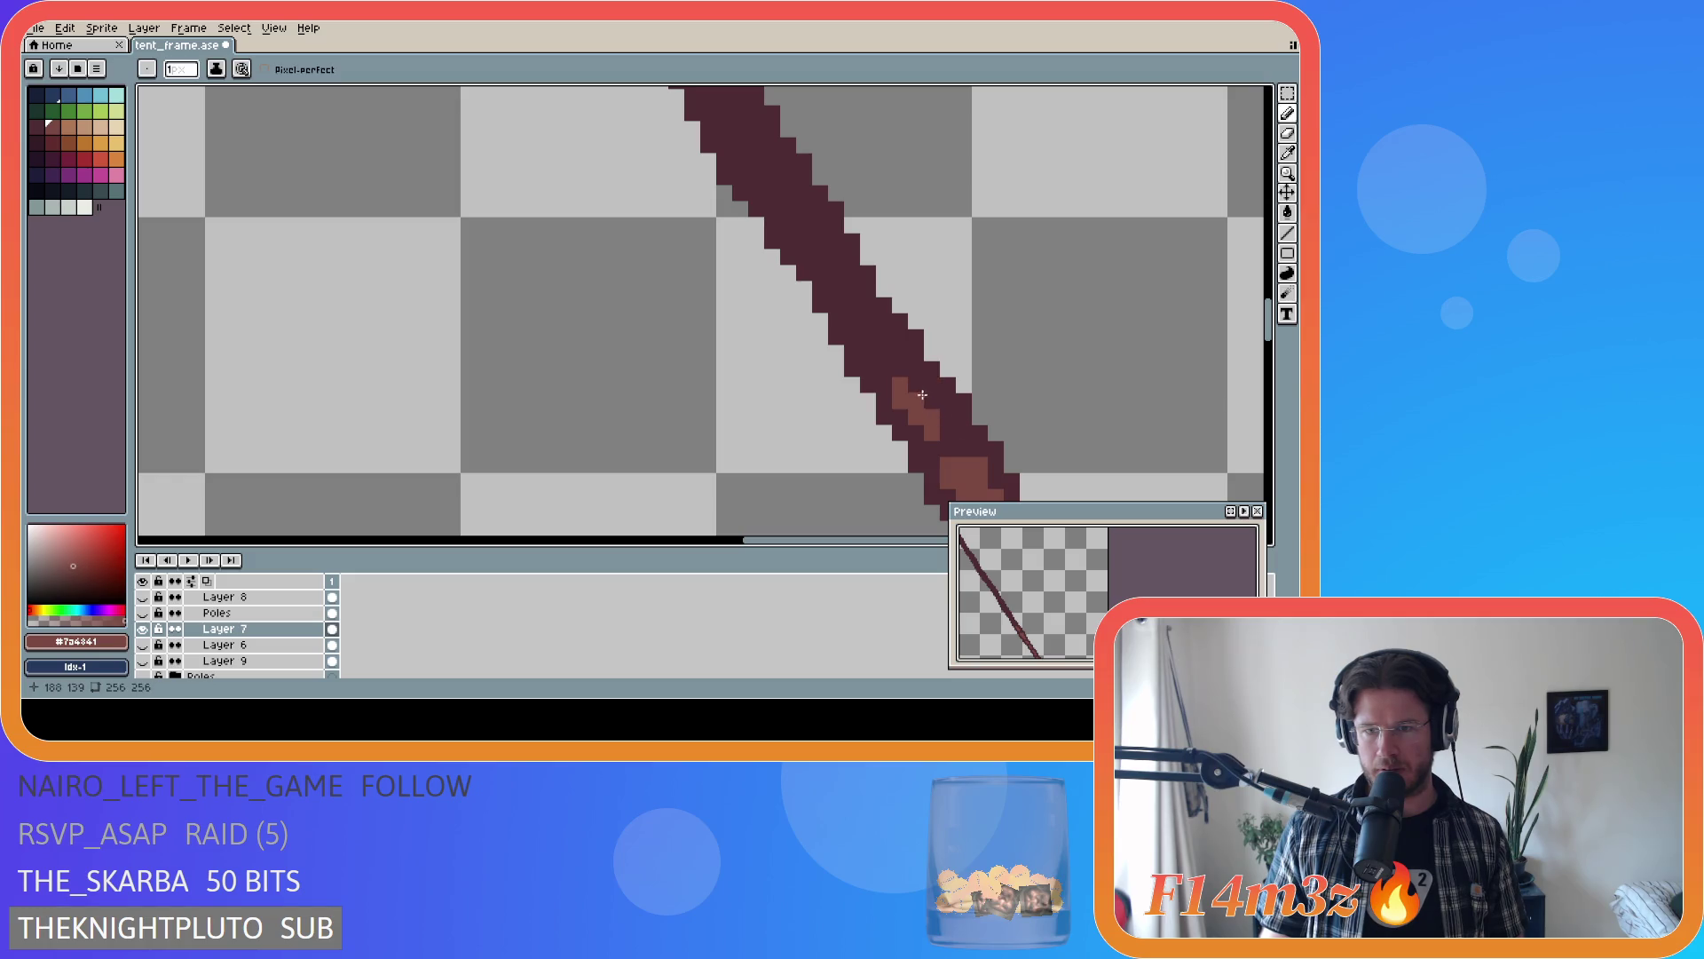
{"action": "left_click", "coordinate": [916, 389]}
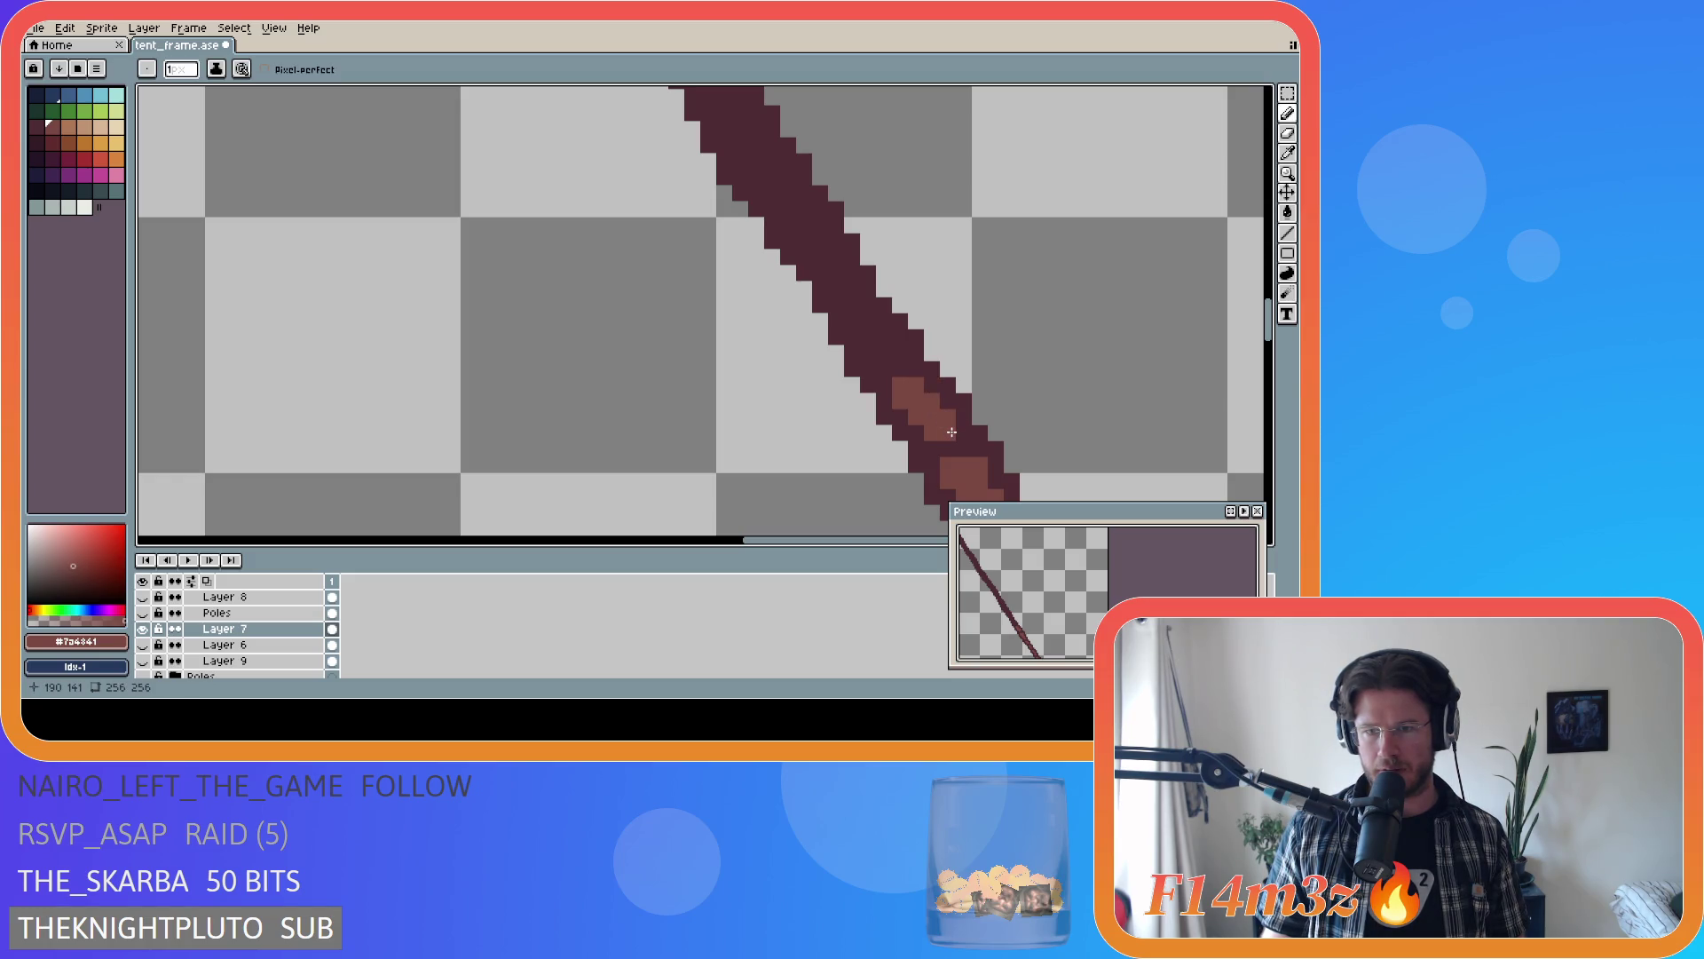
{"action": "left_click_drag", "start_coordinate": [952, 433], "coordinate": [955, 442]}
- Extend the highlight up-left along the pole and paint a short run across it
{"action": "mouse_move", "coordinate": [889, 351]}
{"action": "left_mouse_down"}
{"action": "mouse_move", "coordinate": [905, 359]}
{"action": "mouse_move", "coordinate": [865, 315]}
{"action": "left_mouse_up"}
{"action": "left_click", "coordinate": [871, 354]}
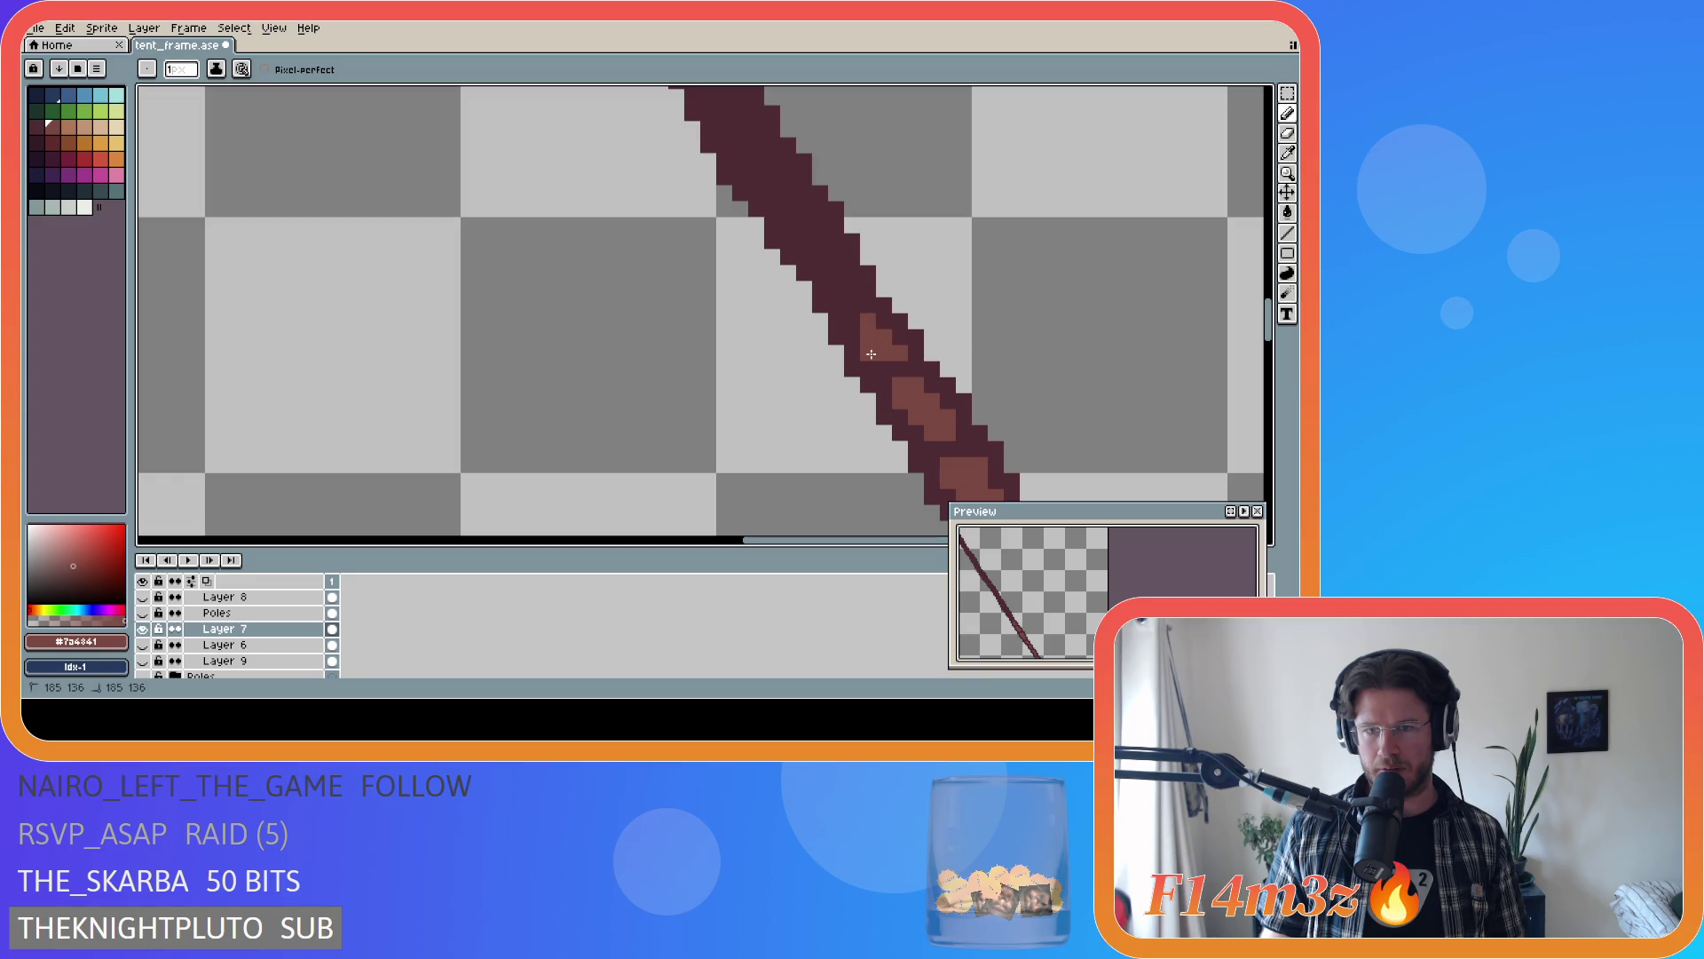
{"action": "left_click", "coordinate": [853, 320]}
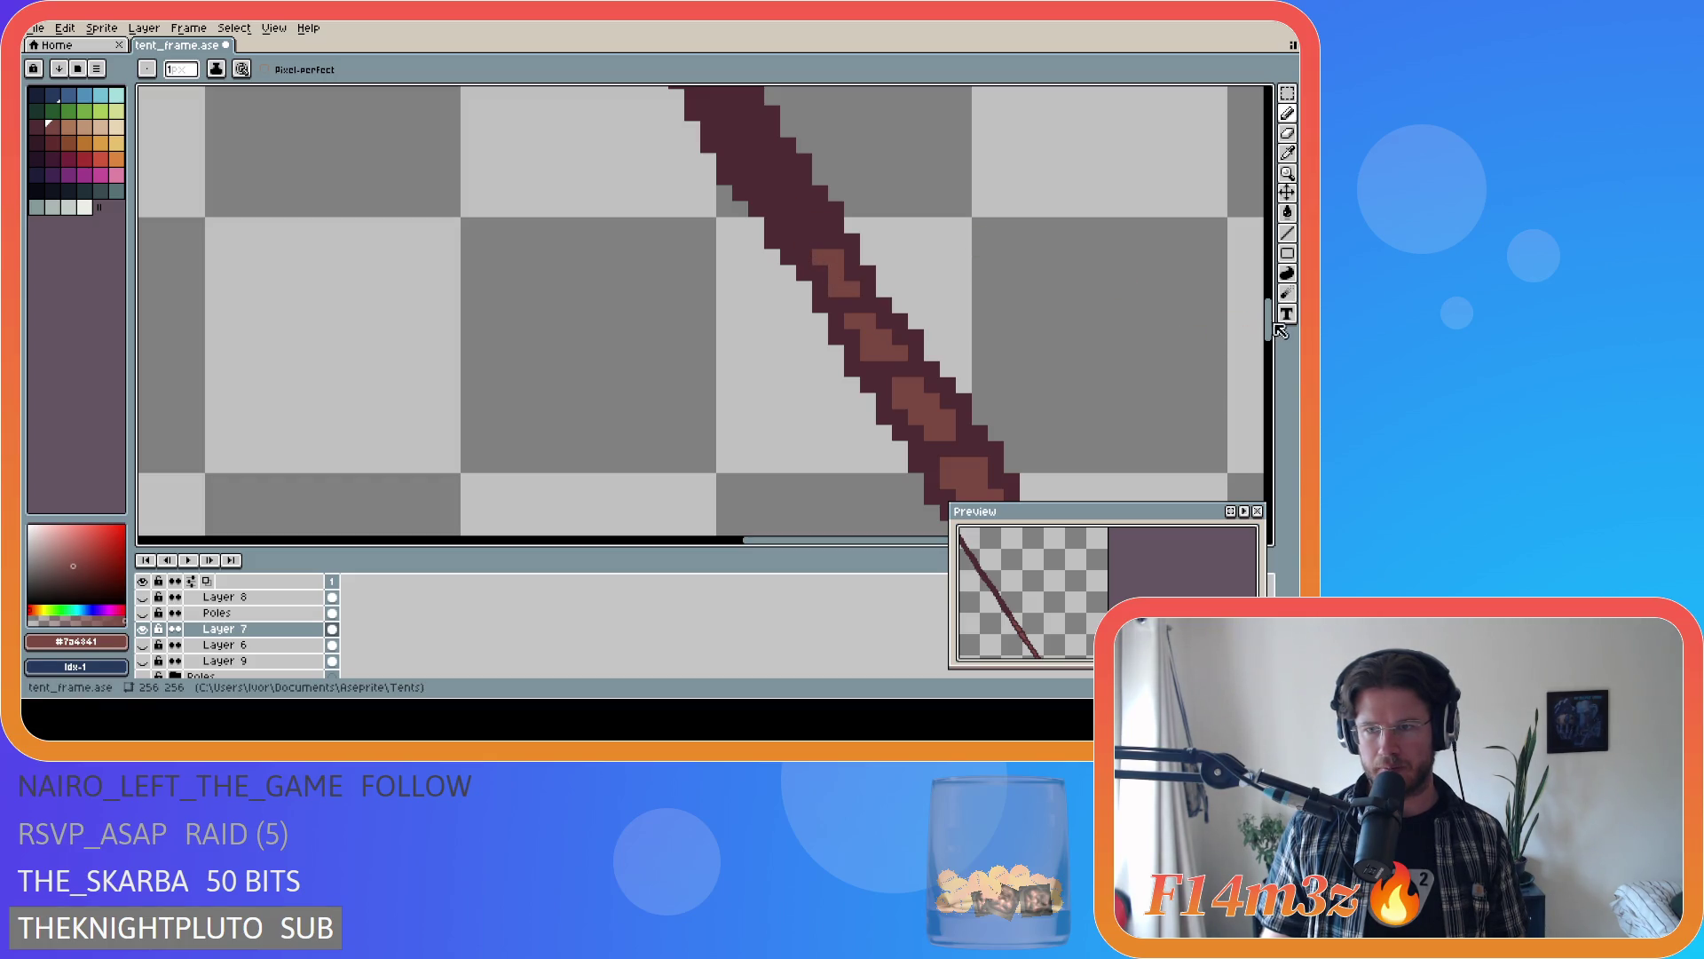
{"action": "left_click_drag", "start_coordinate": [1268, 321], "coordinate": [1268, 298]}
{"action": "mouse_move", "coordinate": [820, 427]}
{"action": "left_mouse_down"}
{"action": "mouse_move", "coordinate": [786, 428]}
{"action": "mouse_move", "coordinate": [768, 364]}
{"action": "mouse_move", "coordinate": [759, 383]}
{"action": "left_mouse_up"}
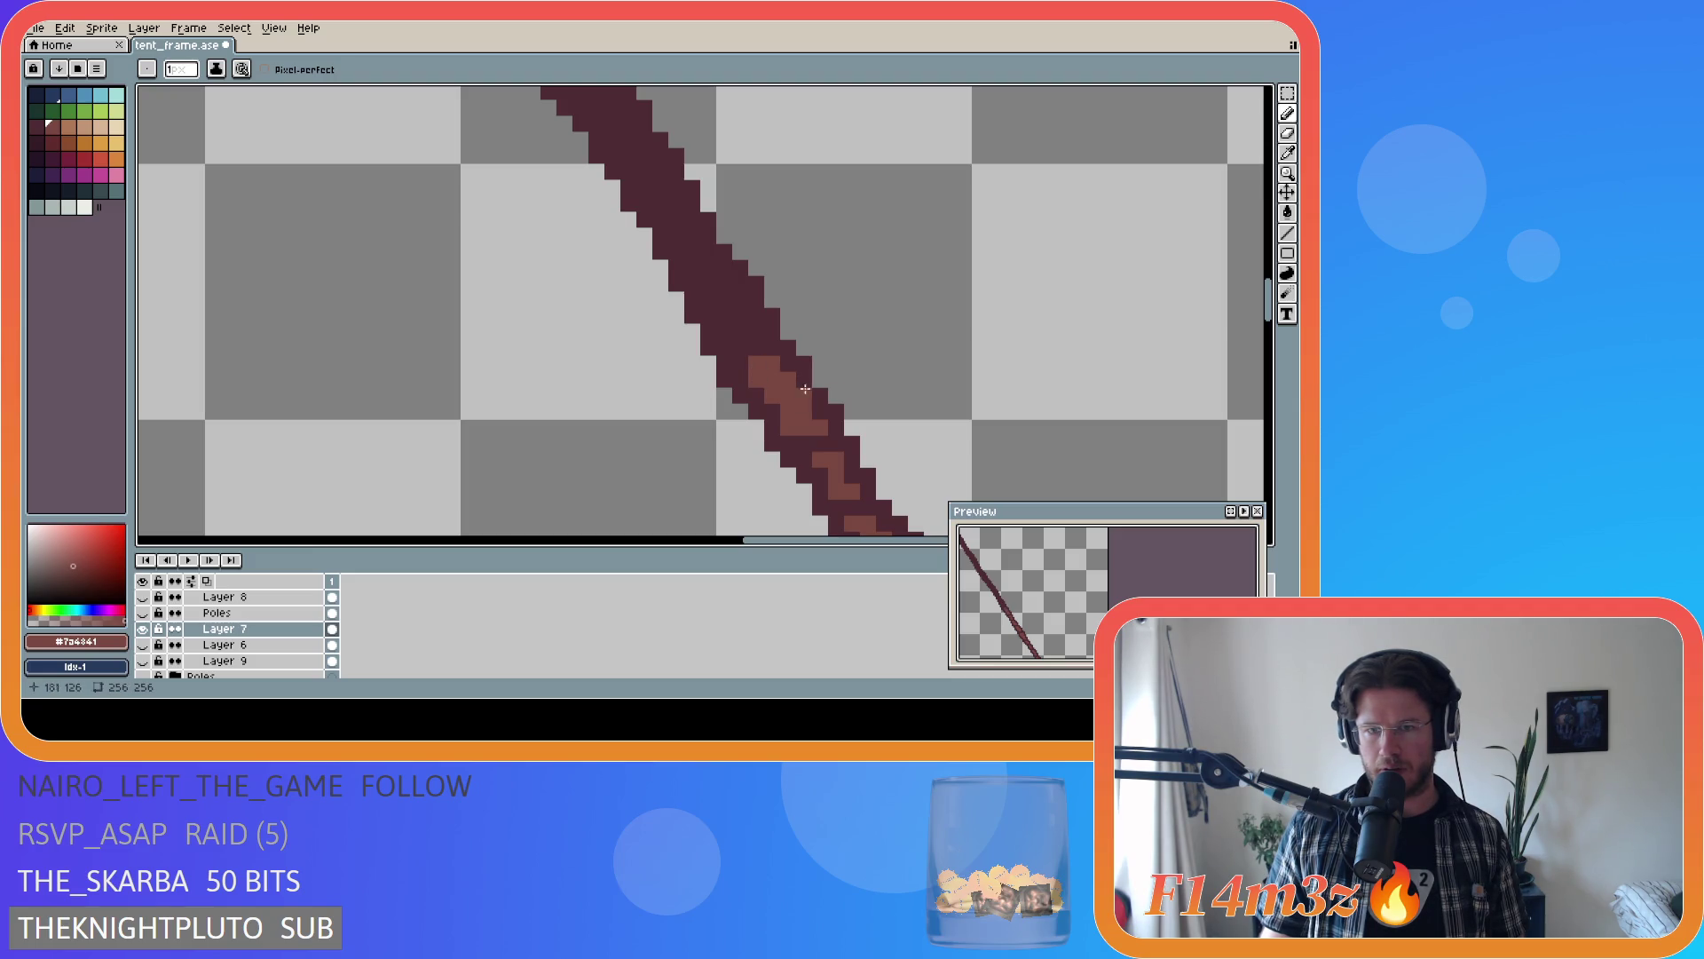
{"action": "left_click", "coordinate": [839, 433]}
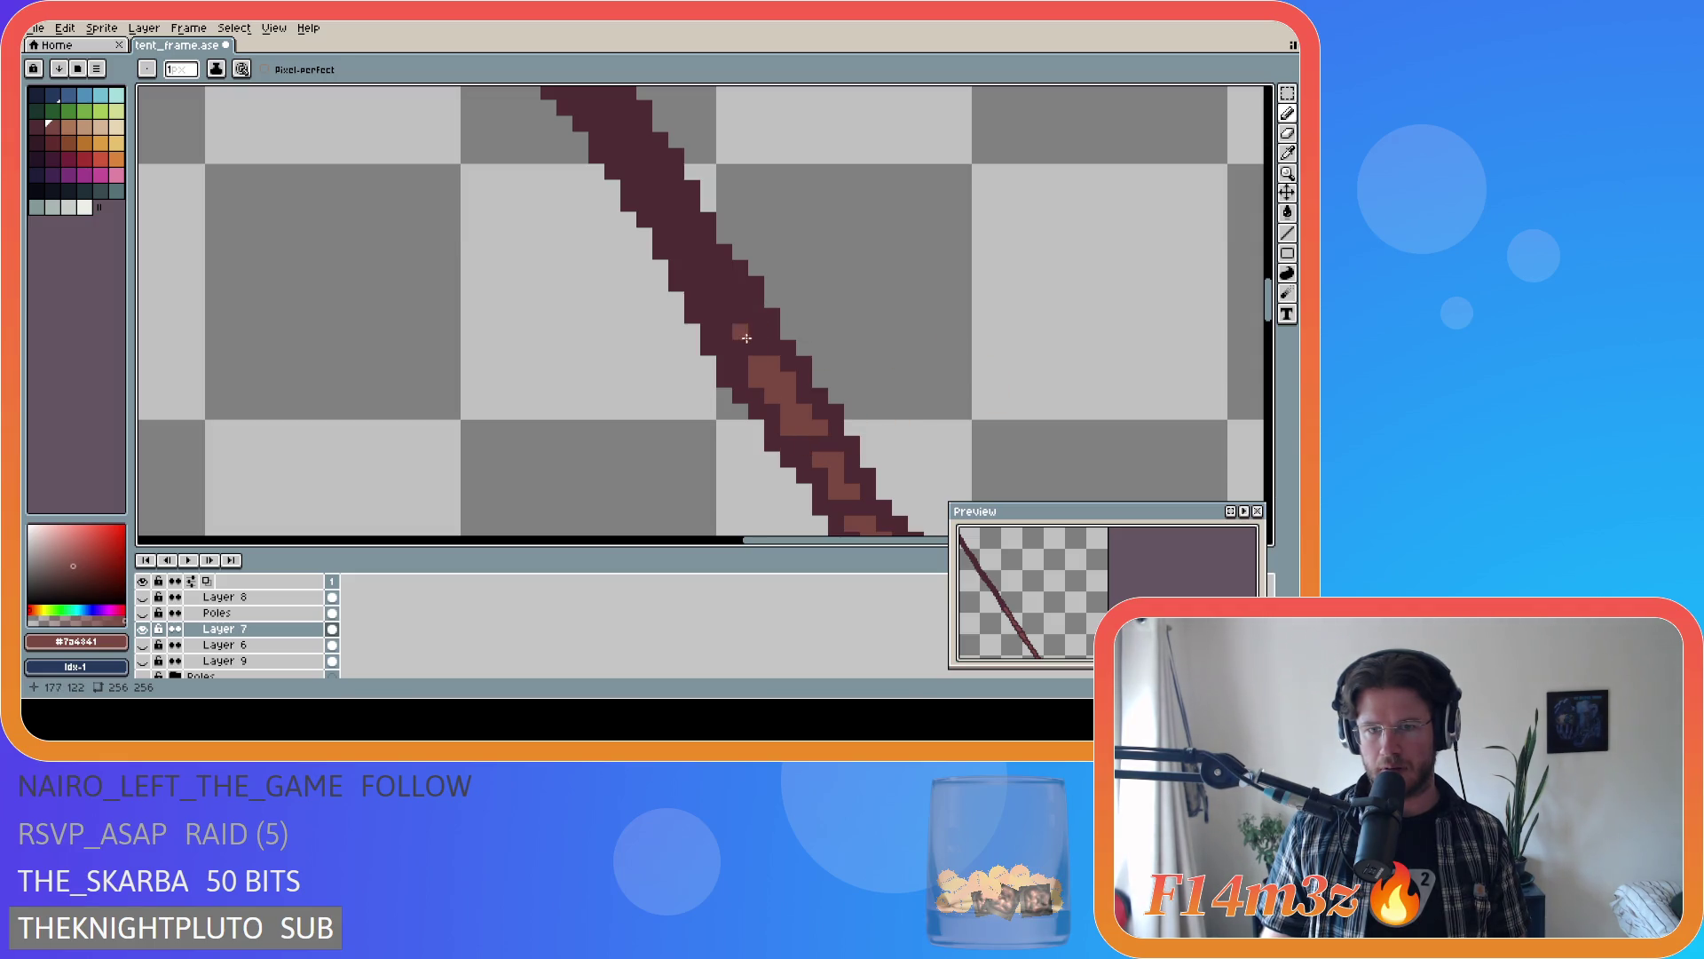
- Eyedrop #7a4841 again, undo a stray pixel, and extend the highlight further up the pole
{"action": "key", "text": "alt"}
{"action": "left_click", "coordinate": [773, 410], "text": "alt"}
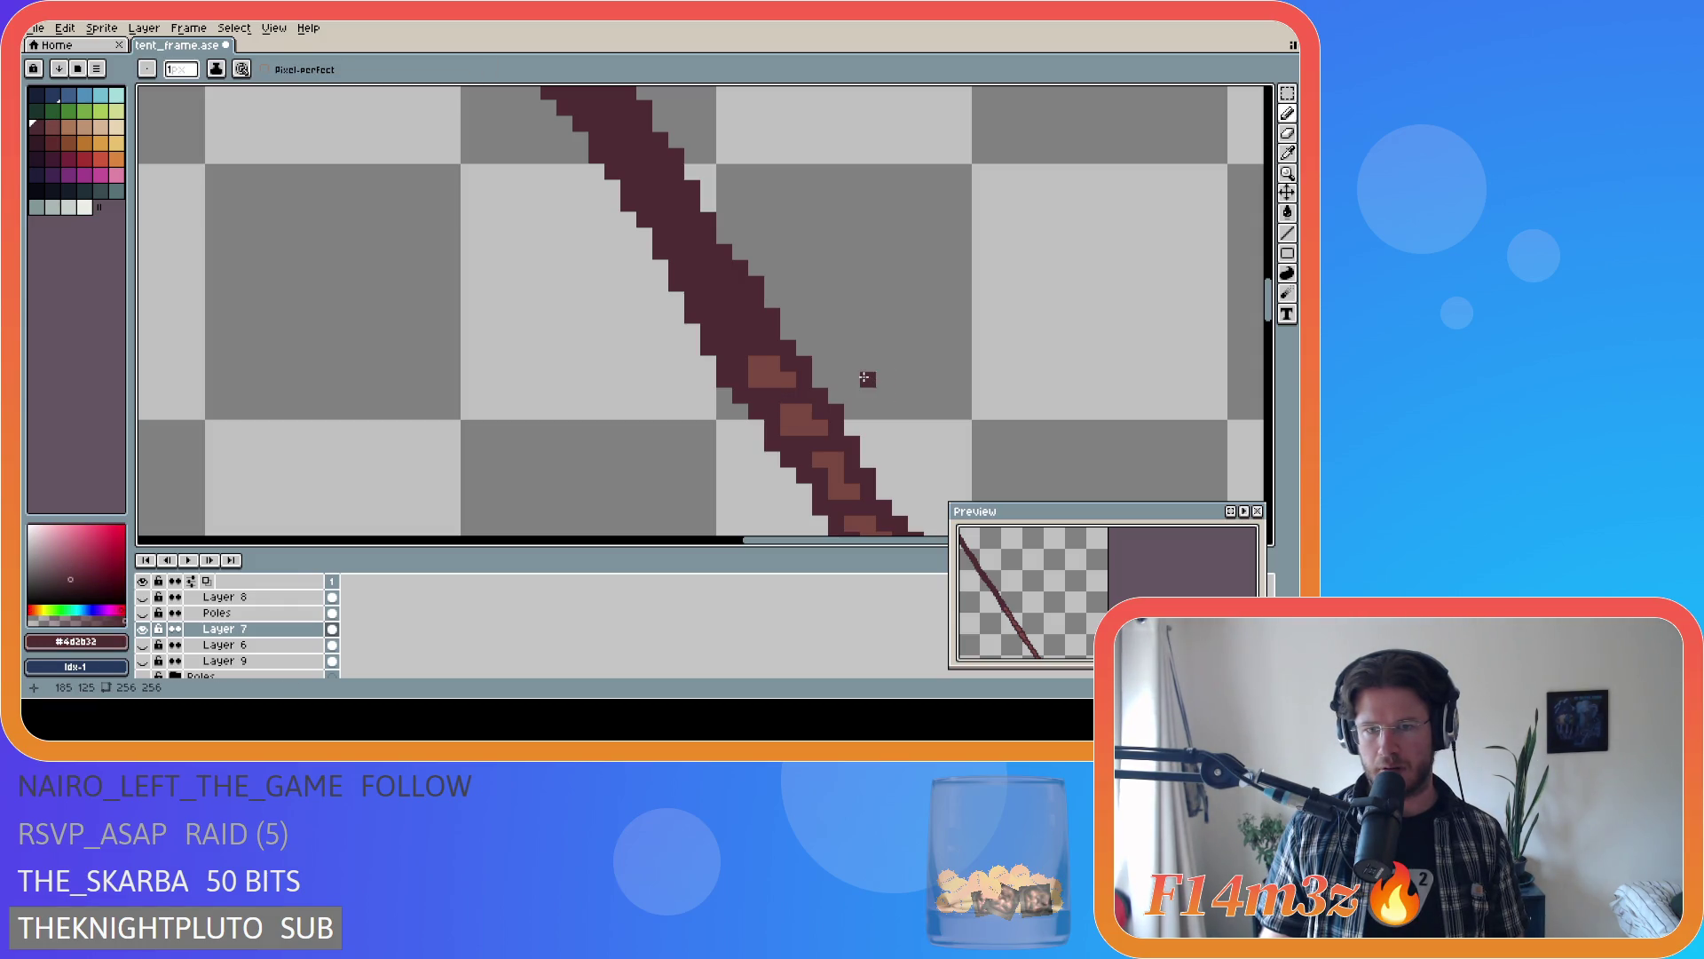
{"action": "left_click", "coordinate": [777, 380], "text": "alt"}
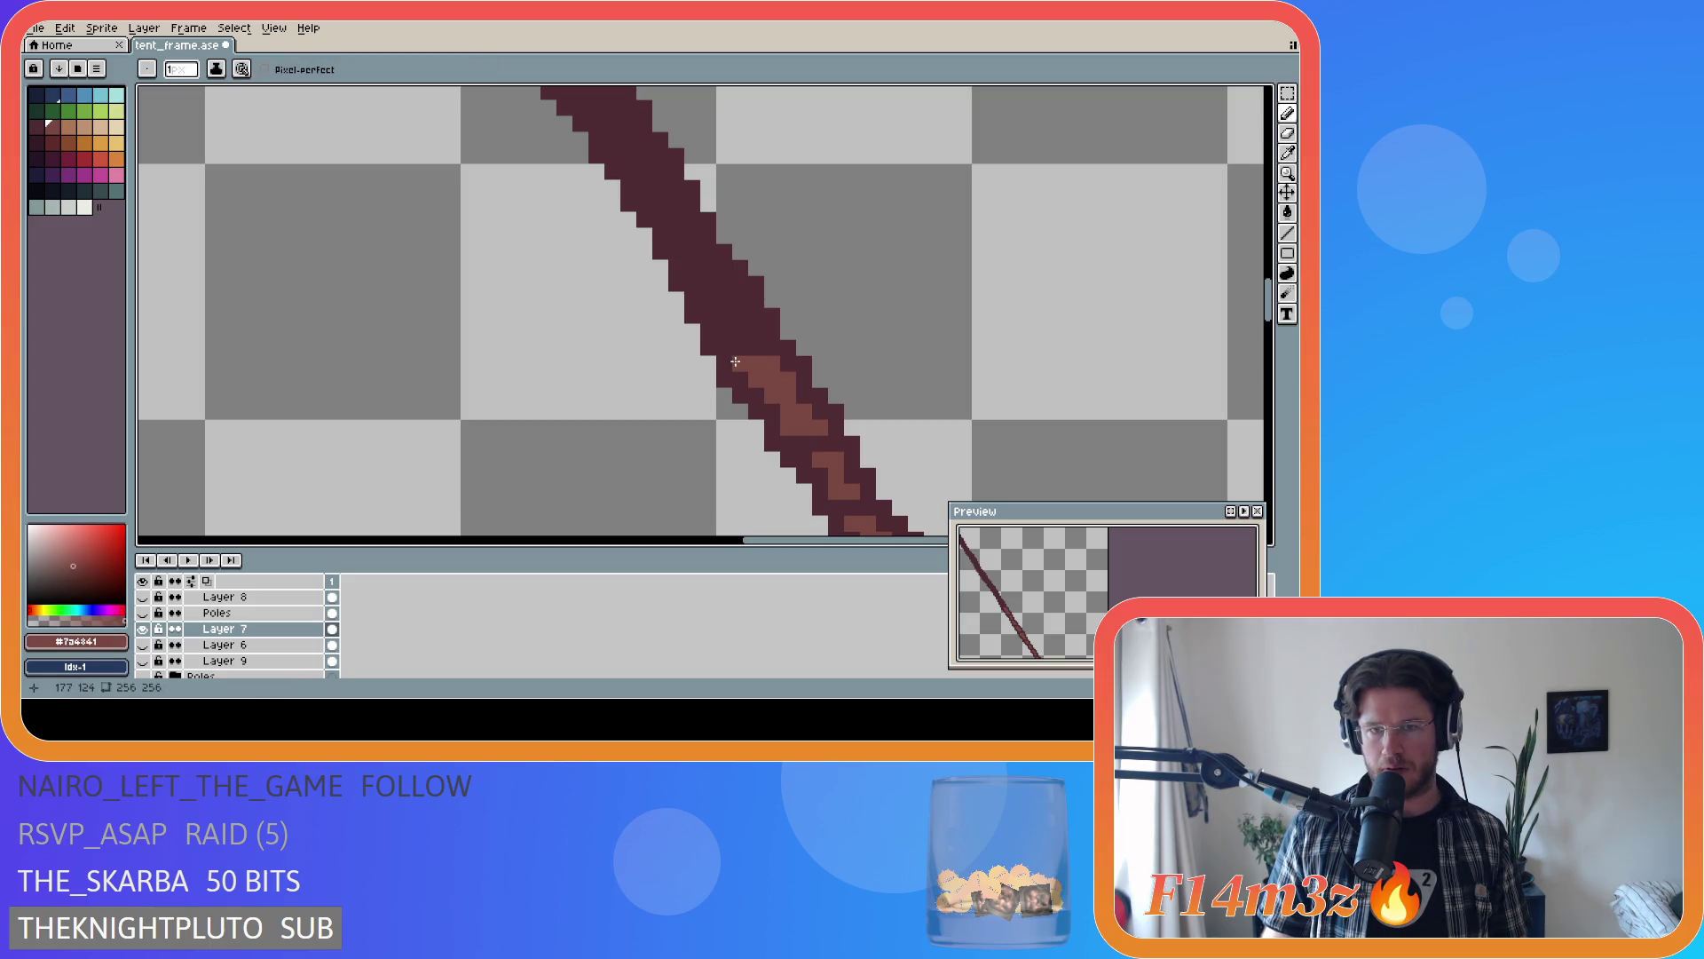
{"action": "left_click", "coordinate": [741, 364]}
{"action": "key", "text": "ctrl"}
{"action": "key", "text": "ctrl+z"}
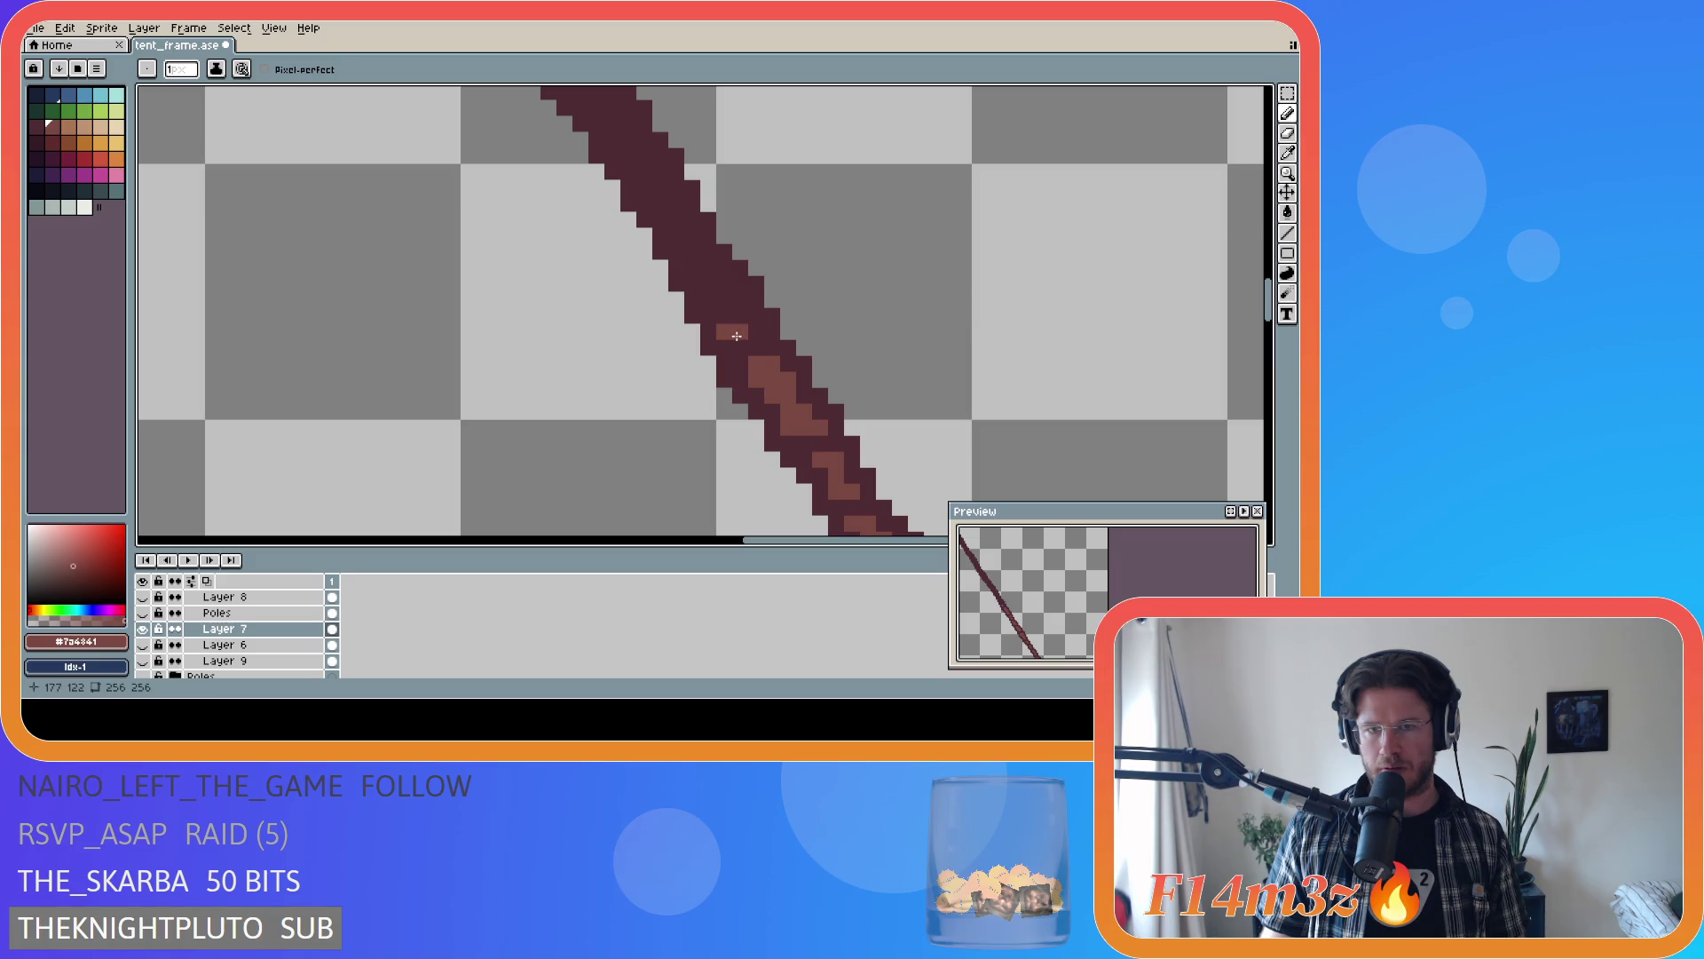
{"action": "left_click_drag", "start_coordinate": [742, 323], "coordinate": [721, 298]}
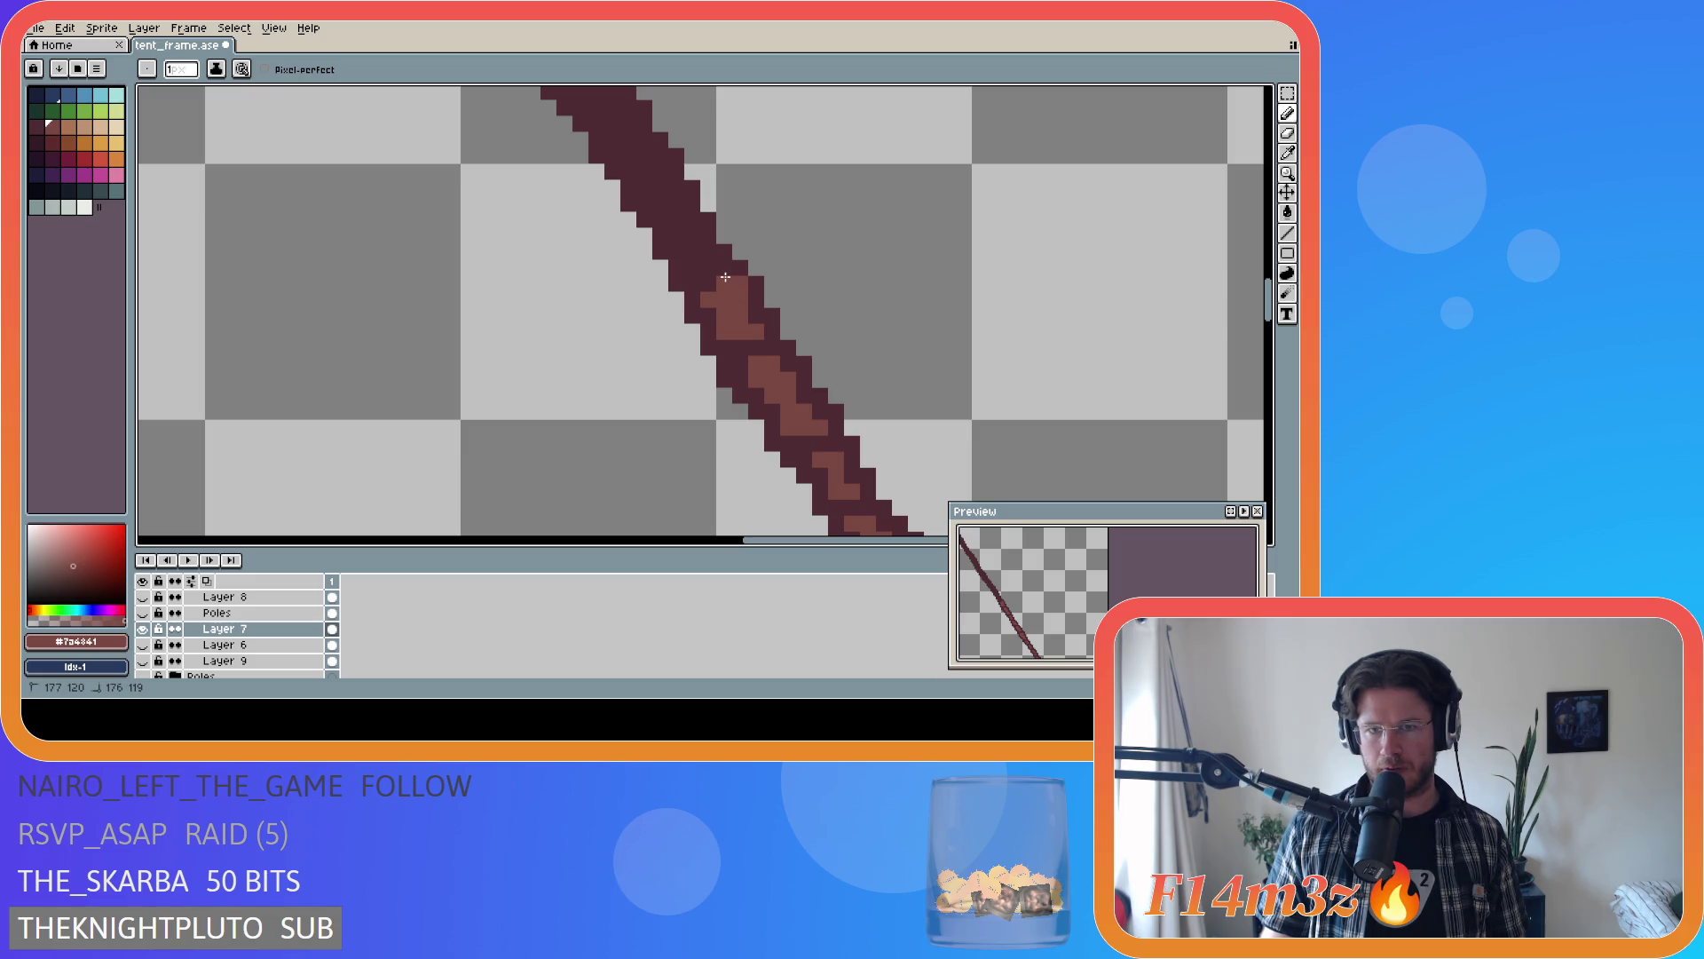
{"action": "left_click", "coordinate": [727, 286]}
- Add a cluster of highlight pixels higher up the pole
{"action": "scroll", "coordinate": [1024, 351], "scroll_direction": "down", "scroll_amount": 2}
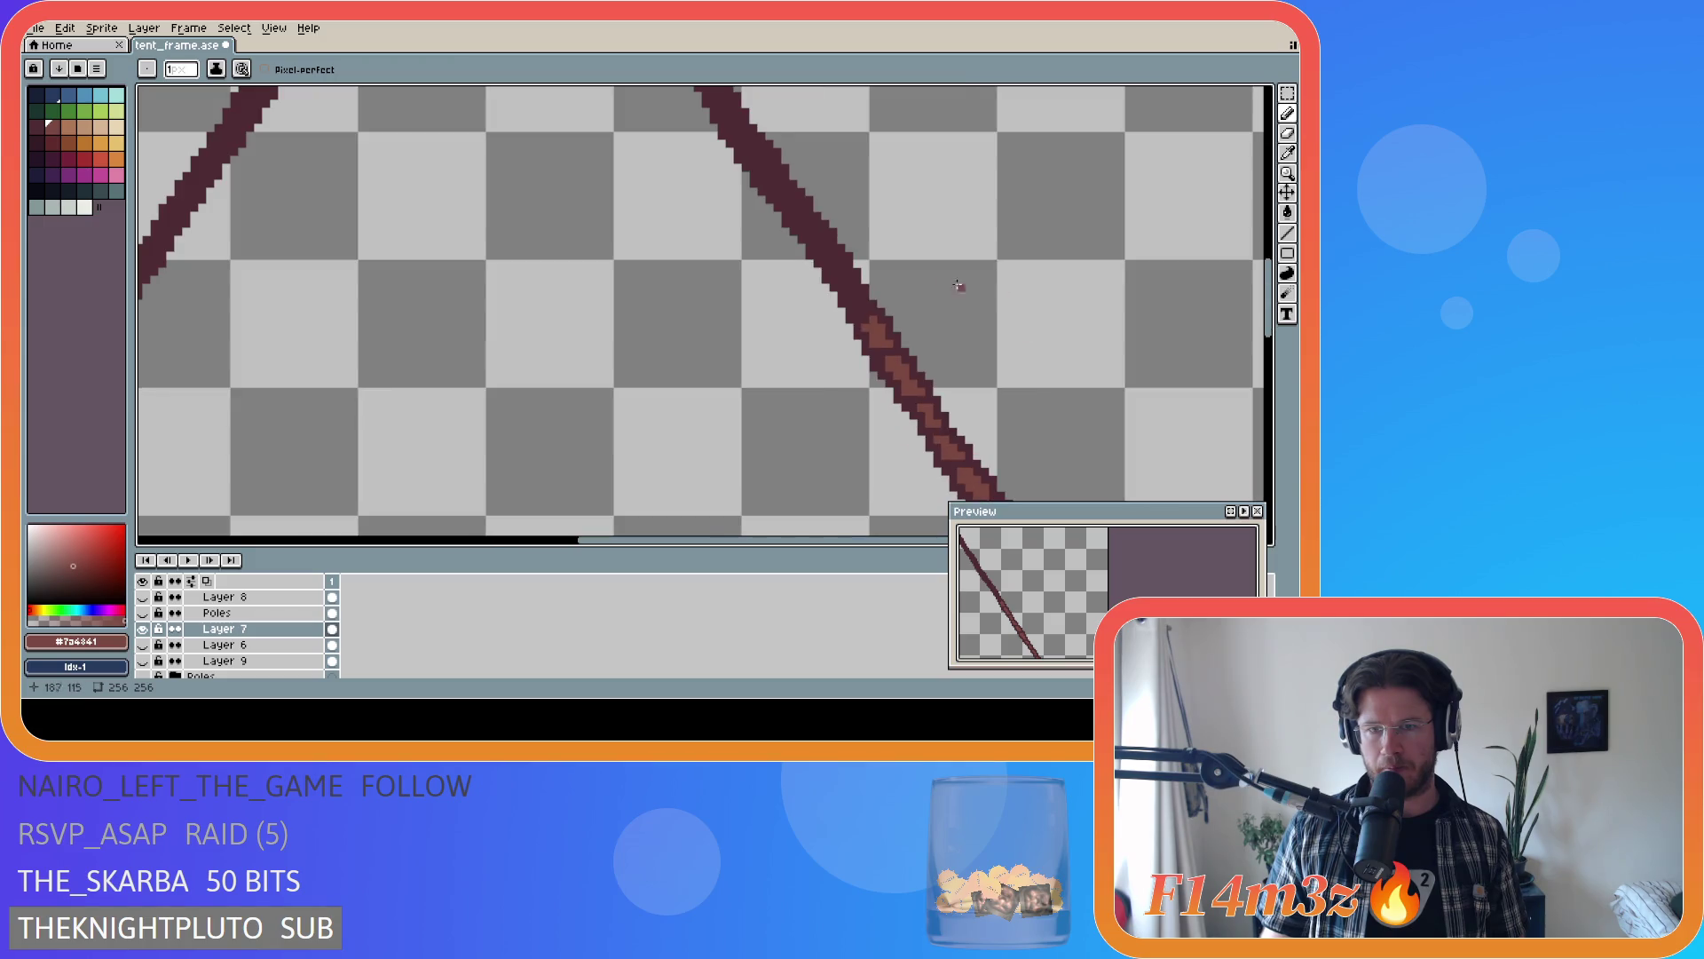
{"action": "scroll", "coordinate": [878, 253], "scroll_direction": "up", "scroll_amount": 2}
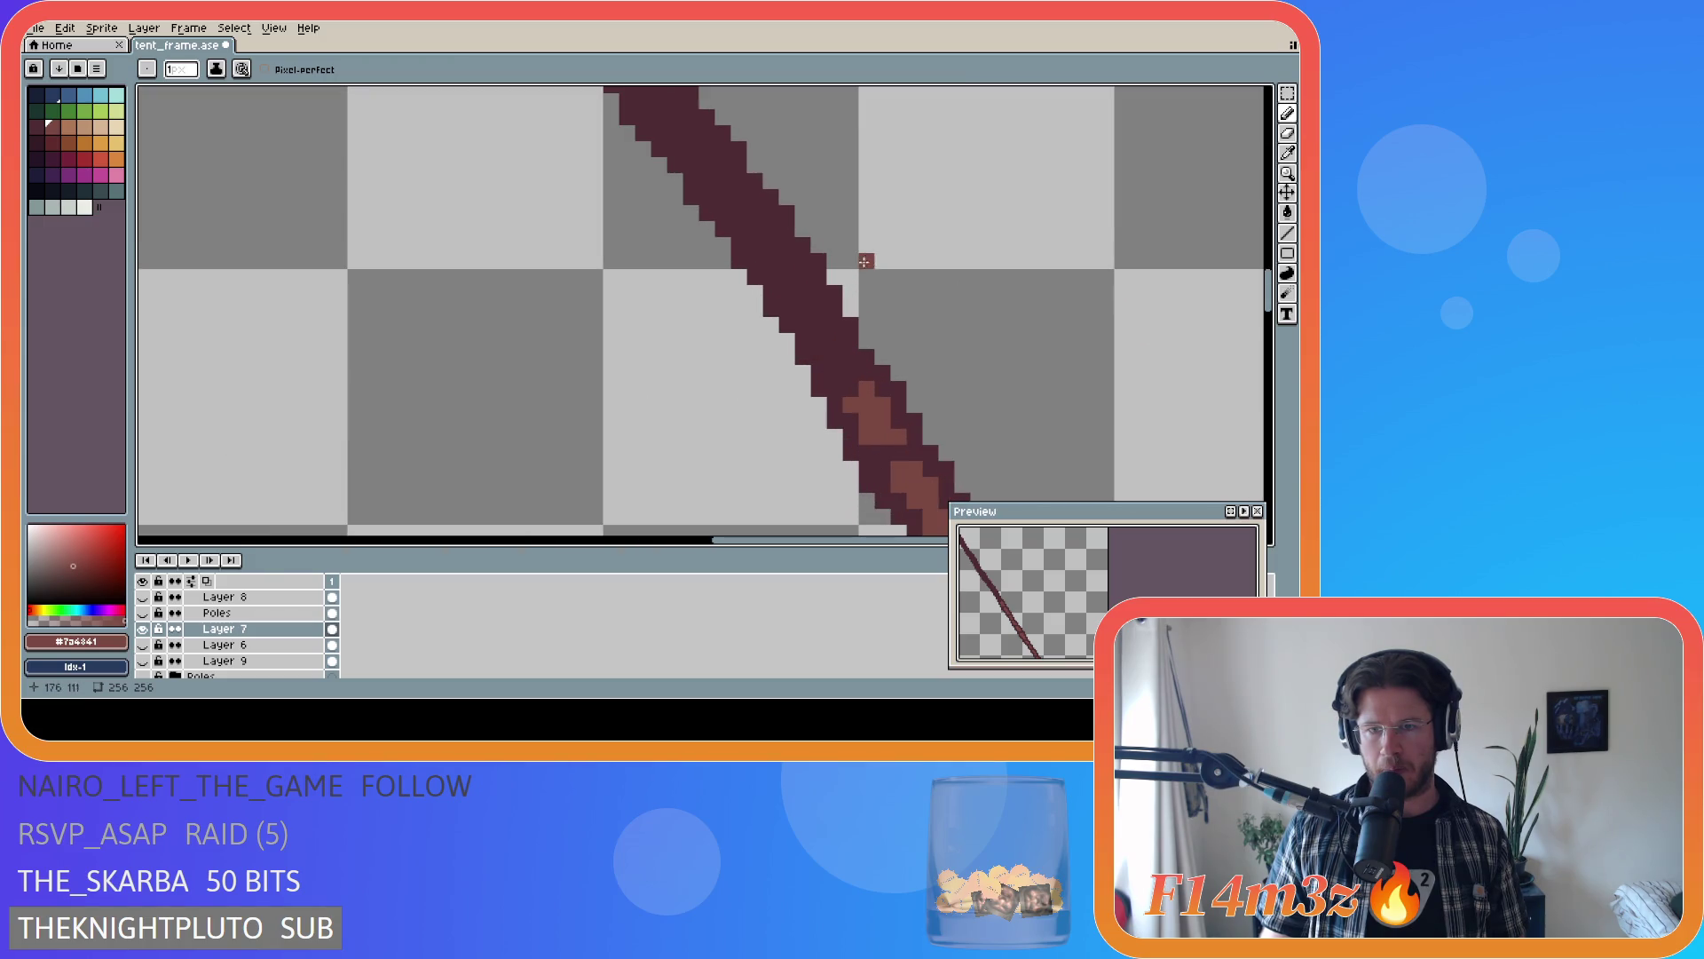
{"action": "left_click", "coordinate": [822, 342]}
{"action": "left_click", "coordinate": [822, 327]}
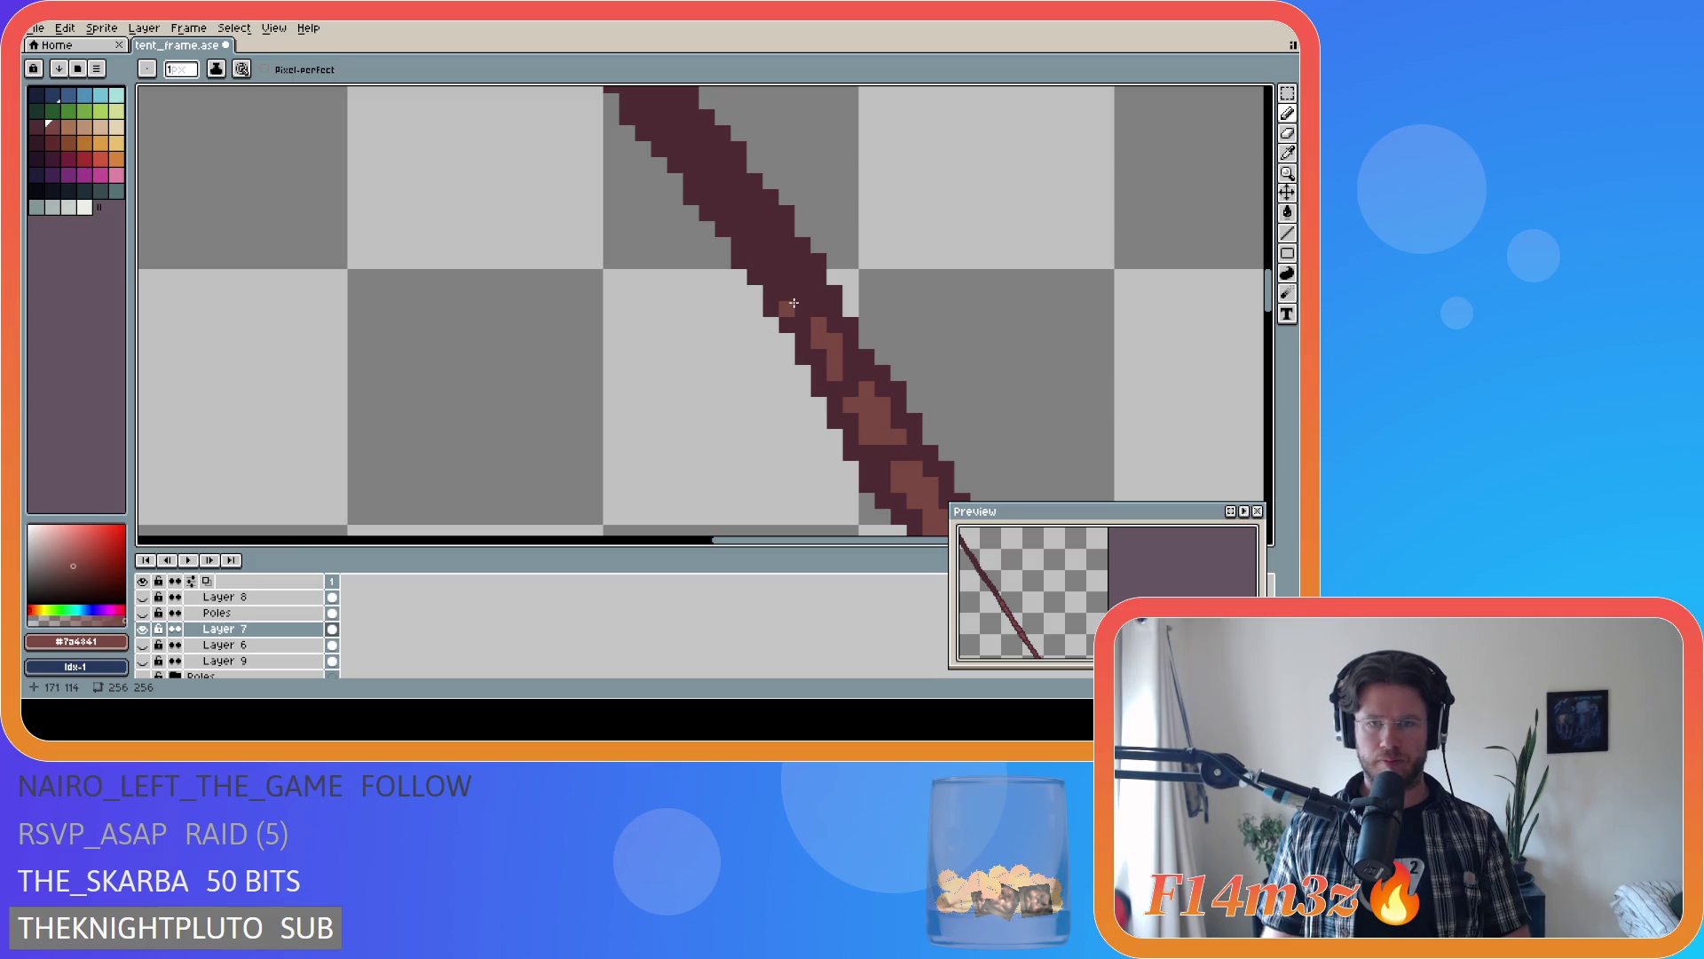
{"action": "left_click_drag", "start_coordinate": [787, 293], "coordinate": [805, 301]}
{"action": "left_click", "coordinate": [803, 309]}
{"action": "left_click", "coordinate": [818, 309]}
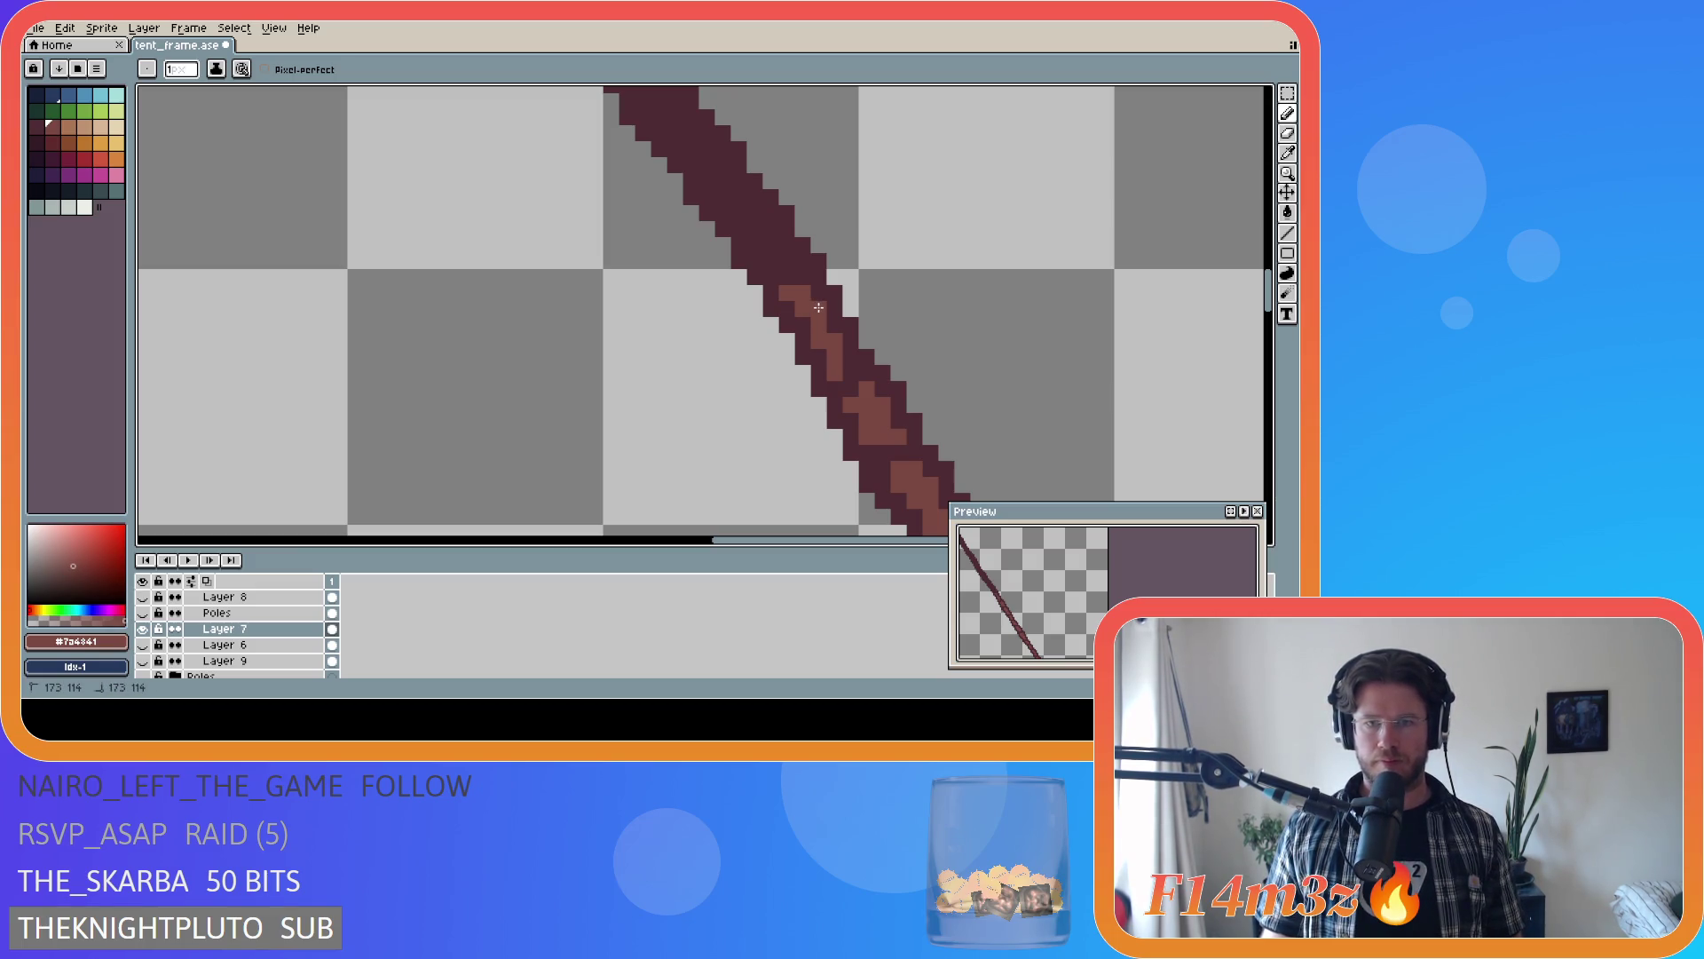
- Paint another highlight run along the pole and save tent_frame.ase
{"action": "scroll", "coordinate": [950, 323], "scroll_direction": "up", "scroll_amount": 2}
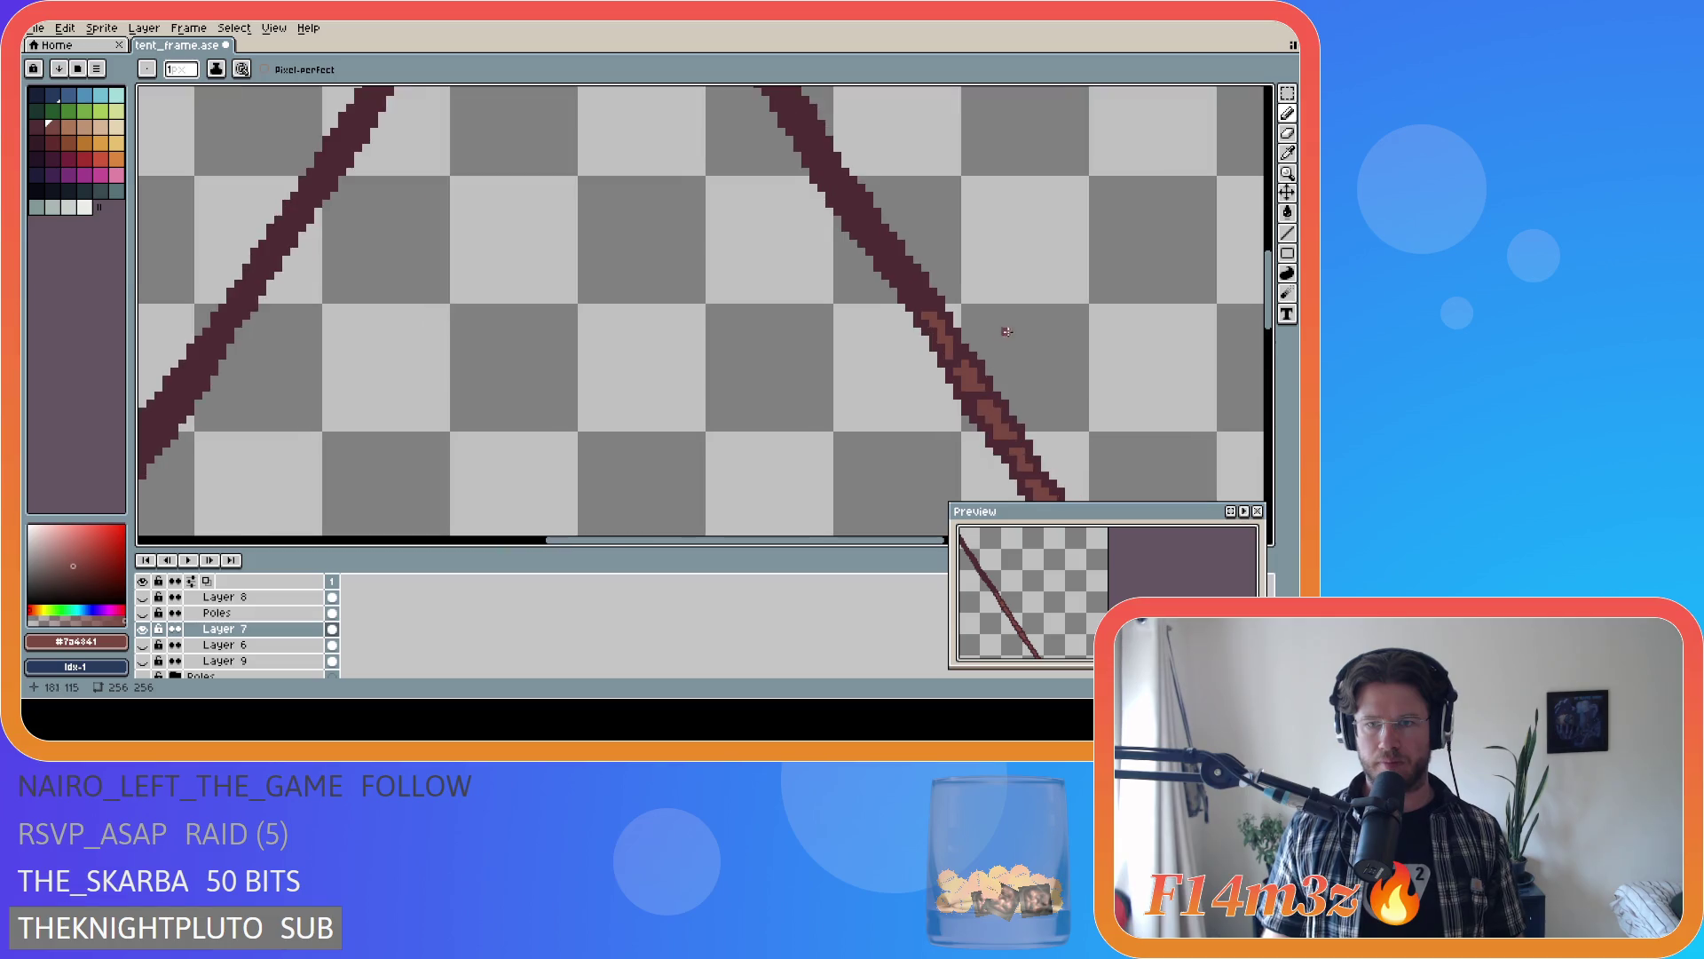
{"action": "left_click_drag", "start_coordinate": [902, 288], "coordinate": [873, 258]}
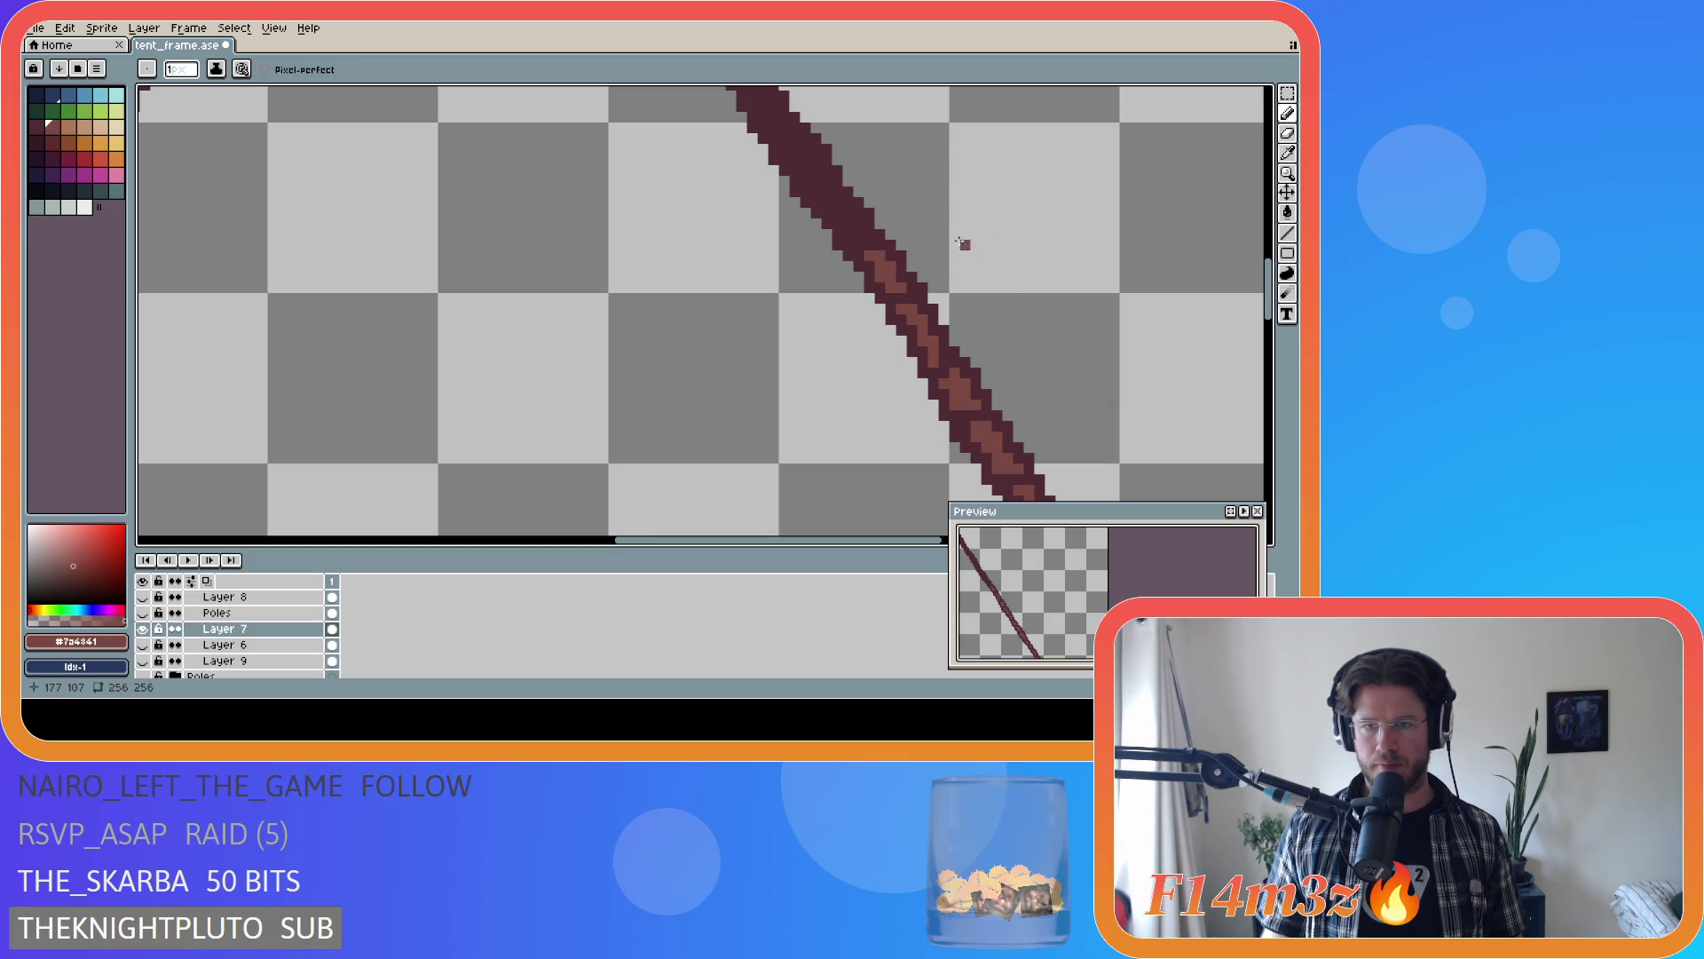
{"action": "key", "text": "ctrl+s"}
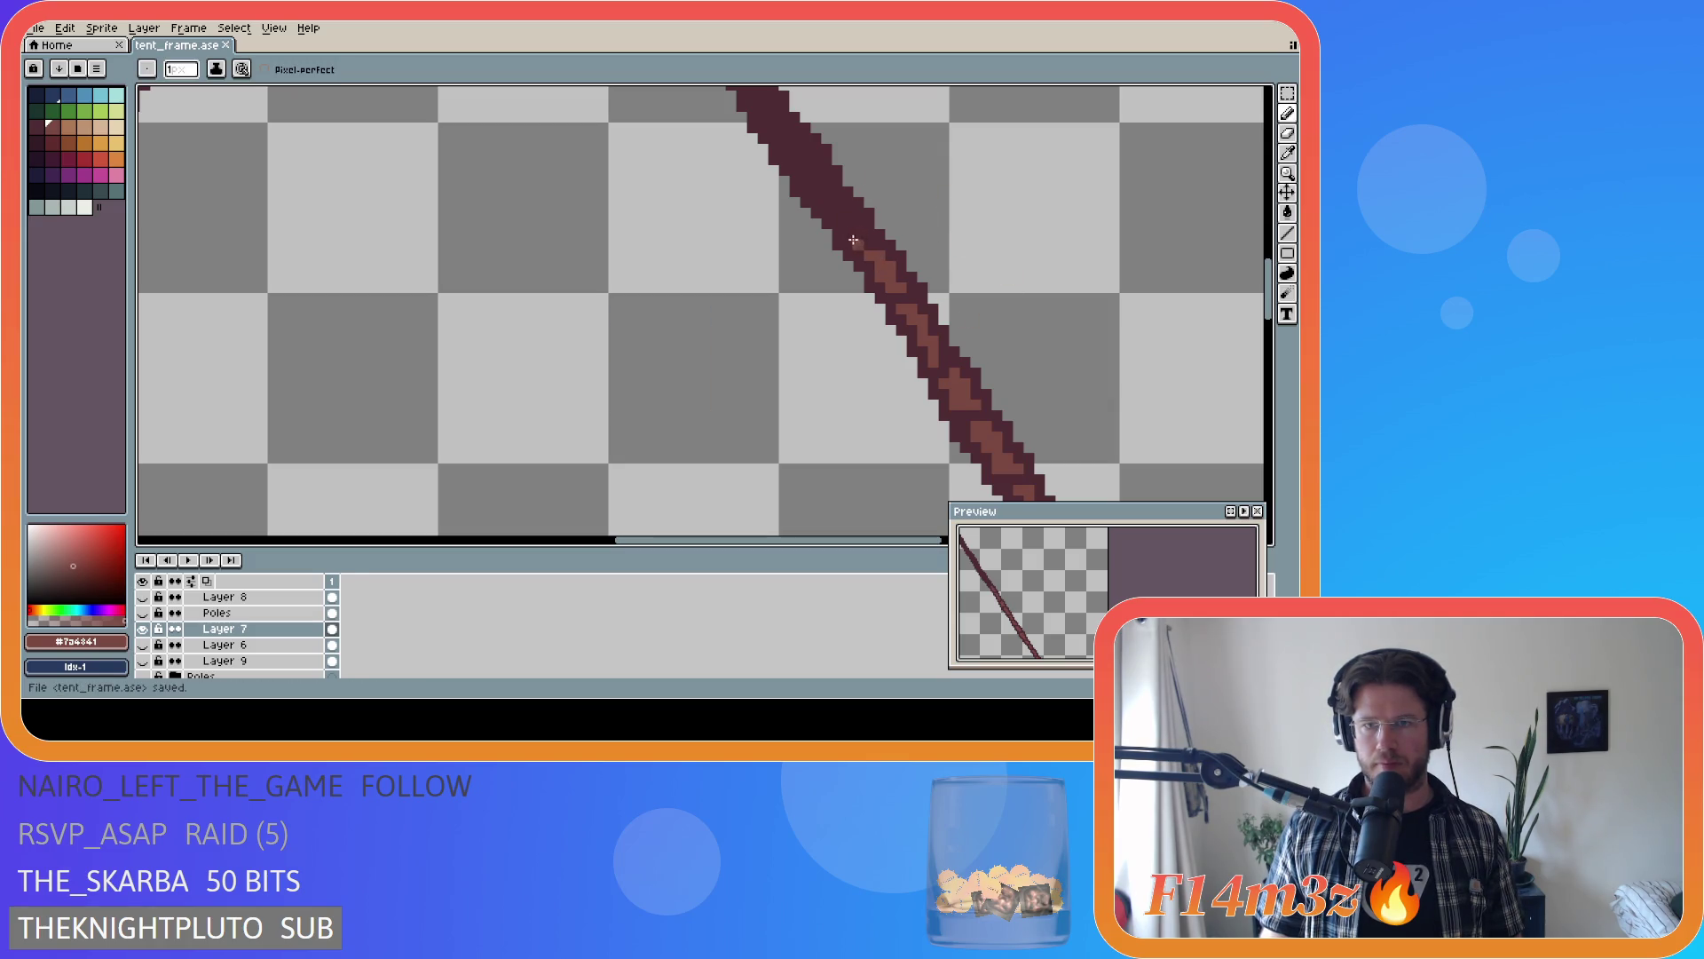
- Extend the highlight up-left, finishing with a single pixel at the top
{"action": "left_click", "coordinate": [852, 236]}
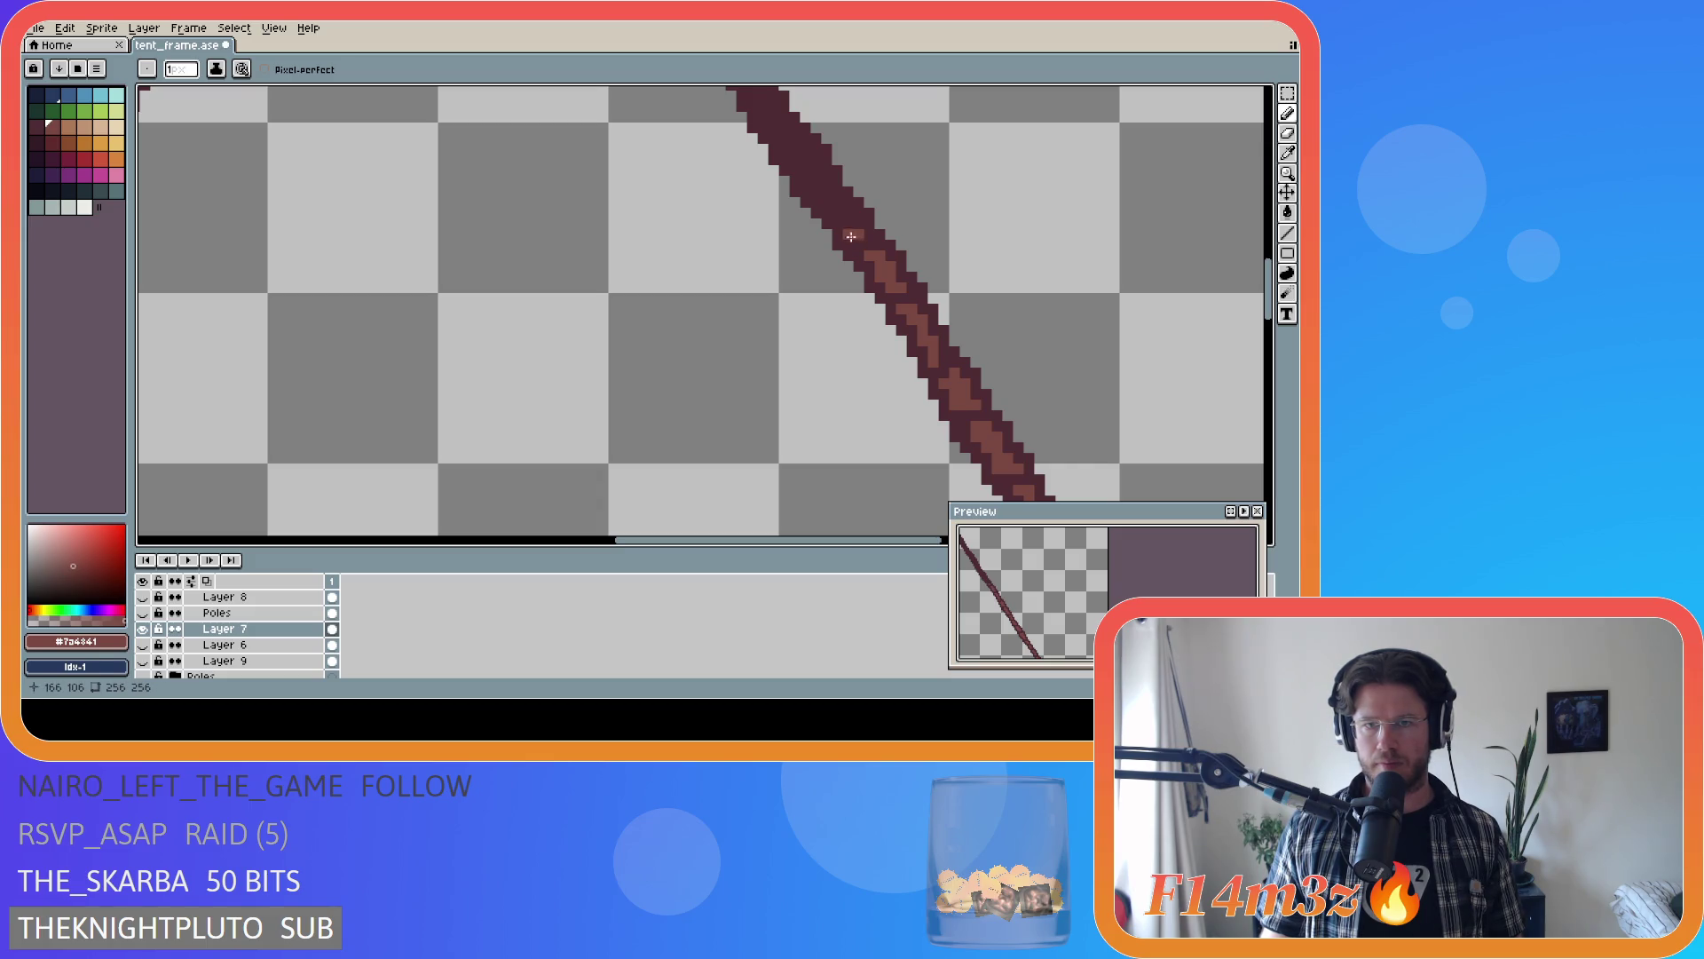
{"action": "left_click_drag", "start_coordinate": [857, 227], "coordinate": [846, 214]}
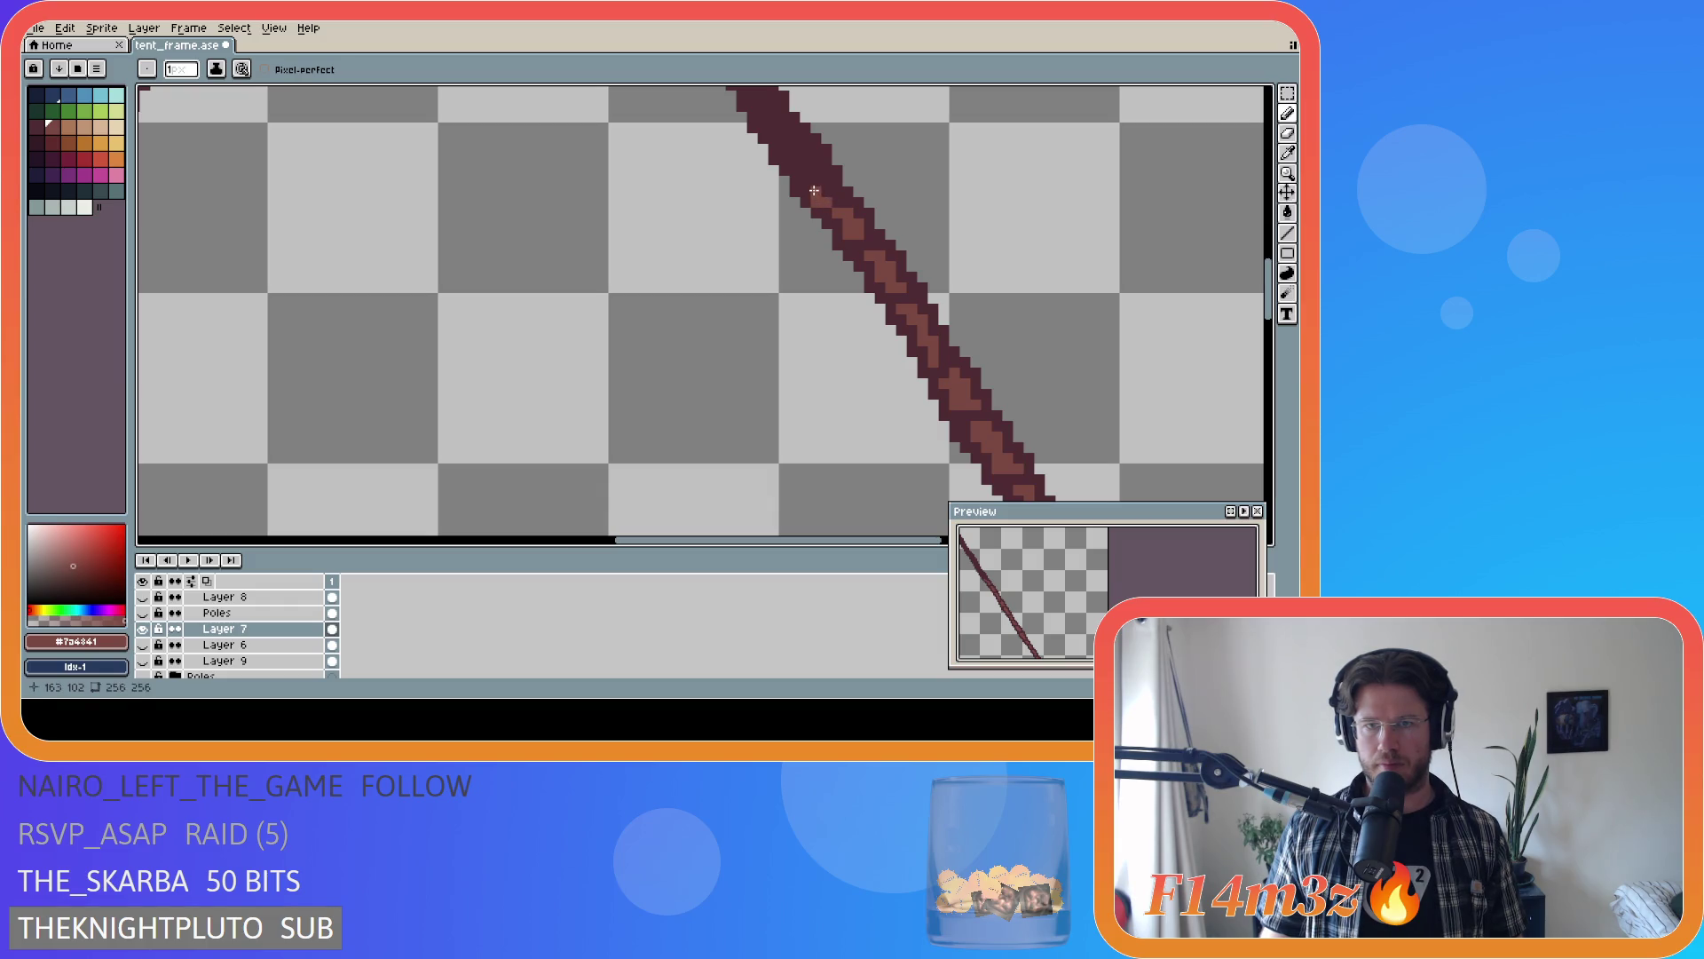
{"action": "left_click_drag", "start_coordinate": [836, 203], "coordinate": [824, 194]}
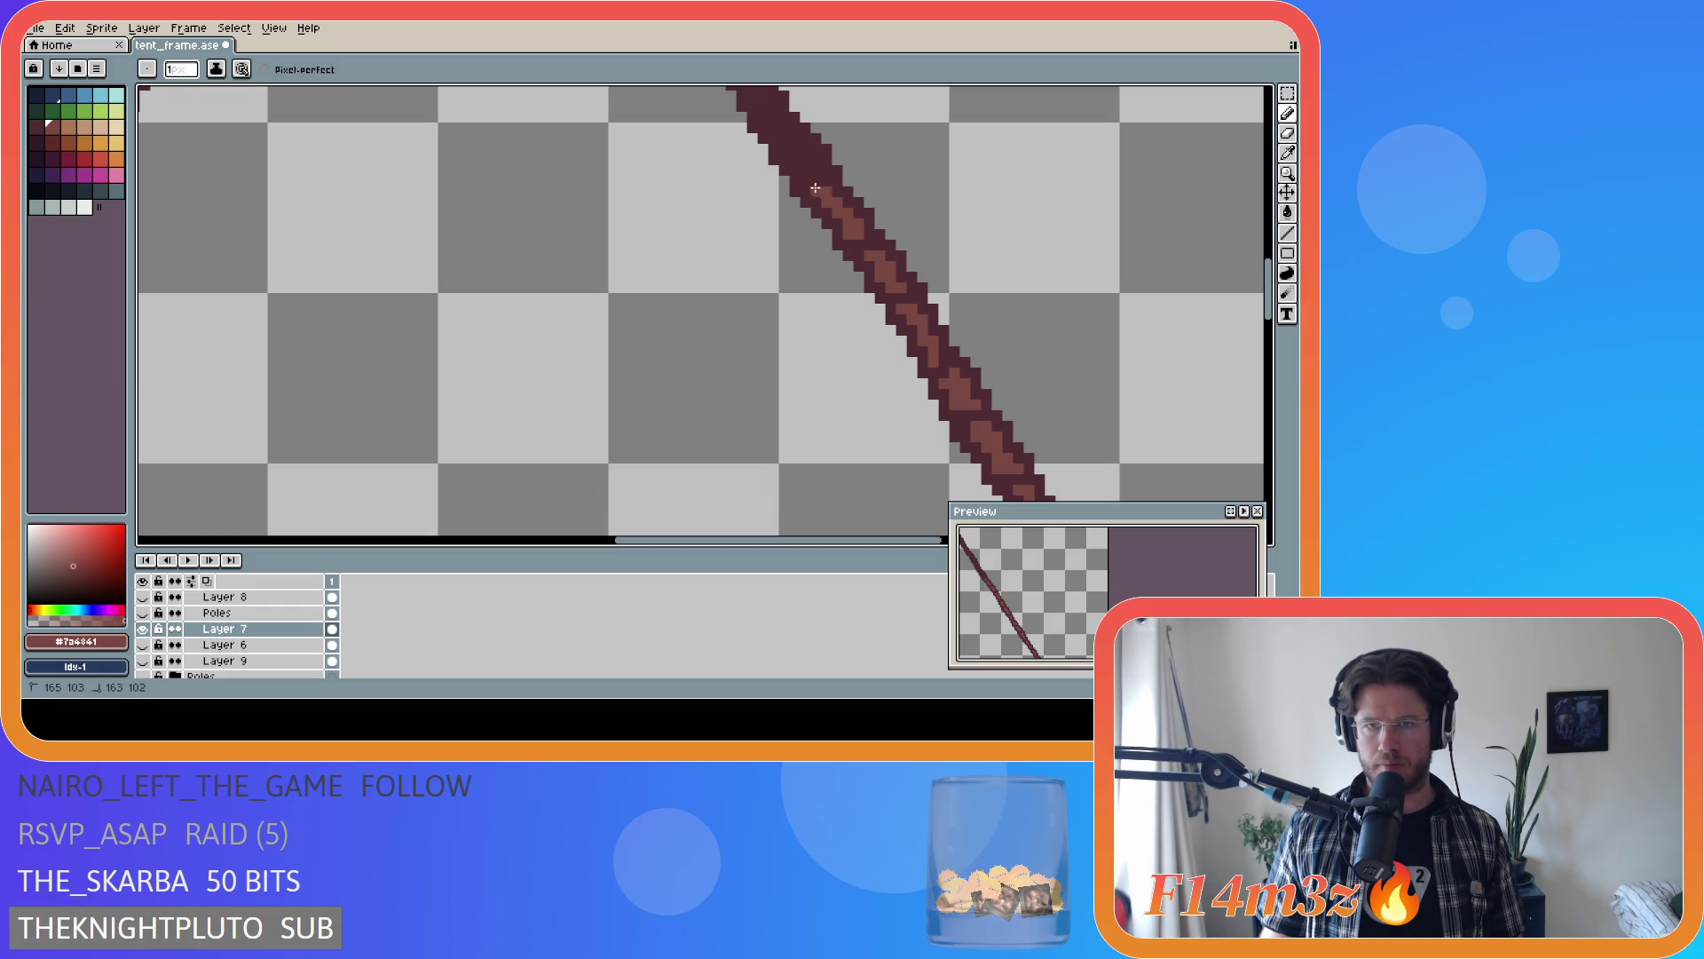
{"action": "left_click", "coordinate": [828, 180]}
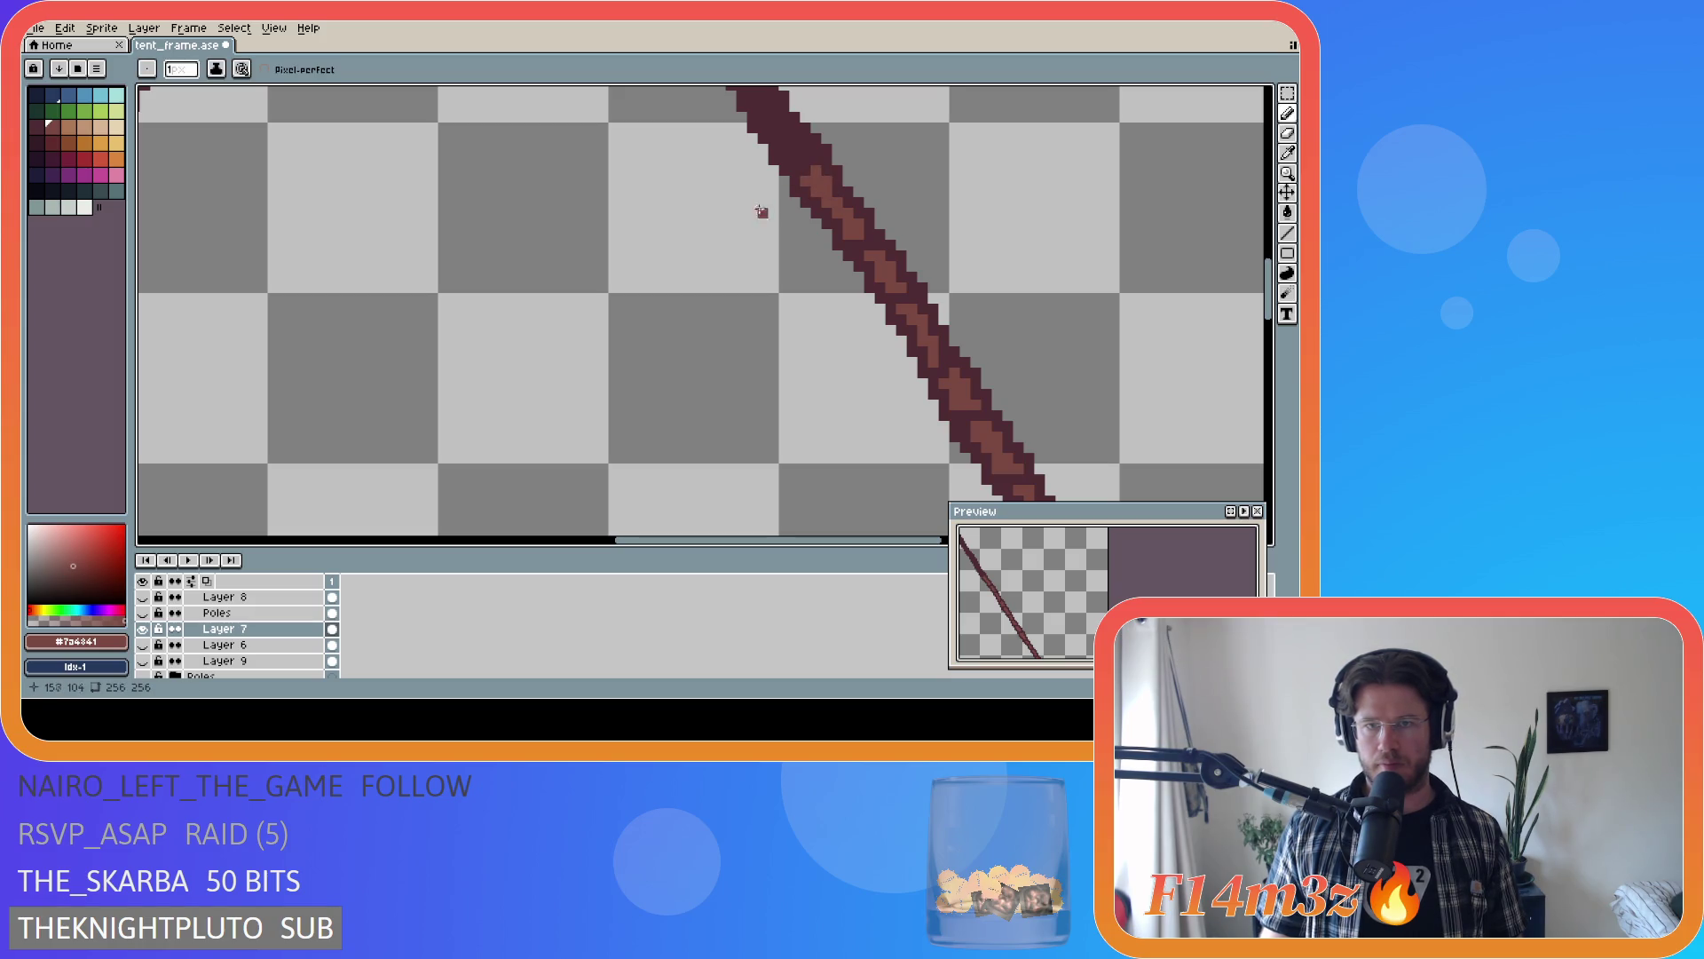
{"action": "scroll", "coordinate": [999, 255], "scroll_direction": "down", "scroll_amount": 4}
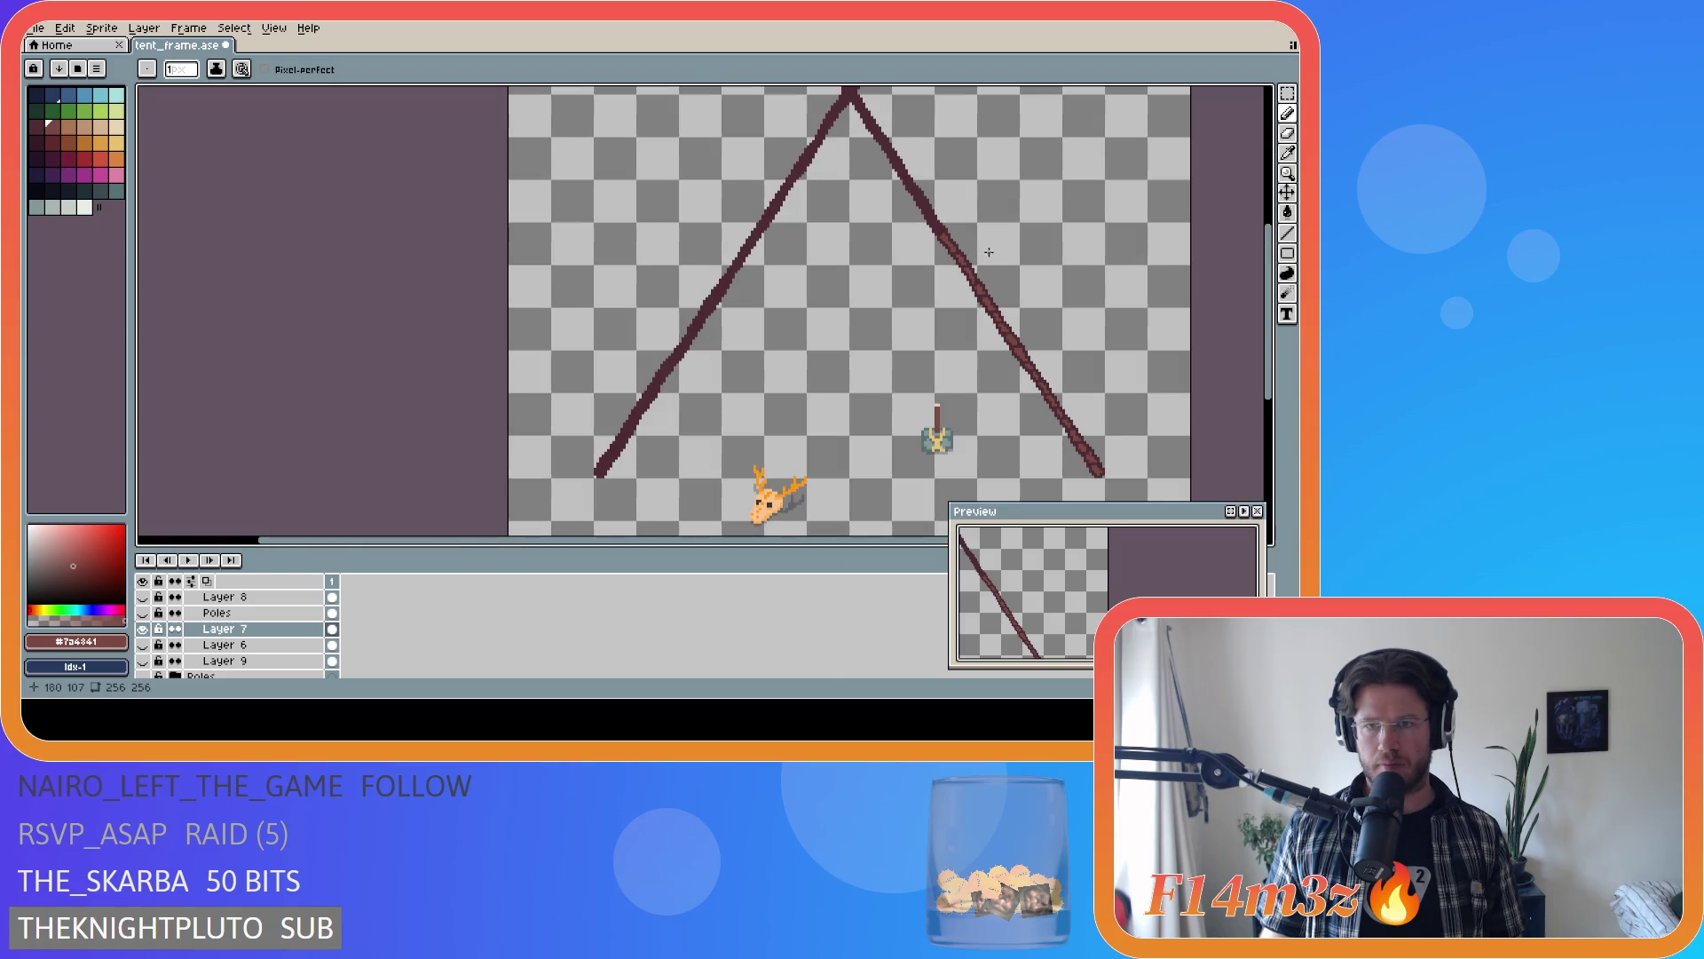
- Eyedrop the light-brown colour and place highlight pixels on the pole, undoing misplaced ones
{"action": "scroll", "coordinate": [956, 203], "scroll_direction": "up", "scroll_amount": 5}
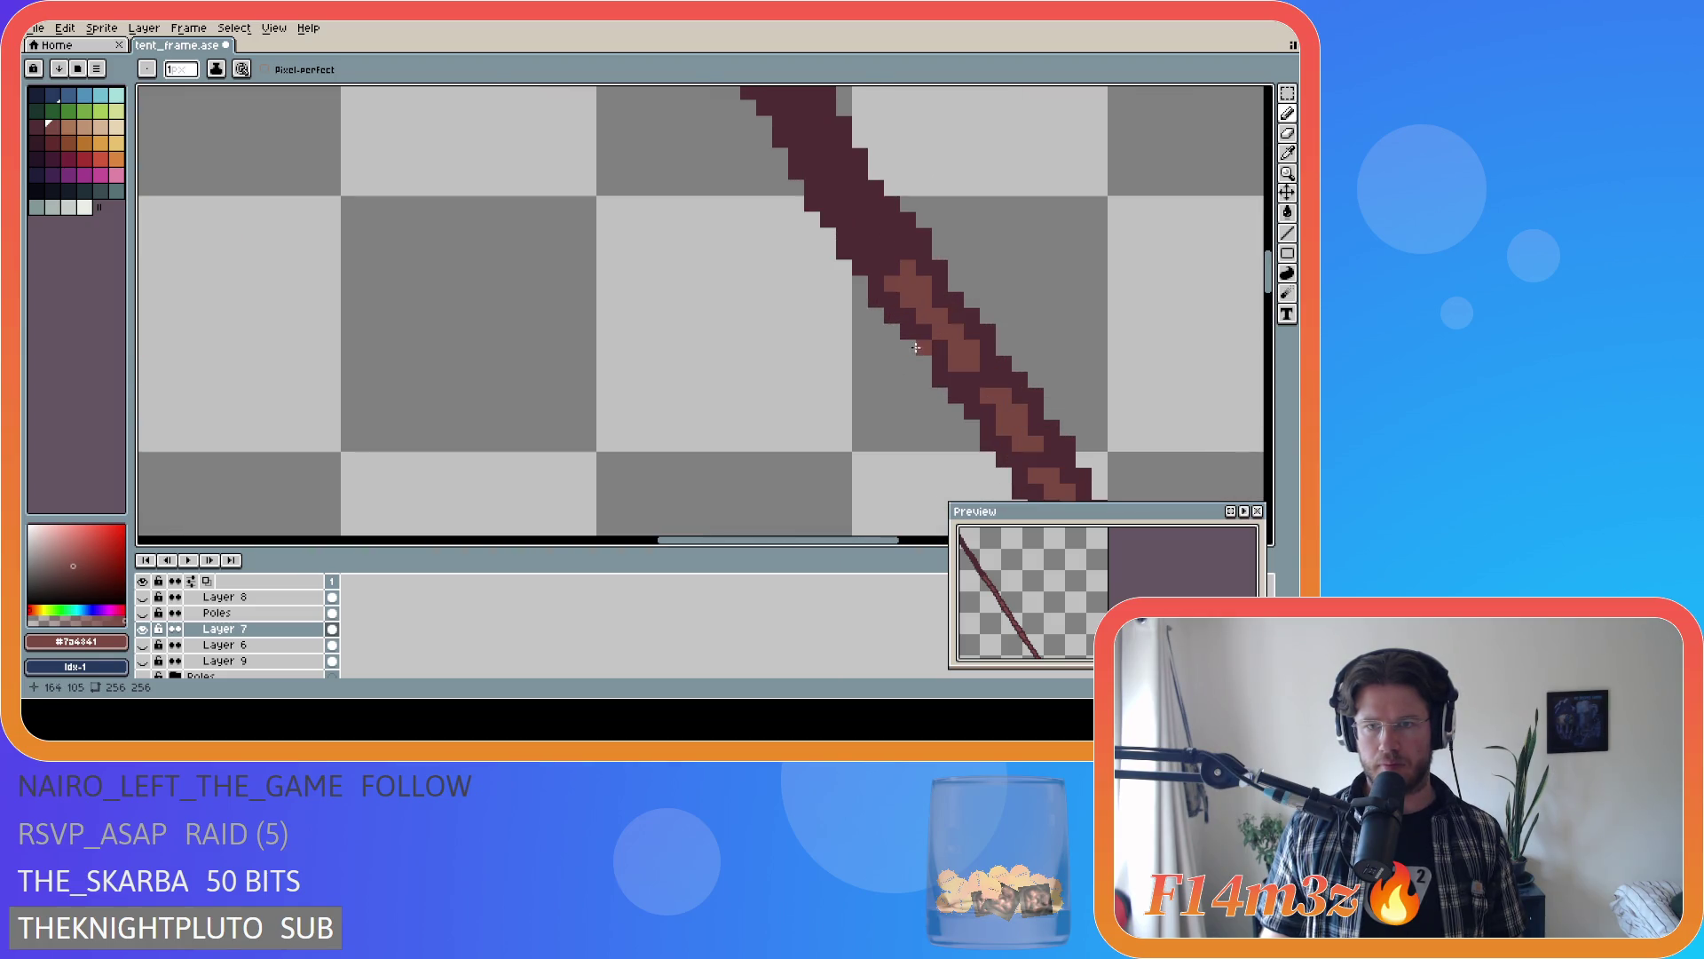
{"action": "left_click", "coordinate": [914, 326], "text": "alt"}
{"action": "scroll", "coordinate": [1074, 364], "scroll_direction": "down", "scroll_amount": 2}
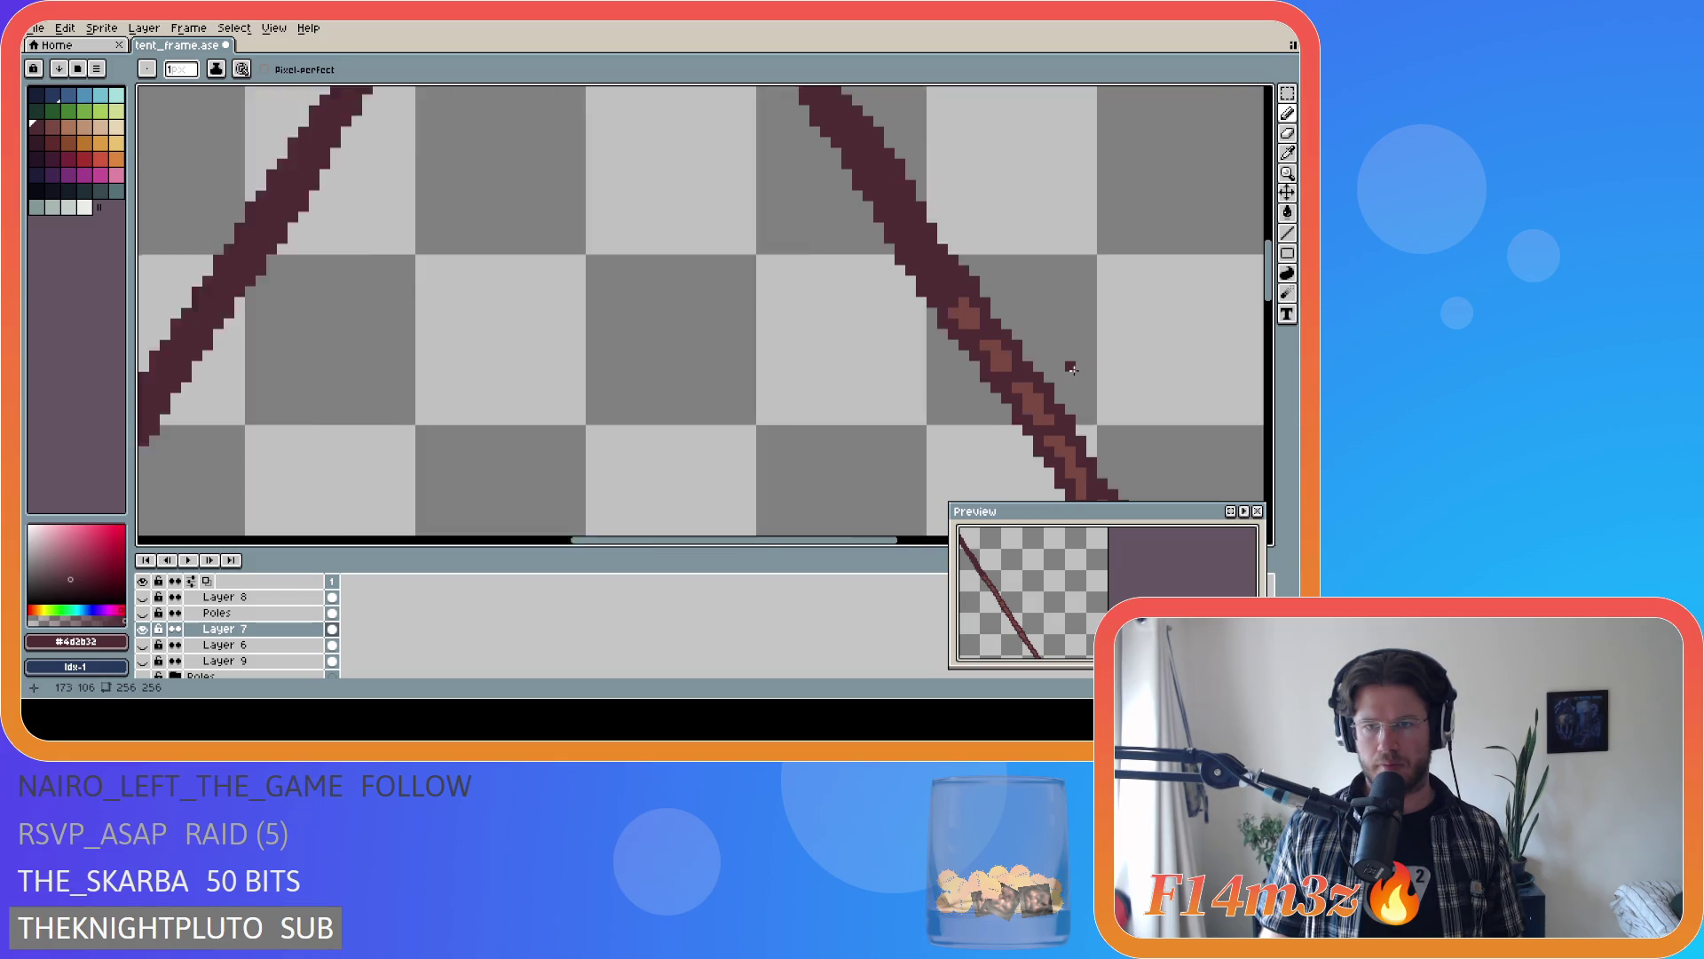
{"action": "scroll", "coordinate": [1082, 364], "scroll_direction": "down", "scroll_amount": 3}
{"action": "scroll", "coordinate": [1114, 375], "scroll_direction": "up", "scroll_amount": 3}
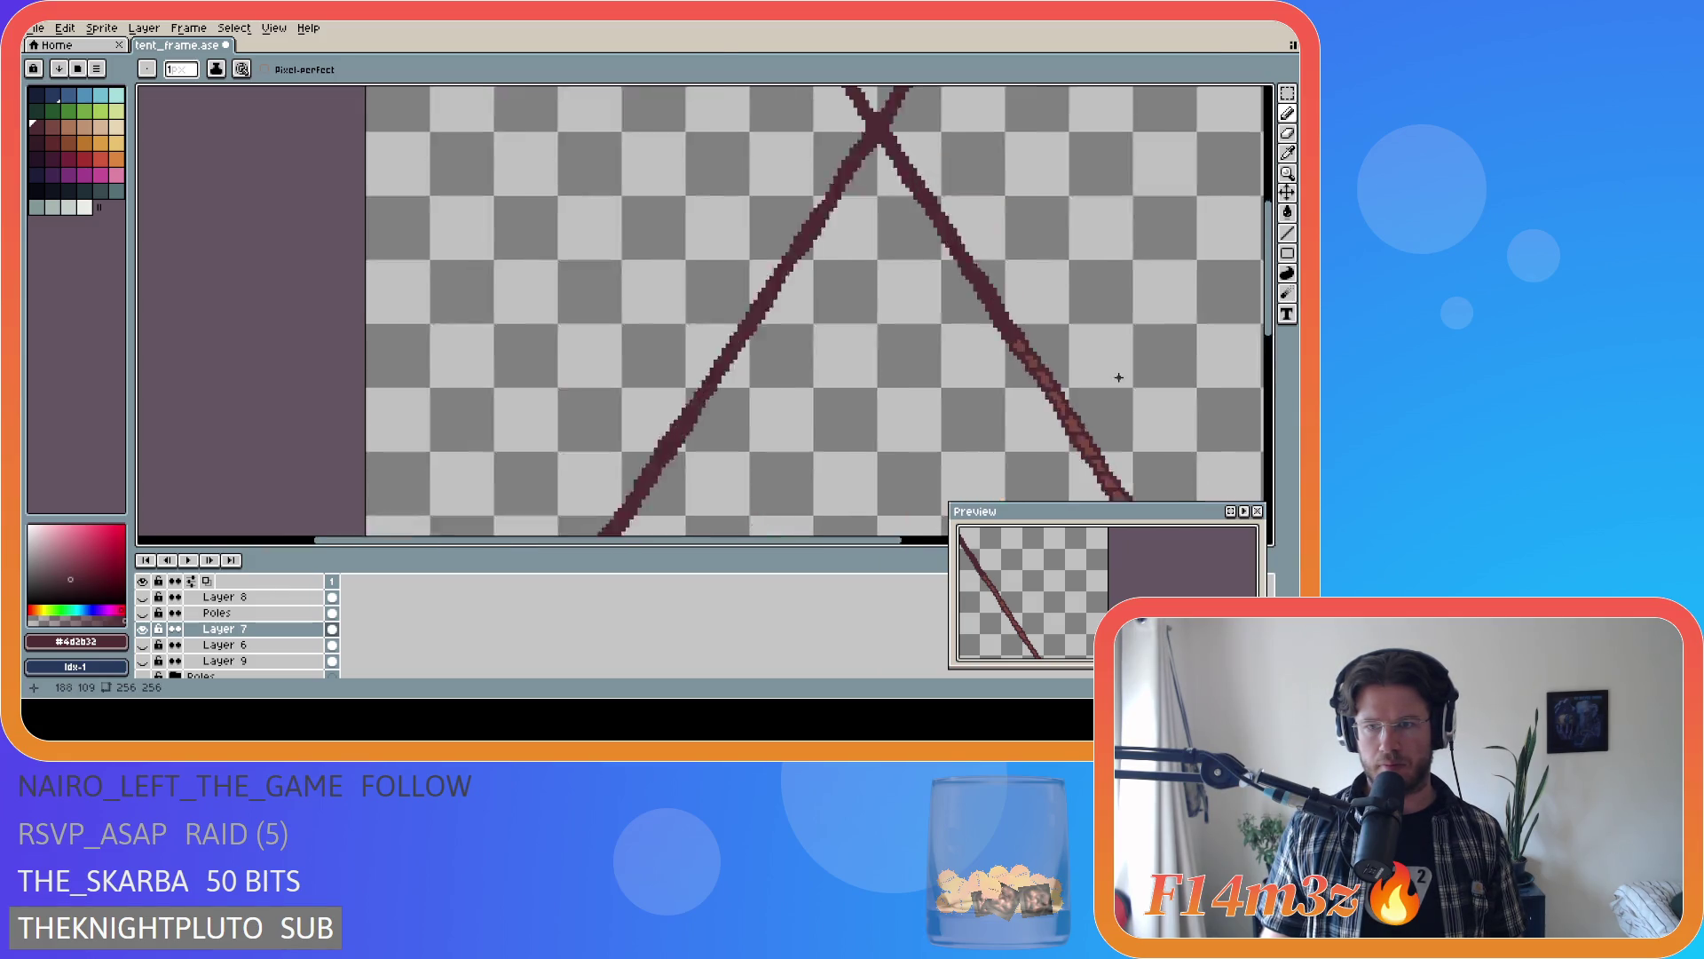
{"action": "scroll", "coordinate": [1016, 346], "scroll_direction": "up", "scroll_amount": 2}
{"action": "left_click", "coordinate": [921, 296], "text": "alt"}
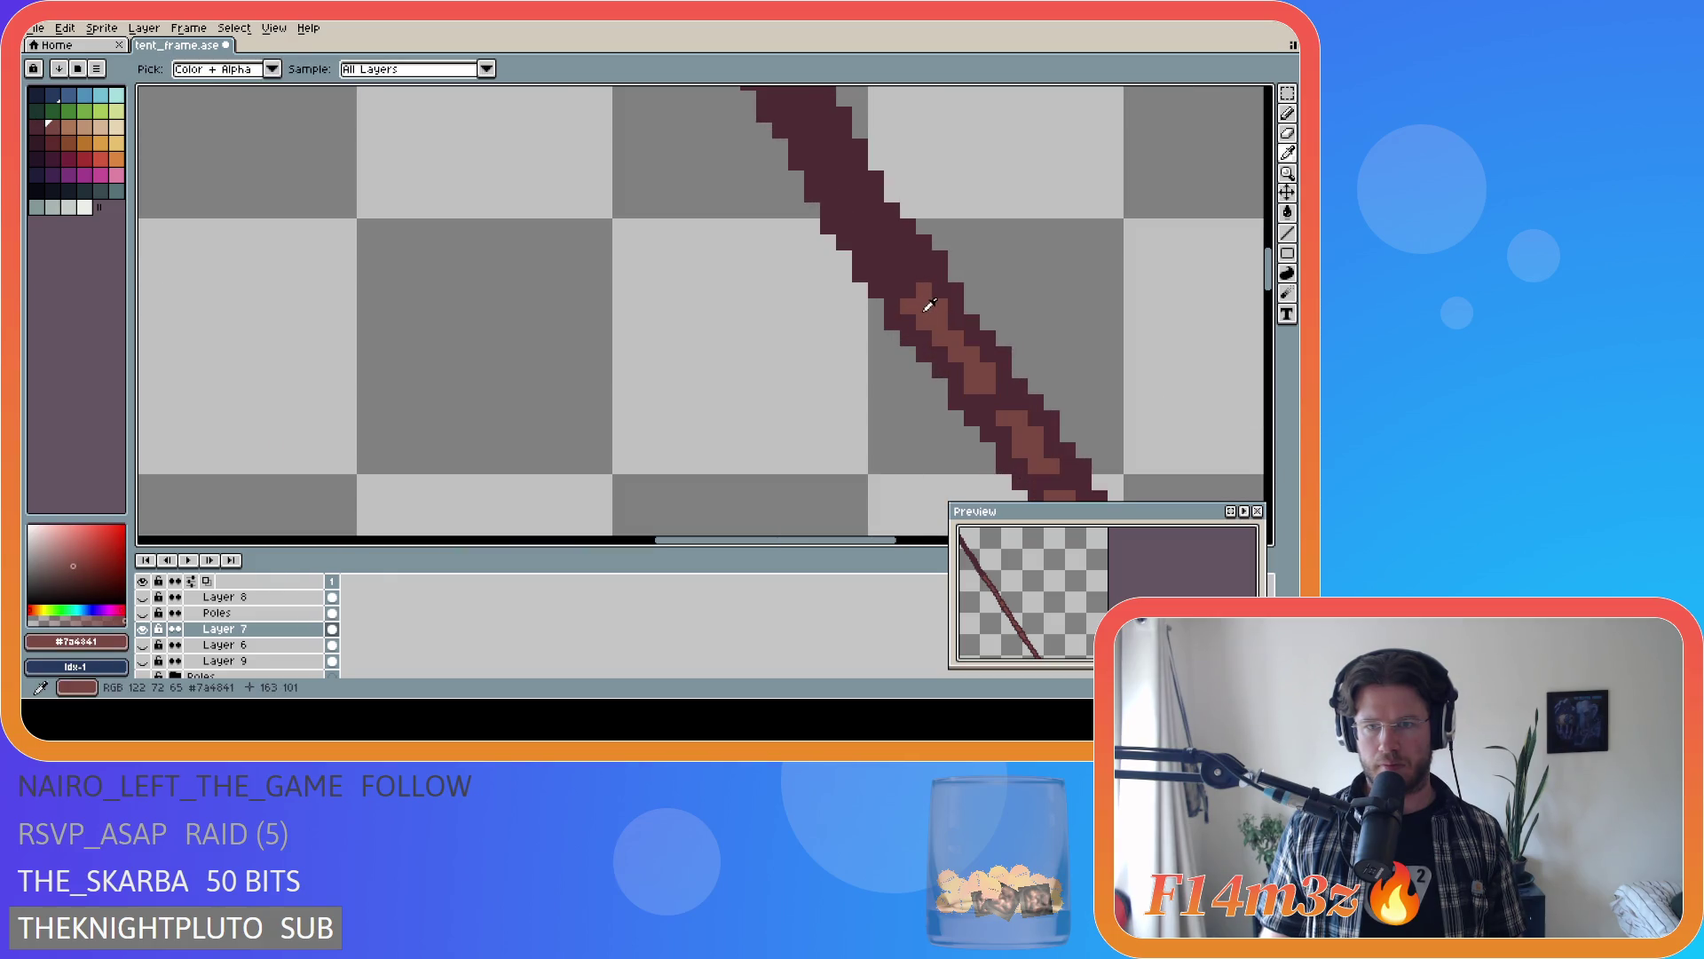
{"action": "left_click", "coordinate": [879, 259]}
{"action": "key", "text": "ctrl+z"}
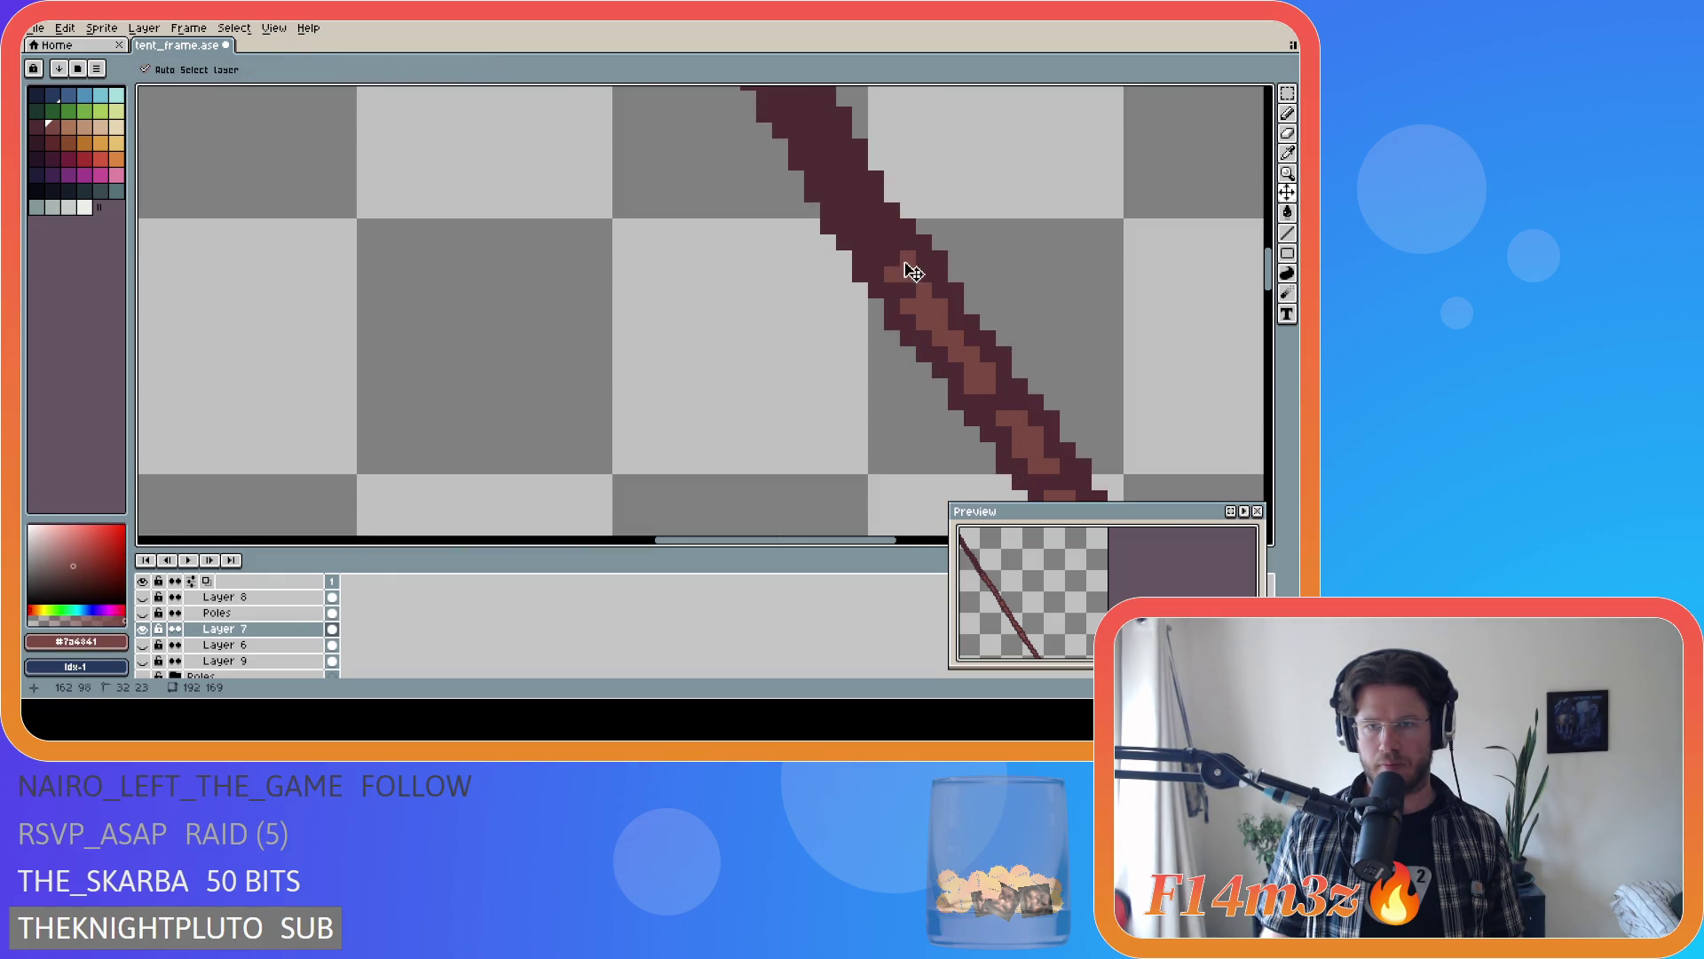
{"action": "left_click", "coordinate": [893, 272]}
{"action": "left_click", "coordinate": [900, 260]}
{"action": "key", "text": "ctrl+z"}
{"action": "left_click", "coordinate": [892, 258]}
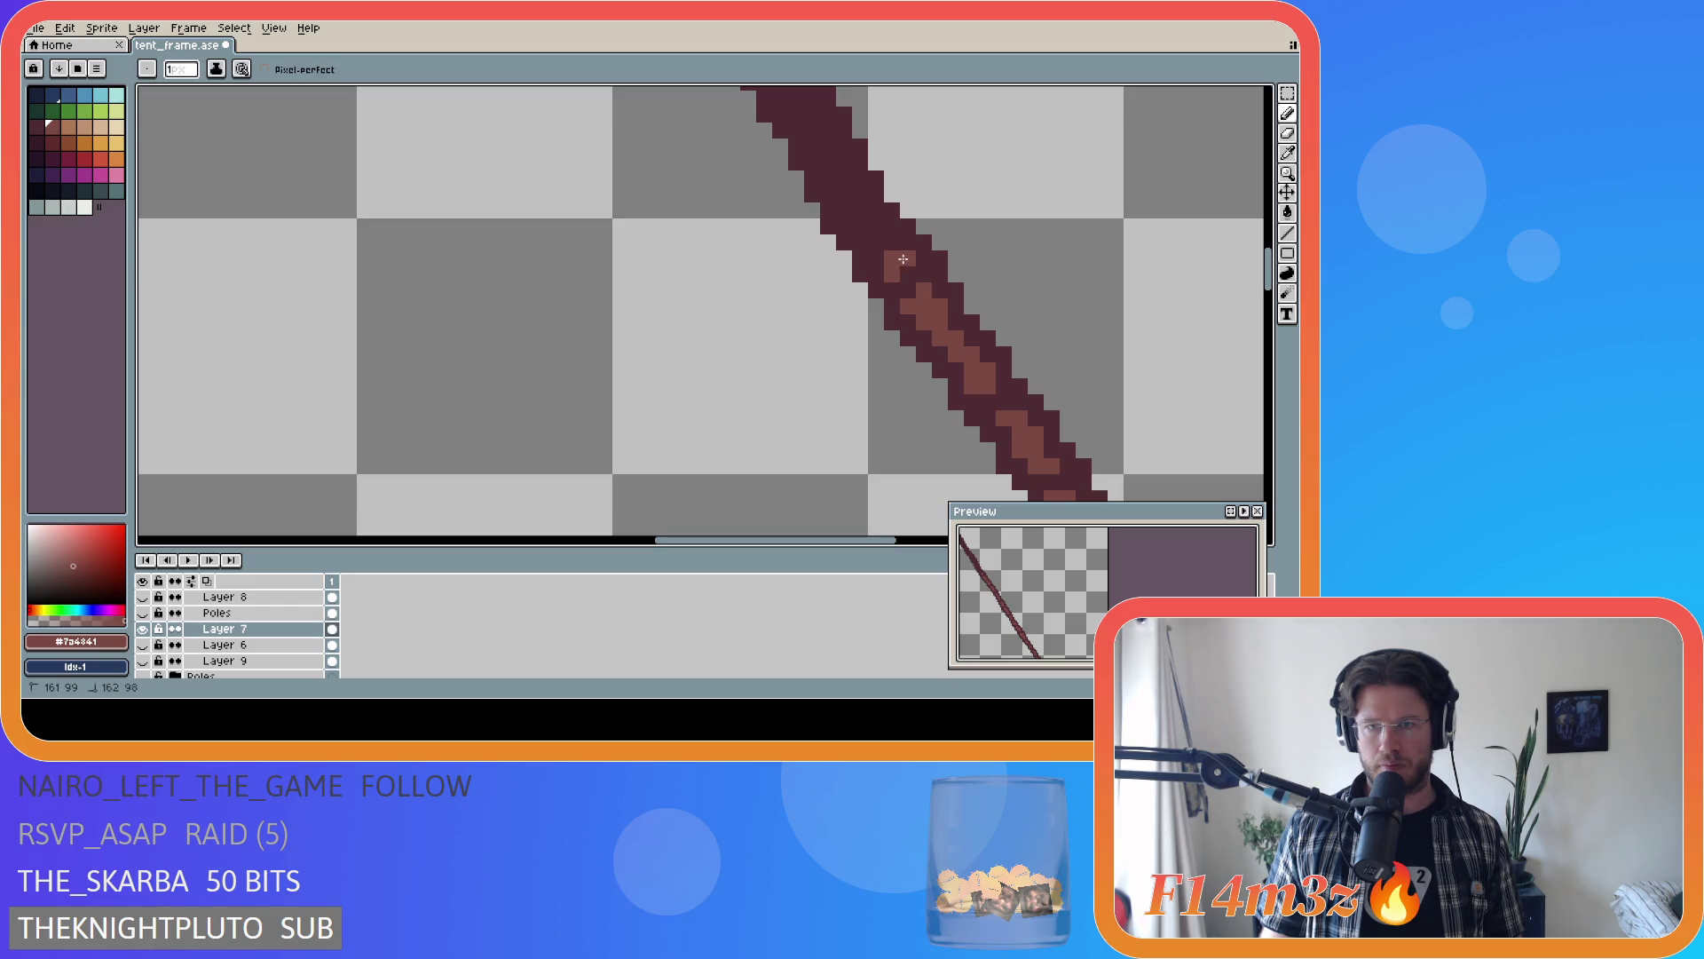
{"action": "left_click", "coordinate": [878, 232]}
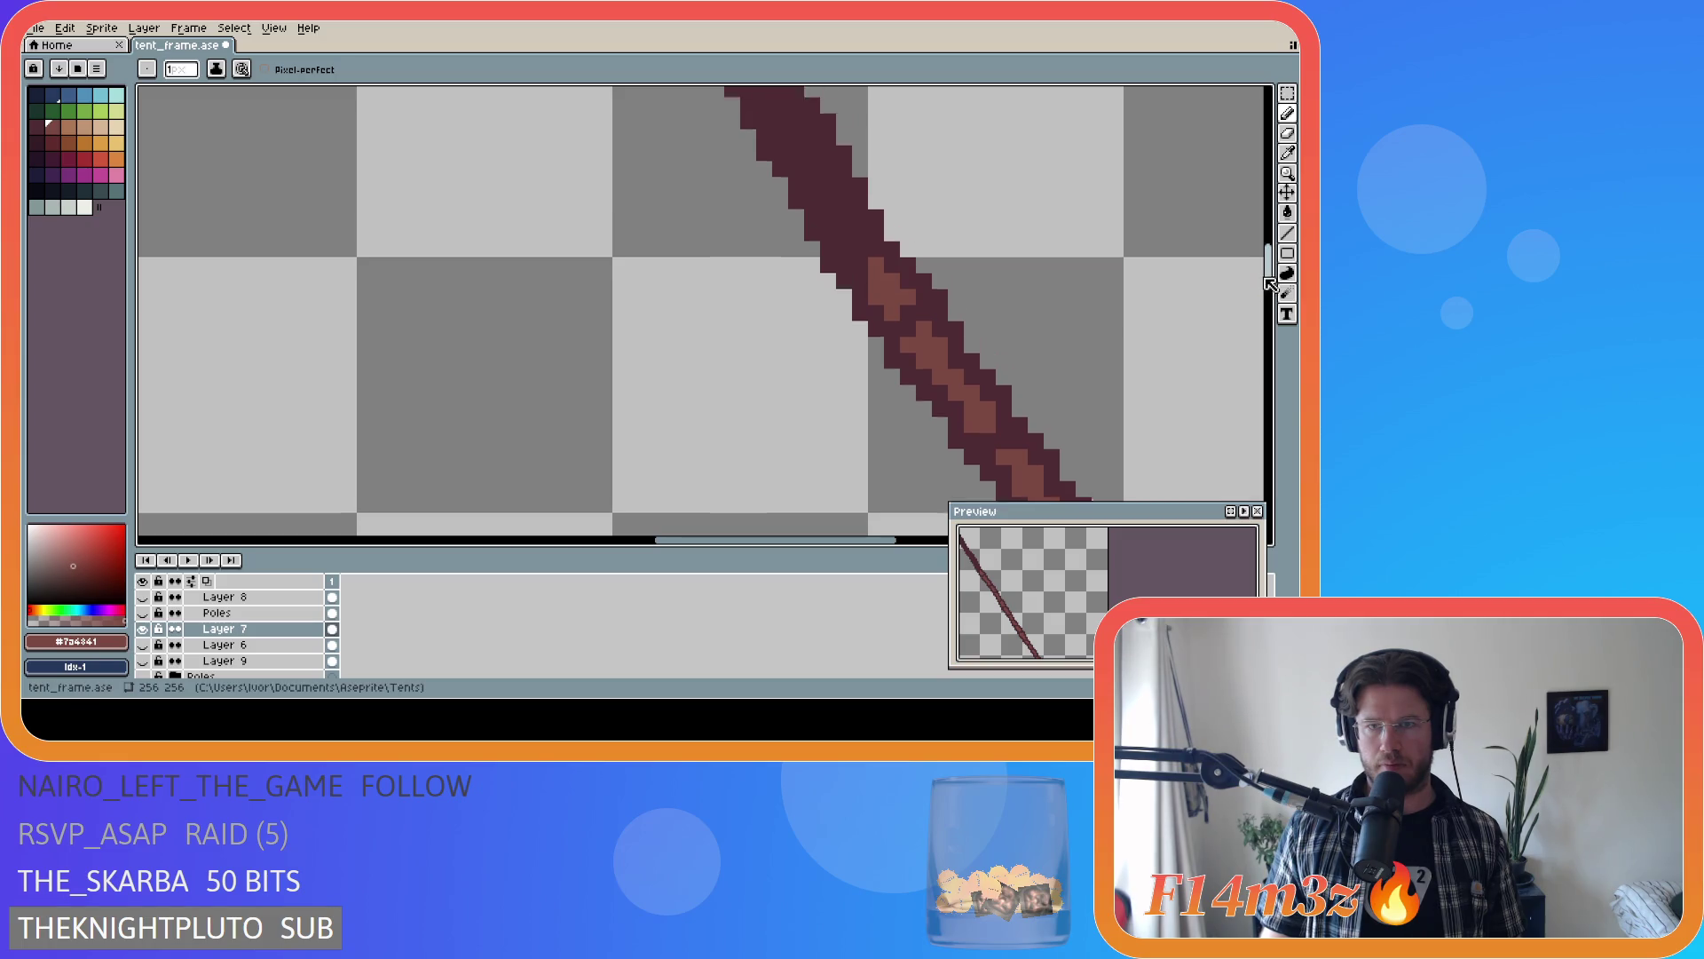
- Draw a short highlight line on the lower pole section, redoing an errant stroke
{"action": "scroll", "coordinate": [1259, 286], "scroll_direction": "up", "scroll_amount": 3}
{"action": "left_click", "coordinate": [843, 398]}
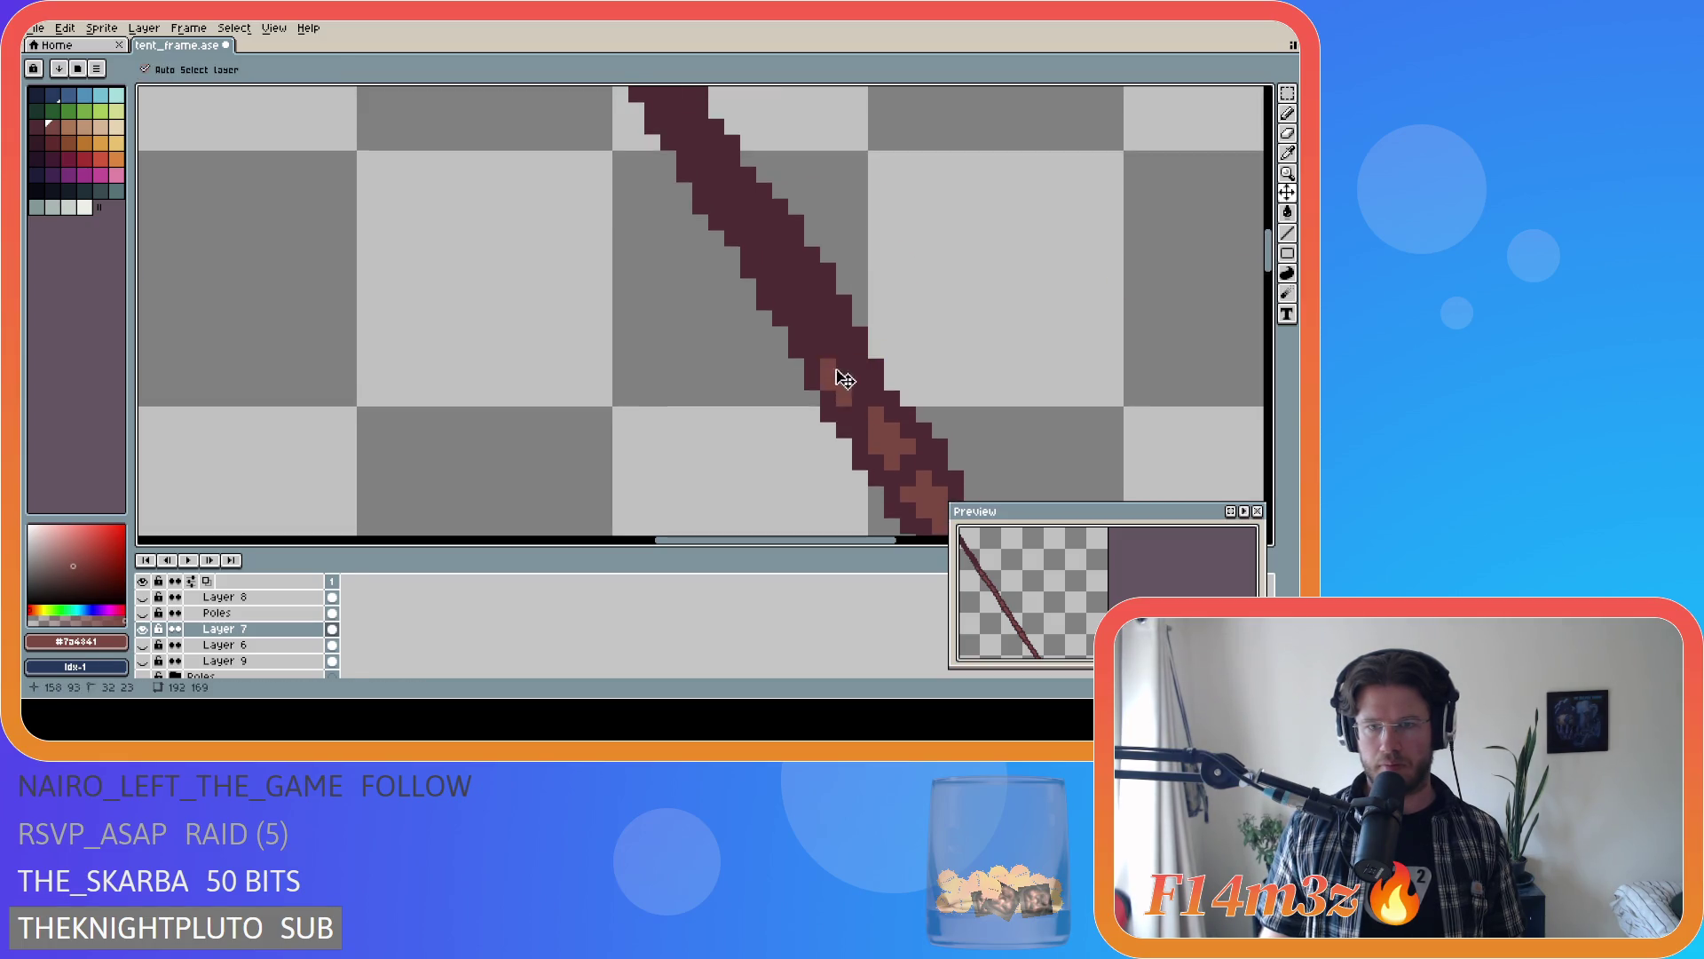
{"action": "key", "text": "ctrl+z"}
{"action": "key", "text": "ctrl+z"}
{"action": "left_click_drag", "start_coordinate": [842, 386], "coordinate": [829, 357]}
{"action": "left_click", "coordinate": [852, 379]}
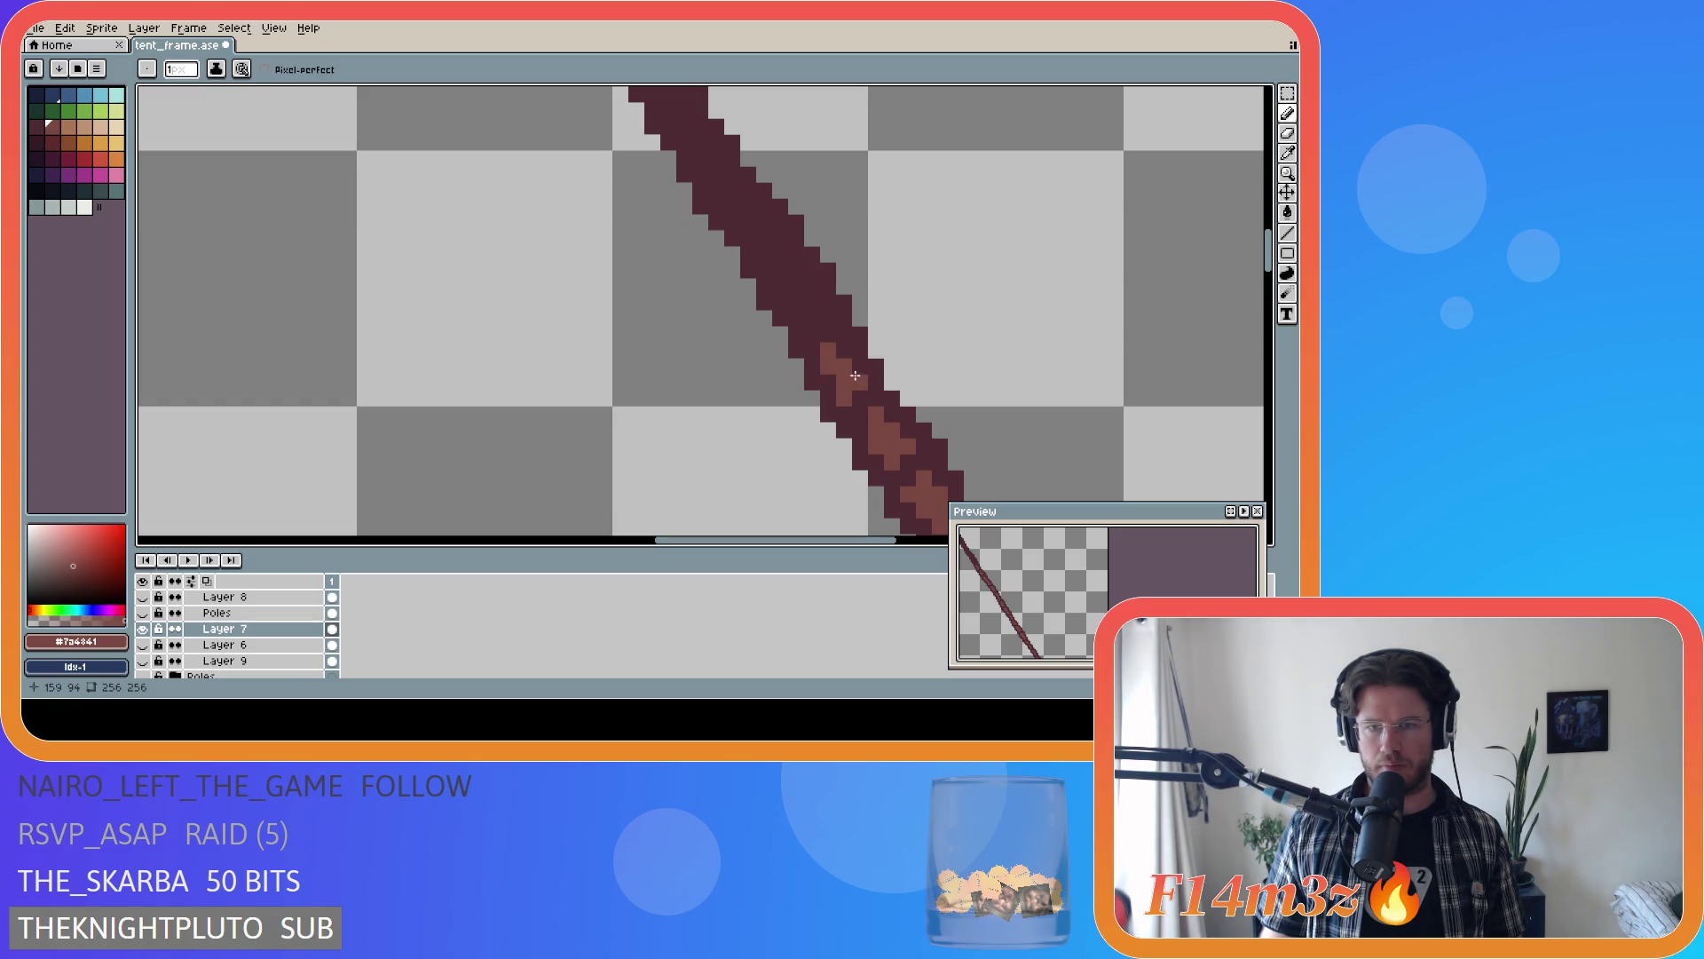
{"action": "left_click", "coordinate": [844, 364]}
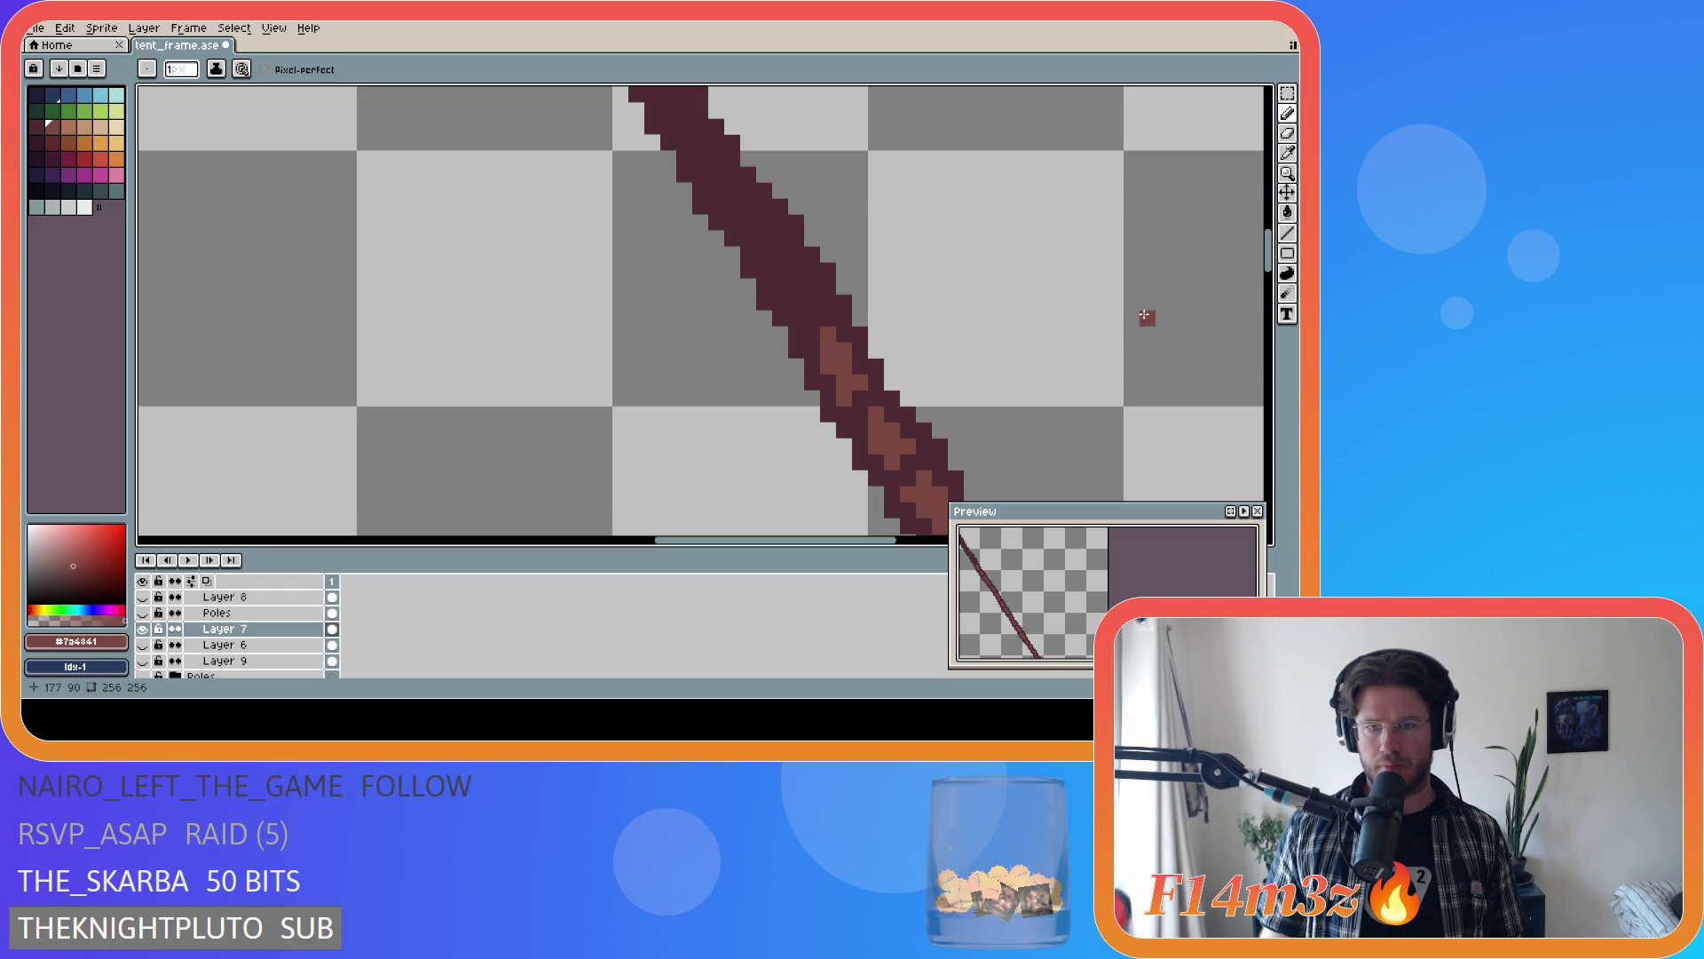
{"action": "left_click_drag", "start_coordinate": [813, 337], "coordinate": [813, 322]}
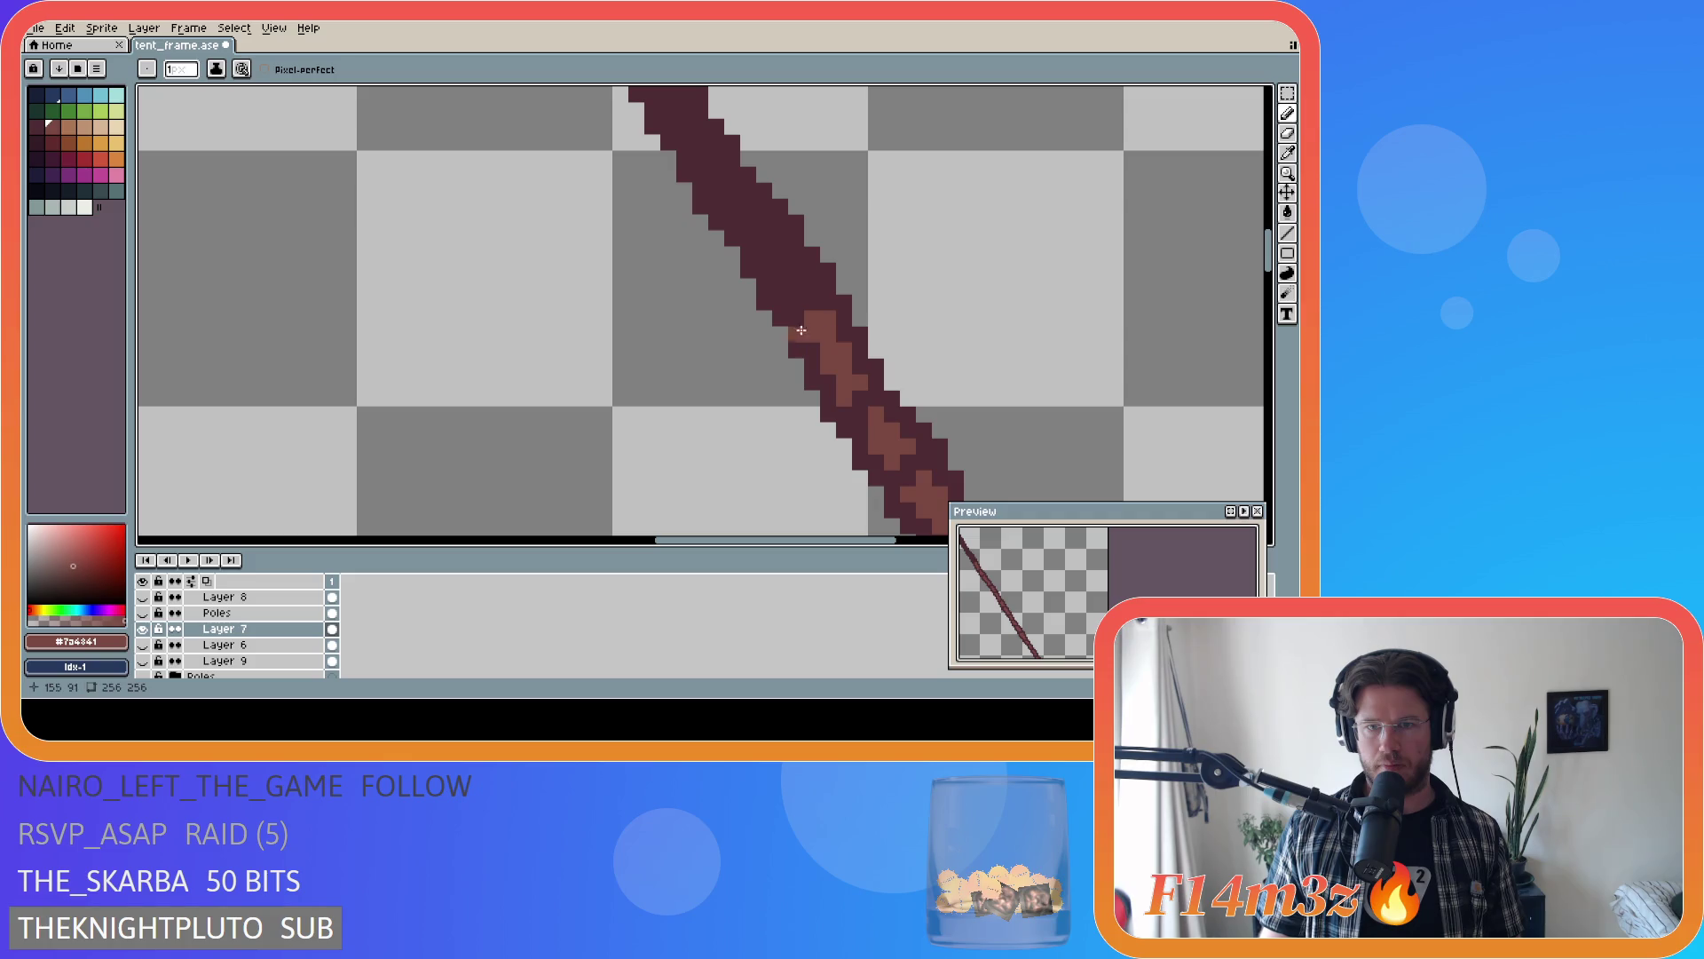
{"action": "mouse_move", "coordinate": [812, 284]}
{"action": "left_mouse_down"}
{"action": "mouse_move", "coordinate": [781, 283]}
{"action": "mouse_move", "coordinate": [765, 255]}
{"action": "left_mouse_up"}
{"action": "key", "text": "ctrl+z"}
{"action": "key", "text": "ctrl+z"}
{"action": "left_click", "coordinate": [784, 283]}
- Paint a diagonal run of highlight pixels stepping up-left along the pole
{"action": "scroll", "coordinate": [784, 283], "scroll_direction": "down", "scroll_amount": 4}
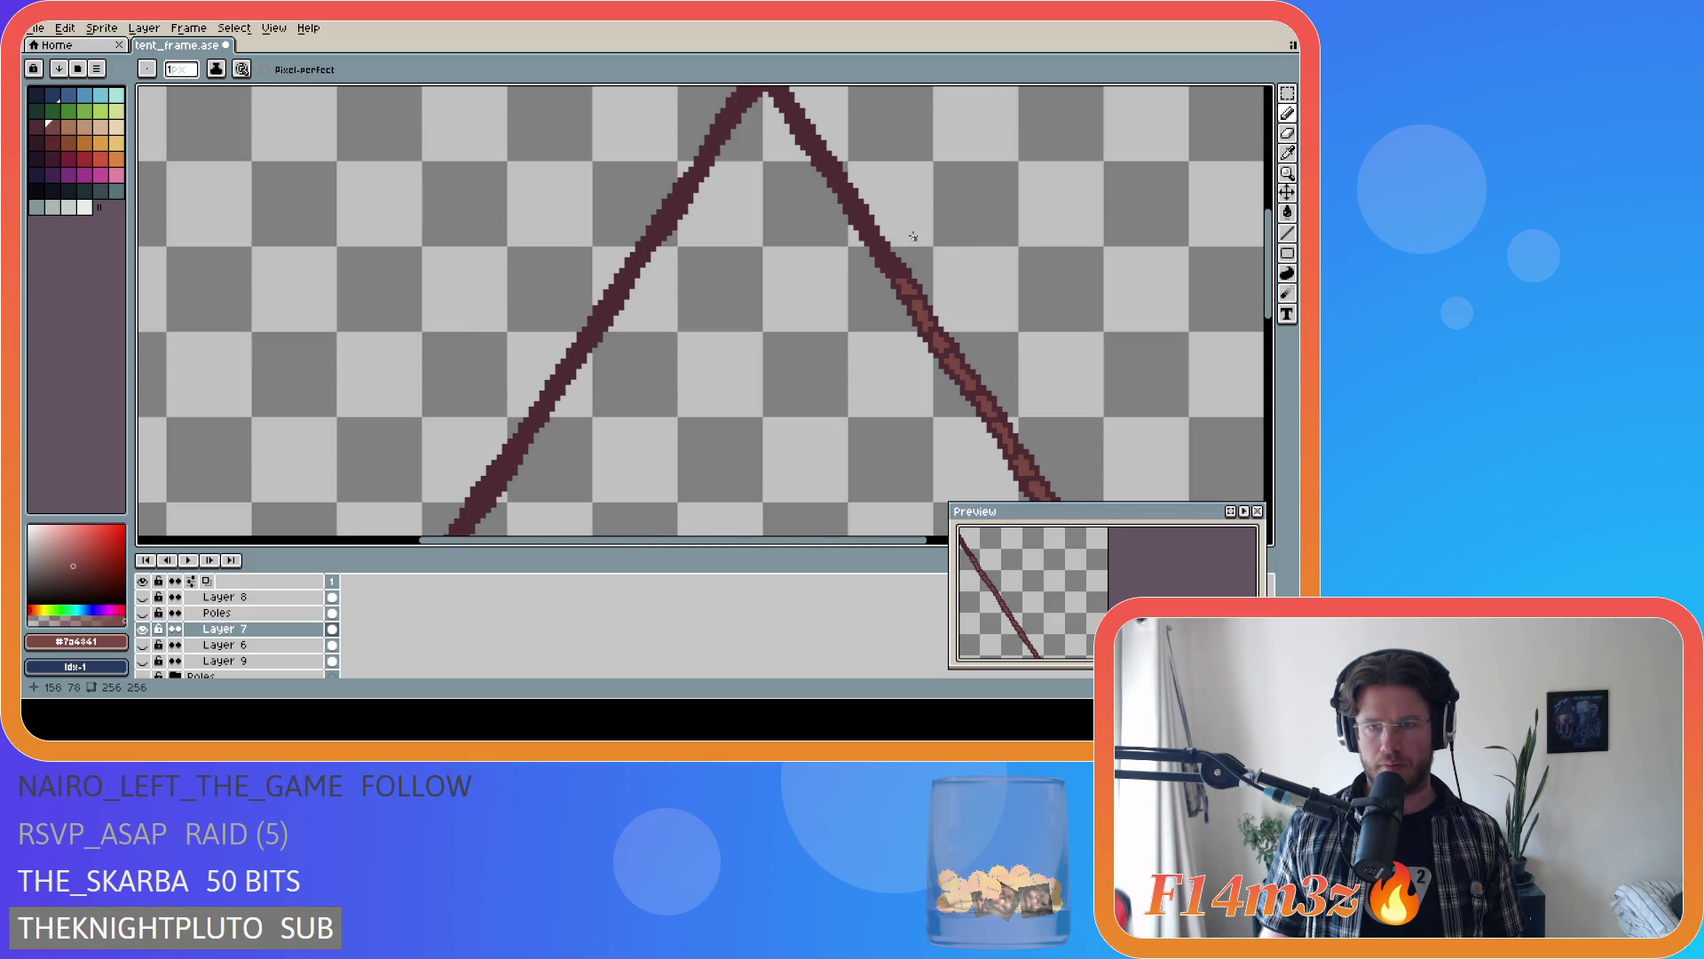
{"action": "scroll", "coordinate": [913, 236], "scroll_direction": "up", "scroll_amount": 2}
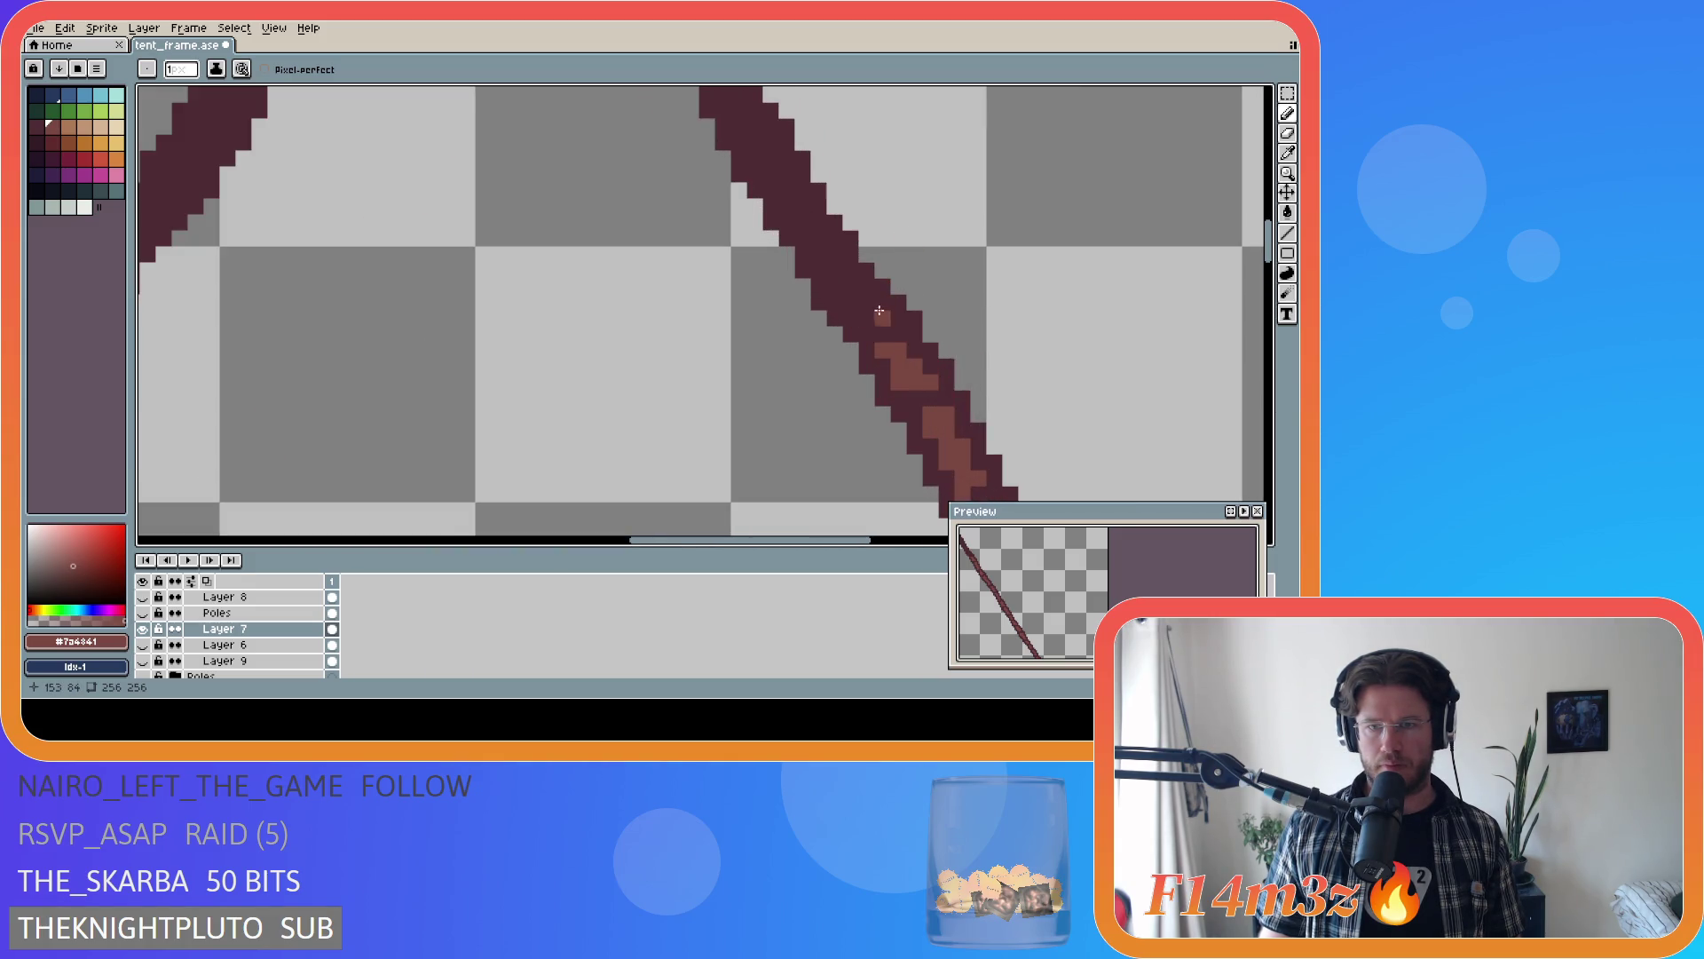
{"action": "left_click", "coordinate": [890, 329]}
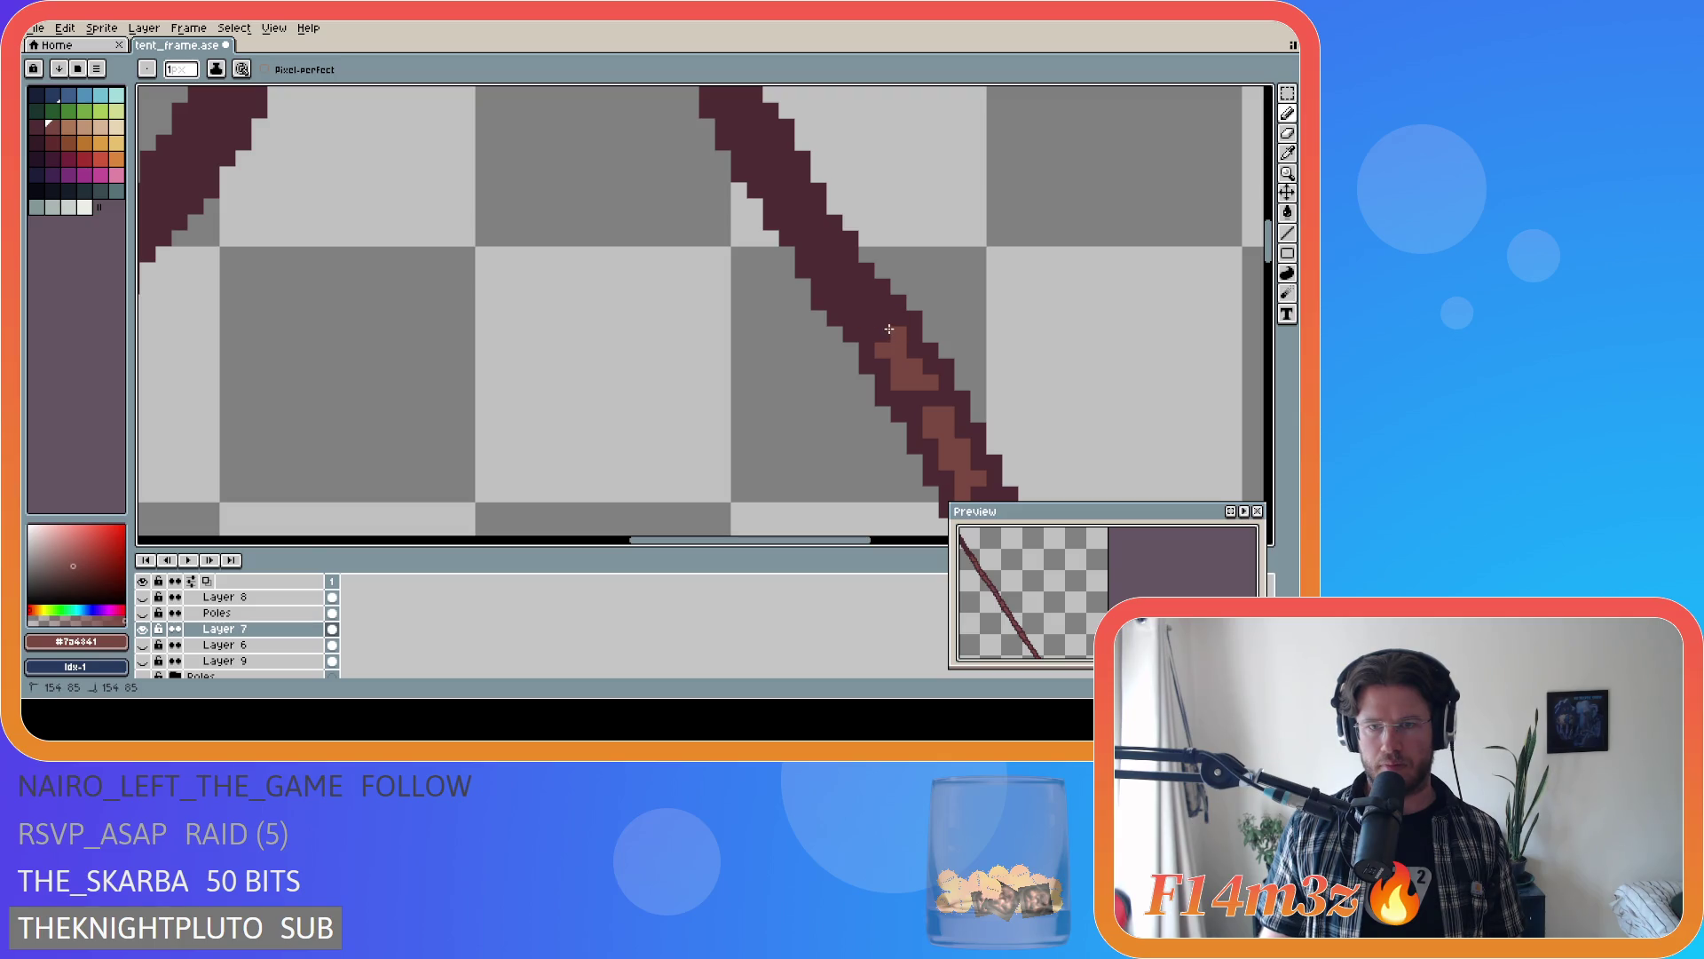
{"action": "scroll", "coordinate": [885, 327], "scroll_direction": "down", "scroll_amount": 3}
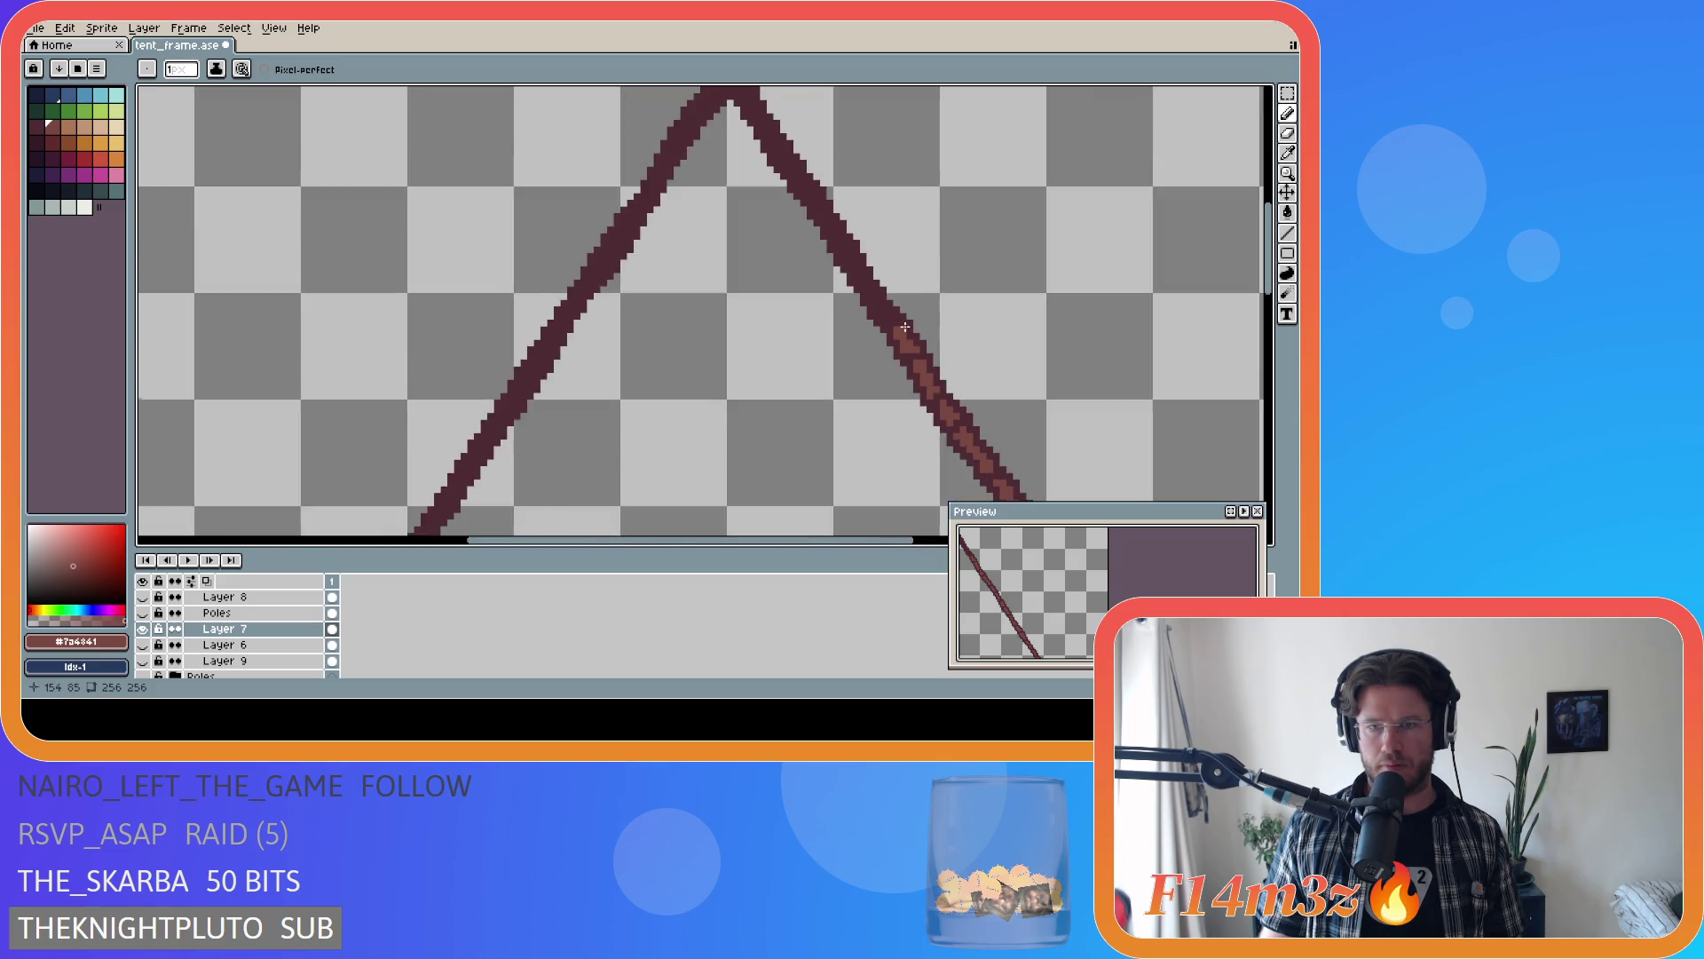
{"action": "scroll", "coordinate": [903, 330], "scroll_direction": "up", "scroll_amount": 4}
{"action": "key", "text": "v"}
{"action": "key", "text": "b"}
{"action": "left_click_drag", "start_coordinate": [874, 316], "coordinate": [818, 276]}
{"action": "scroll", "coordinate": [951, 266], "scroll_direction": "down", "scroll_amount": 1}
{"action": "scroll", "coordinate": [834, 236], "scroll_direction": "up", "scroll_amount": 1}
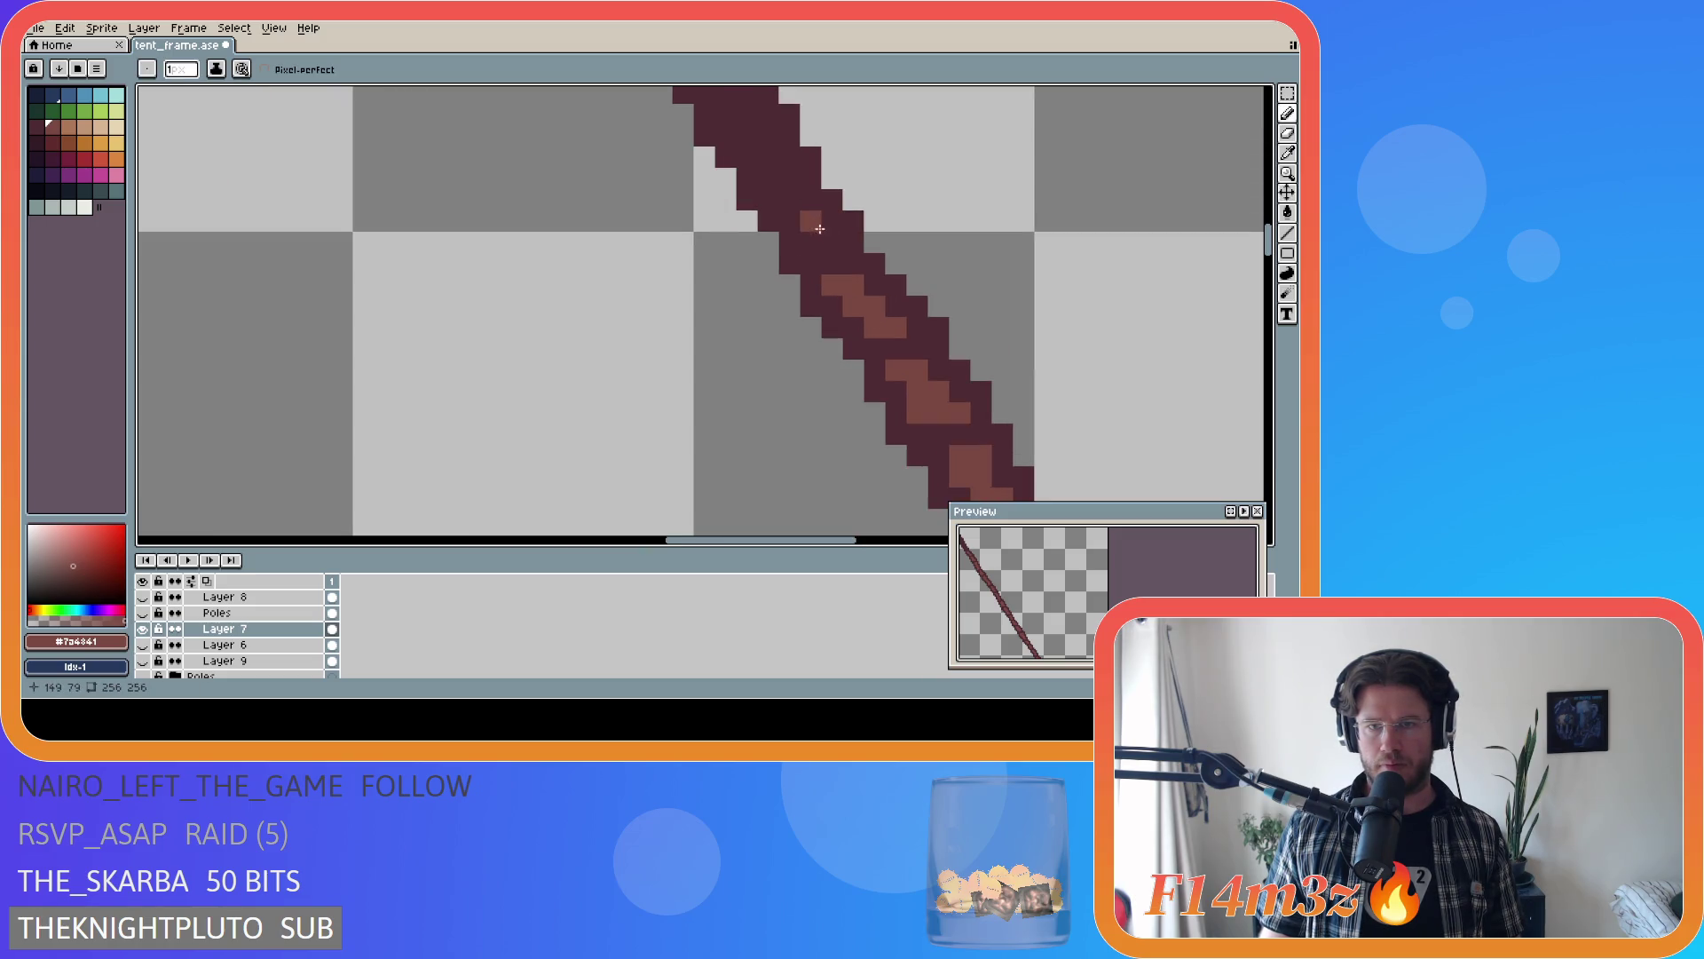
{"action": "left_click", "coordinate": [819, 241]}
{"action": "left_click", "coordinate": [832, 242]}
{"action": "left_click", "coordinate": [789, 200]}
{"action": "left_click", "coordinate": [789, 178]}
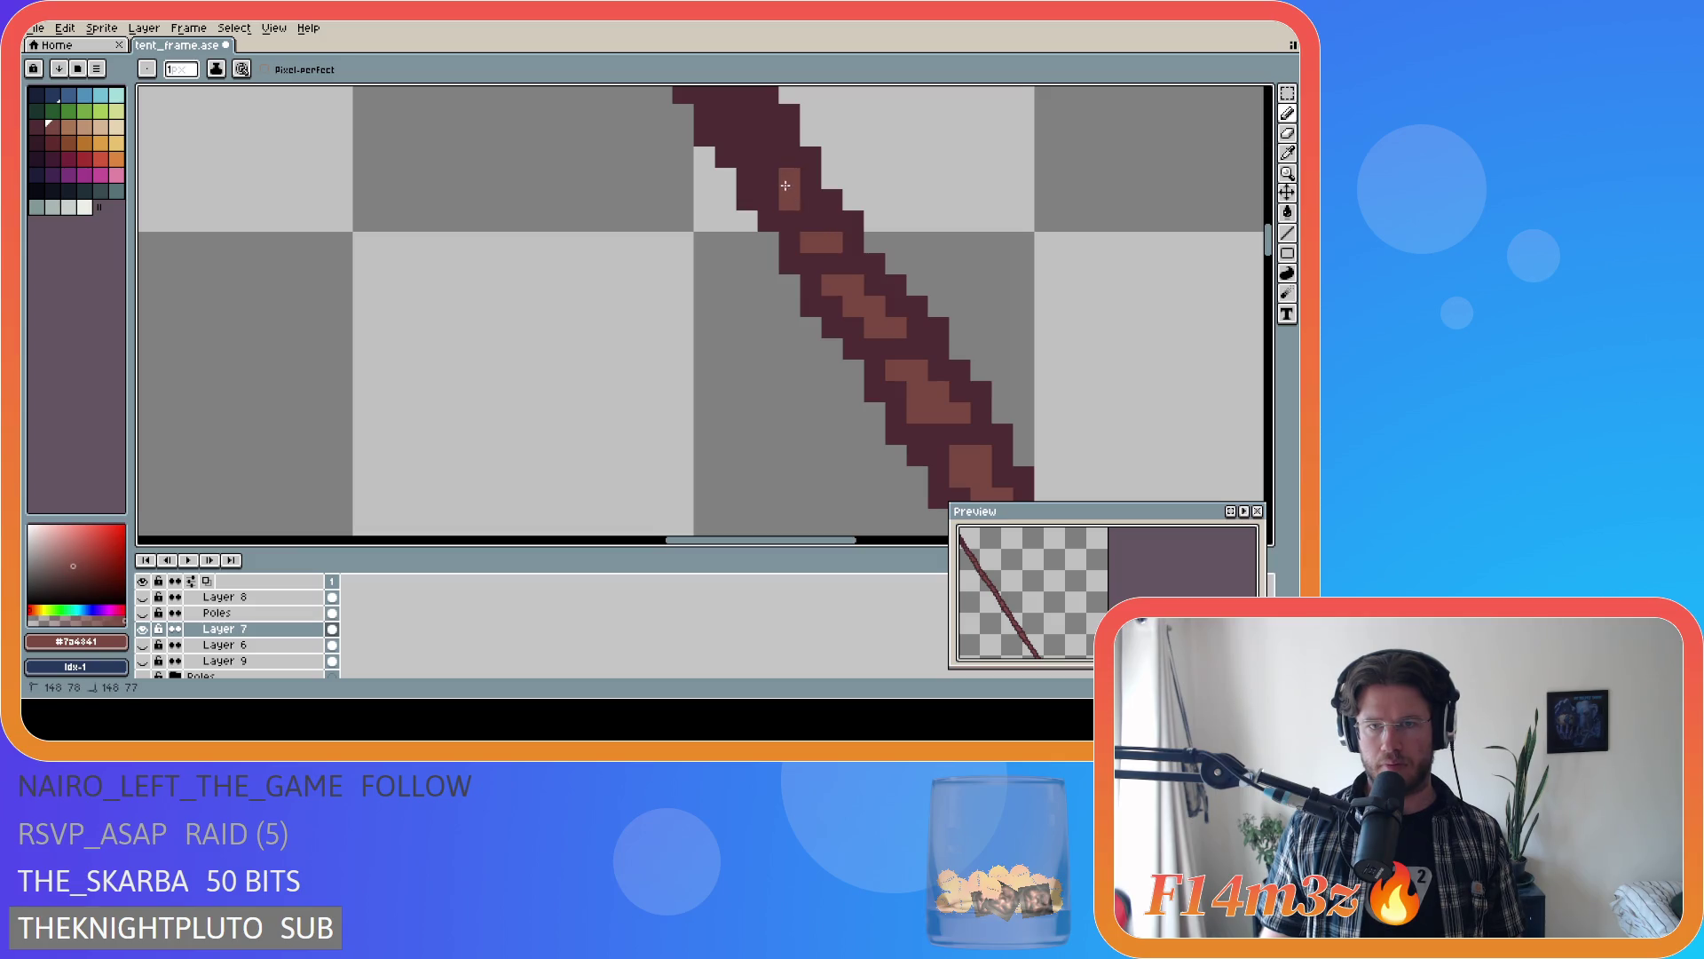
{"action": "left_click", "coordinate": [768, 178]}
{"action": "left_click", "coordinate": [768, 164]}
- Bring the apex into view and add a highlight strip along the upper pole section
{"action": "scroll", "coordinate": [768, 164], "scroll_direction": "down", "scroll_amount": 1}
{"action": "scroll", "coordinate": [1017, 139], "scroll_direction": "down", "scroll_amount": 1}
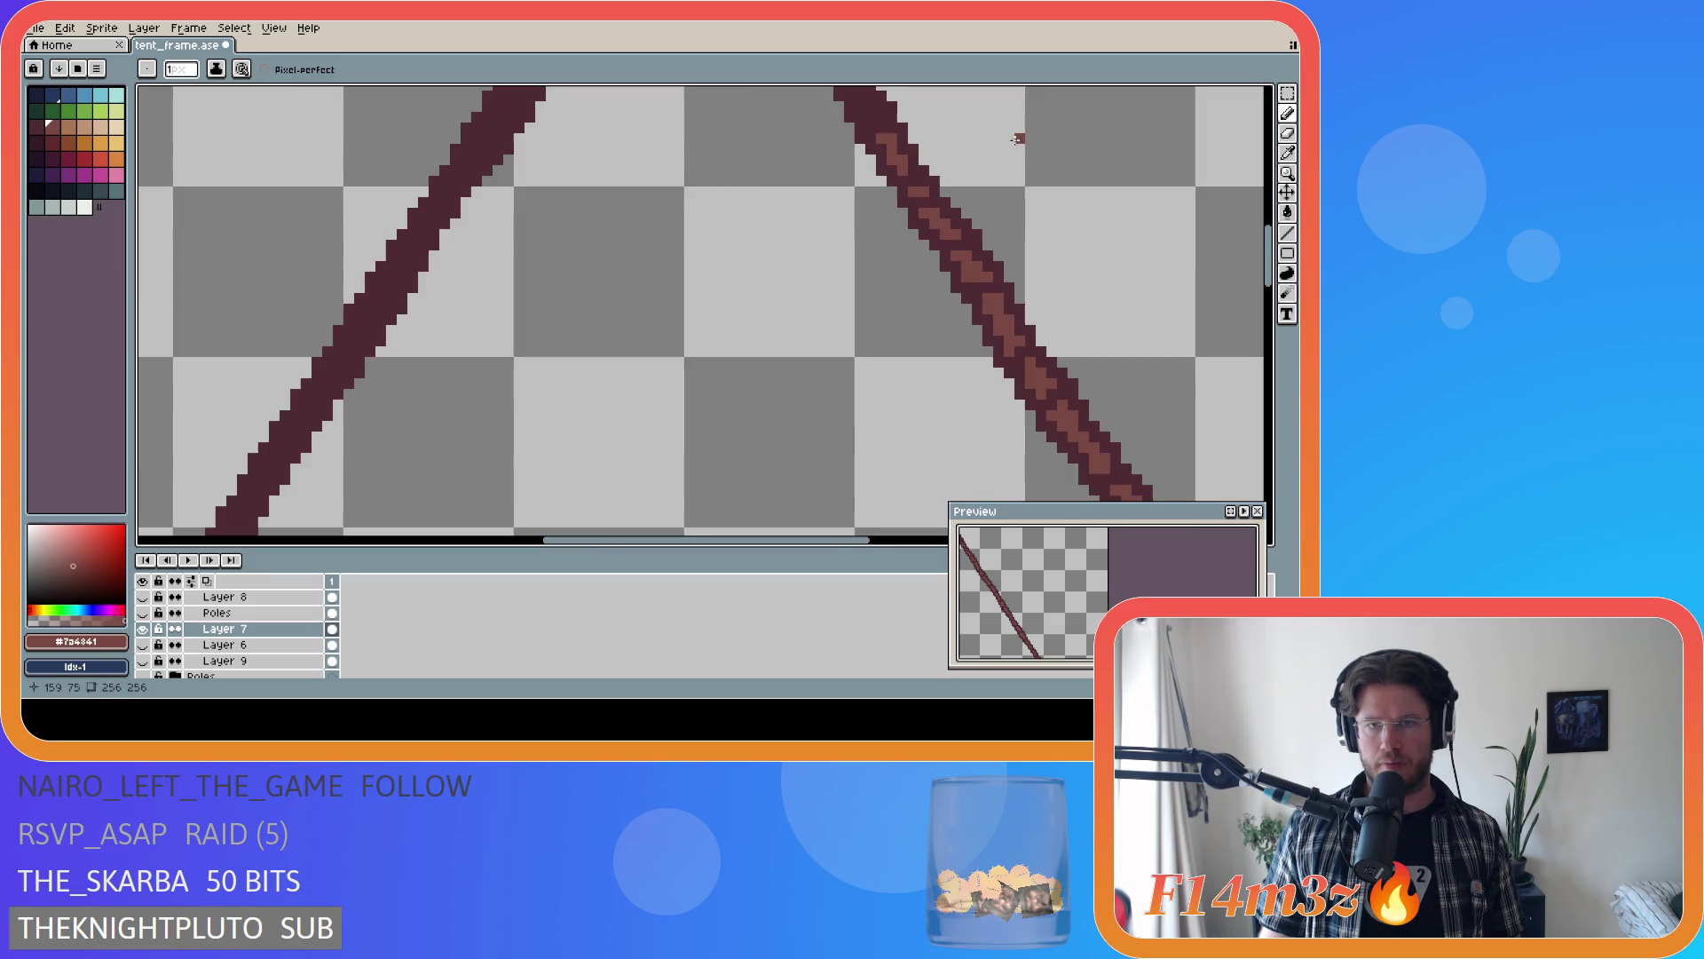
{"action": "mouse_move", "coordinate": [879, 116]}
{"action": "left_mouse_down"}
{"action": "mouse_move", "coordinate": [868, 378]}
{"action": "mouse_move", "coordinate": [834, 314]}
{"action": "left_mouse_up"}
{"action": "scroll", "coordinate": [868, 378], "scroll_direction": "up", "scroll_amount": 1}
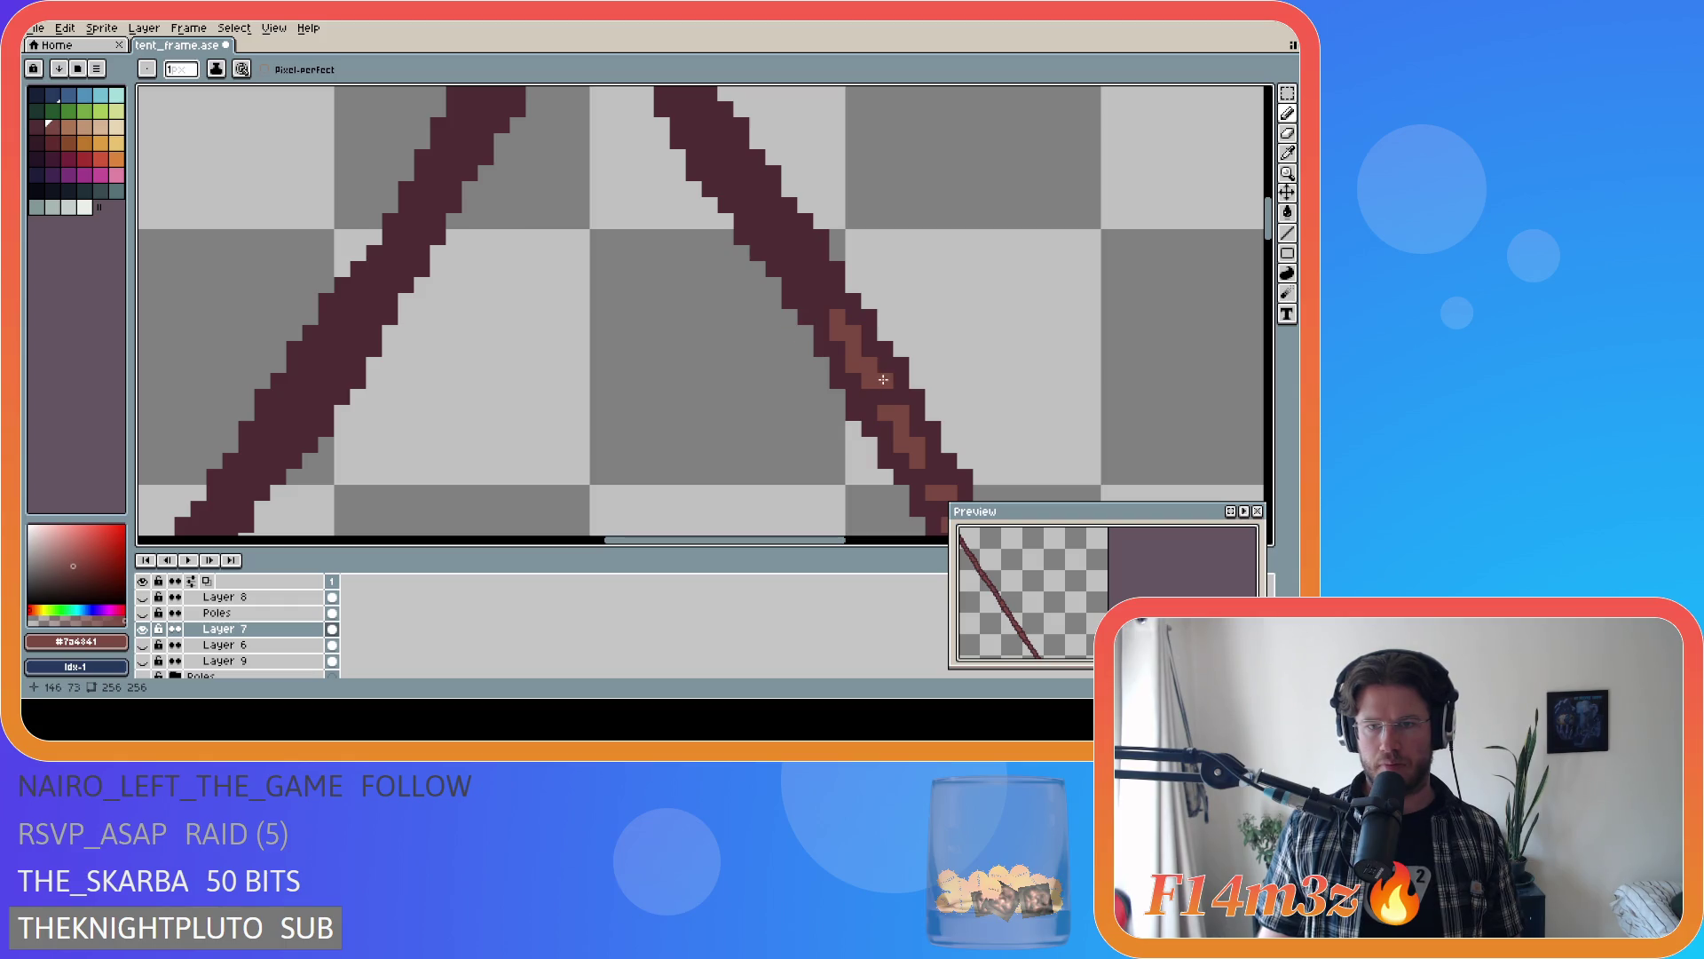
{"action": "left_click", "coordinate": [803, 289]}
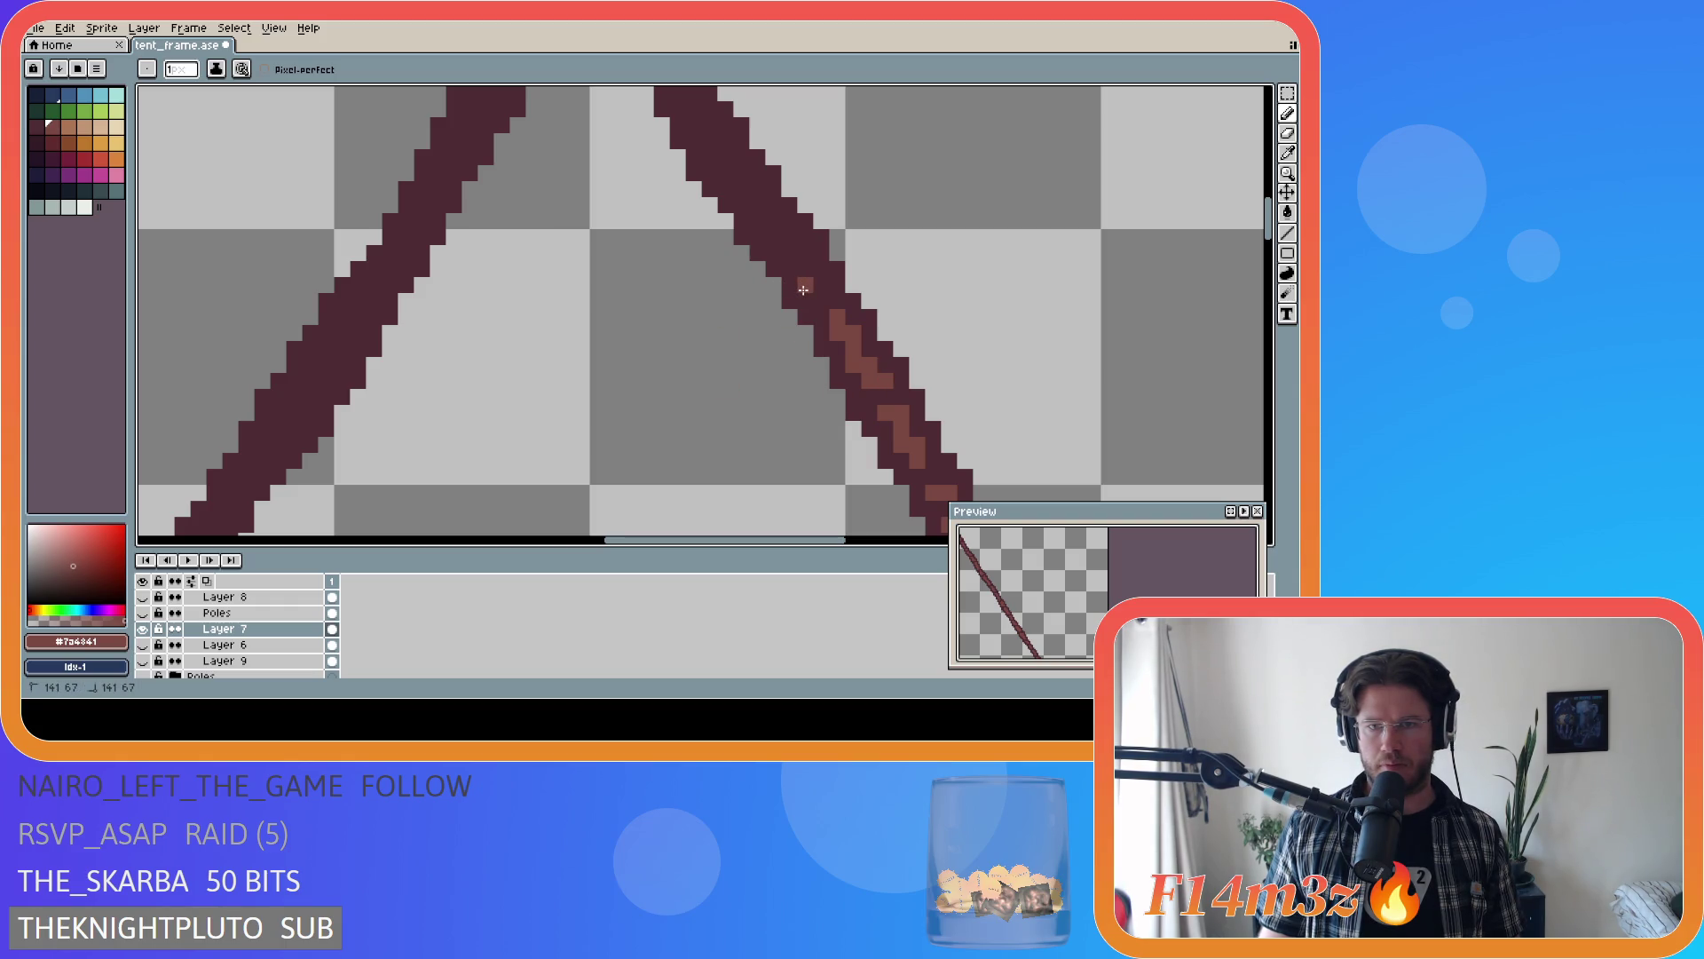
{"action": "left_click", "coordinate": [821, 284]}
{"action": "left_click", "coordinate": [790, 253]}
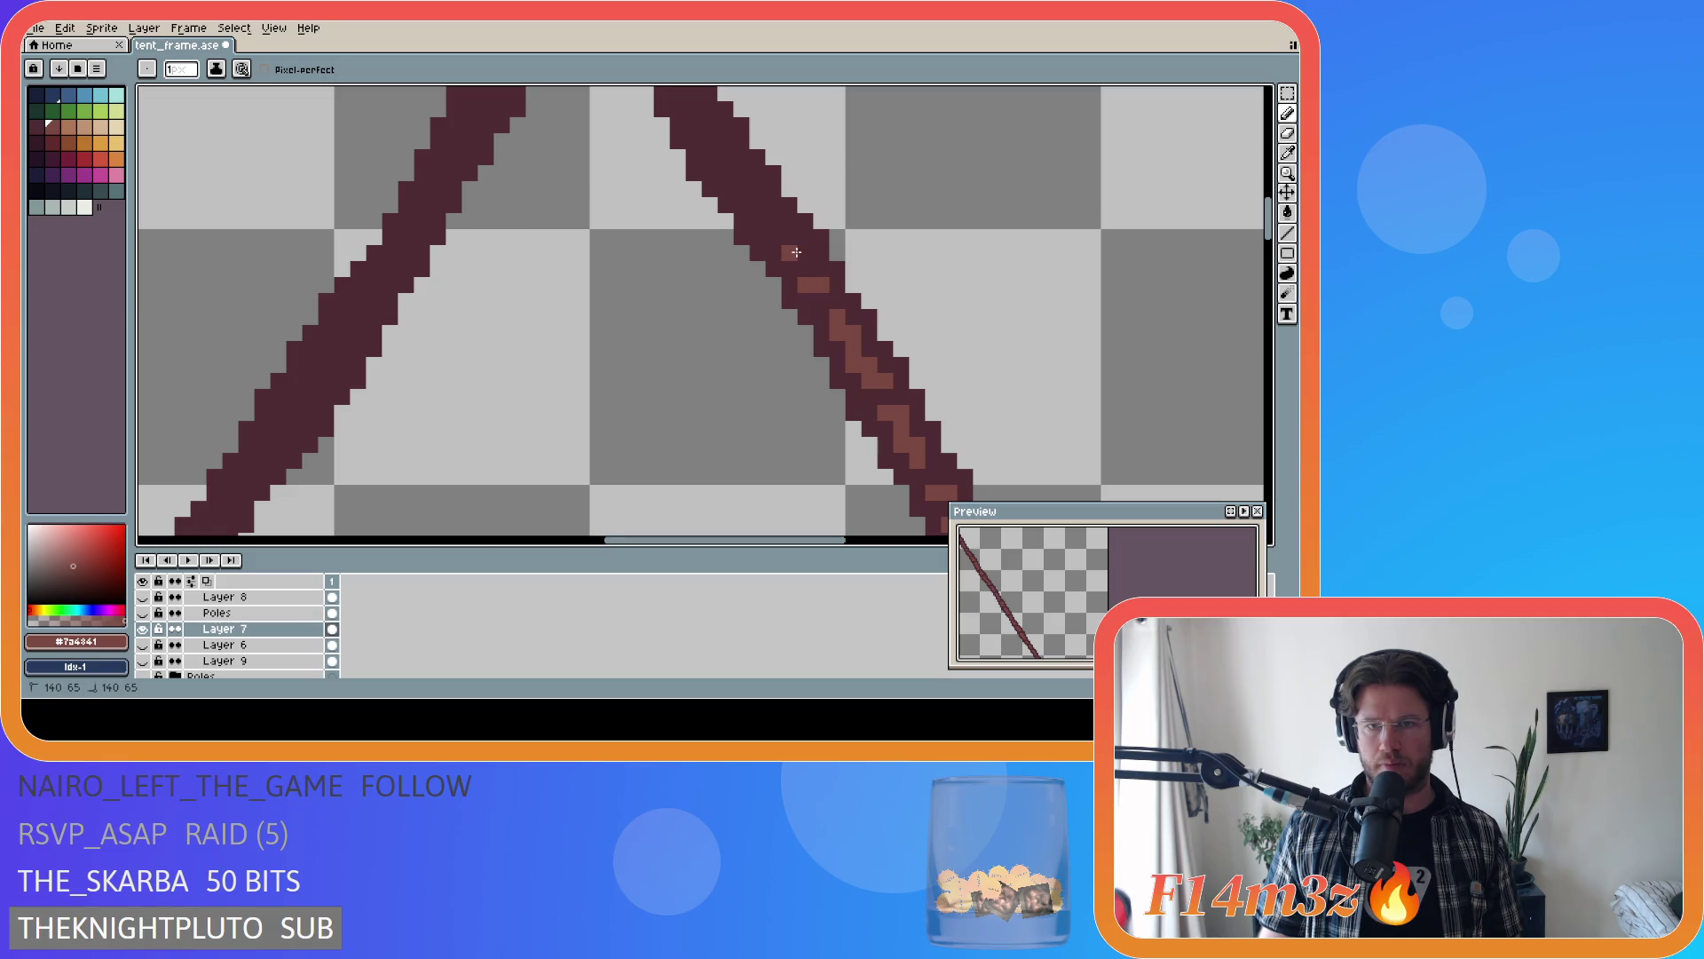
{"action": "left_click", "coordinate": [805, 269]}
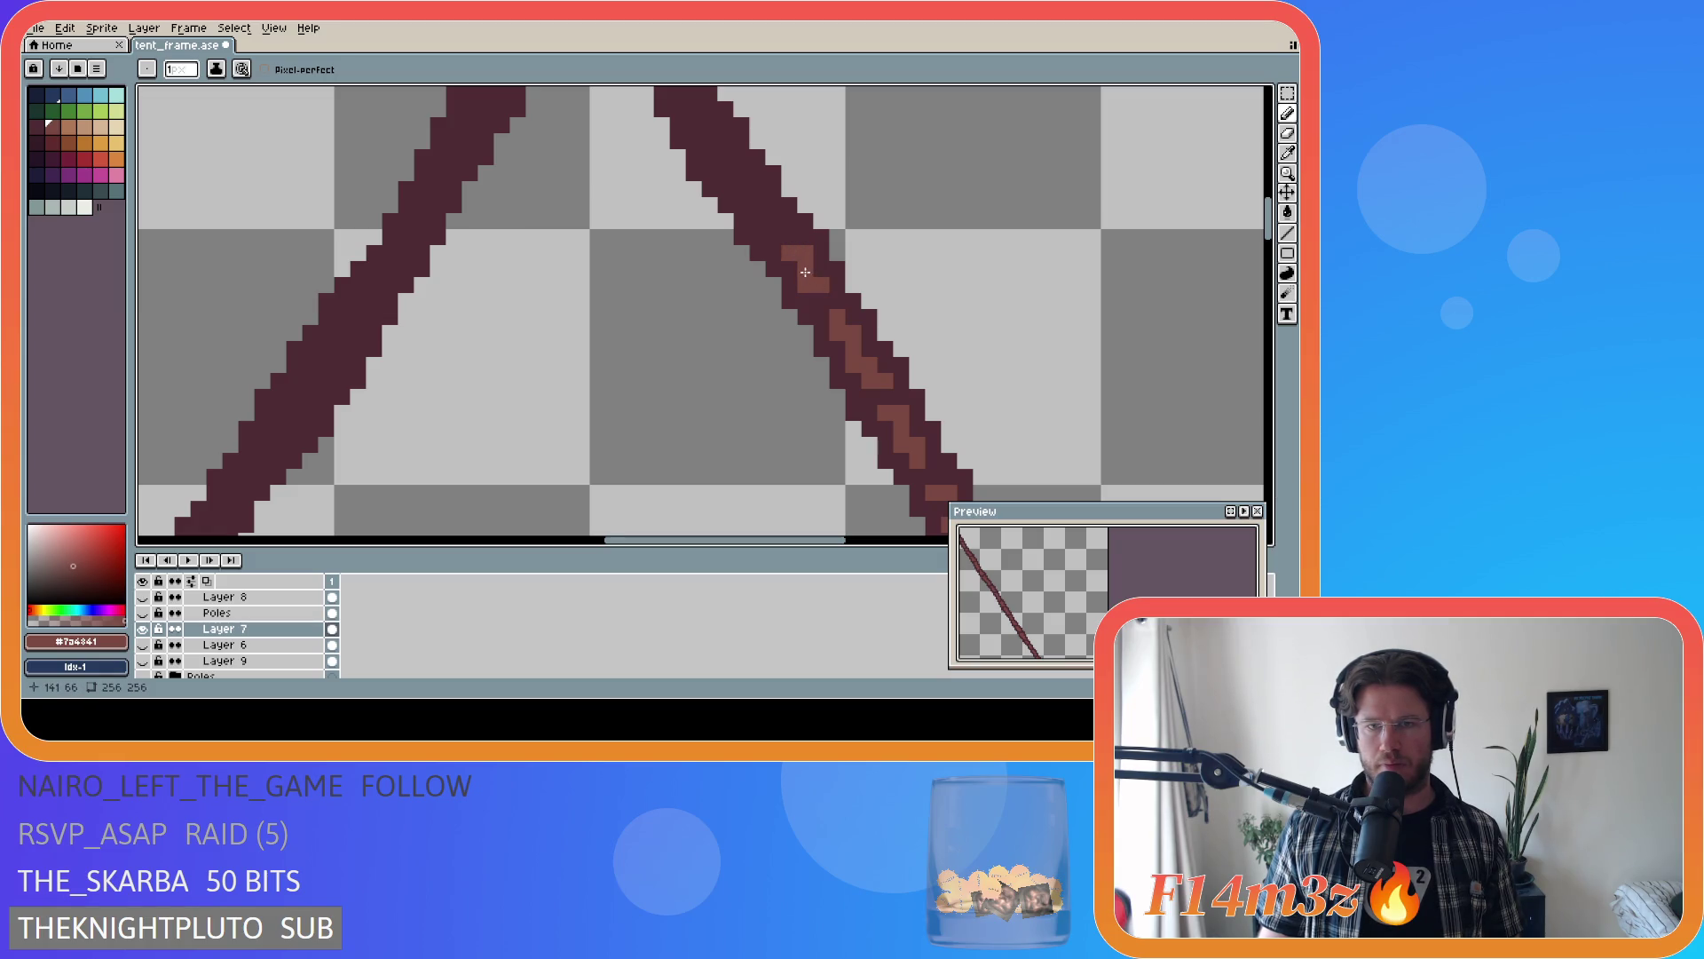
{"action": "left_click", "coordinate": [757, 220]}
{"action": "left_click_drag", "start_coordinate": [761, 227], "coordinate": [767, 227]}
{"action": "left_click", "coordinate": [757, 205]}
{"action": "left_click", "coordinate": [742, 189]}
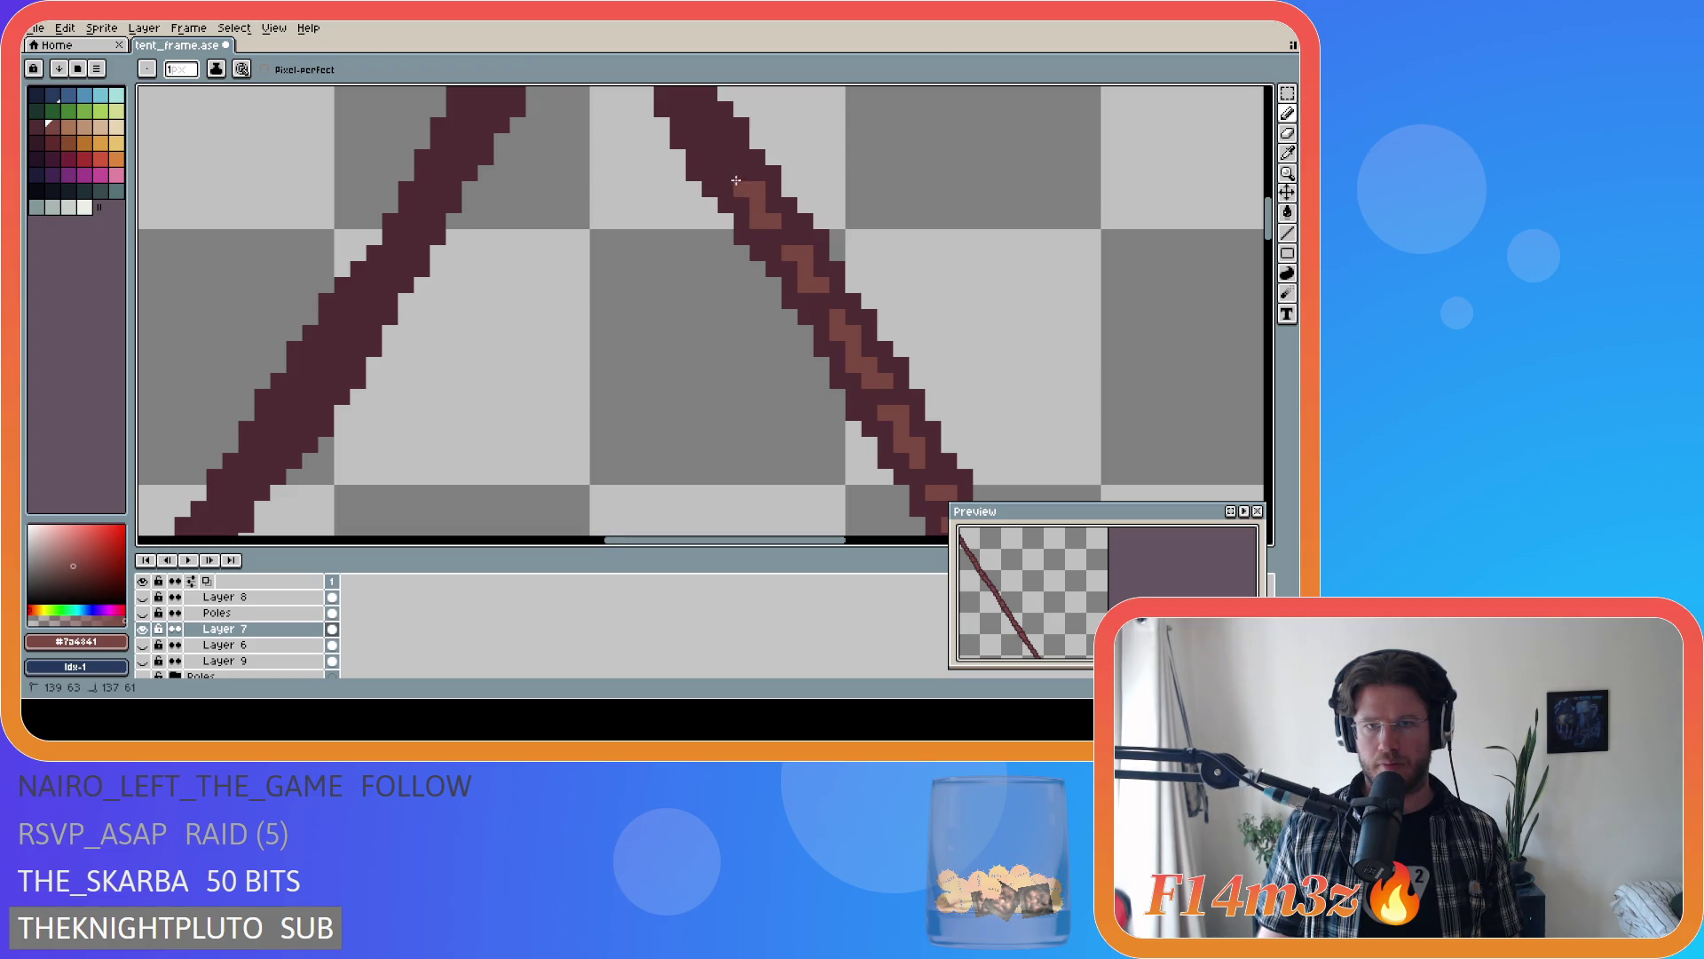
{"action": "left_click", "coordinate": [726, 173]}
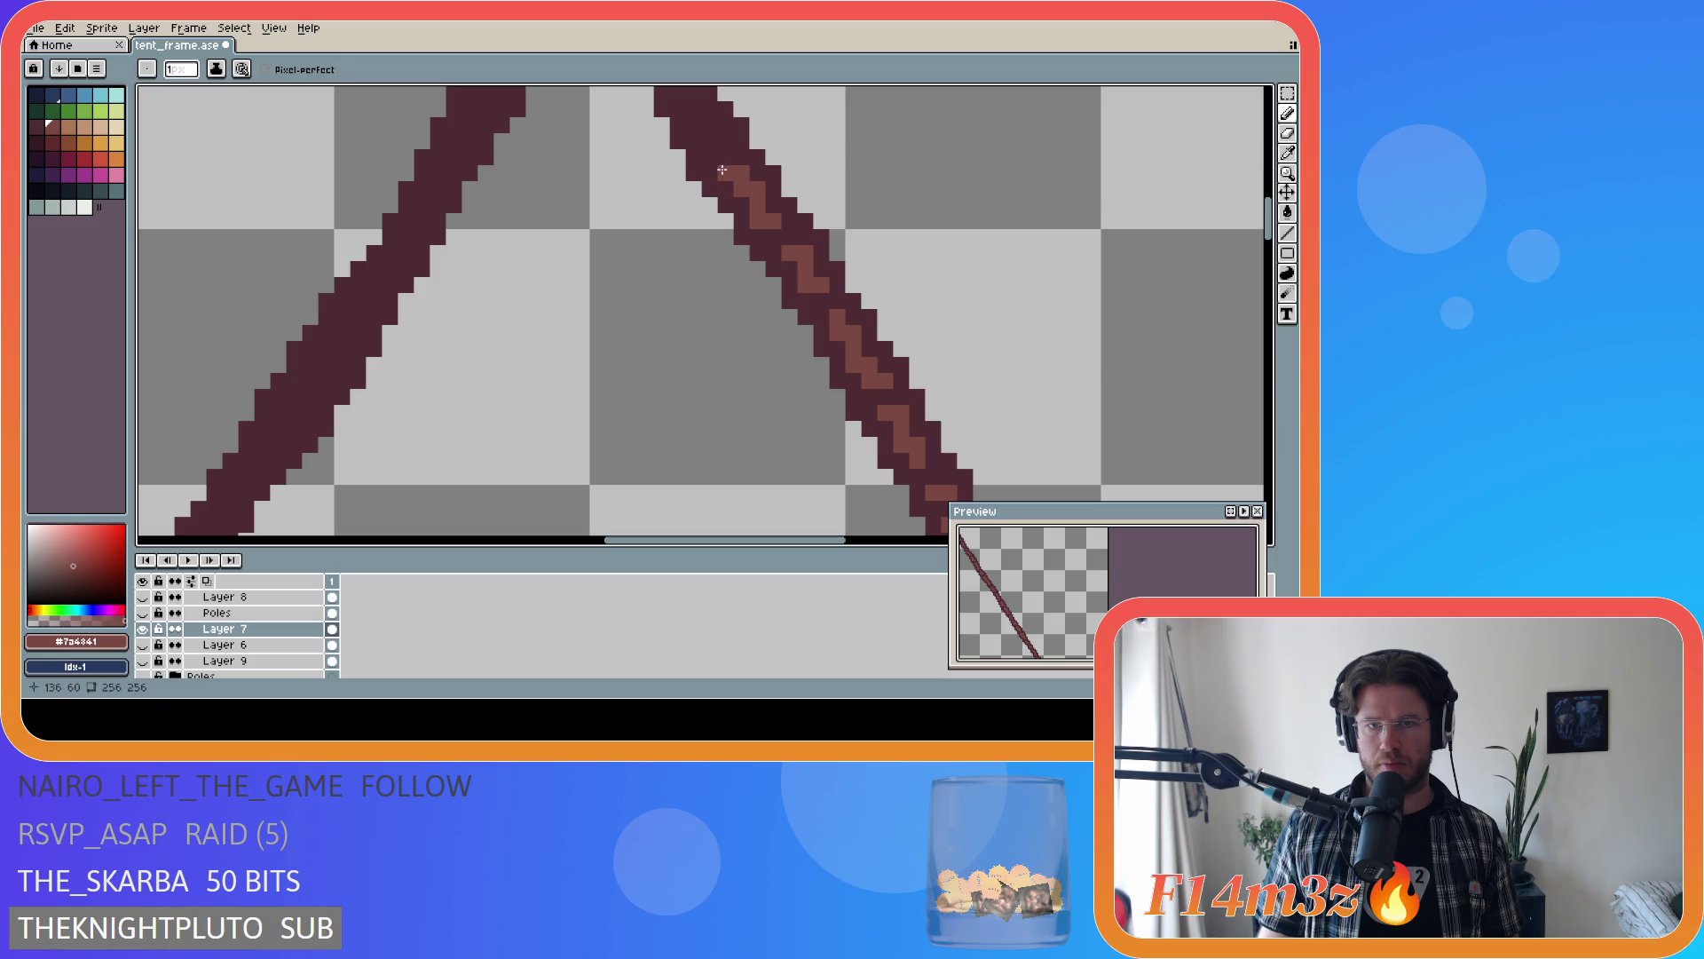
{"action": "left_click", "coordinate": [709, 157]}
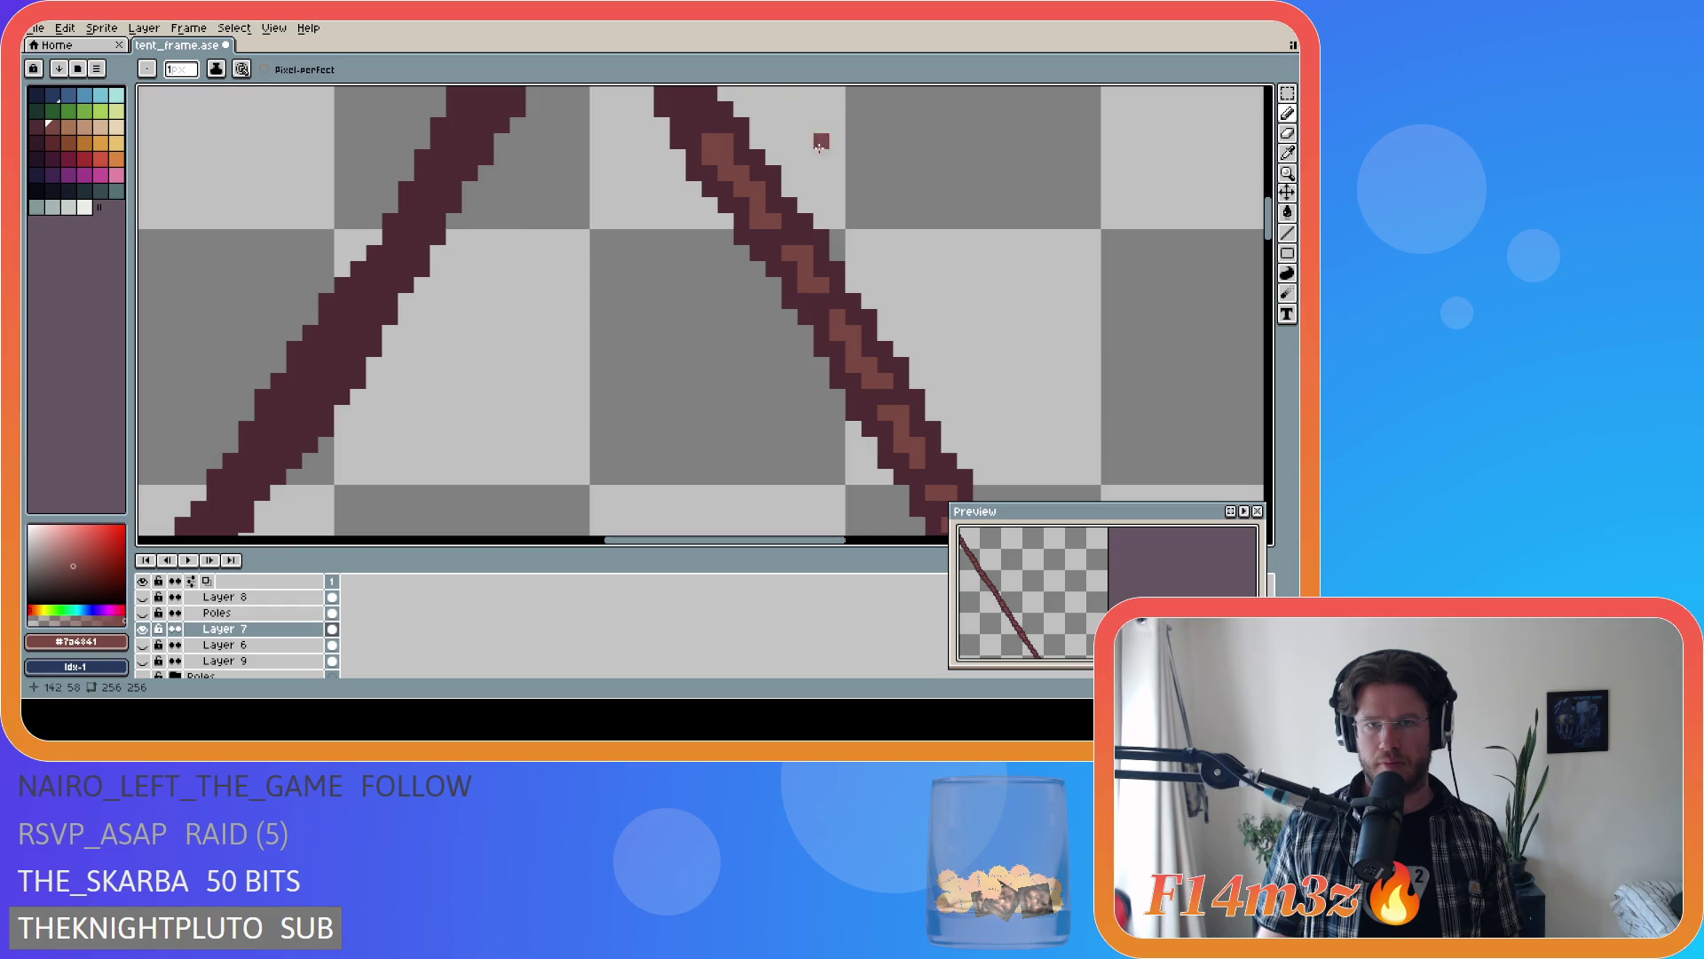
{"action": "left_click", "coordinate": [711, 126]}
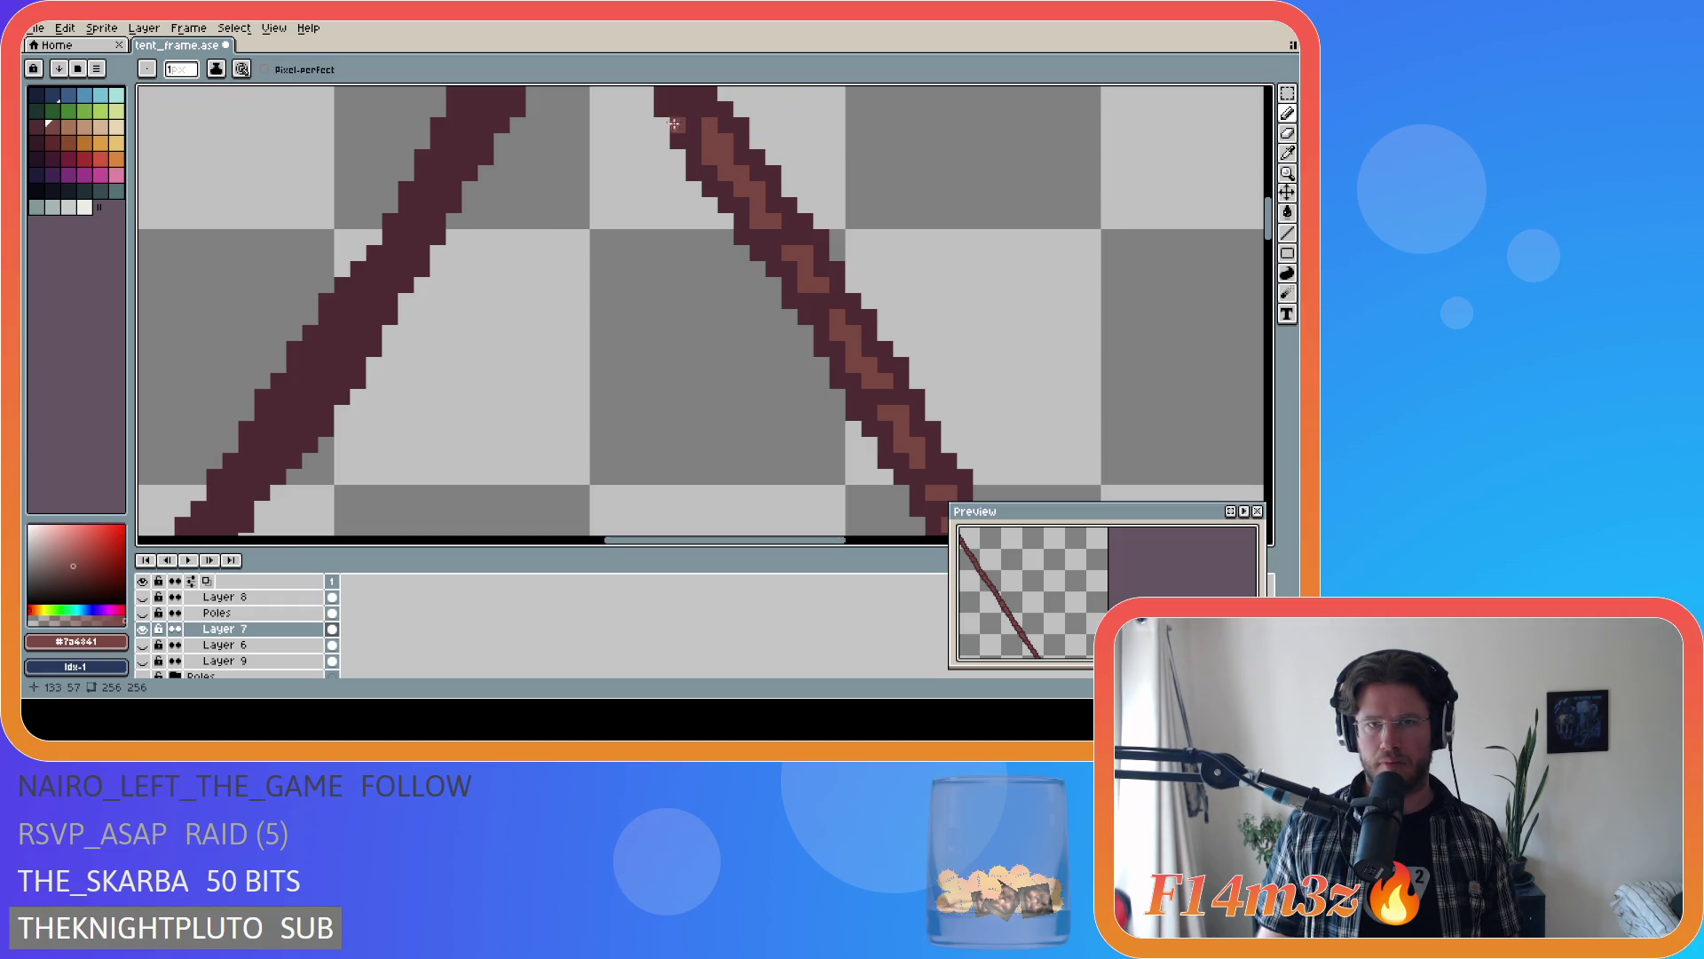
{"action": "left_click", "coordinate": [694, 126]}
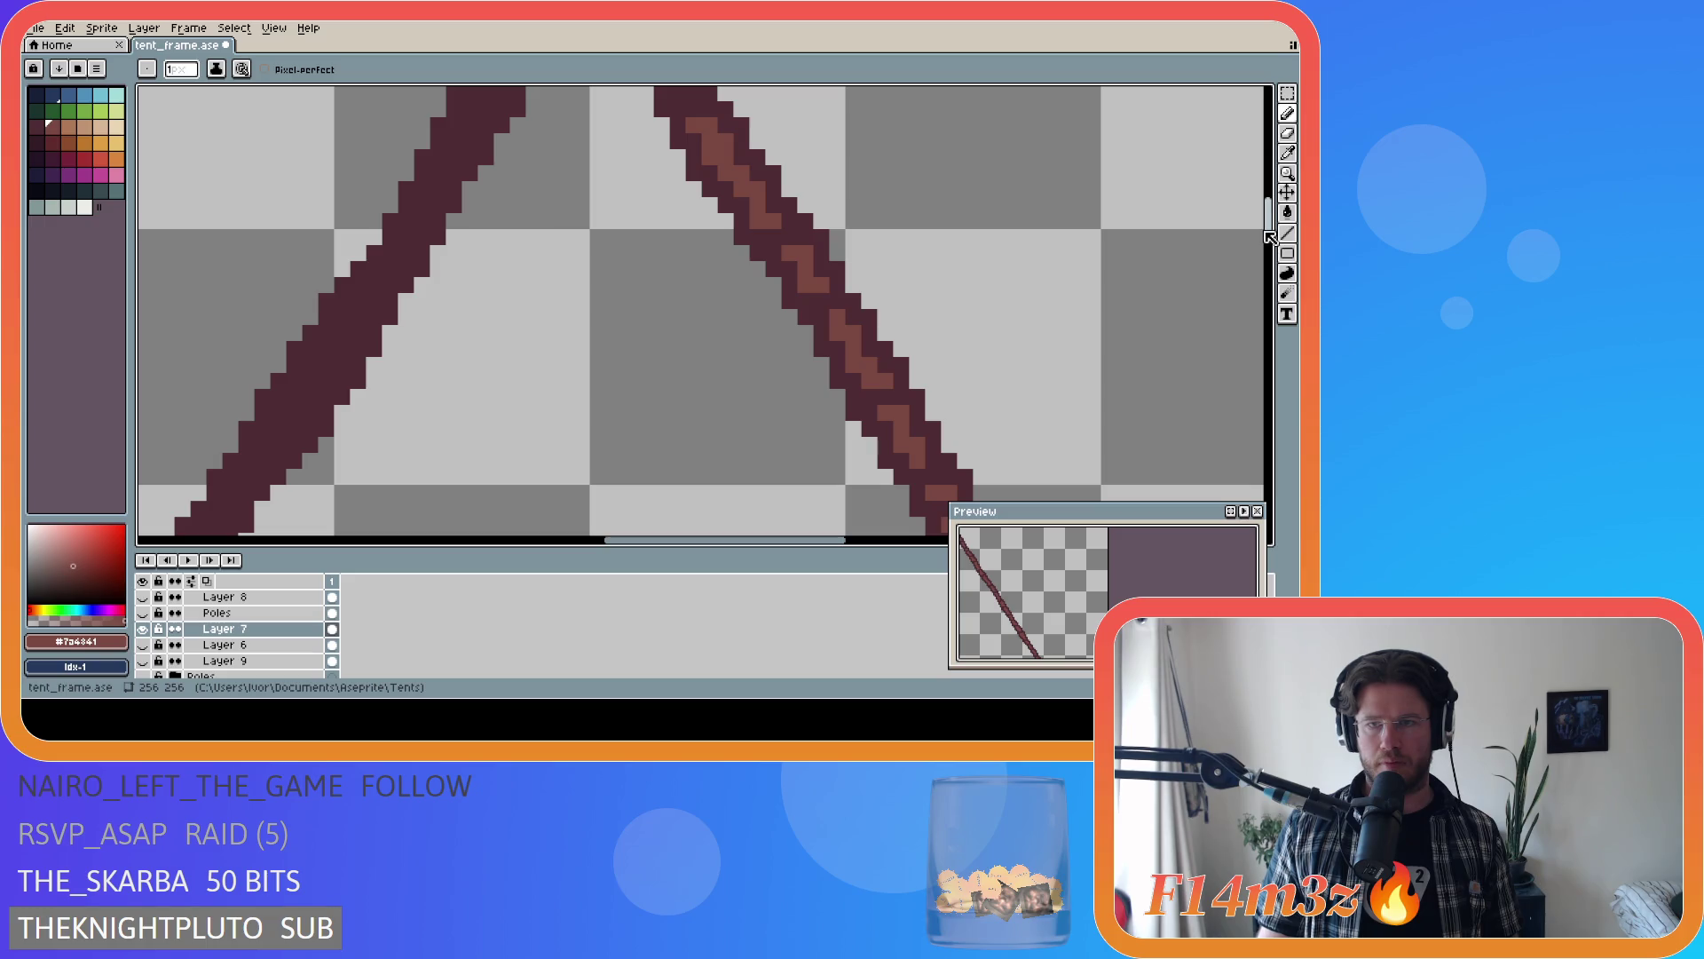
- Finish the highlight near the apex along the pole's inner edge
{"action": "scroll", "coordinate": [741, 238], "scroll_direction": "up", "scroll_amount": 3}
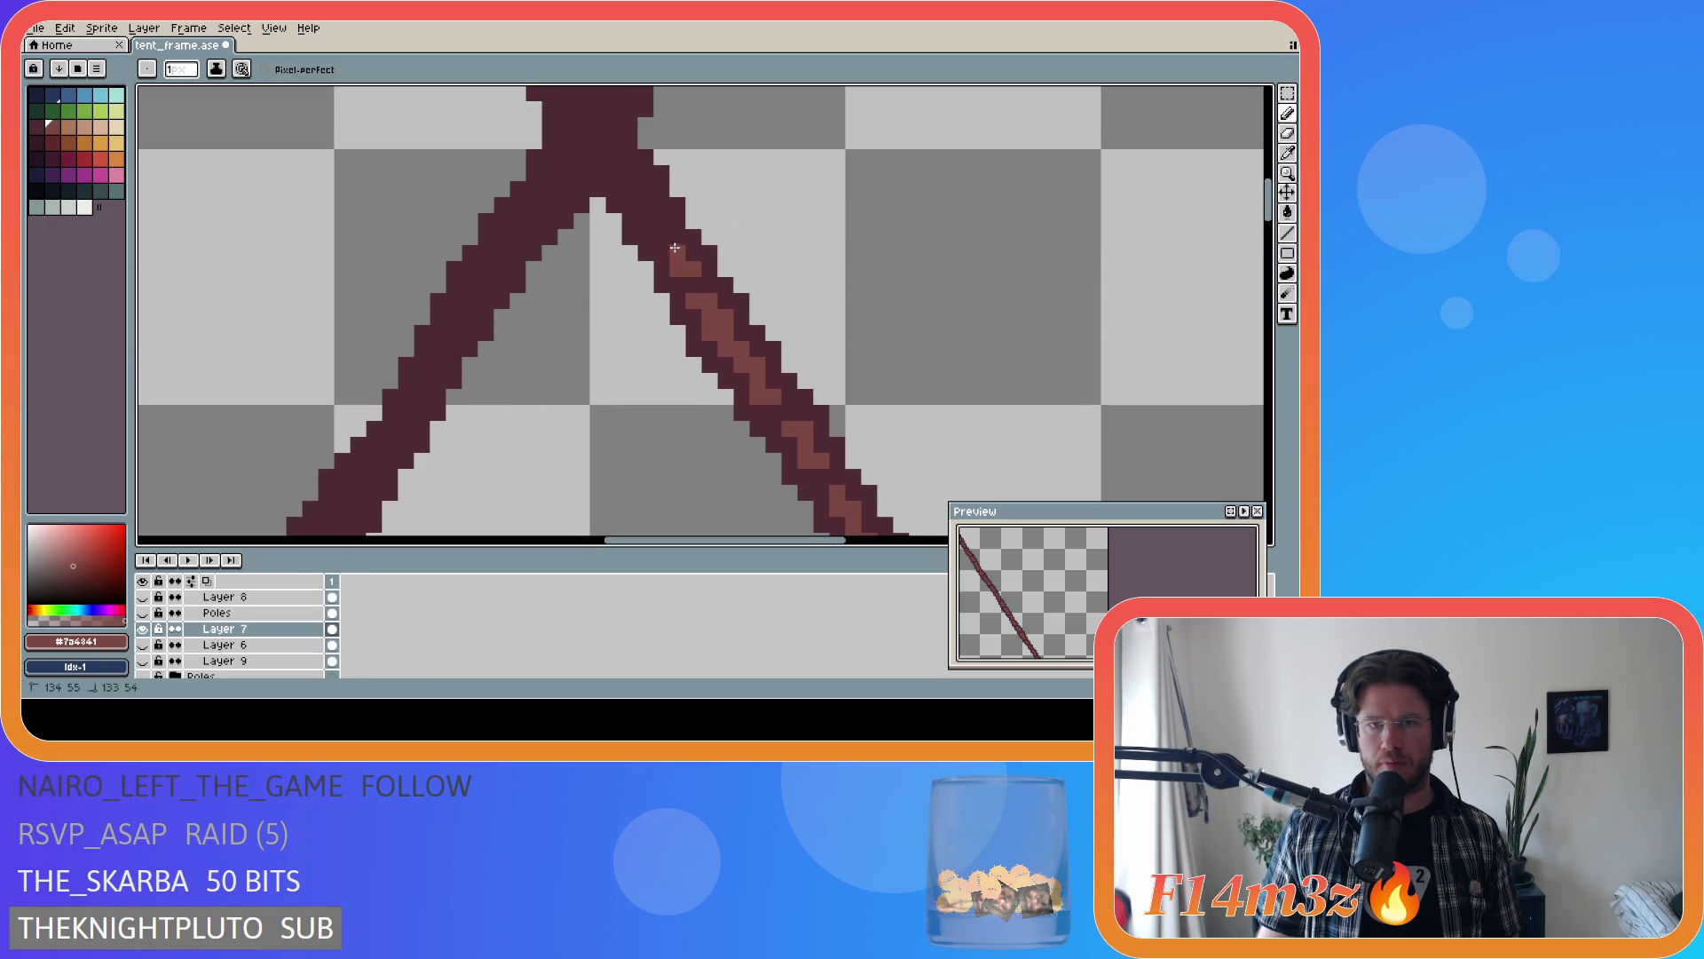
{"action": "key", "text": "v"}
{"action": "key", "text": "b"}
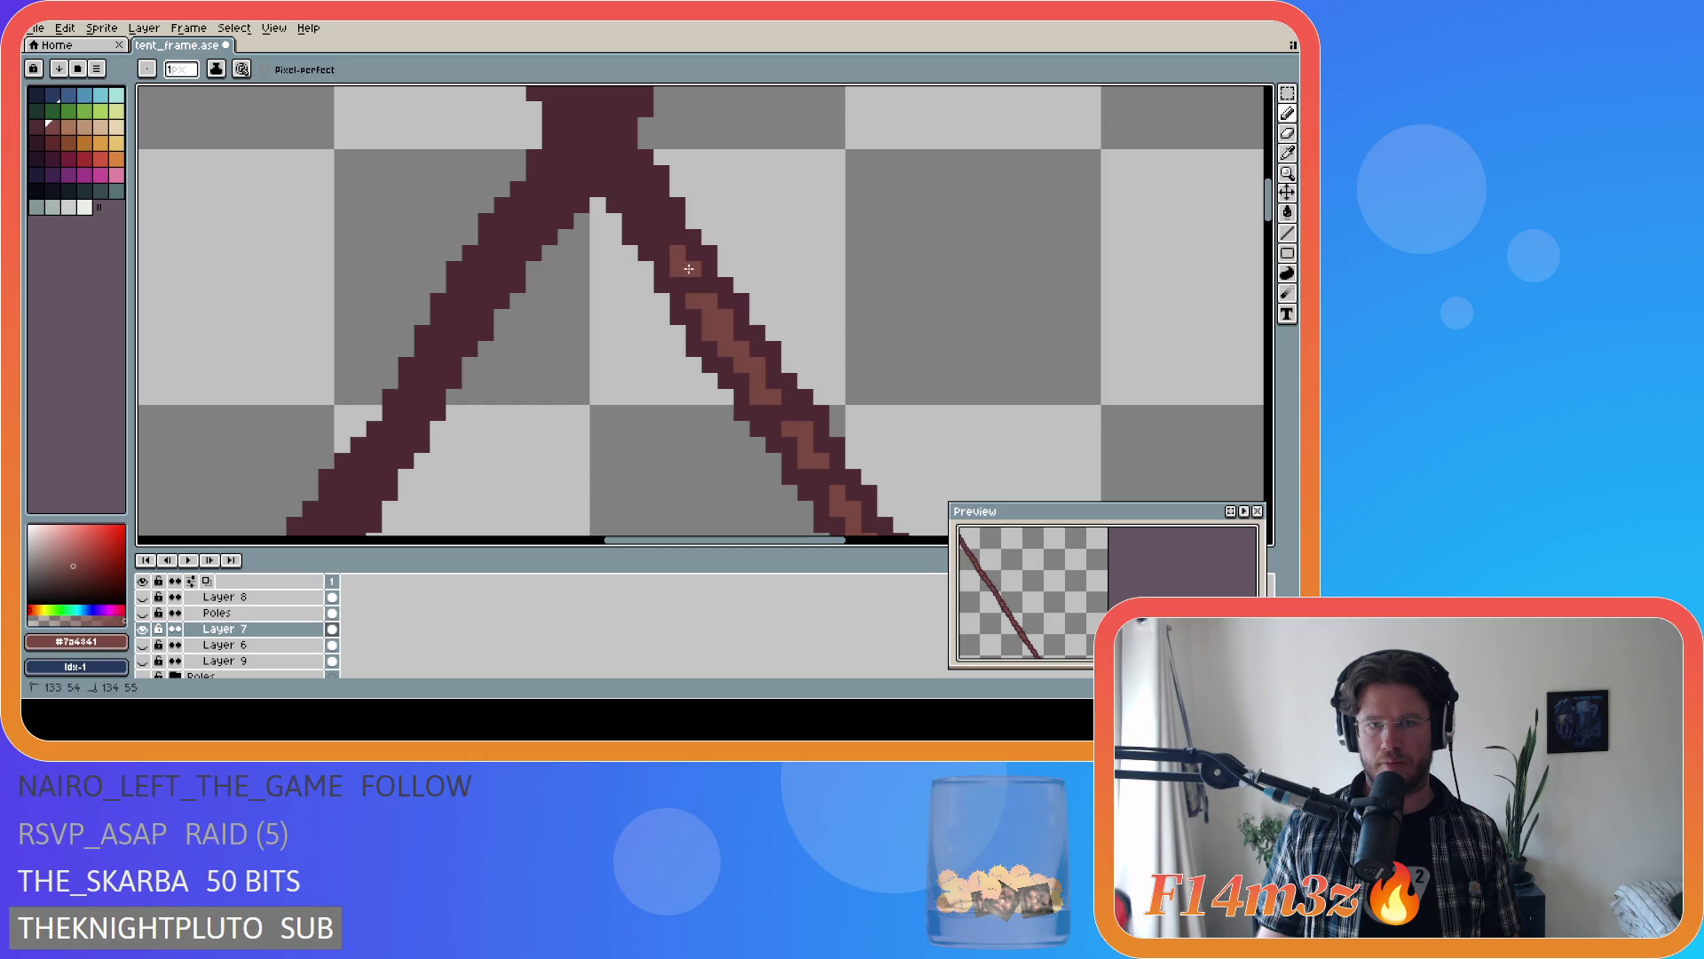
{"action": "left_click_drag", "start_coordinate": [689, 268], "coordinate": [689, 269]}
{"action": "left_click", "coordinate": [663, 239]}
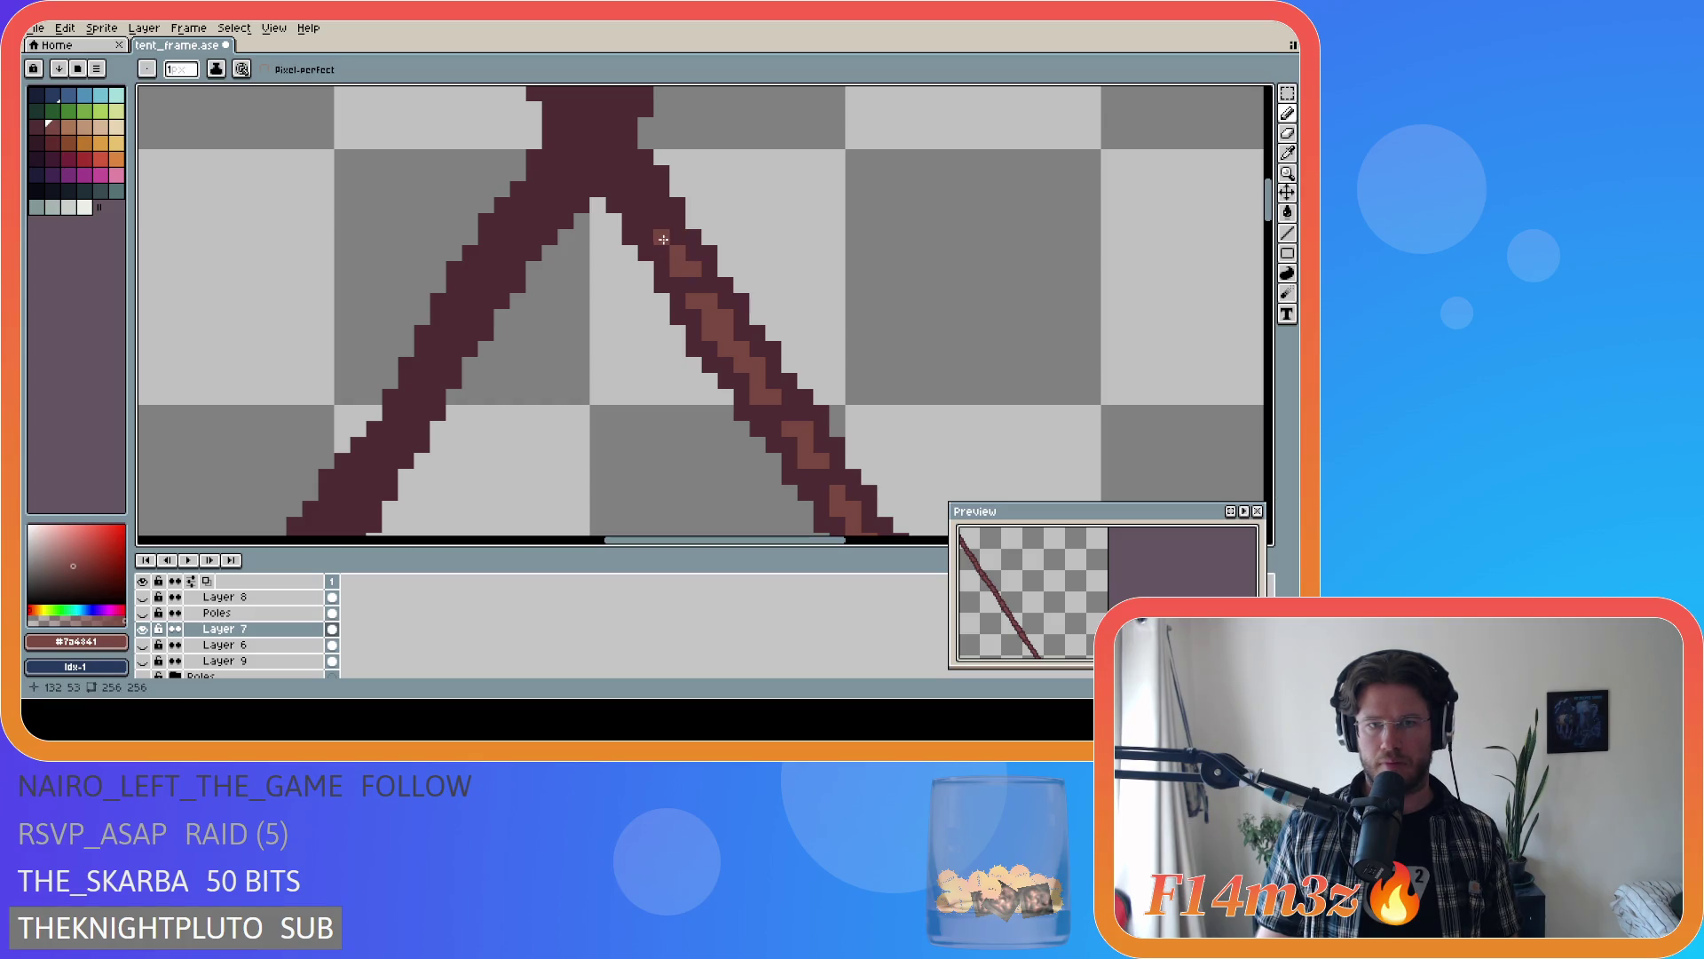
{"action": "left_click", "coordinate": [656, 230]}
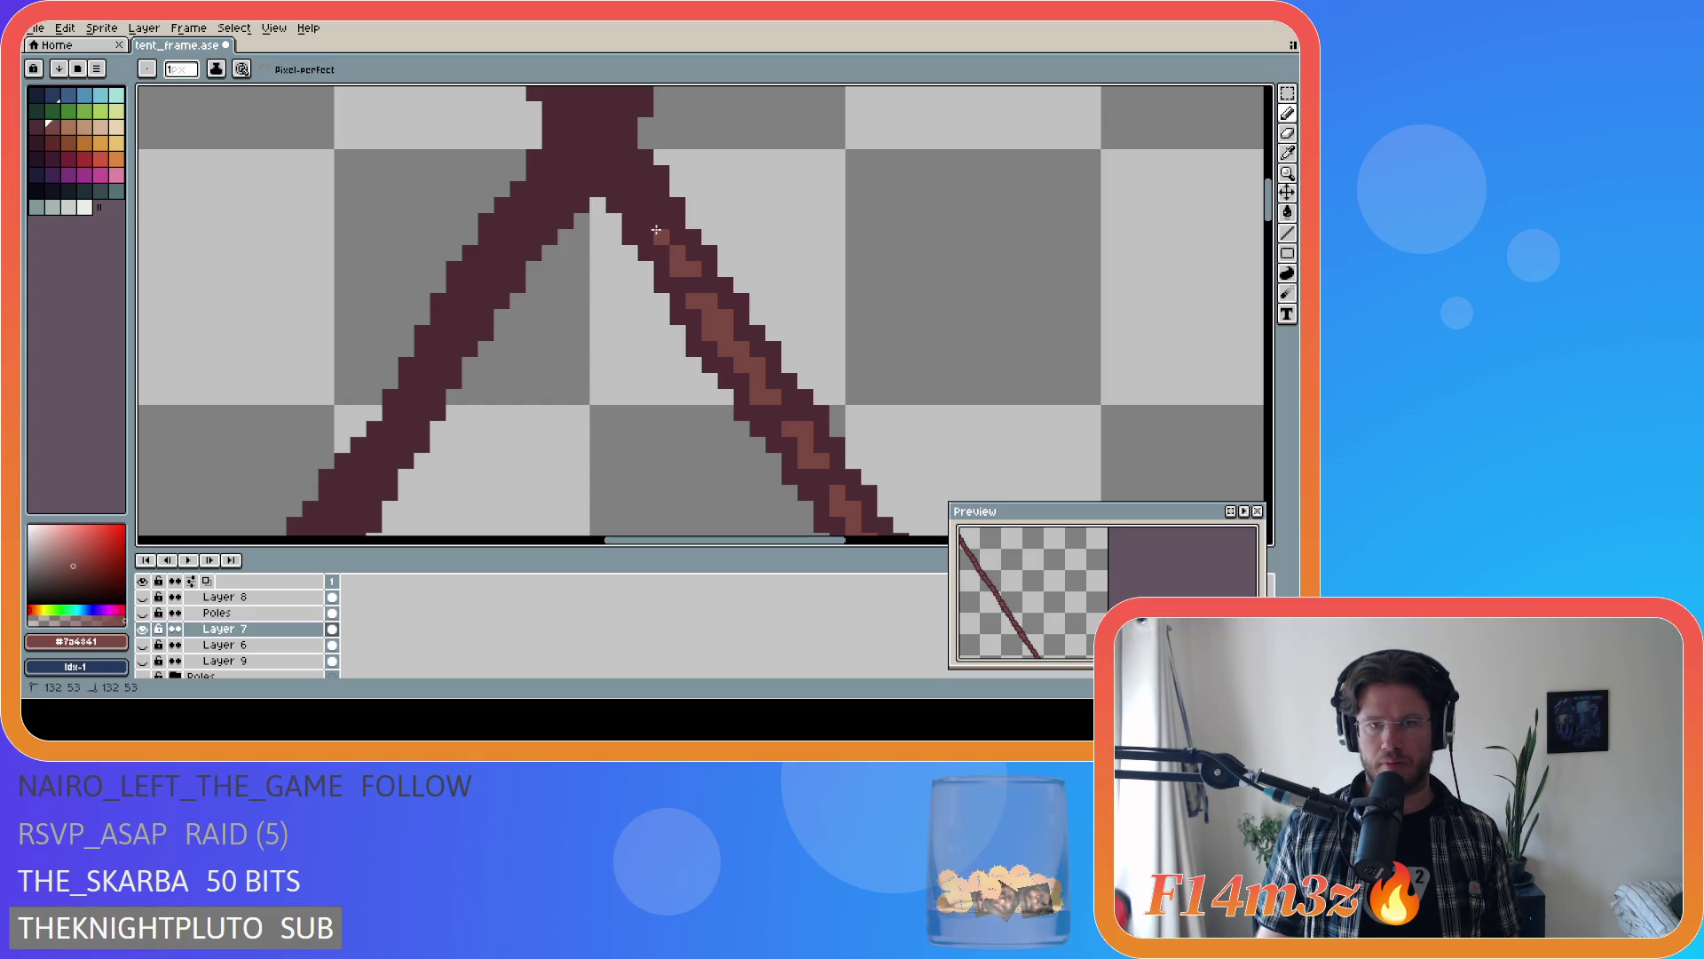
{"action": "left_click", "coordinate": [645, 207]}
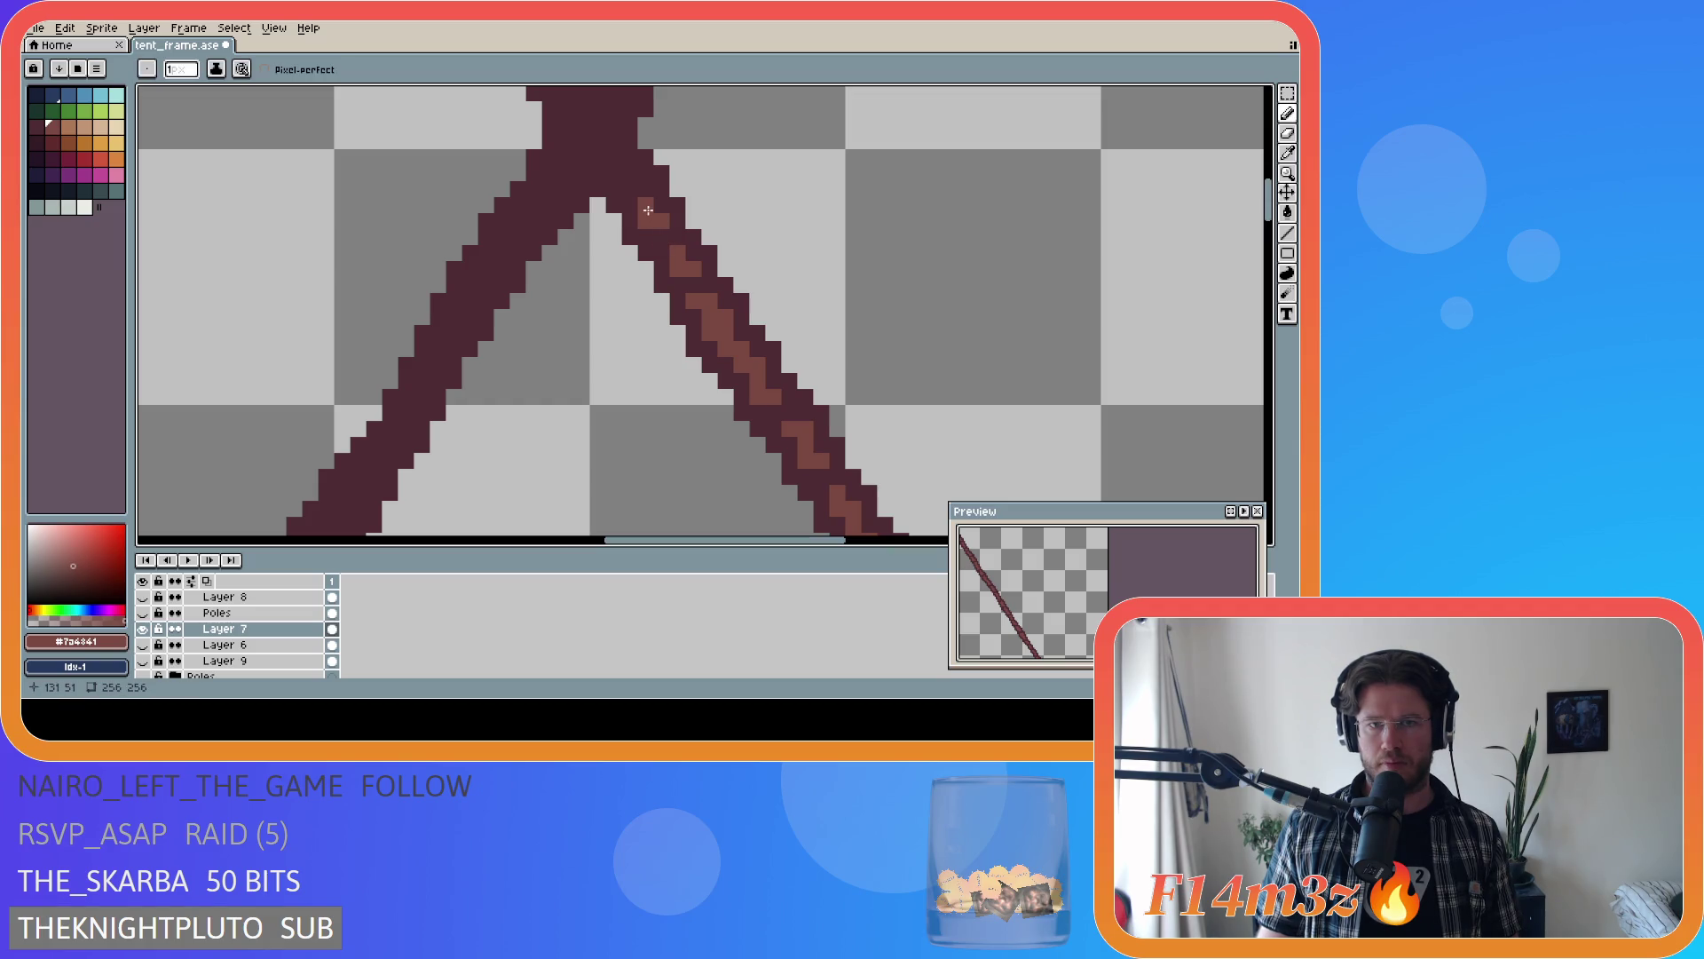
{"action": "left_click", "coordinate": [644, 190]}
{"action": "left_click", "coordinate": [620, 191]}
{"action": "scroll", "coordinate": [707, 288], "scroll_direction": "down", "scroll_amount": 1}
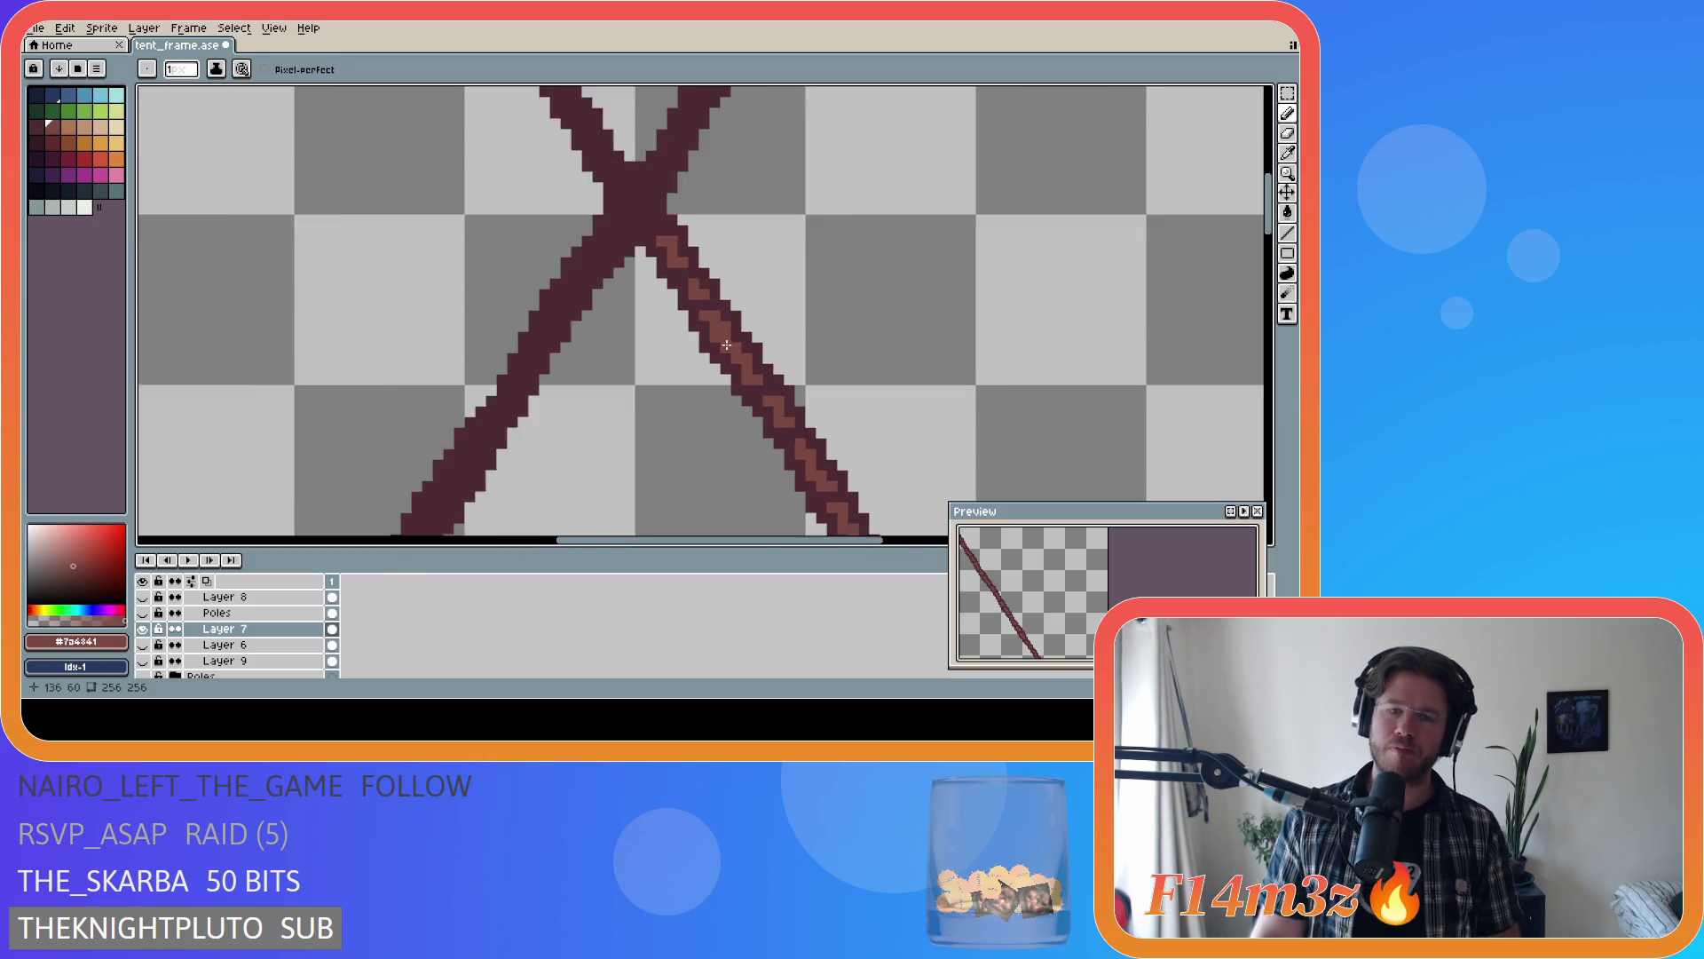
{"action": "scroll", "coordinate": [708, 288], "scroll_direction": "up", "scroll_amount": 1}
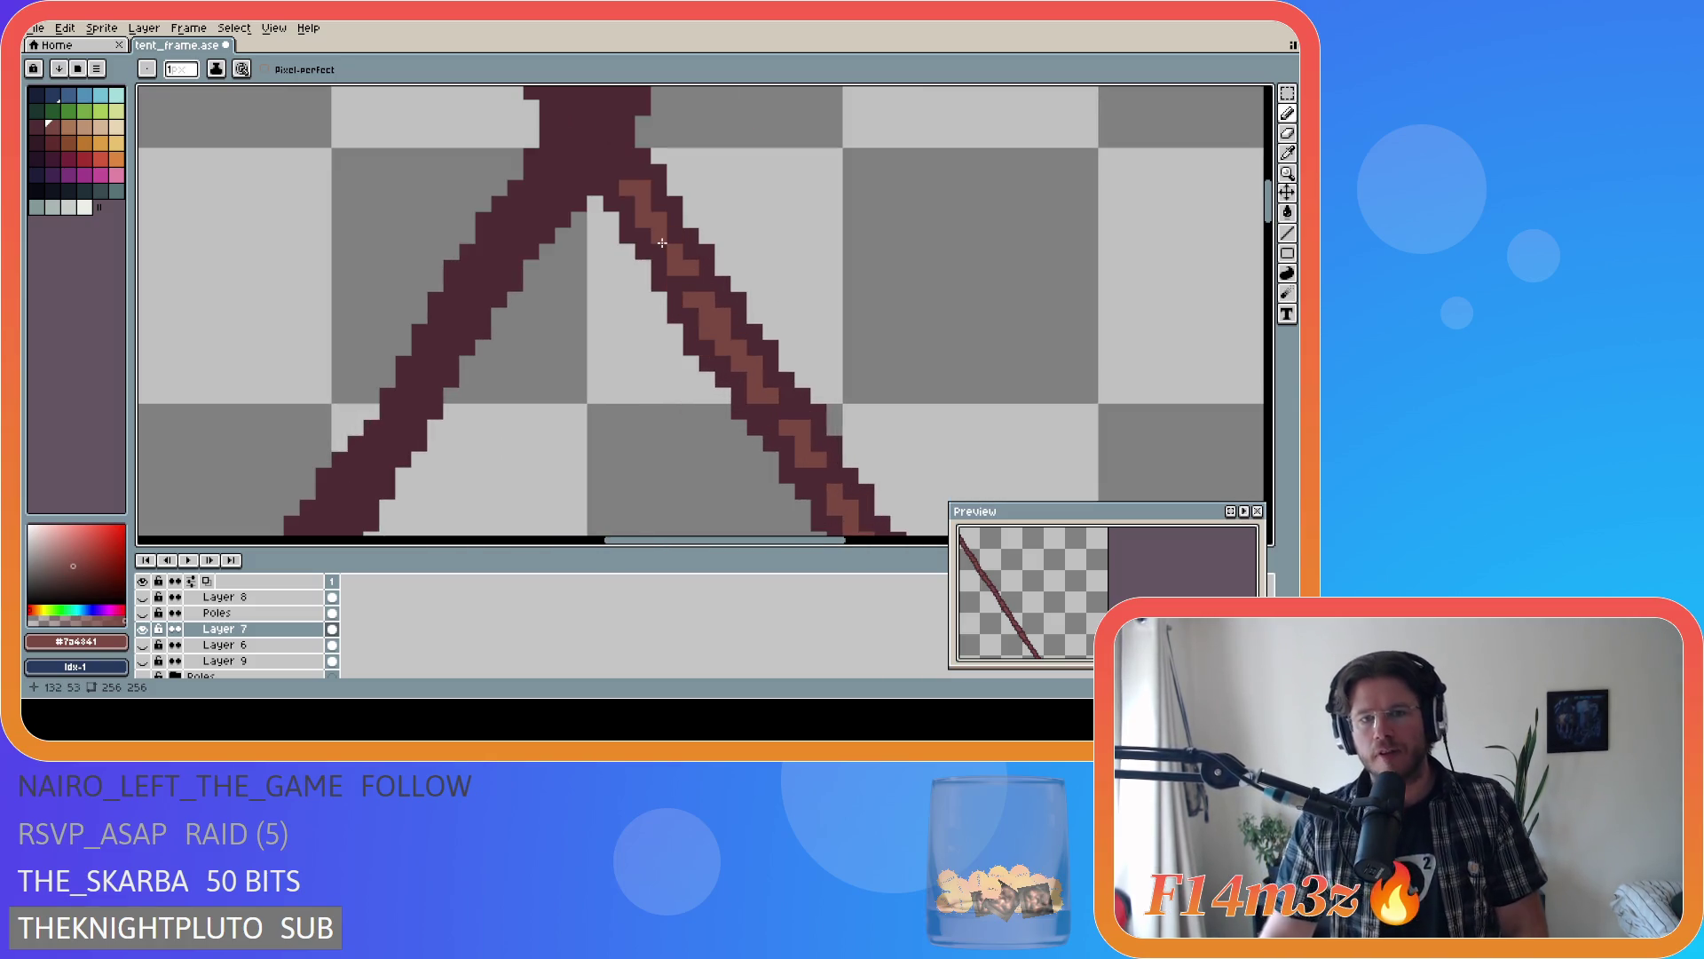
{"action": "scroll", "coordinate": [881, 379], "scroll_direction": "down", "scroll_amount": 3}
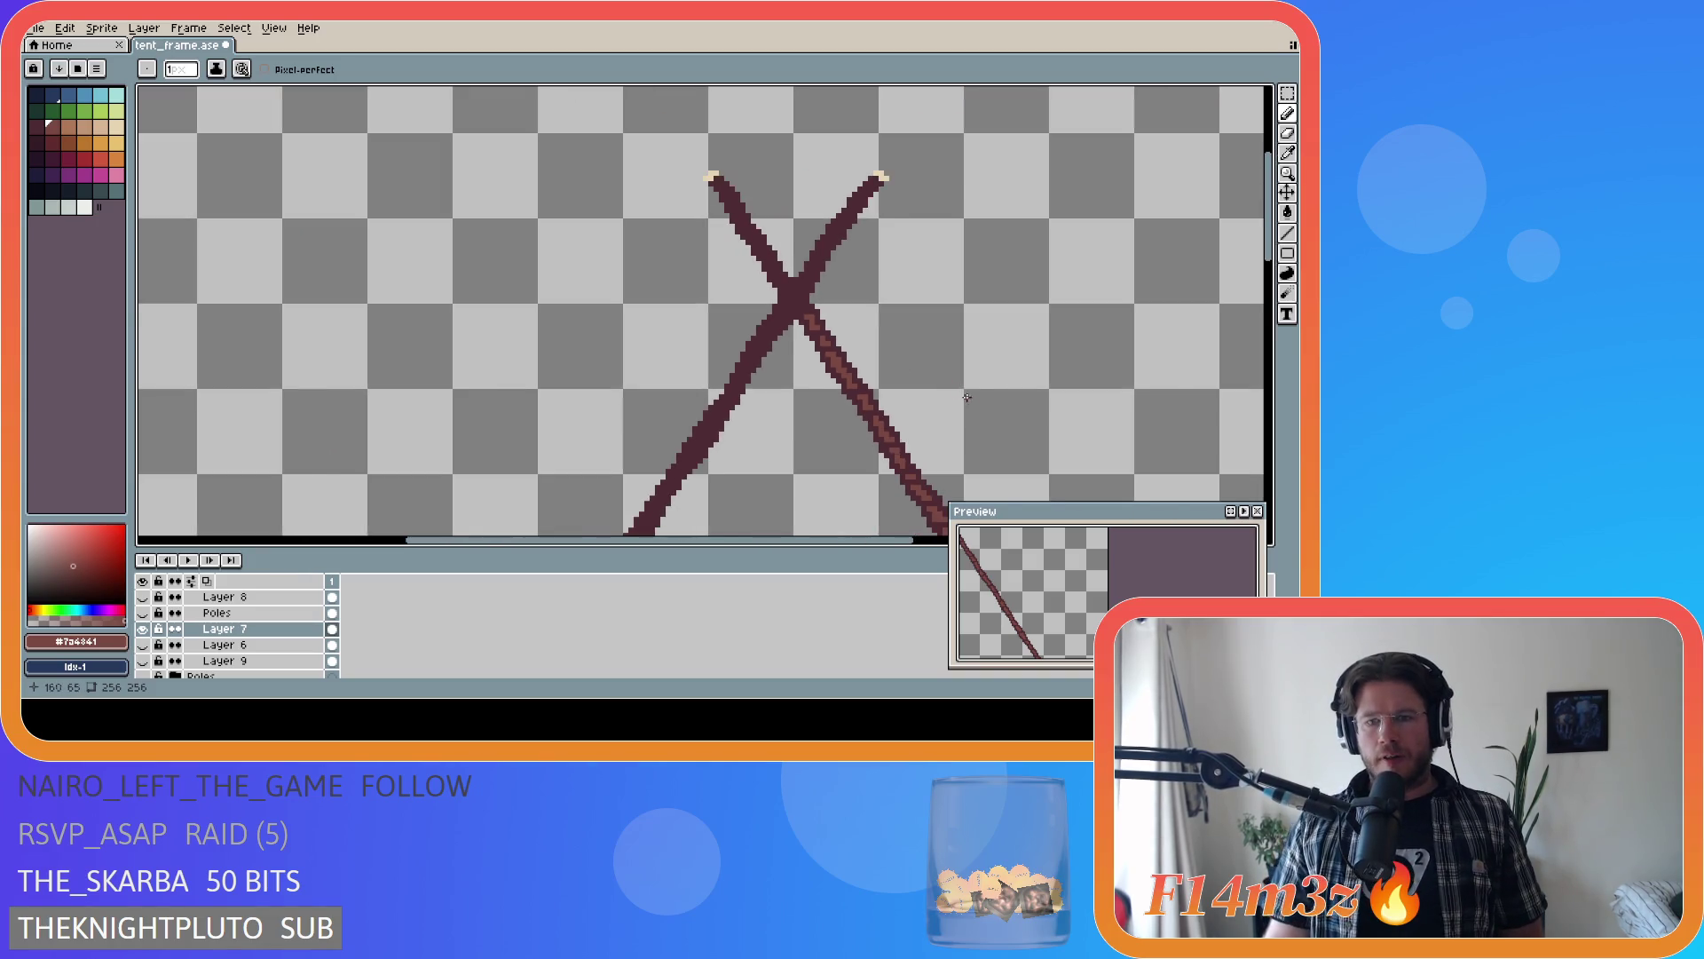
- Save tent_frame.ase with the whole A-frame in view, then hide Layer 7 to check it
{"action": "scroll", "coordinate": [930, 487], "scroll_direction": "up", "scroll_amount": 1}
{"action": "scroll", "coordinate": [923, 459], "scroll_direction": "down", "scroll_amount": 1}
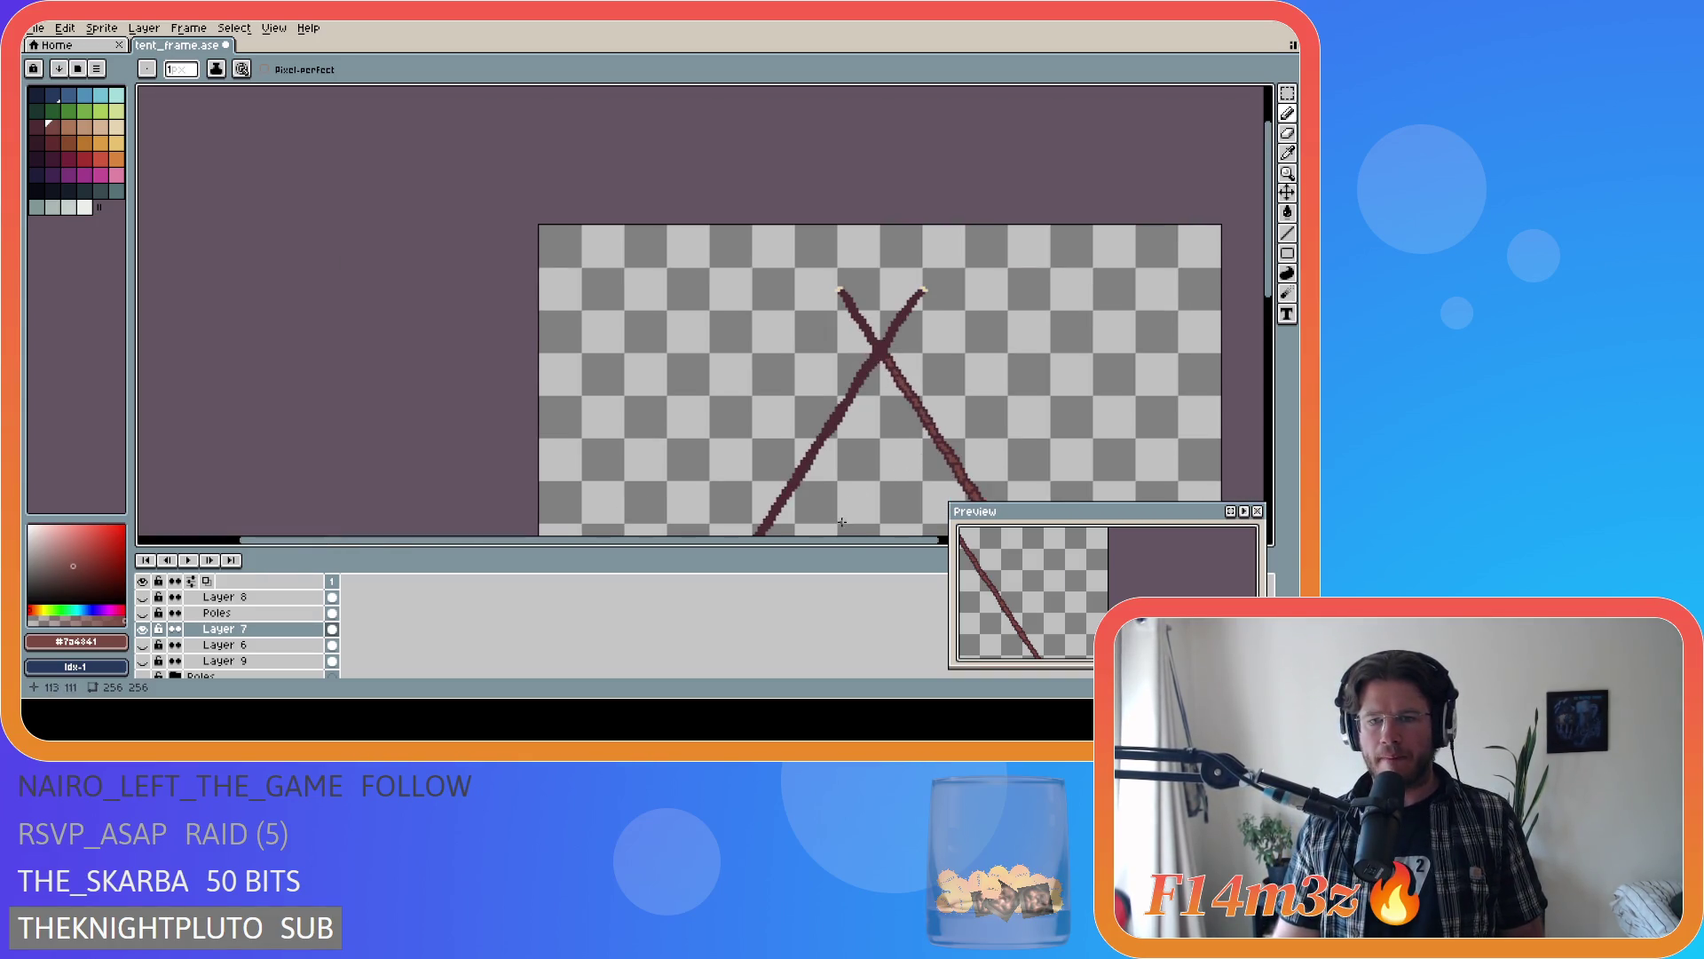
{"action": "left_click_drag", "start_coordinate": [852, 545], "coordinate": [953, 545]}
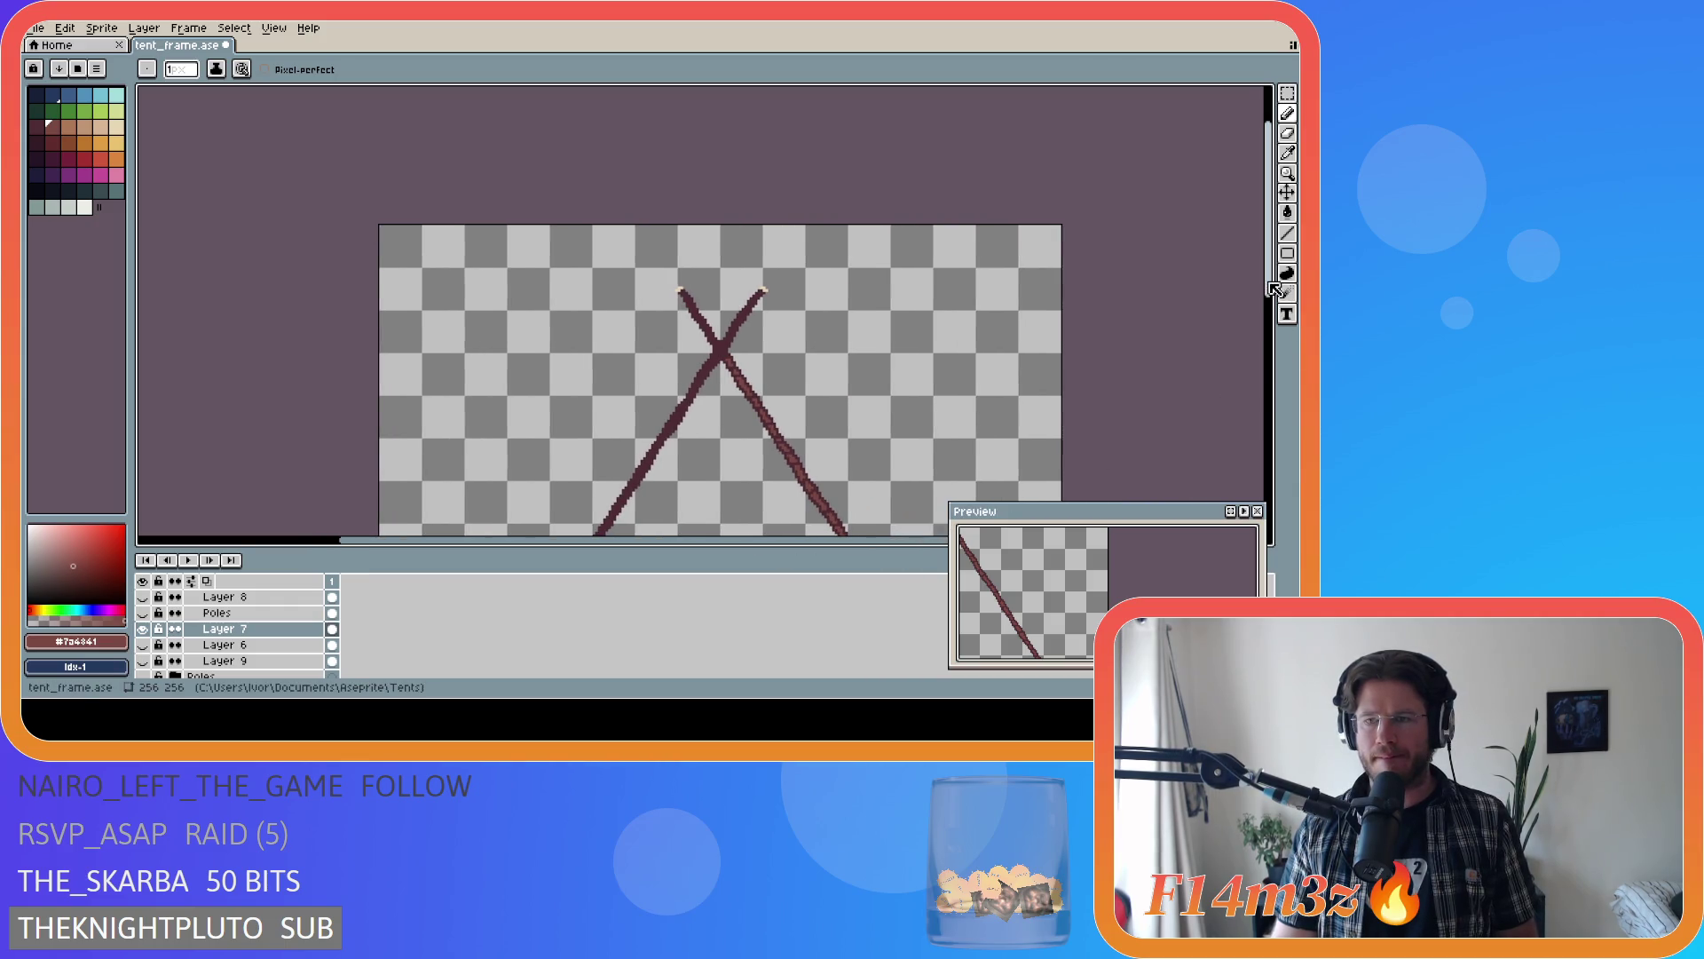
{"action": "mouse_move", "coordinate": [1278, 293]}
{"action": "left_mouse_down"}
{"action": "mouse_move", "coordinate": [1280, 408]}
{"action": "mouse_move", "coordinate": [1288, 346]}
{"action": "mouse_move", "coordinate": [1297, 391]}
{"action": "left_mouse_up"}
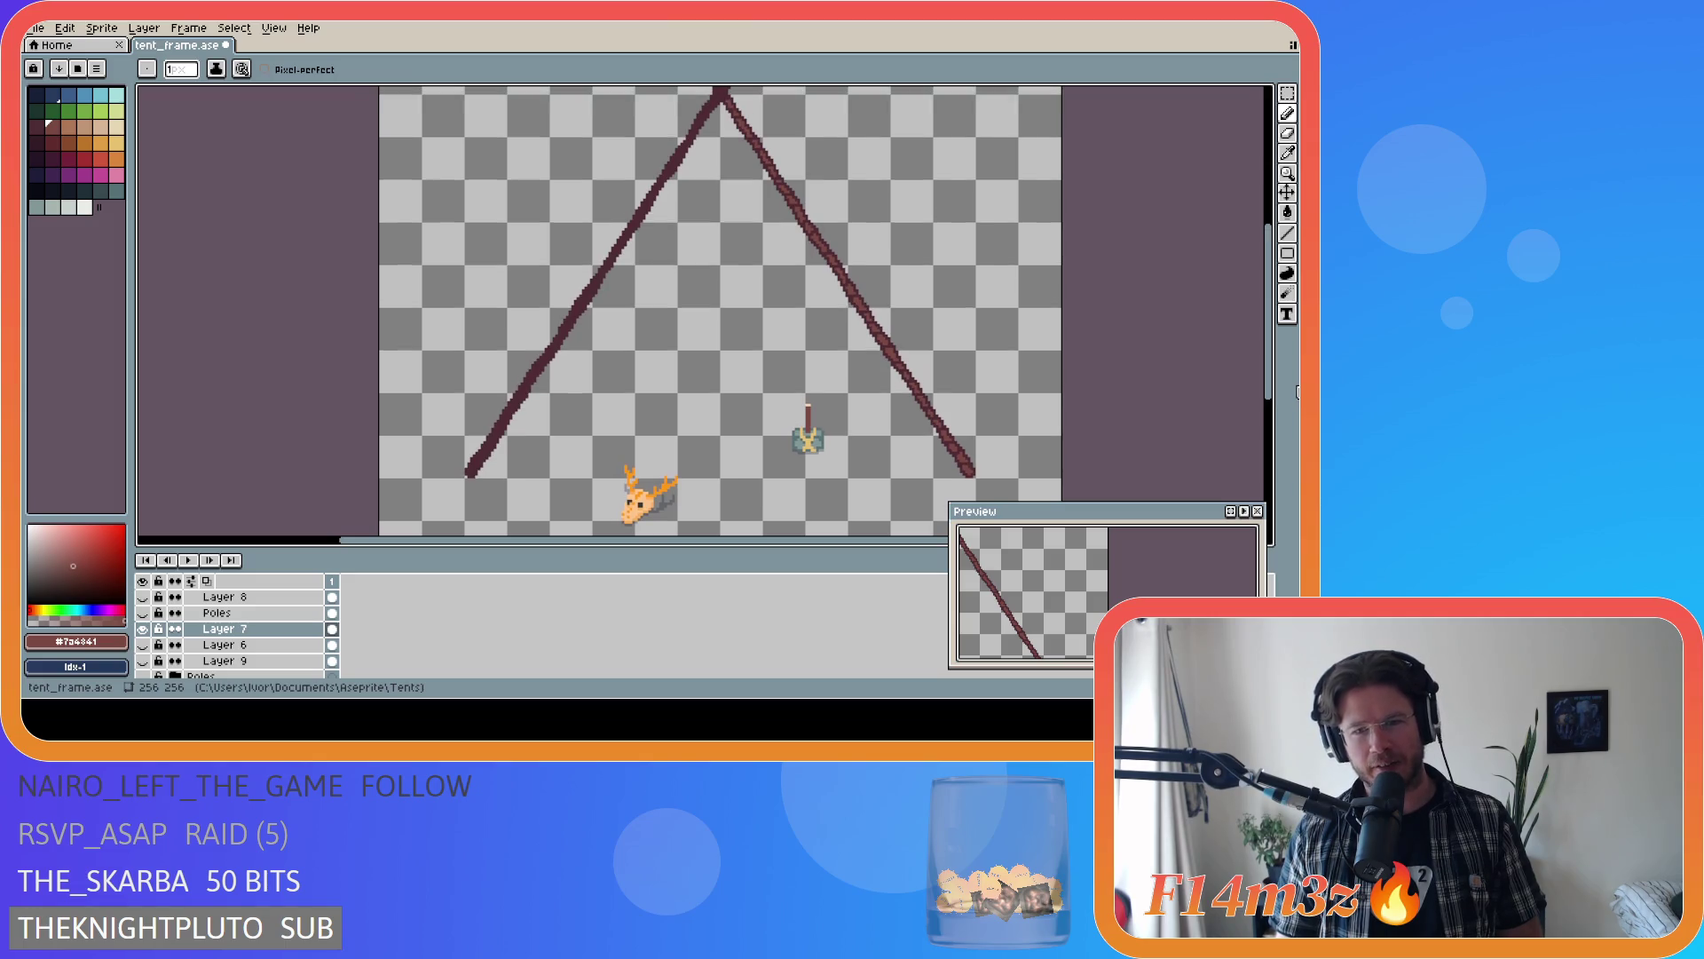
{"action": "key", "text": "ctrl+s"}
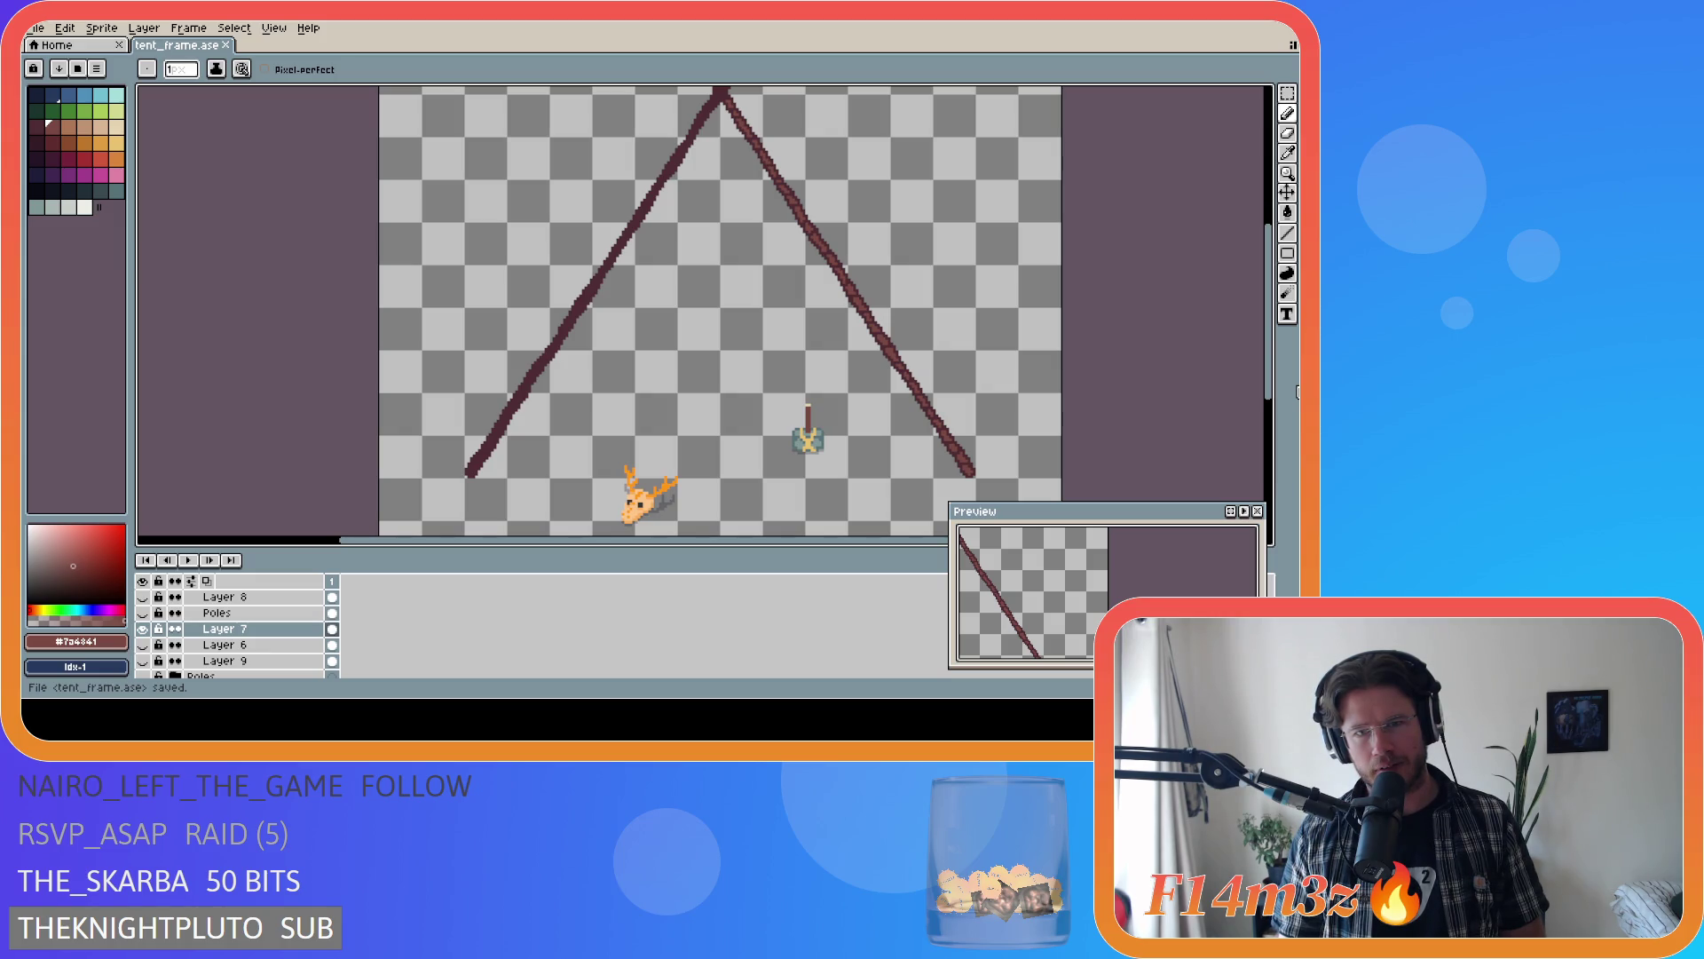
{"action": "left_click", "coordinate": [142, 630]}
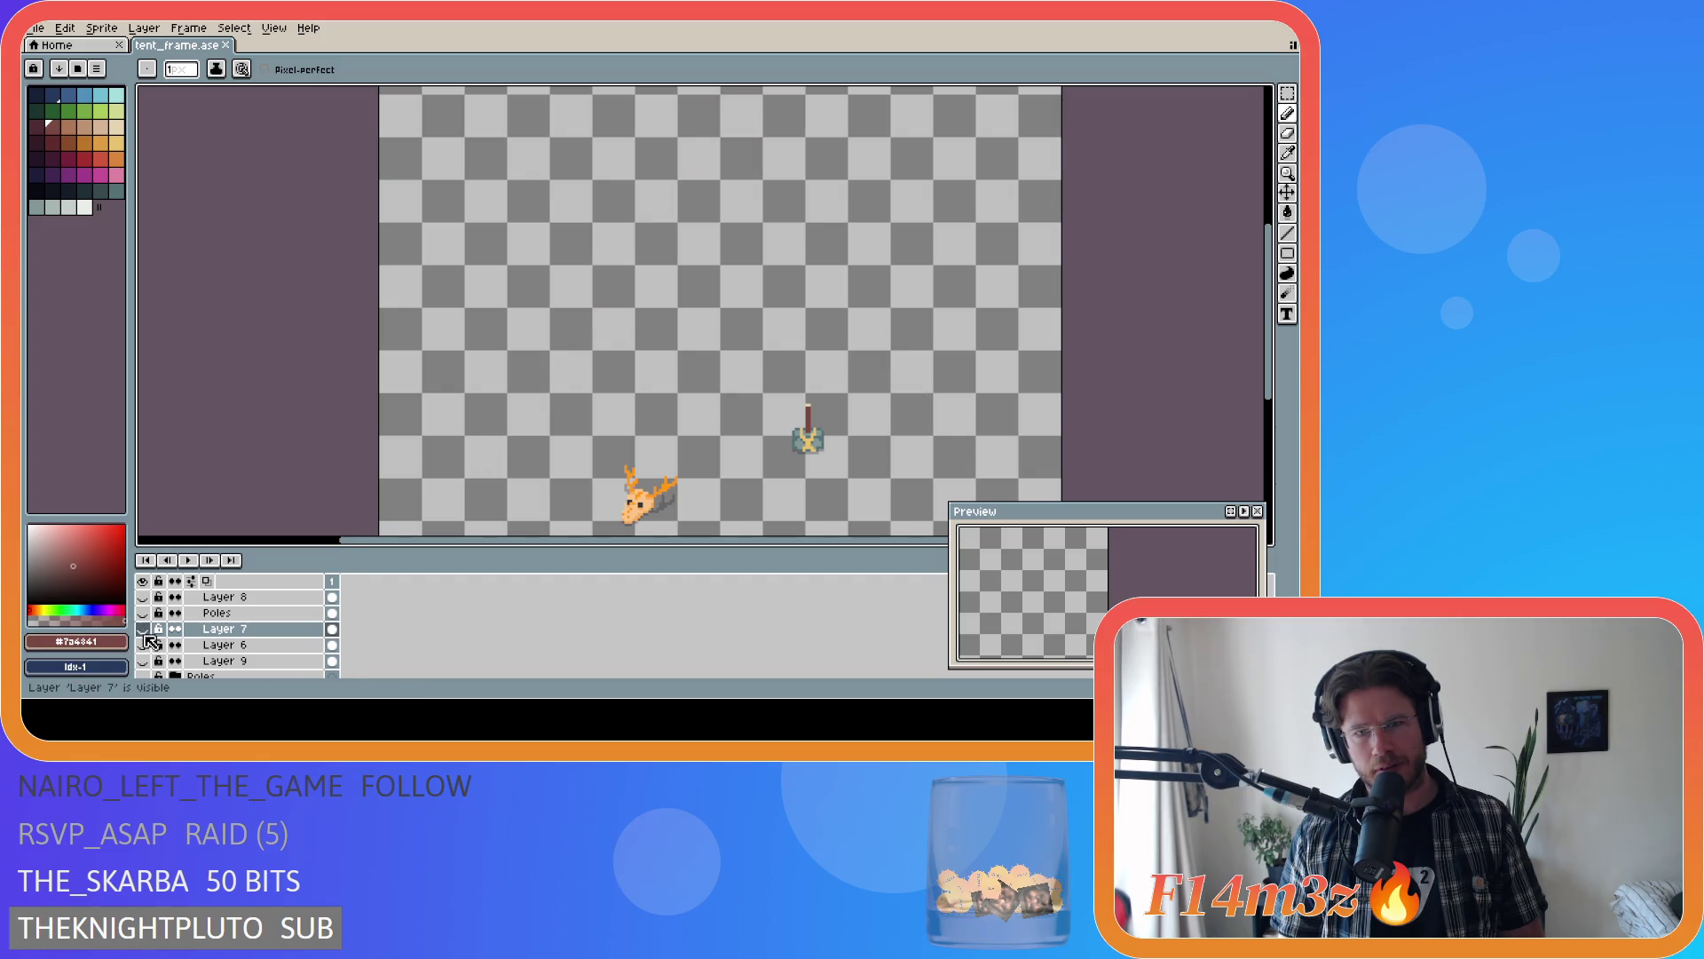
- Show Layer 7's tent lines and Layer 6's doubled lines, then hide Layer 9's centre pole
{"action": "left_click", "coordinate": [142, 629]}
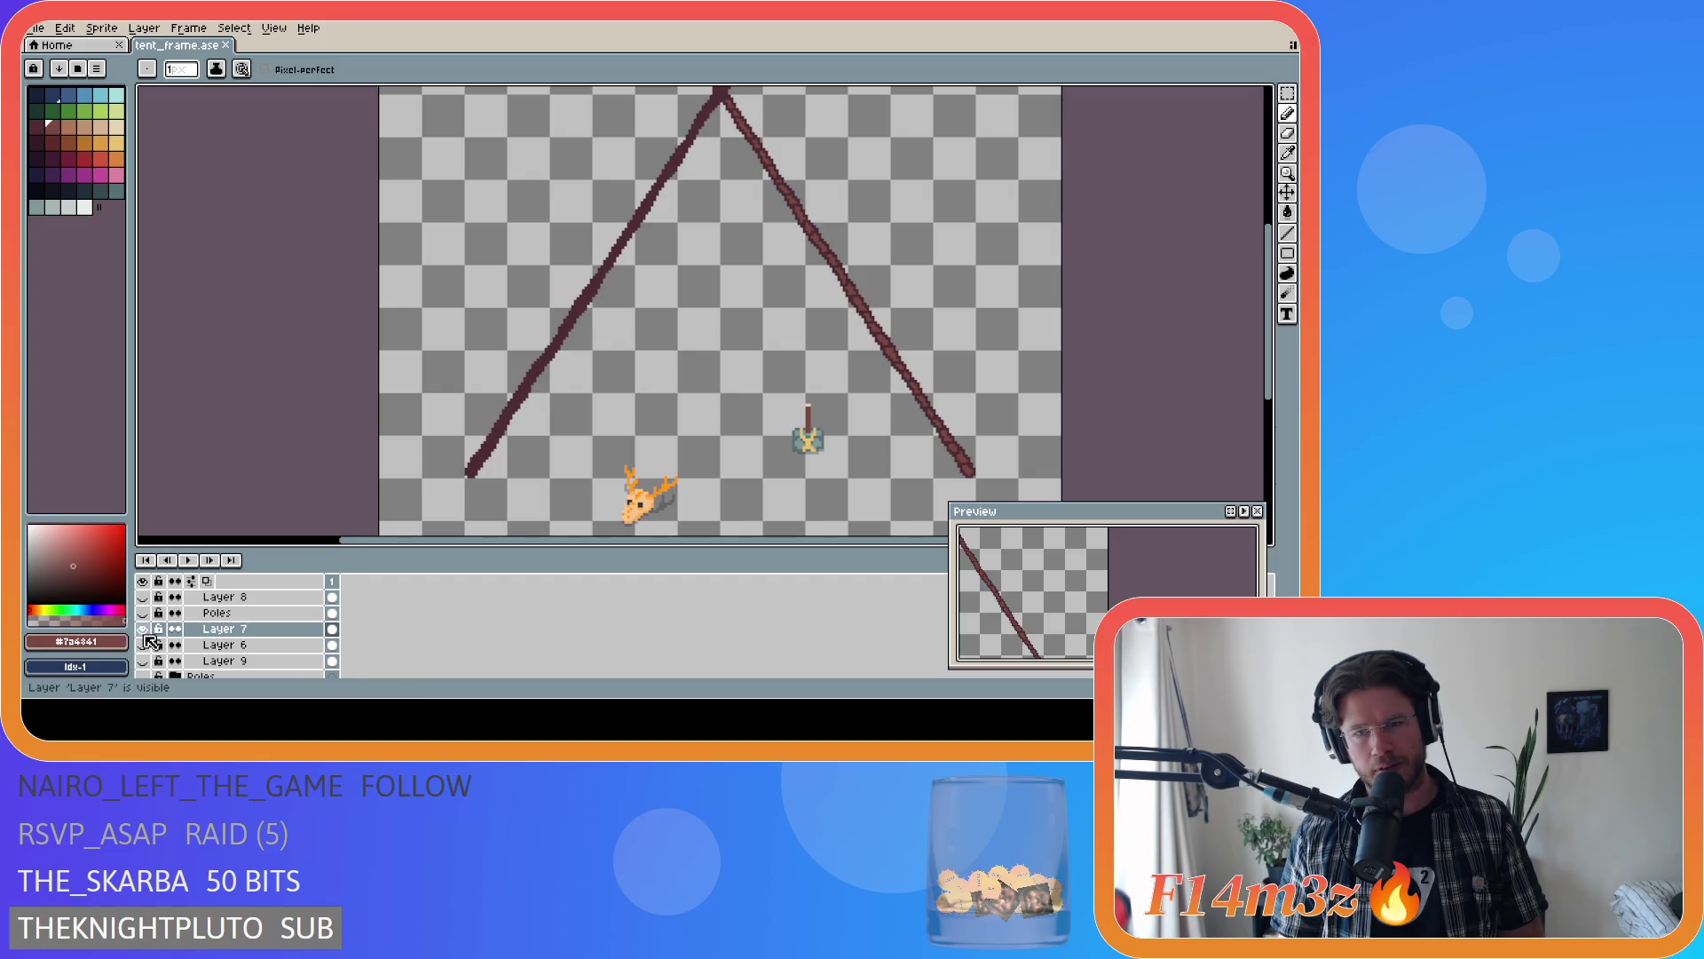
{"action": "left_click", "coordinate": [143, 645]}
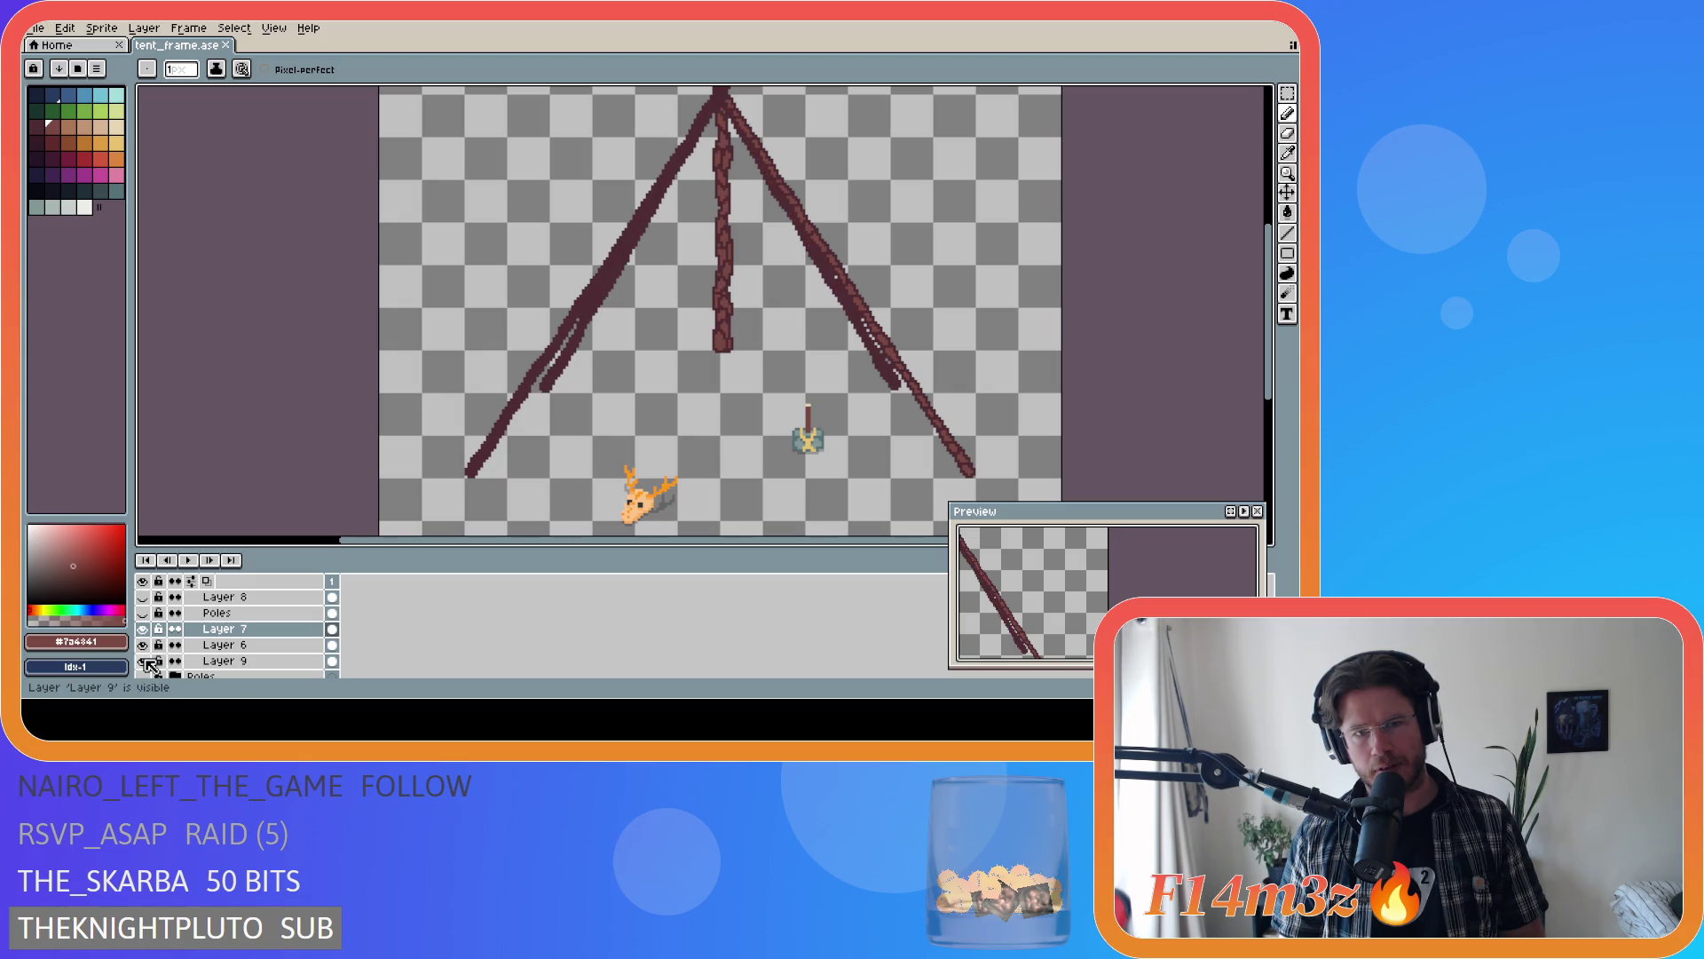
{"action": "left_click", "coordinate": [143, 662]}
{"action": "left_click", "coordinate": [143, 661]}
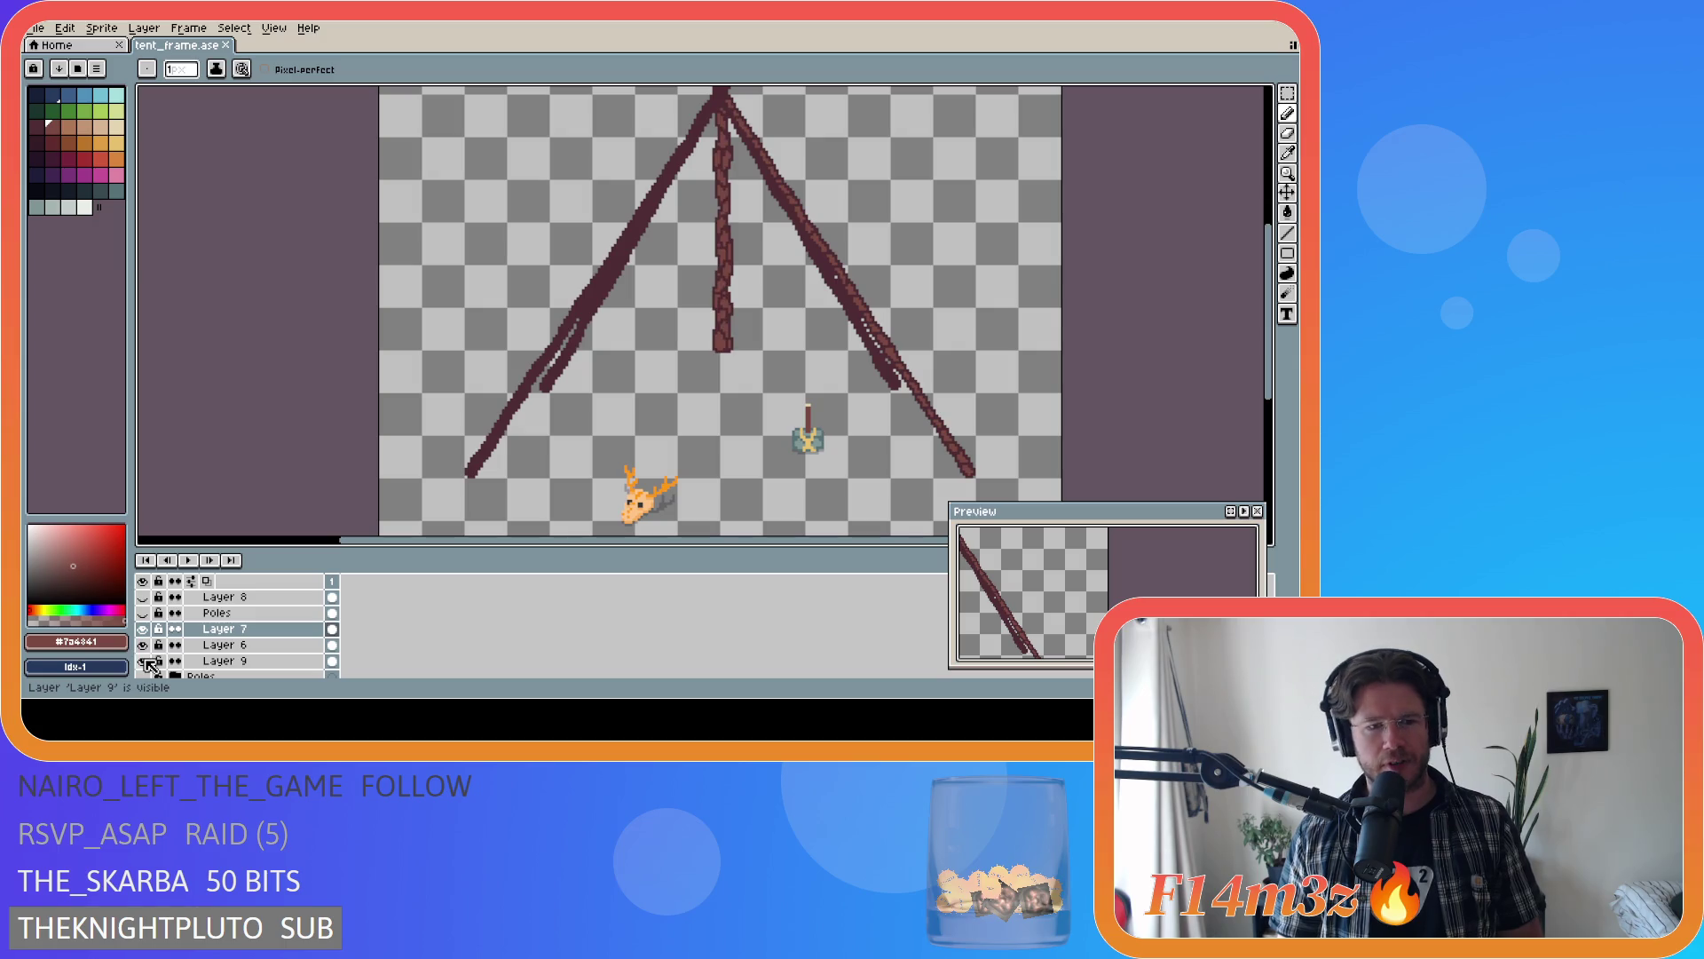
{"action": "scroll", "coordinate": [153, 655], "scroll_direction": "down", "scroll_amount": 1}
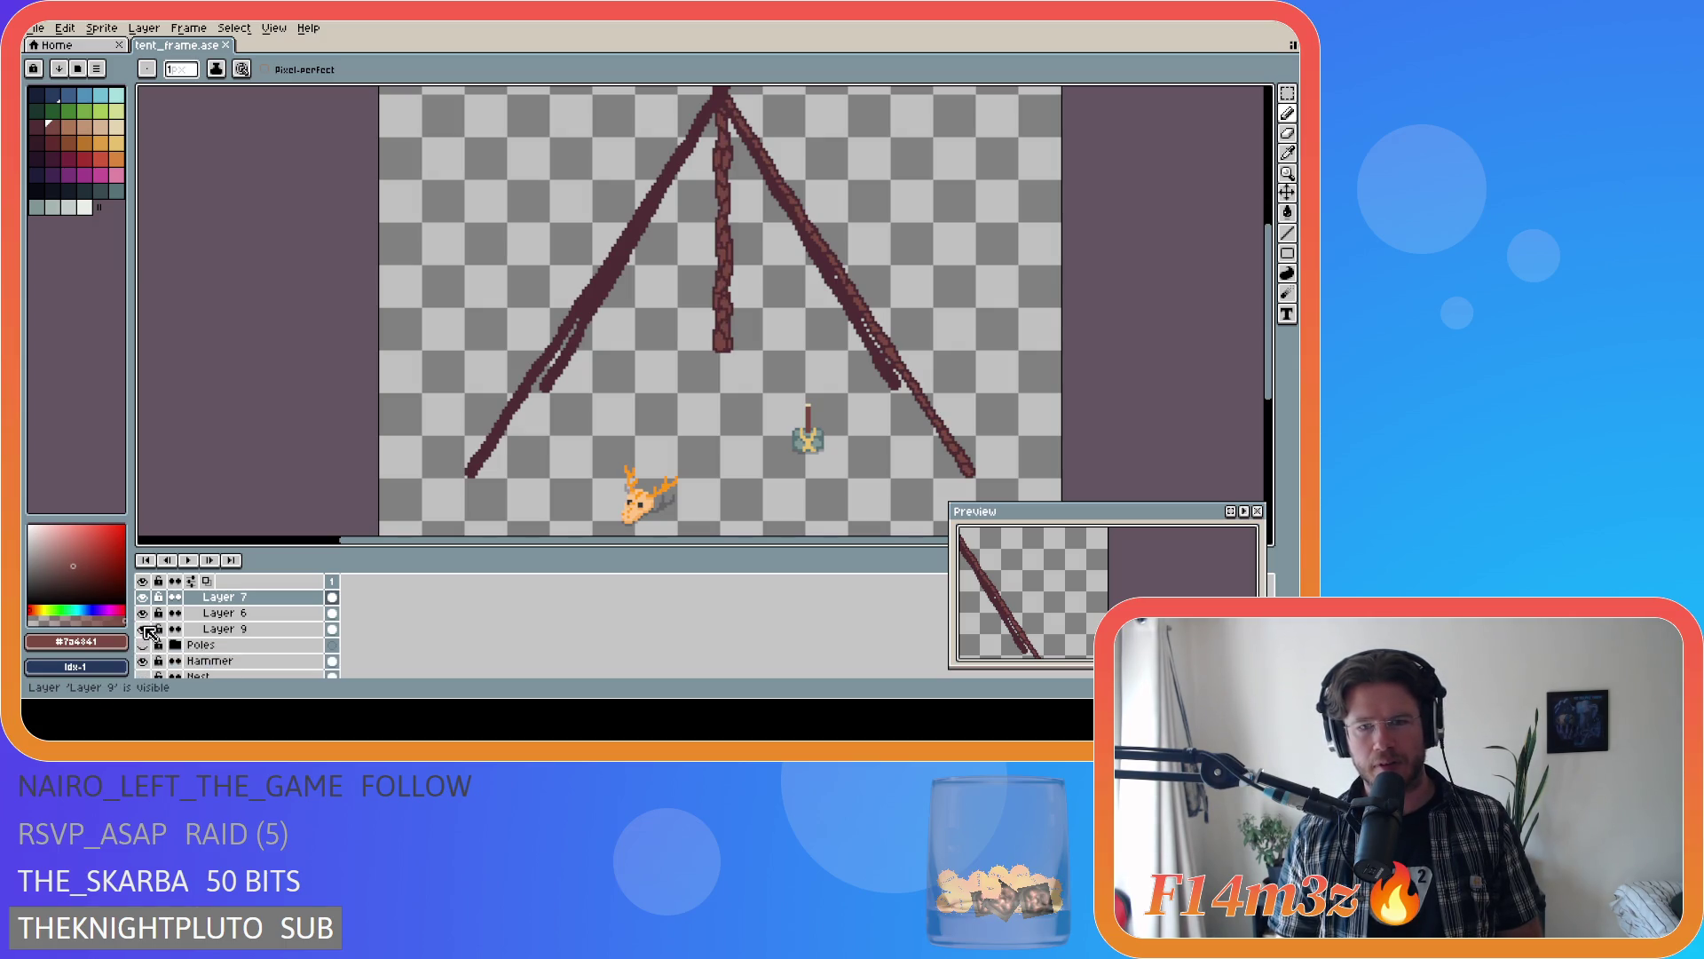
{"action": "left_click", "coordinate": [146, 630]}
- Compare Layer 6's doubled pole strokes against Layer 7's tent lines, leaving Layer 6 hidden
{"action": "left_click", "coordinate": [144, 613]}
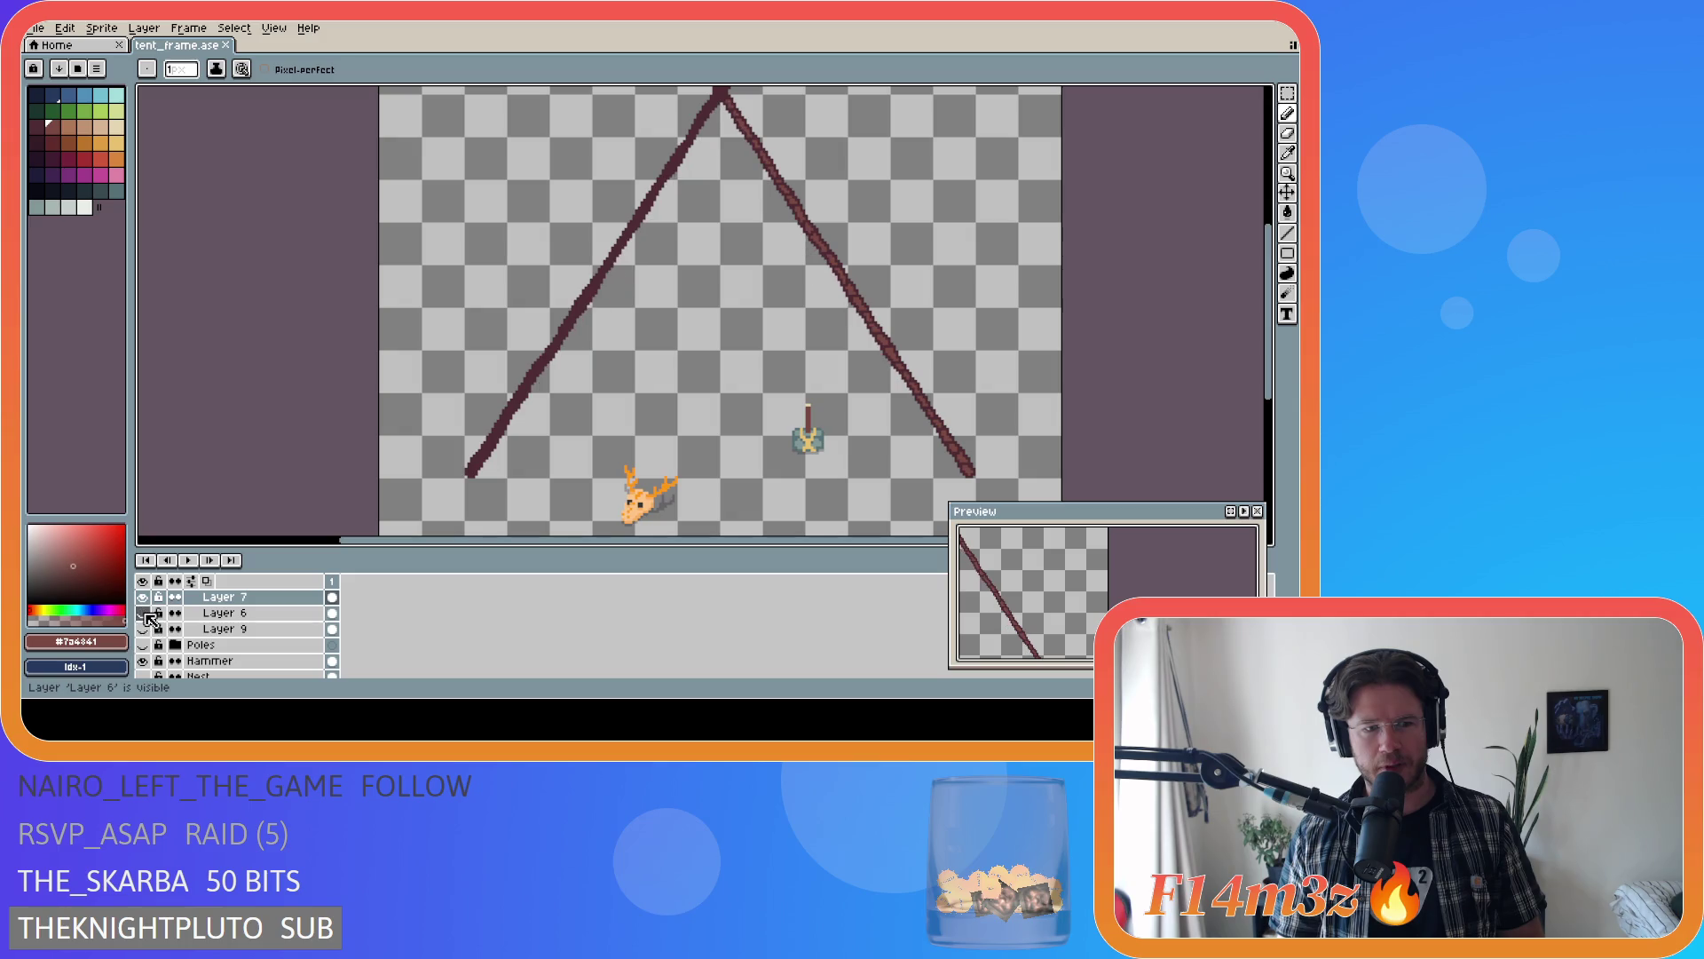
{"action": "left_click", "coordinate": [144, 598]}
{"action": "left_click", "coordinate": [143, 597]}
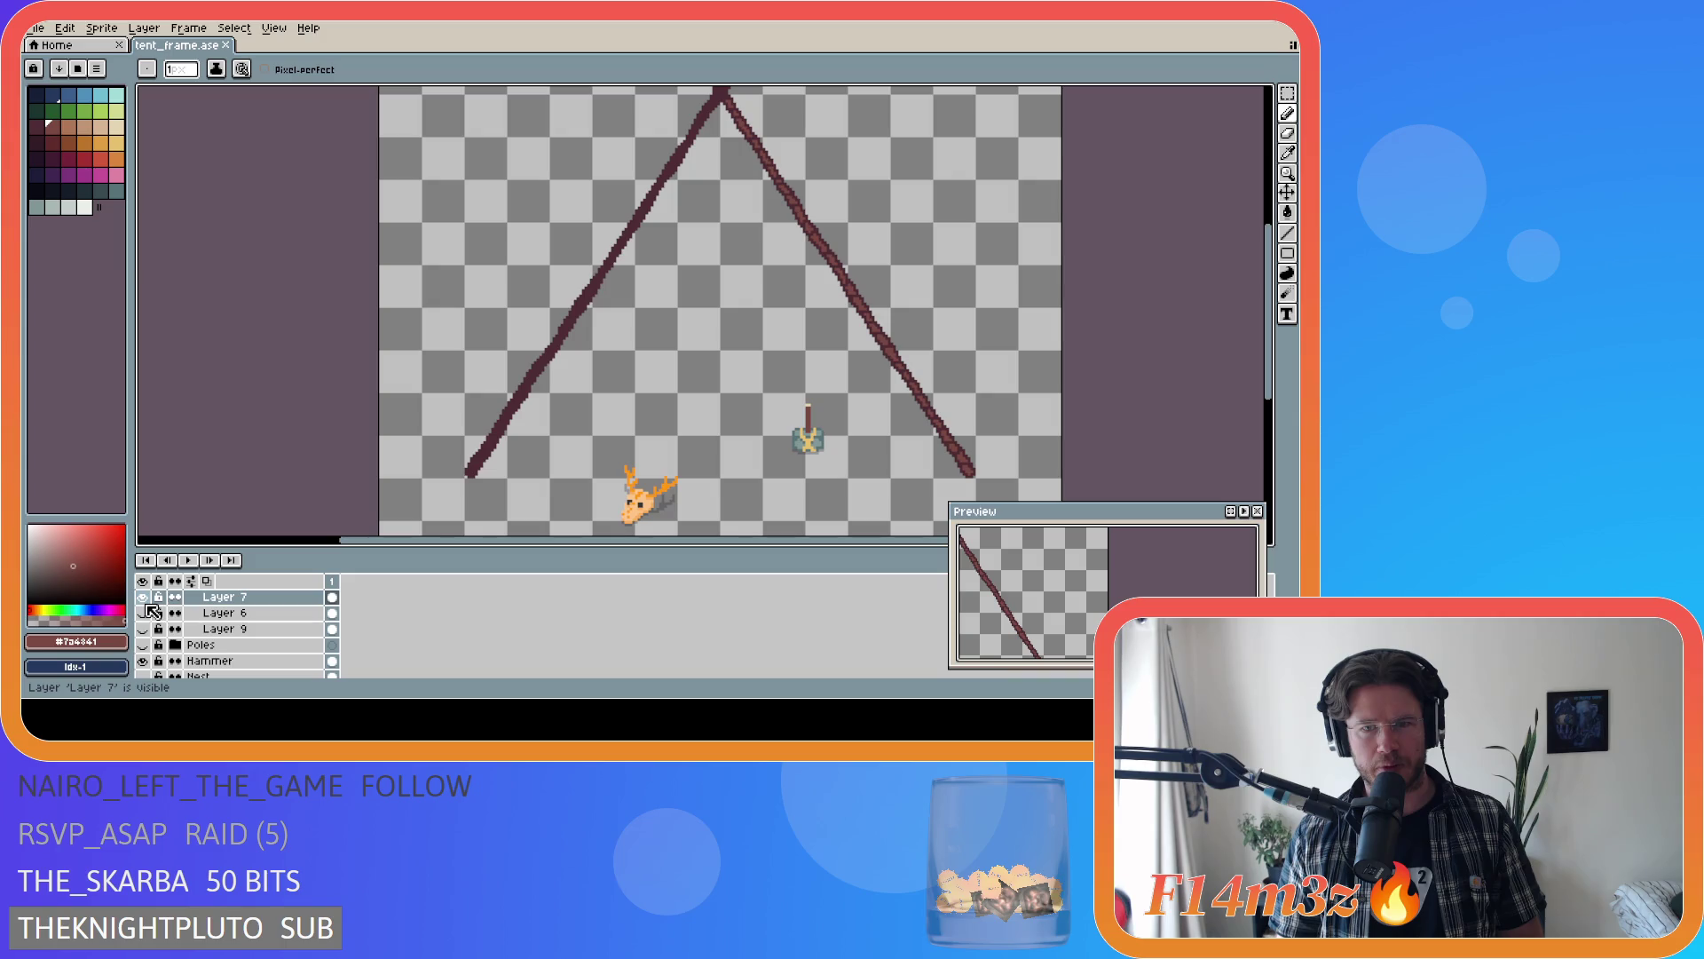
{"action": "left_click", "coordinate": [145, 613]}
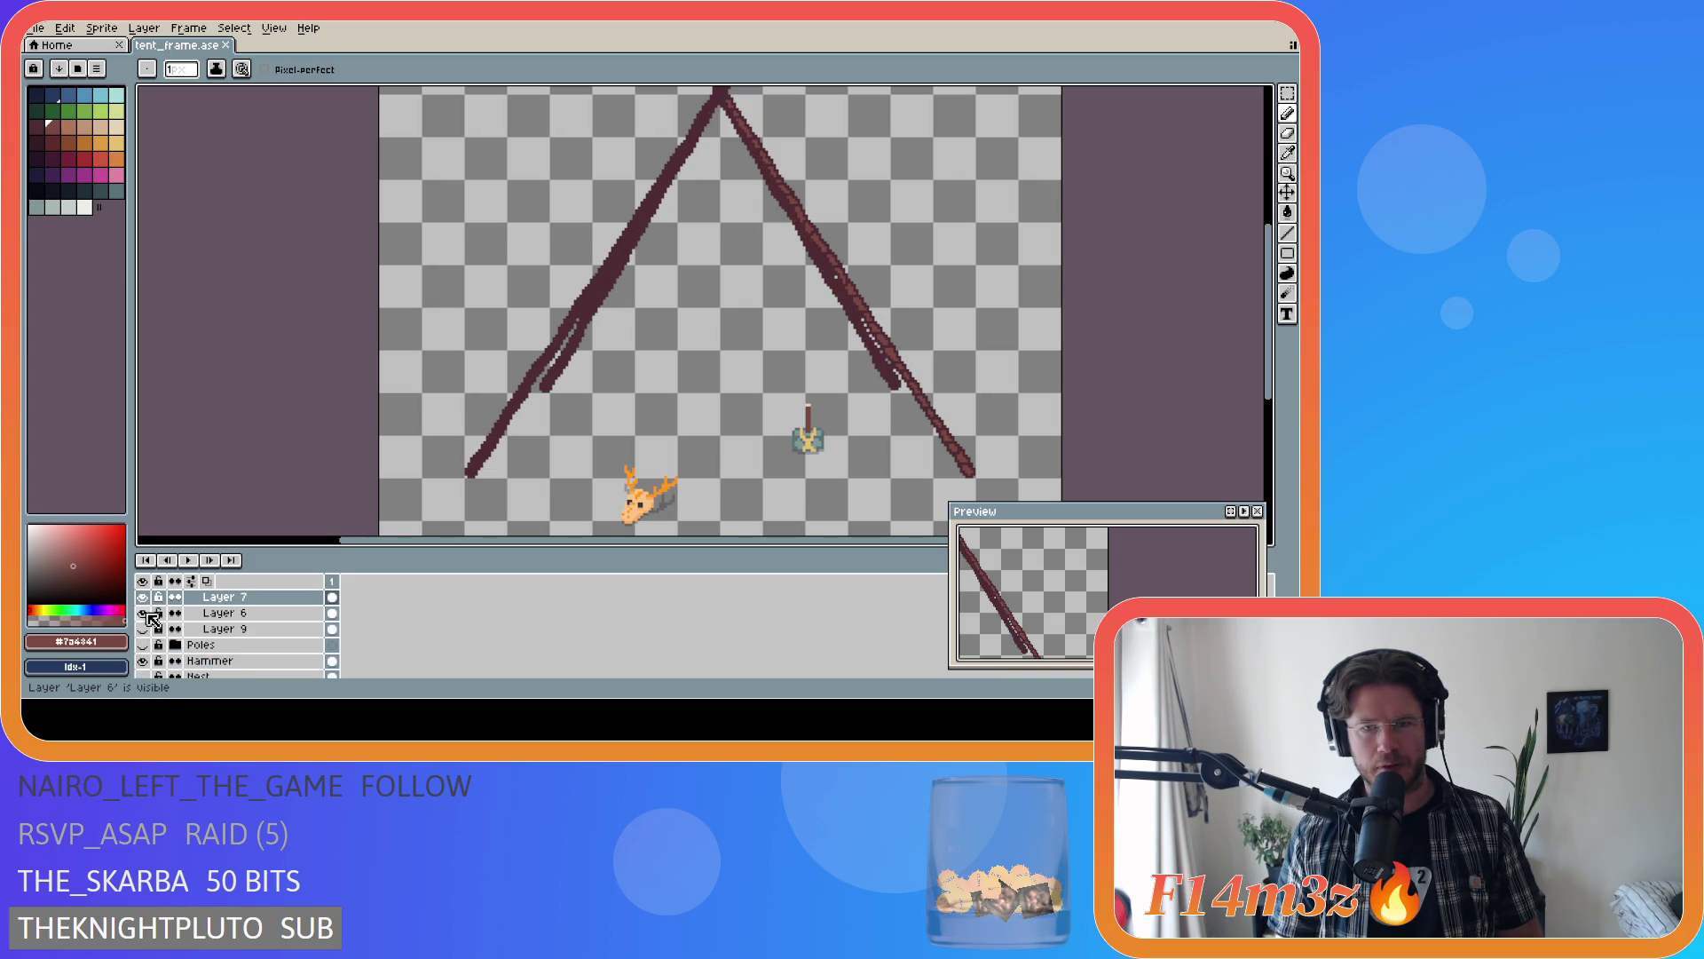
{"action": "left_click", "coordinate": [144, 614]}
{"action": "left_click", "coordinate": [145, 613]}
{"action": "left_click", "coordinate": [145, 613]}
- Check Layer 8's centre pole and keep it hidden
{"action": "scroll", "coordinate": [151, 622], "scroll_direction": "up", "scroll_amount": 3}
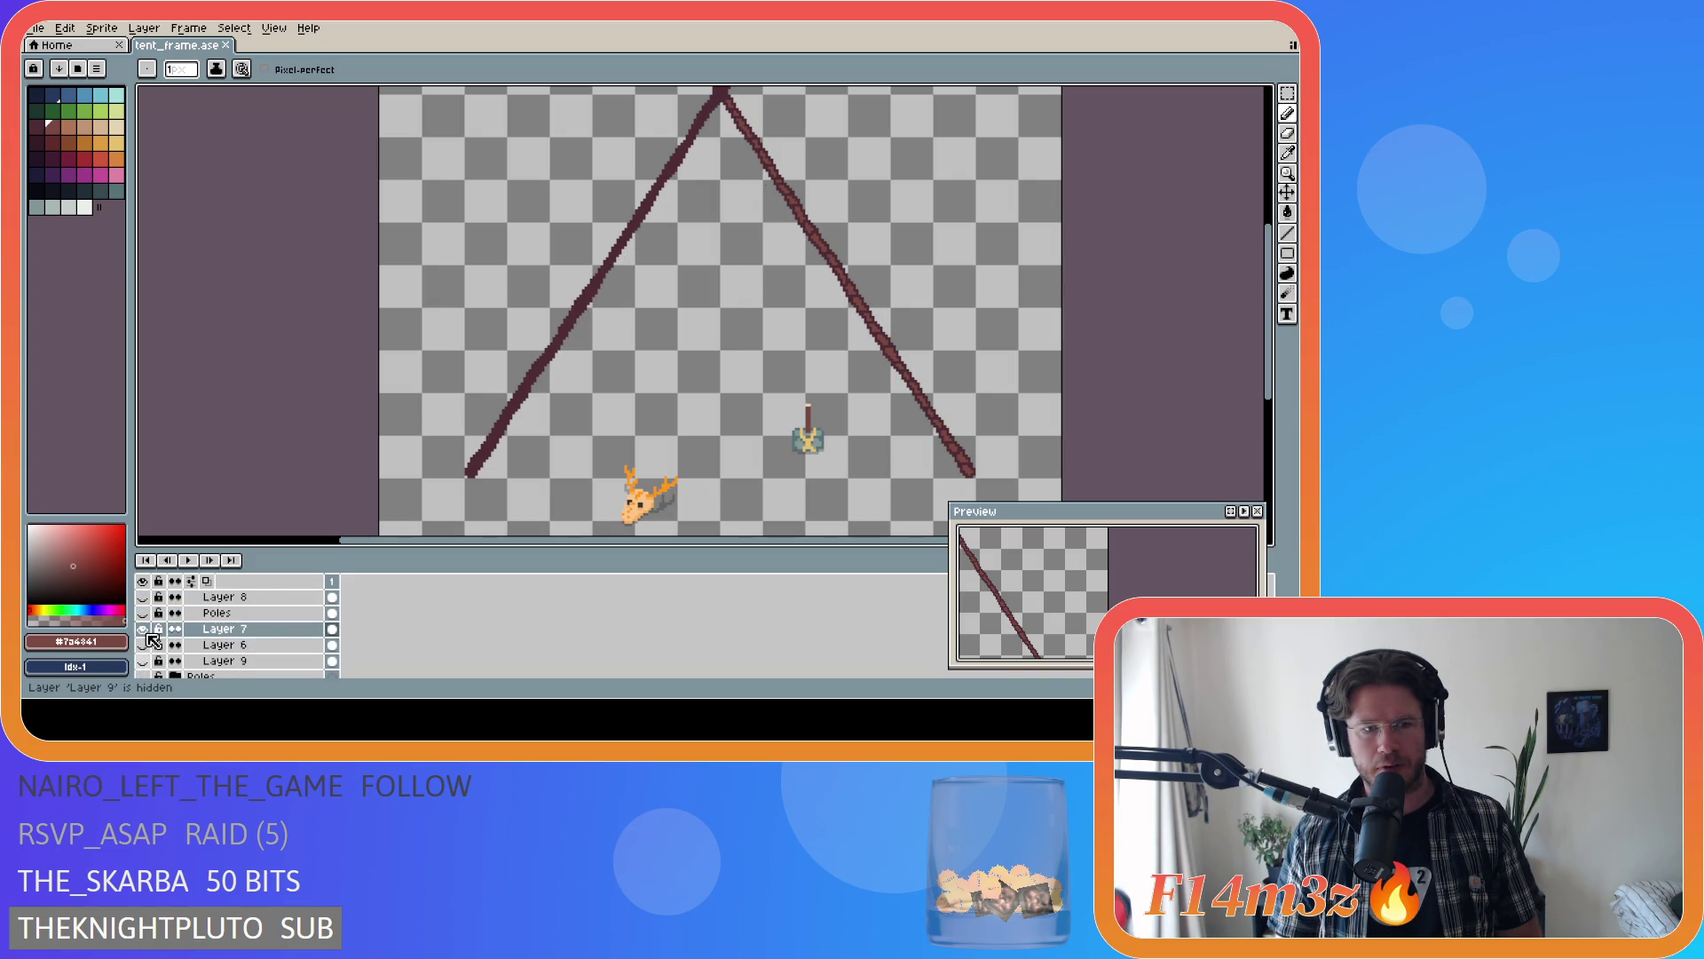
{"action": "left_click", "coordinate": [144, 613]}
{"action": "left_click", "coordinate": [144, 614]}
{"action": "scroll", "coordinate": [151, 621], "scroll_direction": "up", "scroll_amount": 2}
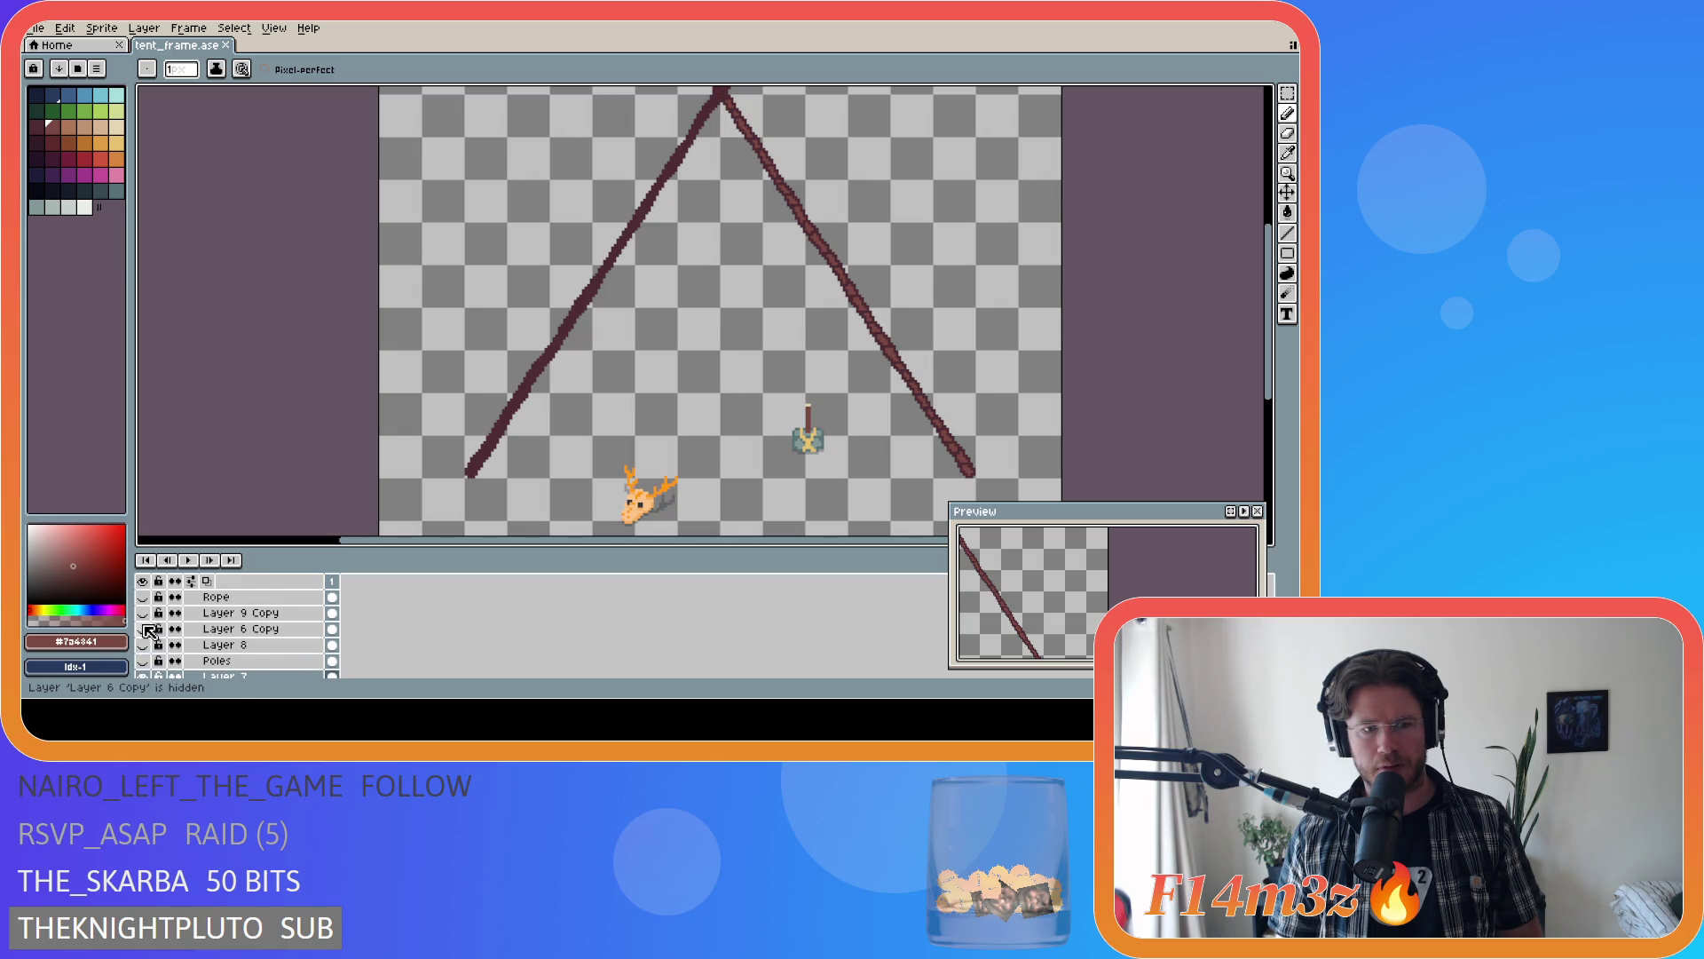
{"action": "left_click", "coordinate": [144, 629]}
- Keep Layer 6 Copy visible, hide Layer 9 Copy, and recheck Layer 8's hidden centre pole
{"action": "left_click", "coordinate": [145, 629]}
{"action": "left_click", "coordinate": [145, 630]}
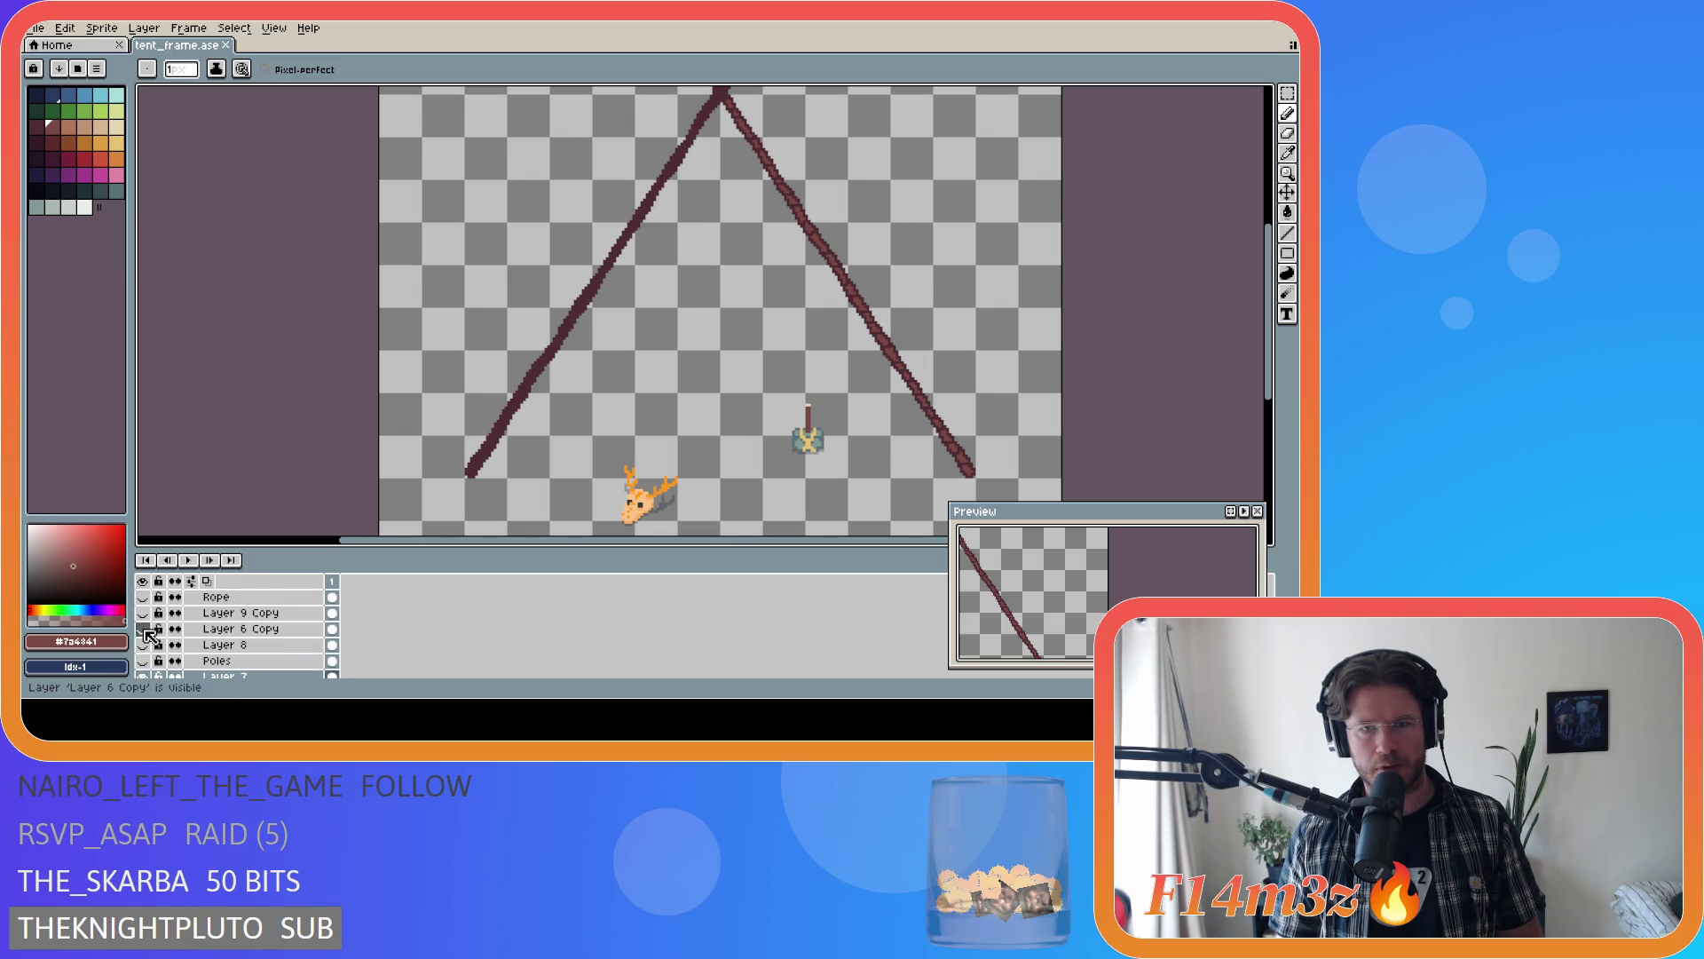
{"action": "left_click", "coordinate": [145, 613]}
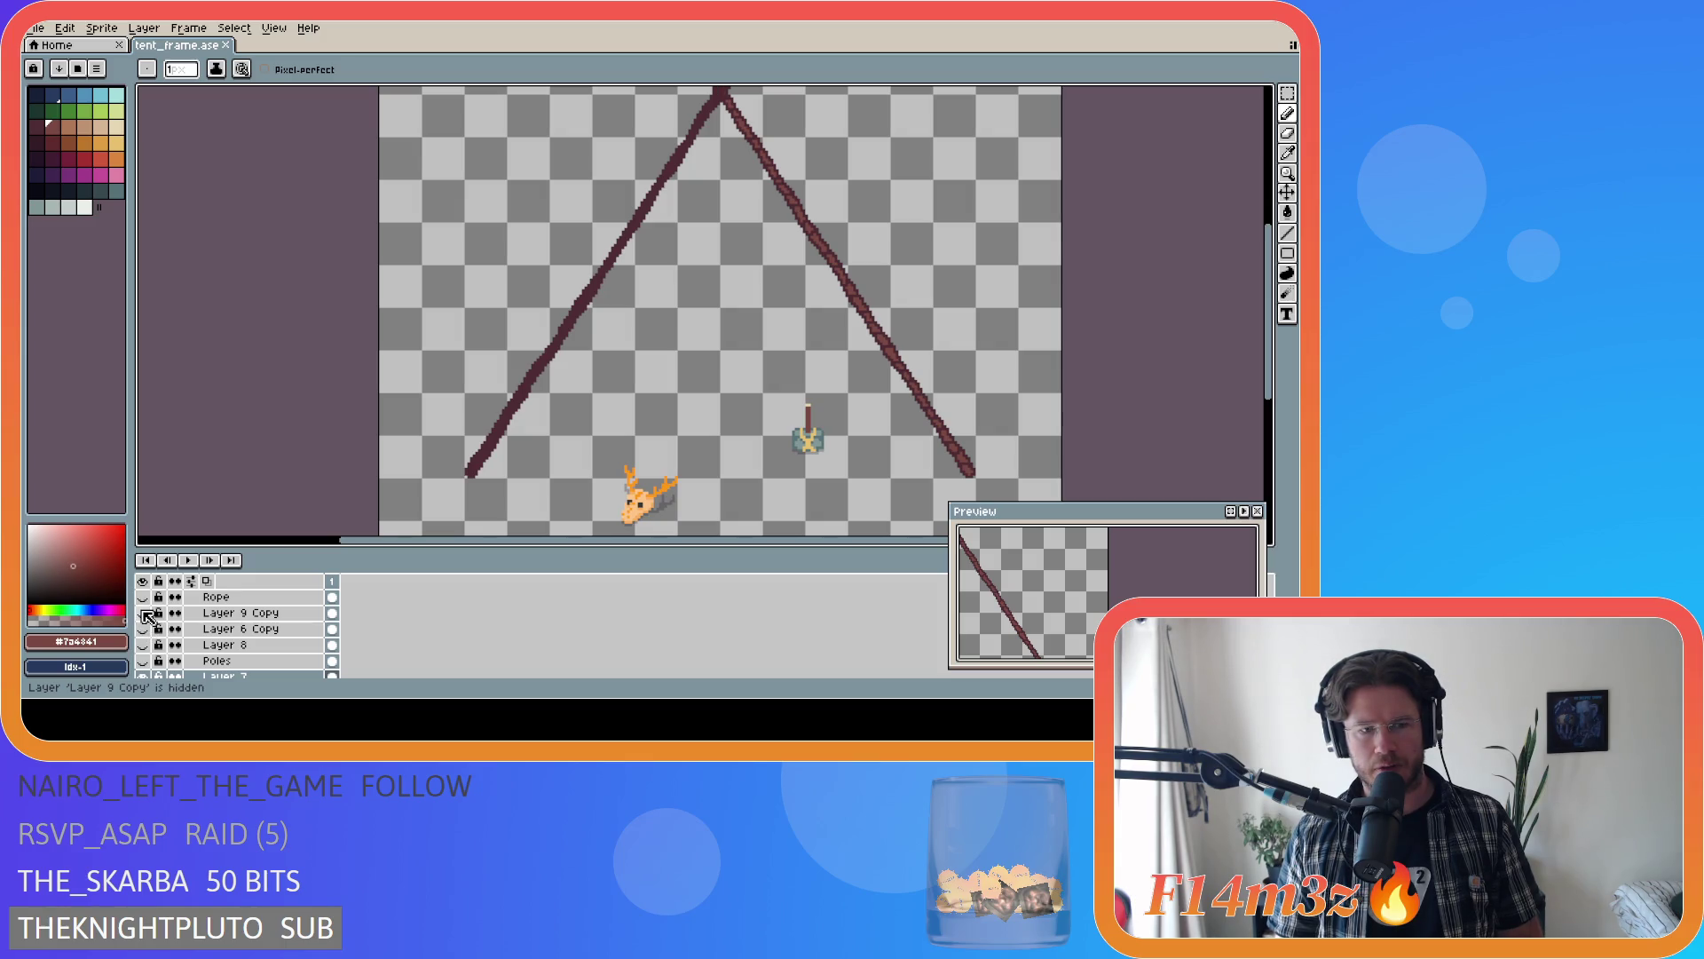
{"action": "scroll", "coordinate": [147, 616], "scroll_direction": "down", "scroll_amount": 1}
{"action": "left_click", "coordinate": [146, 629]}
{"action": "left_click", "coordinate": [147, 629]}
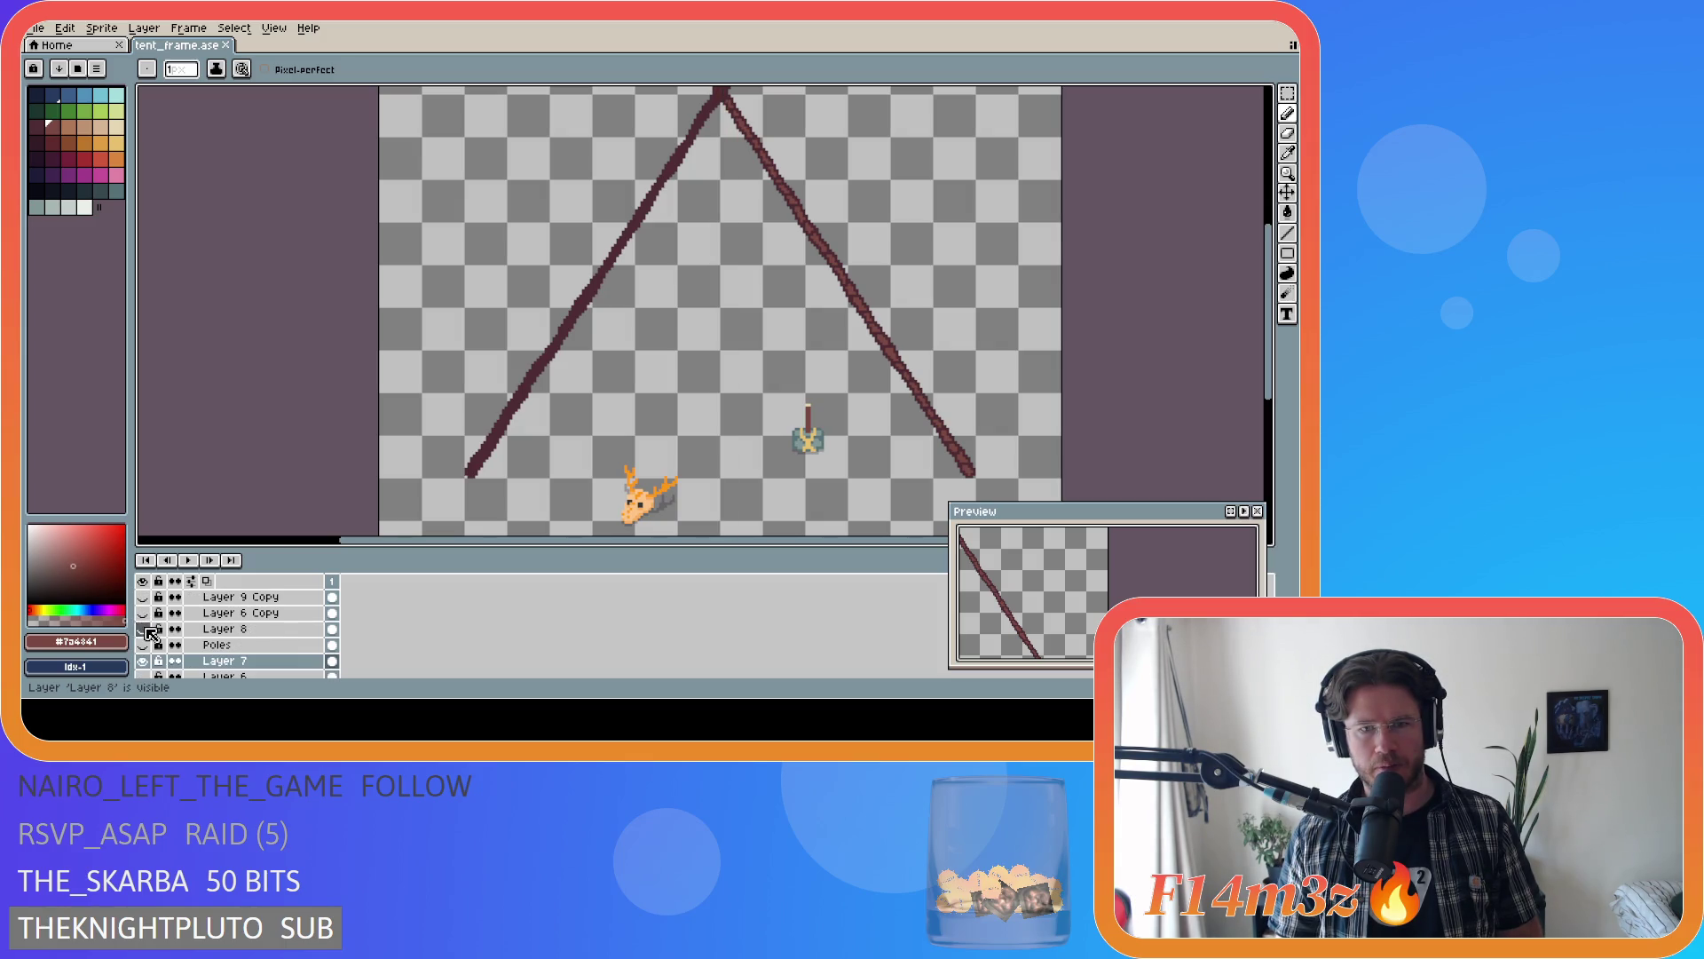
- Turn on the Poles layer so its two extra poles fan out from the apex
{"action": "left_click", "coordinate": [146, 645]}
{"action": "left_click", "coordinate": [145, 645]}
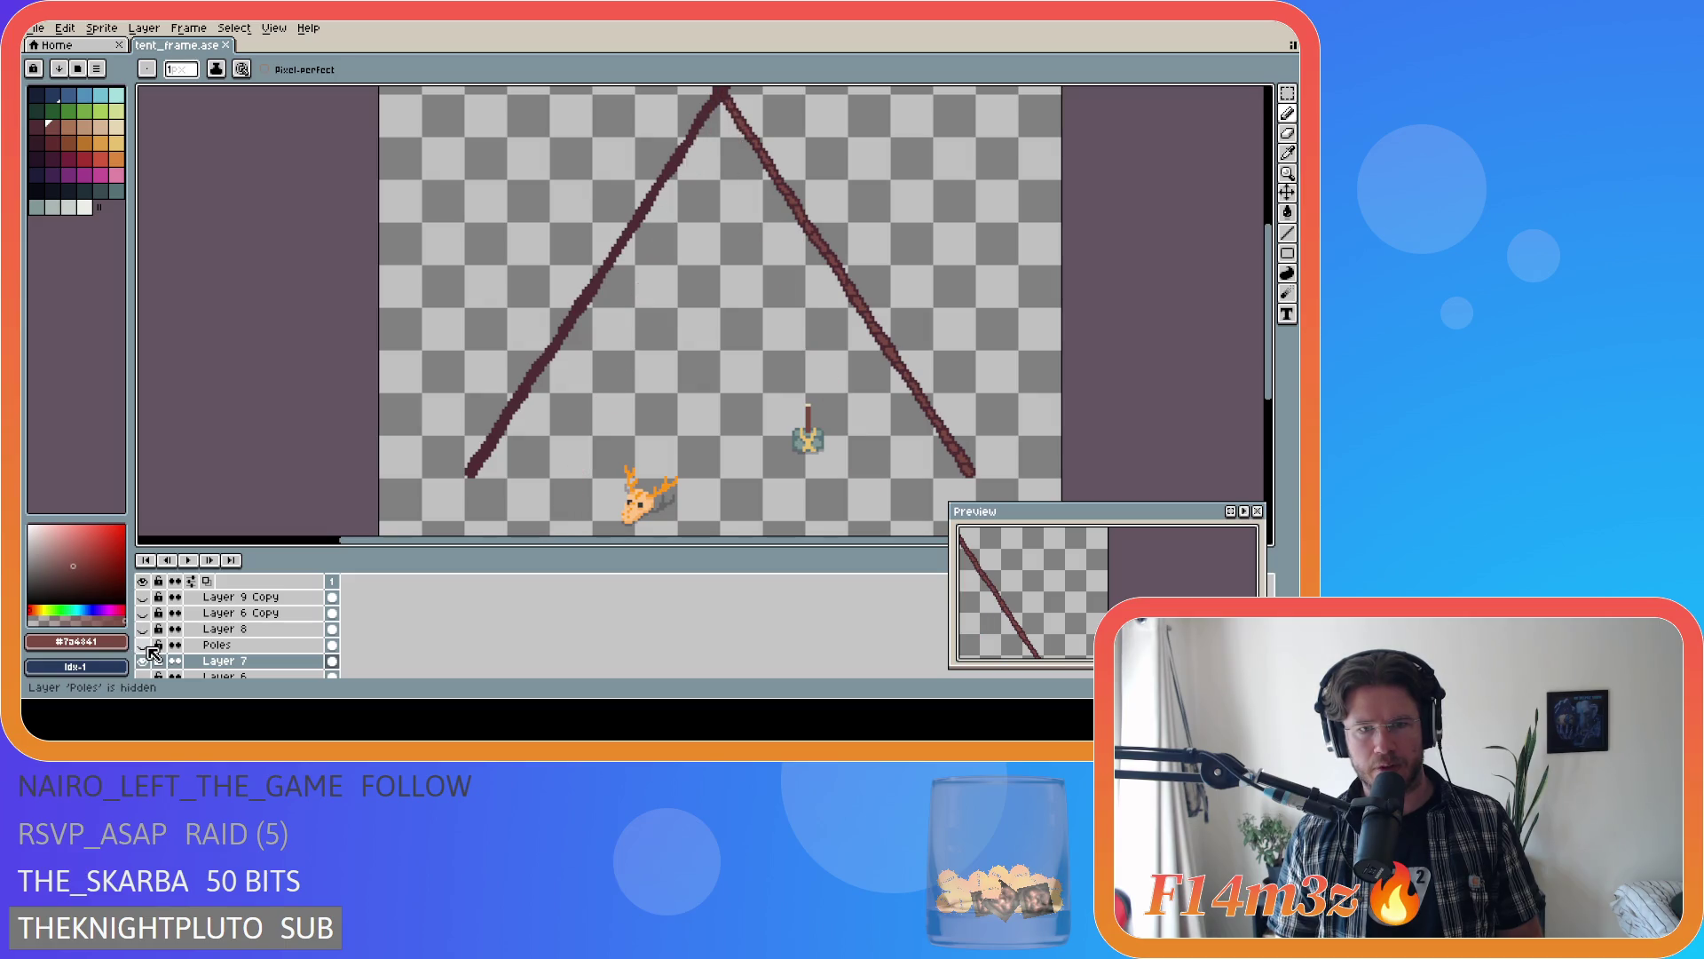
{"action": "left_click", "coordinate": [146, 645]}
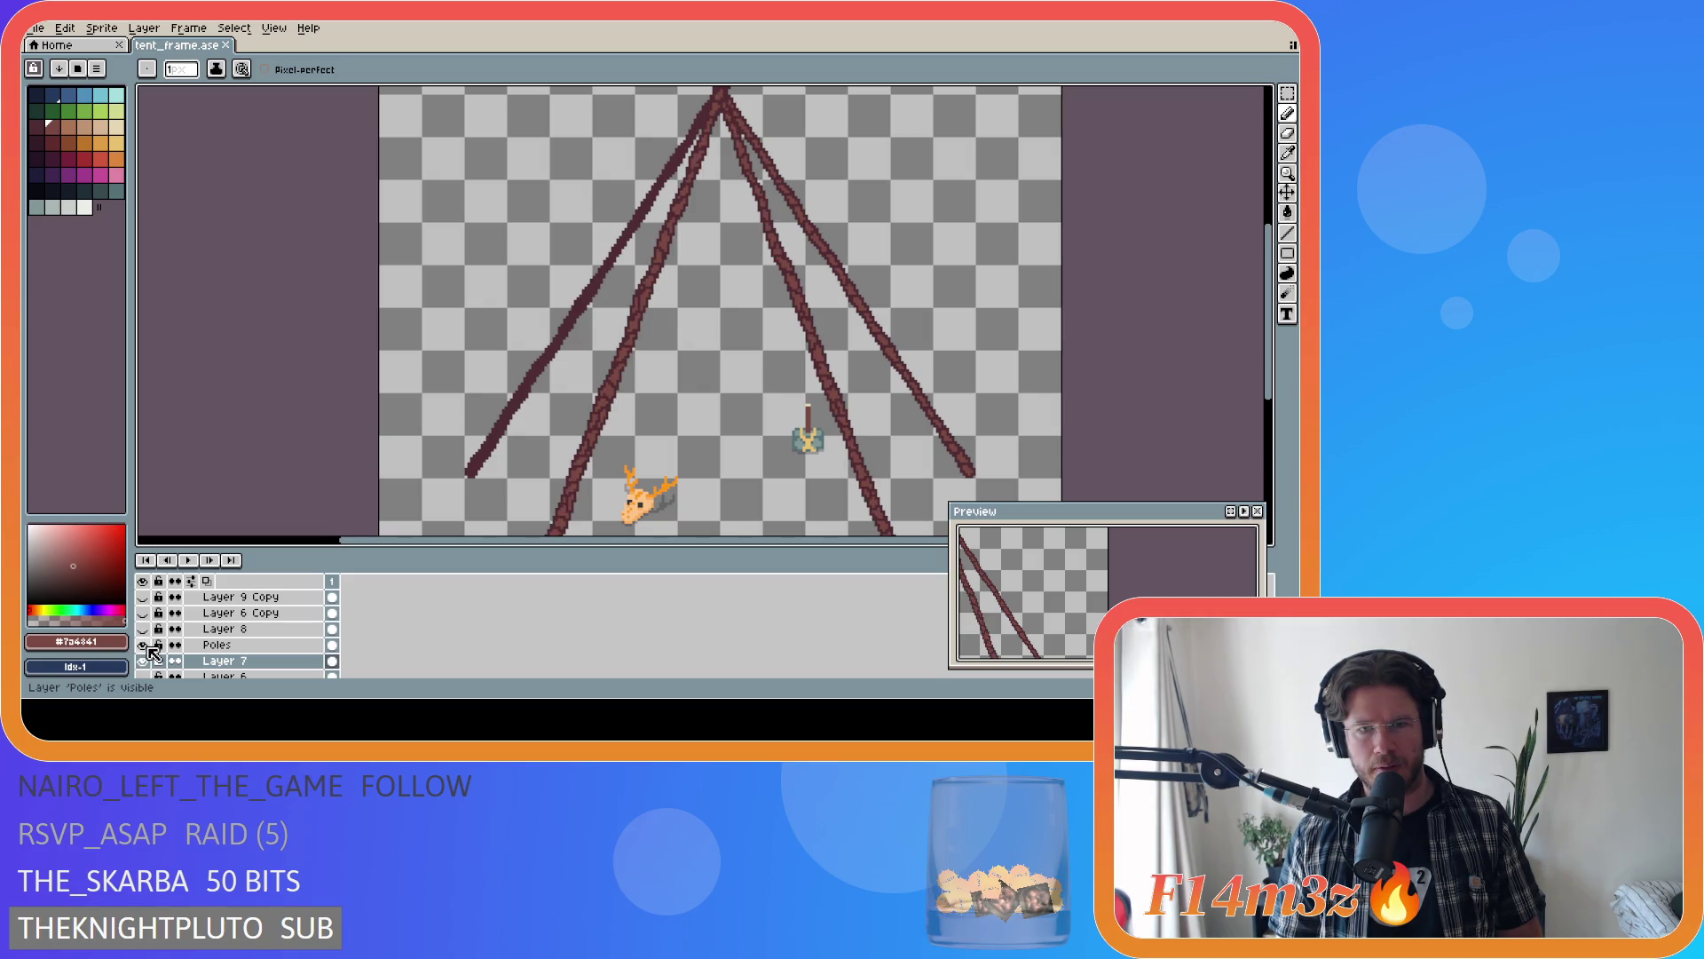
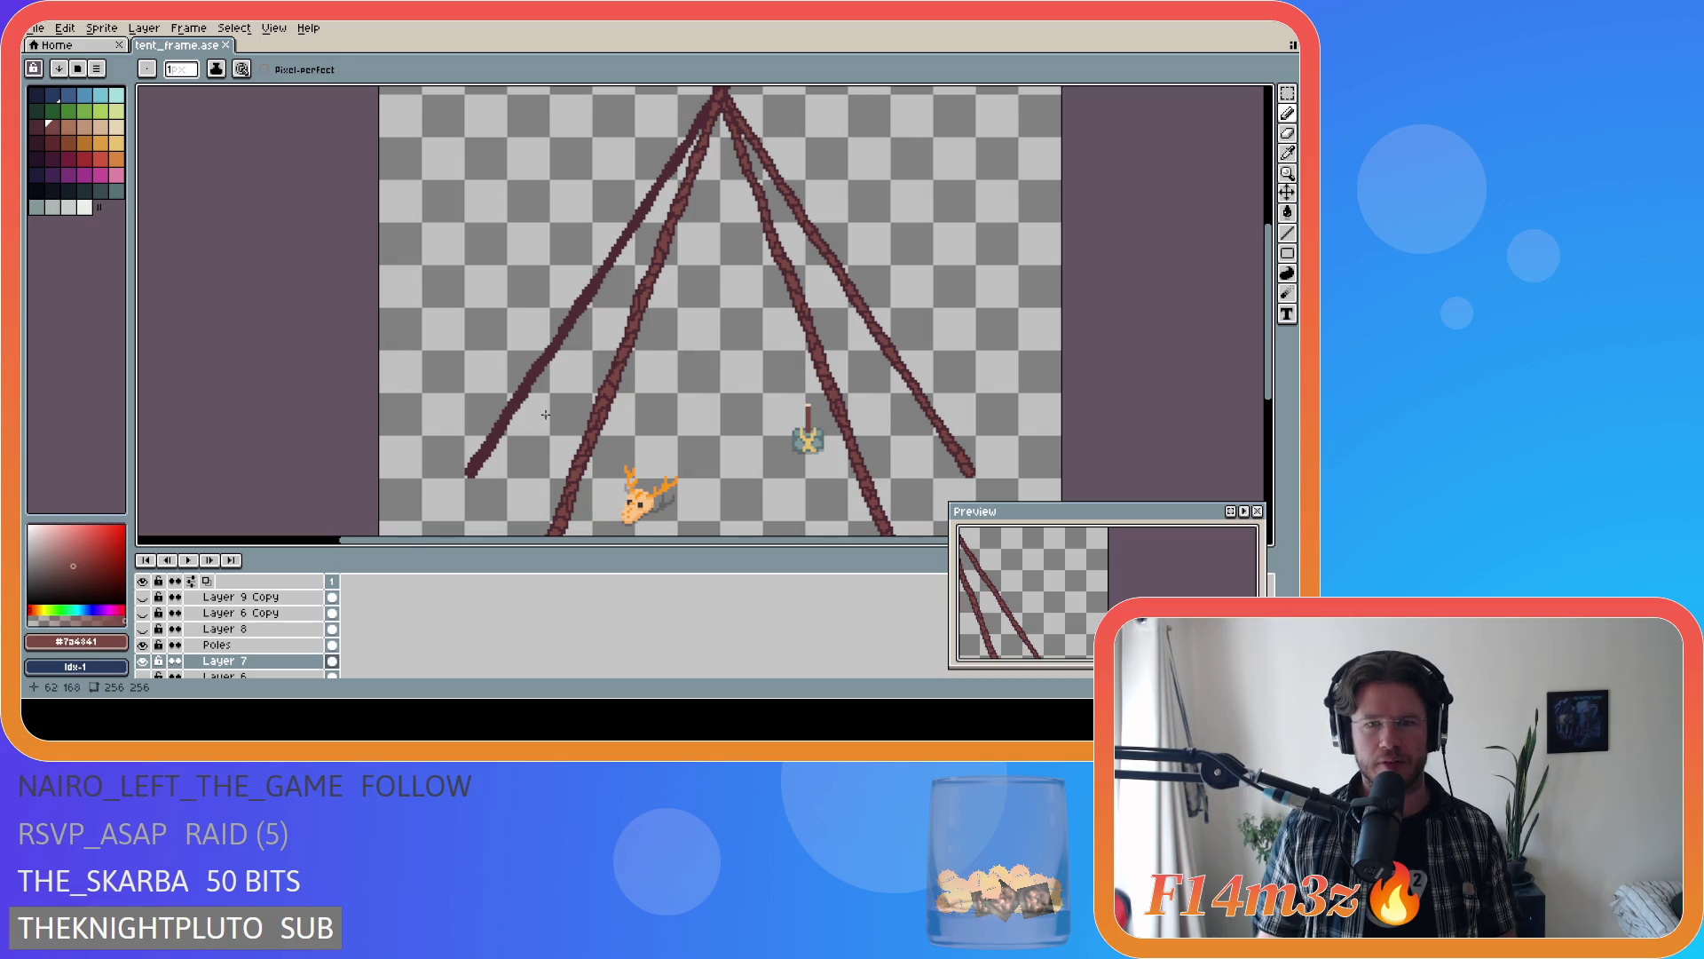
- Hide the inner Poles layer so only Layer 7's outer crossing poles show, and select Poles
{"action": "scroll", "coordinate": [546, 415], "scroll_direction": "down", "scroll_amount": 2}
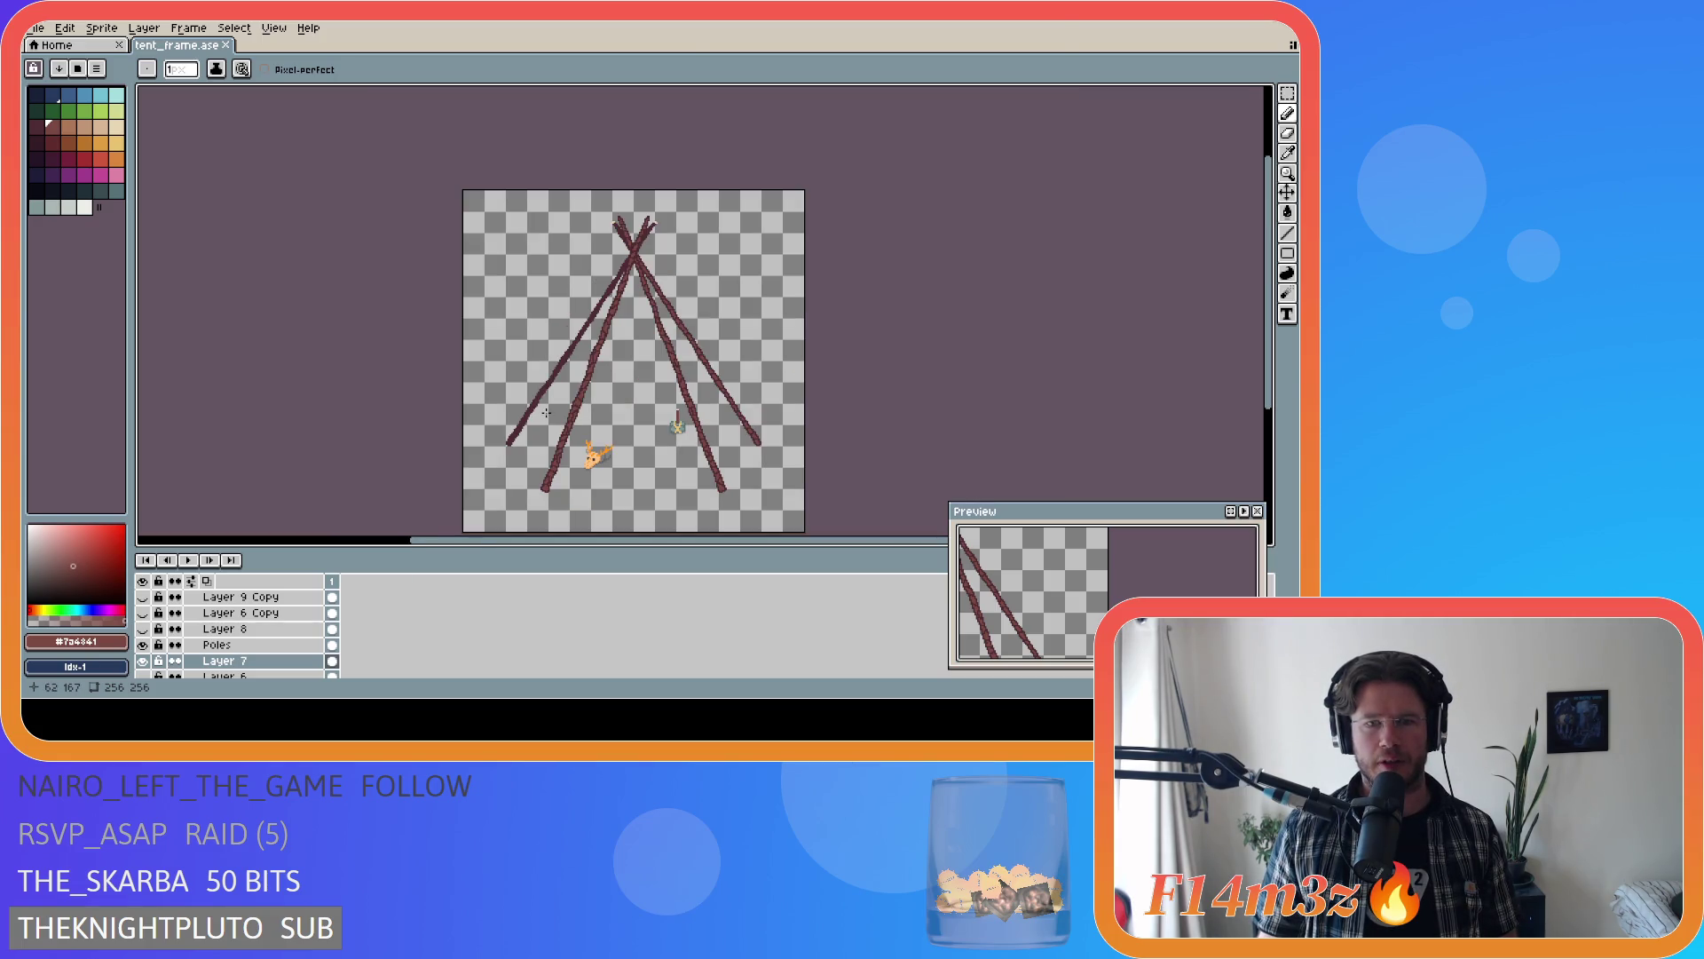
{"action": "scroll", "coordinate": [546, 413], "scroll_direction": "up", "scroll_amount": 2}
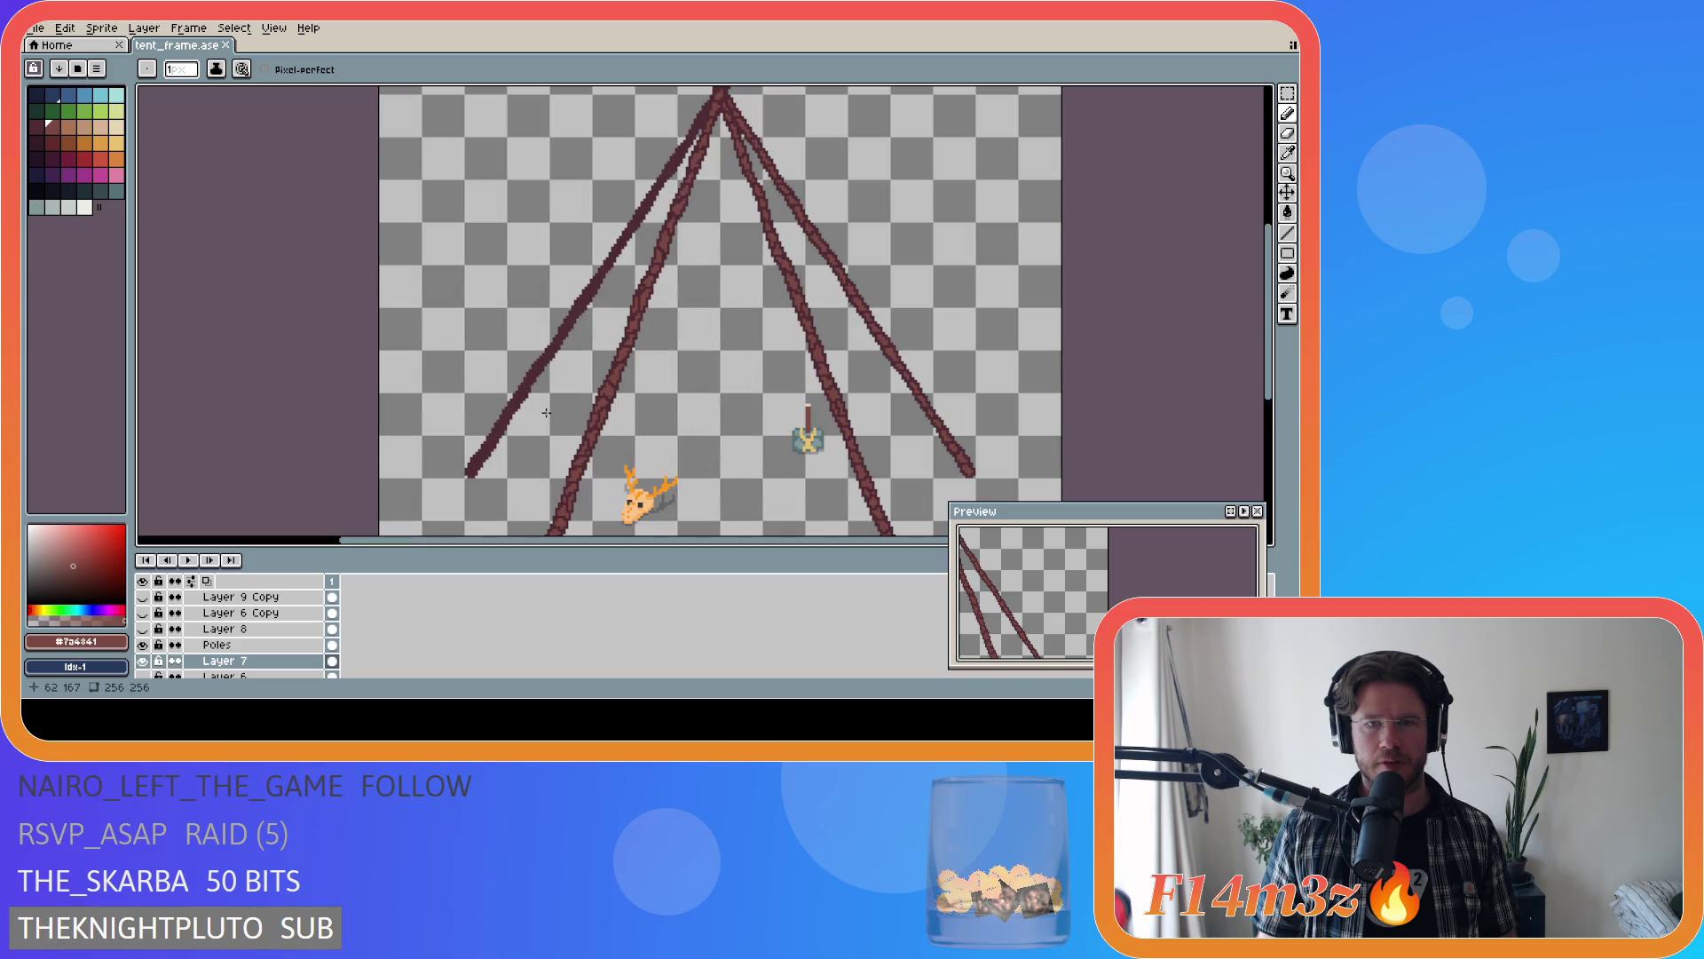
{"action": "left_click", "coordinate": [143, 661]}
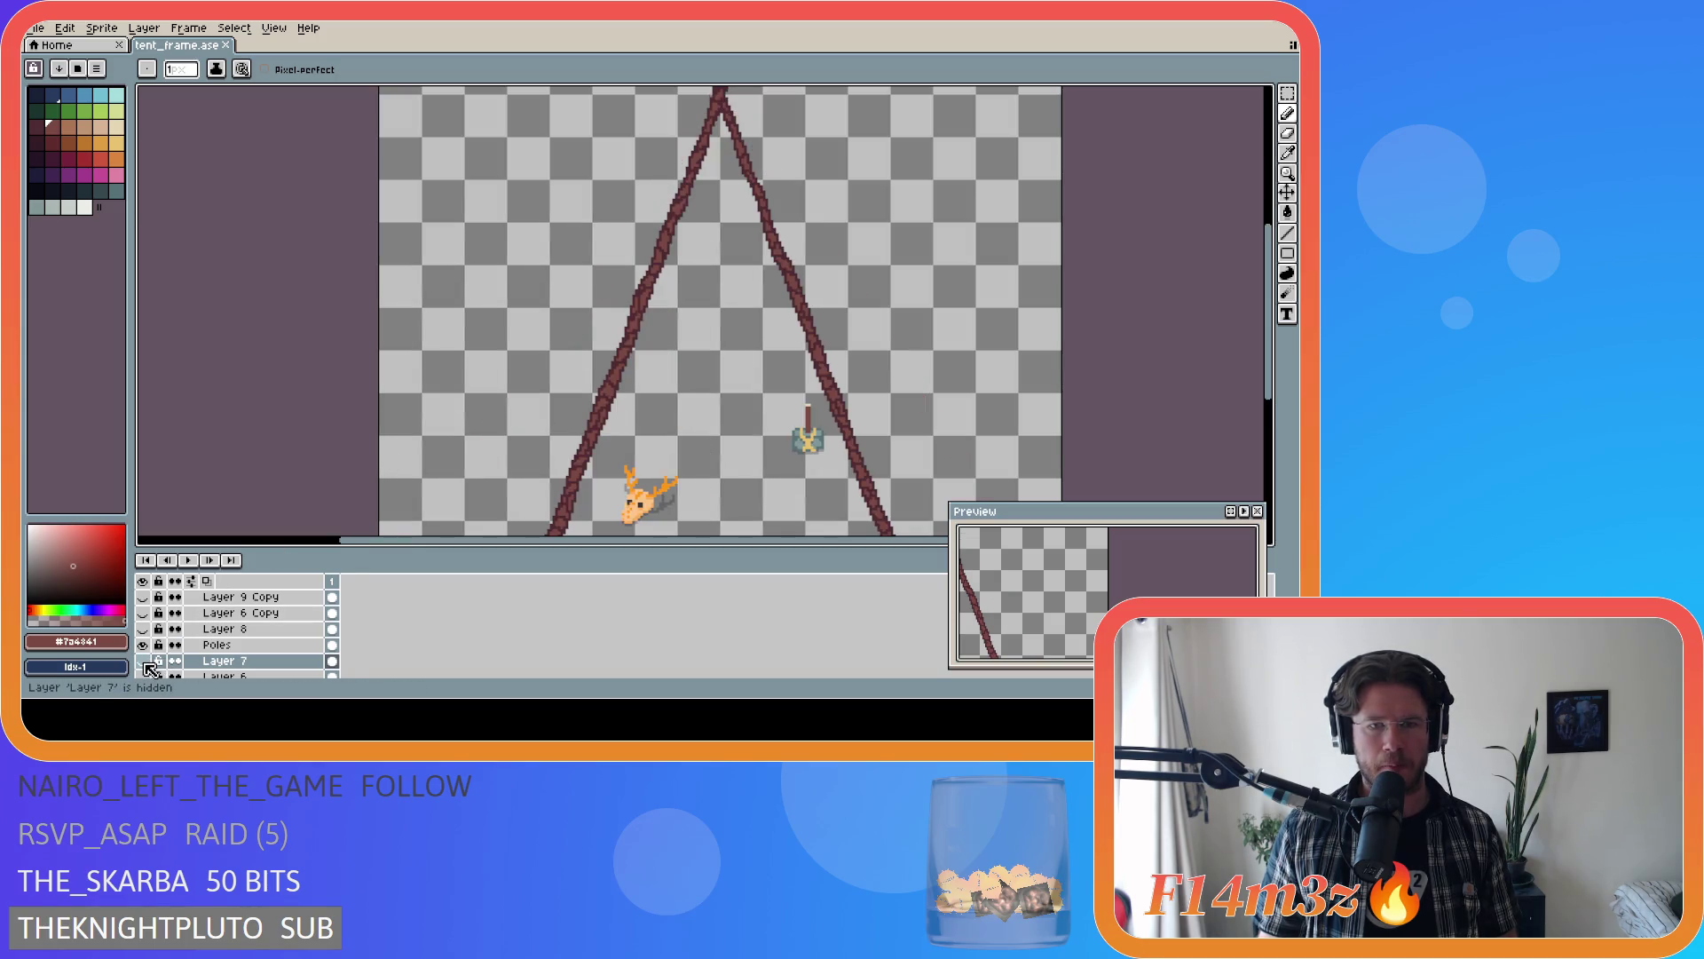
{"action": "left_click", "coordinate": [144, 662]}
{"action": "left_click", "coordinate": [144, 646]}
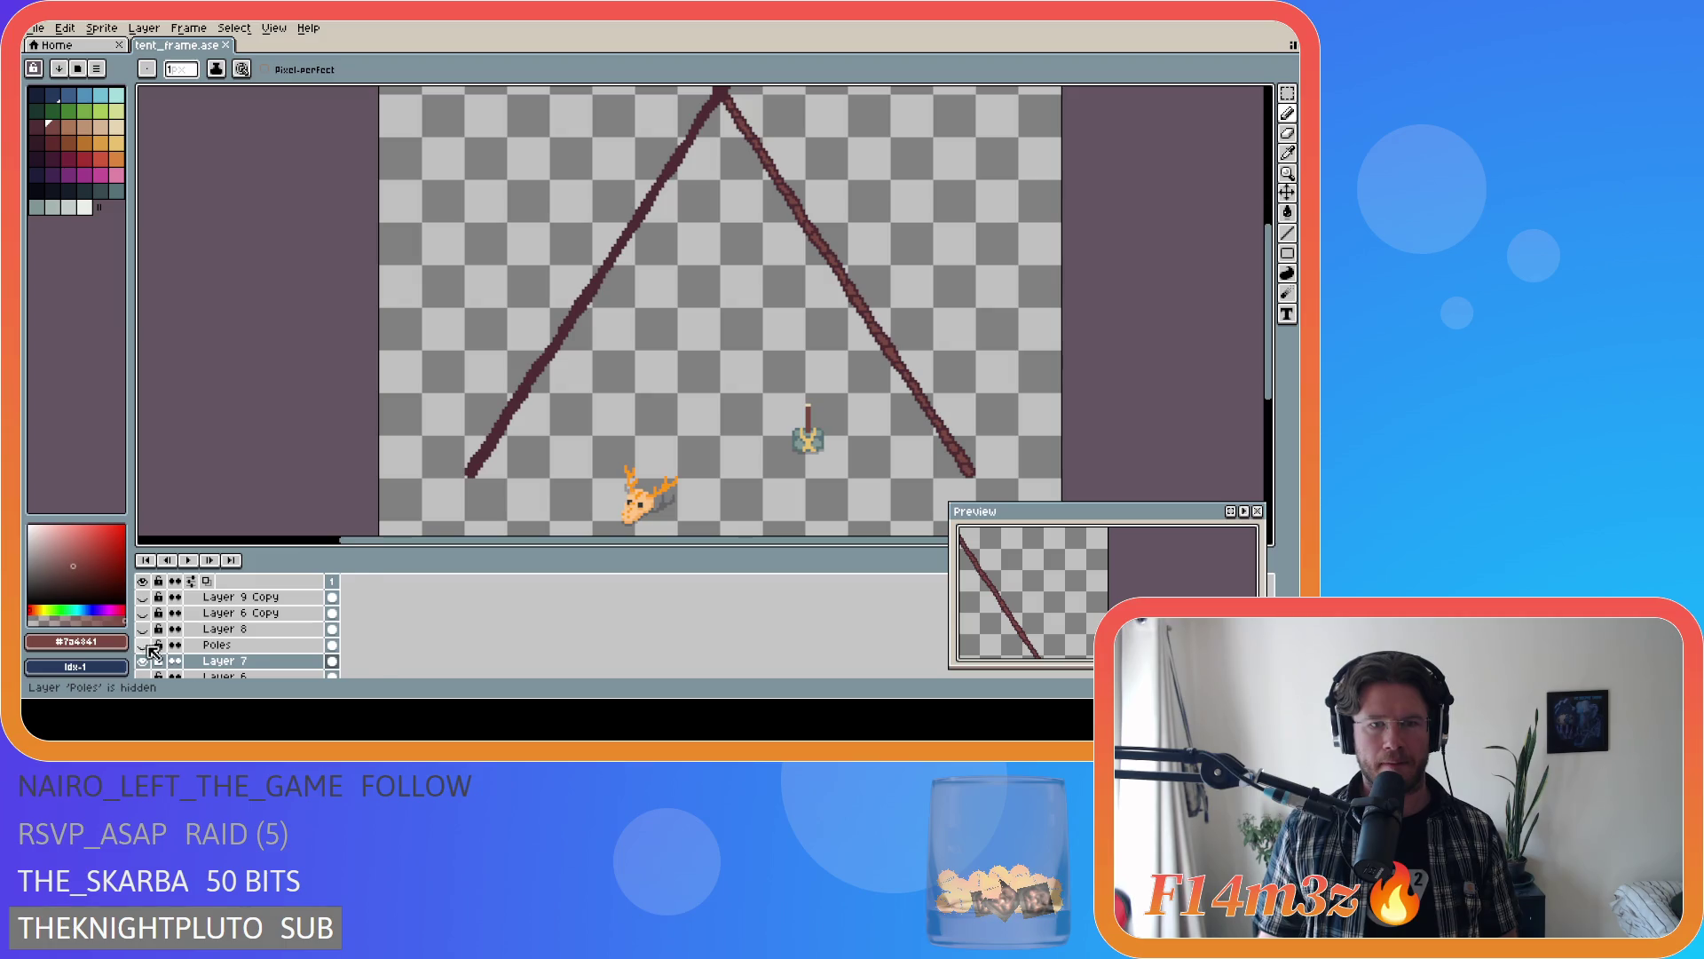
{"action": "left_click", "coordinate": [218, 645]}
- Sample the pole's colour with the eyedropper, return to the Pencil, and make Layer 7 active
{"action": "scroll", "coordinate": [509, 434], "scroll_direction": "up", "scroll_amount": 1}
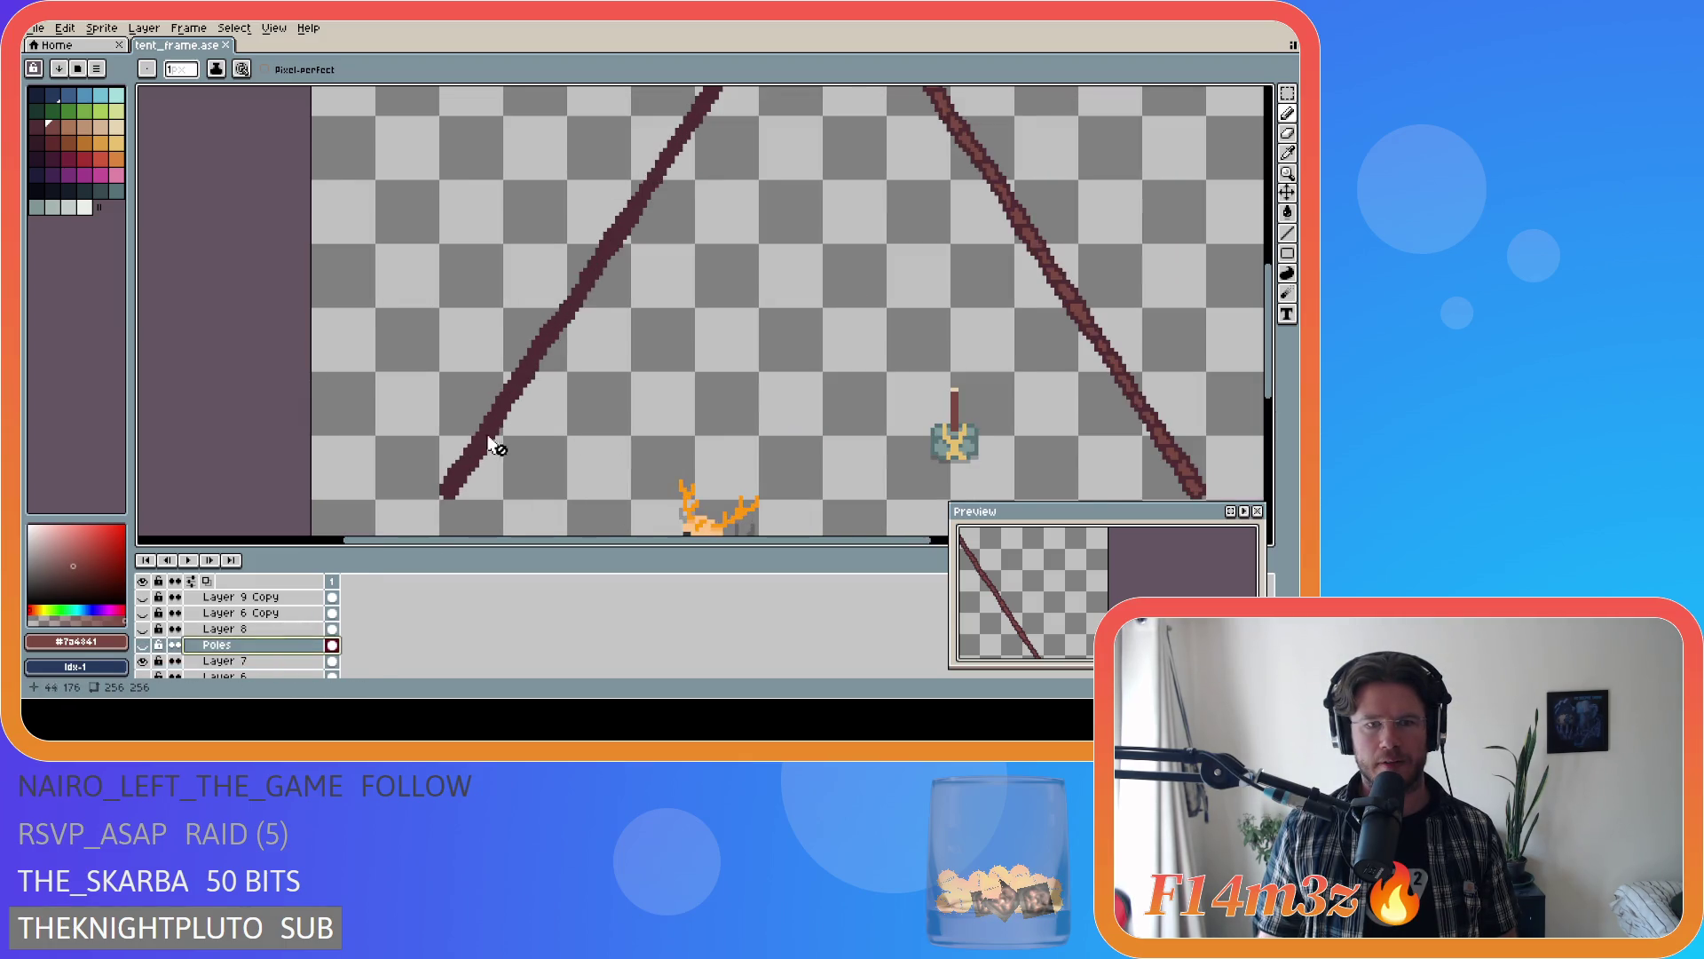
{"action": "scroll", "coordinate": [494, 444], "scroll_direction": "down", "scroll_amount": 3}
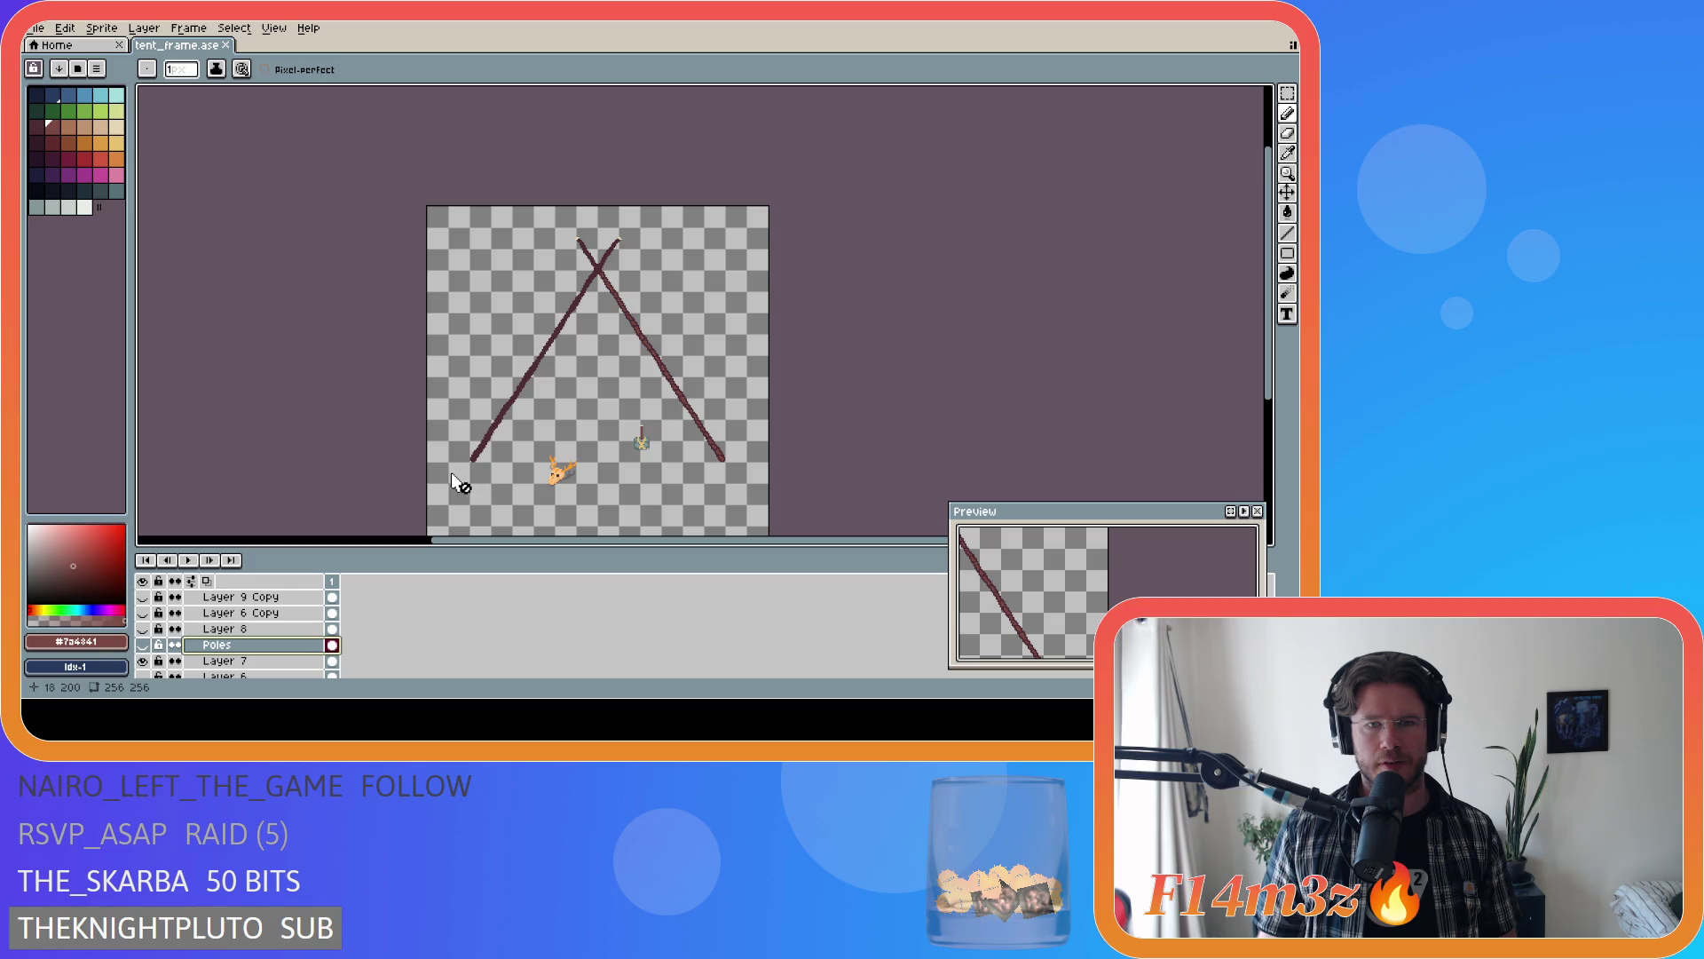
{"action": "scroll", "coordinate": [451, 472], "scroll_direction": "up", "scroll_amount": 2}
{"action": "key", "text": "i"}
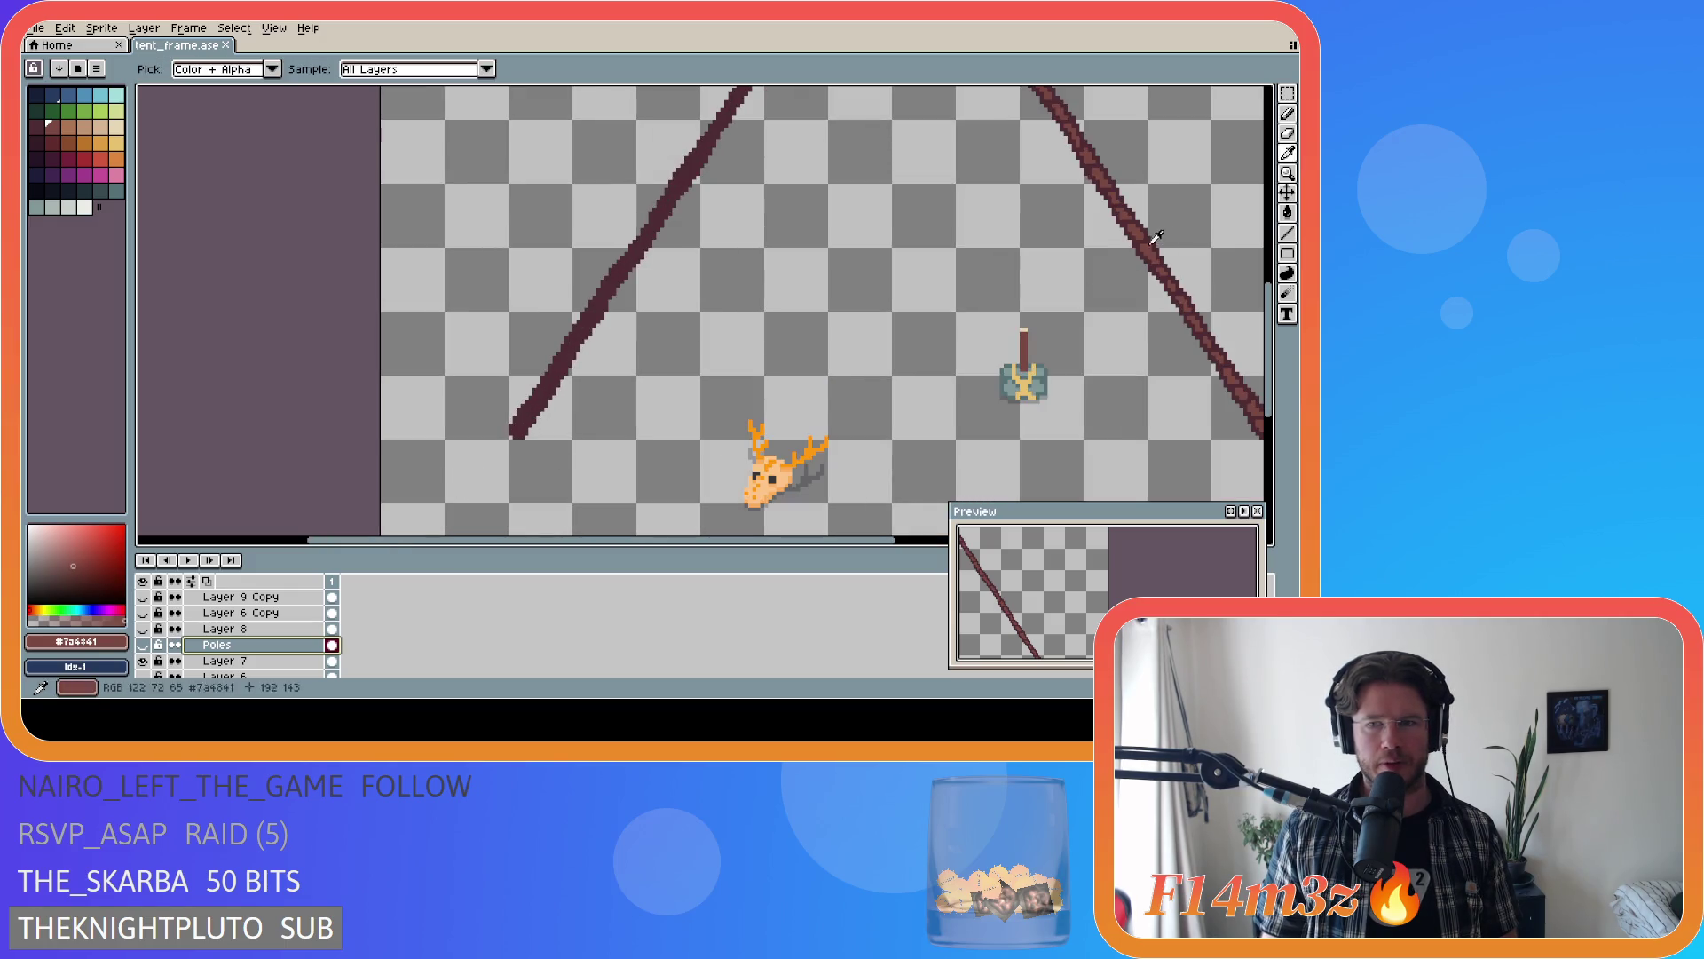
{"action": "key", "text": "b"}
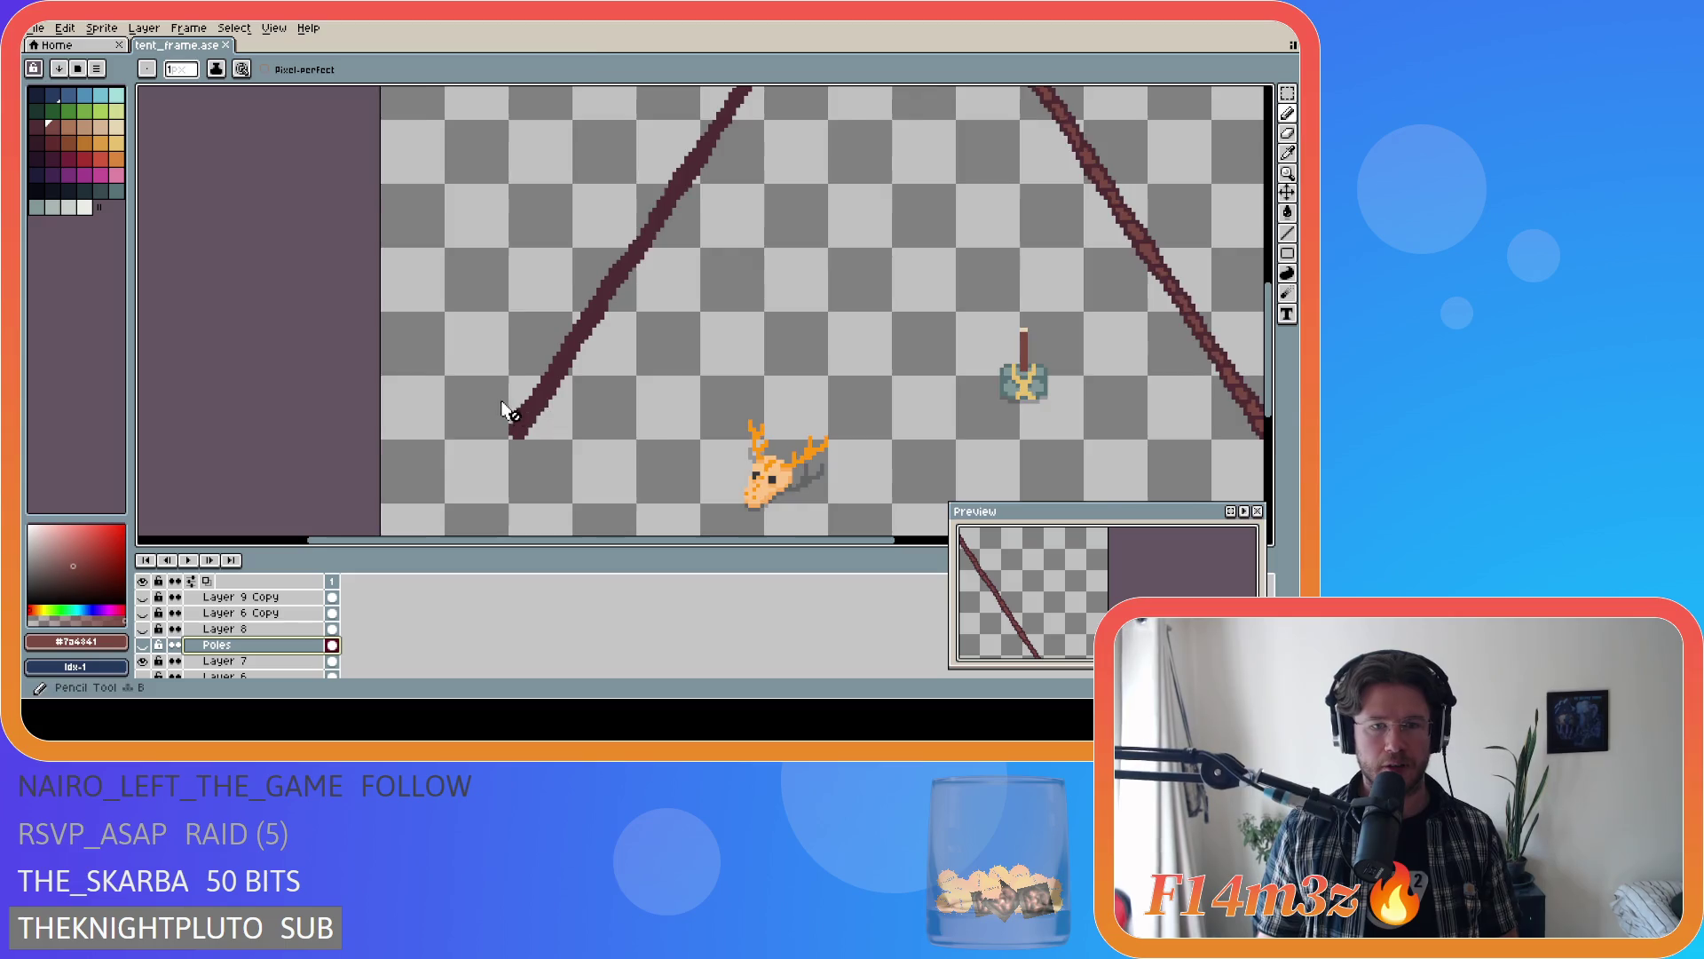
{"action": "scroll", "coordinate": [512, 410], "scroll_direction": "up", "scroll_amount": 1}
{"action": "left_click", "coordinate": [222, 660]}
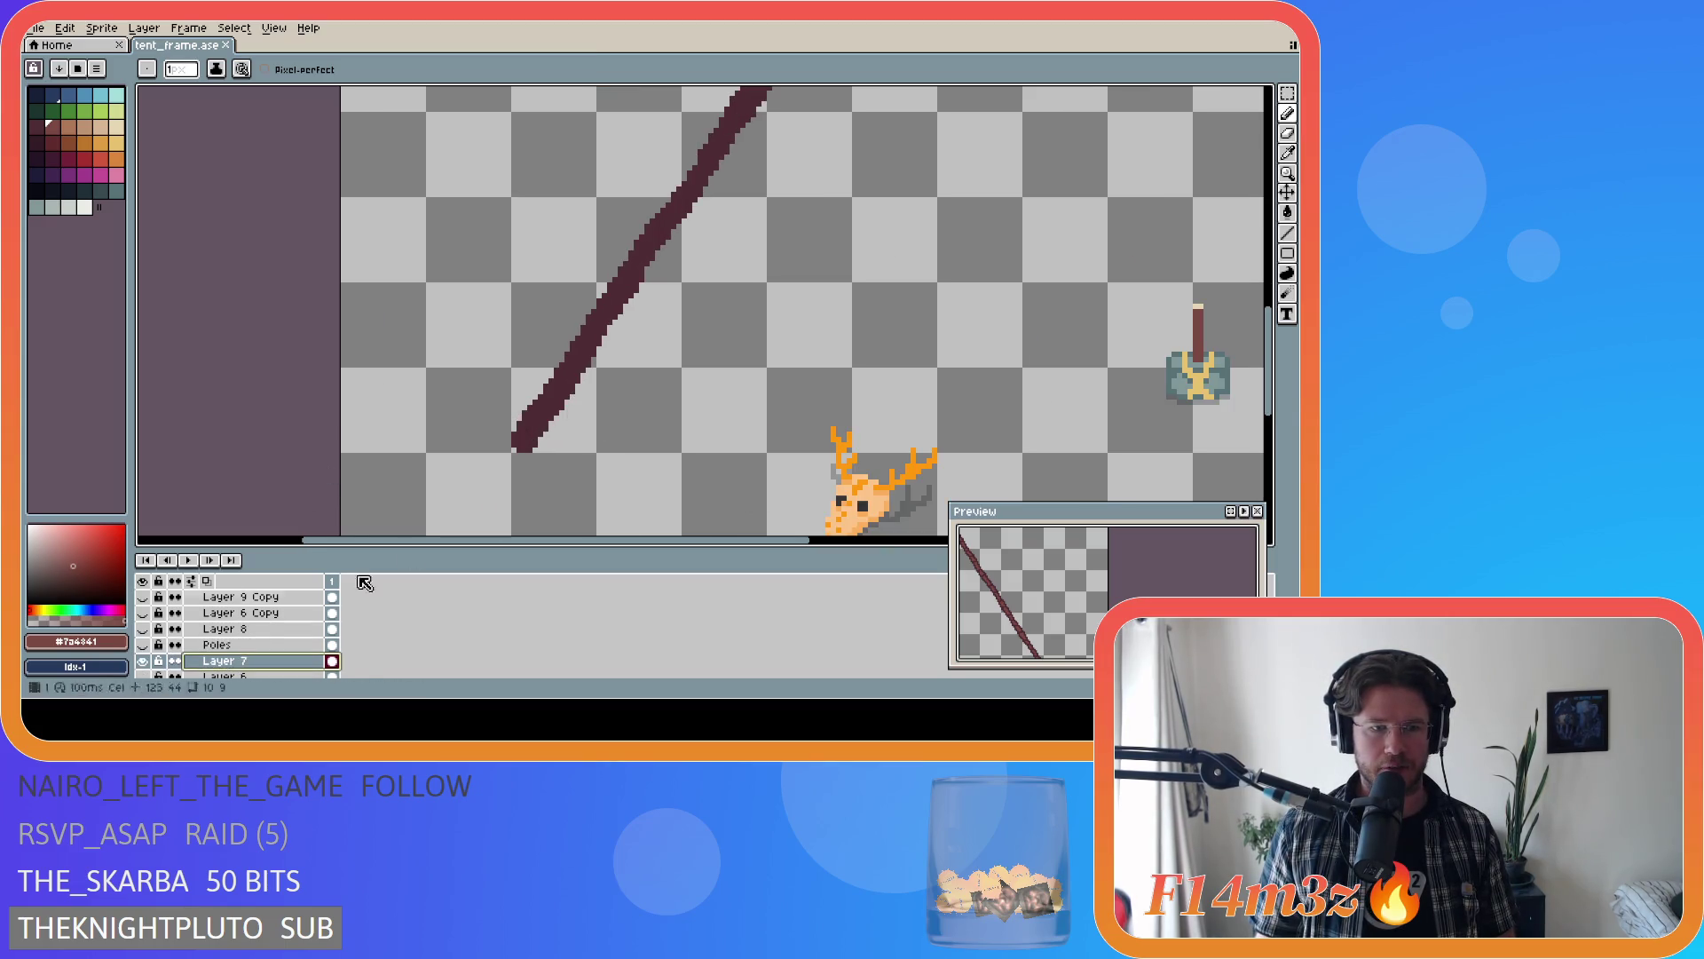
- Paint lighter-brown grain pixels at the left pole's base and a little way up
{"action": "left_click", "coordinate": [520, 440]}
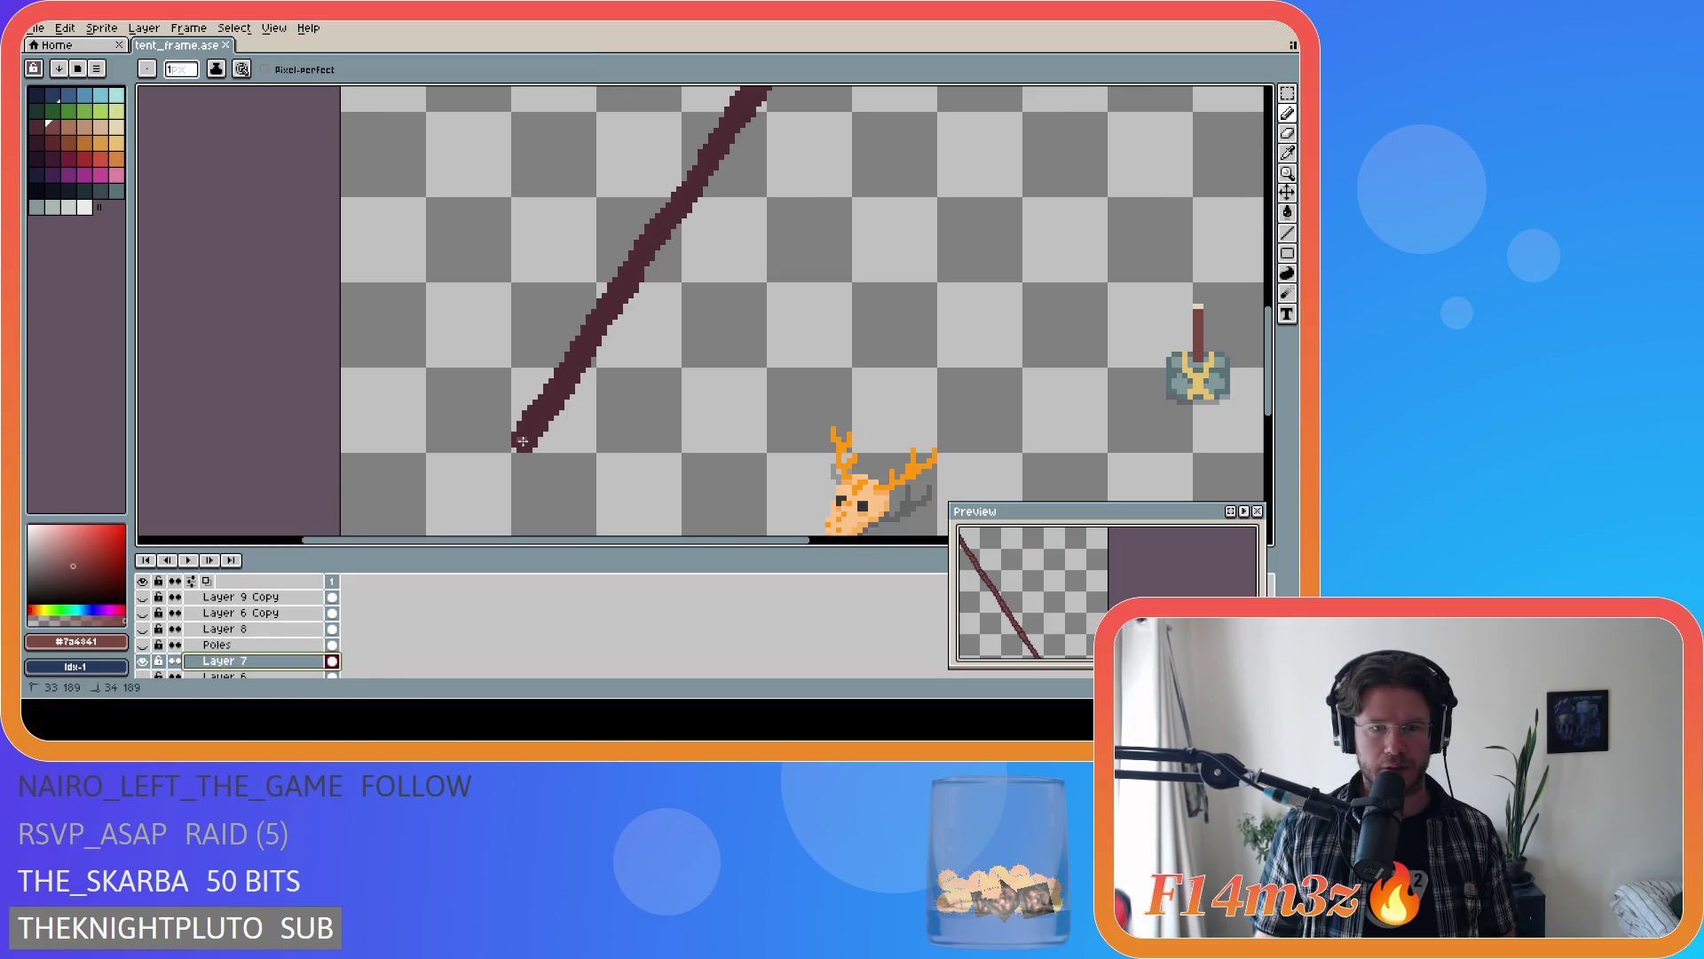
{"action": "left_click_drag", "start_coordinate": [523, 441], "coordinate": [526, 439]}
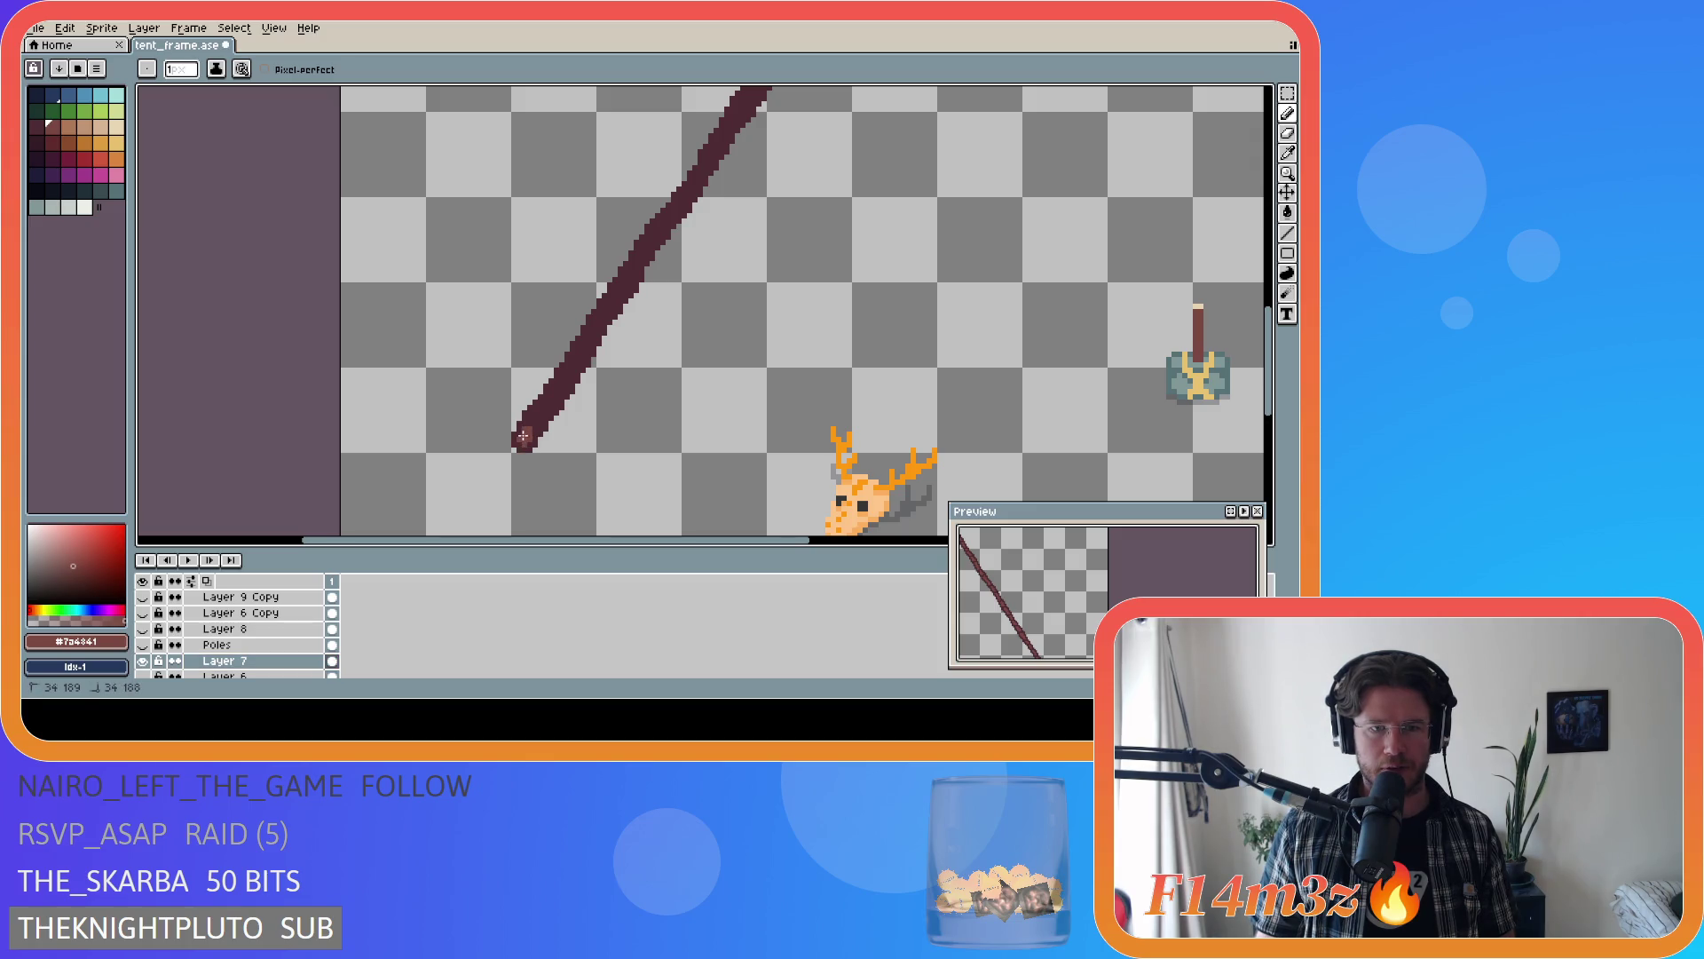
{"action": "scroll", "coordinate": [526, 432], "scroll_direction": "up", "scroll_amount": 1}
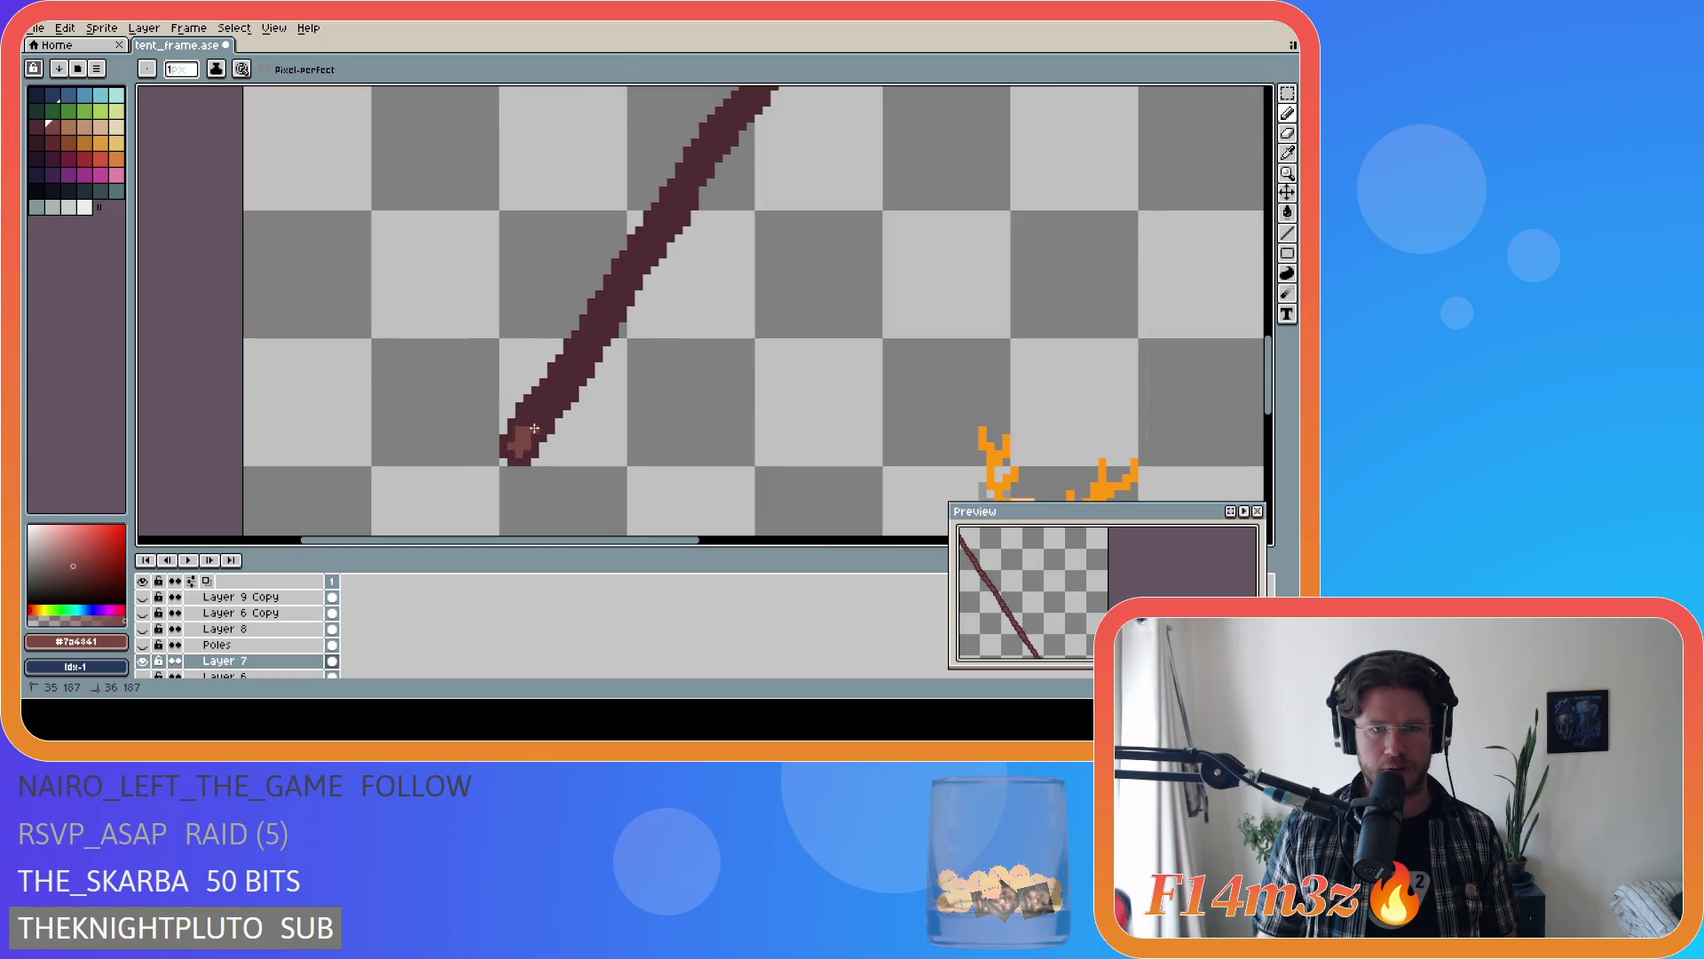
{"action": "left_click_drag", "start_coordinate": [534, 429], "coordinate": [544, 407]}
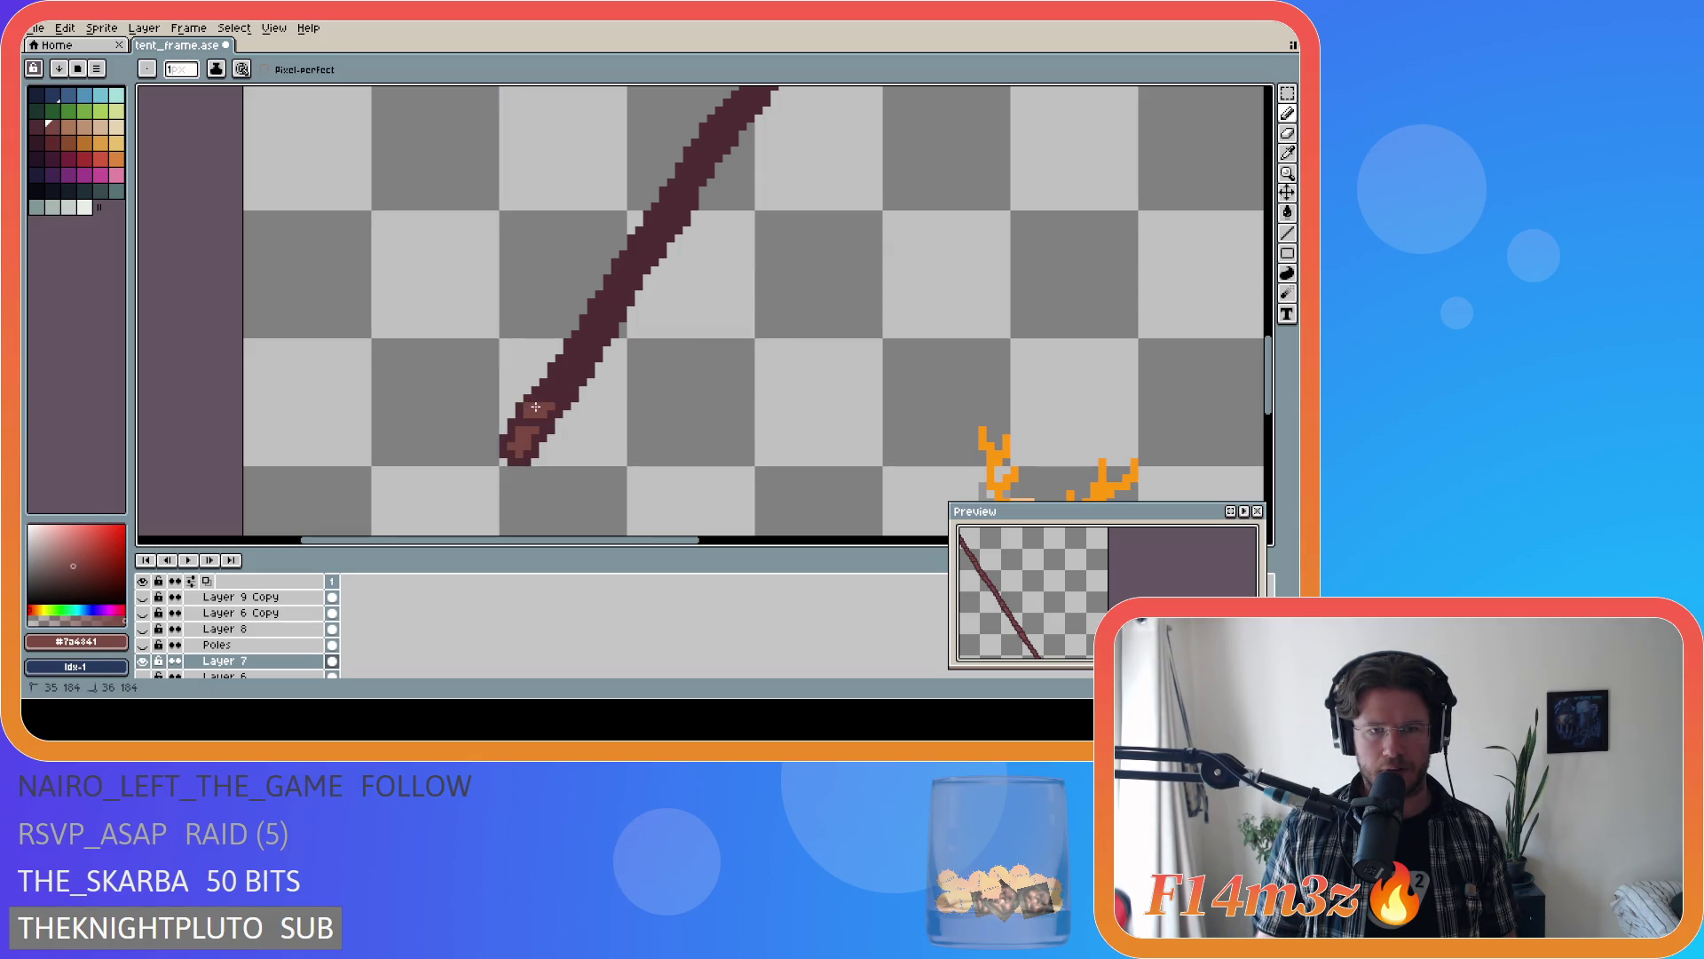
{"action": "left_click", "coordinate": [535, 407]}
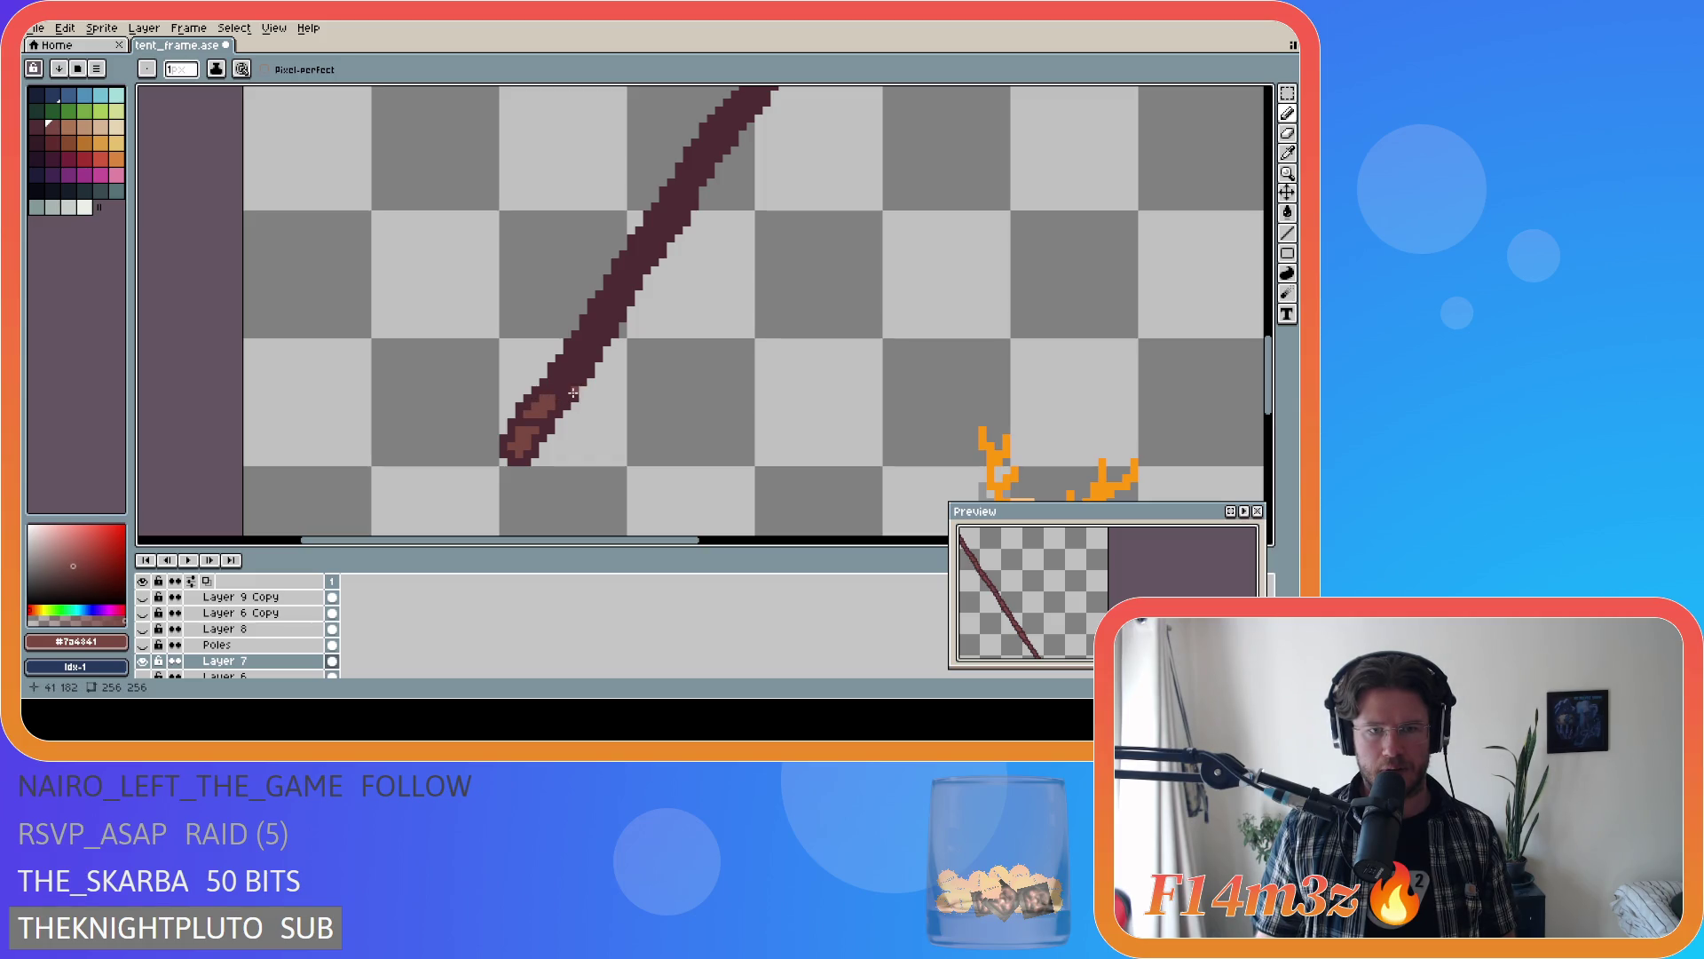
{"action": "left_click", "coordinate": [566, 391]}
{"action": "left_click_drag", "start_coordinate": [560, 382], "coordinate": [577, 359]}
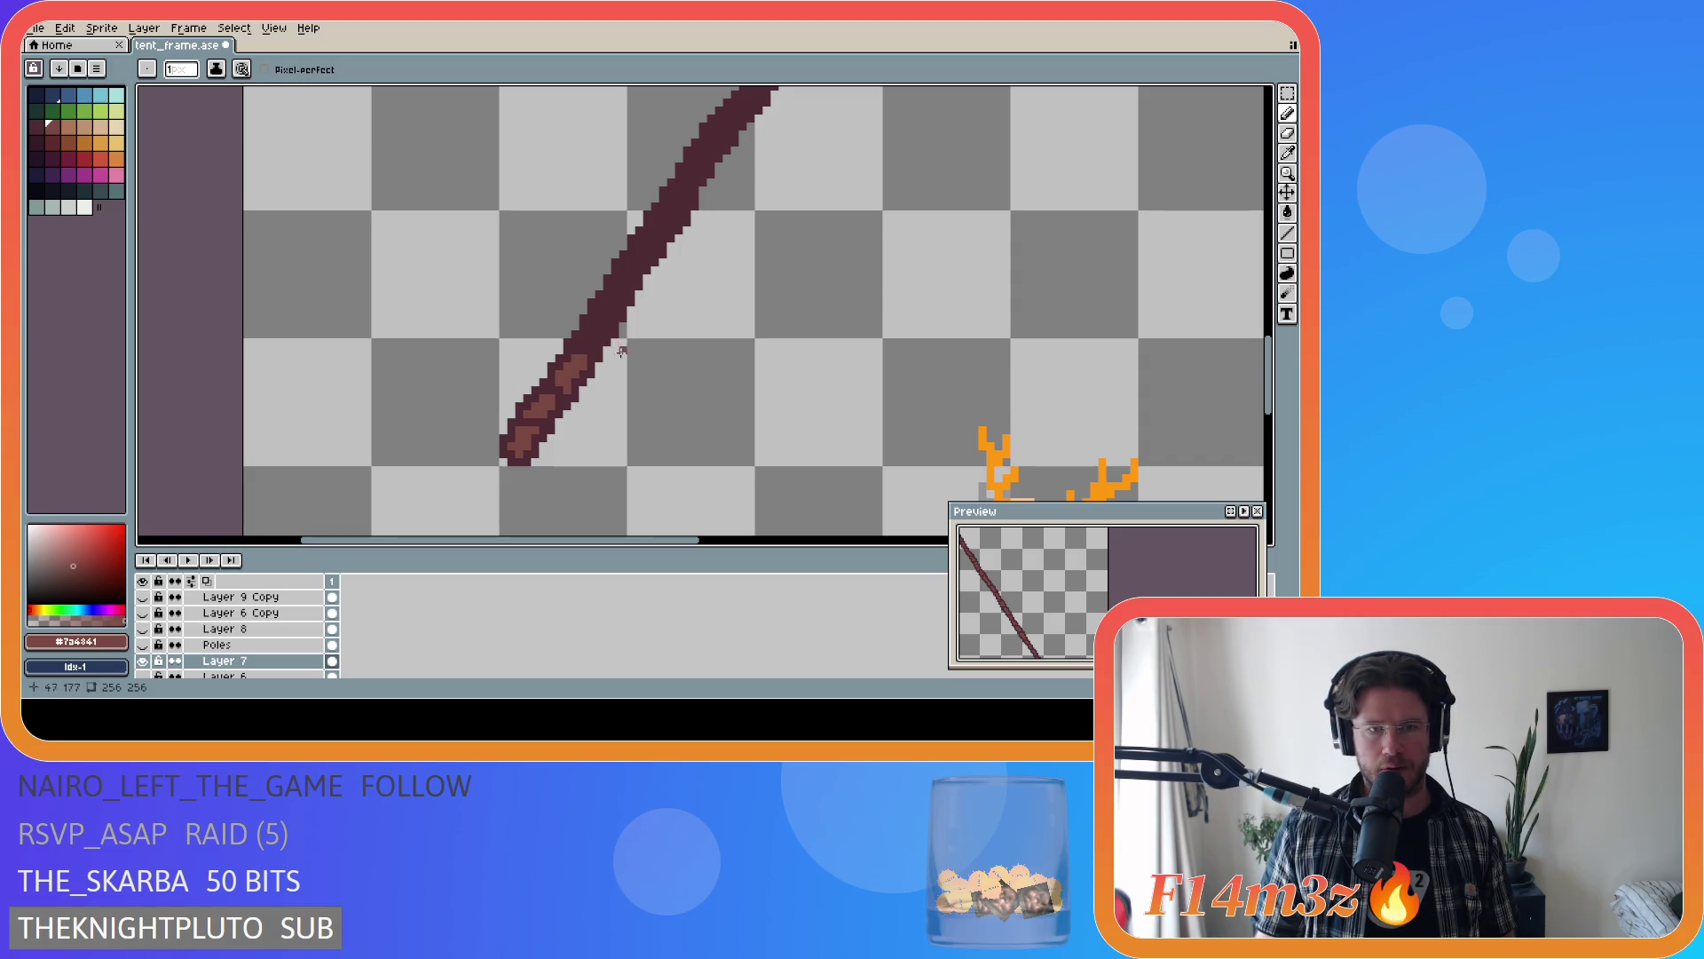
- Continue the wood grain and highlights further up the pole, then save tent_frame.ase
{"action": "key", "text": "ctrl"}
{"action": "key", "text": "ctrl"}
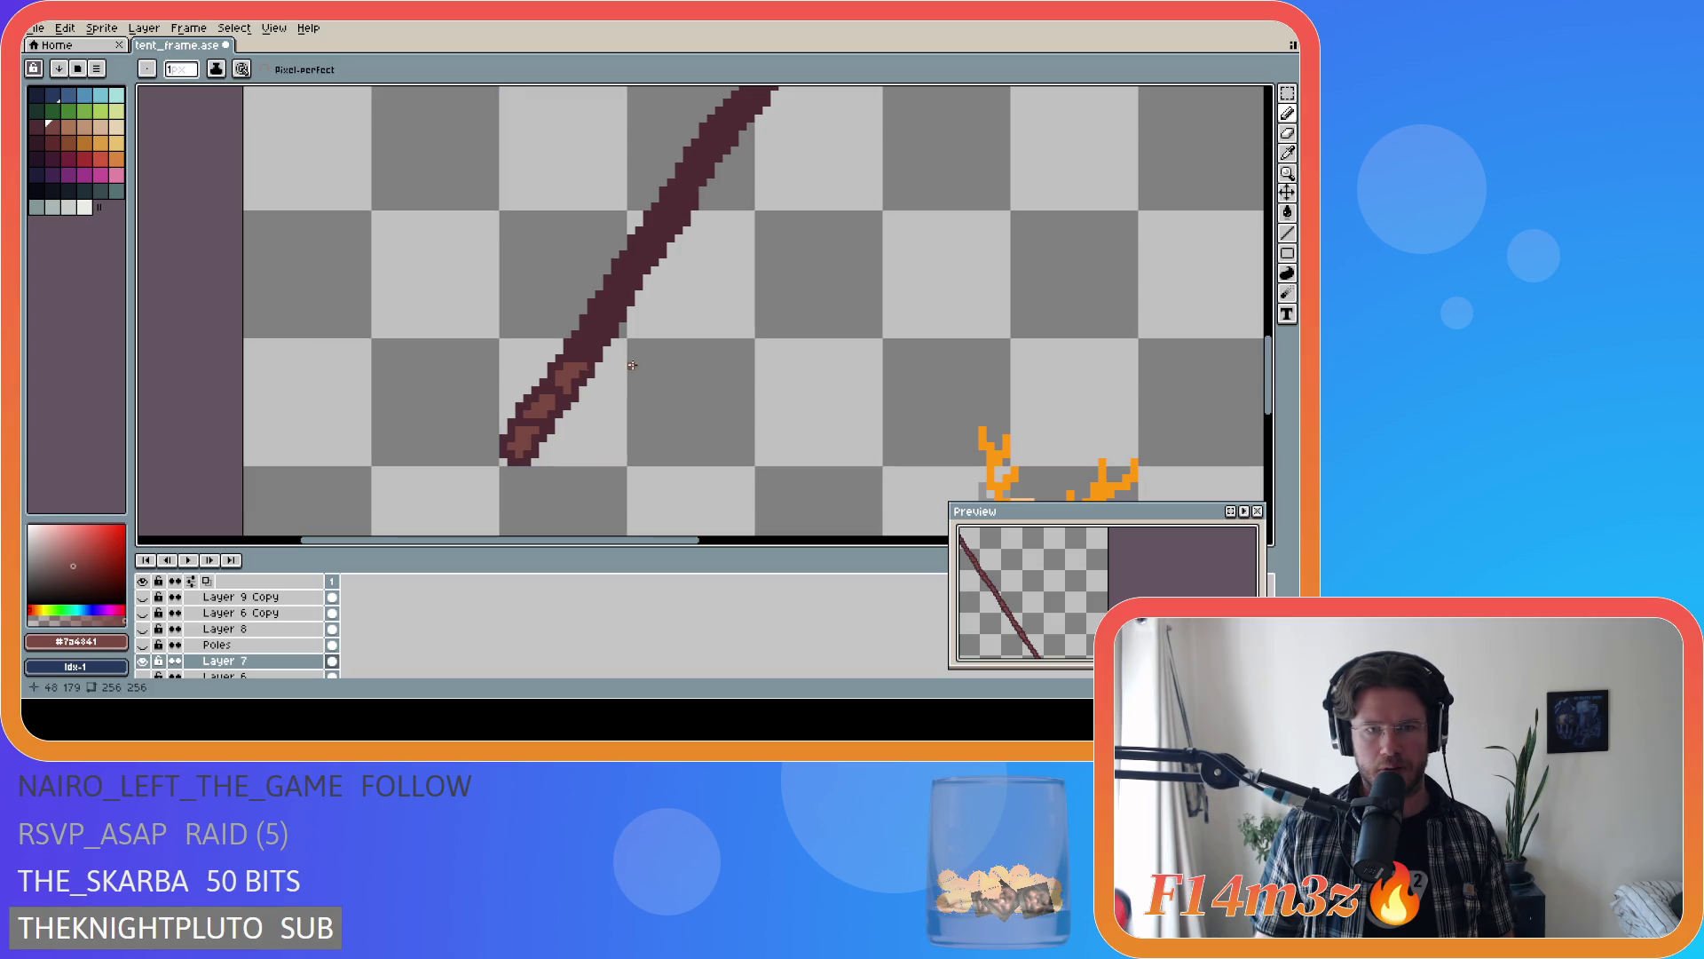
{"action": "left_click_drag", "start_coordinate": [581, 367], "coordinate": [592, 339]}
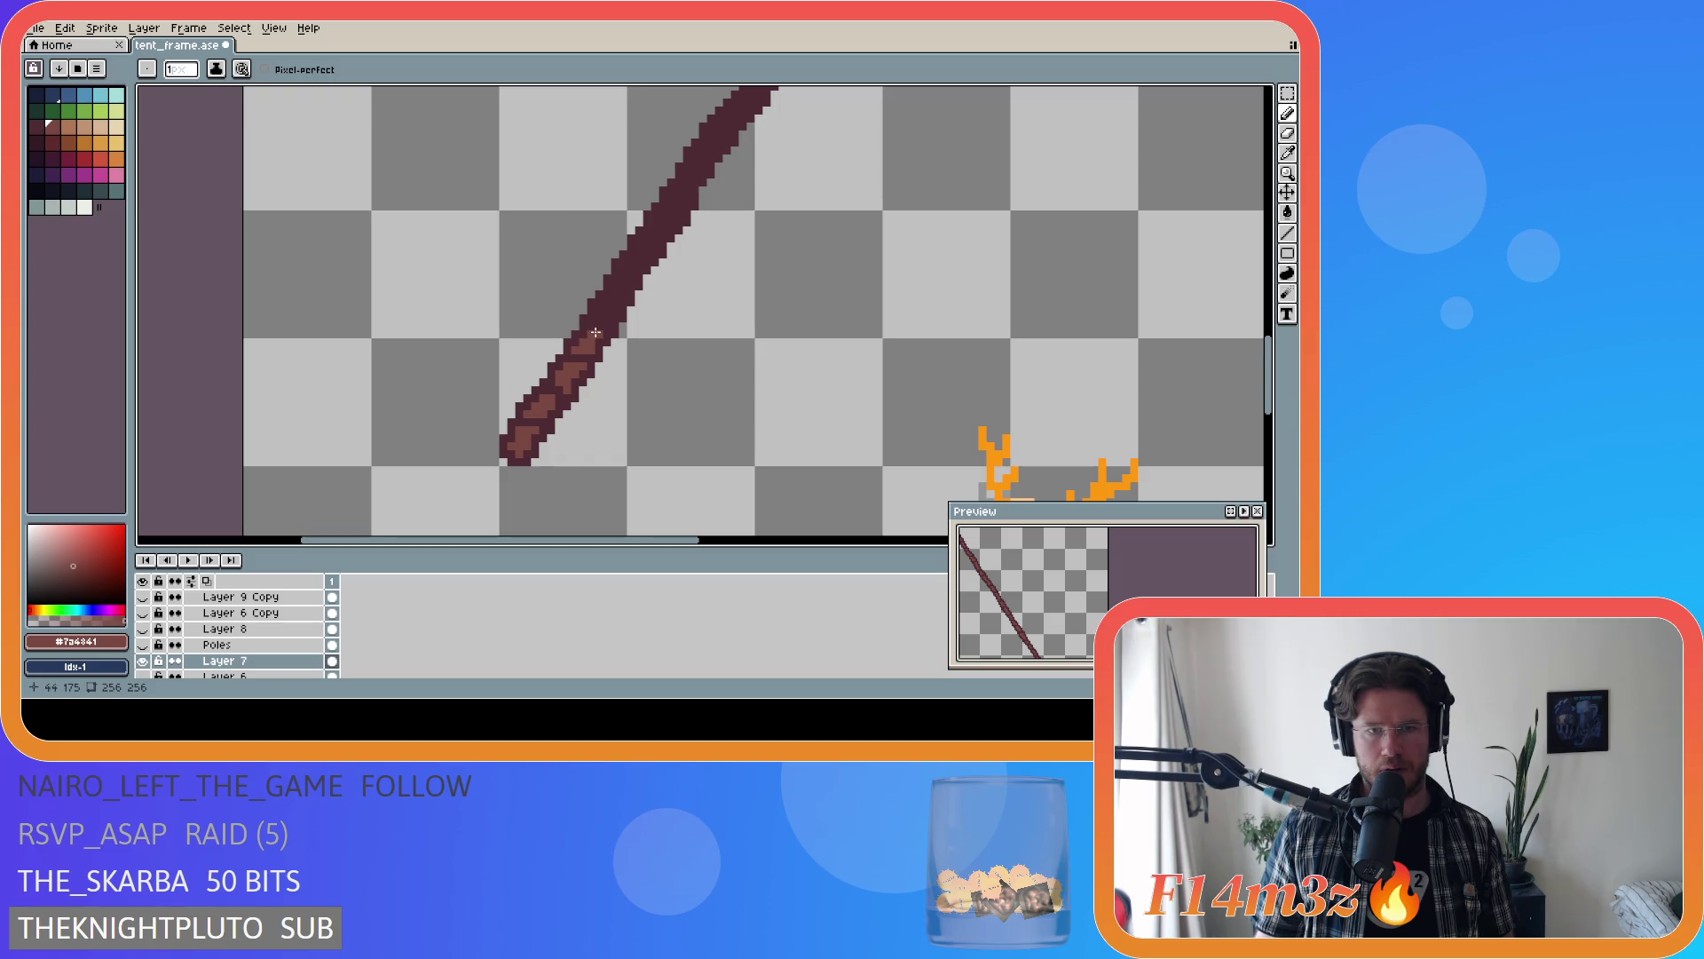
{"action": "mouse_move", "coordinate": [598, 333]}
{"action": "left_mouse_down"}
{"action": "mouse_move", "coordinate": [639, 255]}
{"action": "mouse_move", "coordinate": [680, 232]}
{"action": "left_mouse_up"}
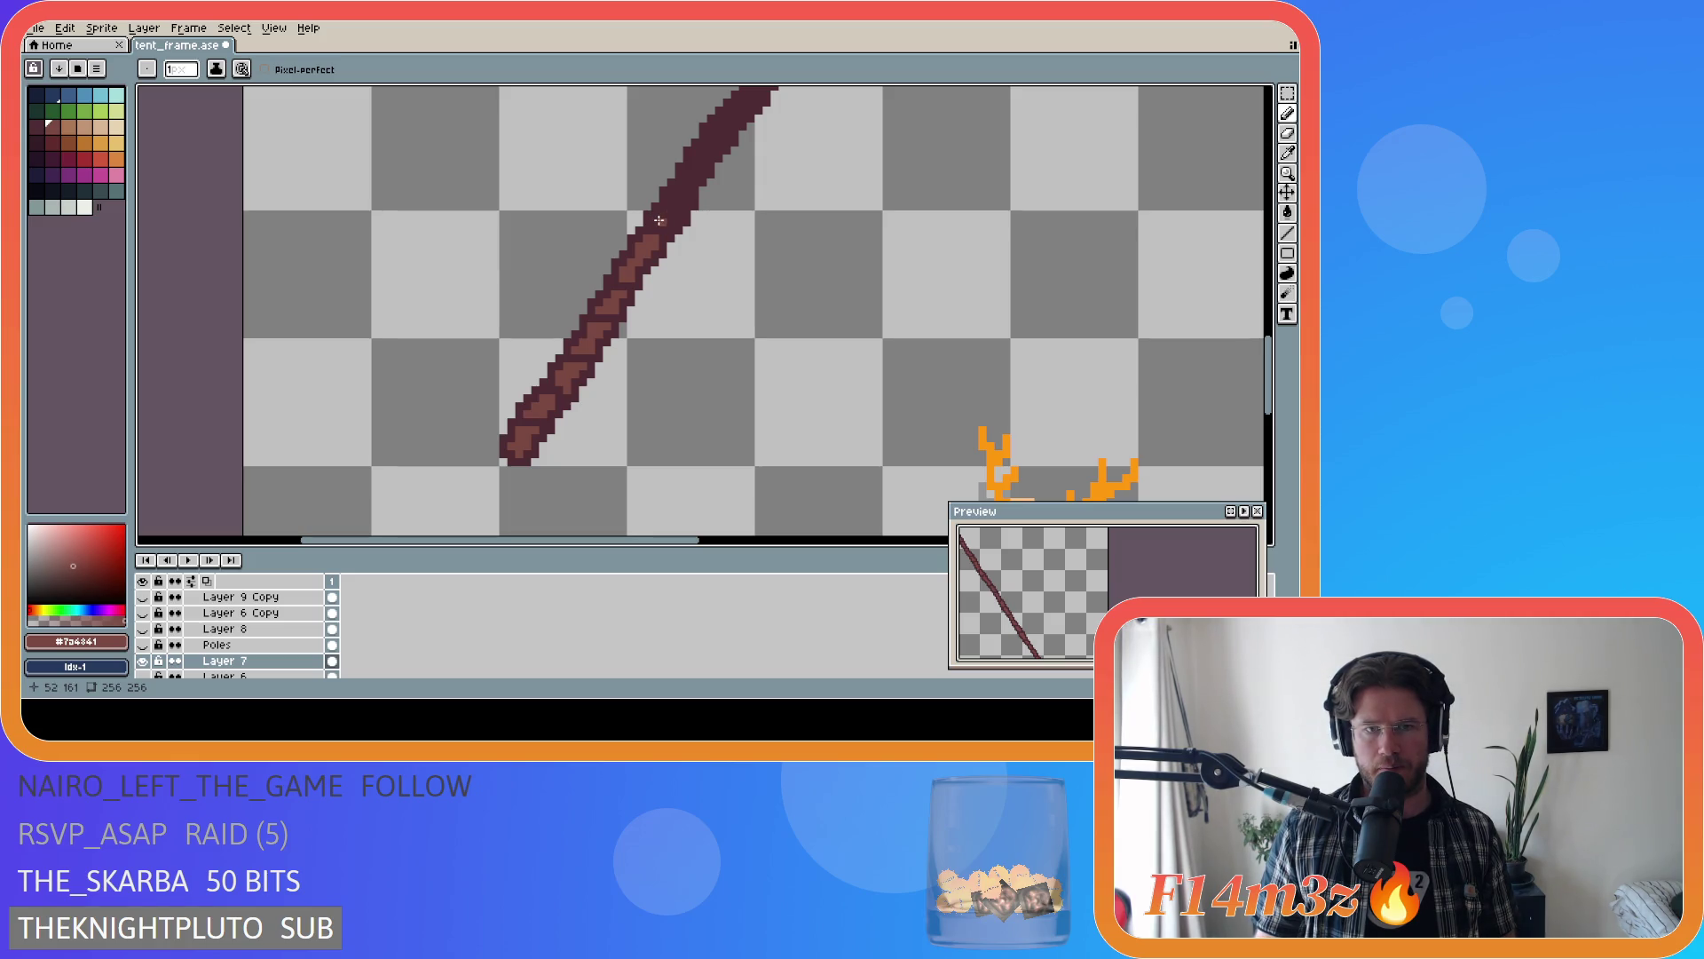
{"action": "key", "text": "v"}
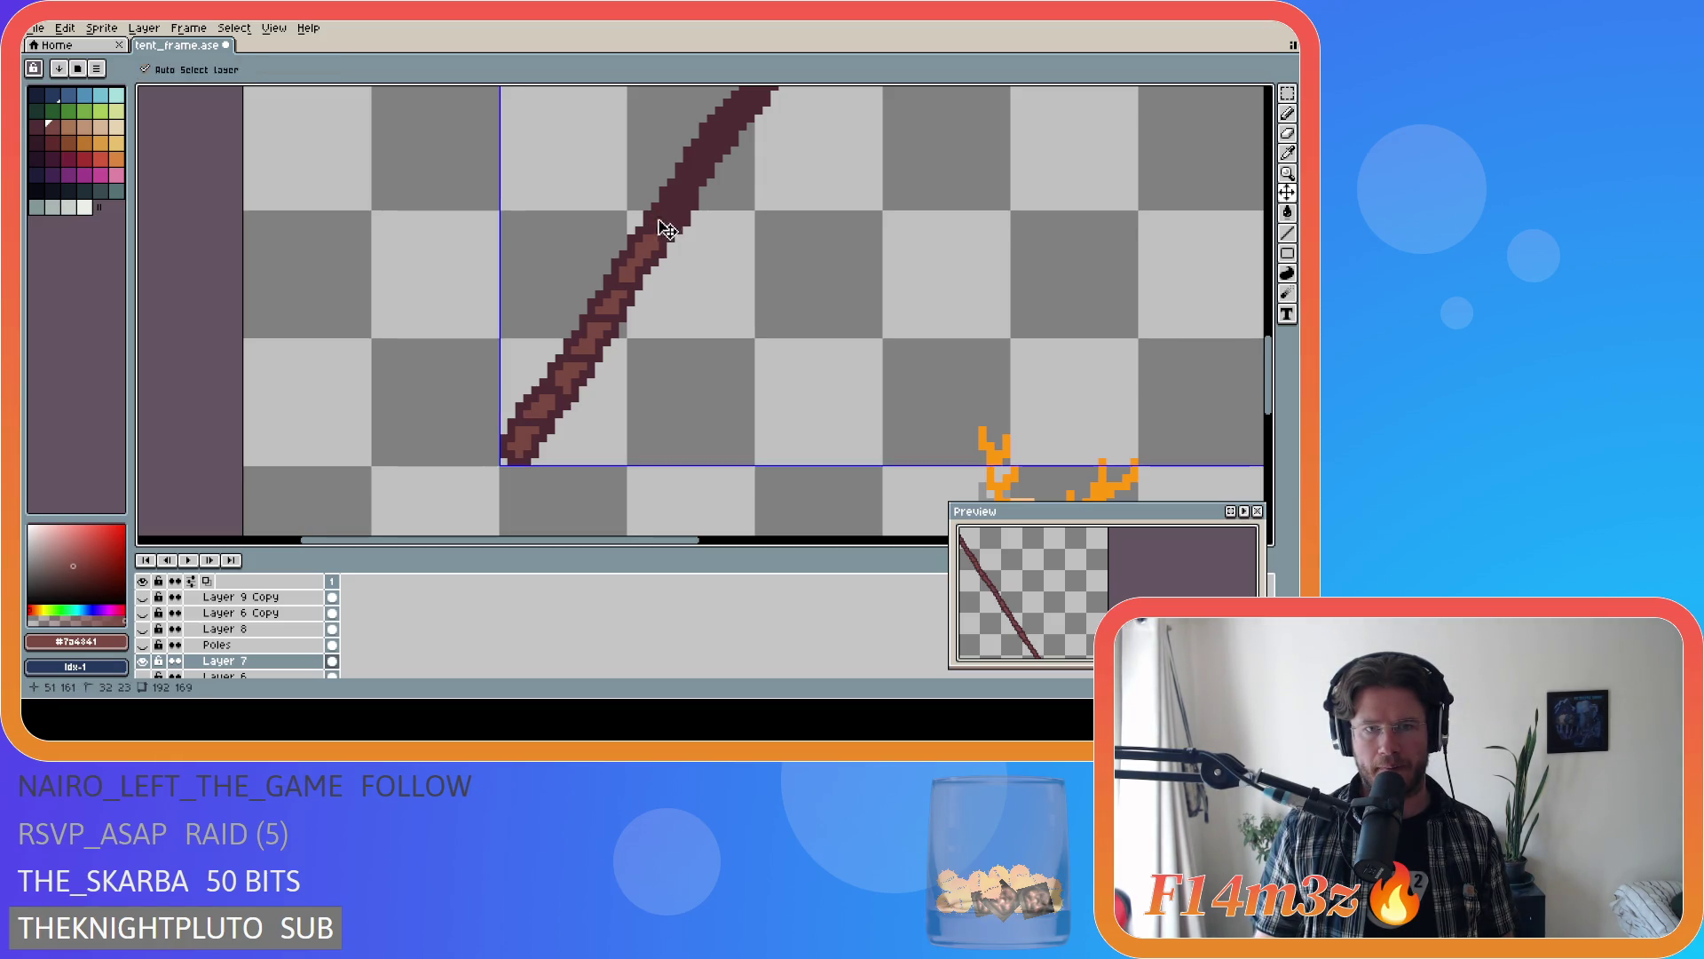
{"action": "key", "text": "ctrl"}
{"action": "key", "text": "ctrl"}
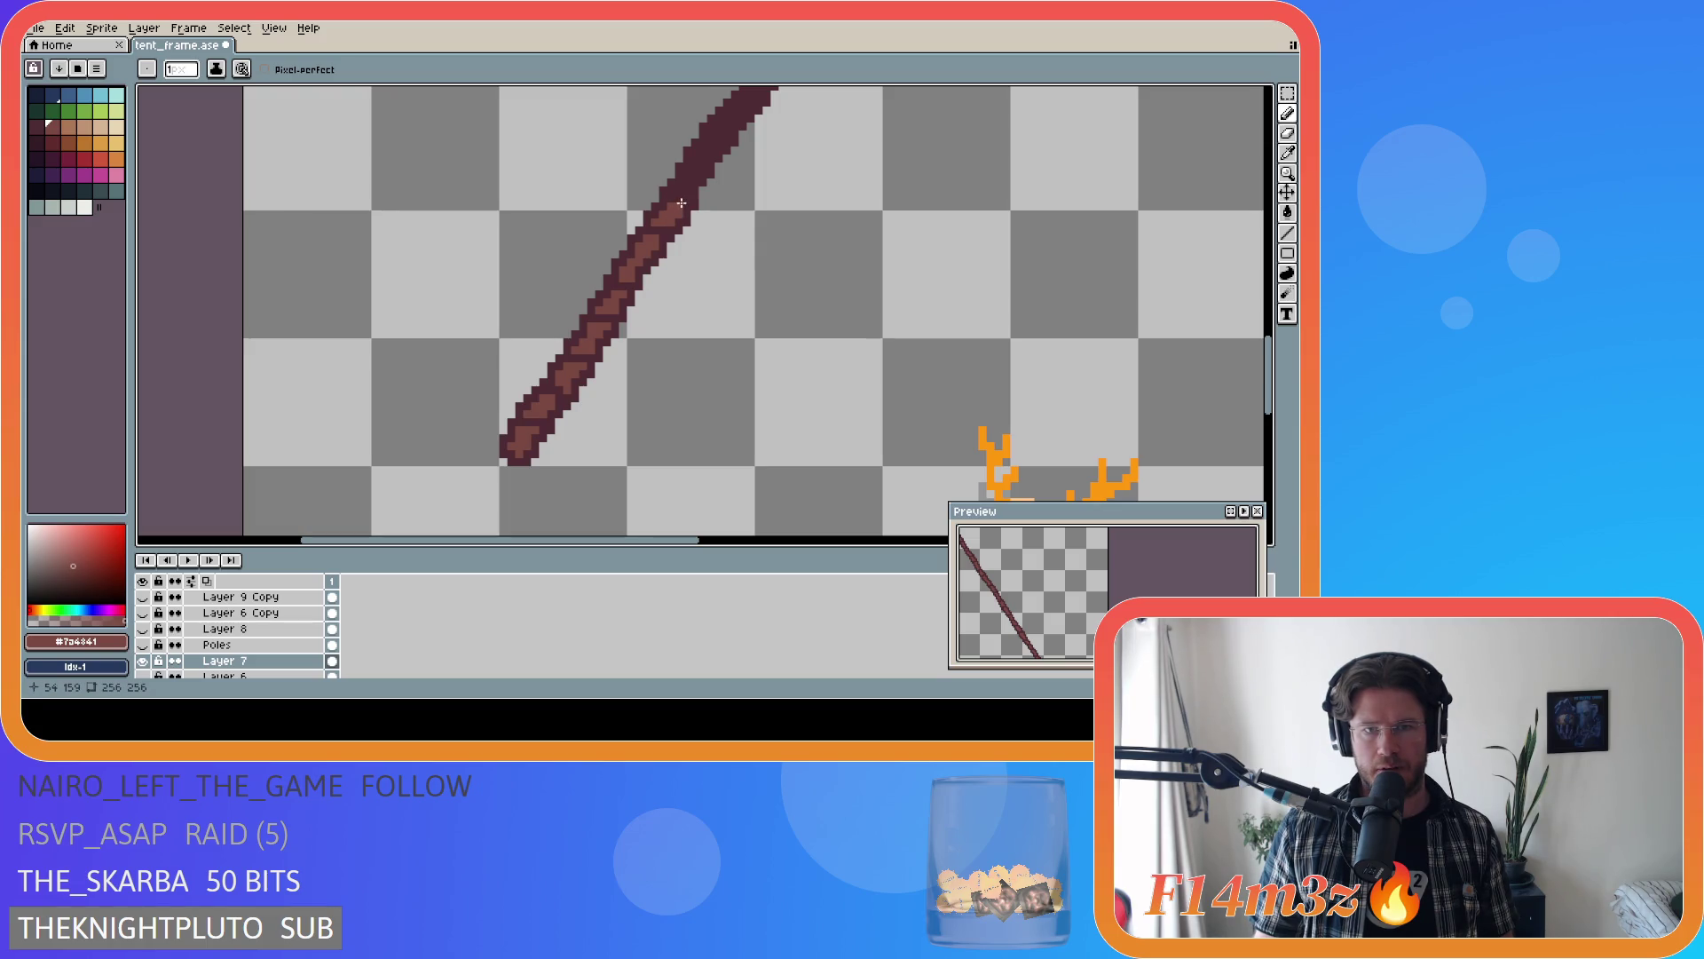
{"action": "key", "text": "ctrl"}
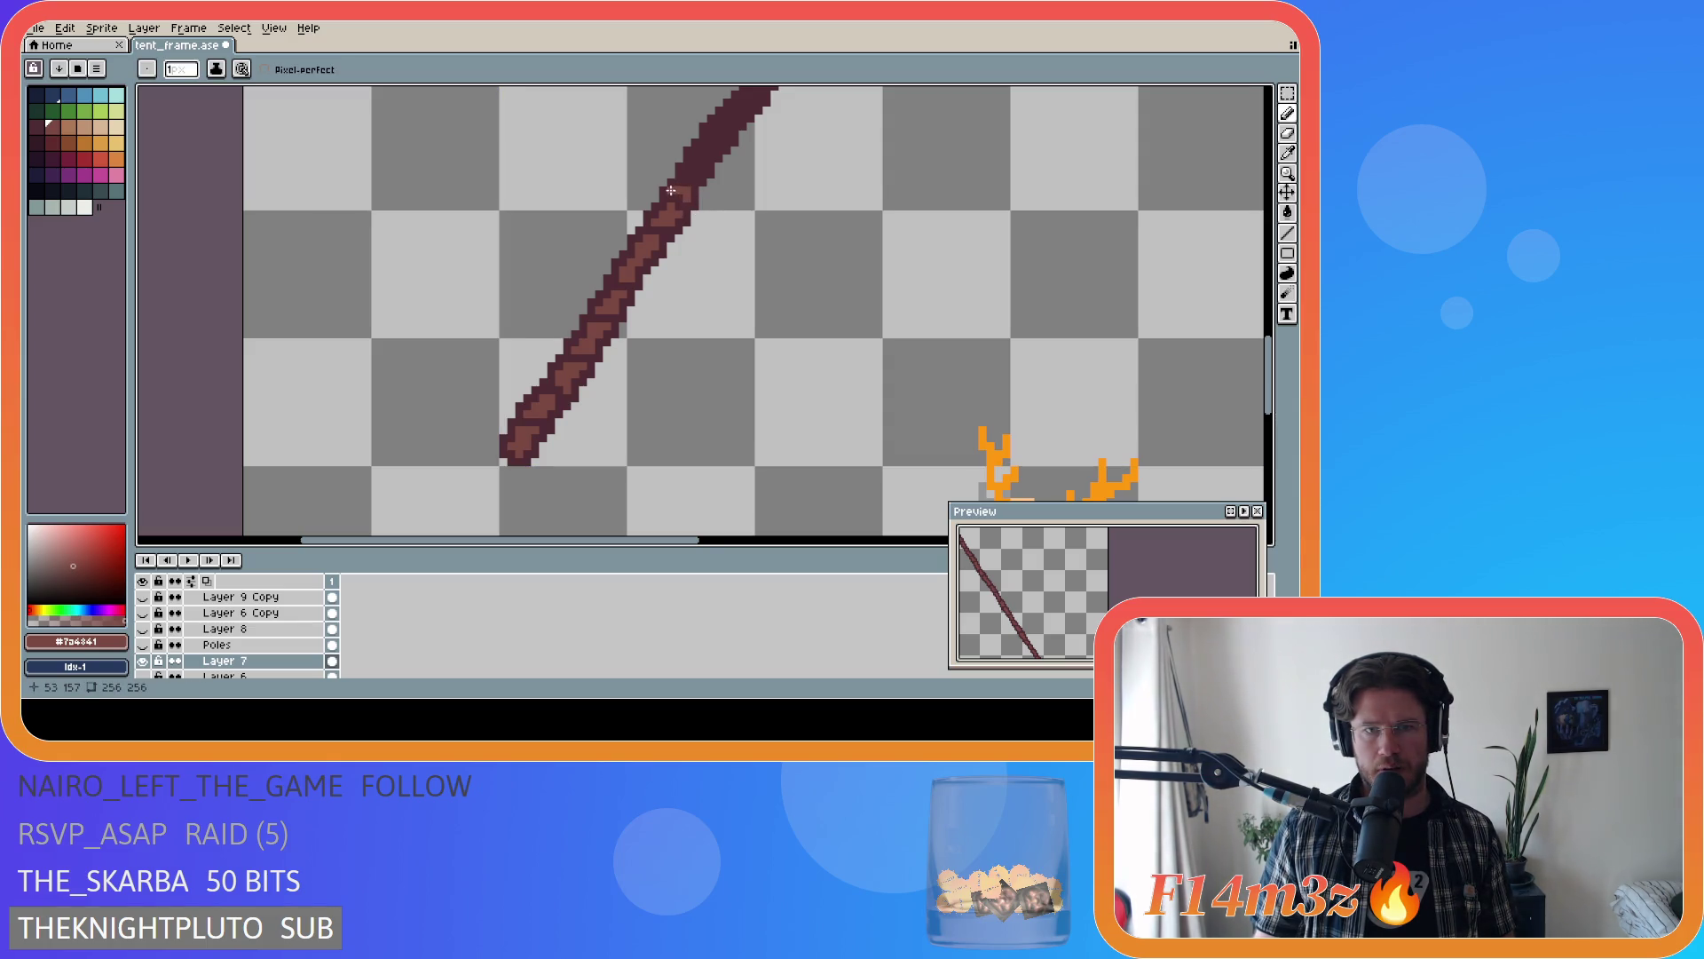
{"action": "left_click_drag", "start_coordinate": [686, 189], "coordinate": [703, 166]}
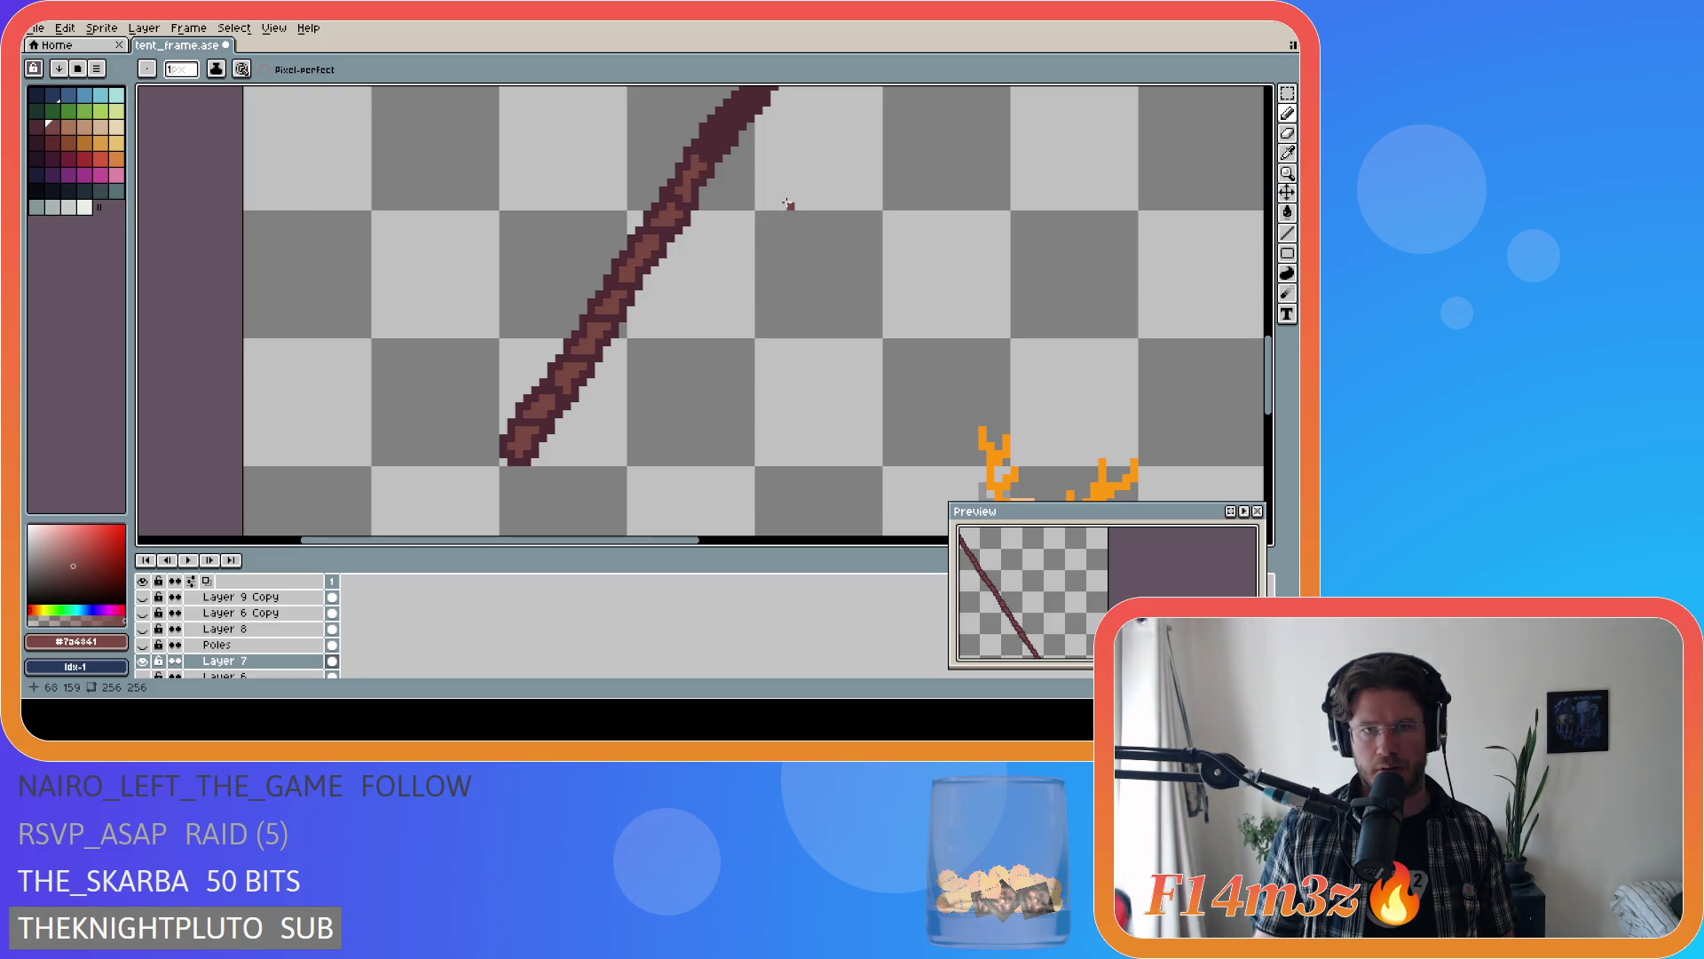
{"action": "key", "text": "ctrl+s"}
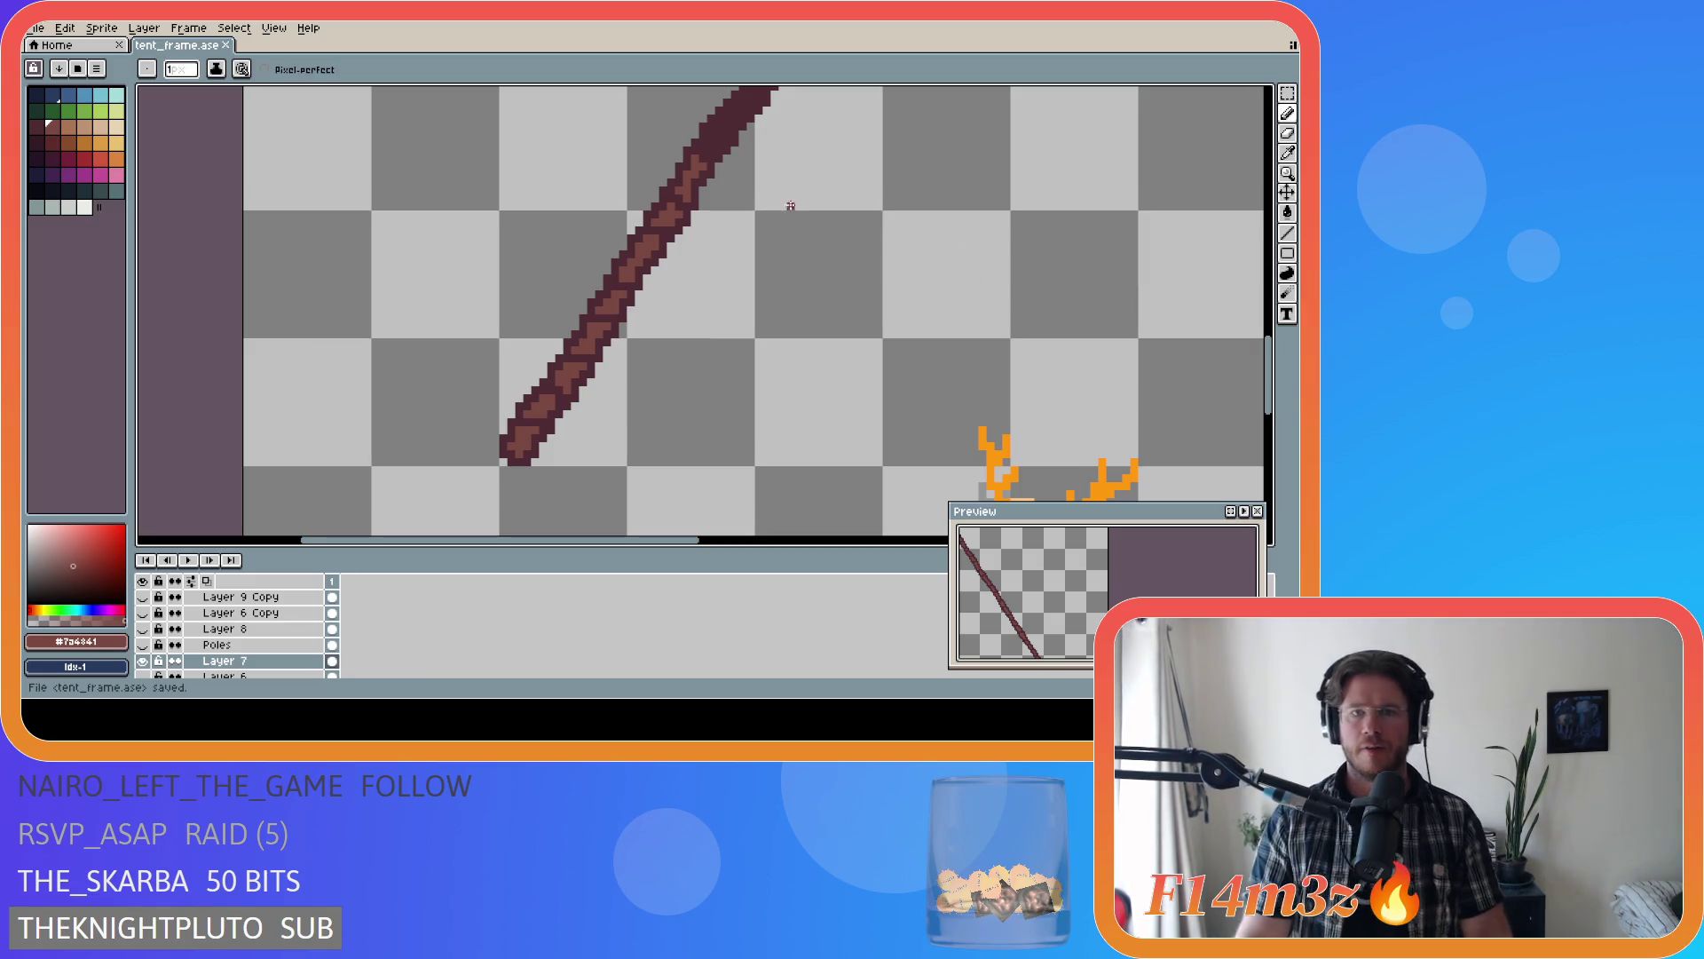
- Pencil lighter-brown grain and highlight streaks higher up the left pole, then save tent_frame.ase
{"action": "scroll", "coordinate": [635, 365], "scroll_direction": "up", "scroll_amount": 3}
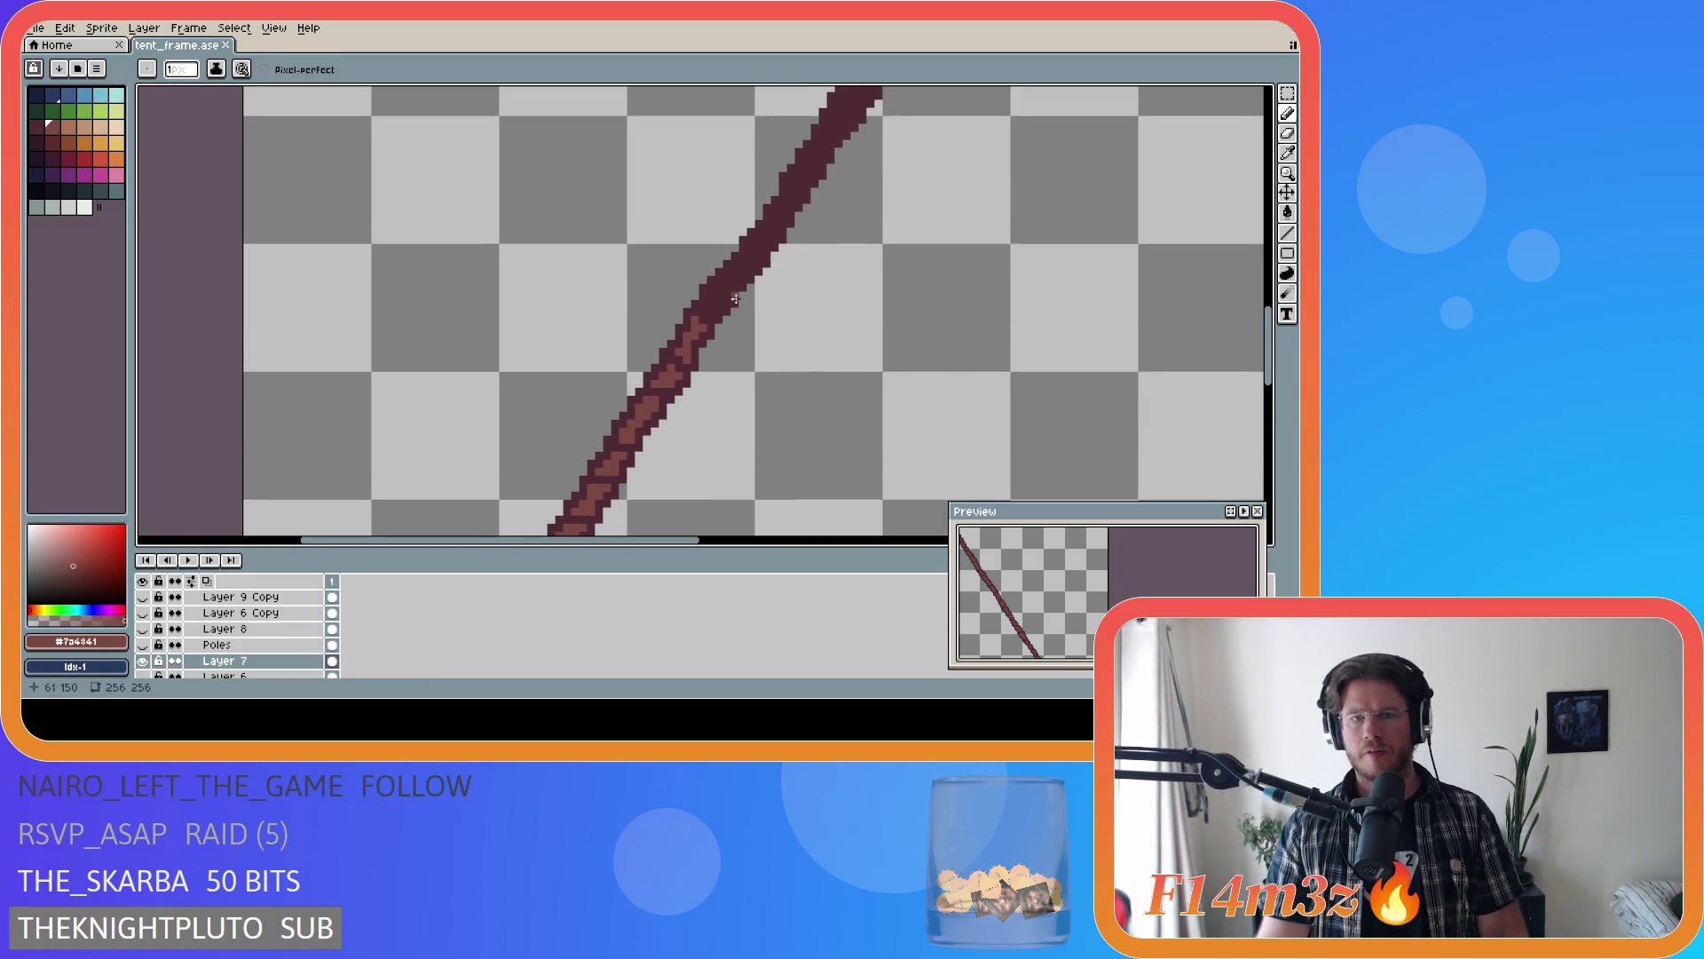
{"action": "left_click_drag", "start_coordinate": [711, 308], "coordinate": [714, 292]}
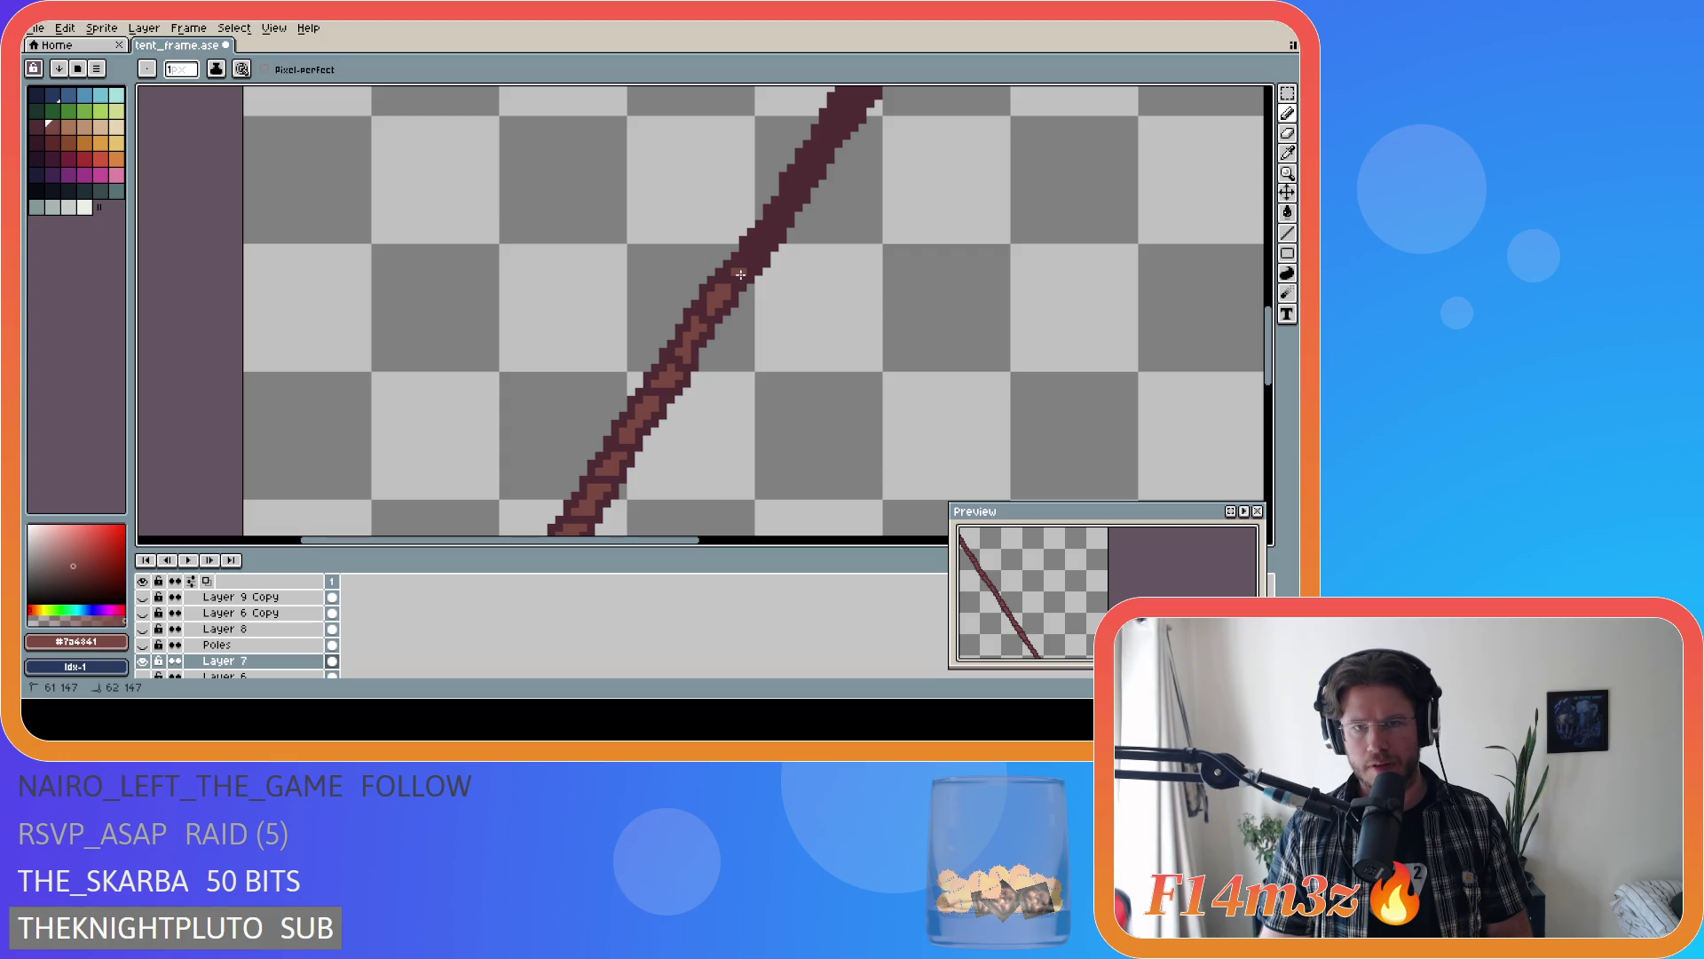
{"action": "key", "text": "v"}
{"action": "key", "text": "b"}
{"action": "left_click_drag", "start_coordinate": [733, 271], "coordinate": [757, 251]}
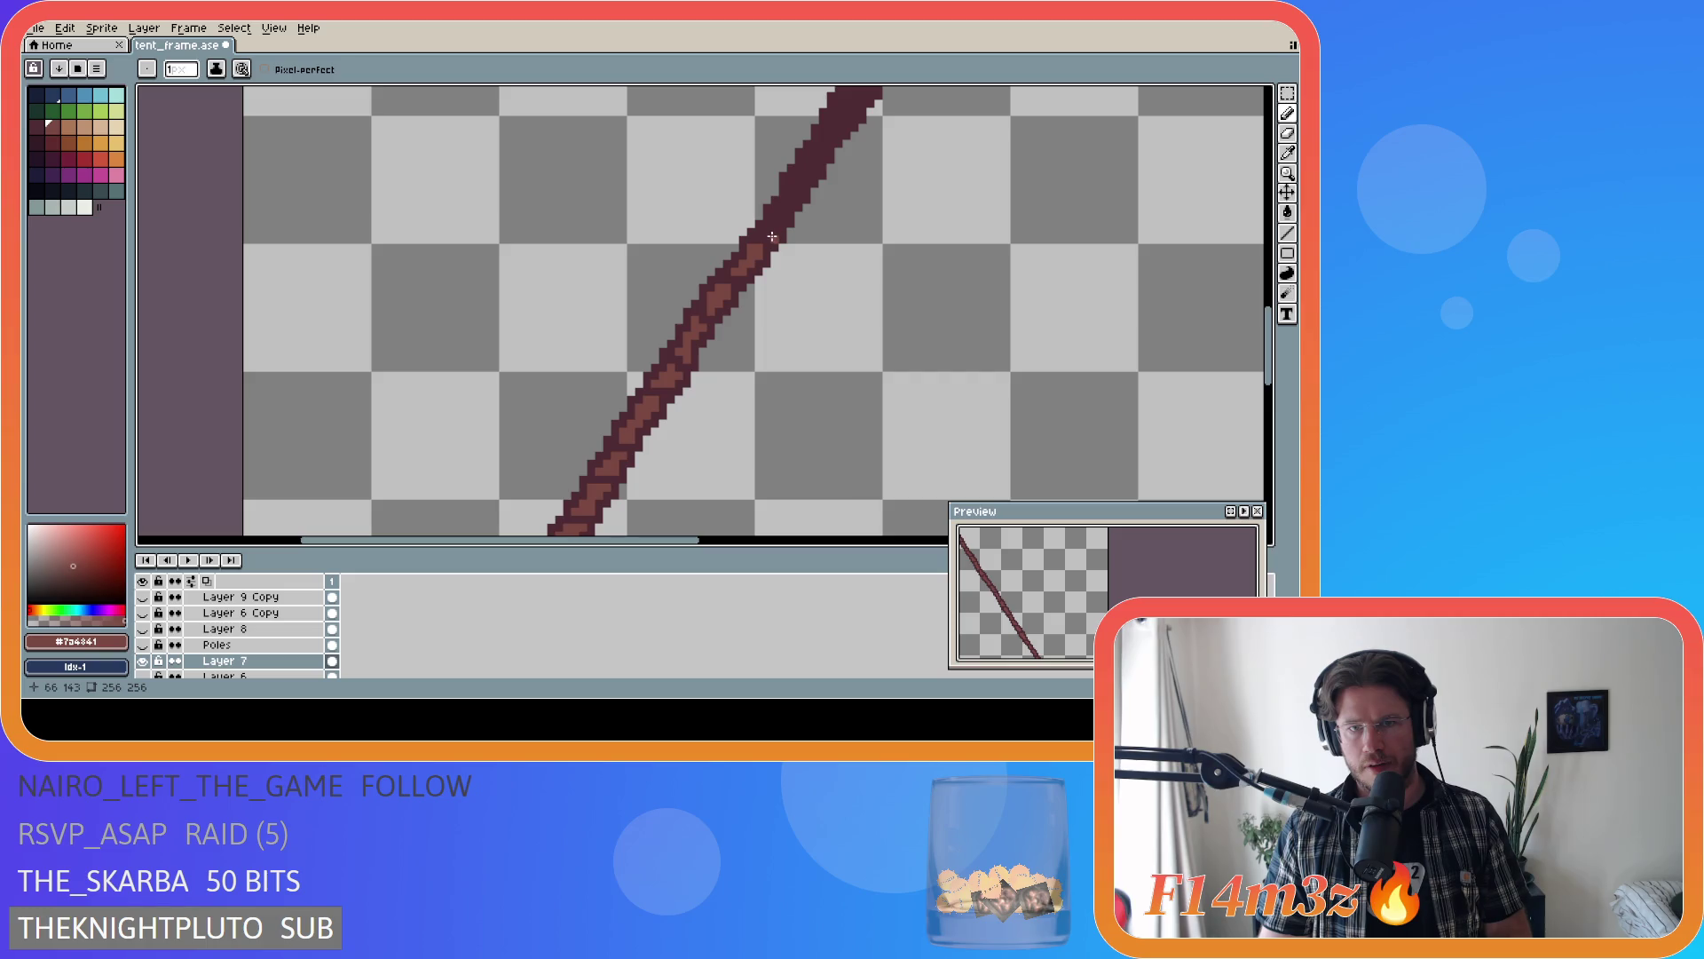
{"action": "left_click_drag", "start_coordinate": [772, 232], "coordinate": [814, 155]}
{"action": "key", "text": "ctrl+s"}
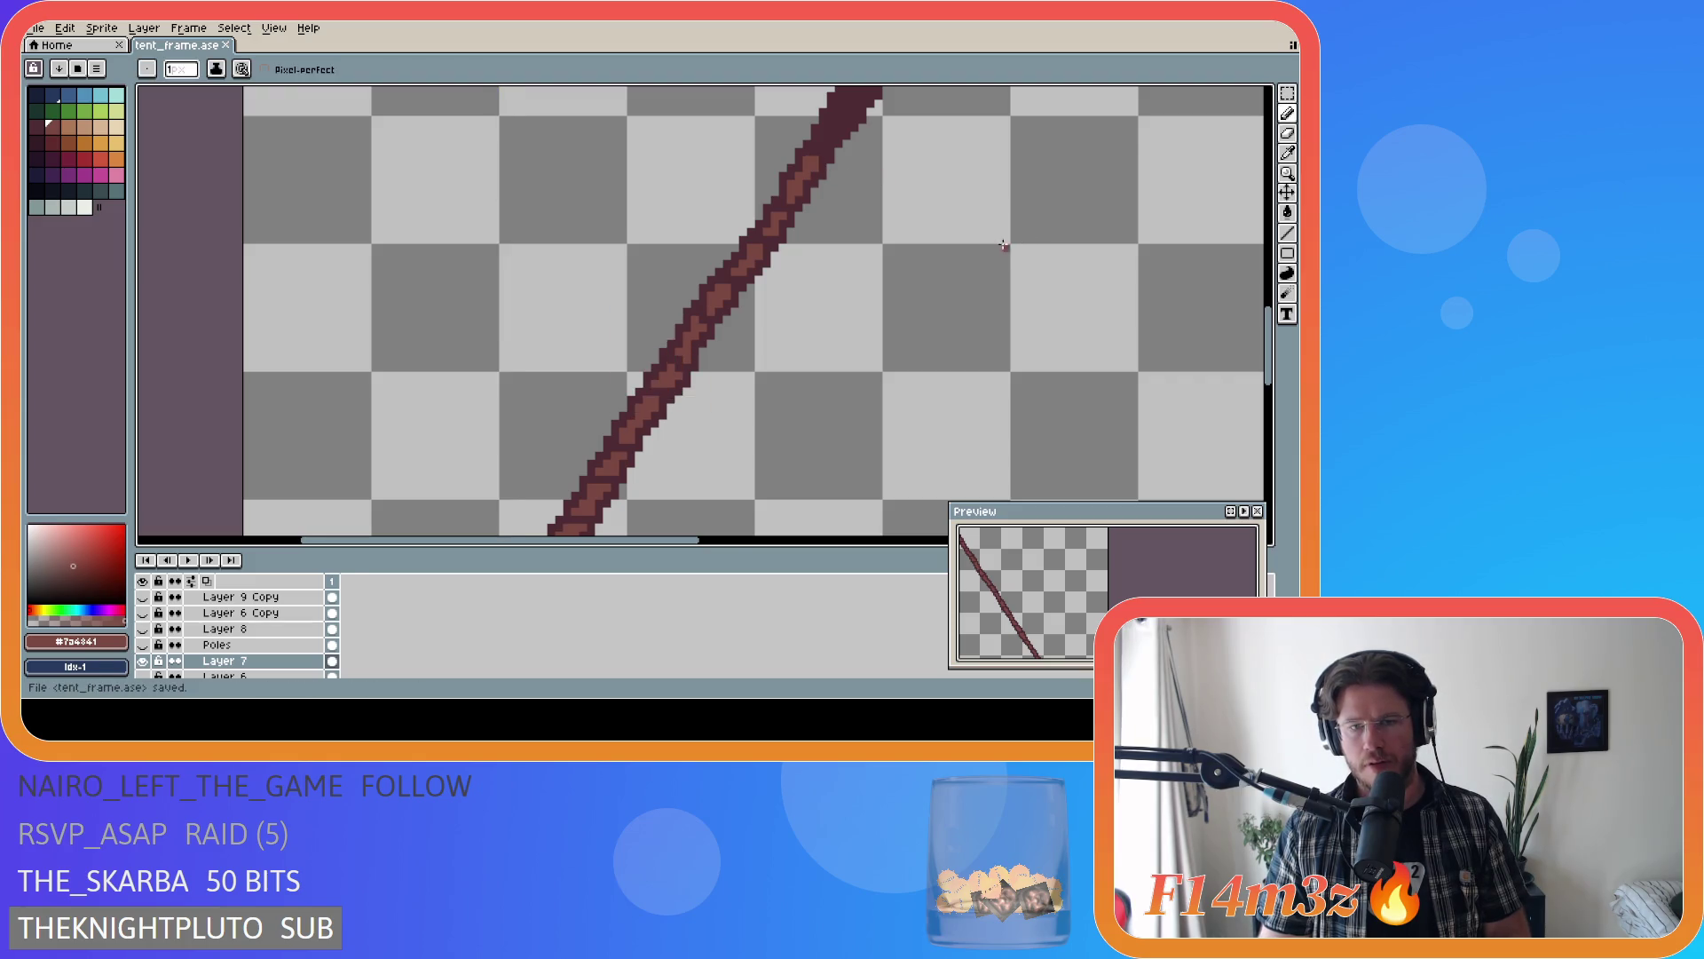
{"action": "scroll", "coordinate": [1003, 245], "scroll_direction": "down", "scroll_amount": 3}
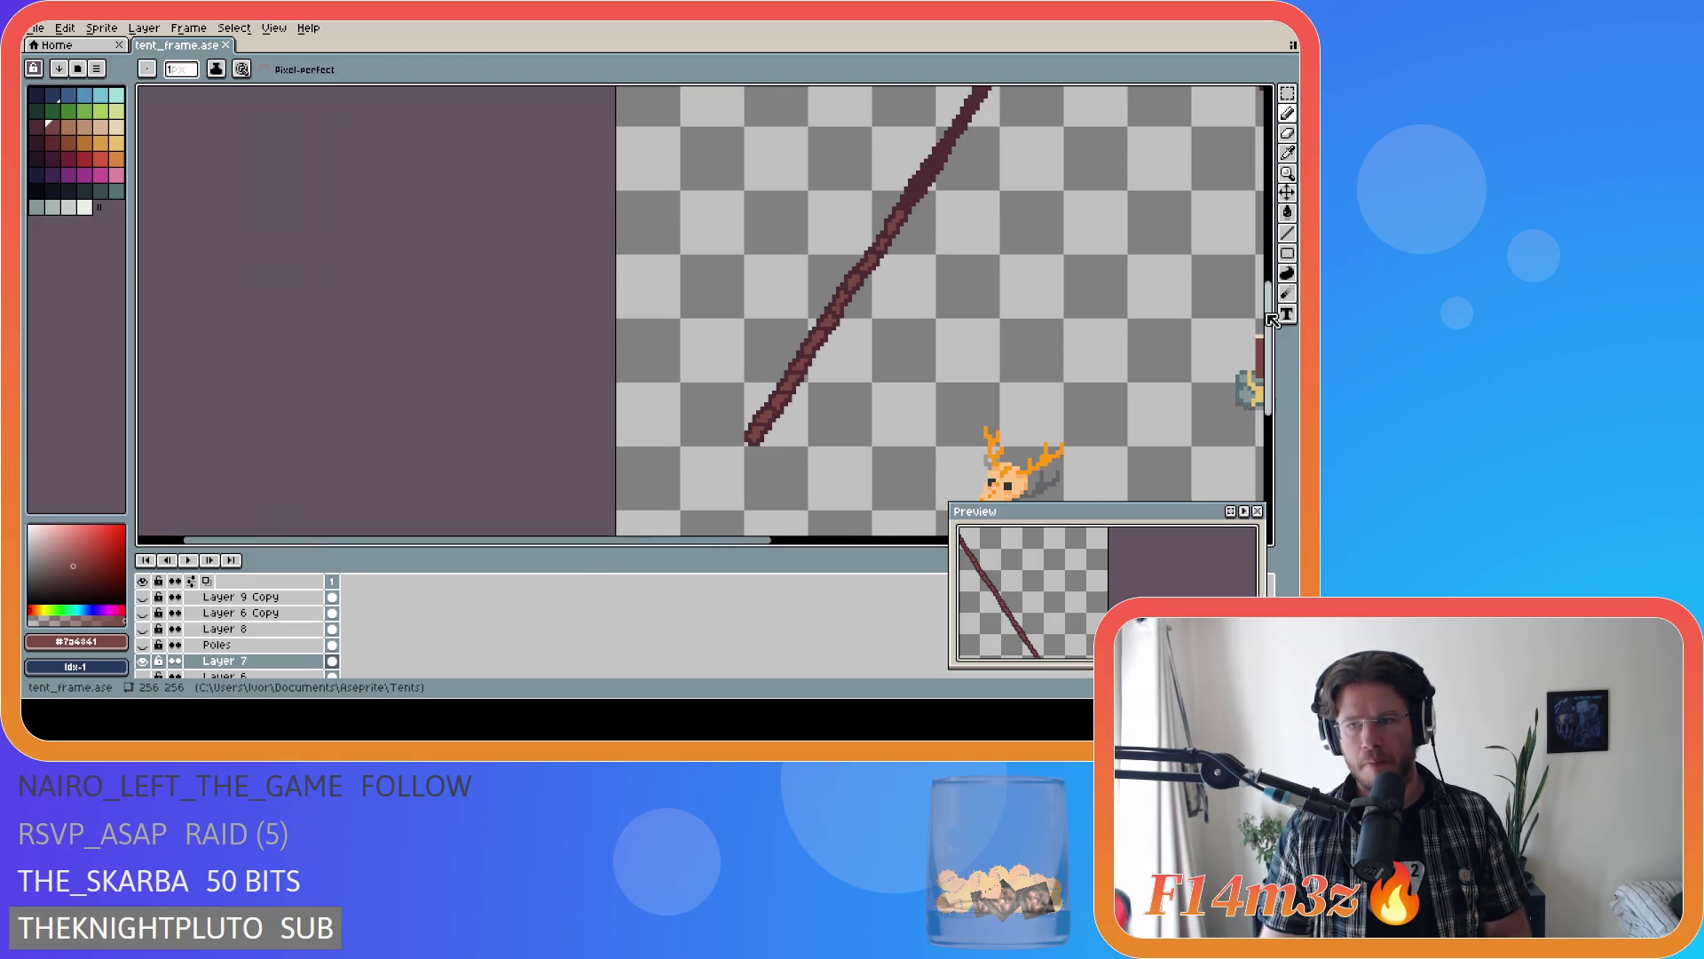
- Dab light wood-grain pixels and a short streak on an untextured stretch of the left pole
{"action": "scroll", "coordinate": [1042, 241], "scroll_direction": "up", "scroll_amount": 2}
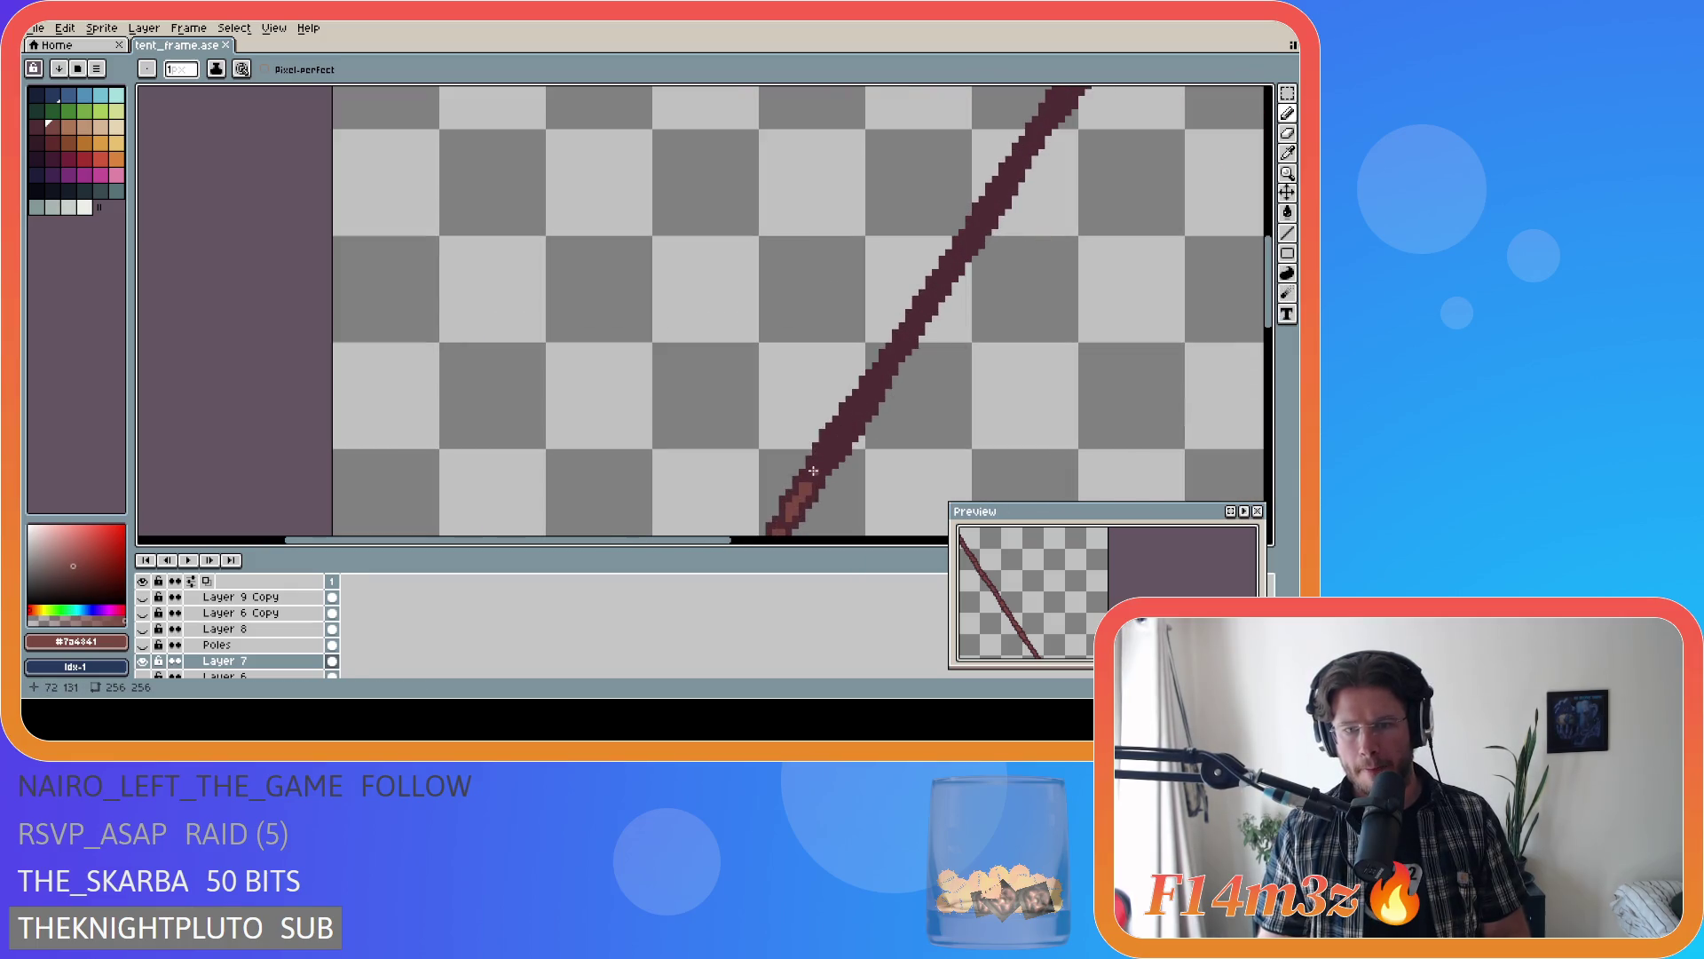
{"action": "mouse_move", "coordinate": [813, 454]}
{"action": "left_mouse_down"}
{"action": "mouse_move", "coordinate": [816, 467]}
{"action": "mouse_move", "coordinate": [828, 438]}
{"action": "mouse_move", "coordinate": [813, 472]}
{"action": "mouse_move", "coordinate": [830, 438]}
{"action": "left_mouse_up"}
{"action": "left_click", "coordinate": [838, 443]}
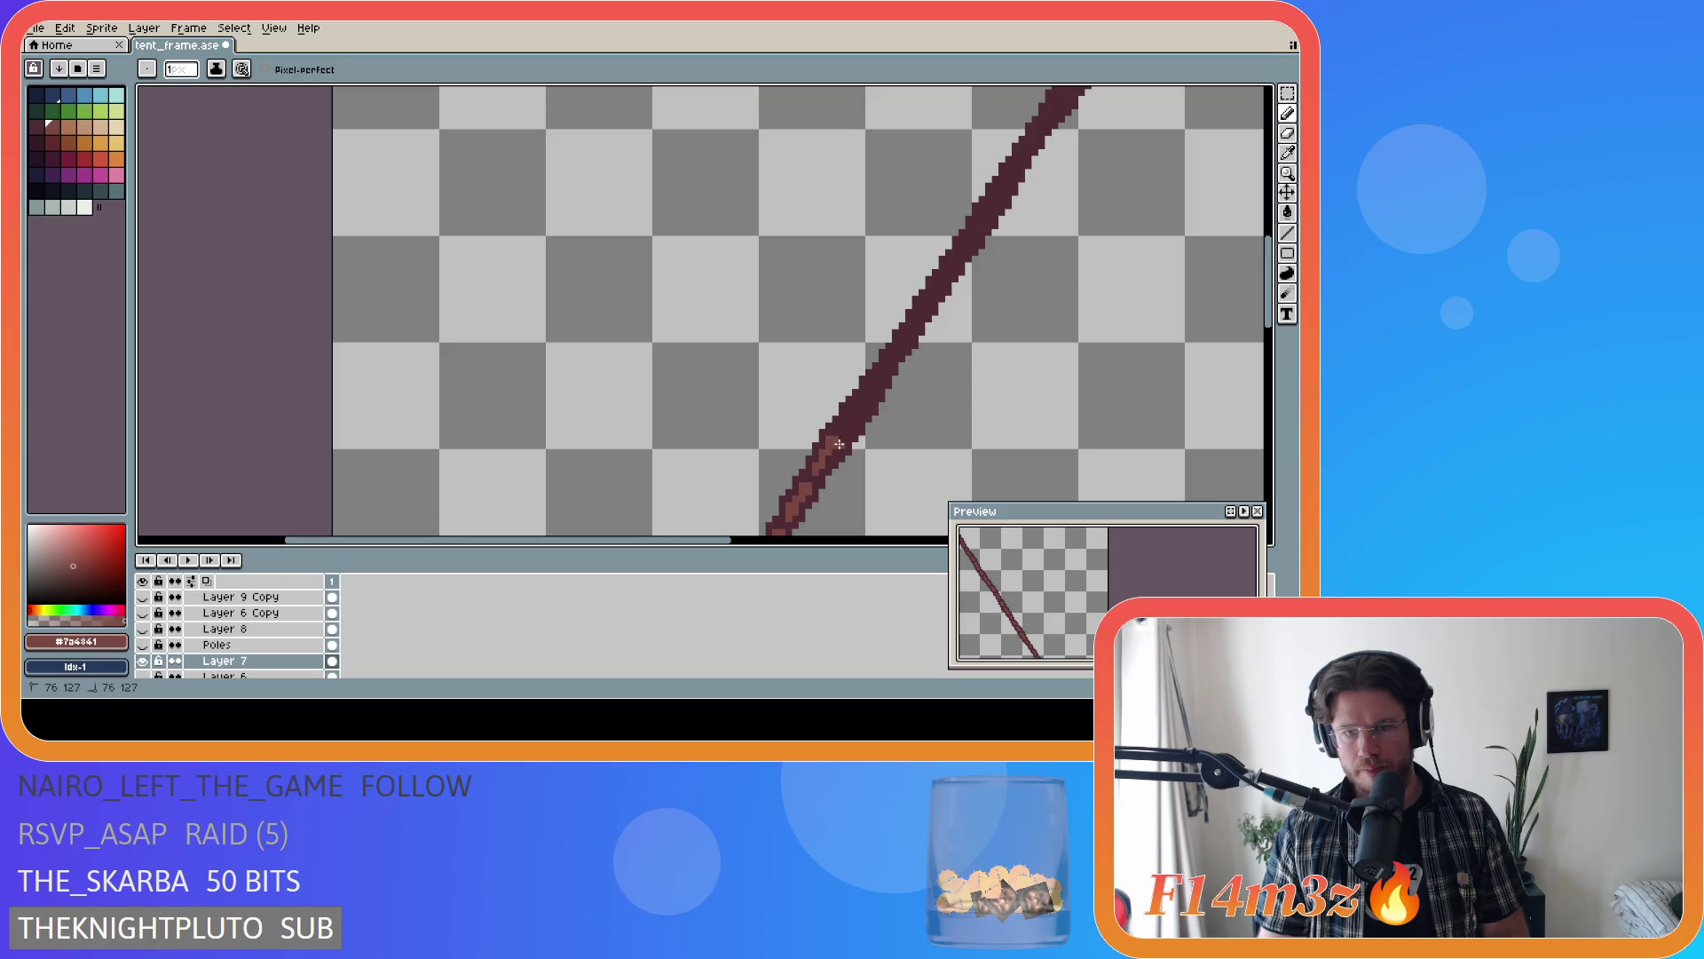
{"action": "left_click", "coordinate": [828, 454]}
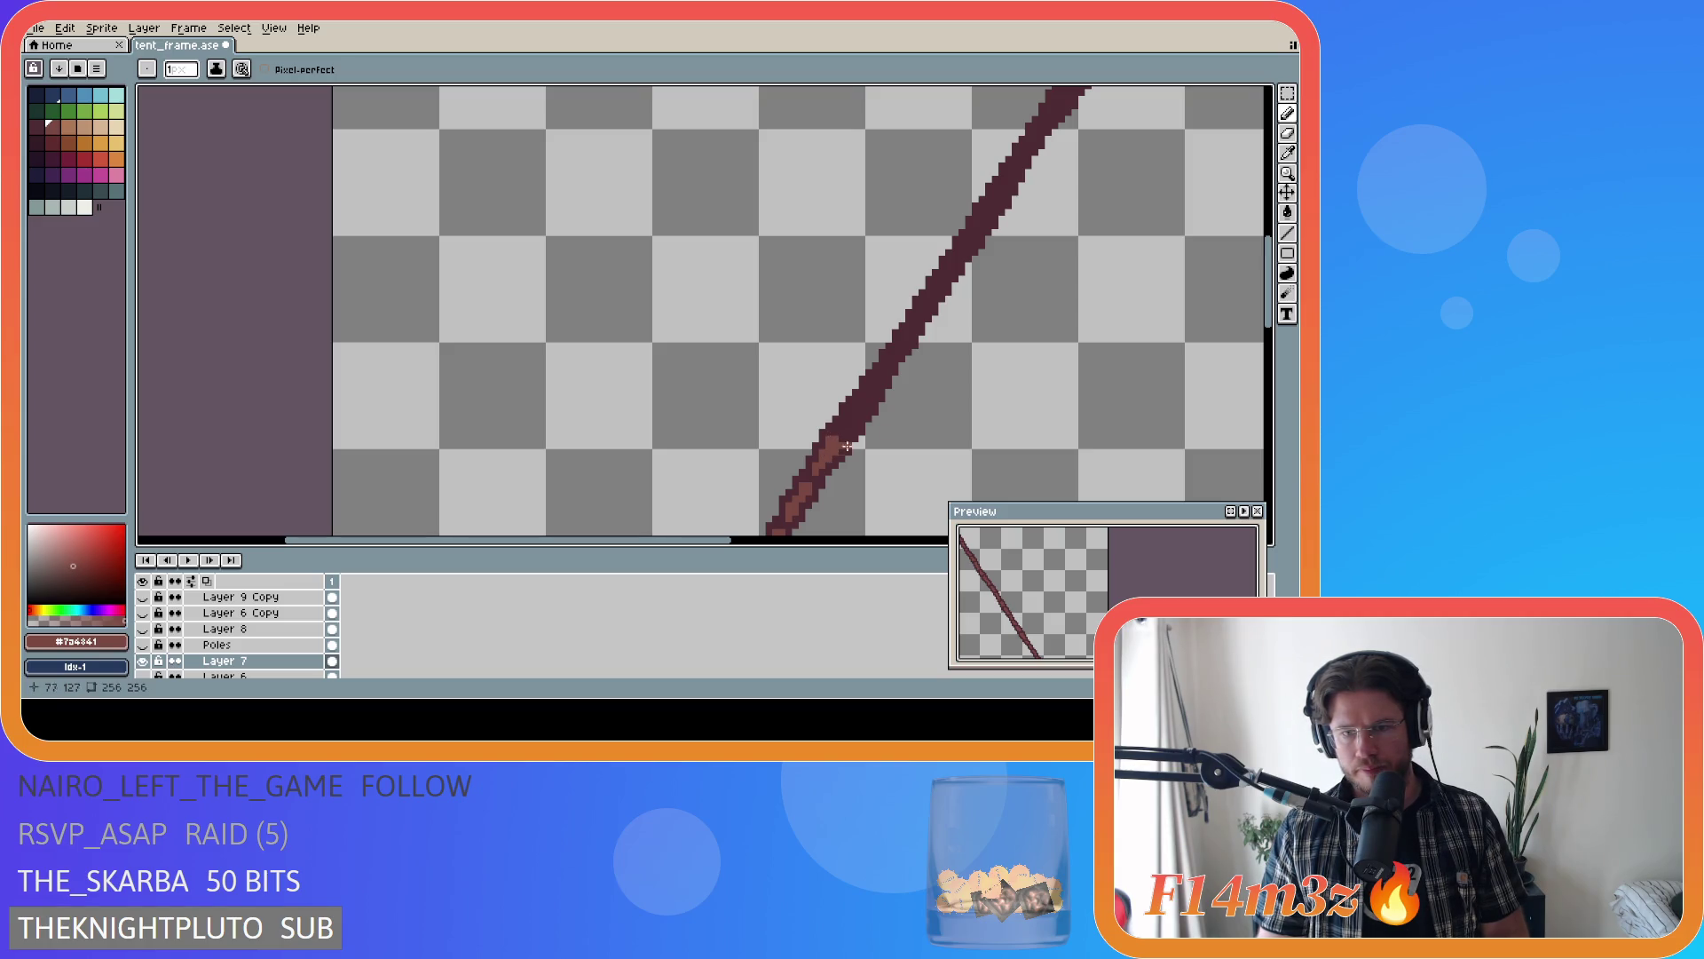
{"action": "left_click", "coordinate": [847, 432]}
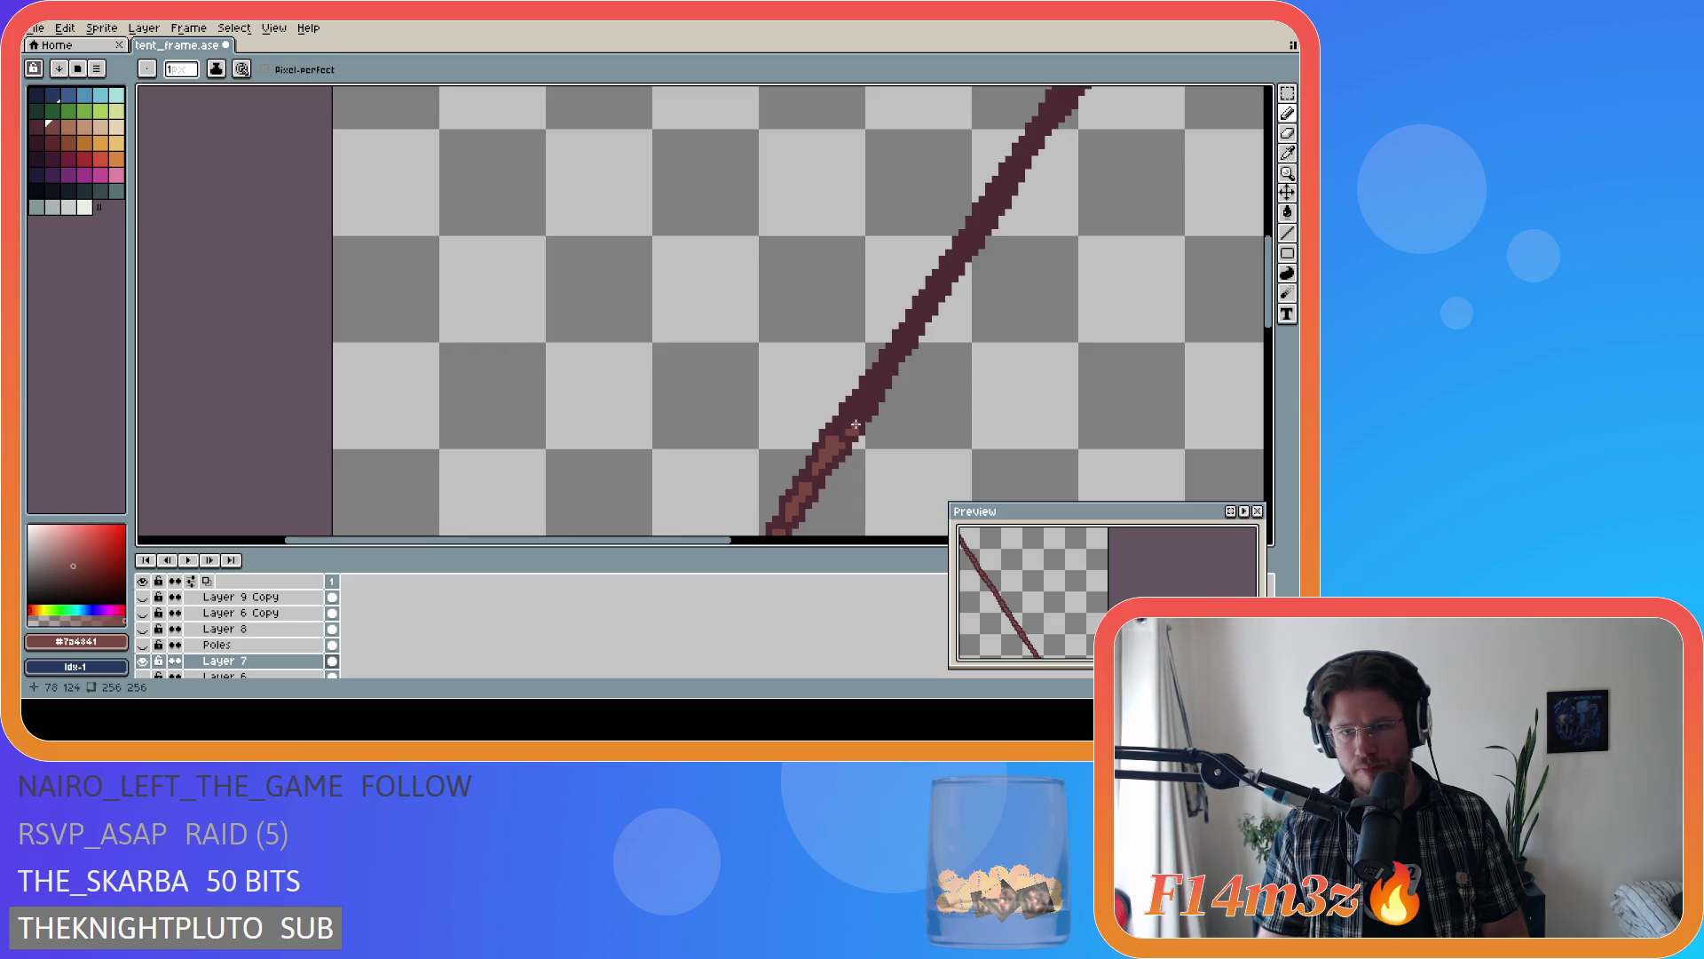
{"action": "left_click_drag", "start_coordinate": [848, 432], "coordinate": [850, 427]}
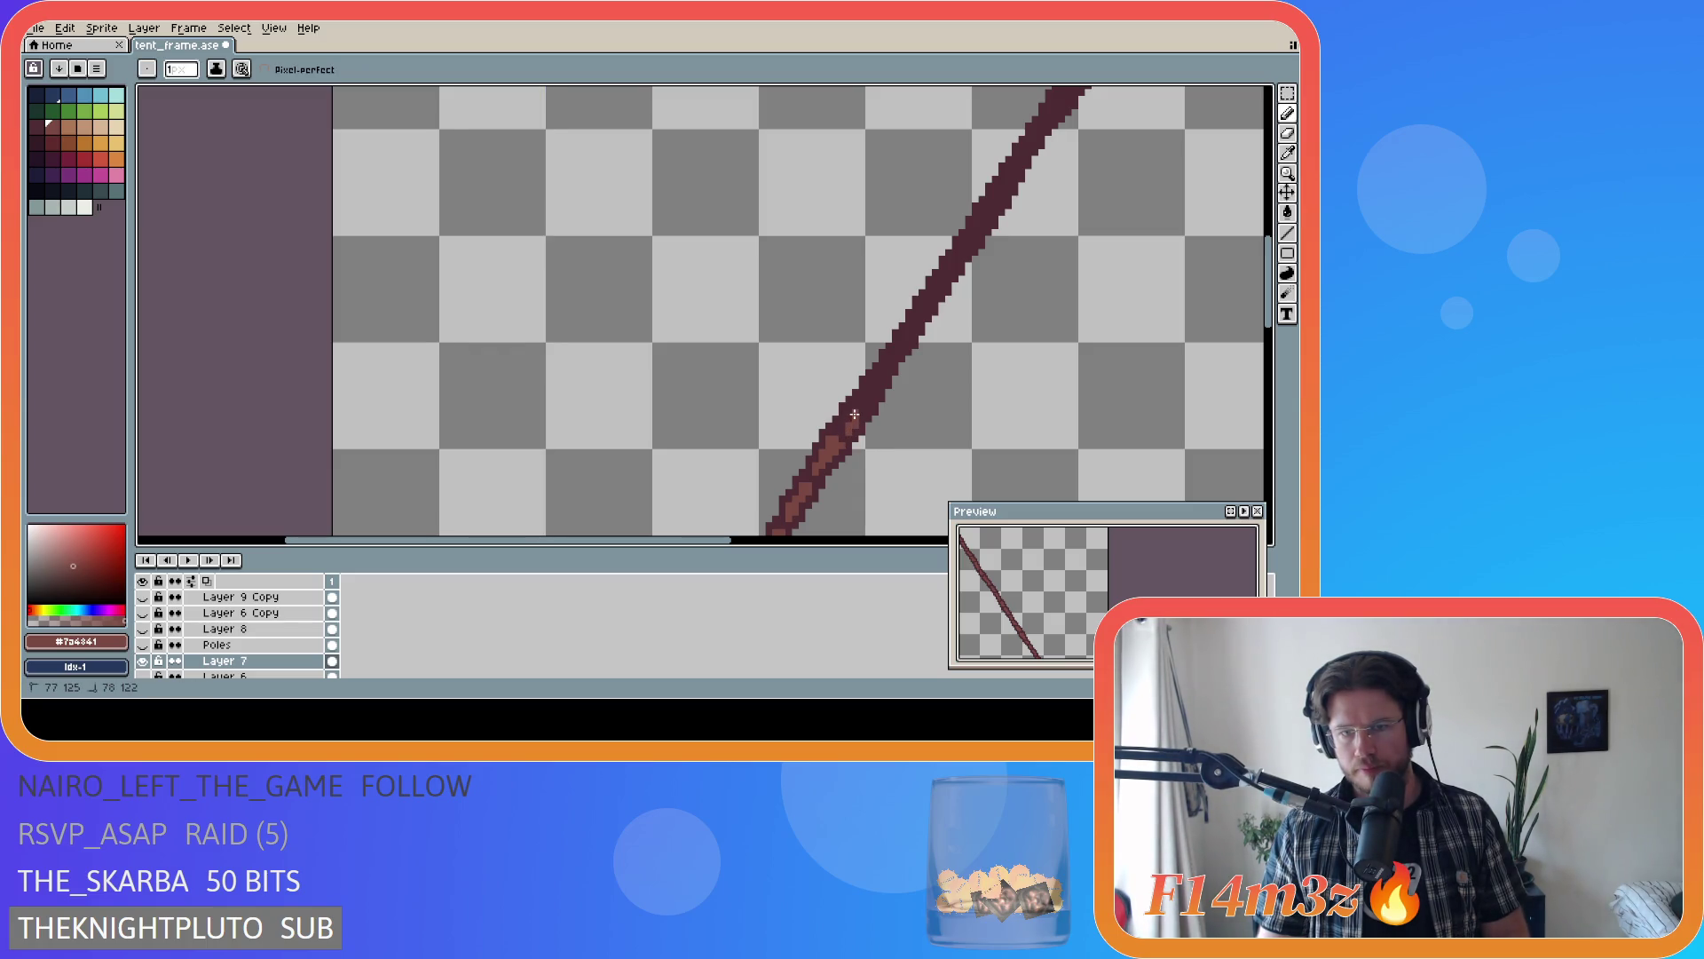
- Extend the light grain streak up toward the pole's midpoint with a few edge pixels
{"action": "left_click", "coordinate": [857, 415]}
{"action": "left_click", "coordinate": [850, 419]}
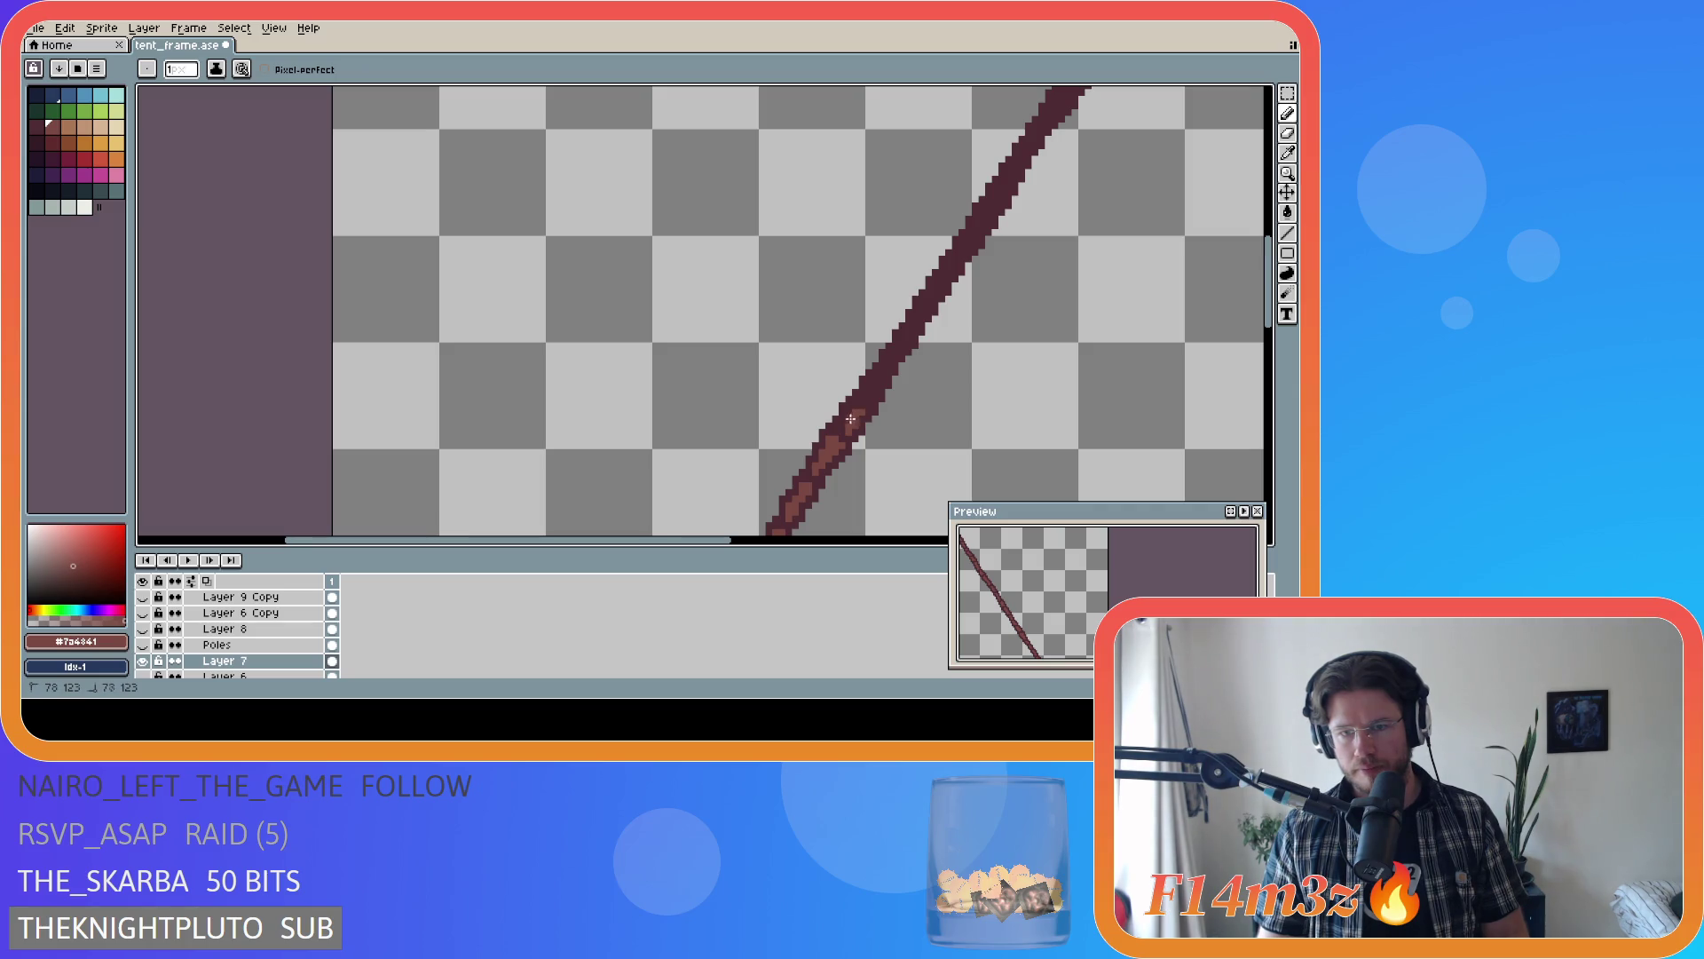
{"action": "mouse_move", "coordinate": [841, 426]}
{"action": "left_mouse_down"}
{"action": "mouse_move", "coordinate": [883, 410]}
{"action": "mouse_move", "coordinate": [867, 396]}
{"action": "mouse_move", "coordinate": [888, 369]}
{"action": "left_mouse_up"}
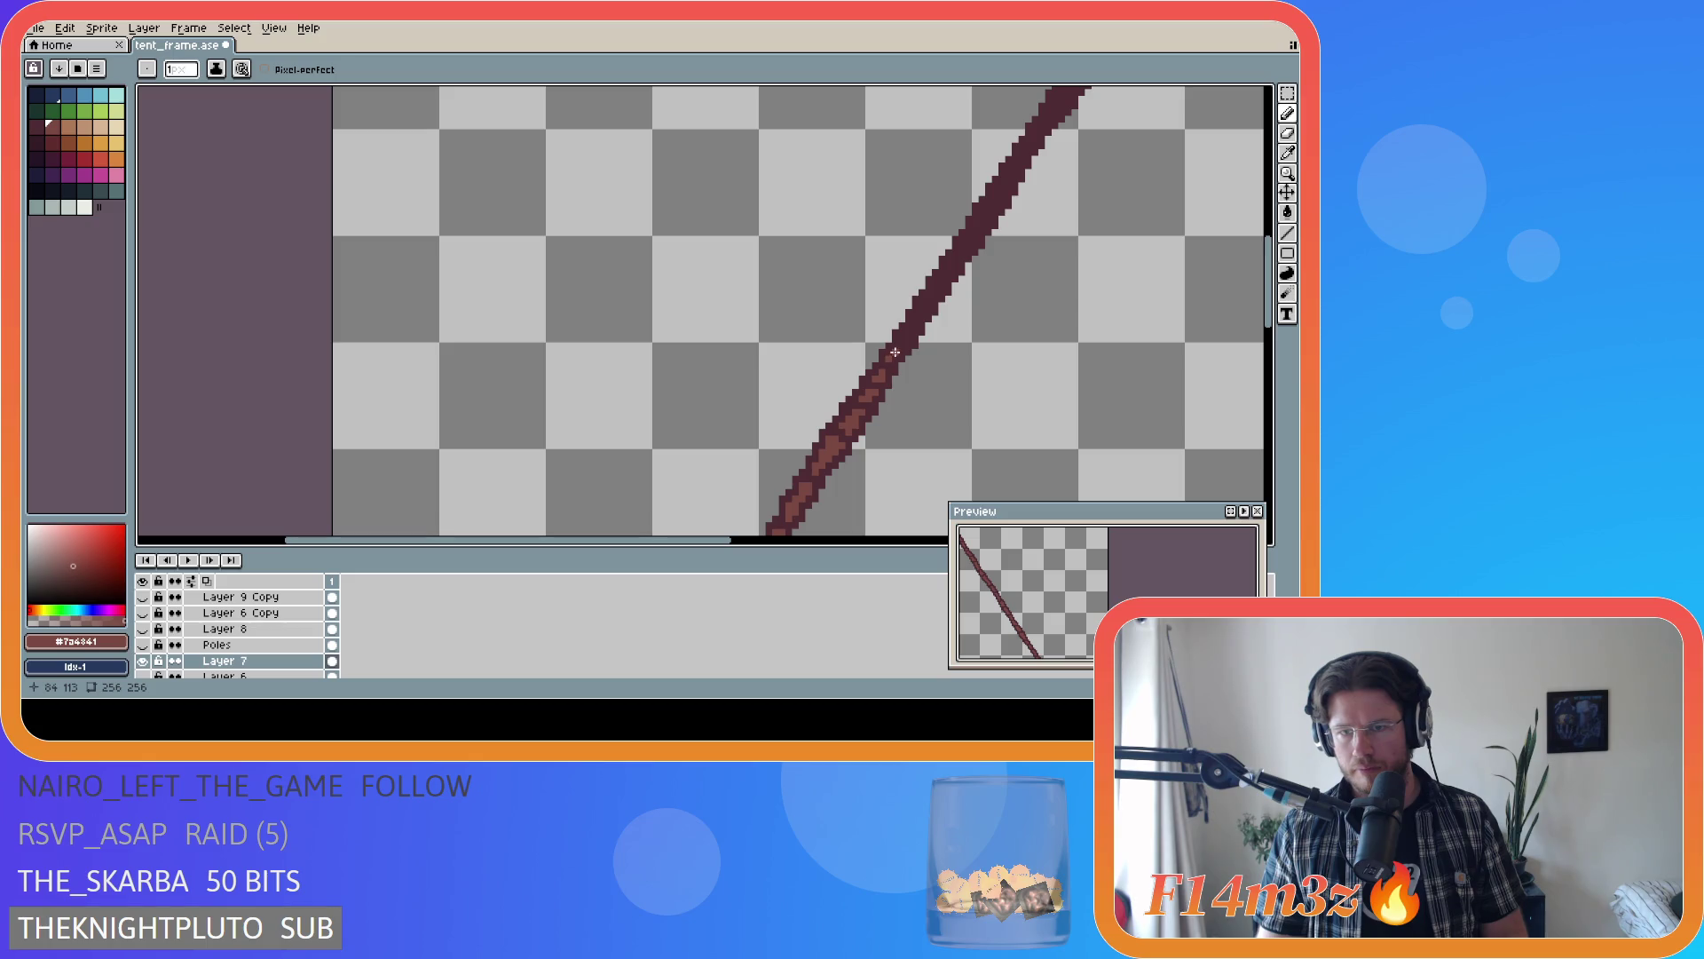
{"action": "left_click_drag", "start_coordinate": [900, 348], "coordinate": [911, 339]}
{"action": "left_click", "coordinate": [905, 341]}
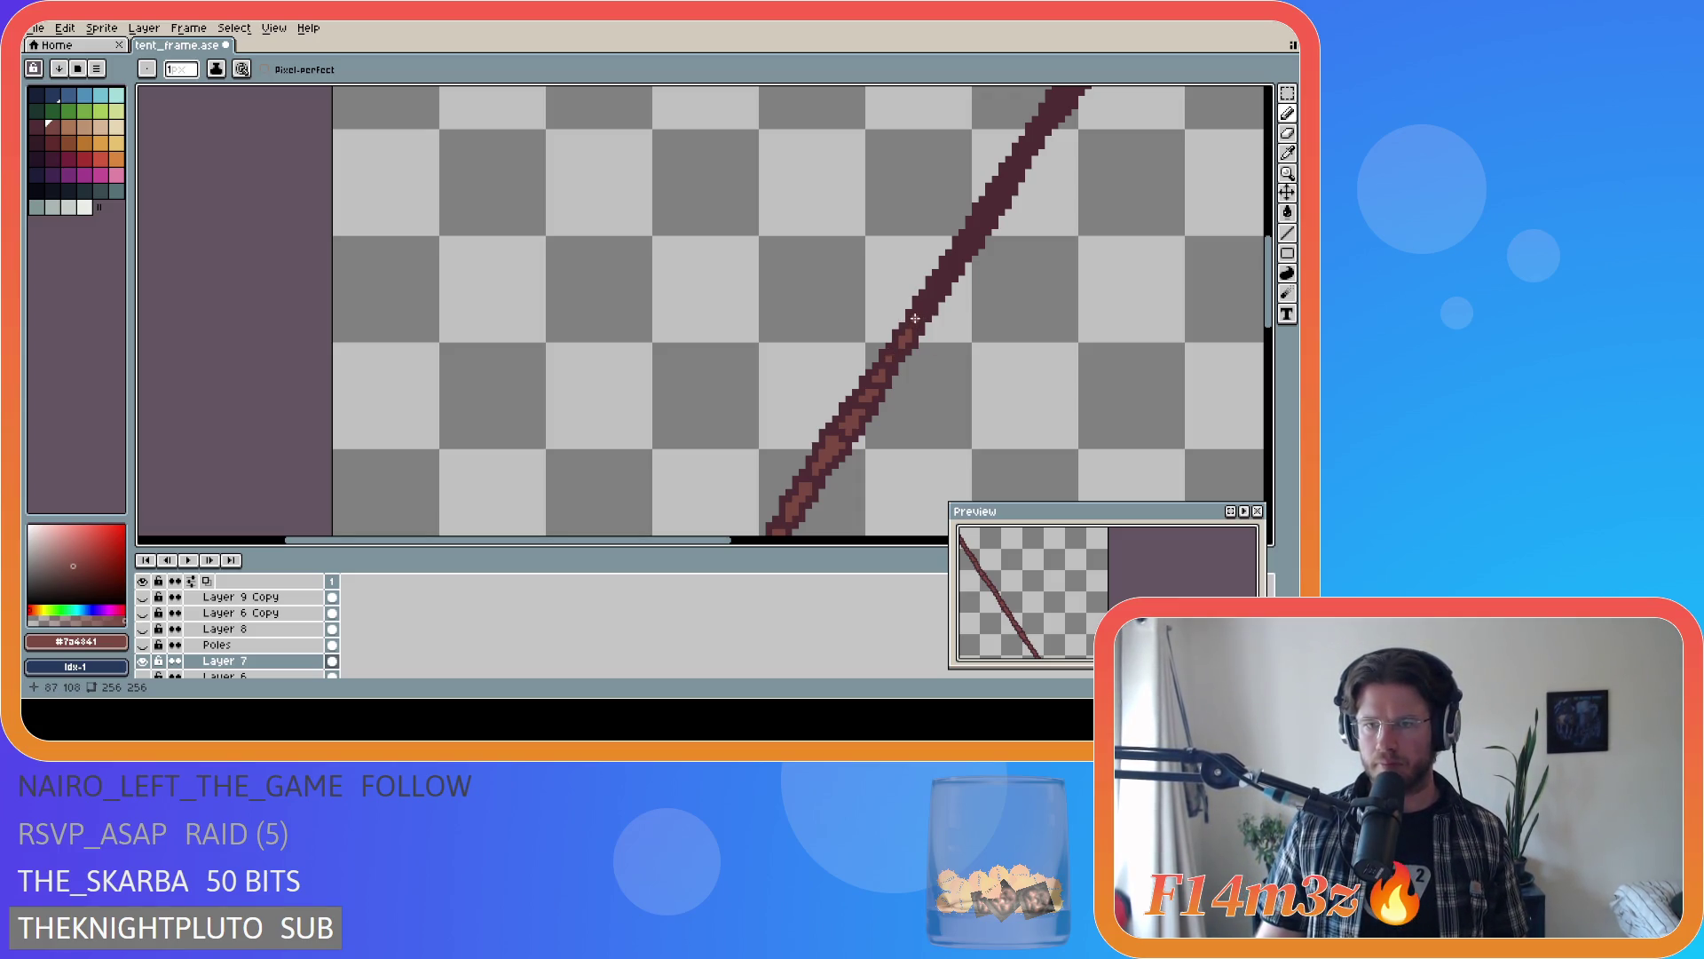
{"action": "left_click", "coordinate": [914, 318]}
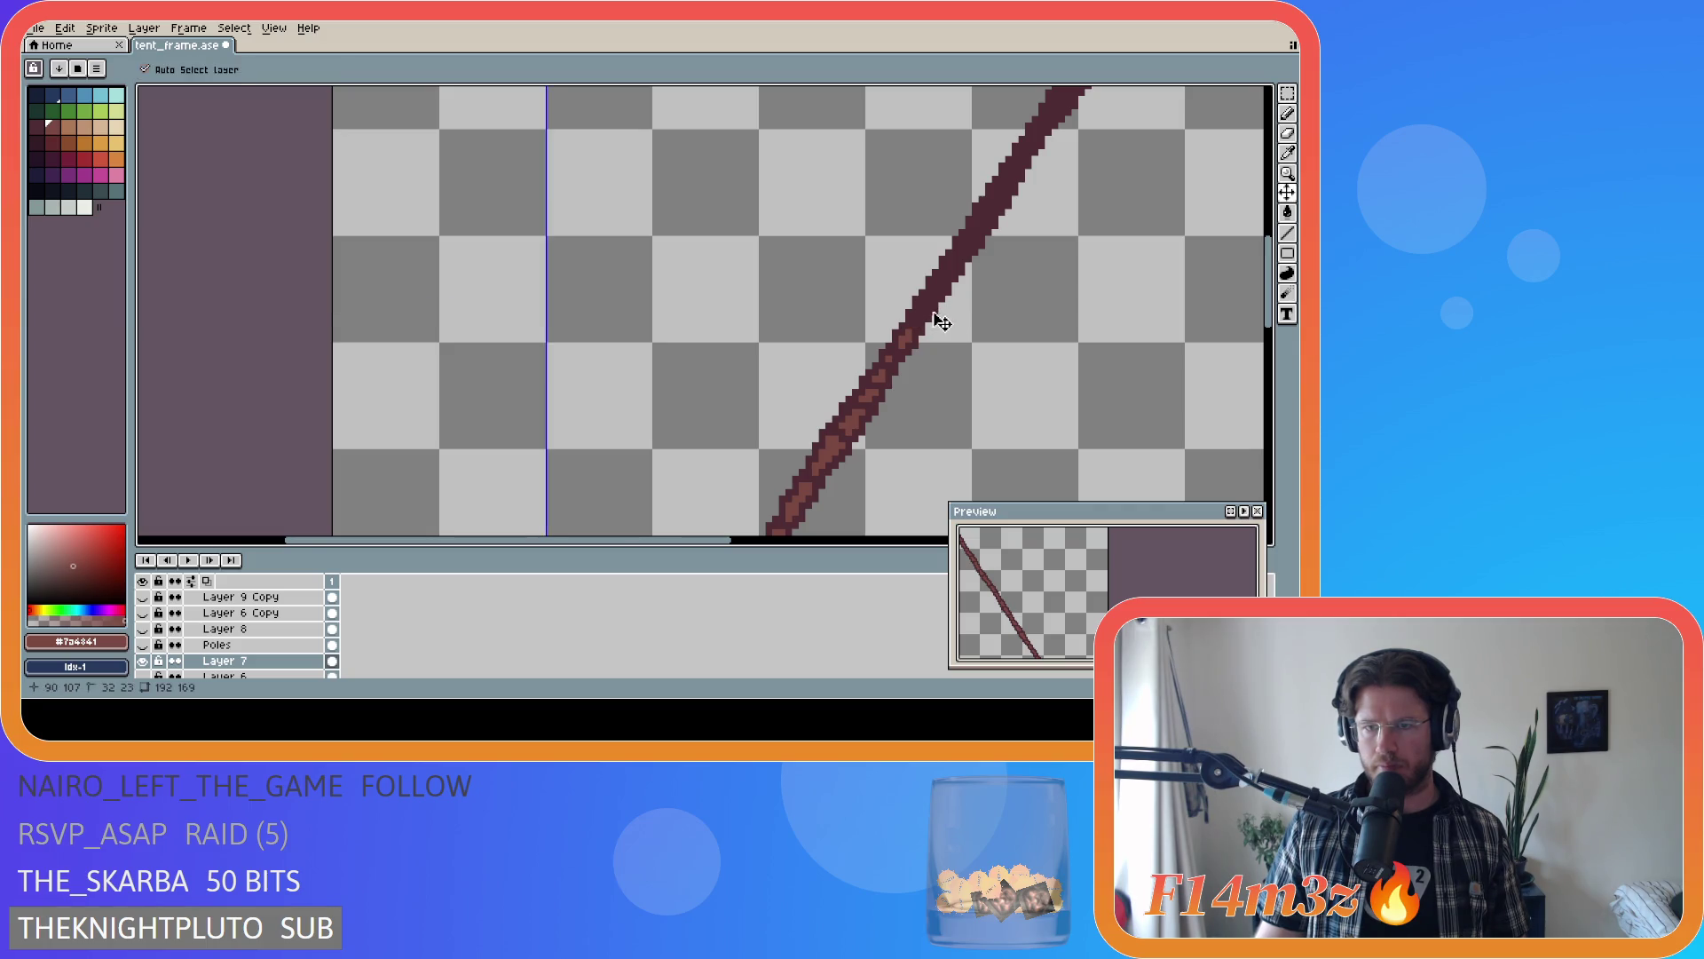
{"action": "left_click", "coordinate": [923, 310]}
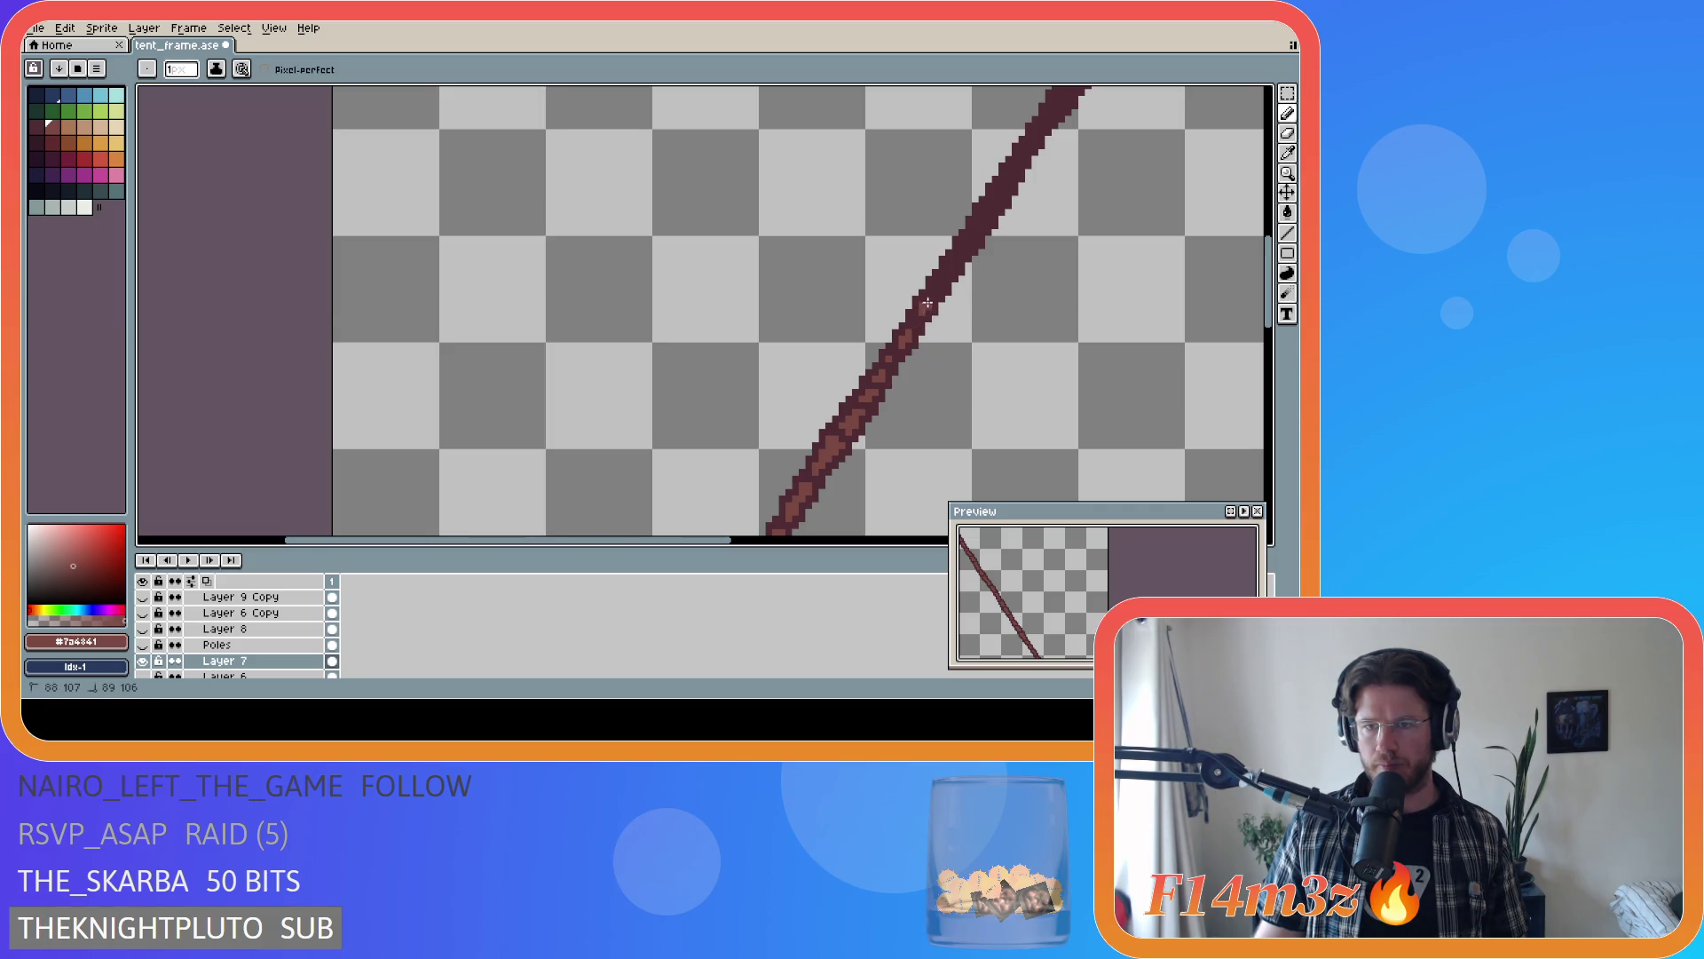
- Add another light wood pixel higher on the left pole, checking the view zoomed out and in
{"action": "scroll", "coordinate": [1031, 311], "scroll_direction": "down", "scroll_amount": 5}
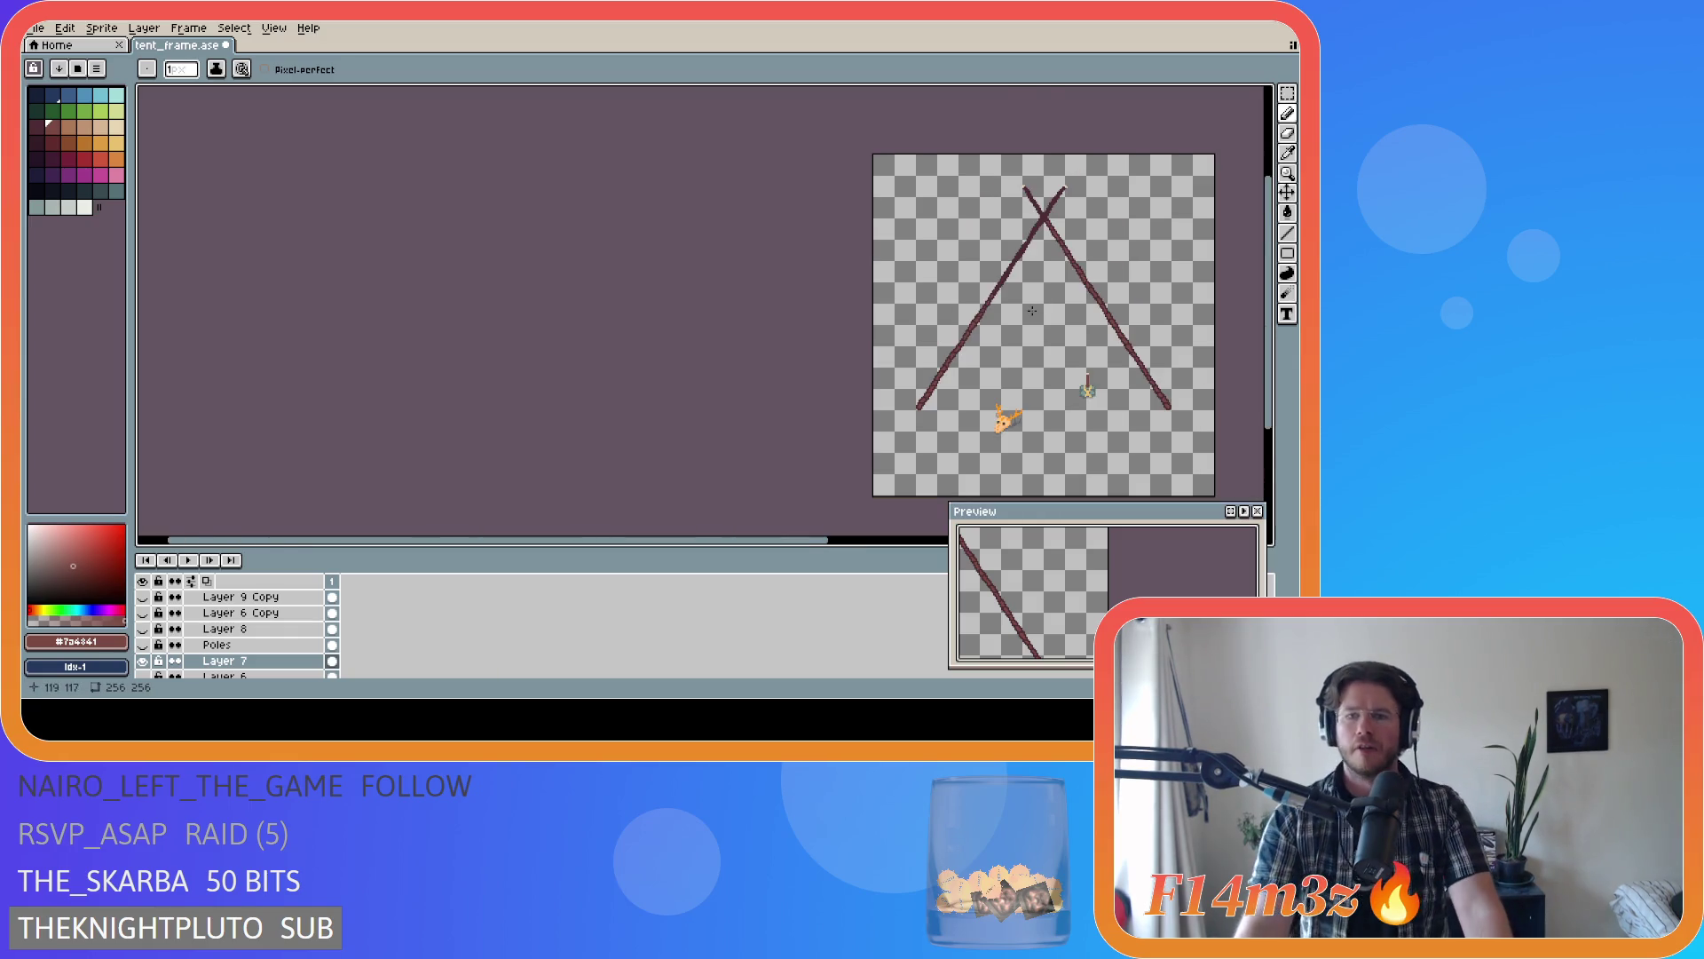
{"action": "scroll", "coordinate": [1032, 311], "scroll_direction": "up", "scroll_amount": 3}
{"action": "scroll", "coordinate": [945, 273], "scroll_direction": "up", "scroll_amount": 1}
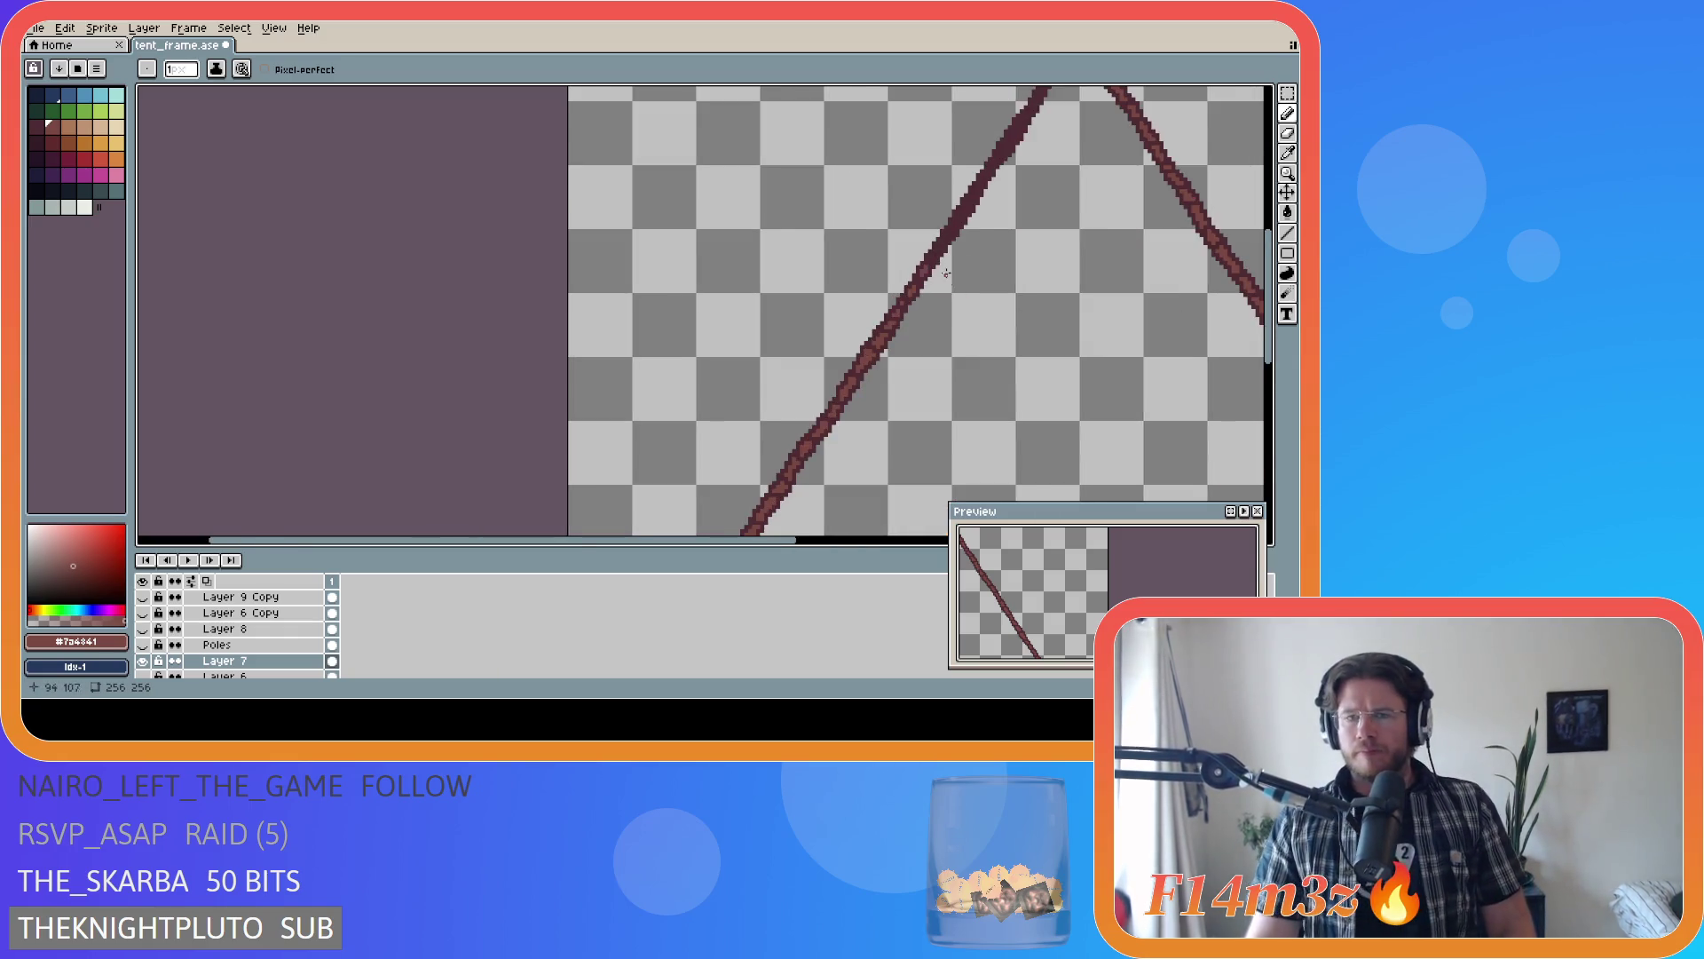
{"action": "scroll", "coordinate": [945, 273], "scroll_direction": "up", "scroll_amount": 3}
{"action": "left_click", "coordinate": [909, 274]}
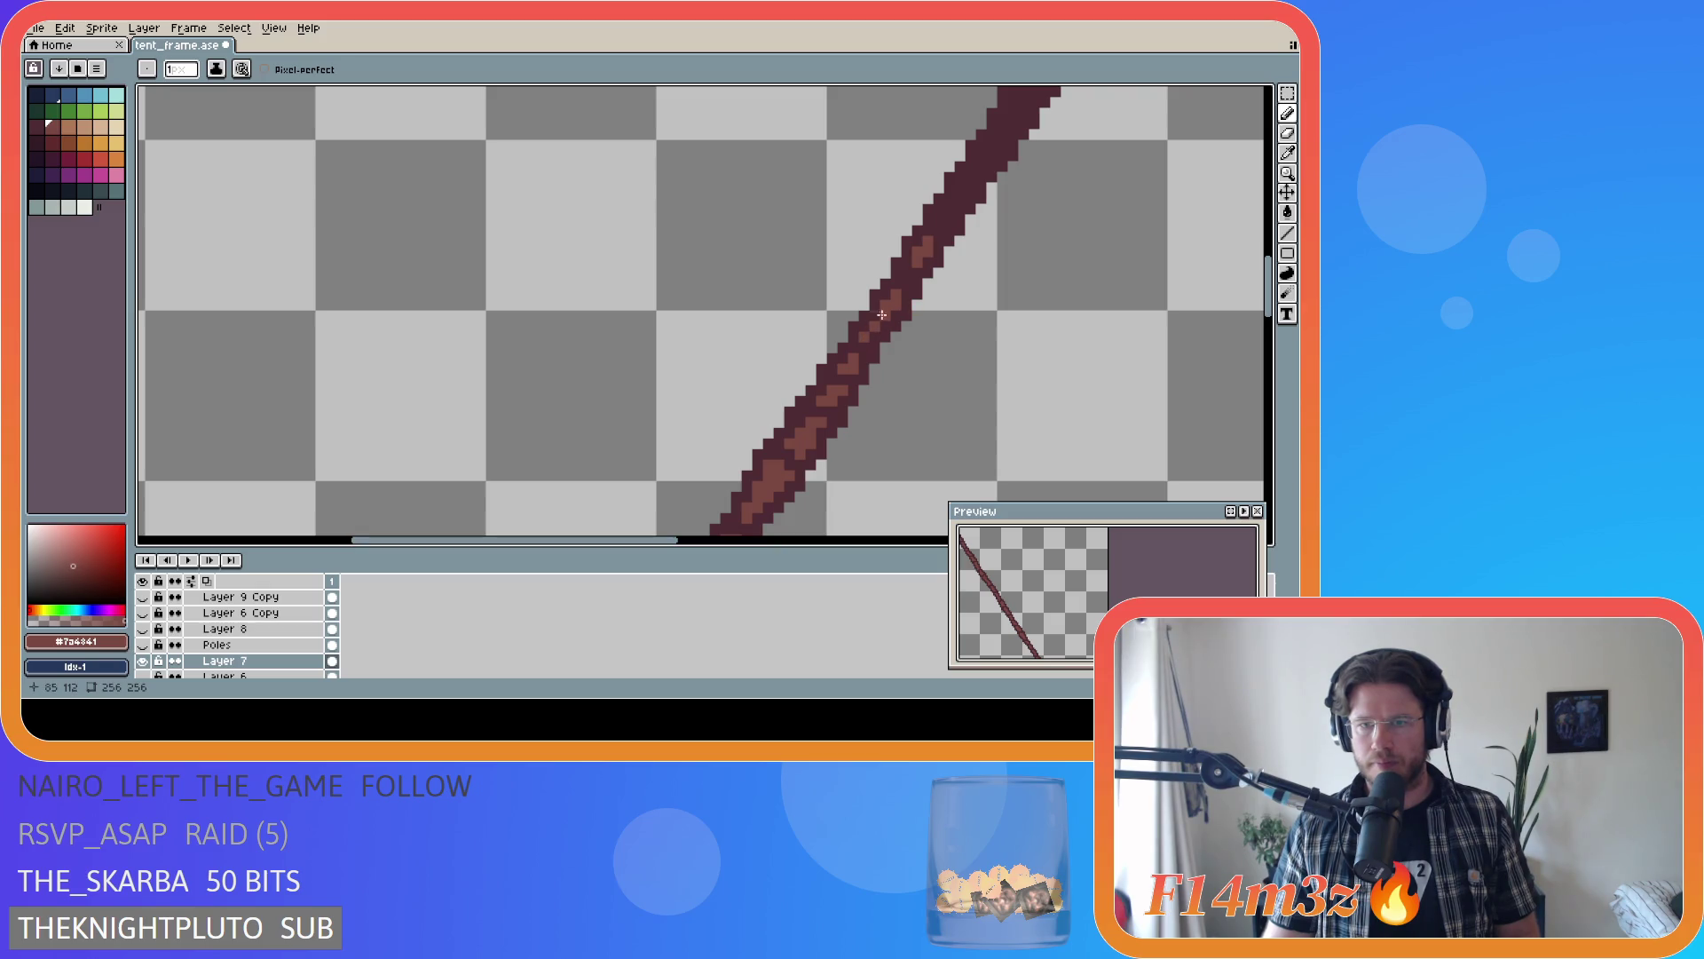
{"action": "scroll", "coordinate": [972, 275], "scroll_direction": "down", "scroll_amount": 3}
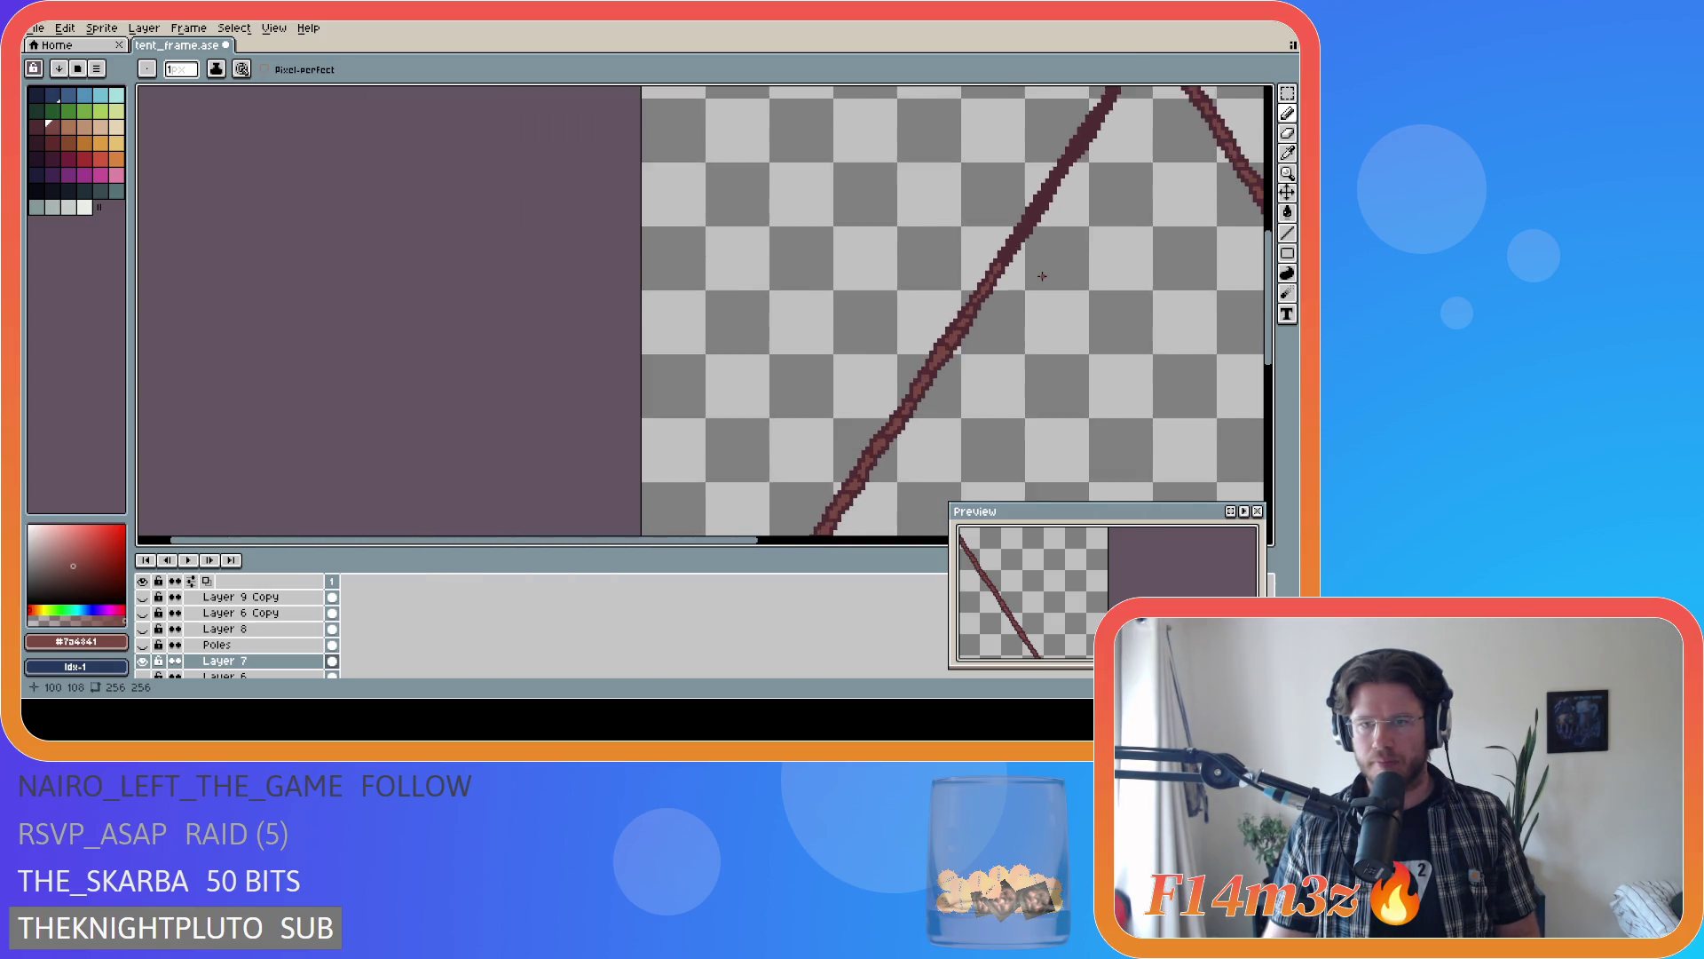
{"action": "scroll", "coordinate": [1043, 276], "scroll_direction": "down", "scroll_amount": 1}
{"action": "scroll", "coordinate": [1002, 262], "scroll_direction": "up", "scroll_amount": 2}
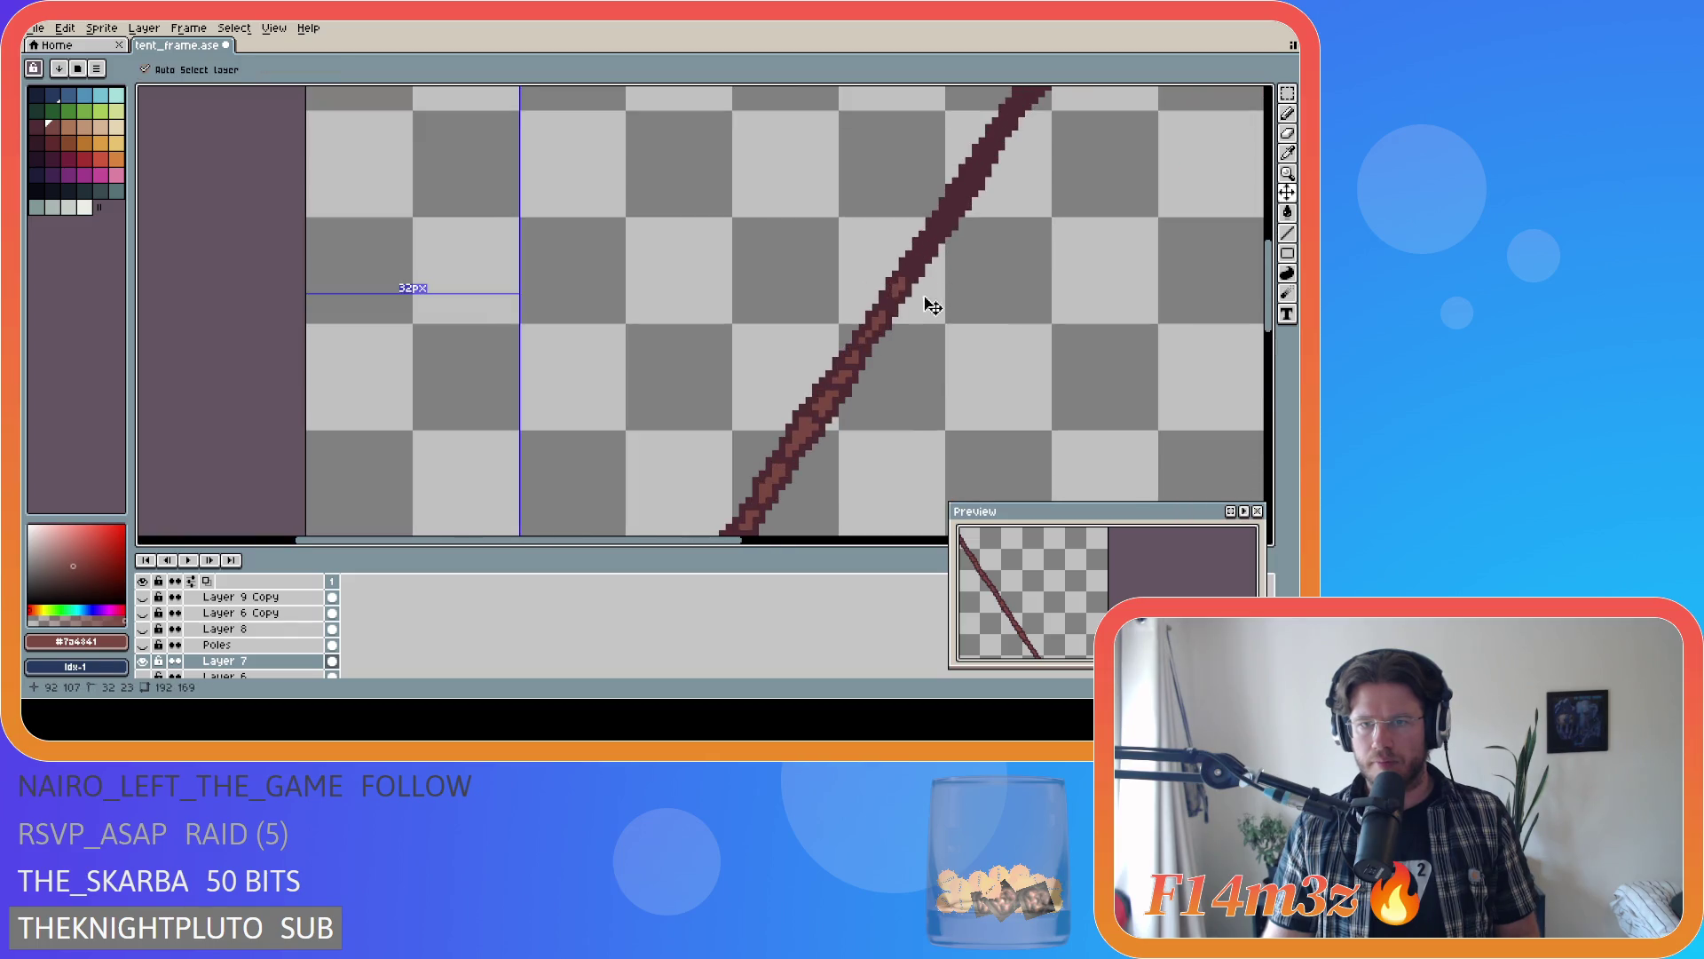
{"action": "scroll", "coordinate": [935, 321], "scroll_direction": "down", "scroll_amount": 3}
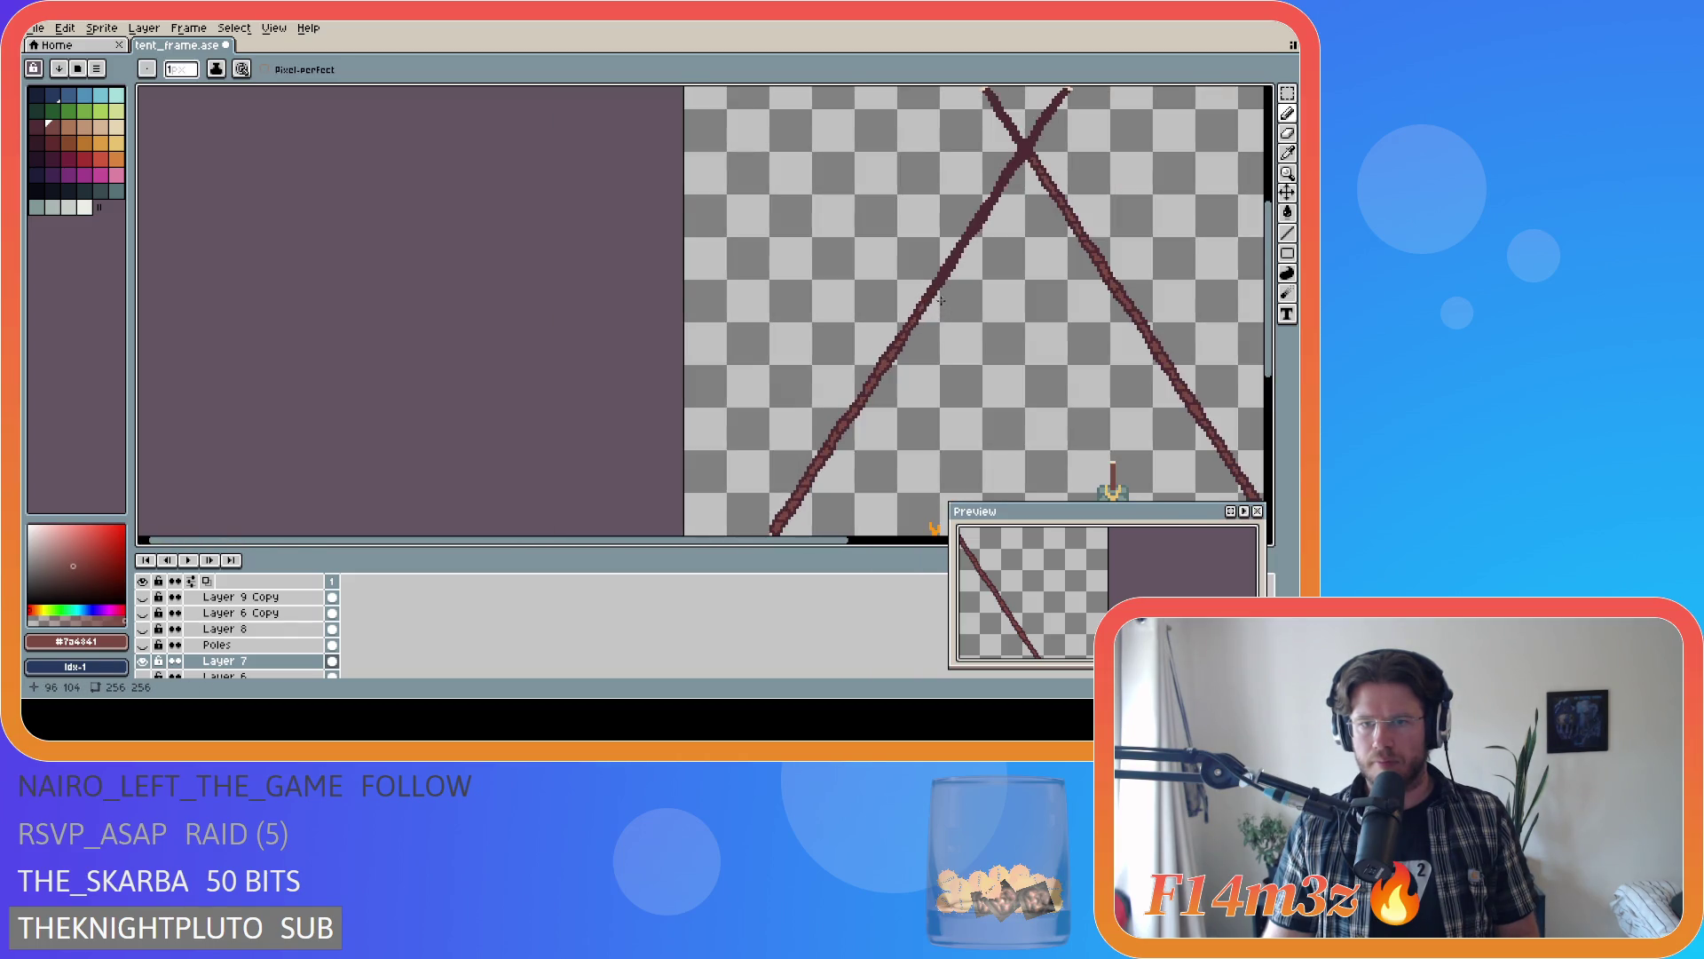
{"action": "scroll", "coordinate": [938, 300], "scroll_direction": "up", "scroll_amount": 3}
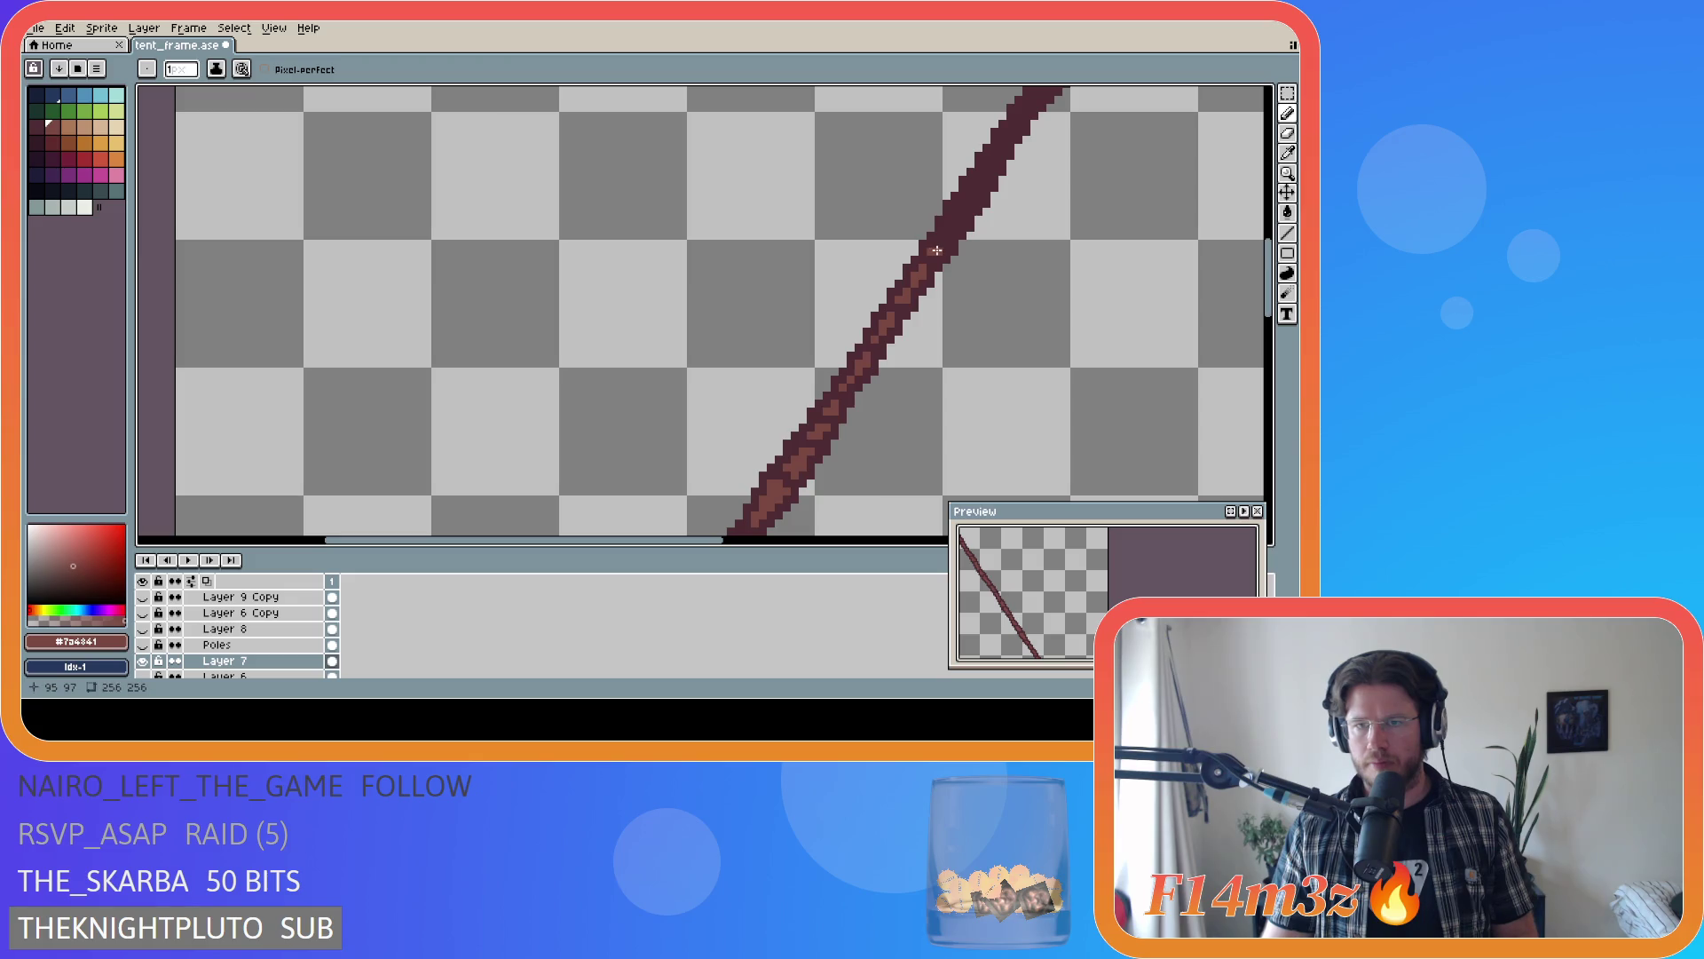
- Dab light pixels and short grain streaks up the left pole toward the poles' crossing
{"action": "left_click", "coordinate": [941, 245]}
{"action": "scroll", "coordinate": [1050, 223], "scroll_direction": "down", "scroll_amount": 2}
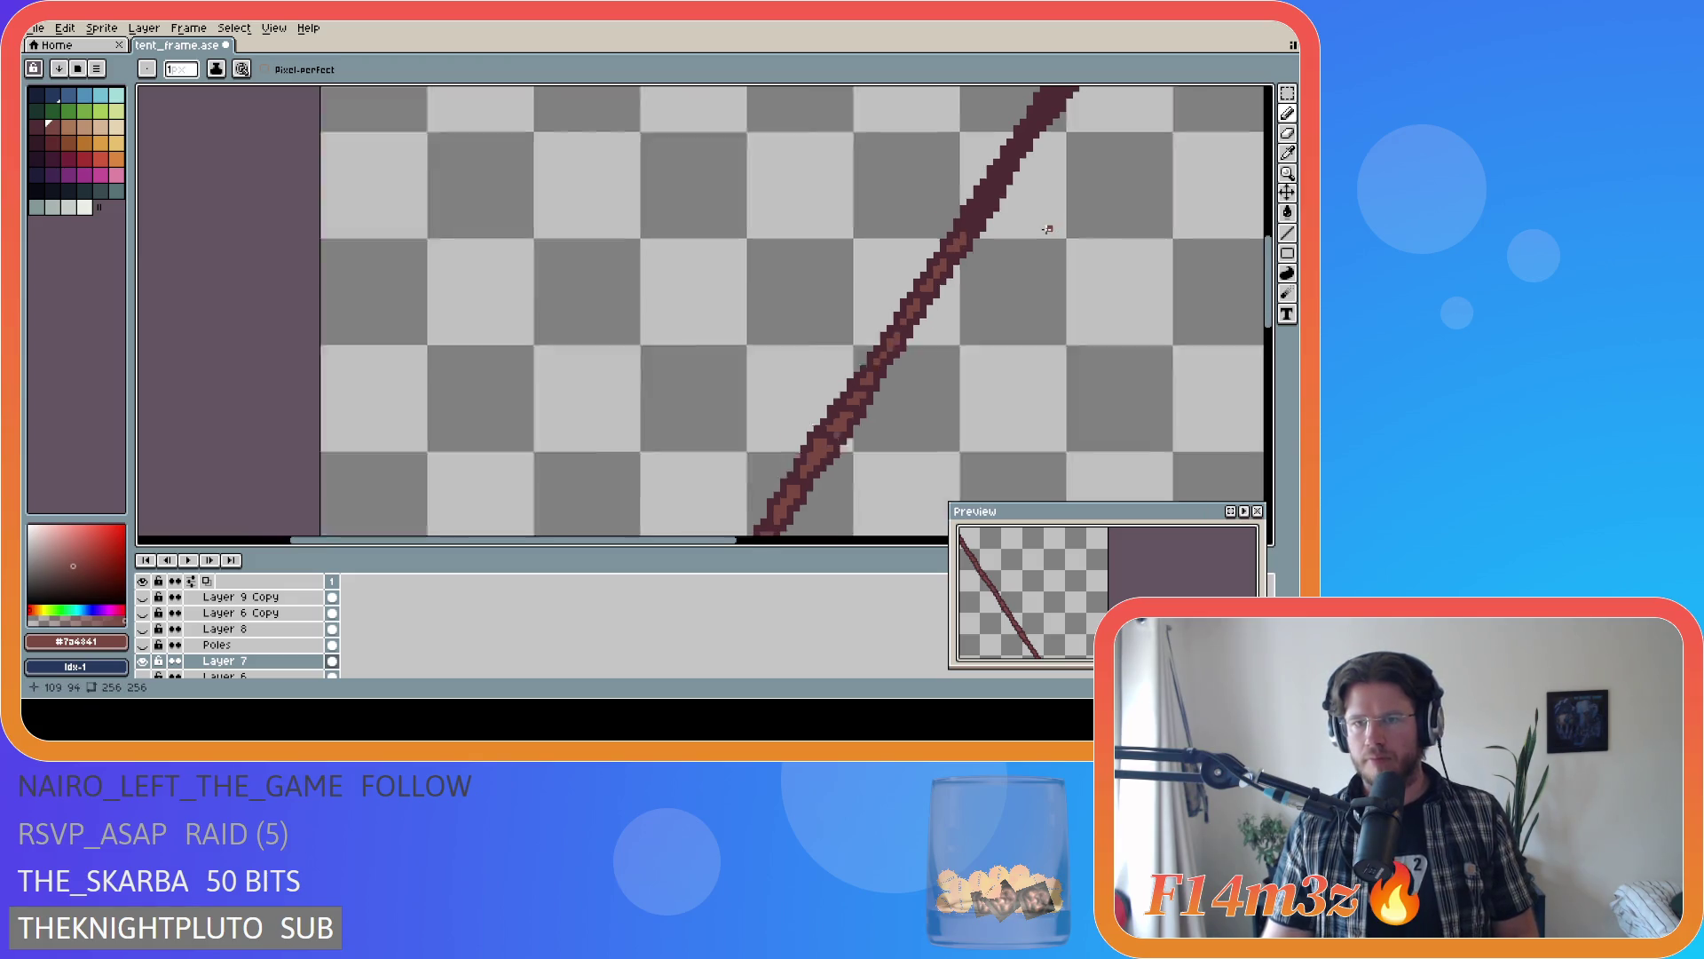
{"action": "scroll", "coordinate": [1049, 222], "scroll_direction": "down", "scroll_amount": 2}
{"action": "scroll", "coordinate": [1070, 215], "scroll_direction": "up", "scroll_amount": 5}
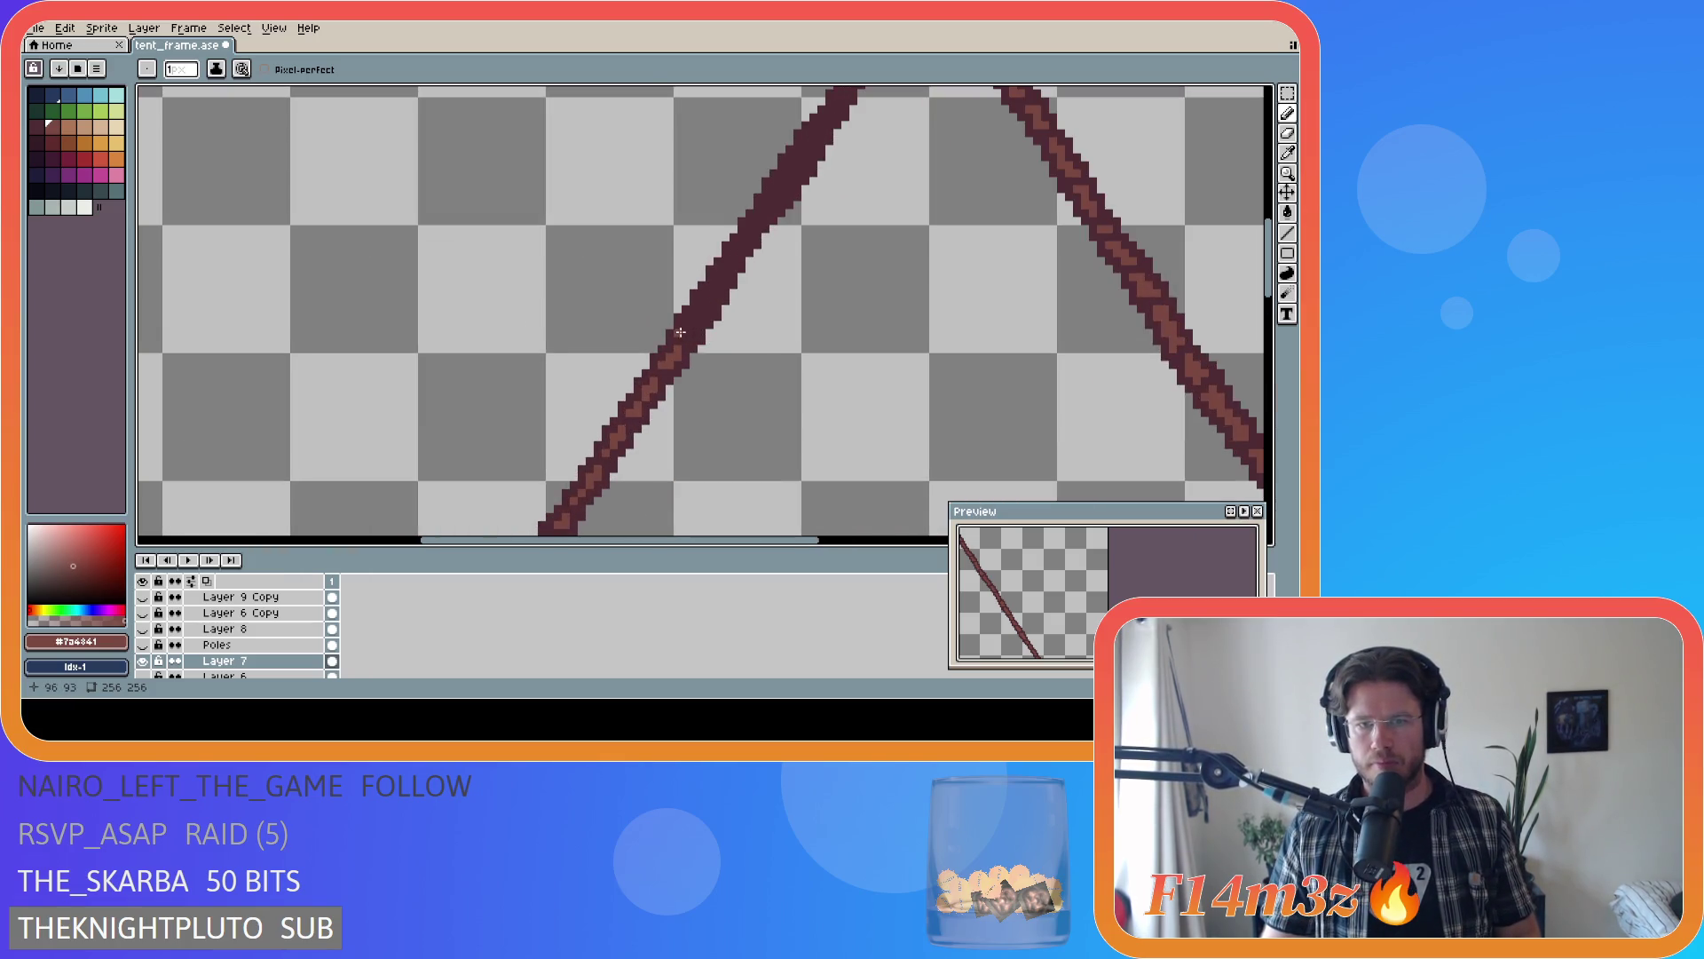
{"action": "left_click", "coordinate": [687, 332]}
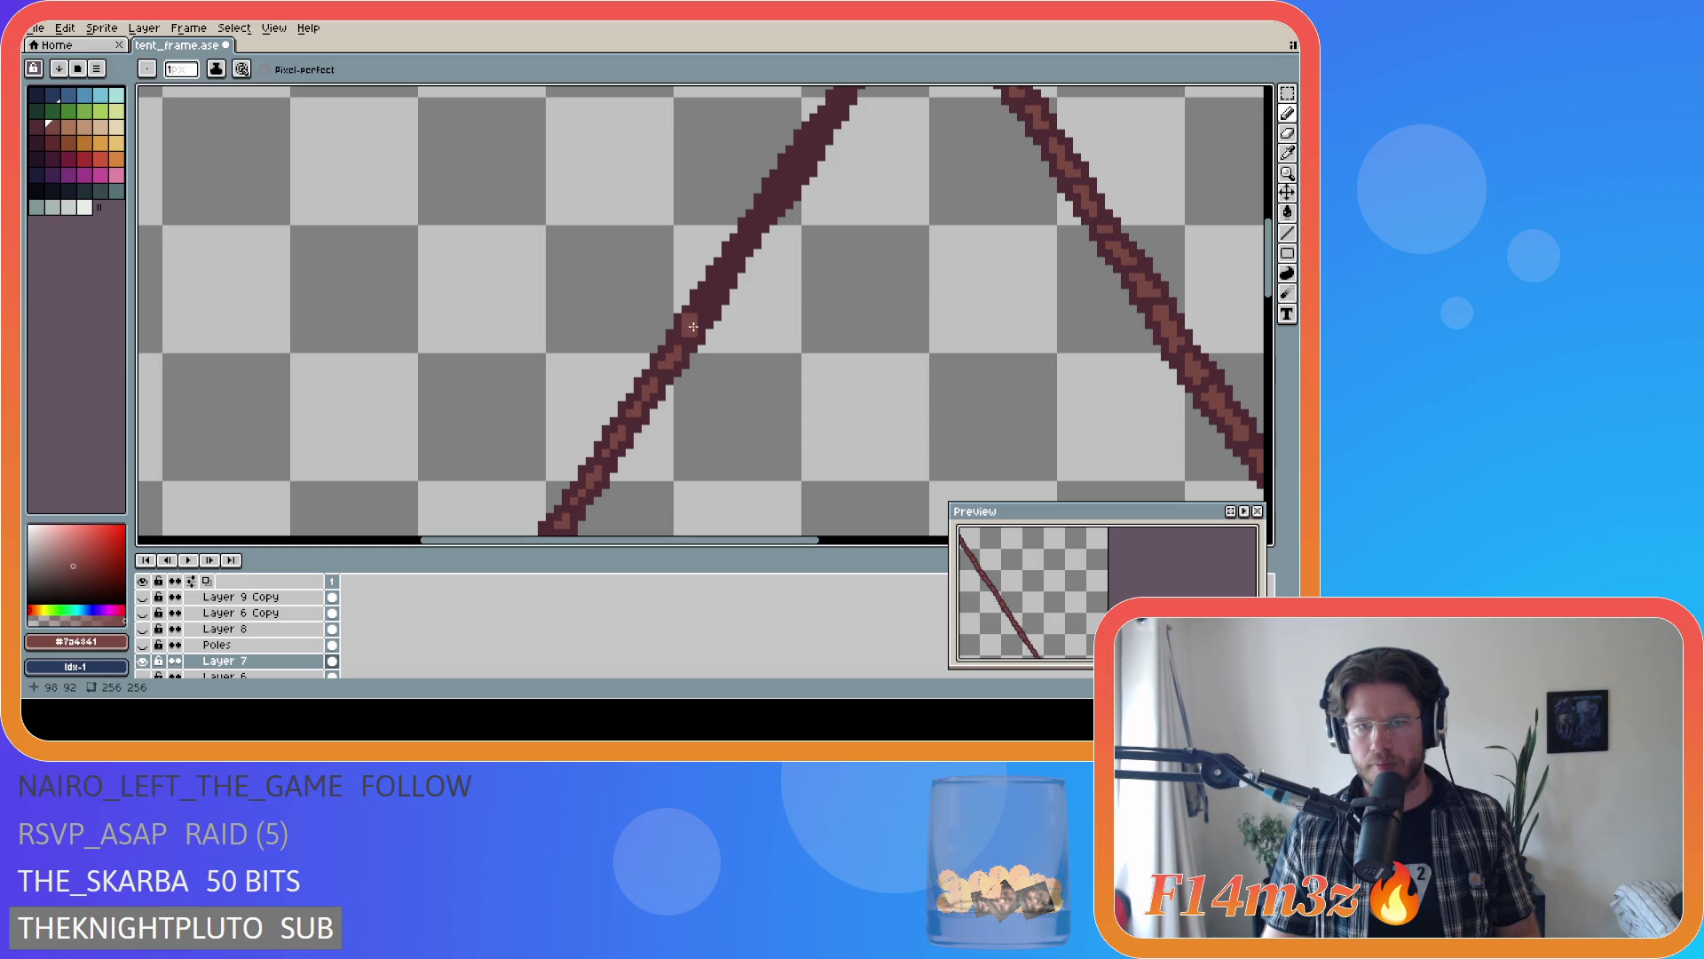
{"action": "left_click", "coordinate": [689, 331]}
{"action": "left_click_drag", "start_coordinate": [693, 320], "coordinate": [701, 315]}
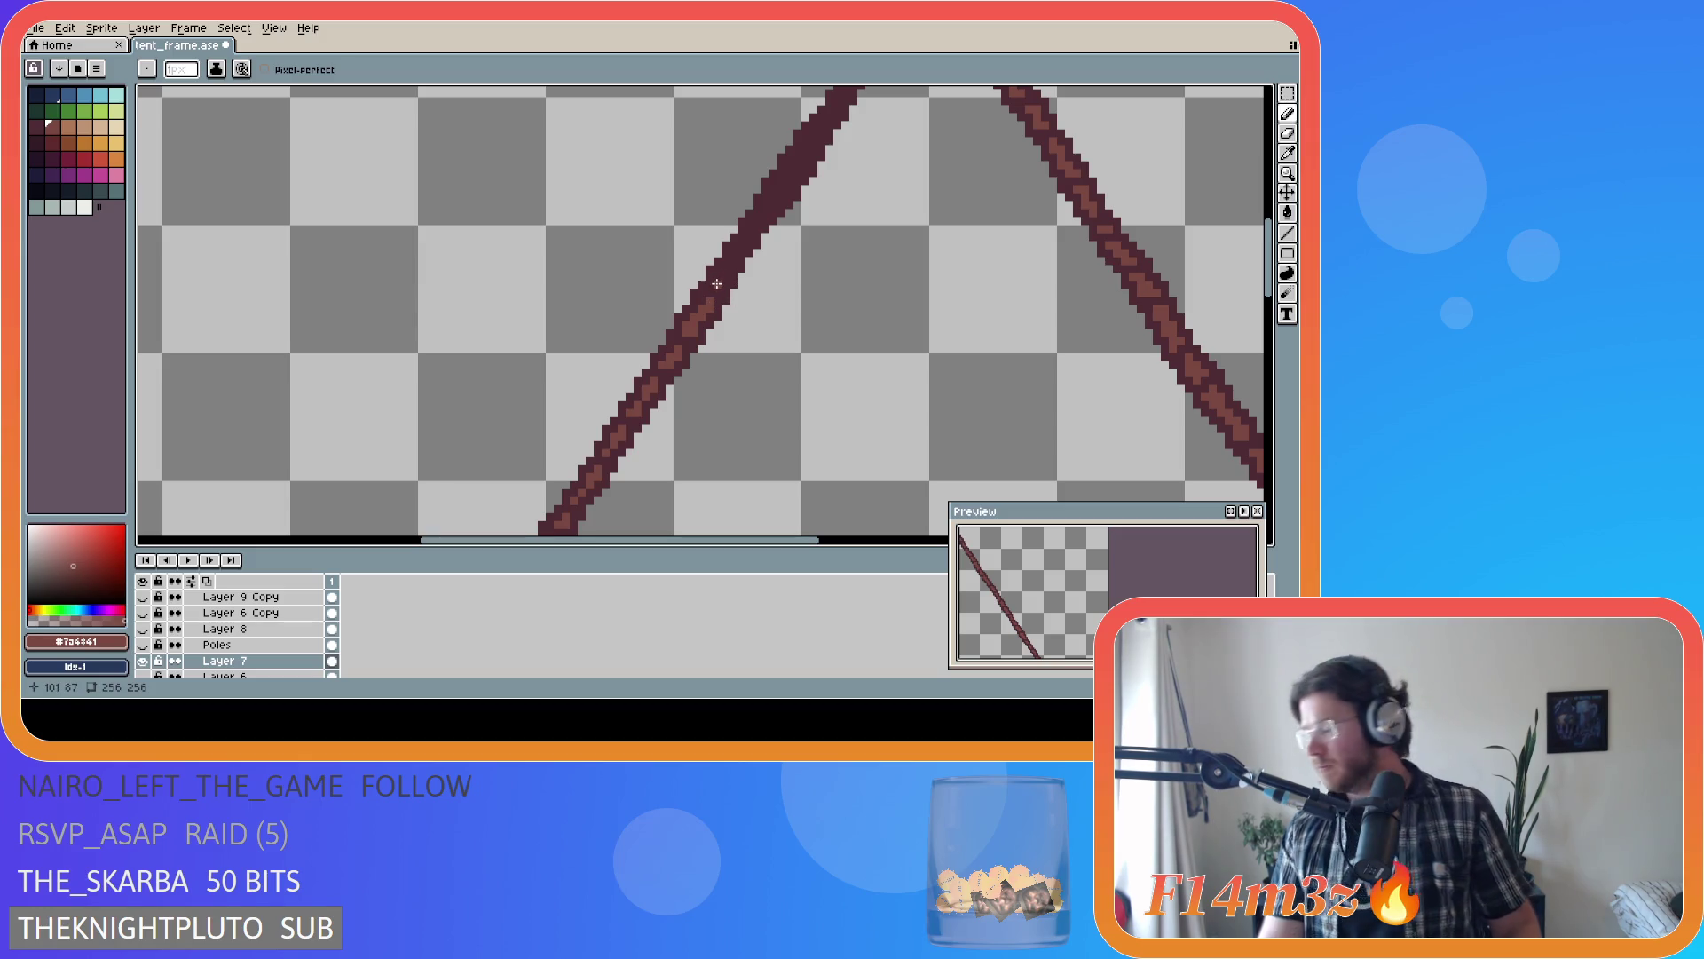
{"action": "left_click", "coordinate": [716, 285]}
{"action": "left_click_drag", "start_coordinate": [716, 284], "coordinate": [727, 273]}
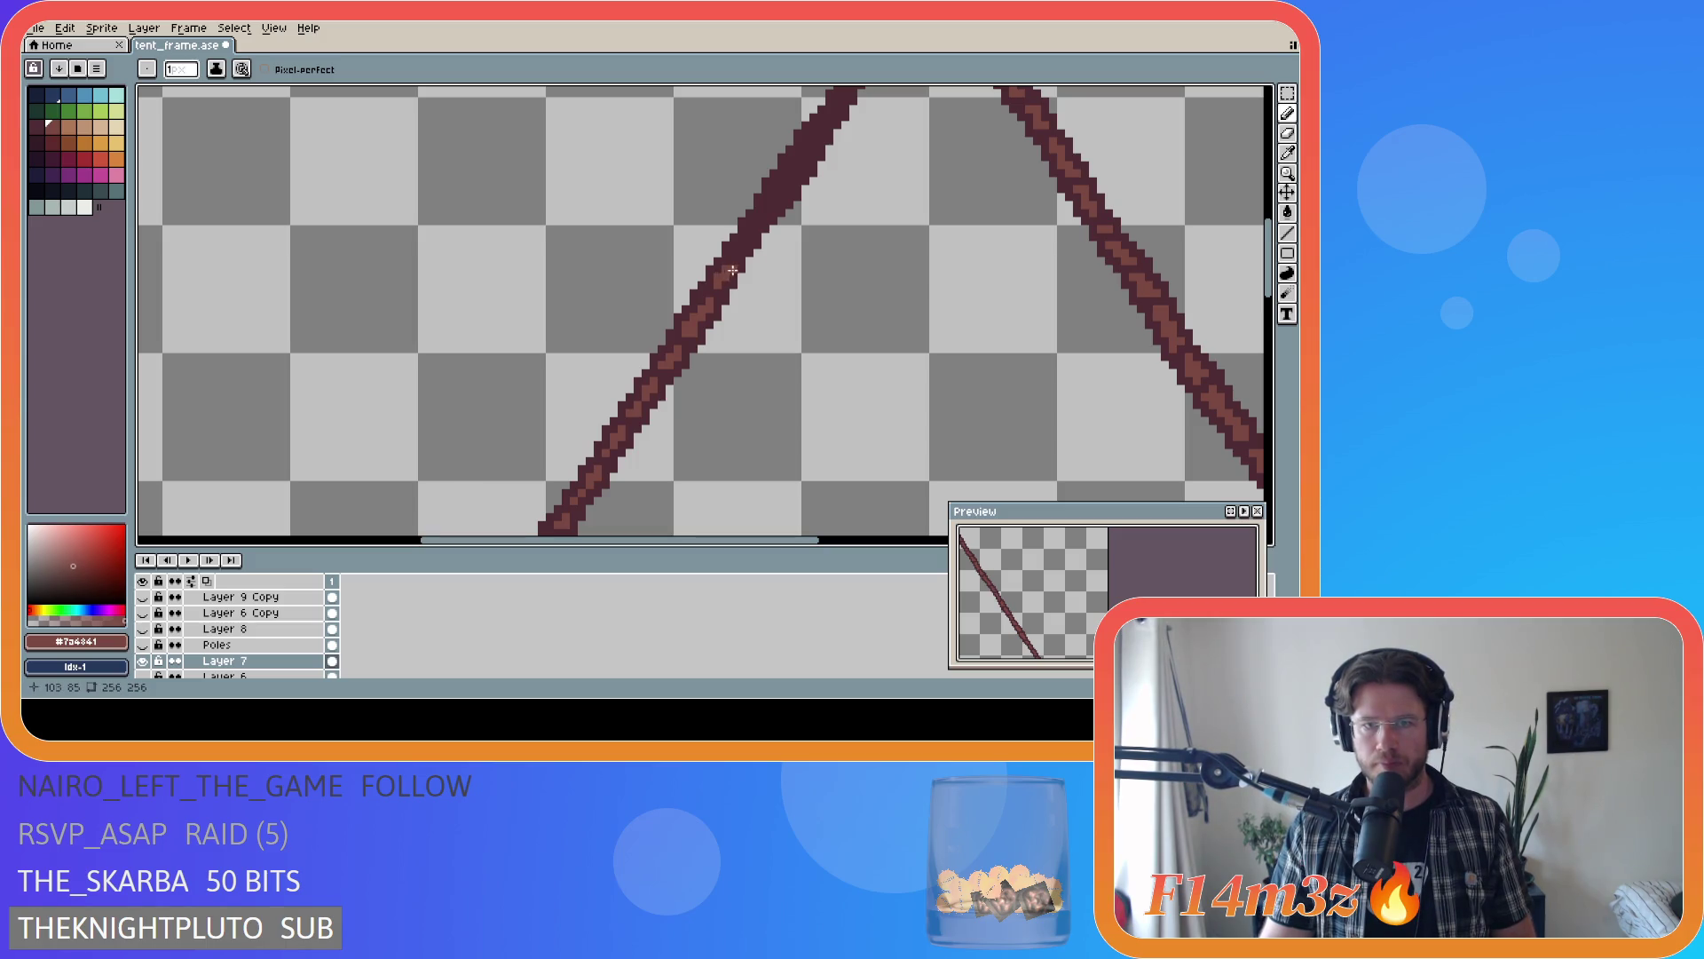
{"action": "scroll", "coordinate": [803, 302], "scroll_direction": "down", "scroll_amount": 3}
{"action": "scroll", "coordinate": [816, 333], "scroll_direction": "down", "scroll_amount": 2}
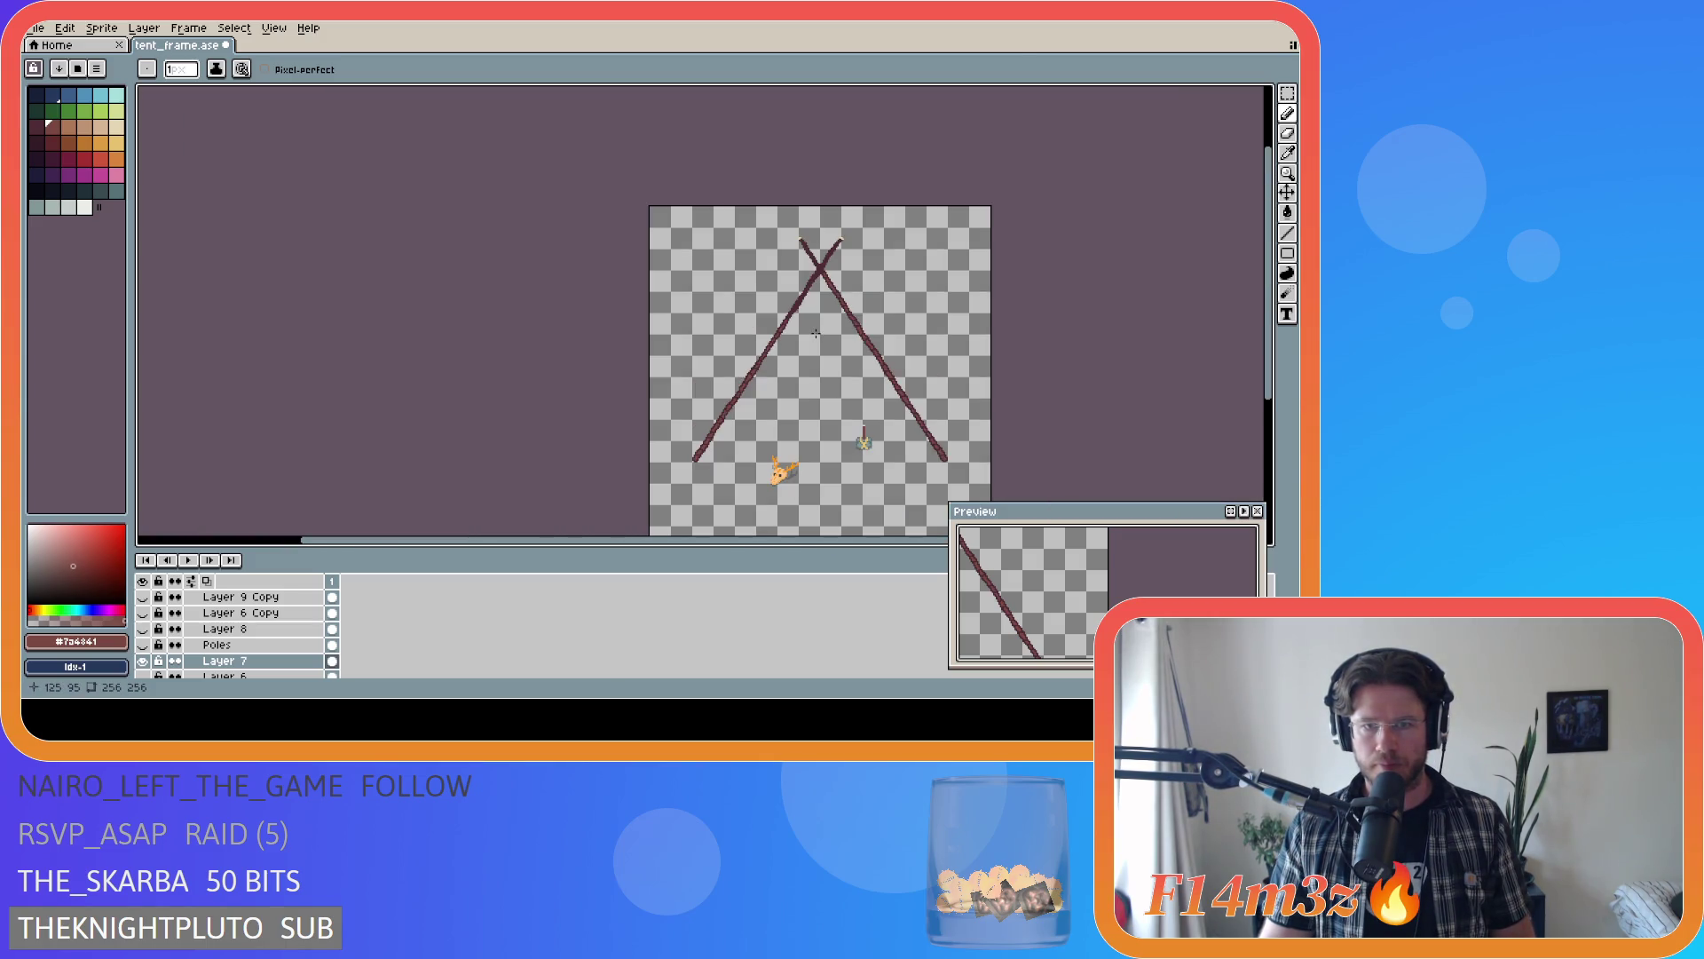
- Paint long light-brown grain strokes up the left pole toward the apex
{"action": "scroll", "coordinate": [808, 327], "scroll_direction": "up", "scroll_amount": 3}
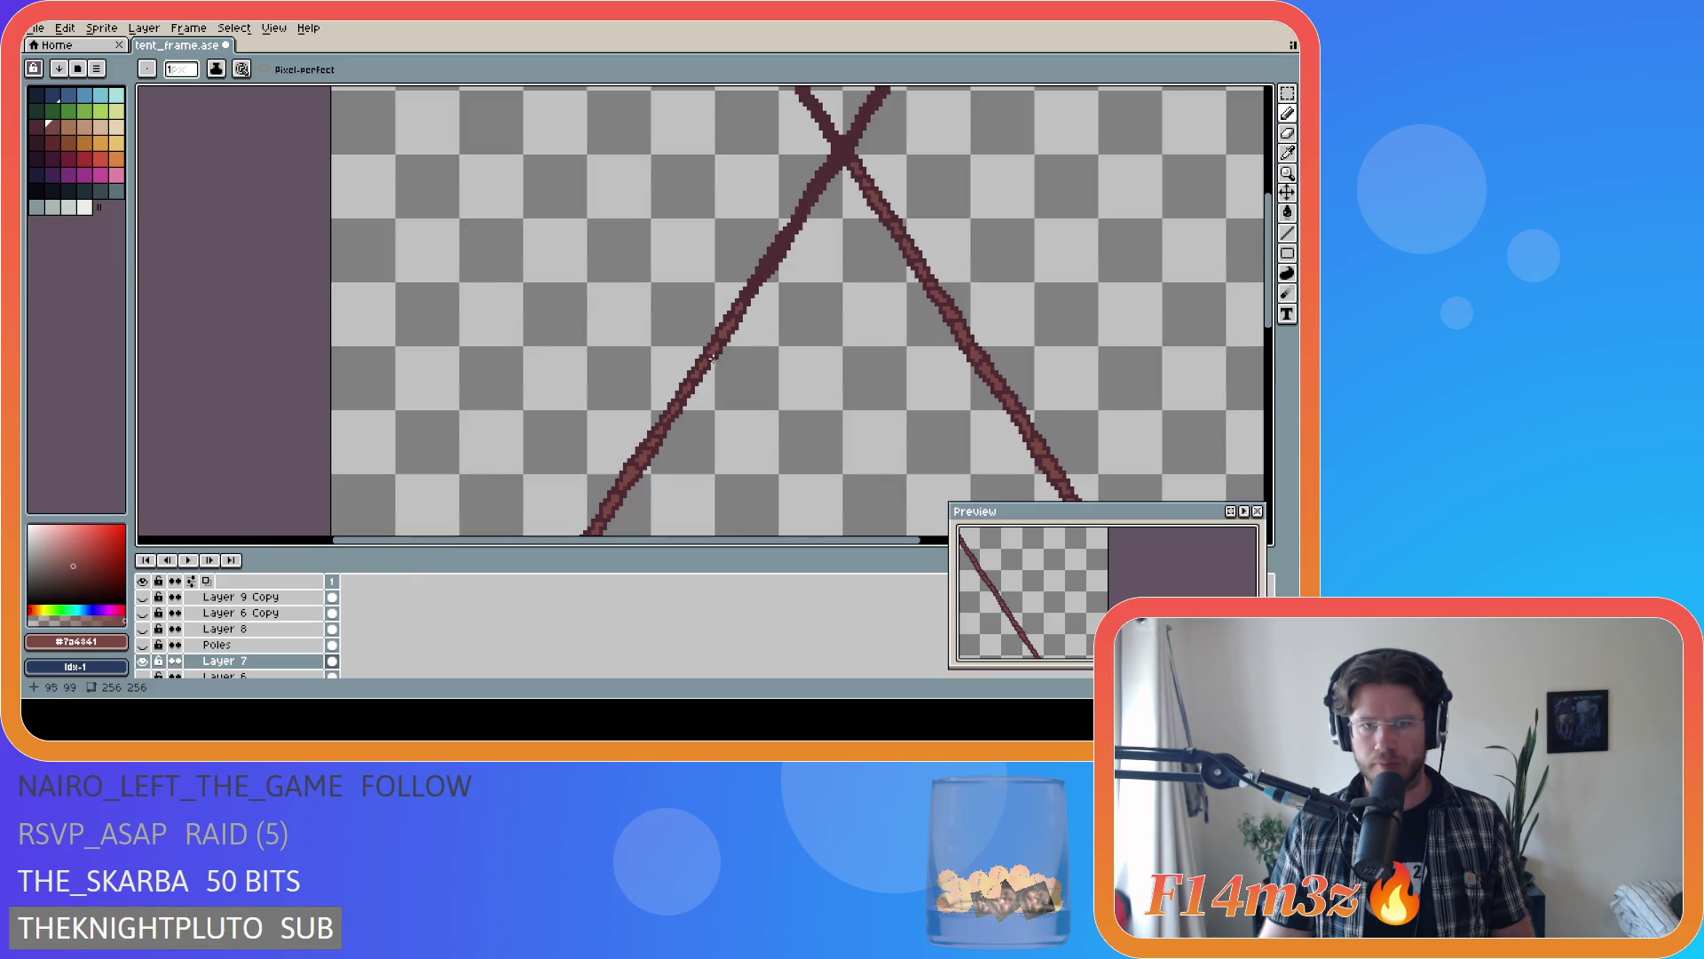
{"action": "scroll", "coordinate": [785, 240], "scroll_direction": "up", "scroll_amount": 1}
{"action": "scroll", "coordinate": [704, 337], "scroll_direction": "up", "scroll_amount": 1}
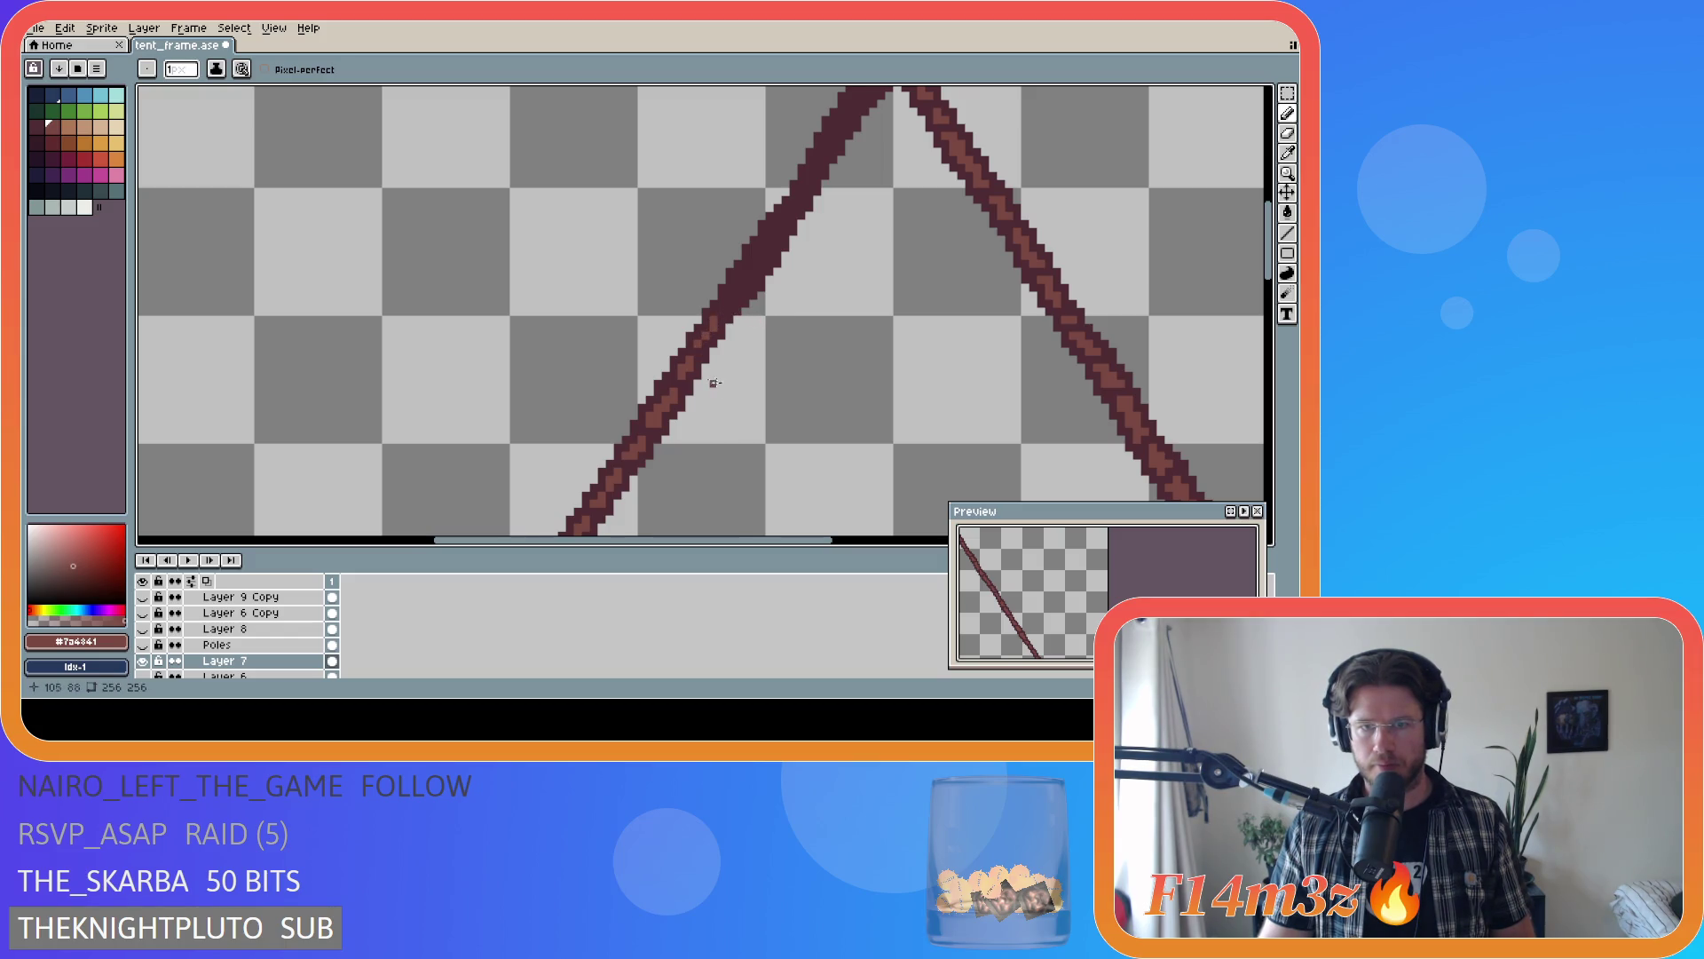
{"action": "scroll", "coordinate": [713, 383], "scroll_direction": "down", "scroll_amount": 5}
{"action": "scroll", "coordinate": [742, 330], "scroll_direction": "up", "scroll_amount": 5}
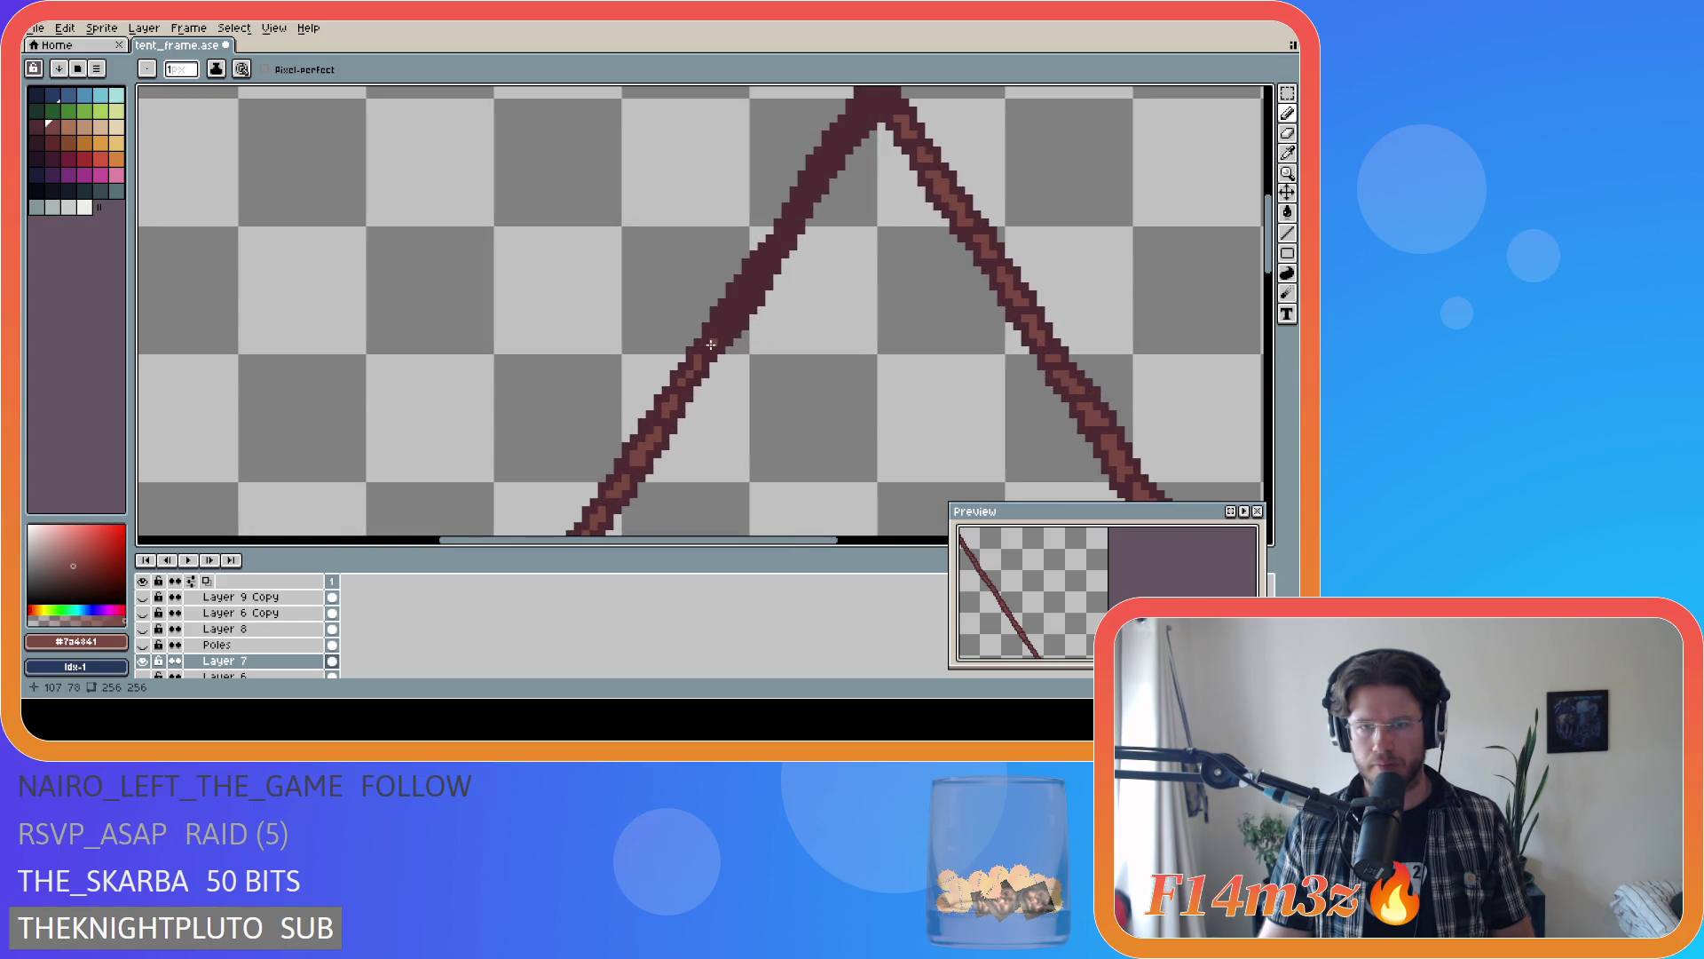
{"action": "mouse_move", "coordinate": [711, 344]}
{"action": "left_mouse_down"}
{"action": "mouse_move", "coordinate": [757, 282]}
{"action": "mouse_move", "coordinate": [737, 297]}
{"action": "left_mouse_up"}
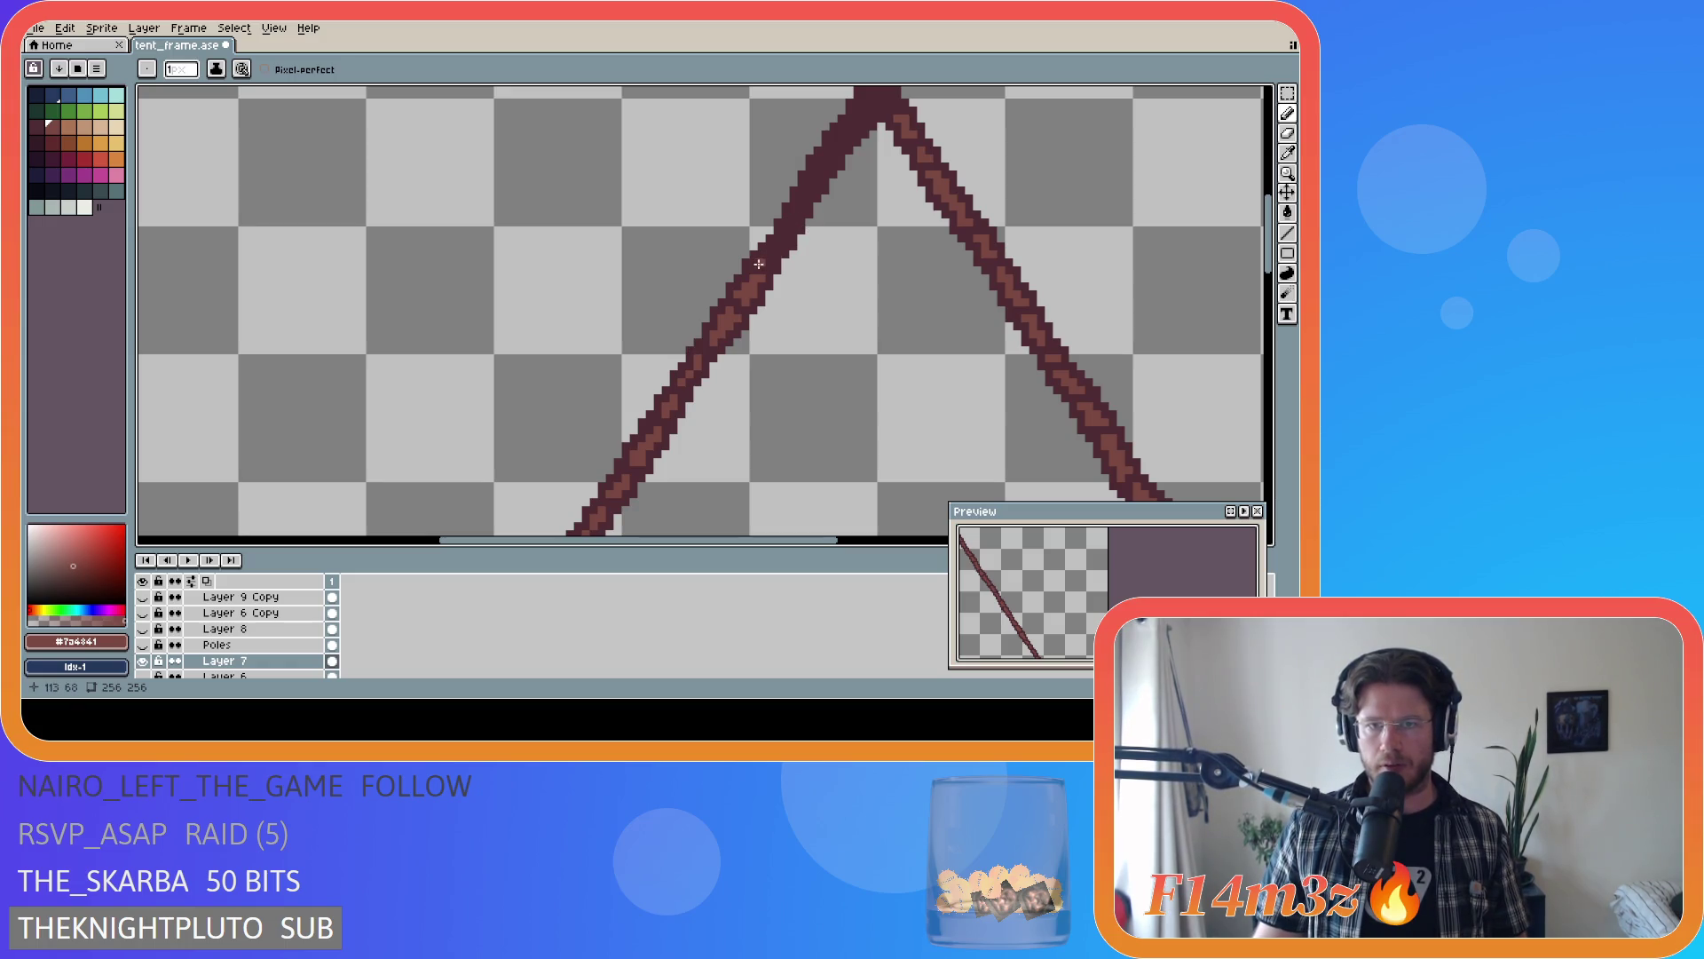
{"action": "left_click_drag", "start_coordinate": [759, 264], "coordinate": [825, 161]}
{"action": "left_click", "coordinate": [802, 198]}
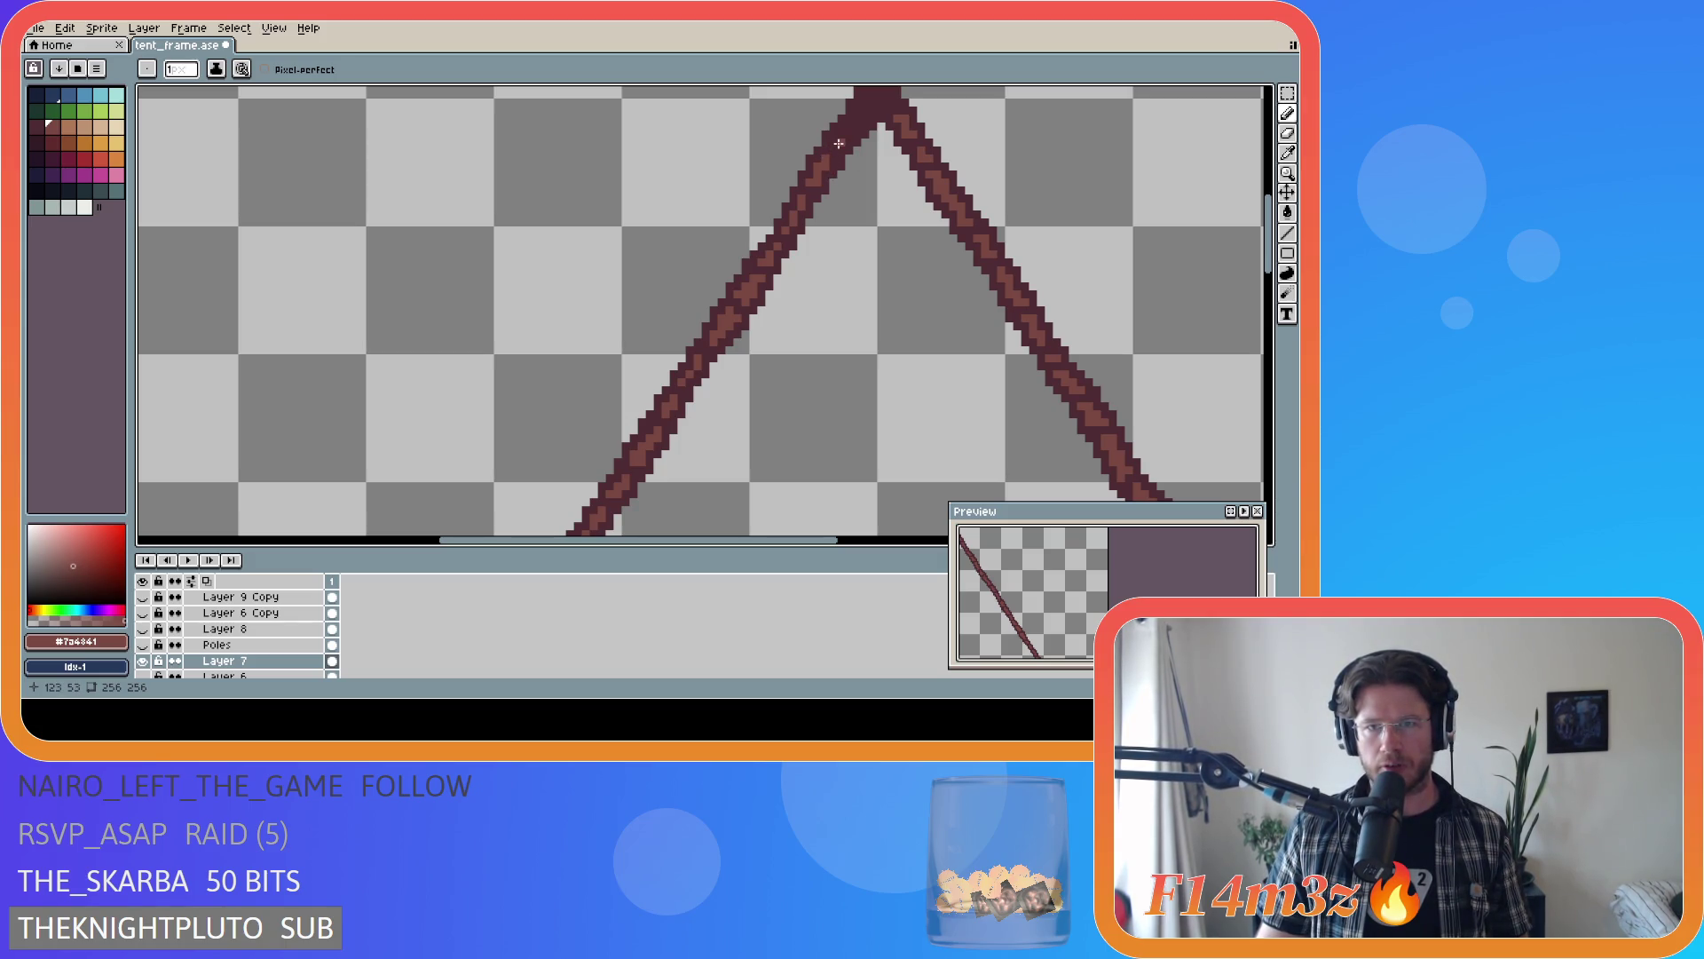
- Finish the grain with pixels just below the apex and save tent_frame.ase
{"action": "left_click", "coordinate": [839, 141]}
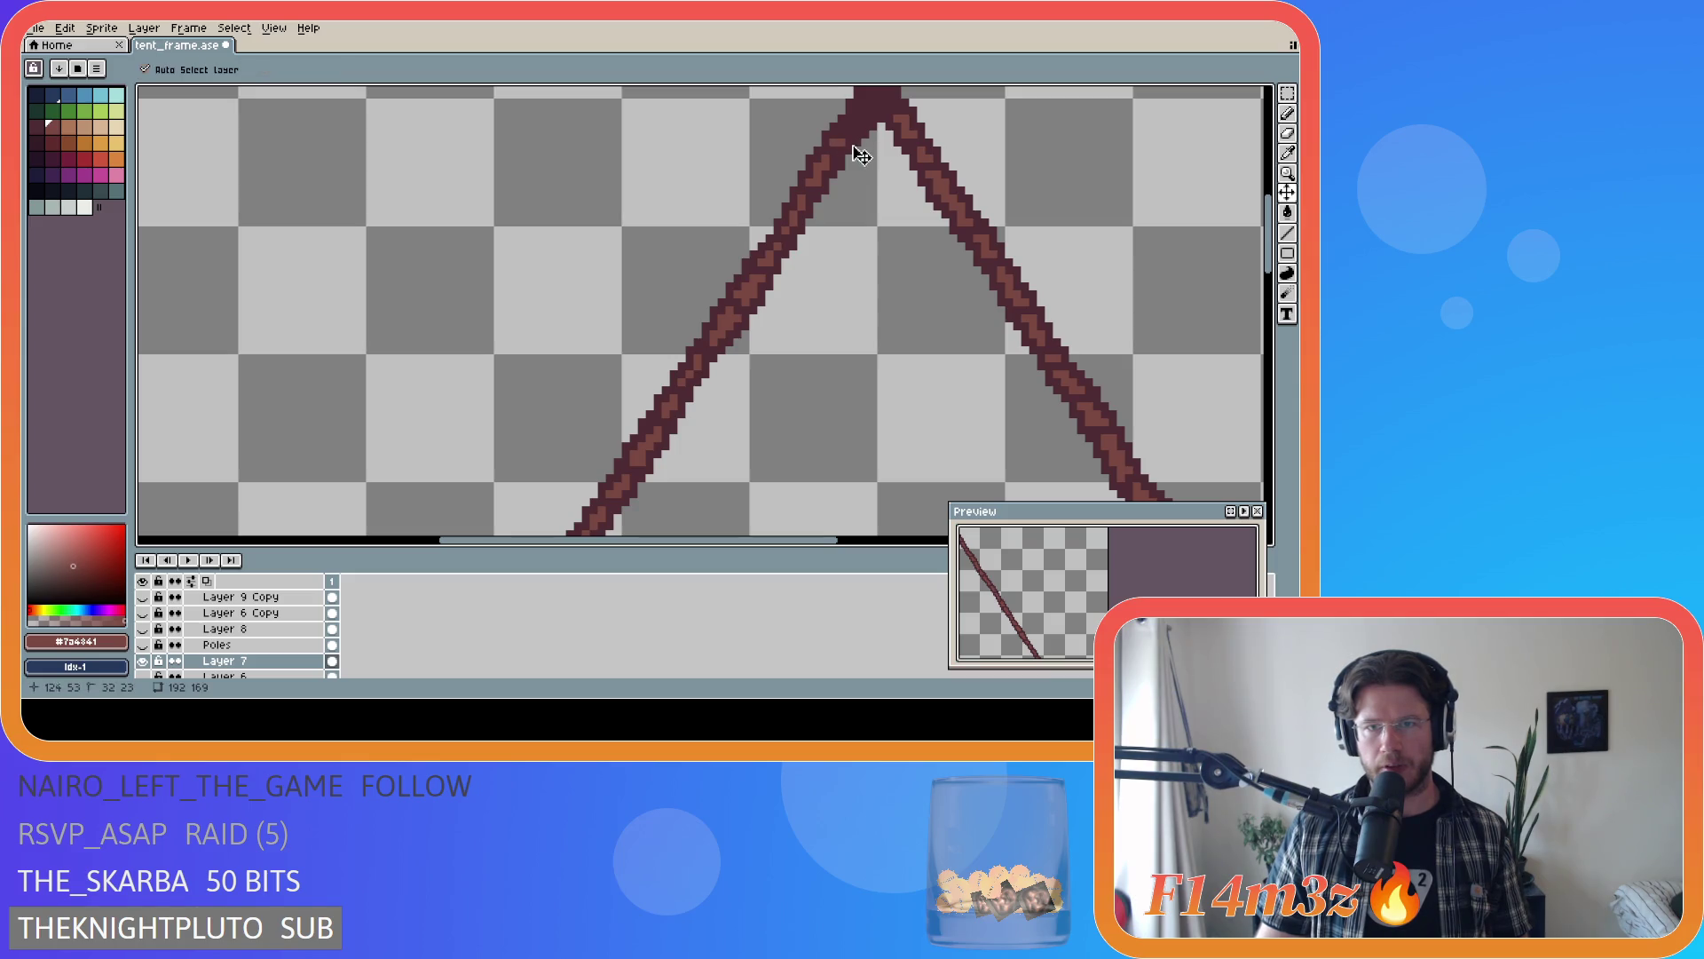
{"action": "left_click", "coordinate": [838, 135]}
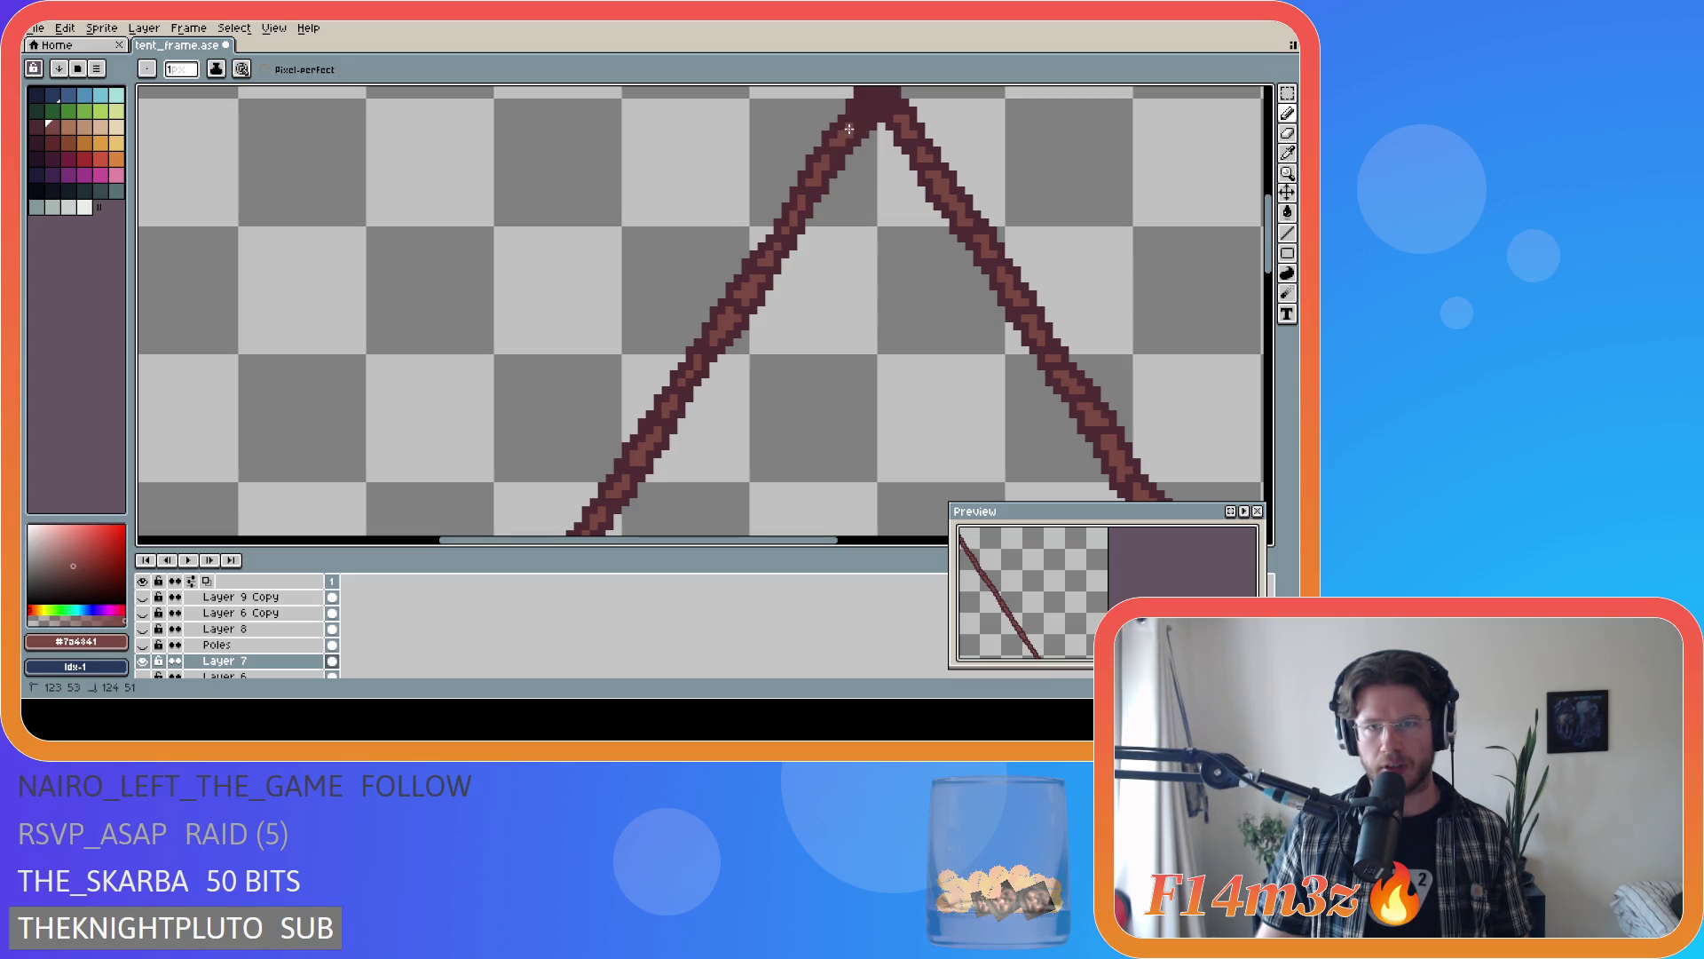
{"action": "left_click_drag", "start_coordinate": [850, 129], "coordinate": [854, 126]}
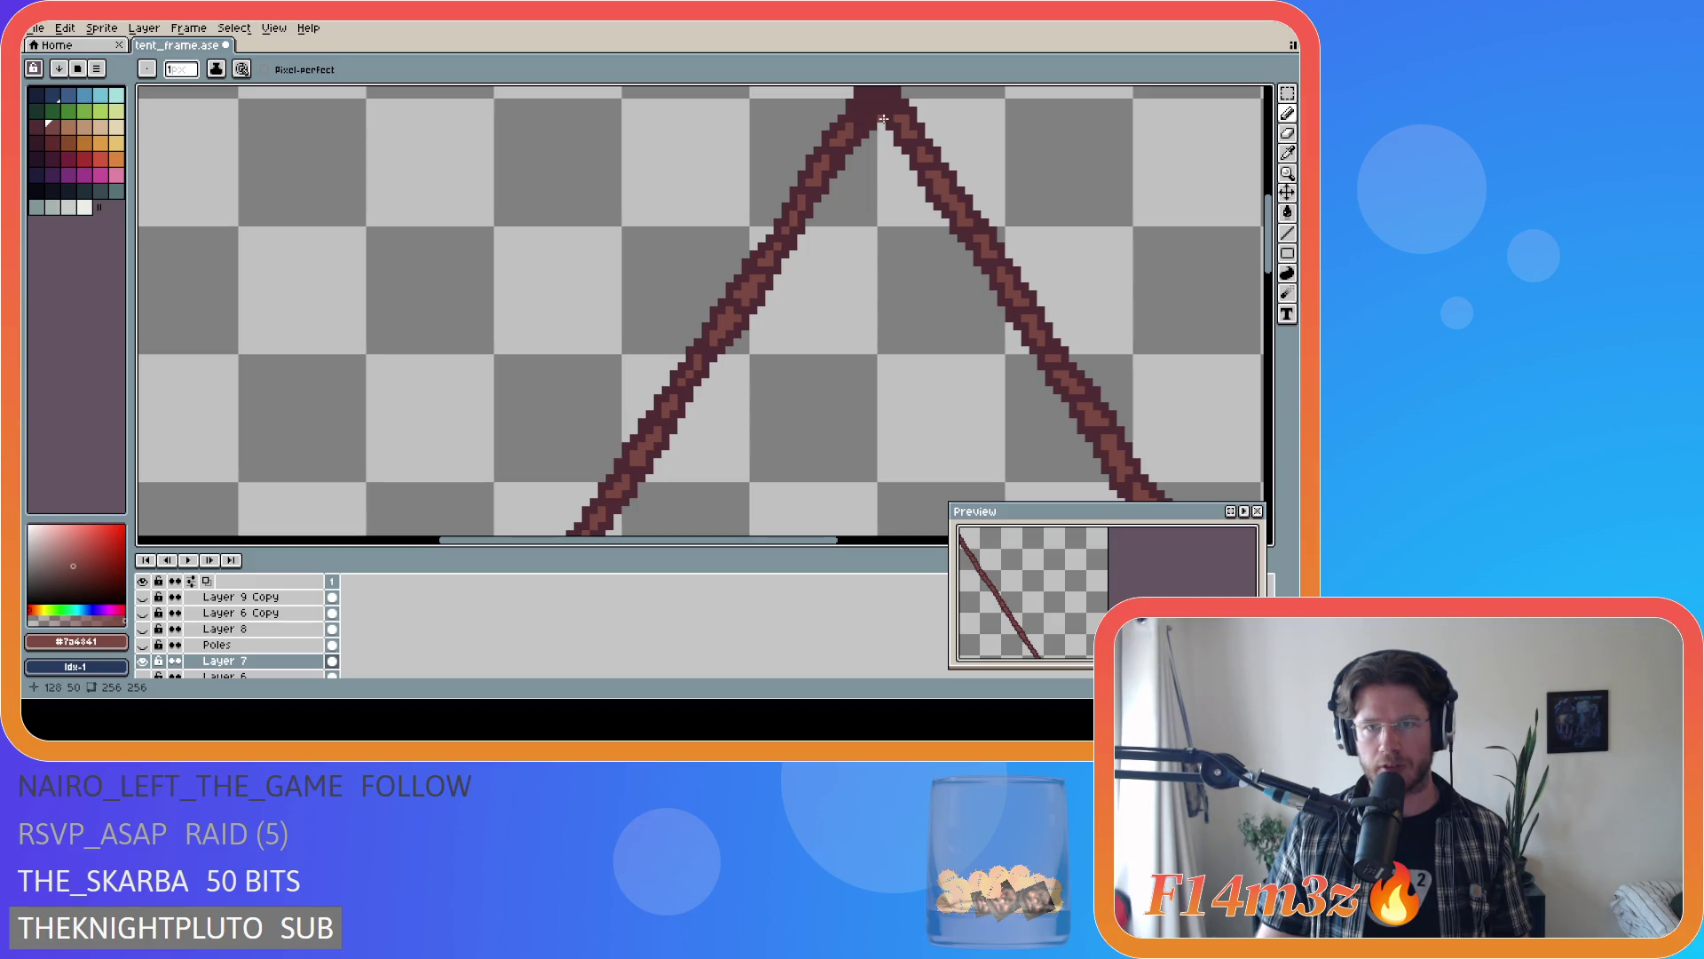
{"action": "key", "text": "ctrl+s"}
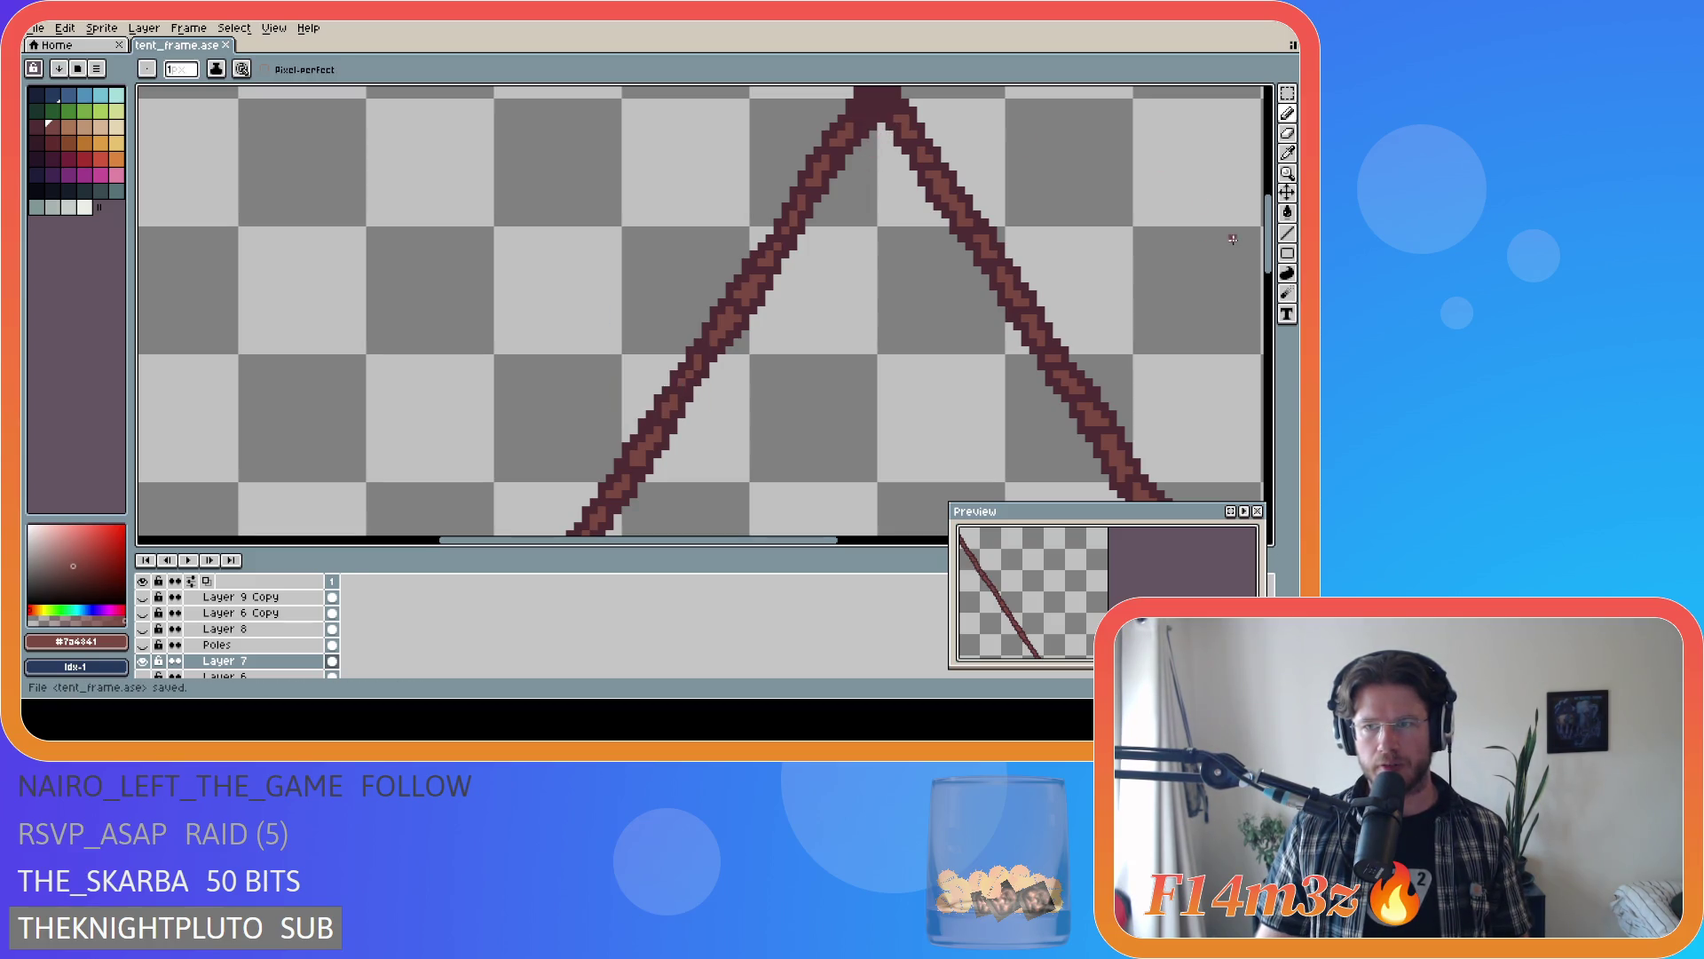
- Darken a few pixels at the pole crossing
{"action": "scroll", "coordinate": [888, 240], "scroll_direction": "up", "scroll_amount": 2}
{"action": "left_click", "coordinate": [864, 209]}
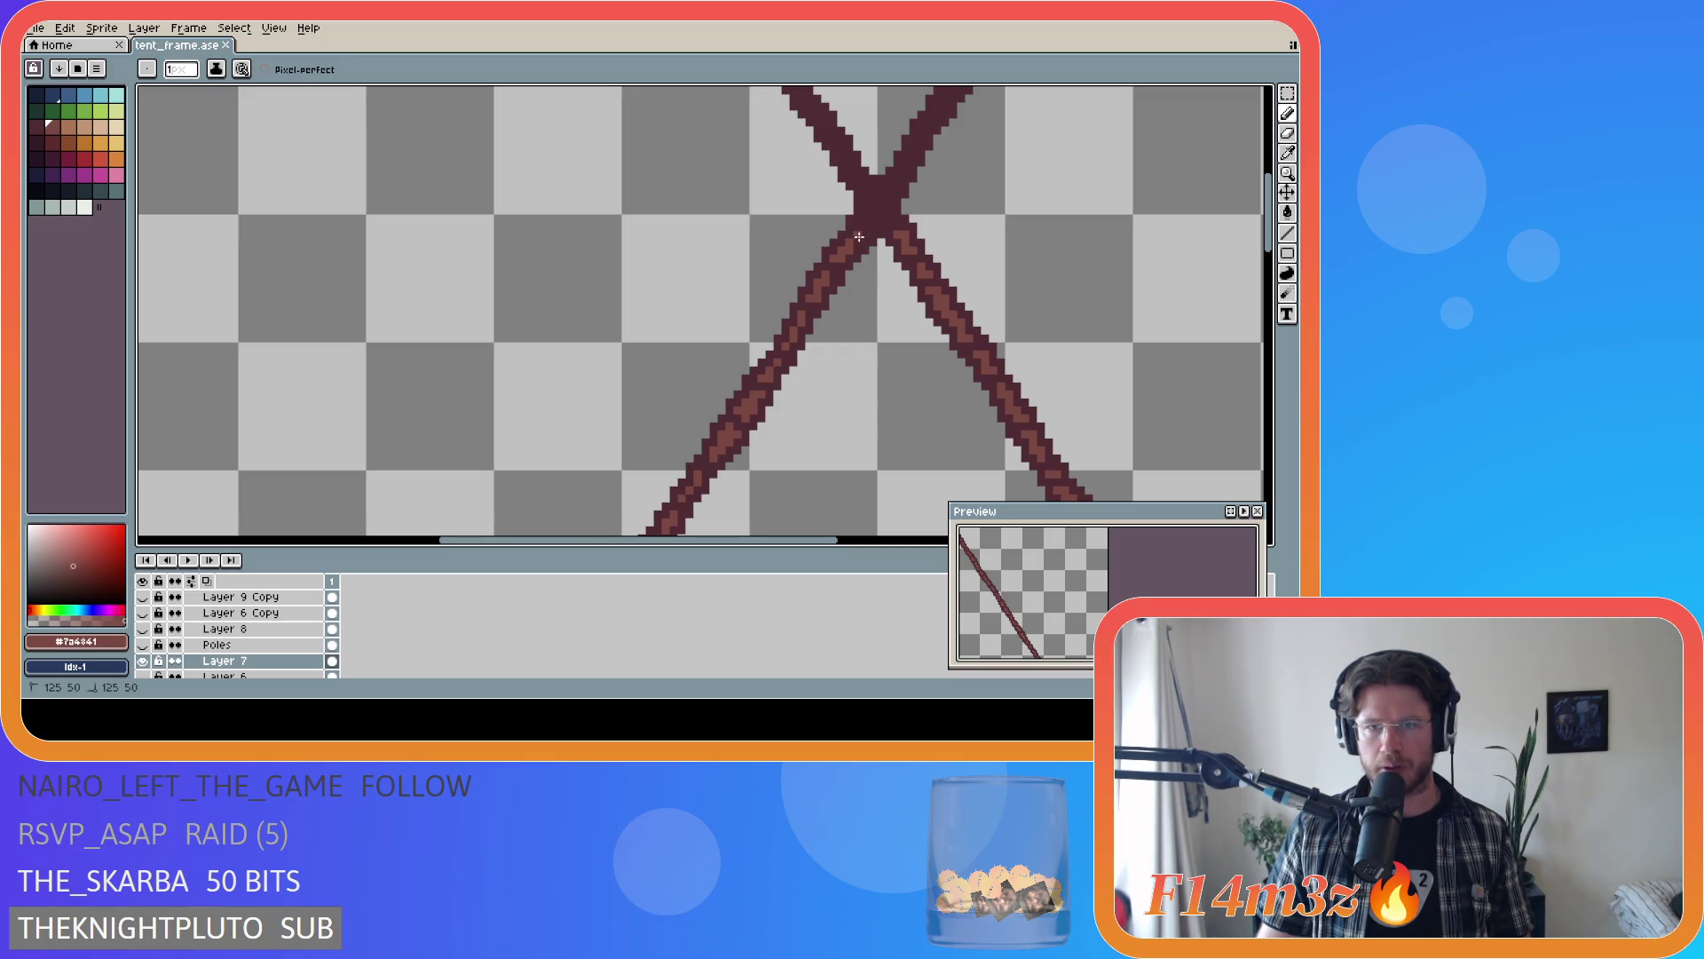
{"action": "left_click_drag", "start_coordinate": [858, 237], "coordinate": [859, 237]}
{"action": "left_click", "coordinate": [860, 238]}
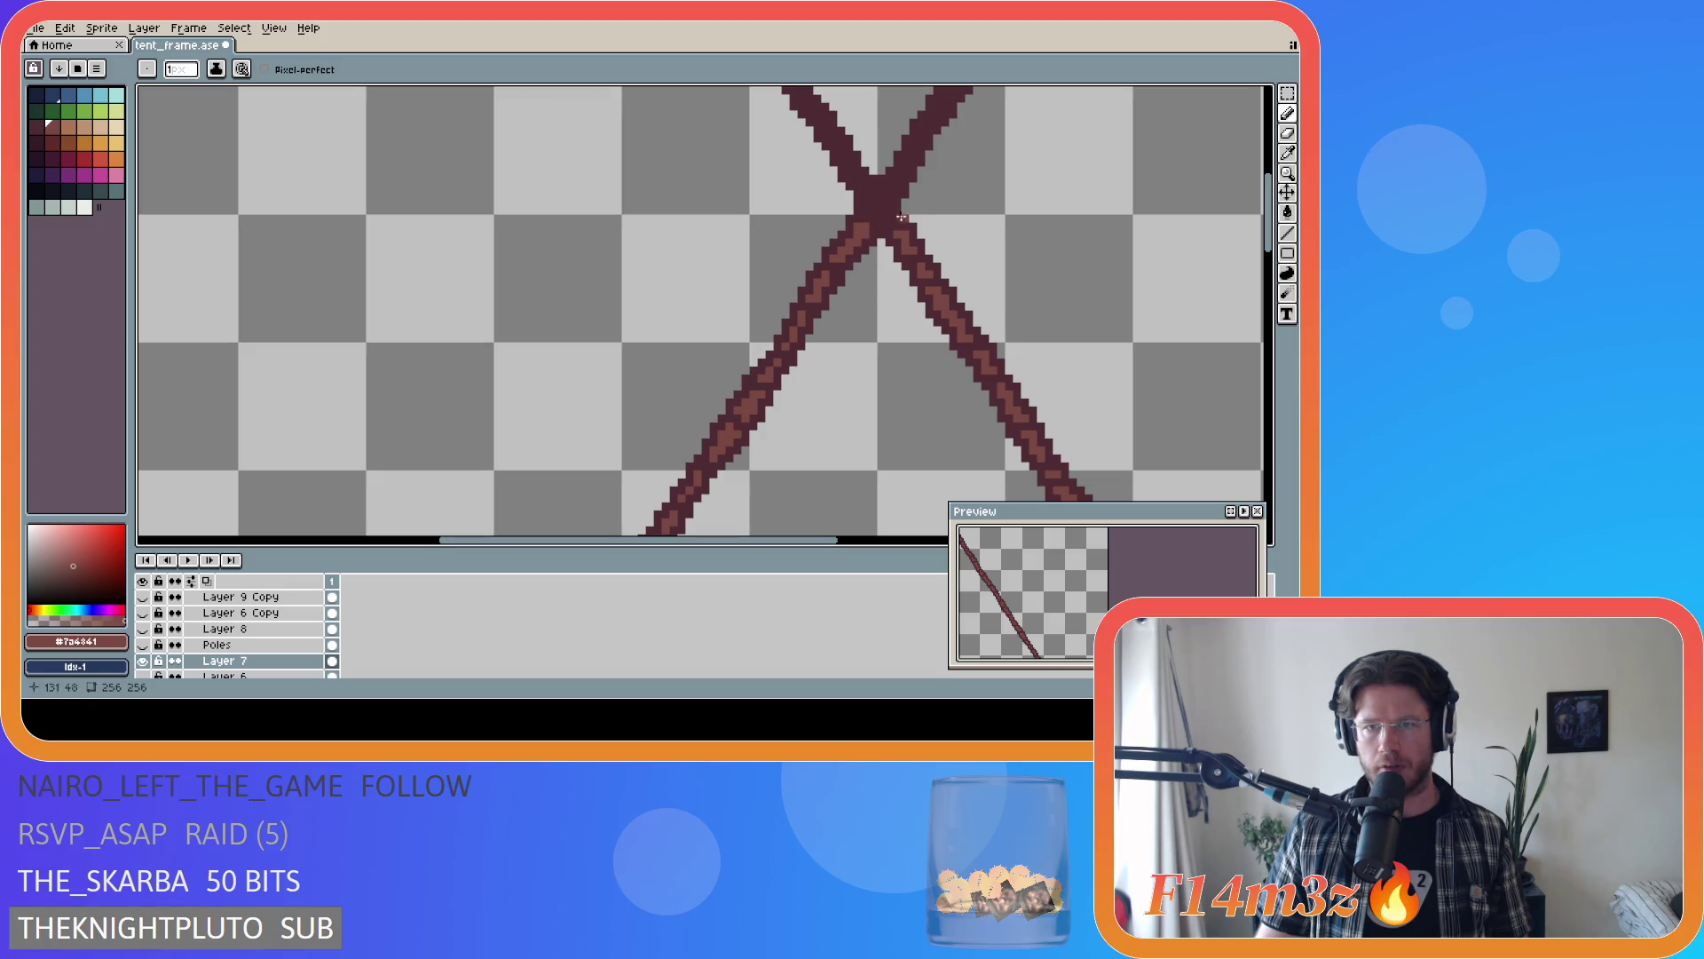
{"action": "scroll", "coordinate": [958, 208], "scroll_direction": "down", "scroll_amount": 1}
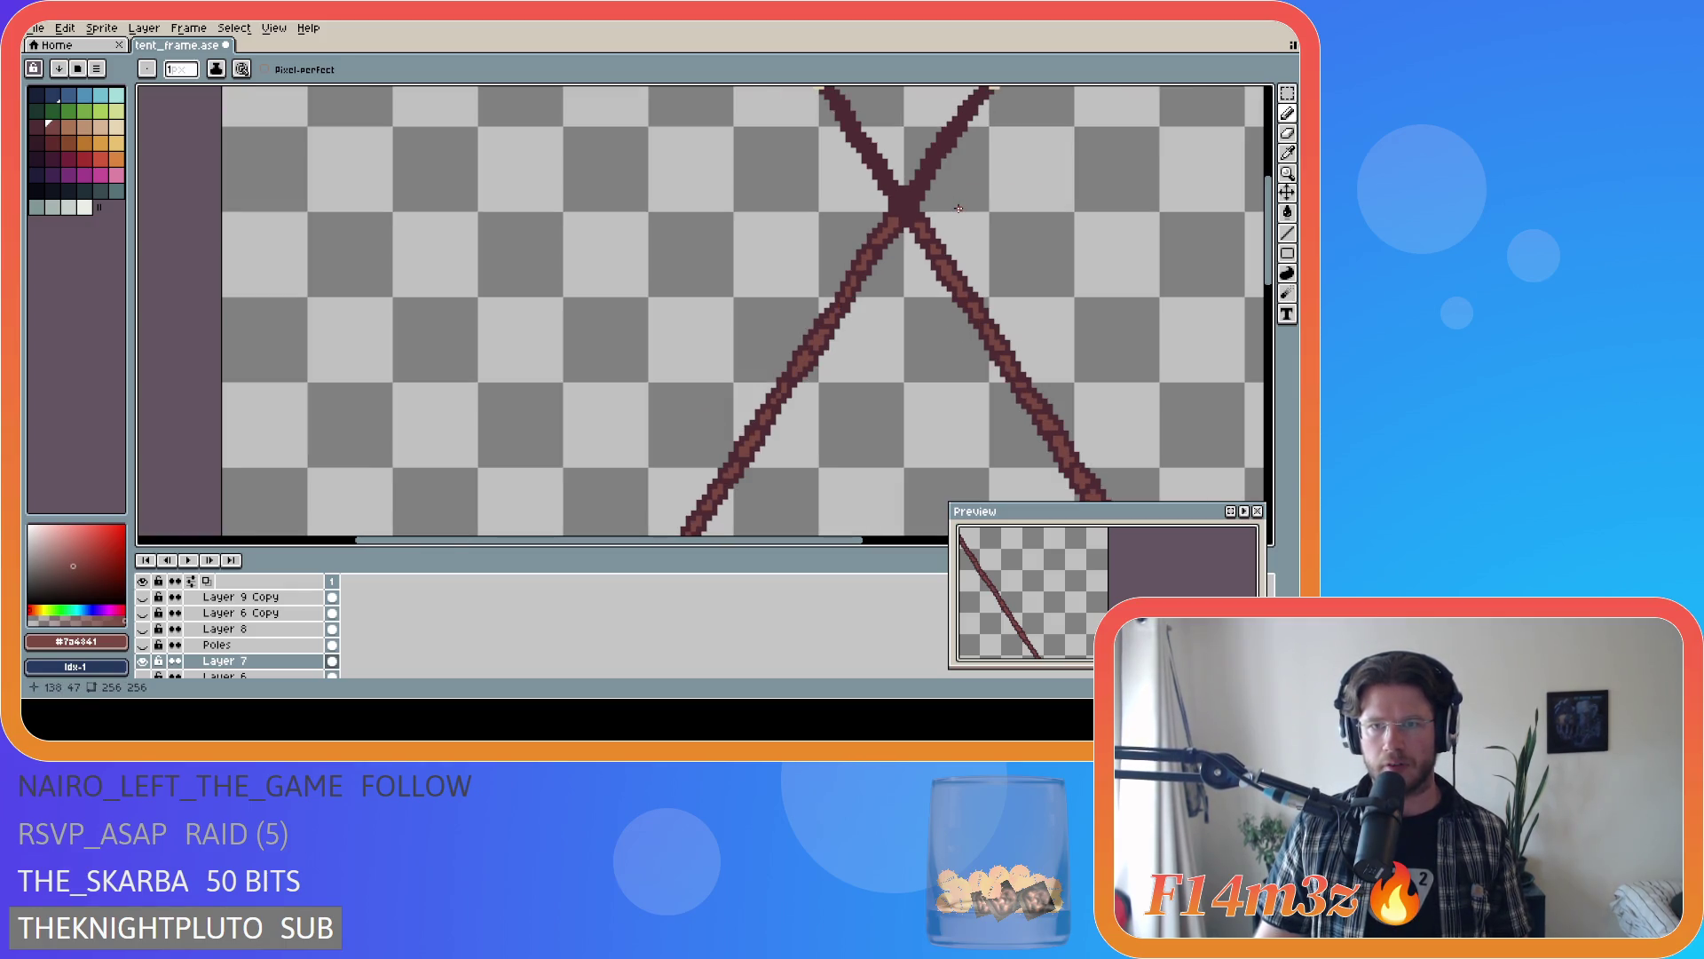
{"action": "scroll", "coordinate": [938, 203], "scroll_direction": "down", "scroll_amount": 1}
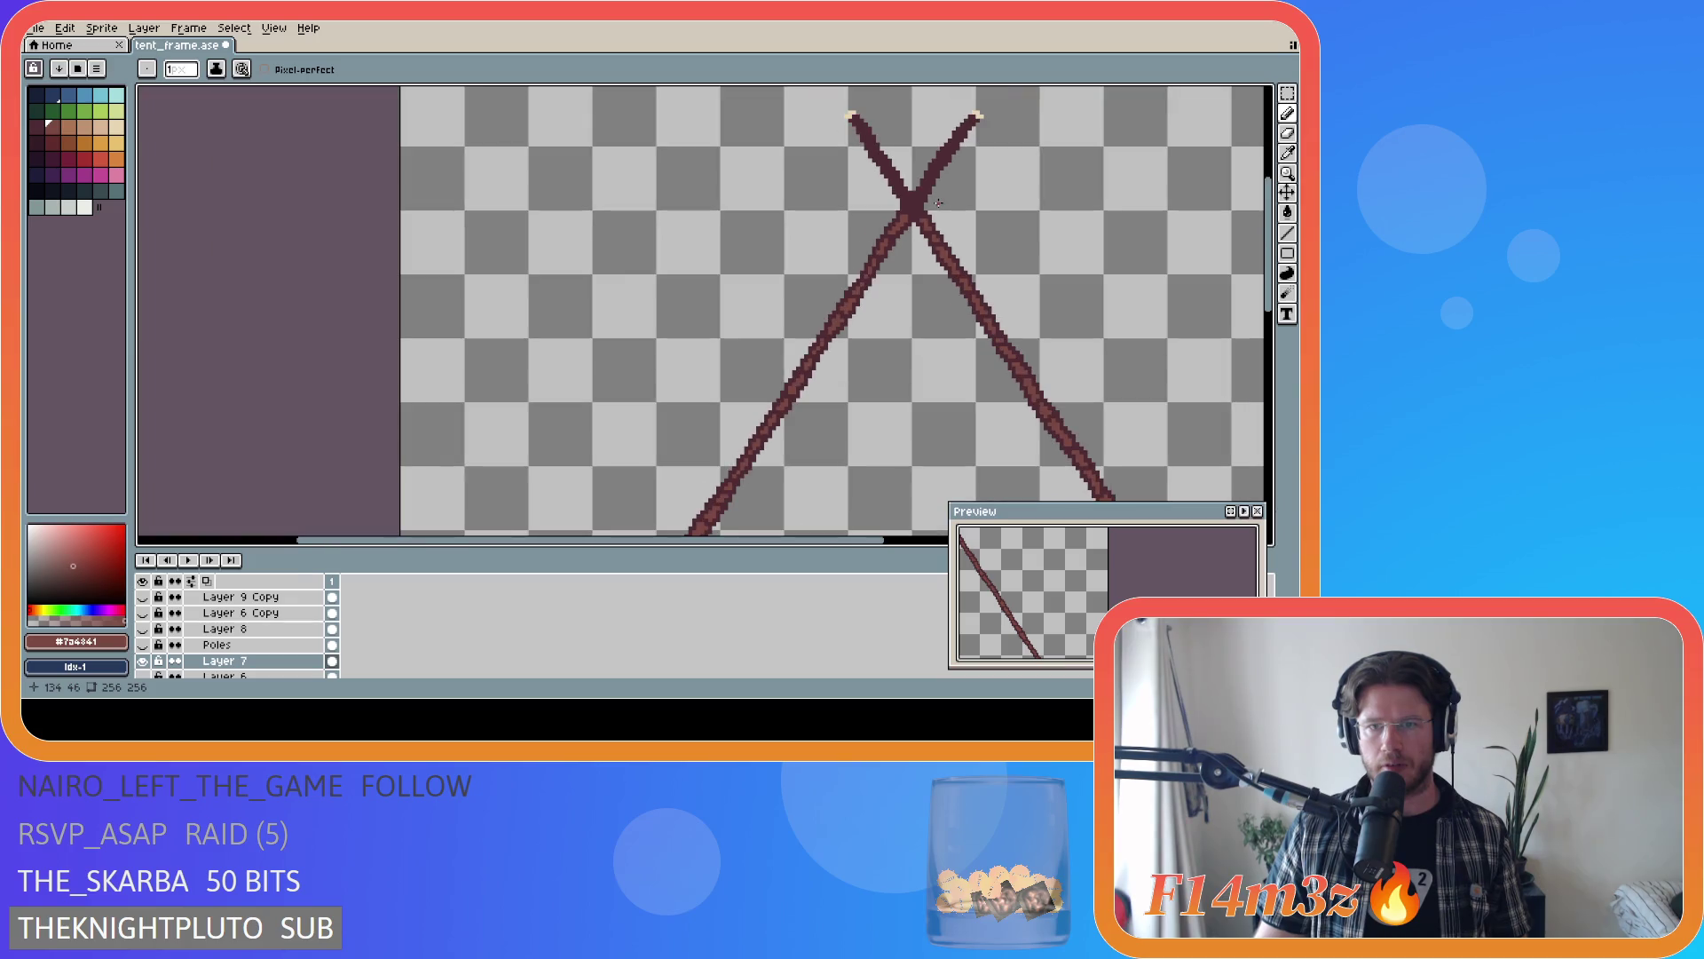
{"action": "scroll", "coordinate": [949, 192], "scroll_direction": "up", "scroll_amount": 4}
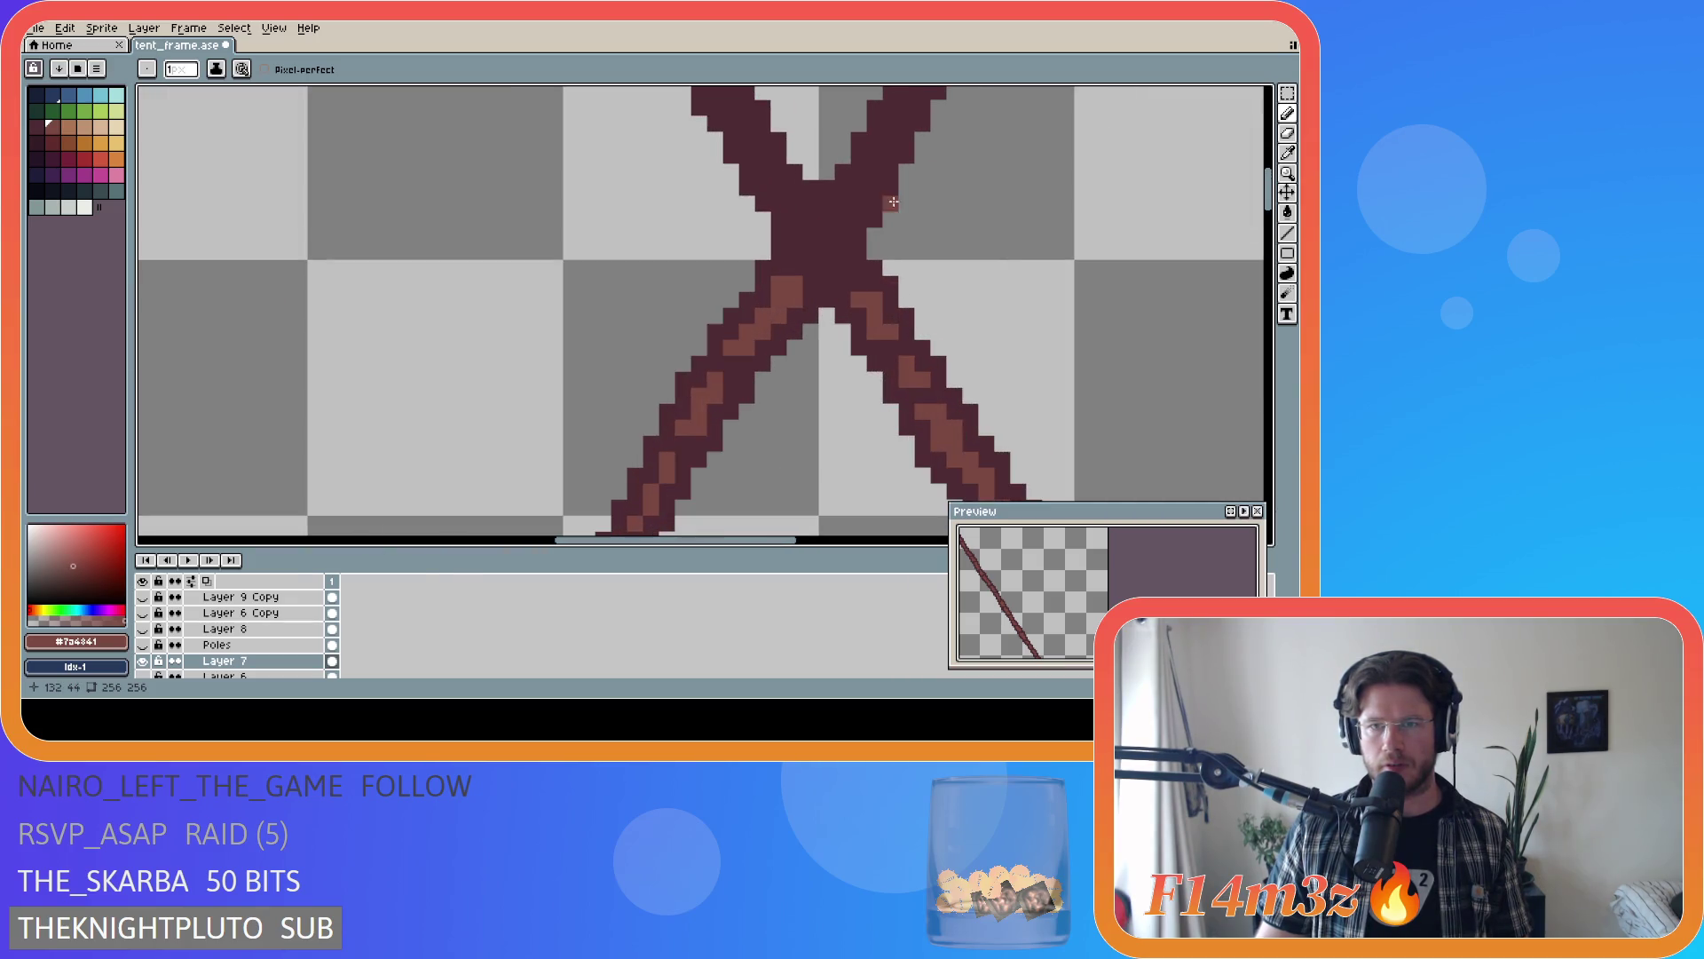
- Paint a light-brown highlight across the crossing, undoing a stray stroke up the right pole
{"action": "mouse_move", "coordinate": [794, 250]}
{"action": "left_mouse_down"}
{"action": "mouse_move", "coordinate": [841, 218]}
{"action": "mouse_move", "coordinate": [820, 264]}
{"action": "left_mouse_up"}
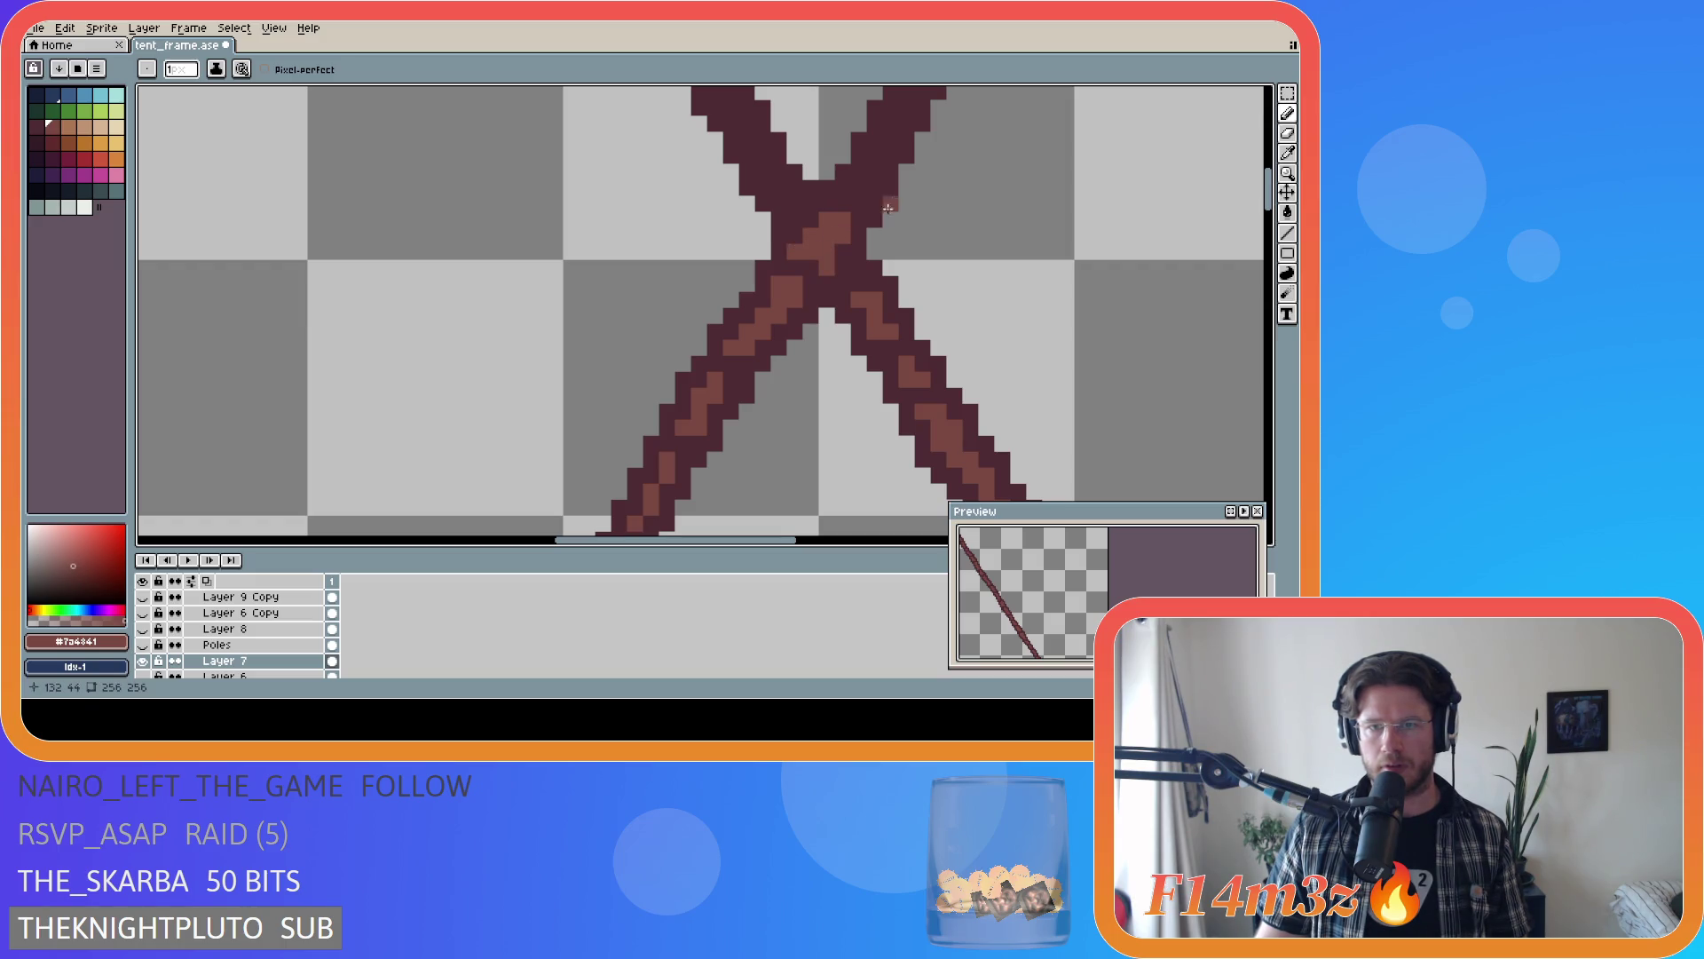
{"action": "left_click", "coordinate": [855, 188]}
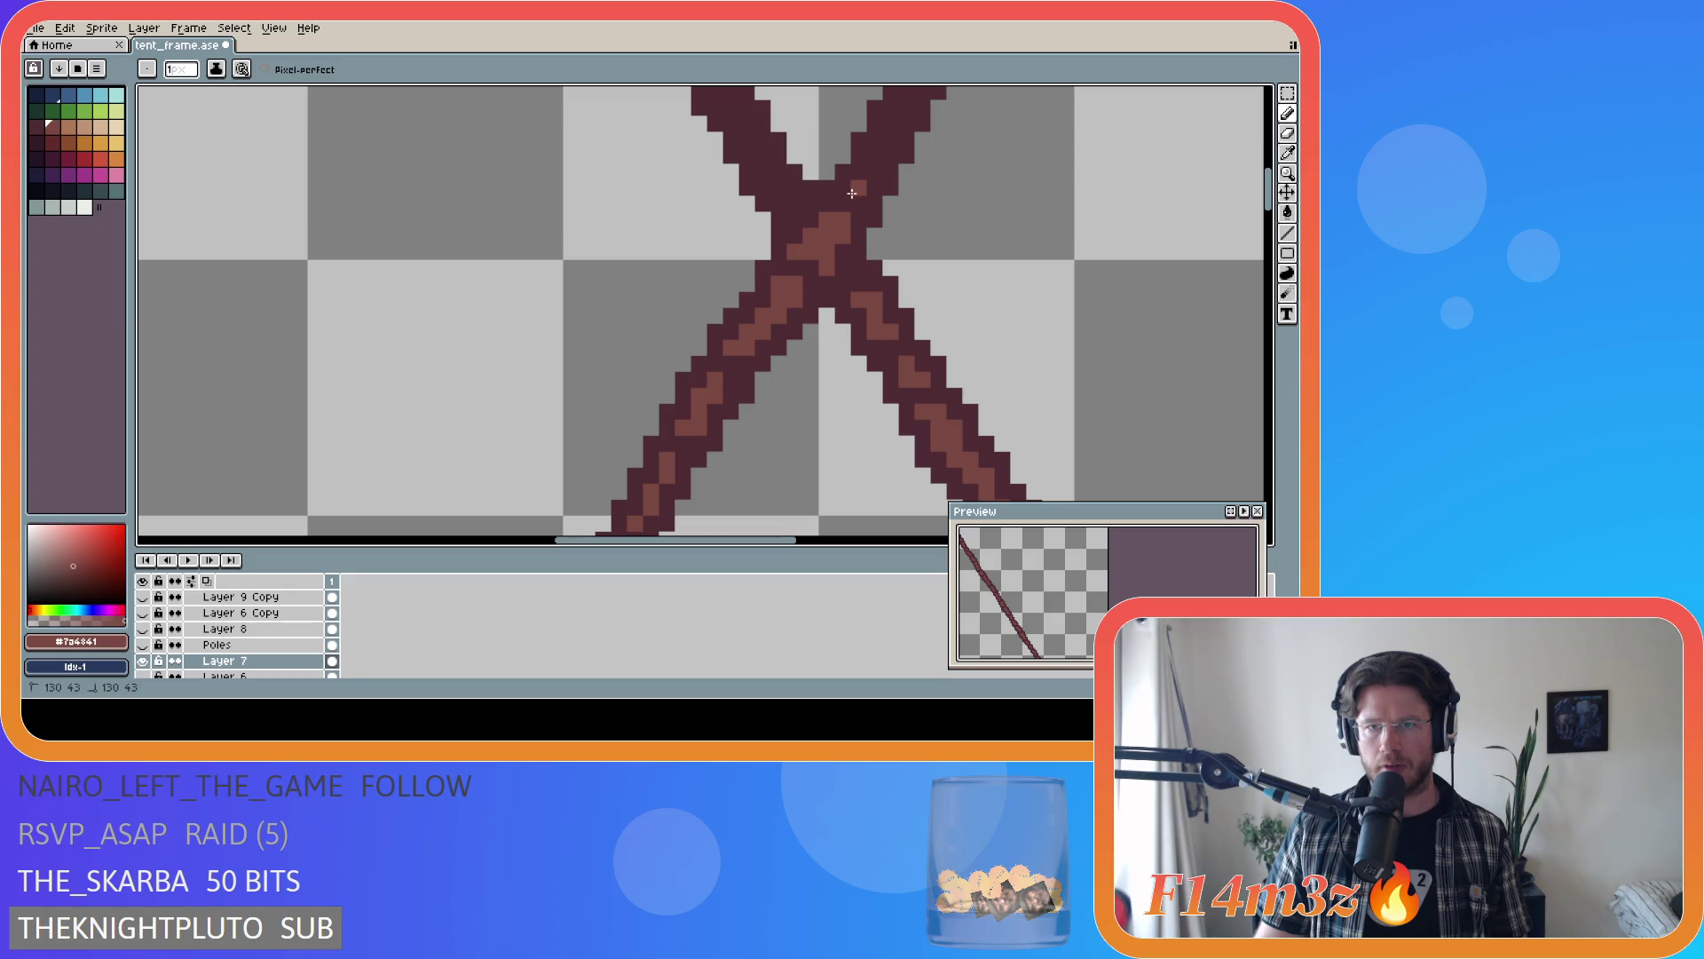
{"action": "left_click_drag", "start_coordinate": [861, 187], "coordinate": [885, 142]}
{"action": "key", "text": "ctrl+z"}
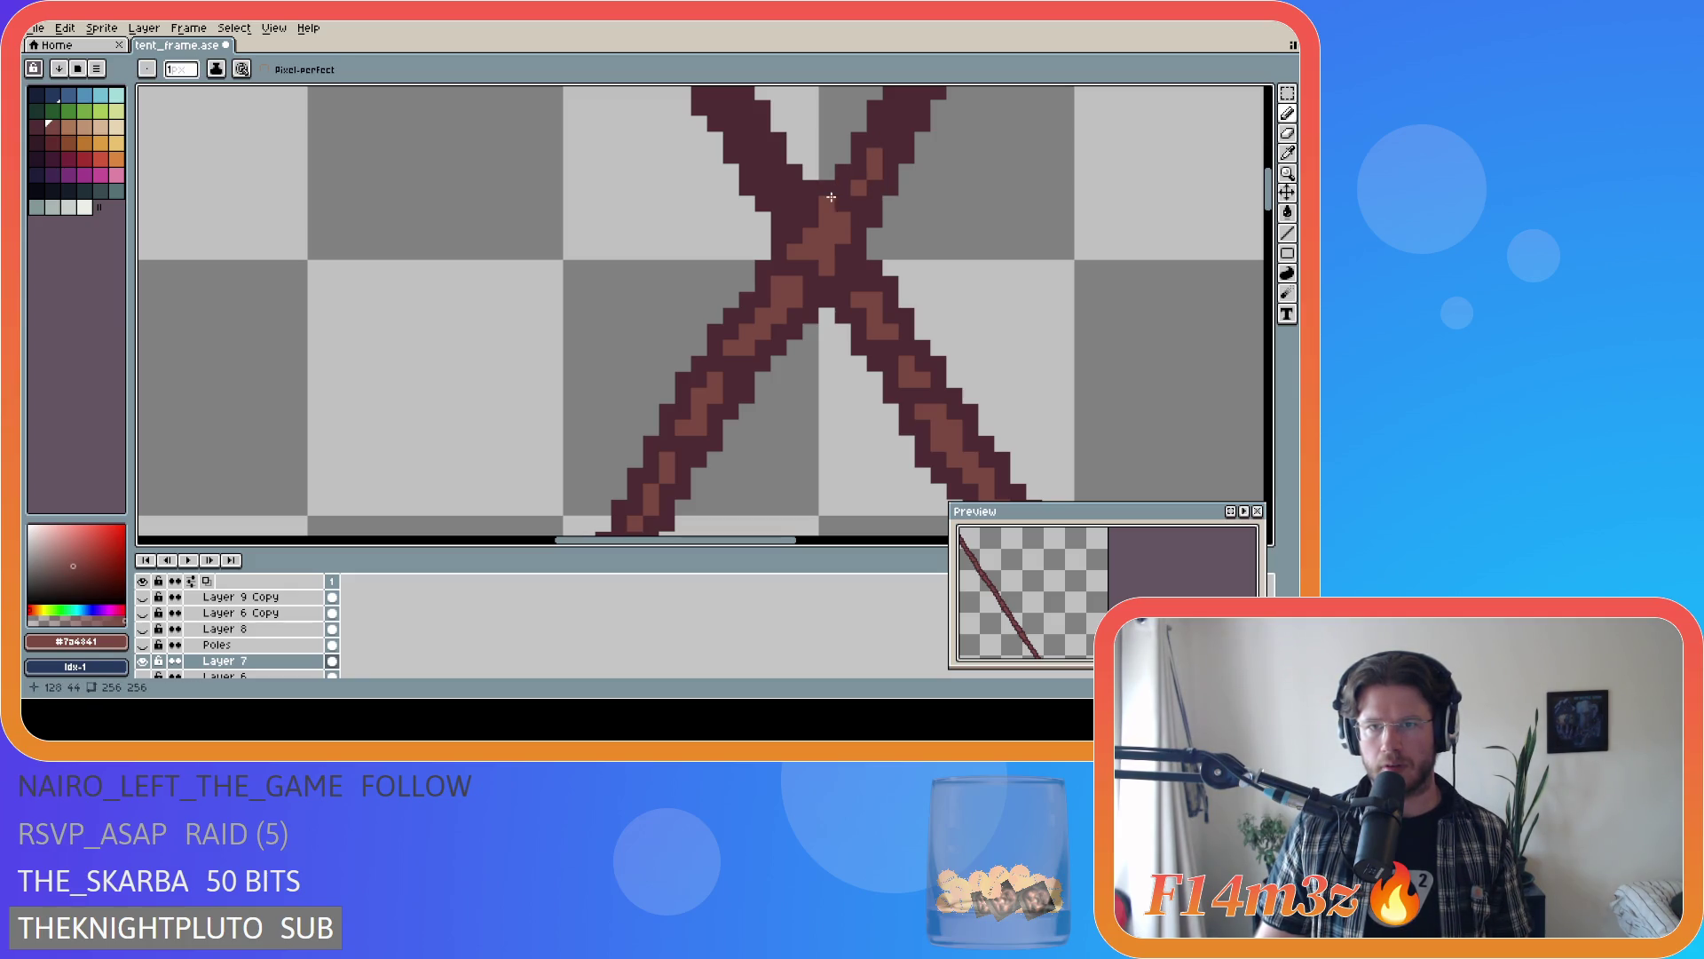
{"action": "scroll", "coordinate": [1276, 207], "scroll_direction": "up", "scroll_amount": 1}
{"action": "scroll", "coordinate": [1275, 207], "scroll_direction": "up", "scroll_amount": 4}
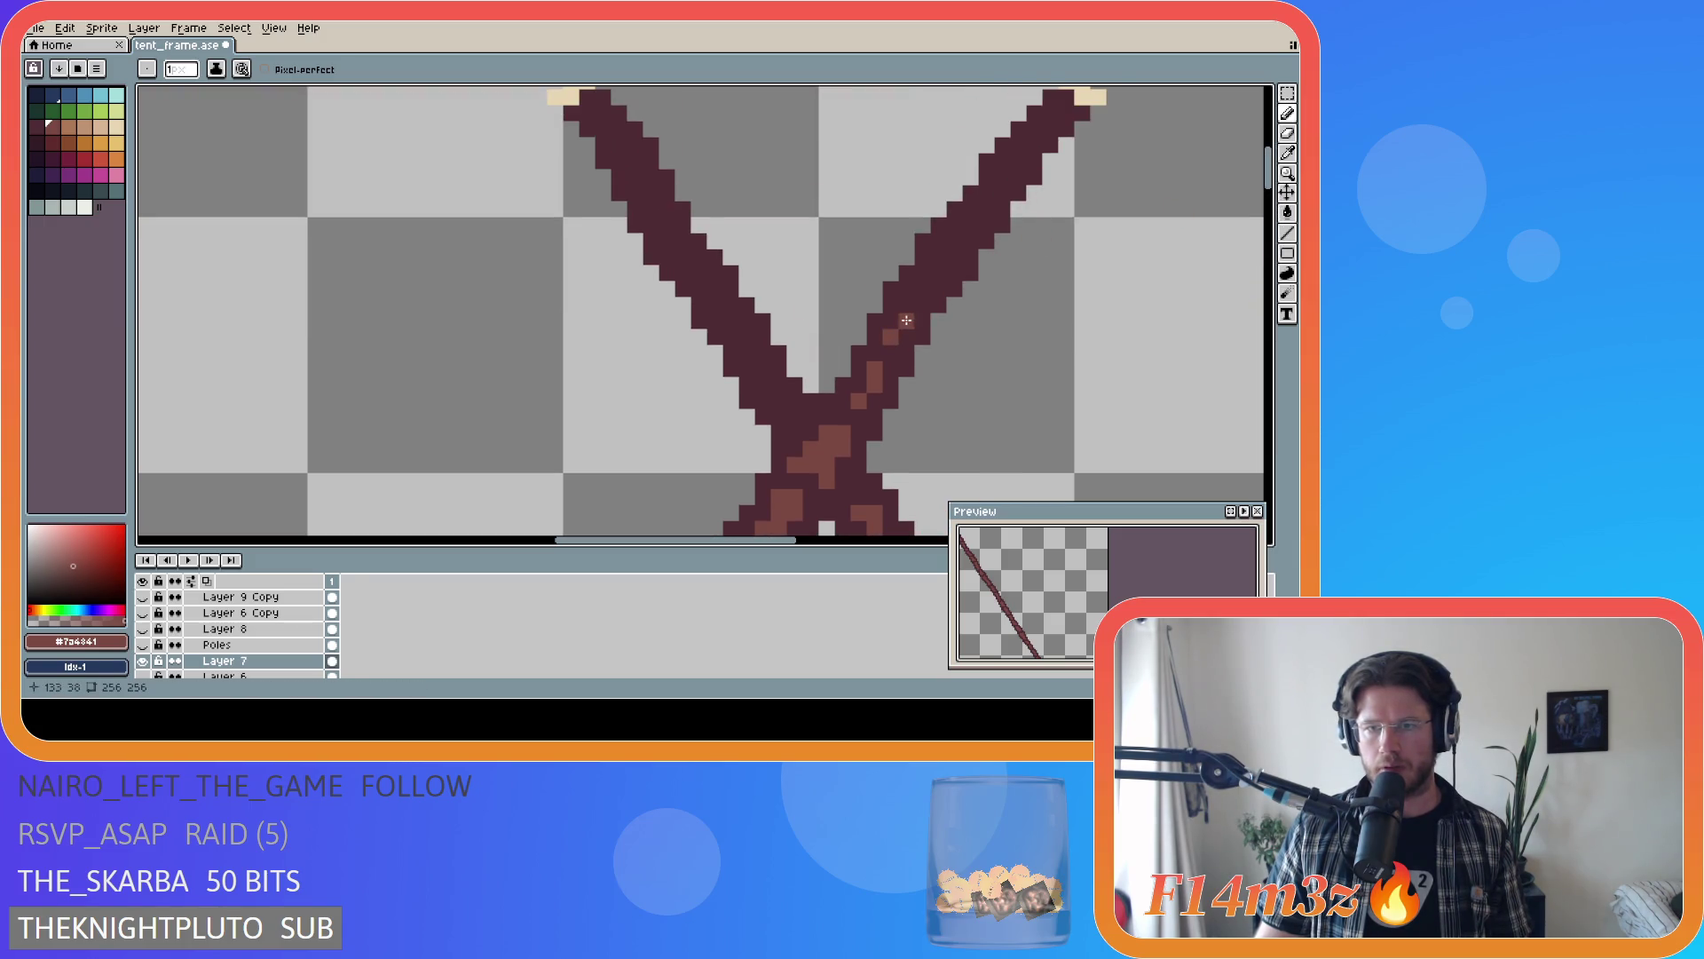
- Place highlight pixels up the right pole to near its top, then save tent_frame.ase
{"action": "left_click_drag", "start_coordinate": [907, 304], "coordinate": [923, 286]}
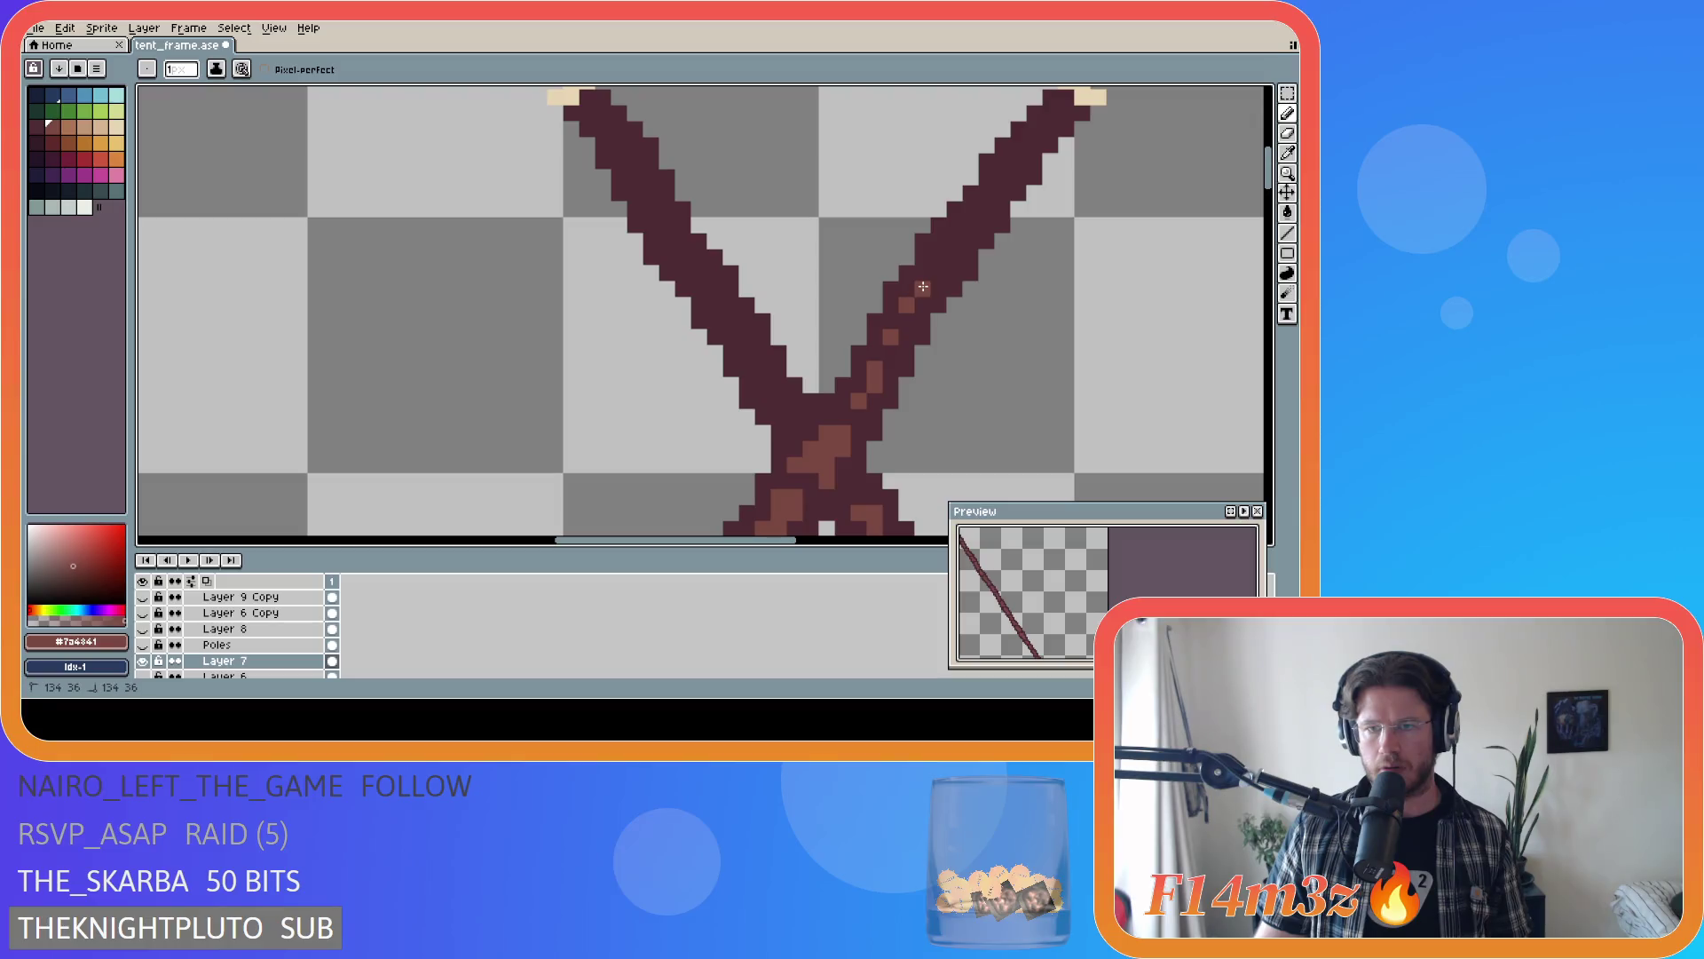
{"action": "left_click", "coordinate": [939, 256]}
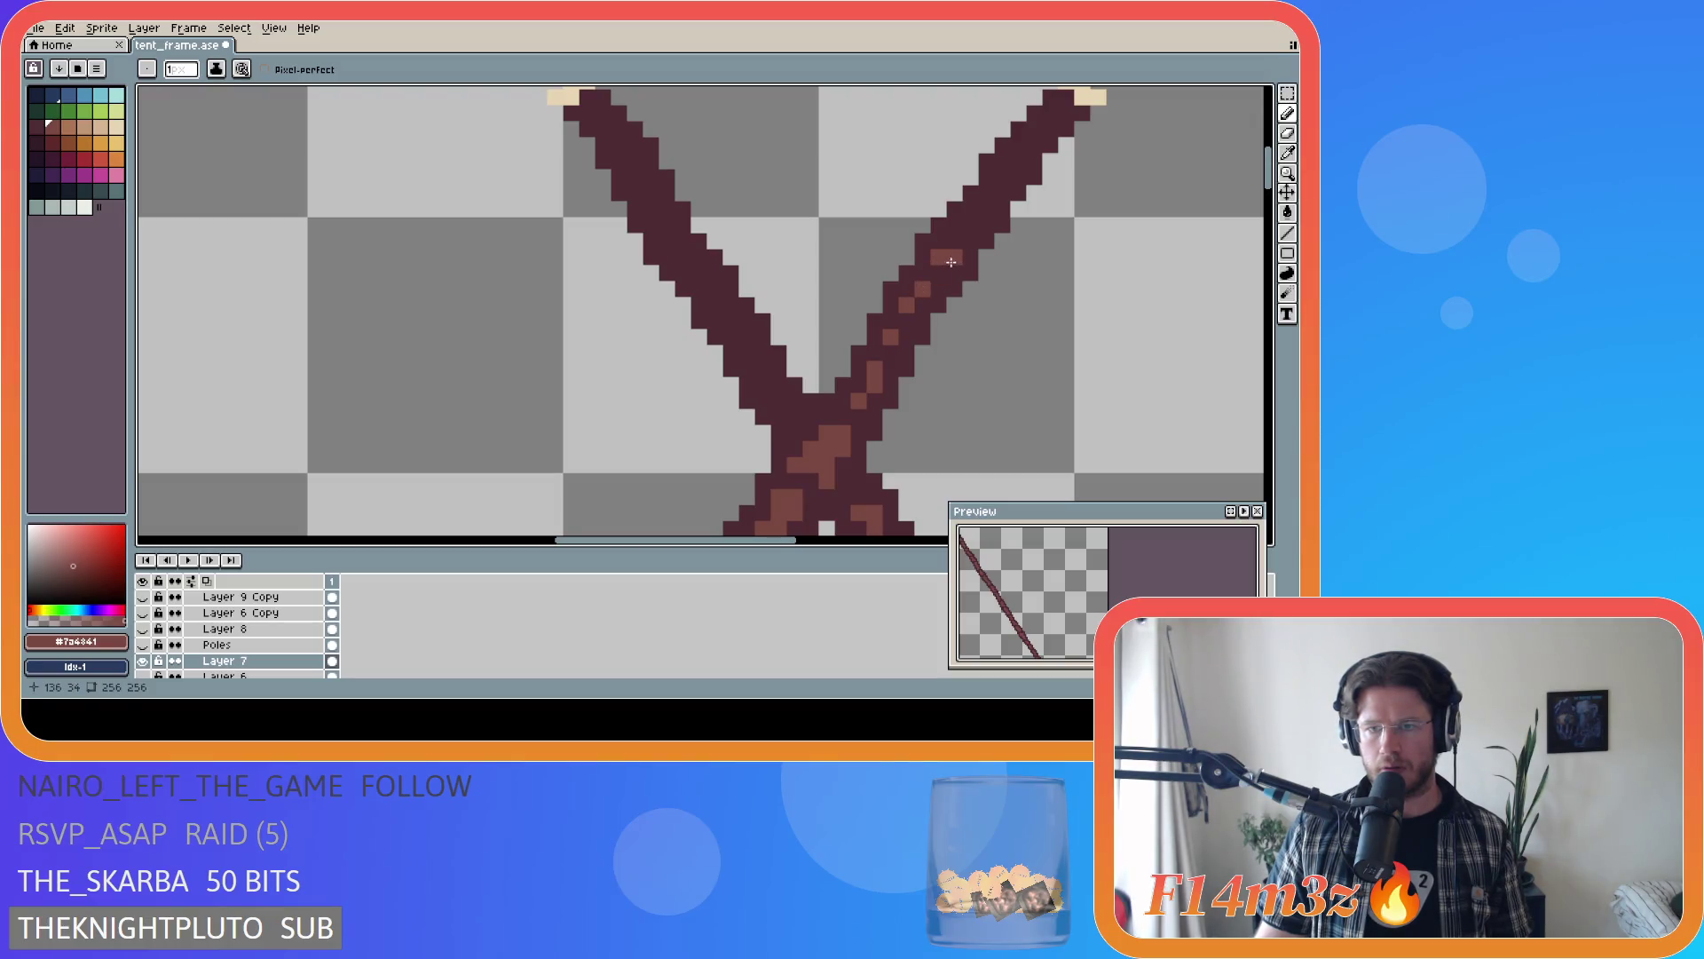
{"action": "left_click", "coordinate": [957, 239]}
{"action": "left_click", "coordinate": [973, 223]}
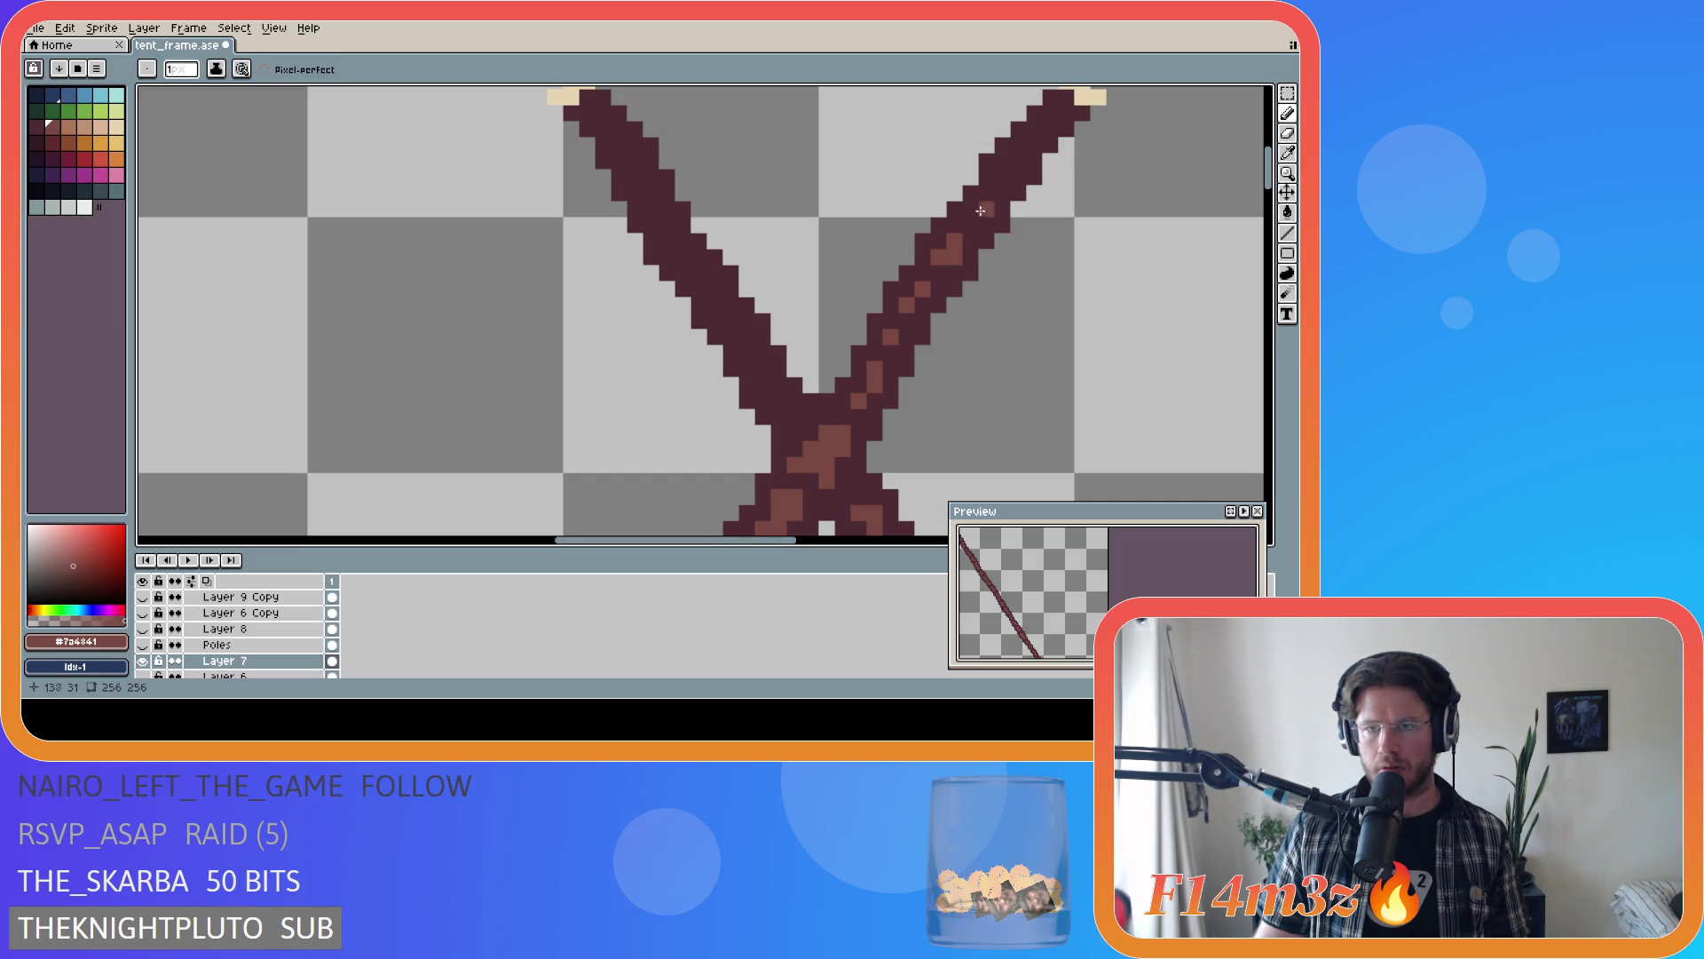
{"action": "left_click", "coordinate": [986, 208]}
{"action": "left_click", "coordinate": [1004, 176]}
{"action": "left_click", "coordinate": [1019, 162]}
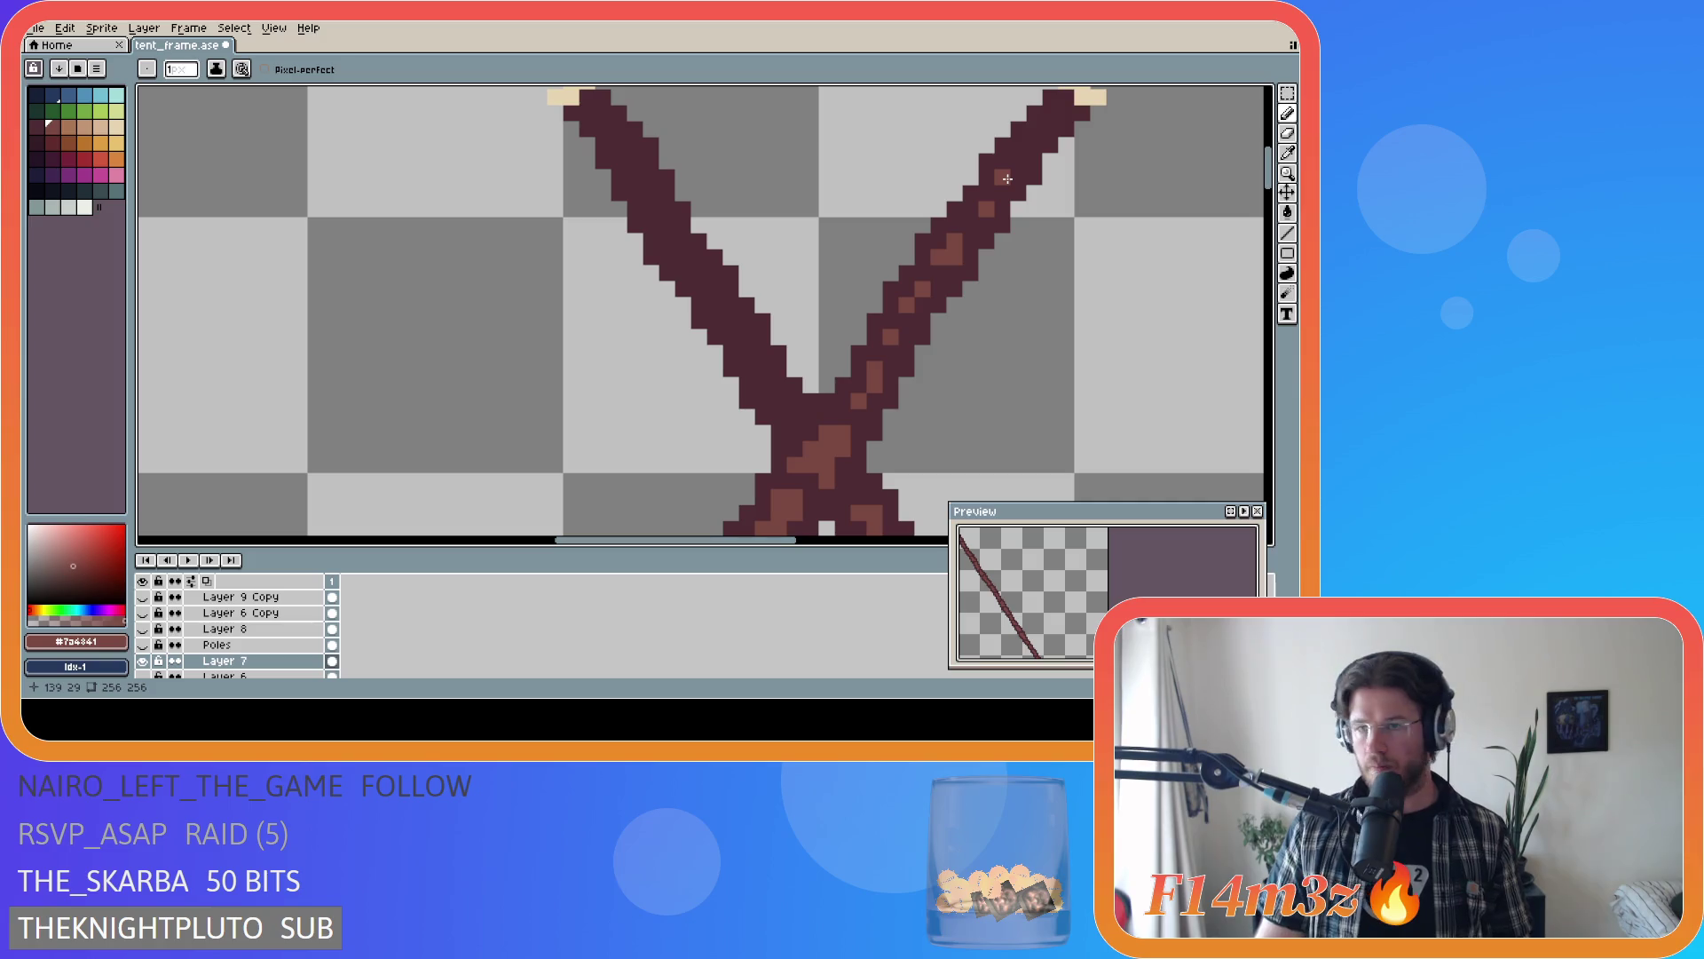
{"action": "scroll", "coordinate": [1135, 164], "scroll_direction": "down", "scroll_amount": 3}
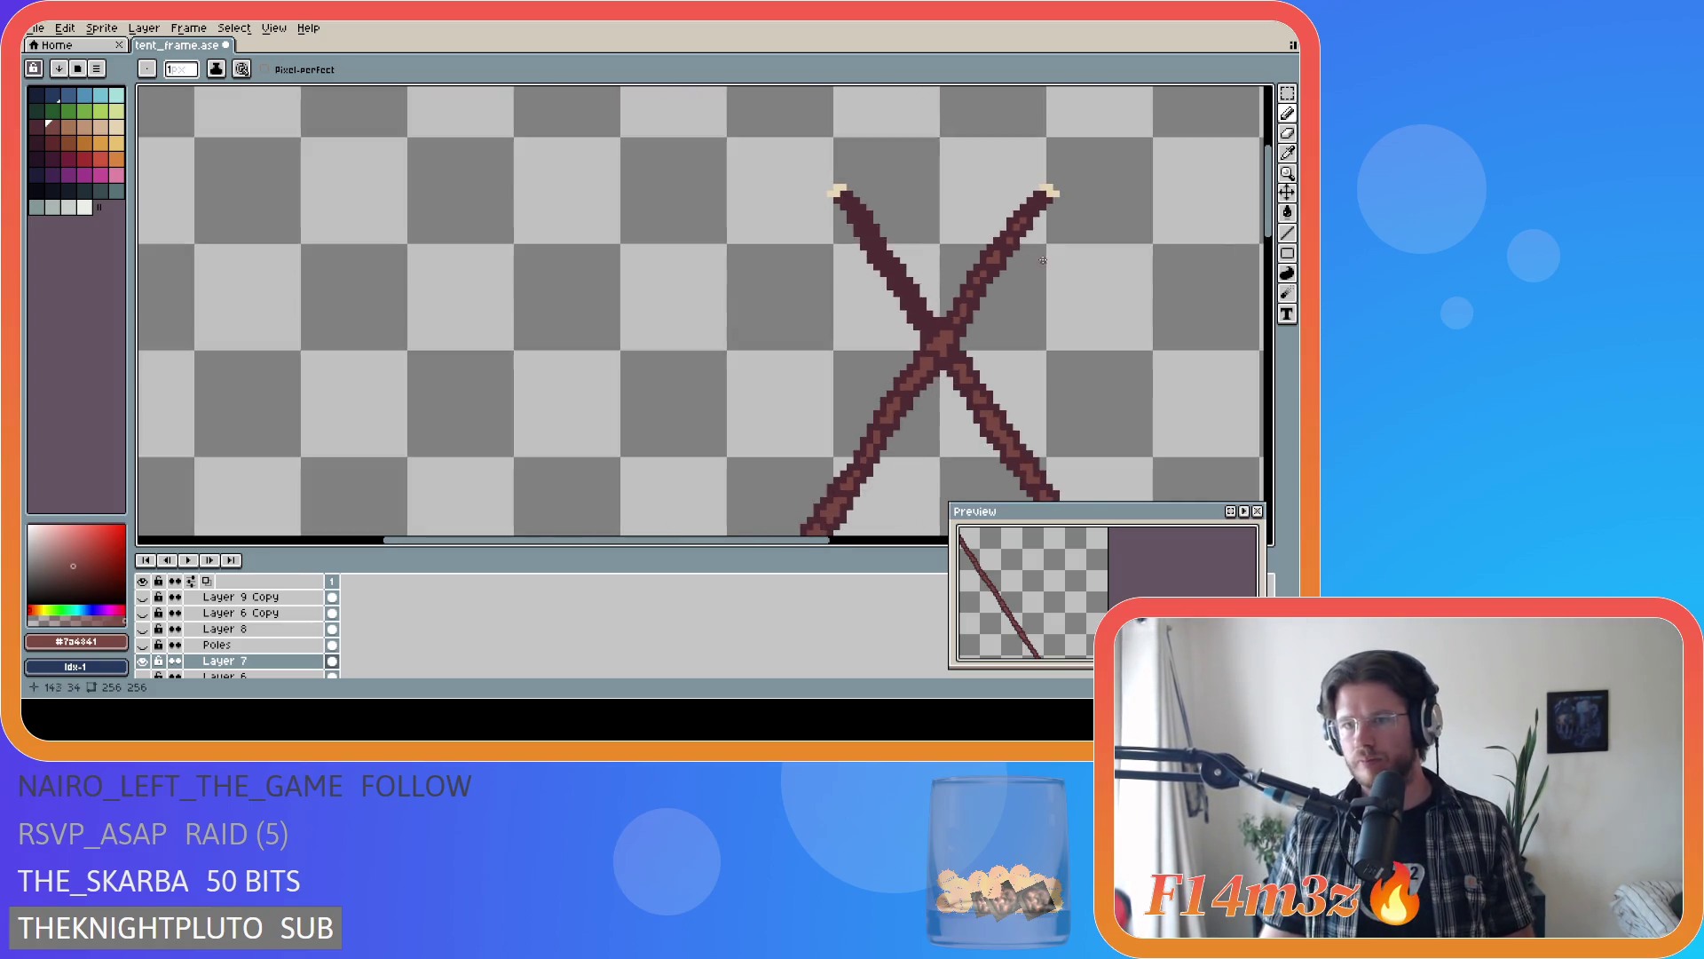
{"action": "scroll", "coordinate": [1063, 285], "scroll_direction": "up", "scroll_amount": 3}
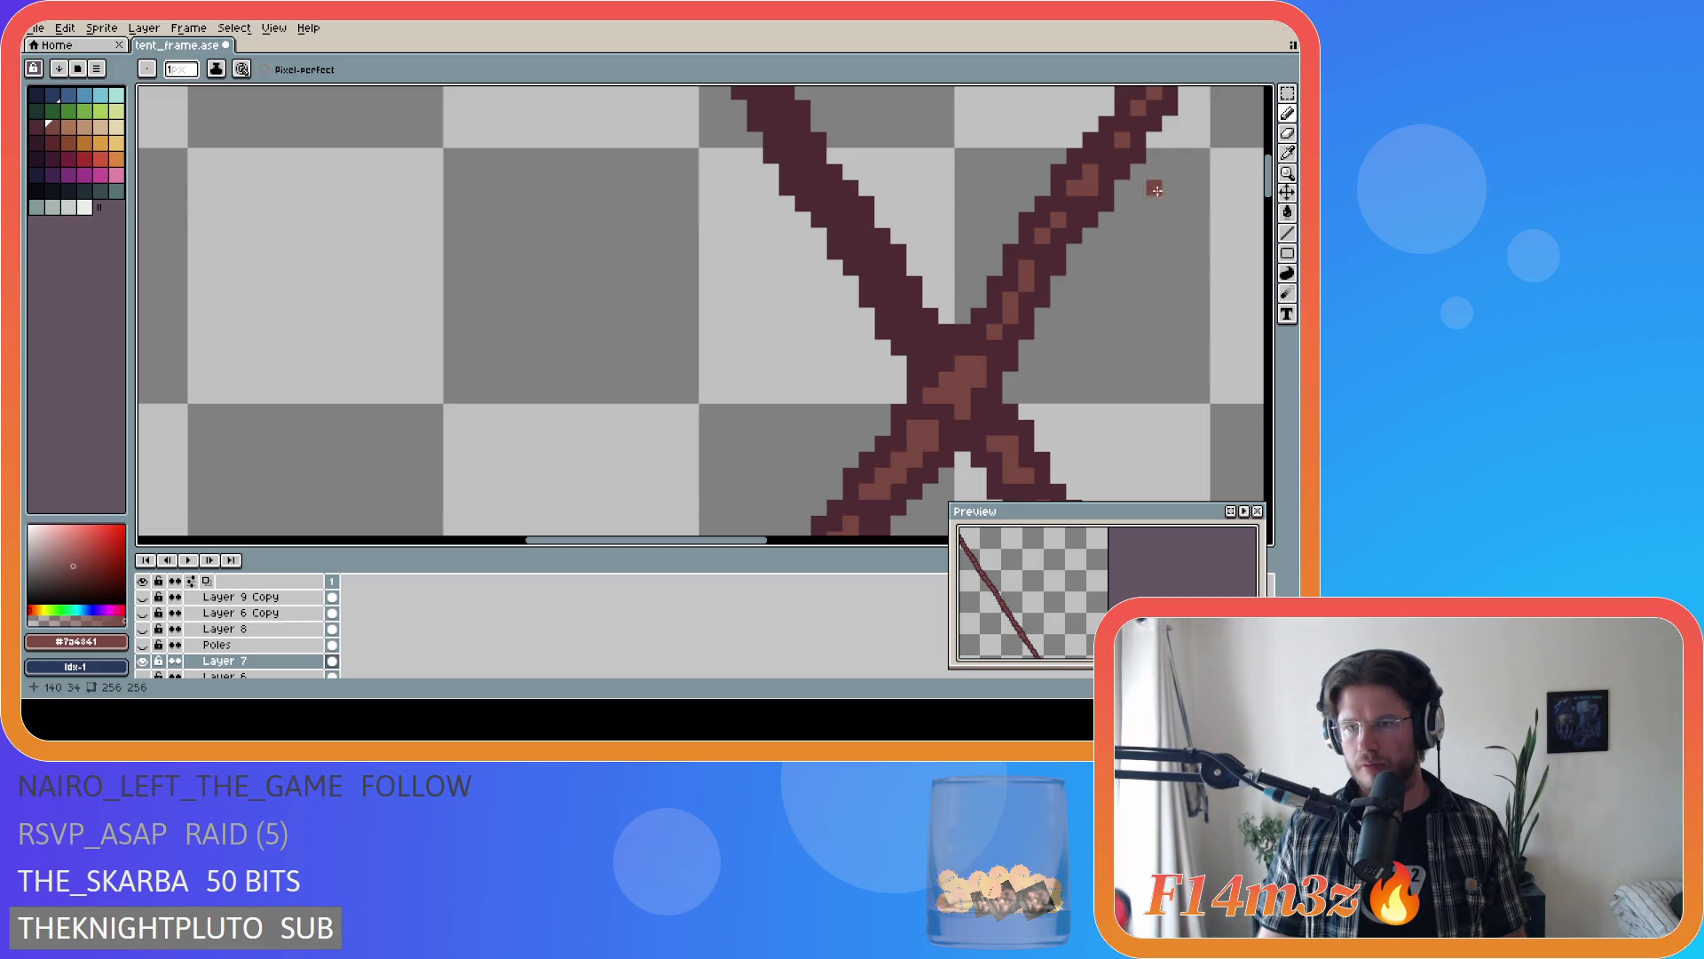
{"action": "scroll", "coordinate": [1157, 190], "scroll_direction": "down", "scroll_amount": 3}
{"action": "scroll", "coordinate": [1181, 157], "scroll_direction": "up", "scroll_amount": 1}
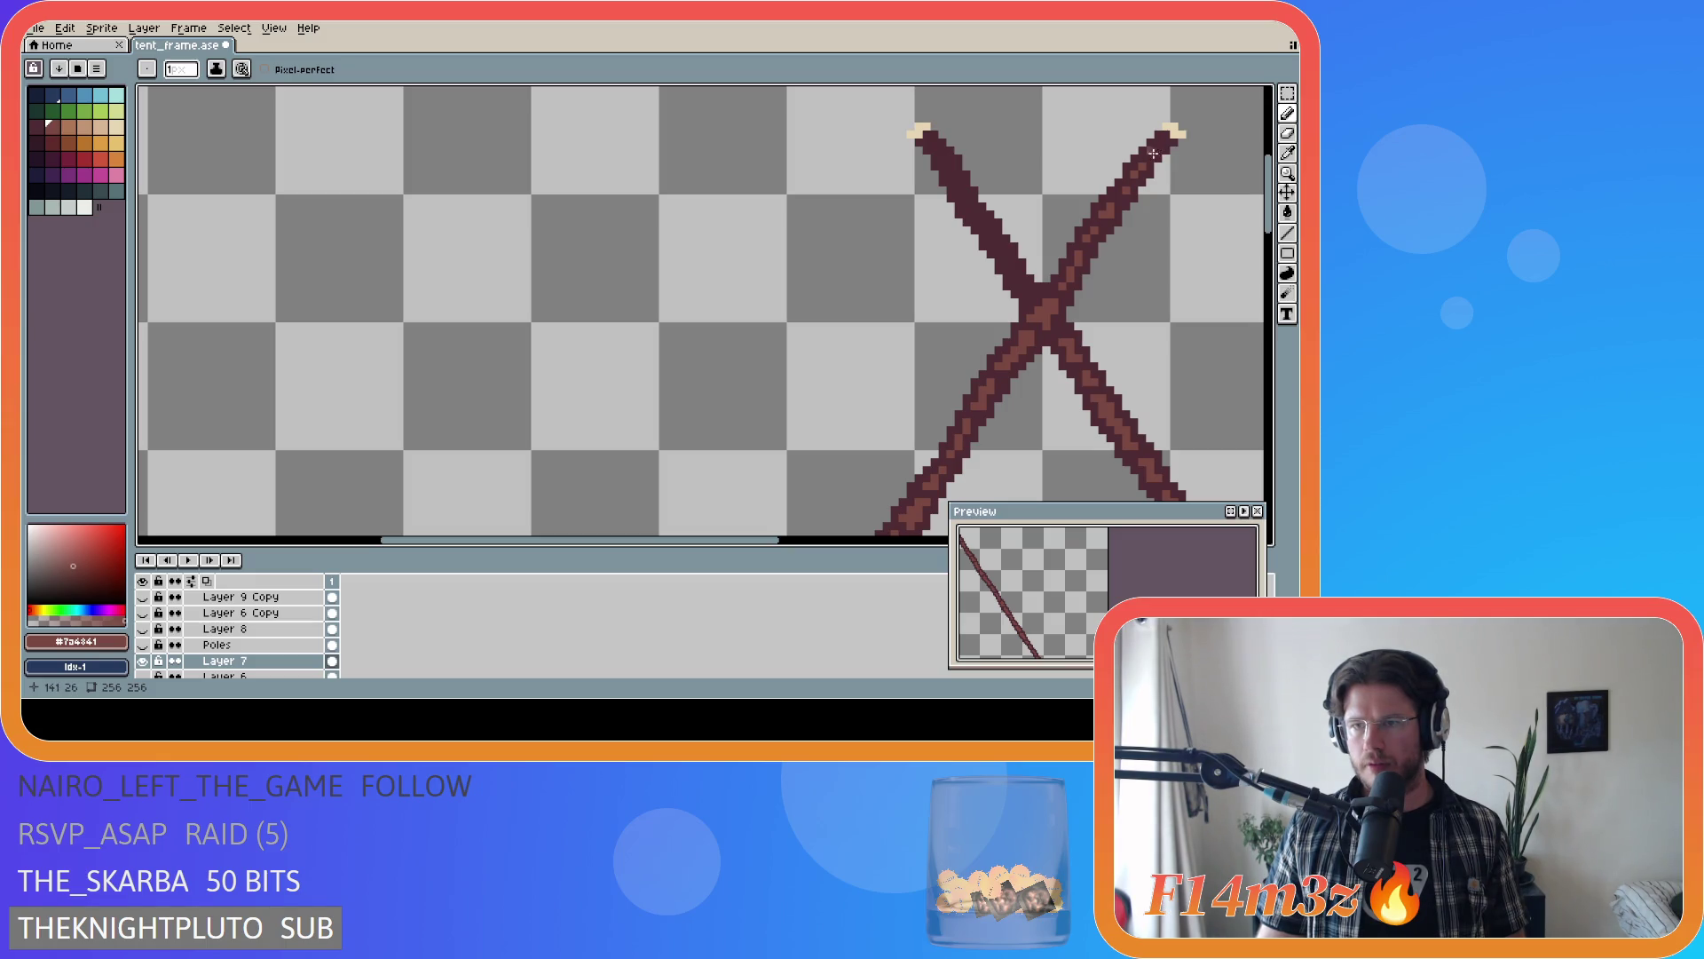
{"action": "key", "text": "ctrl+s"}
{"action": "scroll", "coordinate": [1109, 298], "scroll_direction": "down", "scroll_amount": 4}
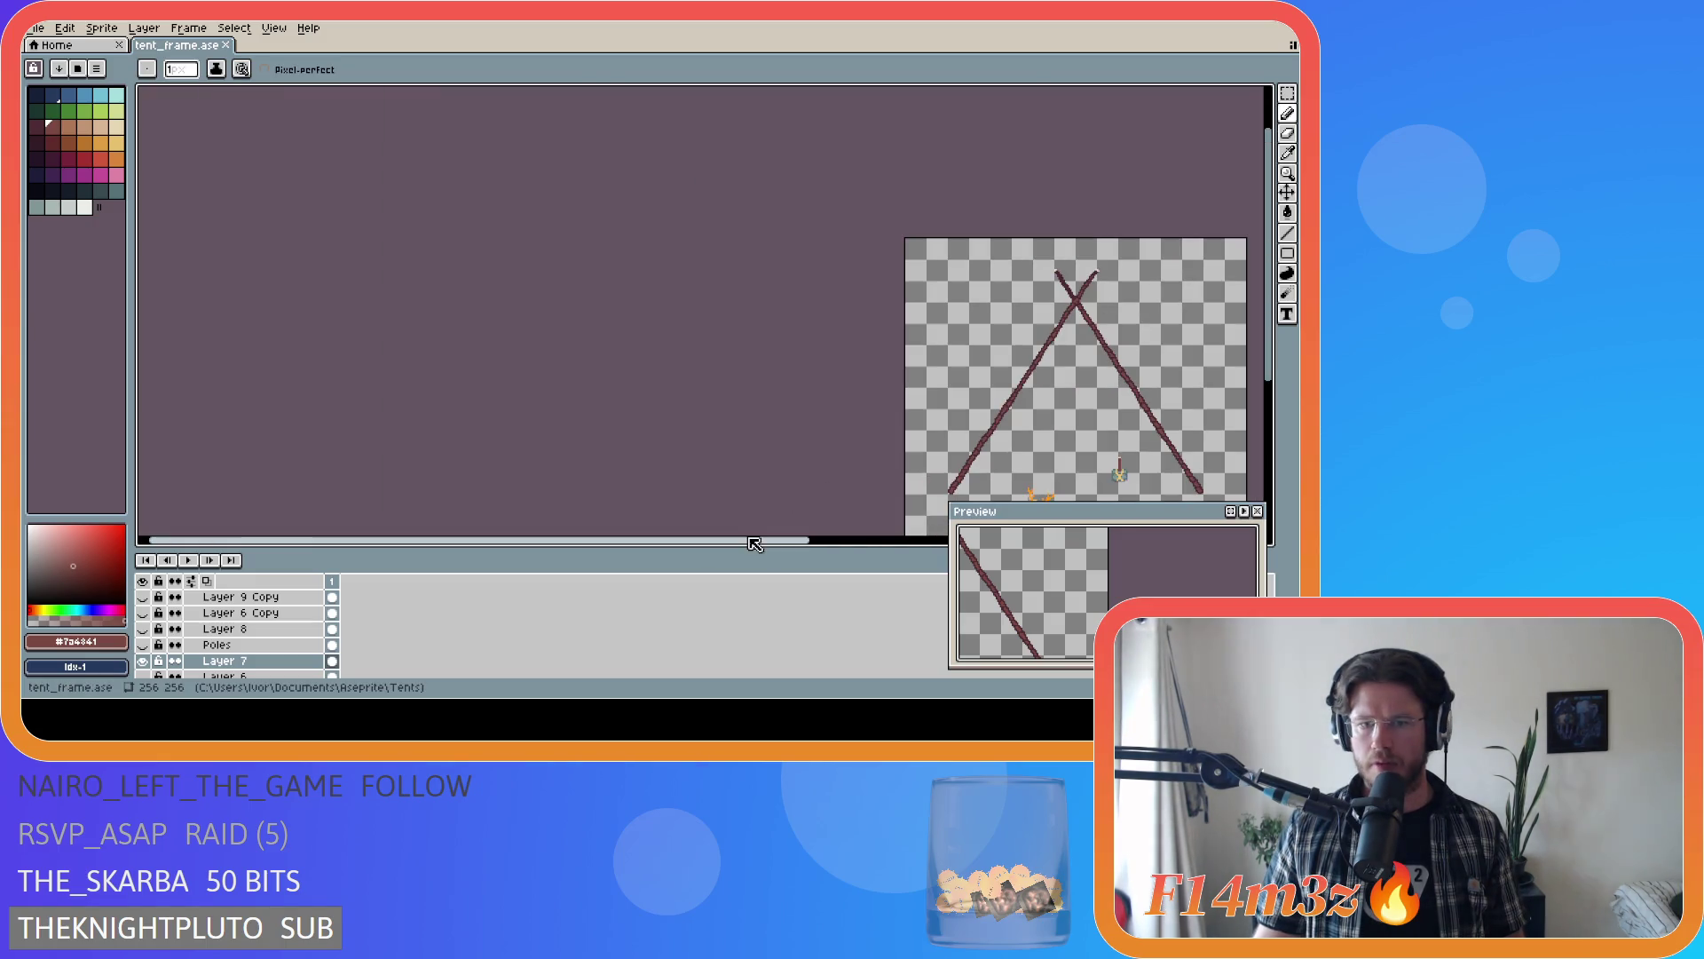
- Touch up a pixel at the pole crossing and mark points along the left pole
{"action": "scroll", "coordinate": [879, 372], "scroll_direction": "right", "scroll_amount": 5}
{"action": "scroll", "coordinate": [808, 268], "scroll_direction": "up", "scroll_amount": 4}
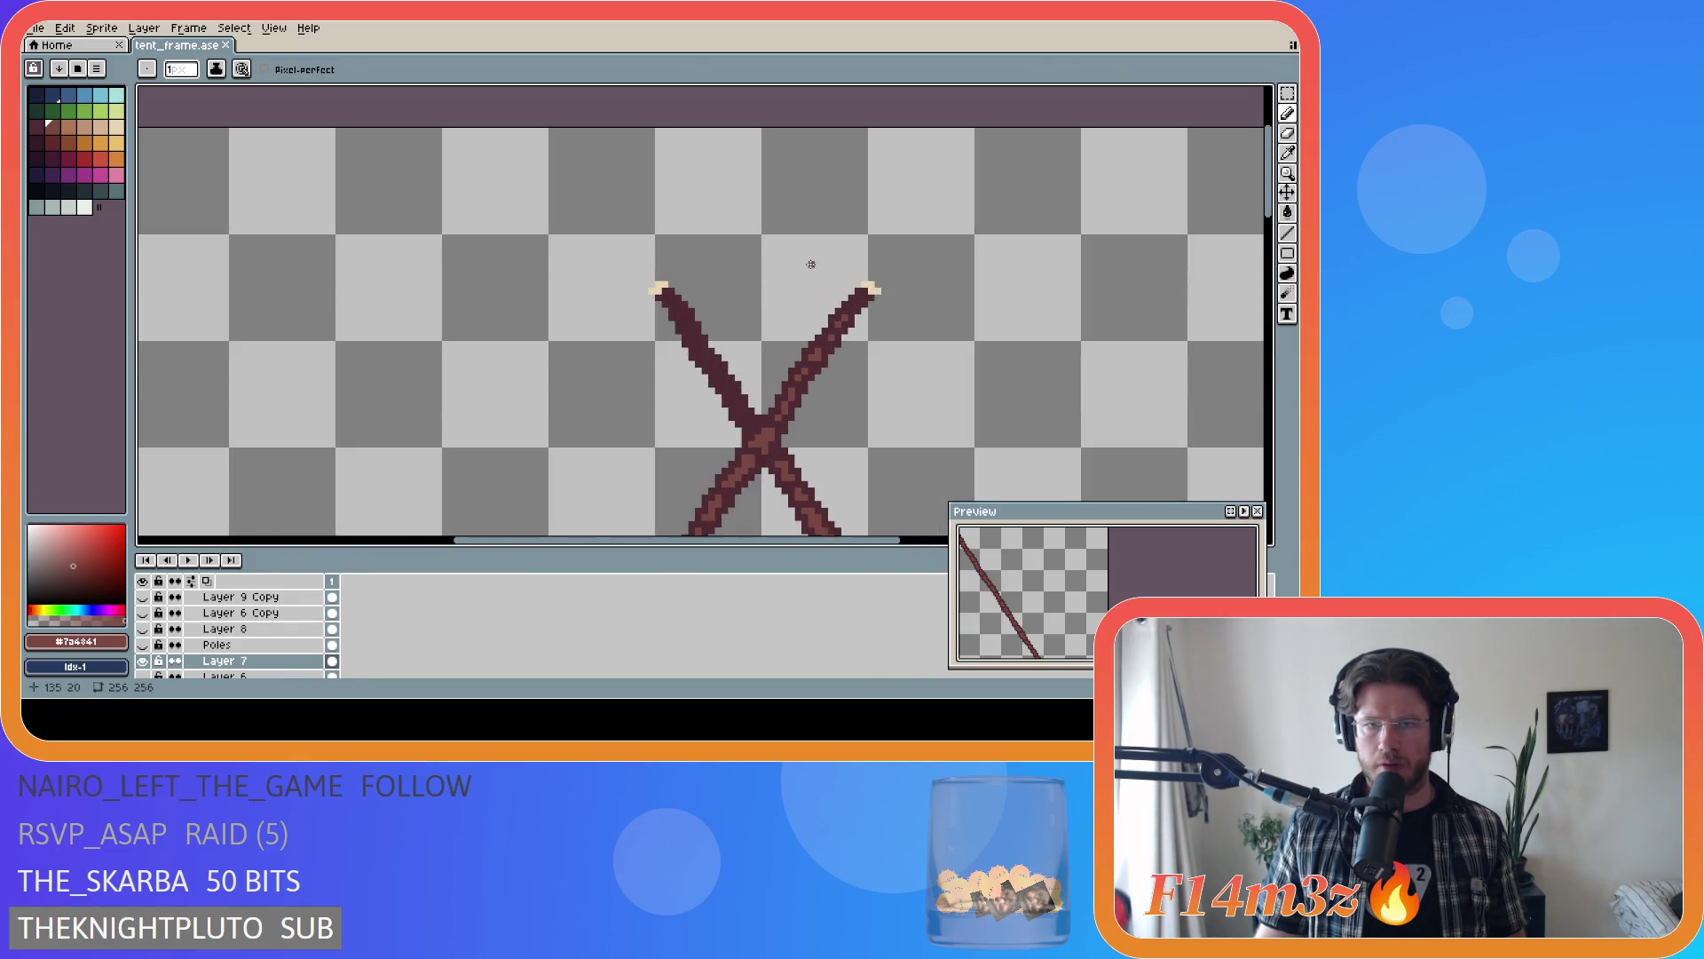
{"action": "left_click", "coordinate": [783, 476]}
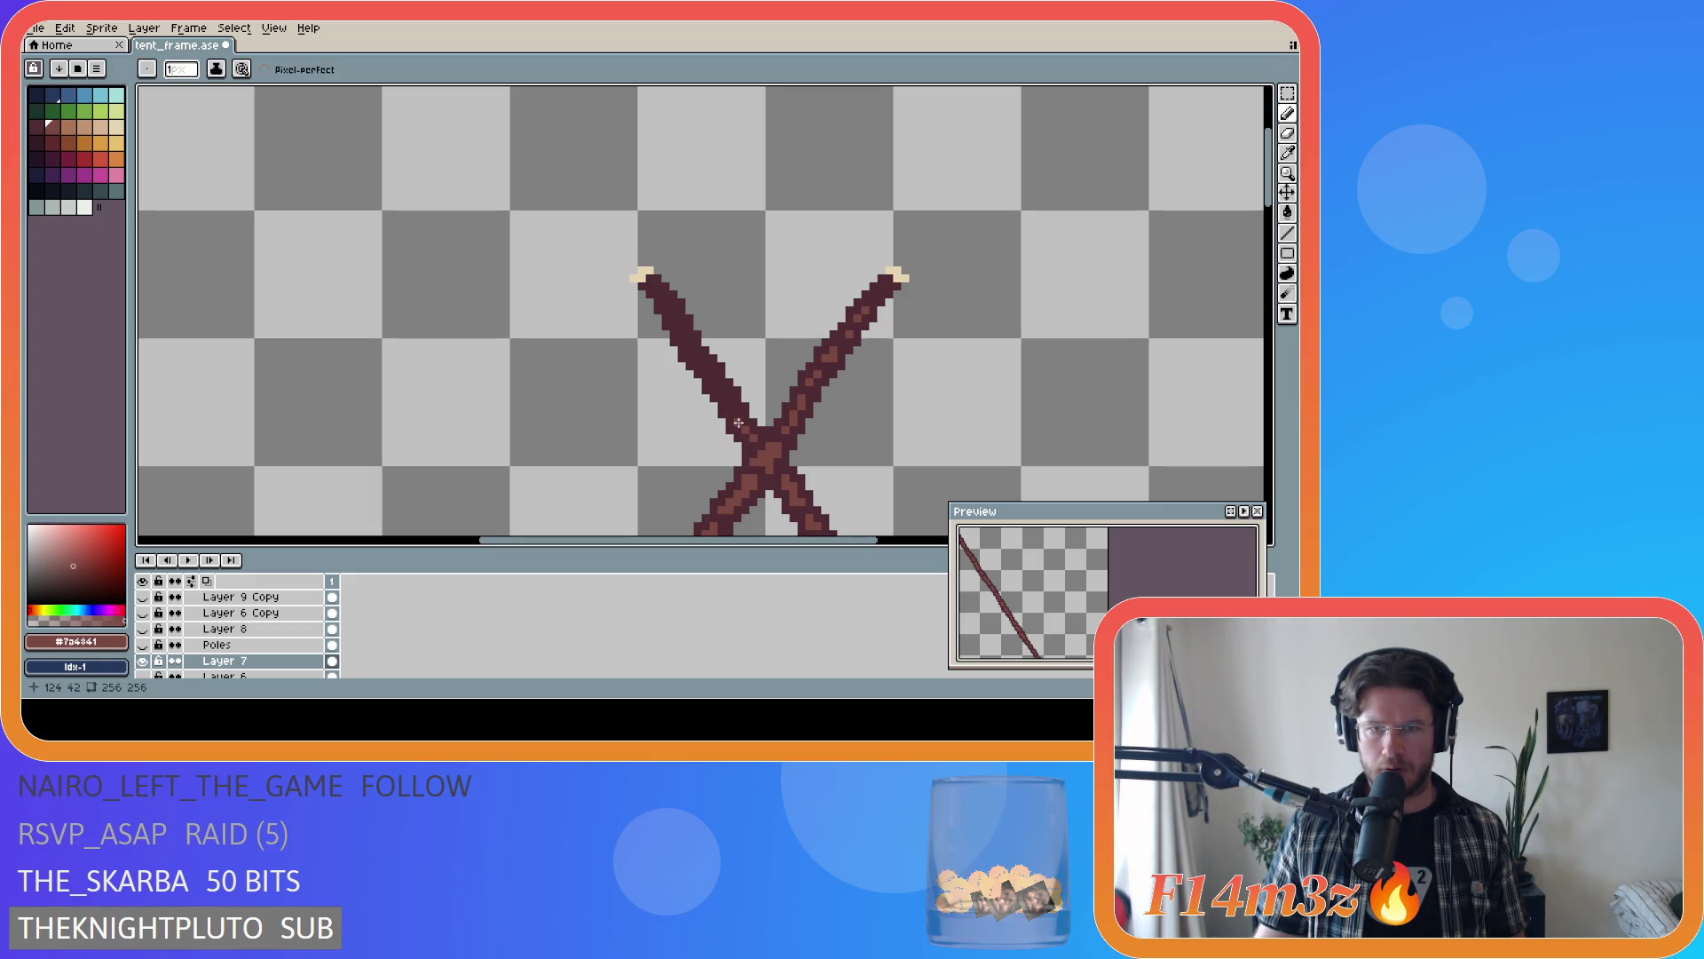
{"action": "left_click", "coordinate": [737, 420]}
{"action": "left_click", "coordinate": [729, 405]}
{"action": "left_click", "coordinate": [712, 381]}
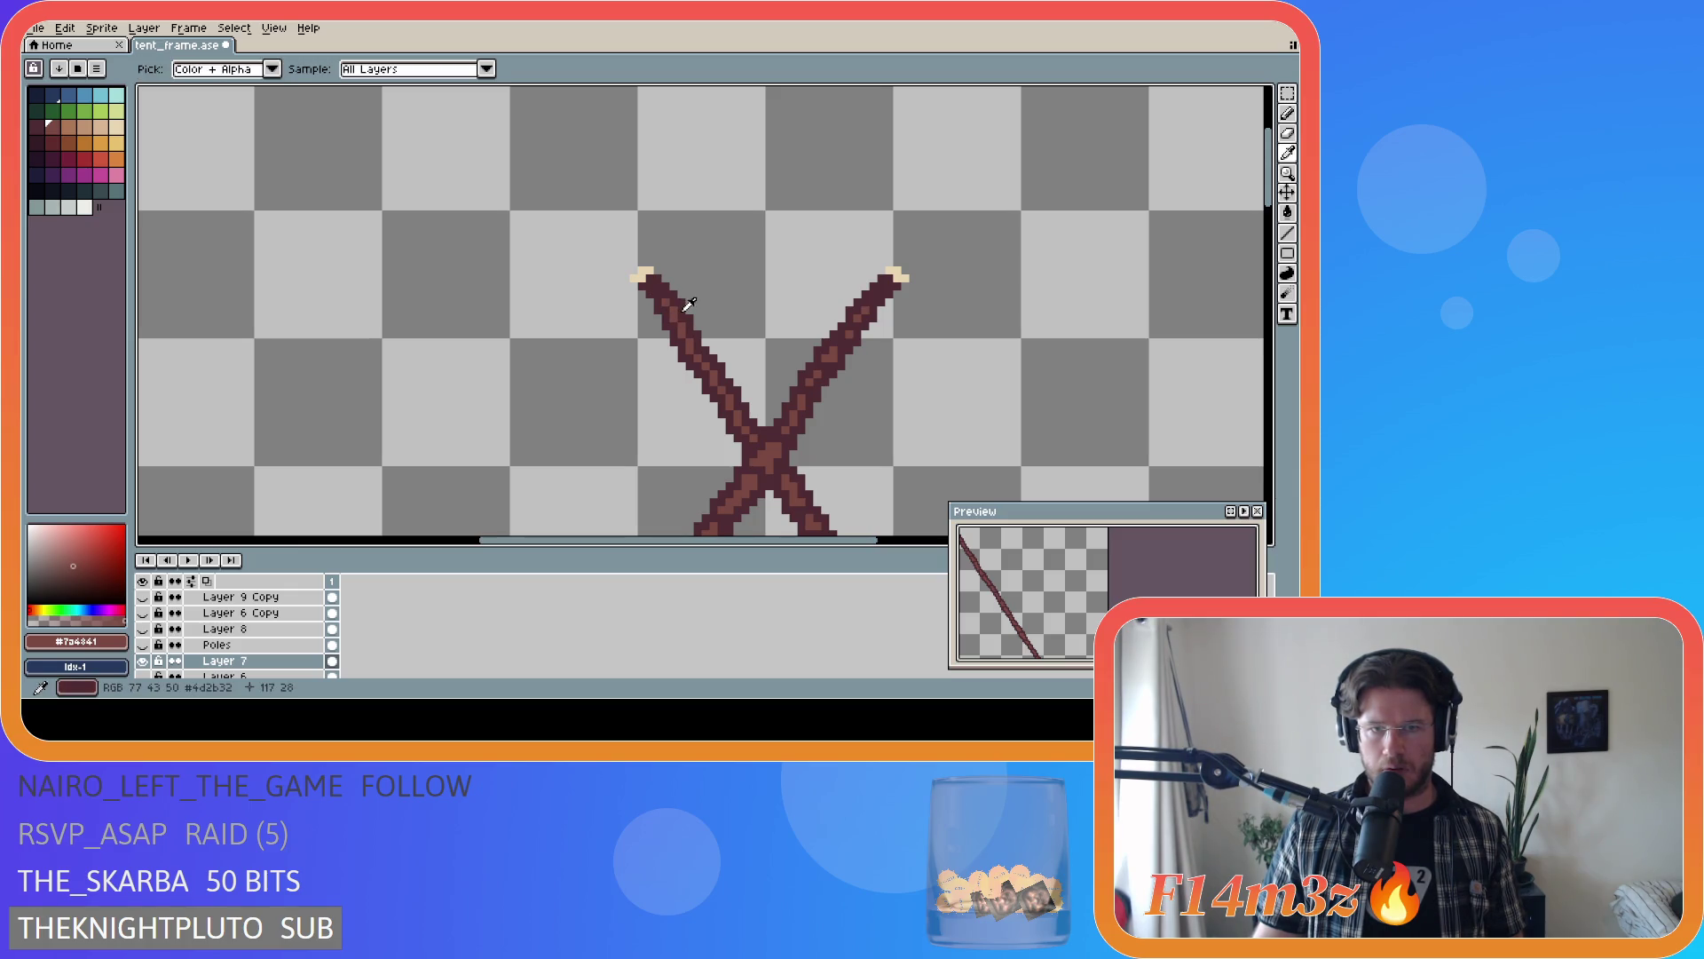
- Pick the poles' dark red #4d2b32 as the drawing colour and save tent_frame.ase
{"action": "left_click", "coordinate": [682, 316], "text": "alt"}
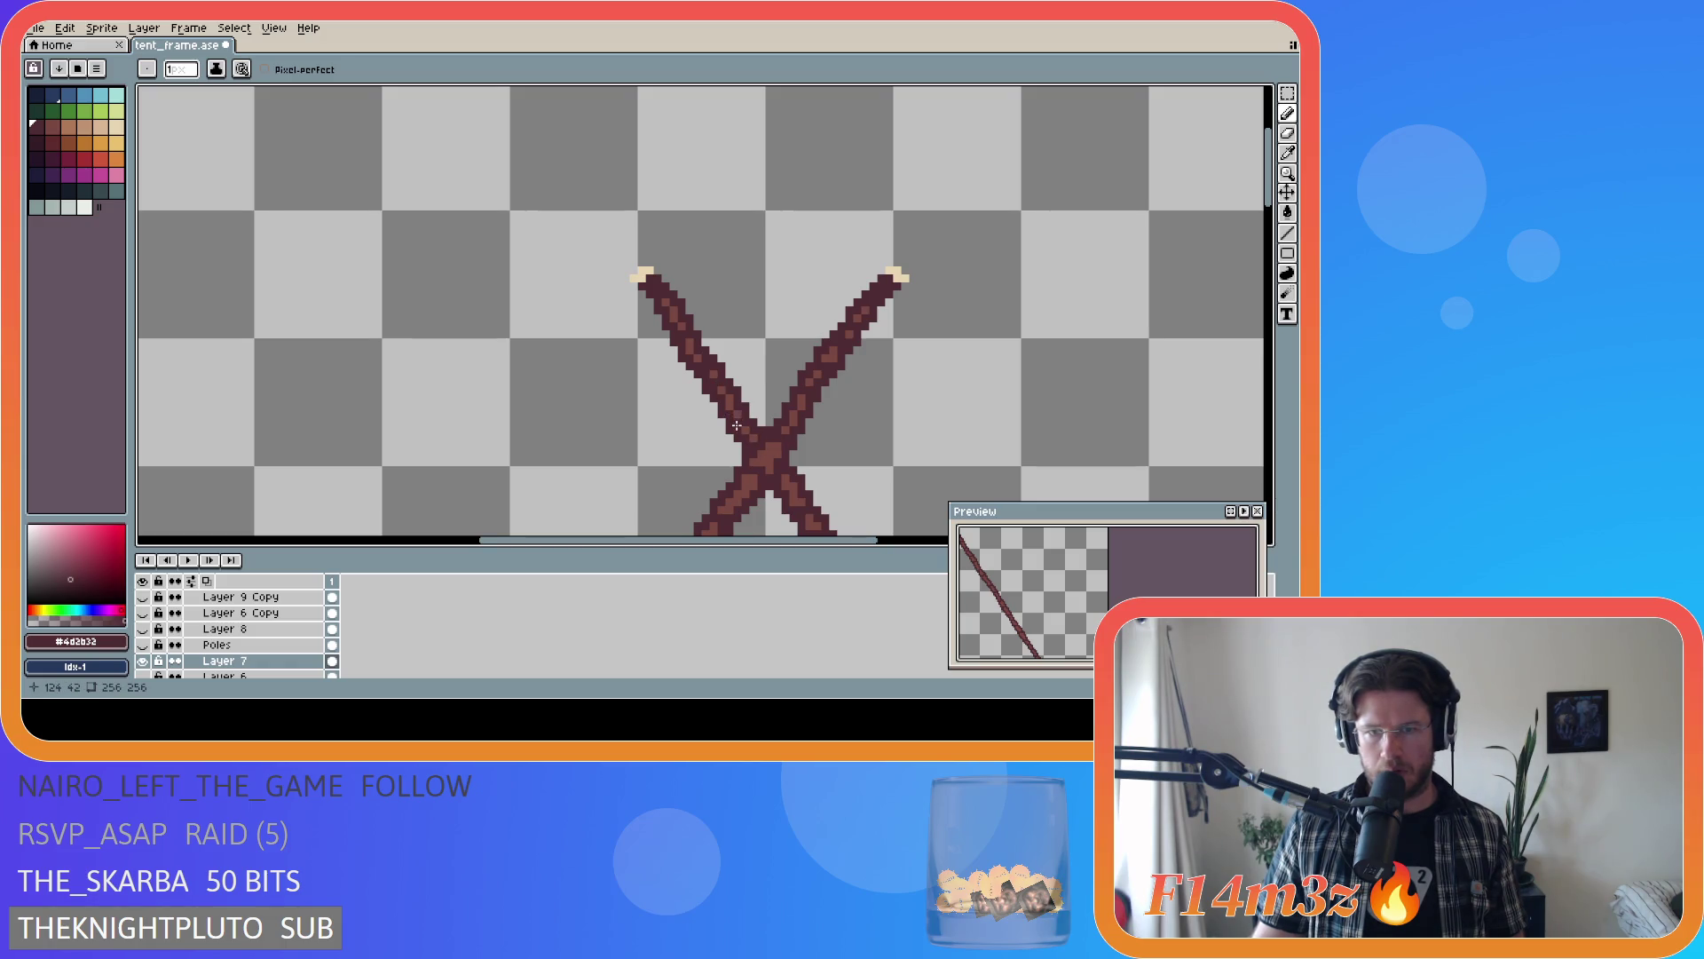
{"action": "key", "text": "ctrl+s"}
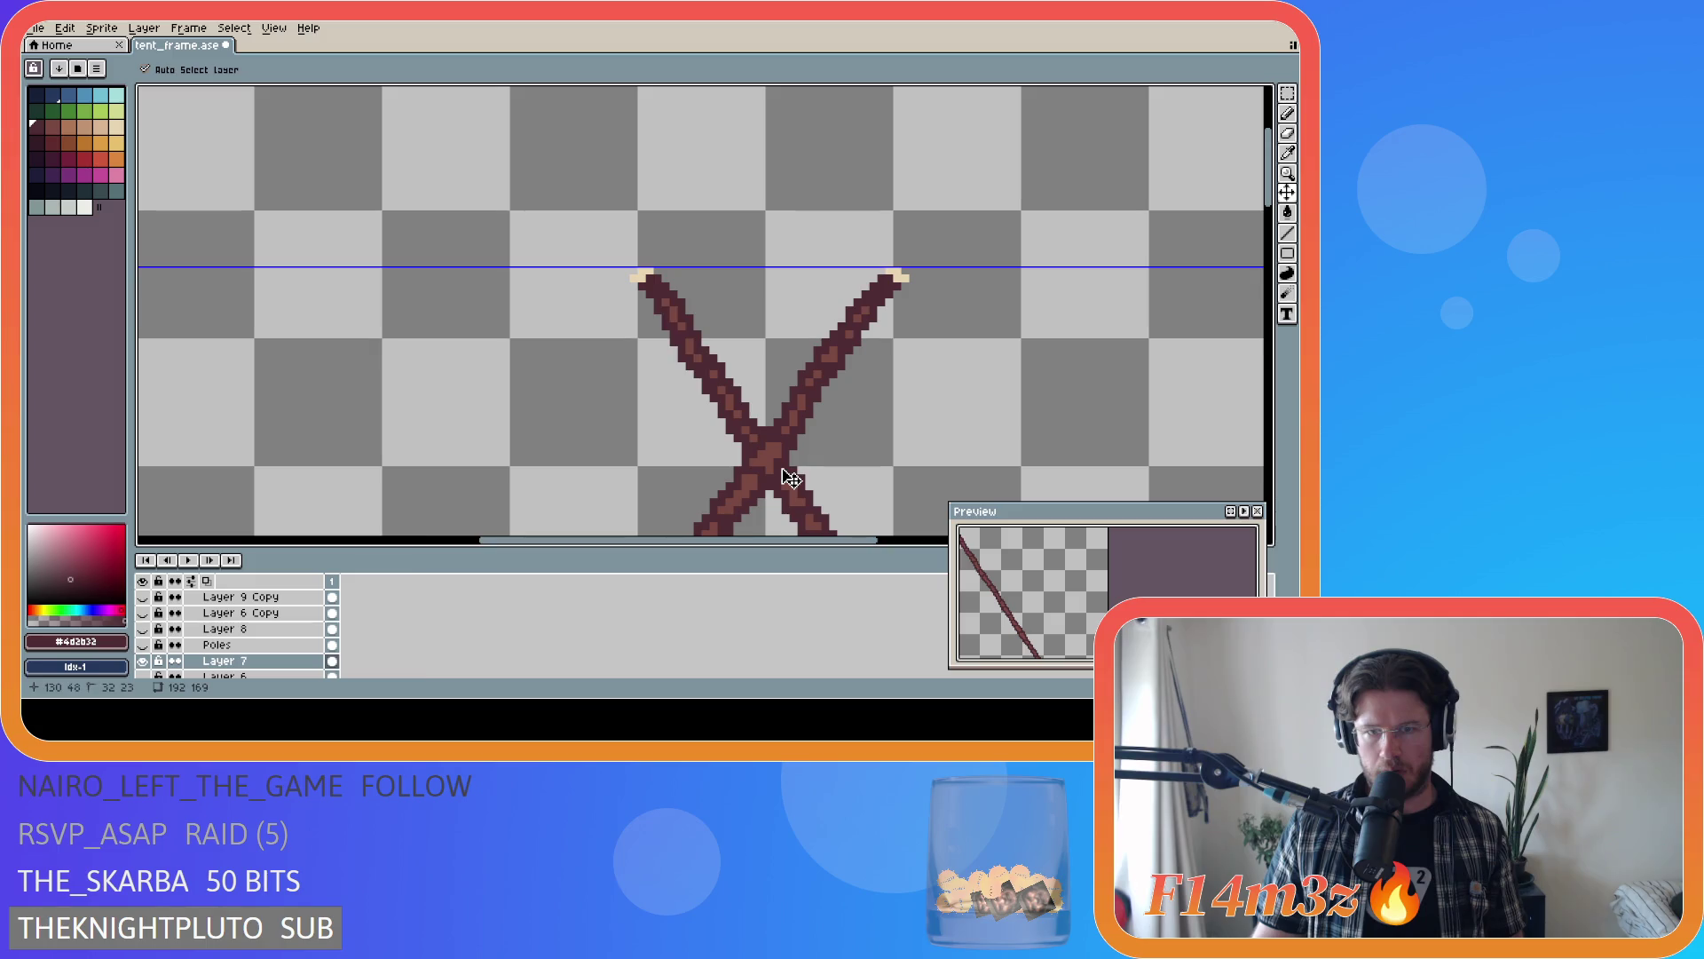
{"action": "scroll", "coordinate": [871, 442], "scroll_direction": "down", "scroll_amount": 2}
{"action": "scroll", "coordinate": [871, 442], "scroll_direction": "down", "scroll_amount": 1}
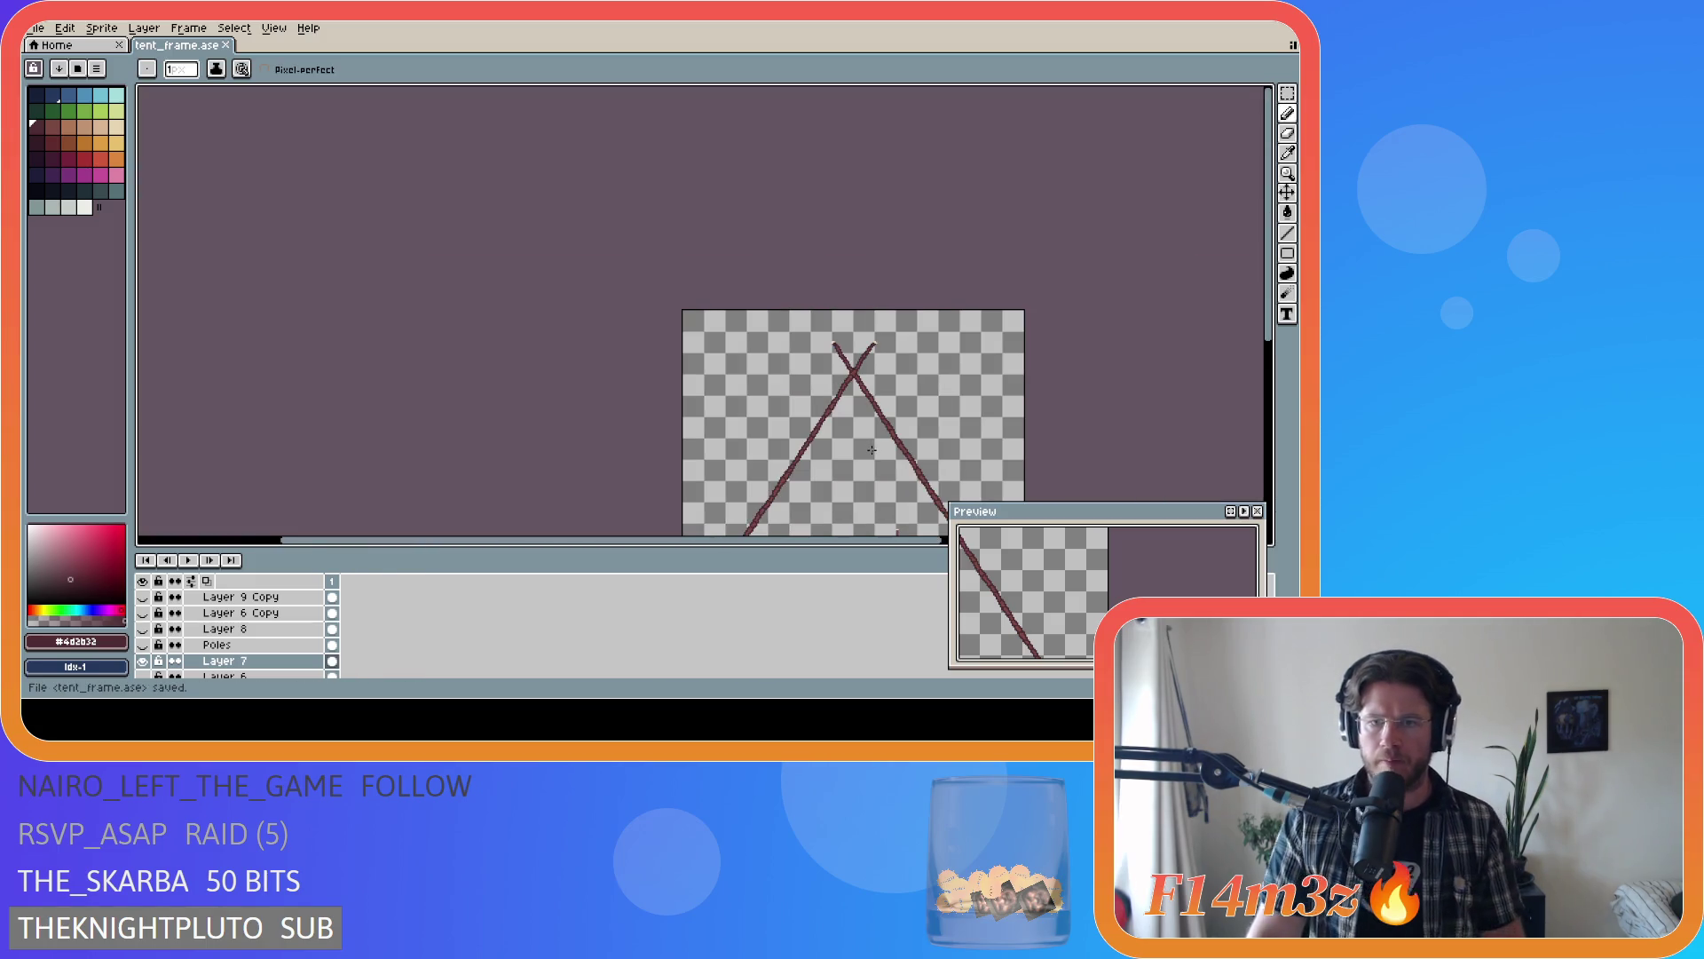
{"action": "left_click_drag", "start_coordinate": [825, 544], "coordinate": [928, 545]}
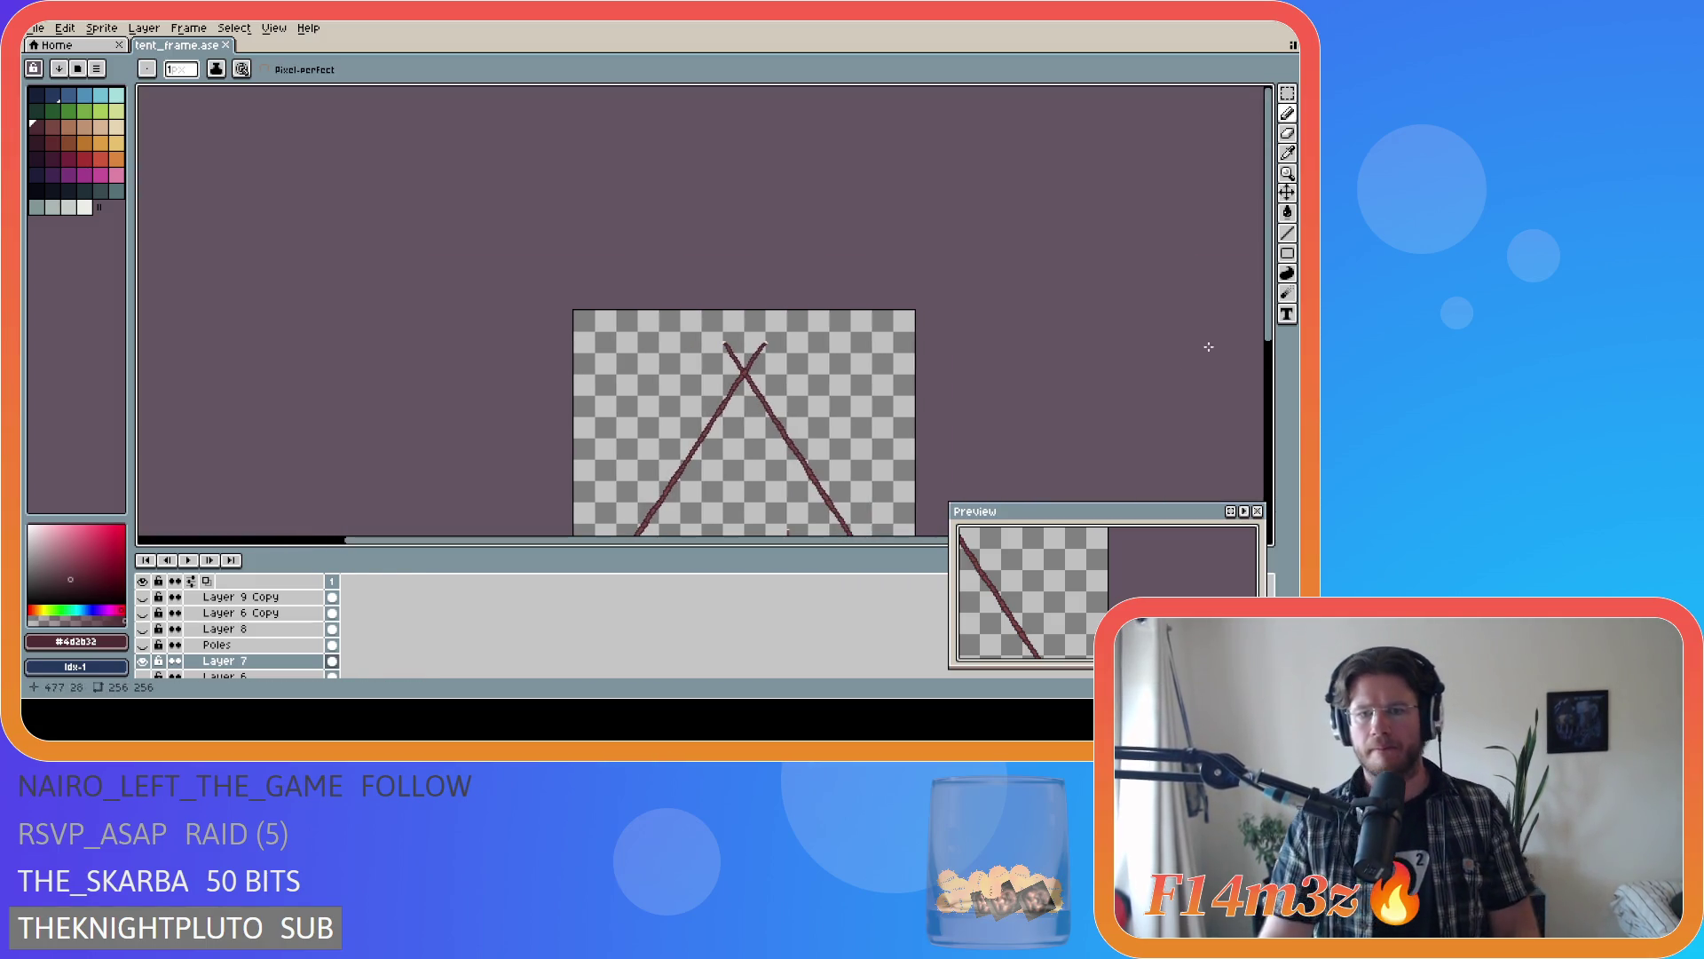
- Resize the palette panel so the colour swatches reflow into fewer columns
{"action": "left_click_drag", "start_coordinate": [1268, 267], "coordinate": [1268, 347]}
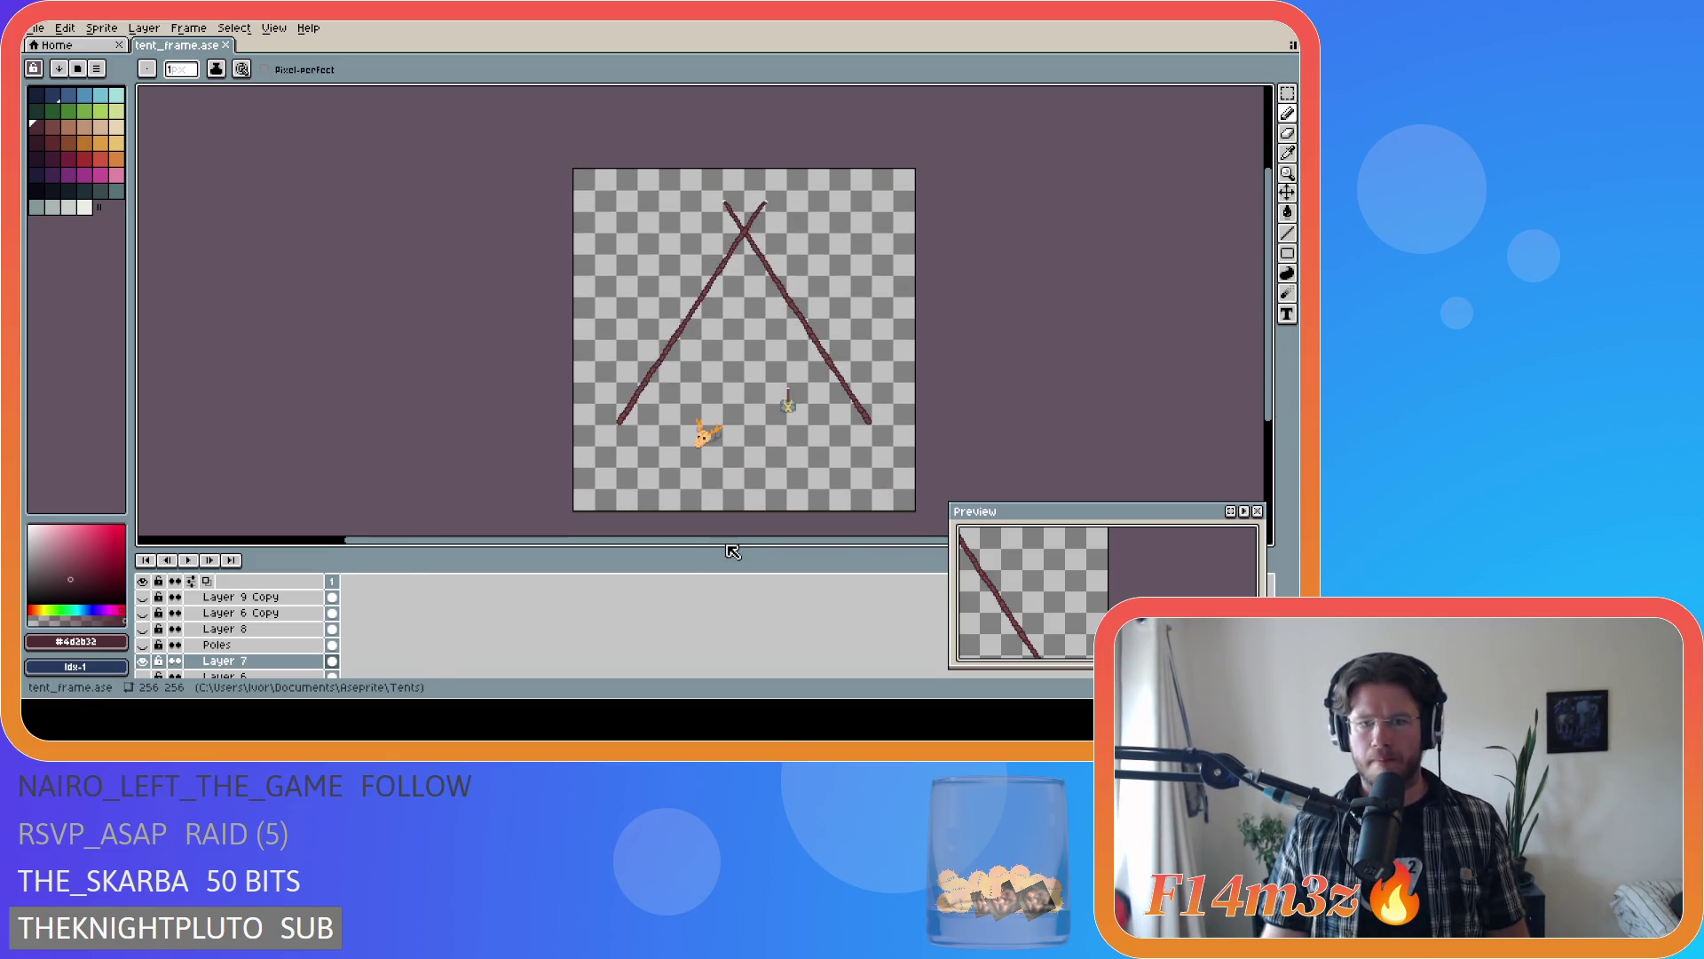
{"action": "left_click_drag", "start_coordinate": [730, 543], "coordinate": [829, 539]}
{"action": "scroll", "coordinate": [259, 494], "scroll_direction": "down", "scroll_amount": 1}
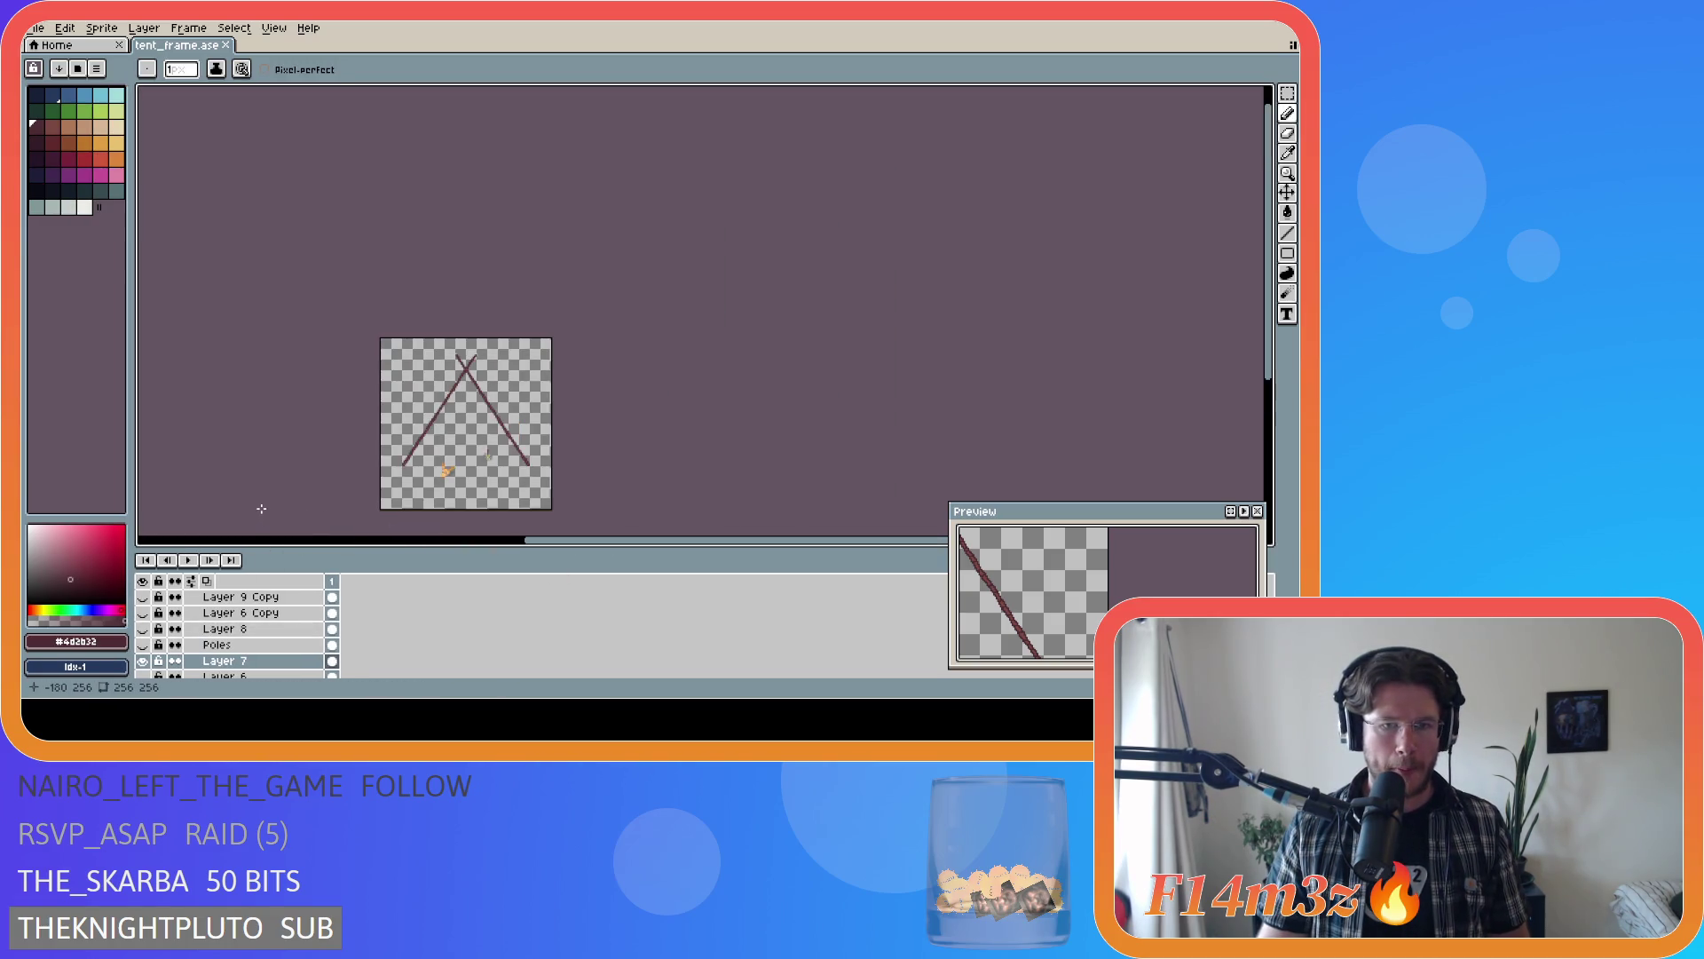
{"action": "scroll", "coordinate": [259, 494], "scroll_direction": "up", "scroll_amount": 1}
{"action": "scroll", "coordinate": [182, 664], "scroll_direction": "down", "scroll_amount": 1}
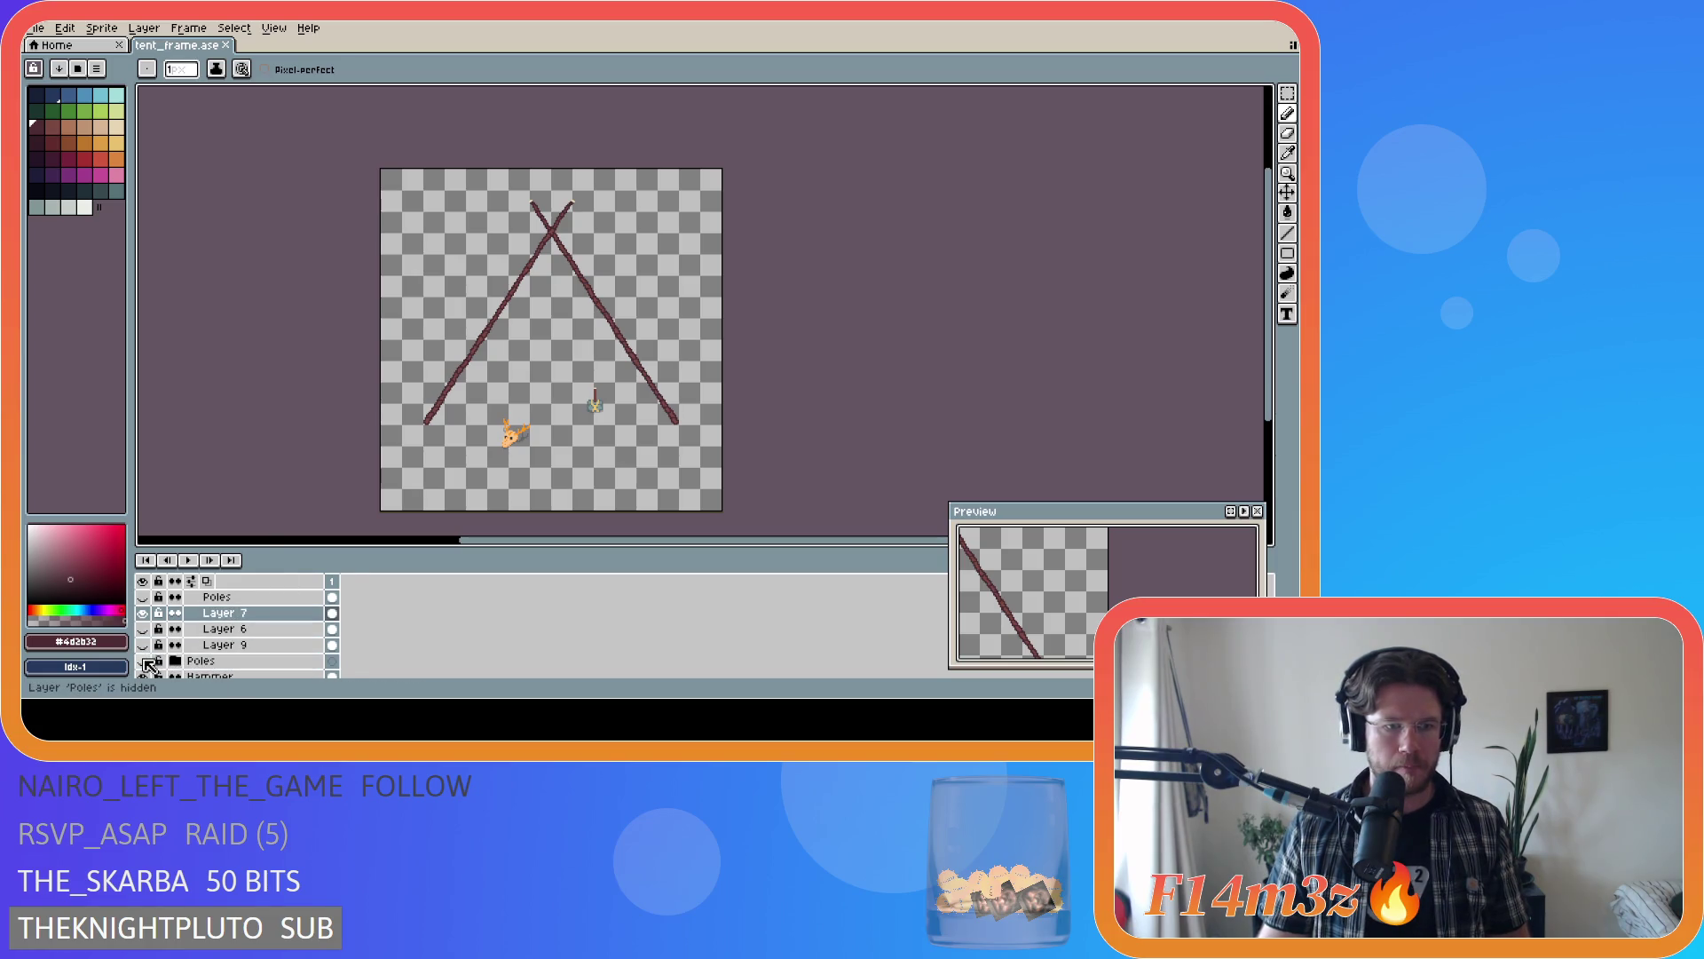
- Hide Layers 7 and 9, show only Layer 6's poles, and select Layer 6
{"action": "left_click", "coordinate": [142, 646]}
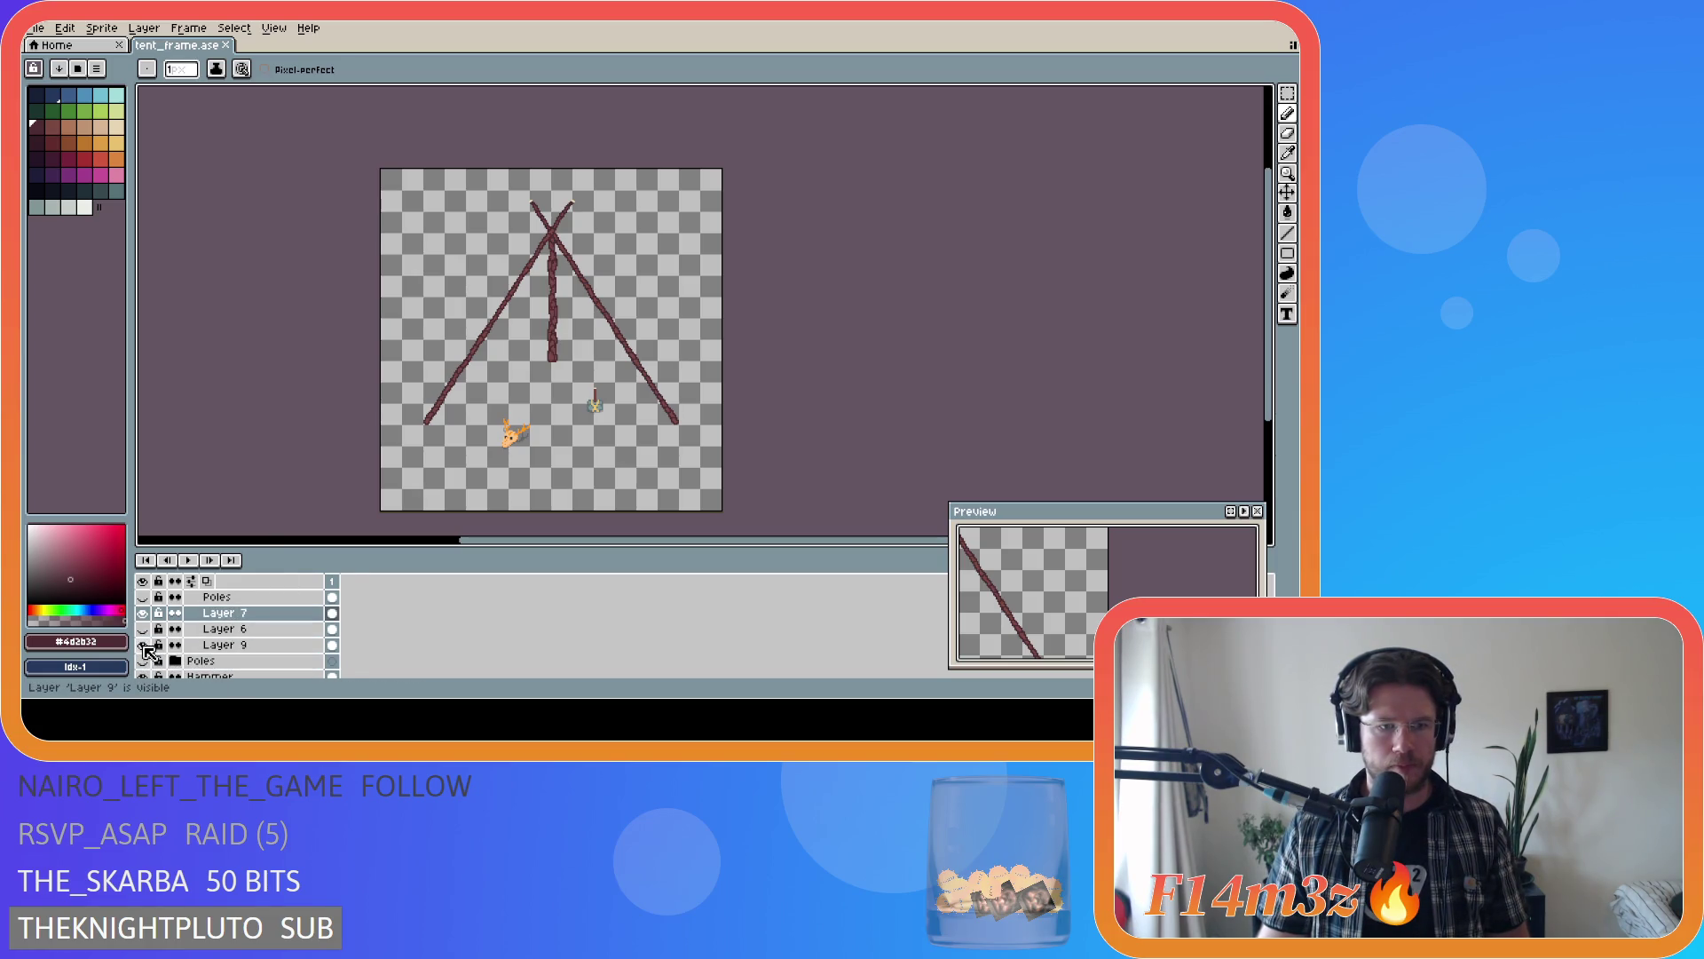
{"action": "left_click", "coordinate": [142, 629]}
{"action": "left_click", "coordinate": [142, 630]}
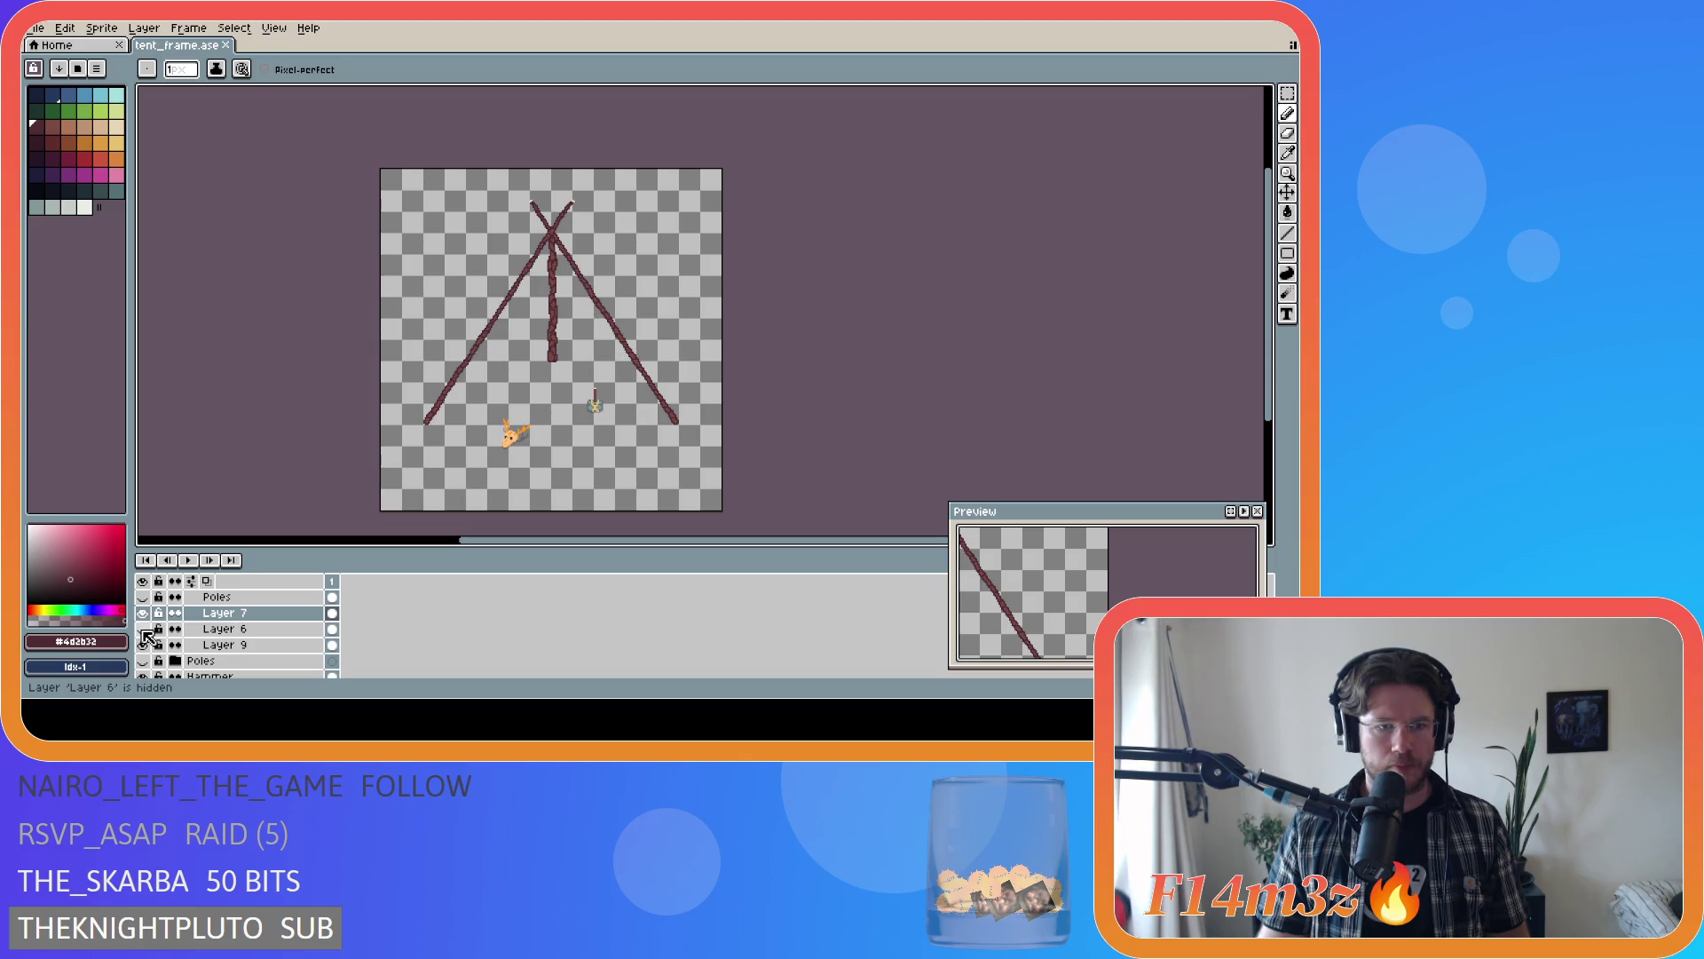
{"action": "left_click", "coordinate": [142, 646]}
{"action": "left_click", "coordinate": [142, 614]}
{"action": "left_click", "coordinate": [143, 629]}
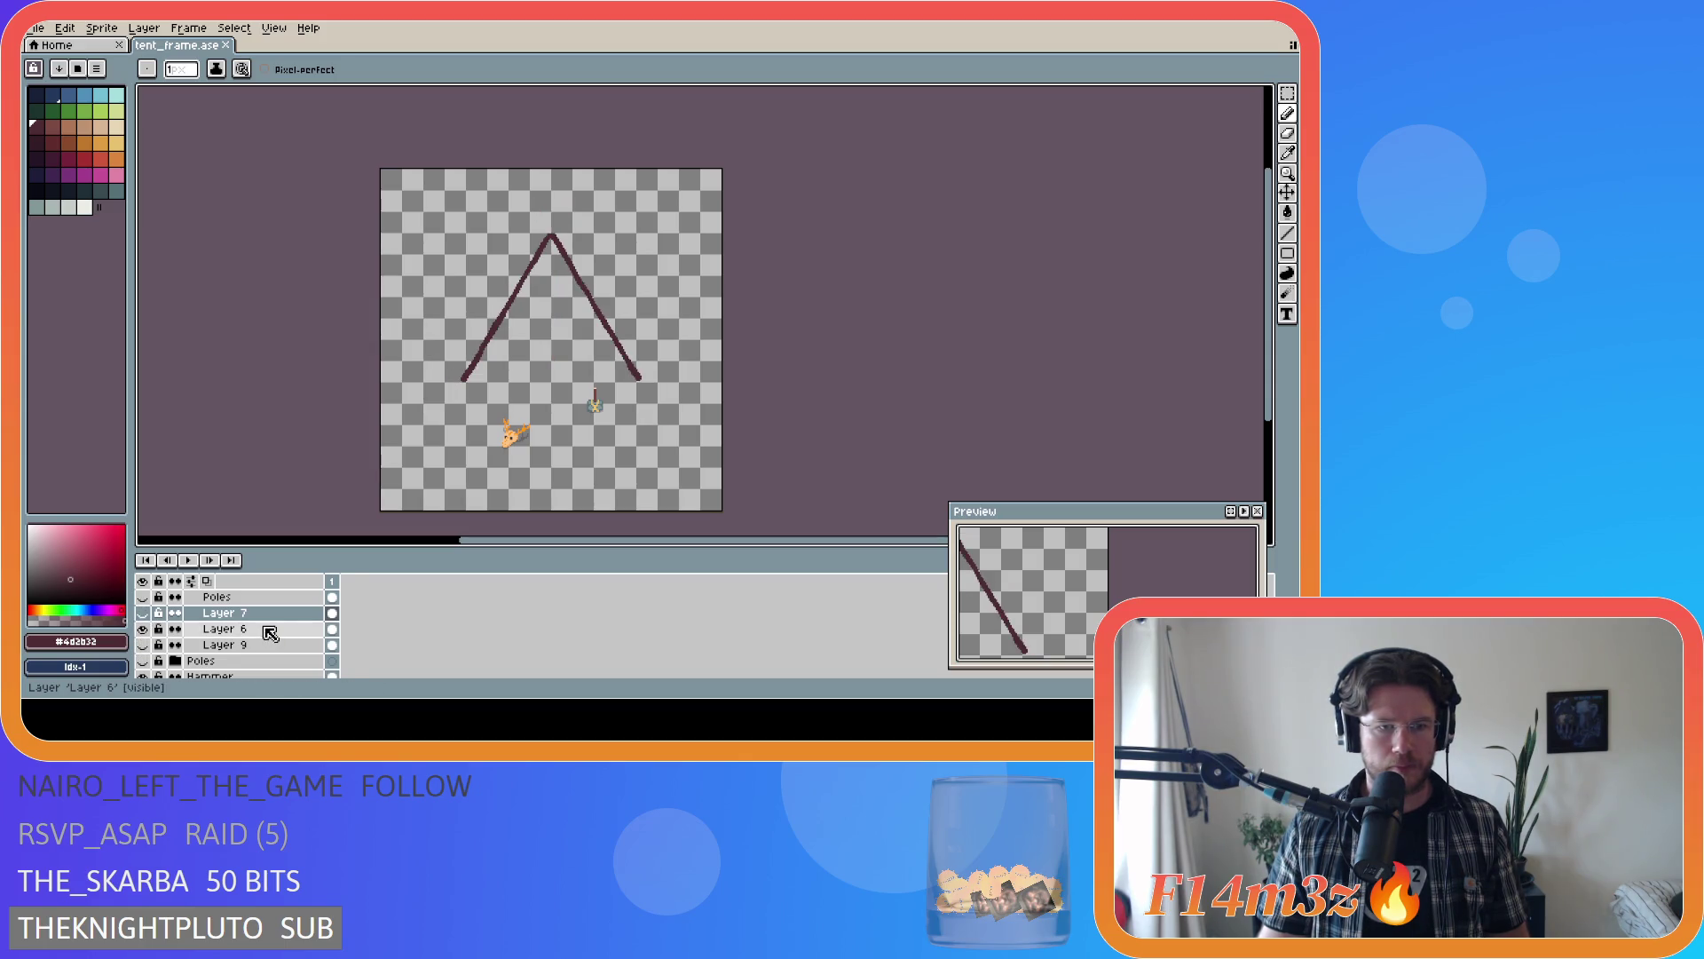
{"action": "left_click", "coordinate": [258, 629]}
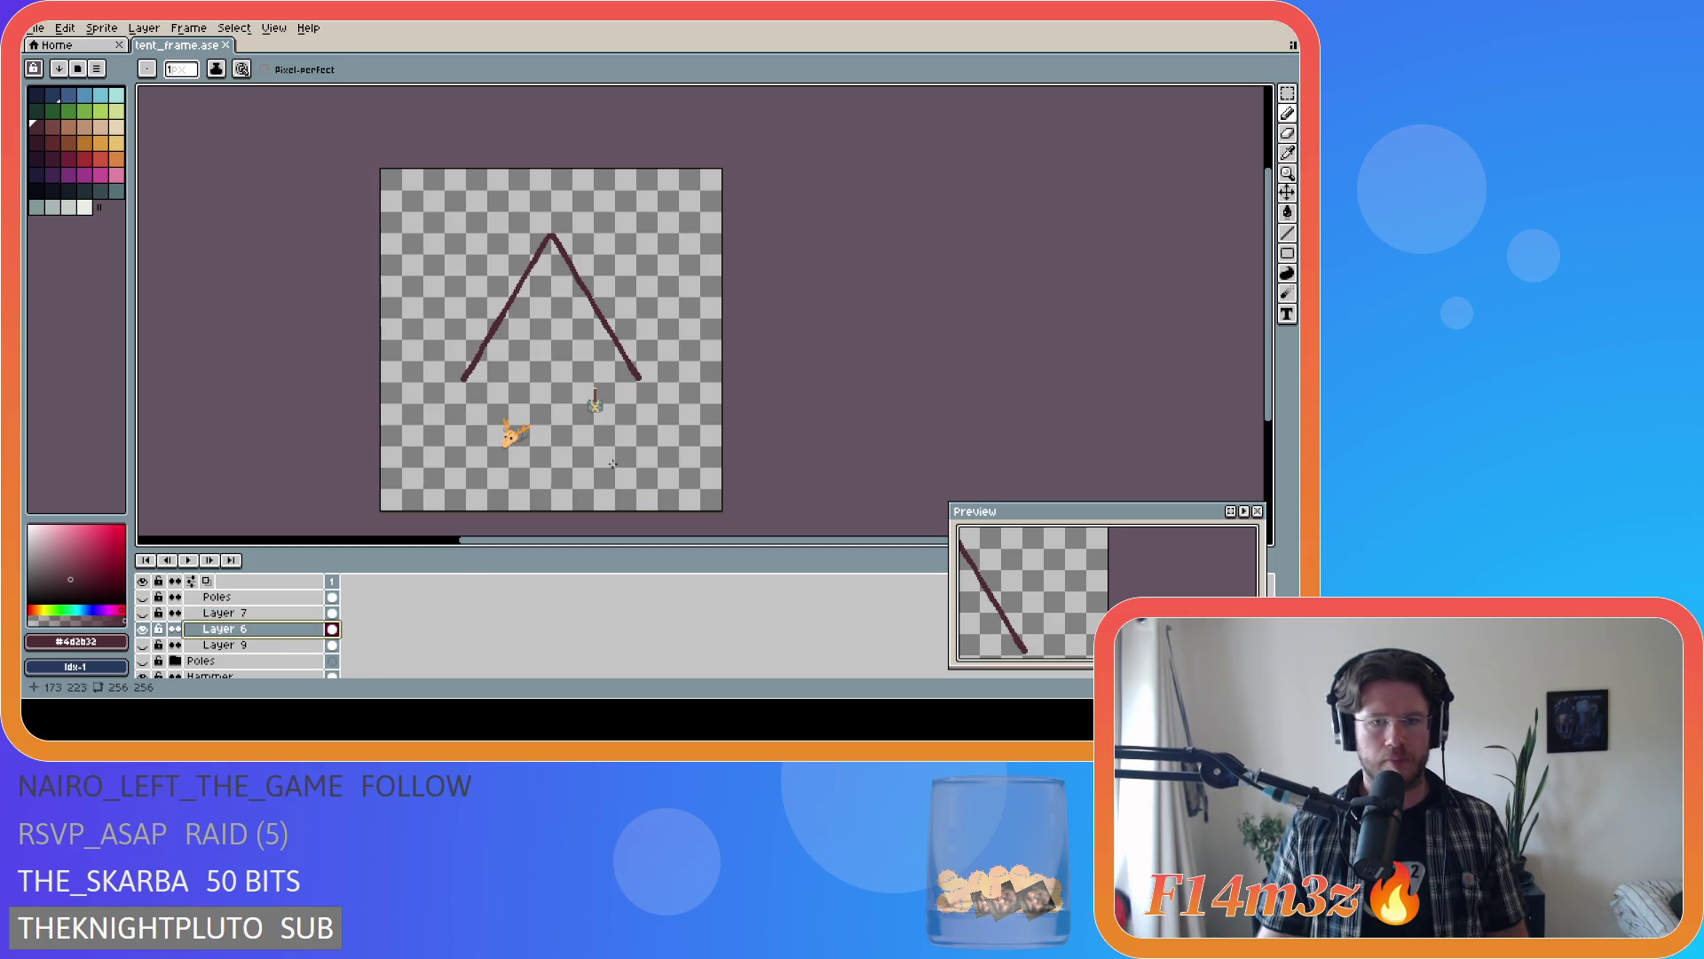
{"action": "scroll", "coordinate": [602, 349], "scroll_direction": "up", "scroll_amount": 5}
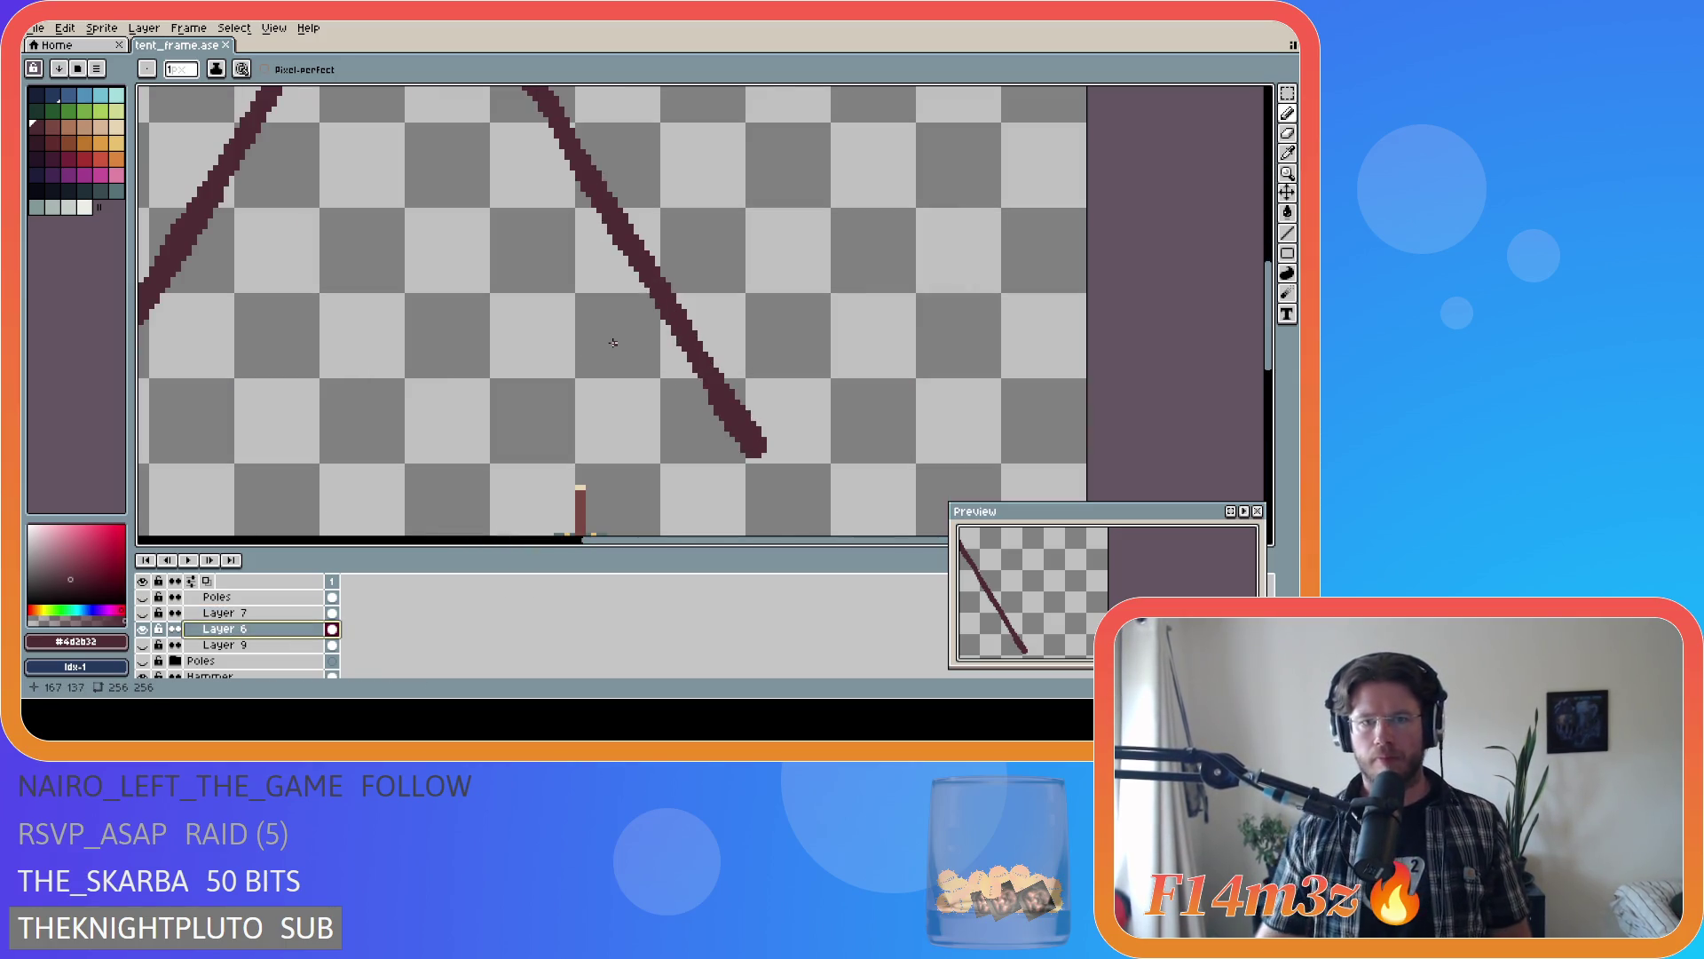
- Save tent_frame.ase
{"action": "scroll", "coordinate": [613, 342], "scroll_direction": "down", "scroll_amount": 3}
{"action": "scroll", "coordinate": [612, 342], "scroll_direction": "up", "scroll_amount": 3}
{"action": "key", "text": "ctrl+s"}
- Pick a lighter reddish swatch and paint highlight pixels along the right pole's lower end and edge
{"action": "scroll", "coordinate": [744, 483], "scroll_direction": "up", "scroll_amount": 1}
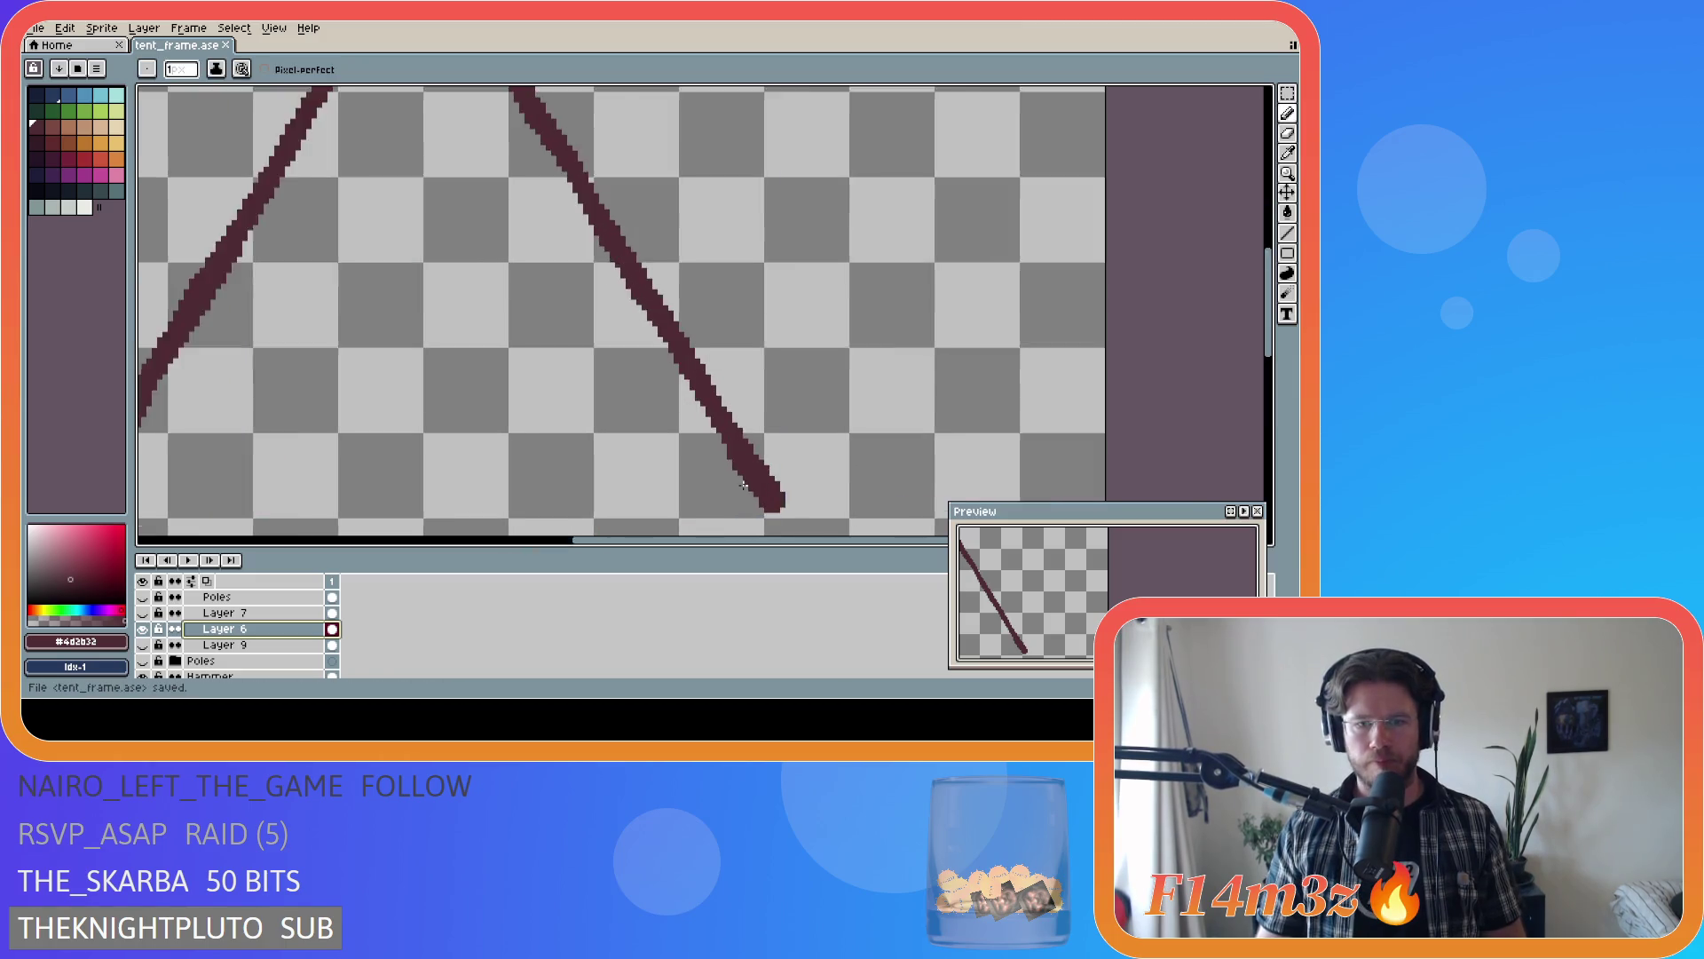
{"action": "scroll", "coordinate": [744, 483], "scroll_direction": "up", "scroll_amount": 1}
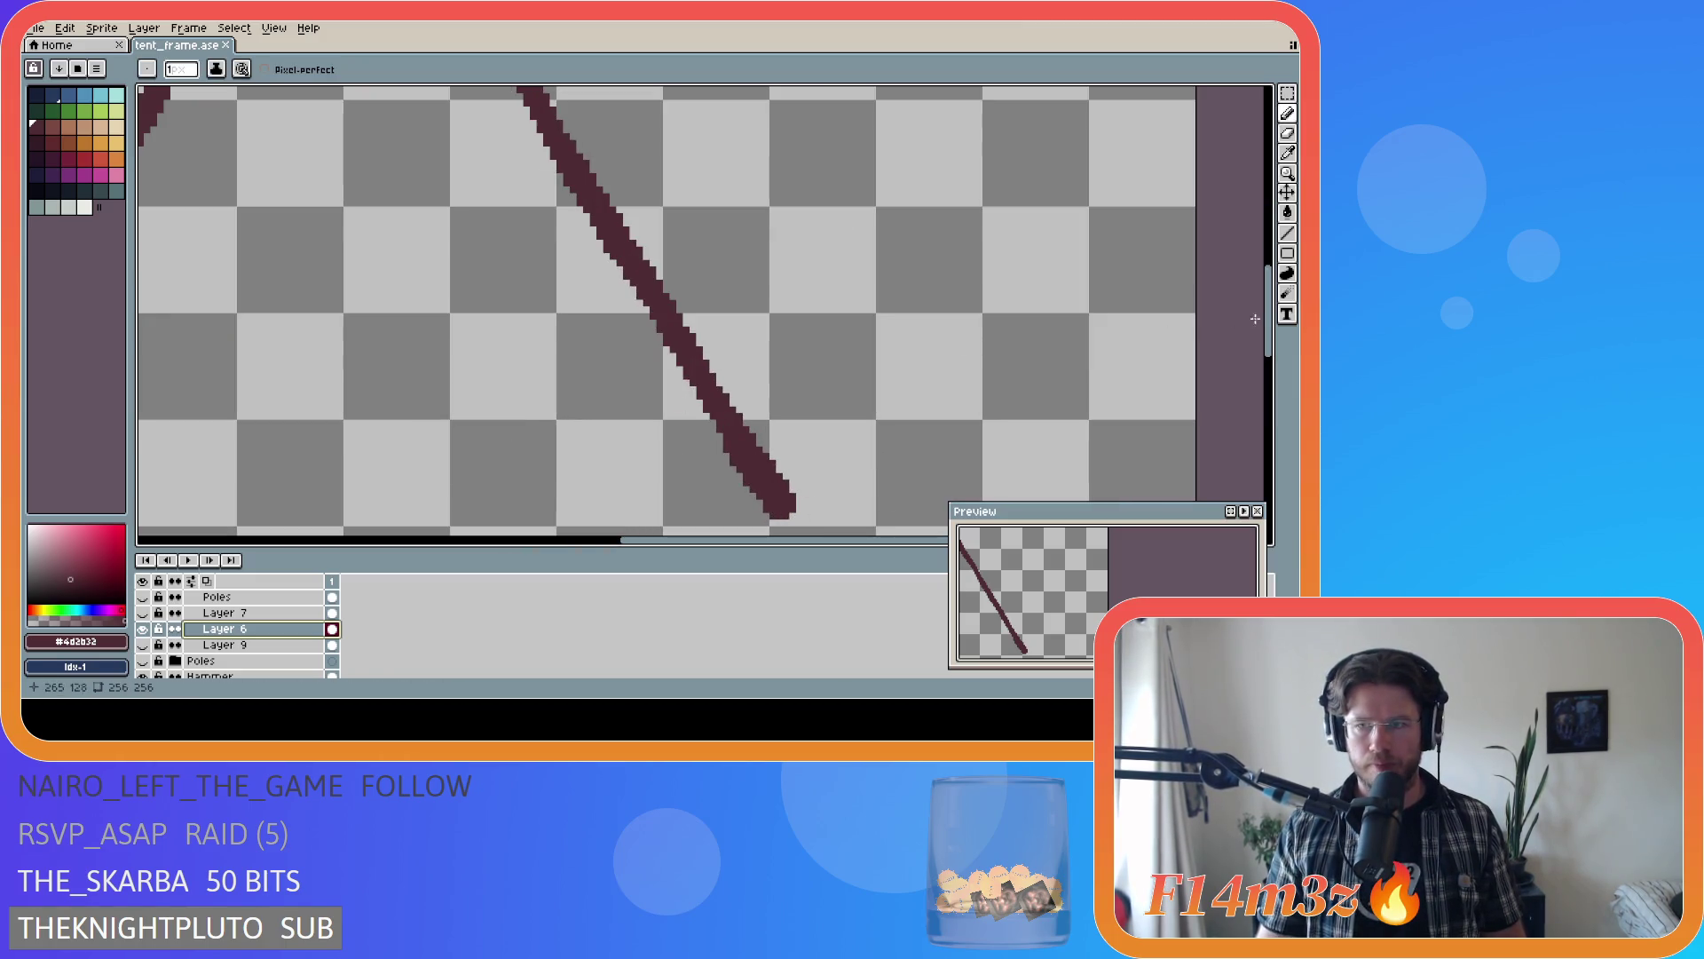
{"action": "scroll", "coordinate": [567, 454], "scroll_direction": "down", "scroll_amount": 1}
{"action": "left_click", "coordinate": [52, 126]}
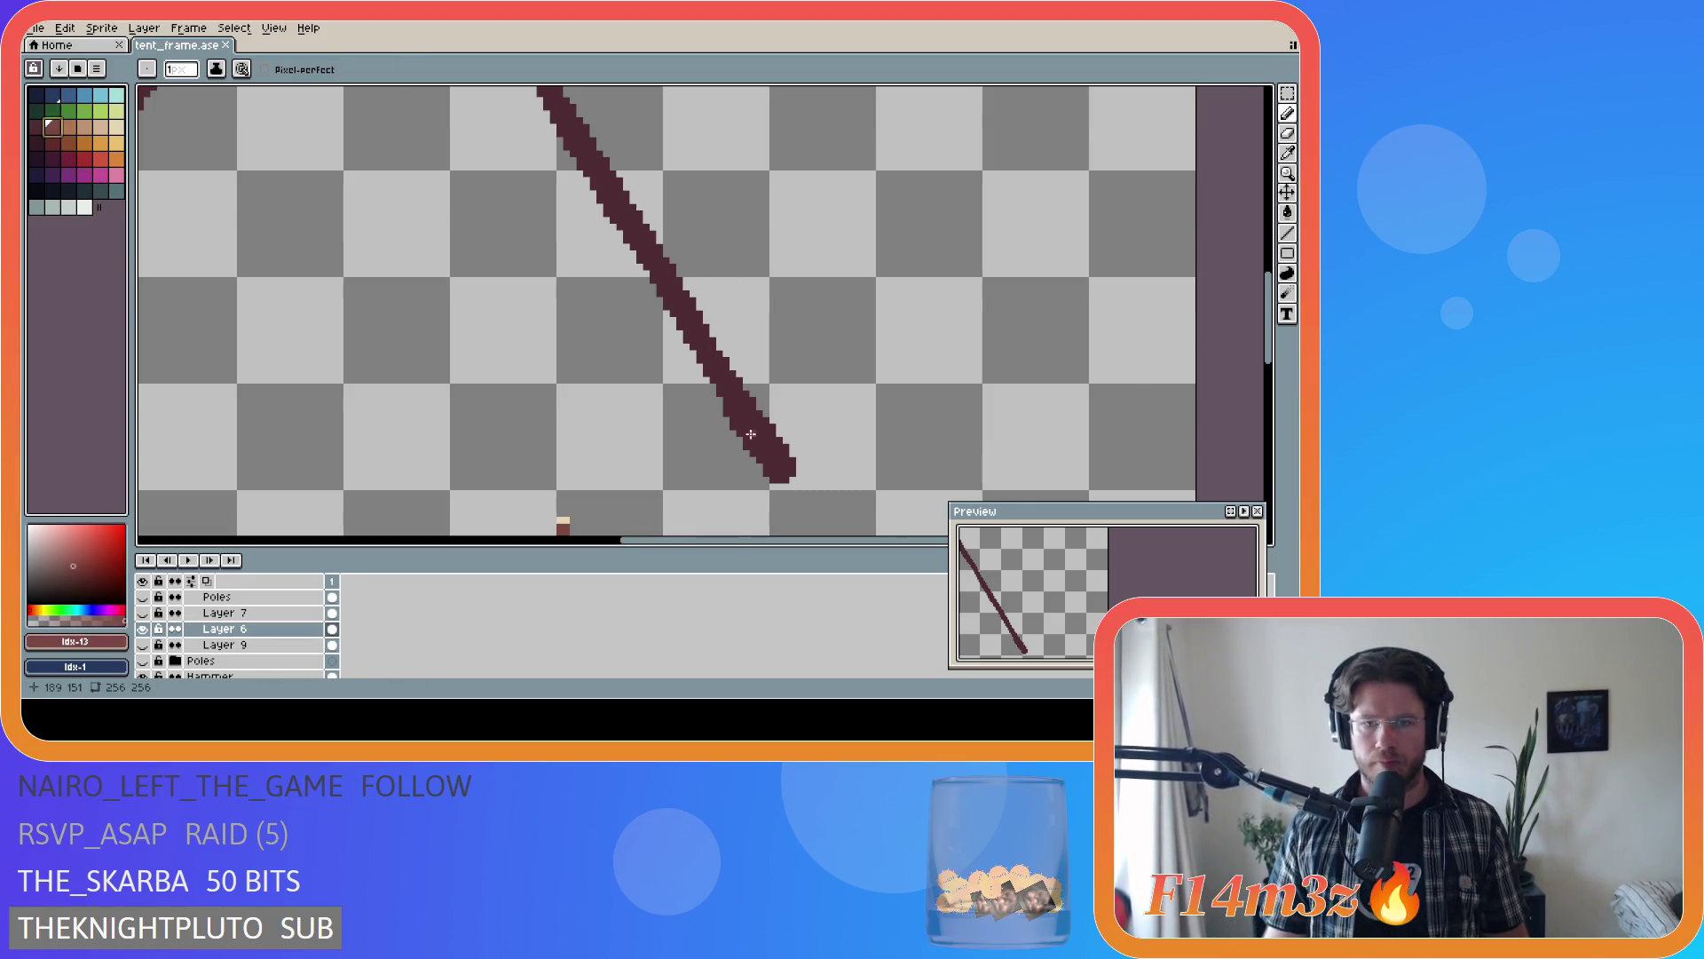
{"action": "scroll", "coordinate": [780, 476], "scroll_direction": "up", "scroll_amount": 1}
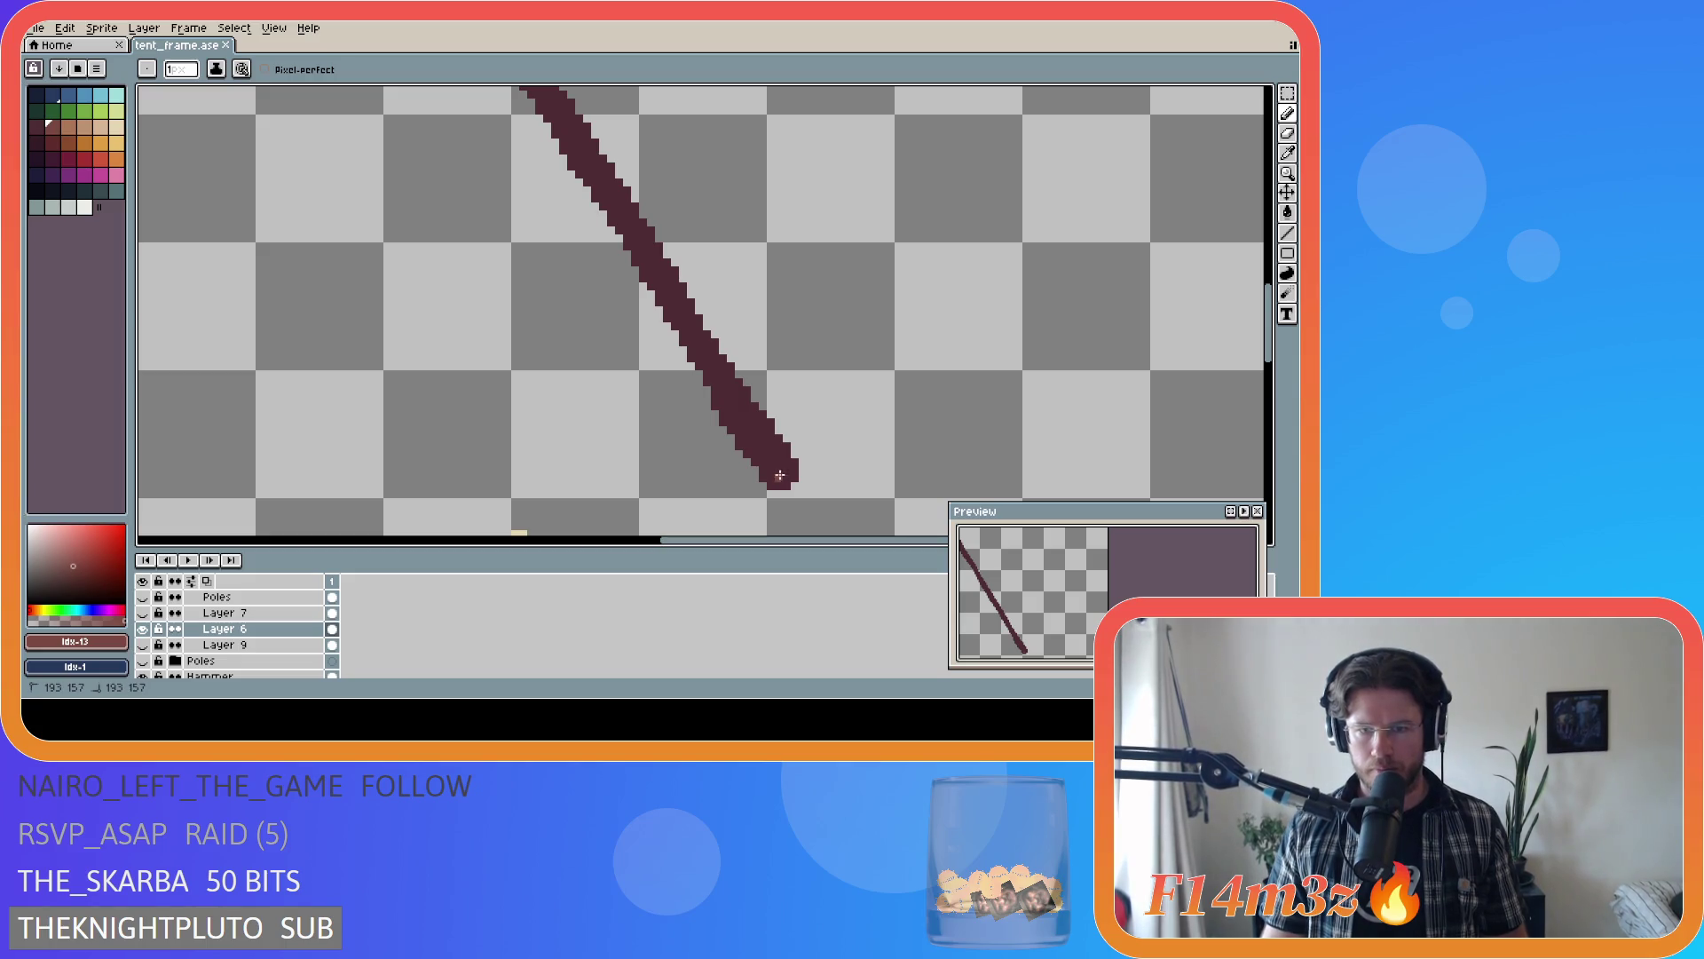
{"action": "left_click", "coordinate": [776, 474]}
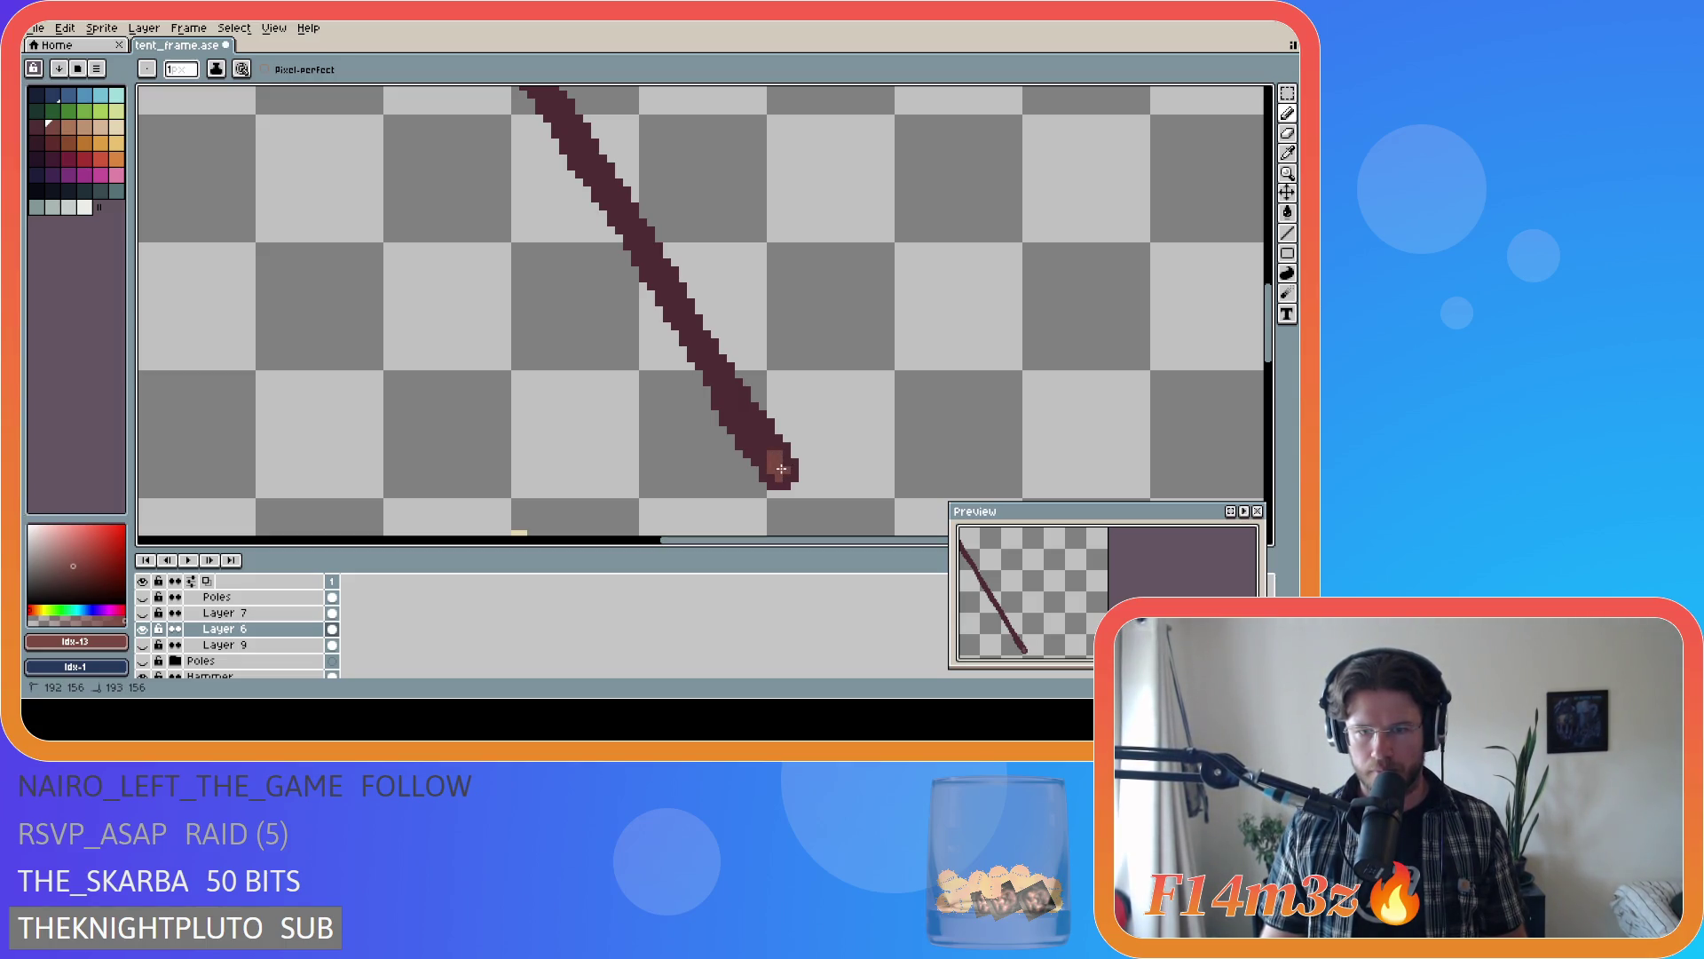
{"action": "left_click", "coordinate": [781, 469]}
{"action": "left_click", "coordinate": [760, 448], "text": "alt"}
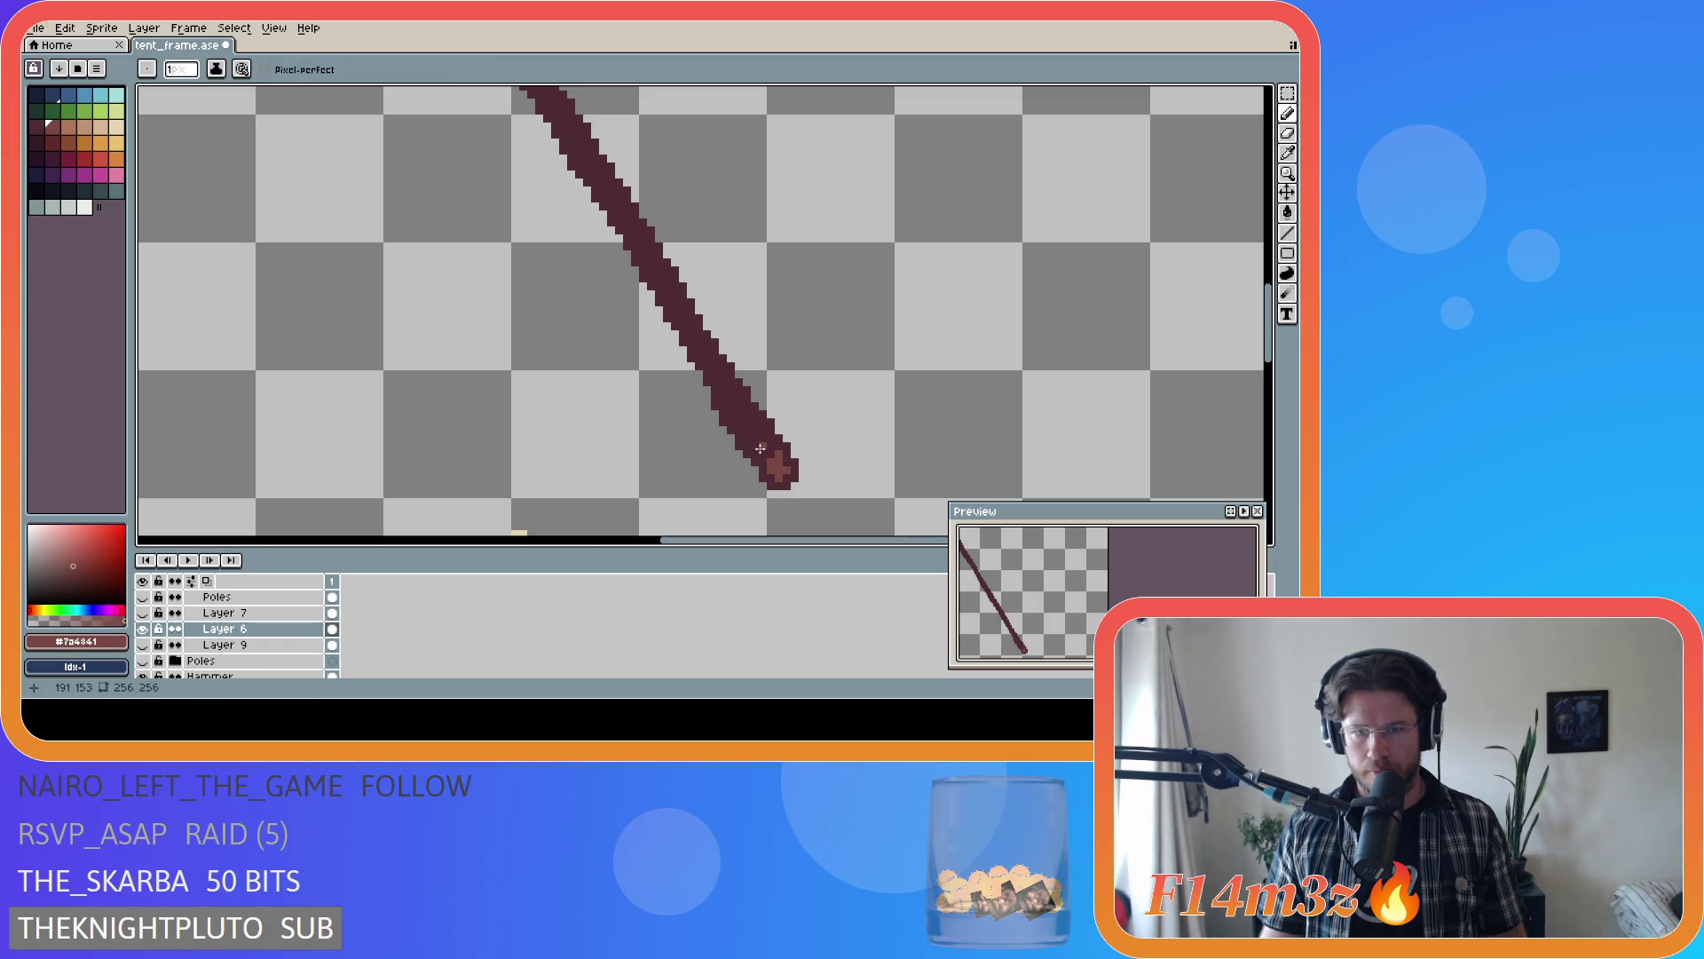
{"action": "left_click", "coordinate": [756, 449], "text": "shift"}
{"action": "left_click_drag", "start_coordinate": [745, 430], "coordinate": [761, 440]}
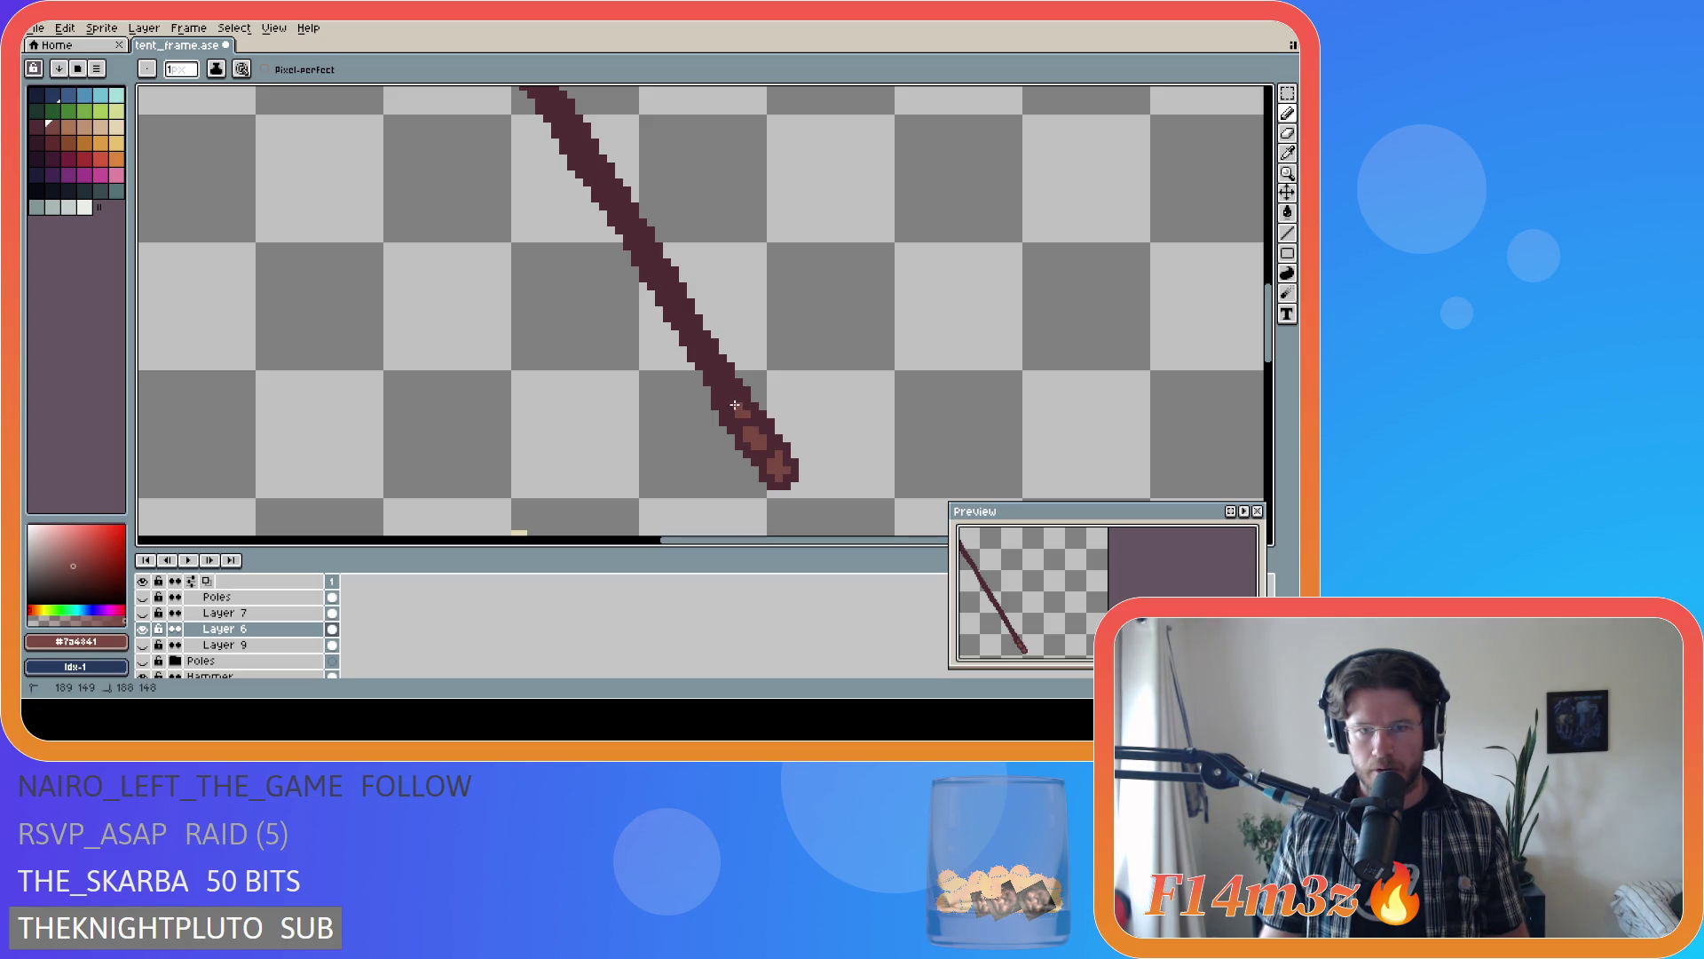
- Continue lighter grain pixels up the pole, eyedropping between the dark base and light highlight colours
{"action": "left_click", "coordinate": [734, 403], "text": "shift"}
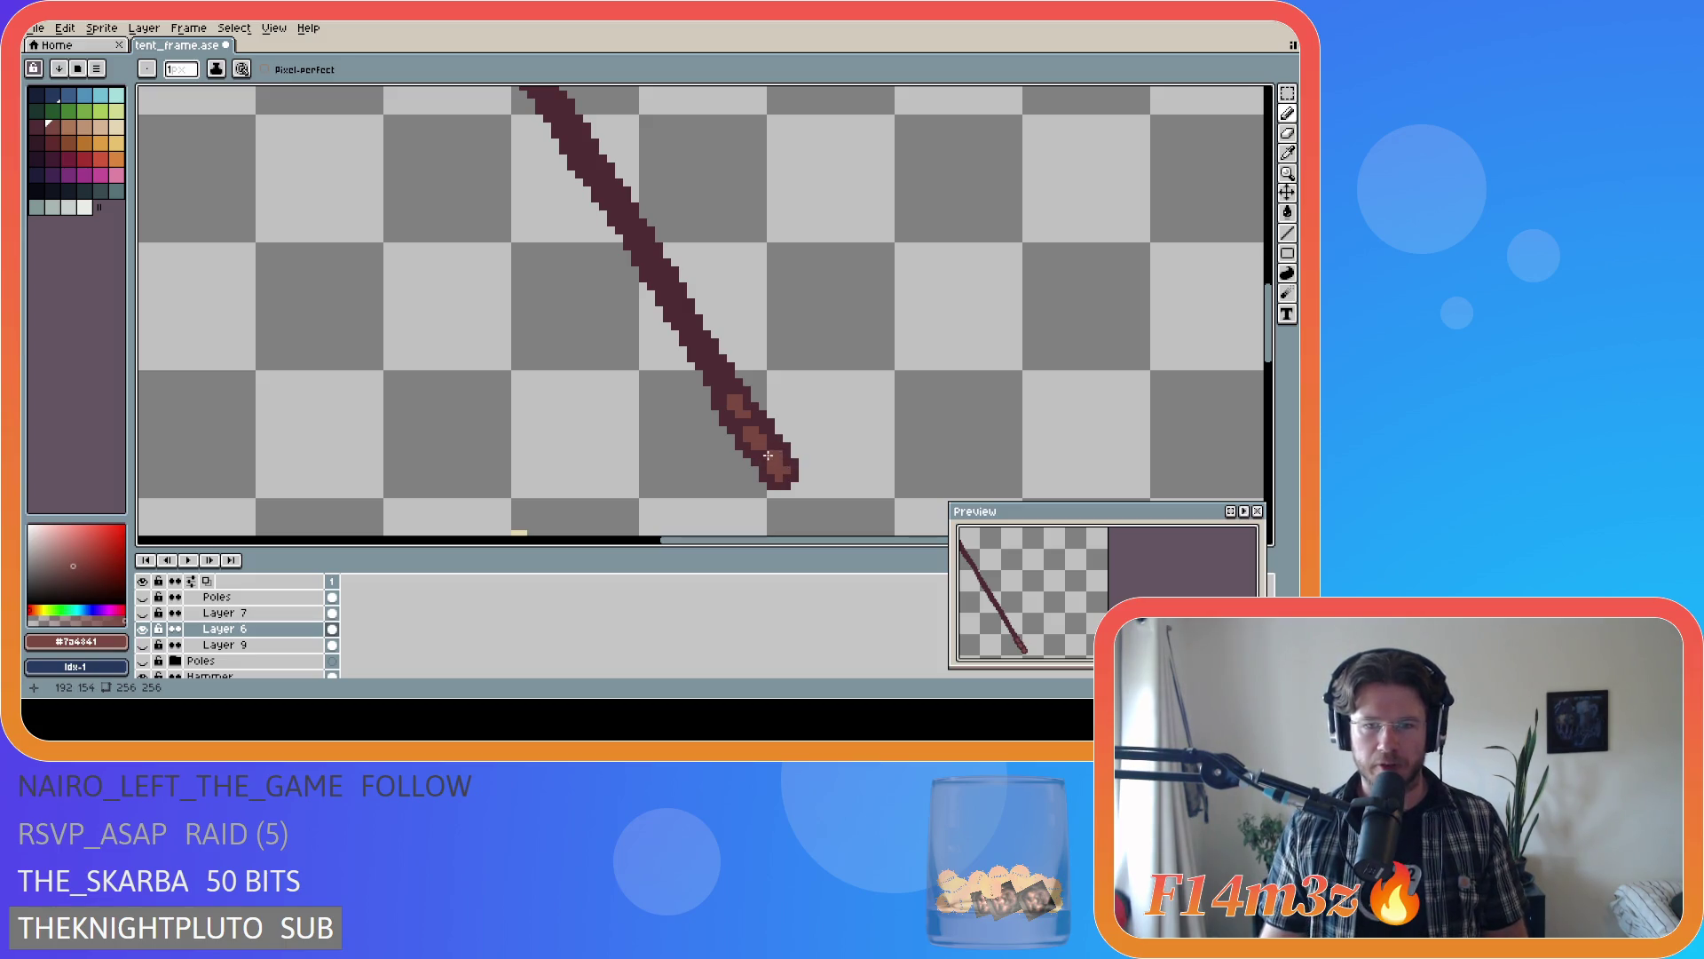
{"action": "left_click", "coordinate": [769, 455], "text": "alt"}
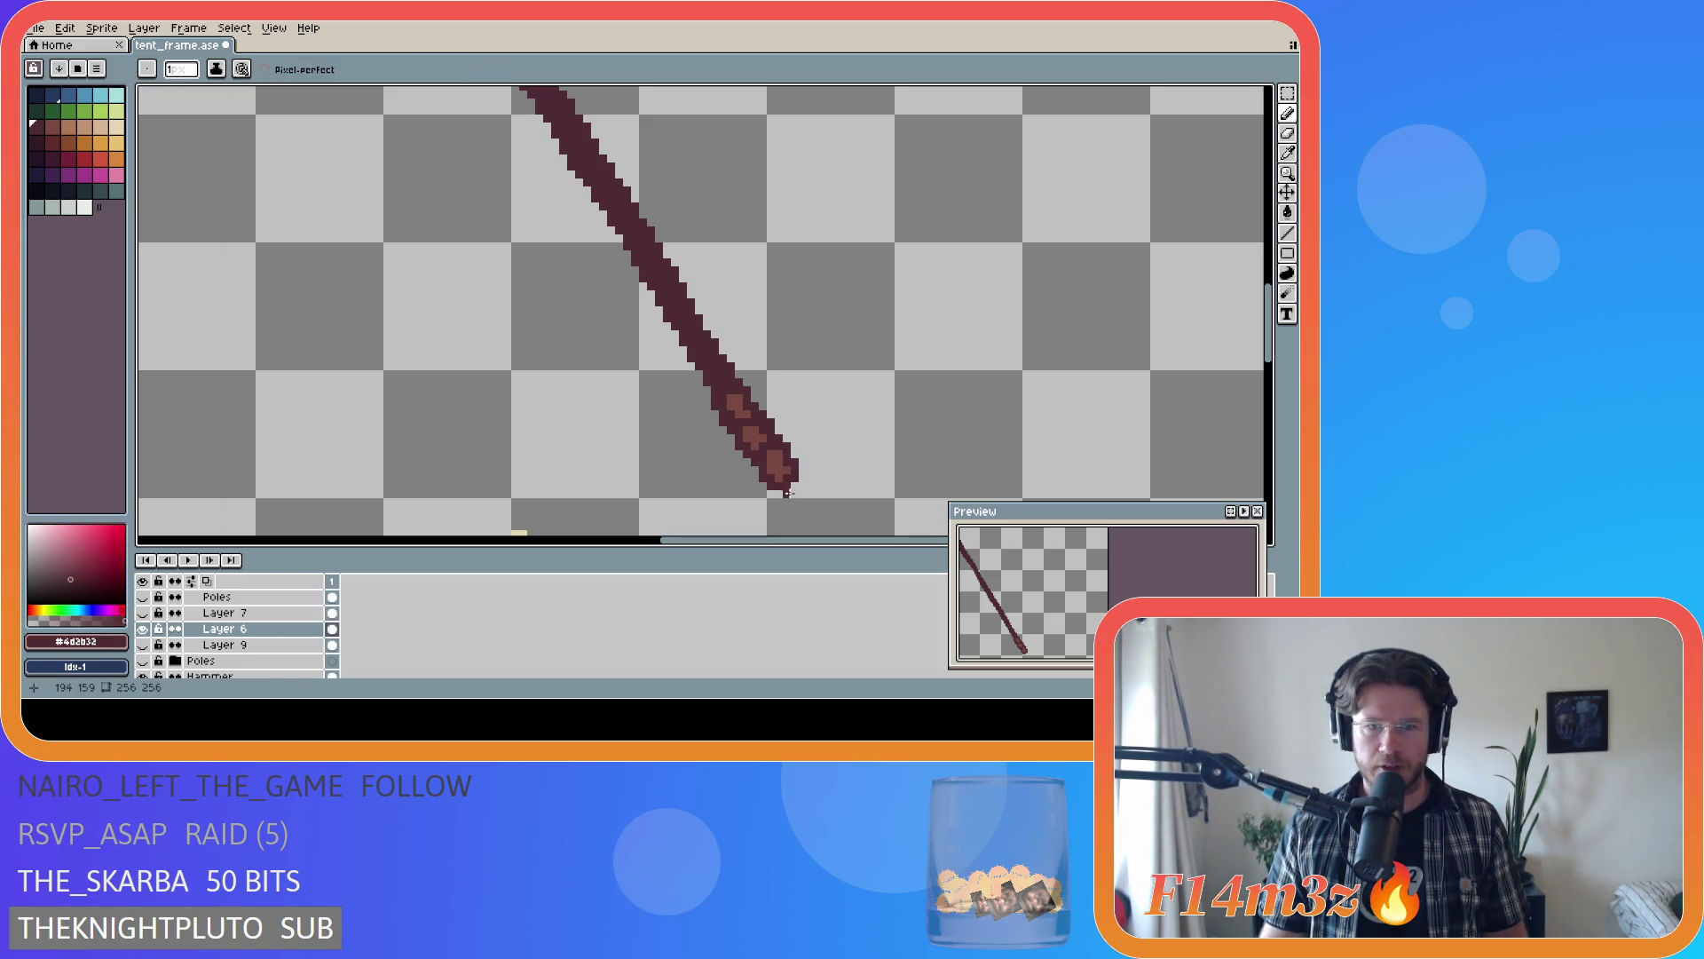
{"action": "left_click", "coordinate": [733, 400], "text": "alt"}
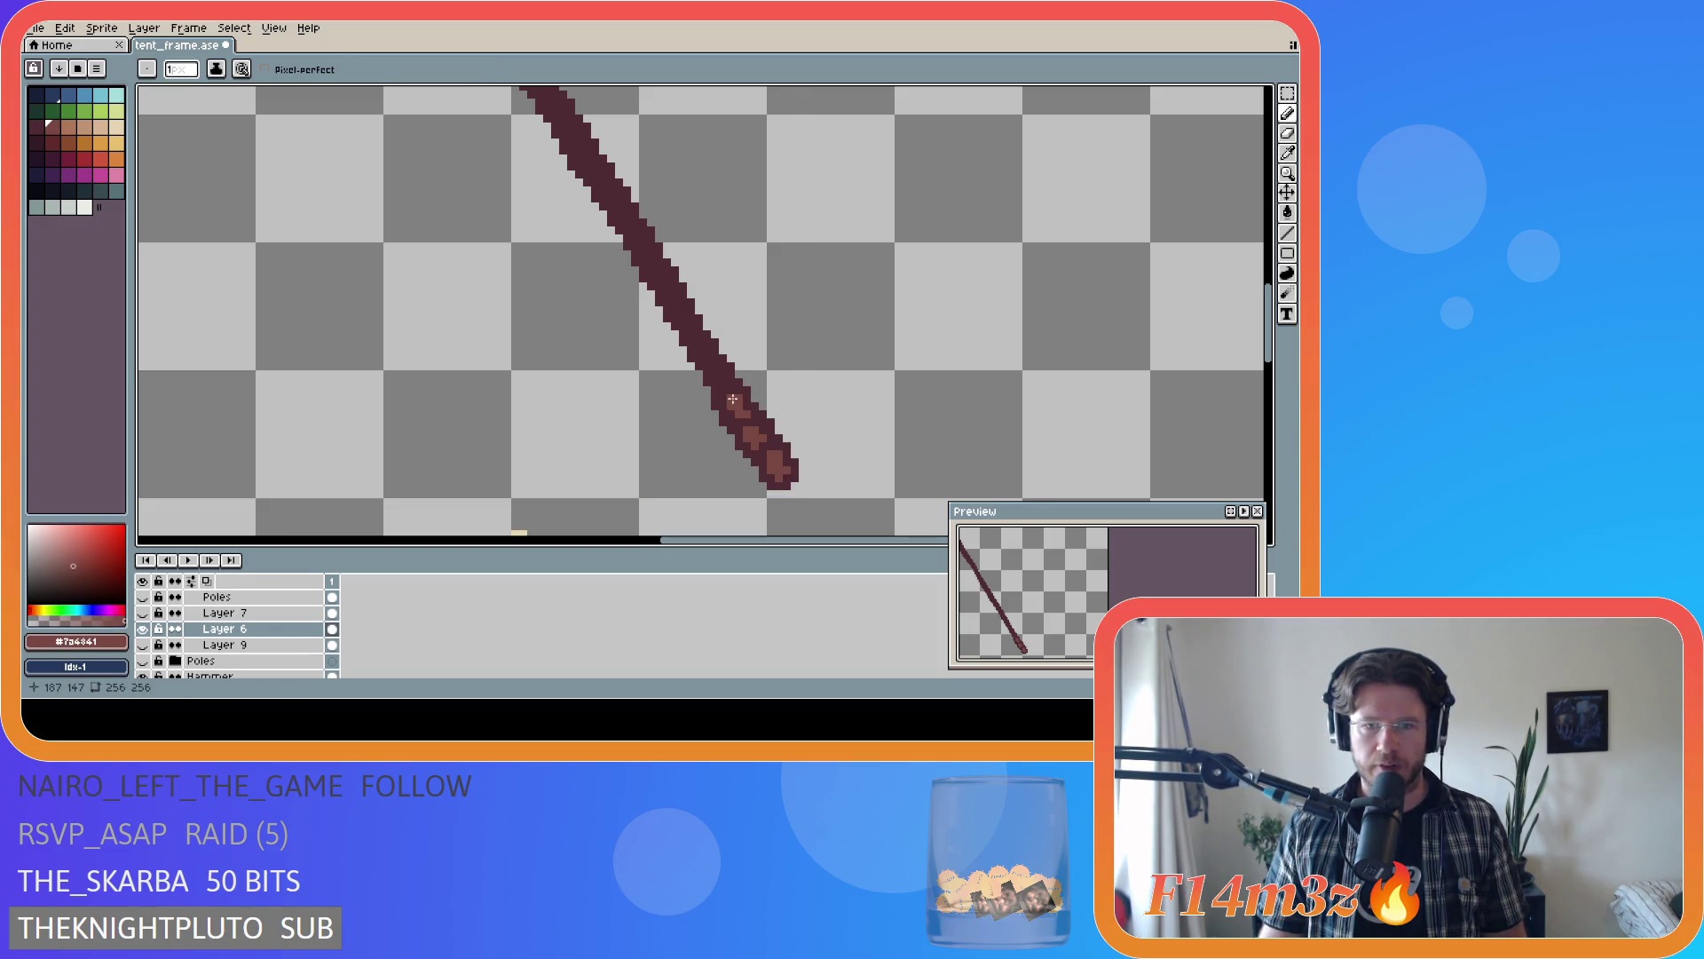
{"action": "key", "text": "shift"}
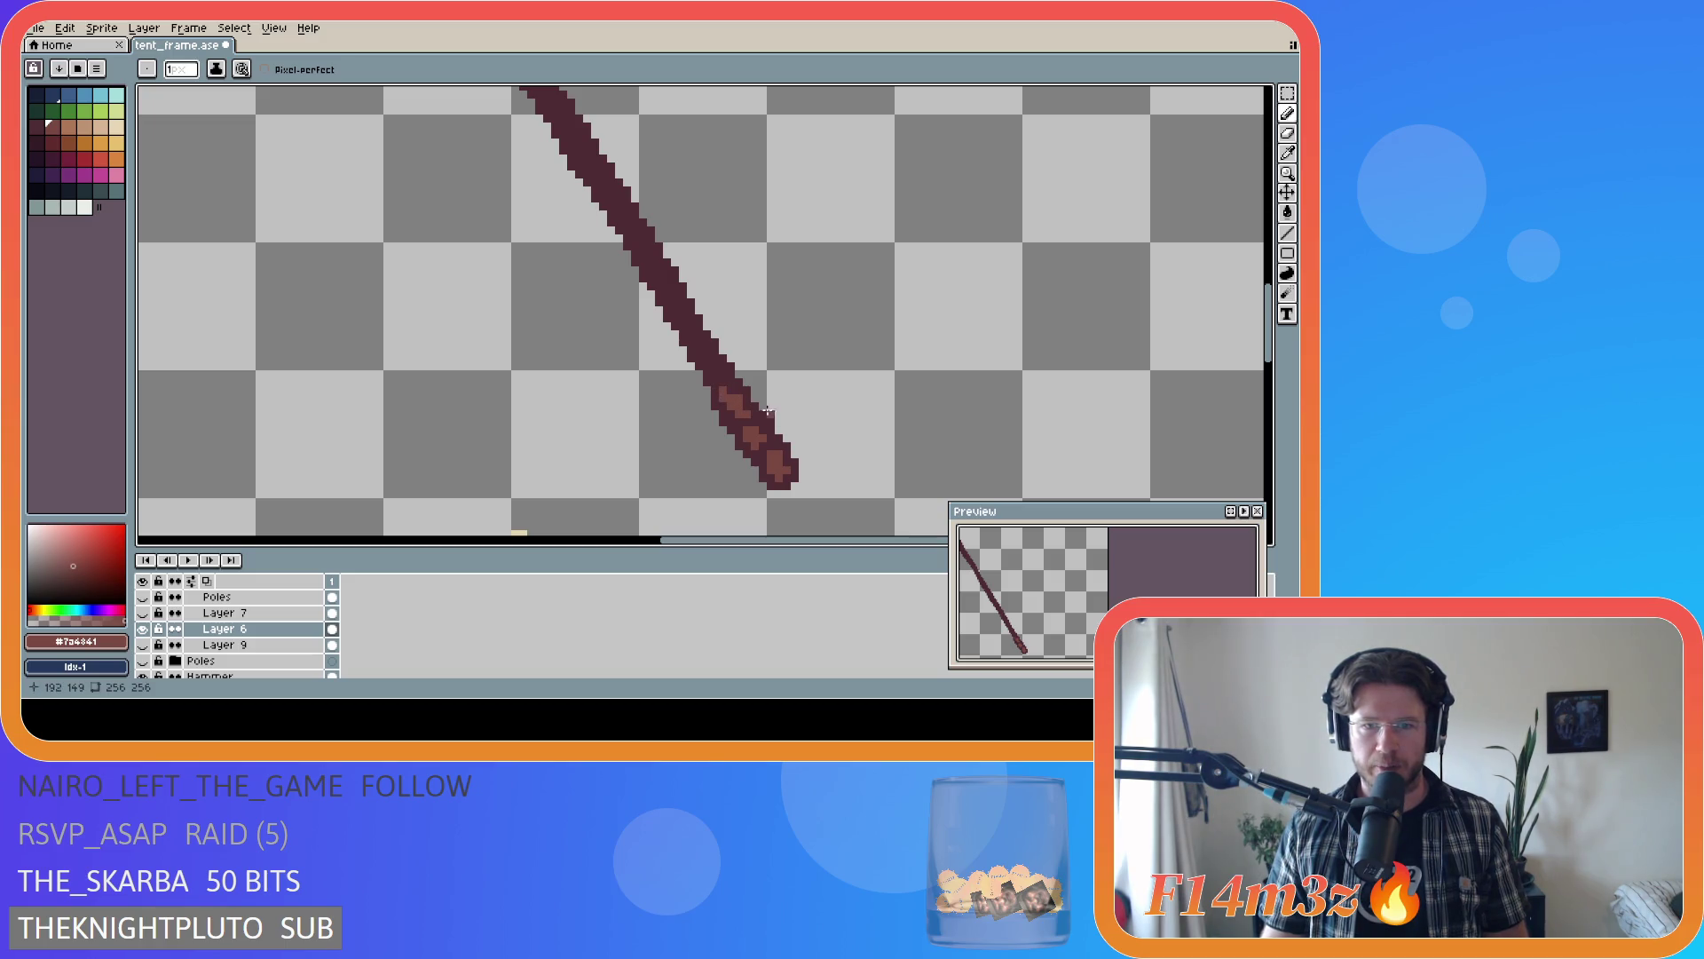
{"action": "left_click", "coordinate": [720, 374]}
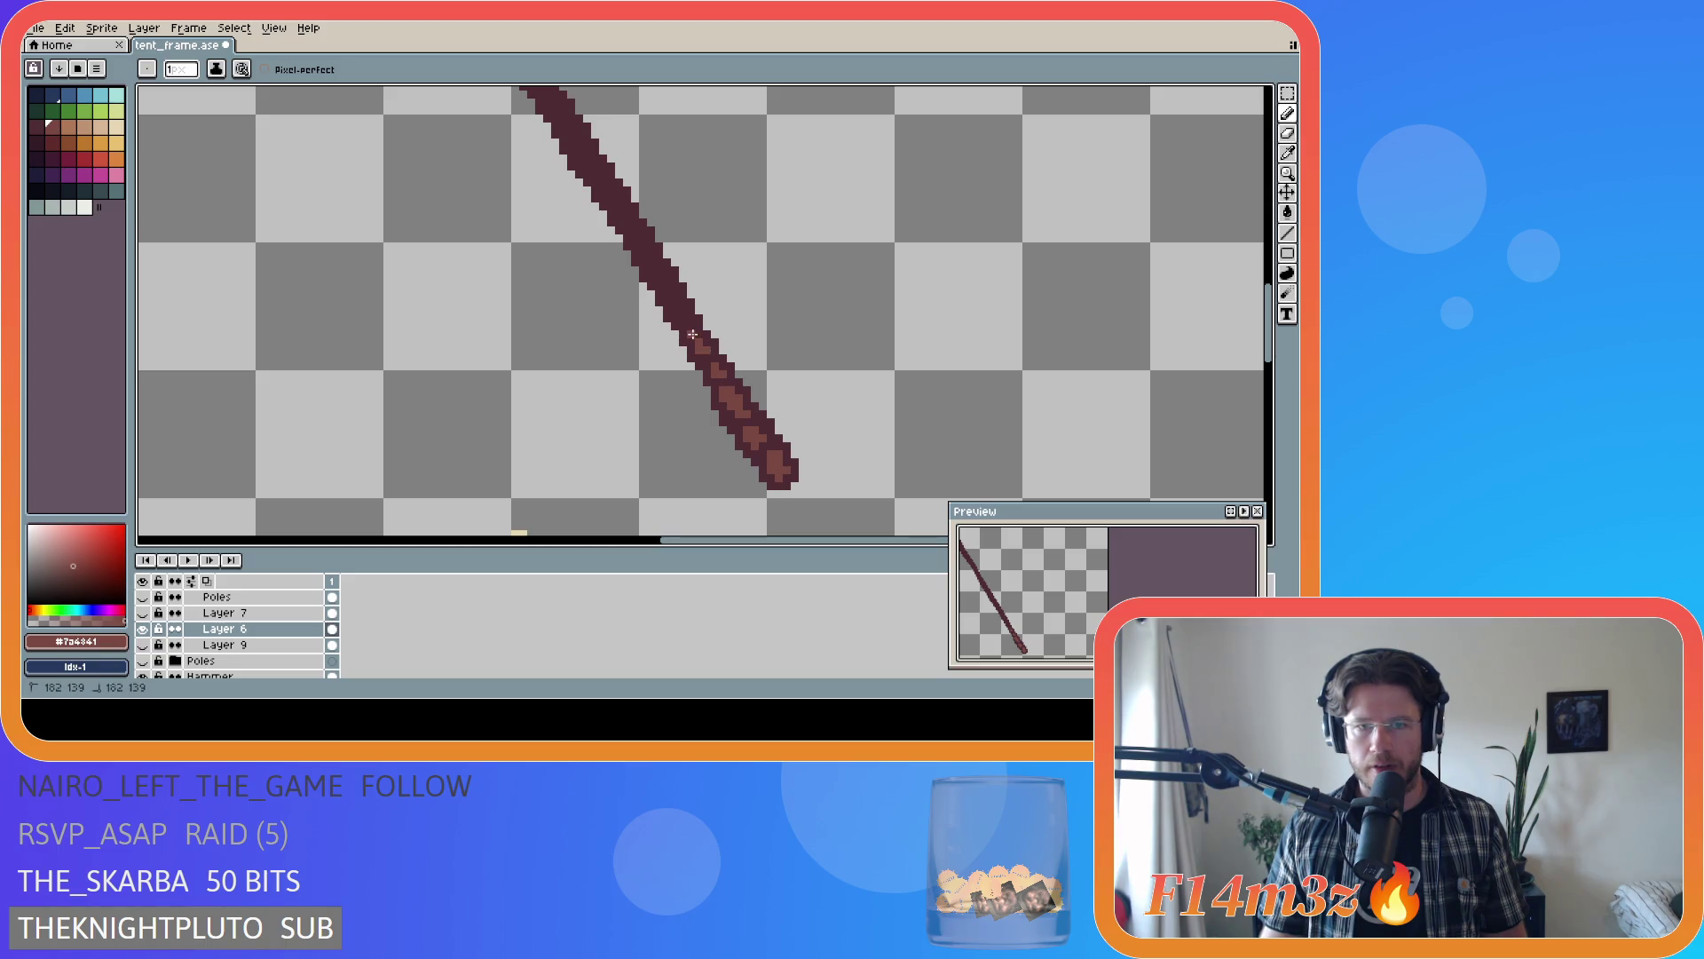
{"action": "left_click", "coordinate": [682, 316]}
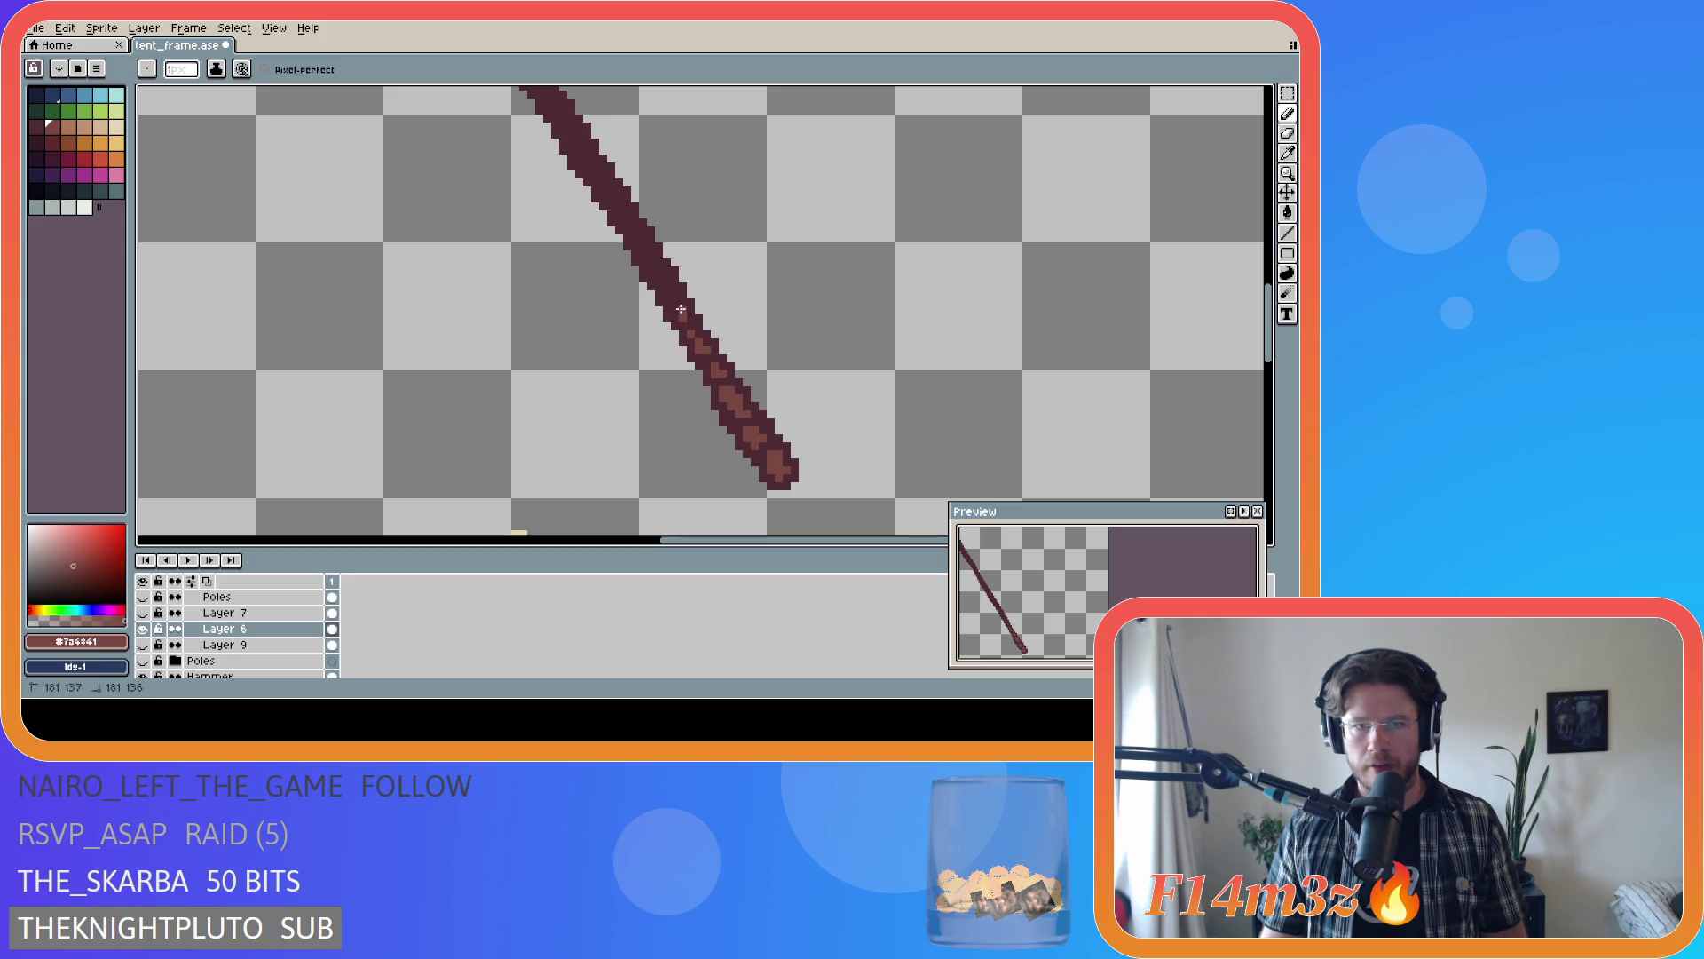
{"action": "left_click_drag", "start_coordinate": [681, 309], "coordinate": [658, 307]}
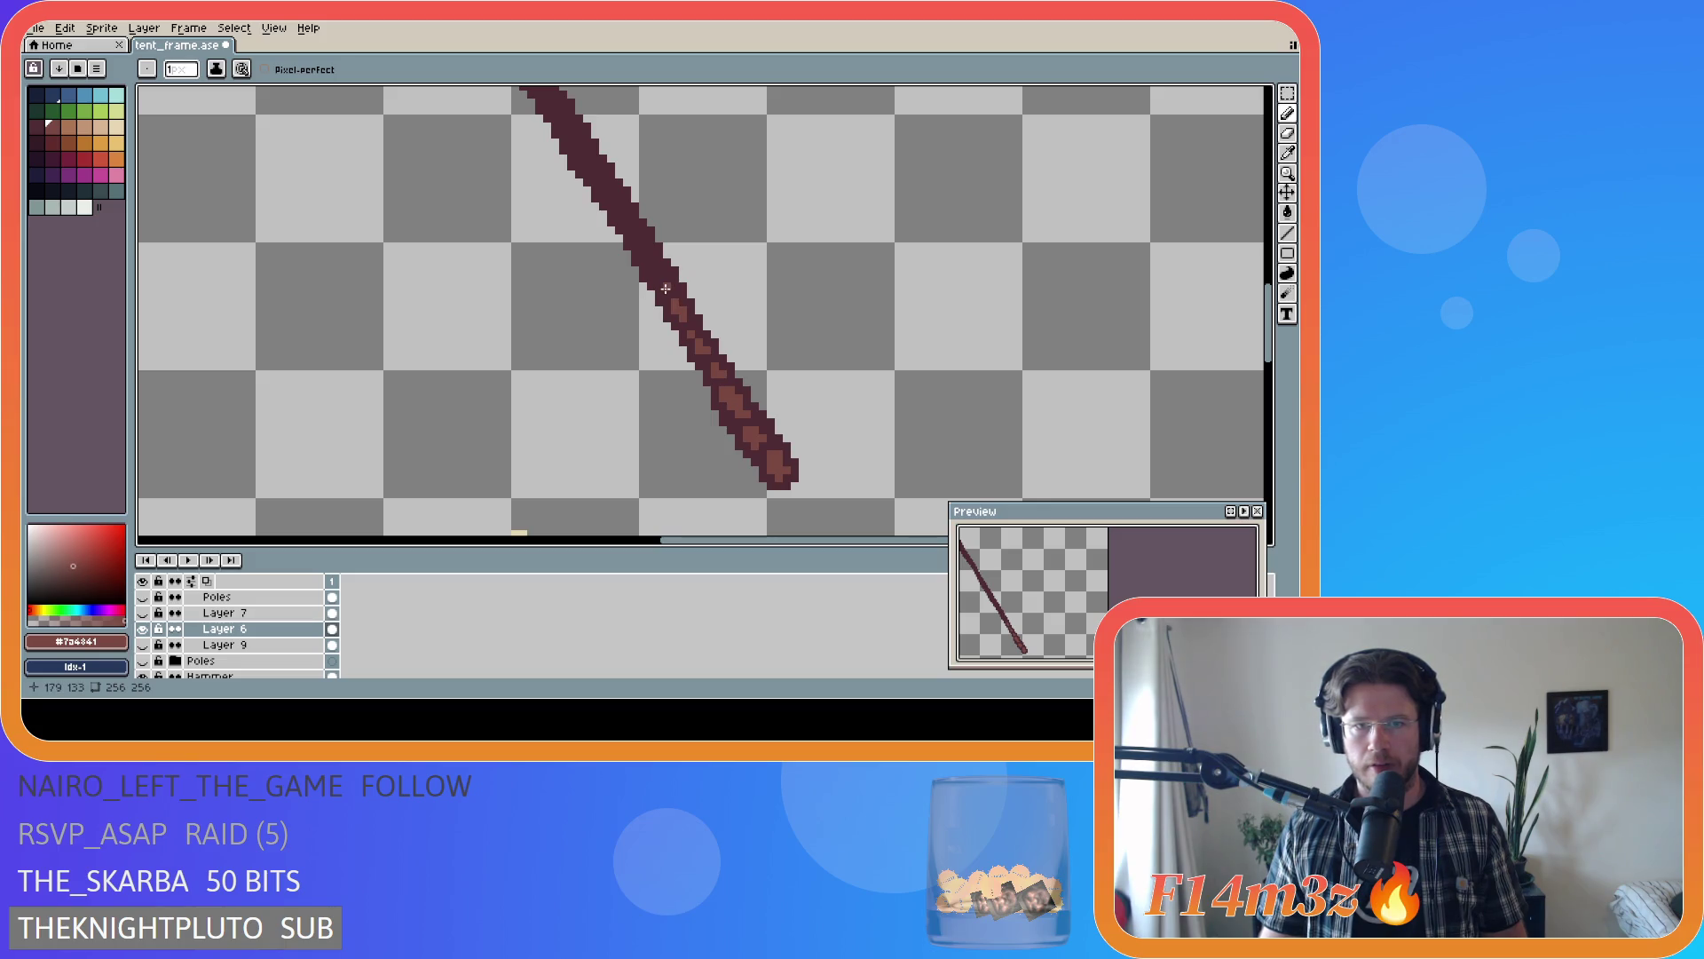
{"action": "left_click", "coordinate": [665, 284]}
{"action": "left_click", "coordinate": [657, 272]}
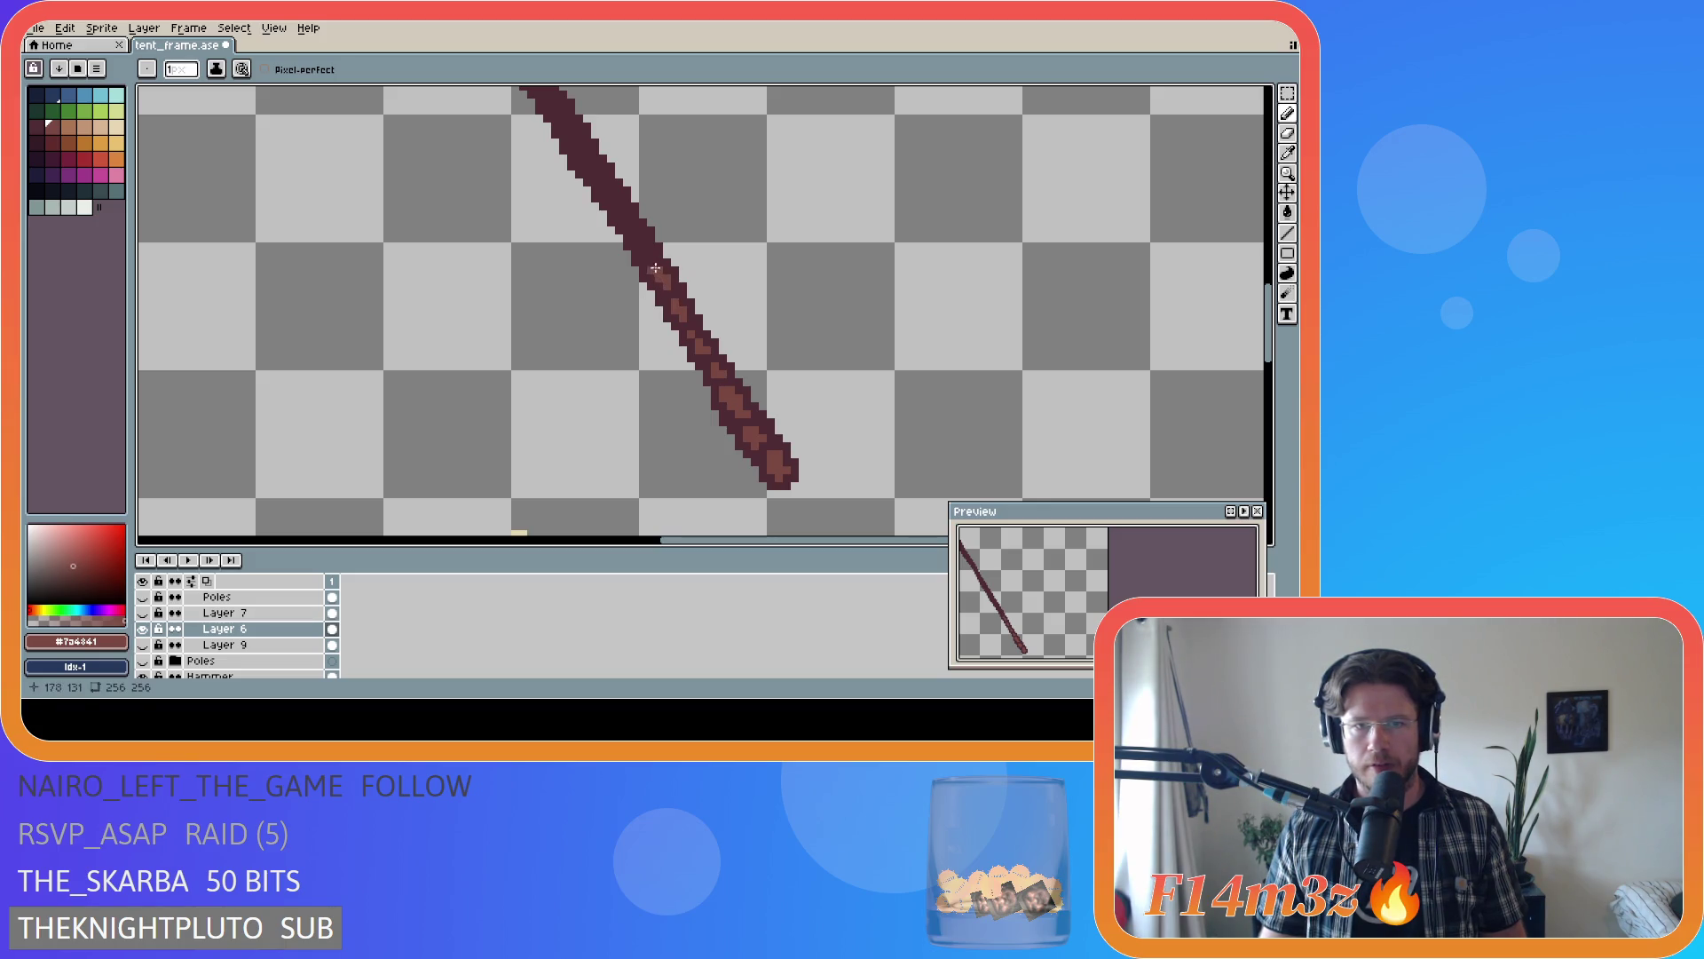
{"action": "left_click_drag", "start_coordinate": [1271, 338], "coordinate": [1271, 334]}
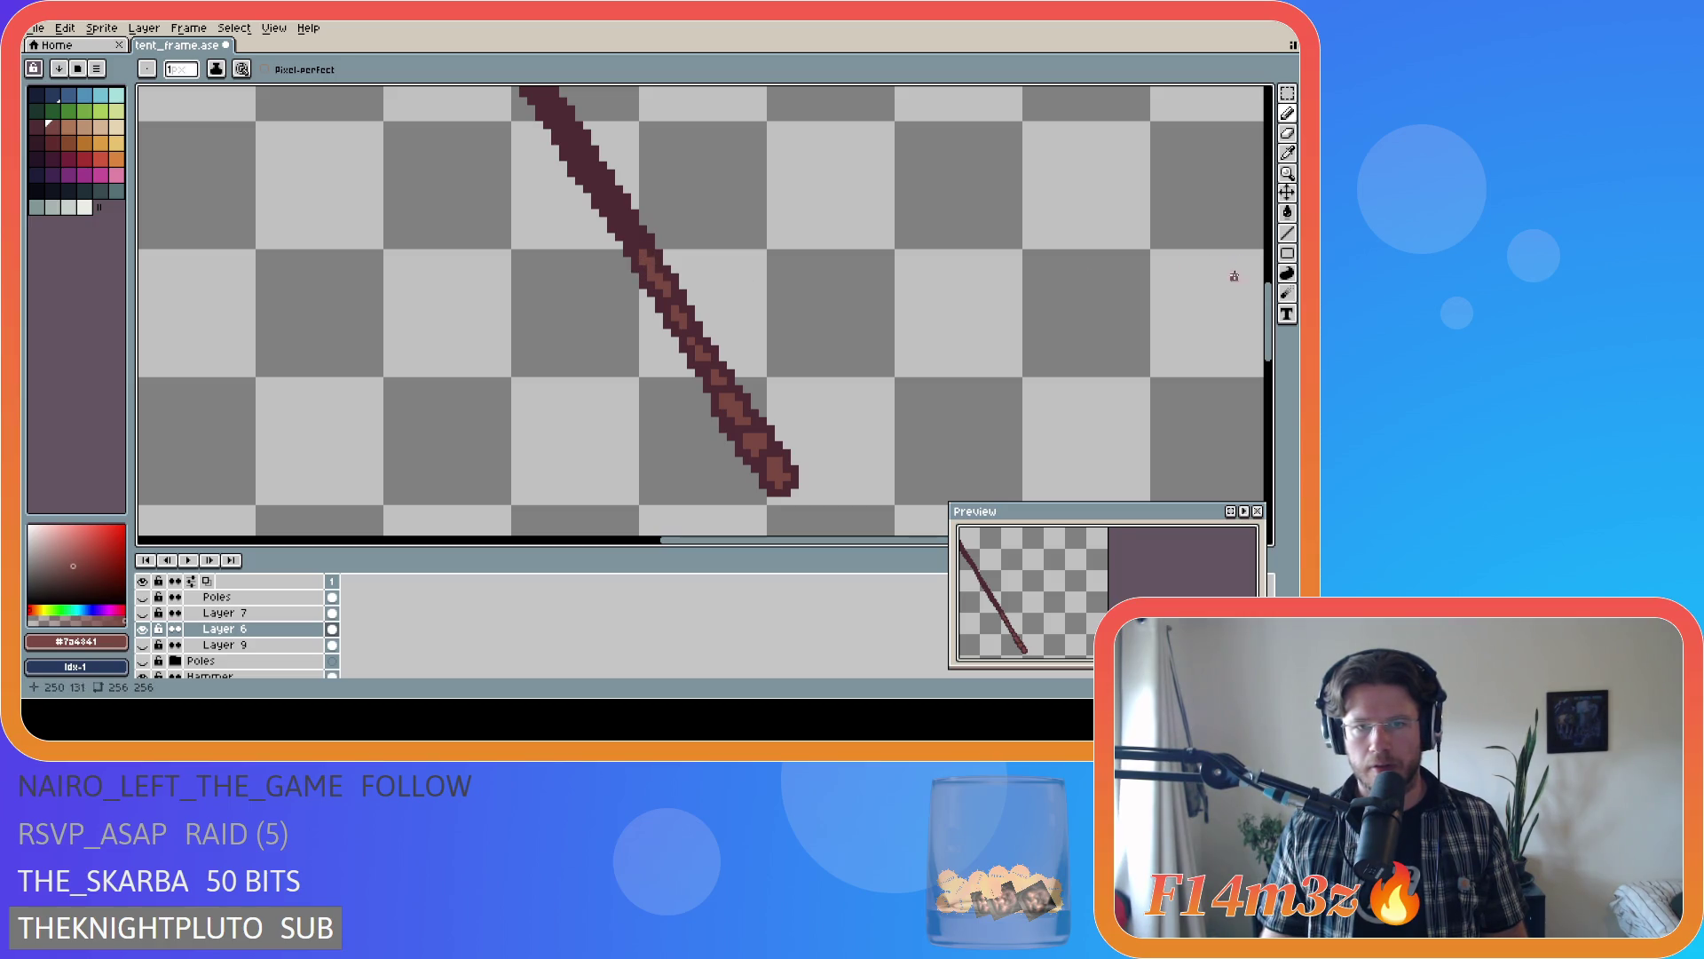
{"action": "scroll", "coordinate": [1110, 284], "scroll_direction": "up", "scroll_amount": 2}
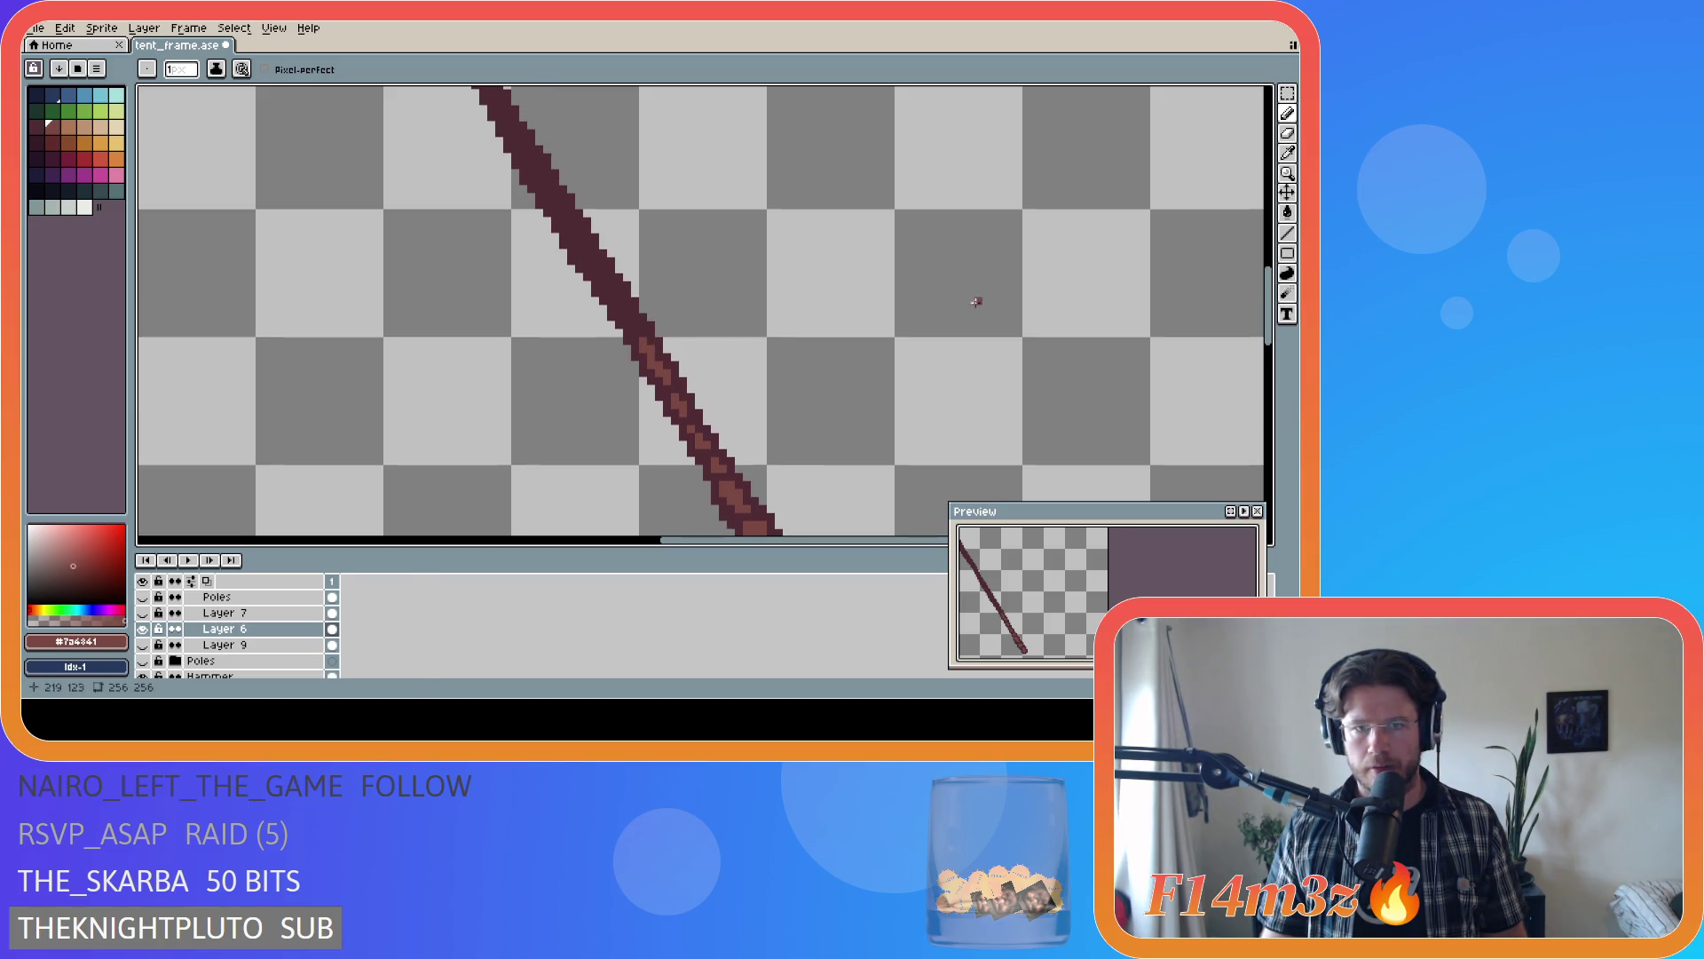
- Extend the lighter highlight higher up the right pole, resampling the dark and light colours
{"action": "left_click", "coordinate": [625, 315]}
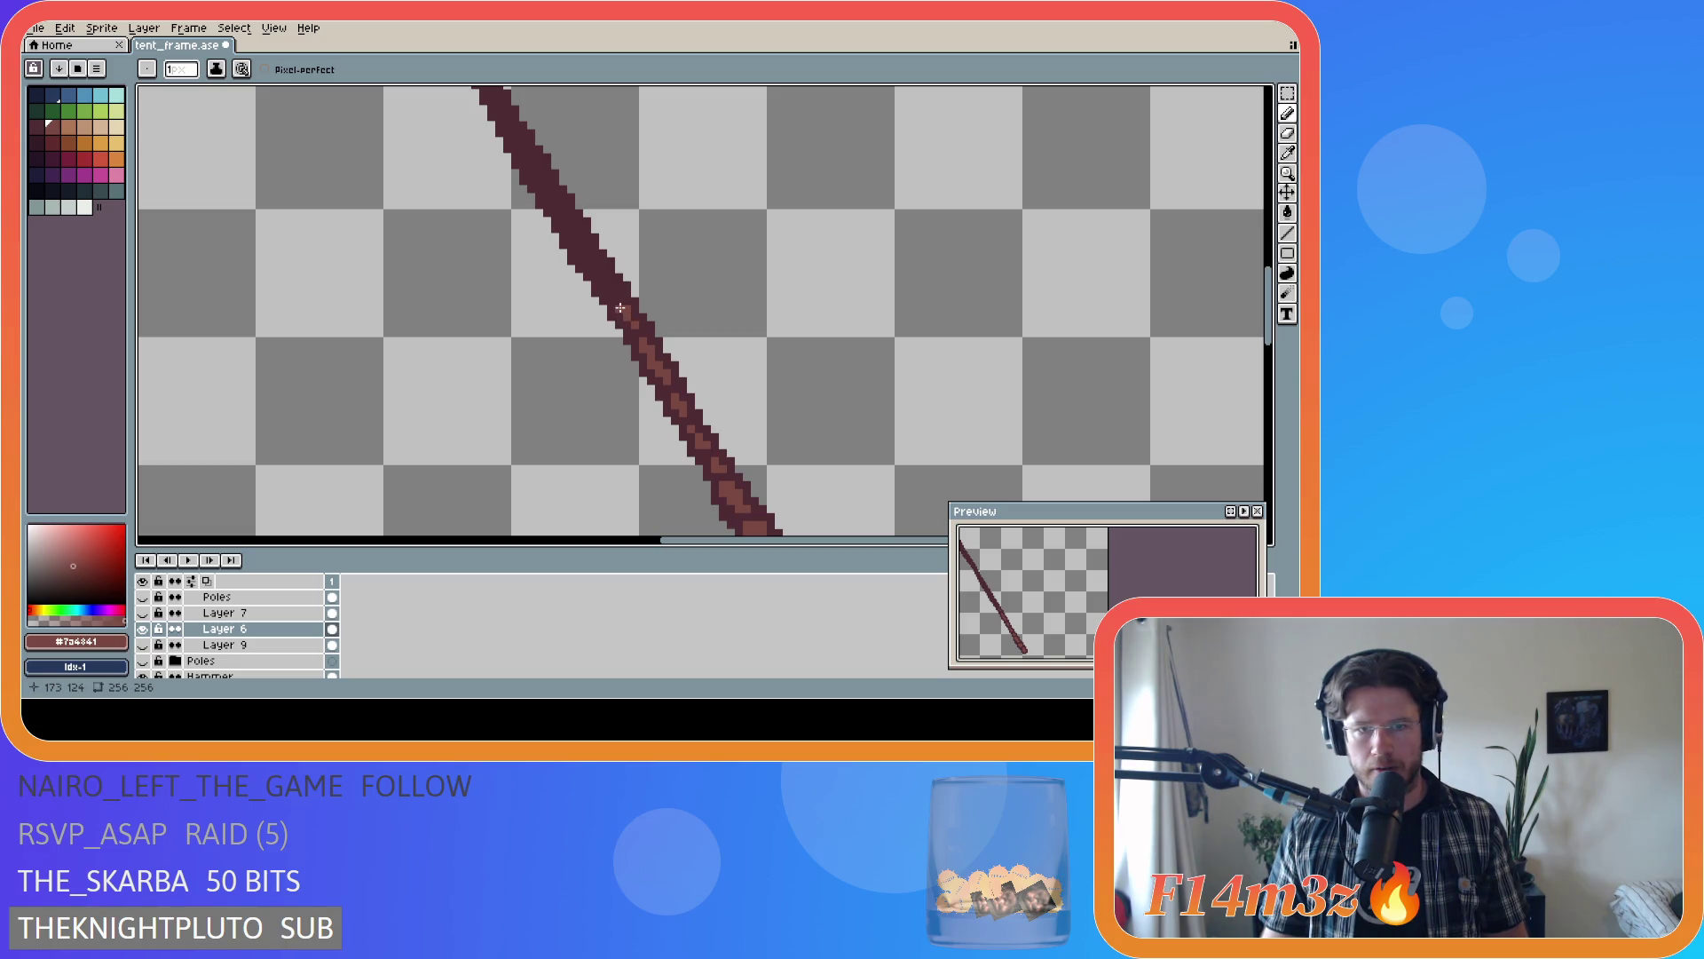
{"action": "left_click_drag", "start_coordinate": [618, 294], "coordinate": [601, 277]}
{"action": "left_click", "coordinate": [578, 276], "text": "alt"}
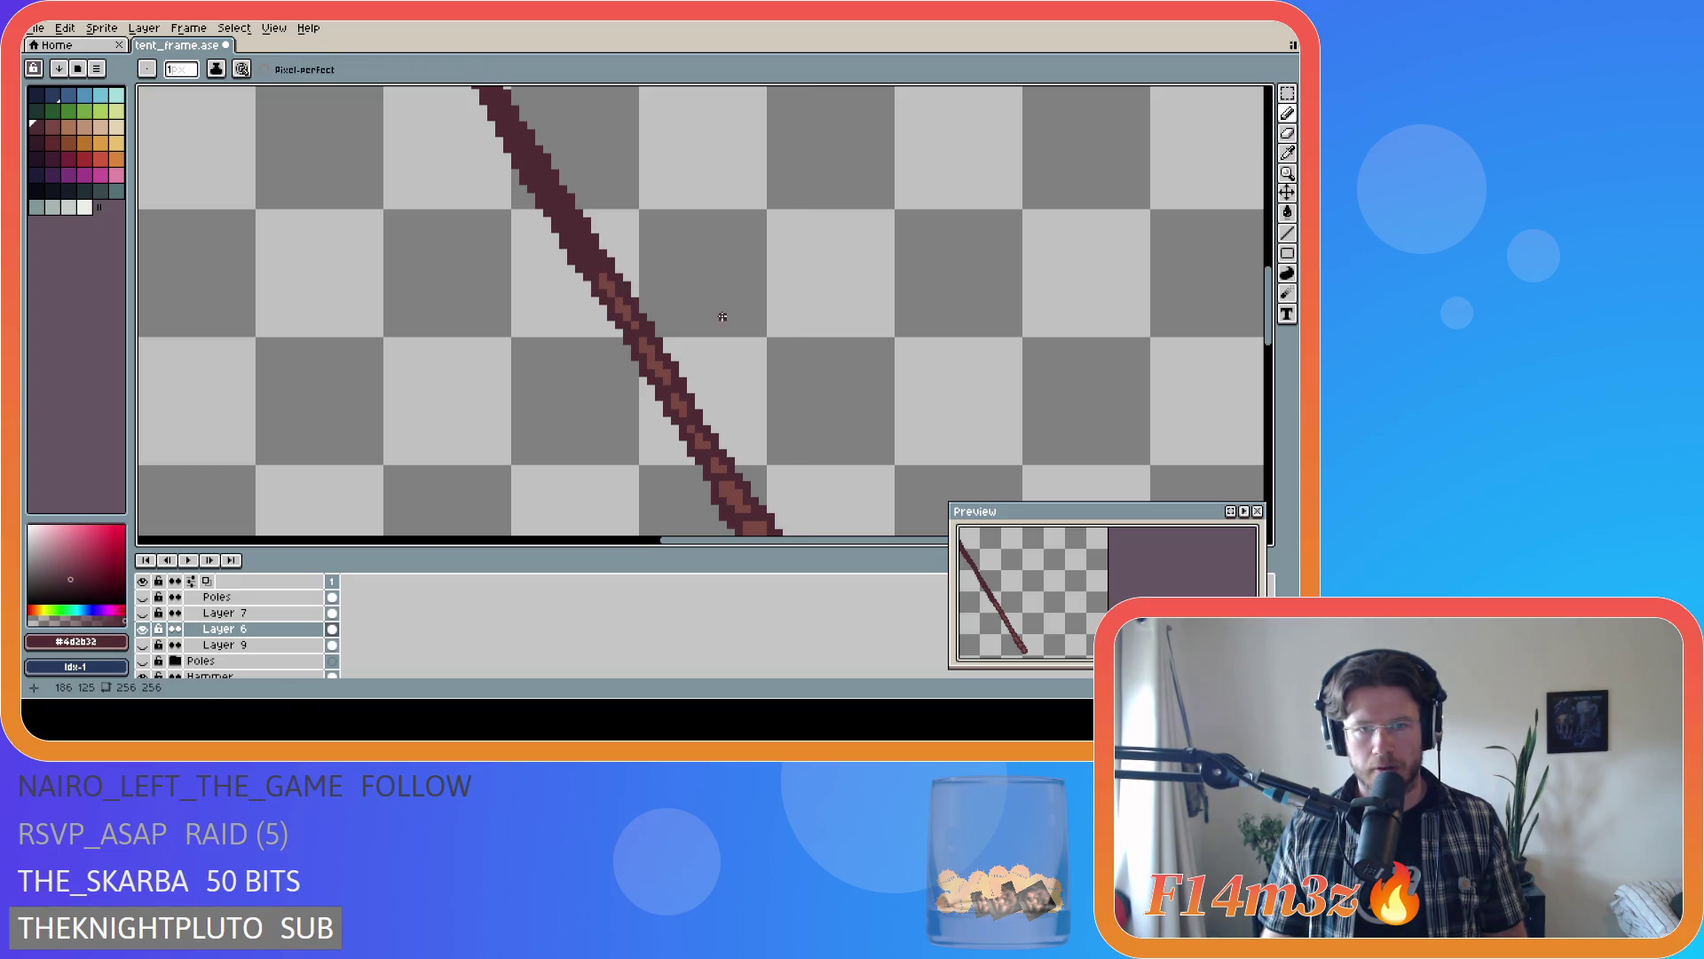
{"action": "left_click", "coordinate": [603, 282], "text": "alt"}
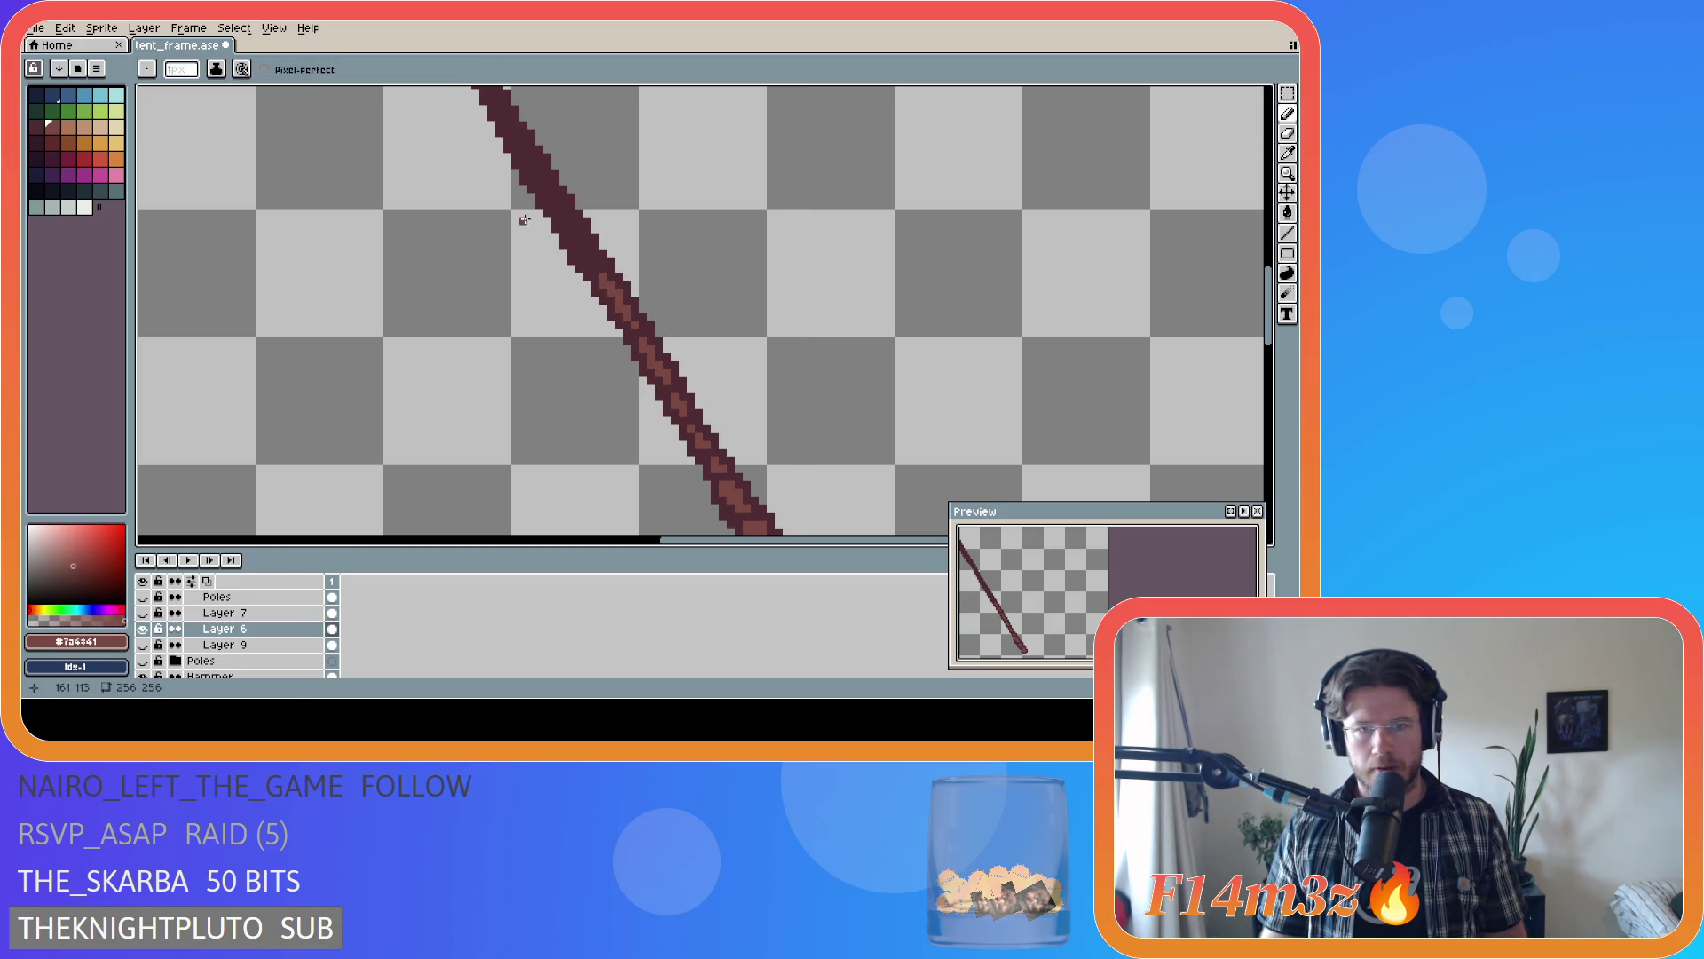
{"action": "left_click_drag", "start_coordinate": [589, 262], "coordinate": [597, 258]}
{"action": "left_click", "coordinate": [595, 258]}
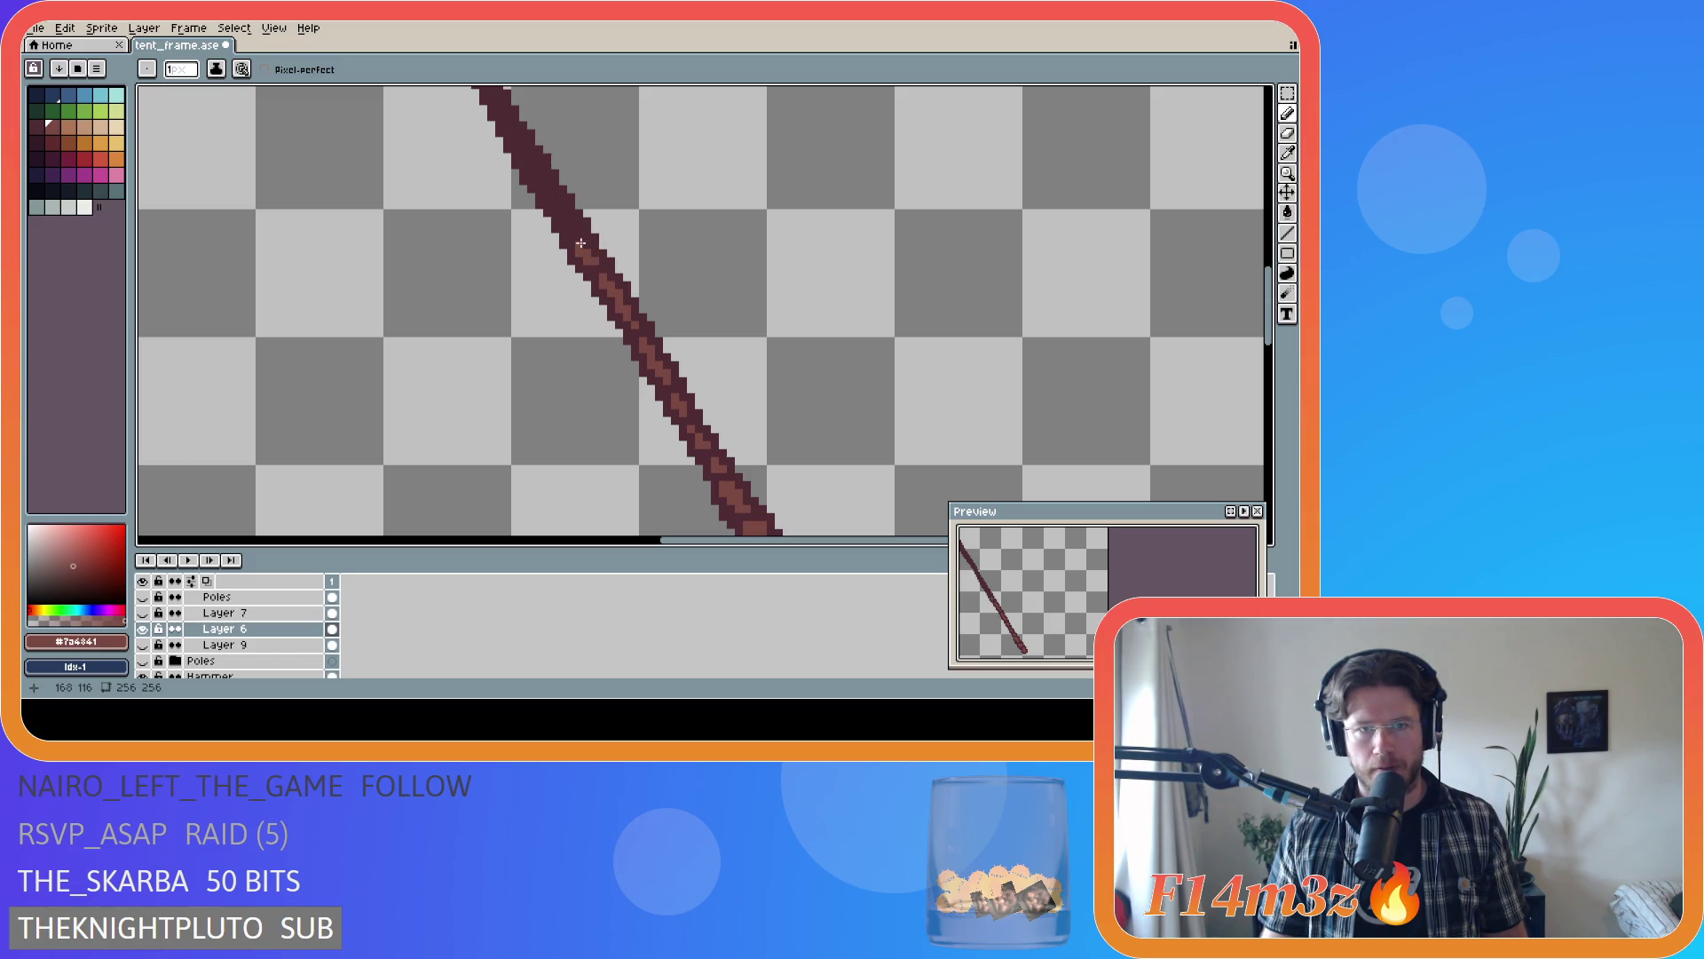
- Carry the highlight strokes toward the pole's top, then save tent_frame.ase
{"action": "left_click", "coordinate": [584, 244]}
{"action": "left_click_drag", "start_coordinate": [577, 236], "coordinate": [567, 222]}
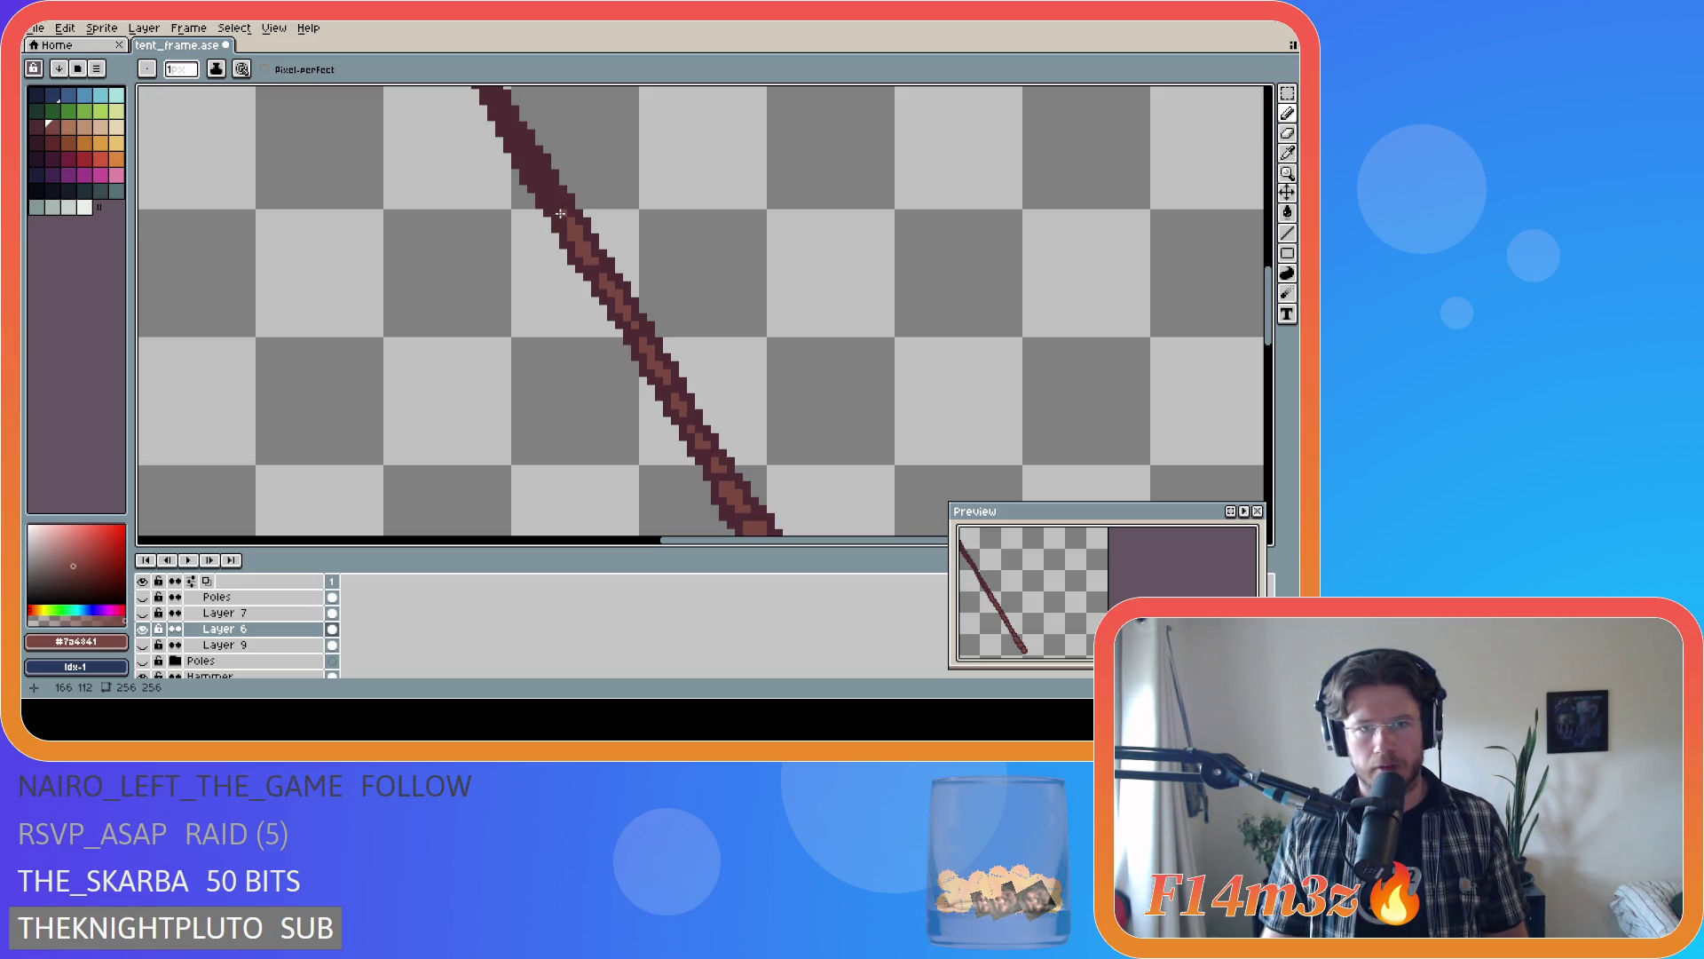
{"action": "left_click_drag", "start_coordinate": [561, 206], "coordinate": [548, 194]}
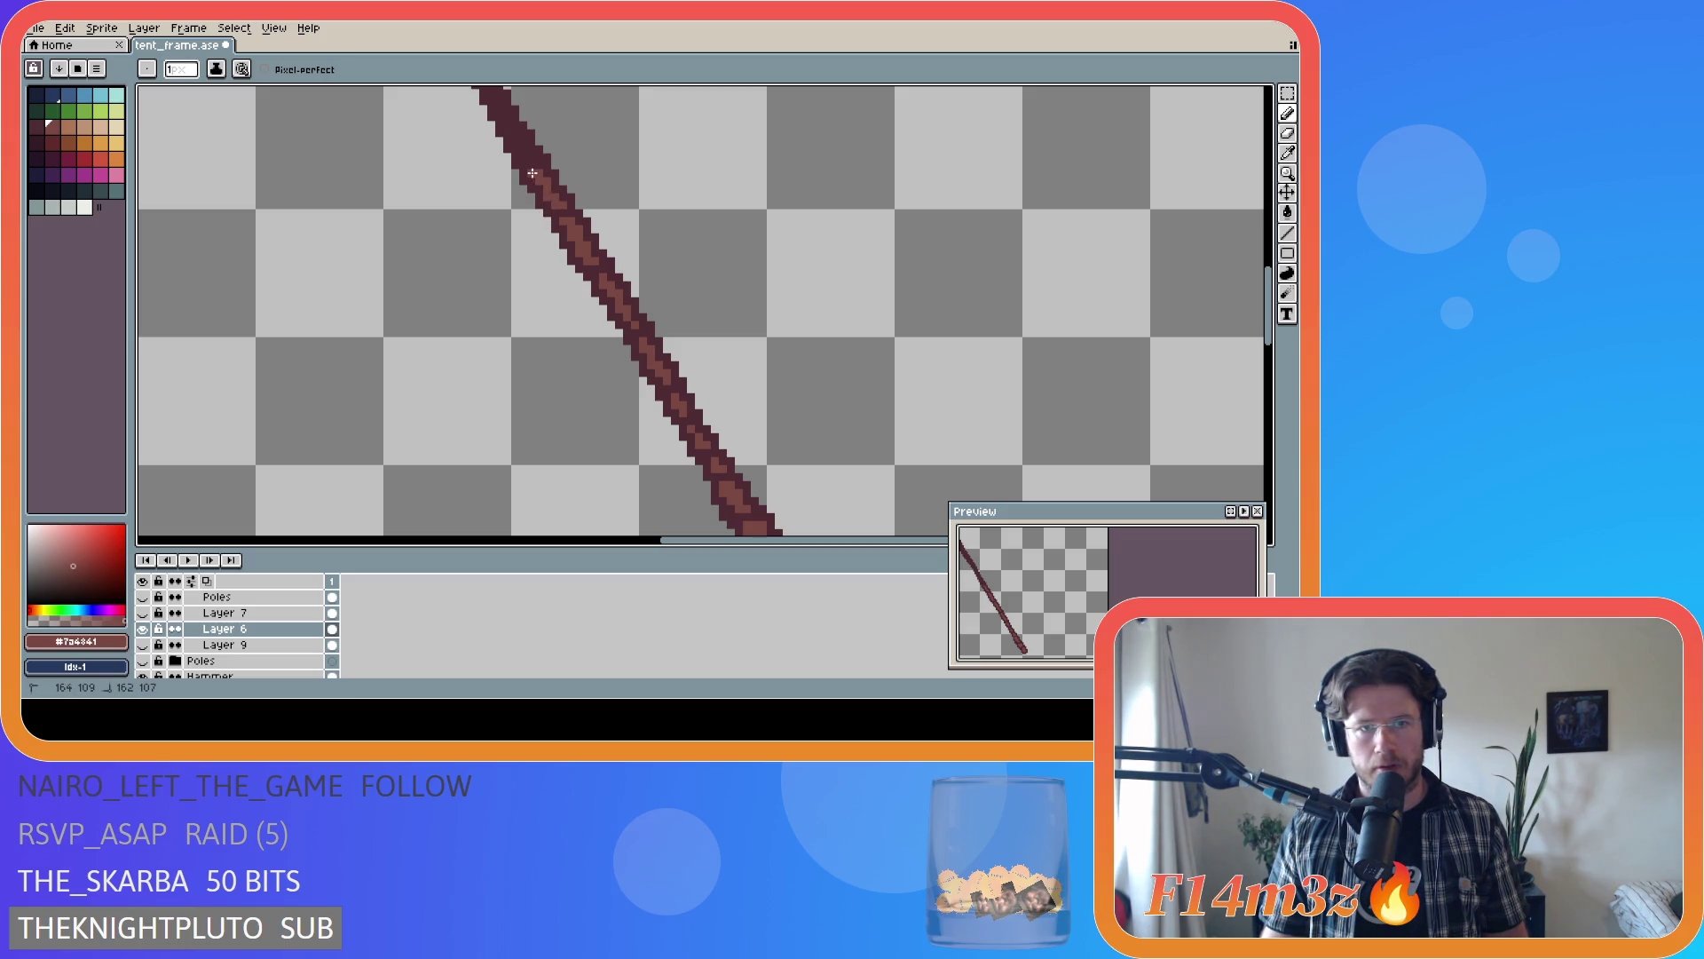
{"action": "key", "text": "ctrl+s"}
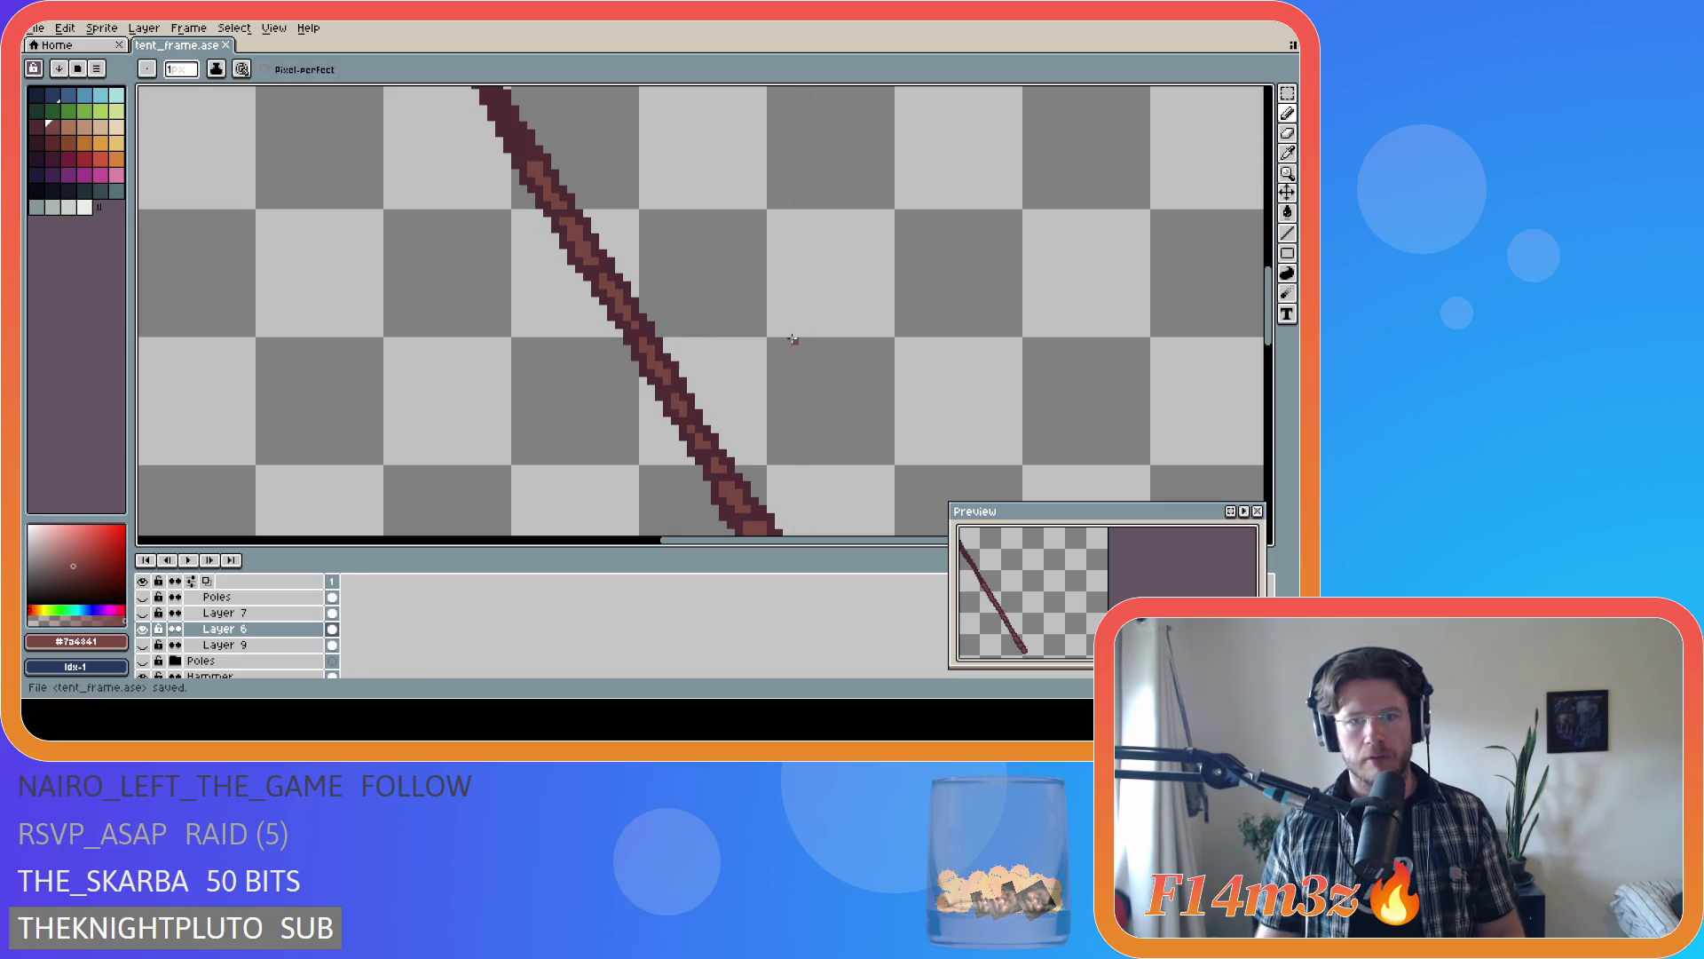
{"action": "scroll", "coordinate": [792, 339], "scroll_direction": "down", "scroll_amount": 3}
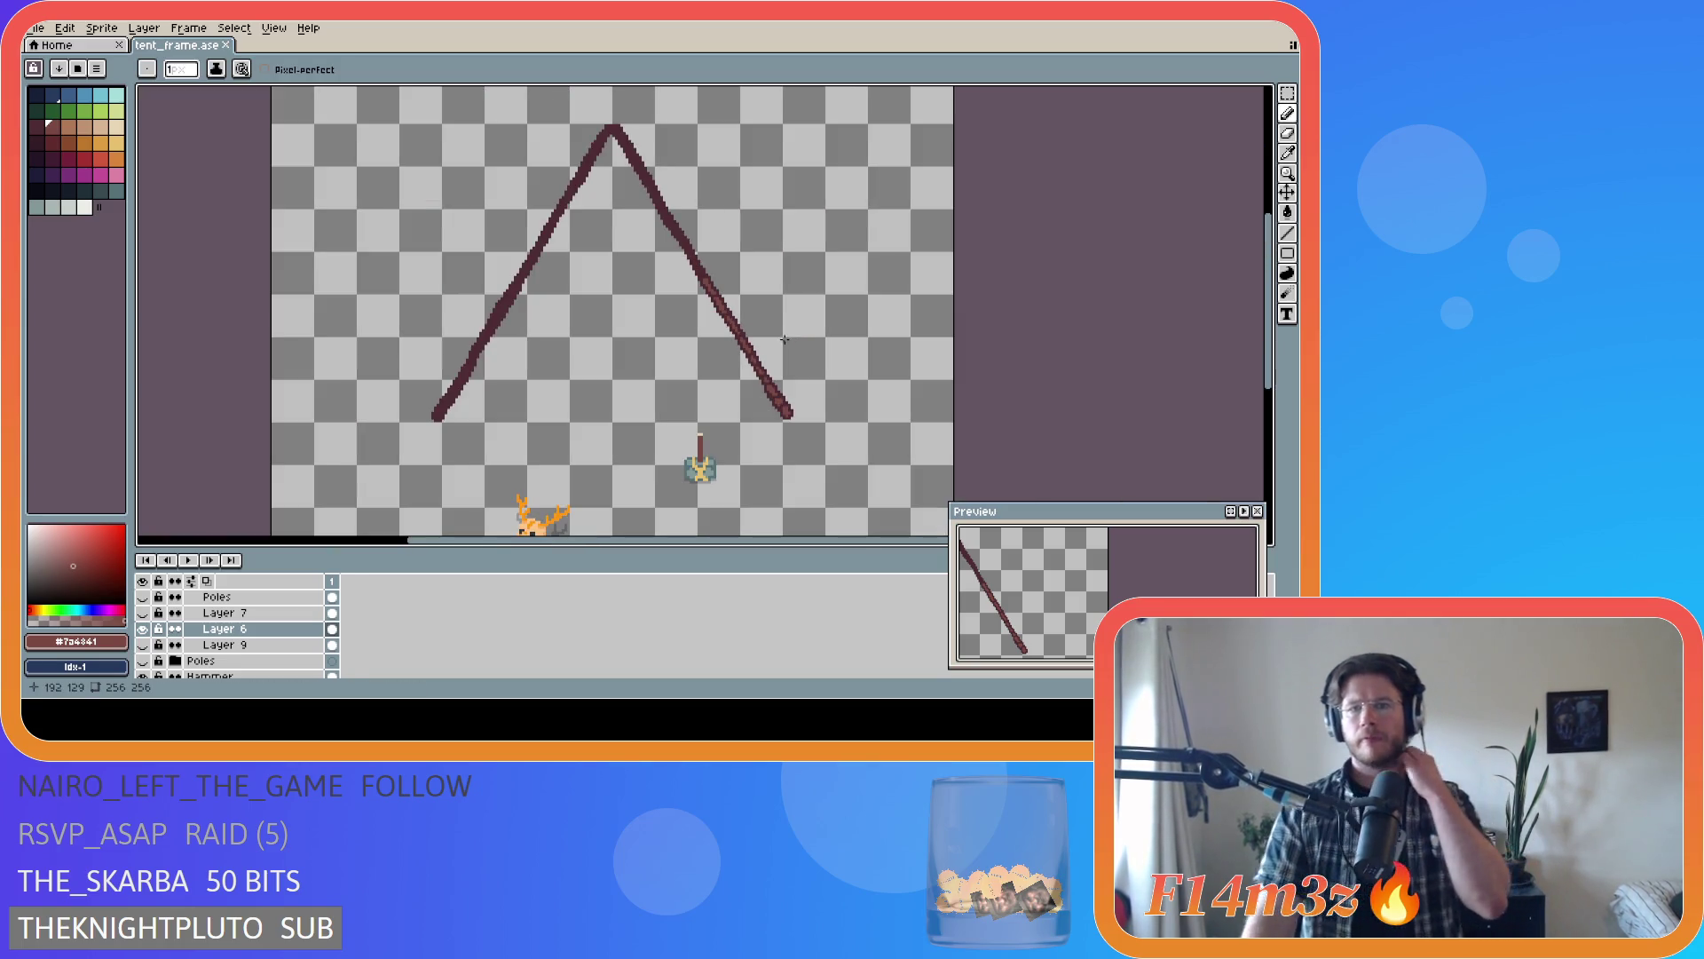
- Darken the top end of the pole's highlight and save tent_frame.ase
{"action": "scroll", "coordinate": [759, 346], "scroll_direction": "up", "scroll_amount": 3}
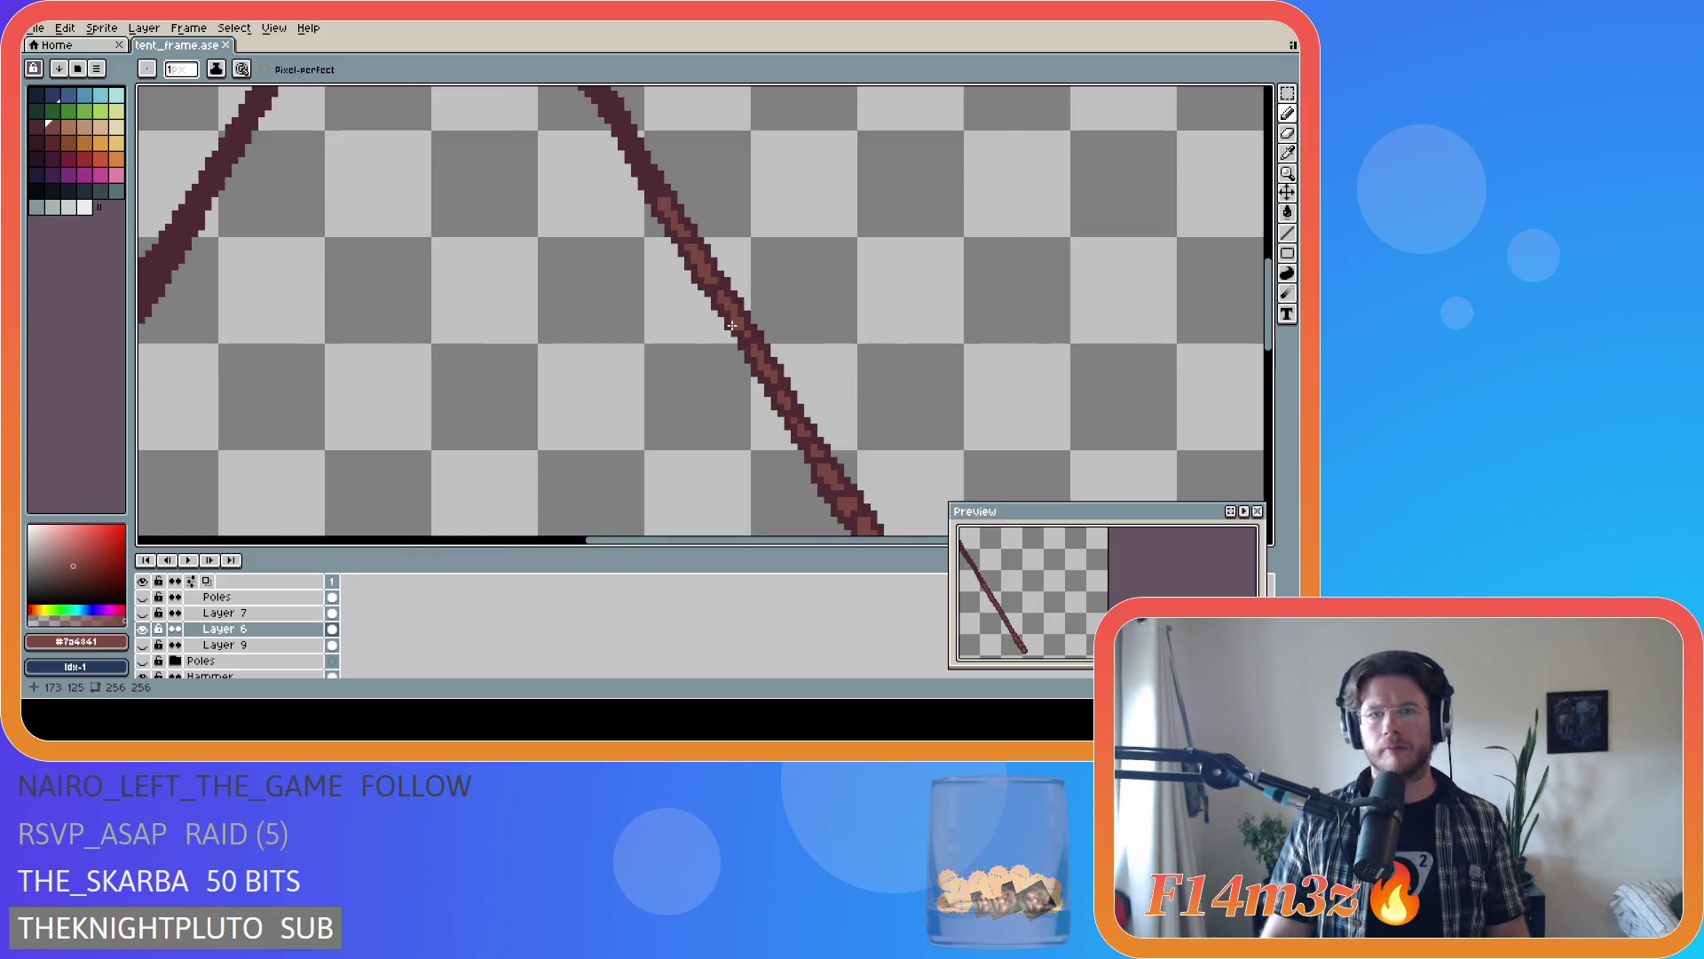
{"action": "scroll", "coordinate": [709, 282], "scroll_direction": "up", "scroll_amount": 1}
{"action": "left_click", "coordinate": [710, 283], "text": "alt"}
{"action": "left_click_drag", "start_coordinate": [702, 257], "coordinate": [674, 178]}
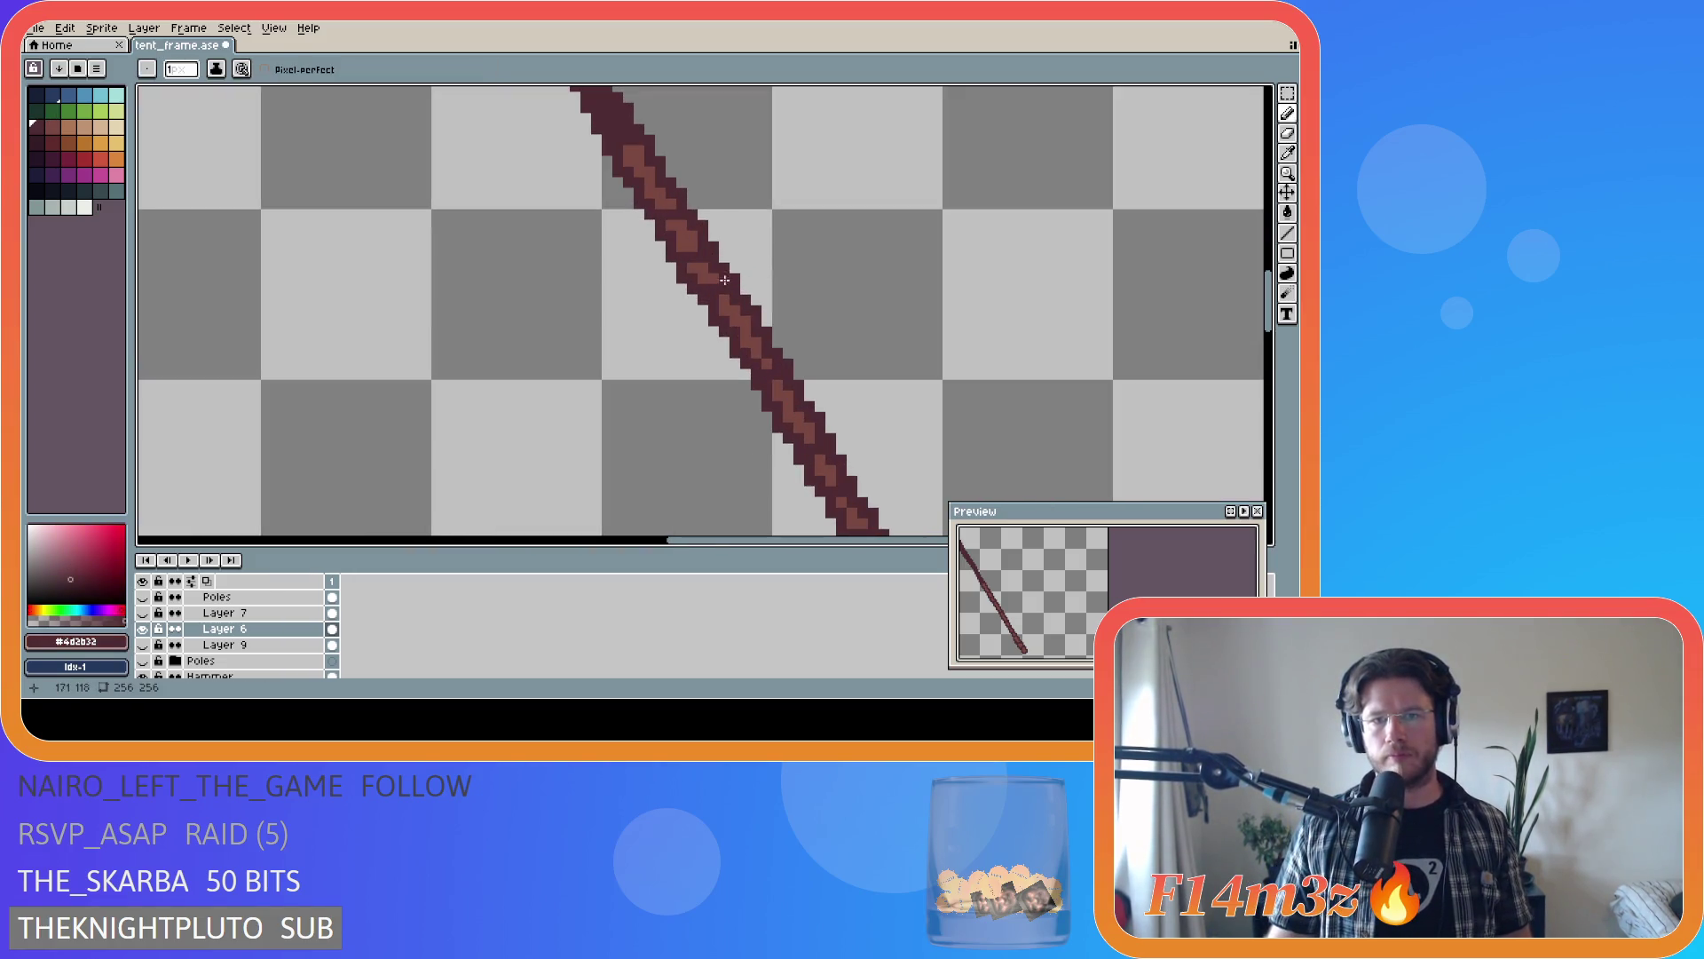
{"action": "scroll", "coordinate": [783, 353], "scroll_direction": "down", "scroll_amount": 2}
{"action": "key", "text": "ctrl+s"}
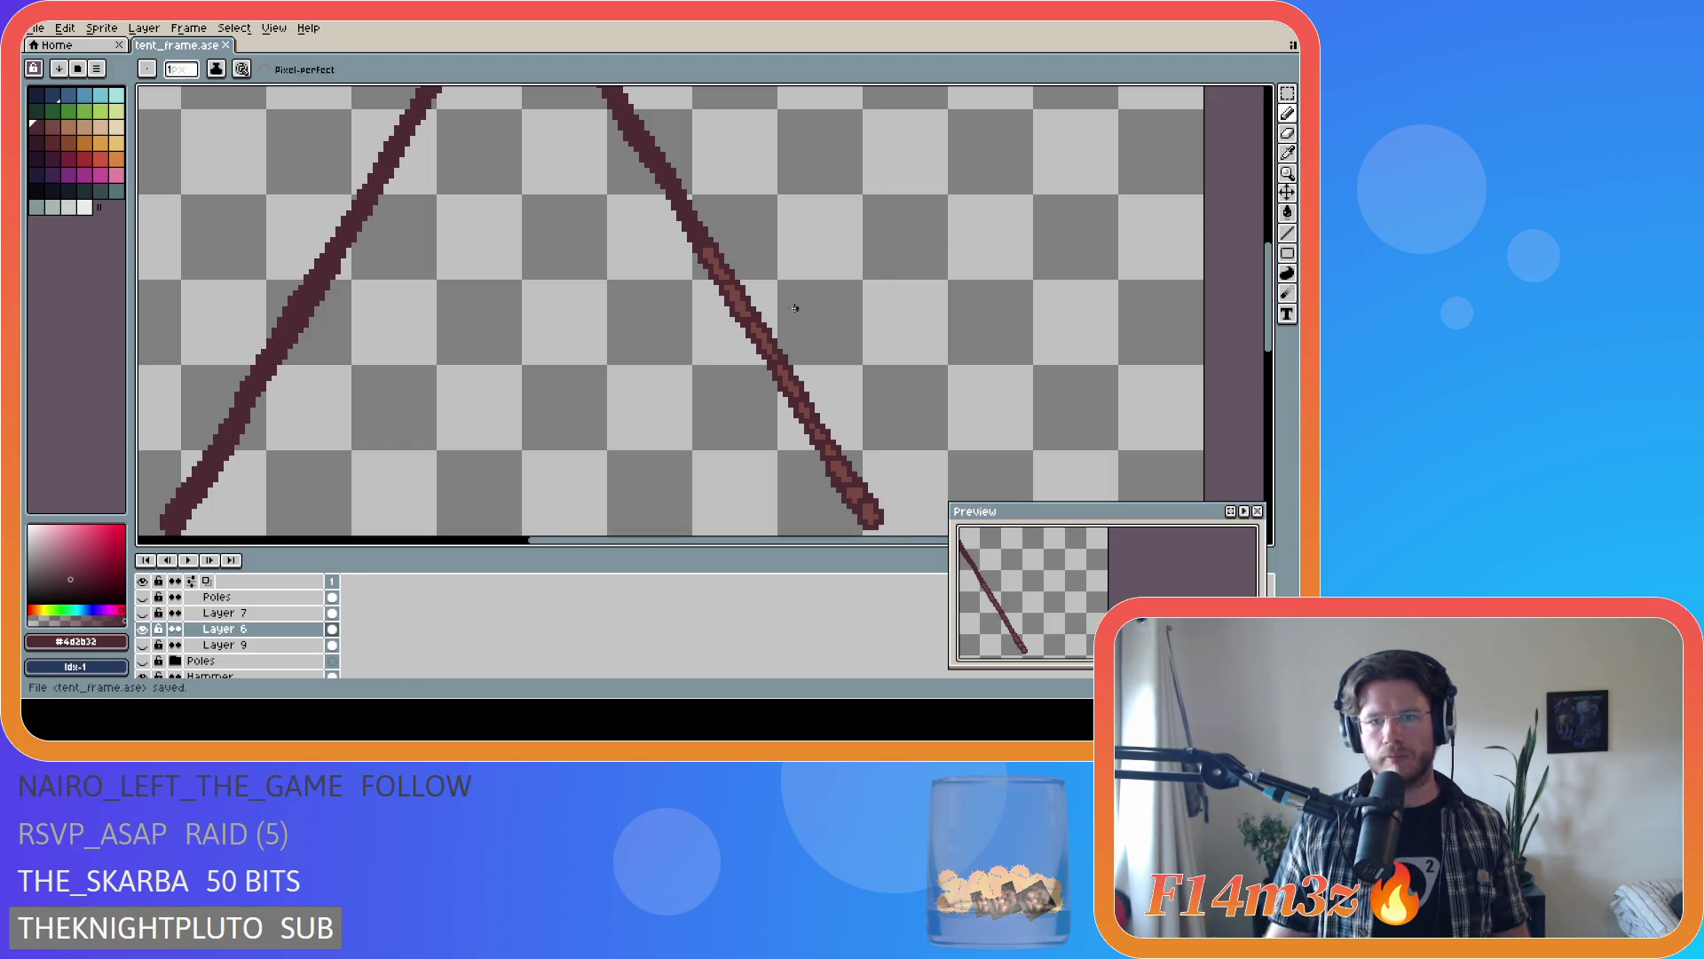
- Eyedrop the light highlight colour and draw straight lighter-brown runs further up the right pole
{"action": "key", "text": "alt"}
{"action": "left_click", "coordinate": [717, 252], "text": "alt"}
{"action": "scroll", "coordinate": [702, 241], "scroll_direction": "up", "scroll_amount": 2}
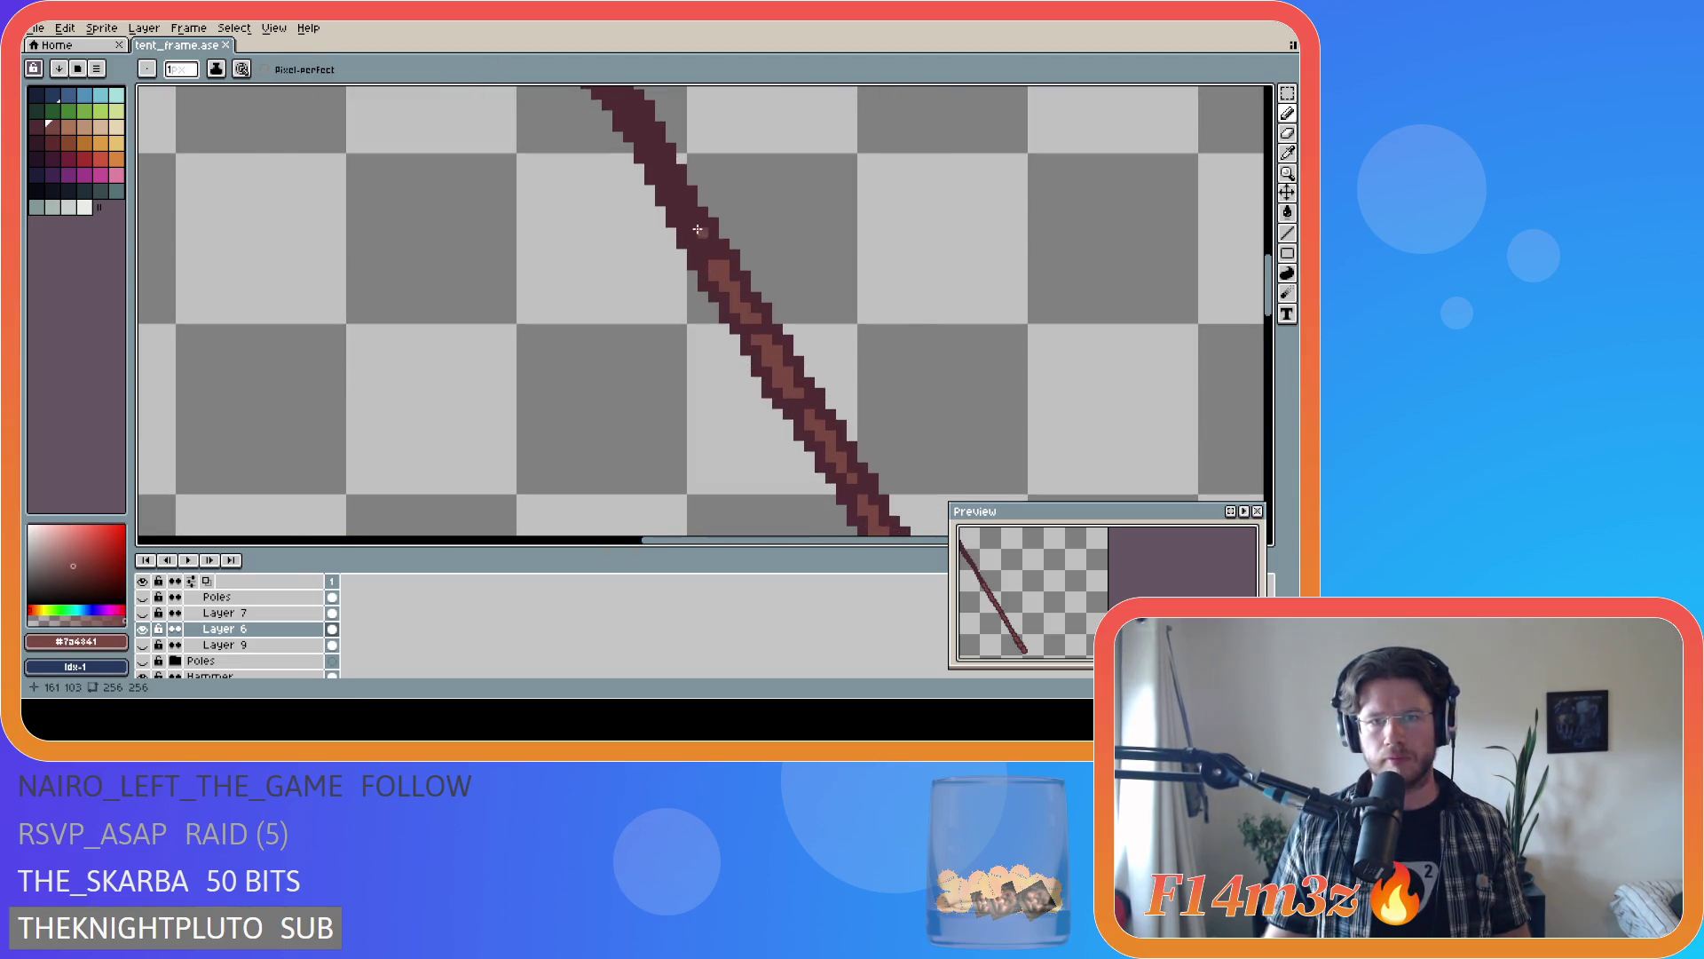
{"action": "key", "text": "shift"}
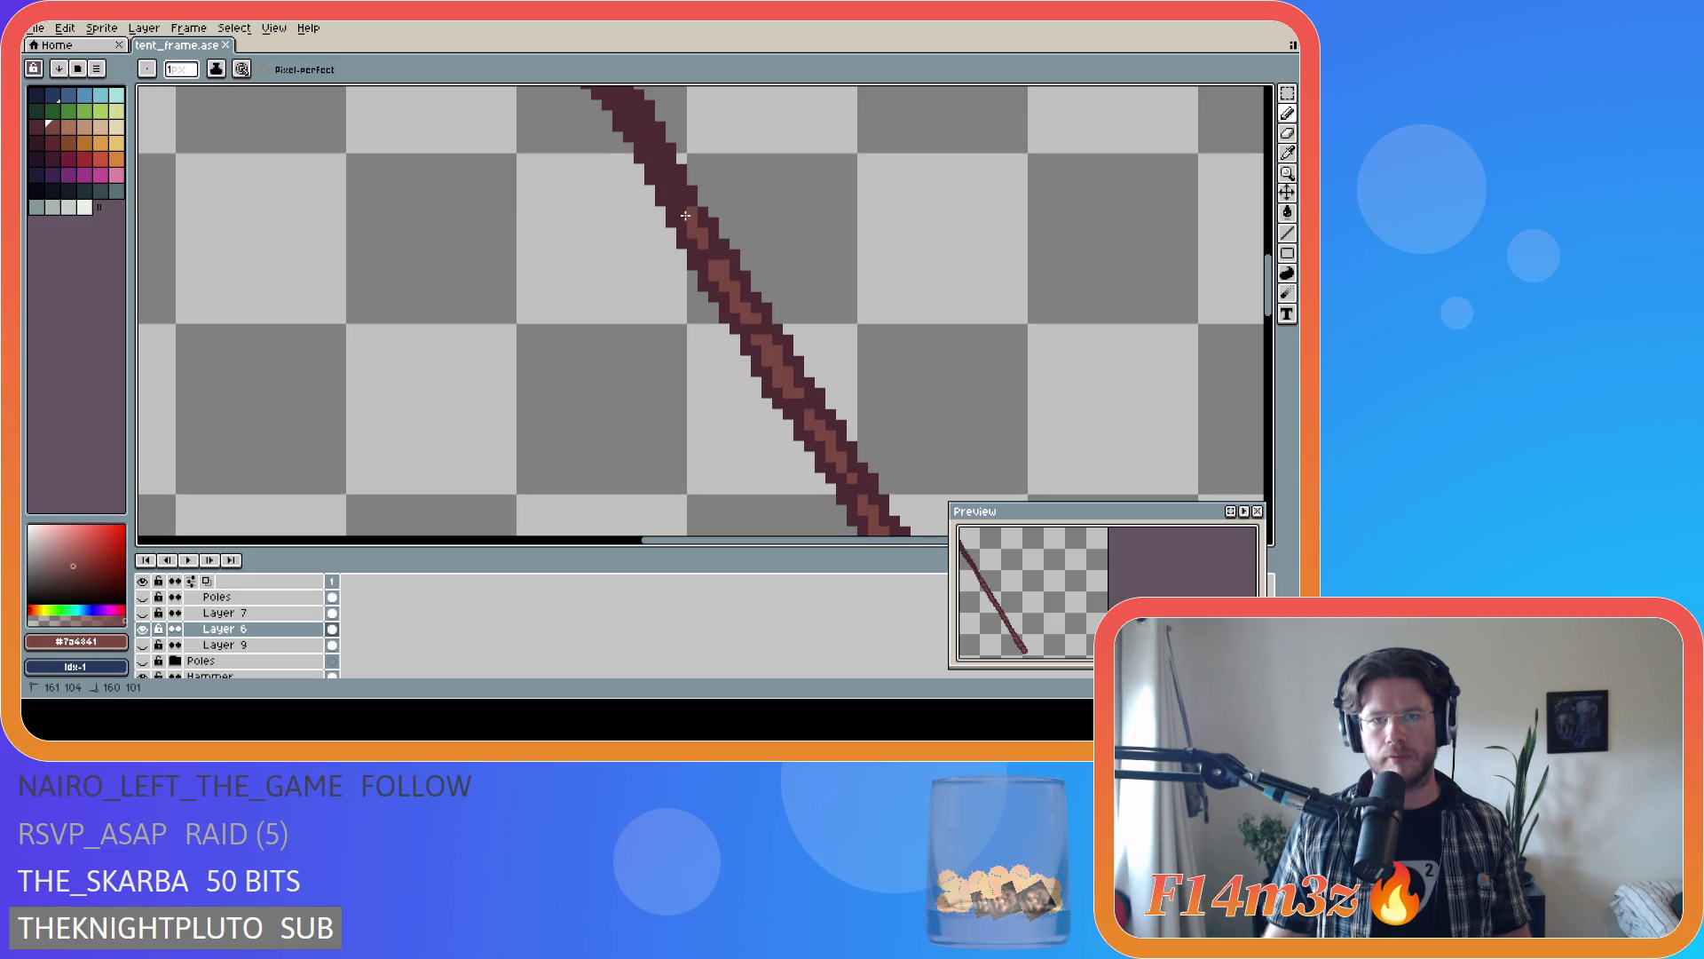
{"action": "key", "text": "shift"}
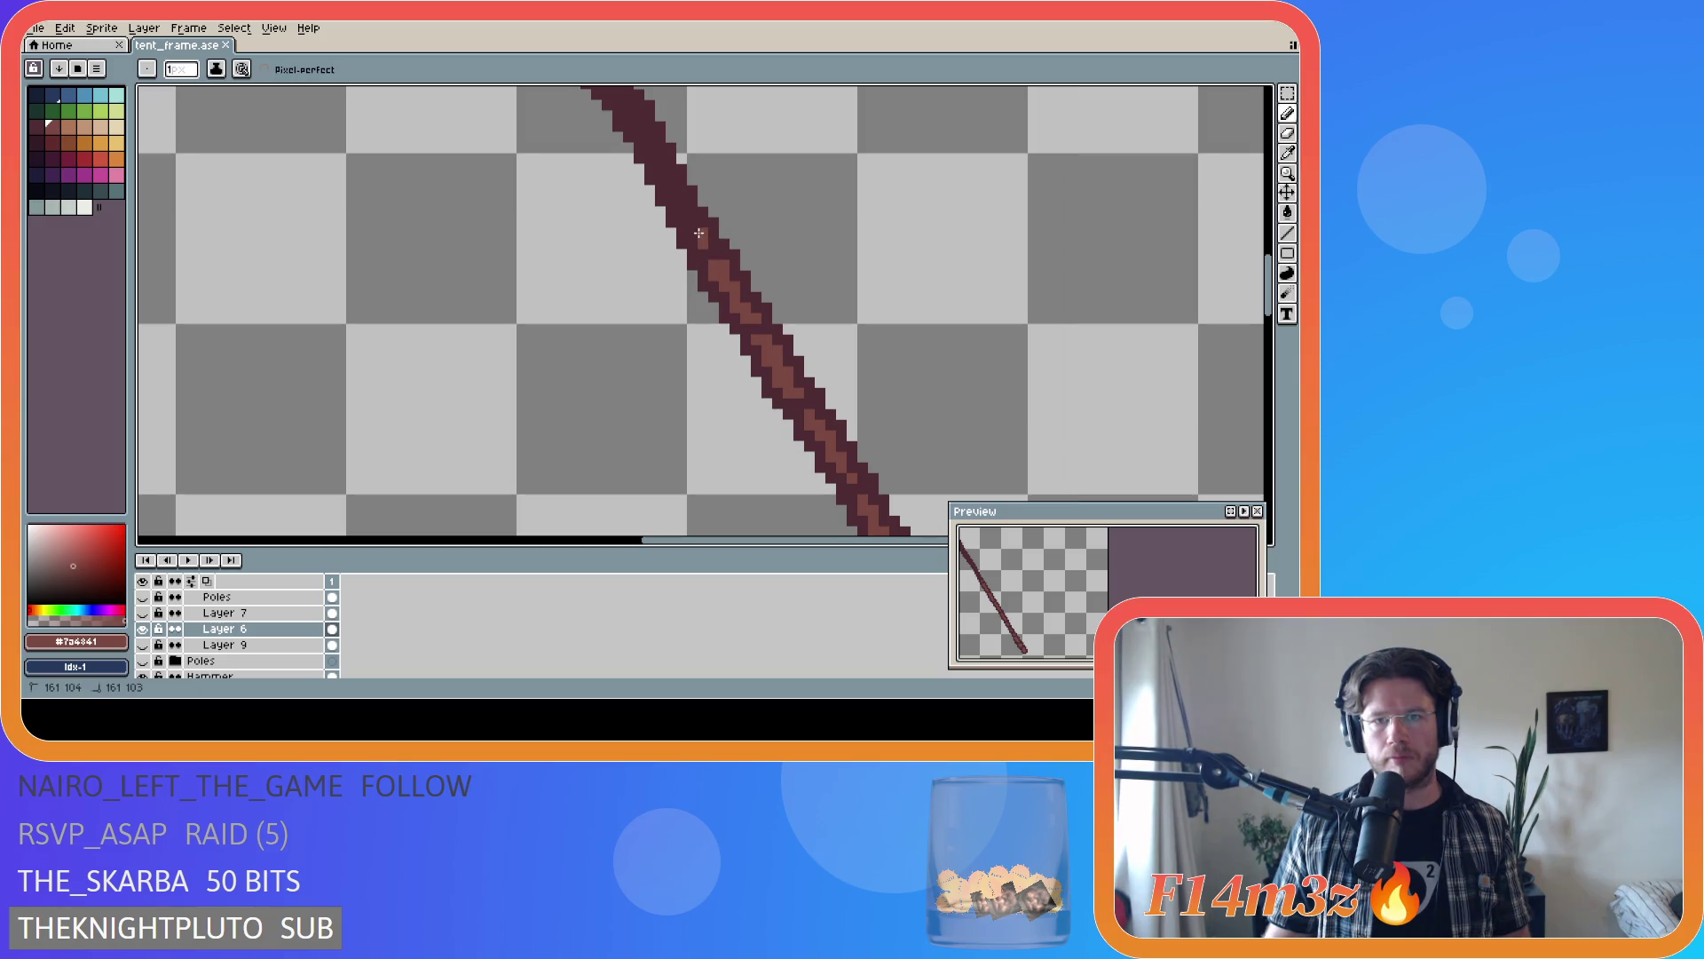
{"action": "left_click", "coordinate": [687, 215], "text": "shift"}
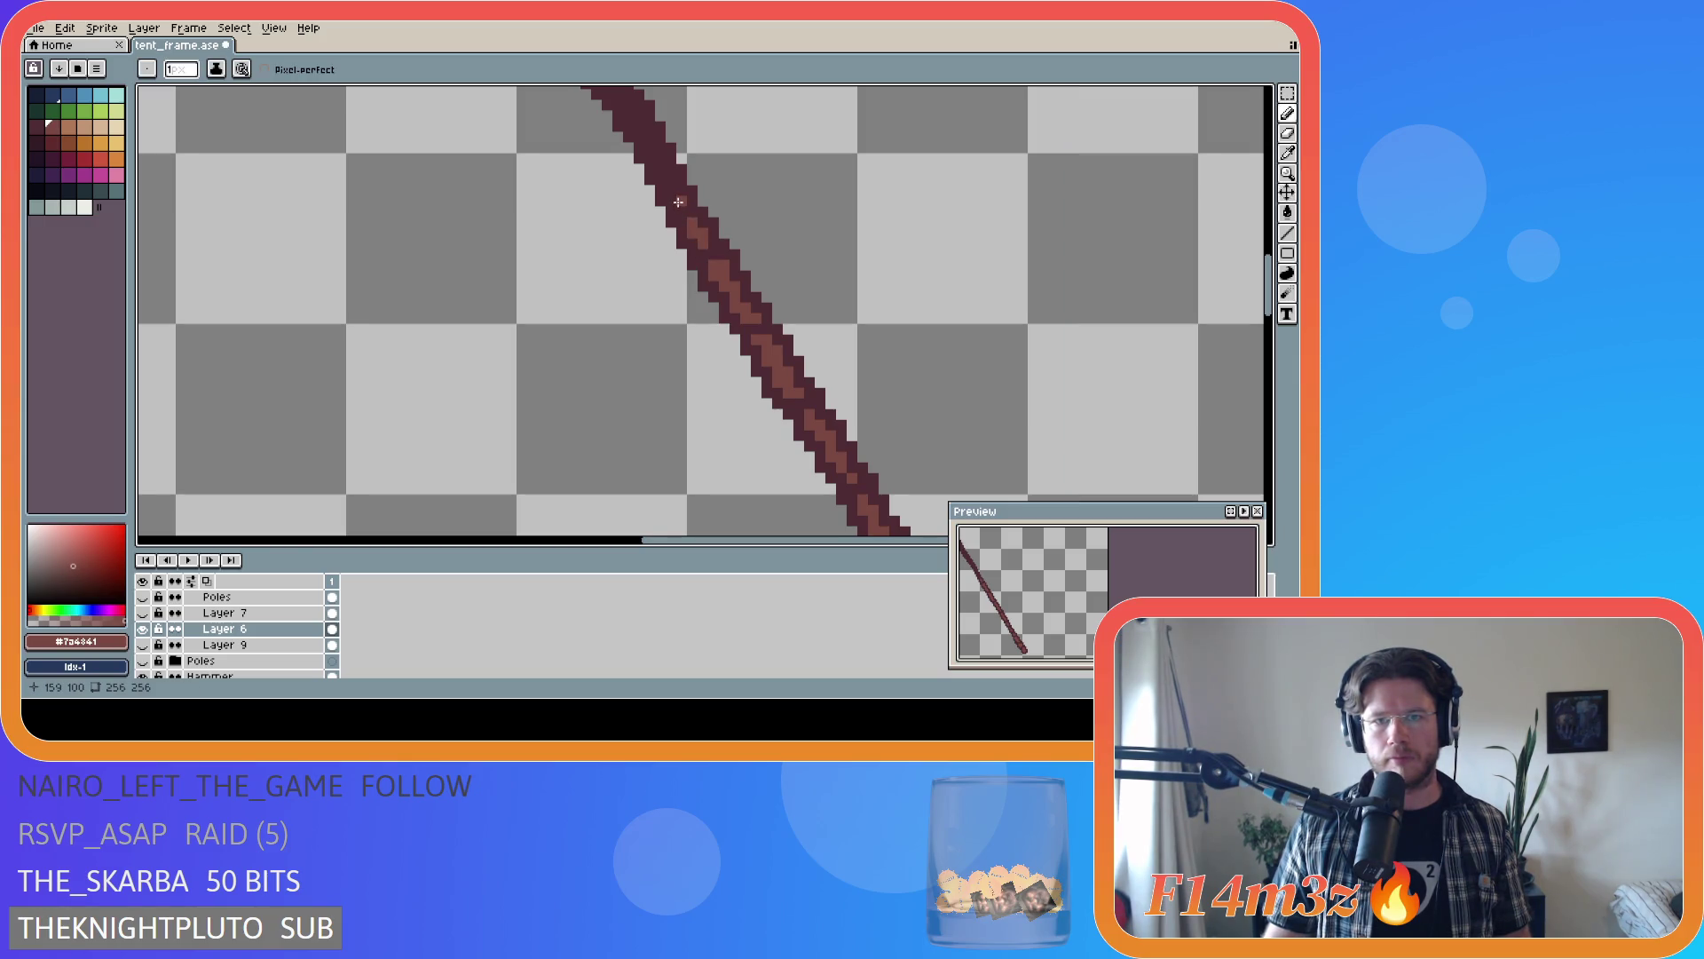
{"action": "key", "text": "shift"}
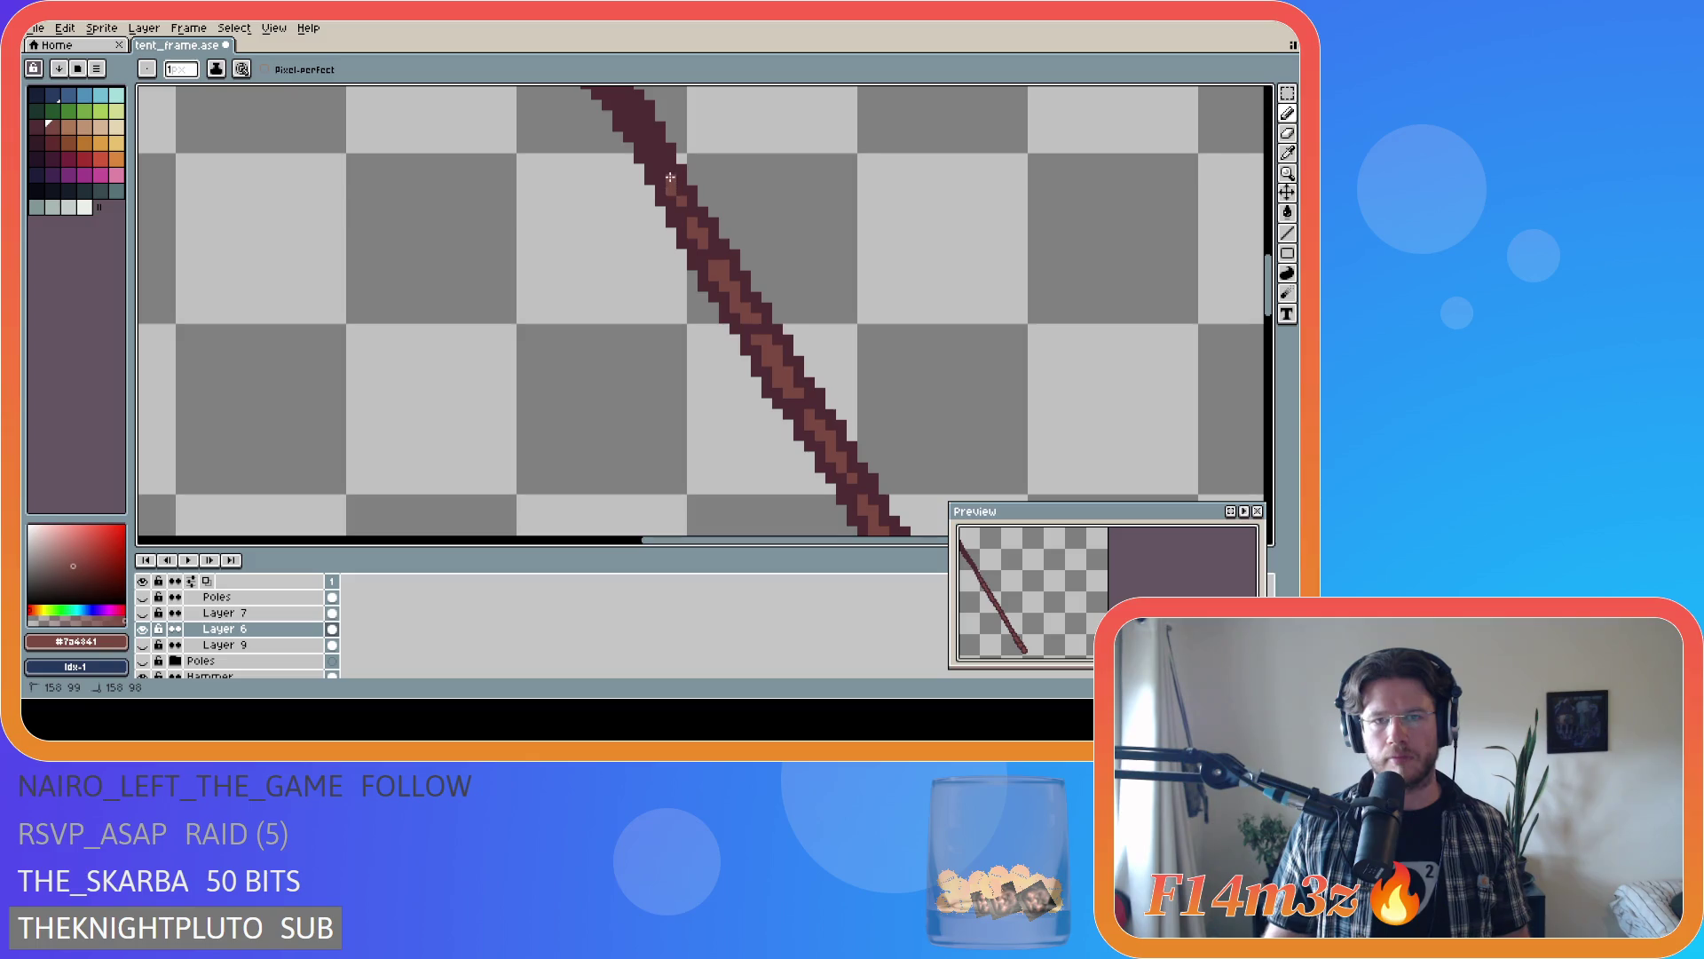
{"action": "left_click", "coordinate": [670, 177], "text": "shift"}
{"action": "left_click", "coordinate": [659, 160], "text": "shift"}
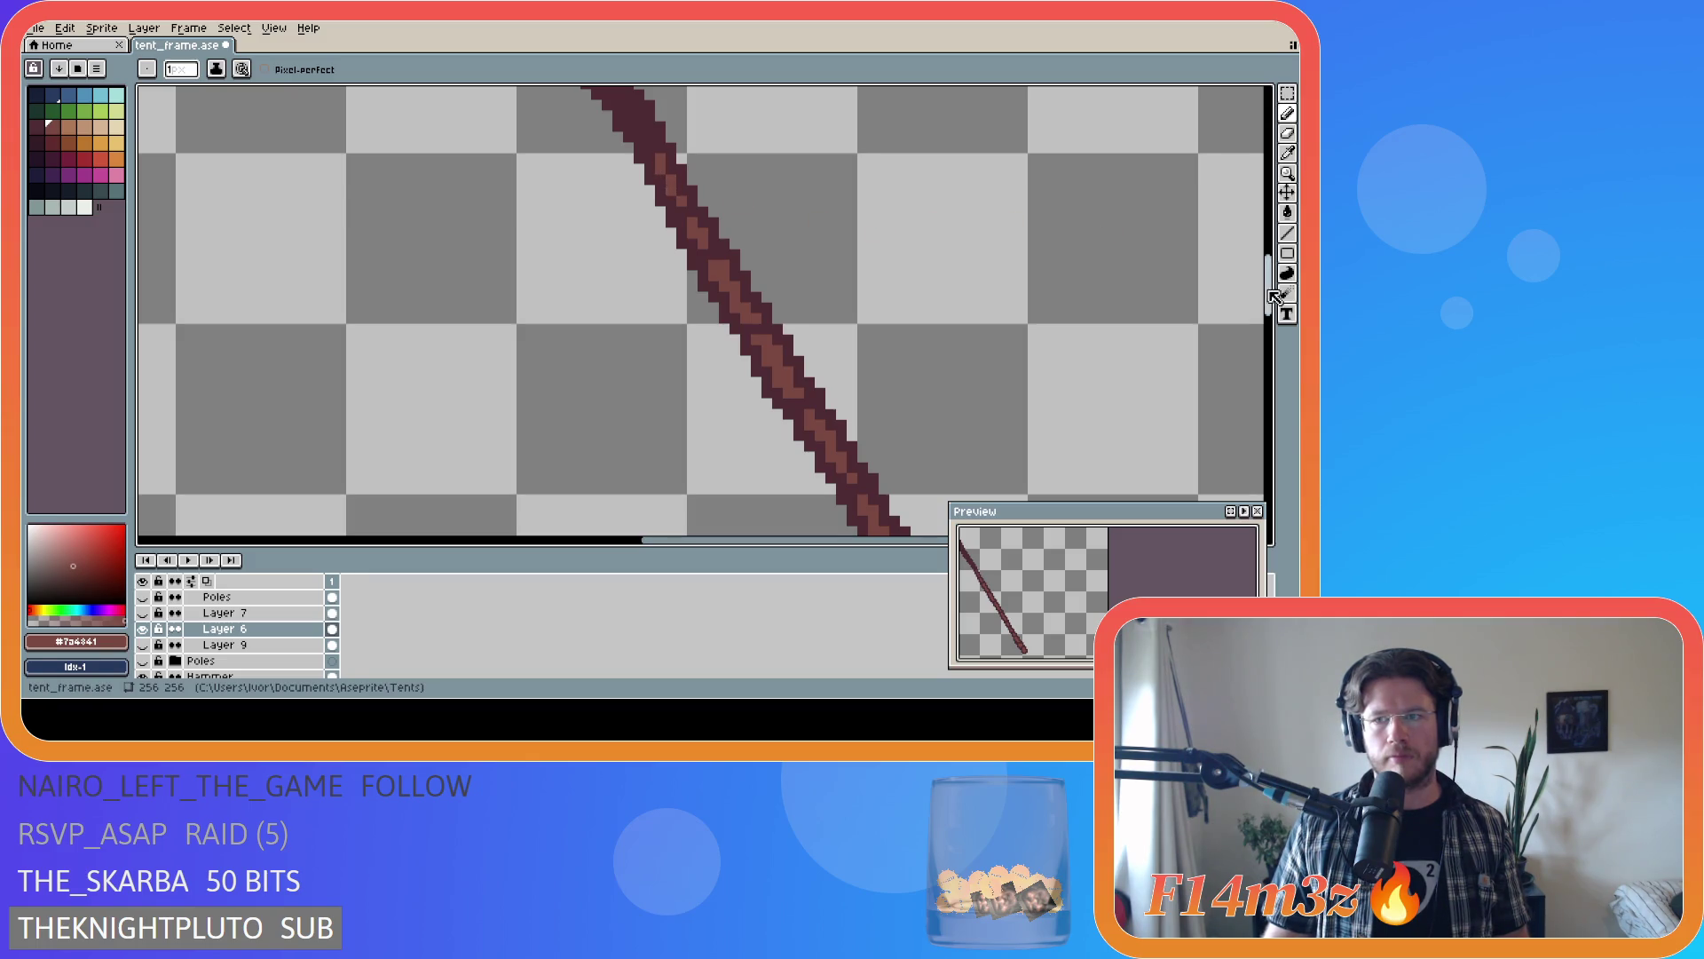
{"action": "left_click_drag", "start_coordinate": [1272, 293], "coordinate": [1271, 275]}
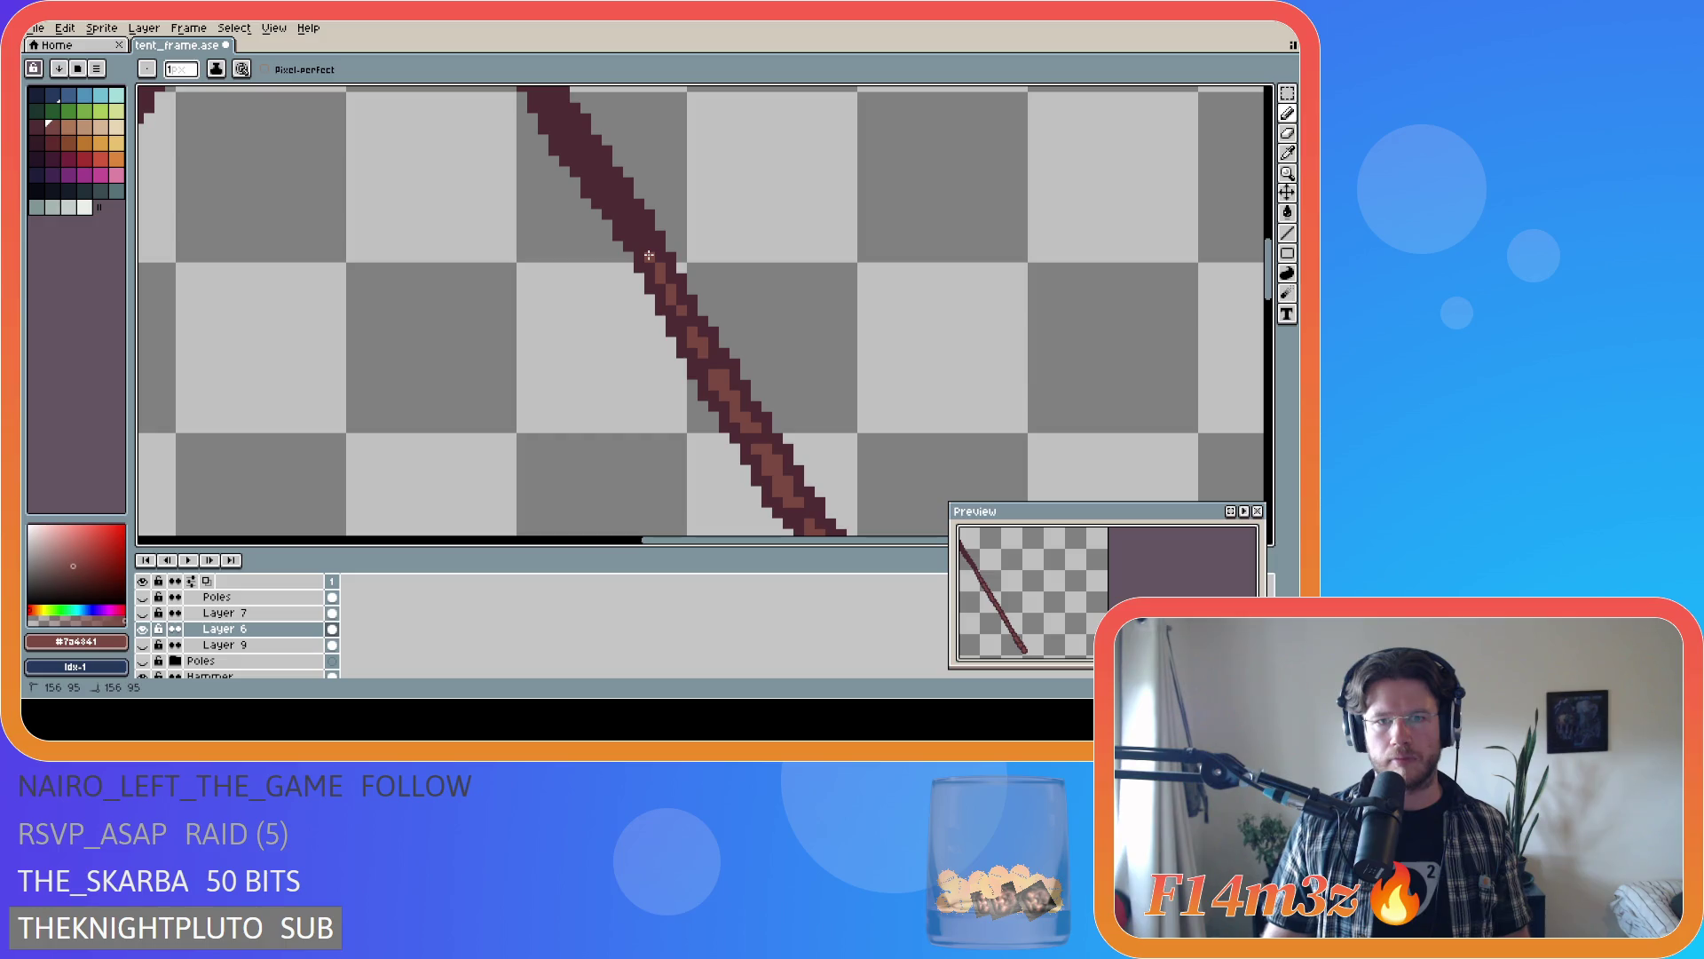
- Save tent_frame.ase, sample the darker pole colour from the canvas, and save again
{"action": "scroll", "coordinate": [649, 256], "scroll_direction": "down", "scroll_amount": 5}
{"action": "key", "text": "v"}
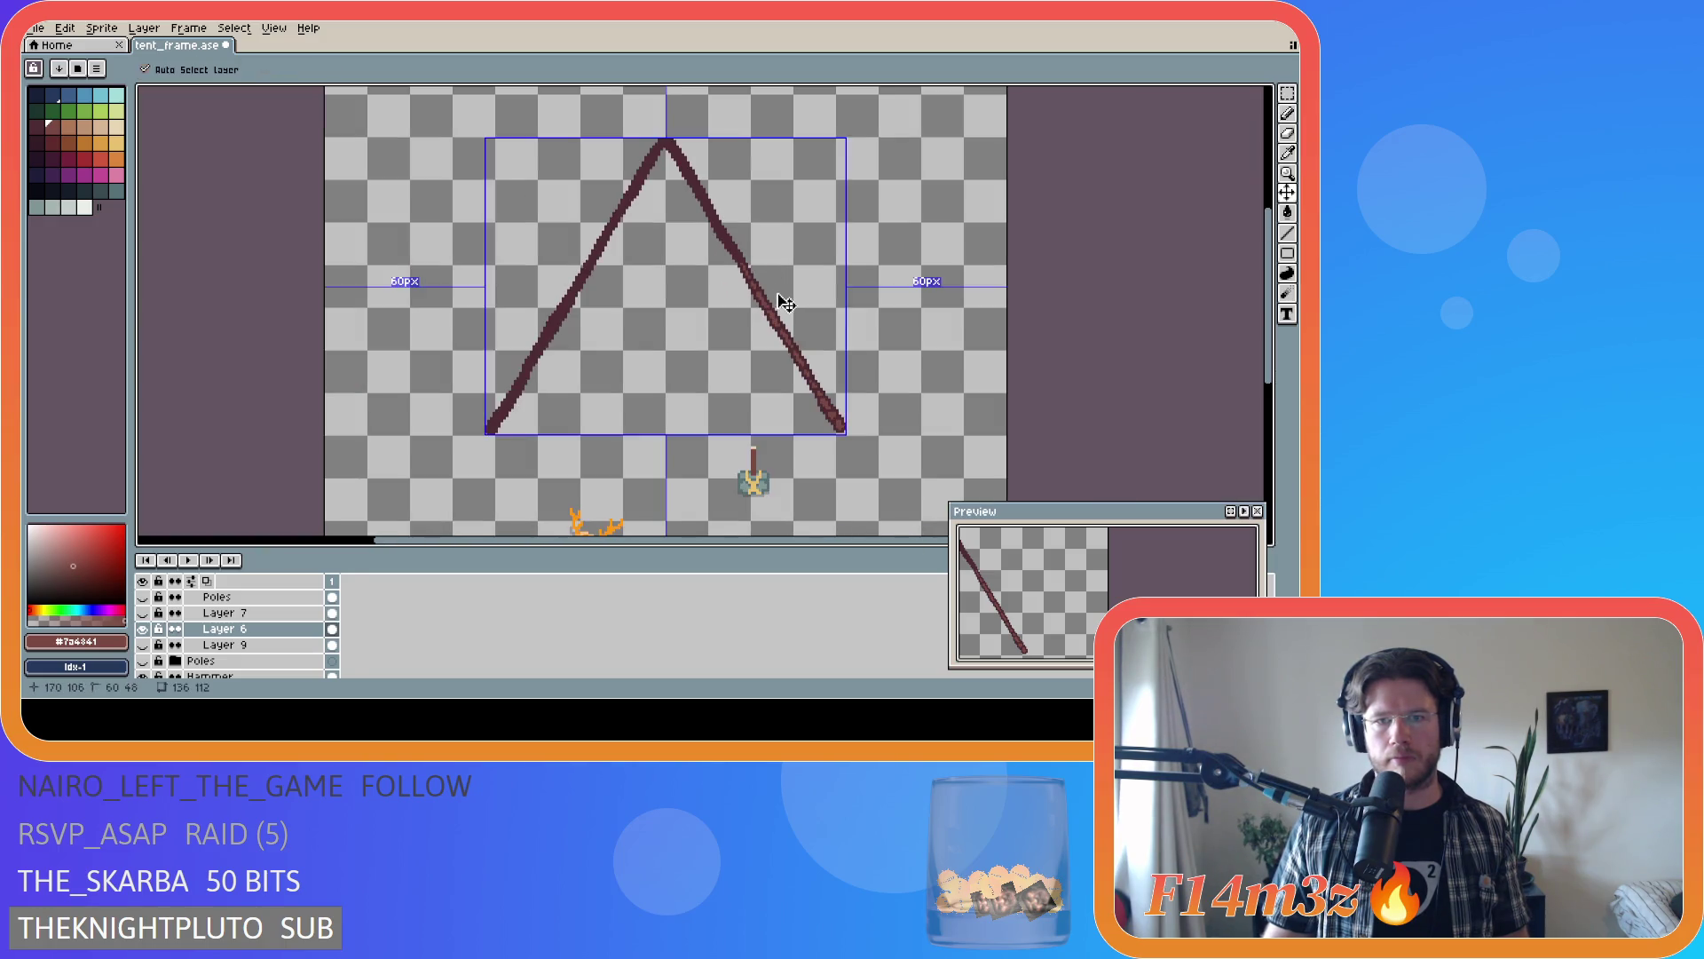
{"action": "key", "text": "ctrl+s"}
{"action": "scroll", "coordinate": [826, 442], "scroll_direction": "up", "scroll_amount": 3}
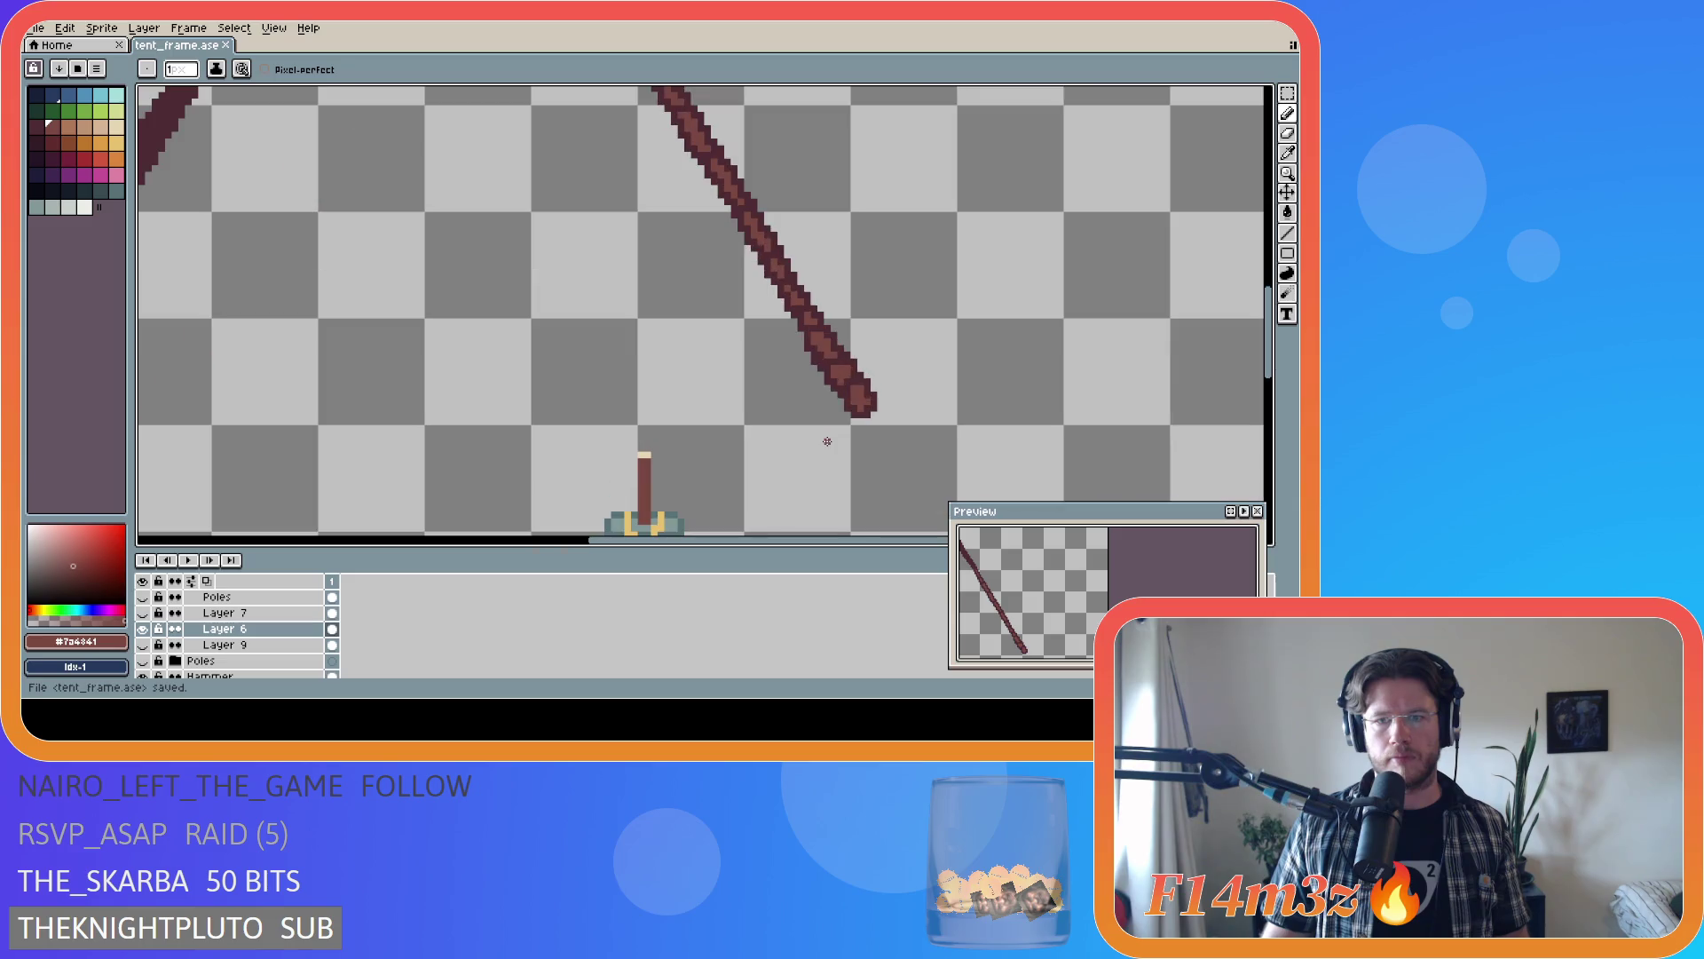
{"action": "left_click", "coordinate": [857, 371], "text": "alt"}
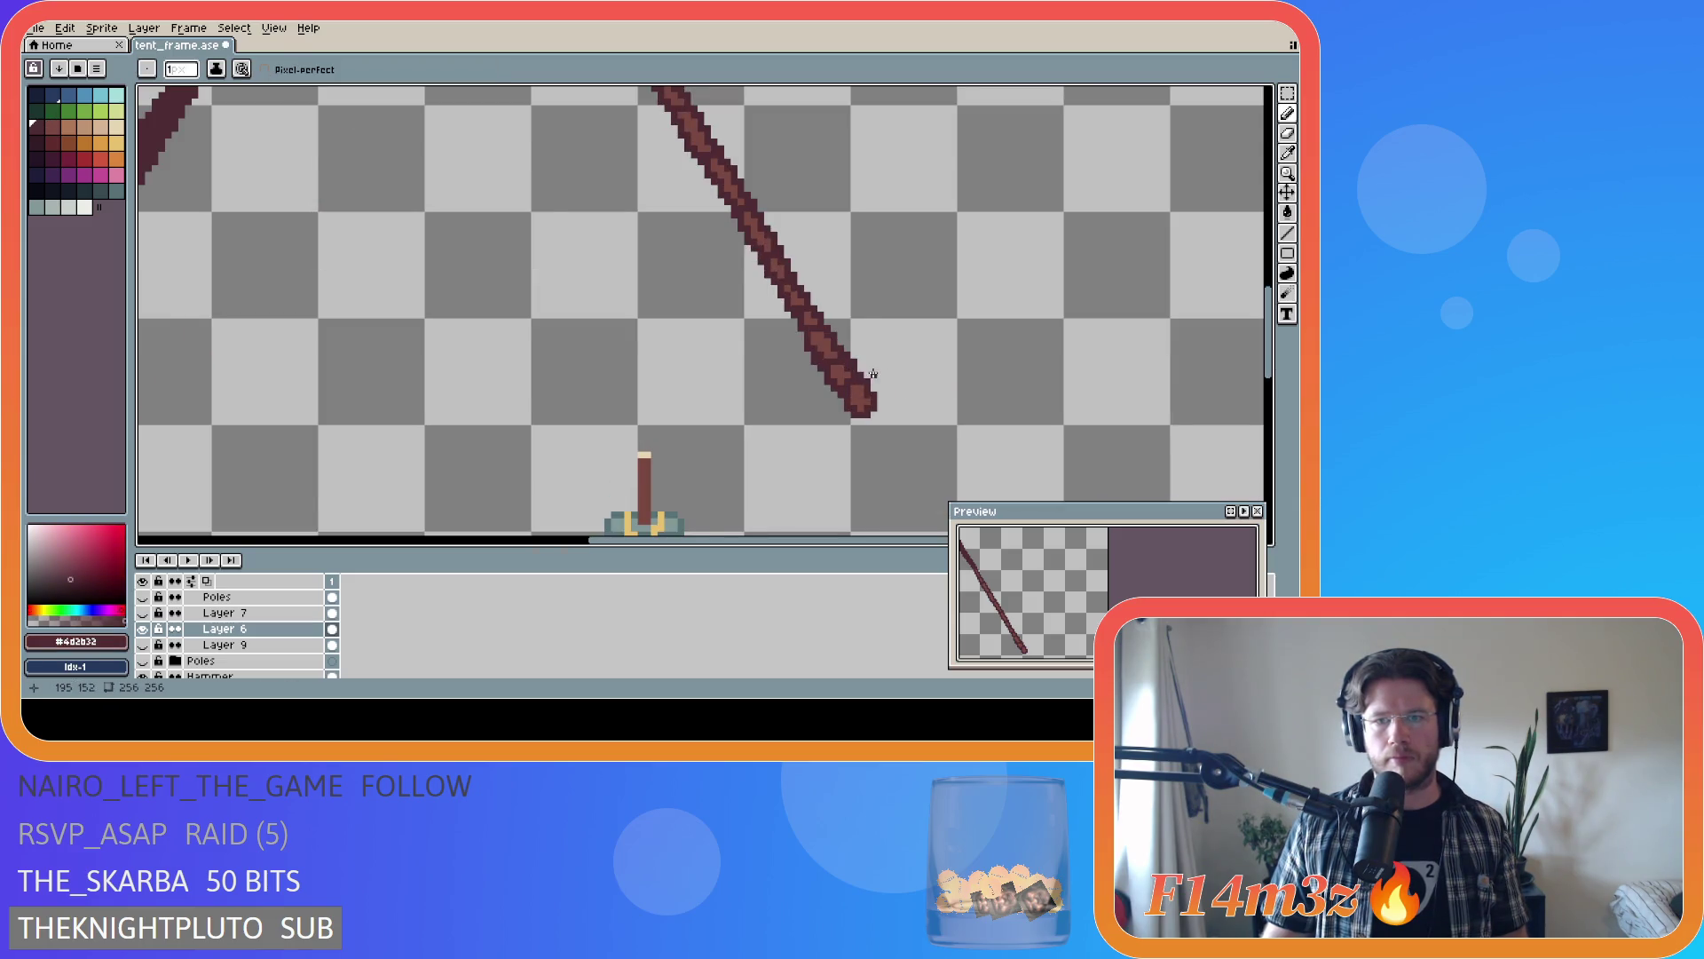
{"action": "scroll", "coordinate": [856, 371], "scroll_direction": "up", "scroll_amount": 1}
{"action": "key", "text": "ctrl+s"}
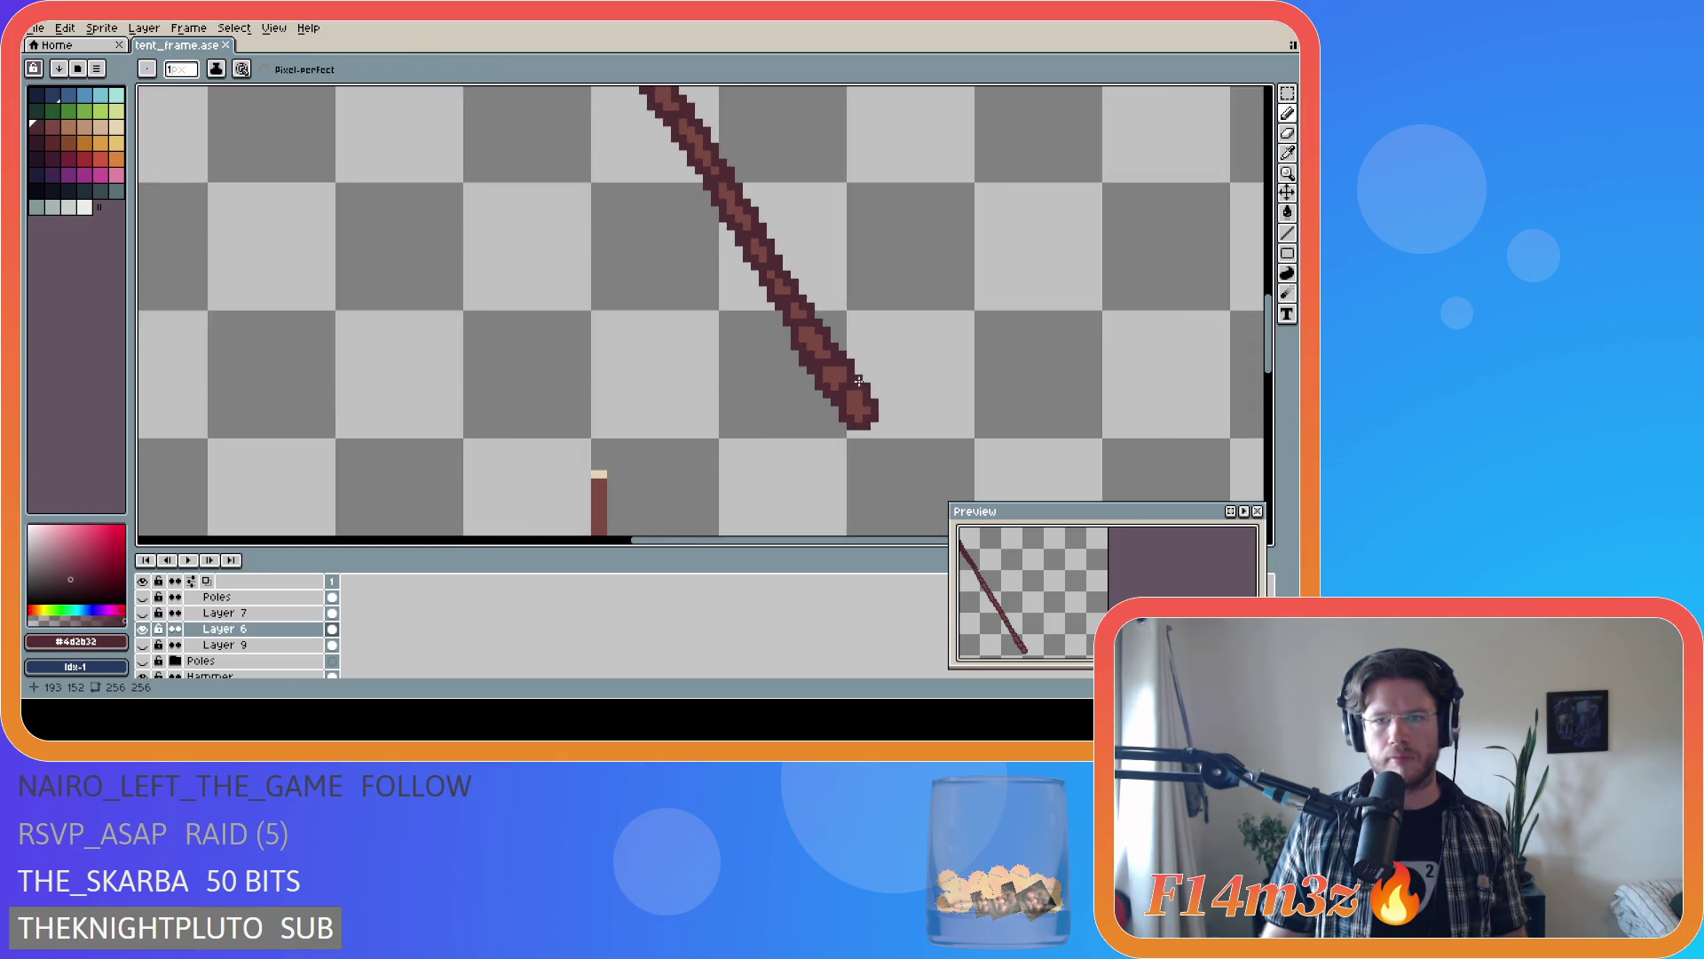
{"action": "scroll", "coordinate": [857, 408], "scroll_direction": "down", "scroll_amount": 2}
{"action": "scroll", "coordinate": [852, 372], "scroll_direction": "up", "scroll_amount": 2}
- Switch between pencil and eyedropper, save once more, and start lighter shading along the right pole
{"action": "key", "text": "alt"}
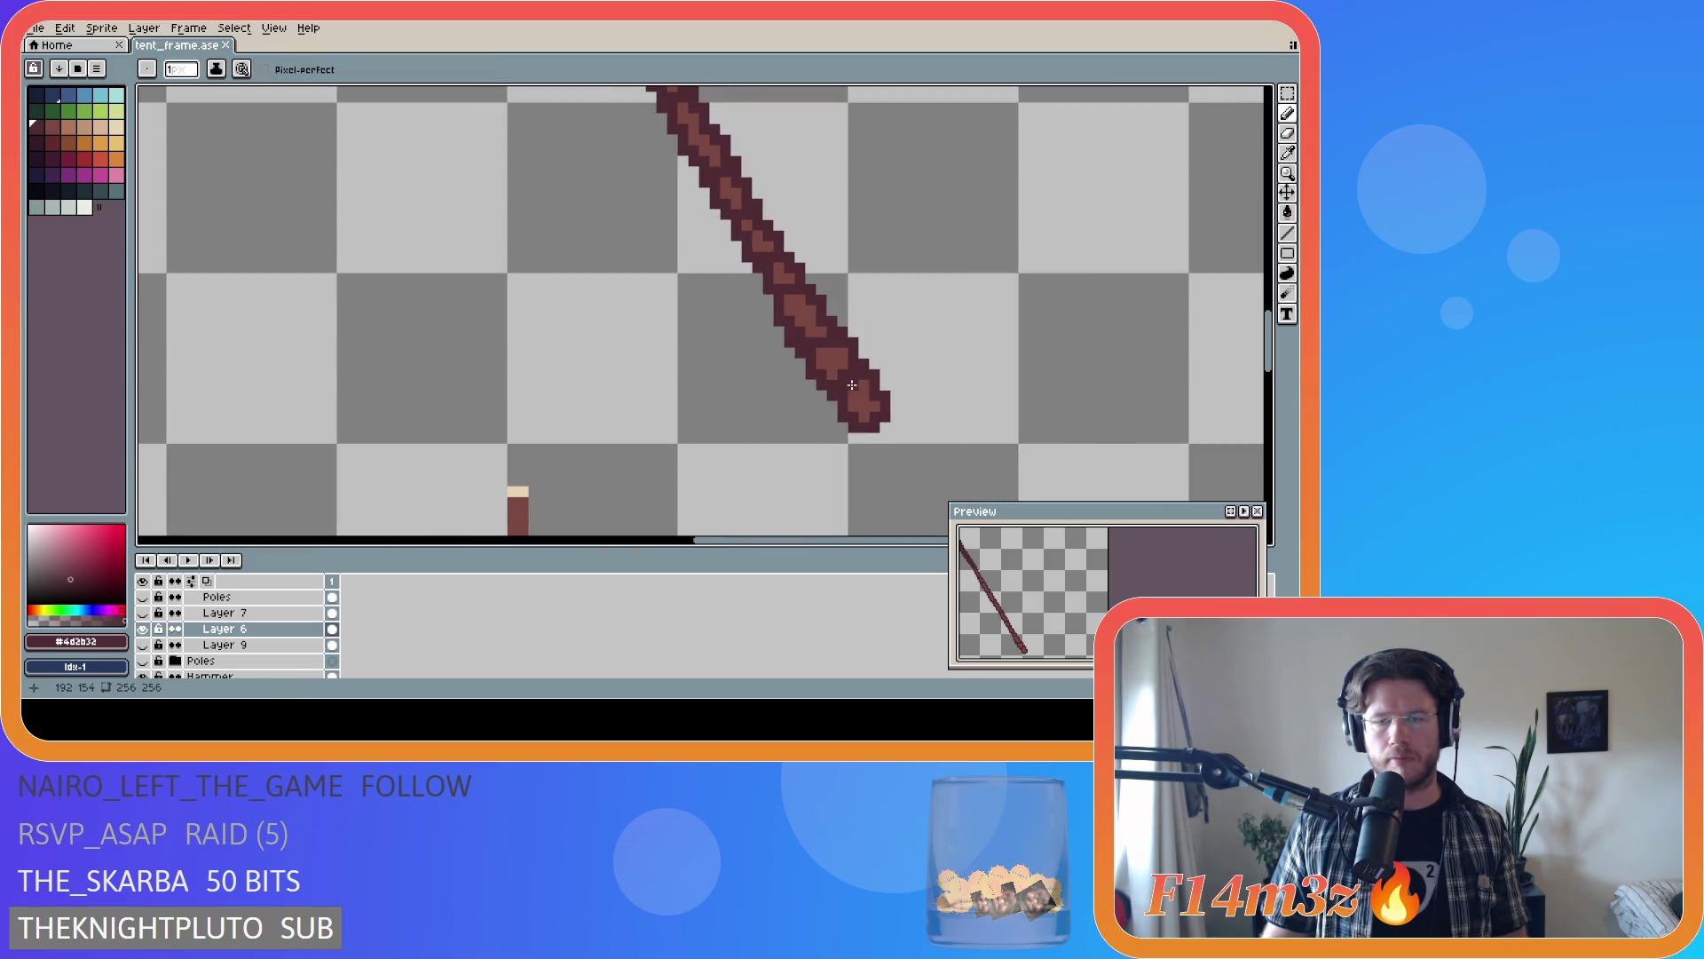
{"action": "key", "text": "alt"}
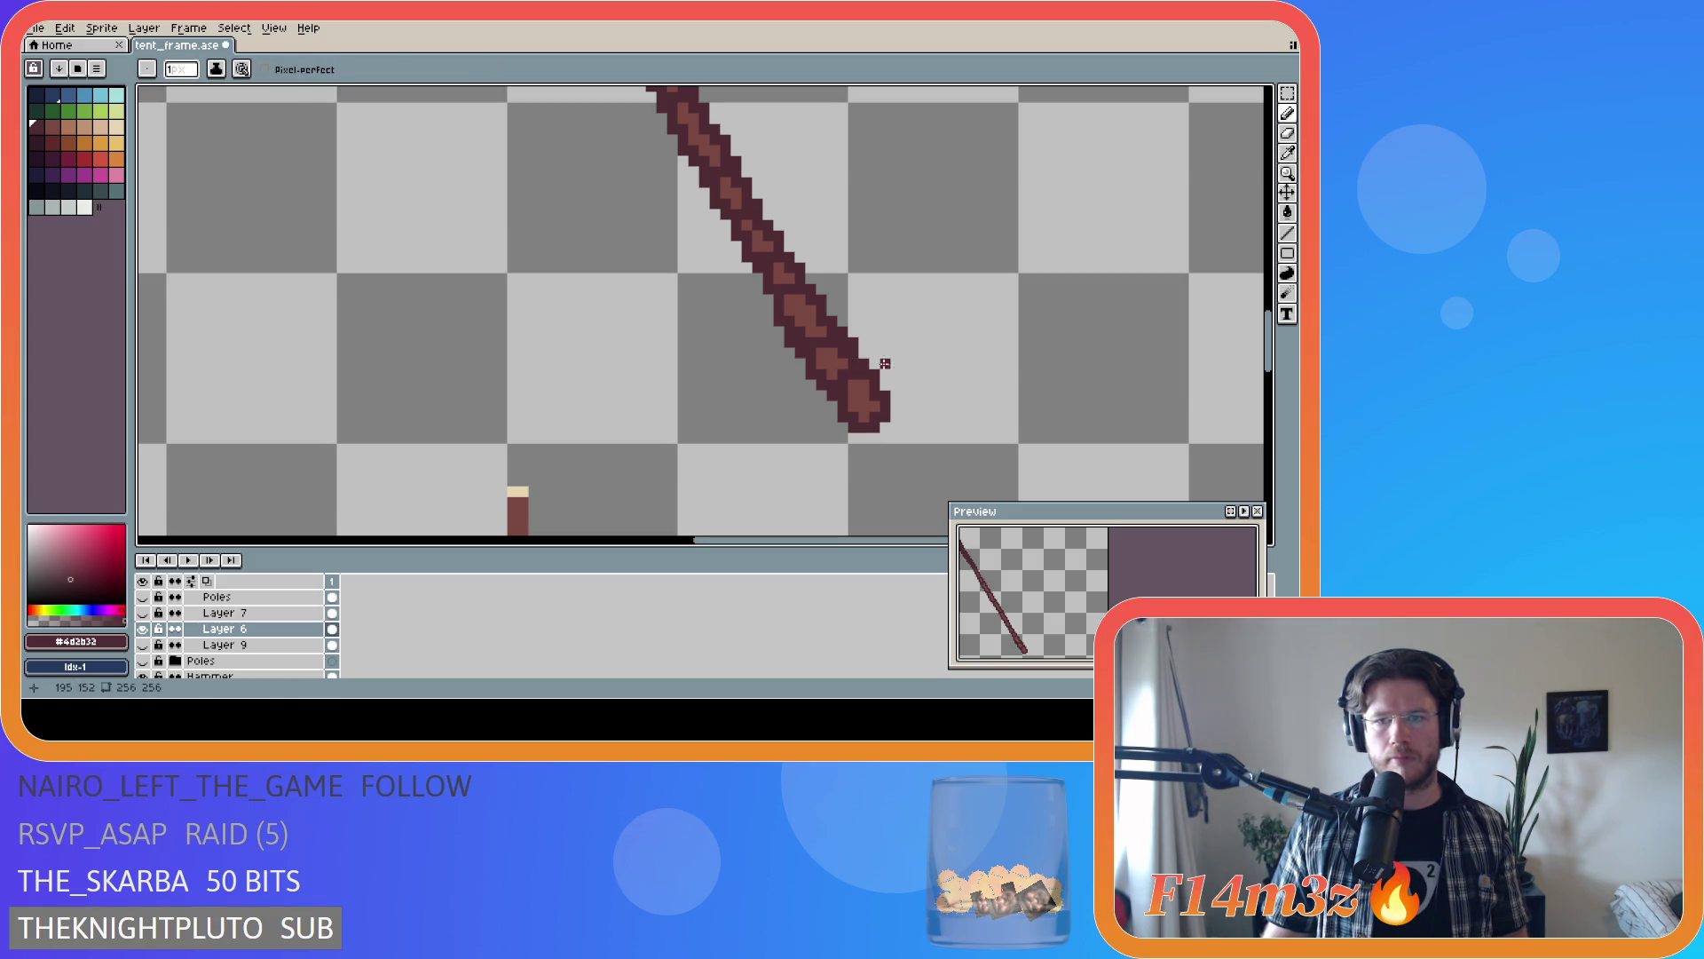
{"action": "scroll", "coordinate": [907, 385], "scroll_direction": "down", "scroll_amount": 2}
{"action": "scroll", "coordinate": [907, 385], "scroll_direction": "down", "scroll_amount": 2}
{"action": "scroll", "coordinate": [906, 390], "scroll_direction": "up", "scroll_amount": 2}
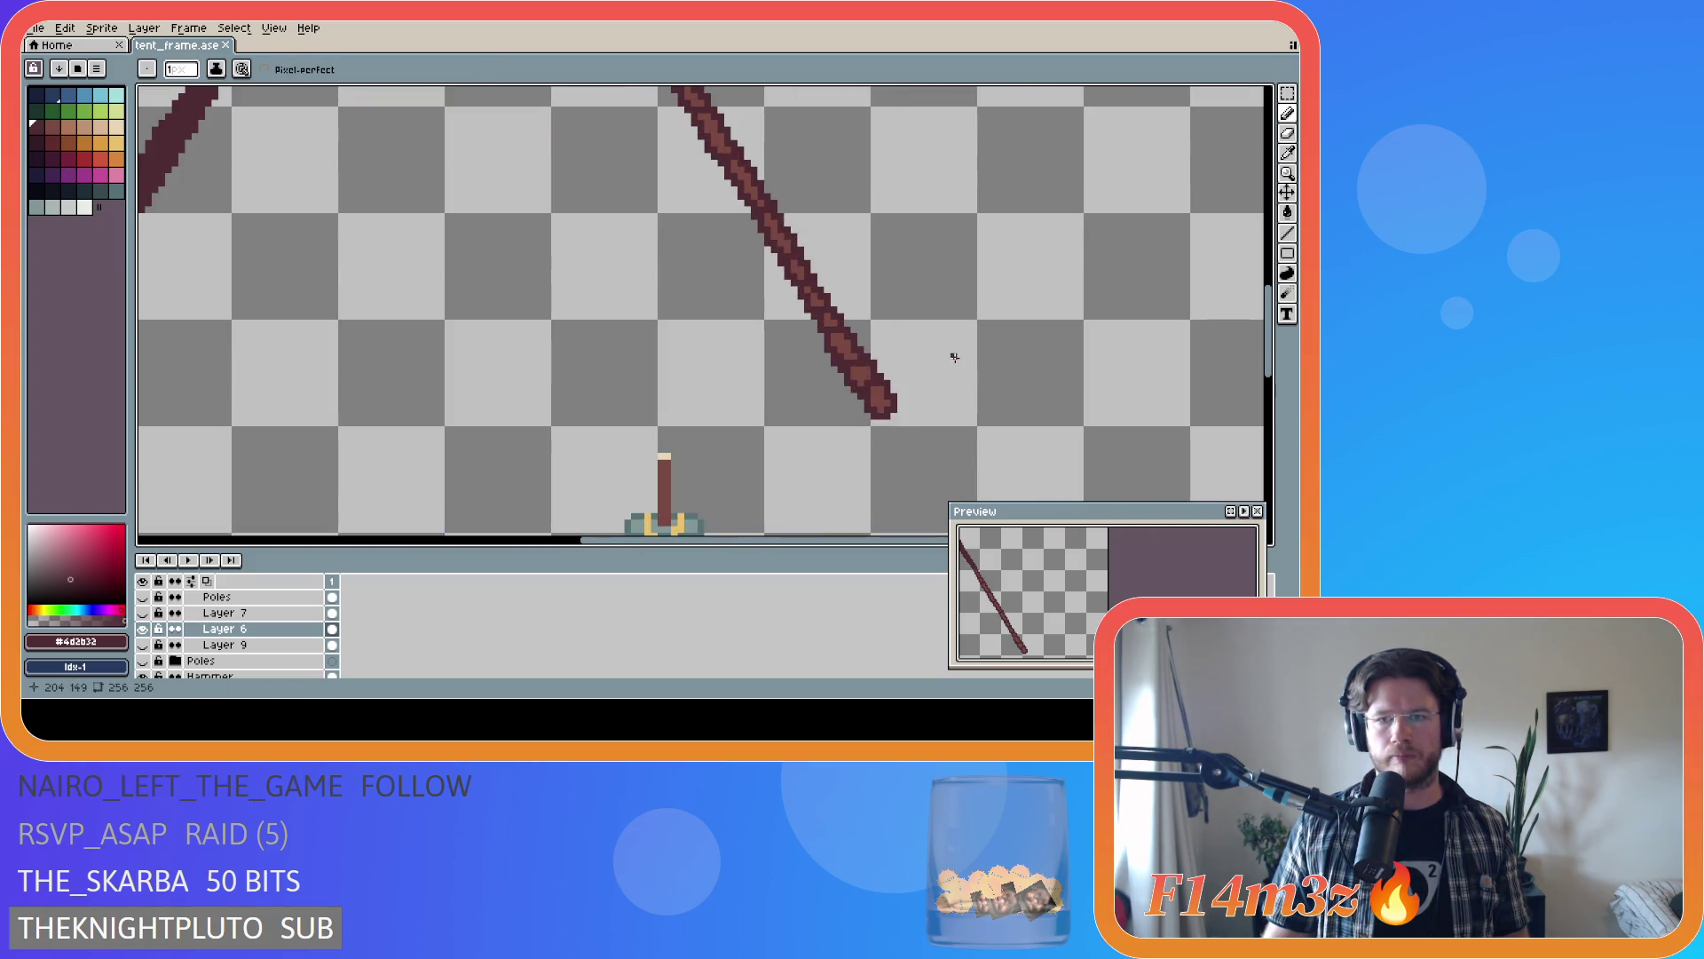
{"action": "scroll", "coordinate": [951, 354], "scroll_direction": "down", "scroll_amount": 1}
{"action": "key", "text": "ctrl+s"}
{"action": "scroll", "coordinate": [820, 229], "scroll_direction": "up", "scroll_amount": 2}
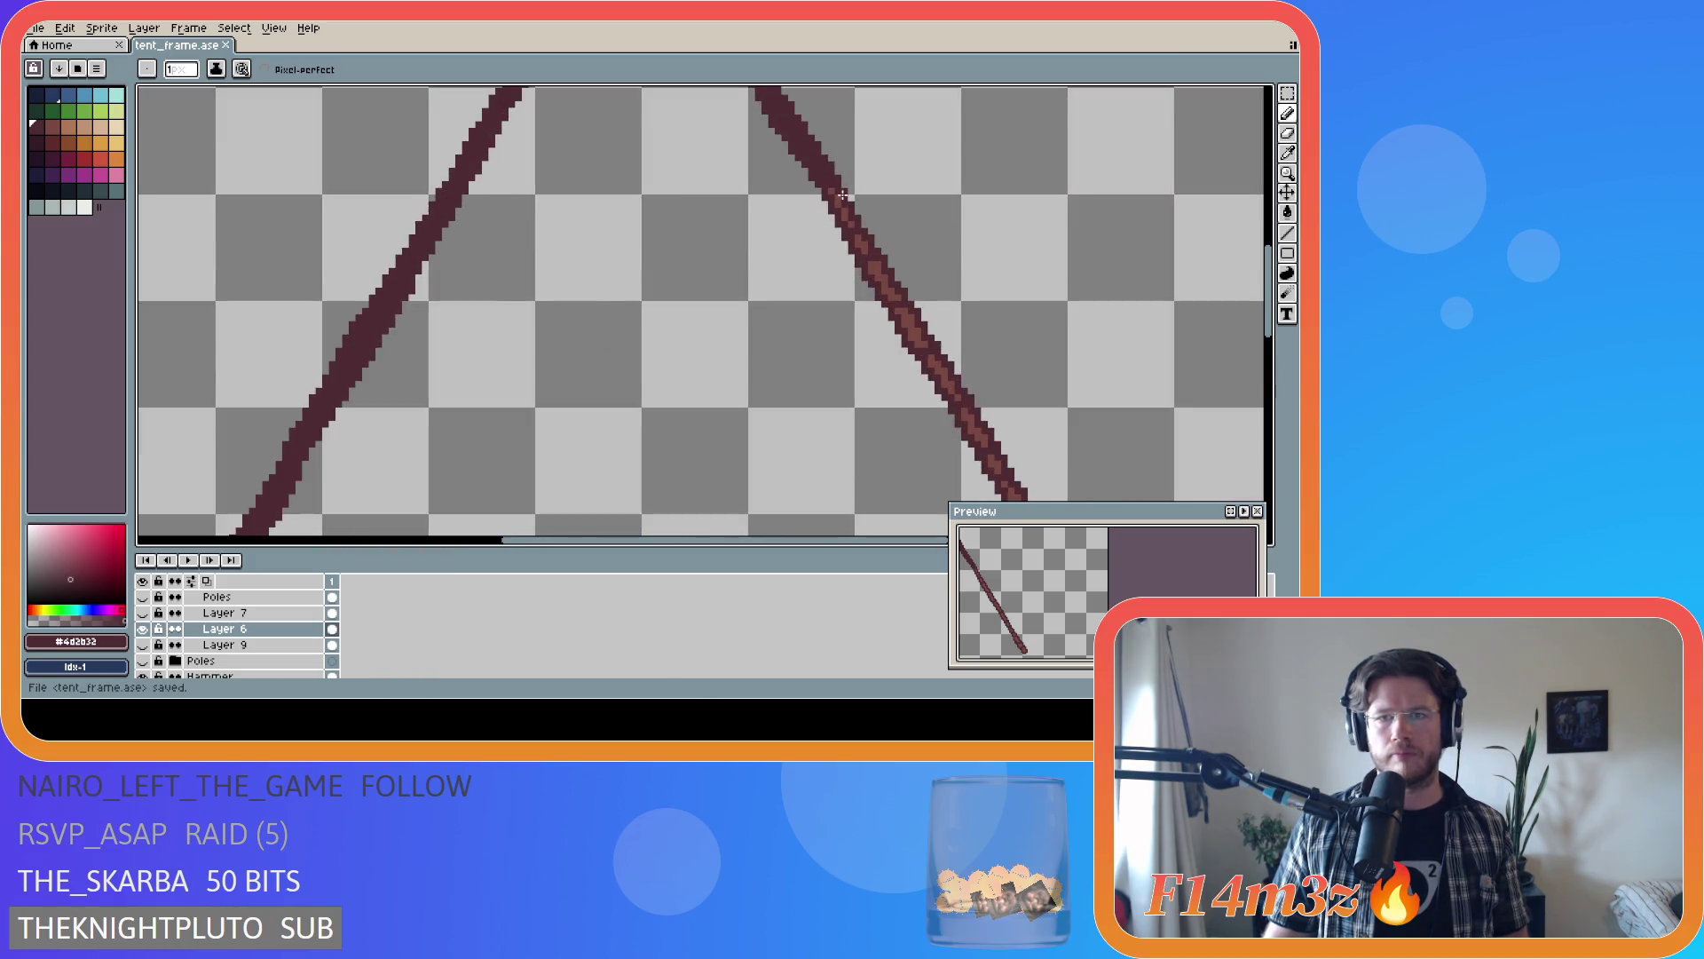
{"action": "scroll", "coordinate": [888, 355], "scroll_direction": "down", "scroll_amount": 1}
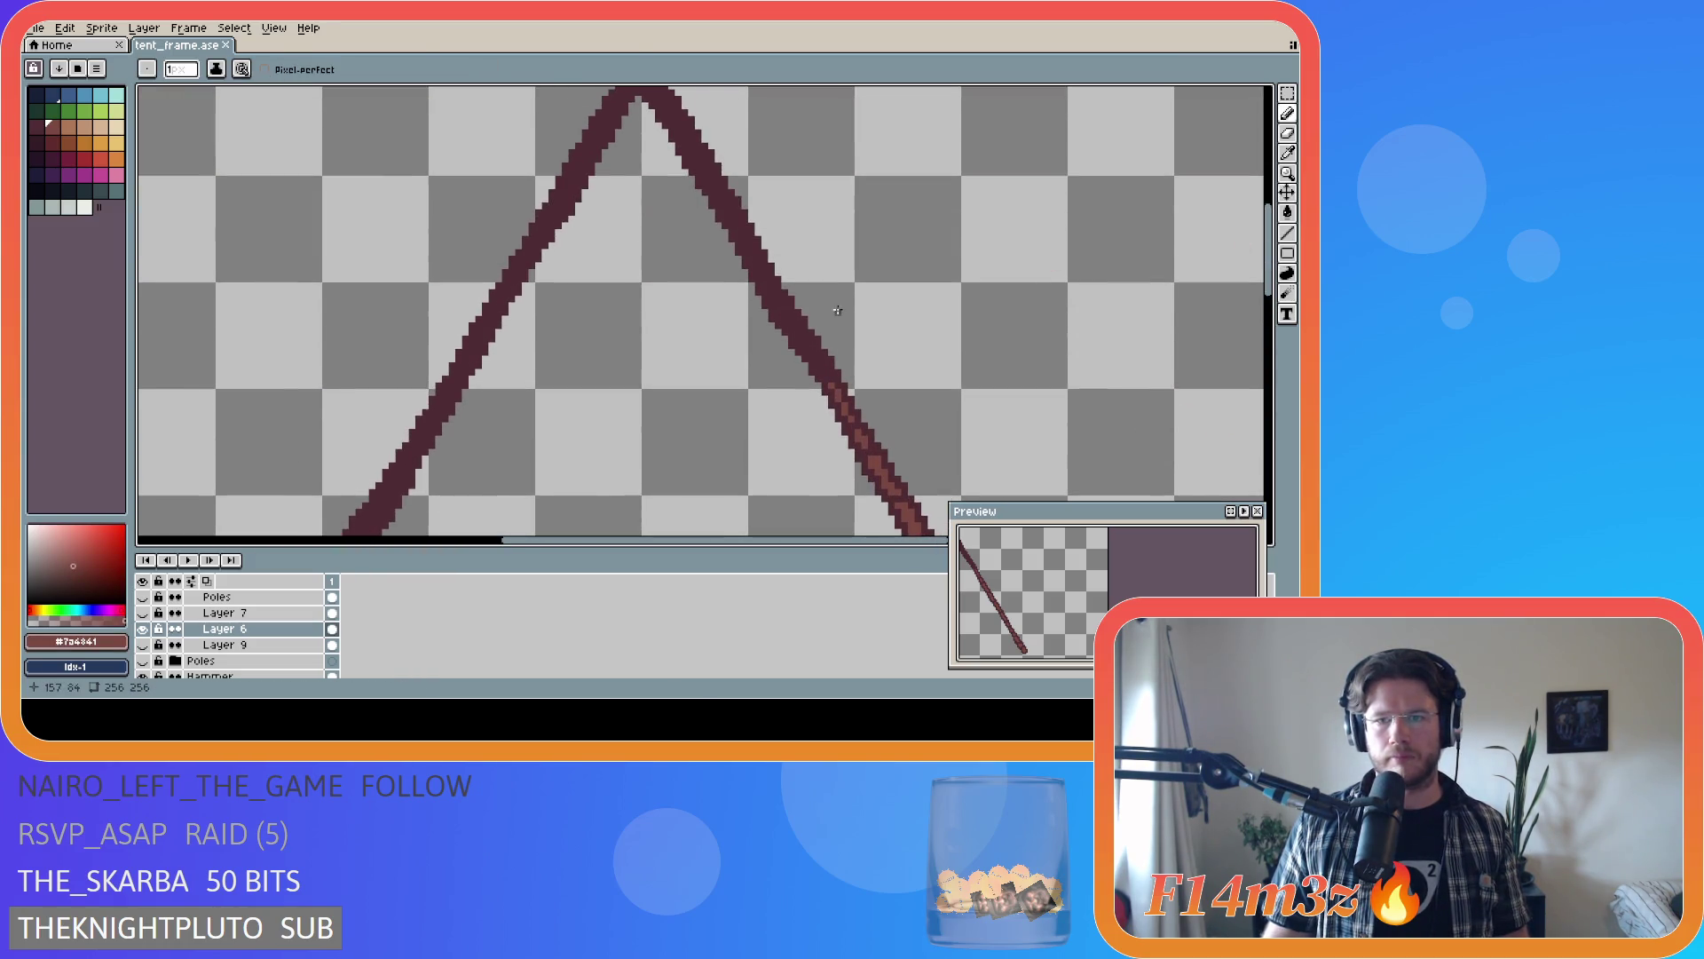
{"action": "scroll", "coordinate": [828, 362], "scroll_direction": "up", "scroll_amount": 2}
{"action": "left_click_drag", "start_coordinate": [837, 406], "coordinate": [834, 390]}
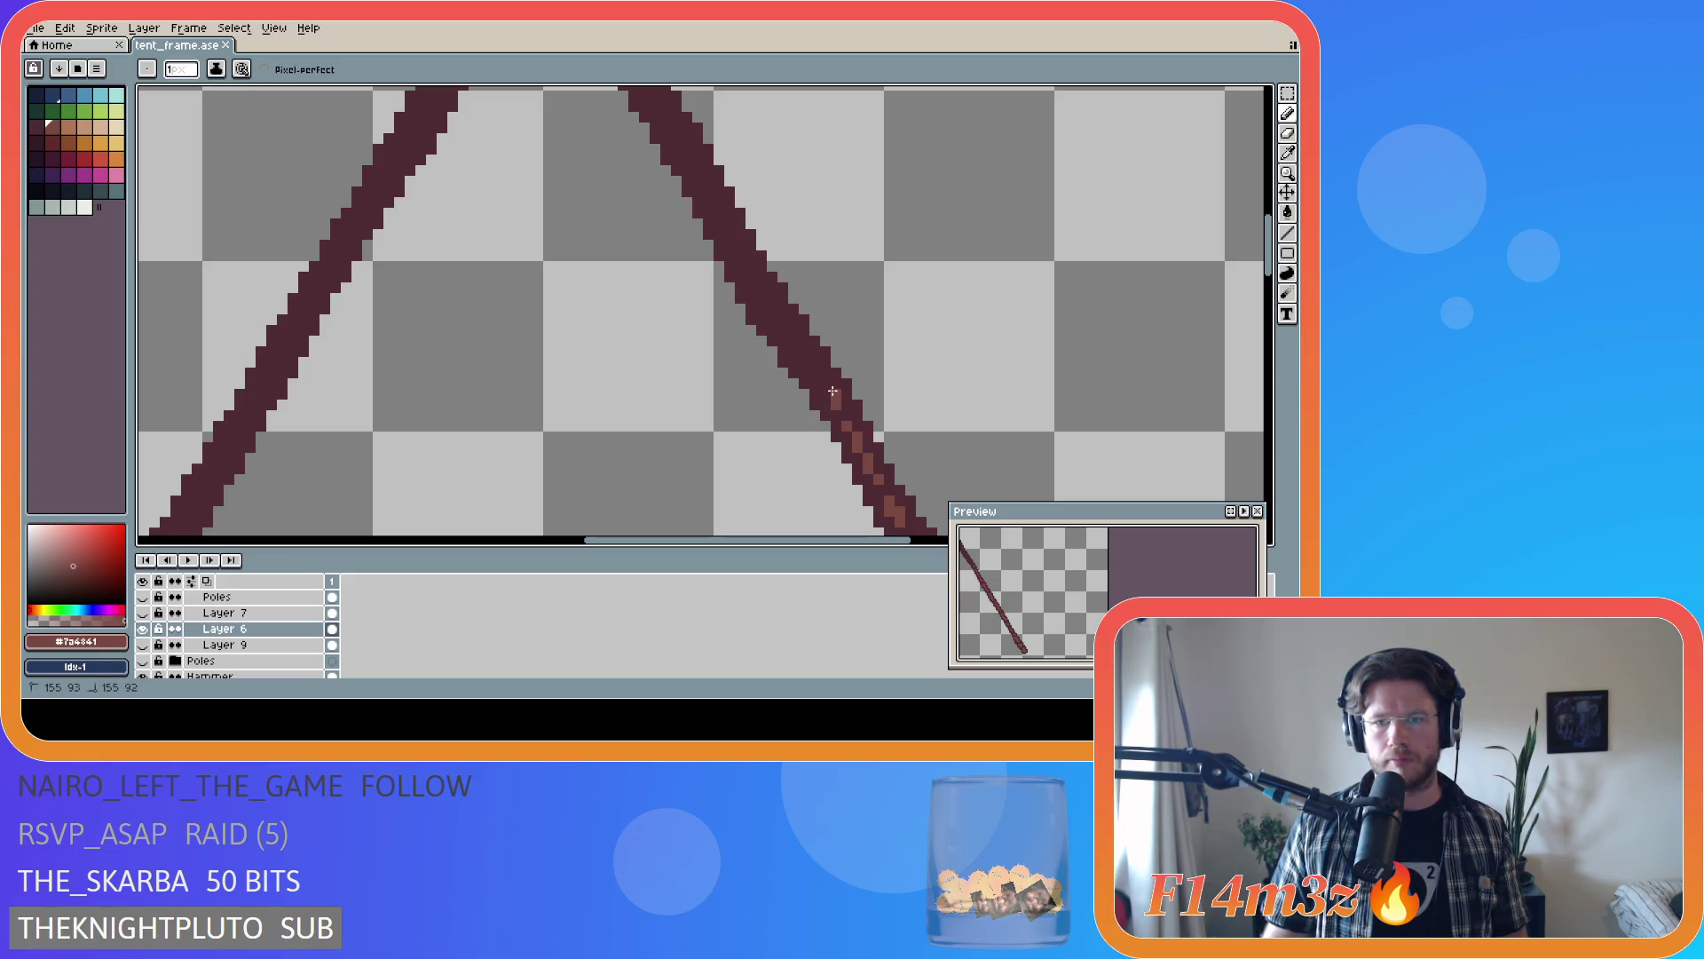
- Extend lighter shading strokes up the right pole and save tent_frame.ase
{"action": "left_click_drag", "start_coordinate": [825, 390], "coordinate": [823, 377]}
{"action": "left_click", "coordinate": [816, 377]}
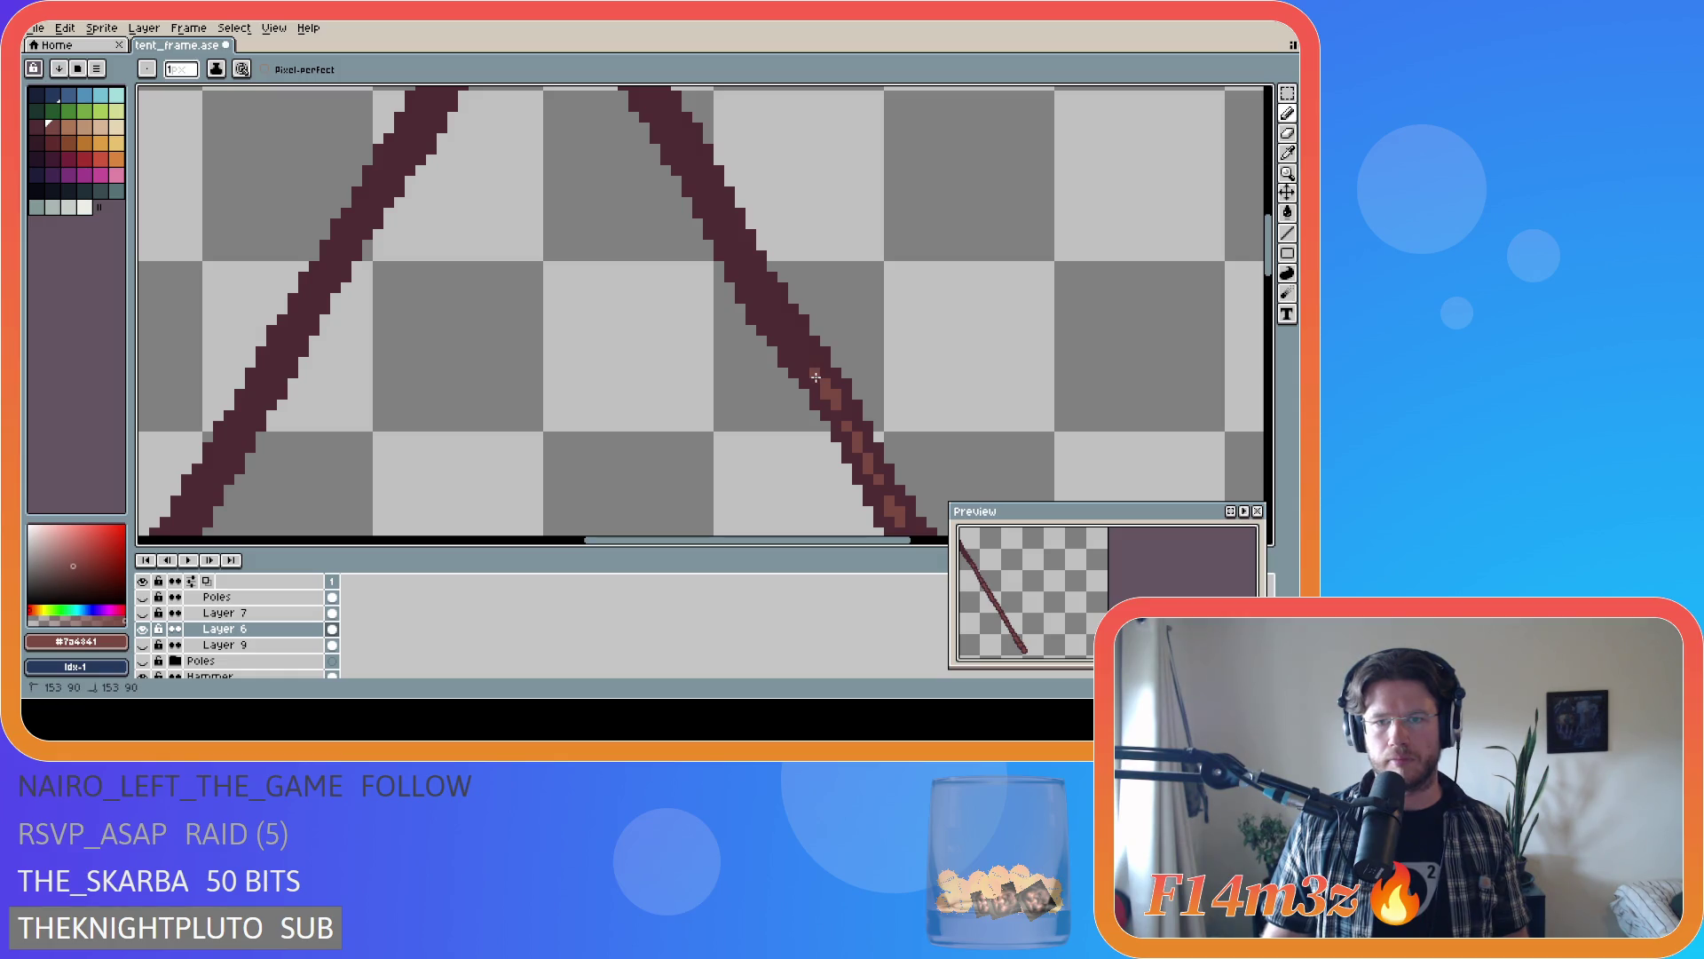
{"action": "left_click_drag", "start_coordinate": [795, 354], "coordinate": [793, 330]}
{"action": "left_click", "coordinate": [783, 330]}
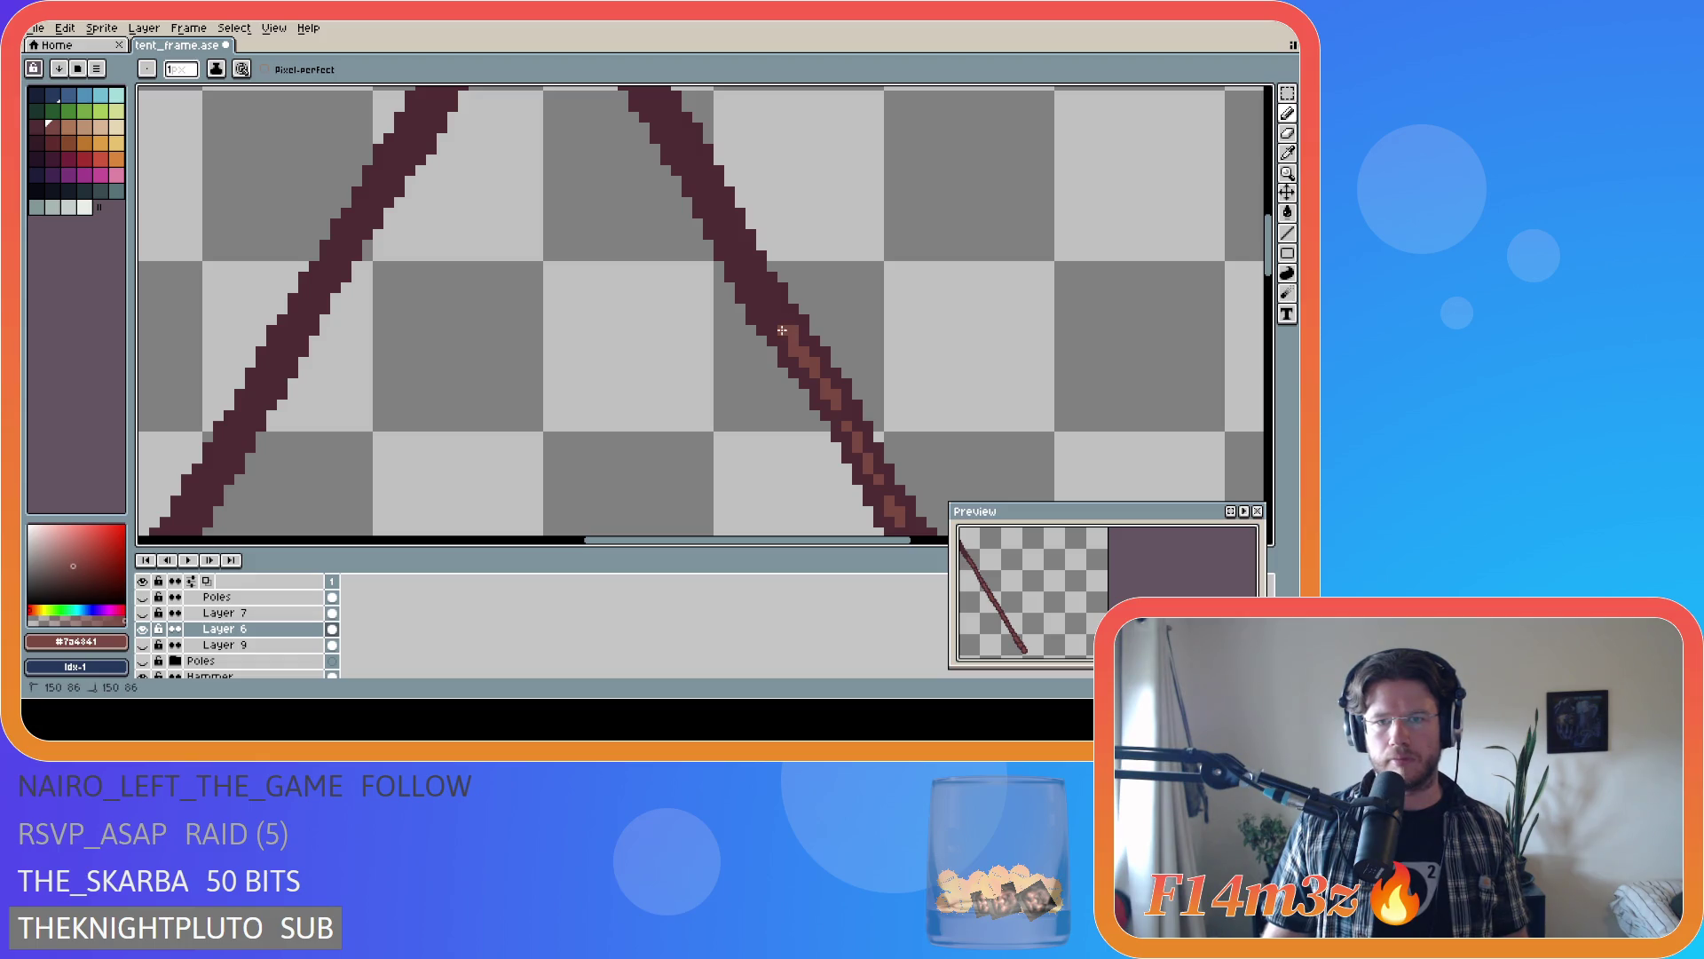
{"action": "key", "text": "ctrl+s"}
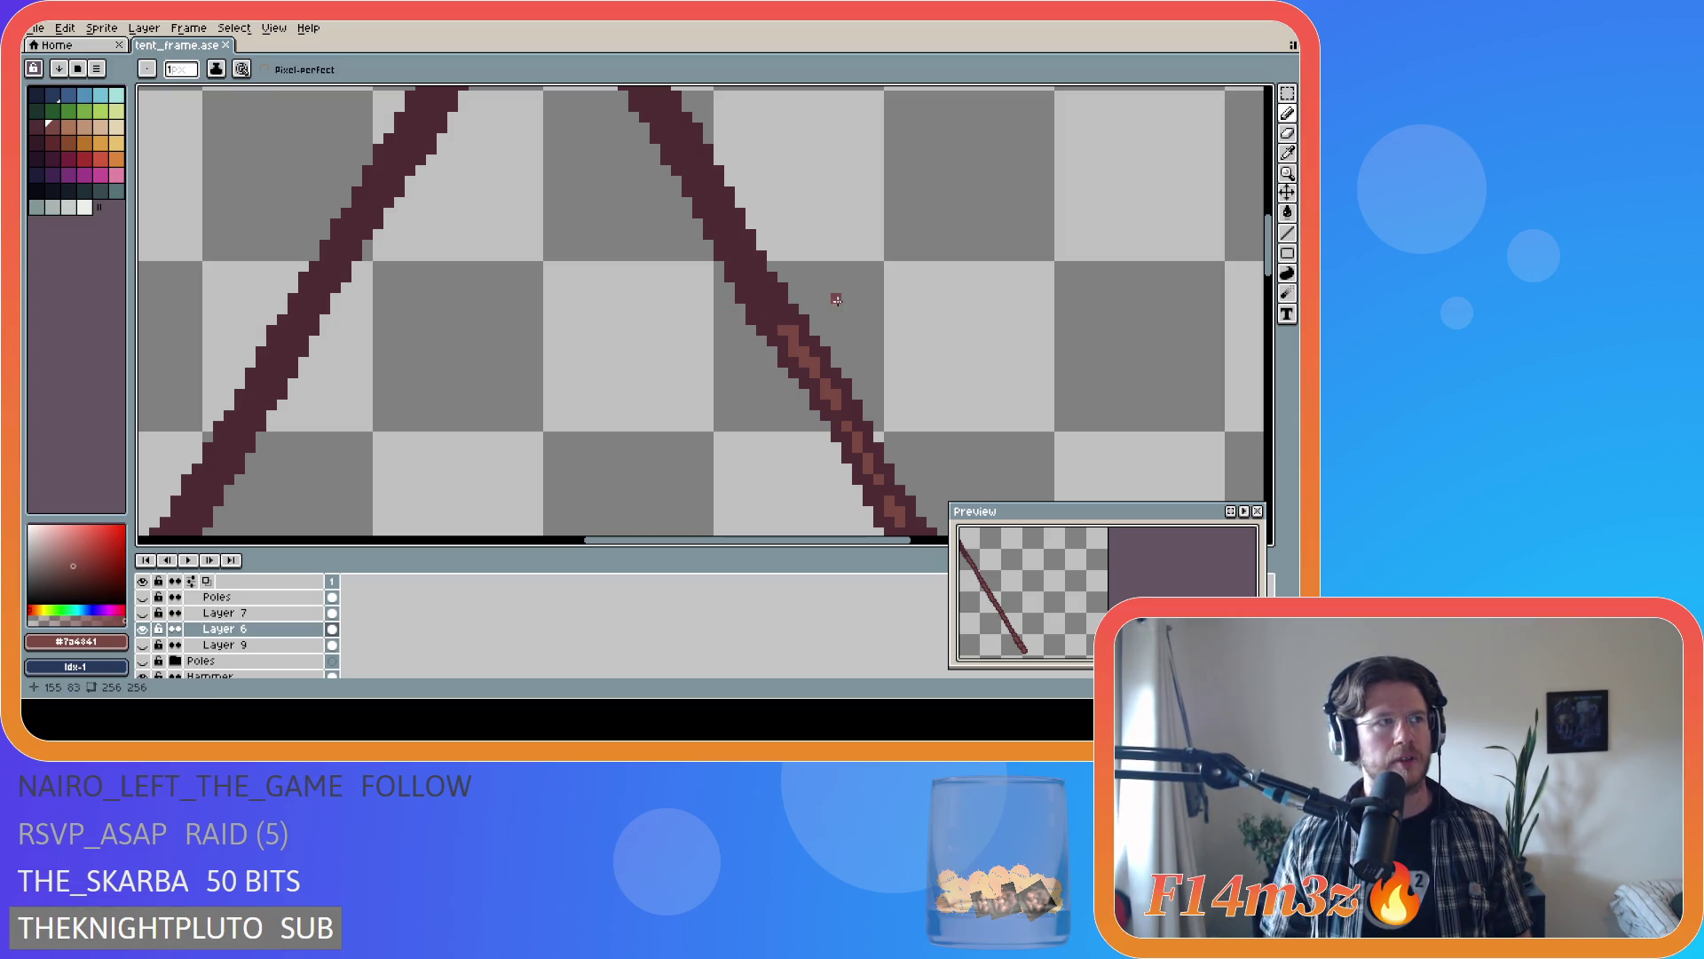
- Add lighter pixels higher on the pole, shading up-left, then save
{"action": "left_click", "coordinate": [773, 320]}
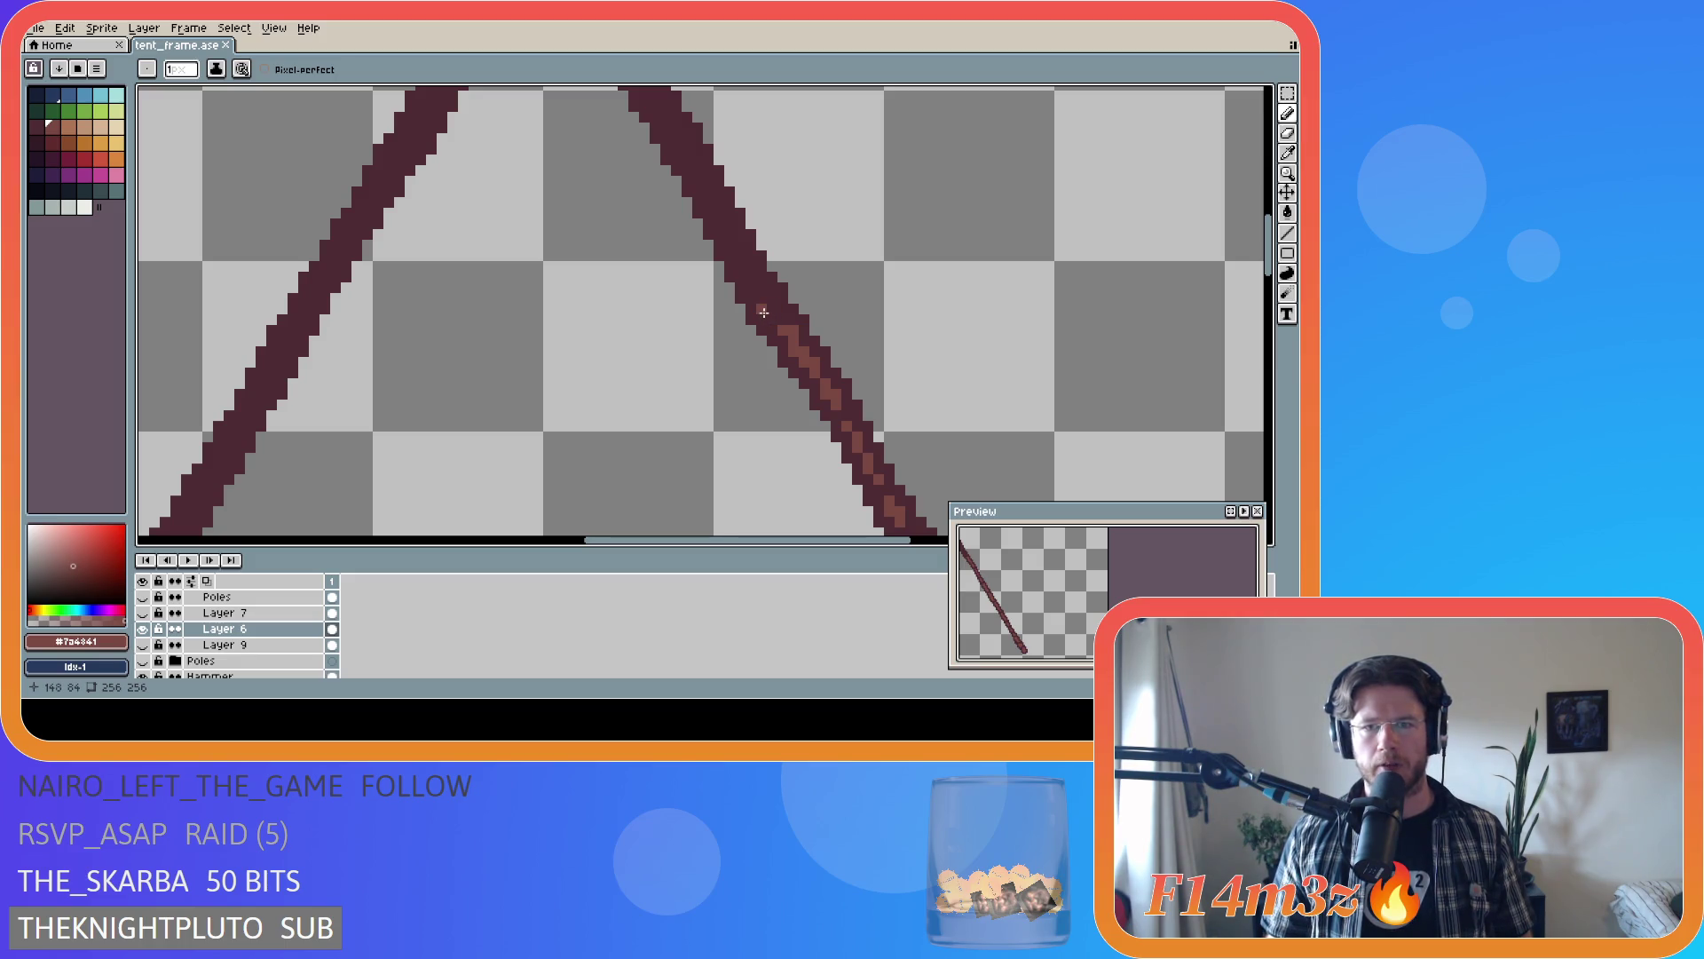
{"action": "left_click_drag", "start_coordinate": [764, 313], "coordinate": [768, 302]}
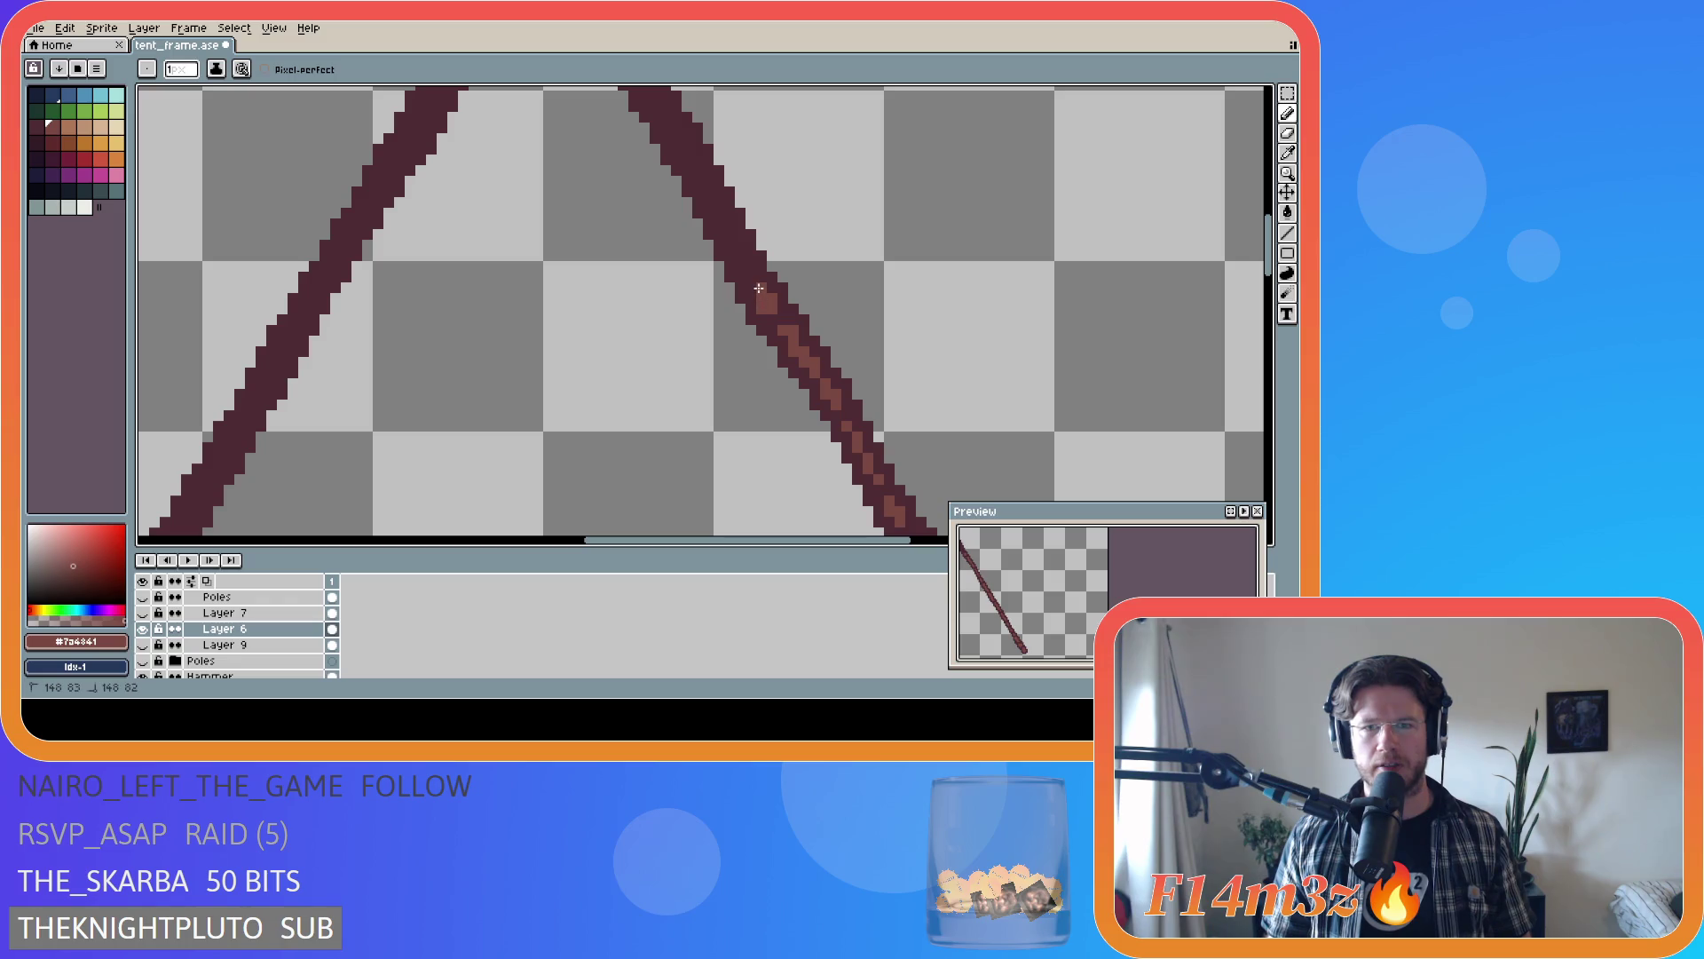
{"action": "left_click", "coordinate": [761, 302]}
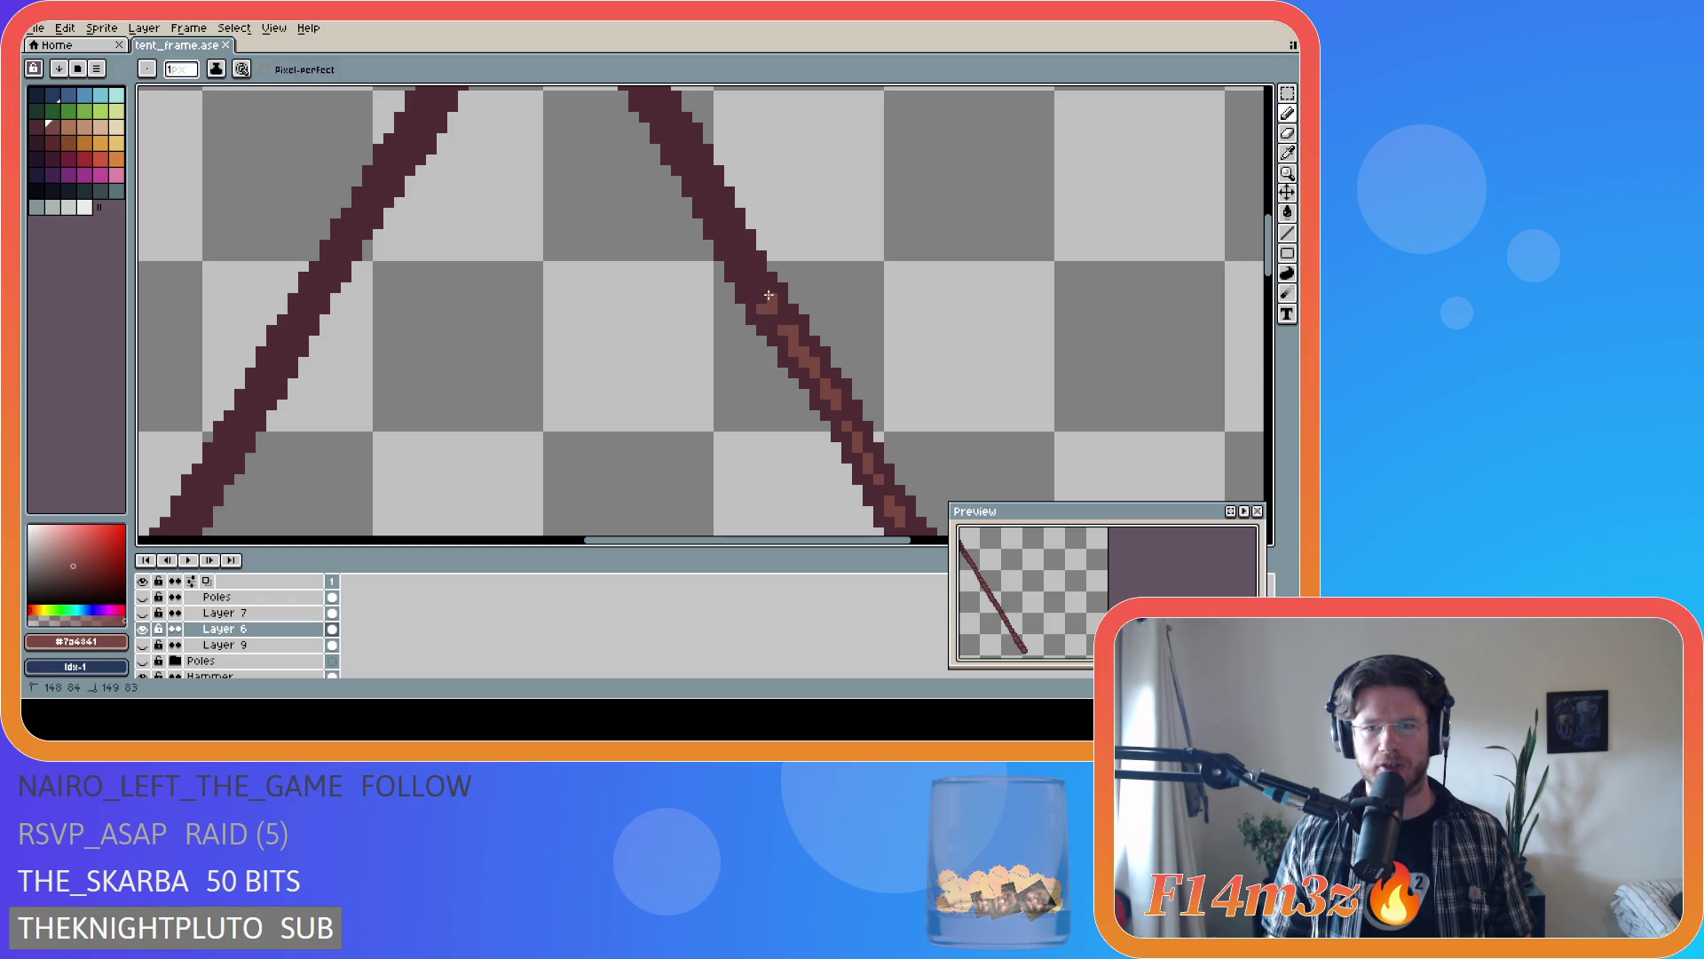
{"action": "left_click_drag", "start_coordinate": [763, 297], "coordinate": [753, 288]}
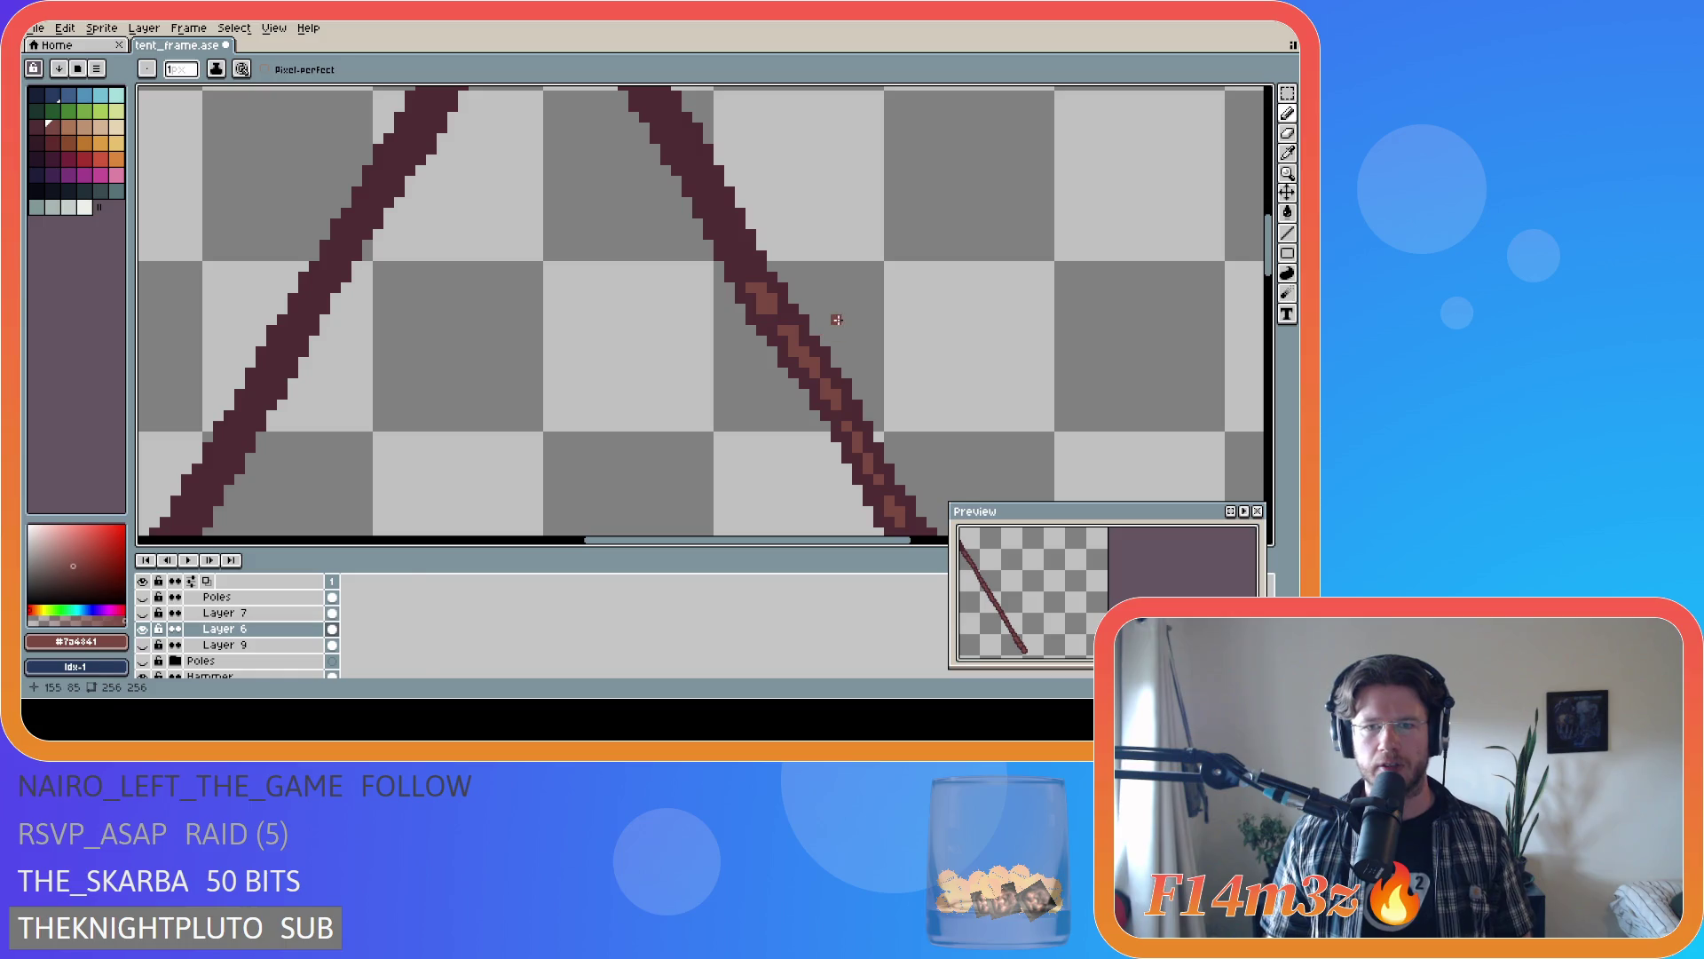
{"action": "key", "text": "ctrl+s"}
- Paint more light pixels on the pole and save tent_frame.ase again
{"action": "scroll", "coordinate": [1261, 267], "scroll_direction": "up", "scroll_amount": 2}
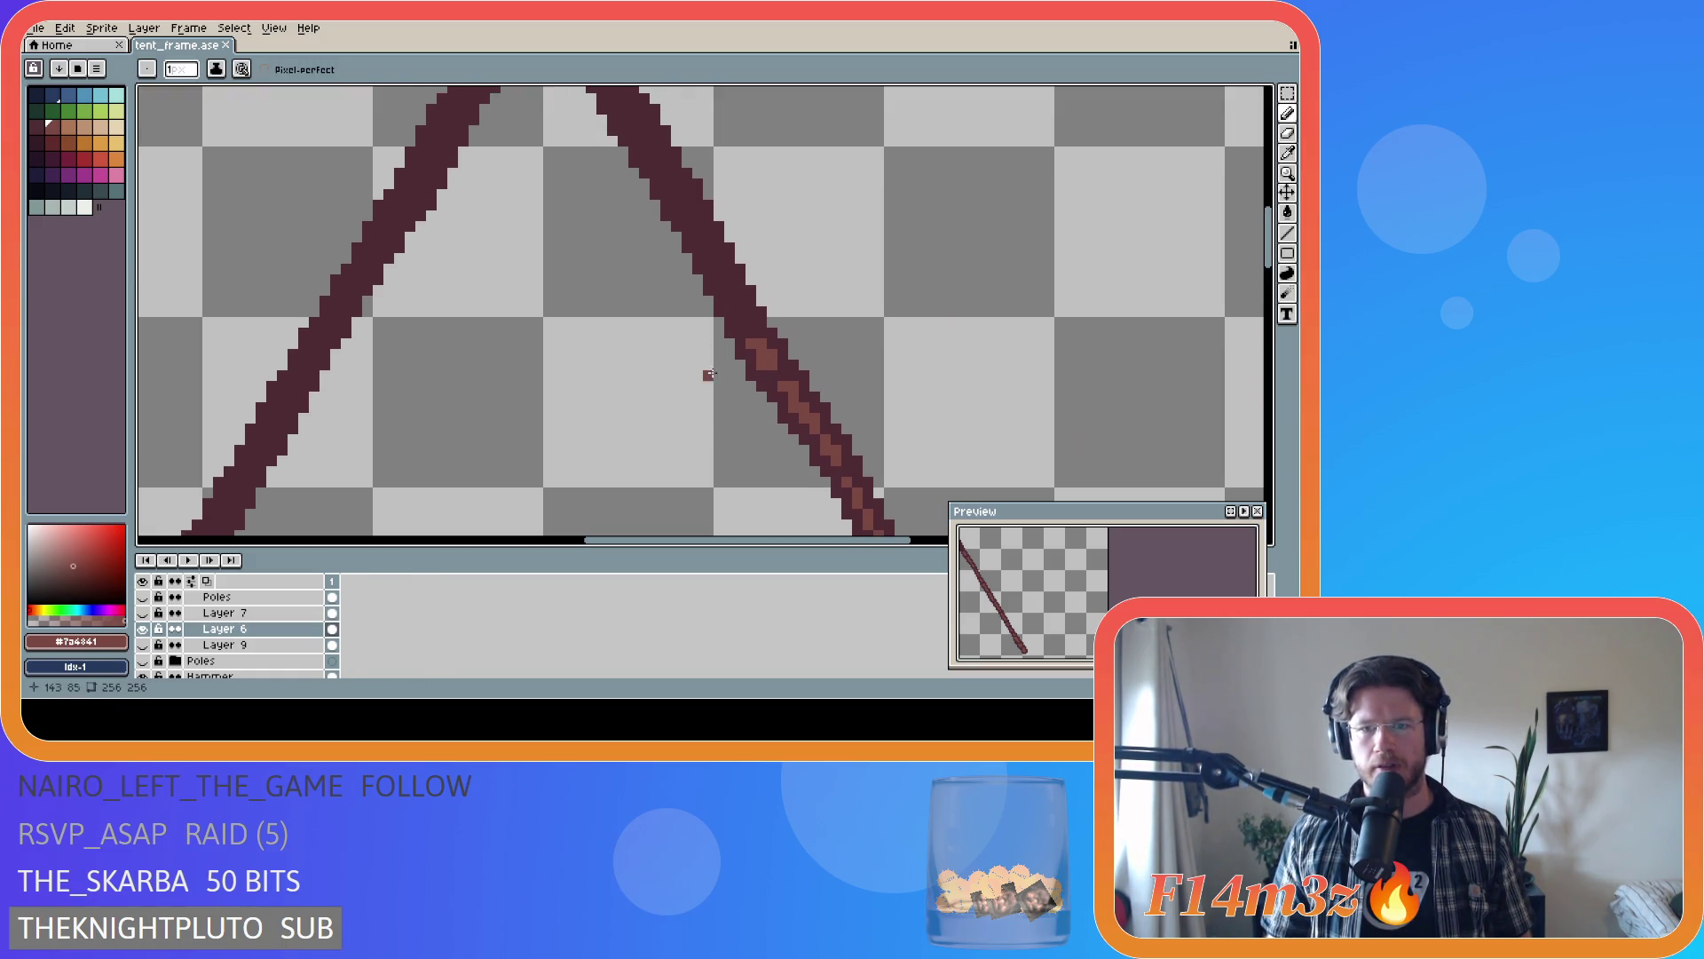
{"action": "left_click_drag", "start_coordinate": [742, 323], "coordinate": [736, 306]}
{"action": "scroll", "coordinate": [957, 360], "scroll_direction": "down", "scroll_amount": 5}
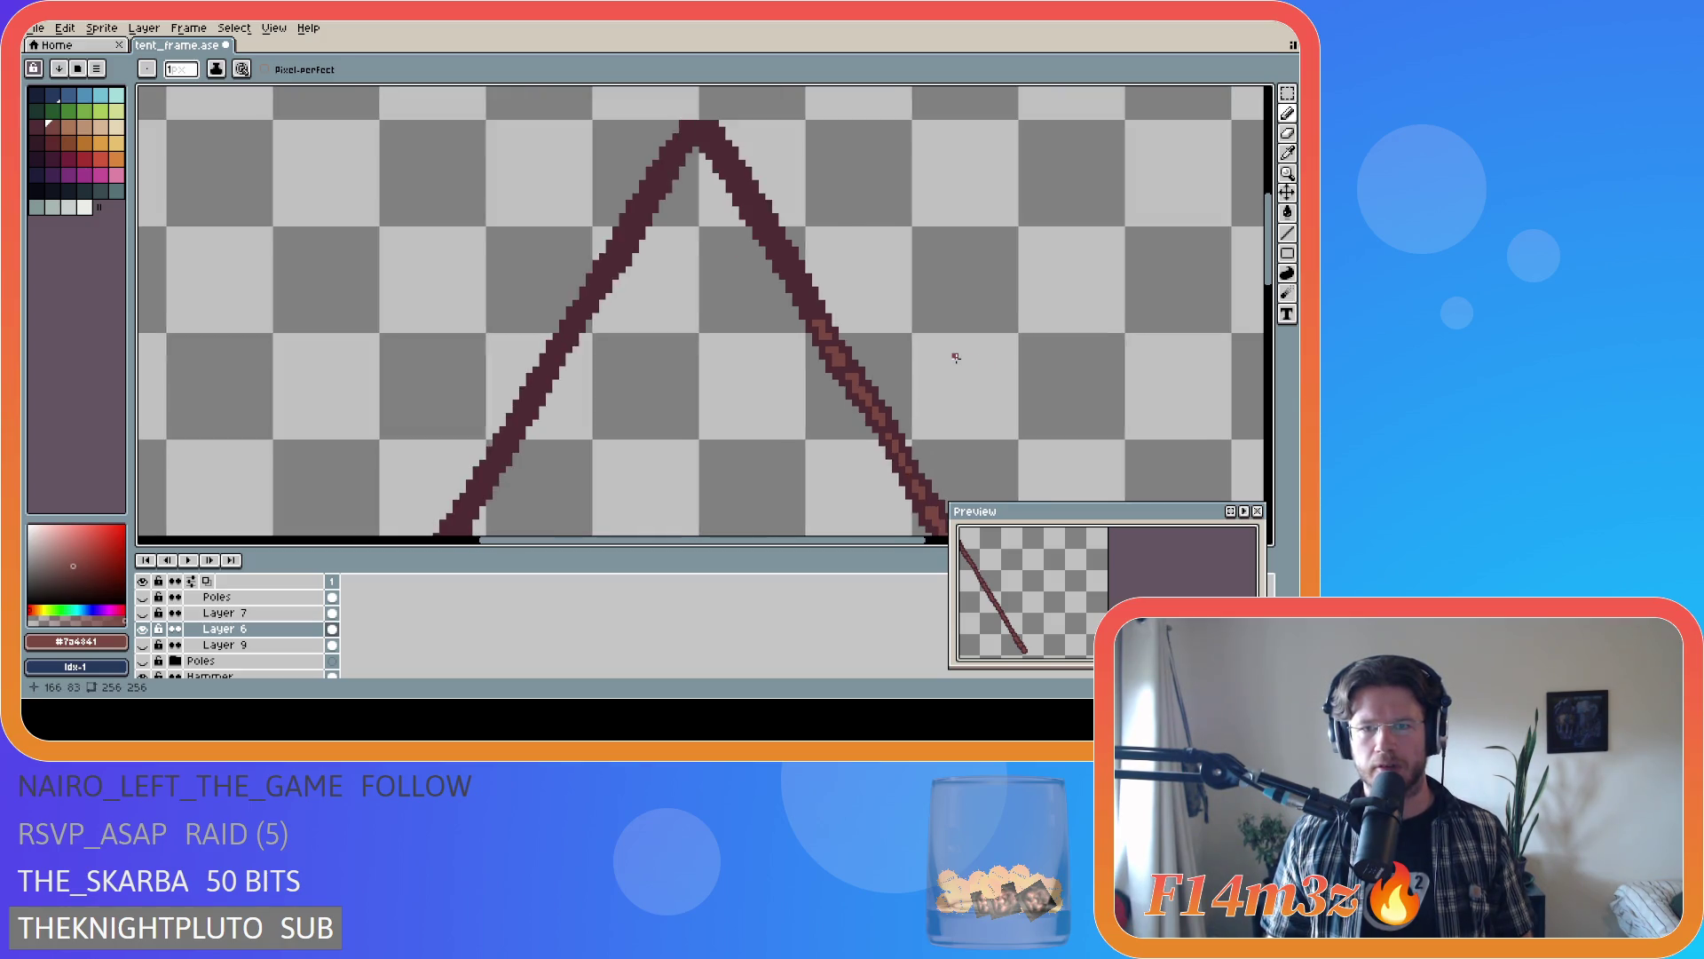
{"action": "scroll", "coordinate": [959, 360], "scroll_direction": "up", "scroll_amount": 4}
{"action": "key", "text": "ctrl+s"}
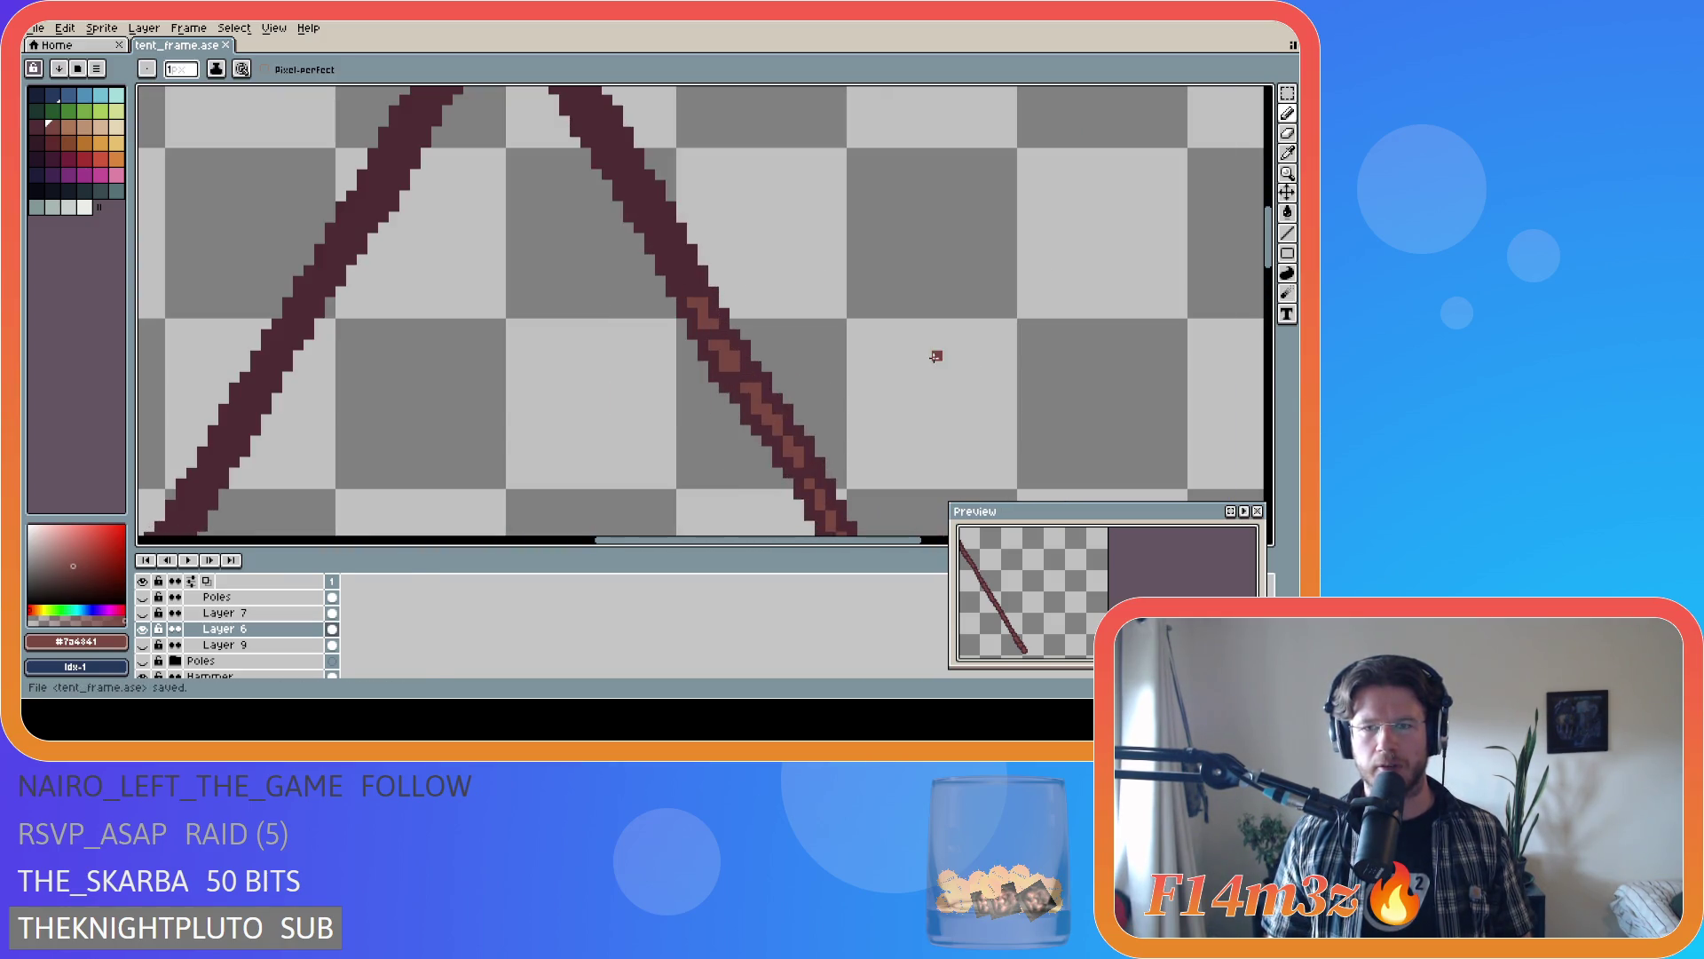
{"action": "scroll", "coordinate": [1233, 277], "scroll_direction": "down", "scroll_amount": 1}
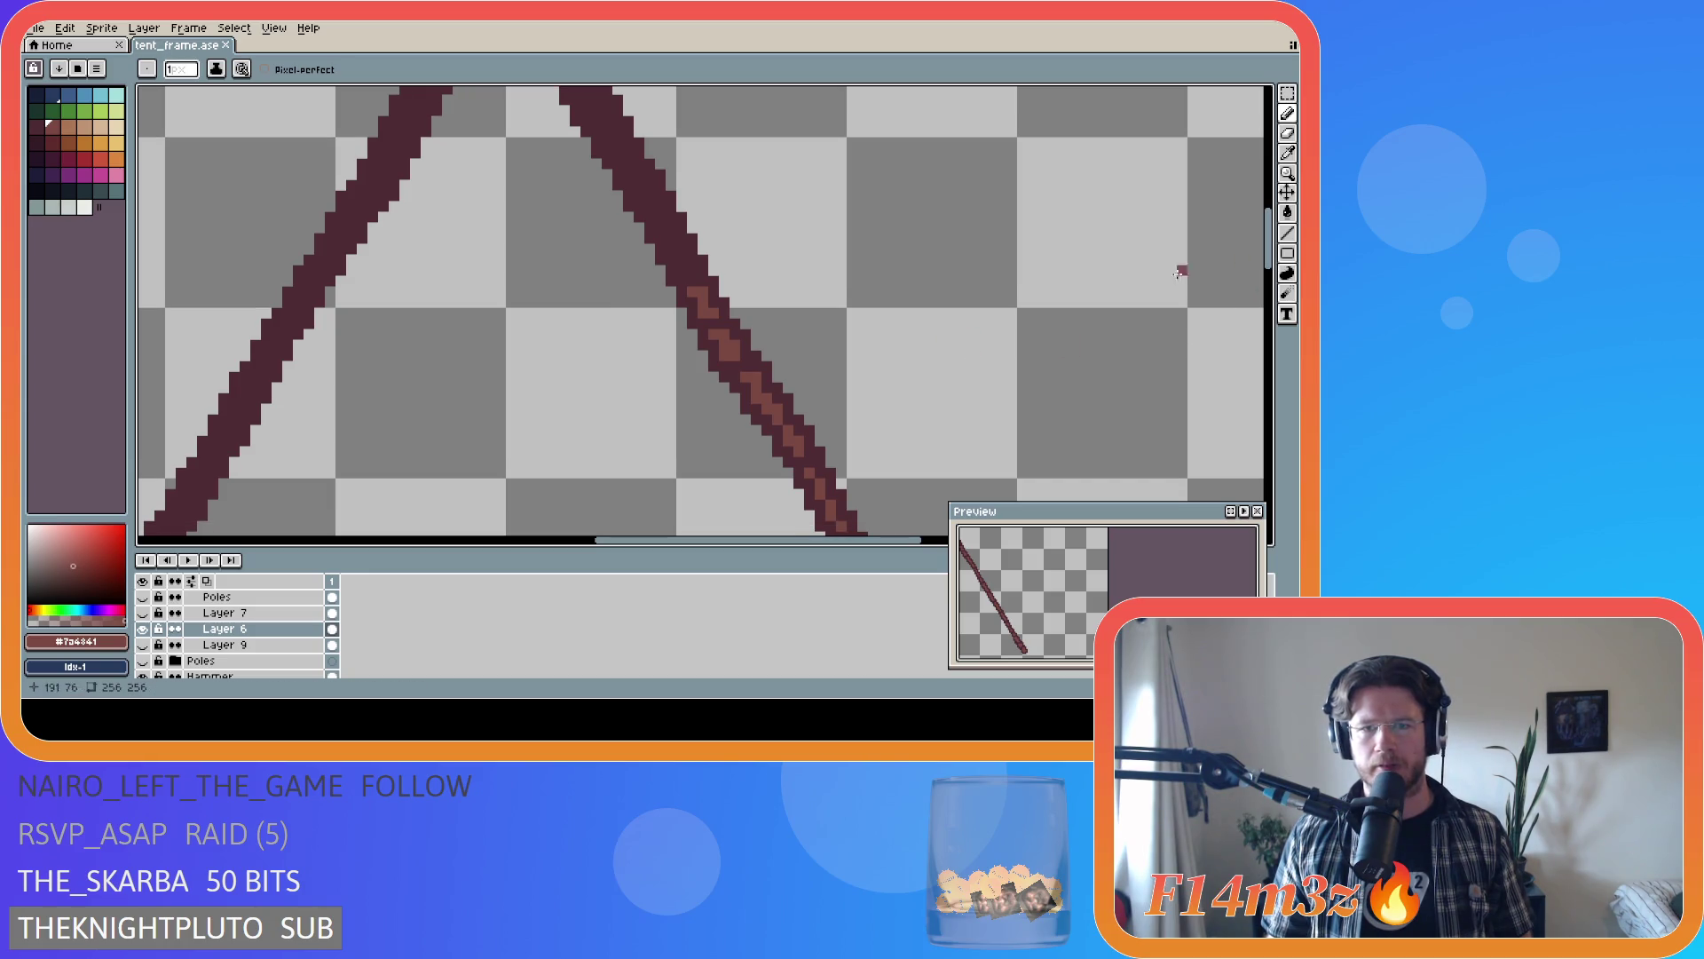
- Place light grain pixels on the upper right pole, undoing misplaced ones and repainting them
{"action": "left_click", "coordinate": [685, 270]}
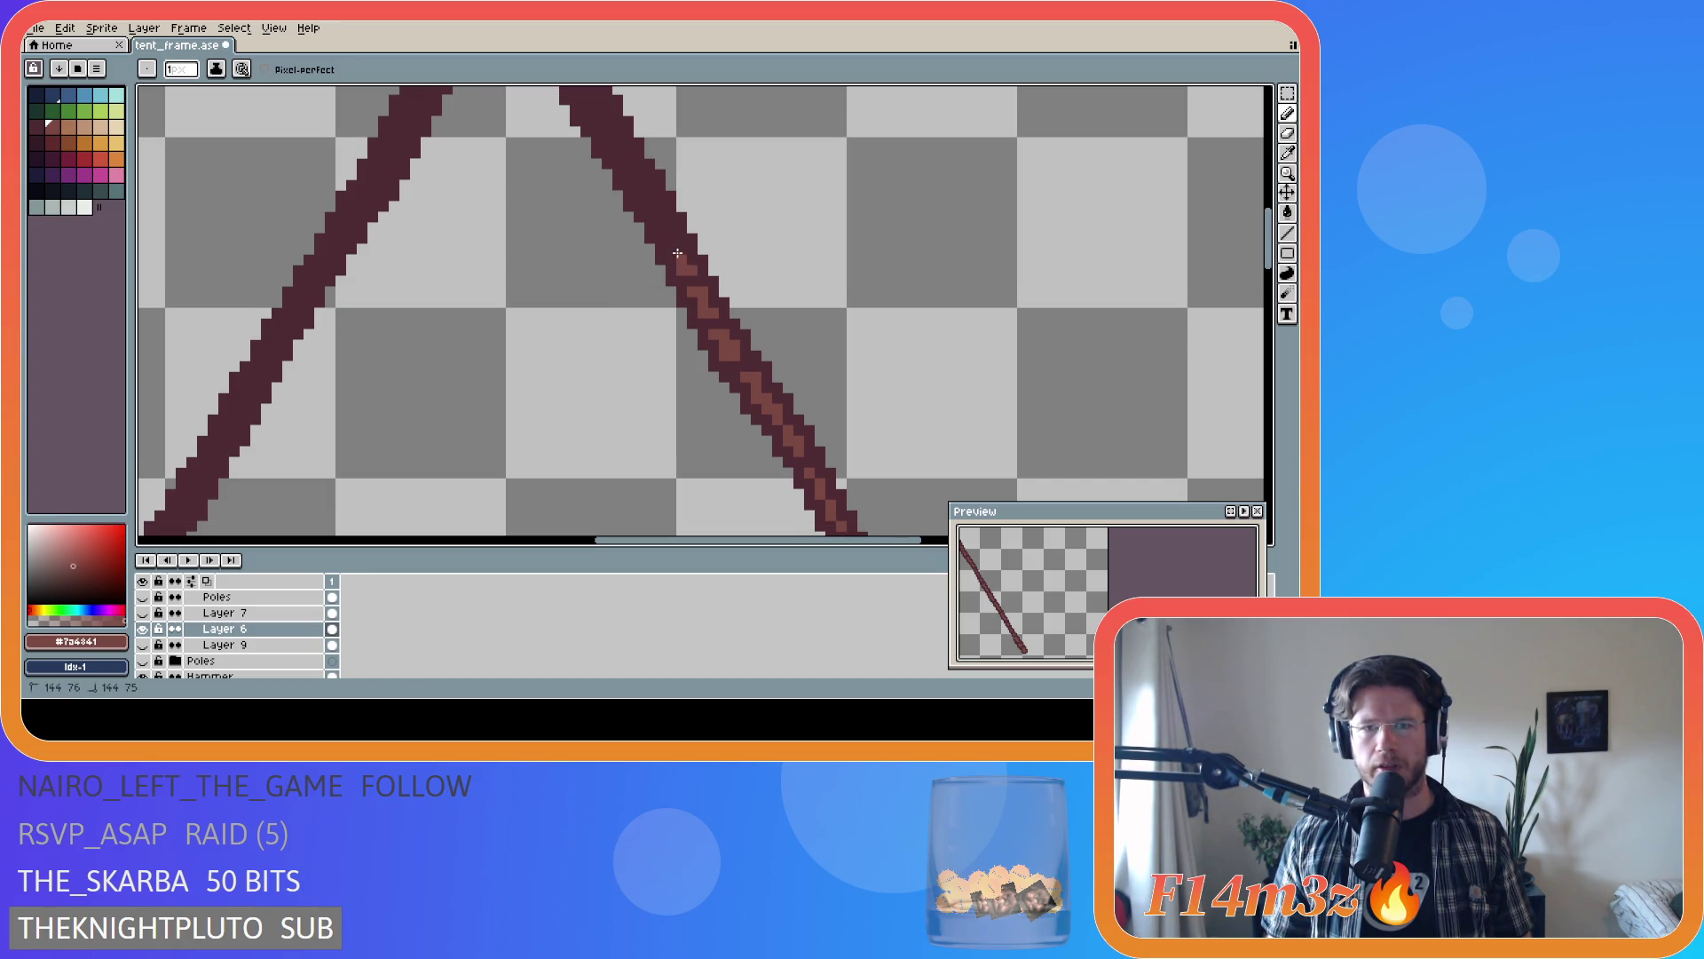
{"action": "left_click", "coordinate": [677, 253]}
{"action": "key", "text": "v"}
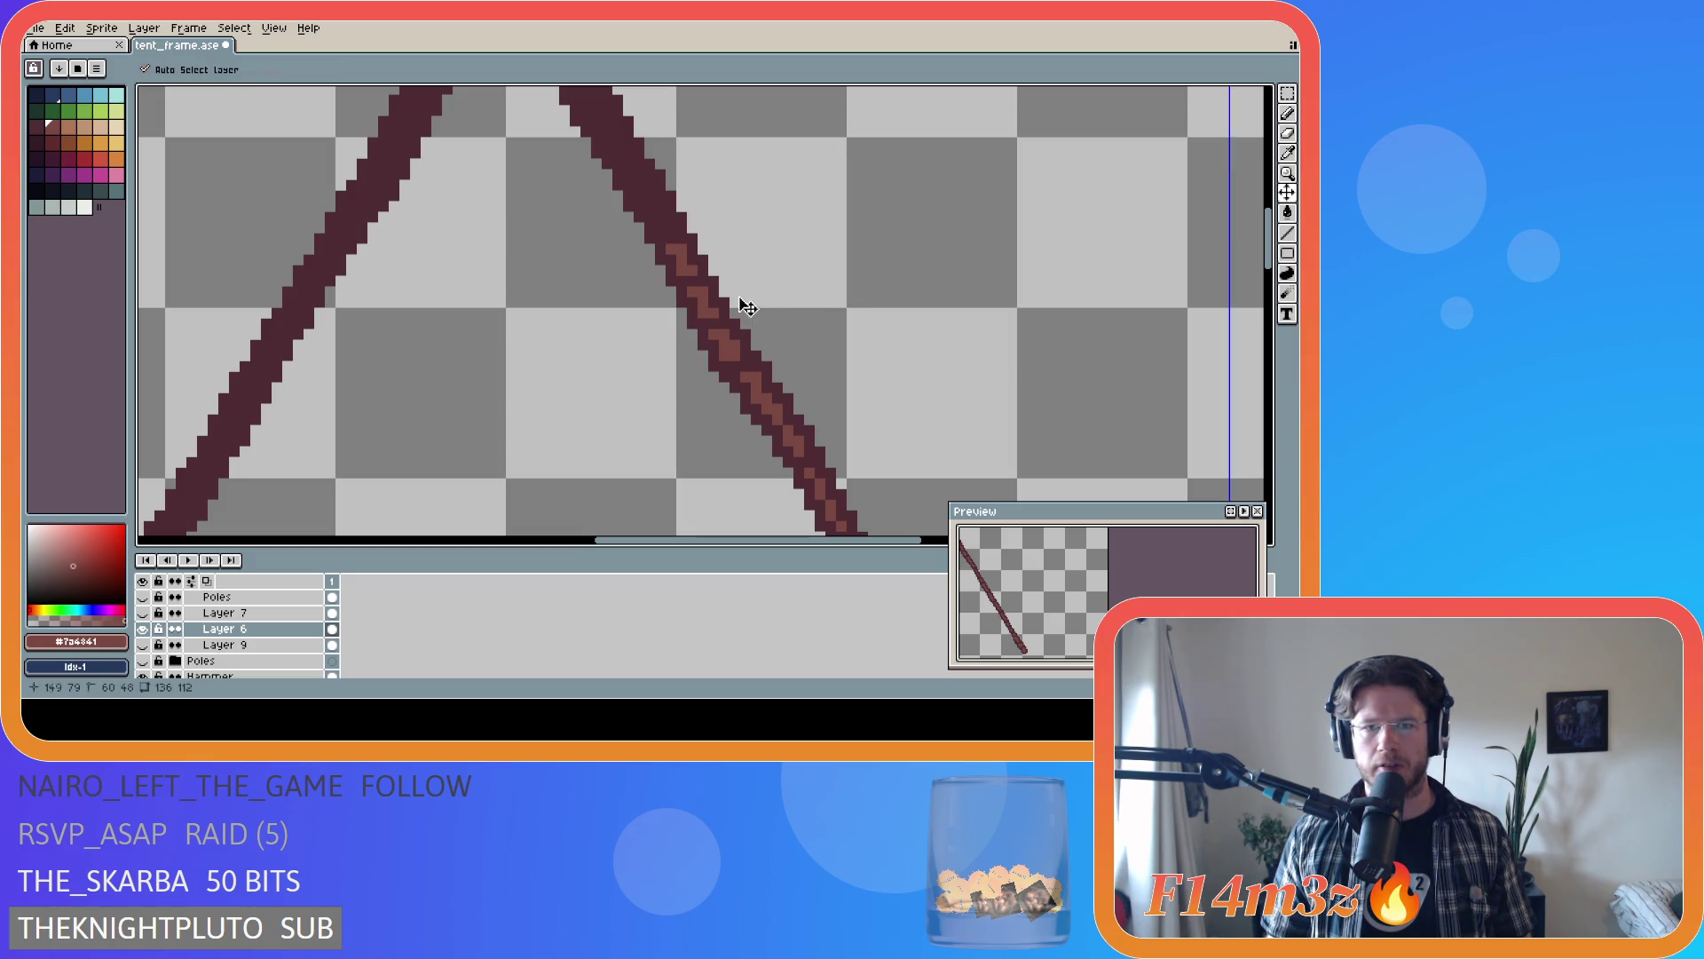
{"action": "key", "text": "ctrl+z"}
{"action": "key", "text": "ctrl+z"}
{"action": "key", "text": "b"}
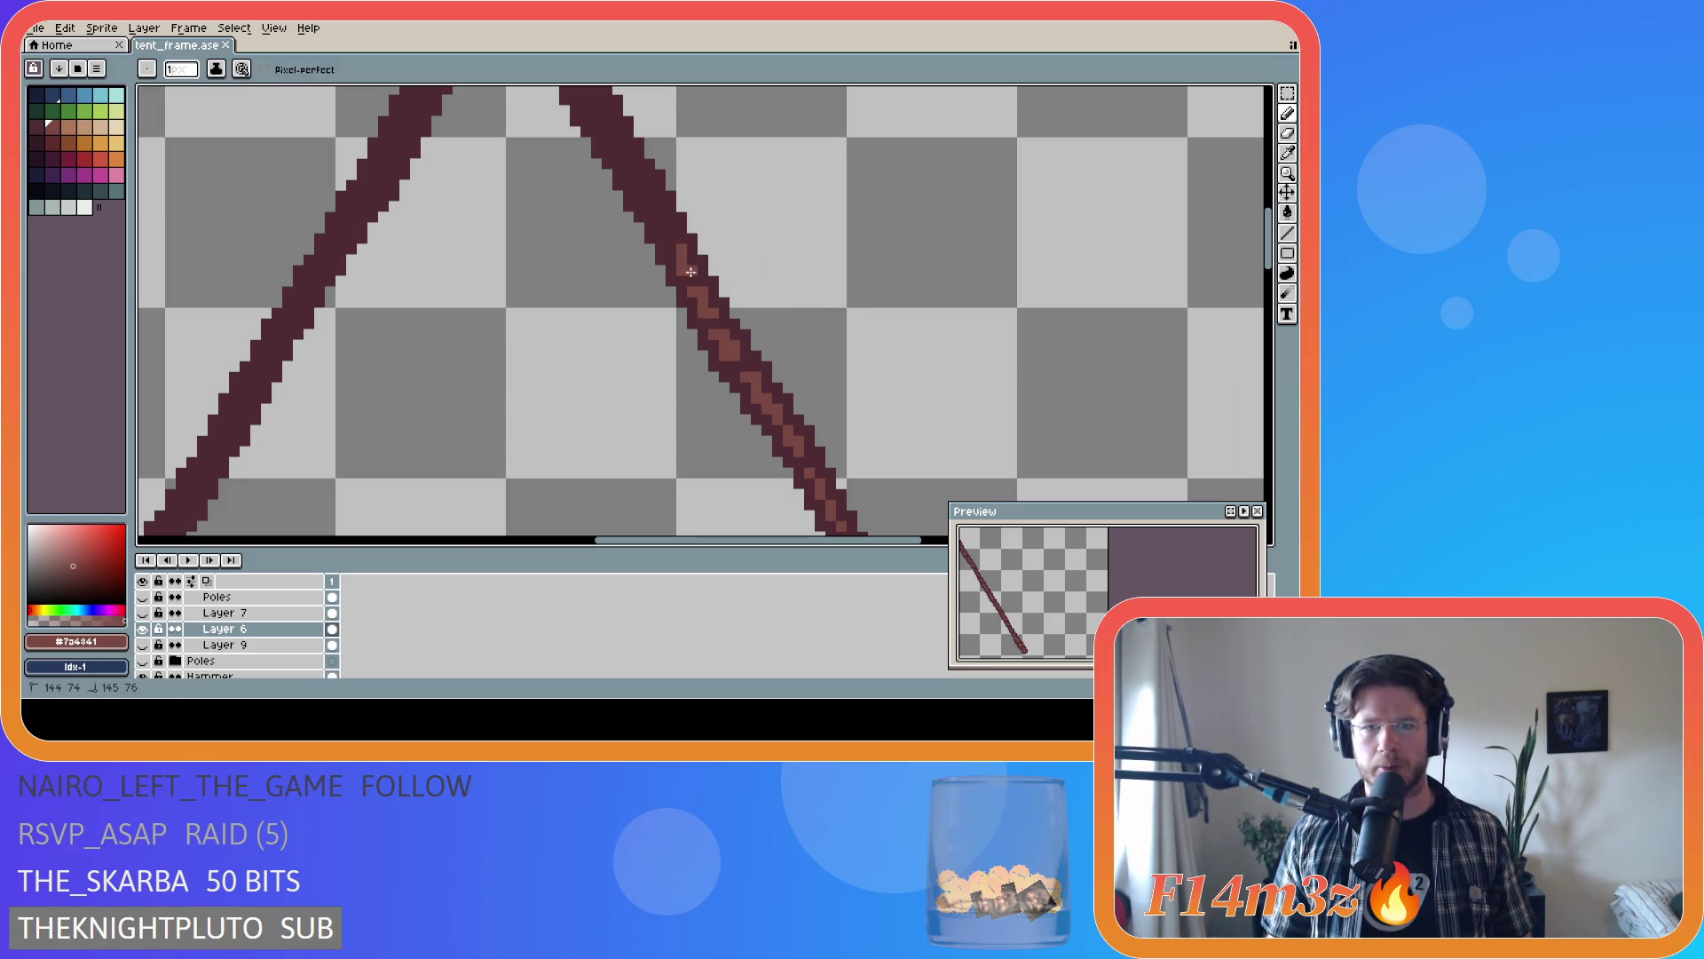
{"action": "left_click", "coordinate": [677, 249]}
{"action": "key", "text": "ctrl+z"}
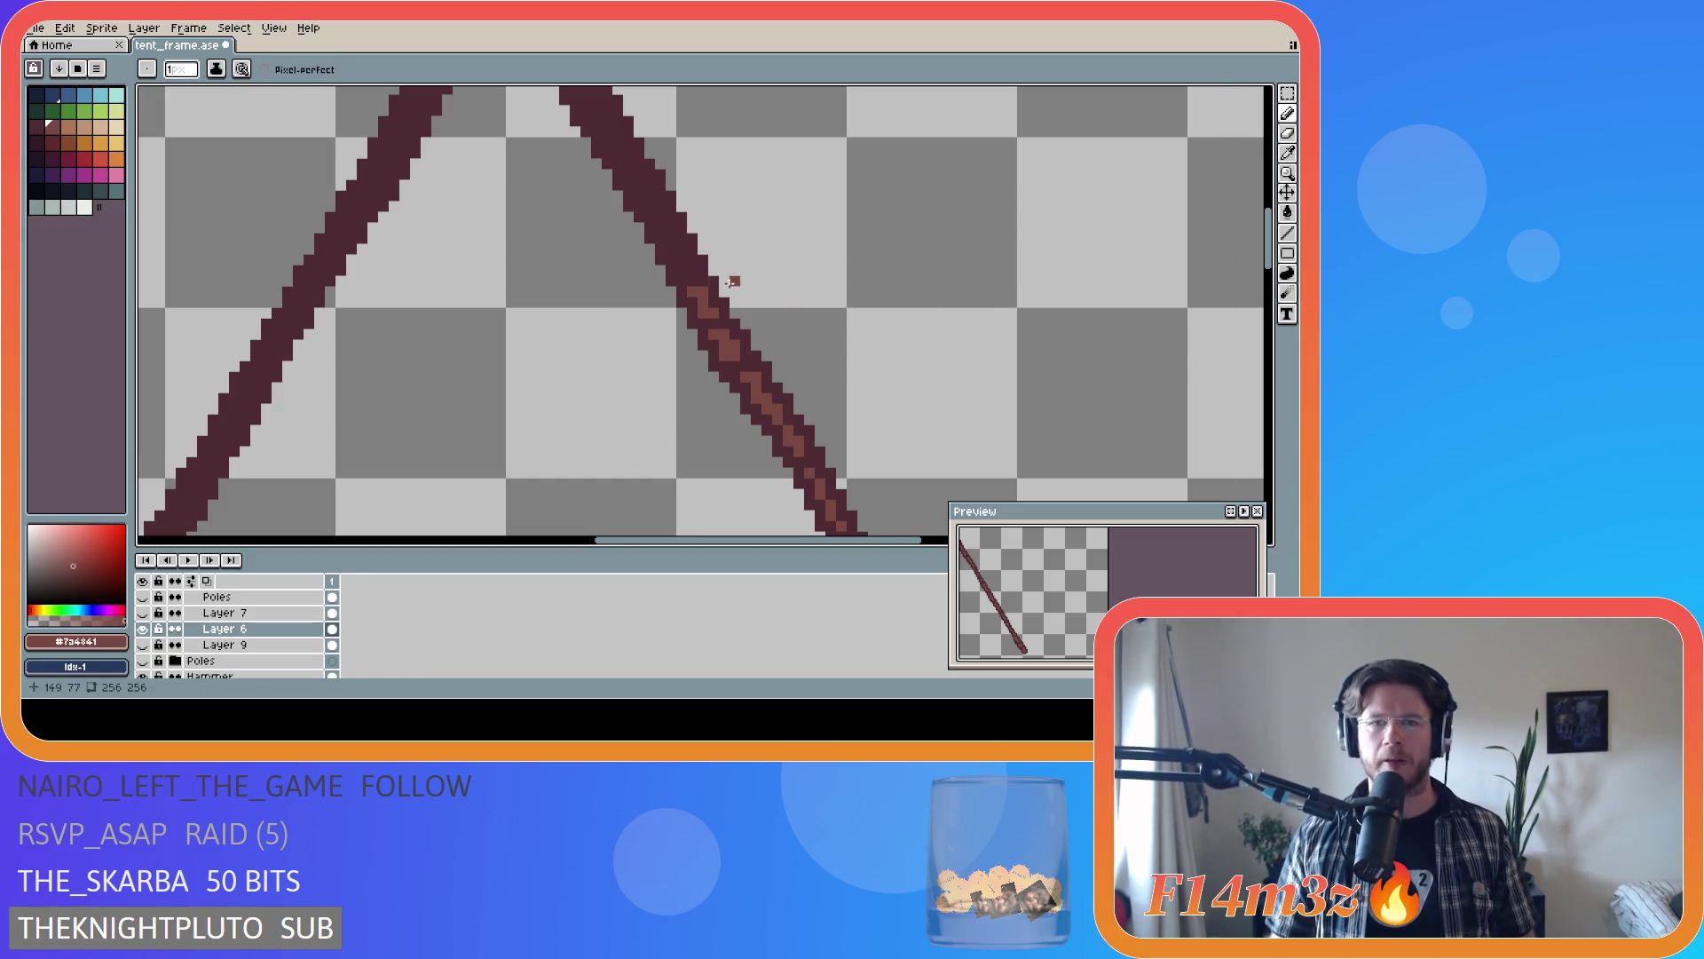
{"action": "left_click", "coordinate": [681, 256]}
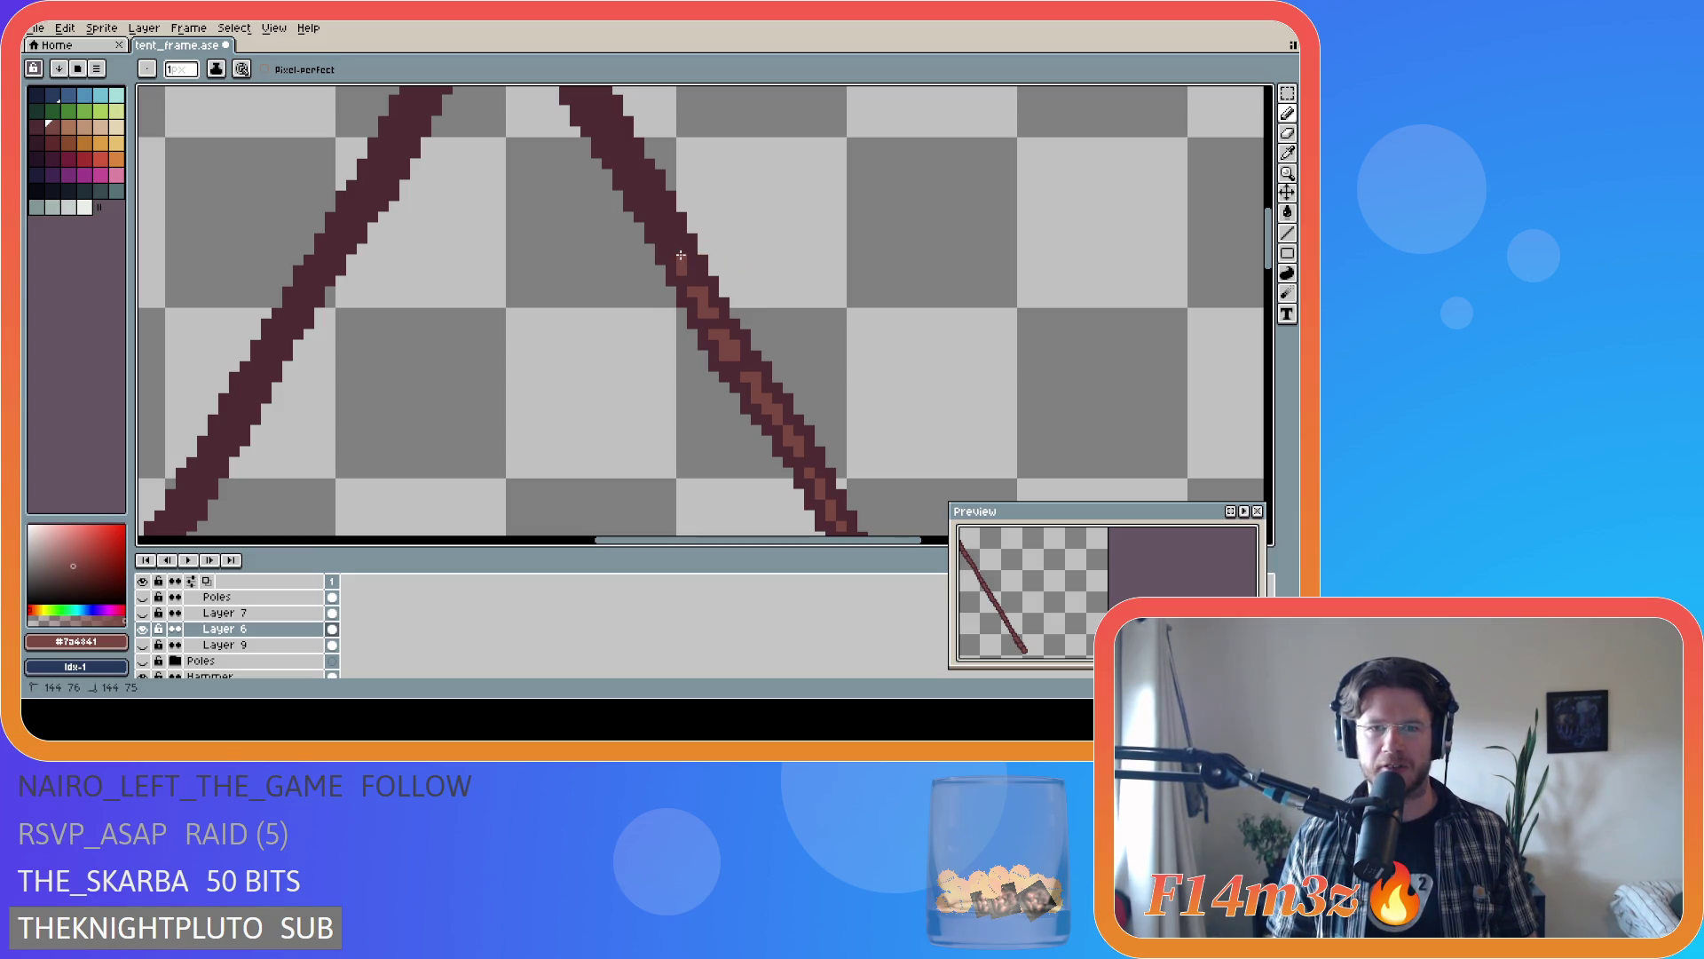
{"action": "left_click_drag", "start_coordinate": [681, 256], "coordinate": [685, 257]}
{"action": "left_click", "coordinate": [671, 251]}
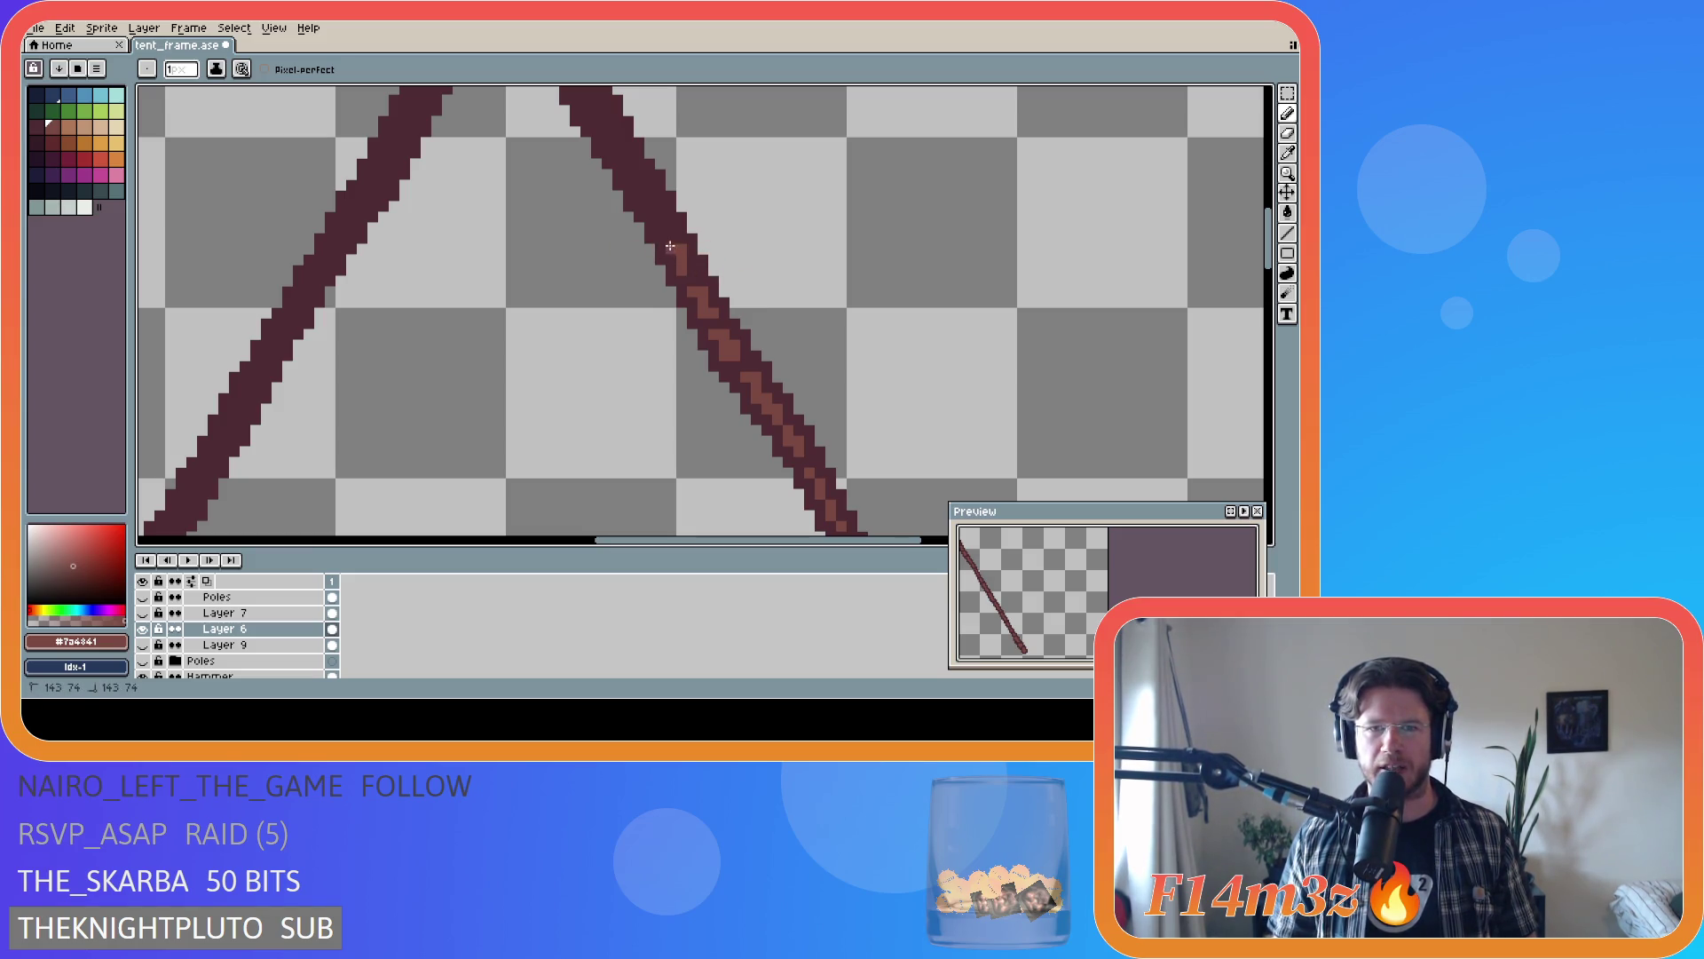
{"action": "left_click", "coordinate": [670, 241]}
{"action": "scroll", "coordinate": [946, 323], "scroll_direction": "down", "scroll_amount": 3}
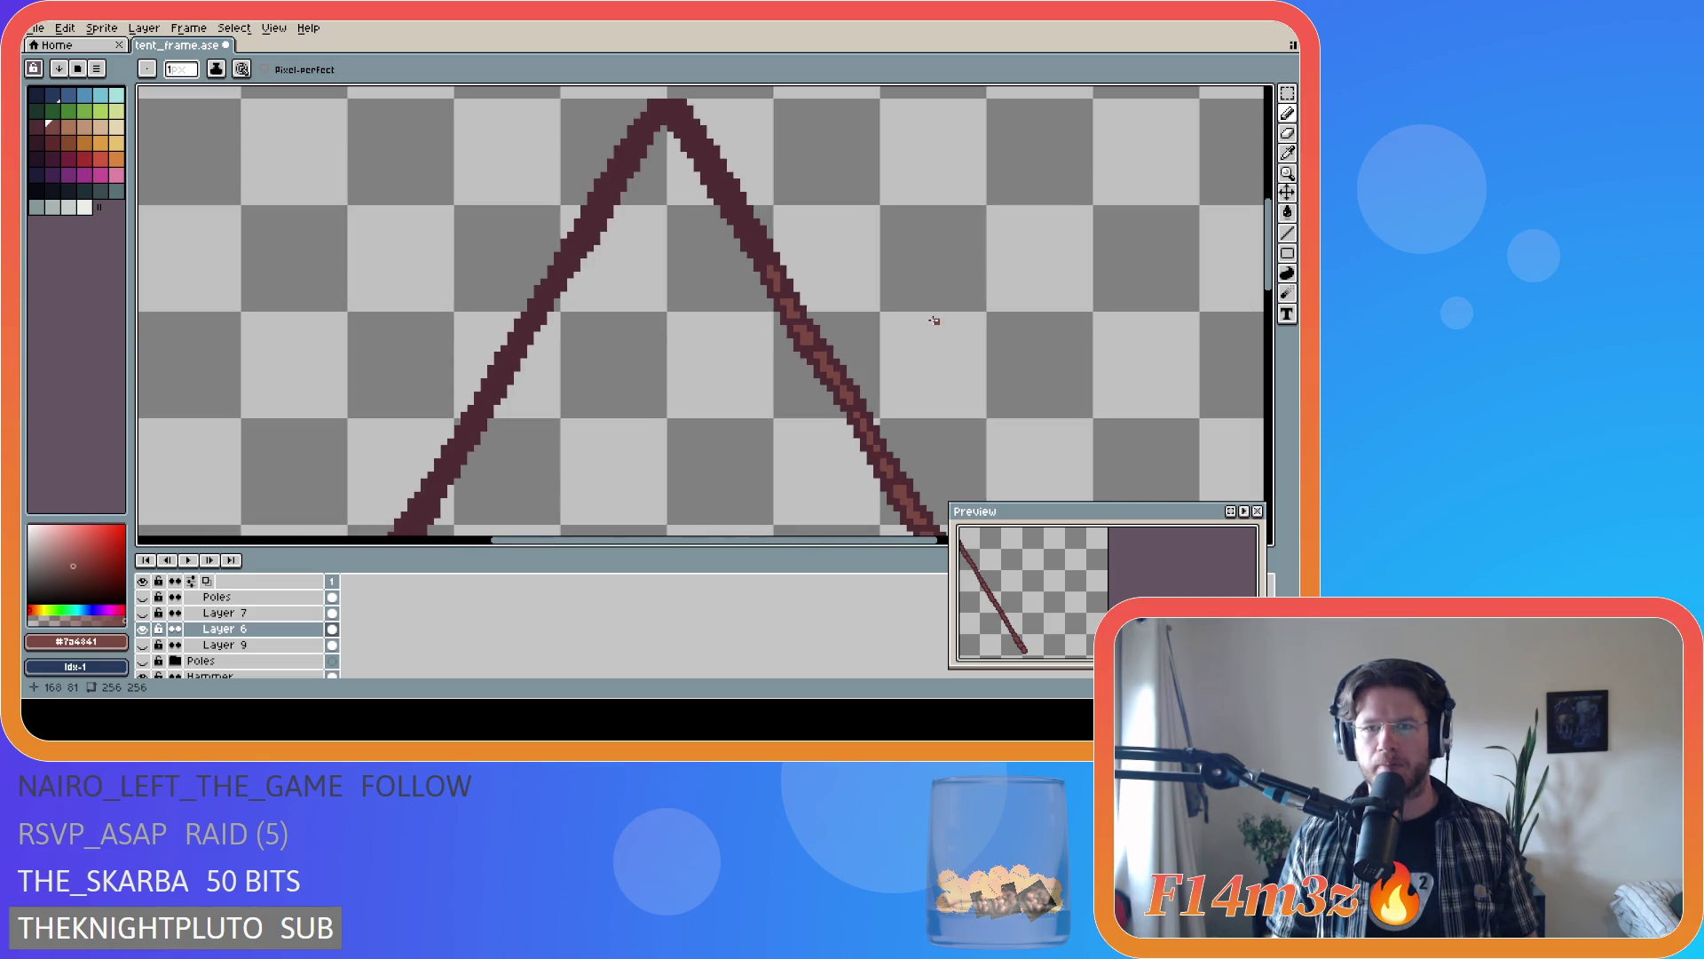
- Paint light brown grain pixels toward the apex, revert one stray pixel to dark, and save
{"action": "scroll", "coordinate": [911, 339], "scroll_direction": "up", "scroll_amount": 3}
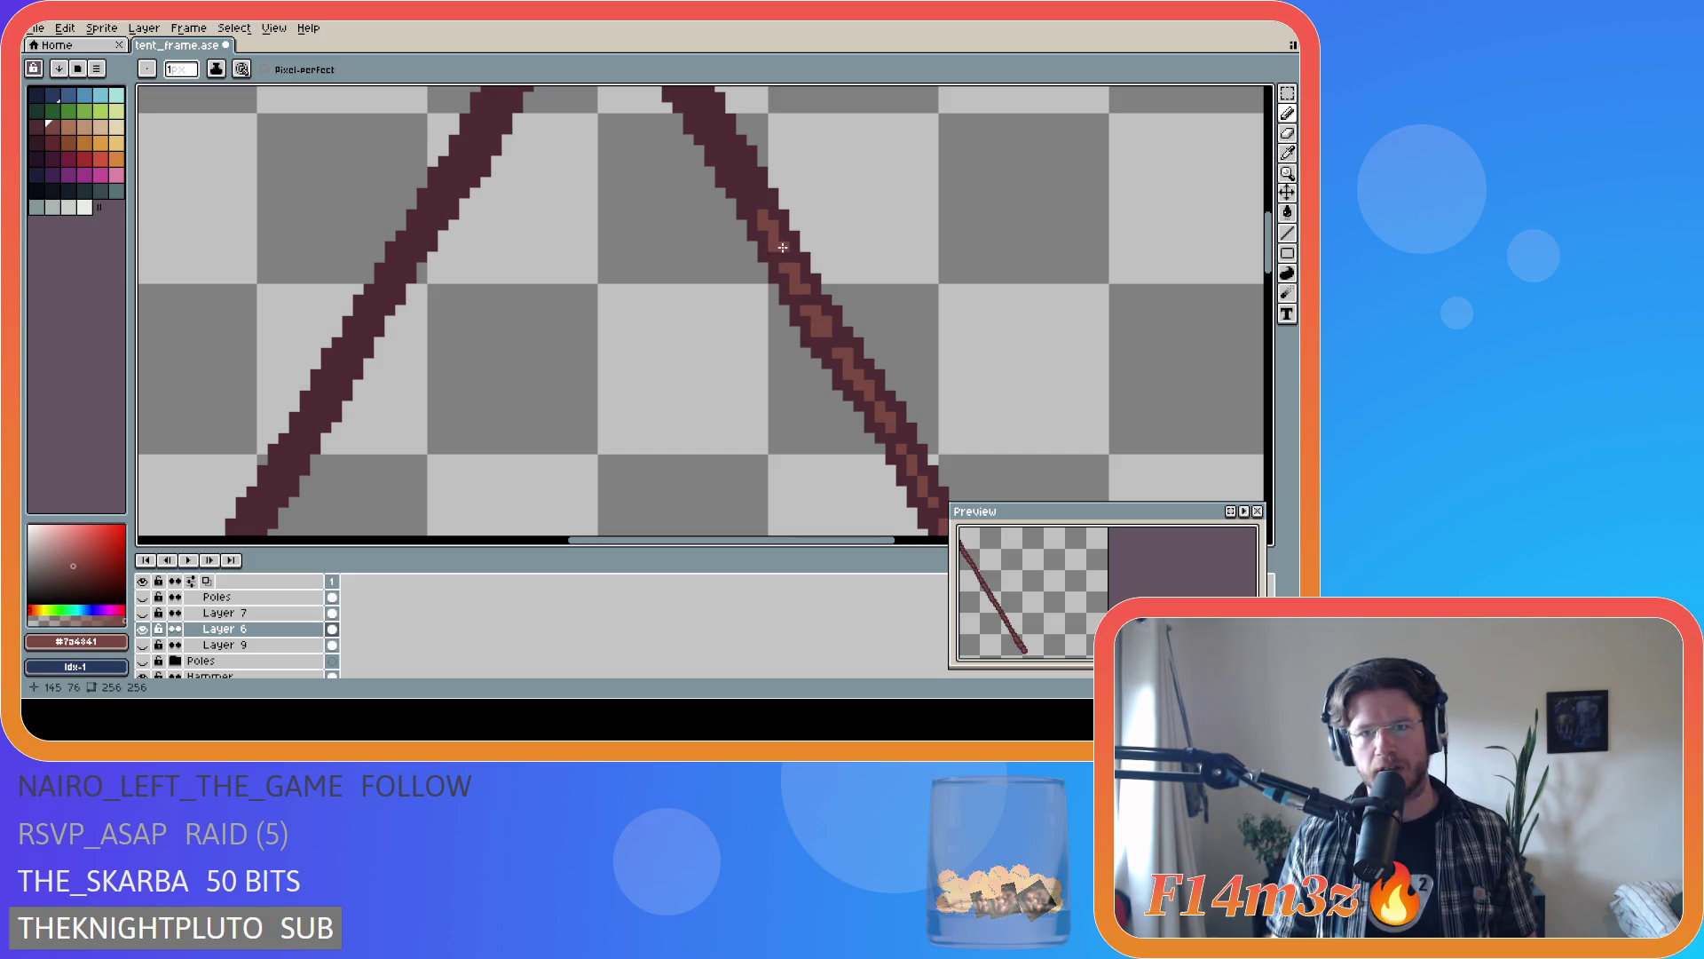
{"action": "scroll", "coordinate": [859, 297], "scroll_direction": "down", "scroll_amount": 2}
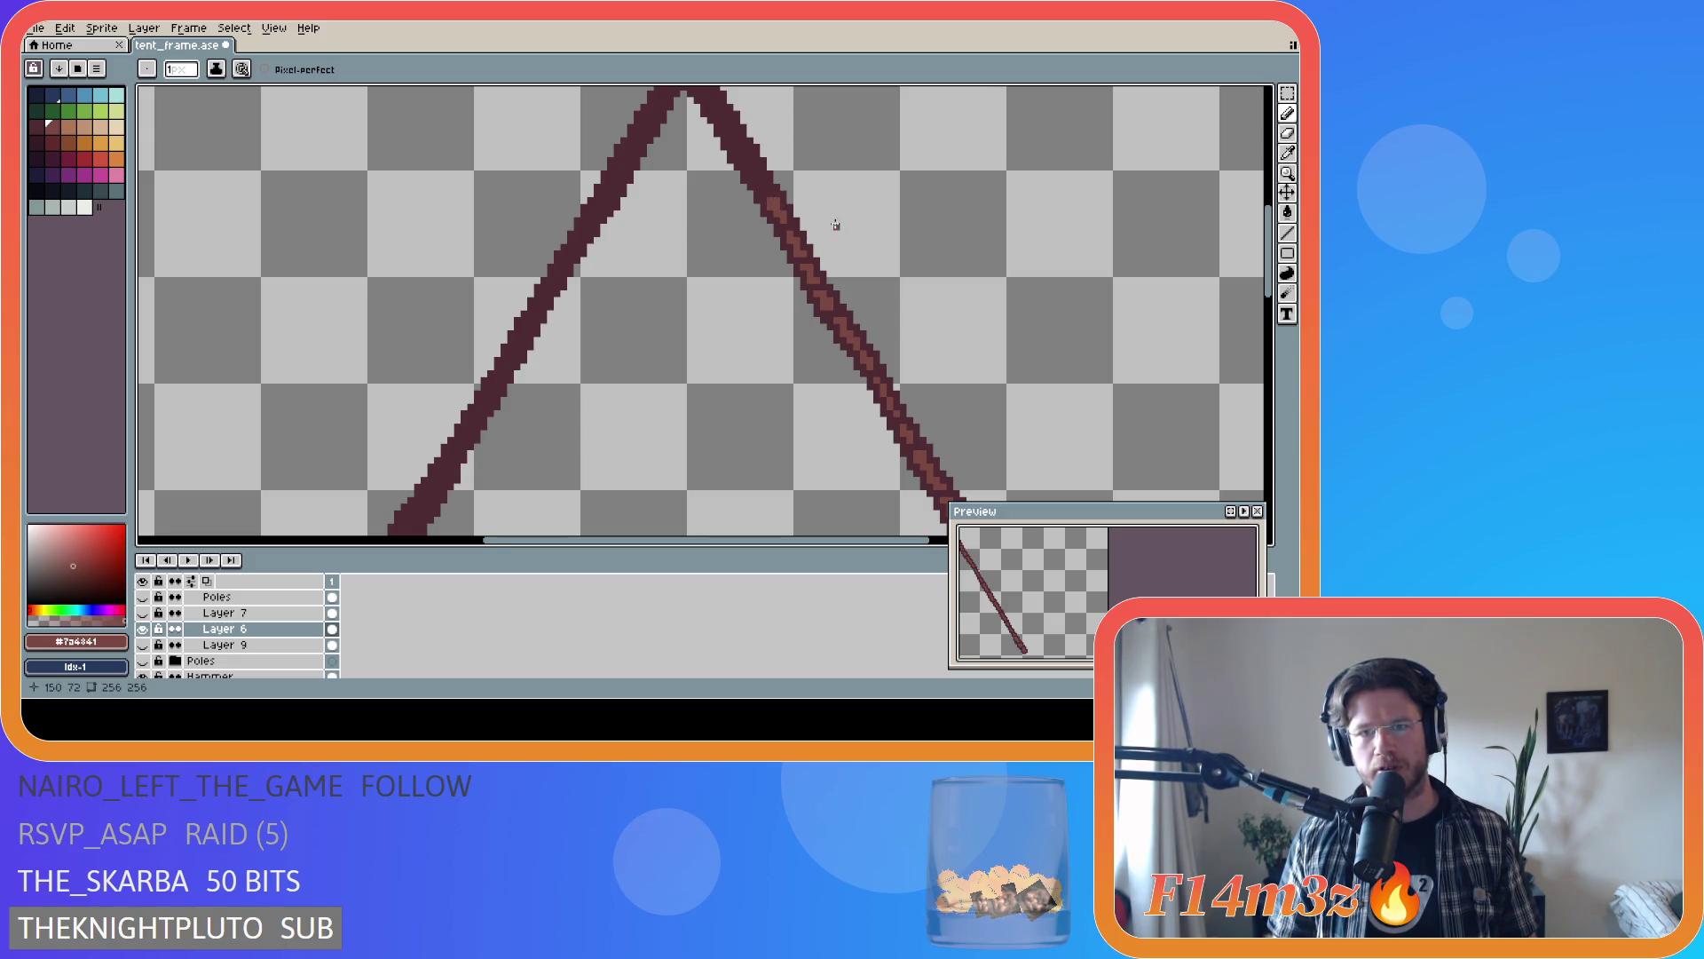
{"action": "scroll", "coordinate": [1115, 228], "scroll_direction": "up", "scroll_amount": 1}
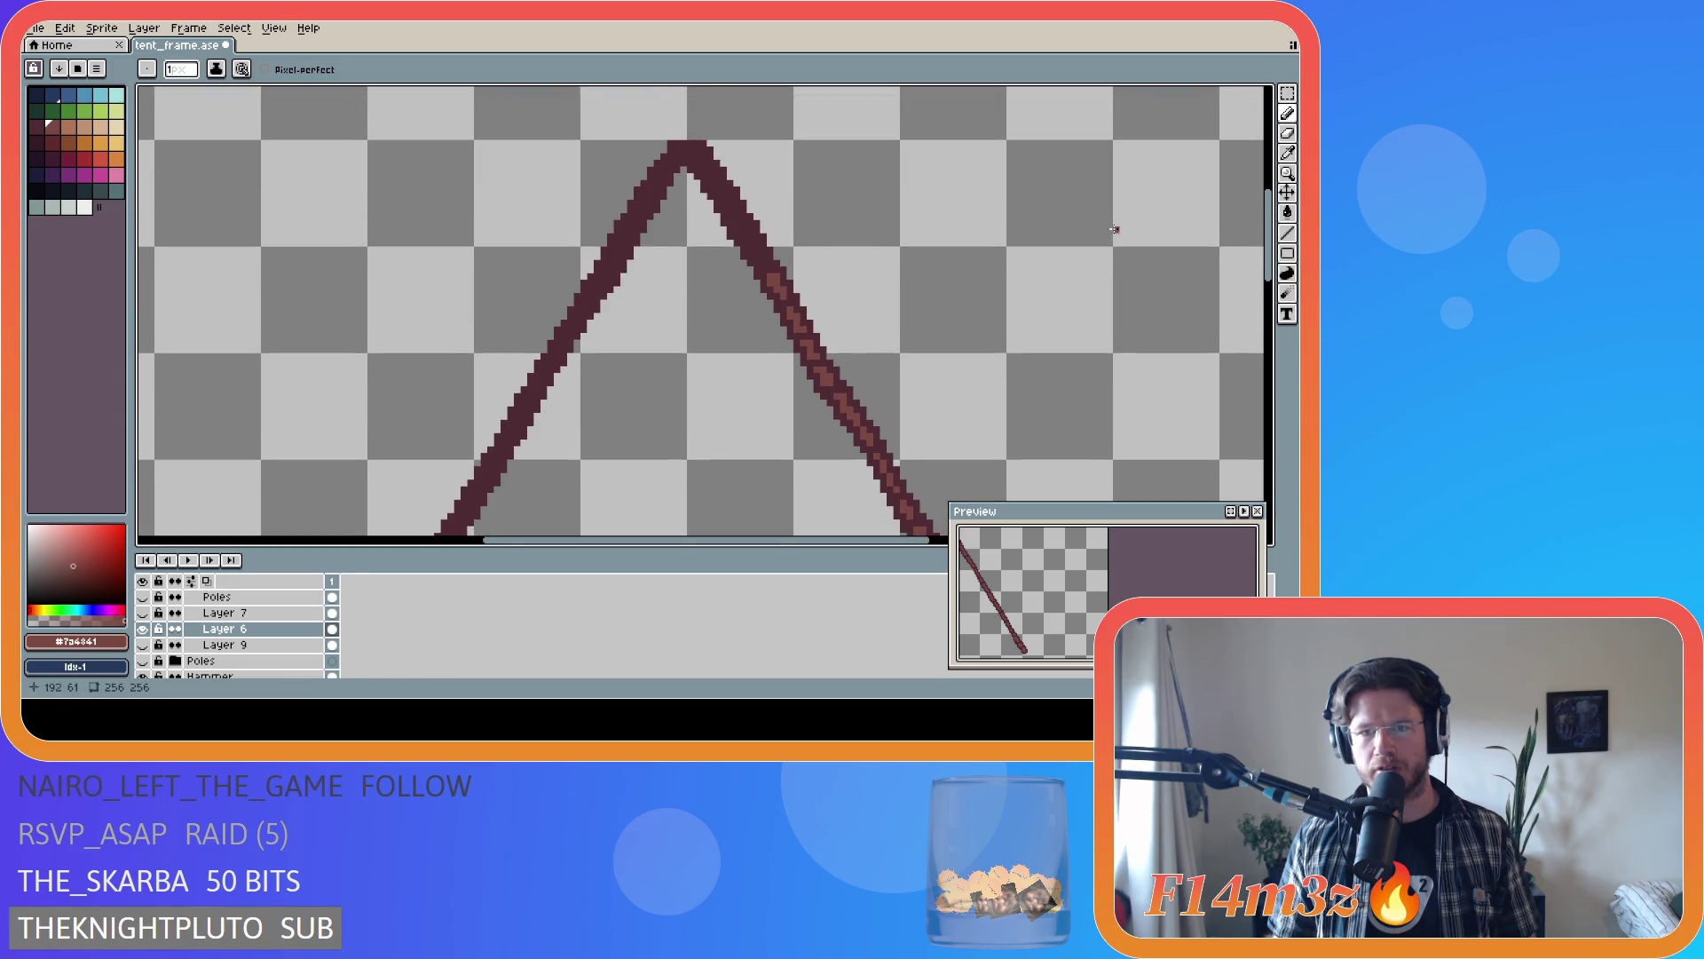
{"action": "scroll", "coordinate": [770, 262], "scroll_direction": "up", "scroll_amount": 2}
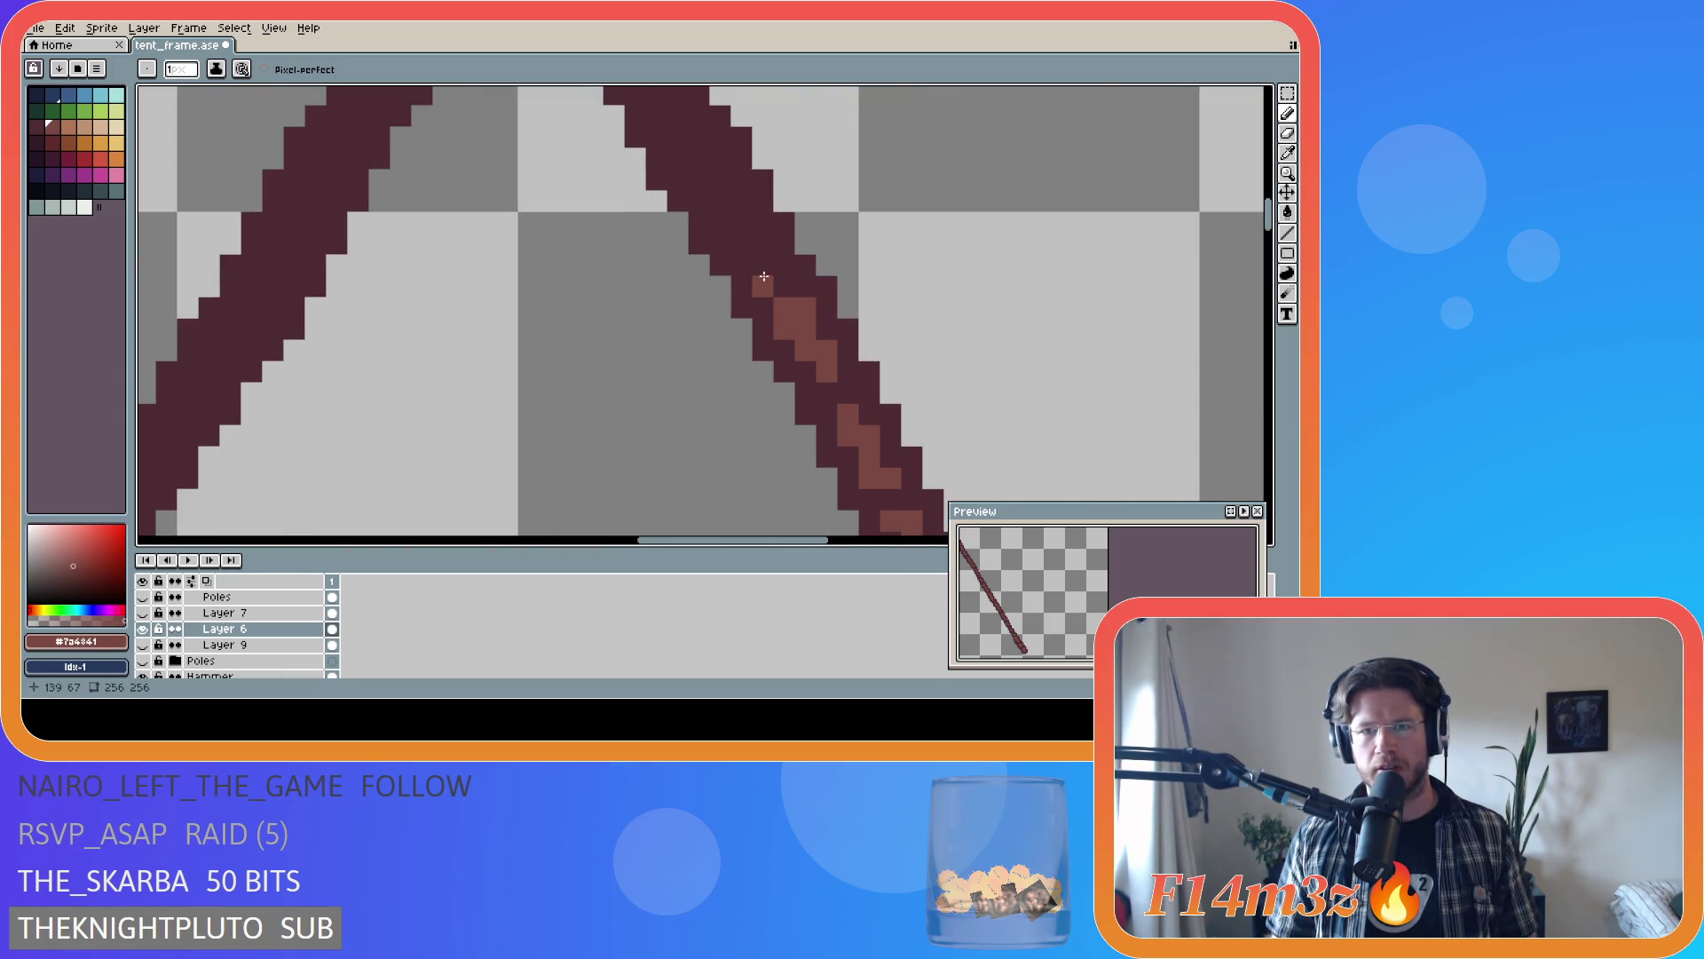
{"action": "mouse_move", "coordinate": [761, 245]}
{"action": "left_mouse_down"}
{"action": "mouse_move", "coordinate": [720, 202]}
{"action": "mouse_move", "coordinate": [742, 203]}
{"action": "left_mouse_up"}
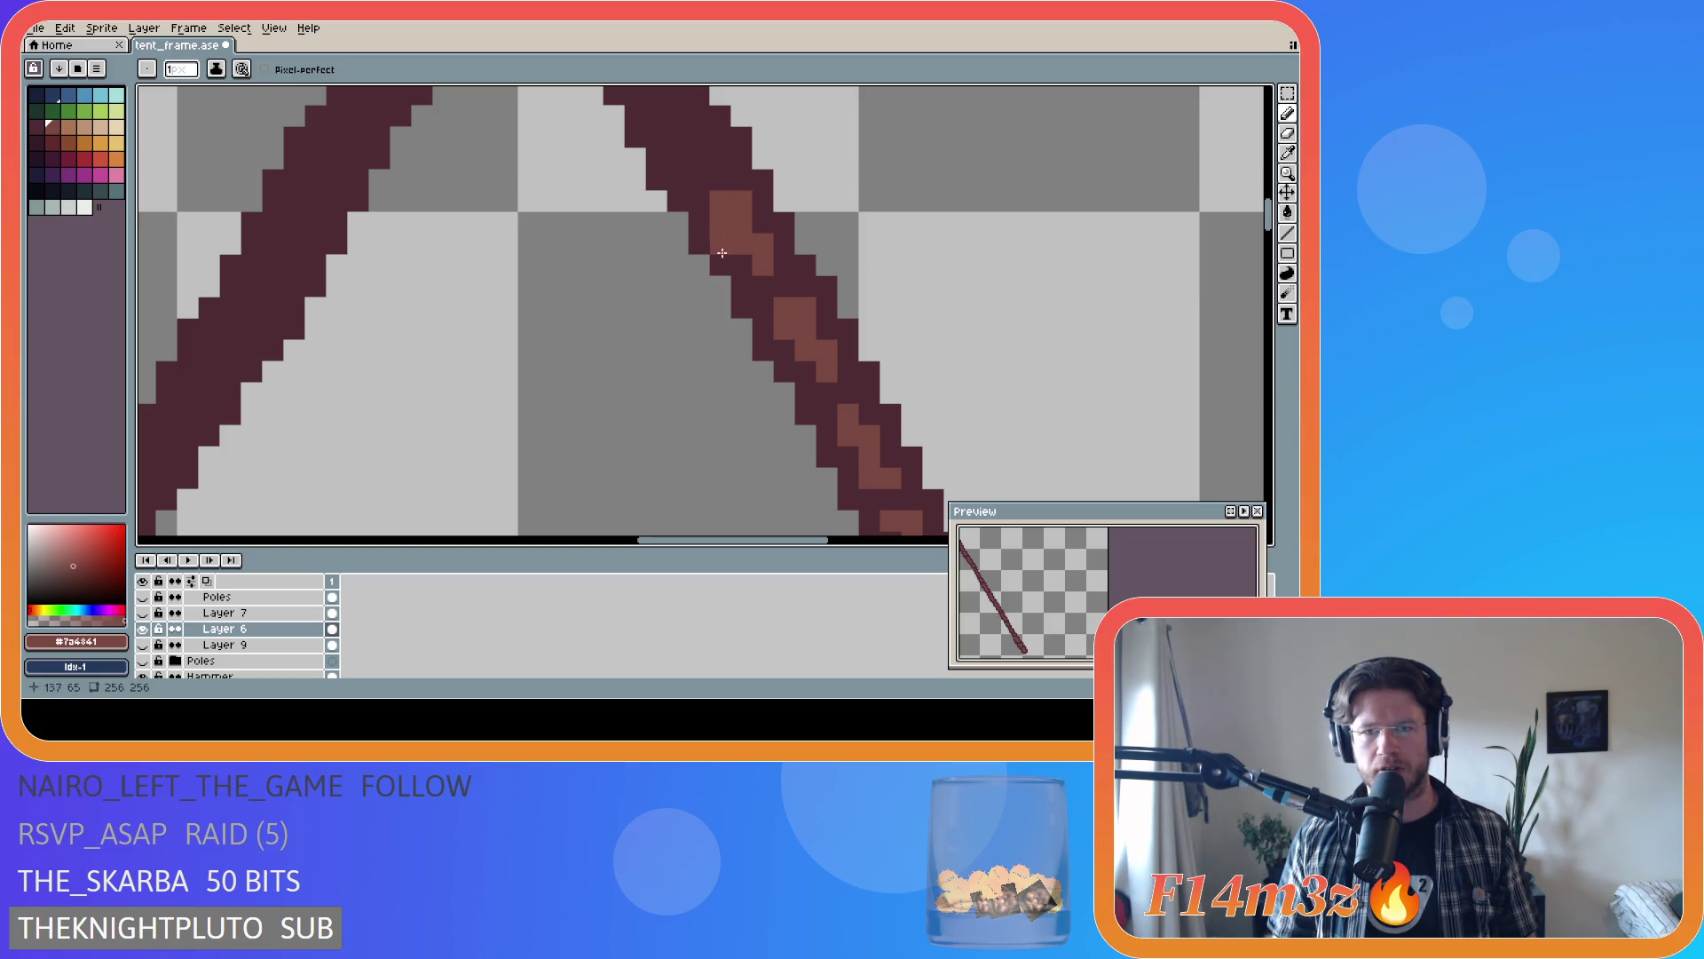
{"action": "right_click", "coordinate": [719, 243]}
{"action": "left_click", "coordinate": [719, 179]}
{"action": "left_click", "coordinate": [705, 185]}
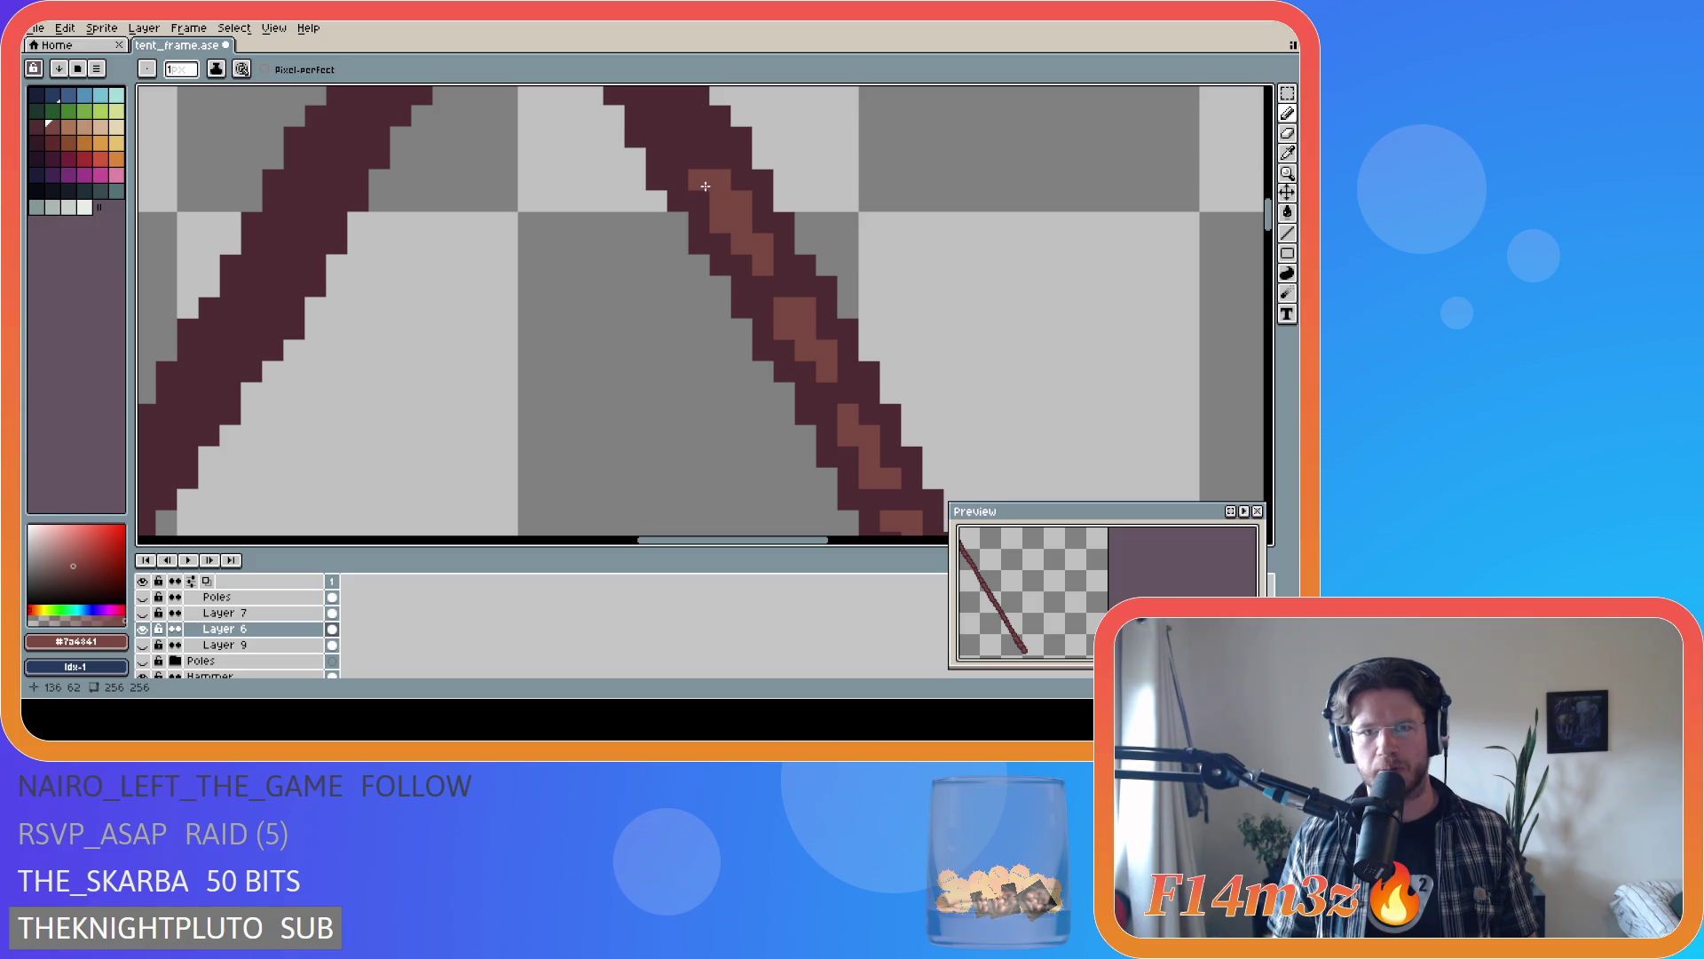
{"action": "scroll", "coordinate": [821, 177], "scroll_direction": "down", "scroll_amount": 1}
{"action": "key", "text": "ctrl+s"}
- Bring the apex into view, add light pixels near the pole's top, and save
{"action": "scroll", "coordinate": [1047, 243], "scroll_direction": "down", "scroll_amount": 1}
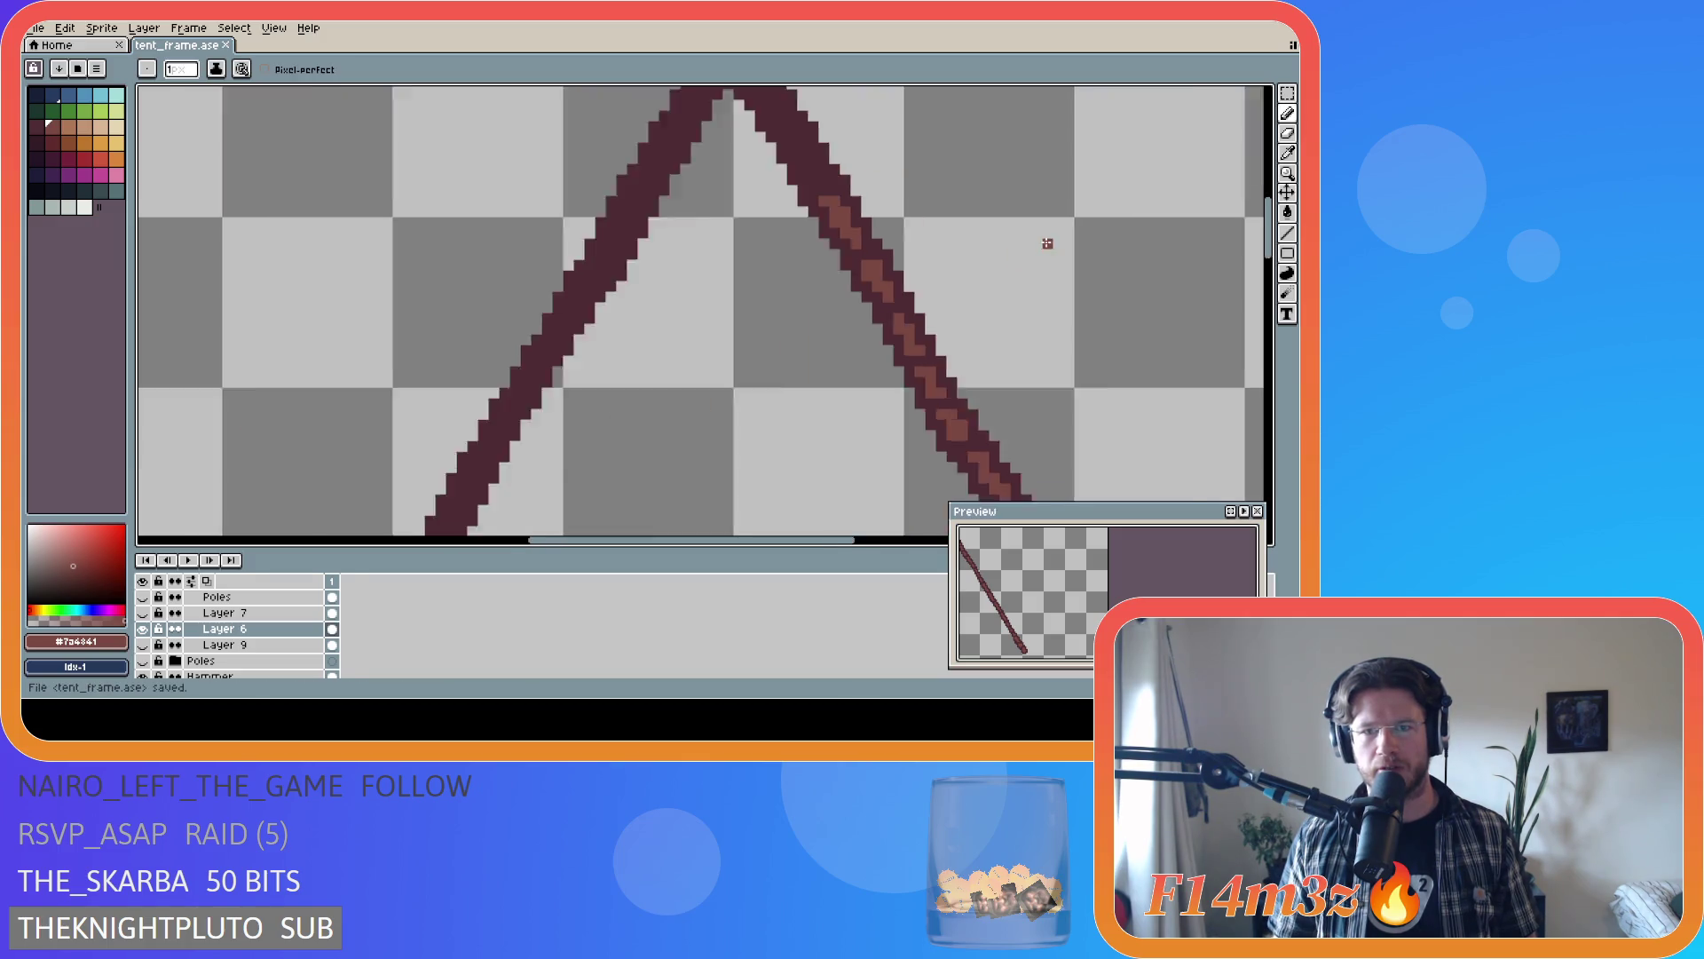
{"action": "scroll", "coordinate": [1048, 244], "scroll_direction": "down", "scroll_amount": 2}
{"action": "scroll", "coordinate": [691, 231], "scroll_direction": "up", "scroll_amount": 4}
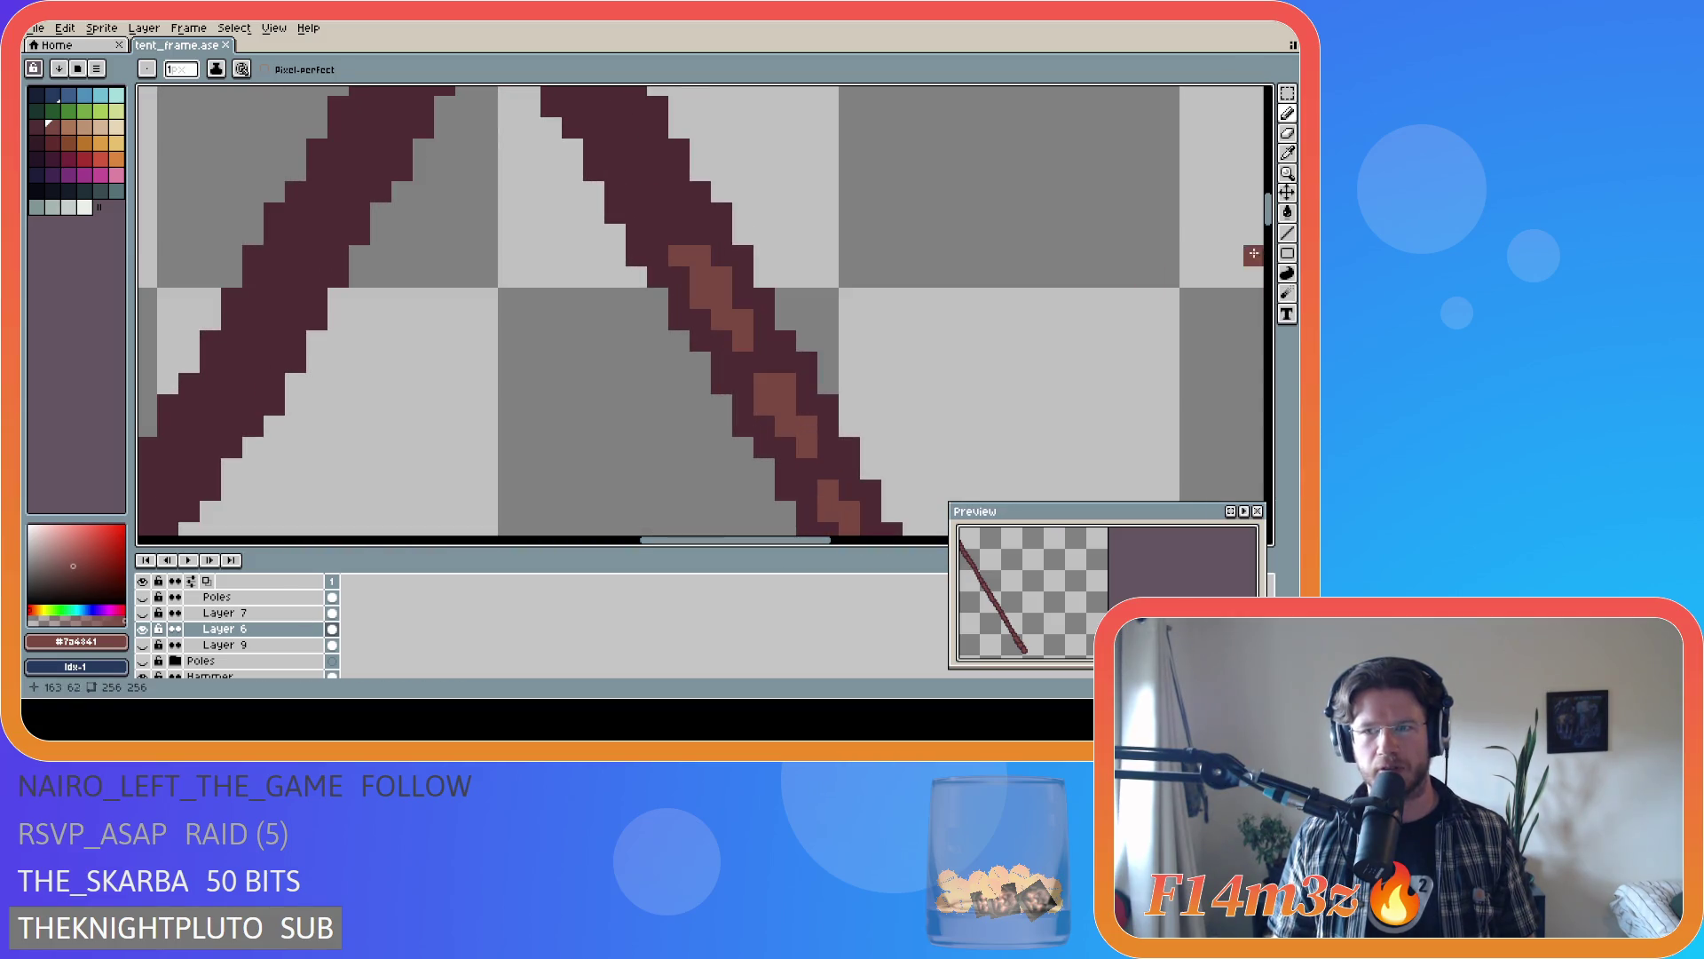
{"action": "mouse_move", "coordinate": [691, 232]}
{"action": "left_mouse_down"}
{"action": "mouse_move", "coordinate": [673, 412]}
{"action": "mouse_move", "coordinate": [624, 332]}
{"action": "left_mouse_up"}
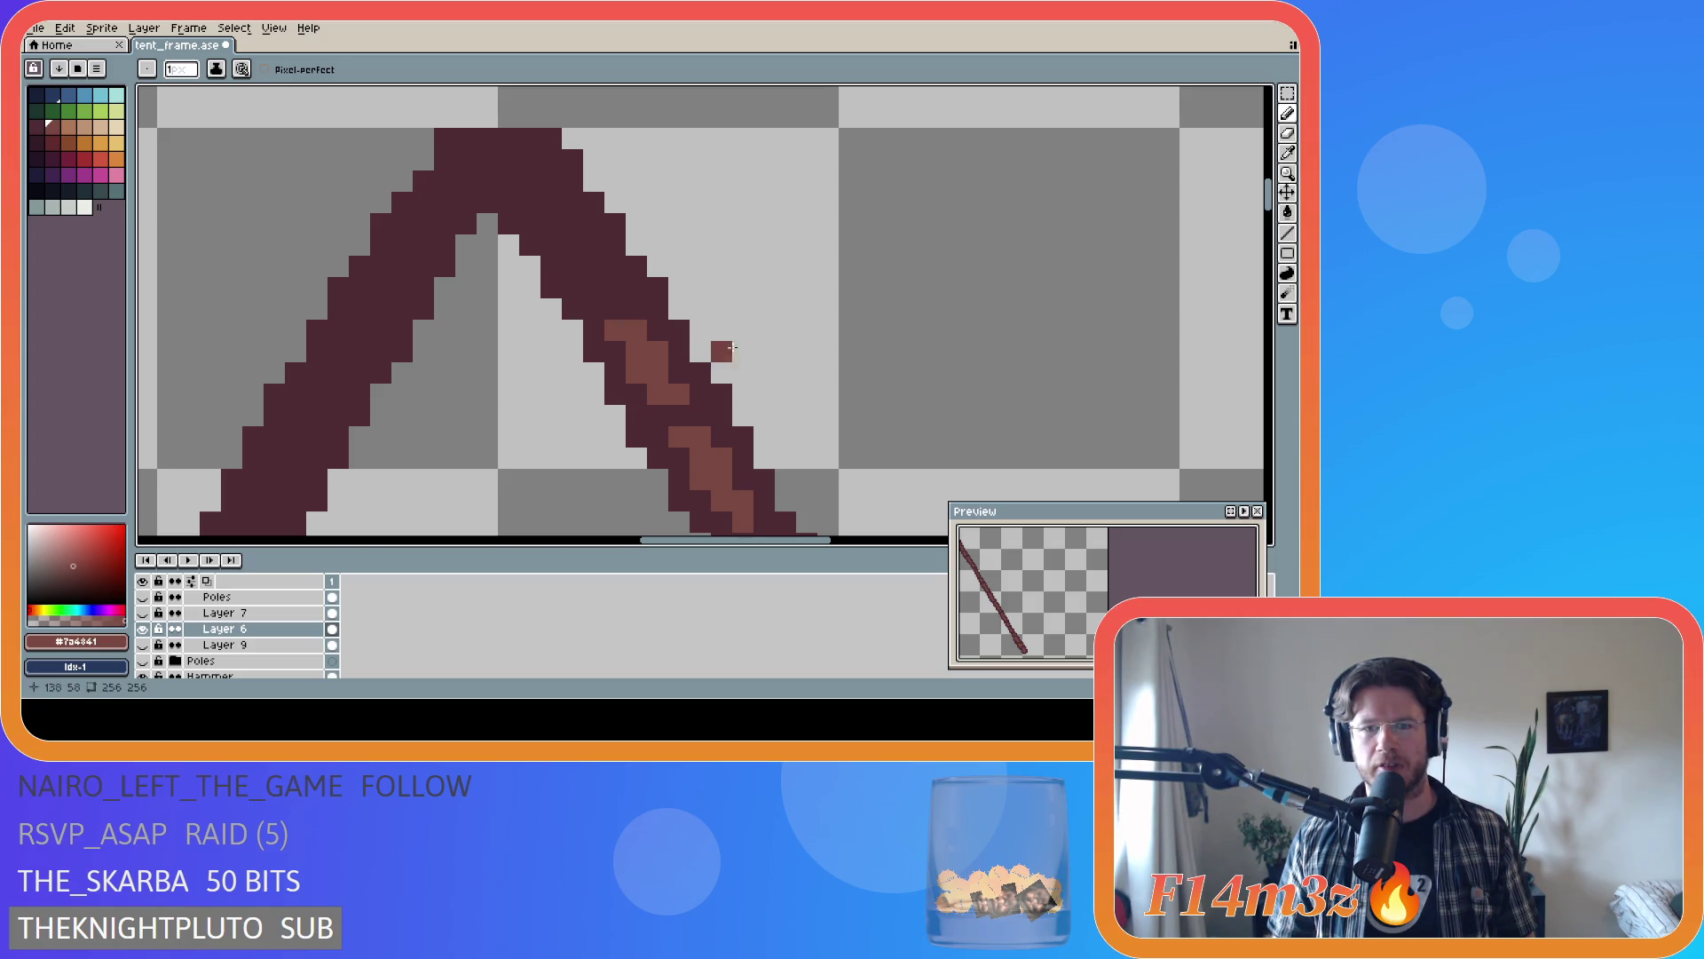
{"action": "scroll", "coordinate": [799, 382], "scroll_direction": "down", "scroll_amount": 5}
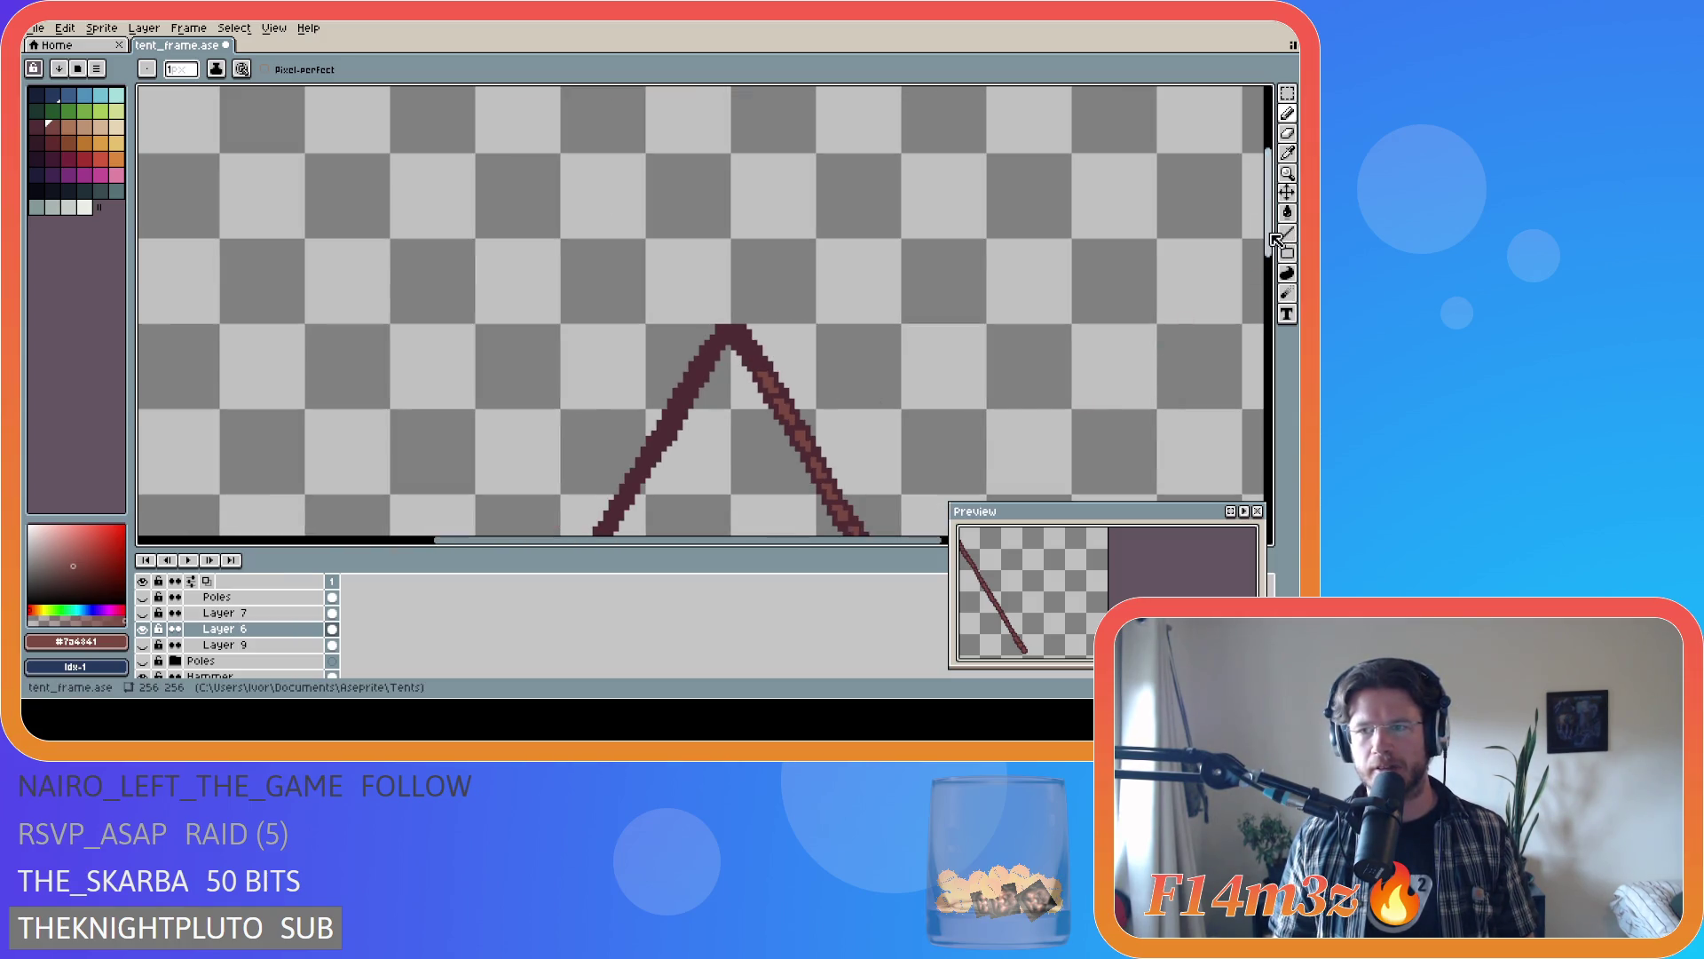
{"action": "scroll", "coordinate": [717, 237], "scroll_direction": "up", "scroll_amount": 2}
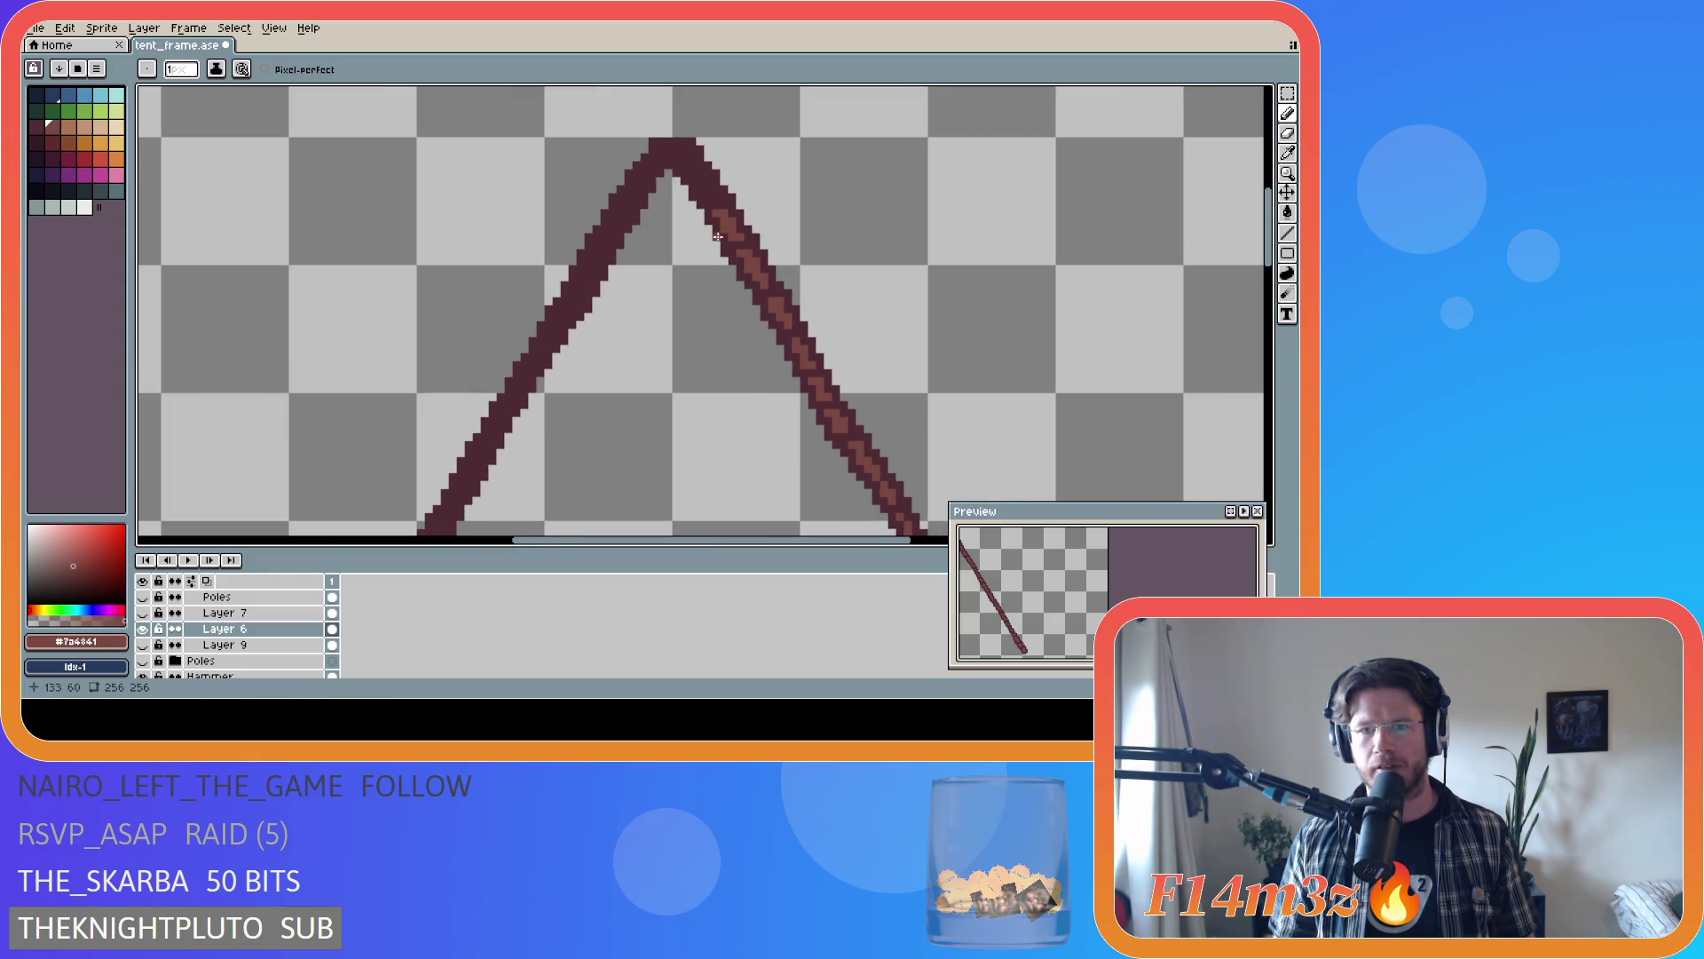
{"action": "scroll", "coordinate": [706, 190], "scroll_direction": "up", "scroll_amount": 3}
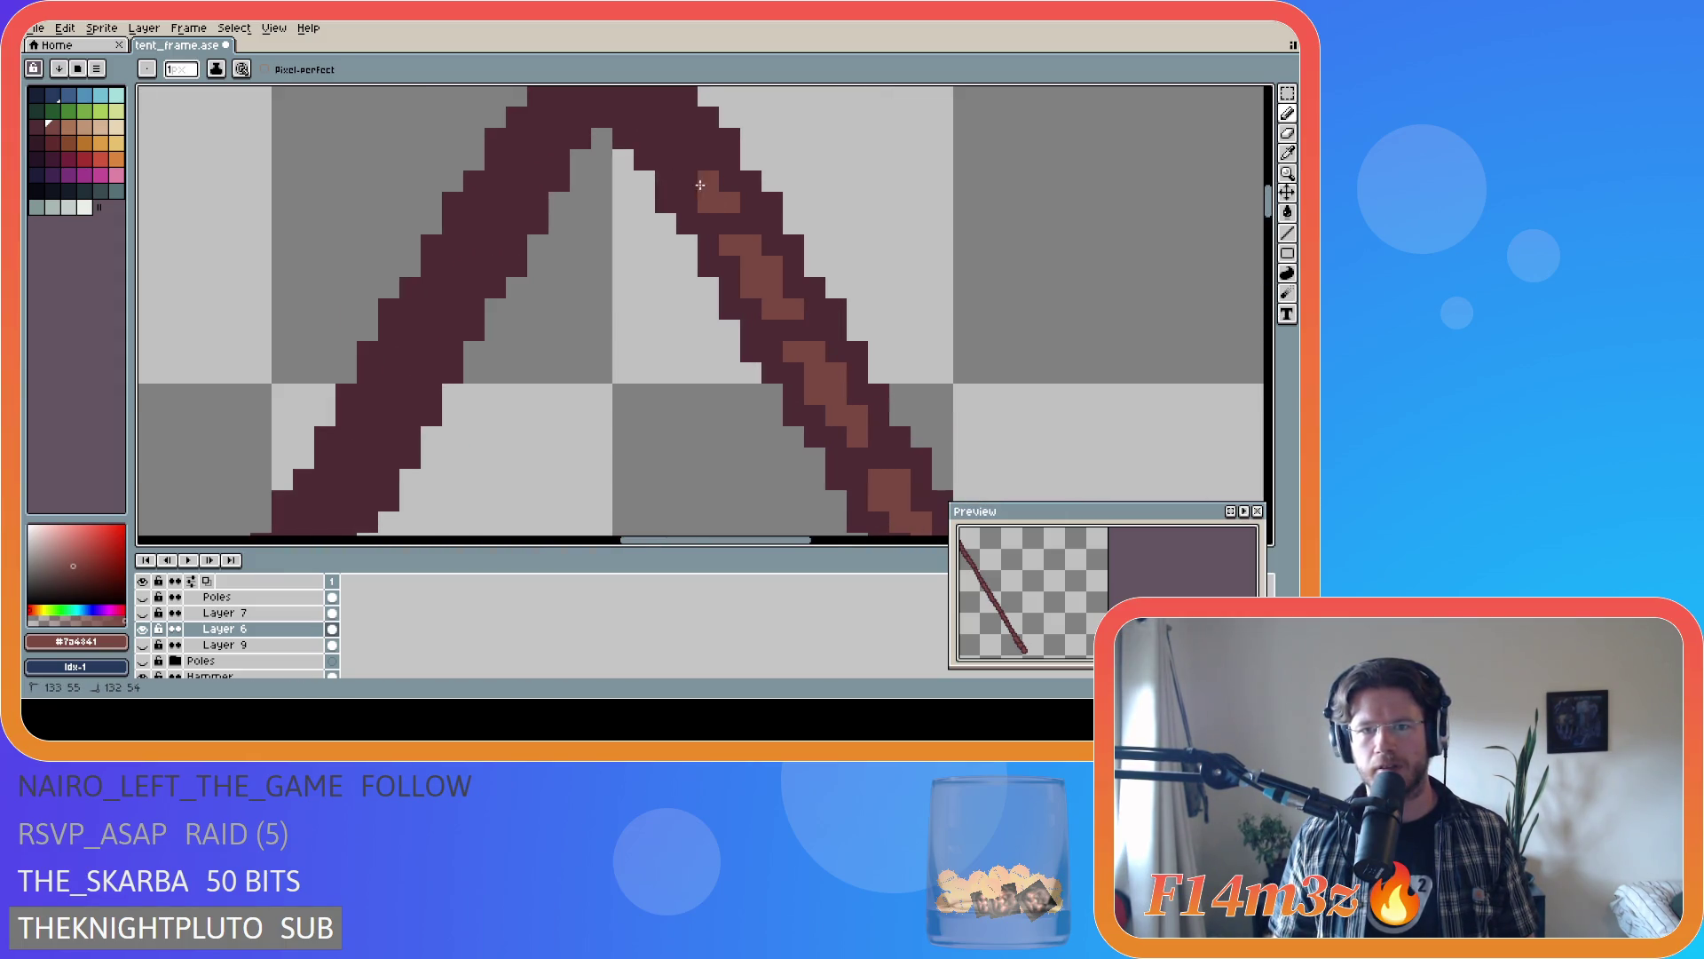
{"action": "left_click_drag", "start_coordinate": [683, 157], "coordinate": [687, 138]}
{"action": "left_click", "coordinate": [708, 159]}
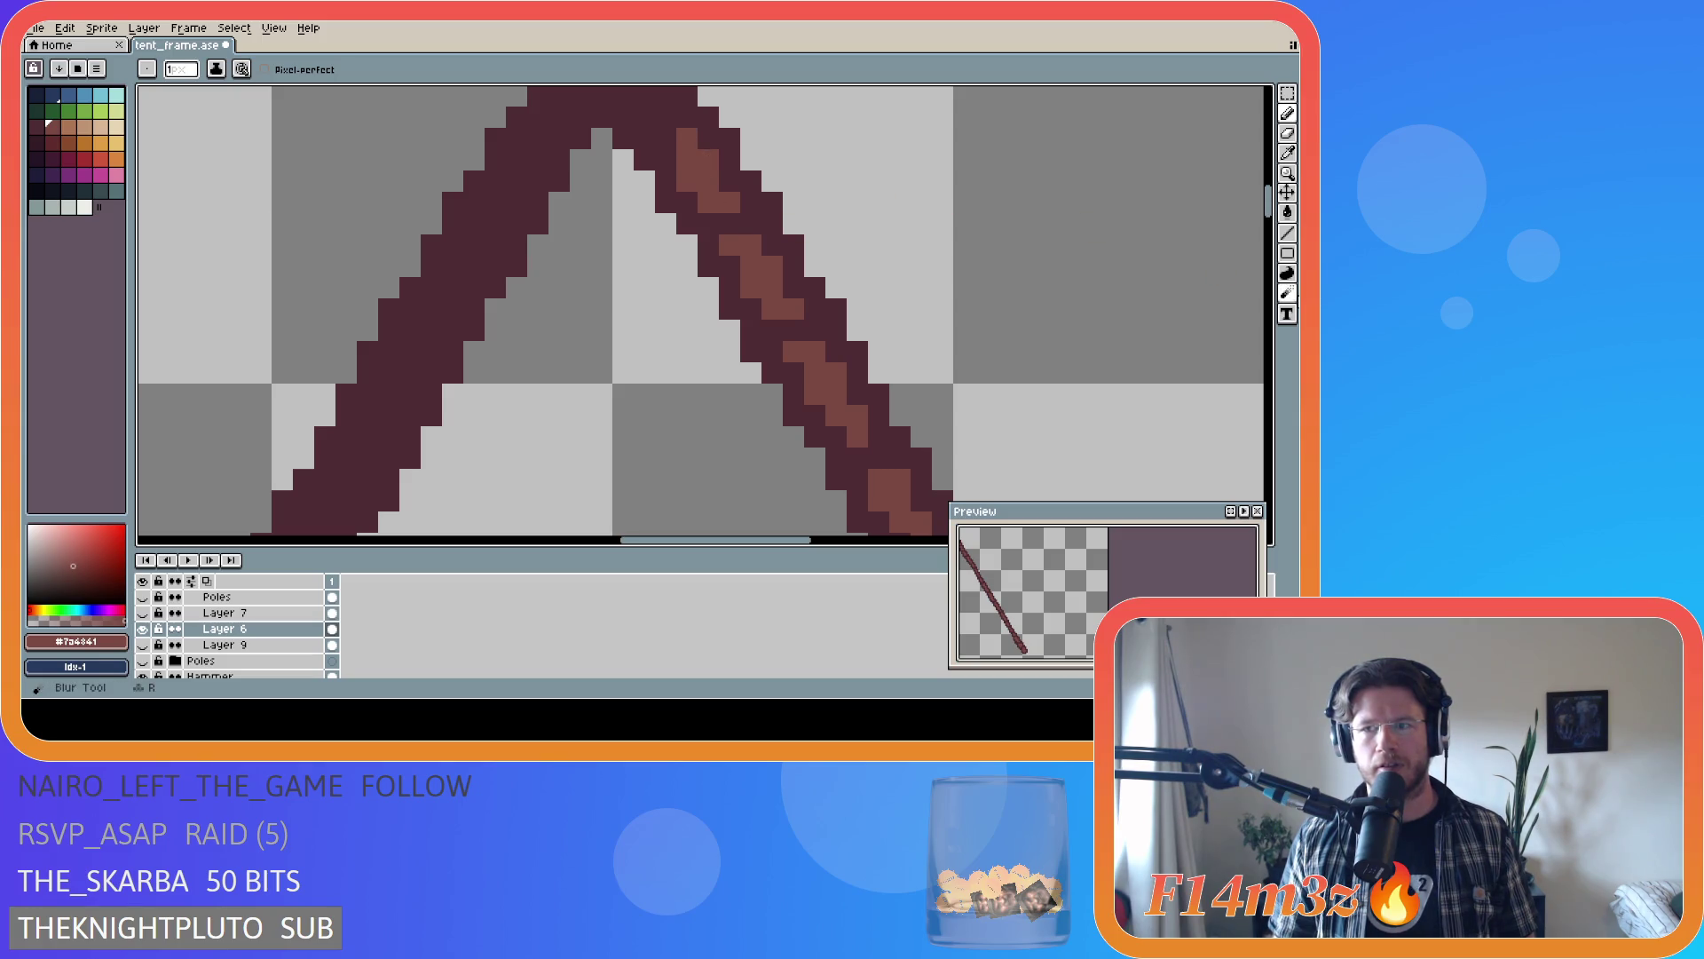
{"action": "key", "text": "ctrl+s"}
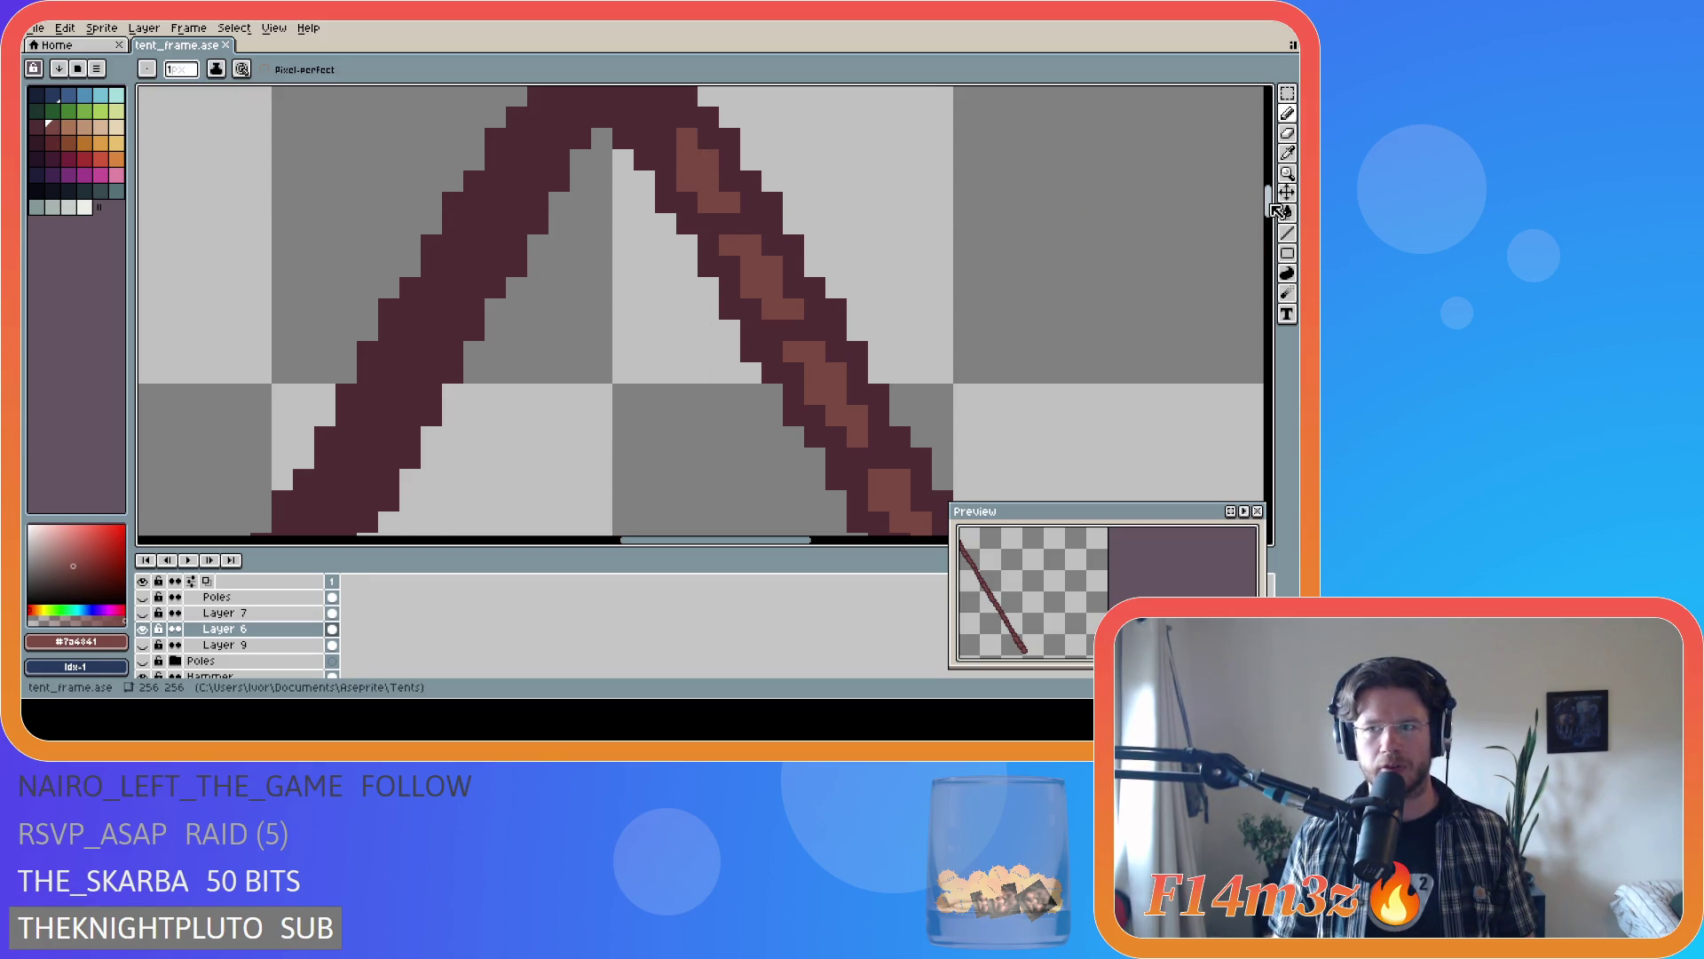
- Try a light stroke across the apex, undo it, and save tent_frame.ase
{"action": "scroll", "coordinate": [769, 233], "scroll_direction": "up", "scroll_amount": 2}
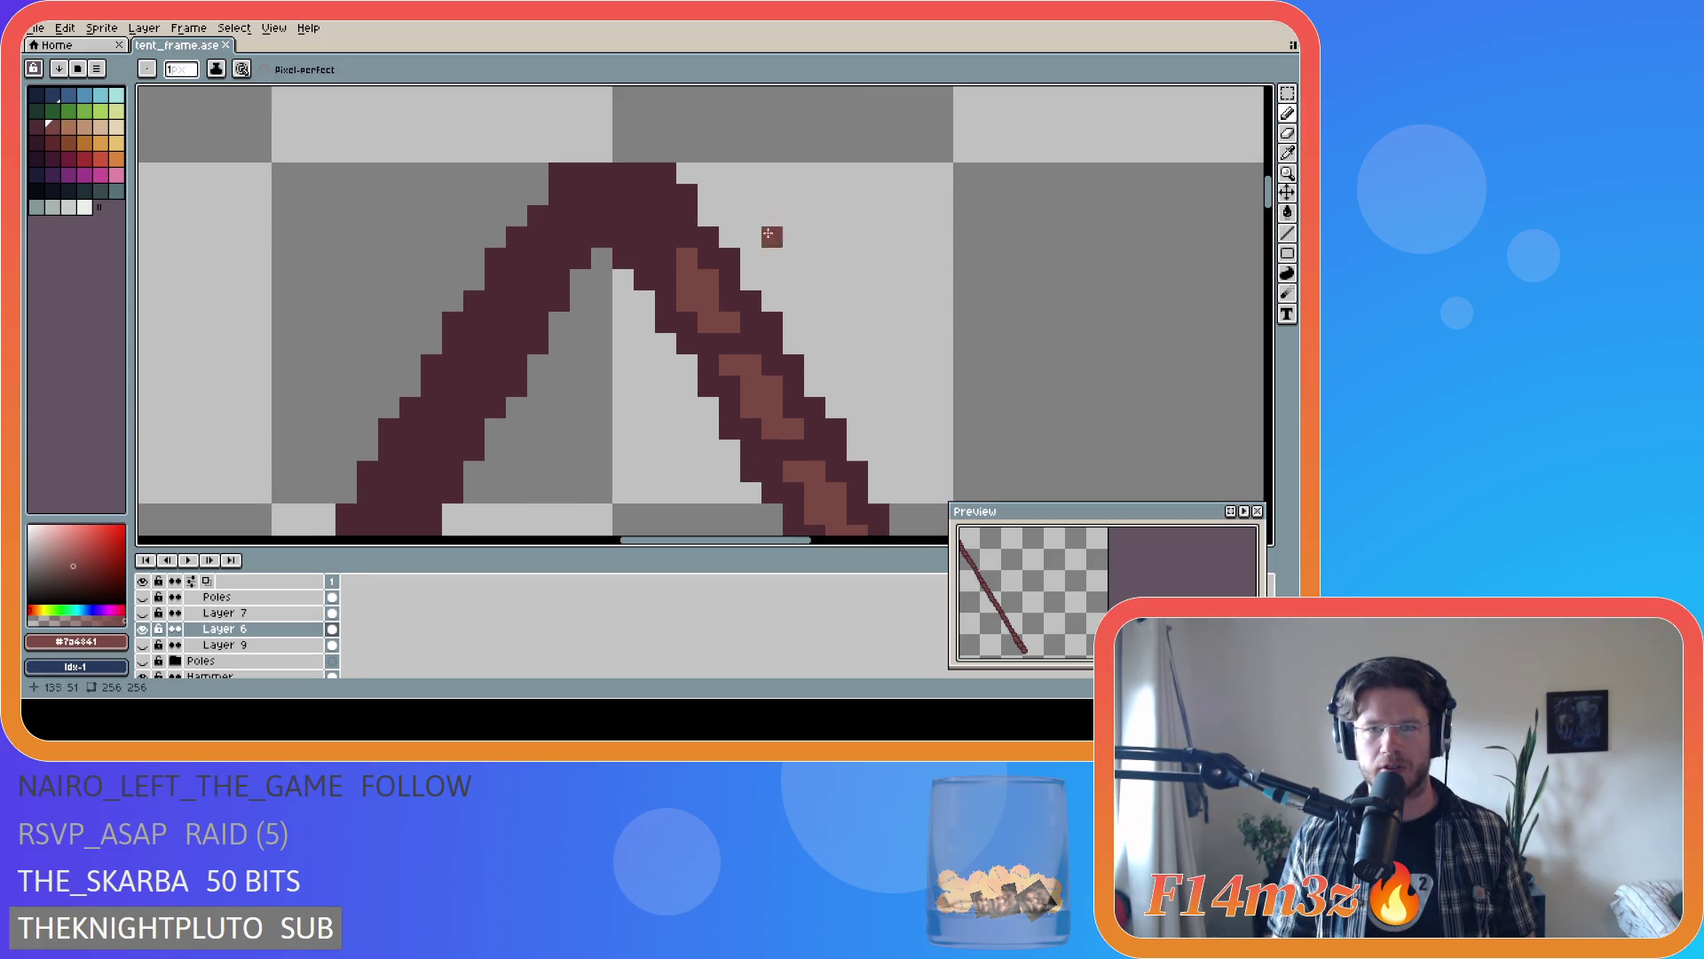
{"action": "left_click", "coordinate": [650, 235]}
{"action": "mouse_move", "coordinate": [650, 235]}
{"action": "left_mouse_down"}
{"action": "mouse_move", "coordinate": [658, 218]}
{"action": "mouse_move", "coordinate": [627, 180]}
{"action": "left_mouse_up"}
{"action": "key", "text": "ctrl+z"}
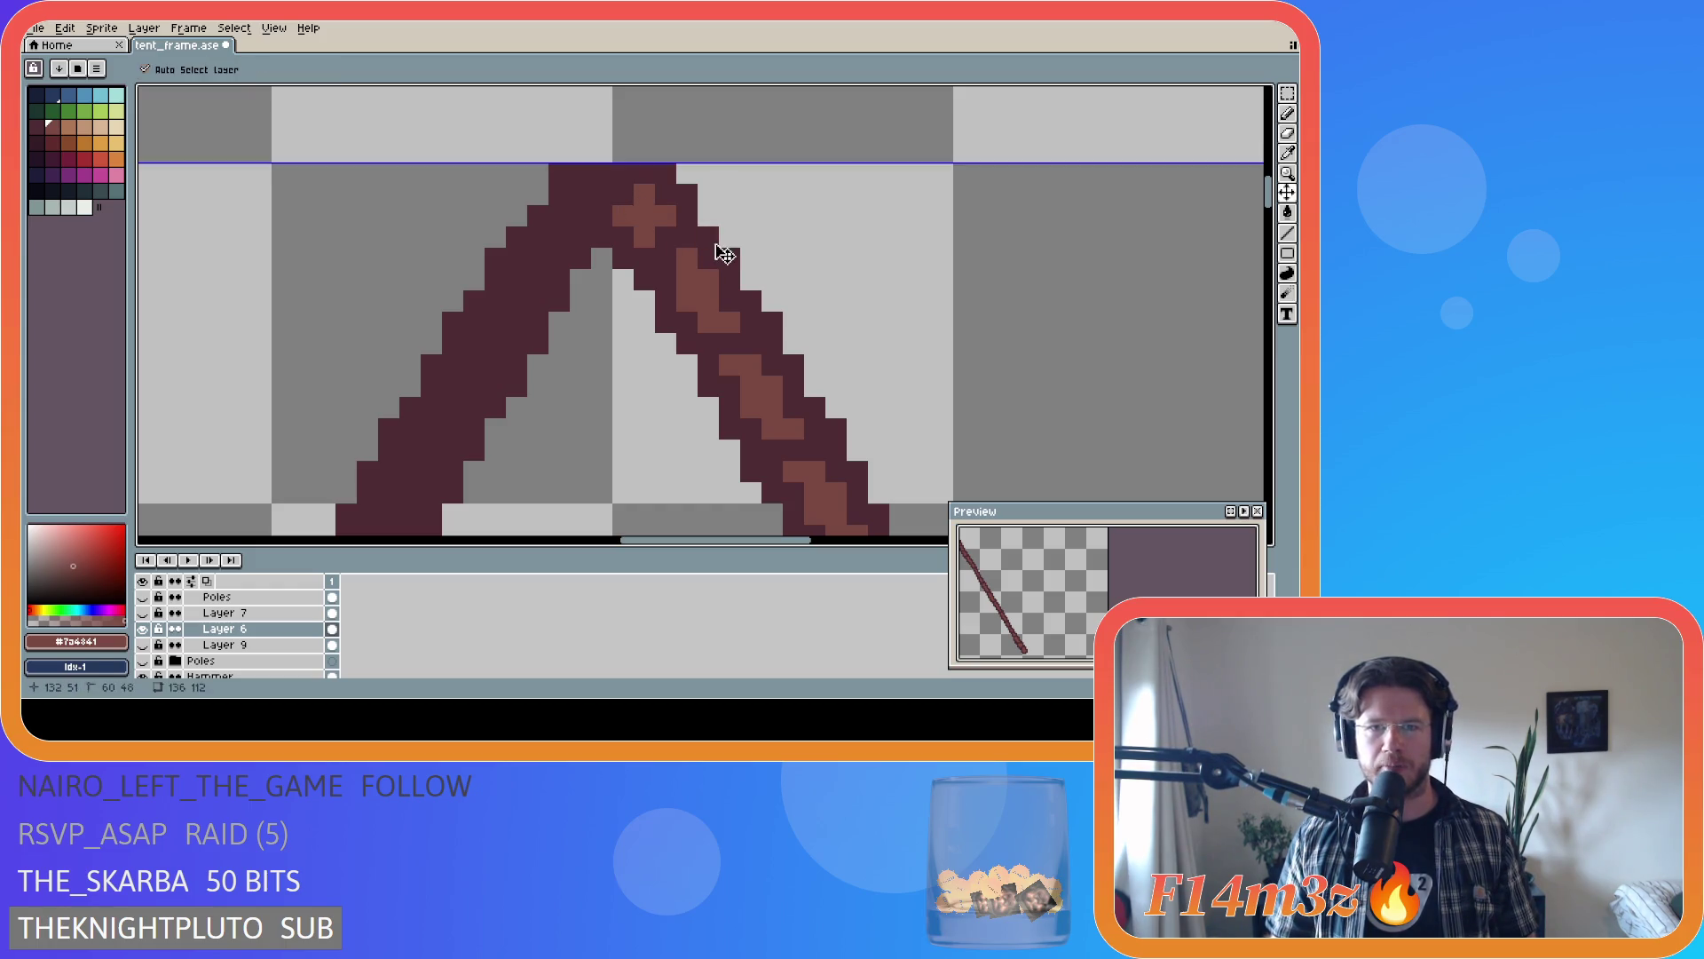
{"action": "key", "text": "ctrl+z"}
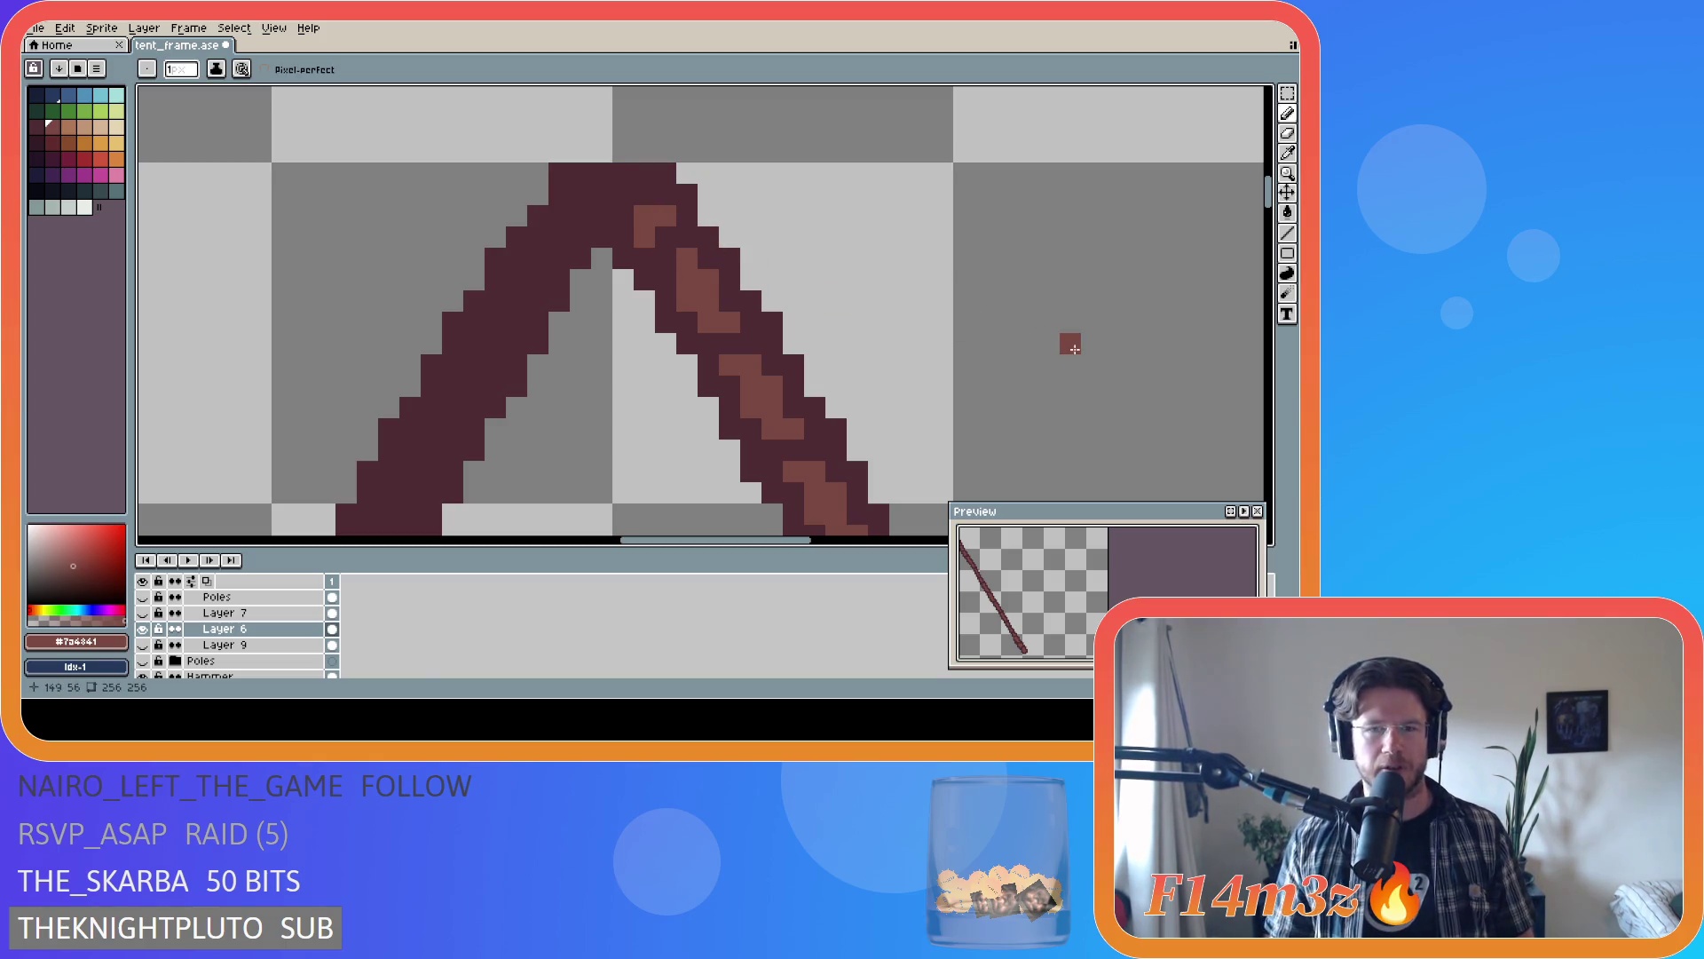
{"action": "key", "text": "ctrl+s"}
{"action": "scroll", "coordinate": [1194, 259], "scroll_direction": "down", "scroll_amount": 5}
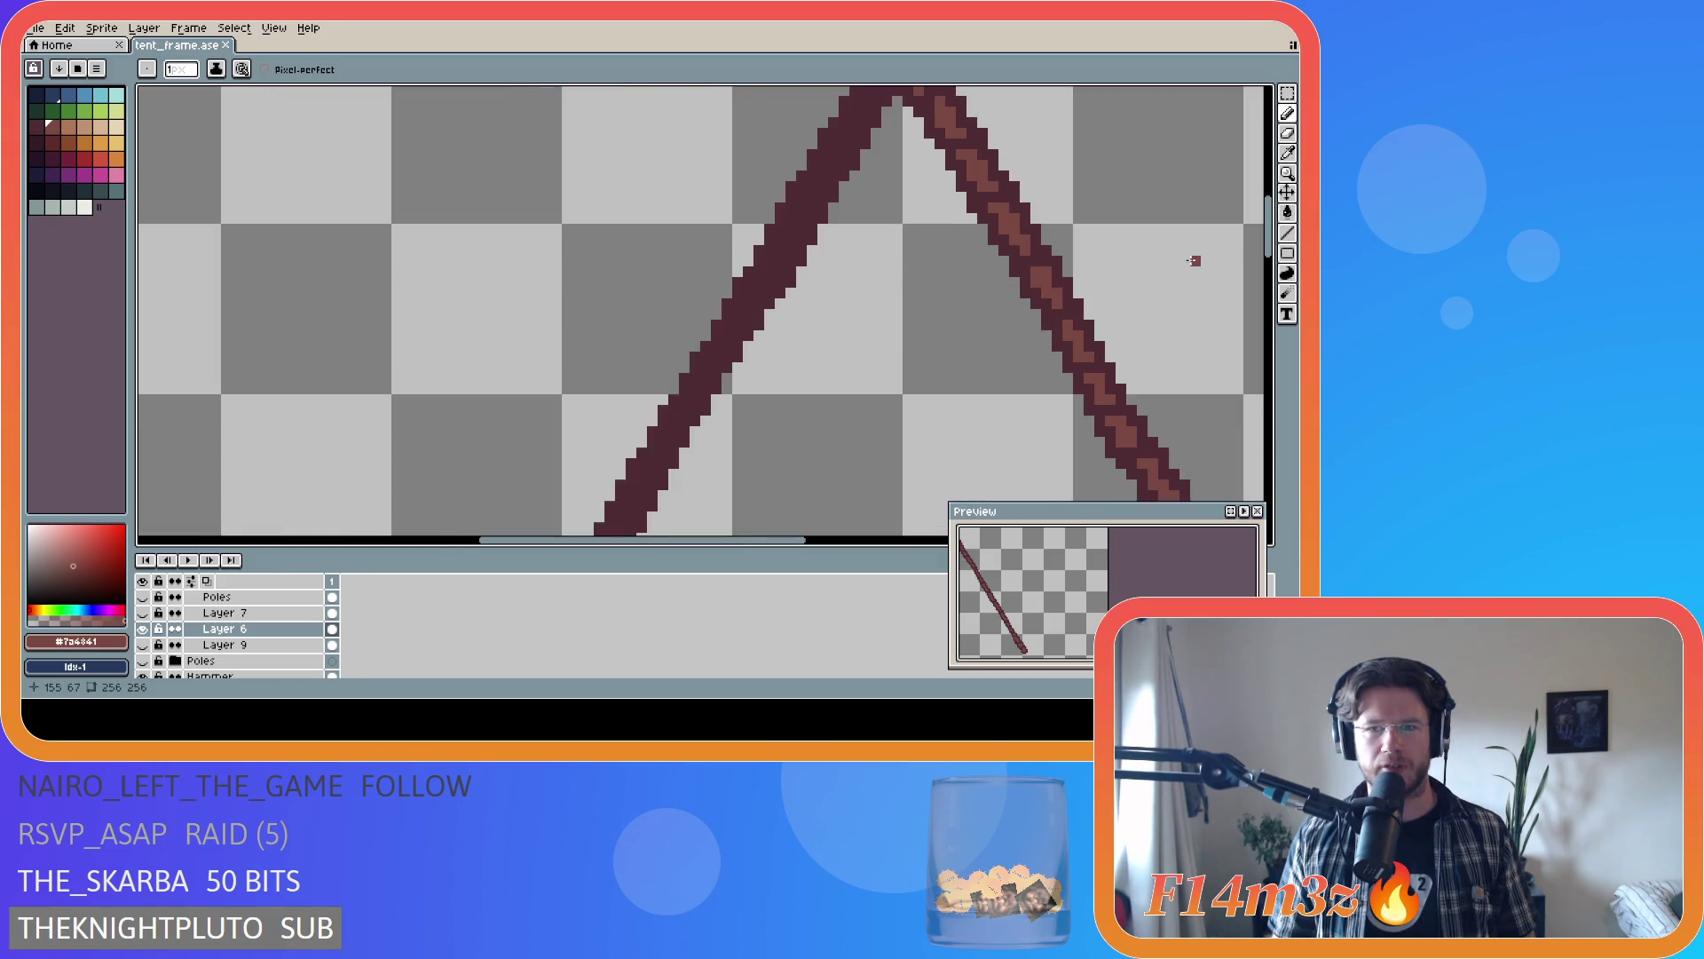
{"action": "left_click_drag", "start_coordinate": [743, 529], "coordinate": [912, 536]}
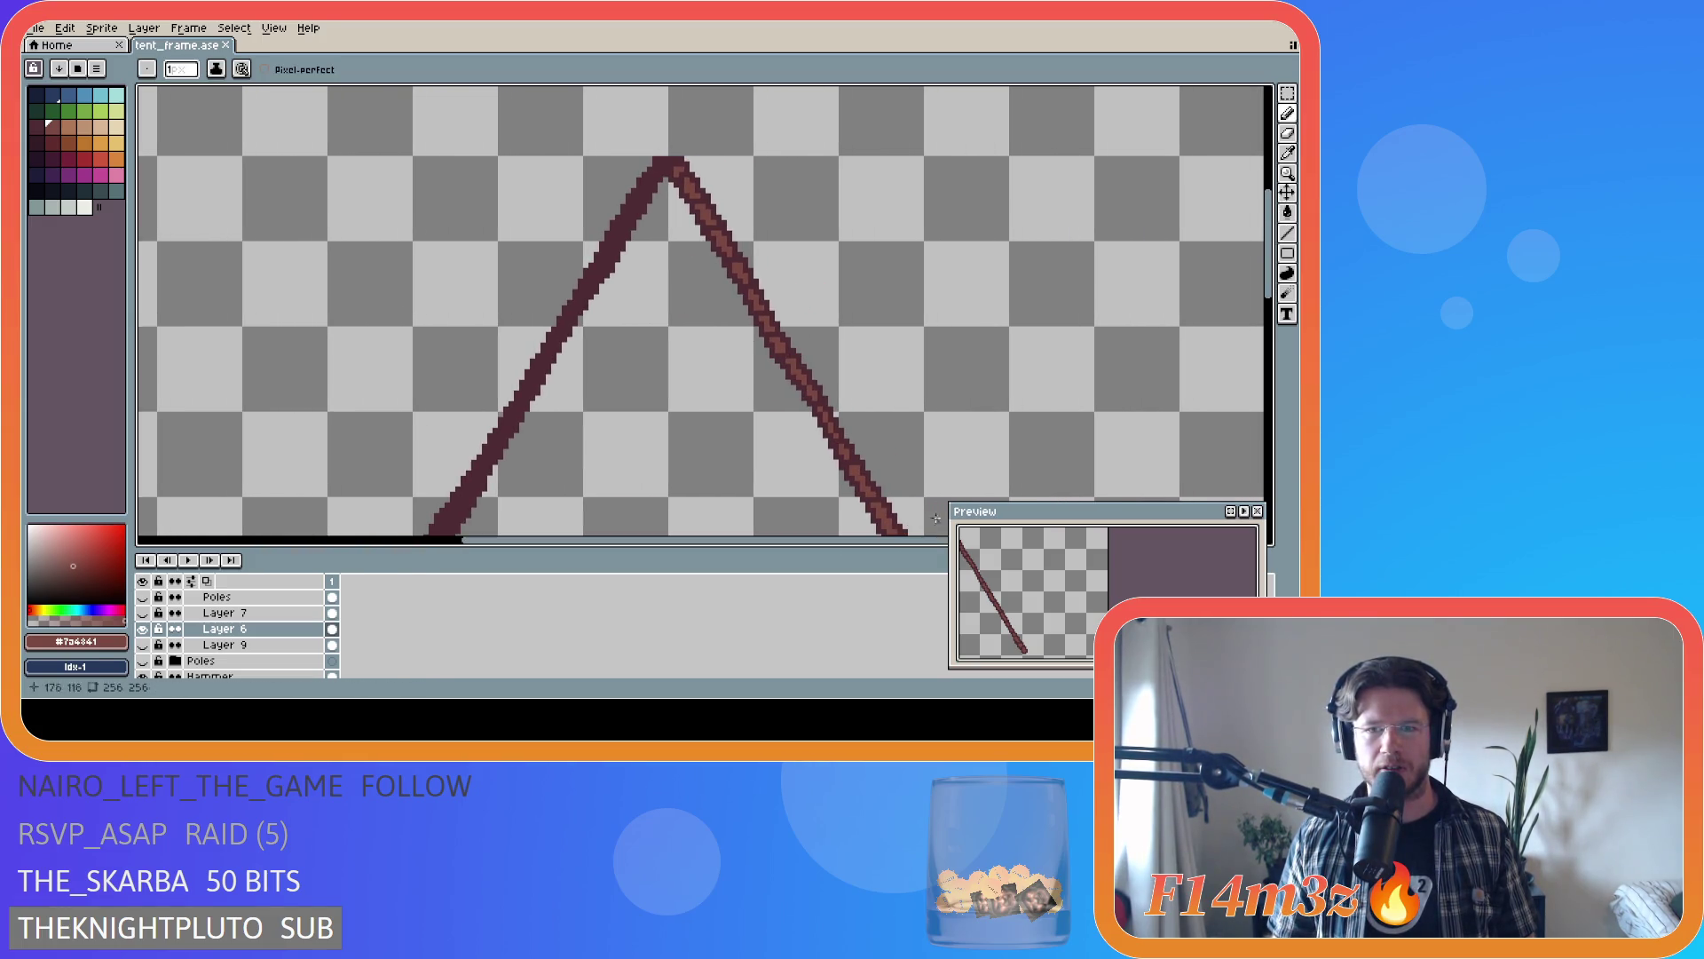
{"action": "mouse_move", "coordinate": [1276, 264]}
{"action": "left_mouse_down"}
{"action": "mouse_move", "coordinate": [1276, 339]}
{"action": "mouse_move", "coordinate": [1275, 249]}
{"action": "left_mouse_up"}
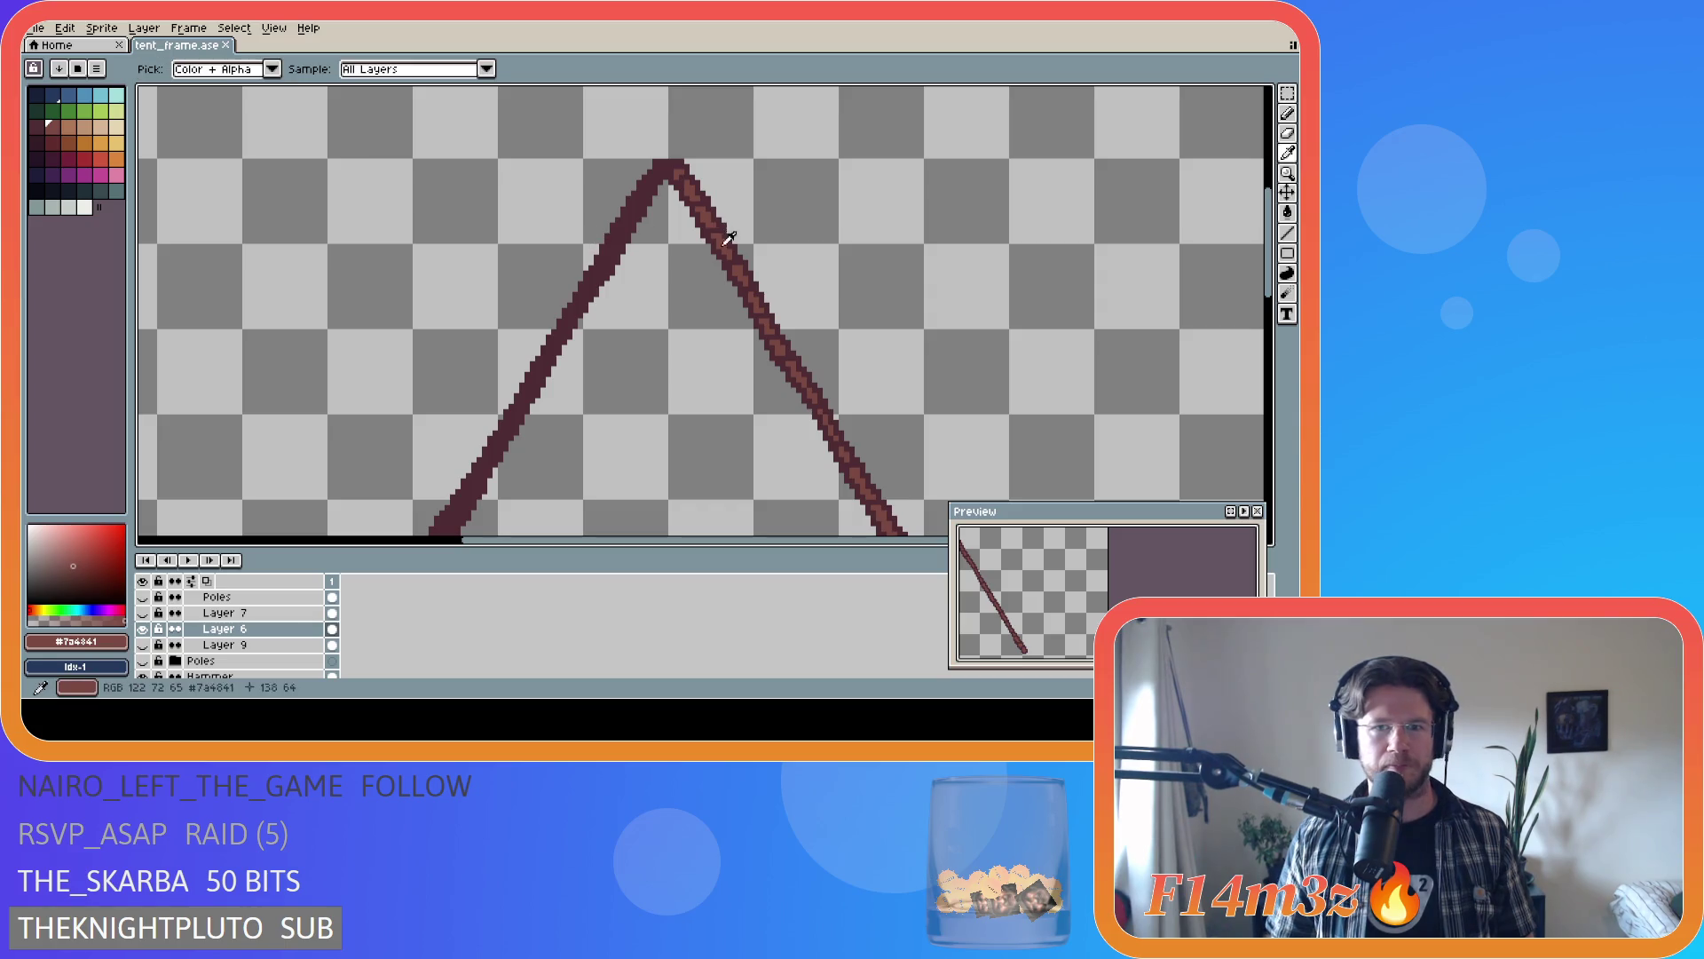
- Sample the dark red from the left pole with the eyedropper and survey the poles
{"action": "left_click", "coordinate": [618, 231], "text": "alt"}
{"action": "scroll", "coordinate": [770, 299], "scroll_direction": "up", "scroll_amount": 1}
{"action": "scroll", "coordinate": [771, 299], "scroll_direction": "down", "scroll_amount": 3}
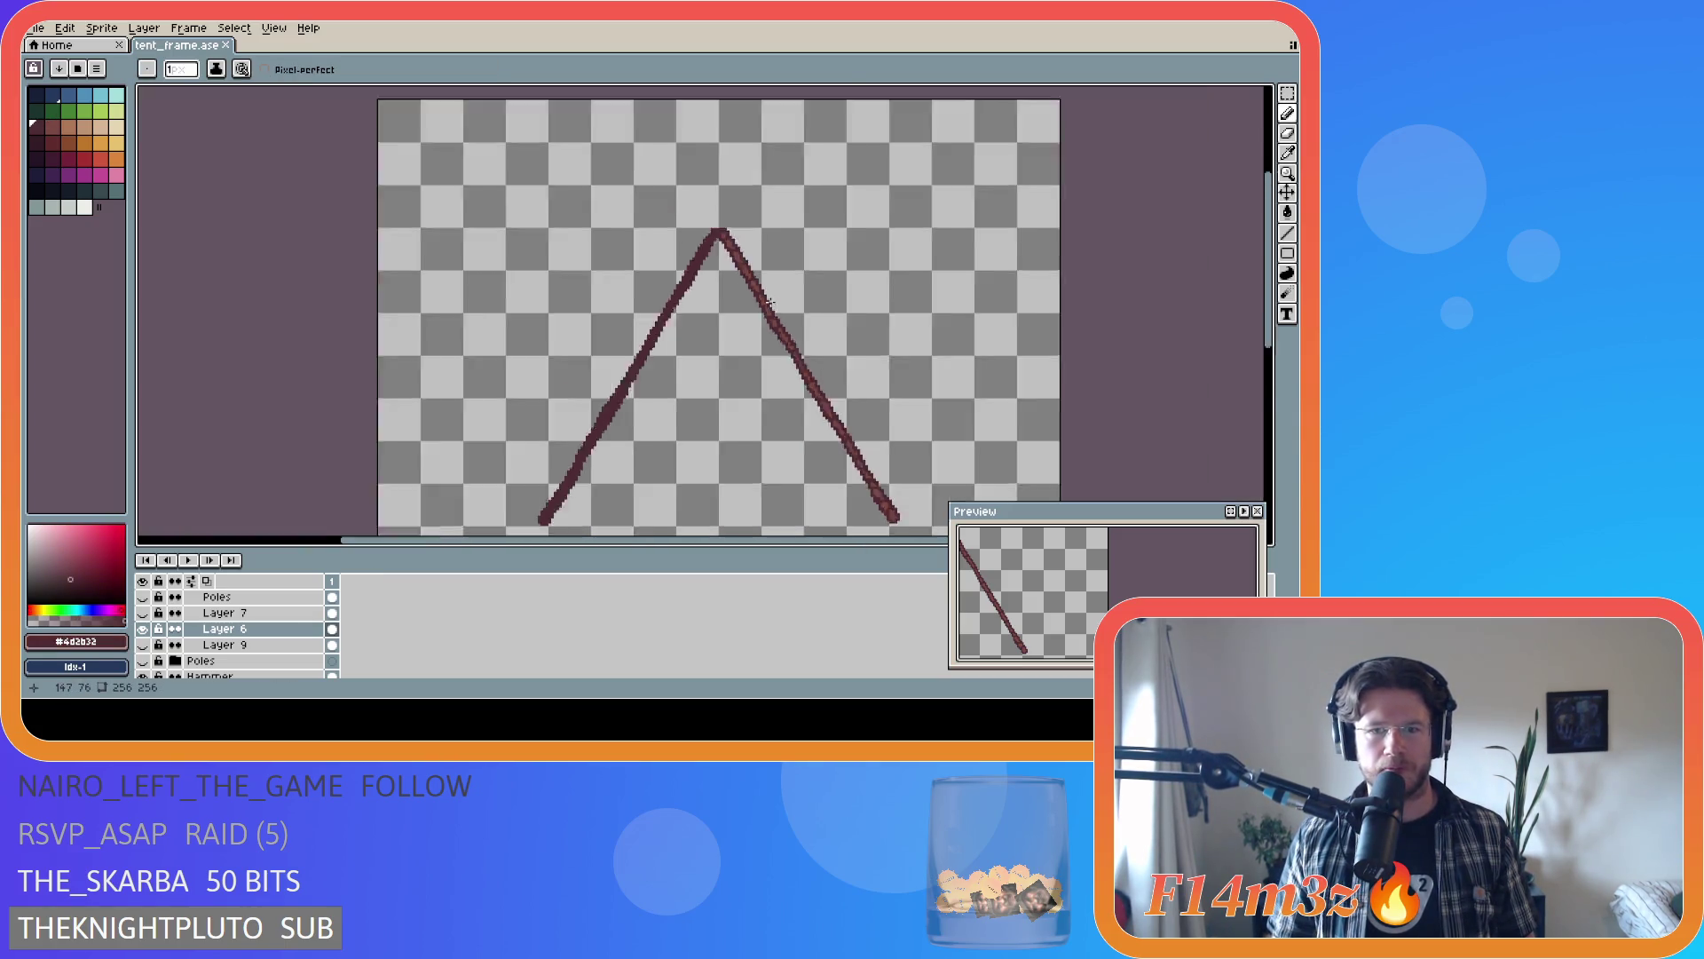
{"action": "scroll", "coordinate": [777, 313], "scroll_direction": "up", "scroll_amount": 1}
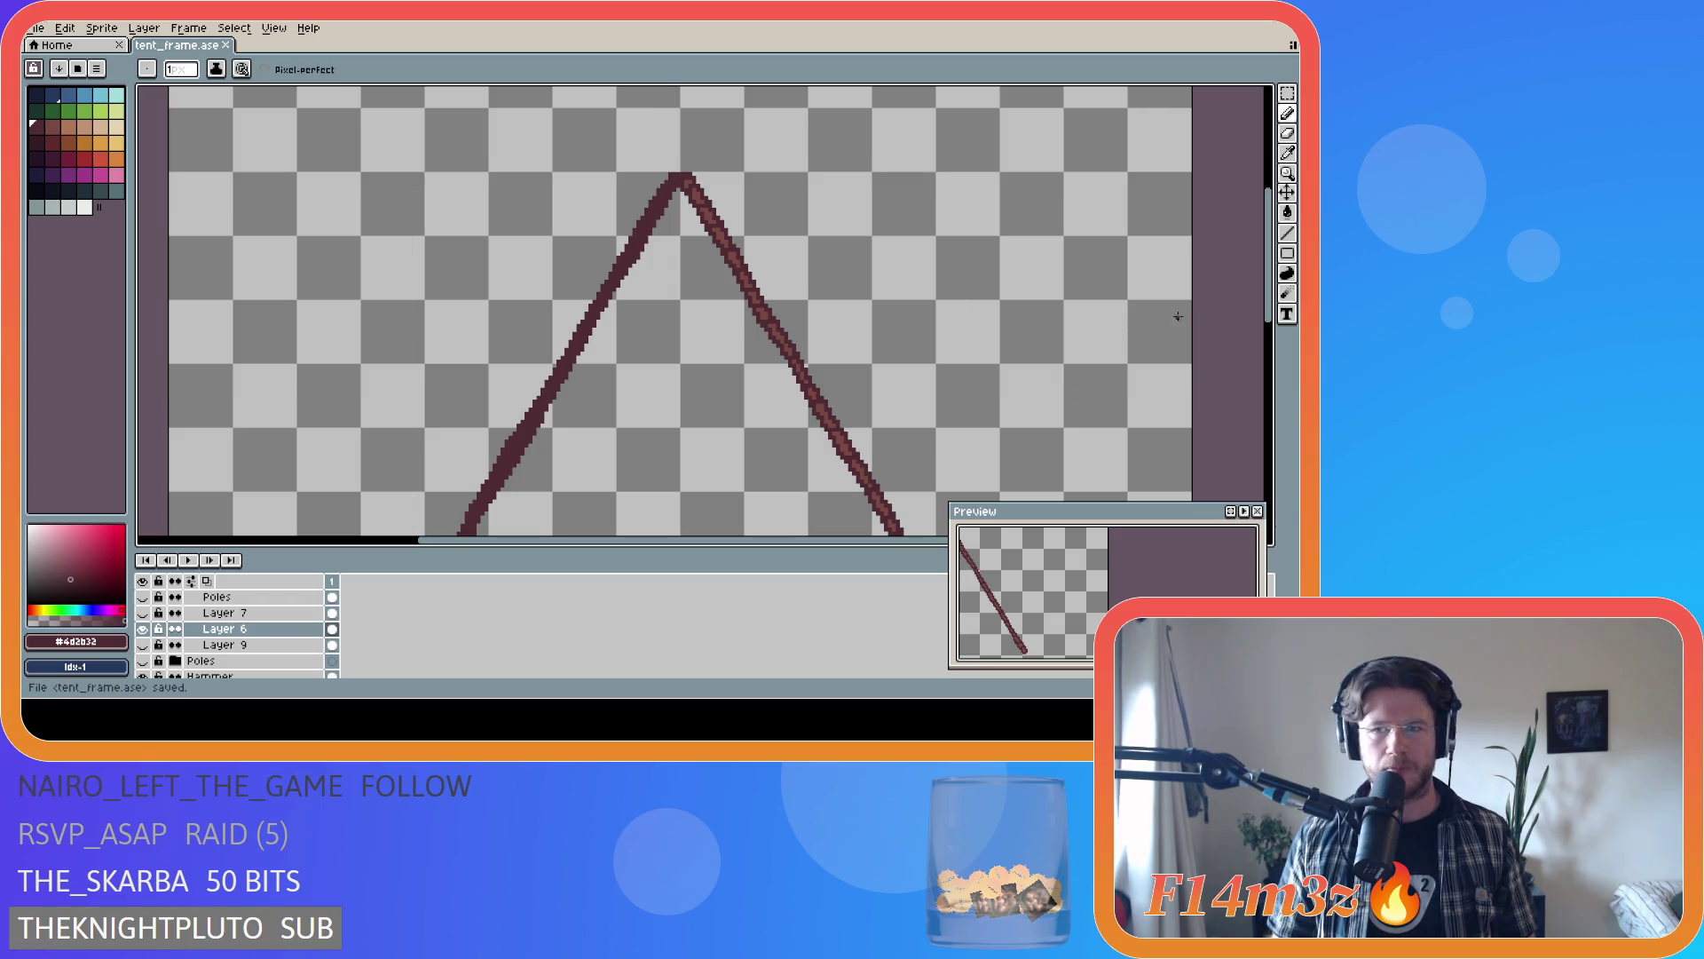
{"action": "scroll", "coordinate": [1276, 313], "scroll_direction": "down", "scroll_amount": 2}
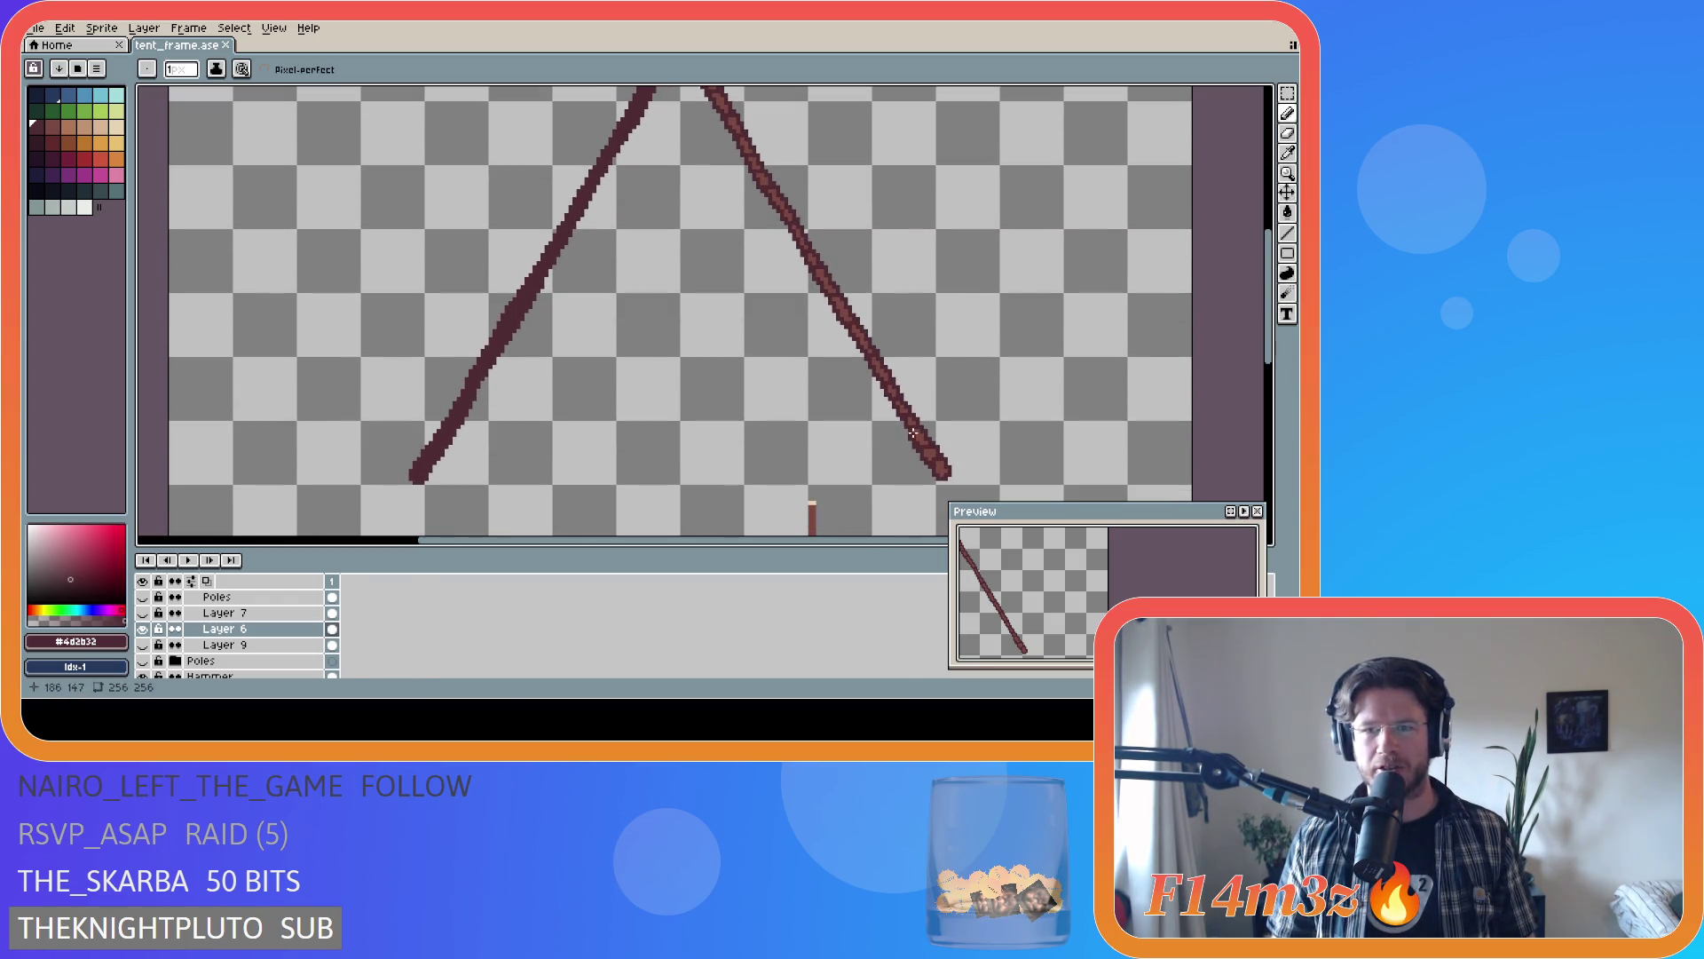
{"action": "scroll", "coordinate": [945, 458], "scroll_direction": "up", "scroll_amount": 3}
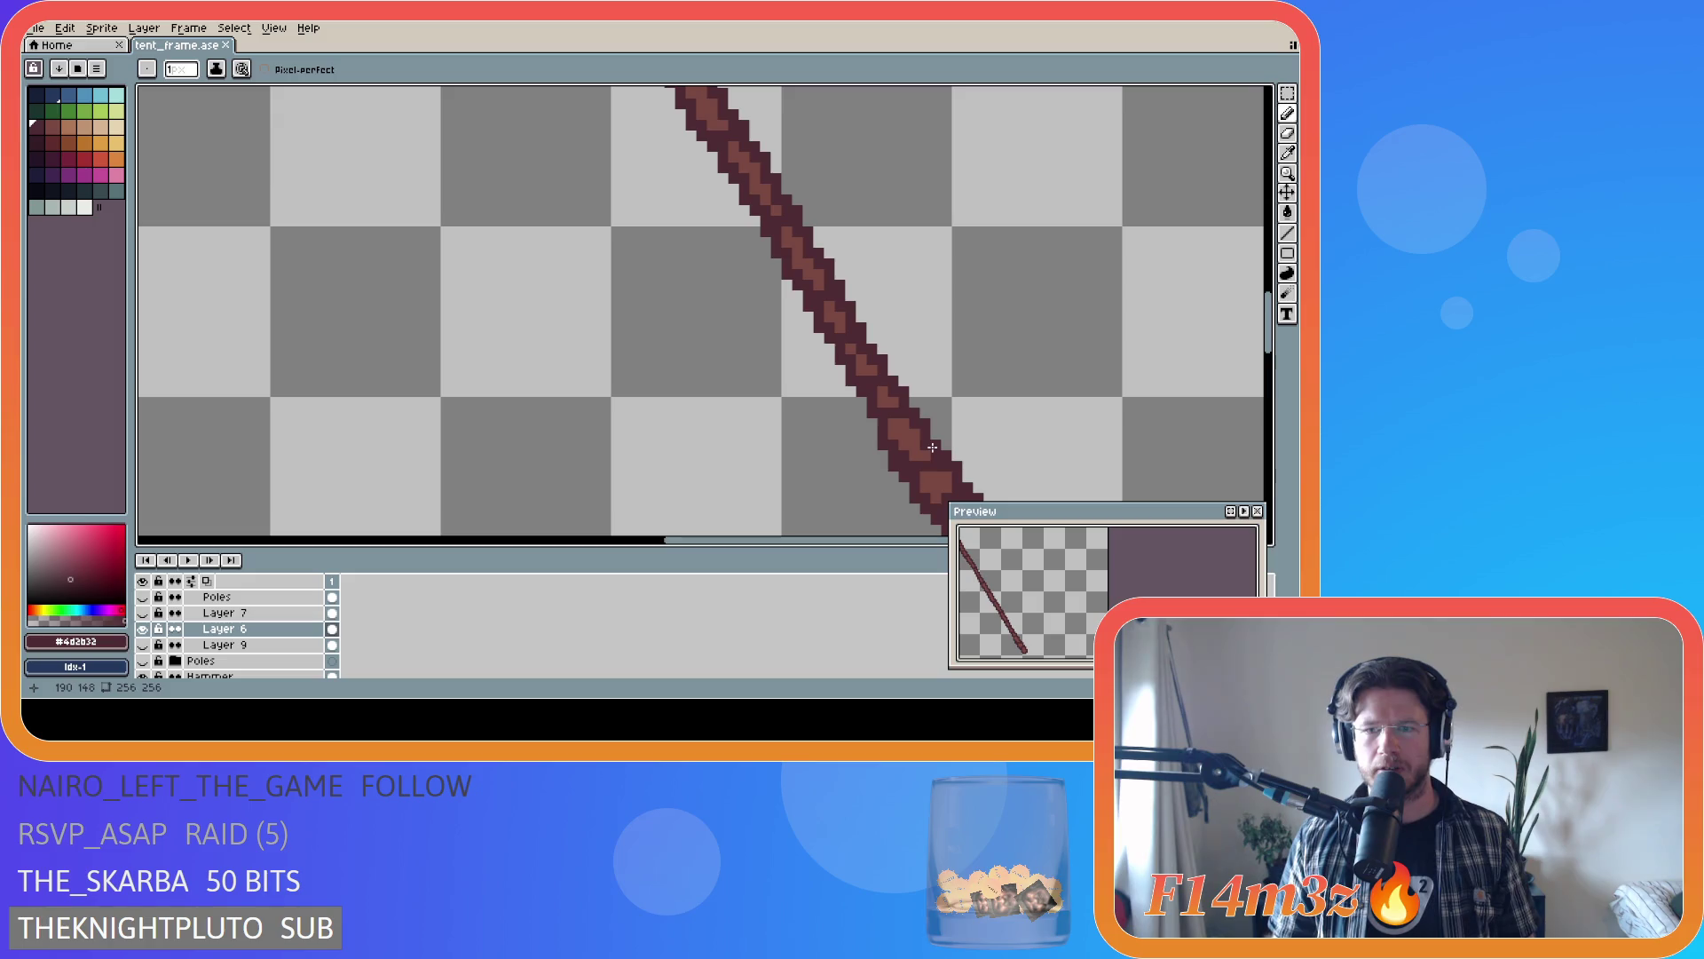
{"action": "scroll", "coordinate": [928, 448], "scroll_direction": "down", "scroll_amount": 3}
{"action": "scroll", "coordinate": [811, 422], "scroll_direction": "down", "scroll_amount": 1}
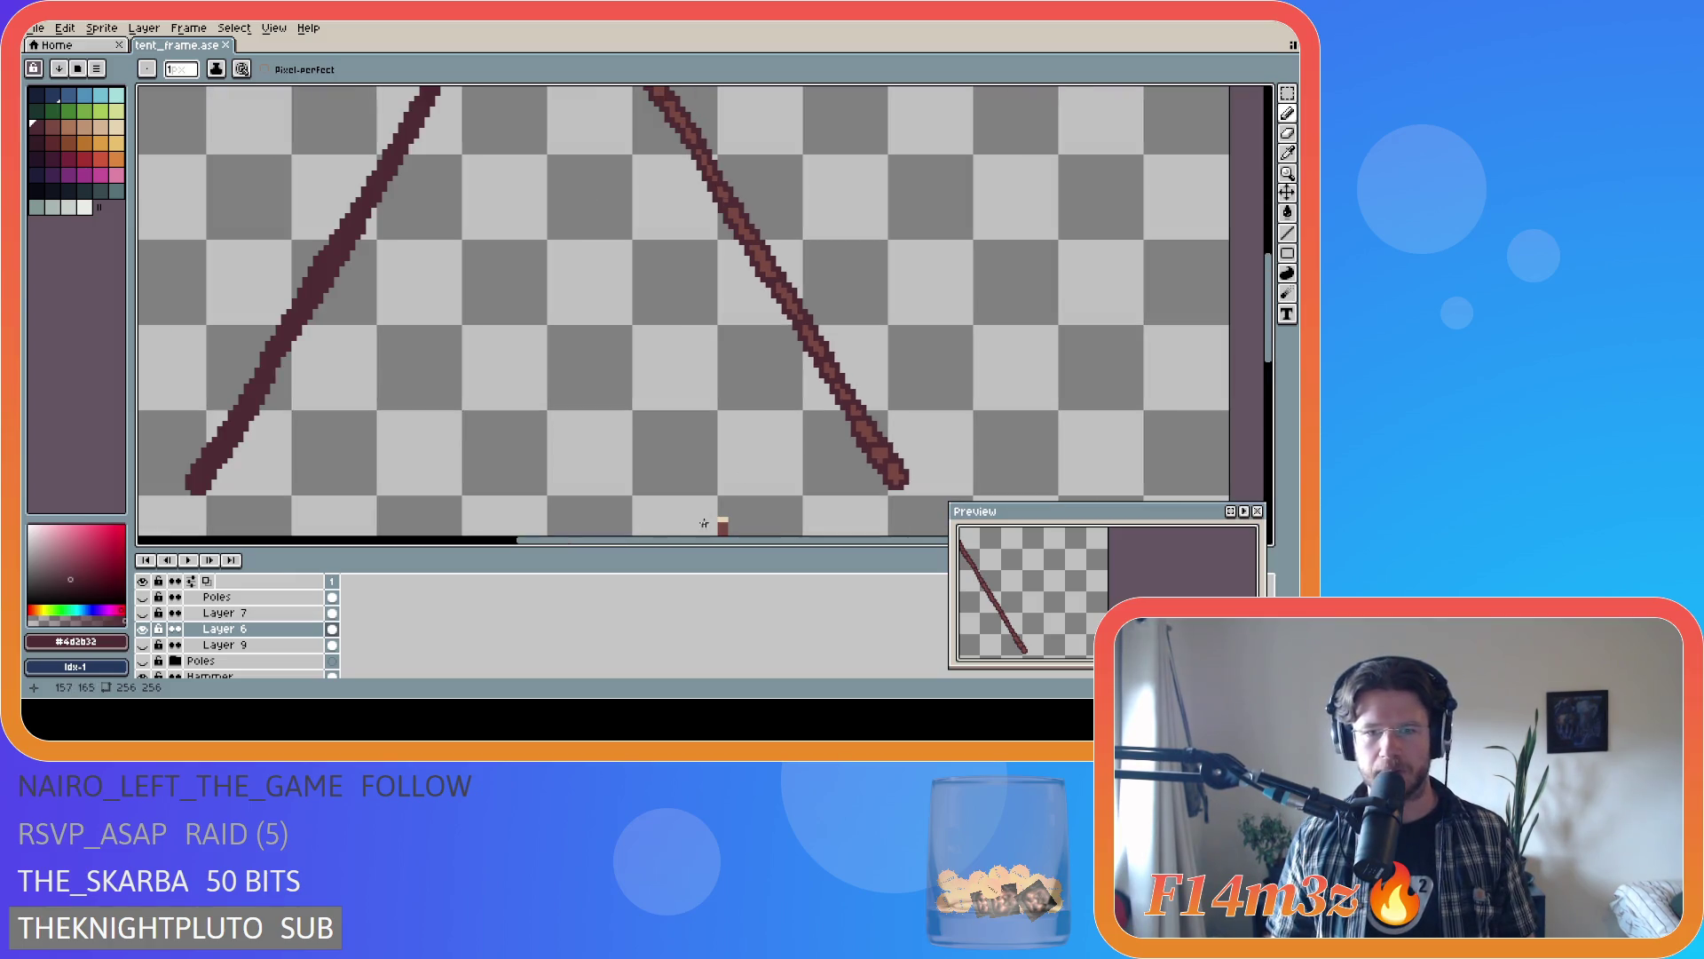
{"action": "left_click_drag", "start_coordinate": [678, 544], "coordinate": [569, 553]}
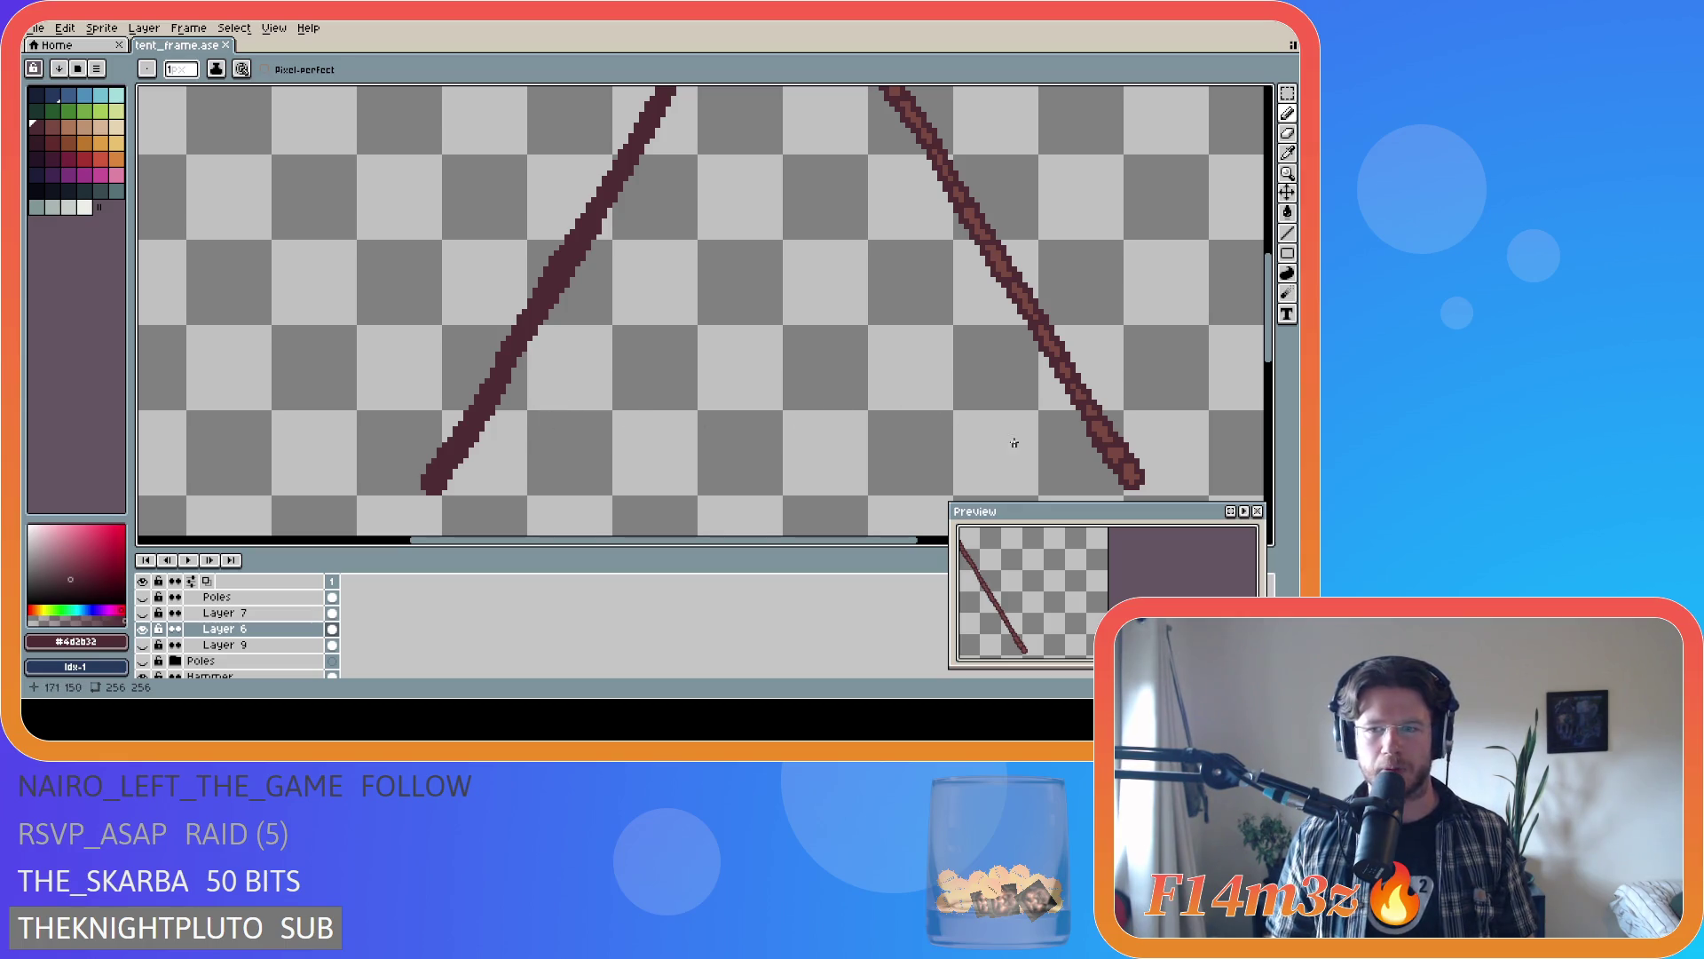
{"action": "scroll", "coordinate": [755, 452], "scroll_direction": "up", "scroll_amount": 3}
{"action": "scroll", "coordinate": [391, 464], "scroll_direction": "down", "scroll_amount": 3}
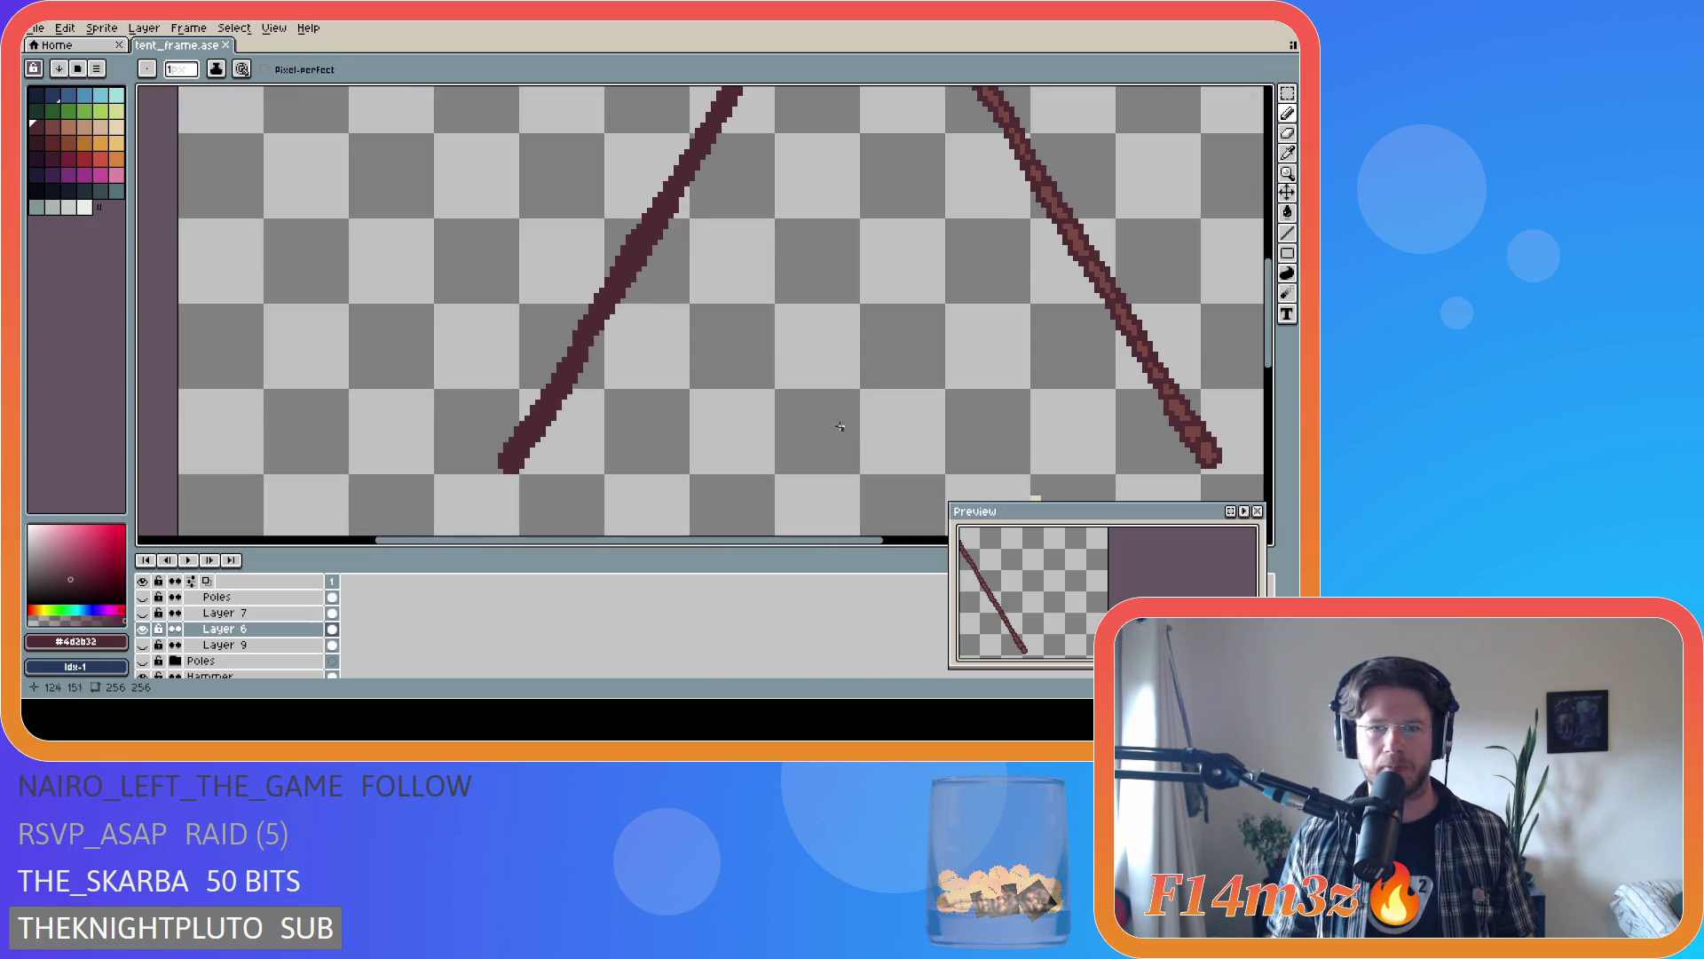
- Sample the right pole's lighter highlight brown and zoom in on the left pole's bottom end
{"action": "left_click", "coordinate": [1176, 416], "text": "alt"}
{"action": "scroll", "coordinate": [1176, 416], "scroll_direction": "up", "scroll_amount": 1}
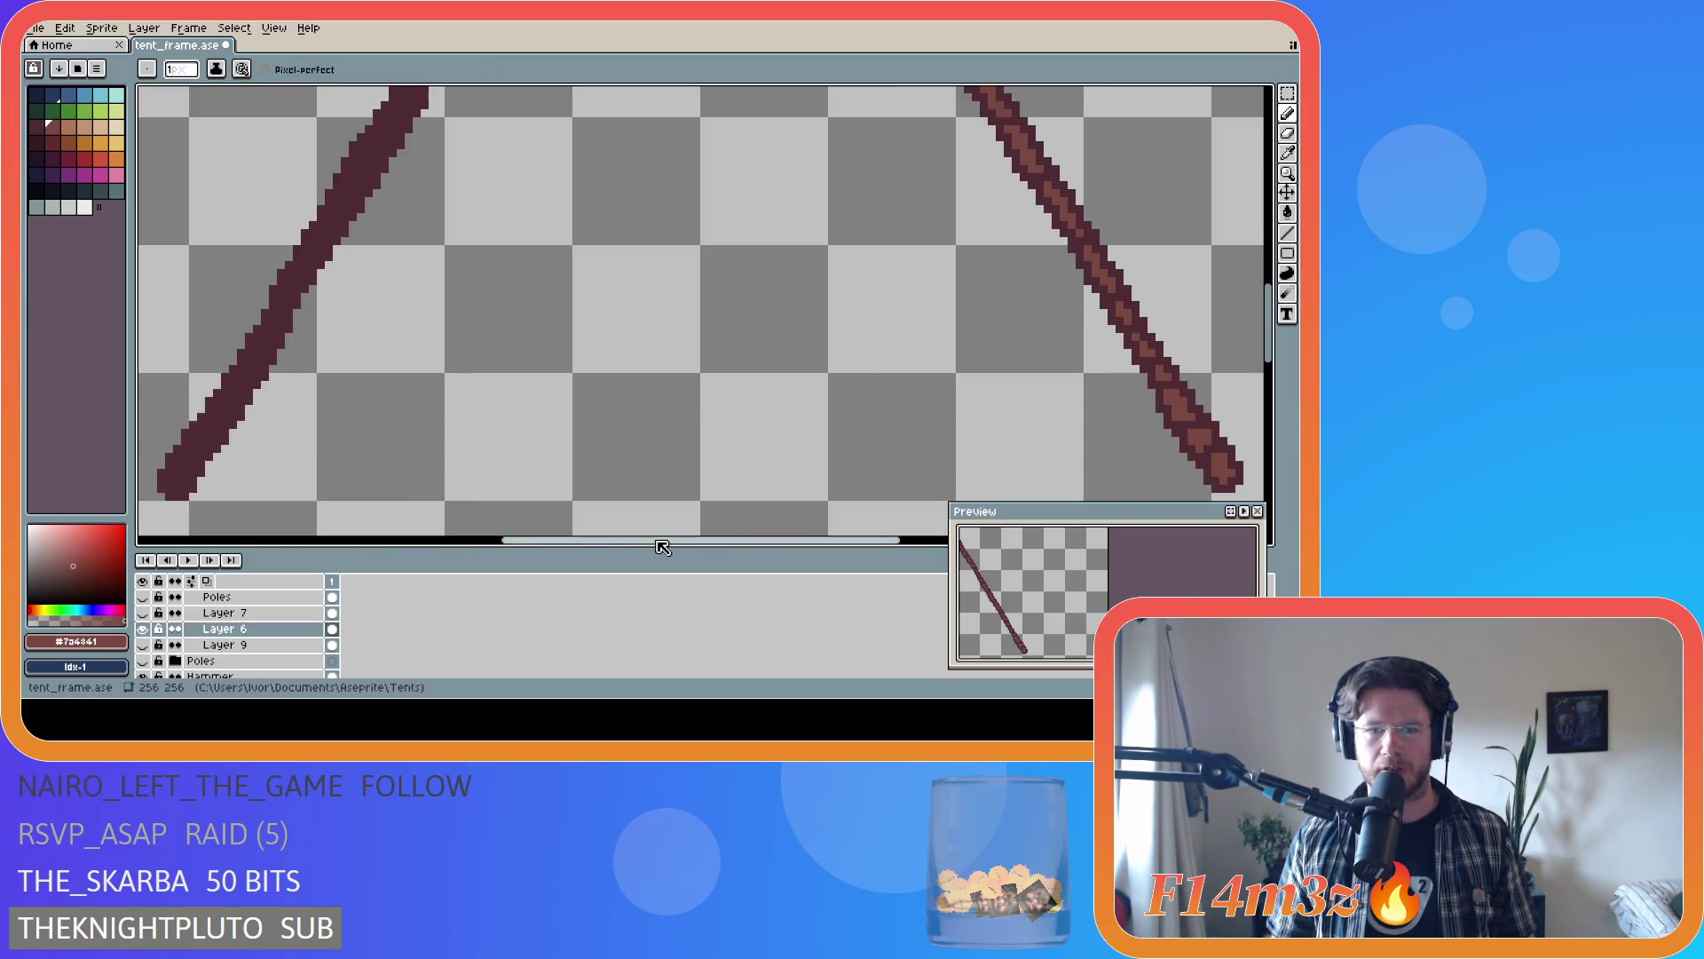
{"action": "left_click_drag", "start_coordinate": [658, 541], "coordinate": [550, 541]}
{"action": "scroll", "coordinate": [786, 542], "scroll_direction": "right", "scroll_amount": 3}
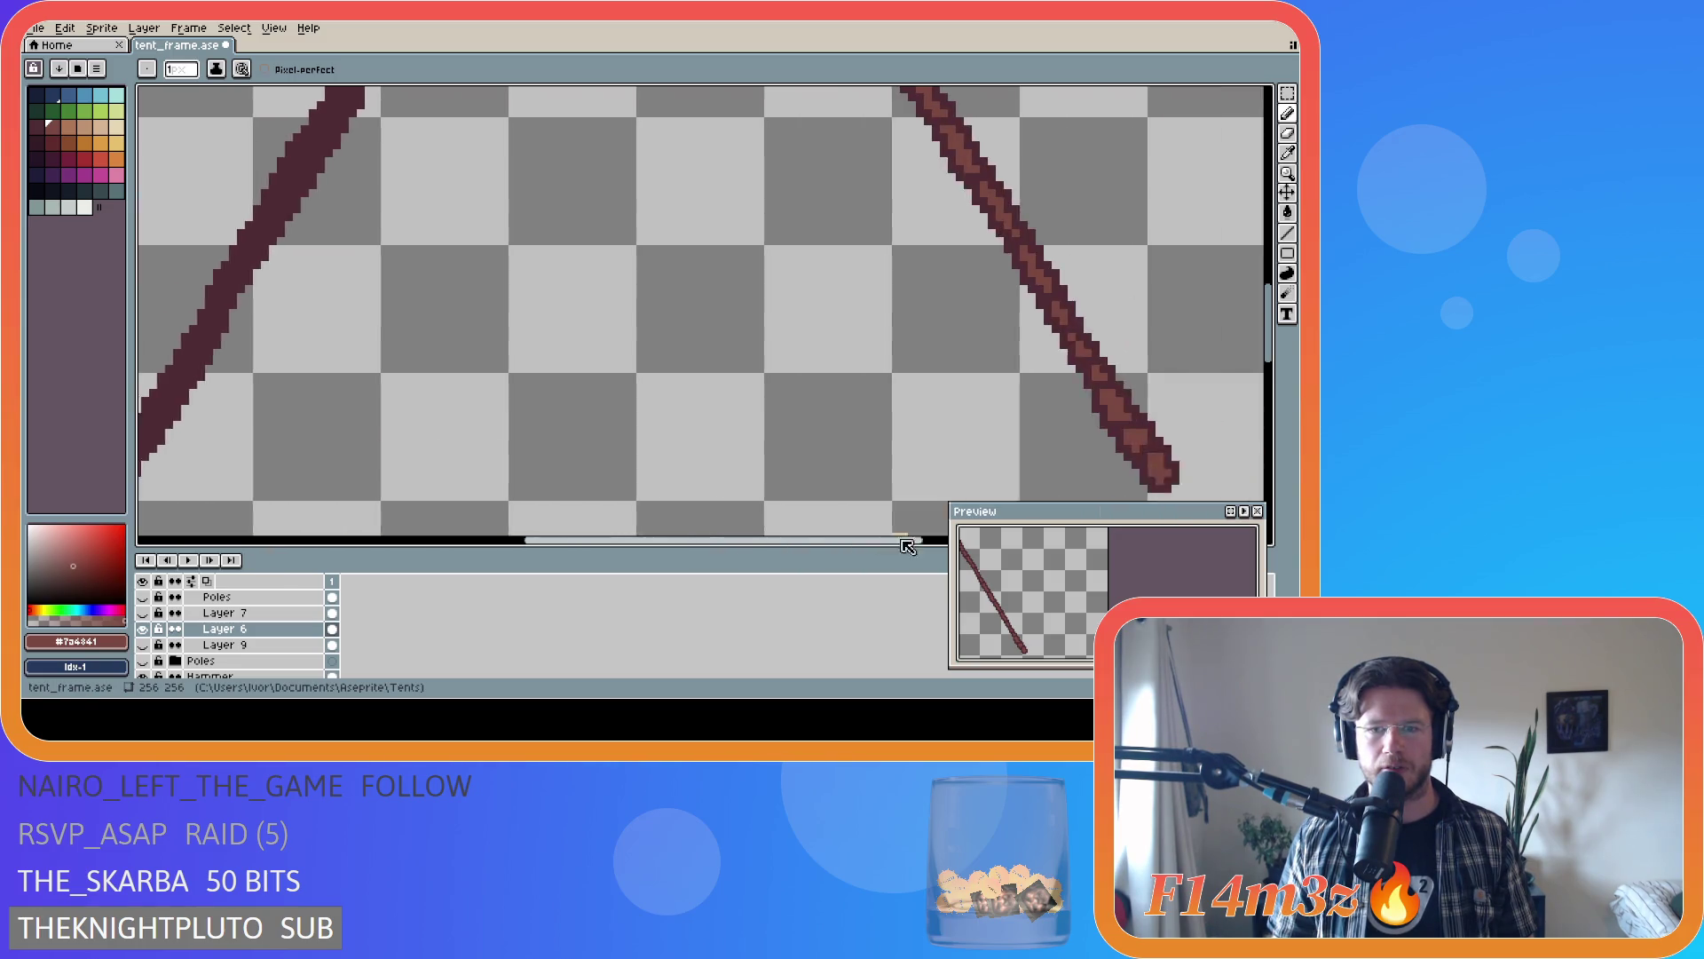
{"action": "scroll", "coordinate": [791, 529], "scroll_direction": "left", "scroll_amount": 4}
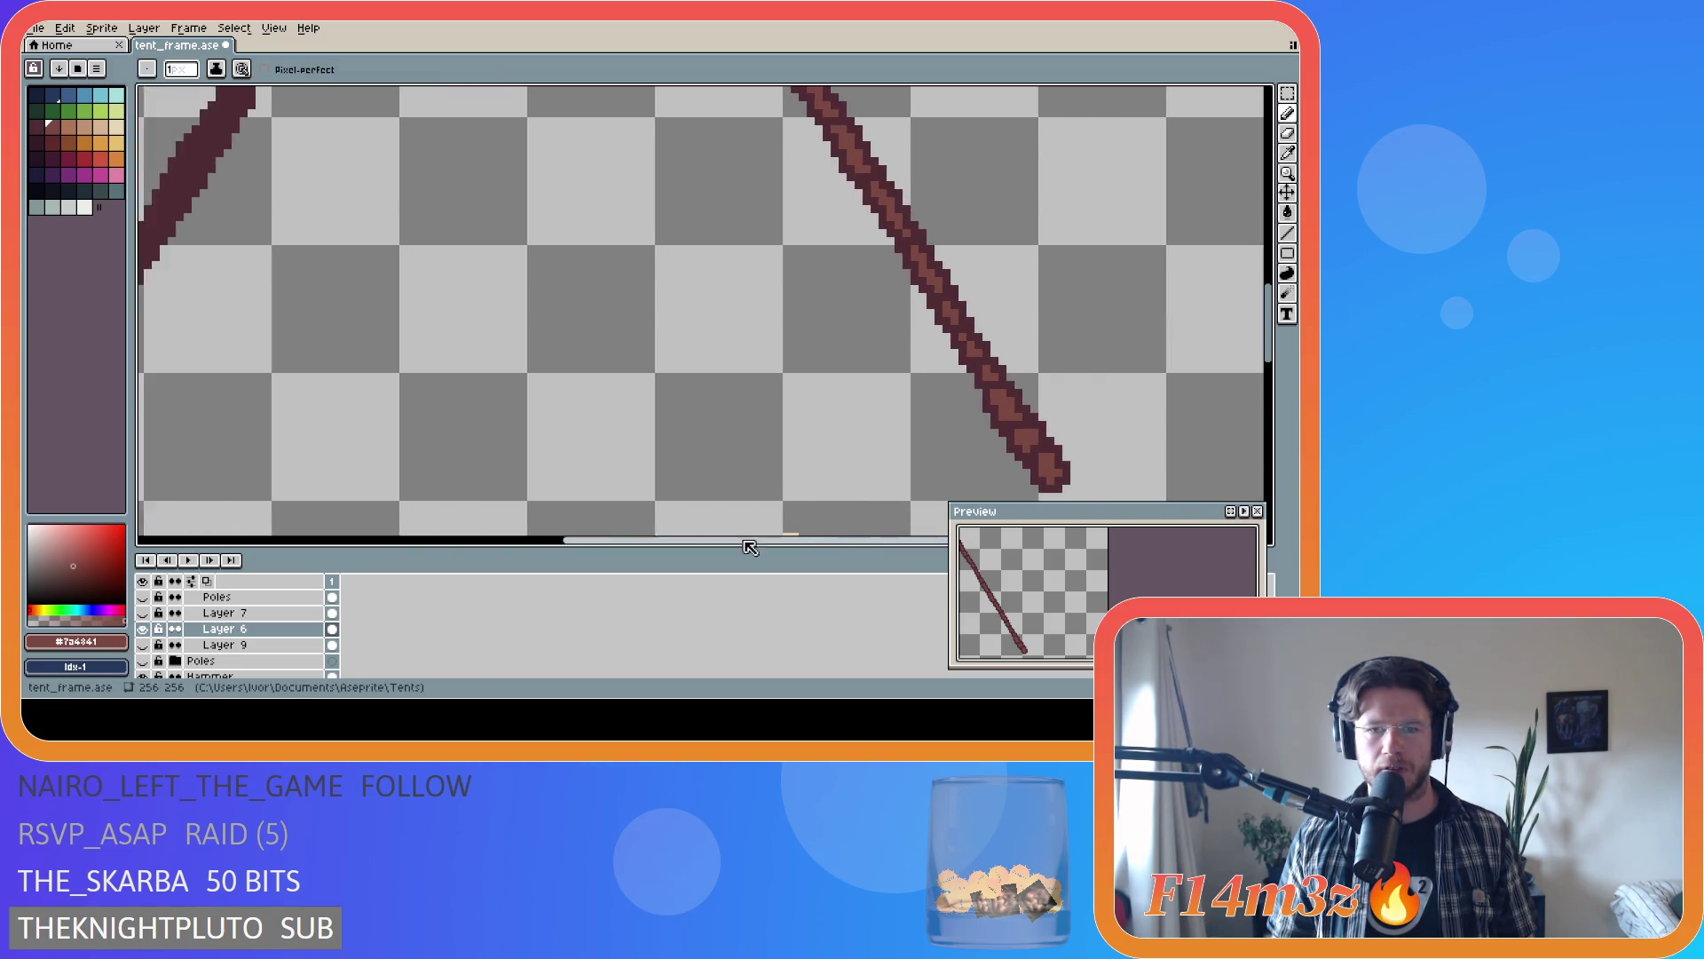
{"action": "scroll", "coordinate": [580, 488], "scroll_direction": "up", "scroll_amount": 1}
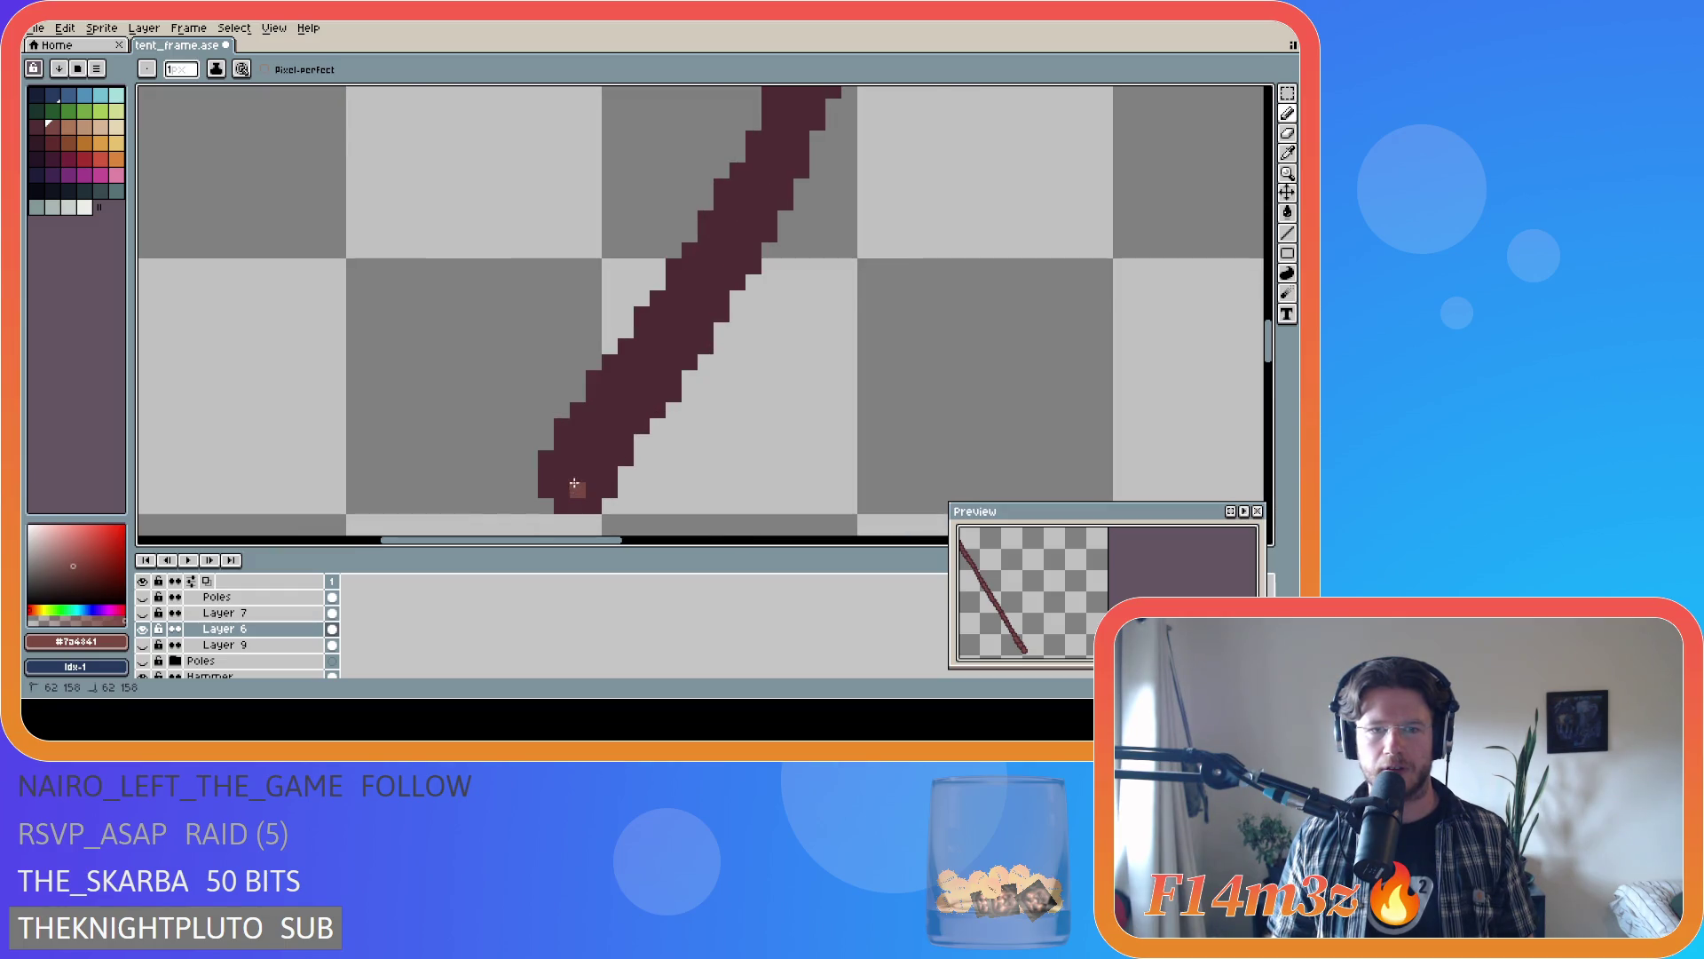
- Paint light-brown highlight pixels near the left pole's bottom, undoing a bad stroke and erasing a stray pixel
{"action": "mouse_move", "coordinate": [573, 486]}
{"action": "left_mouse_down"}
{"action": "mouse_move", "coordinate": [562, 476]}
{"action": "mouse_move", "coordinate": [656, 373]}
{"action": "left_mouse_up"}
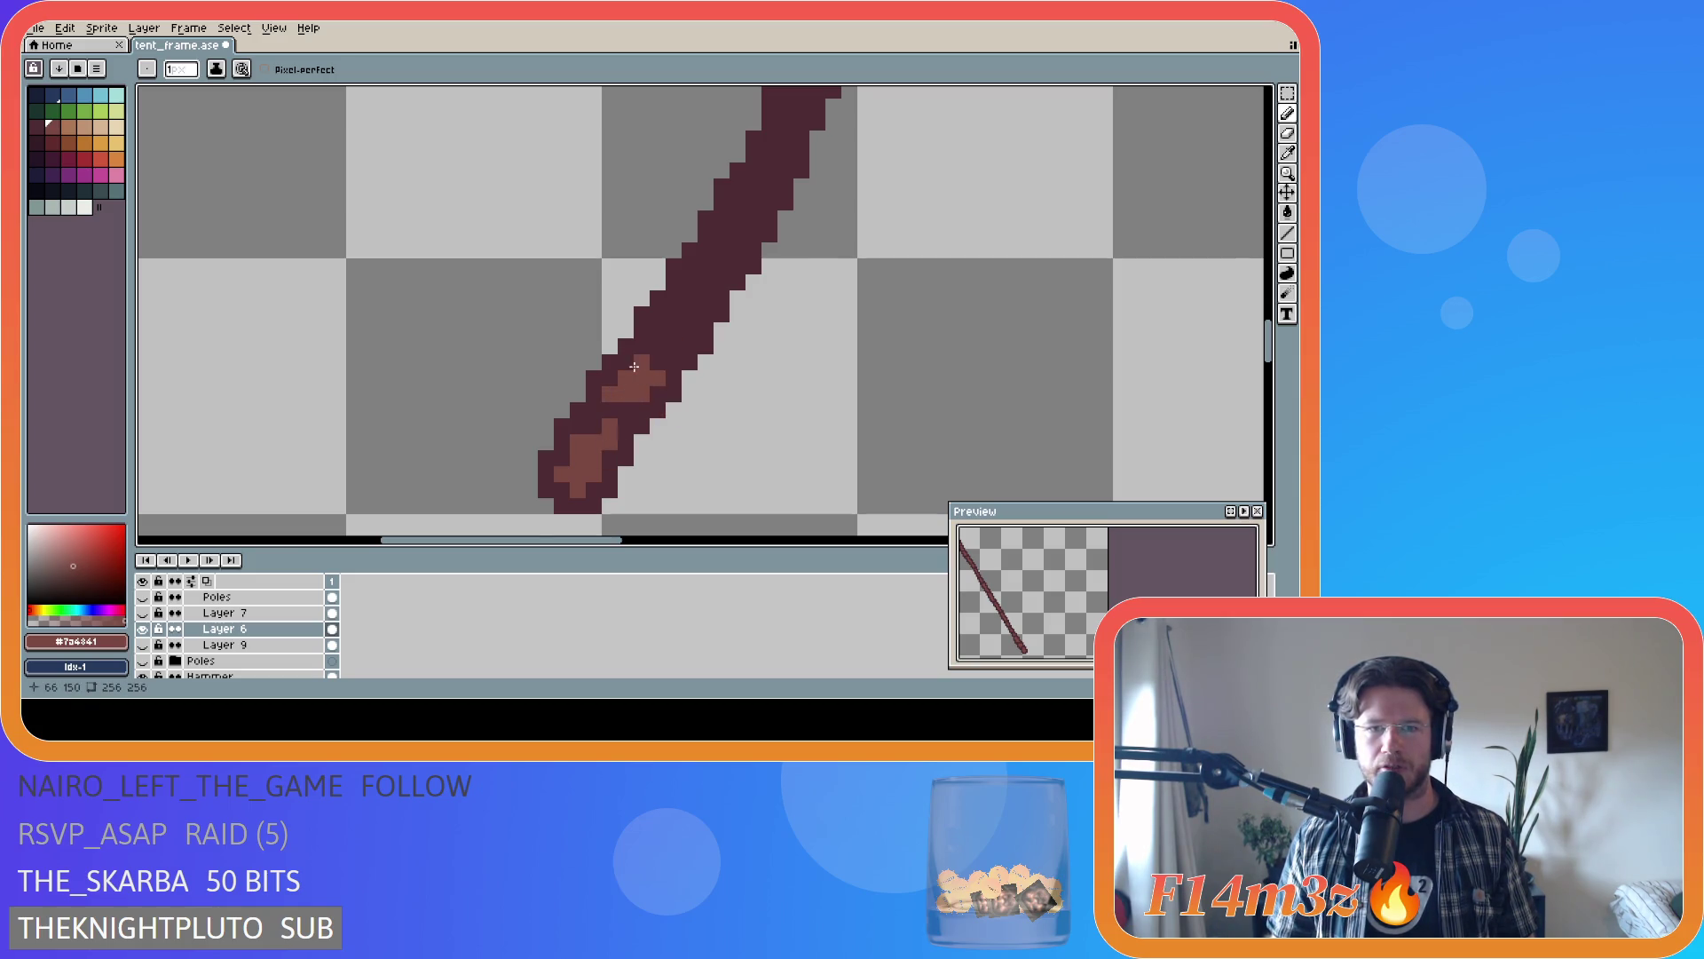
{"action": "left_click_drag", "start_coordinate": [687, 349], "coordinate": [686, 309]}
{"action": "key", "text": "ctrl+z"}
{"action": "right_click", "coordinate": [658, 320]}
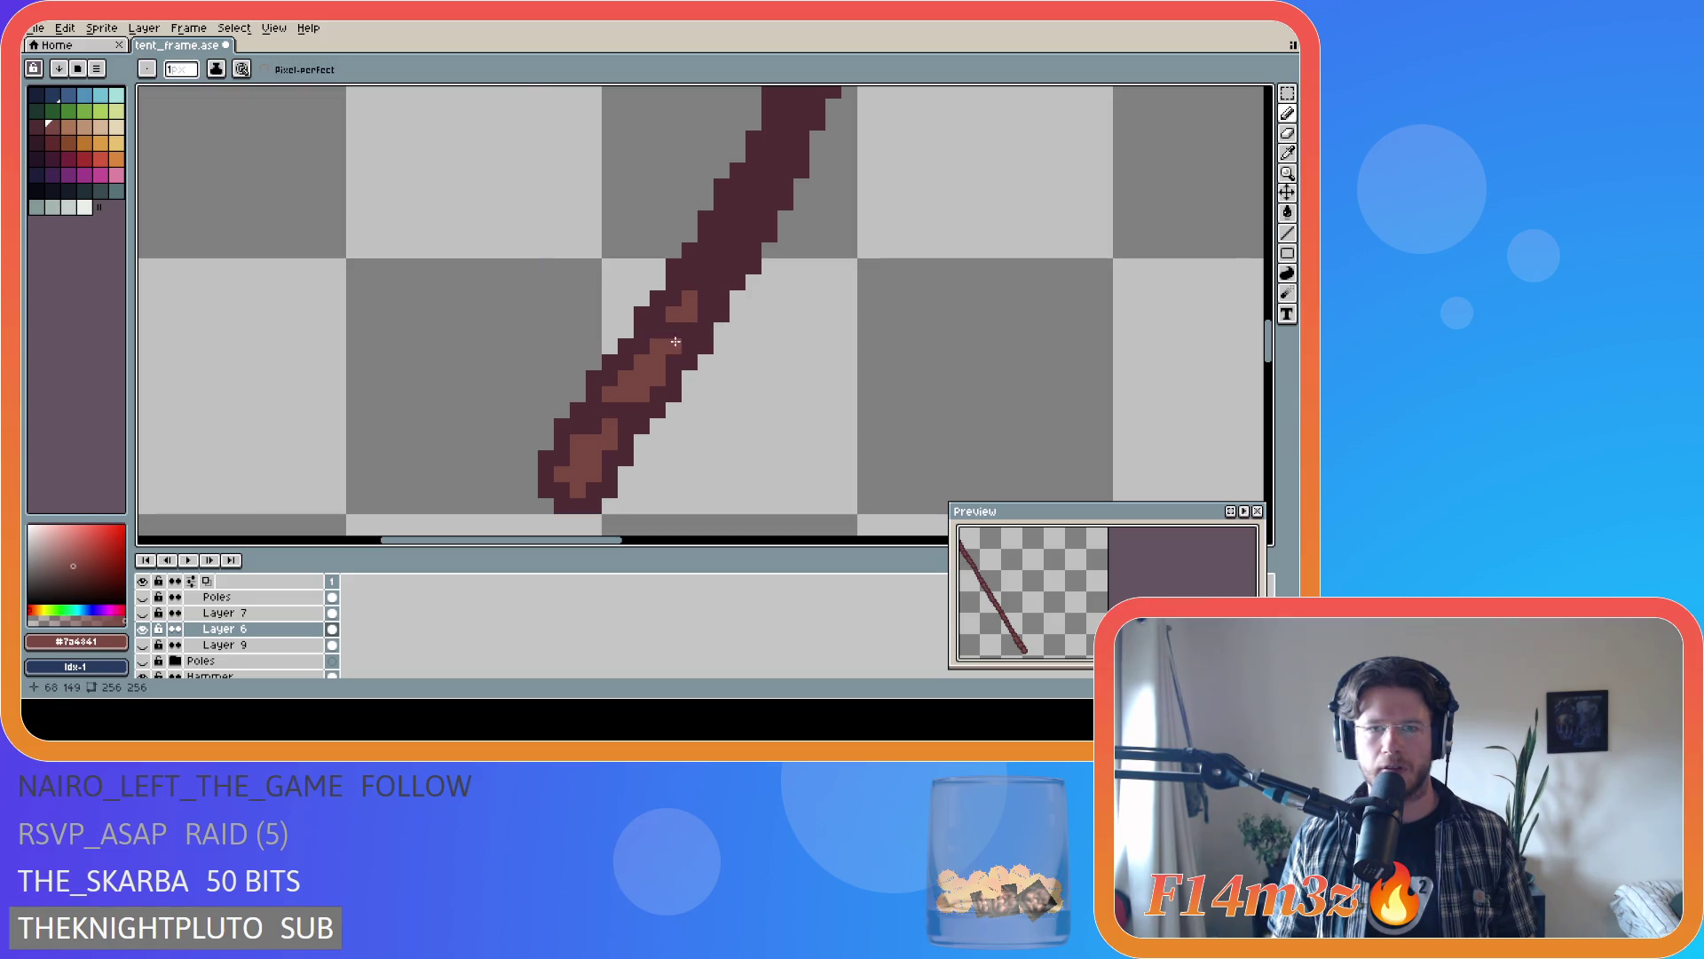
{"action": "left_click", "coordinate": [706, 282]}
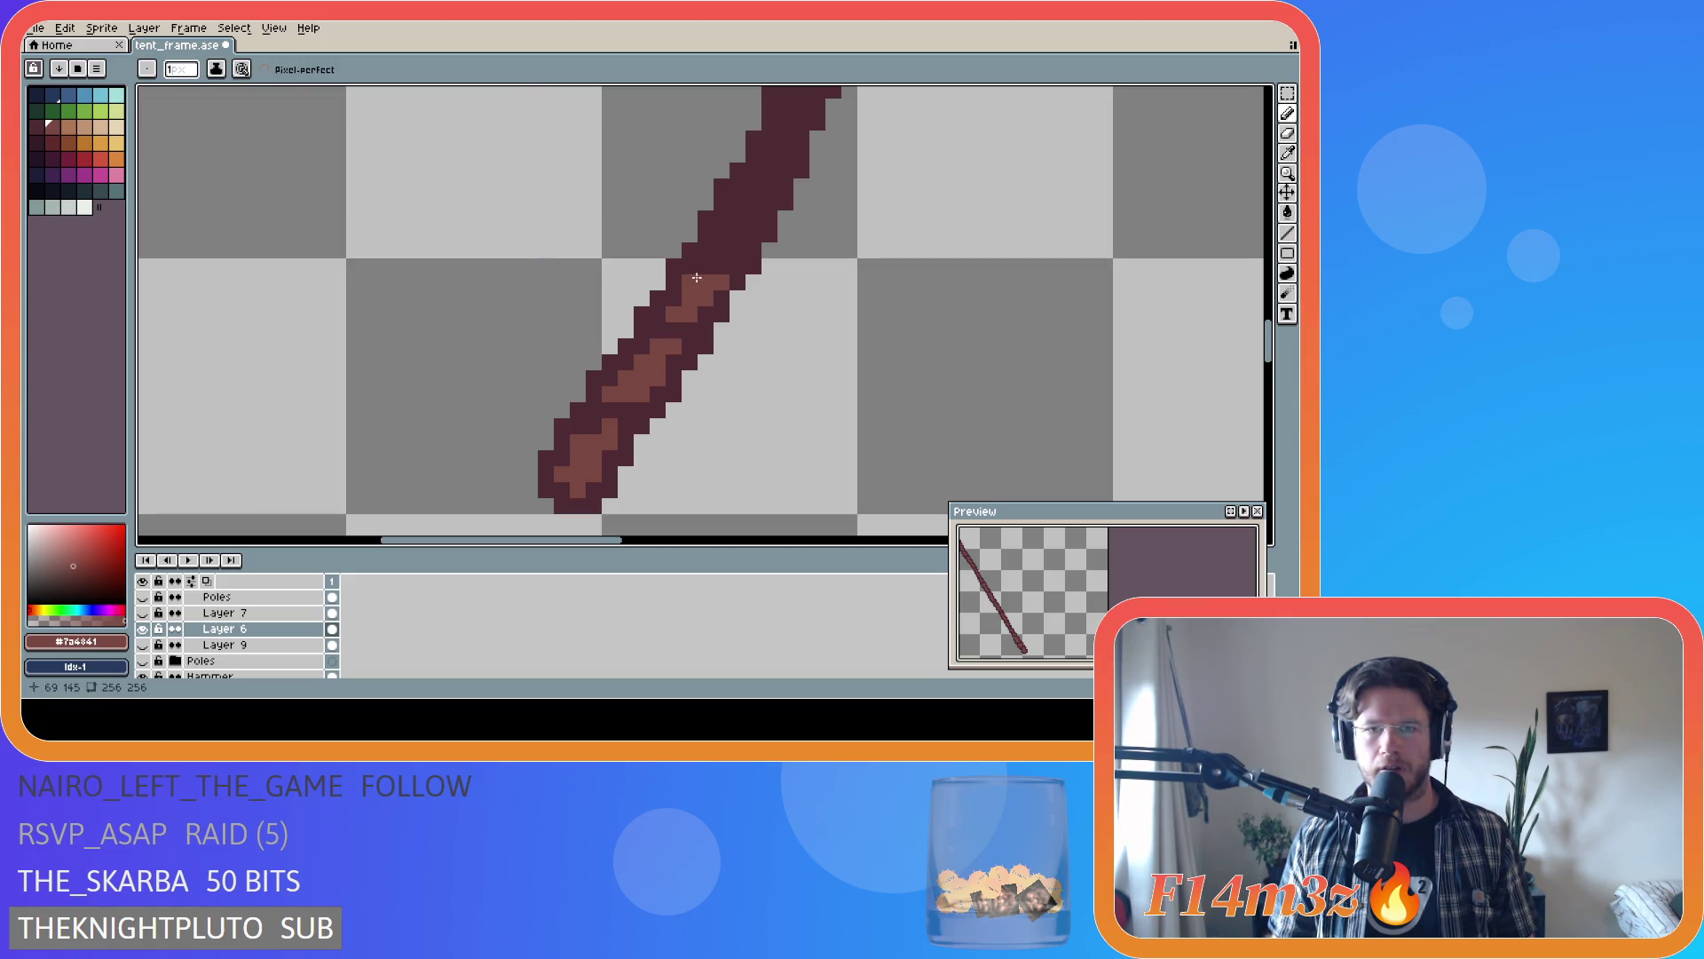
{"action": "key", "text": "v"}
{"action": "key", "text": "b"}
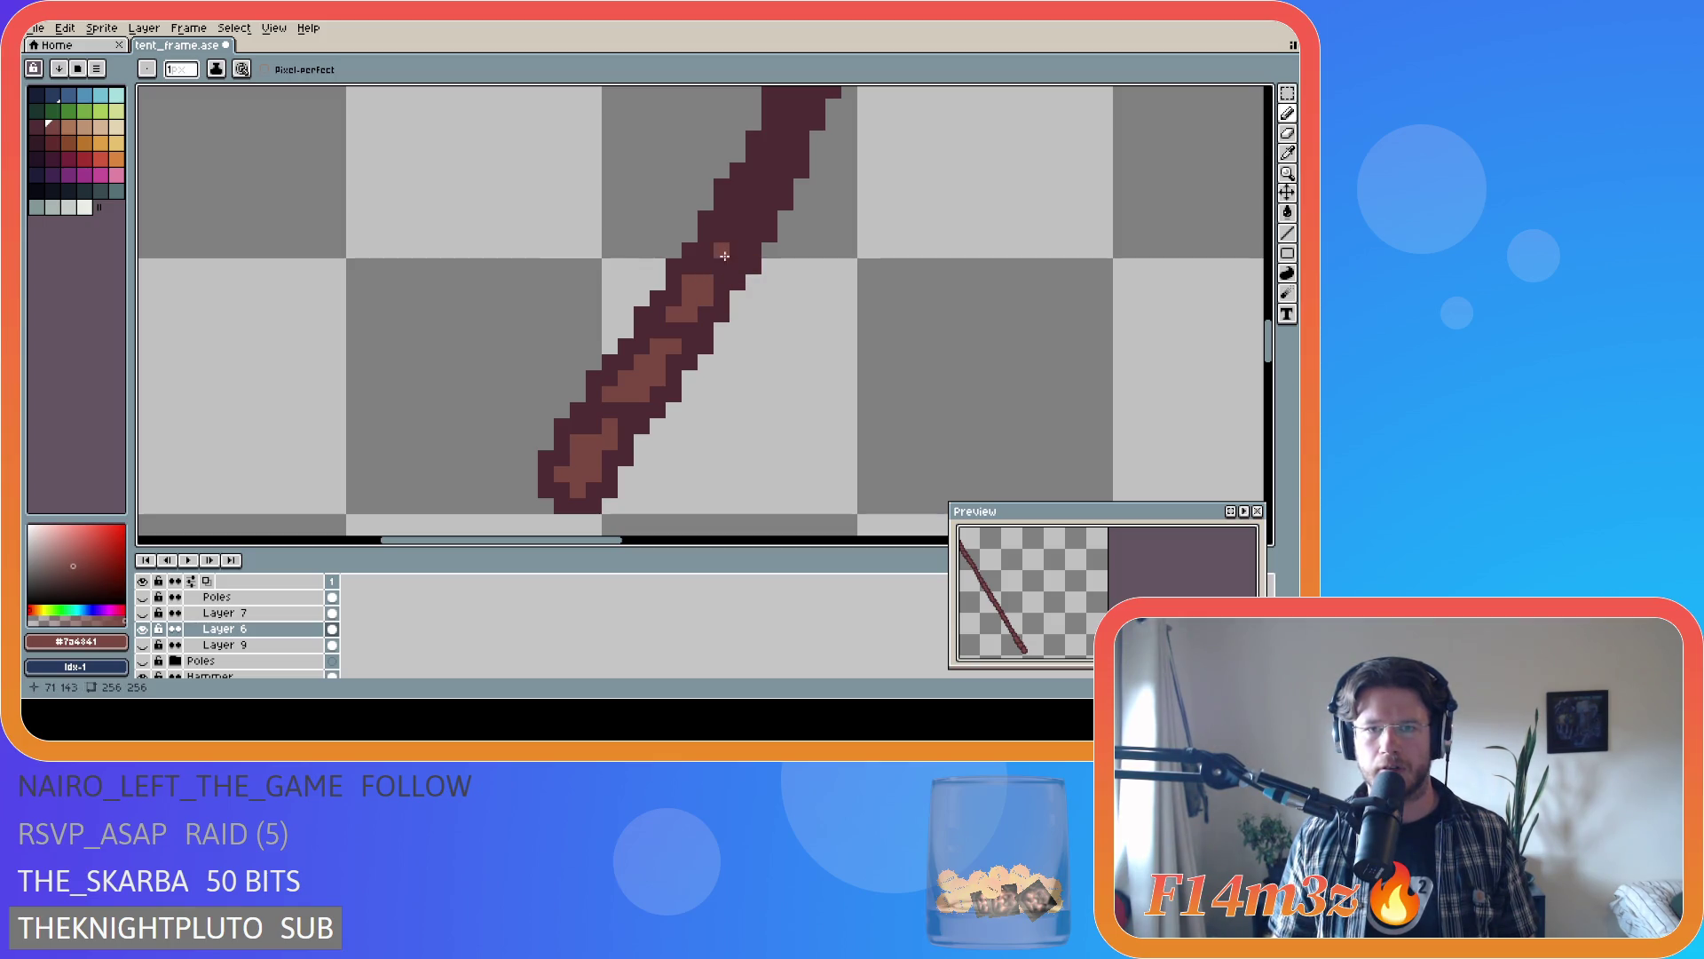
- Add more light-brown grain pixels higher up the left pole
{"action": "left_click", "coordinate": [723, 252]}
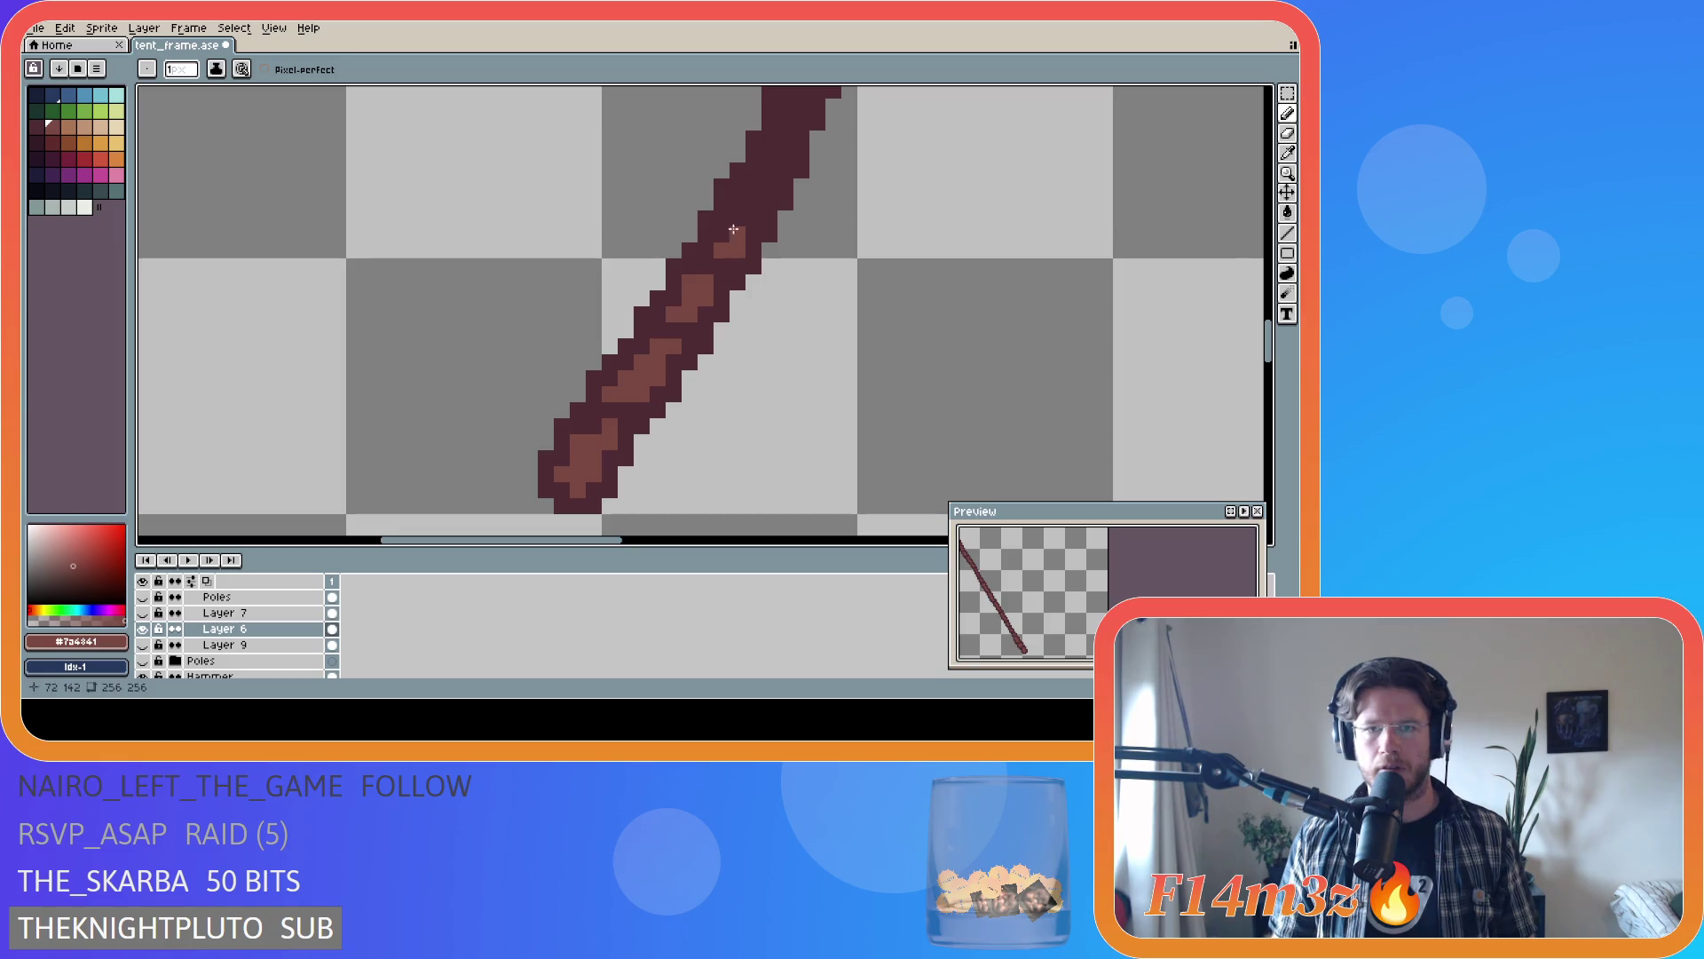
{"action": "left_click_drag", "start_coordinate": [721, 235], "coordinate": [736, 235]}
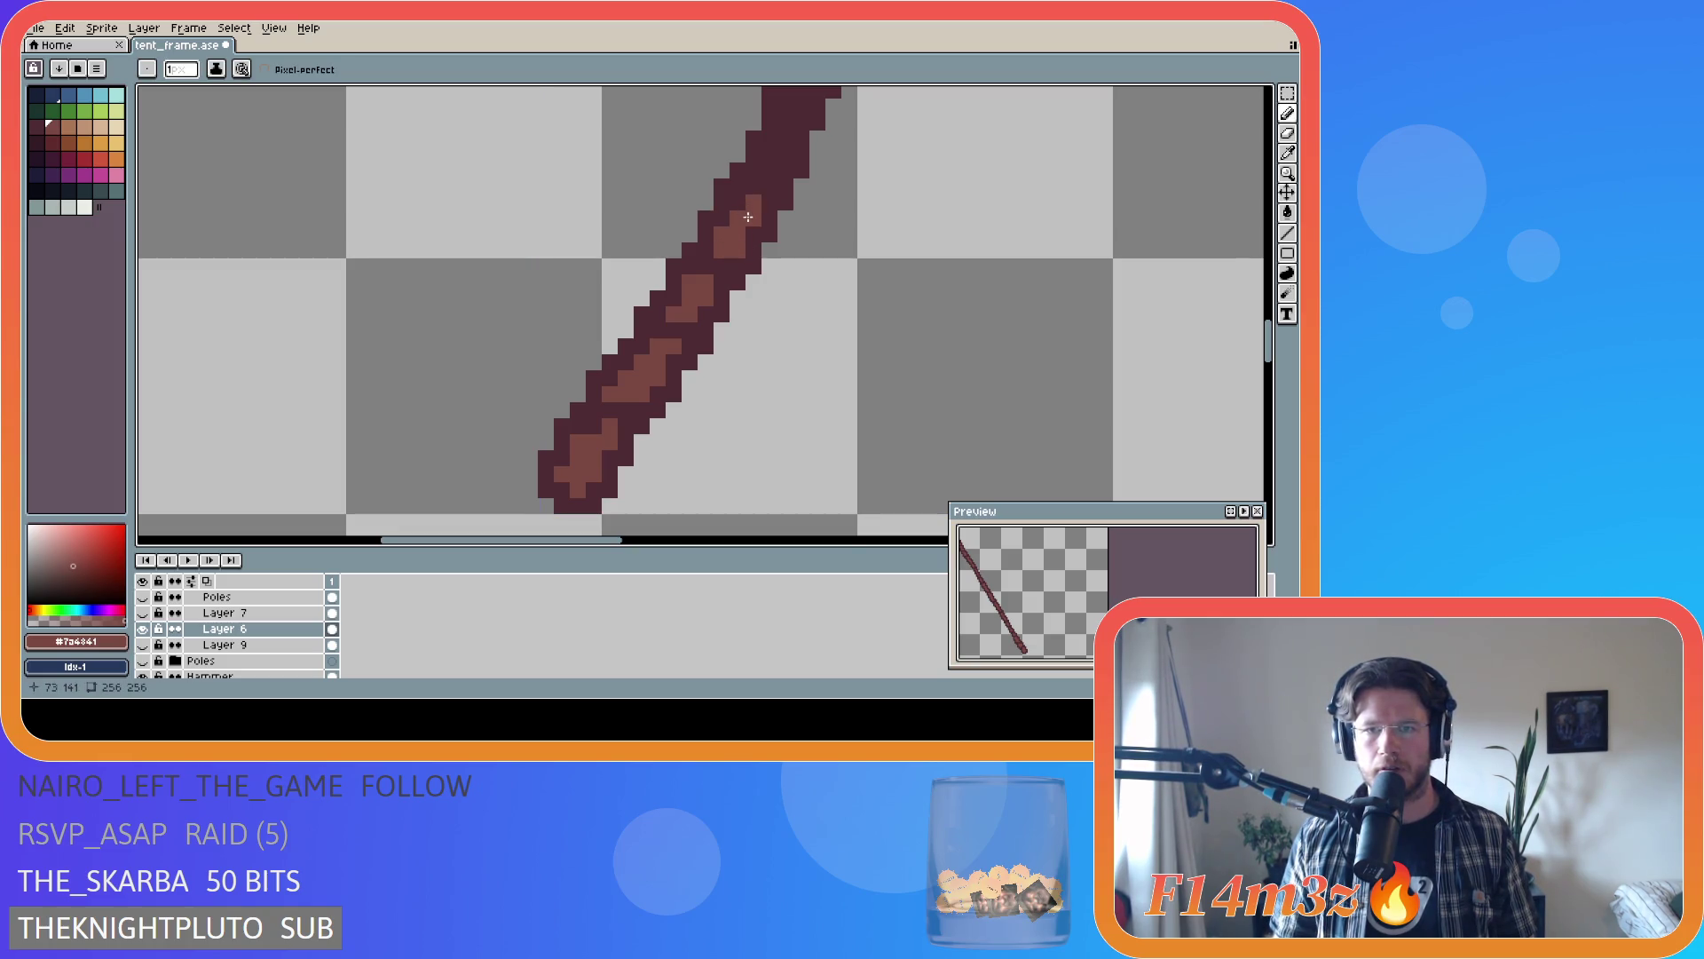
{"action": "scroll", "coordinate": [928, 262], "scroll_direction": "down", "scroll_amount": 2}
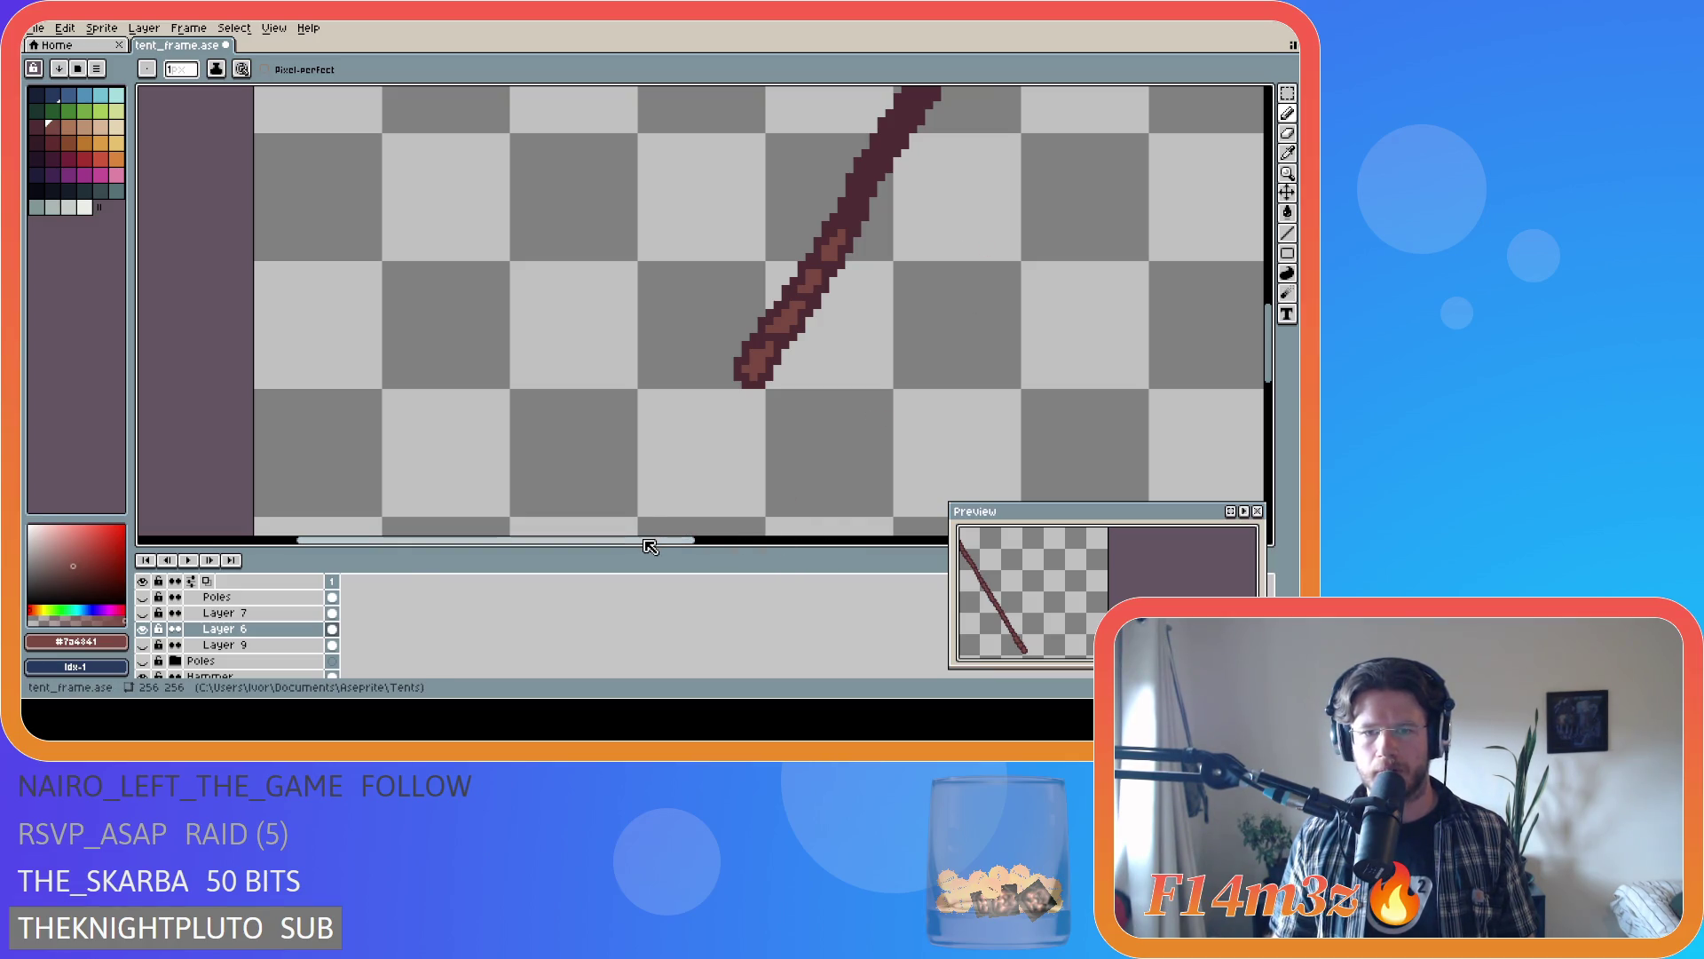
{"action": "left_click_drag", "start_coordinate": [651, 546], "coordinate": [757, 546]}
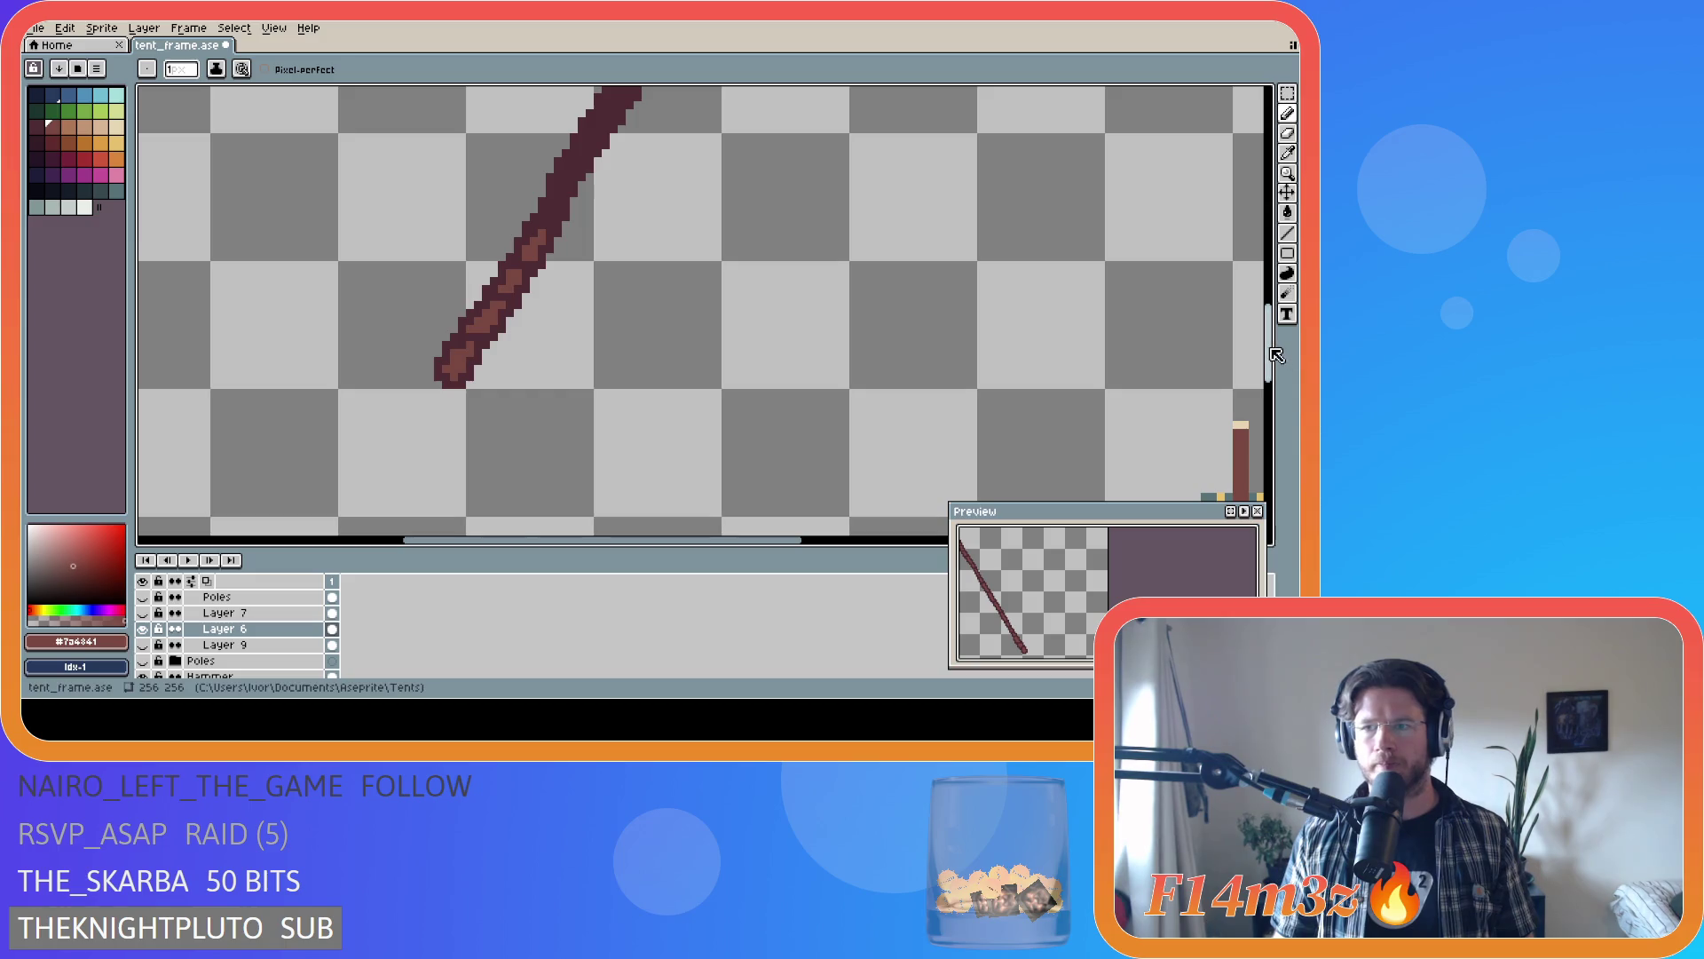
{"action": "scroll", "coordinate": [887, 372], "scroll_direction": "down", "scroll_amount": 1}
{"action": "scroll", "coordinate": [531, 451], "scroll_direction": "up", "scroll_amount": 3}
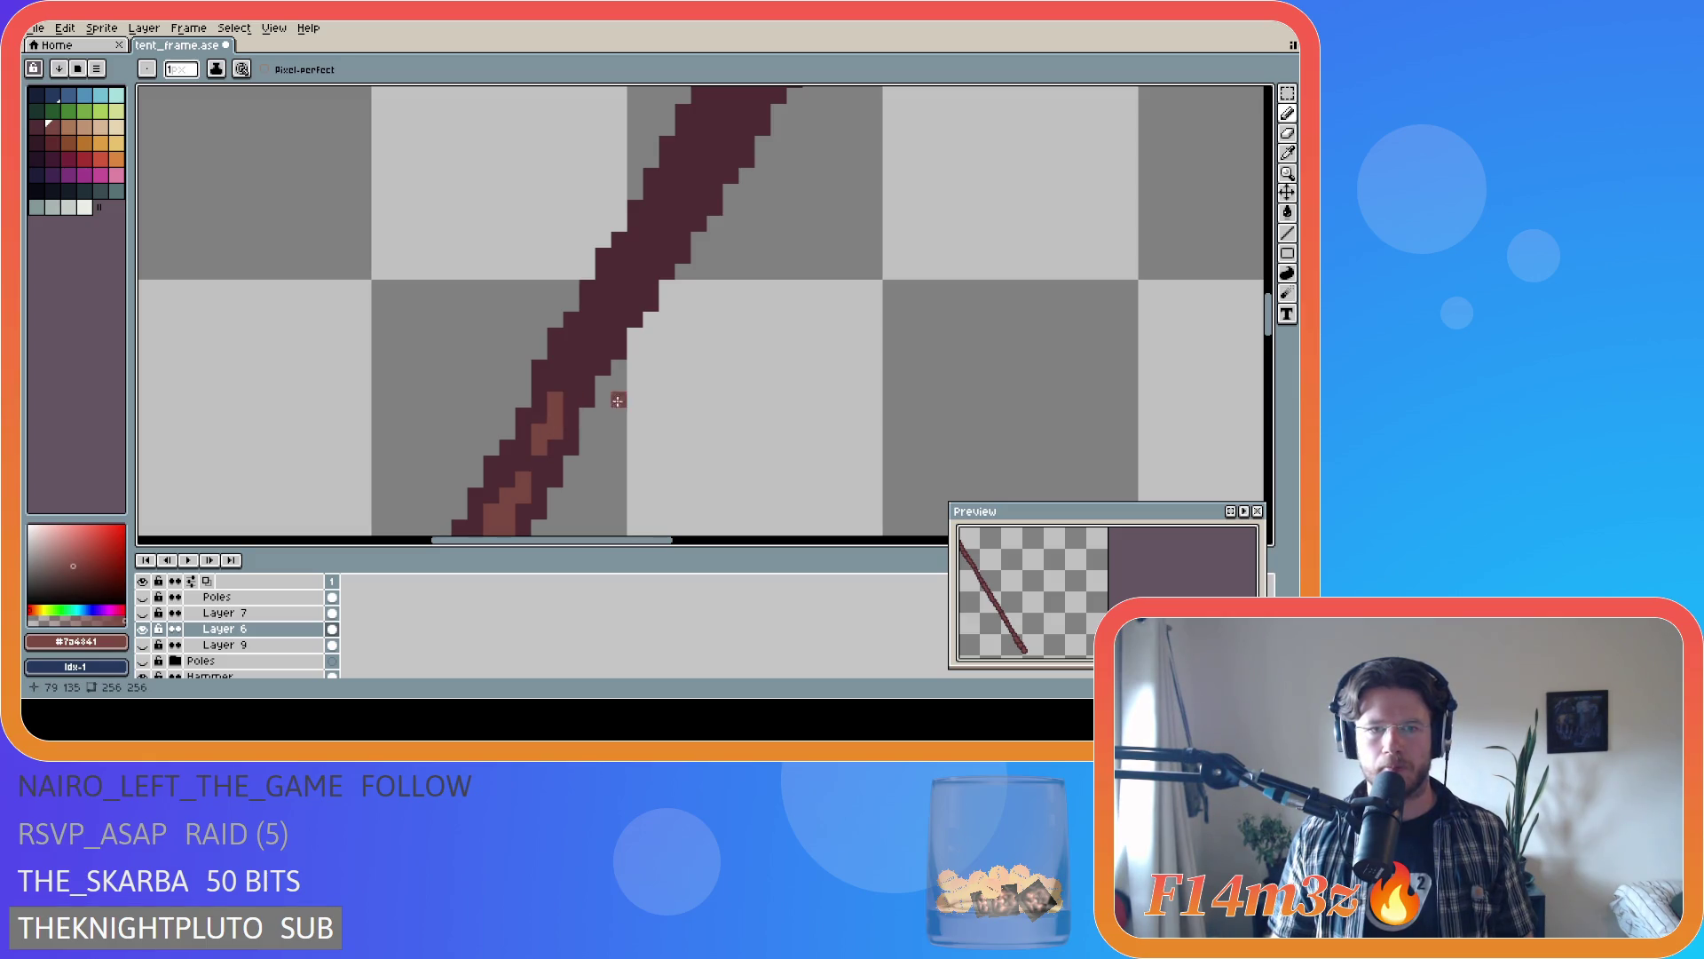
{"action": "left_click_drag", "start_coordinate": [554, 383], "coordinate": [574, 383]}
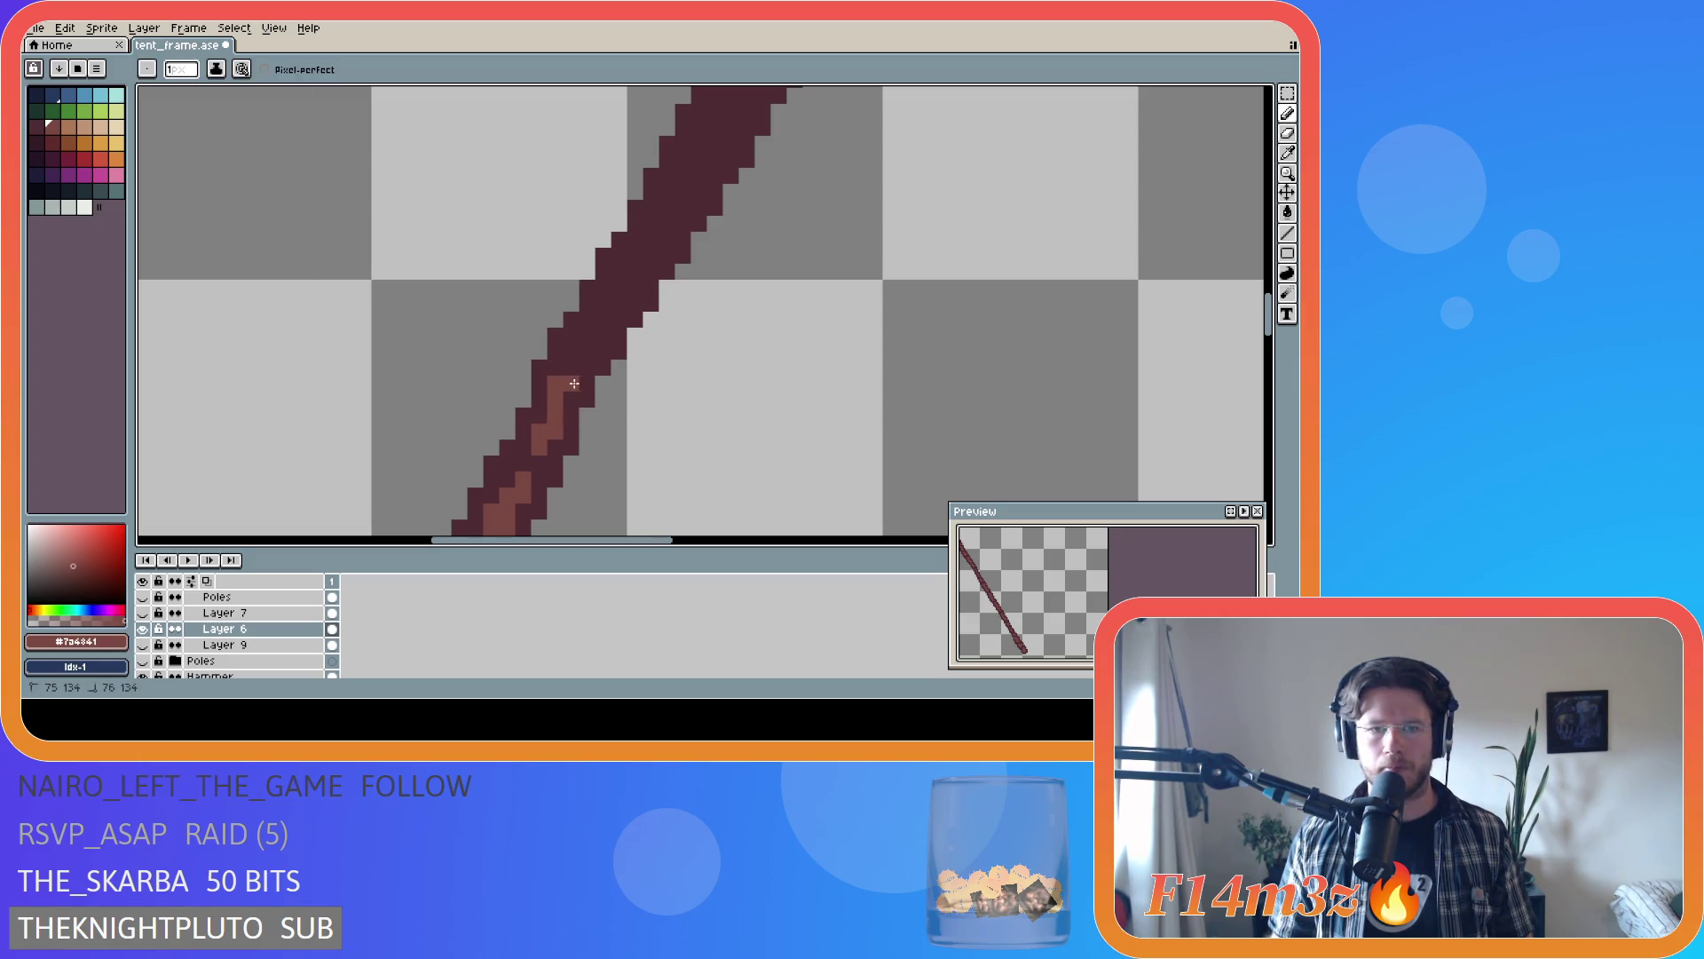
- Paint light-brown grain strokes further up the left pole toward the top
{"action": "scroll", "coordinate": [613, 360], "scroll_direction": "down", "scroll_amount": 3}
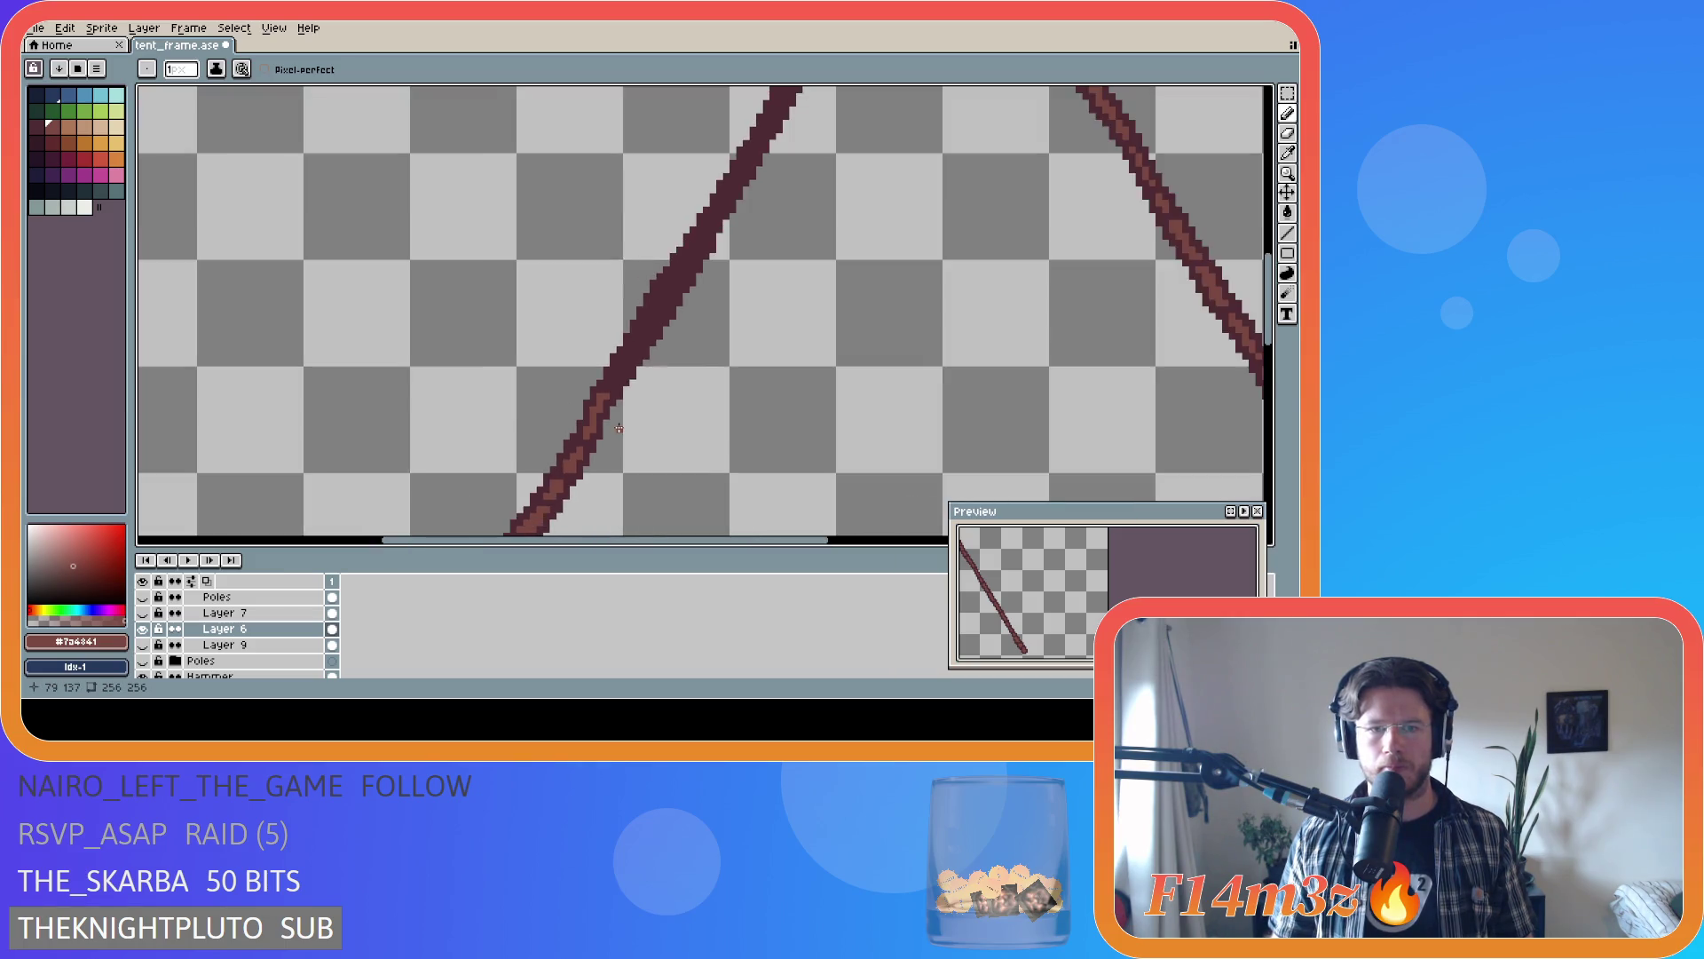
{"action": "scroll", "coordinate": [607, 464], "scroll_direction": "up", "scroll_amount": 2}
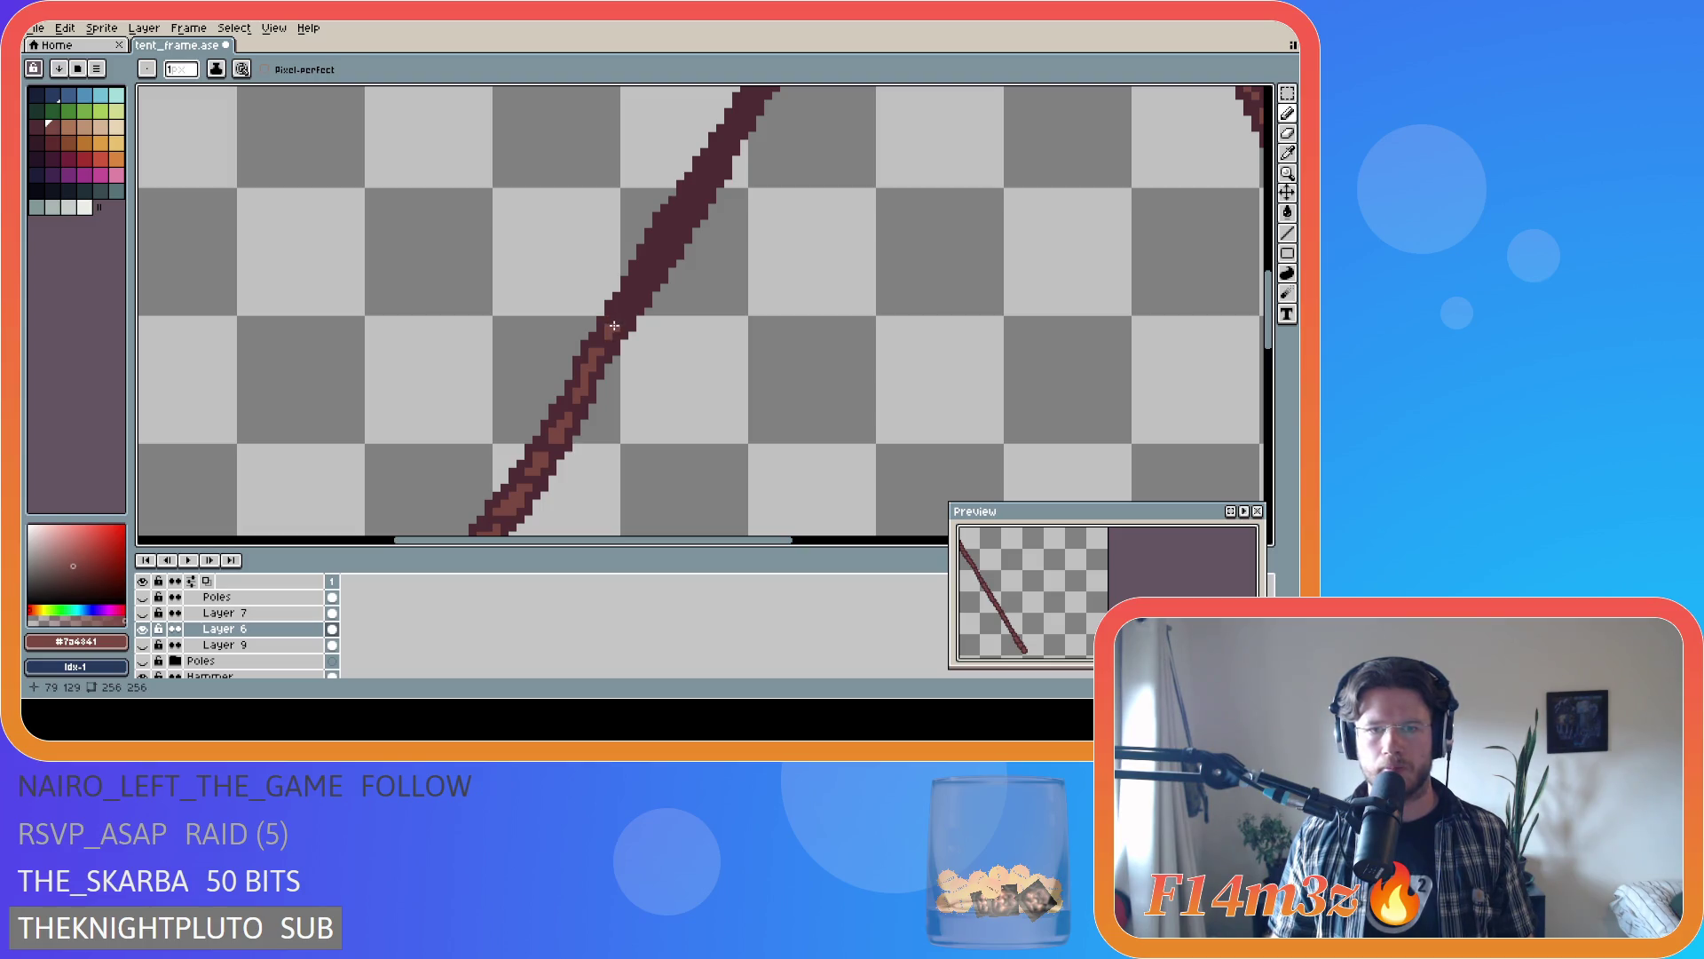
{"action": "left_click_drag", "start_coordinate": [614, 326], "coordinate": [623, 317]}
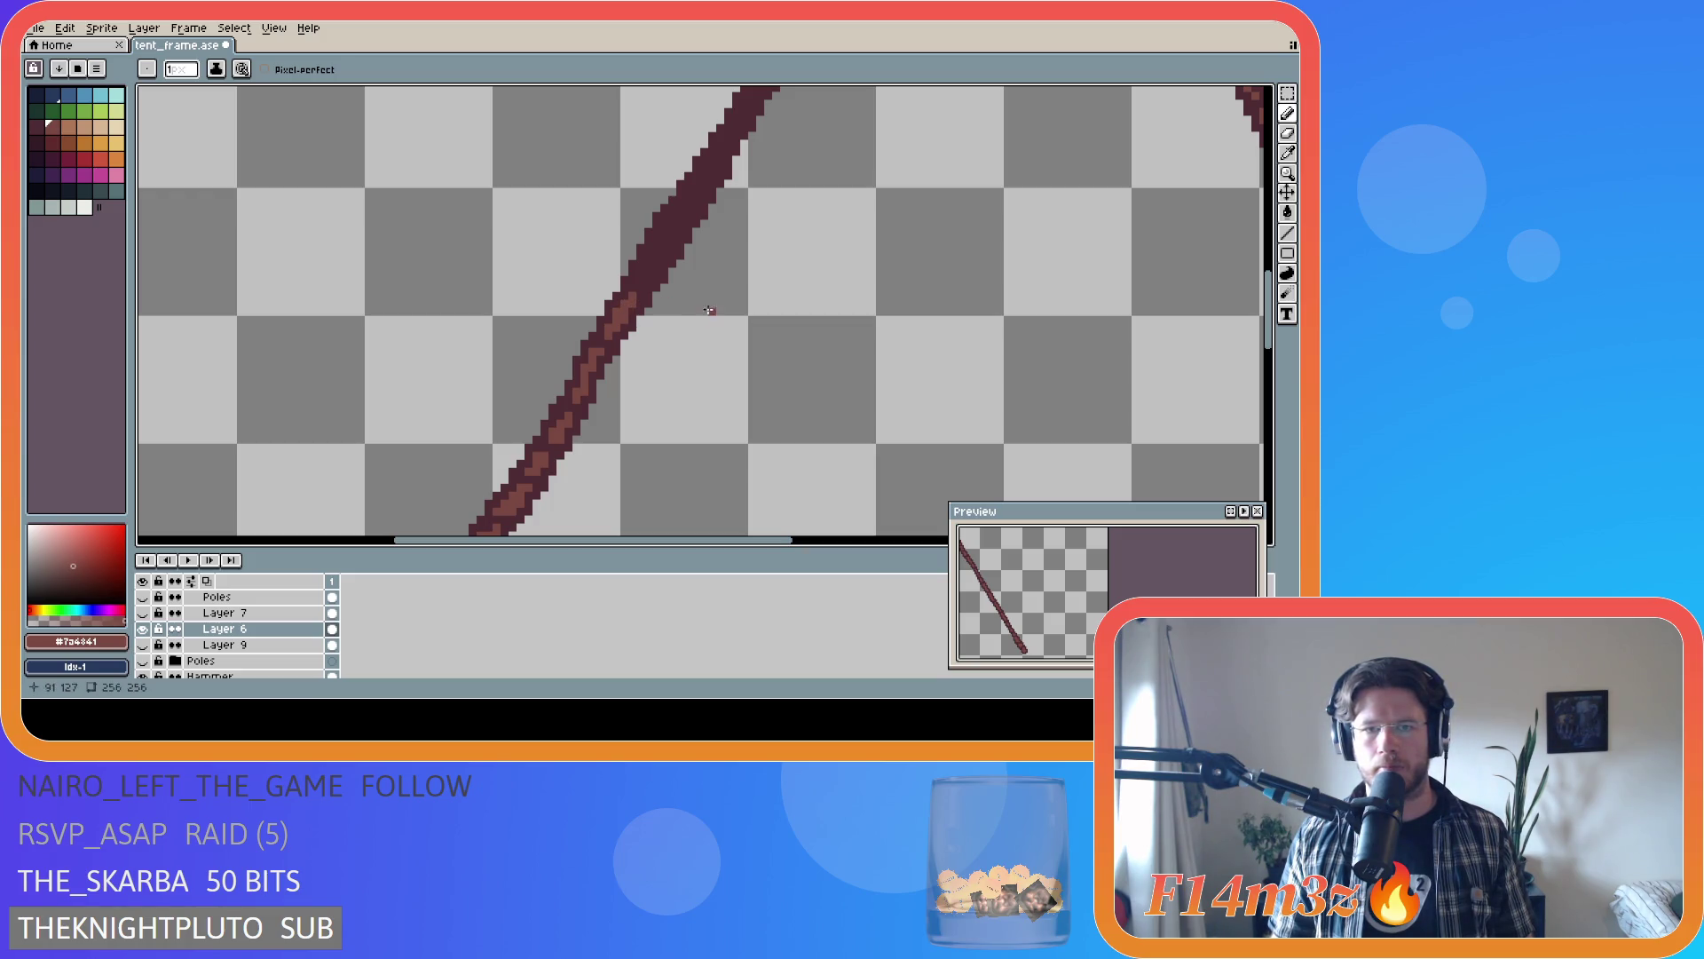
{"action": "scroll", "coordinate": [673, 357], "scroll_direction": "down", "scroll_amount": 1}
{"action": "scroll", "coordinate": [650, 312], "scroll_direction": "up", "scroll_amount": 2}
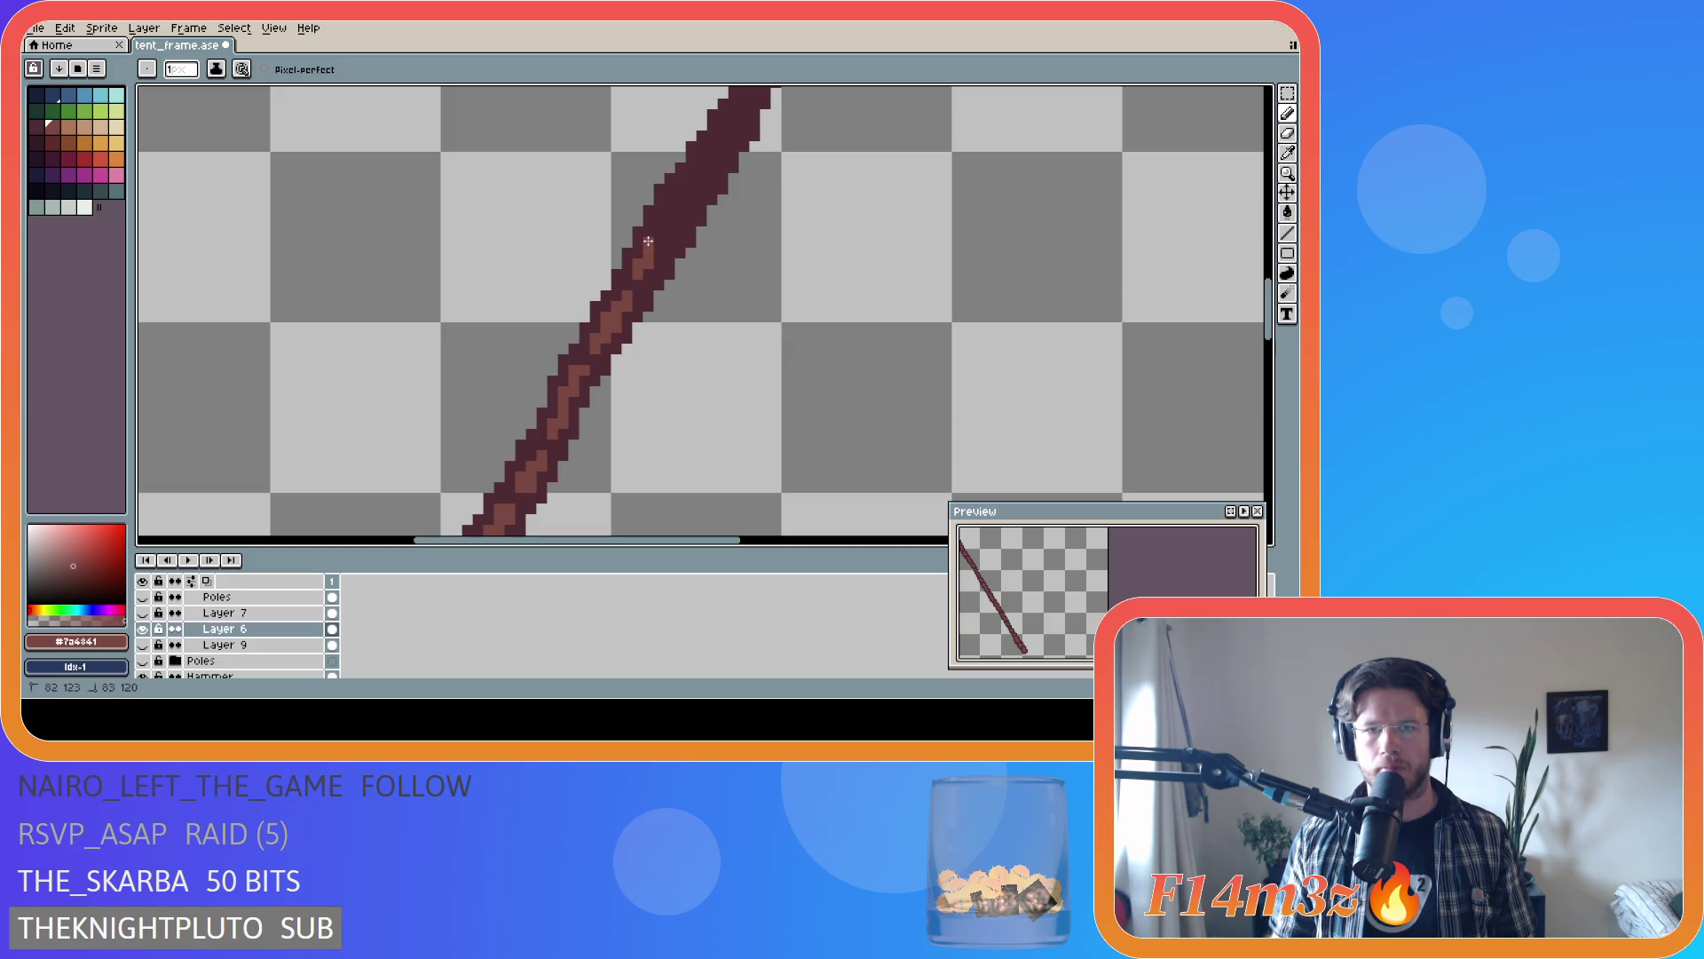
{"action": "left_click_drag", "start_coordinate": [654, 247], "coordinate": [659, 245]}
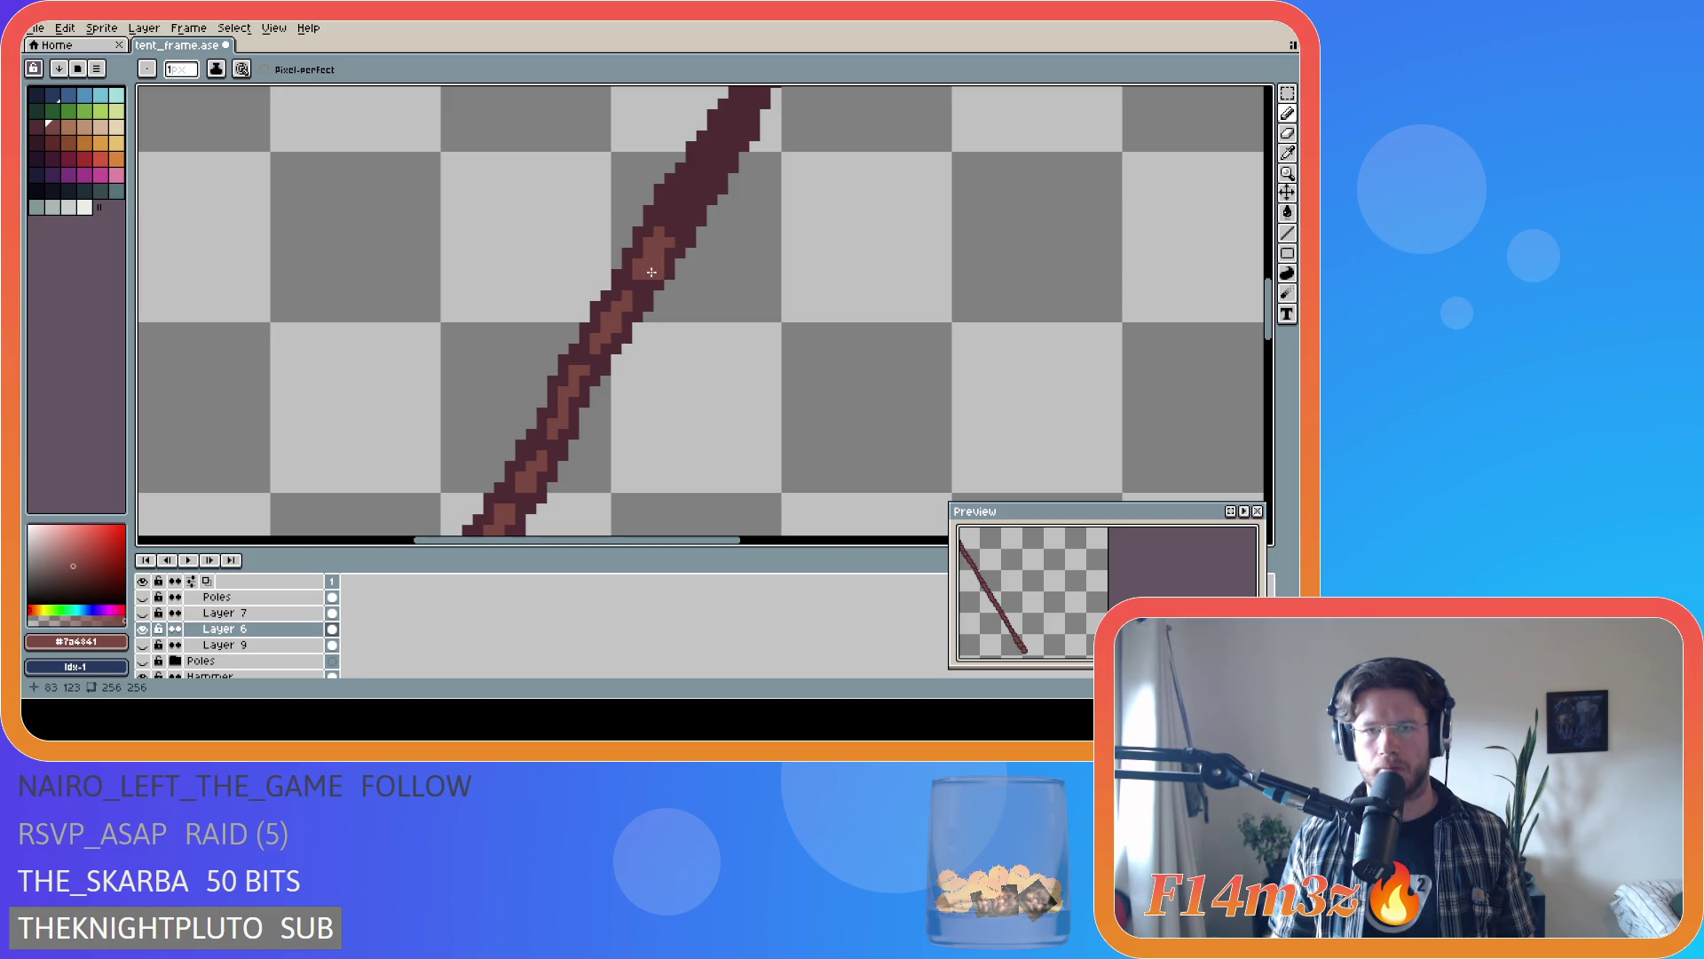
{"action": "left_click", "coordinate": [652, 272]}
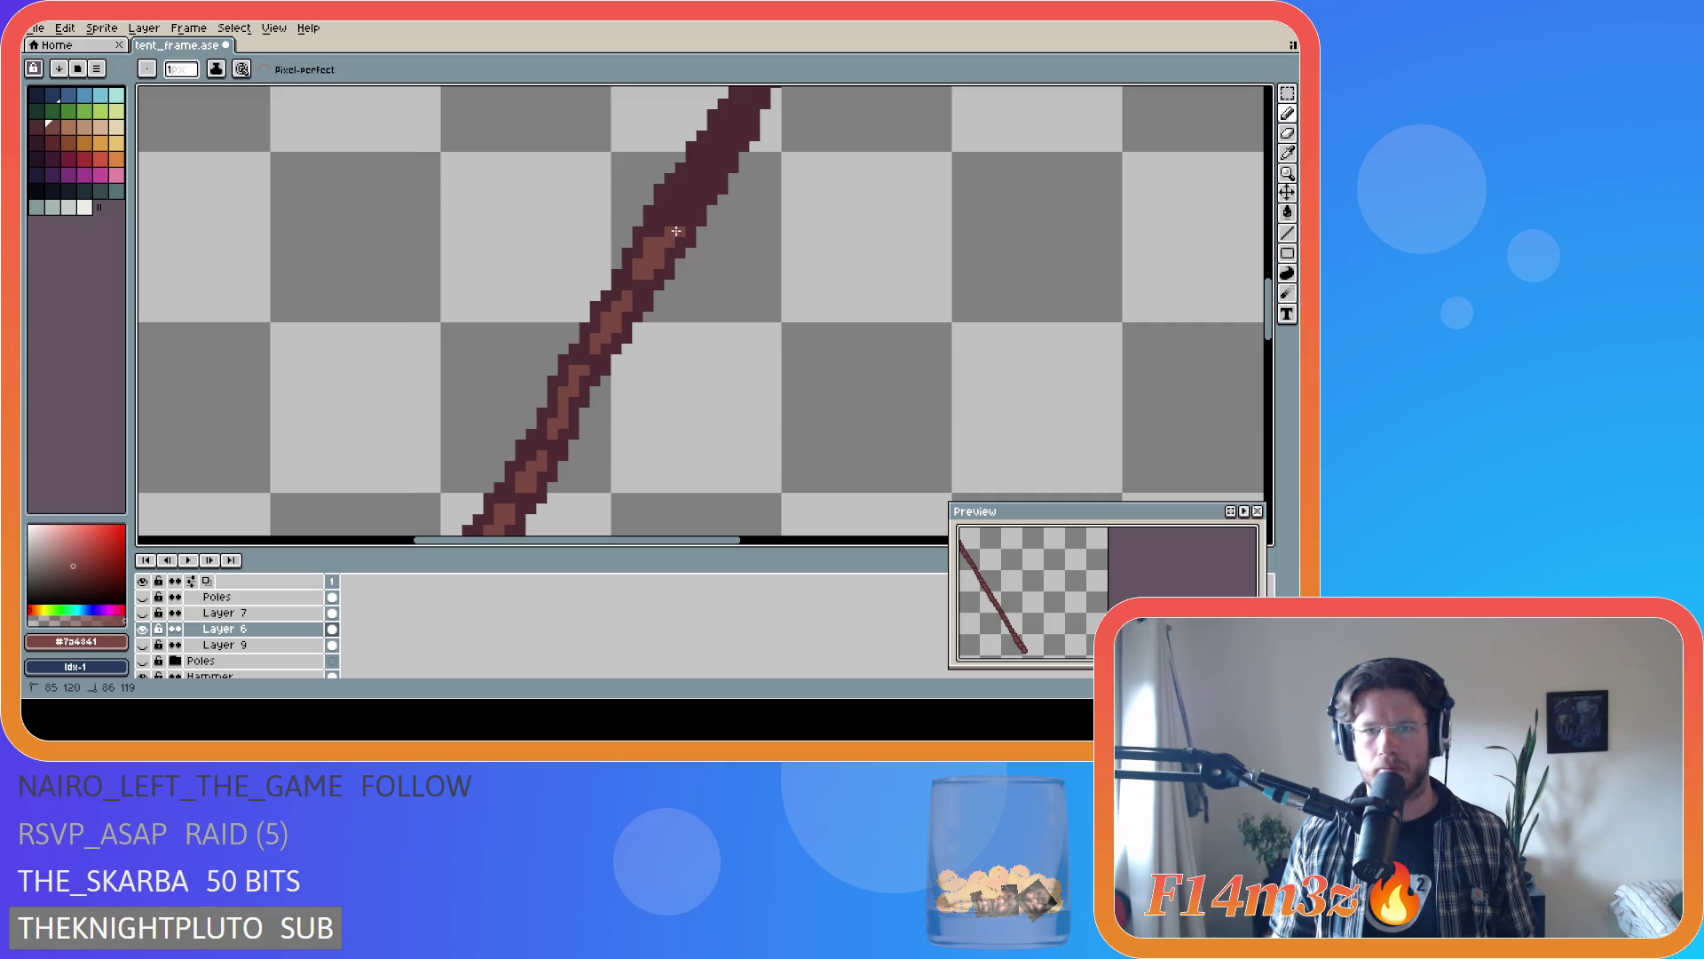
{"action": "left_click_drag", "start_coordinate": [676, 231], "coordinate": [674, 226]}
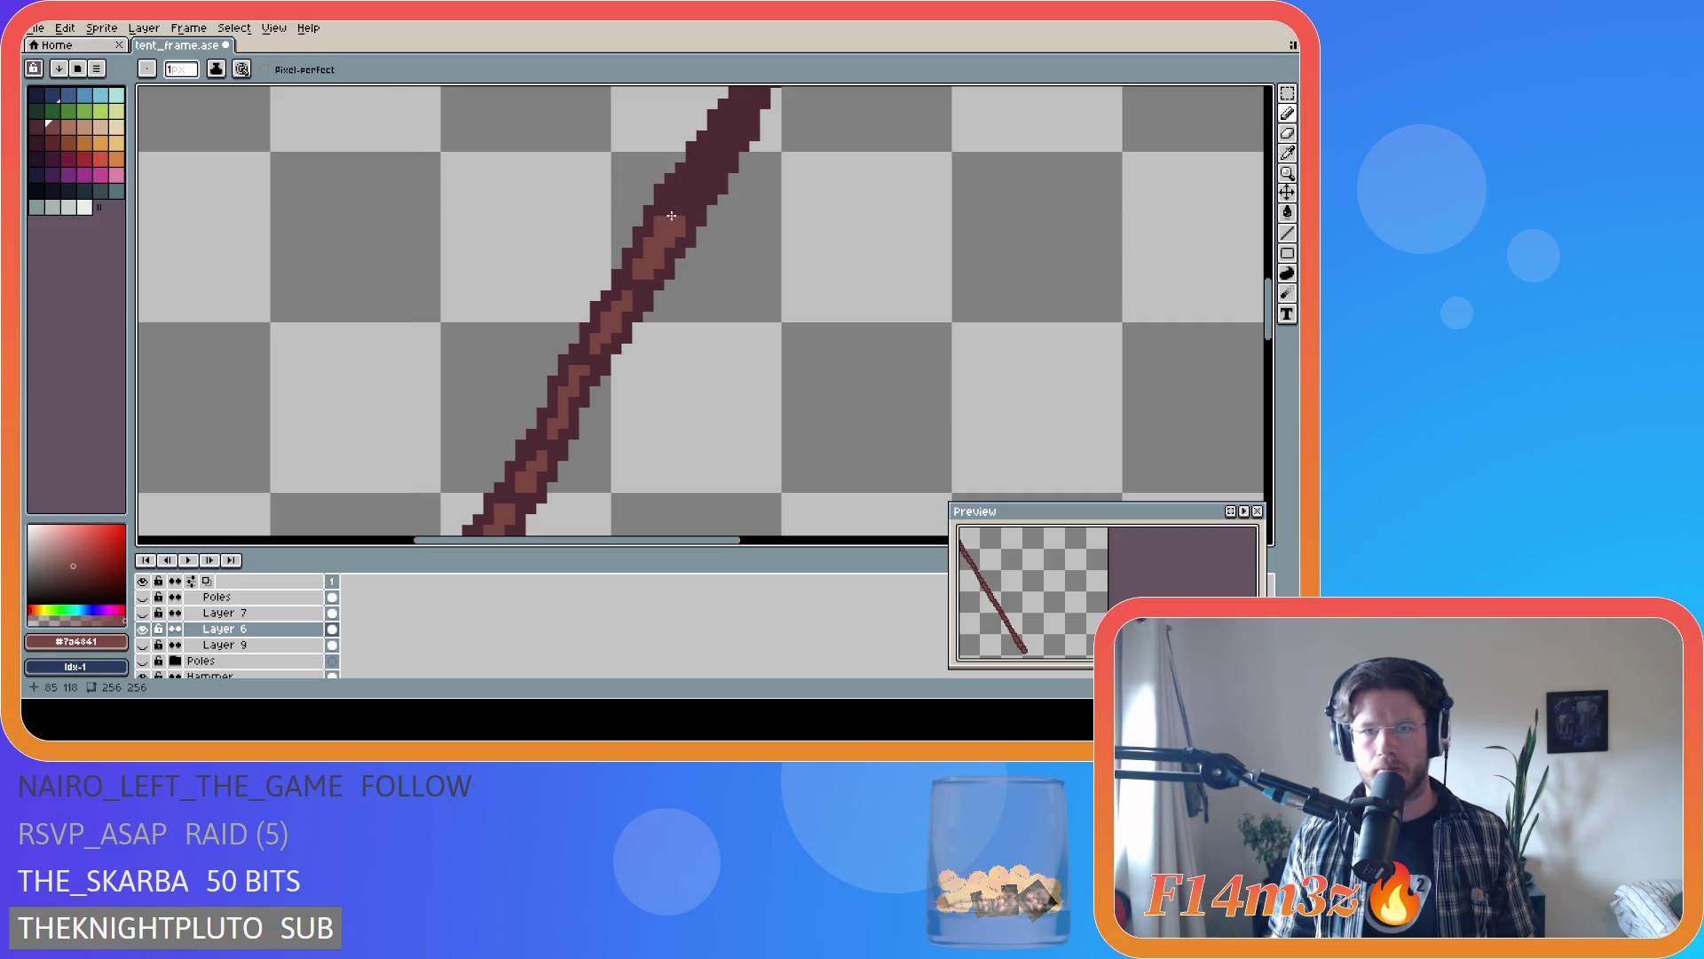
- Re-sample the lighter brown from the stroke and save tent_frame.ase
{"action": "left_click", "coordinate": [682, 218], "text": "alt"}
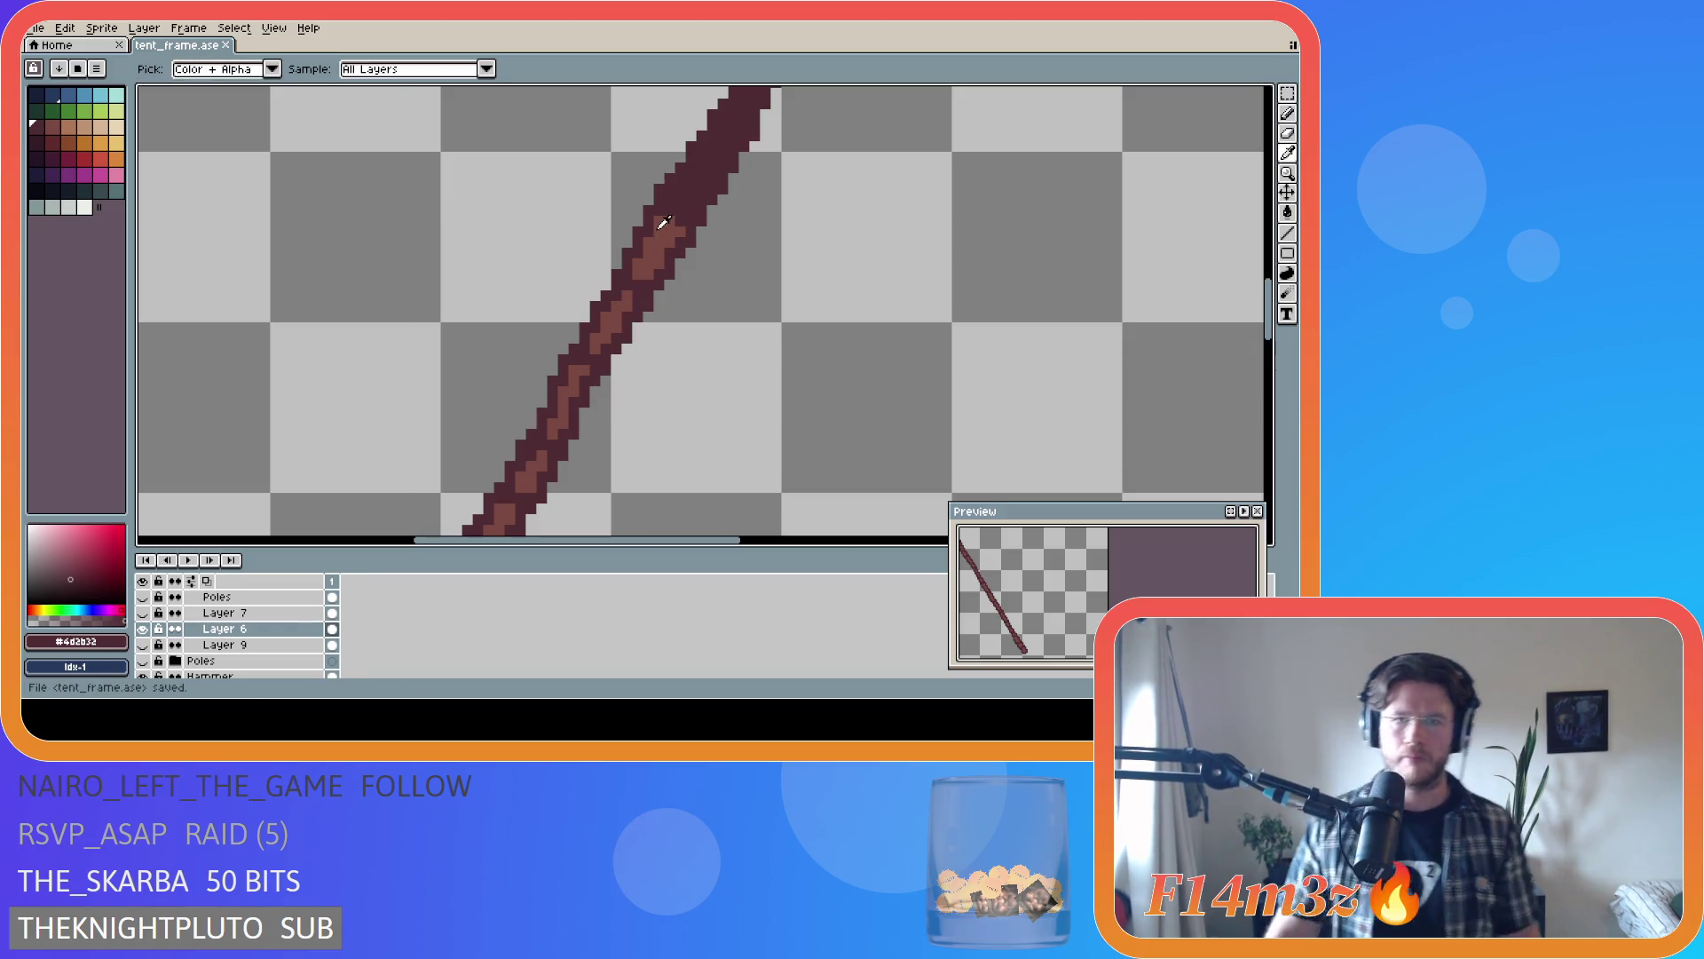
{"action": "left_click", "coordinate": [654, 228], "text": "alt"}
{"action": "key", "text": "ctrl+s"}
{"action": "scroll", "coordinate": [709, 345], "scroll_direction": "down", "scroll_amount": 2}
{"action": "scroll", "coordinate": [707, 348], "scroll_direction": "down", "scroll_amount": 1}
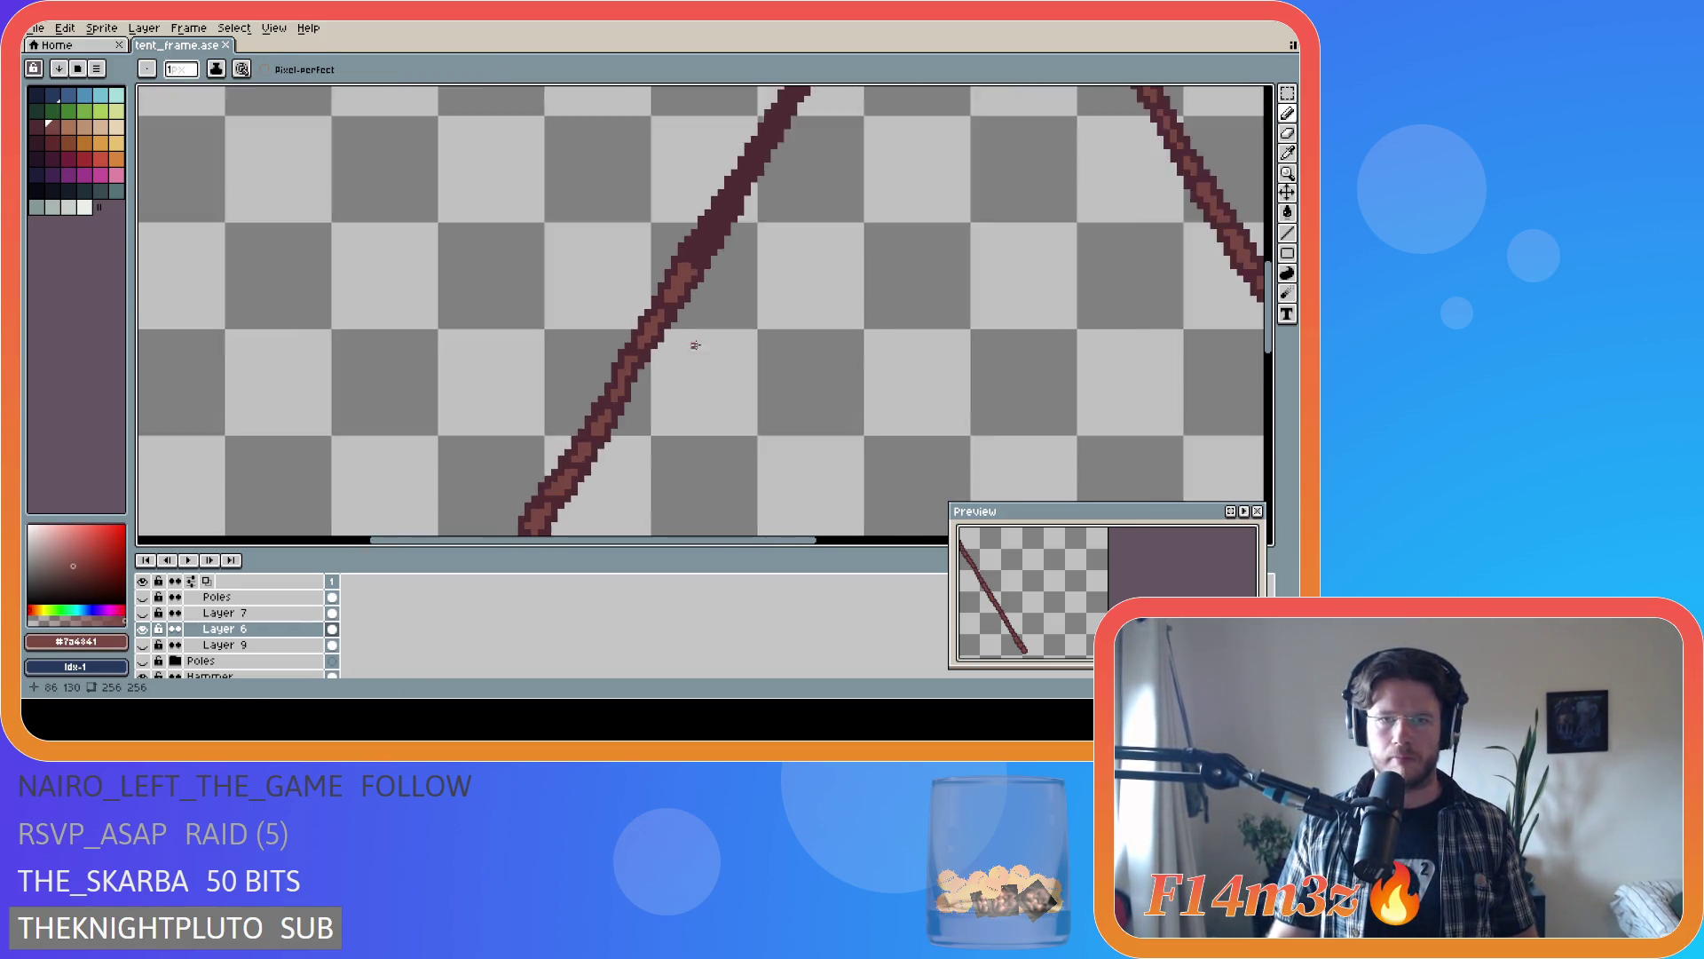
{"action": "scroll", "coordinate": [690, 345], "scroll_direction": "up", "scroll_amount": 4}
- Re-sample the light brown and paint a diagonal highlight stroke with extra pixels up the pole
{"action": "left_click", "coordinate": [690, 245], "text": "alt"}
{"action": "left_click", "coordinate": [666, 229]}
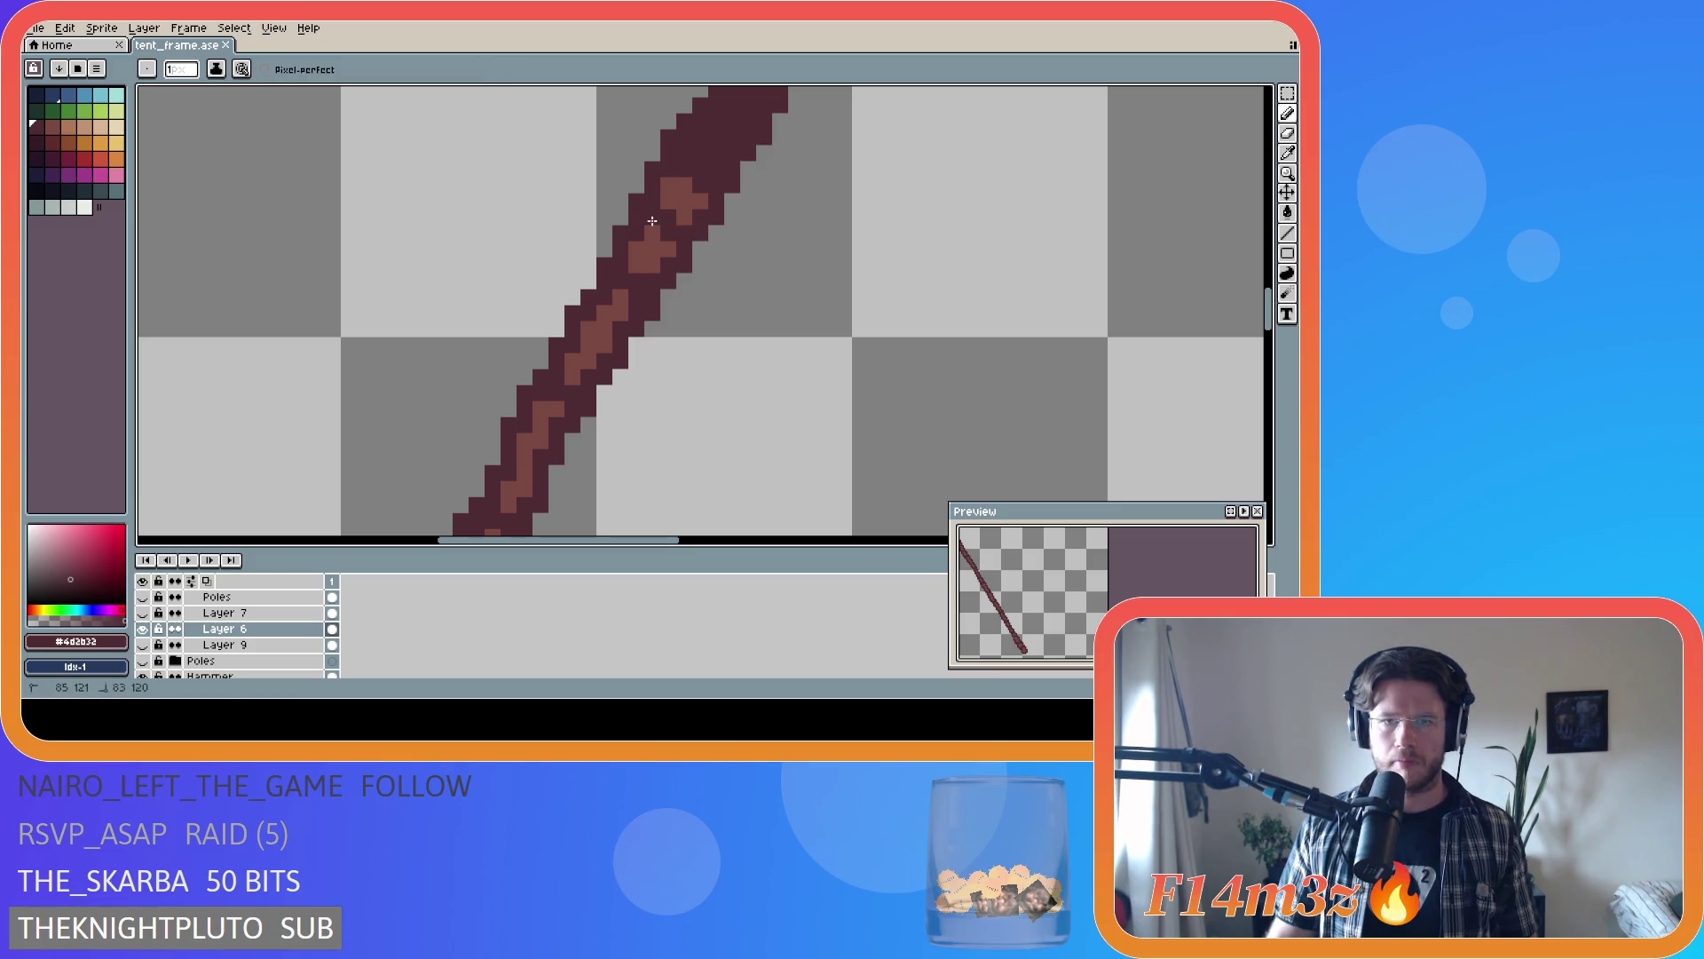
{"action": "scroll", "coordinate": [751, 245], "scroll_direction": "down", "scroll_amount": 2}
{"action": "scroll", "coordinate": [751, 245], "scroll_direction": "down", "scroll_amount": 3}
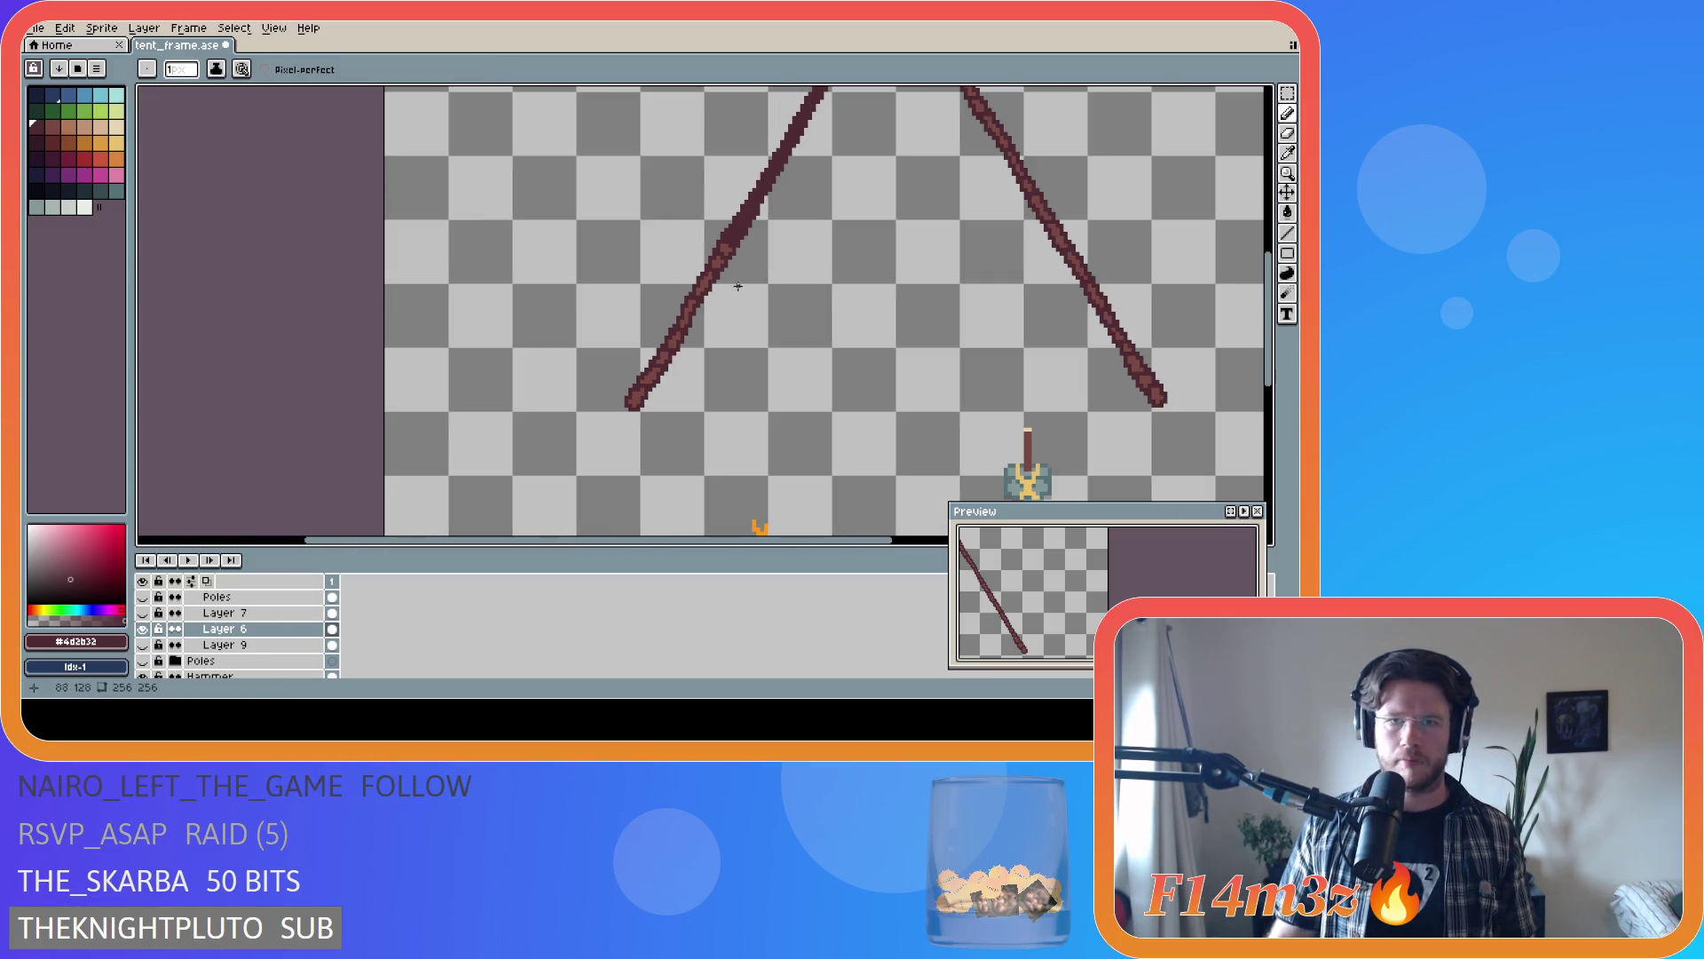
{"action": "scroll", "coordinate": [755, 274], "scroll_direction": "up", "scroll_amount": 3}
{"action": "left_click", "coordinate": [701, 229], "text": "alt"}
{"action": "scroll", "coordinate": [698, 217], "scroll_direction": "up", "scroll_amount": 1}
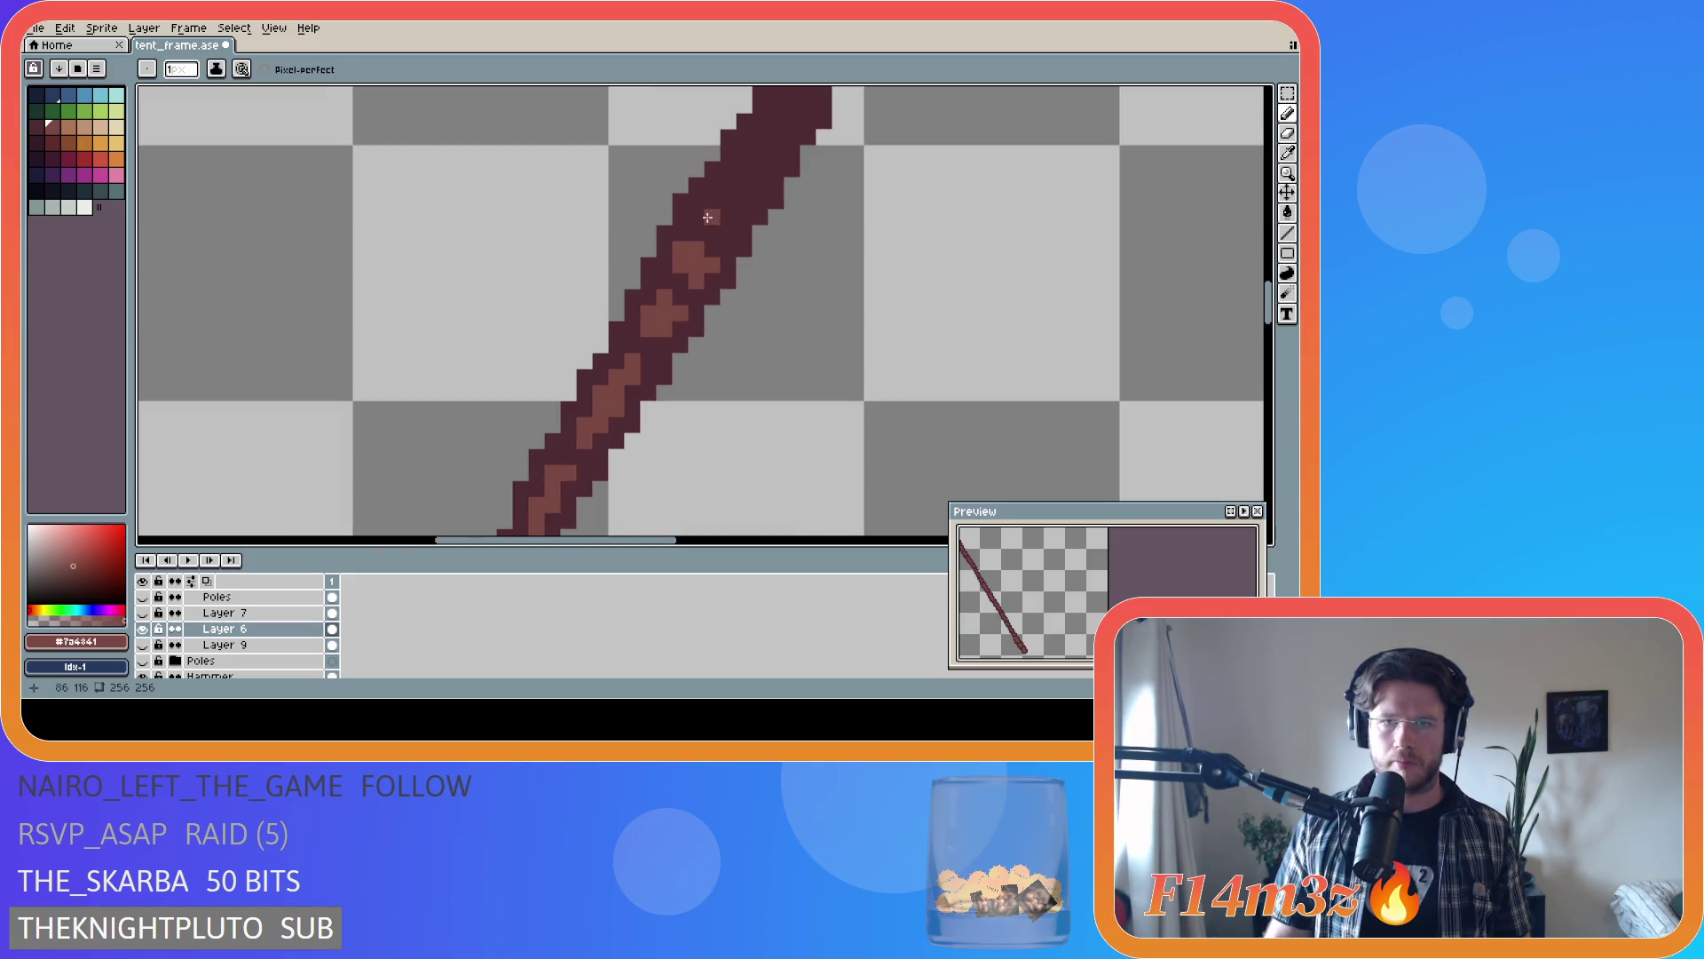
{"action": "left_click", "coordinate": [698, 215]}
{"action": "left_click_drag", "start_coordinate": [698, 216], "coordinate": [729, 187]}
{"action": "left_click", "coordinate": [729, 211]}
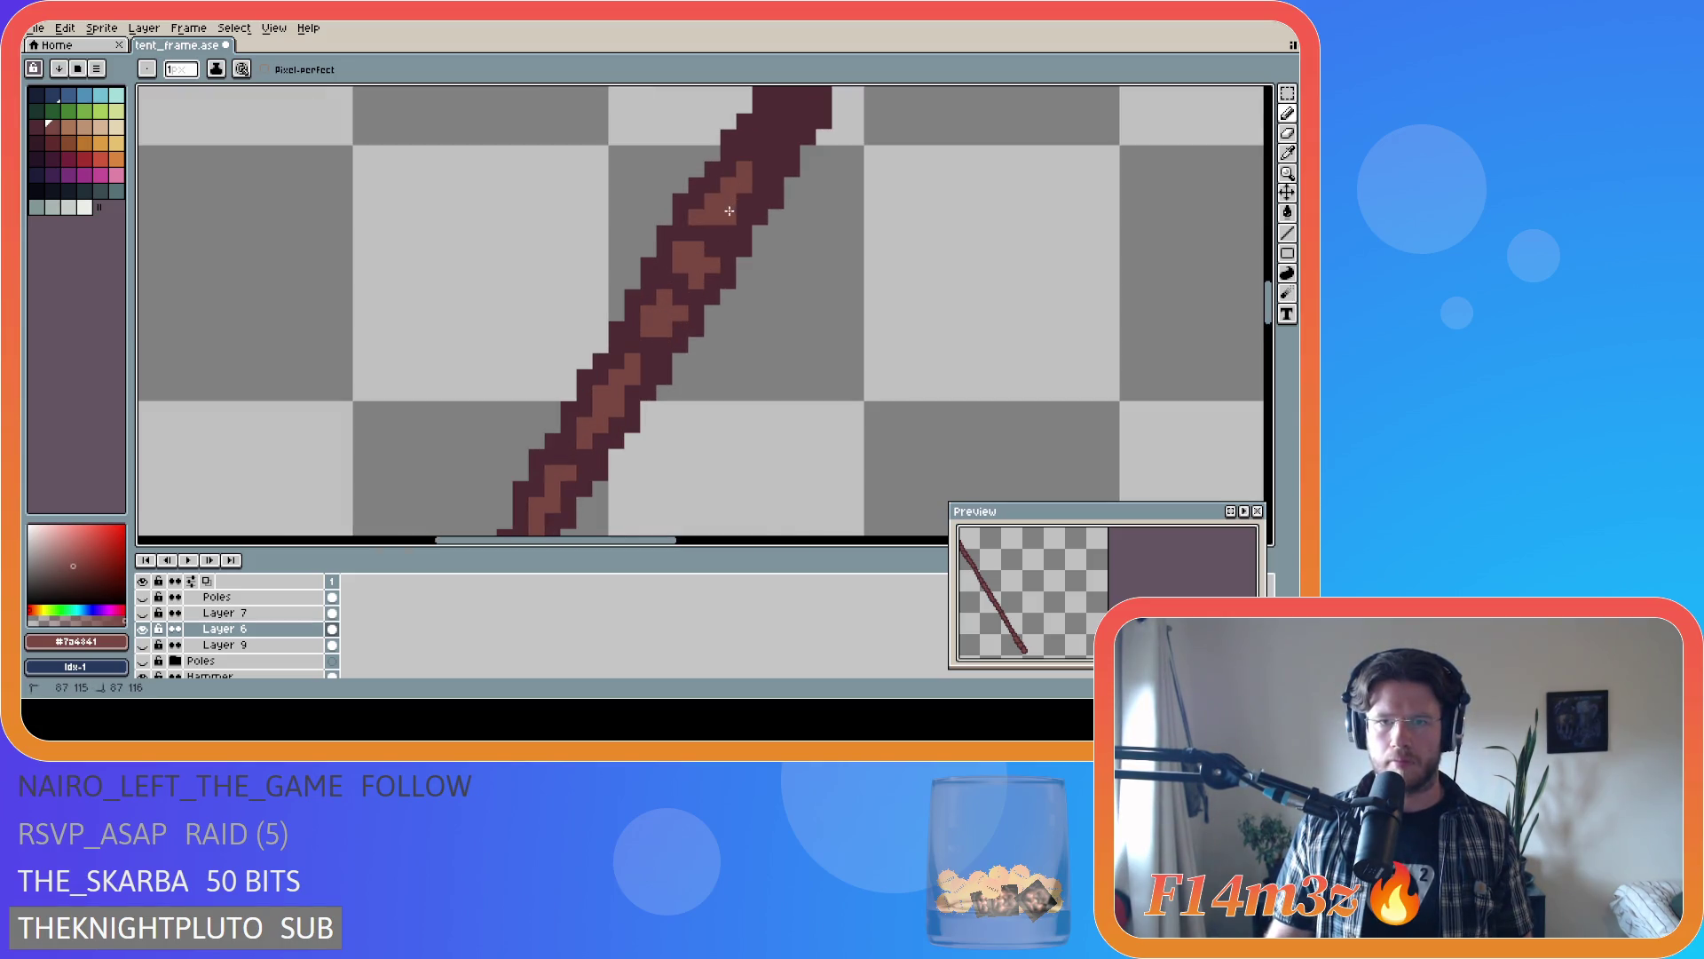
- Save, try a long highlight stroke along the pole, undo it, and save again
{"action": "scroll", "coordinate": [917, 175], "scroll_direction": "down", "scroll_amount": 3}
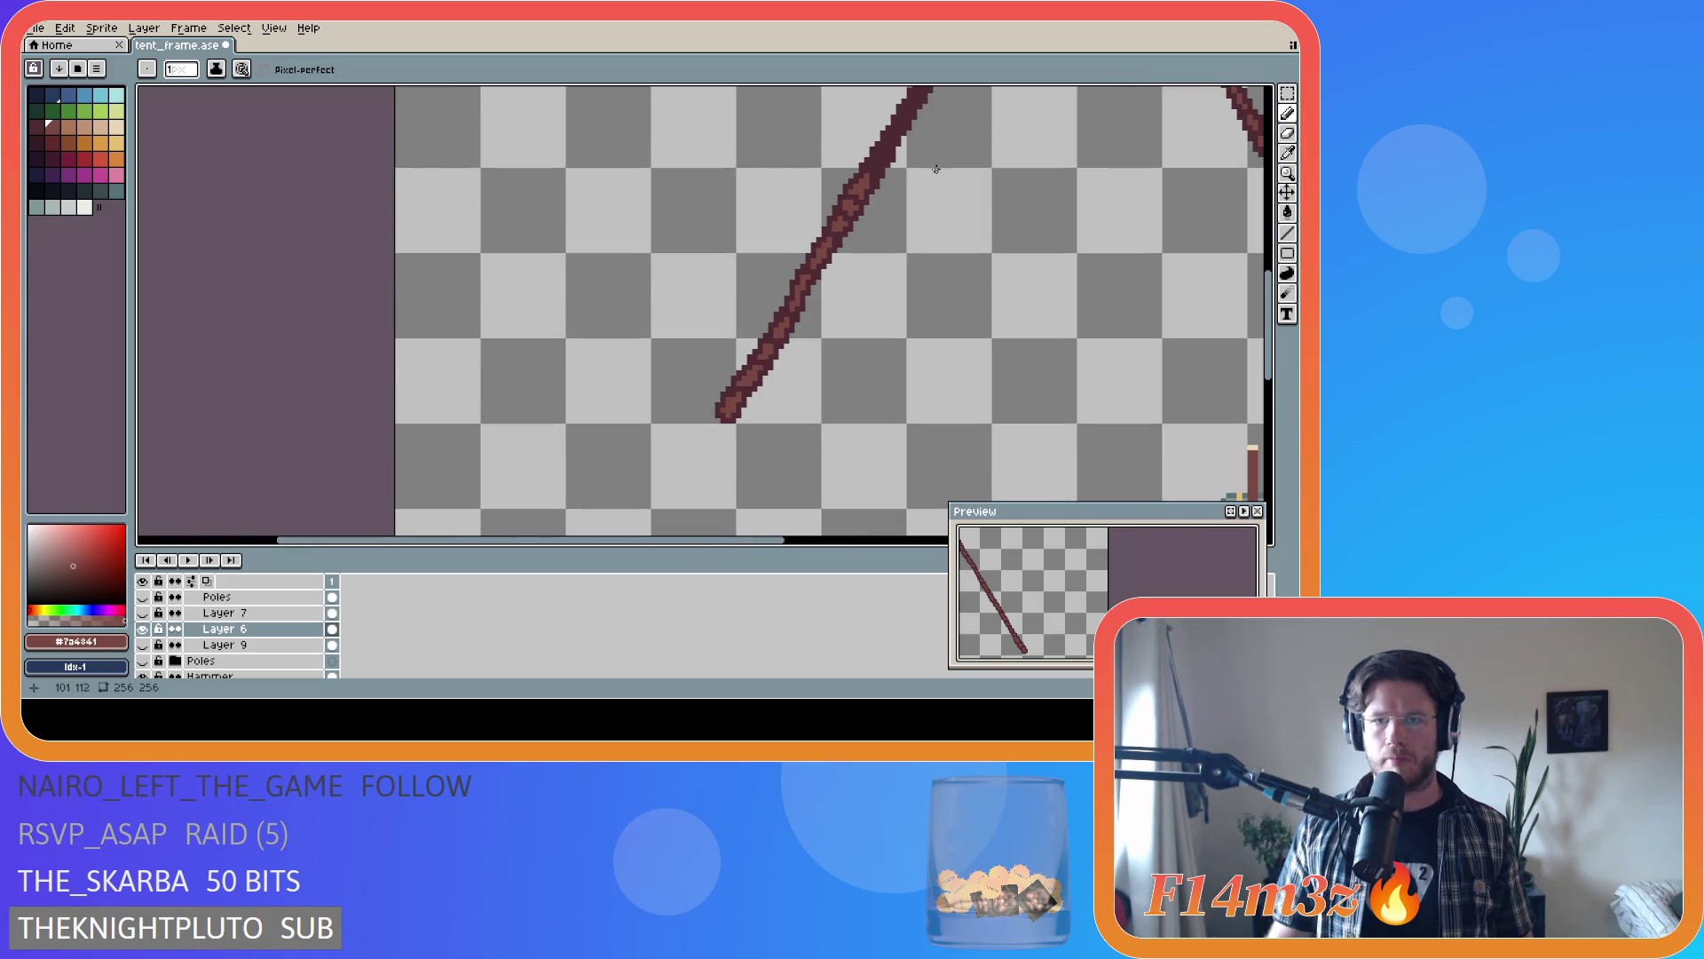
{"action": "left_click_drag", "start_coordinate": [737, 538], "coordinate": [811, 538]}
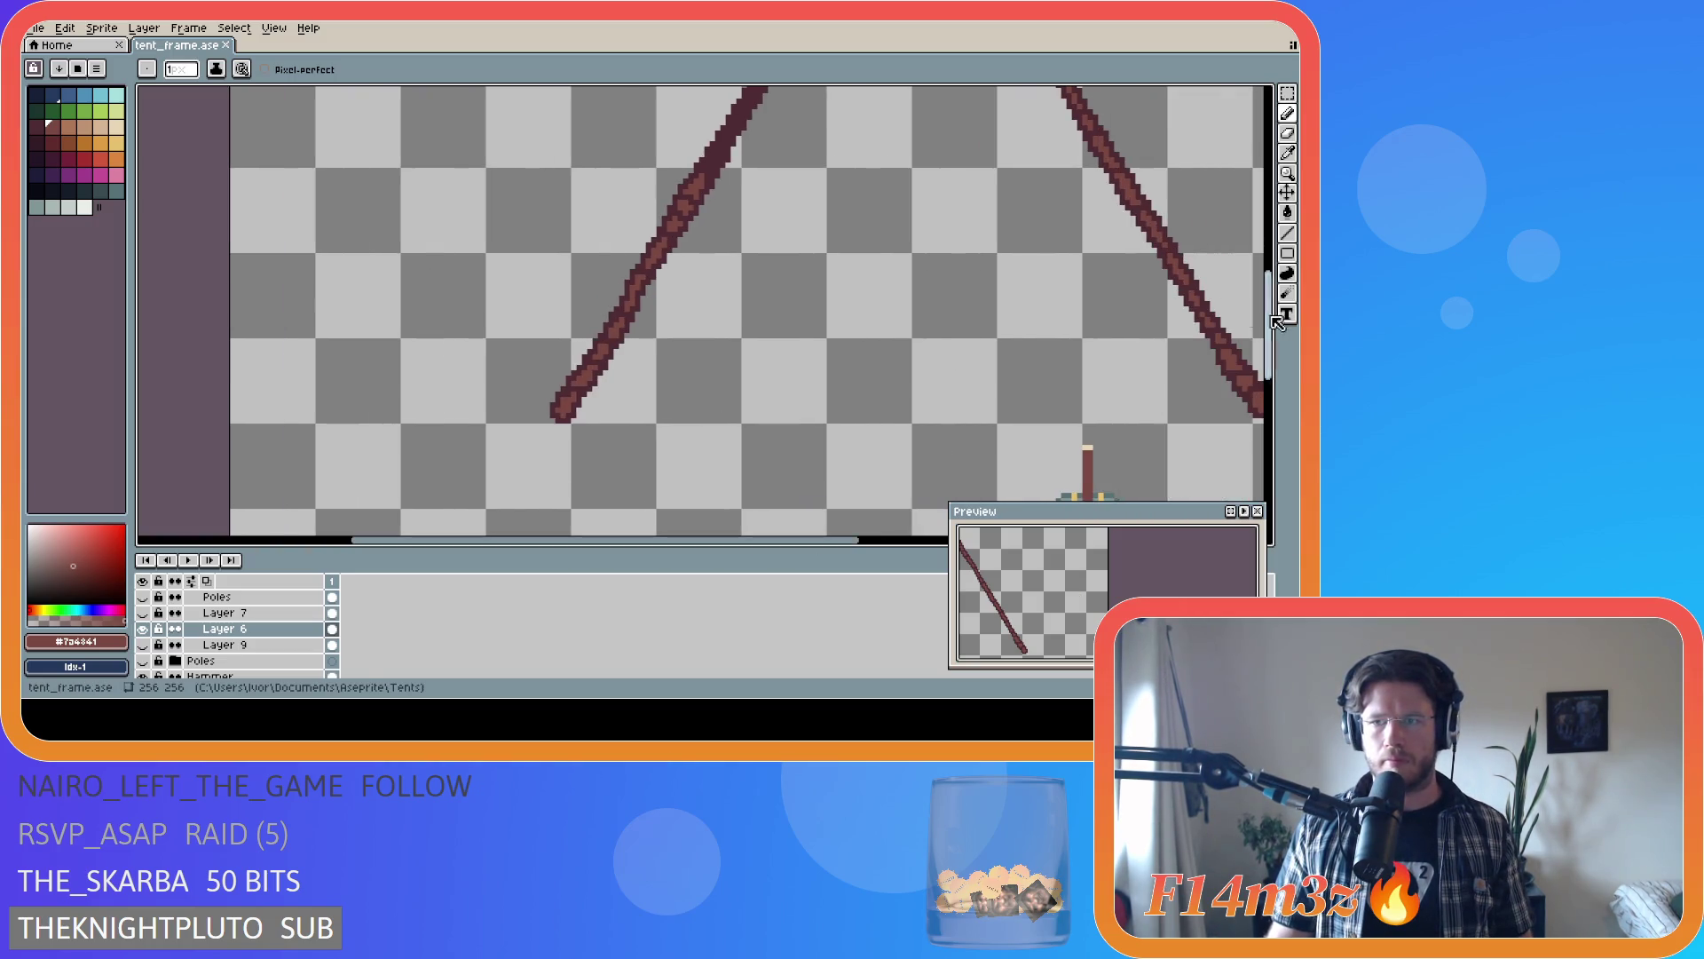
{"action": "scroll", "coordinate": [692, 392], "scroll_direction": "up", "scroll_amount": 2}
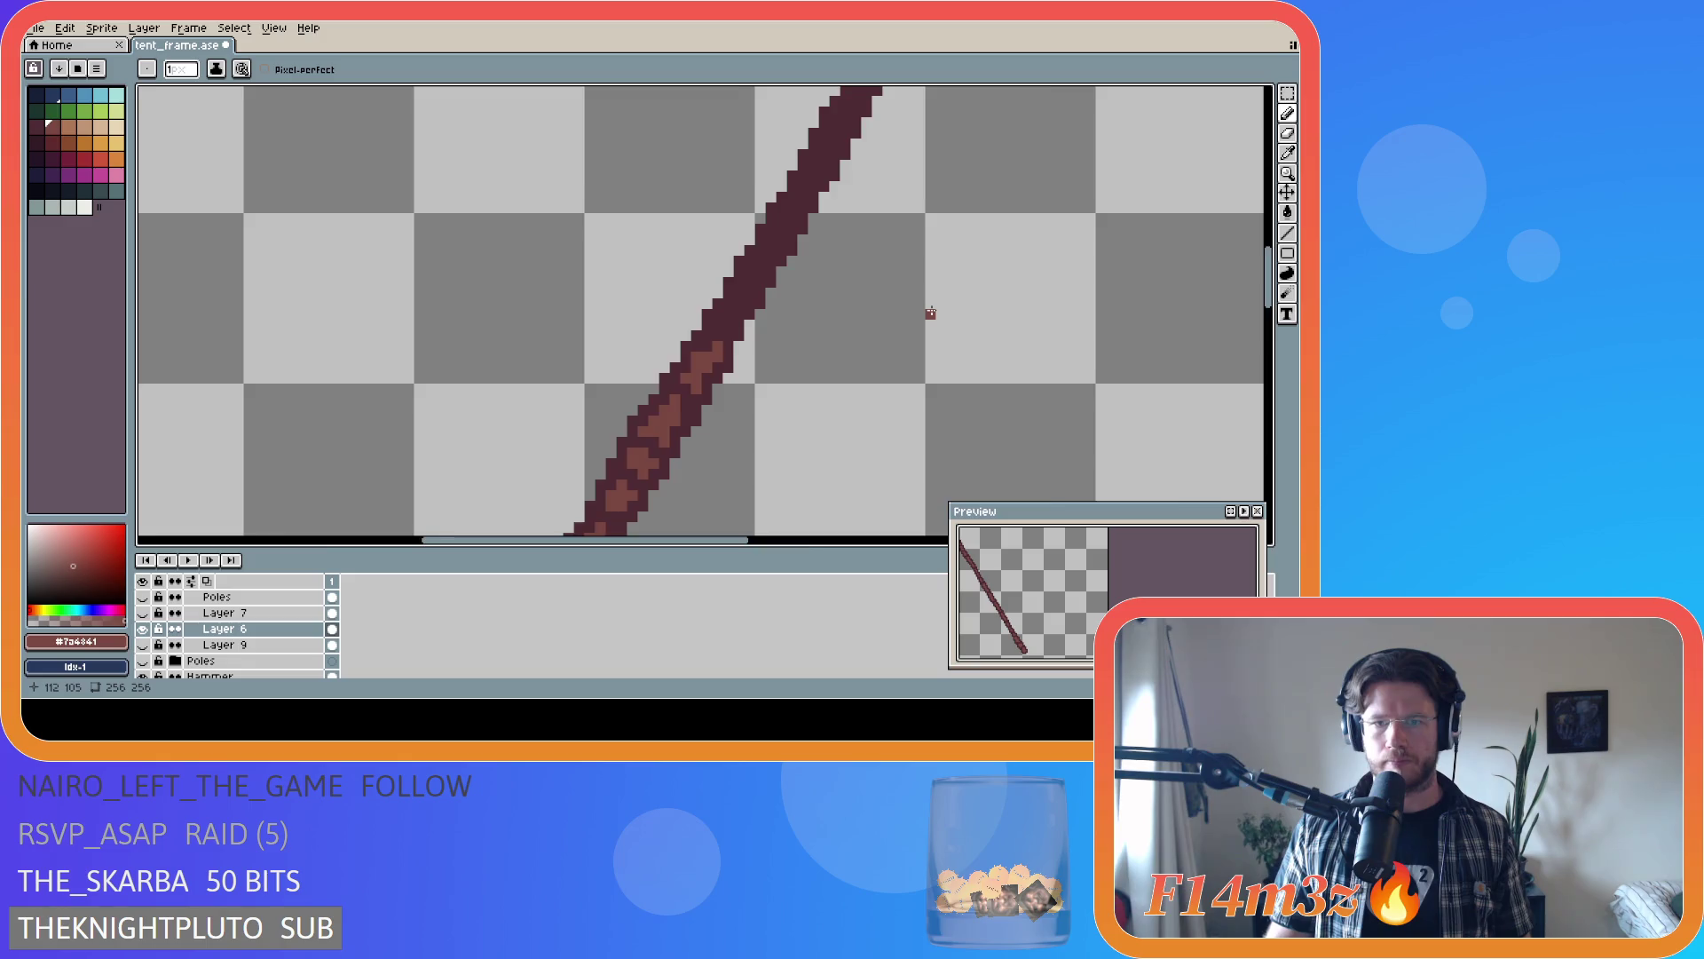
{"action": "scroll", "coordinate": [930, 312], "scroll_direction": "down", "scroll_amount": 3}
{"action": "key", "text": "ctrl+s"}
{"action": "scroll", "coordinate": [894, 347], "scroll_direction": "down", "scroll_amount": 1}
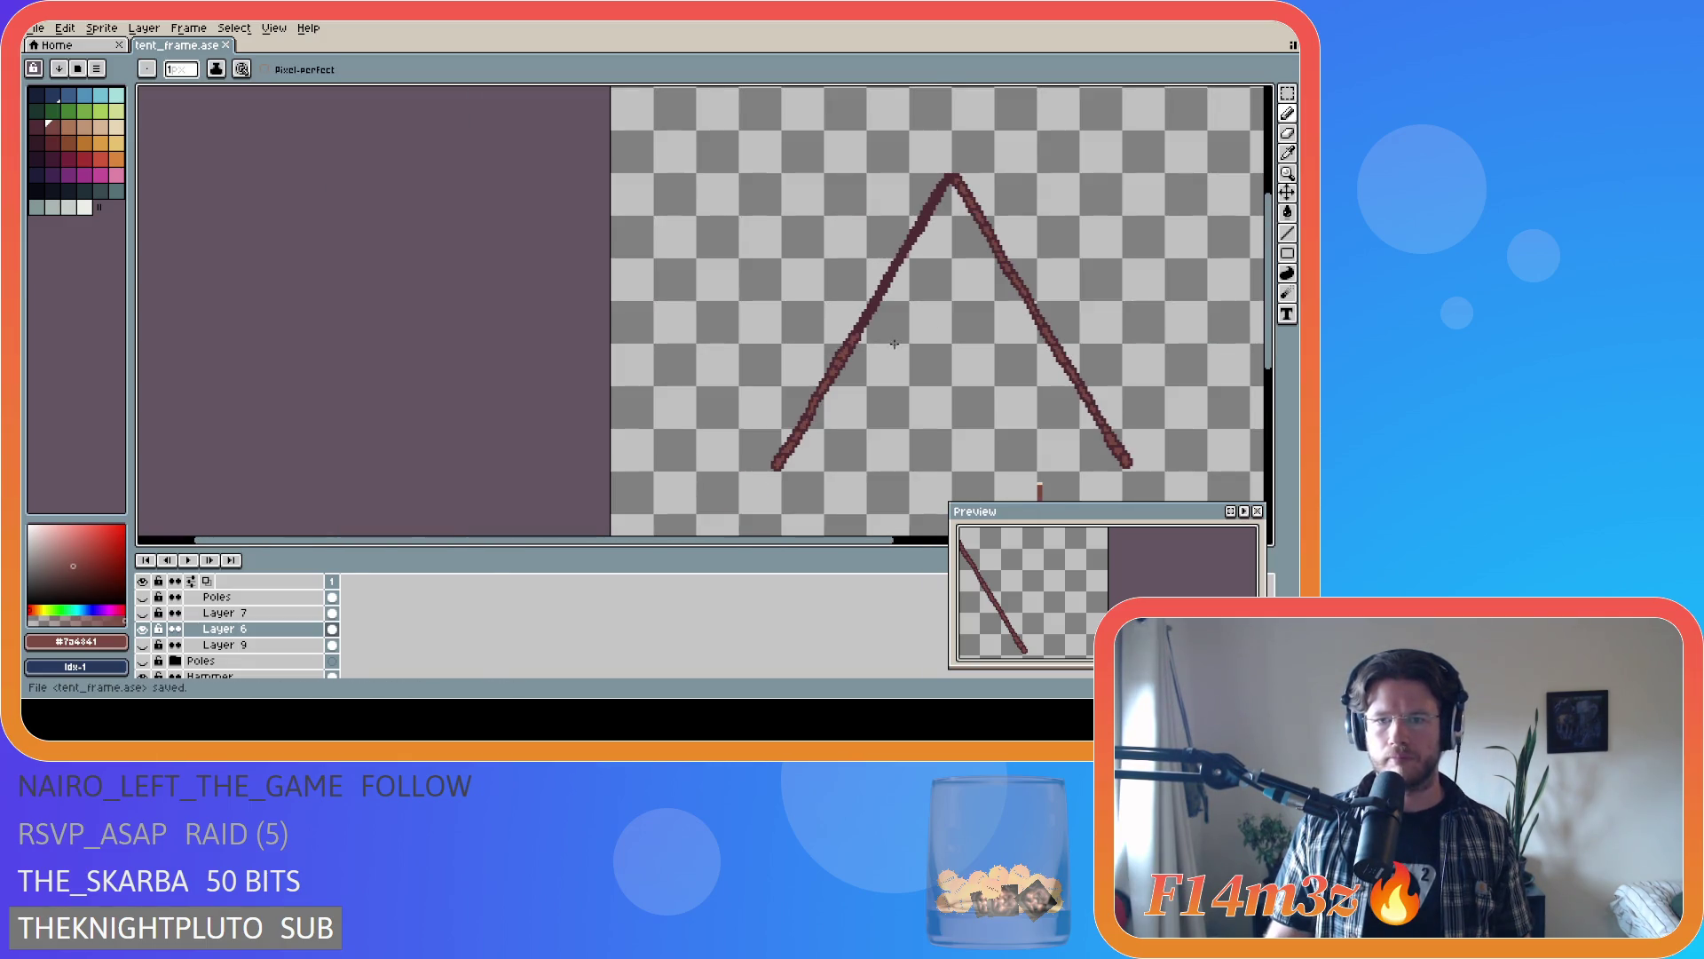
{"action": "scroll", "coordinate": [894, 344], "scroll_direction": "up", "scroll_amount": 2}
{"action": "scroll", "coordinate": [813, 298], "scroll_direction": "up", "scroll_amount": 2}
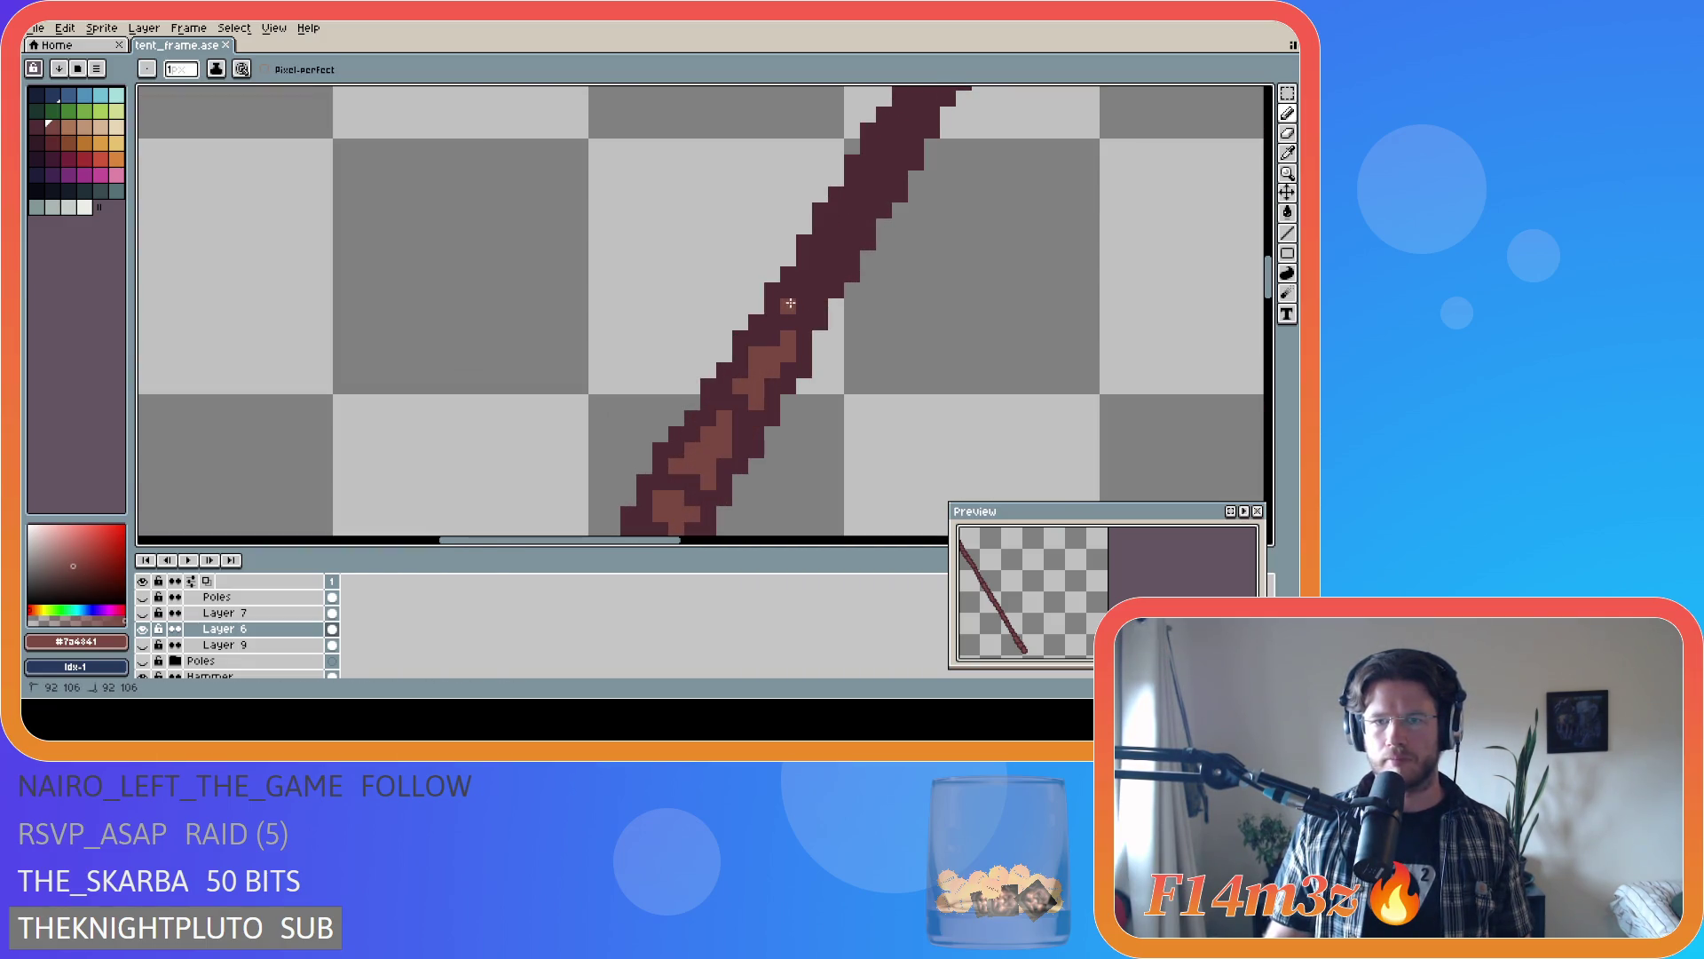
{"action": "left_click_drag", "start_coordinate": [790, 303], "coordinate": [851, 225]}
{"action": "key", "text": "ctrl+z"}
{"action": "key", "text": "ctrl+z"}
{"action": "key", "text": "ctrl+z"}
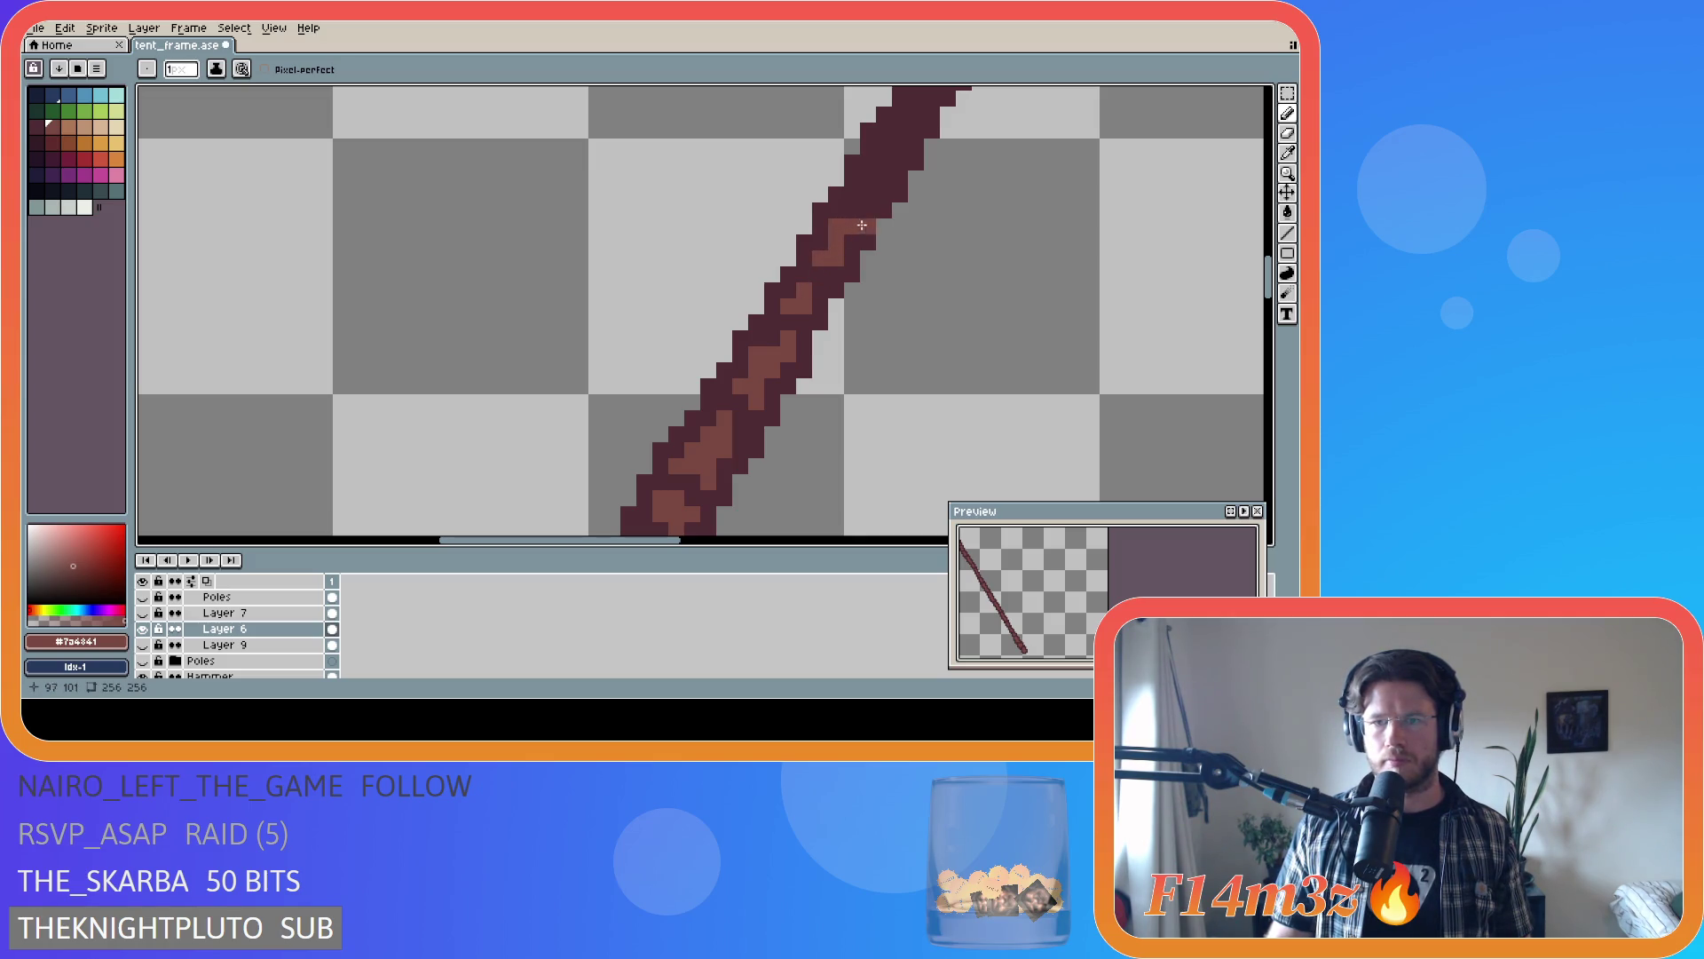
{"action": "key", "text": "ctrl+s"}
- Dab individual light-brown grain pixels along the middle of the left pole
{"action": "scroll", "coordinate": [1044, 256], "scroll_direction": "down", "scroll_amount": 3}
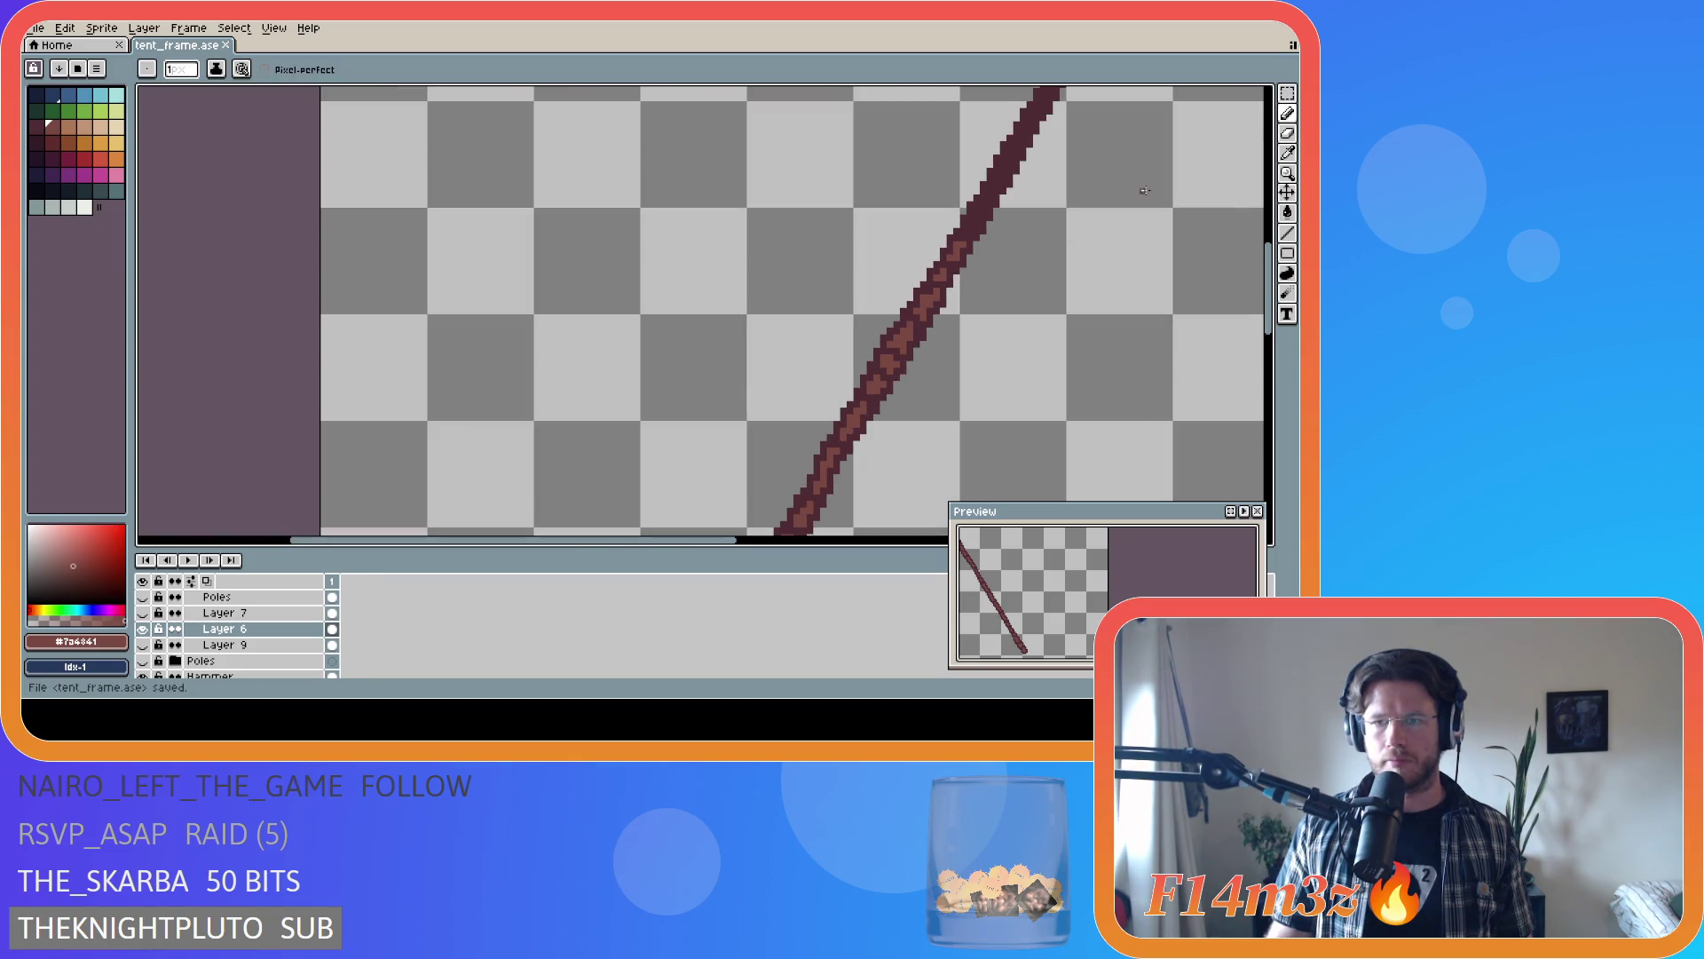
{"action": "scroll", "coordinate": [818, 485], "scroll_direction": "up", "scroll_amount": 3}
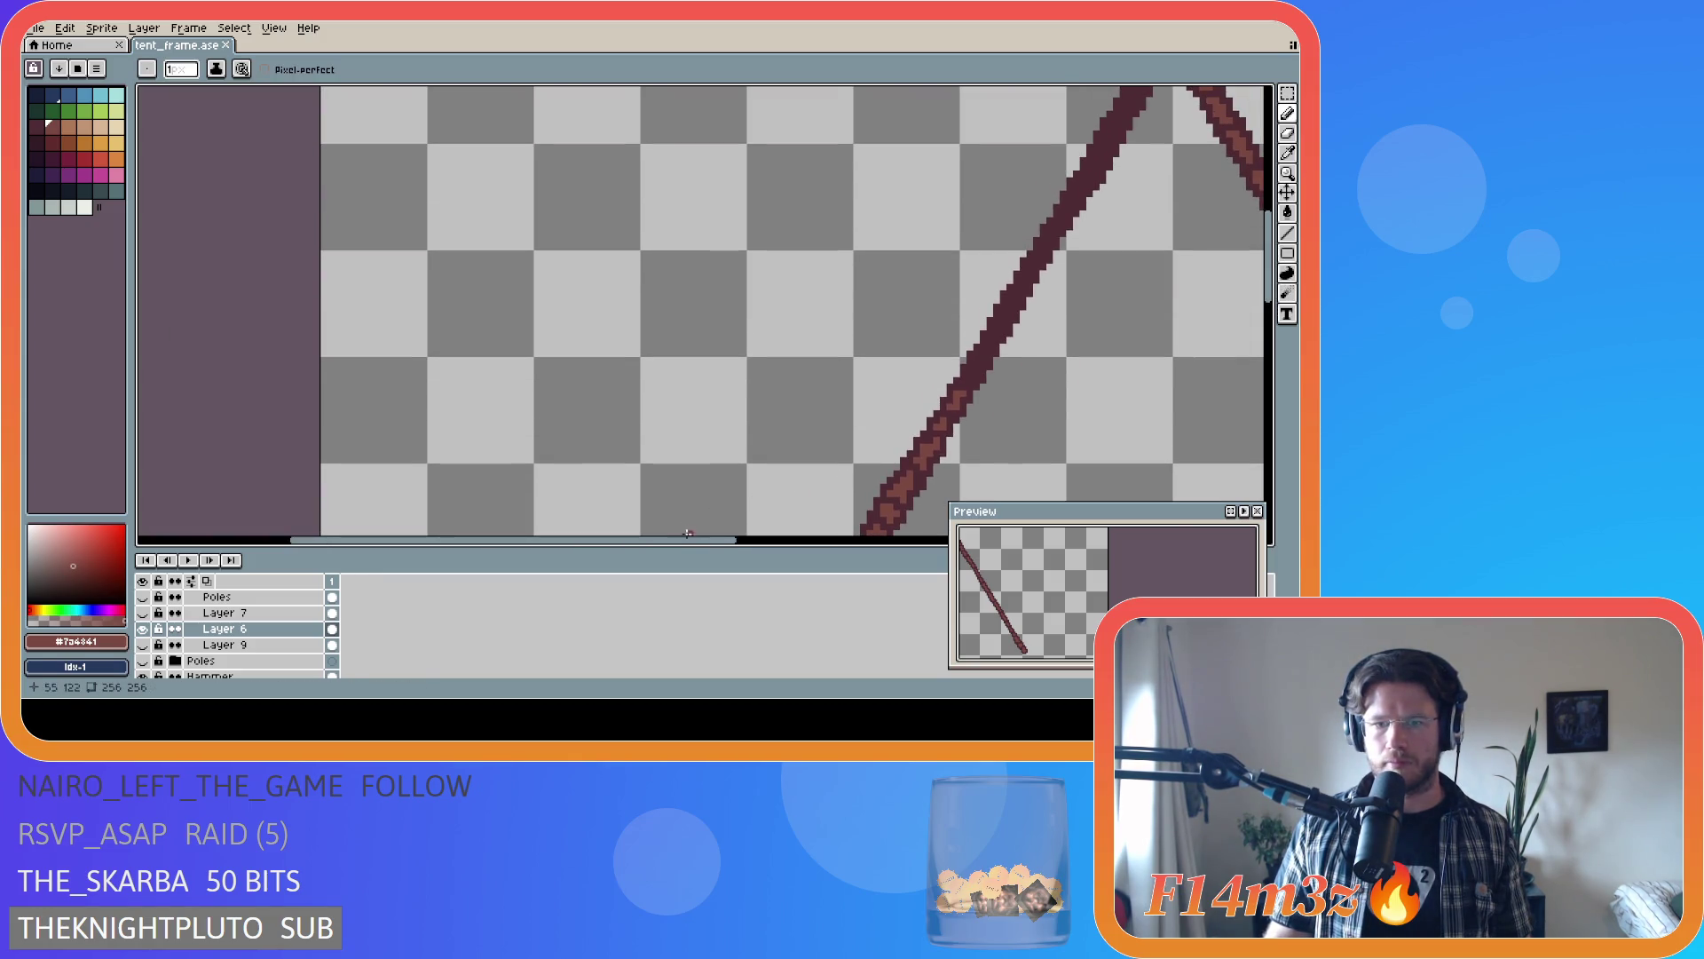
{"action": "scroll", "coordinate": [688, 533], "scroll_direction": "down", "scroll_amount": 2}
{"action": "scroll", "coordinate": [624, 381], "scroll_direction": "up", "scroll_amount": 4}
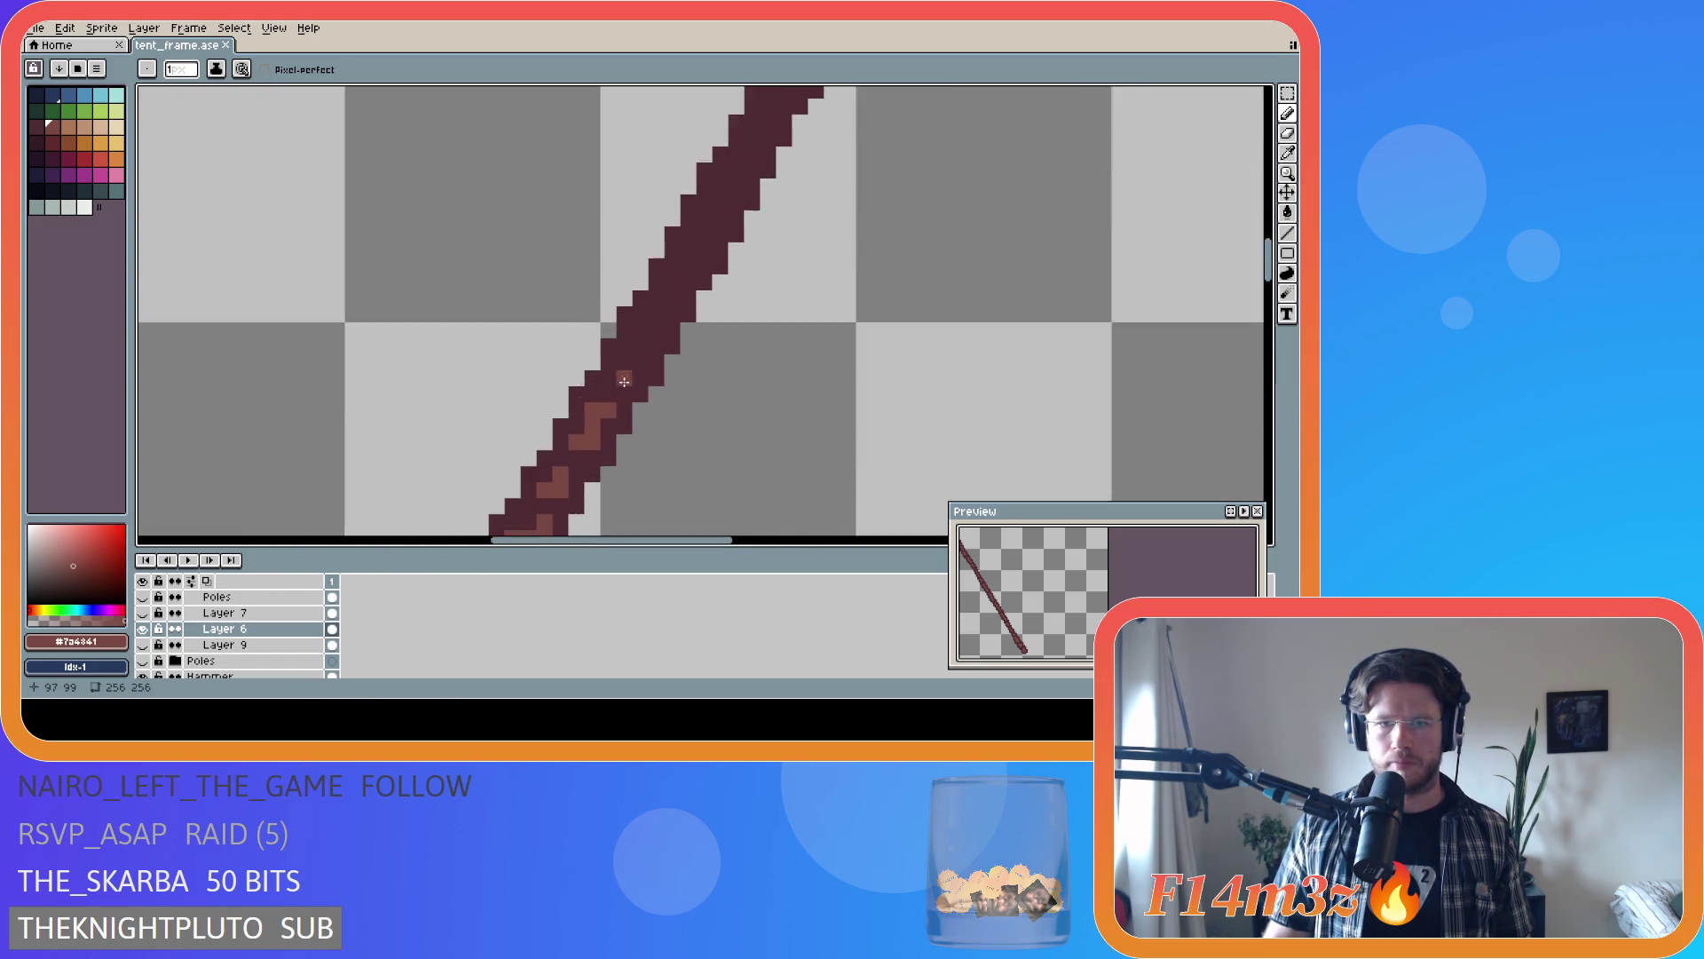
{"action": "left_click", "coordinate": [623, 381]}
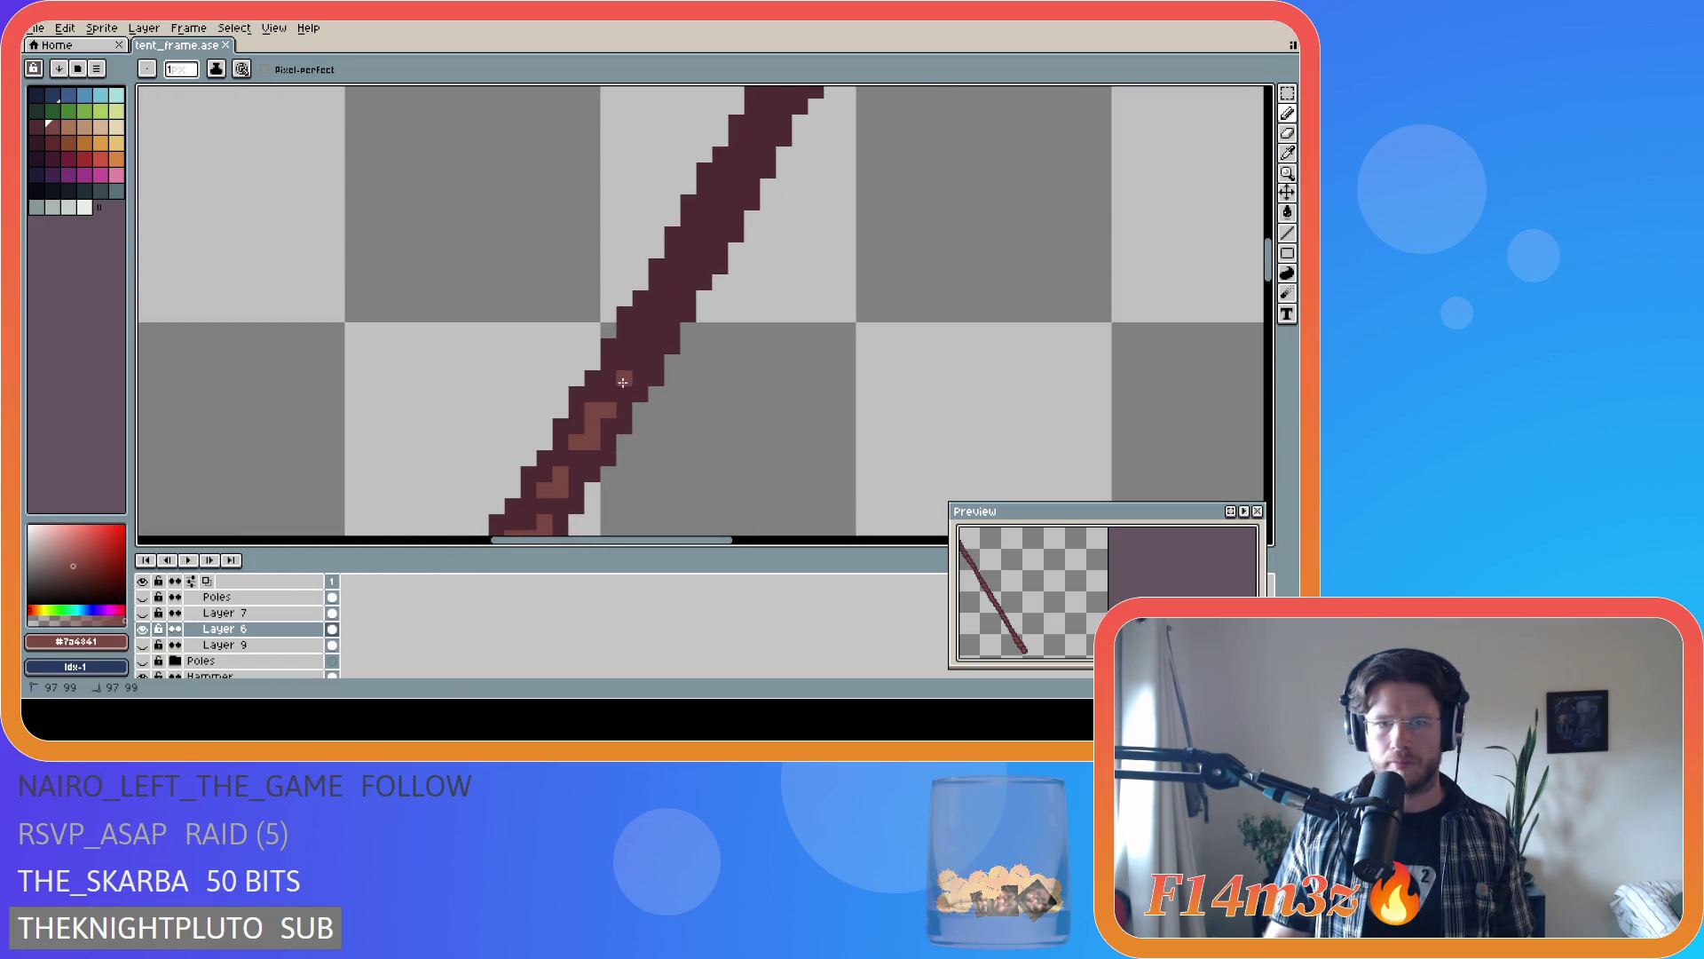
{"action": "left_click_drag", "start_coordinate": [643, 335], "coordinate": [655, 332]}
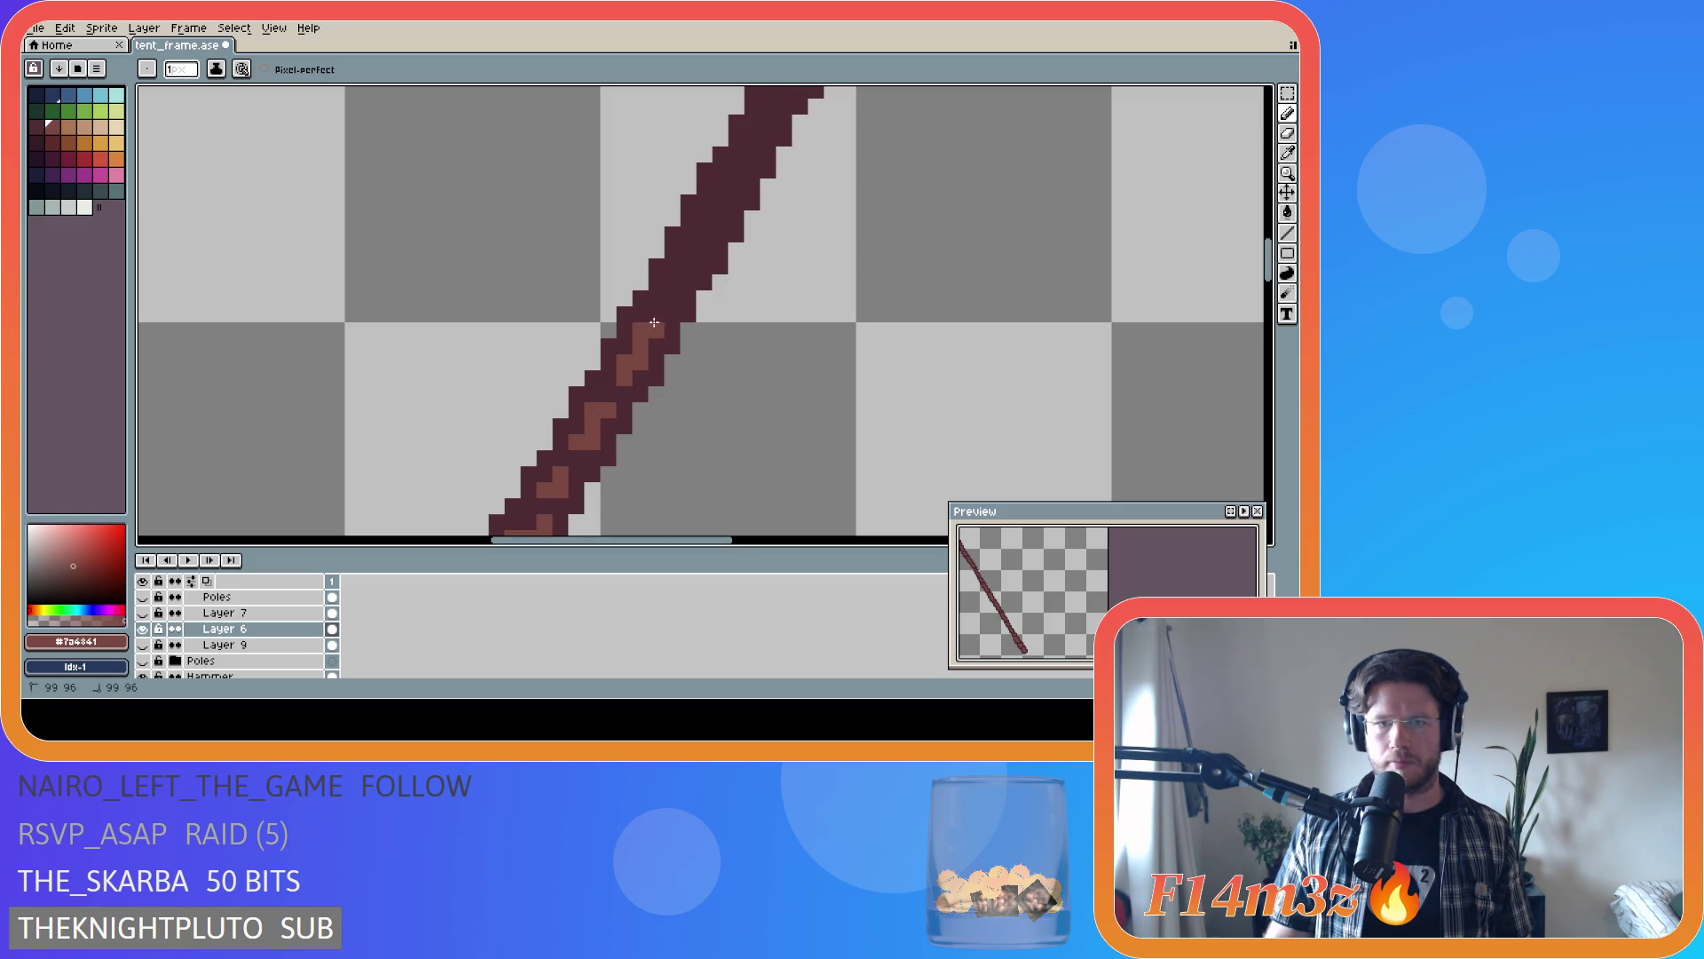
{"action": "left_click", "coordinate": [657, 316]}
{"action": "scroll", "coordinate": [762, 304], "scroll_direction": "down", "scroll_amount": 2}
{"action": "scroll", "coordinate": [748, 281], "scroll_direction": "up", "scroll_amount": 2}
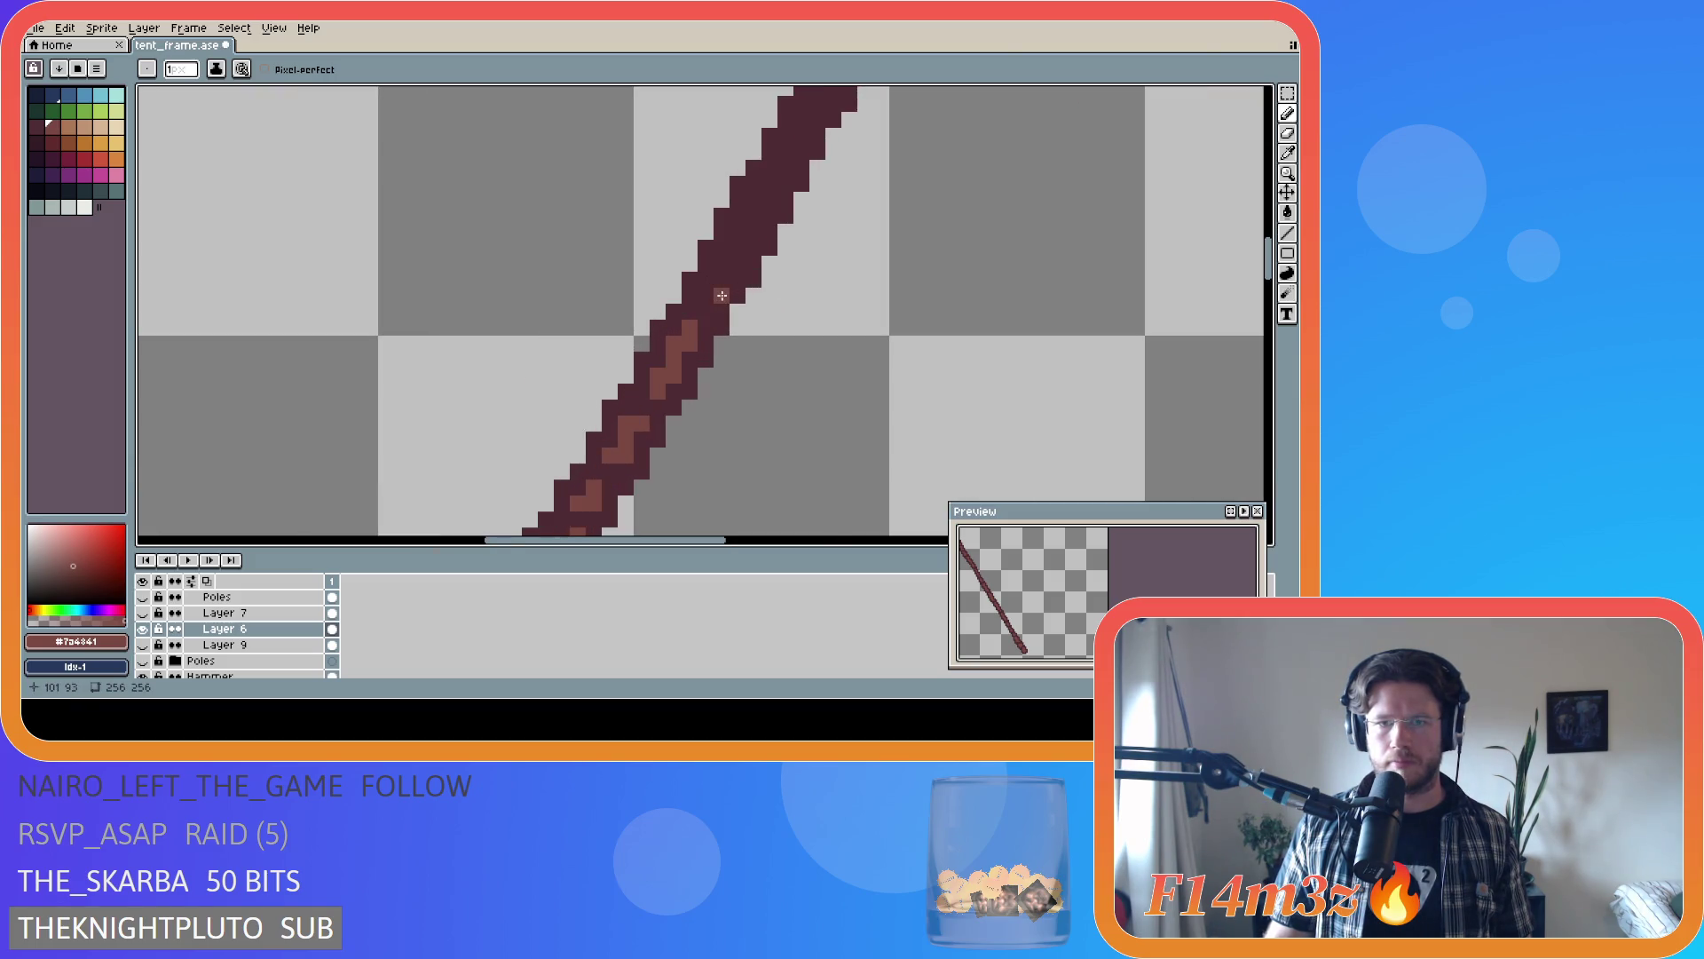
{"action": "left_click", "coordinate": [706, 295]}
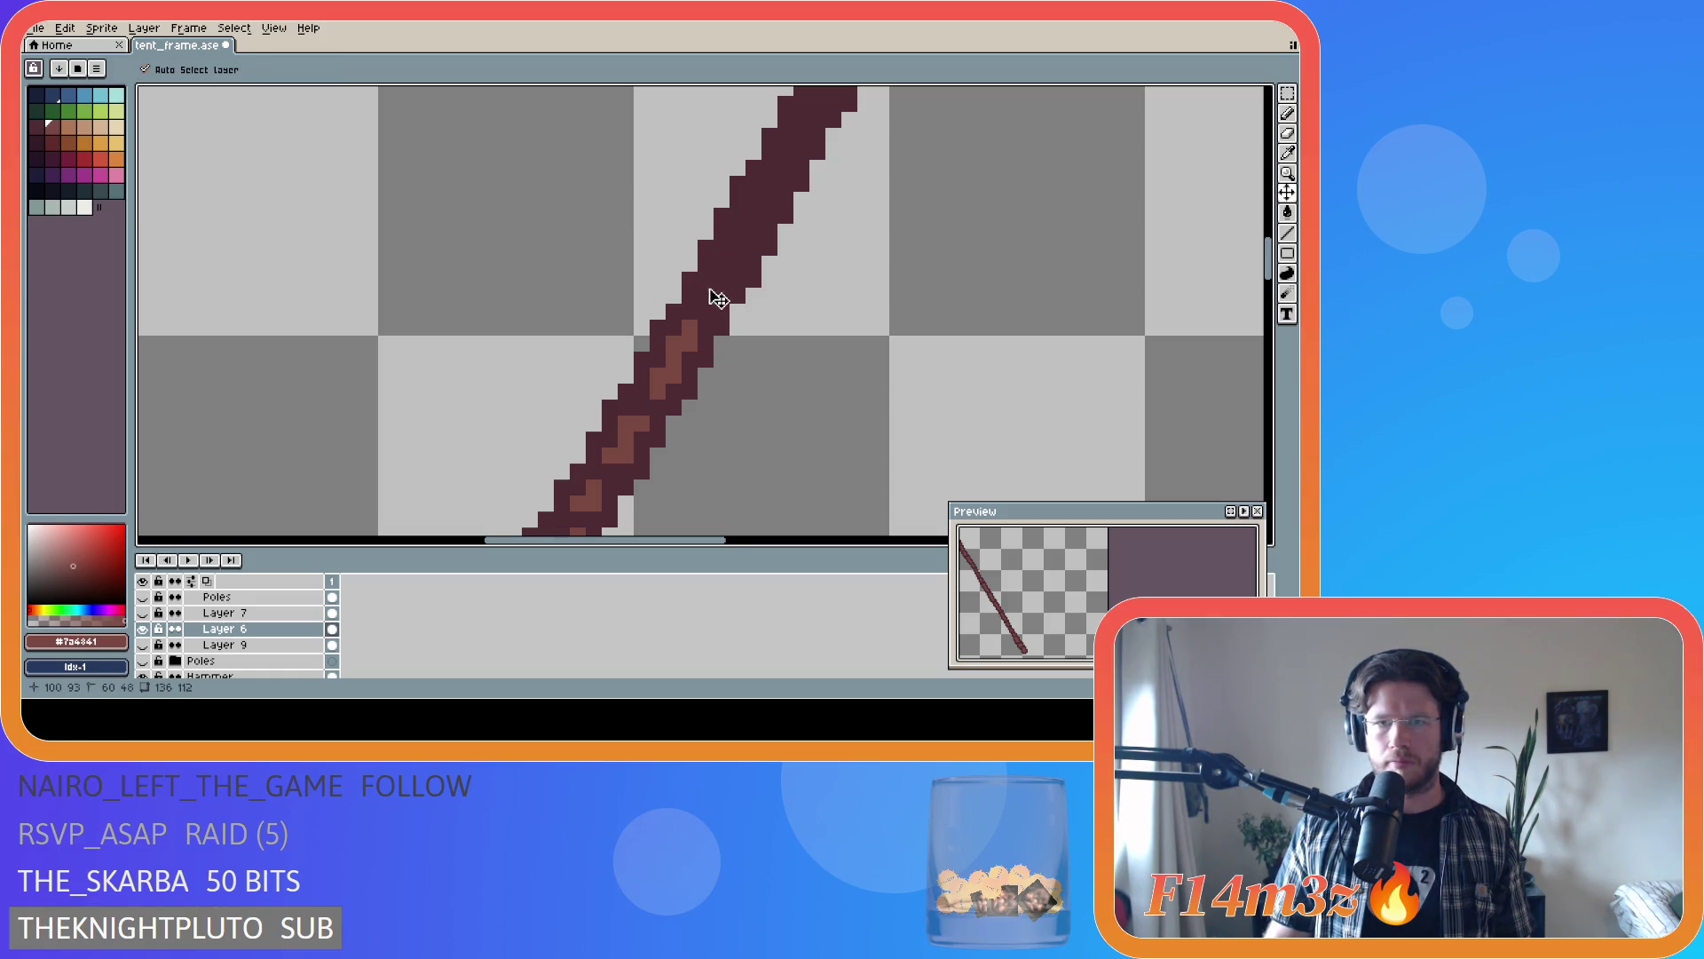
{"action": "left_click_drag", "start_coordinate": [722, 265], "coordinate": [730, 266]}
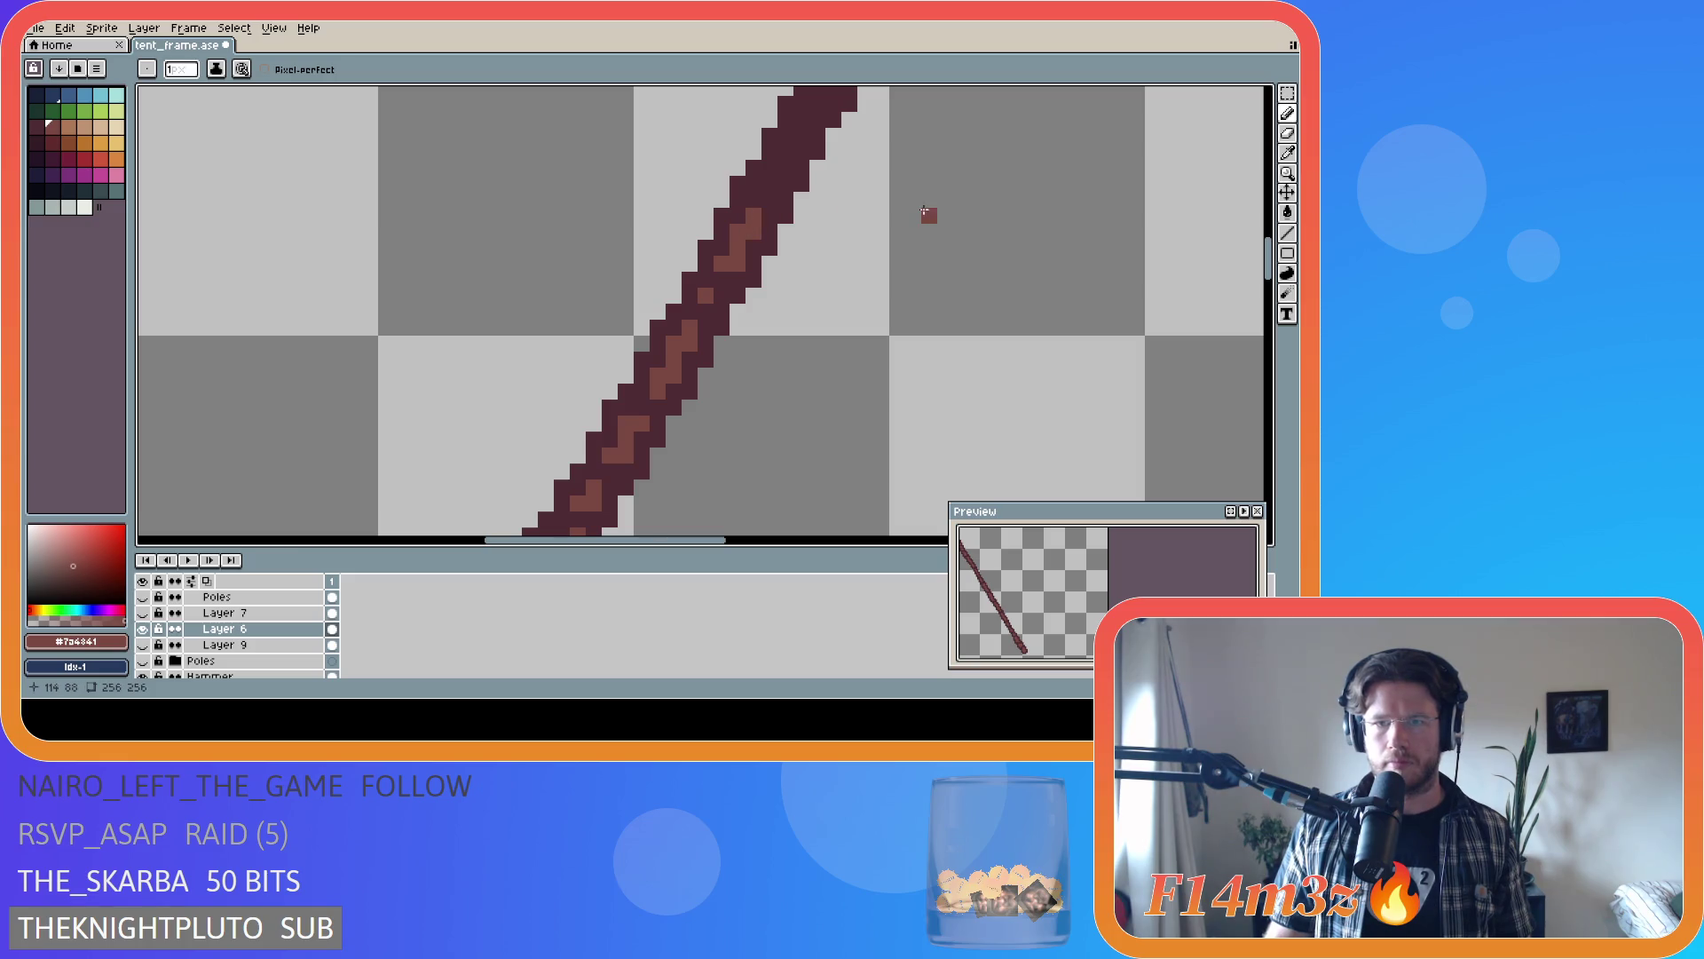
- Place two highlight pixels high on the left pole and save tent_frame.ase
{"action": "scroll", "coordinate": [924, 204], "scroll_direction": "down", "scroll_amount": 4}
{"action": "scroll", "coordinate": [926, 178], "scroll_direction": "up", "scroll_amount": 4}
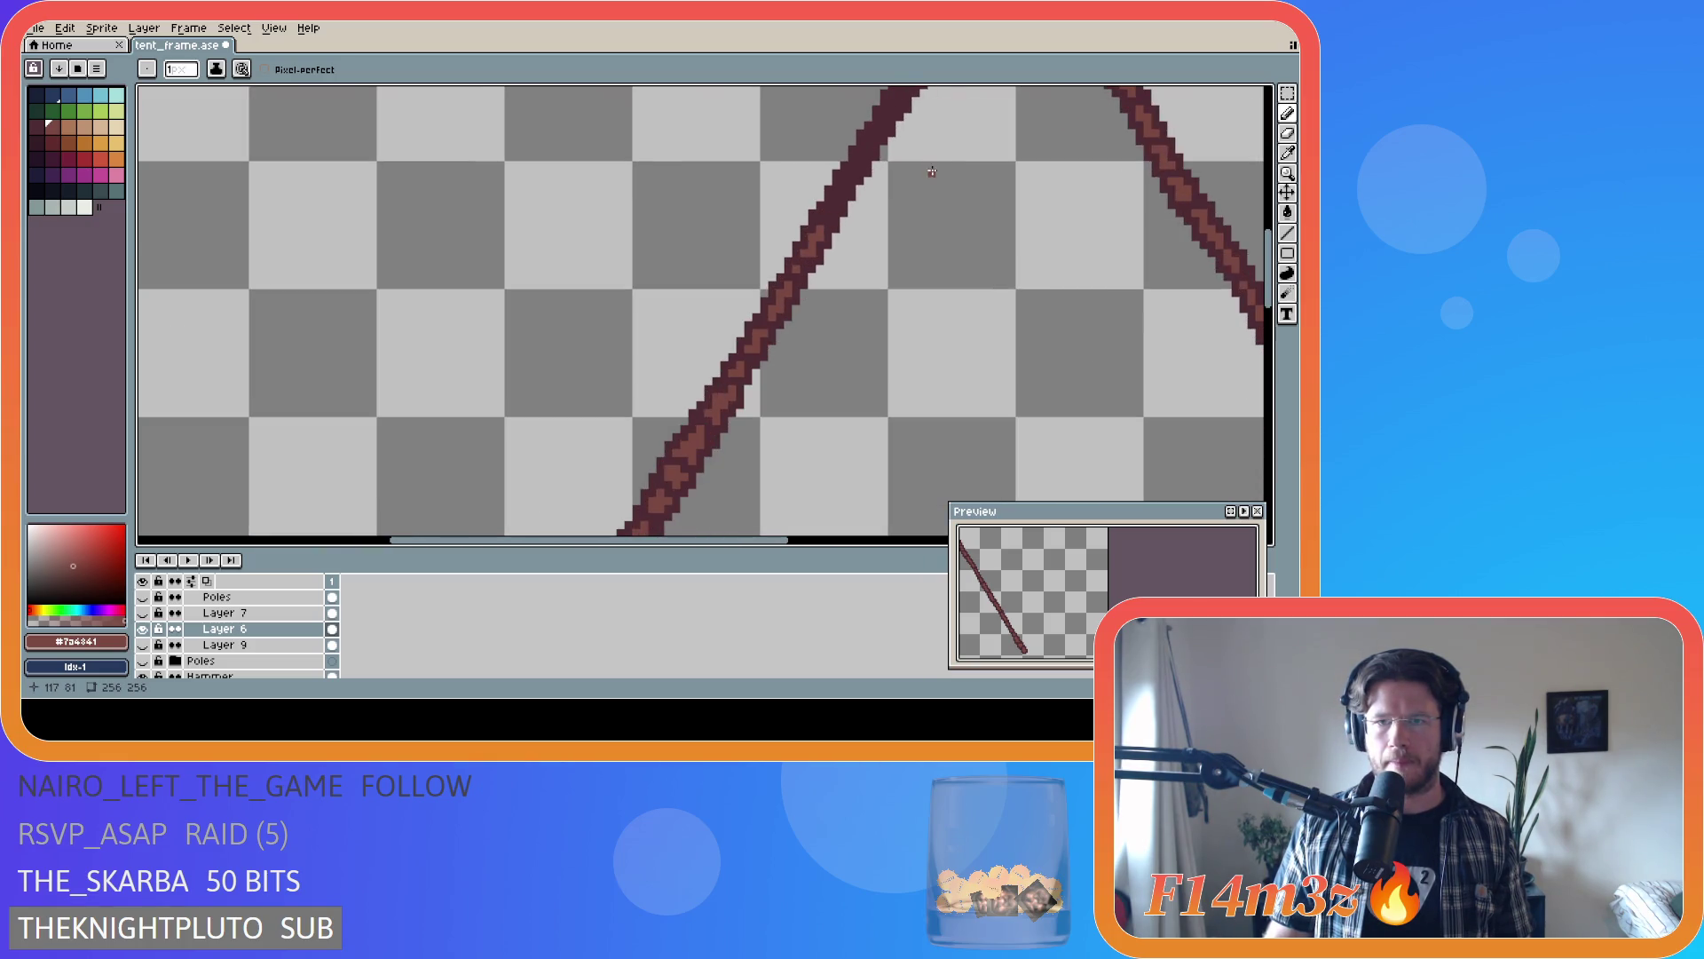
{"action": "left_click", "coordinate": [820, 220]}
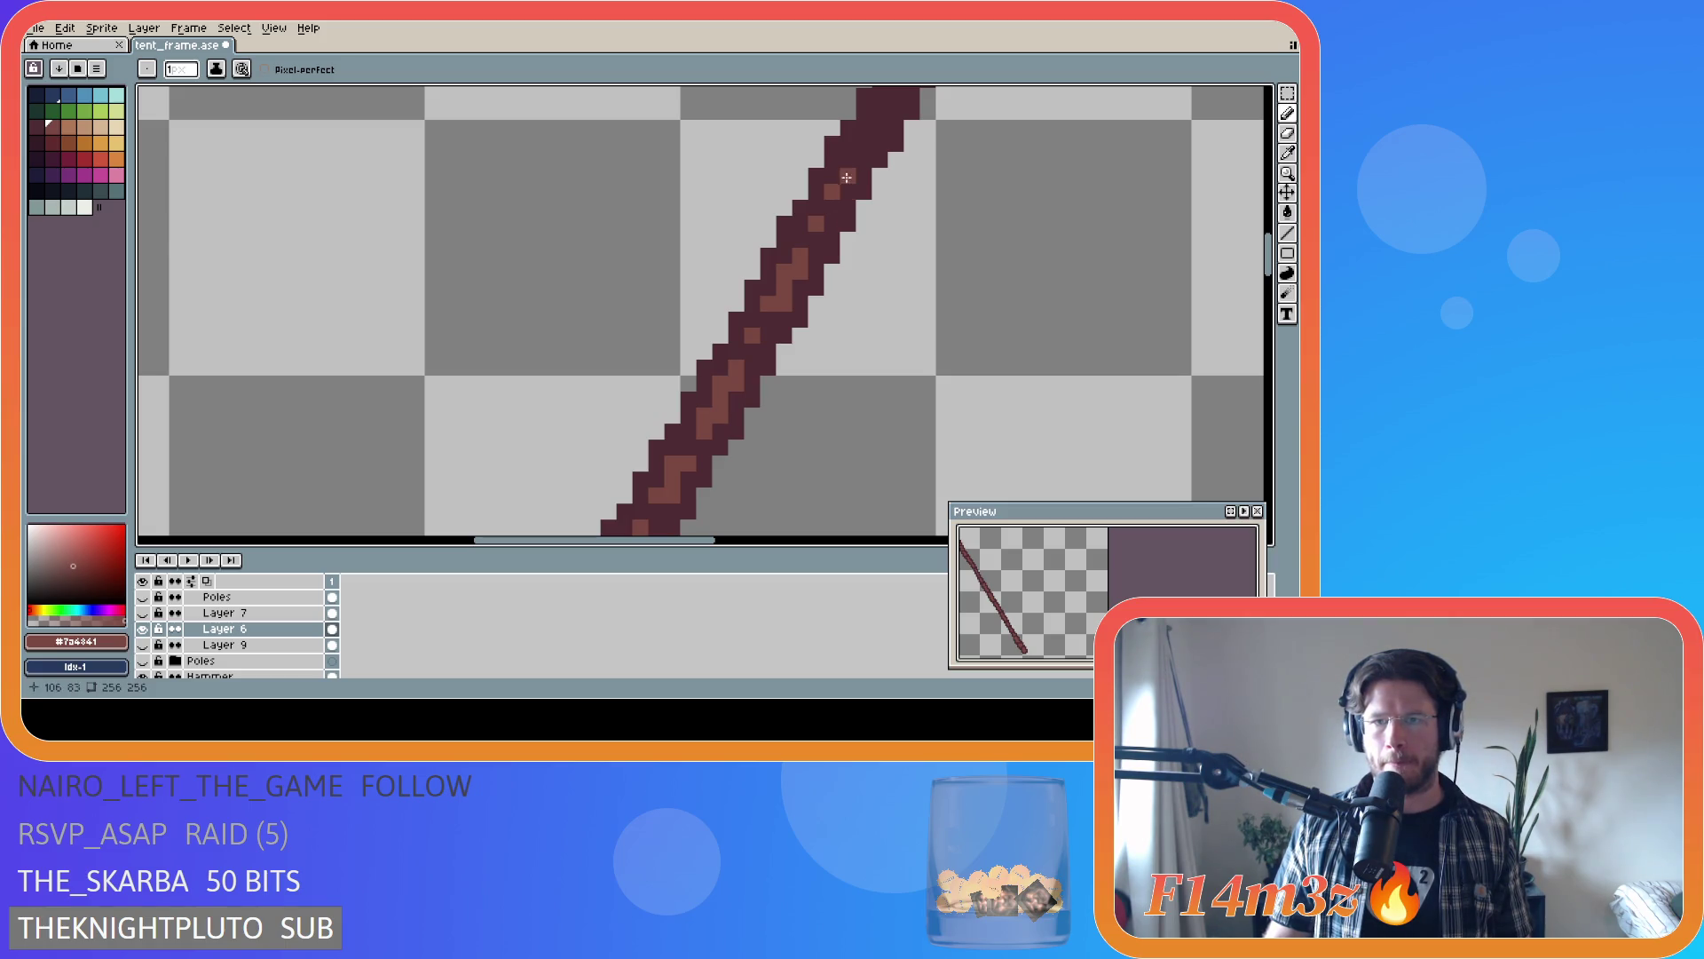
{"action": "left_click", "coordinate": [839, 194]}
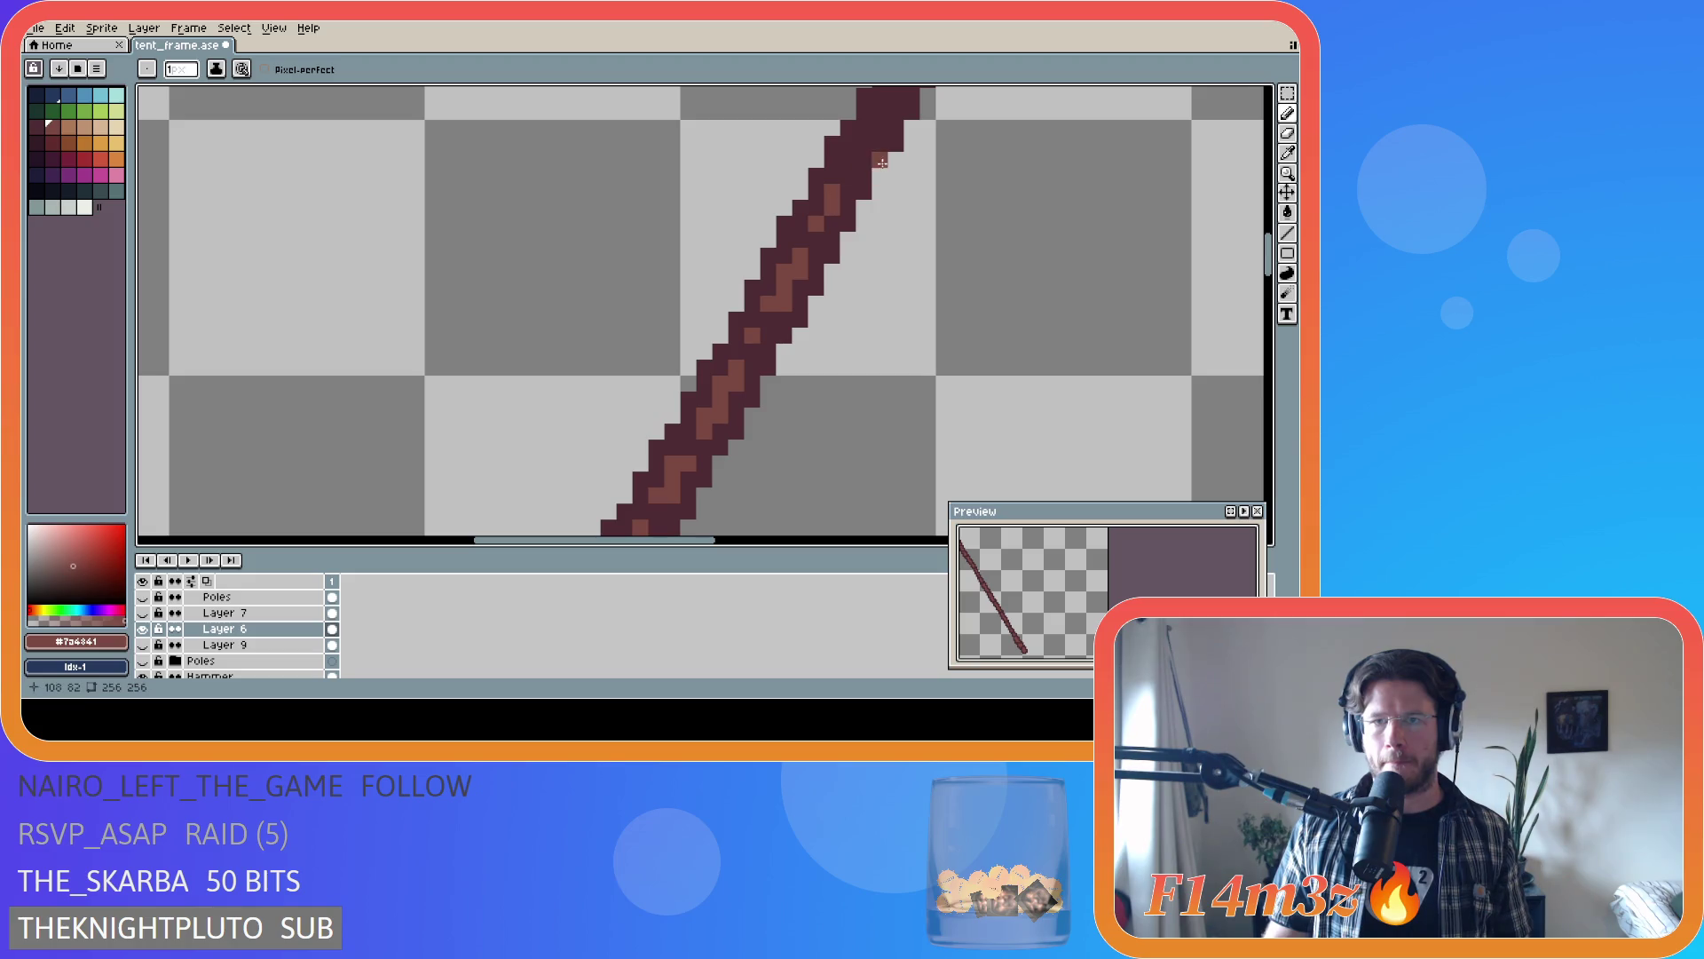
{"action": "scroll", "coordinate": [1003, 135], "scroll_direction": "down", "scroll_amount": 4}
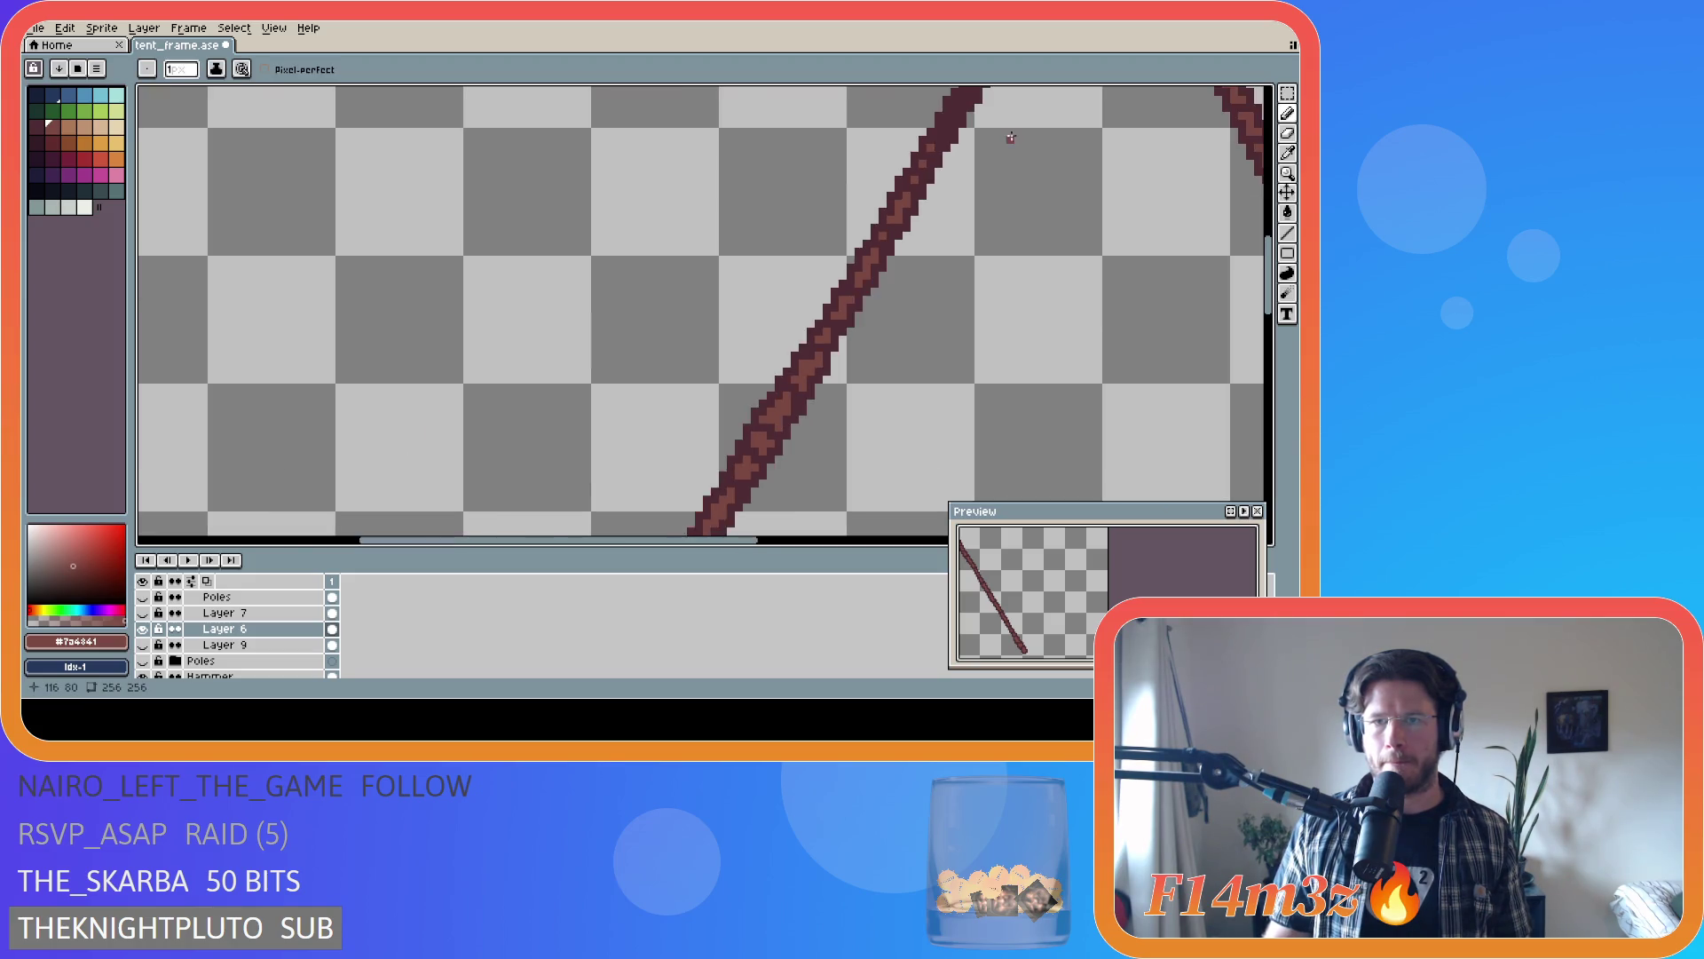
{"action": "scroll", "coordinate": [779, 519], "scroll_direction": "up", "scroll_amount": 3}
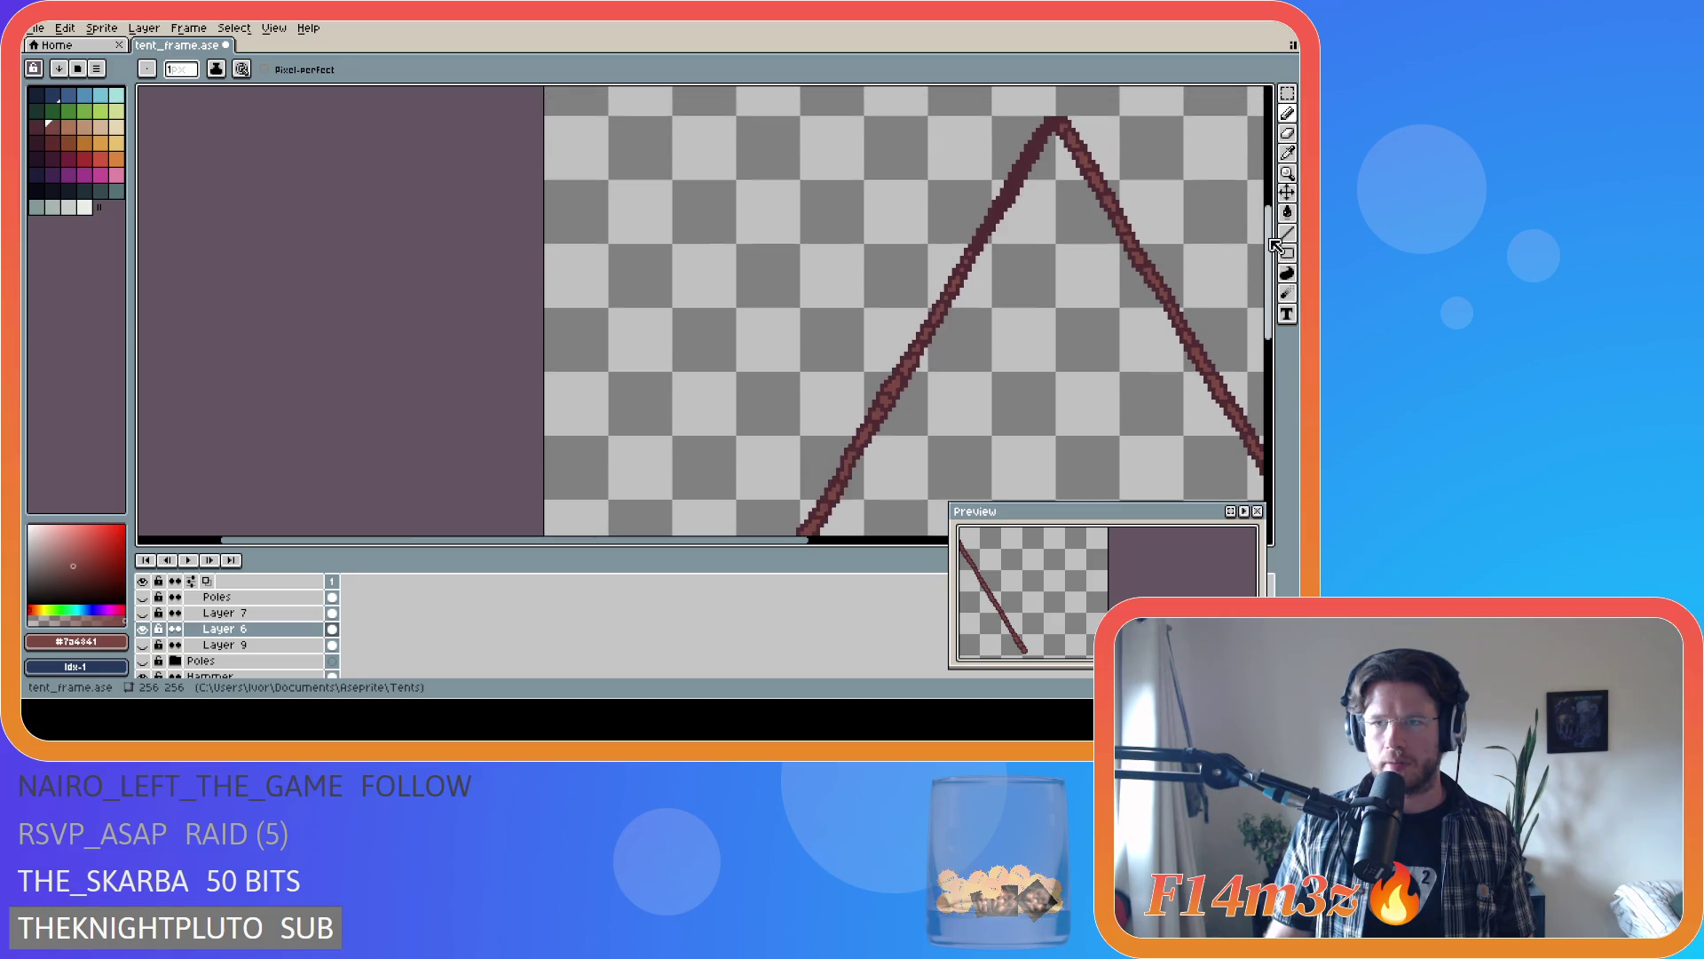
{"action": "scroll", "coordinate": [779, 519], "scroll_direction": "up", "scroll_amount": 4}
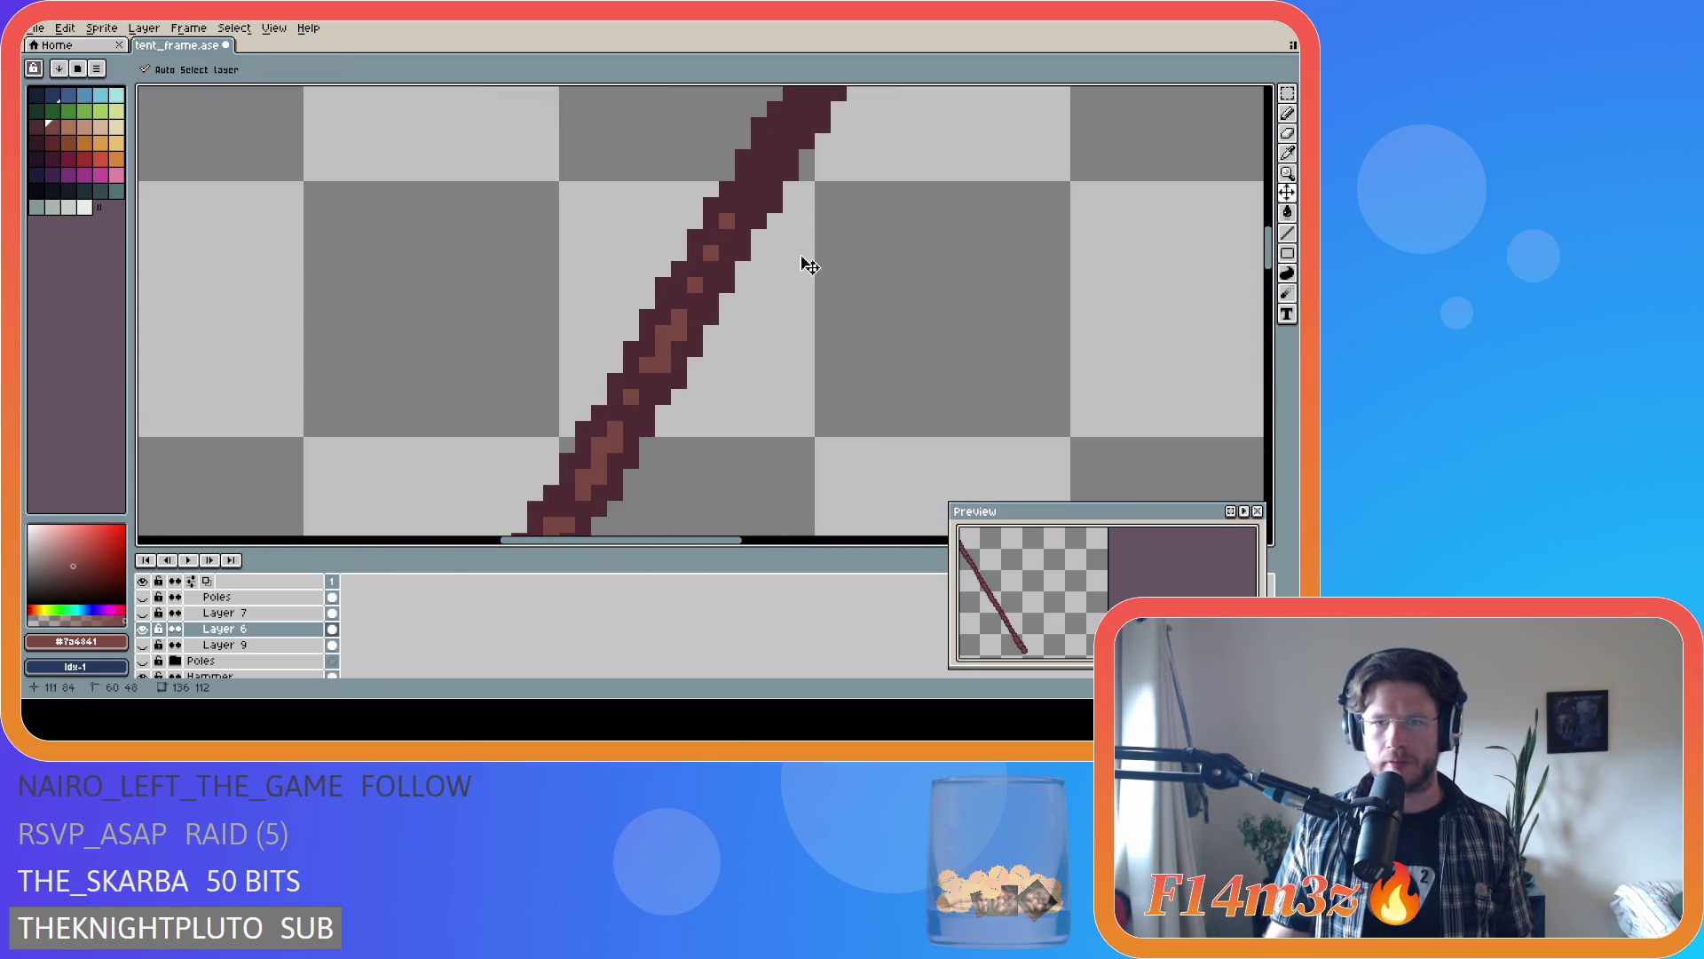
{"action": "key", "text": "ctrl+s"}
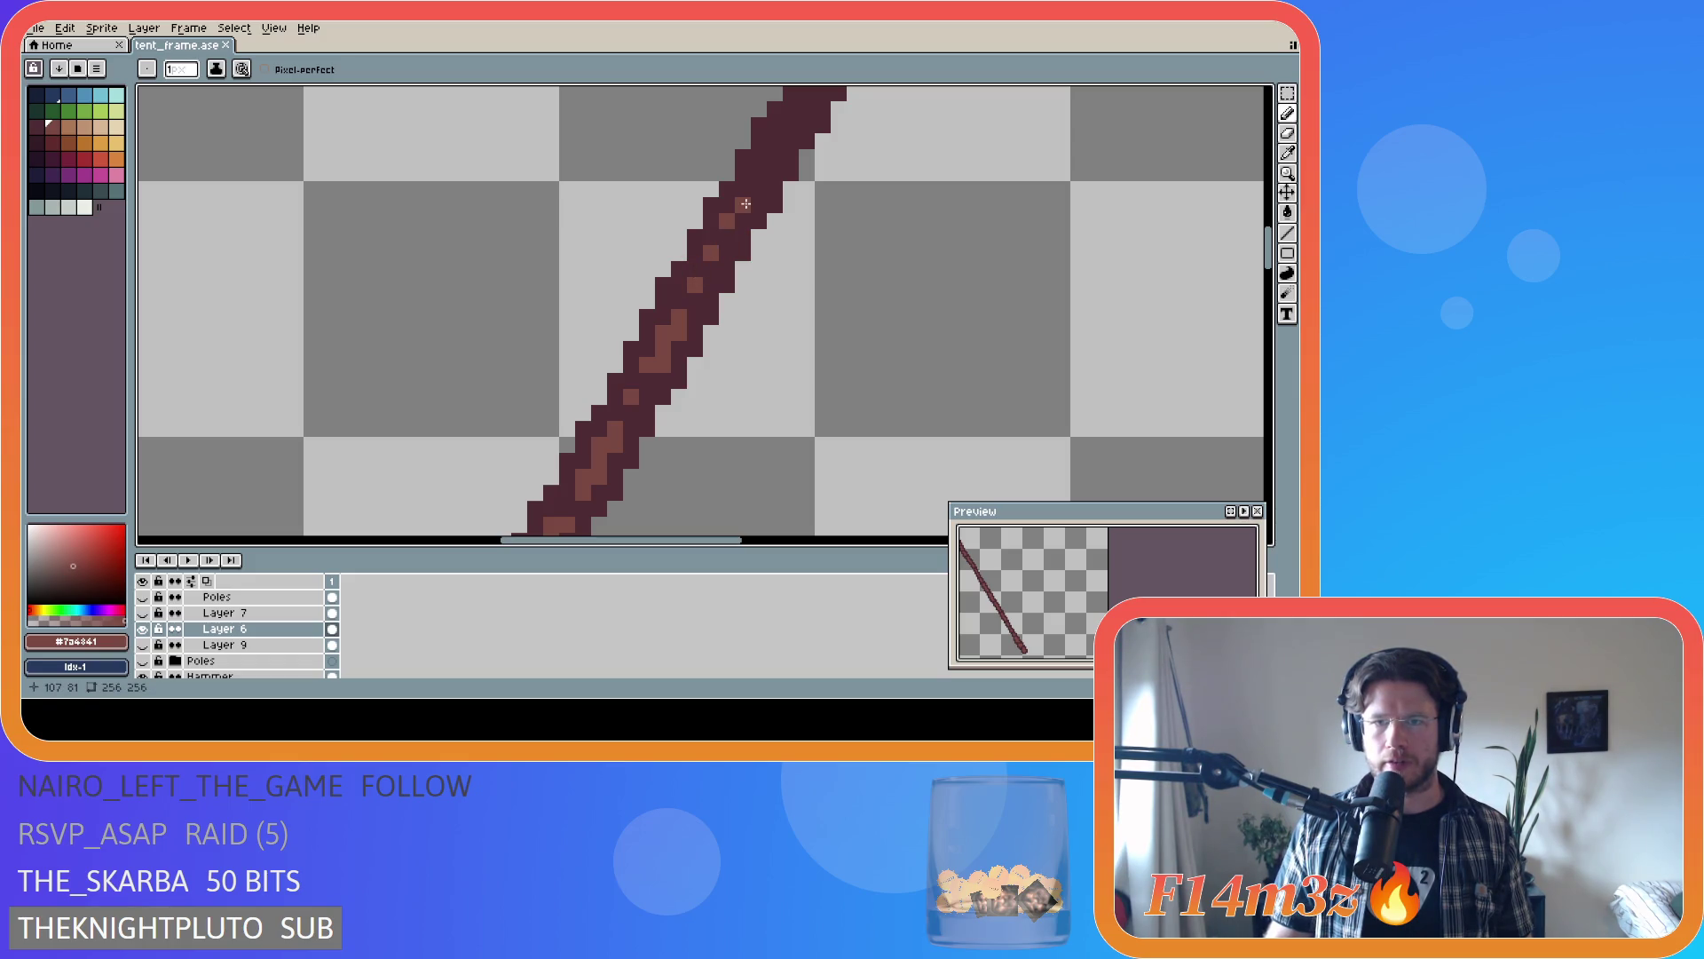
- Undo the last pencil stroke and return to the Pencil tool
{"action": "key", "text": "v"}
{"action": "key", "text": "b"}
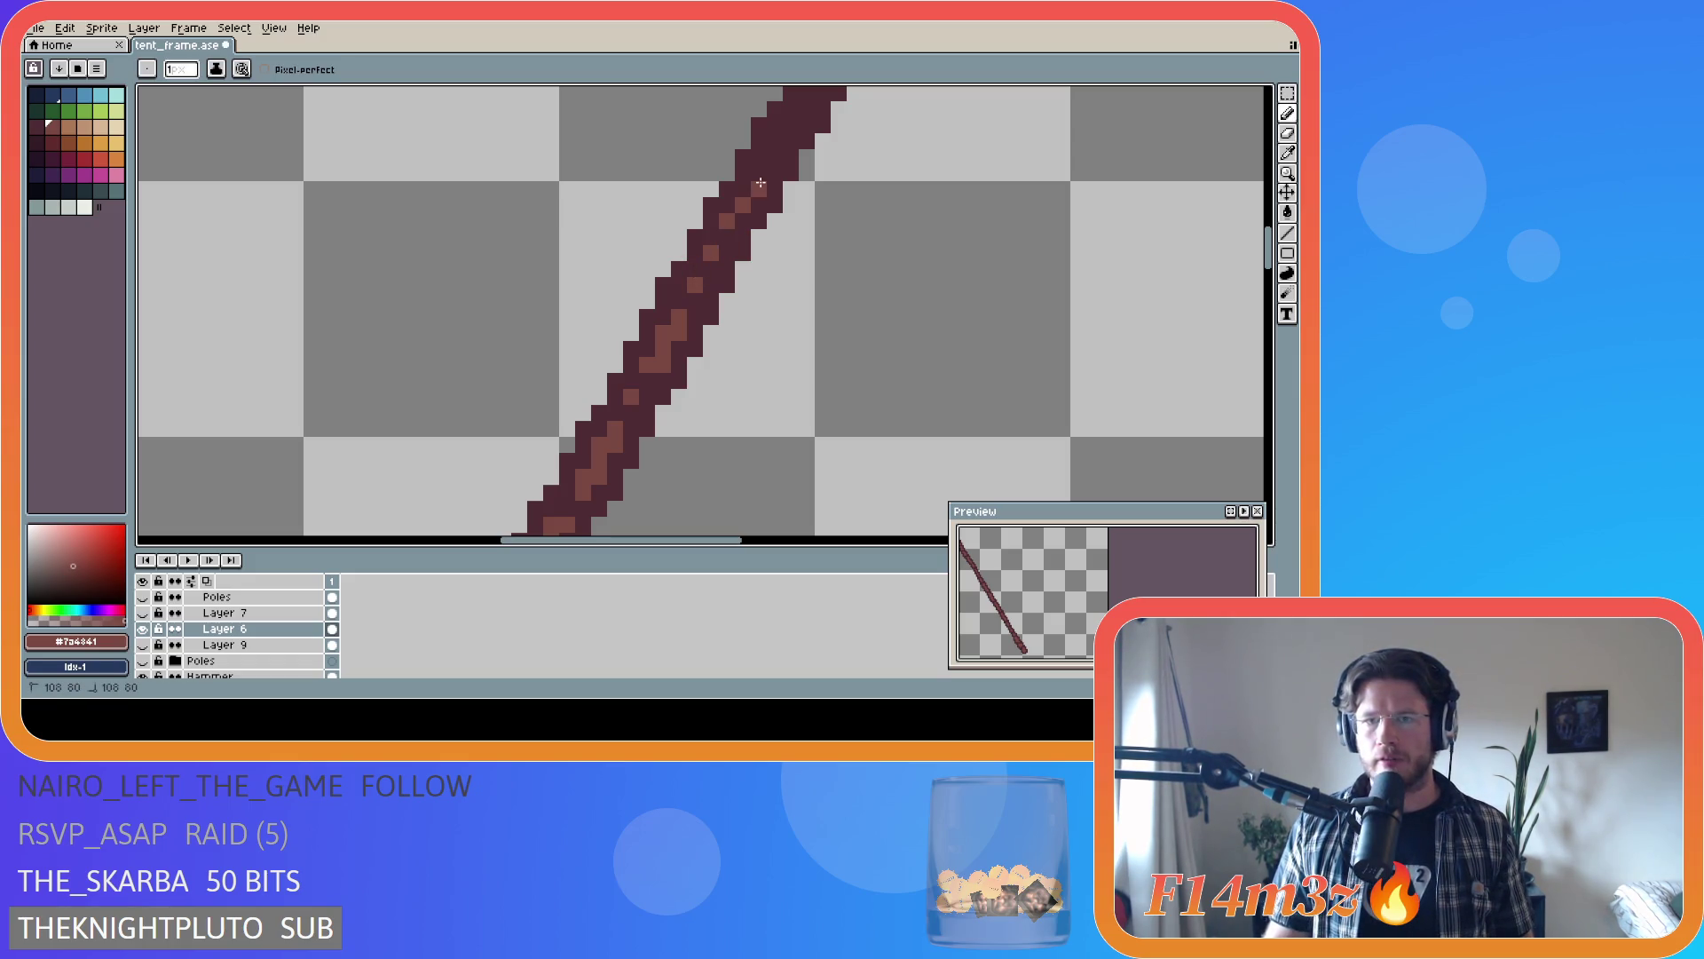
{"action": "key", "text": "ctrl+z"}
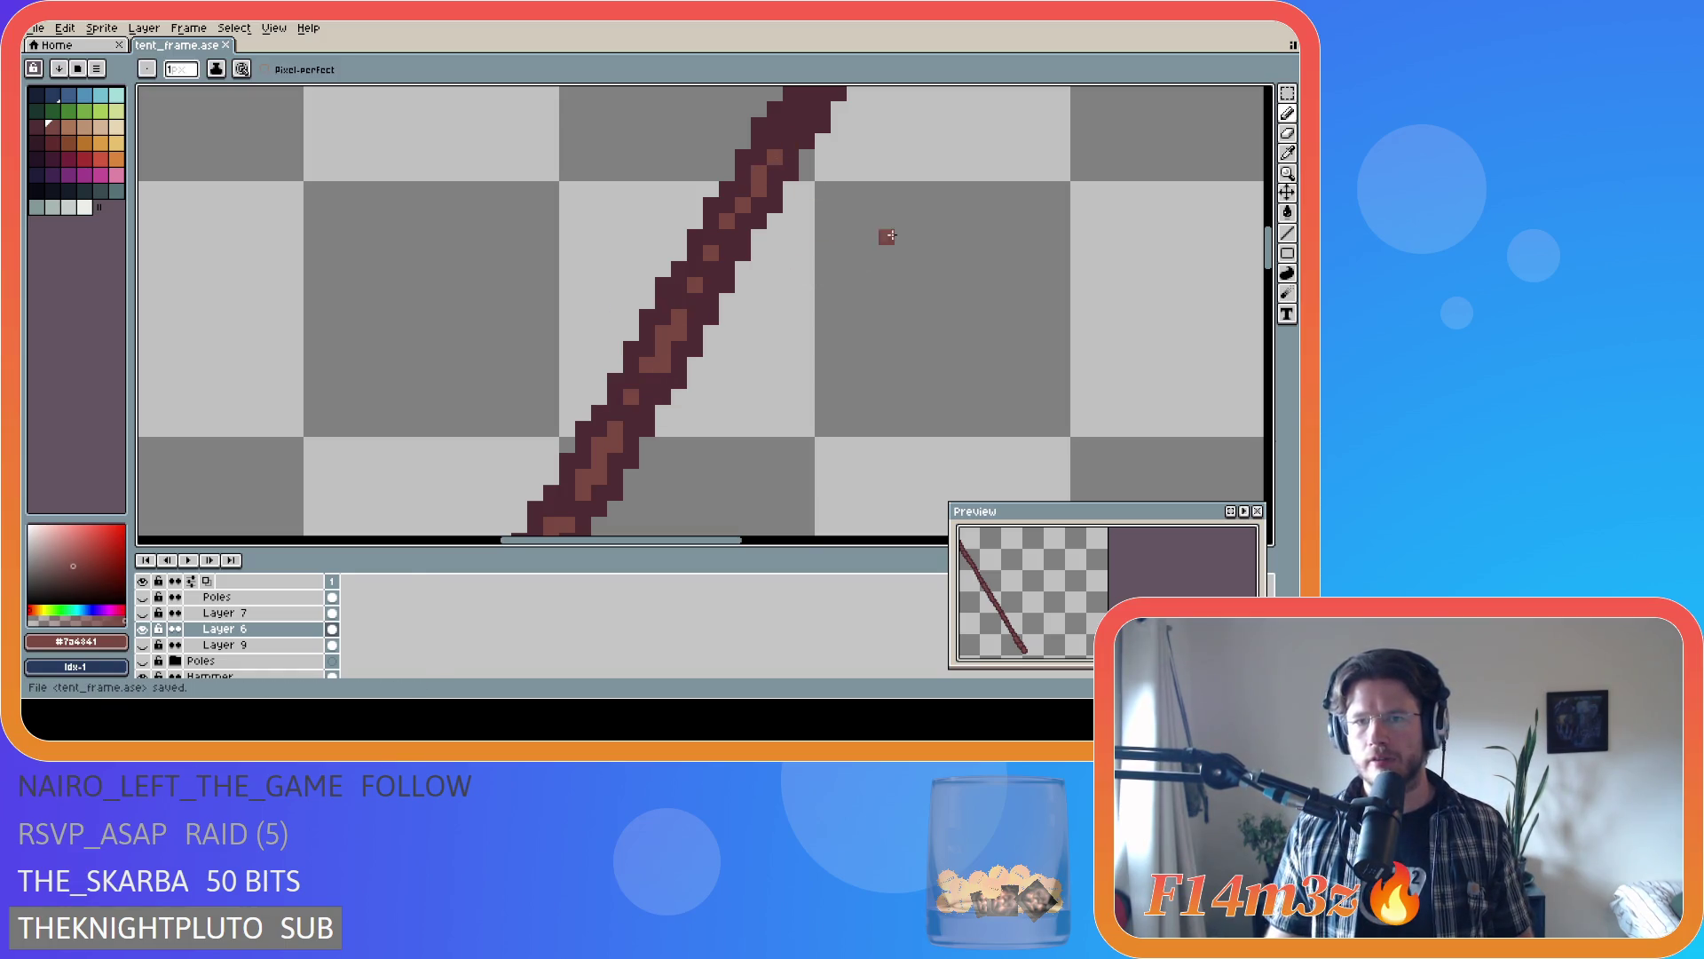
{"action": "scroll", "coordinate": [879, 232], "scroll_direction": "down", "scroll_amount": 1}
{"action": "key", "text": "b"}
{"action": "scroll", "coordinate": [825, 226], "scroll_direction": "up", "scroll_amount": 1}
{"action": "scroll", "coordinate": [799, 231], "scroll_direction": "down", "scroll_amount": 1}
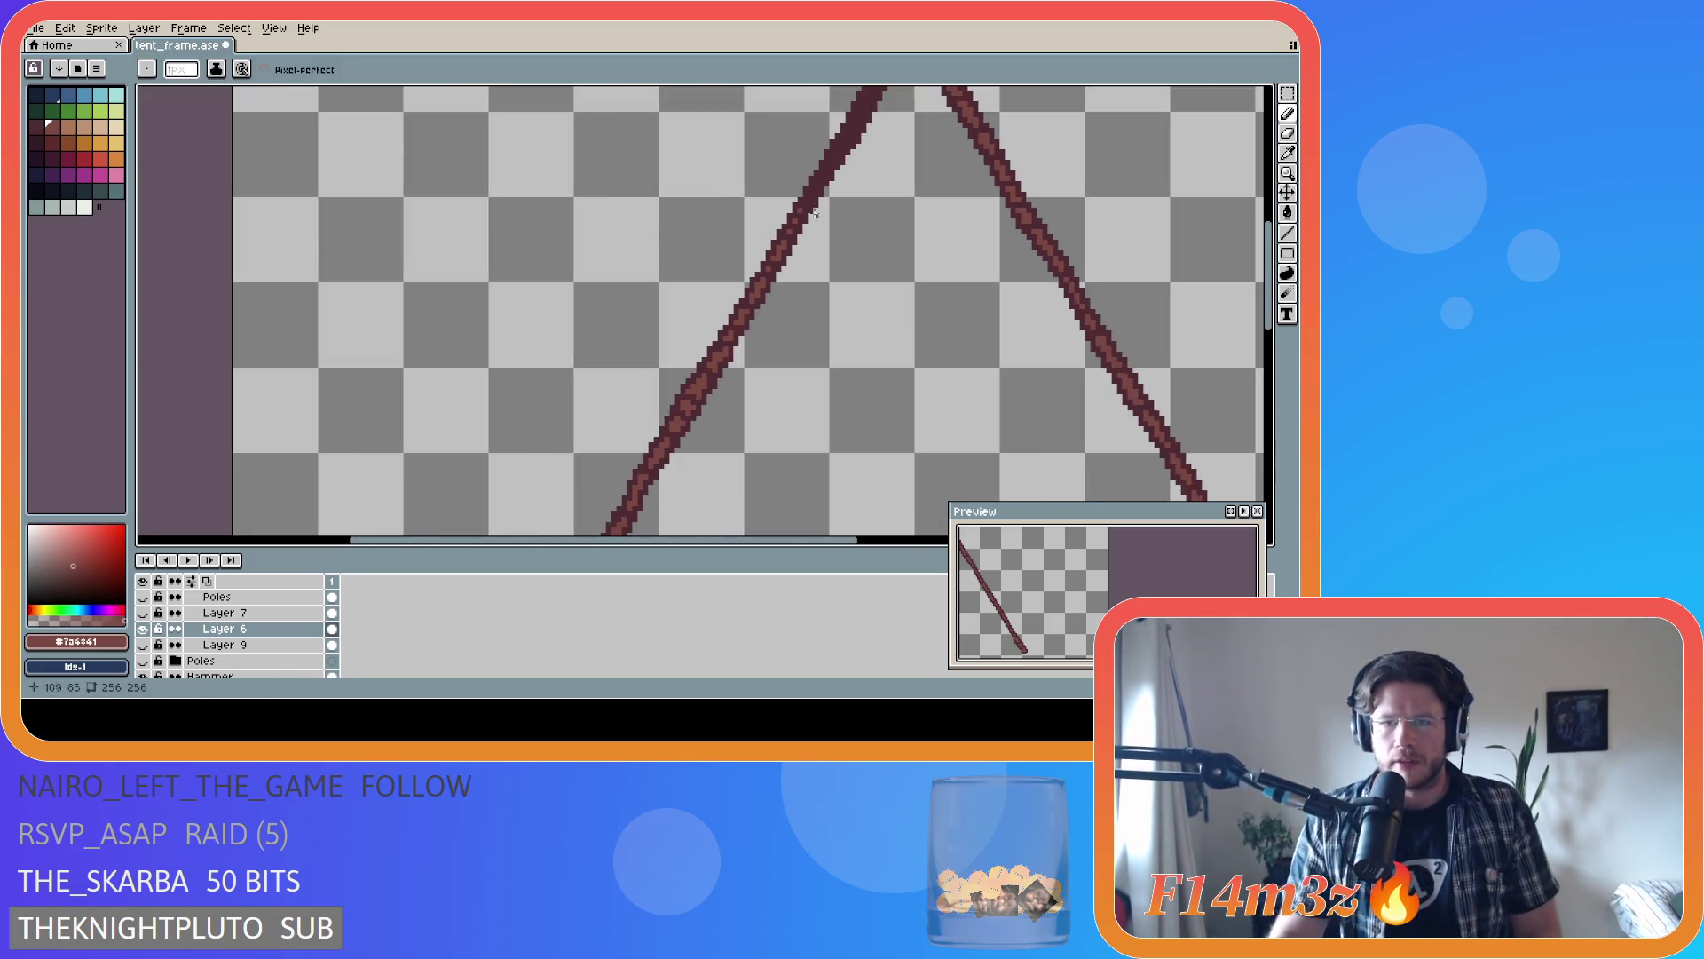
- Paint a pixel on the pole edge, then re-sample the lighter brown highlight colour
{"action": "scroll", "coordinate": [791, 228], "scroll_direction": "up", "scroll_amount": 1}
{"action": "scroll", "coordinate": [786, 234], "scroll_direction": "down", "scroll_amount": 1}
{"action": "scroll", "coordinate": [786, 233], "scroll_direction": "down", "scroll_amount": 2}
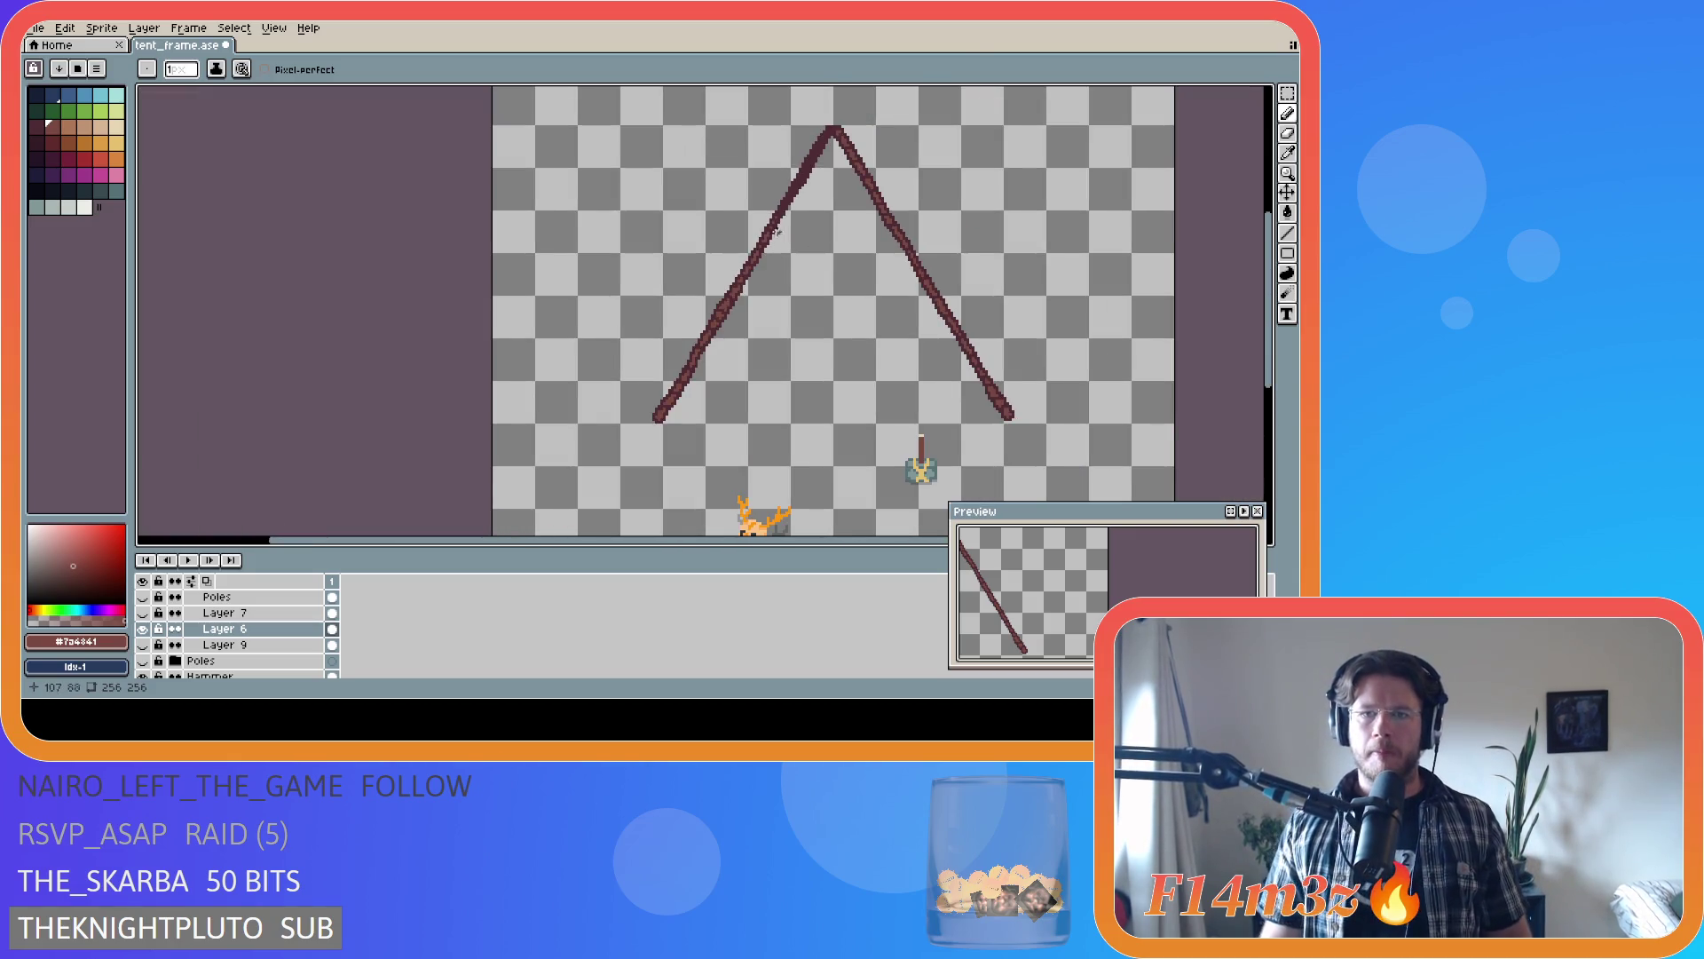
{"action": "scroll", "coordinate": [775, 231], "scroll_direction": "up", "scroll_amount": 2}
{"action": "scroll", "coordinate": [839, 195], "scroll_direction": "up", "scroll_amount": 1}
{"action": "scroll", "coordinate": [838, 208], "scroll_direction": "down", "scroll_amount": 1}
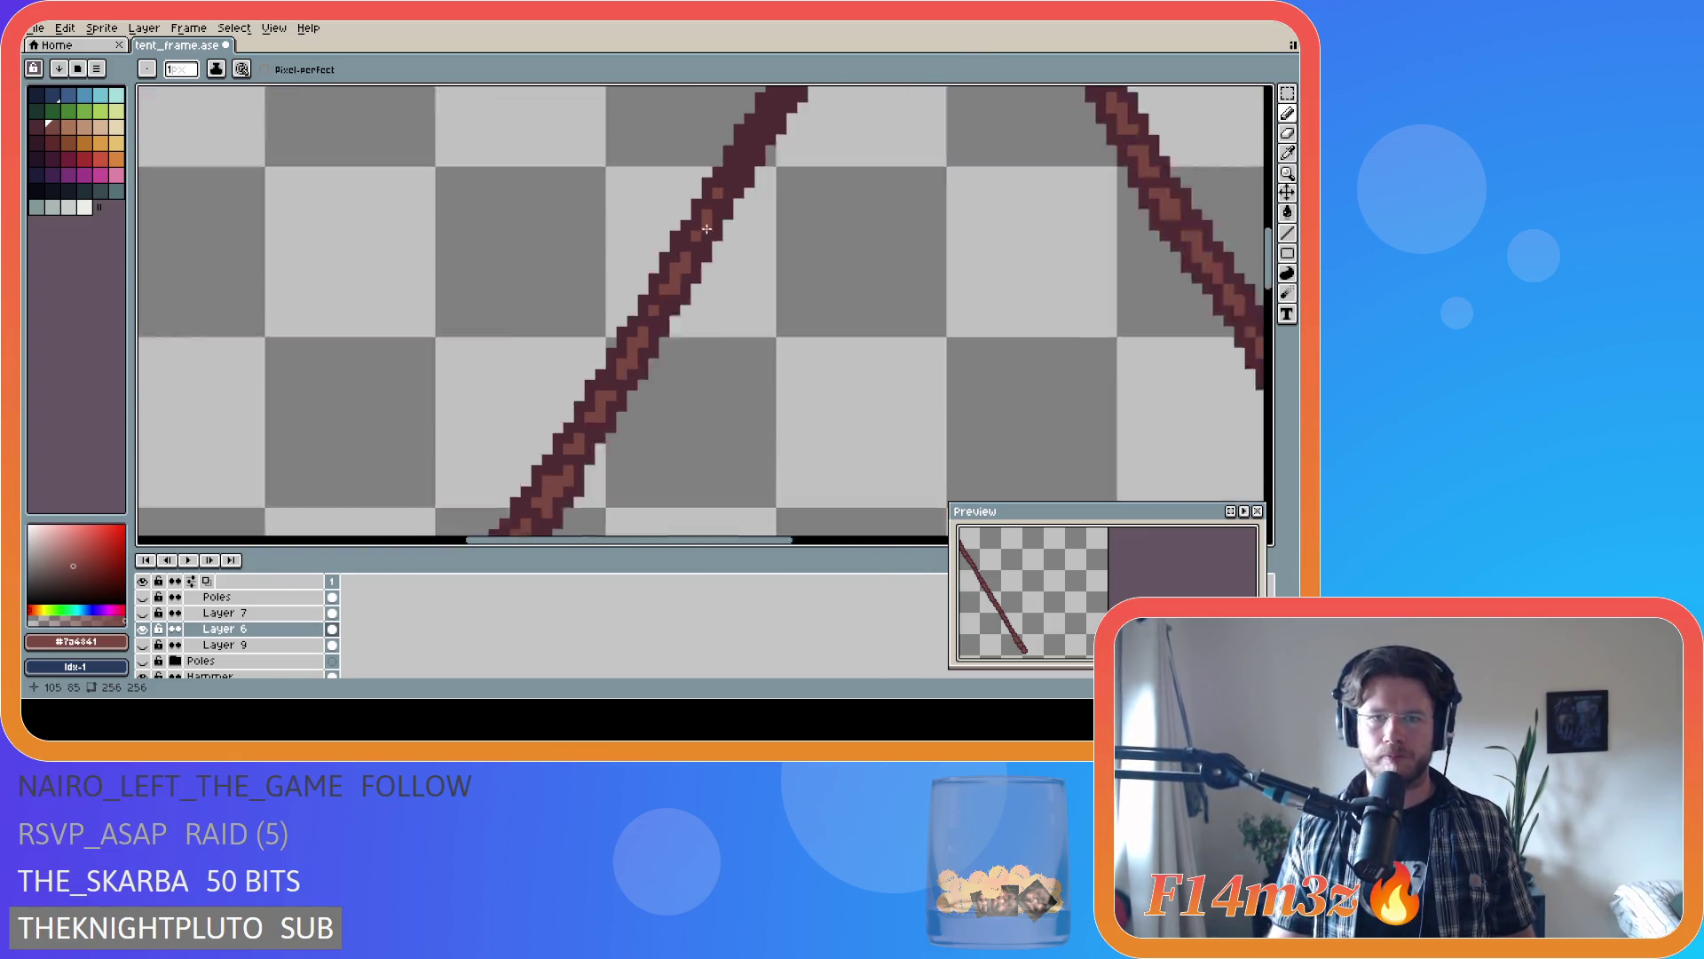
{"action": "scroll", "coordinate": [837, 227], "scroll_direction": "down", "scroll_amount": 2}
{"action": "scroll", "coordinate": [772, 192], "scroll_direction": "up", "scroll_amount": 3}
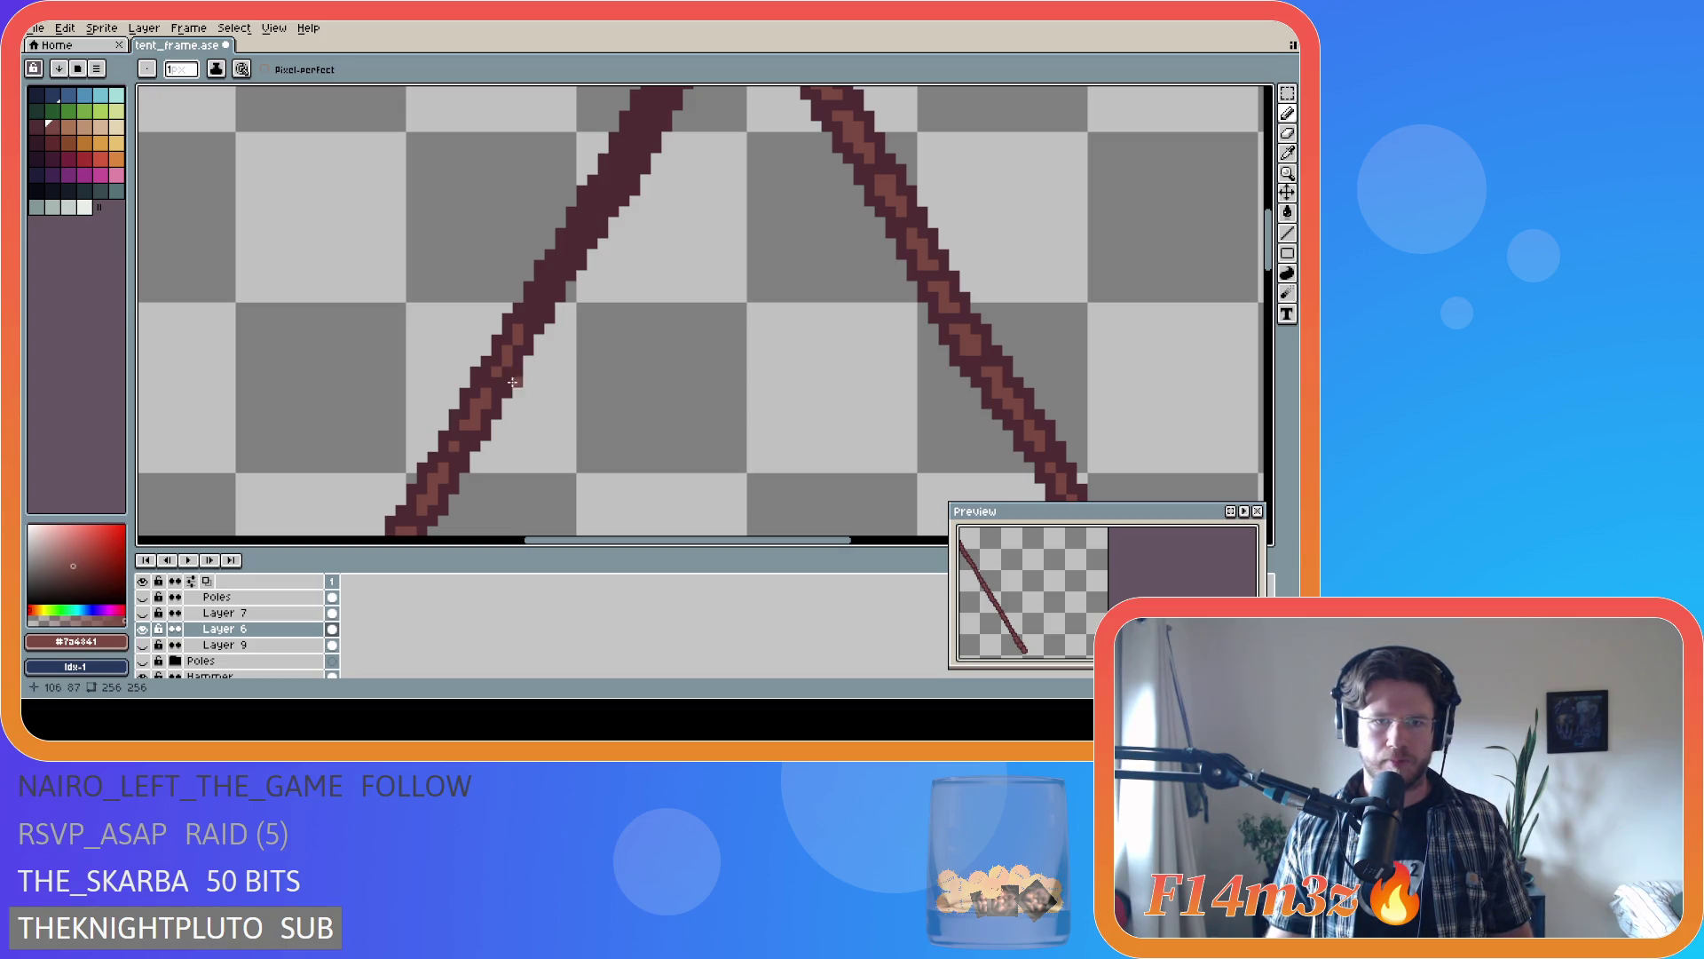
{"action": "left_click", "coordinate": [548, 288]}
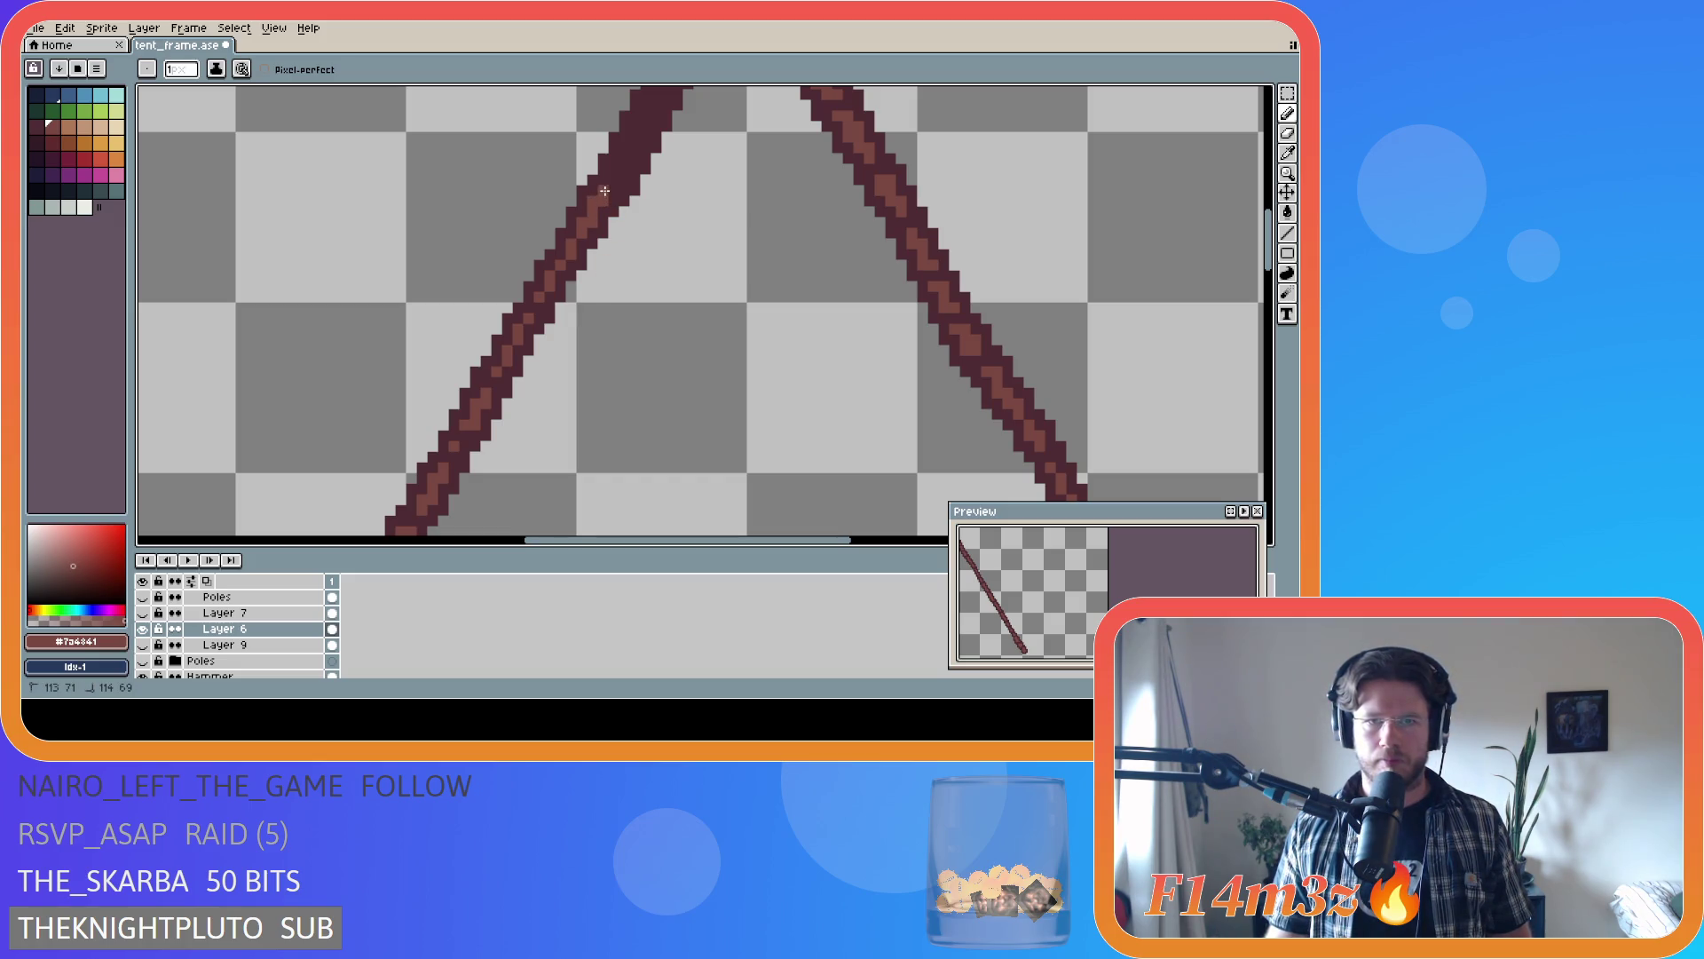
{"action": "left_click", "coordinate": [619, 181]}
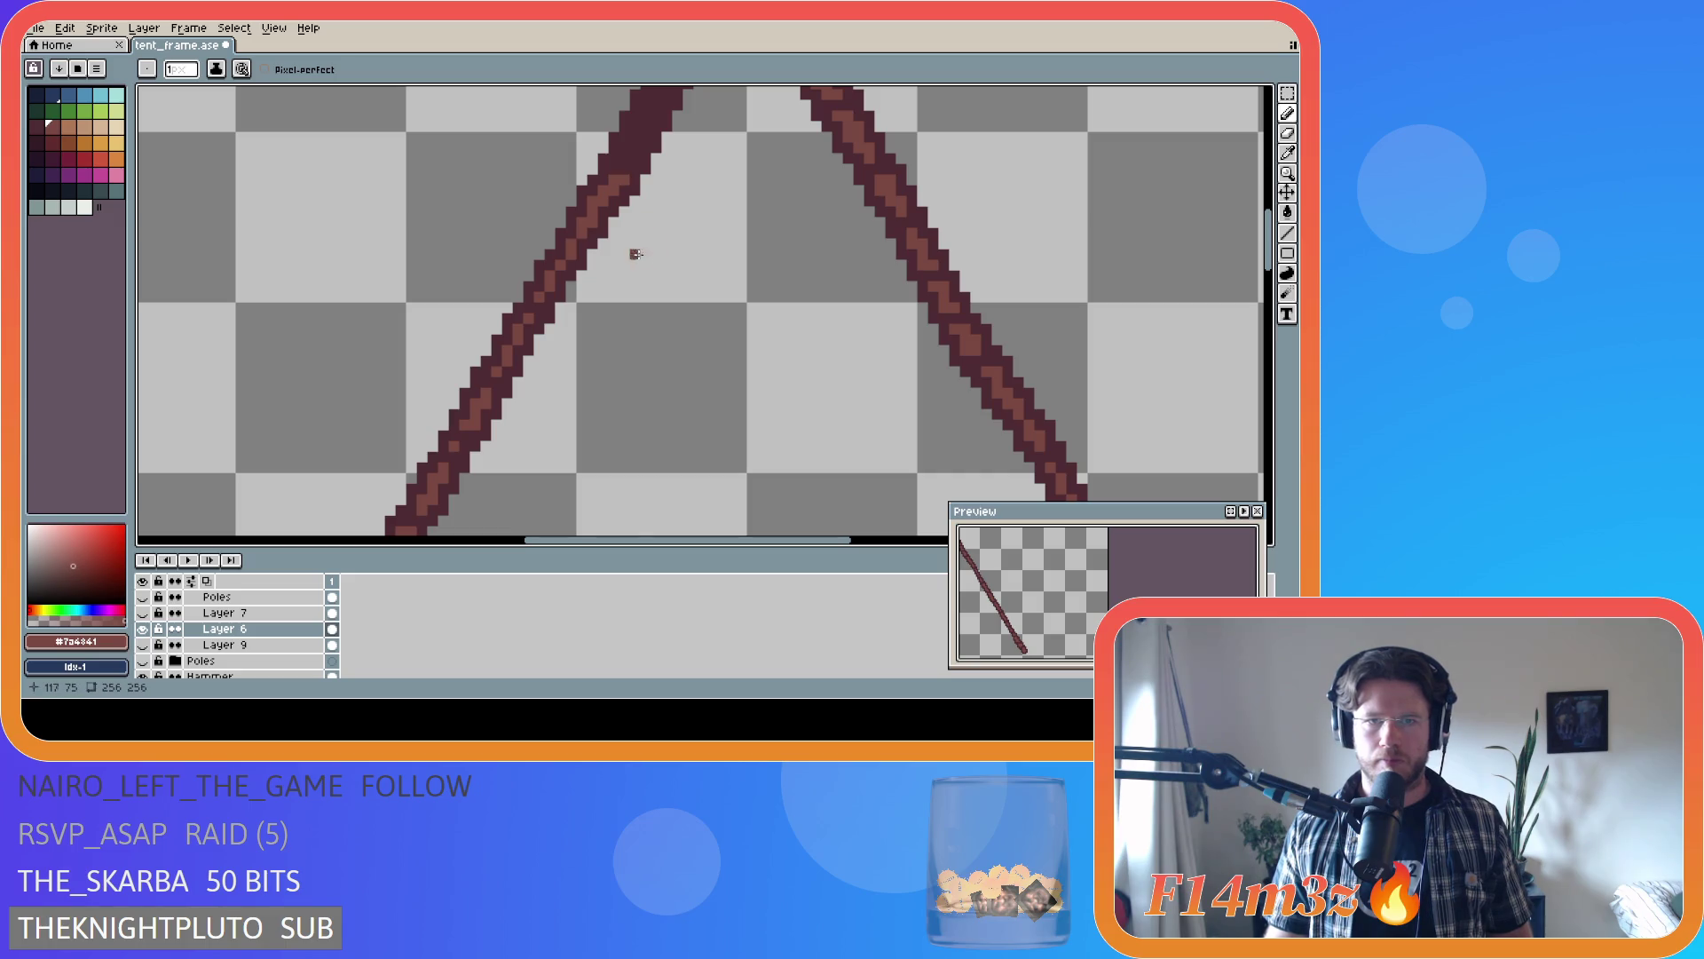
{"action": "left_click", "coordinate": [615, 177], "text": "alt"}
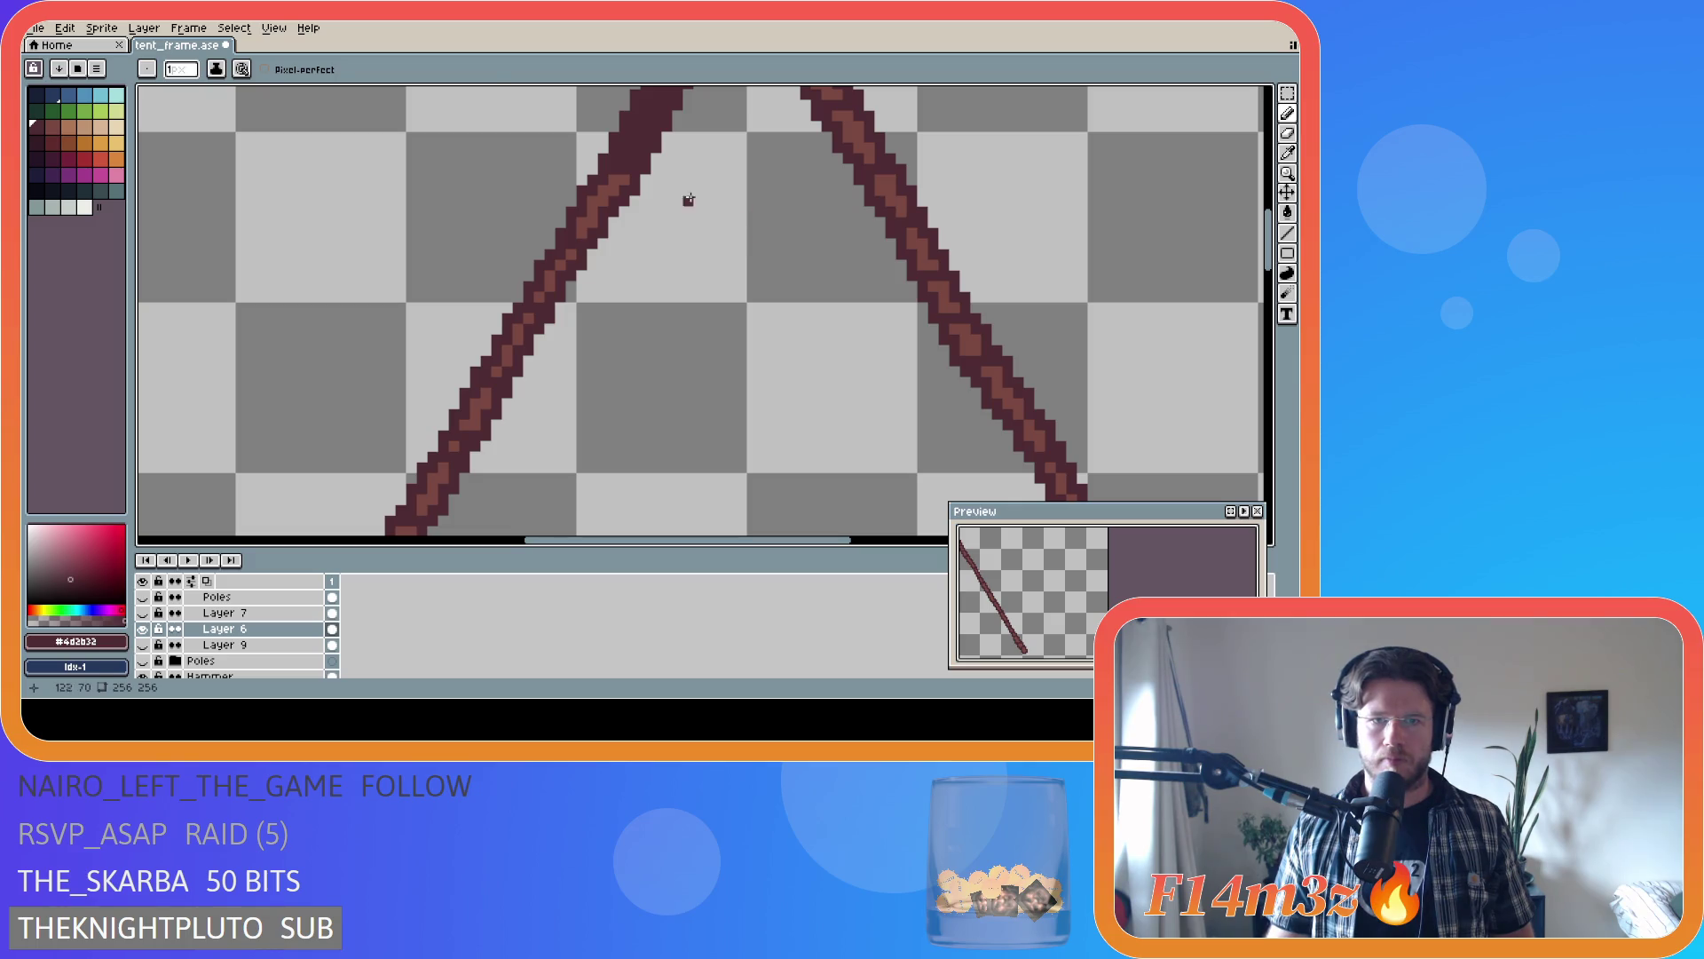
{"action": "left_click", "coordinate": [657, 148], "text": "alt"}
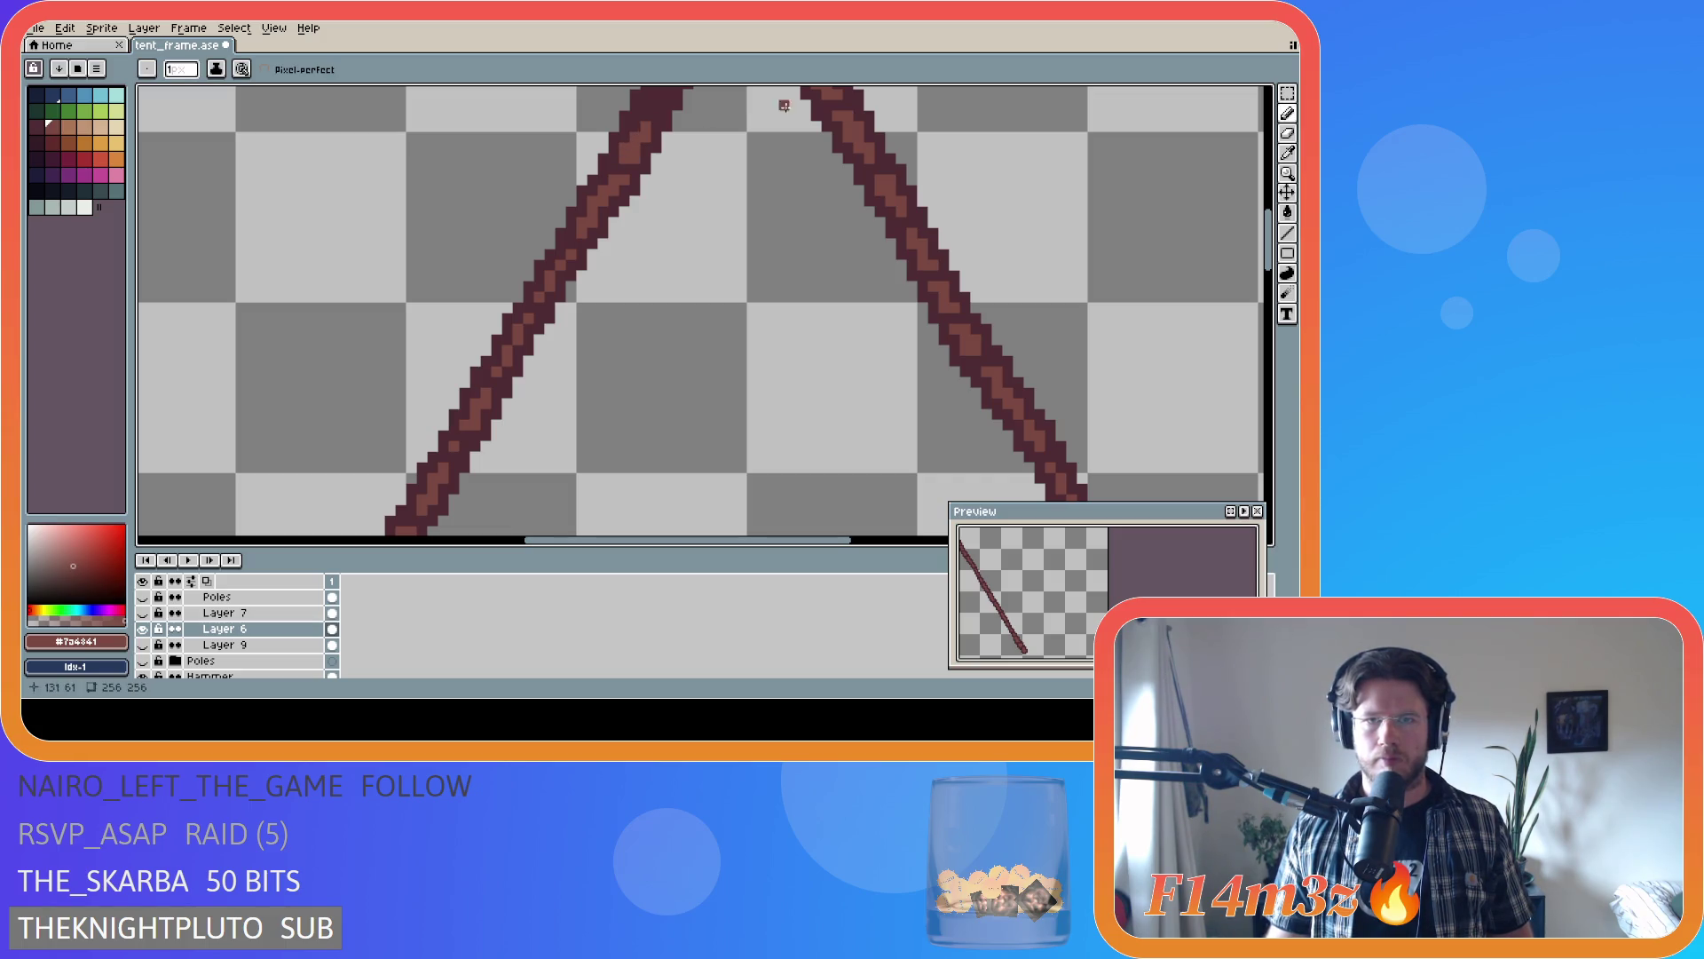
- Extend light-brown highlight strokes up the left pole to the apex and save tent_frame.ase
{"action": "scroll", "coordinate": [950, 278], "scroll_direction": "up", "scroll_amount": 3}
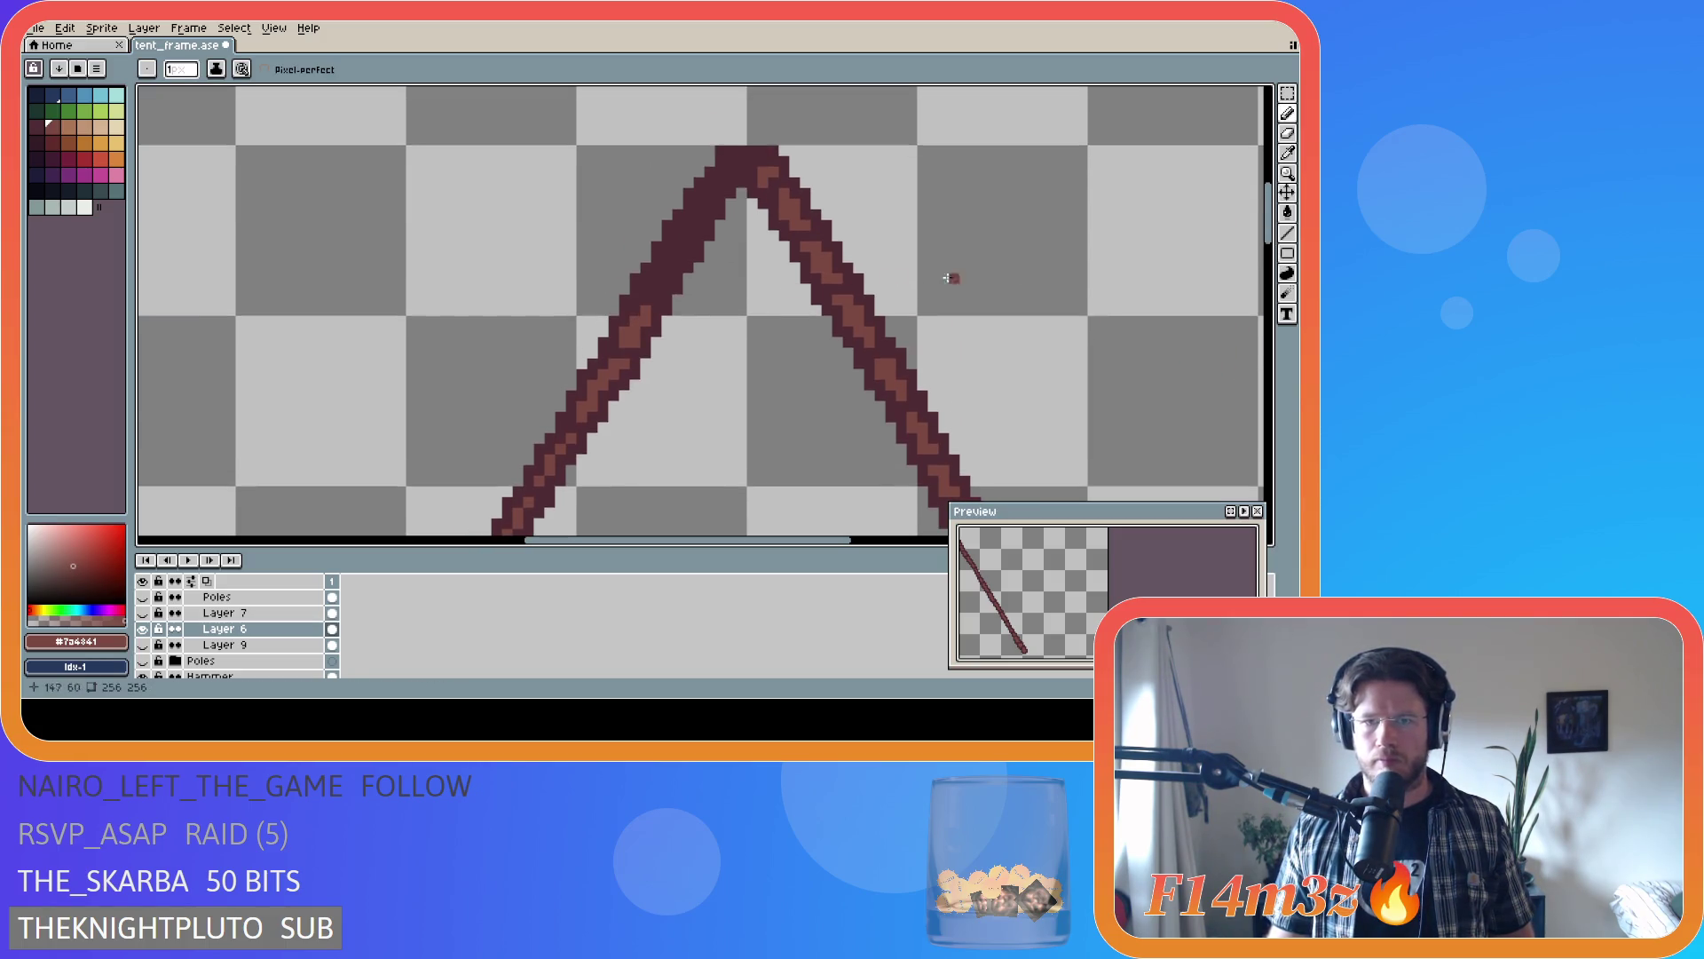
{"action": "left_click", "coordinate": [646, 291]}
{"action": "left_click_drag", "start_coordinate": [654, 293], "coordinate": [676, 254]}
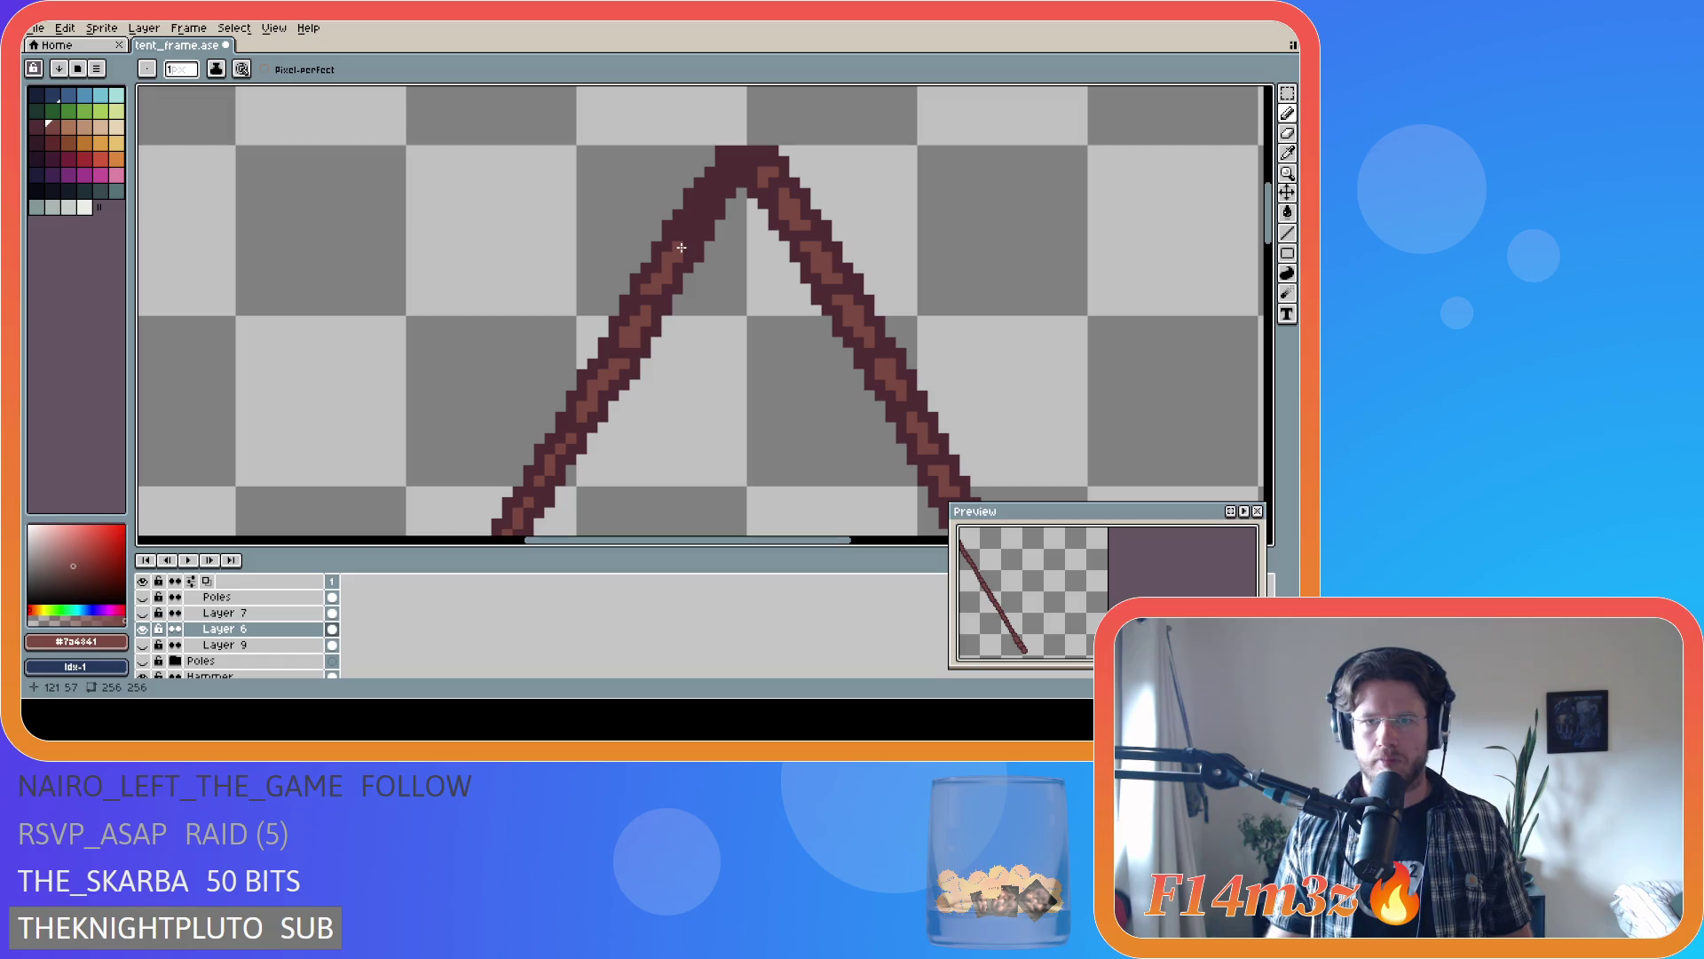
{"action": "left_click", "coordinate": [688, 249]}
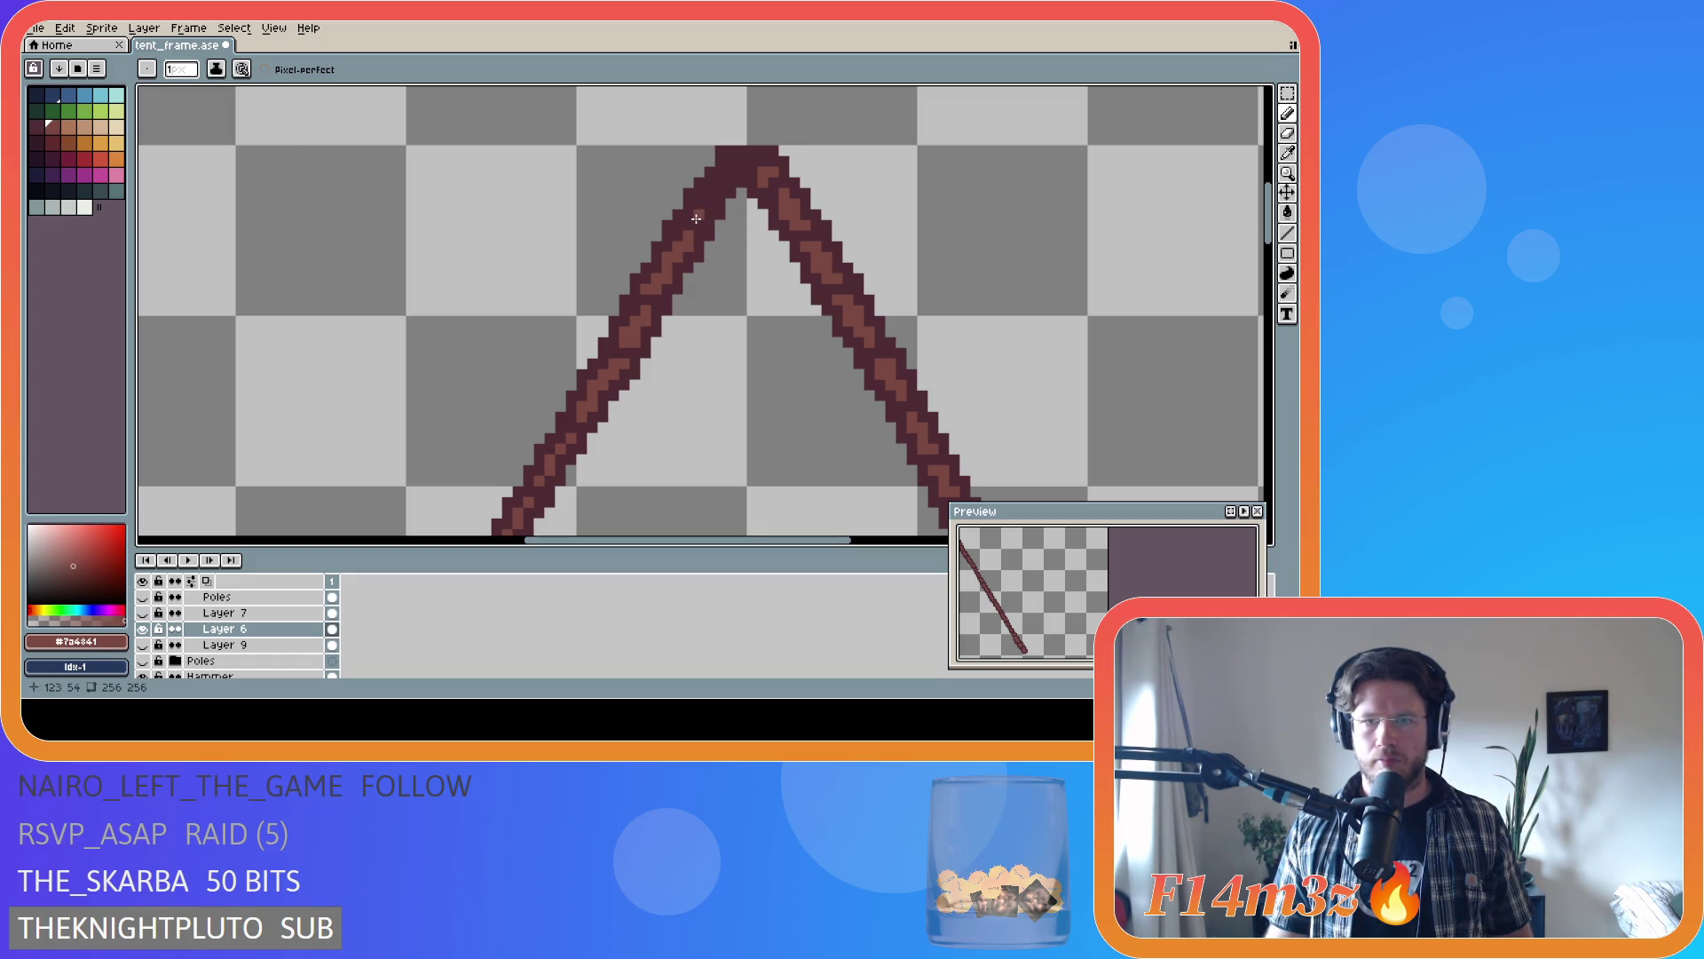
{"action": "left_click_drag", "start_coordinate": [696, 207], "coordinate": [716, 186]}
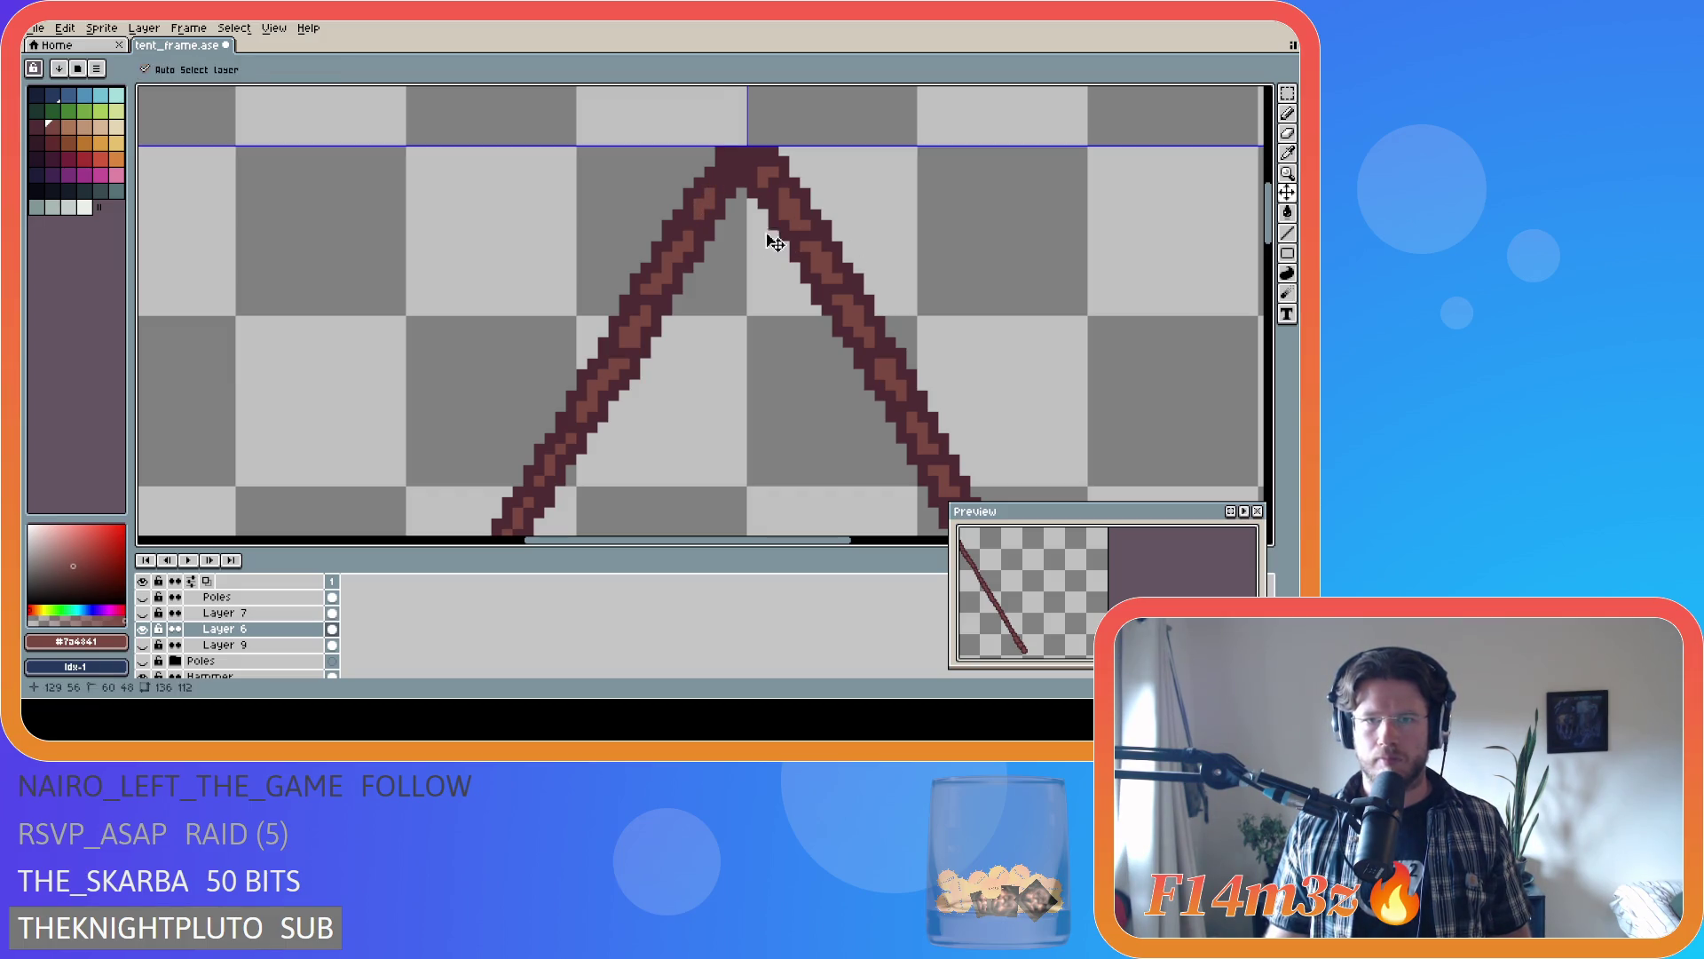
{"action": "scroll", "coordinate": [933, 268], "scroll_direction": "down", "scroll_amount": 3}
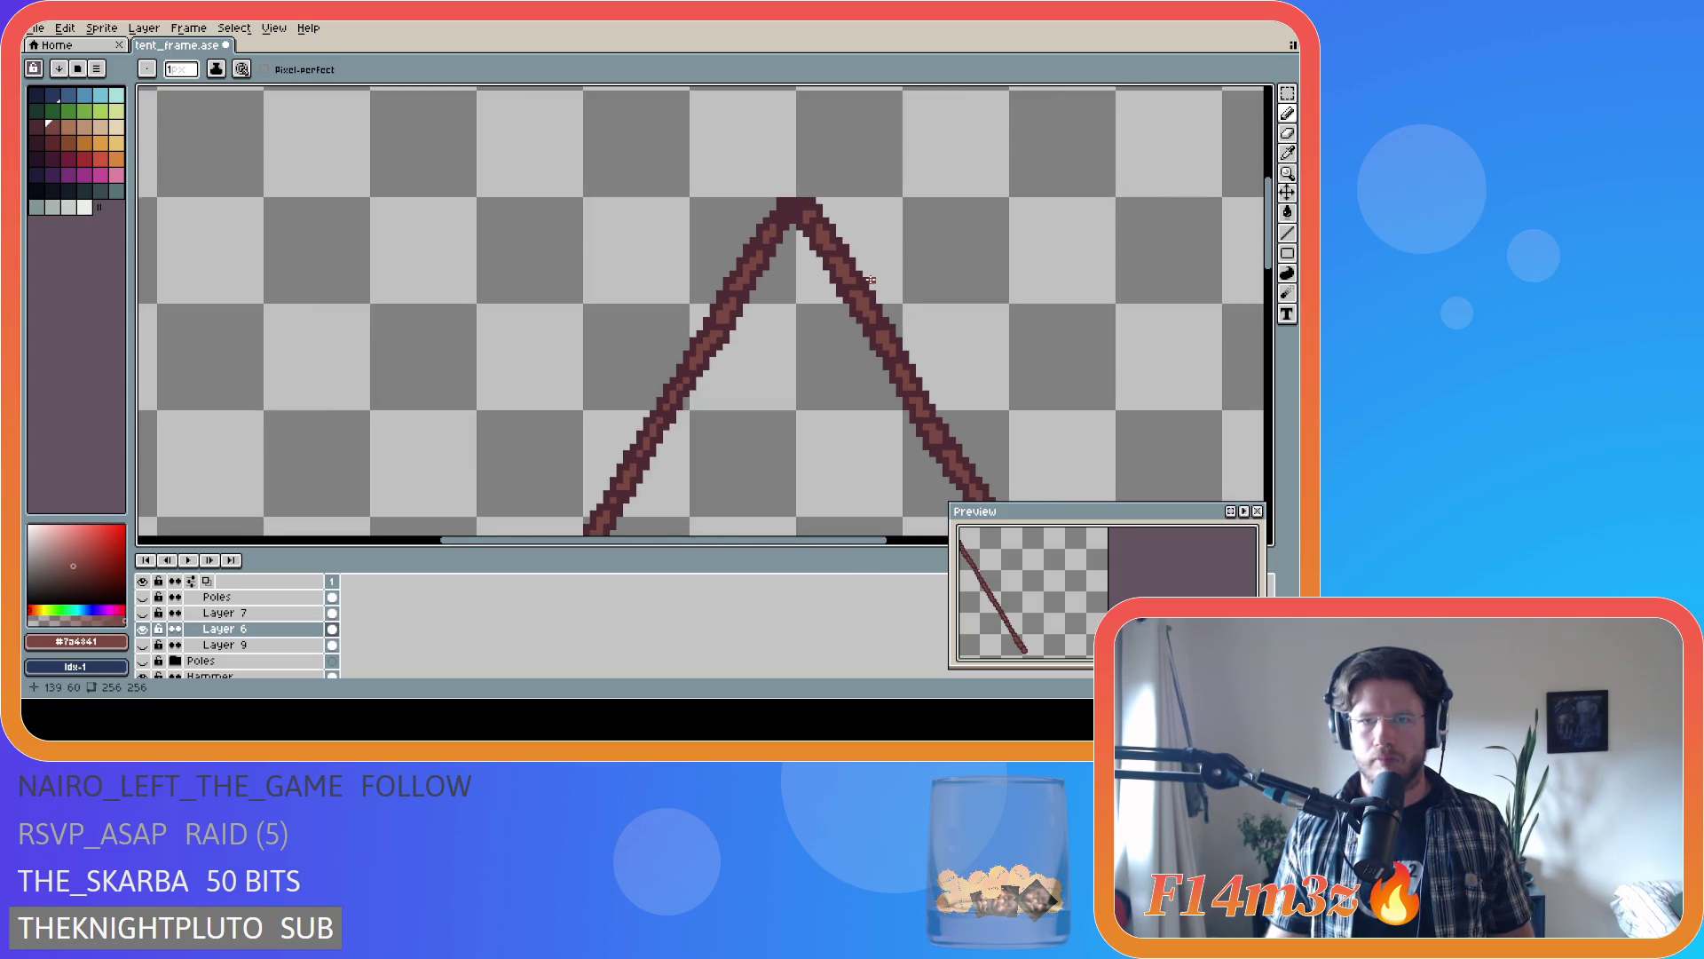
{"action": "scroll", "coordinate": [826, 257], "scroll_direction": "up", "scroll_amount": 5}
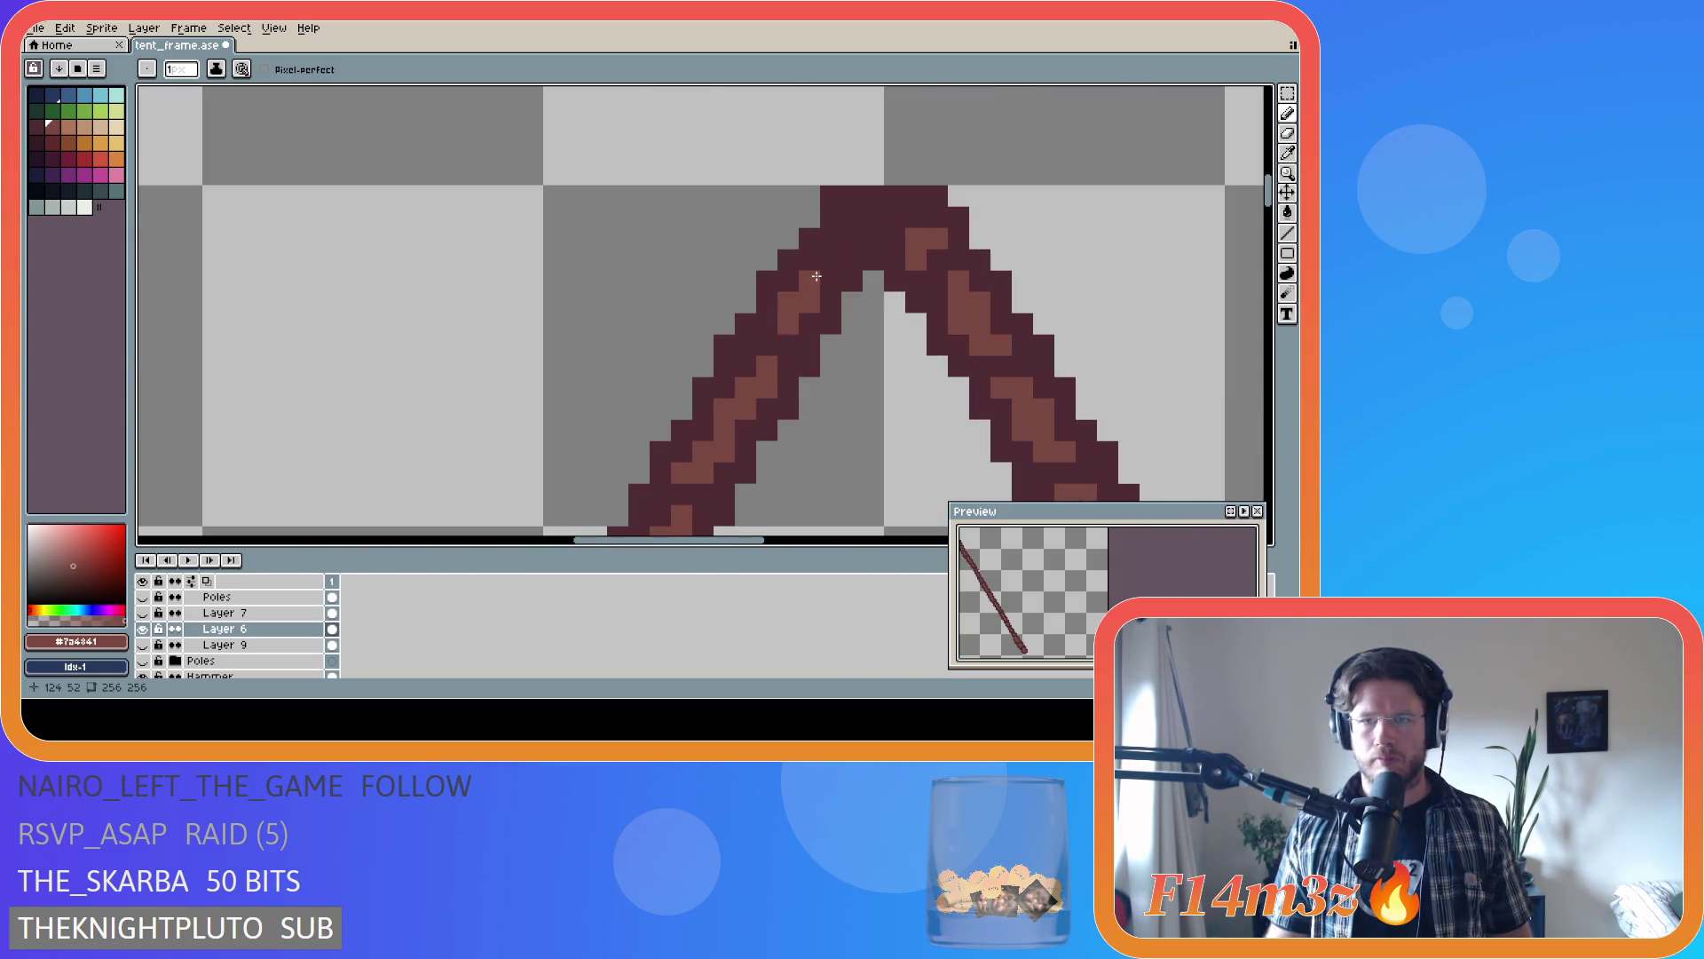
{"action": "scroll", "coordinate": [894, 322], "scroll_direction": "down", "scroll_amount": 4}
{"action": "scroll", "coordinate": [894, 322], "scroll_direction": "down", "scroll_amount": 5}
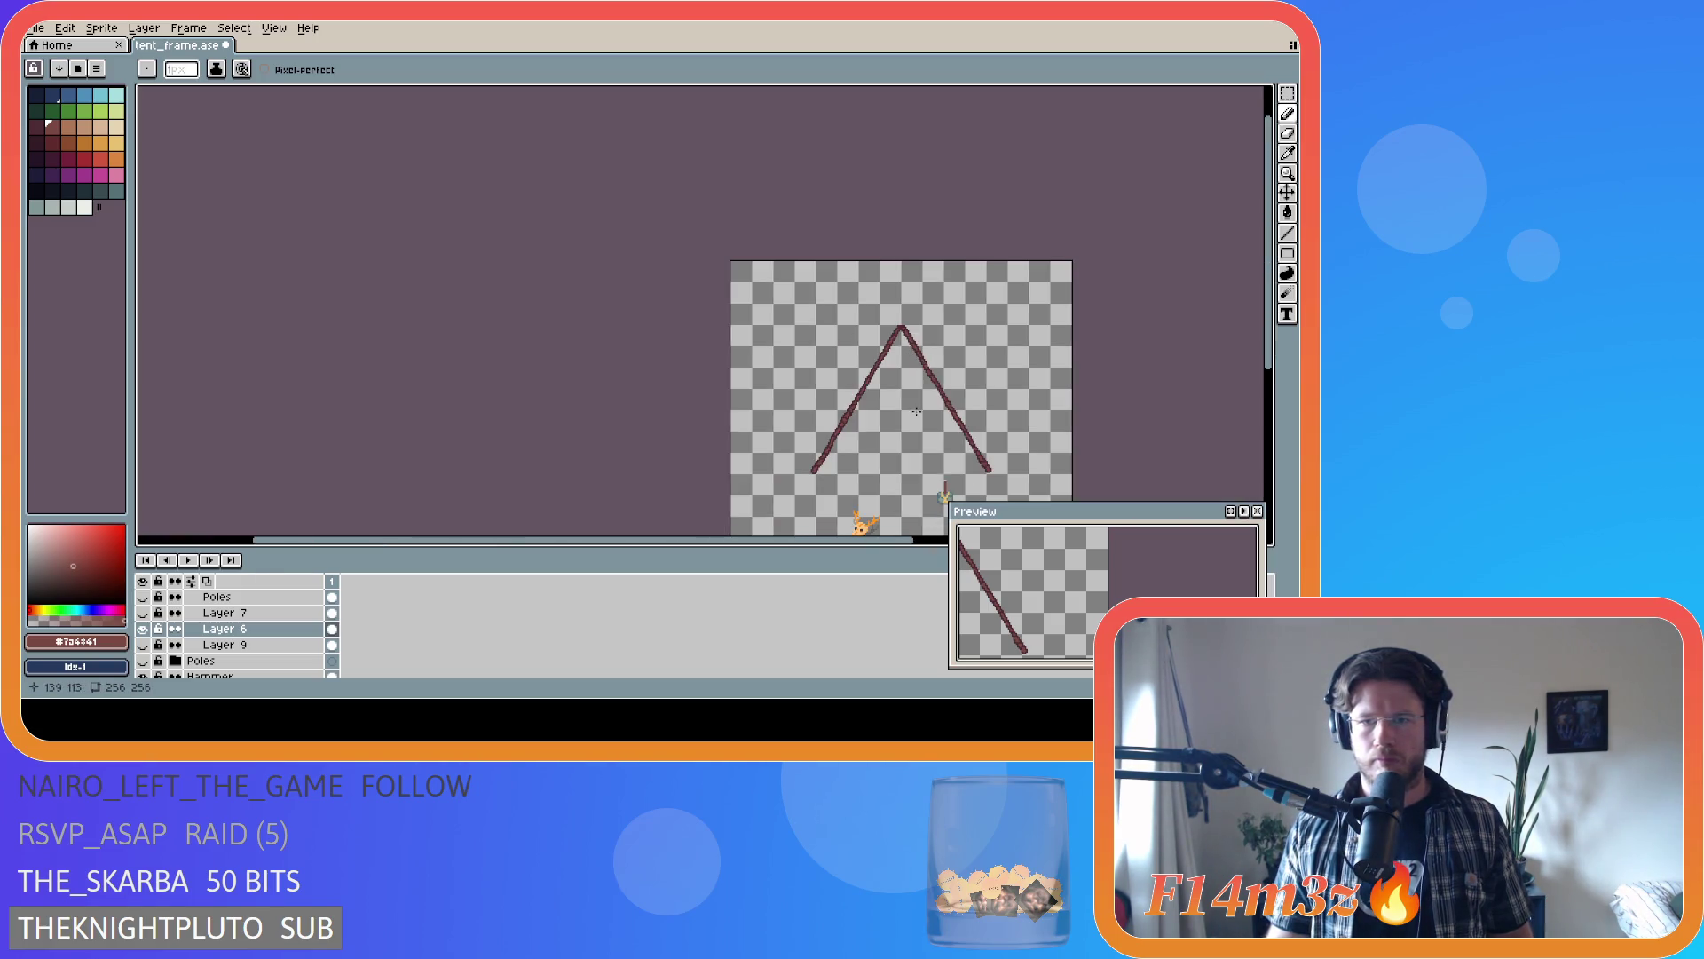
{"action": "scroll", "coordinate": [911, 413], "scroll_direction": "up", "scroll_amount": 4}
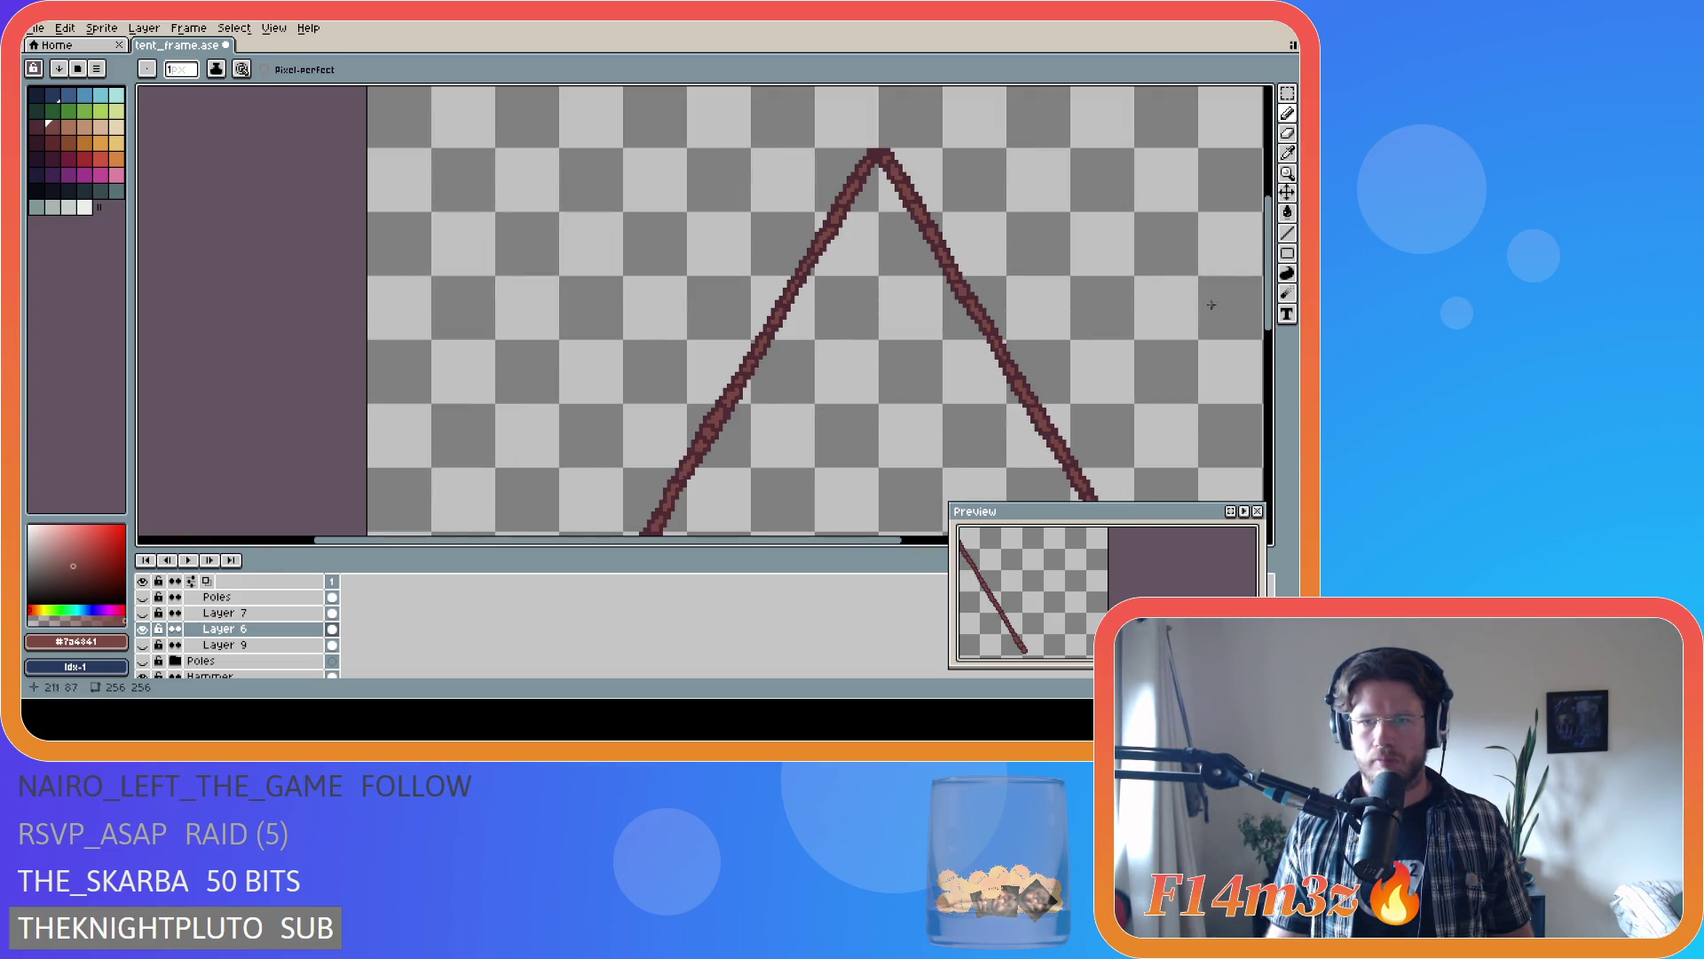
{"action": "scroll", "coordinate": [1061, 394], "scroll_direction": "down", "scroll_amount": 3}
{"action": "key", "text": "ctrl+s"}
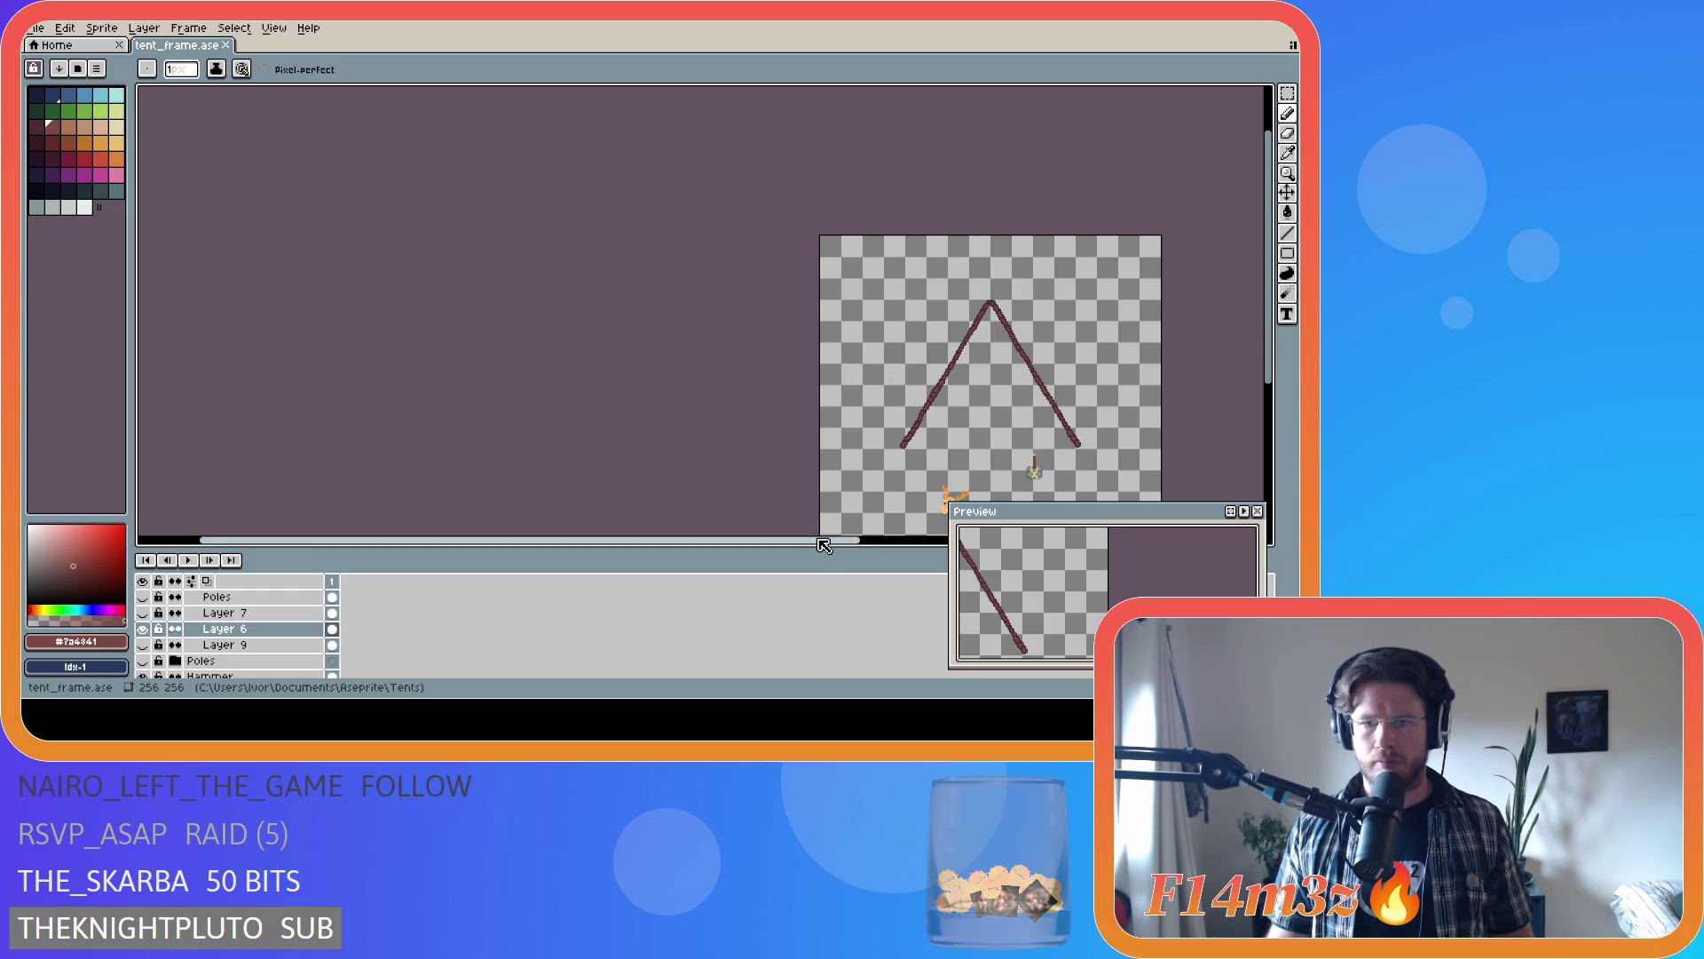
- Make Layer 6 Copy visible so its poles cross above the apex
{"action": "left_click_drag", "start_coordinate": [830, 539], "coordinate": [967, 538]}
{"action": "scroll", "coordinate": [242, 646], "scroll_direction": "up", "scroll_amount": 2}
{"action": "scroll", "coordinate": [241, 645], "scroll_direction": "up", "scroll_amount": 2}
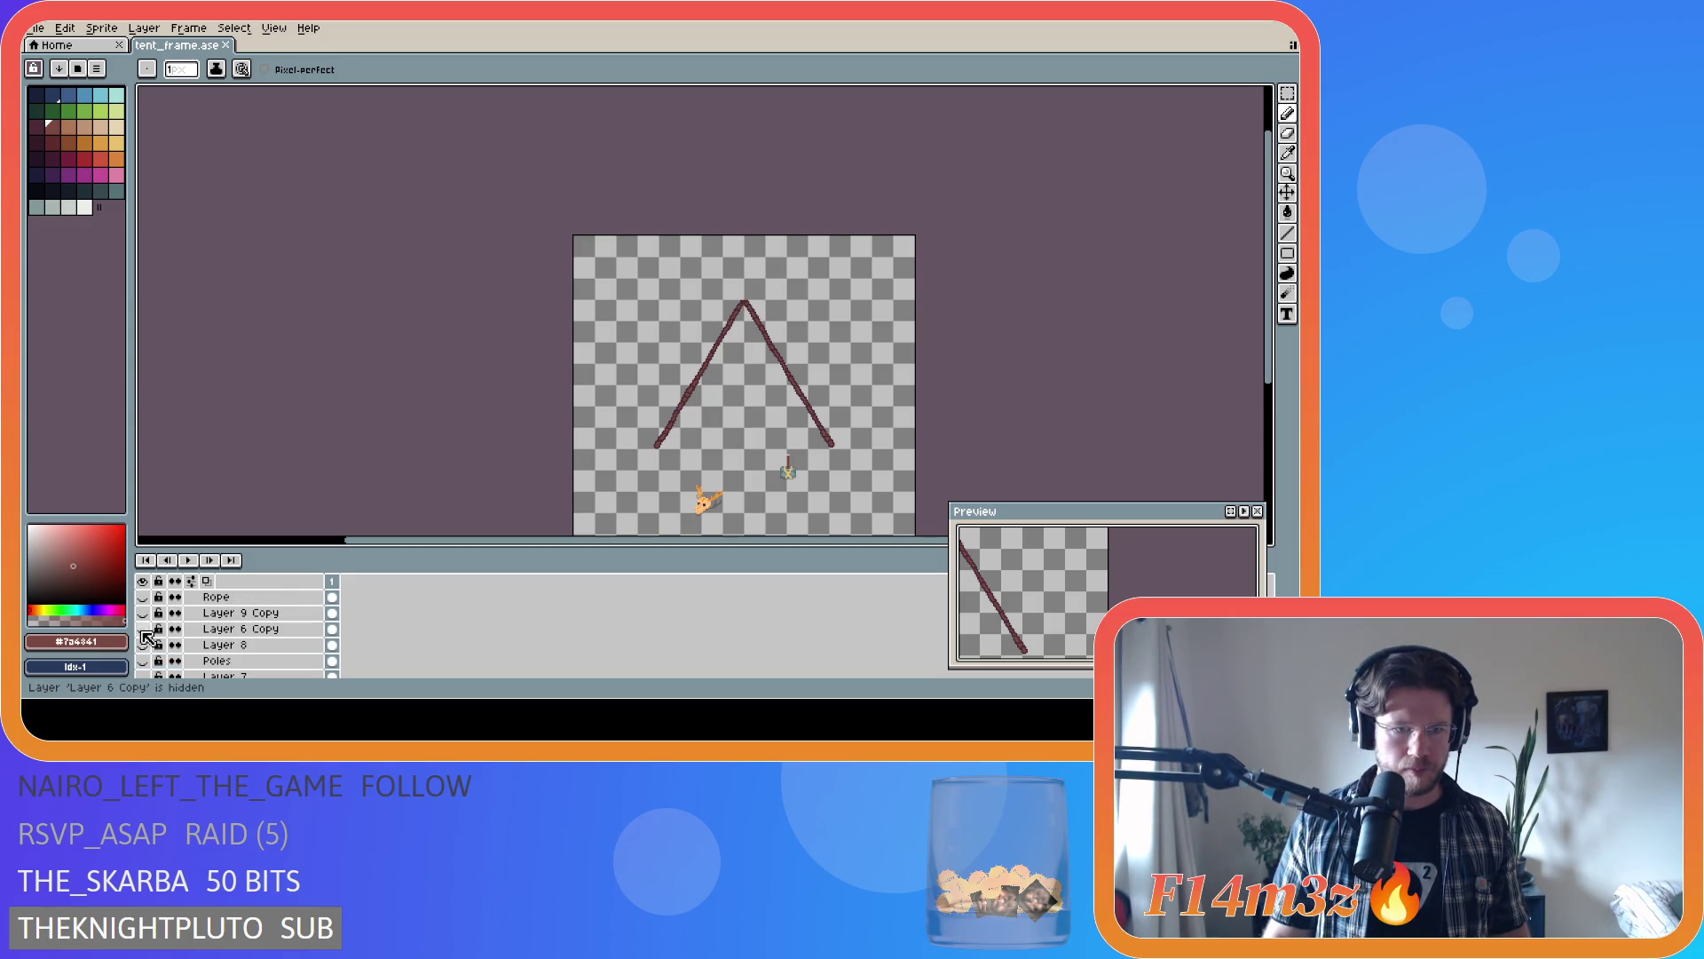
{"action": "left_click", "coordinate": [142, 628]}
{"action": "scroll", "coordinate": [759, 288], "scroll_direction": "up", "scroll_amount": 2}
{"action": "scroll", "coordinate": [711, 365], "scroll_direction": "up", "scroll_amount": 5}
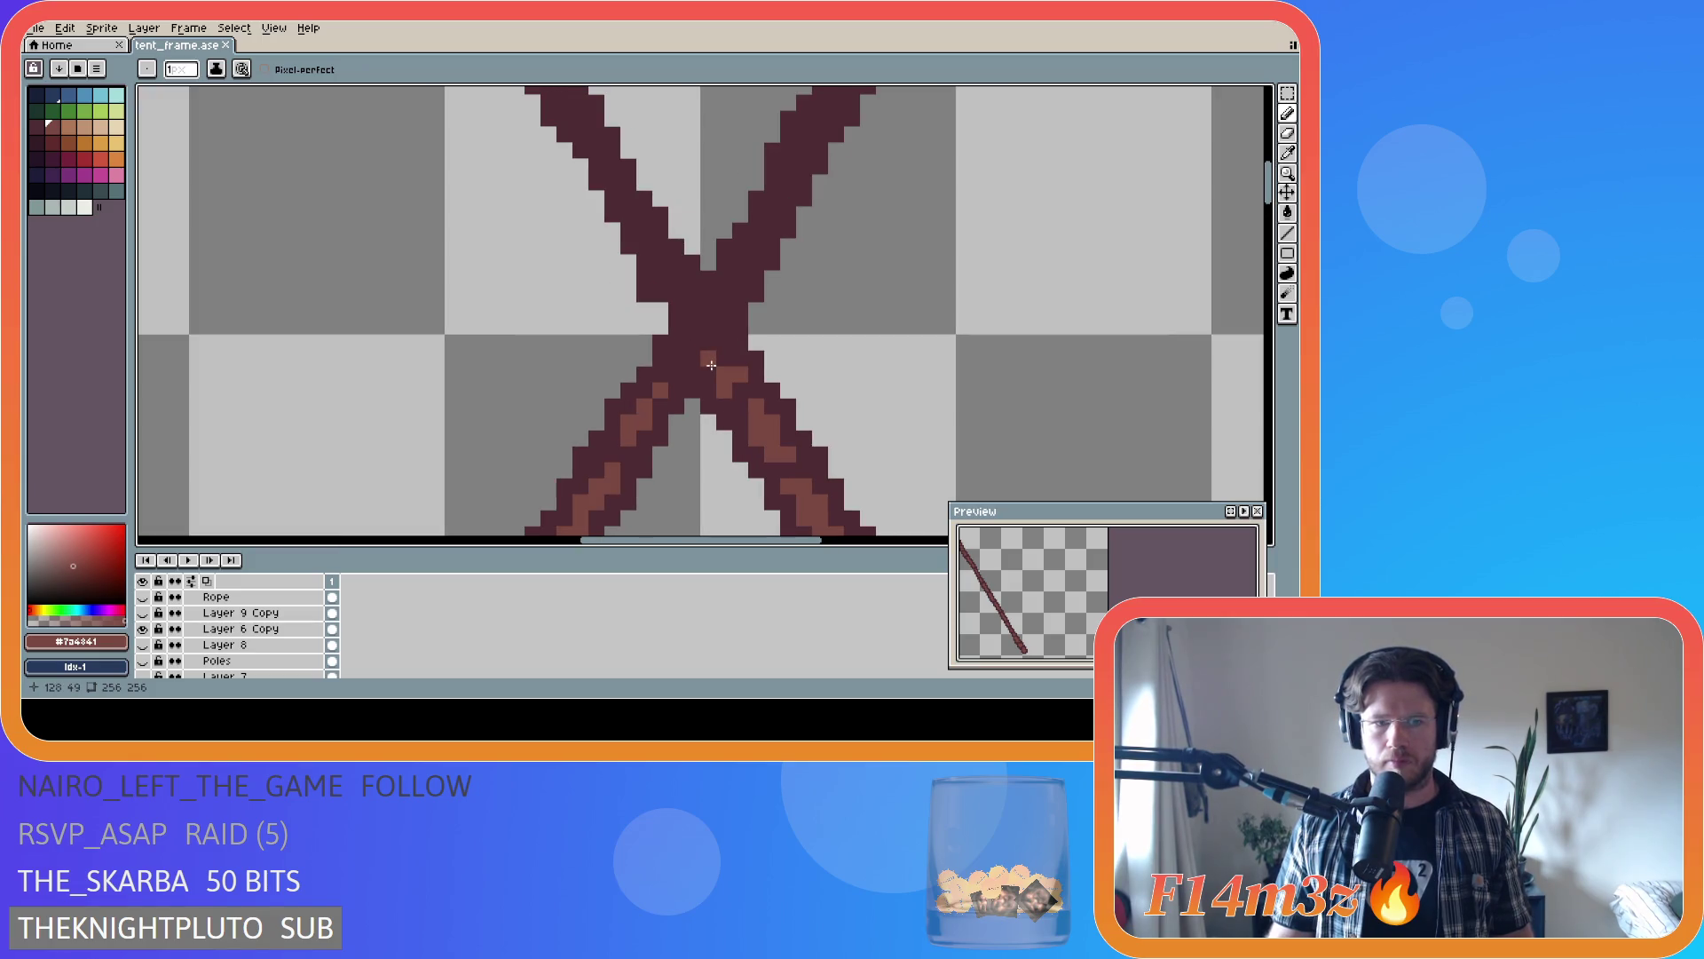
- Toggle Layer 6 Copy's visibility repeatedly to compare, leaving it visible
{"action": "left_click", "coordinate": [146, 629]}
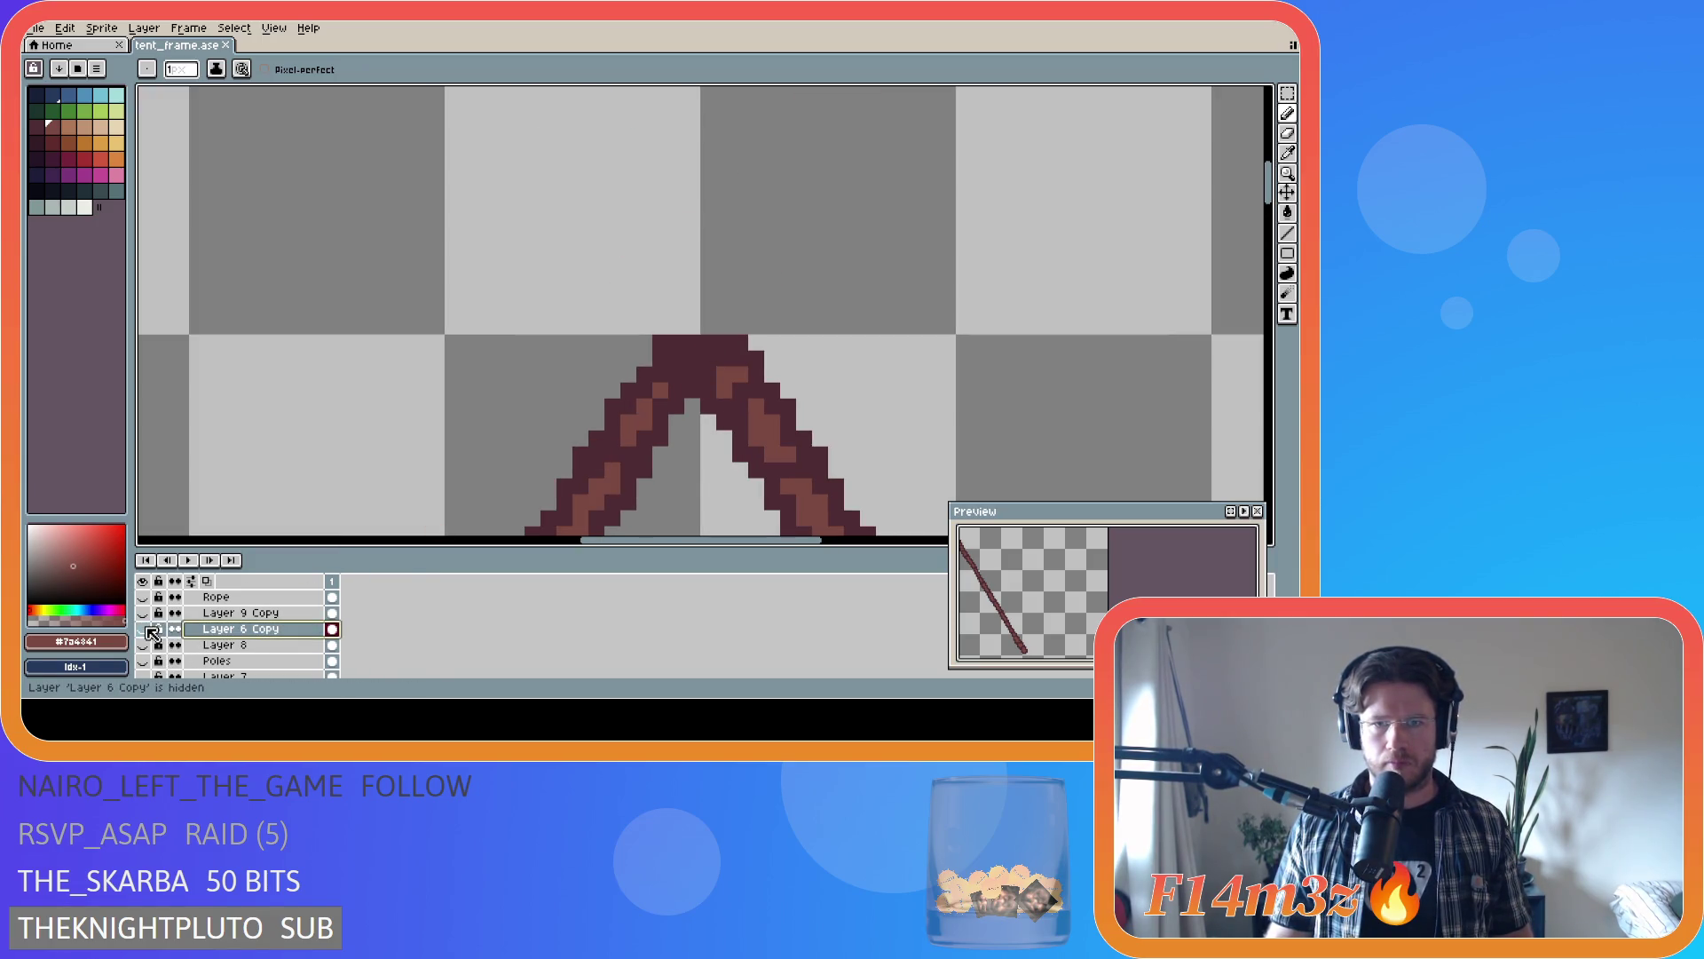
{"action": "left_click", "coordinate": [148, 629]}
{"action": "left_click", "coordinate": [148, 629]}
{"action": "left_click", "coordinate": [148, 628]}
{"action": "left_click", "coordinate": [147, 628]}
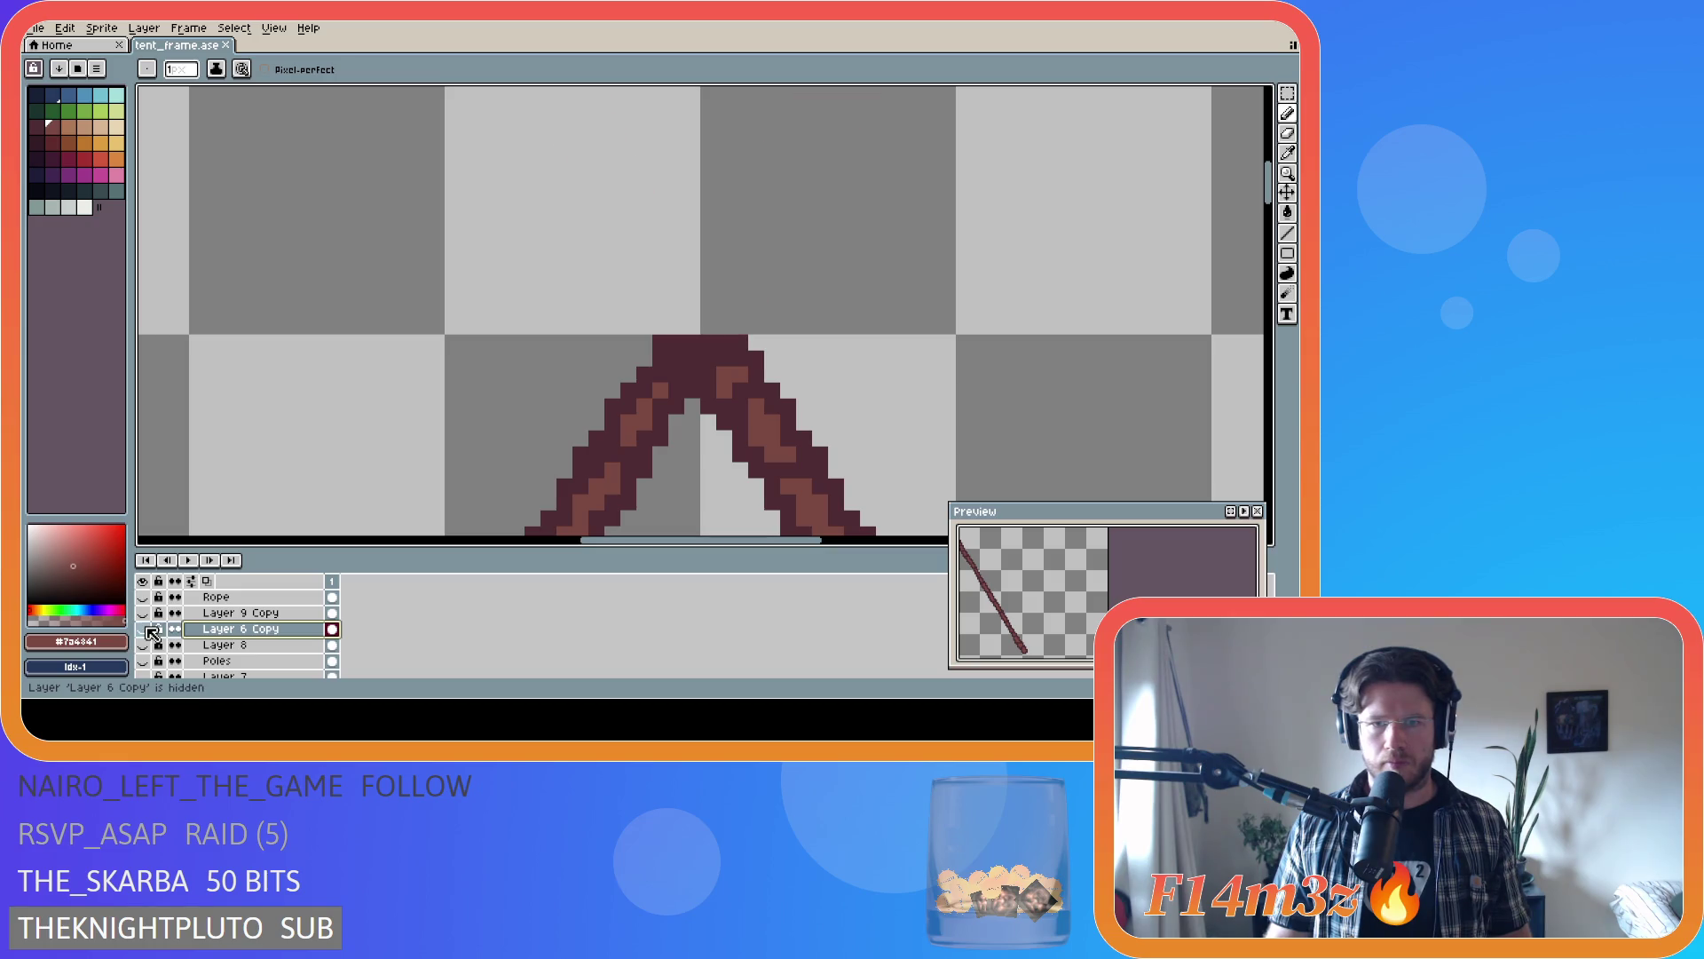
{"action": "left_click", "coordinate": [147, 629]}
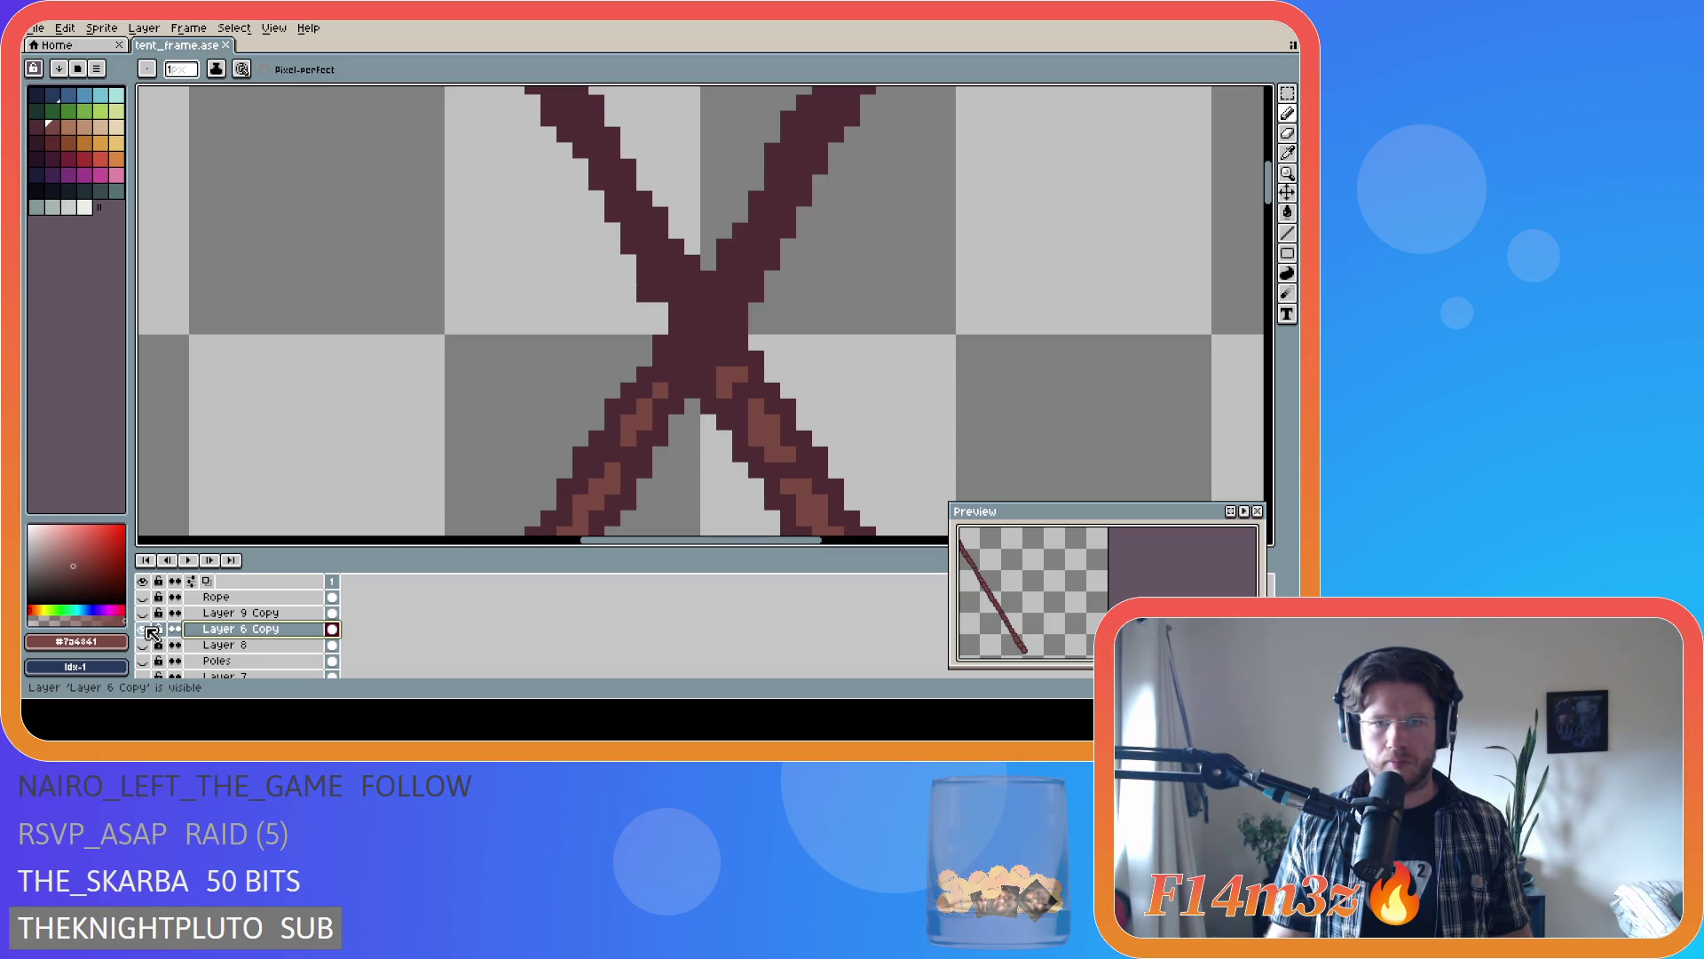
{"action": "left_click", "coordinate": [148, 628]}
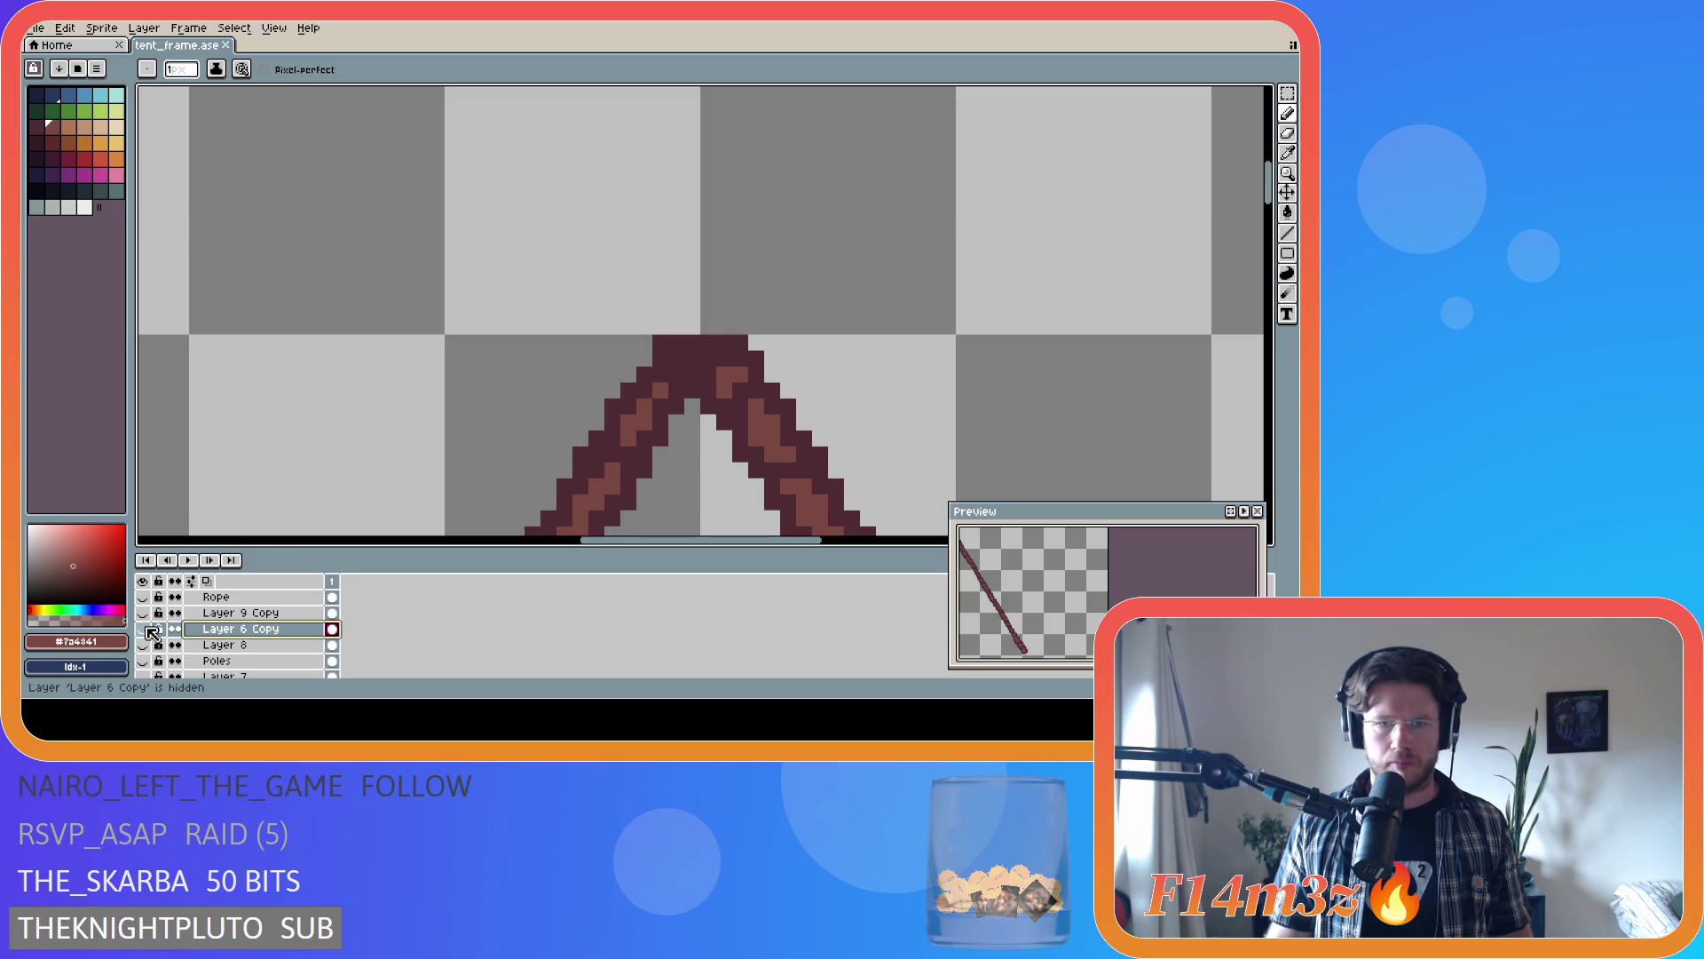
{"action": "left_click", "coordinate": [147, 629]}
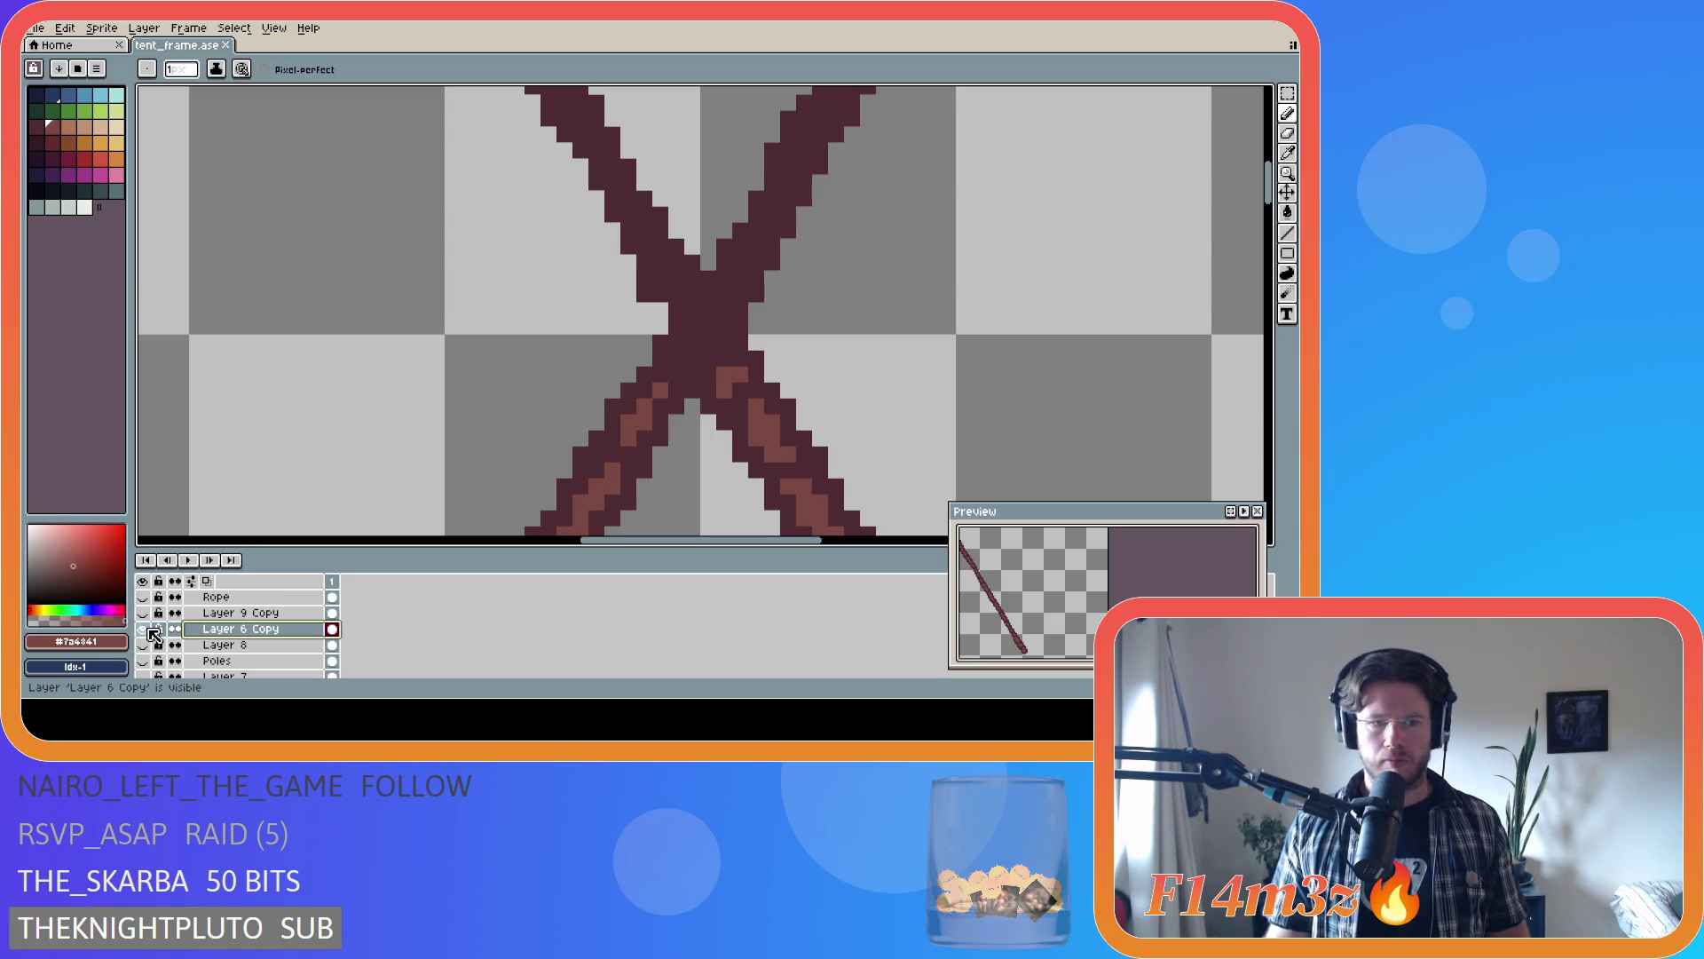
{"action": "scroll", "coordinate": [228, 636], "scroll_direction": "down", "scroll_amount": 3}
{"action": "scroll", "coordinate": [229, 637], "scroll_direction": "down", "scroll_amount": 1}
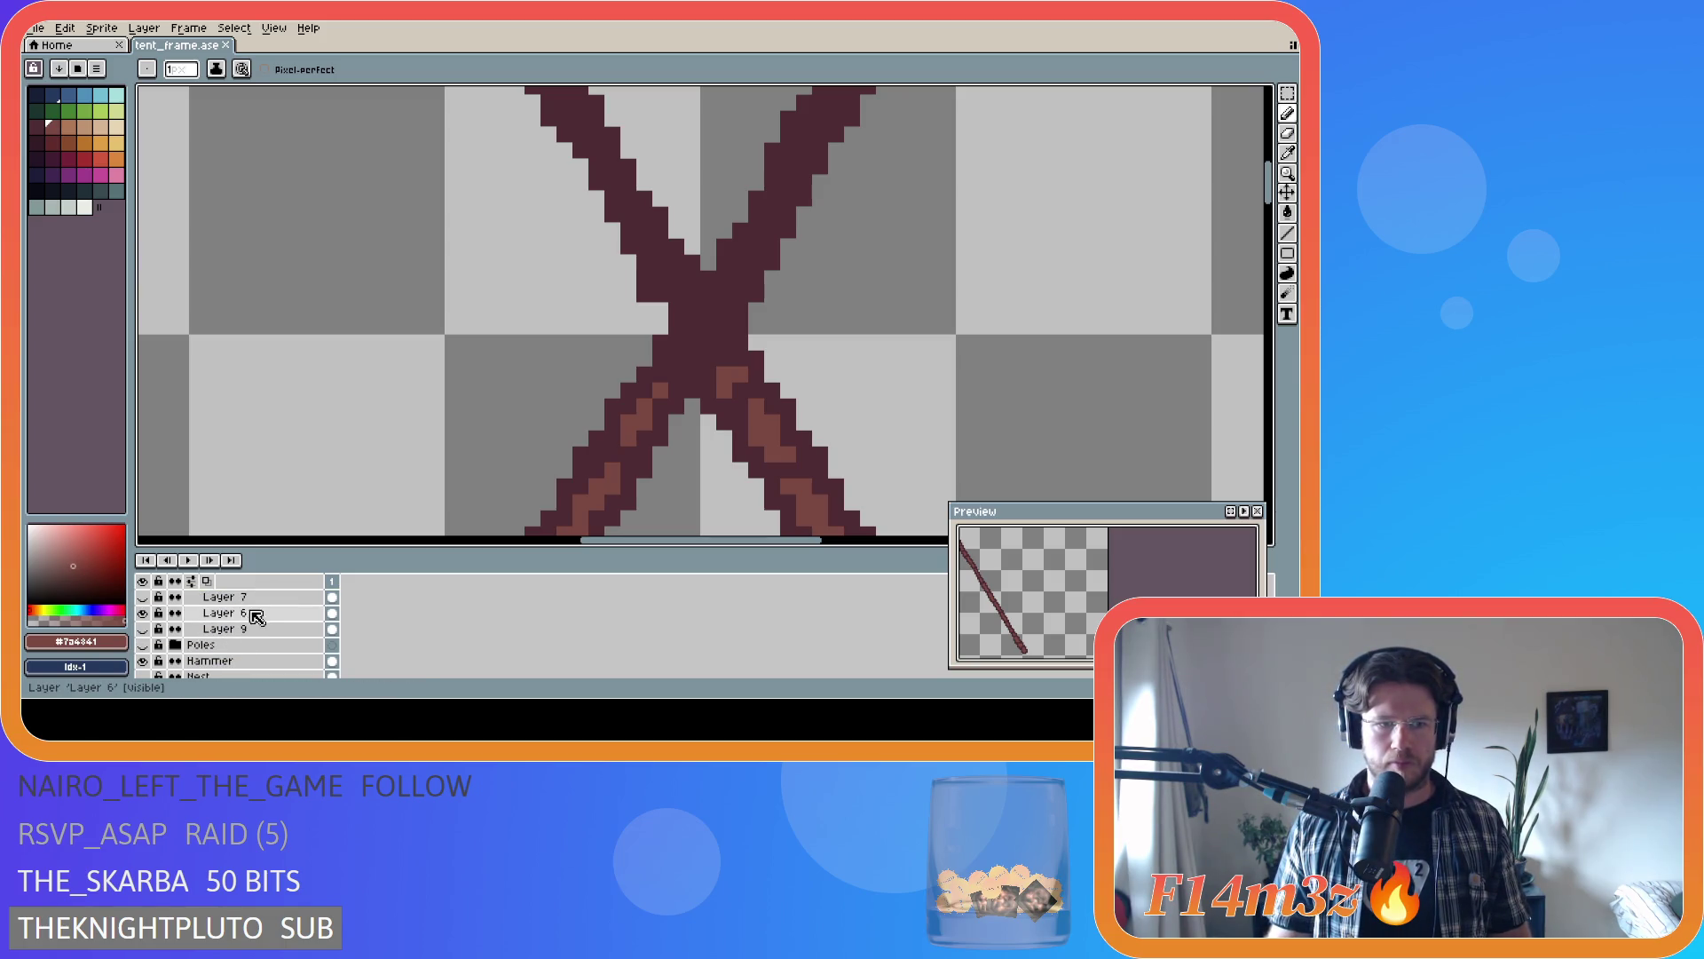
- On Layer 6, paint a lighter-brown stroke across the pole crossing and erase one stray pixel
{"action": "left_click", "coordinate": [222, 613]}
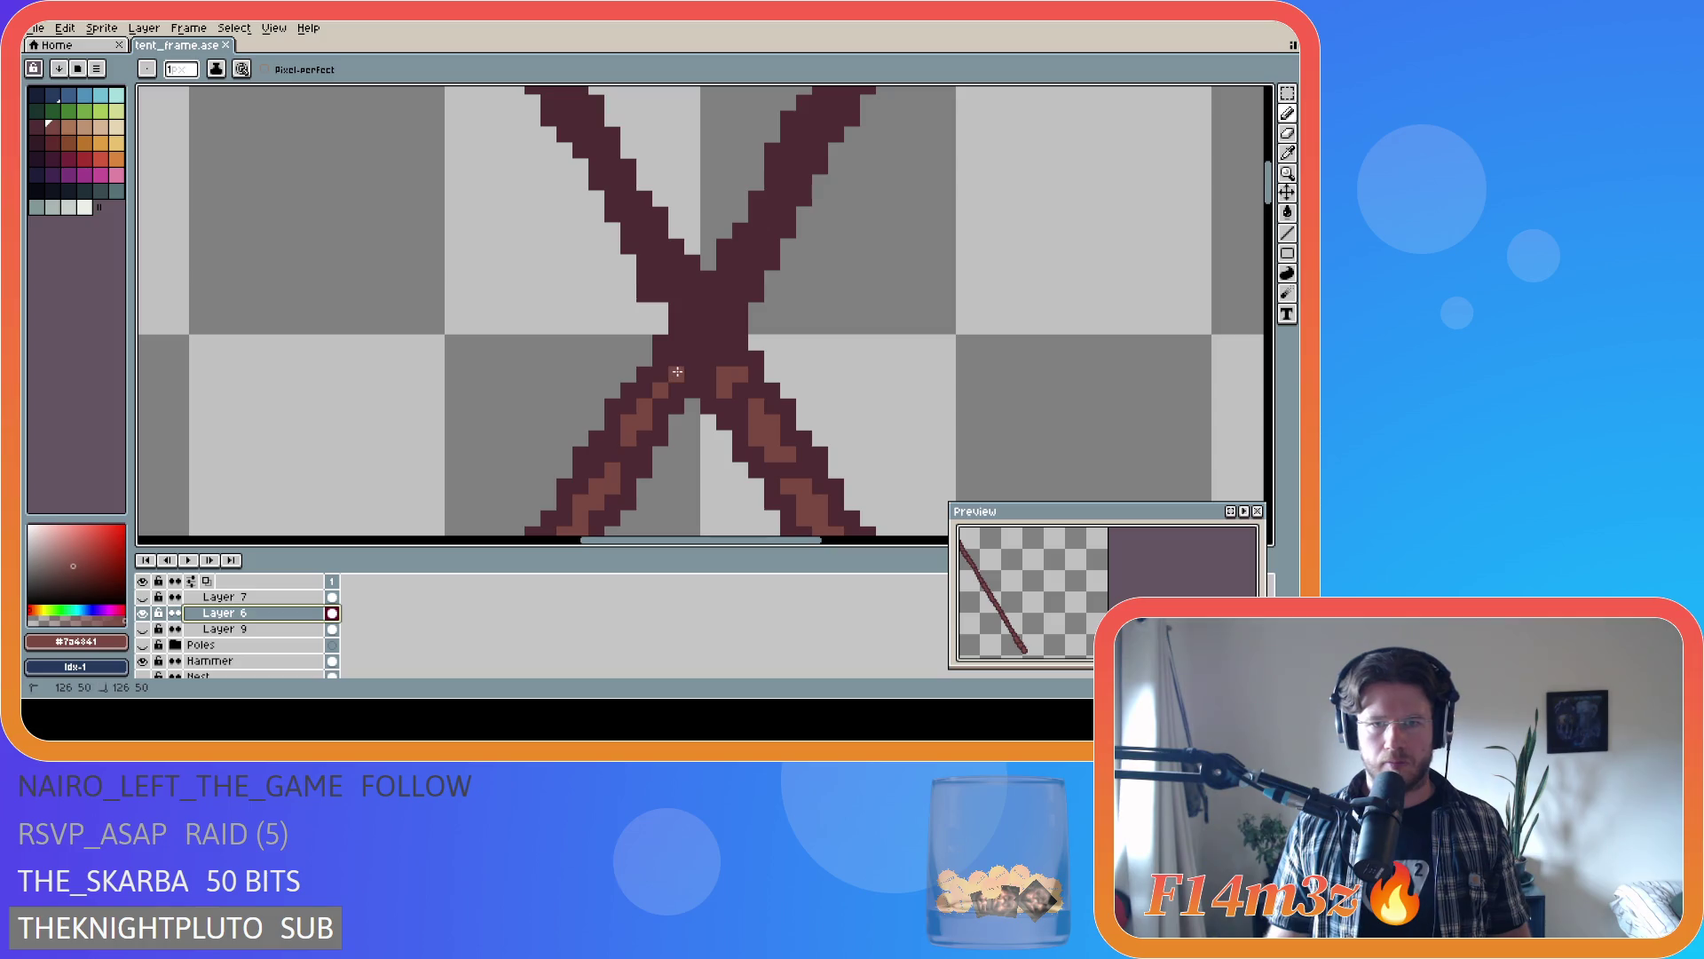
{"action": "left_click_drag", "start_coordinate": [678, 372], "coordinate": [703, 329]}
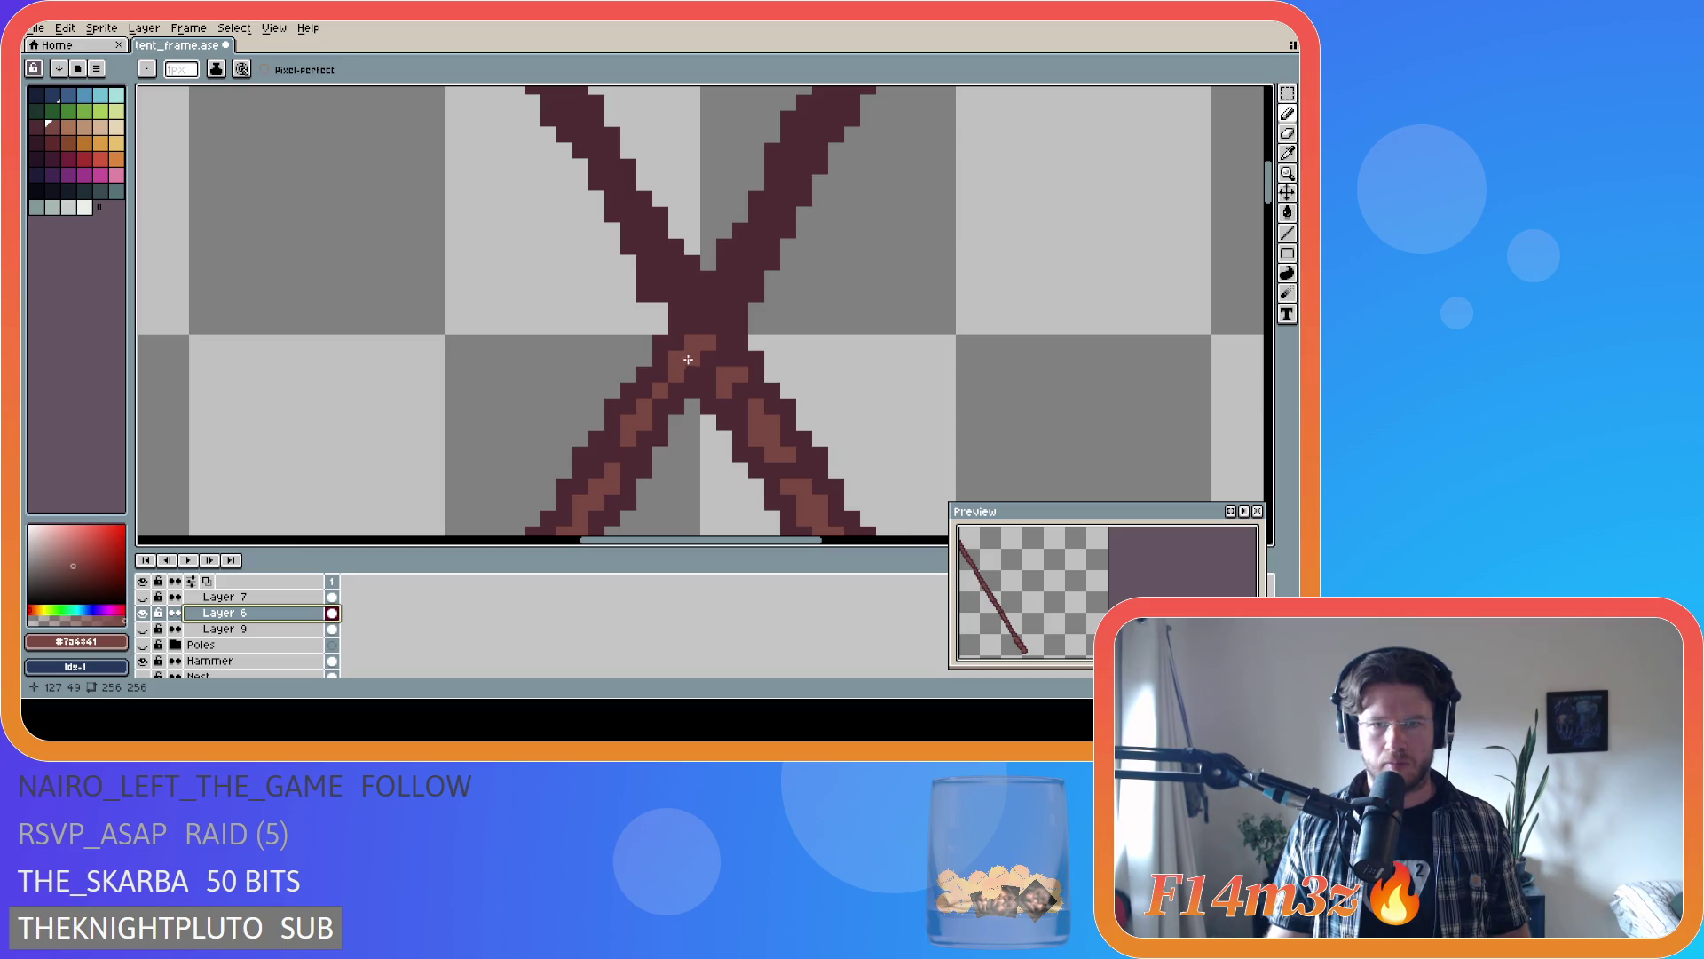
{"action": "key", "text": "e"}
{"action": "left_click", "coordinate": [693, 325]}
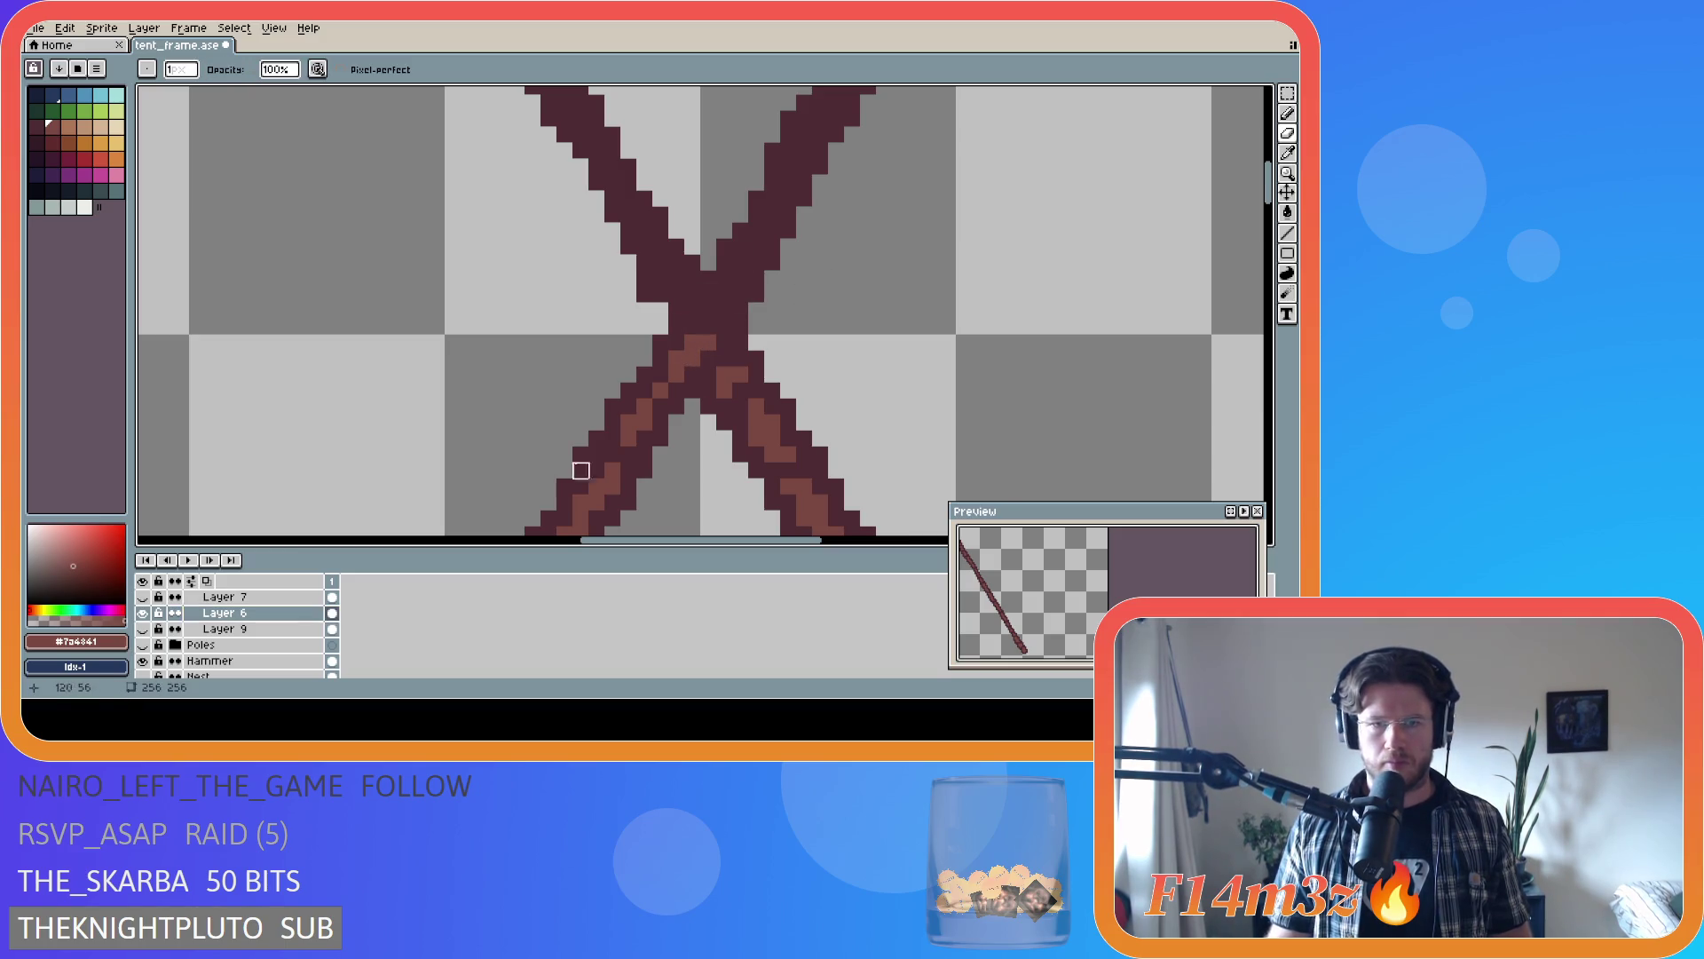
- On Layer 6 Copy, pencil lighter-brown highlight pixels from the crossing up the right pole
{"action": "scroll", "coordinate": [265, 650], "scroll_direction": "up", "scroll_amount": 5}
{"action": "left_click", "coordinate": [257, 661]}
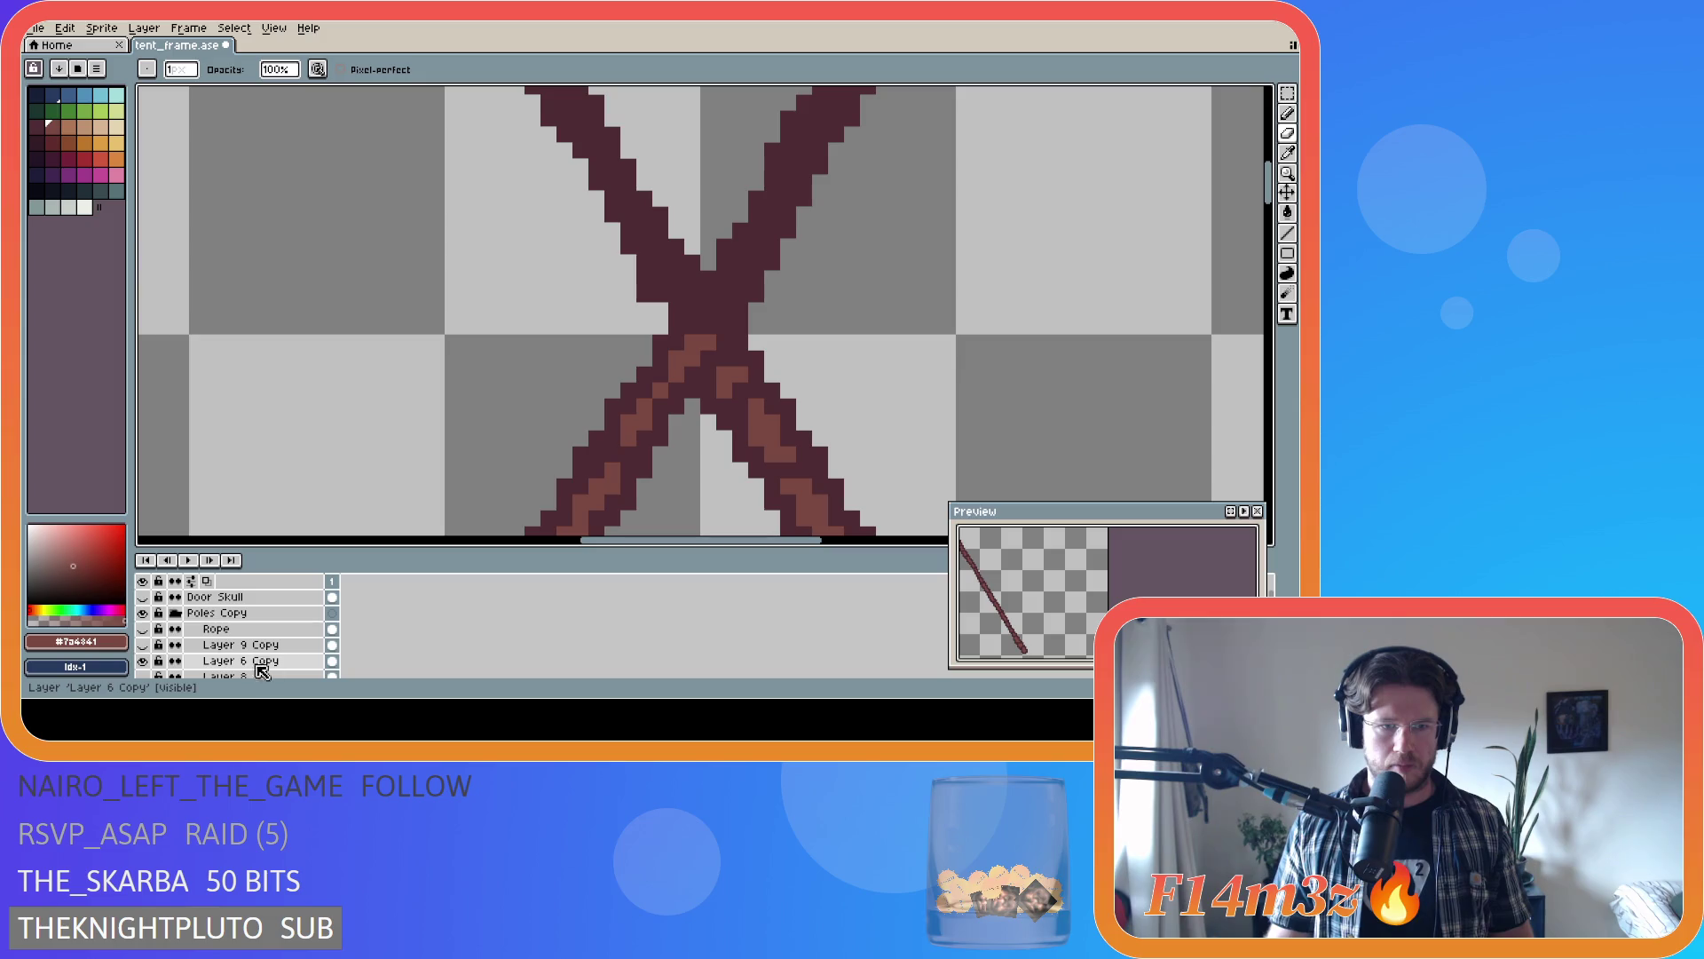
{"action": "key", "text": "b"}
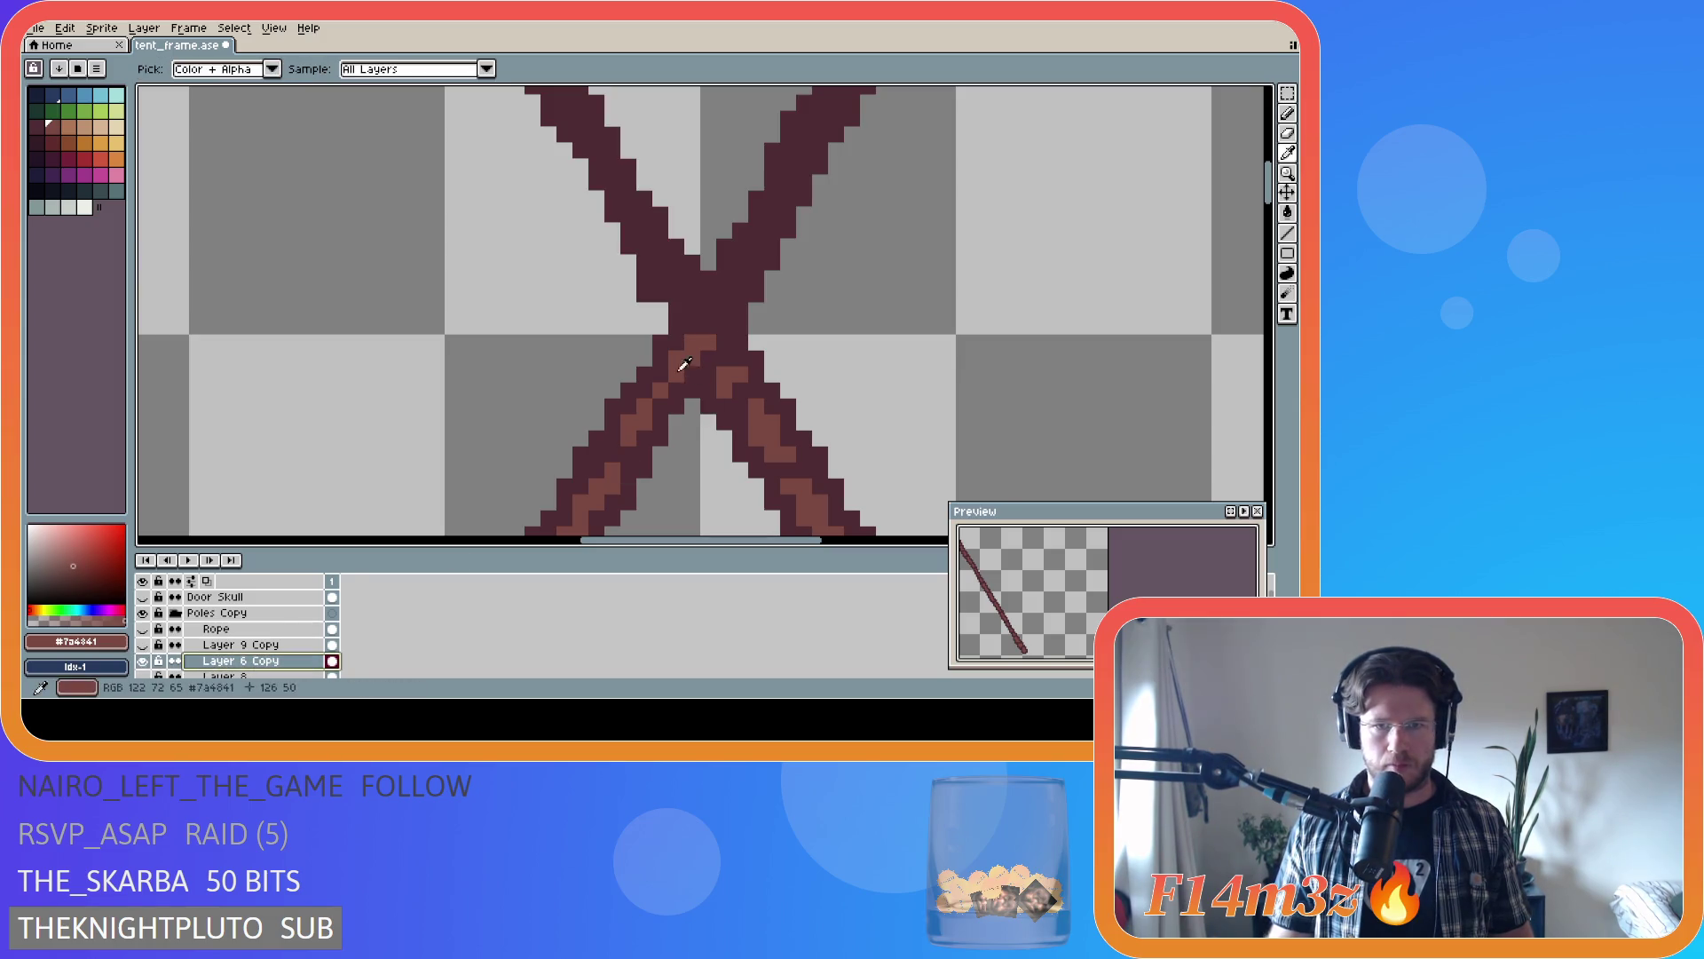
{"action": "left_click", "coordinate": [707, 327]}
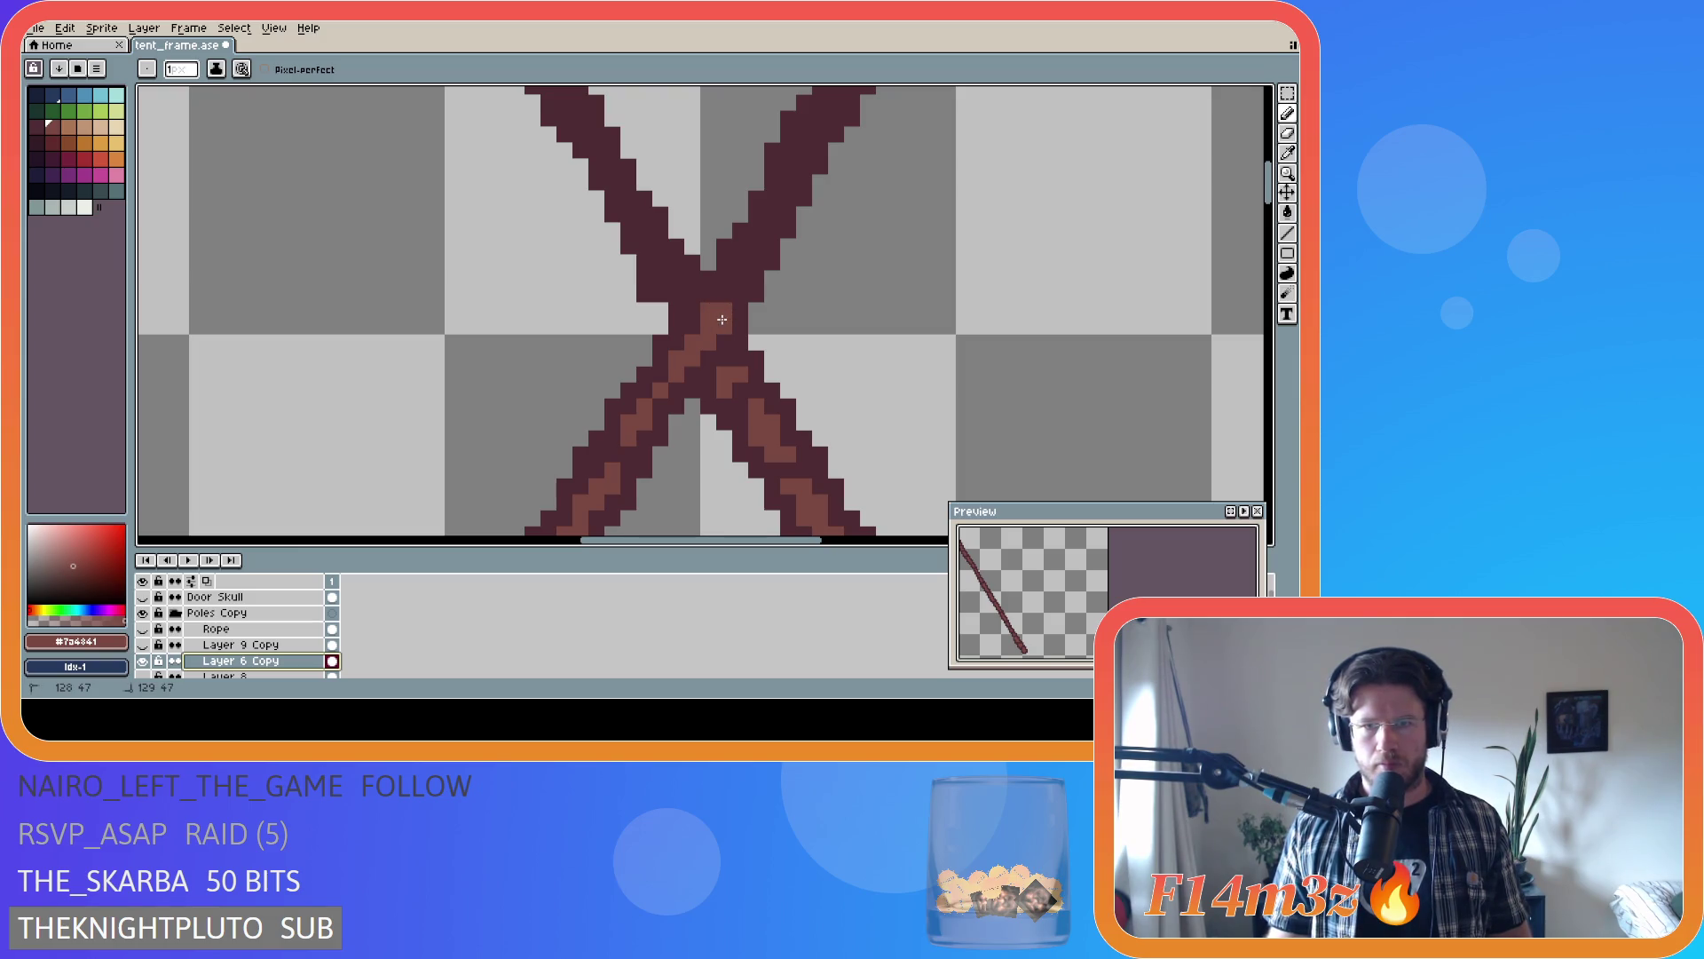
{"action": "left_click_drag", "start_coordinate": [721, 319], "coordinate": [722, 312]}
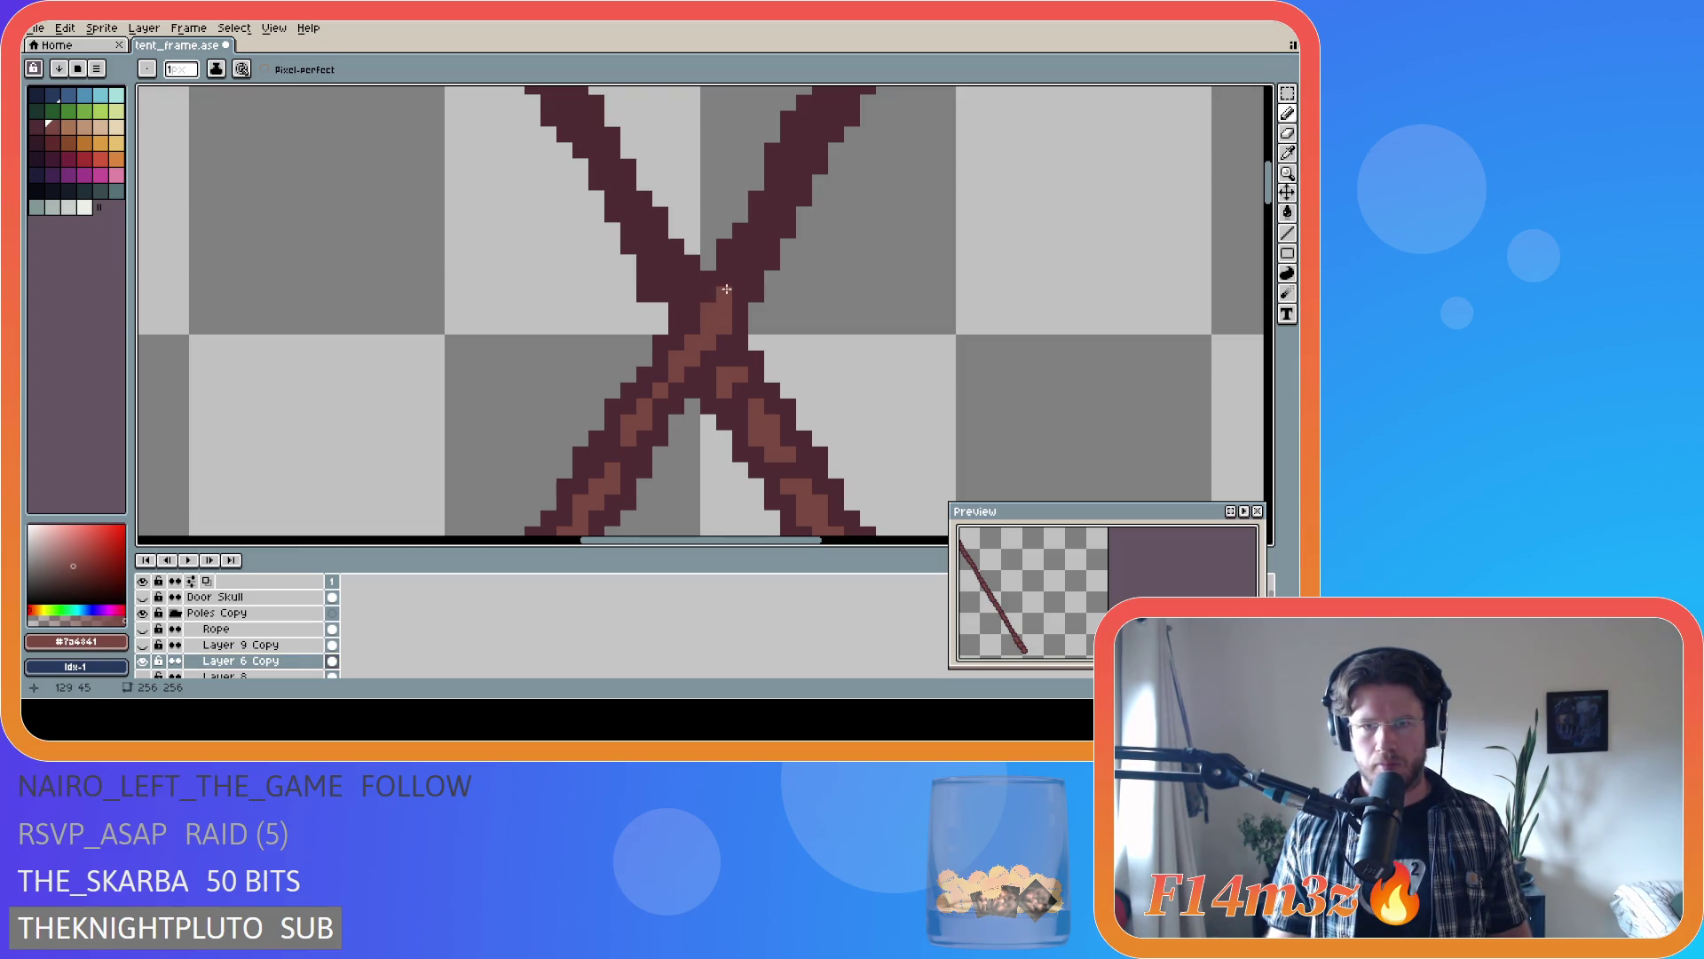
{"action": "left_click", "coordinate": [753, 246]}
{"action": "left_click", "coordinate": [774, 216]}
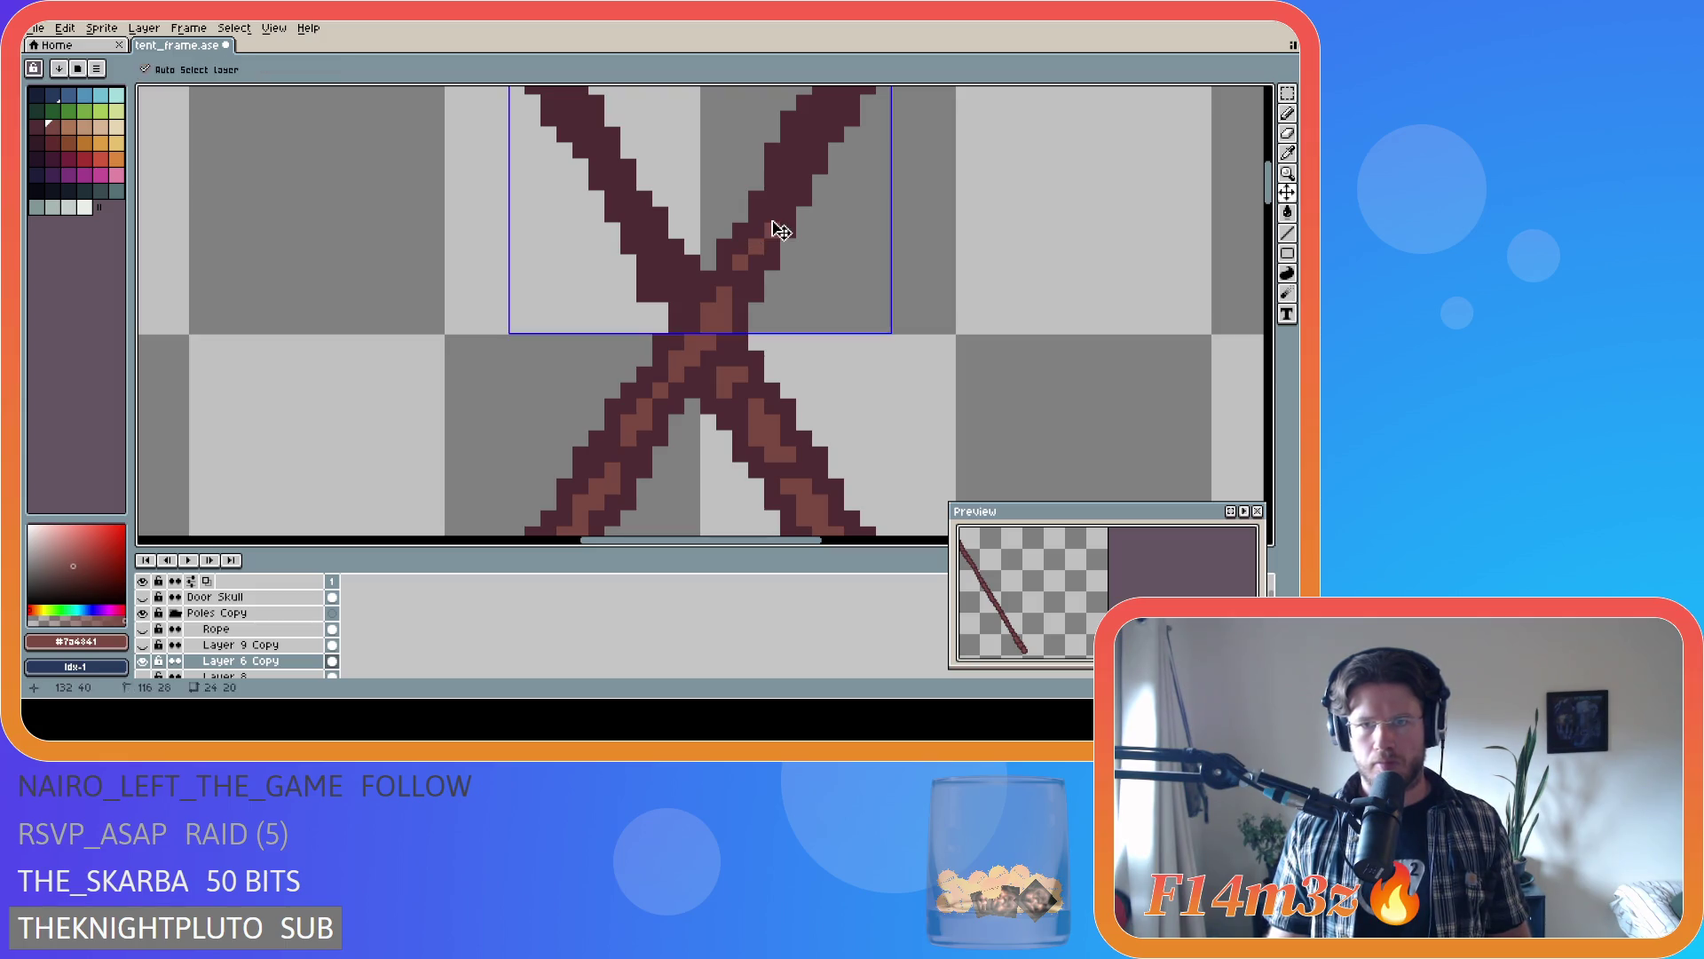
- Extend the right pole's highlight pixels to its tip and save tent_frame.ase
{"action": "left_click", "coordinate": [785, 167]}
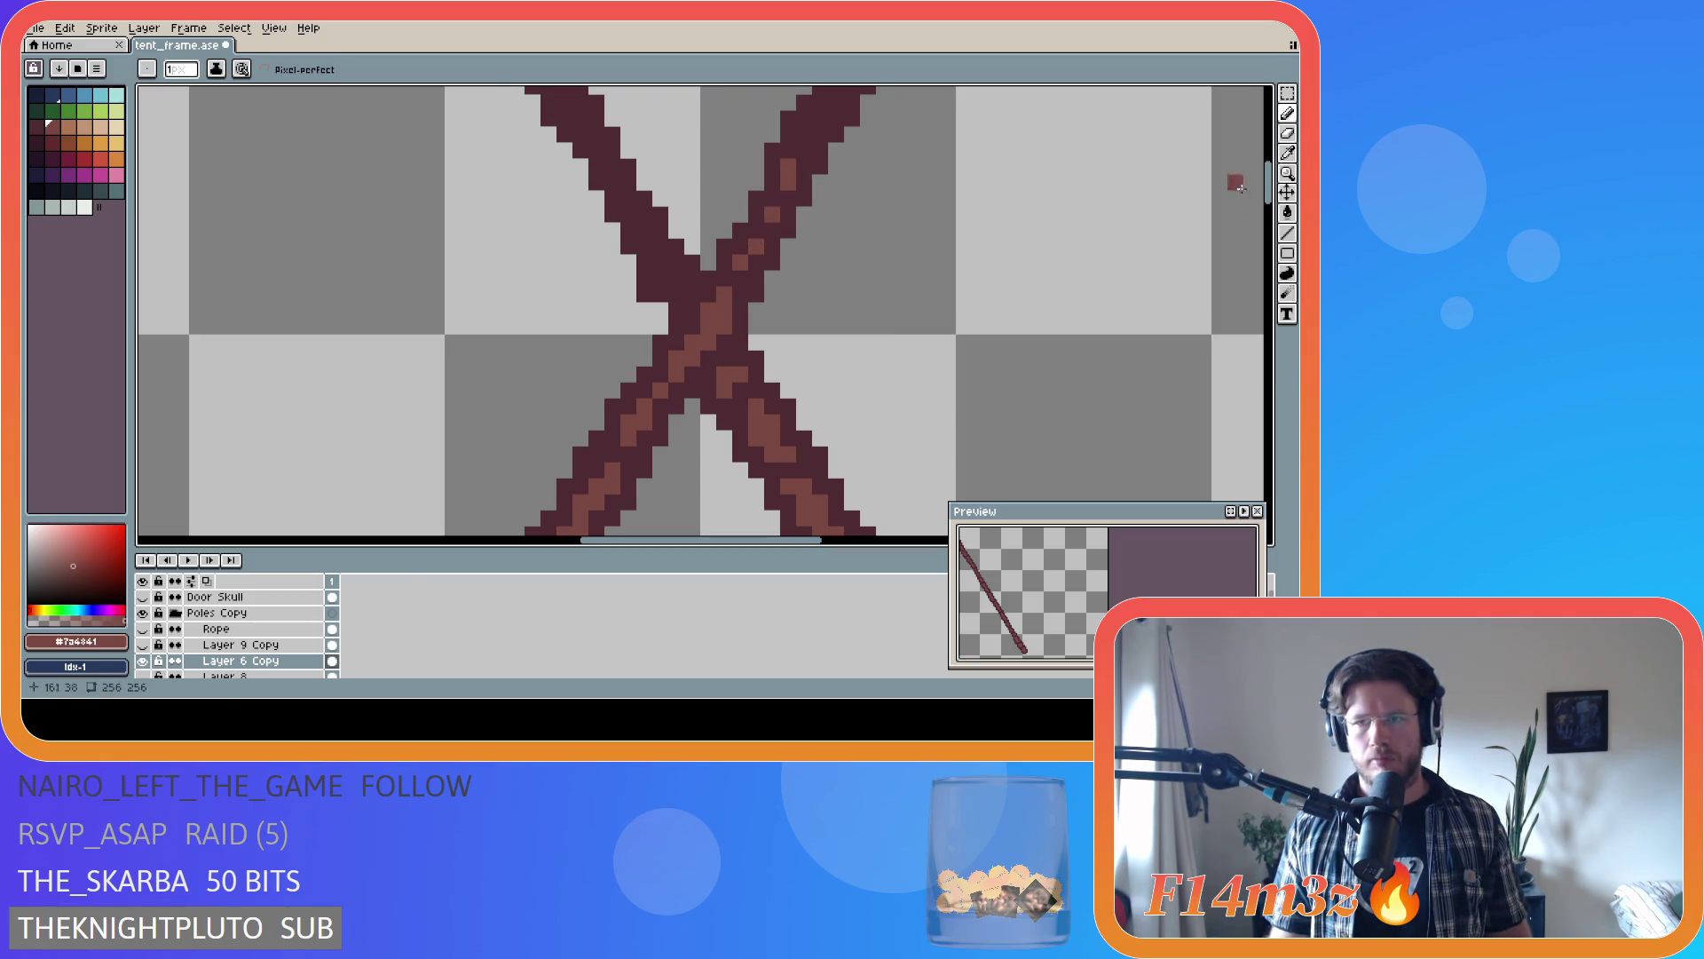
{"action": "left_click_drag", "start_coordinate": [1272, 201], "coordinate": [1276, 183]}
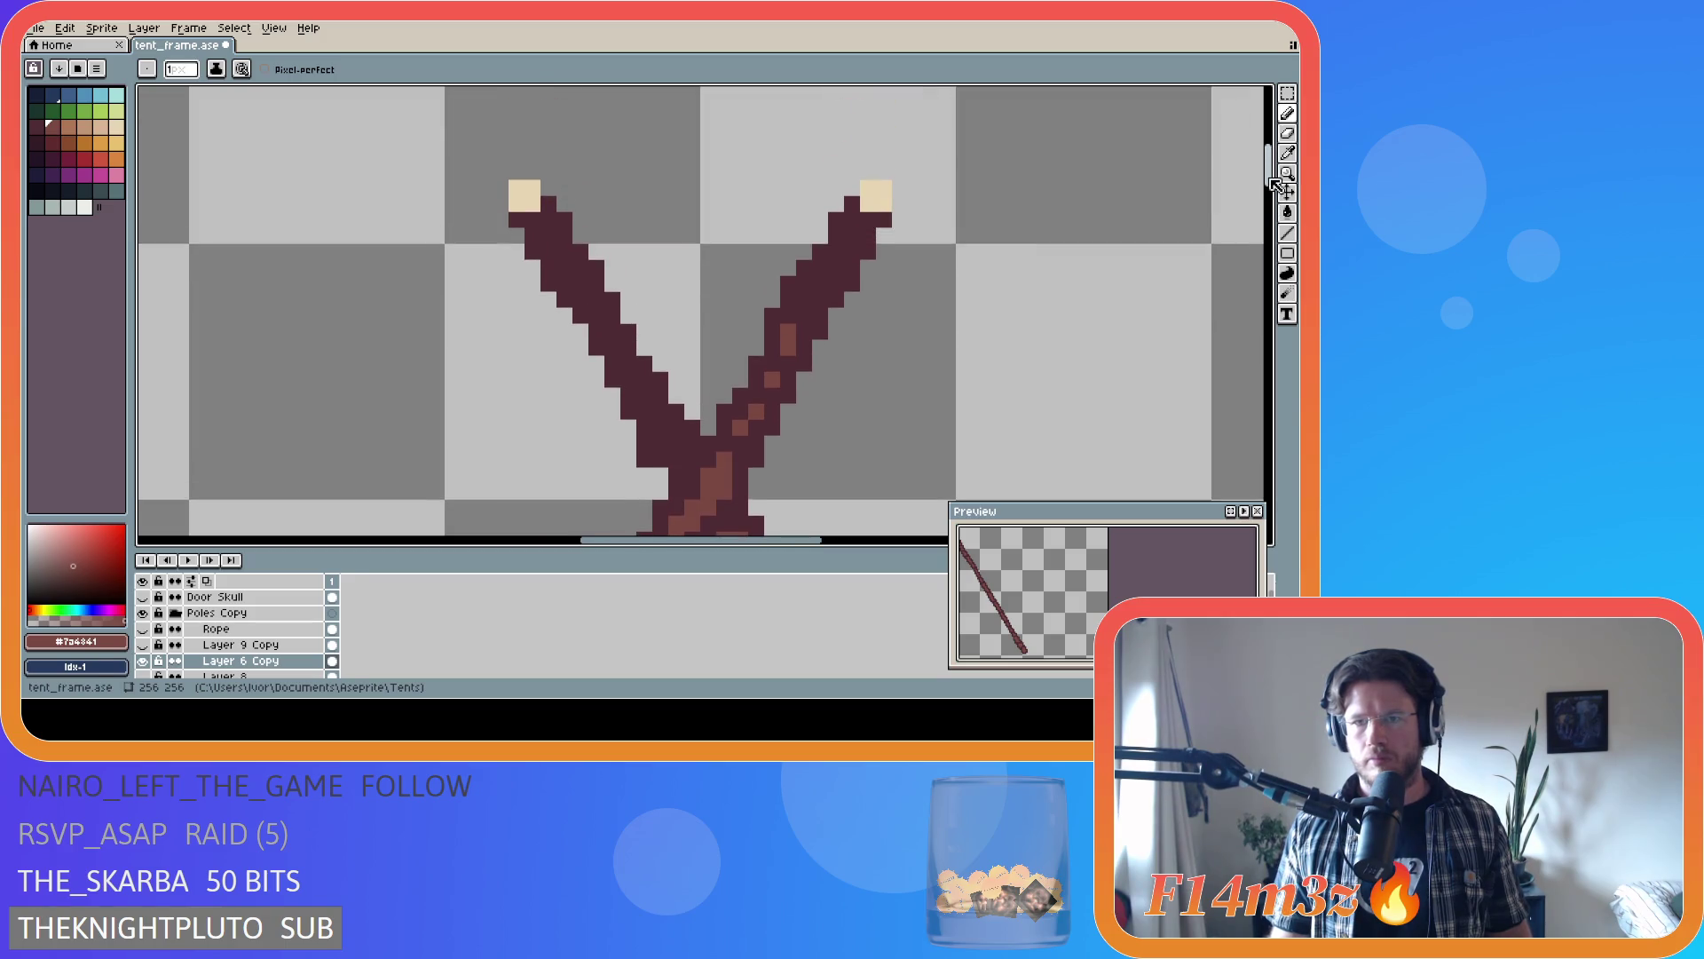
{"action": "left_click", "coordinate": [805, 315]}
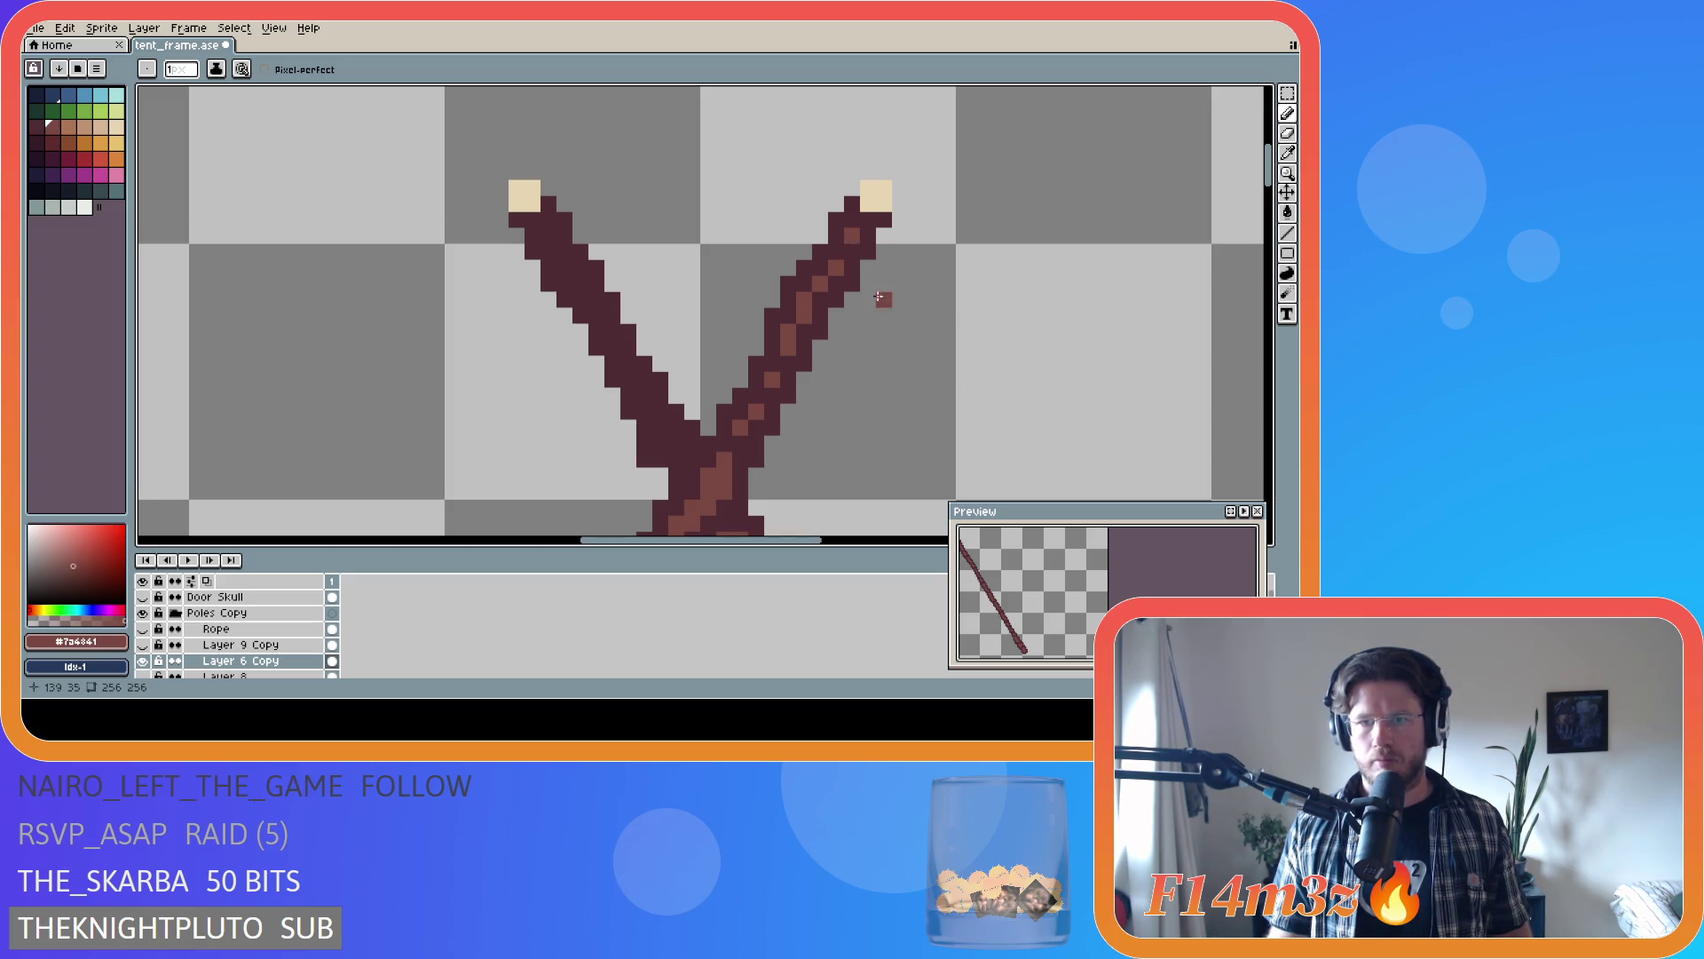
{"action": "key", "text": "v"}
{"action": "key", "text": "ctrl+s"}
- Pencil lighter-brown grain pixels along the upper-left pole's inner edge up to its top
{"action": "key", "text": "b"}
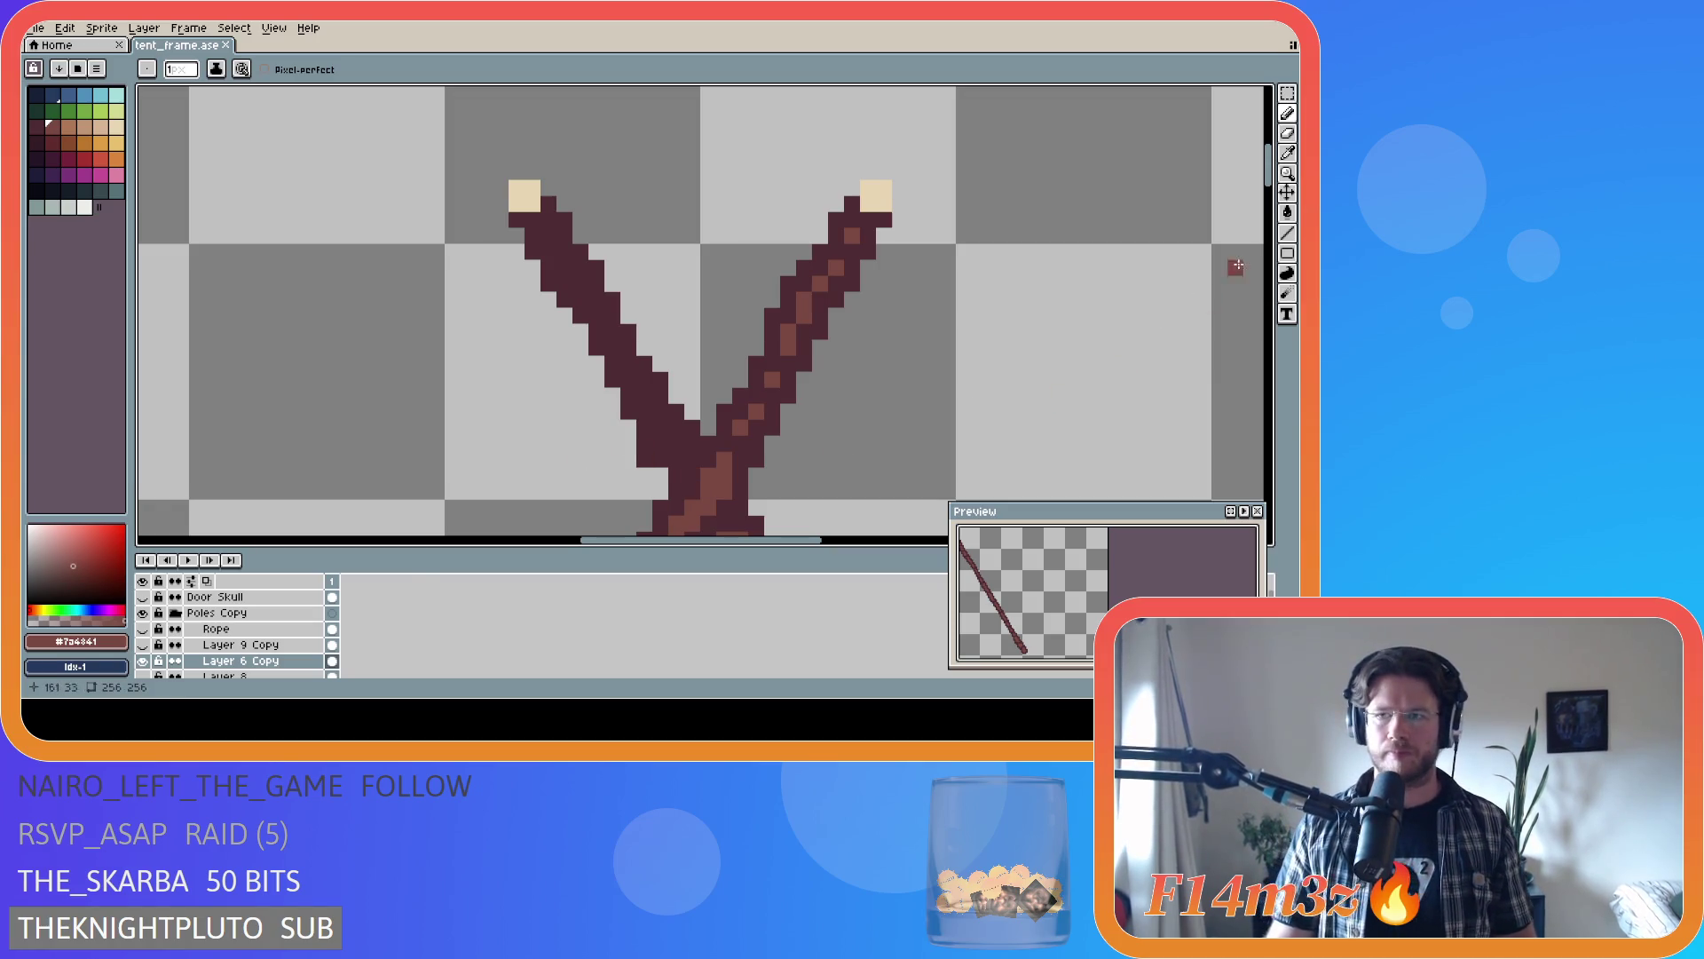
{"action": "left_click_drag", "start_coordinate": [1264, 156], "coordinate": [1271, 167]}
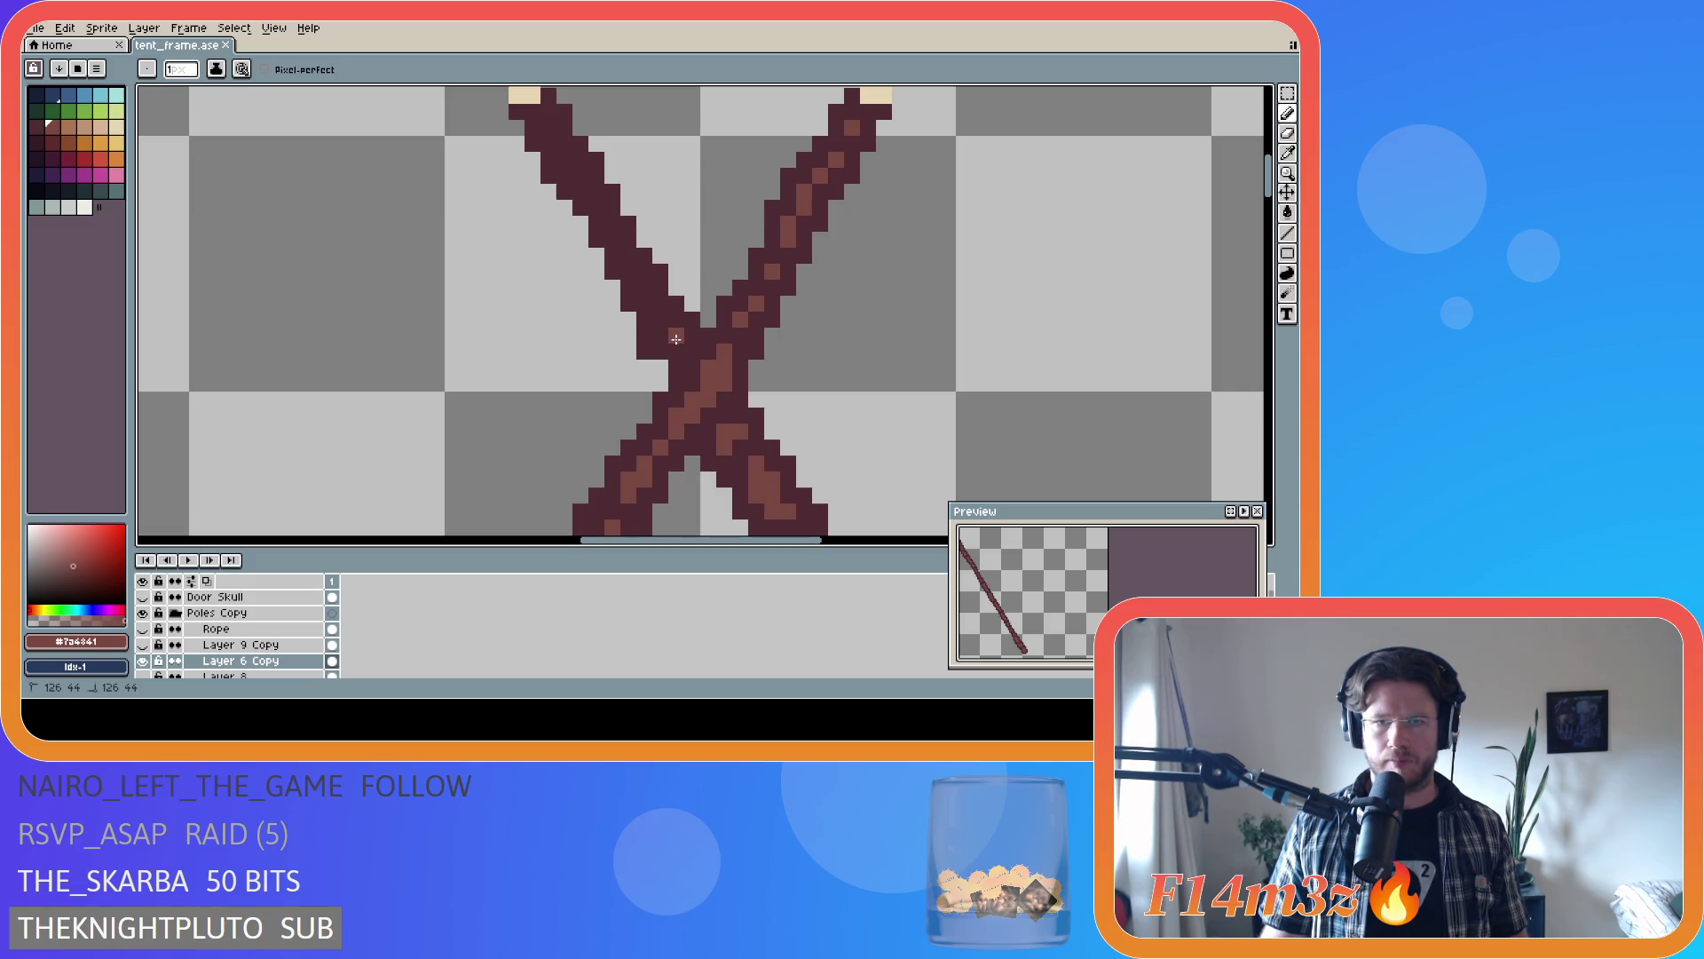
{"action": "left_click_drag", "start_coordinate": [657, 322], "coordinate": [651, 293]}
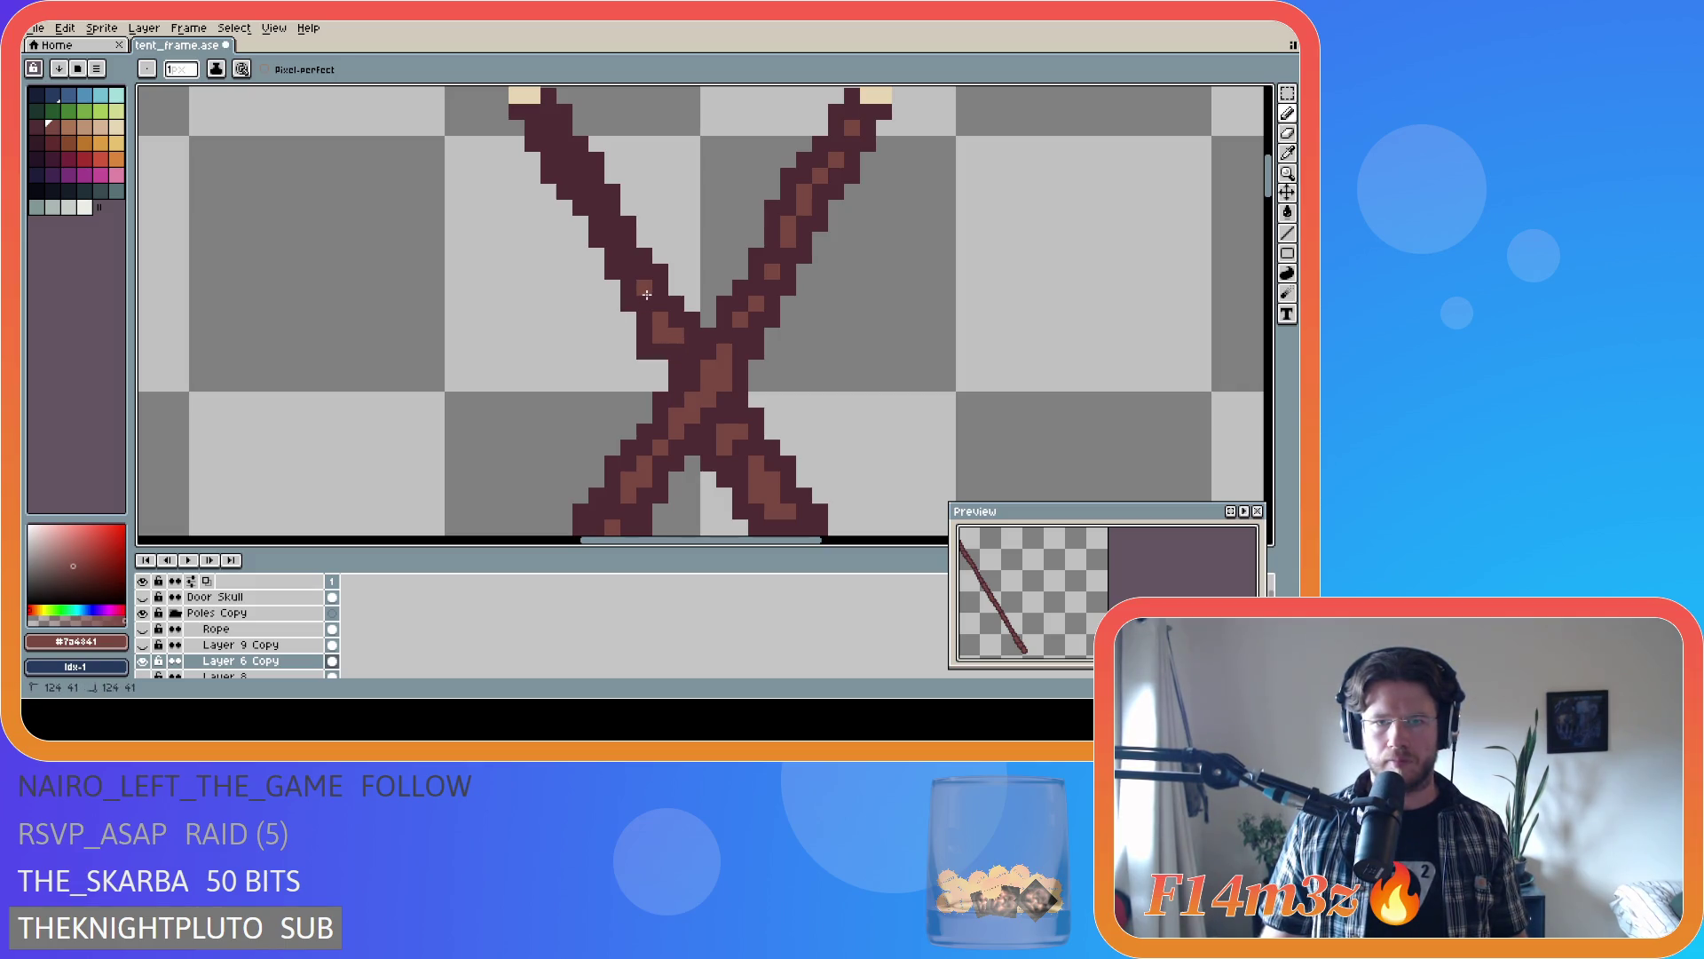
{"action": "left_click", "coordinate": [606, 222]}
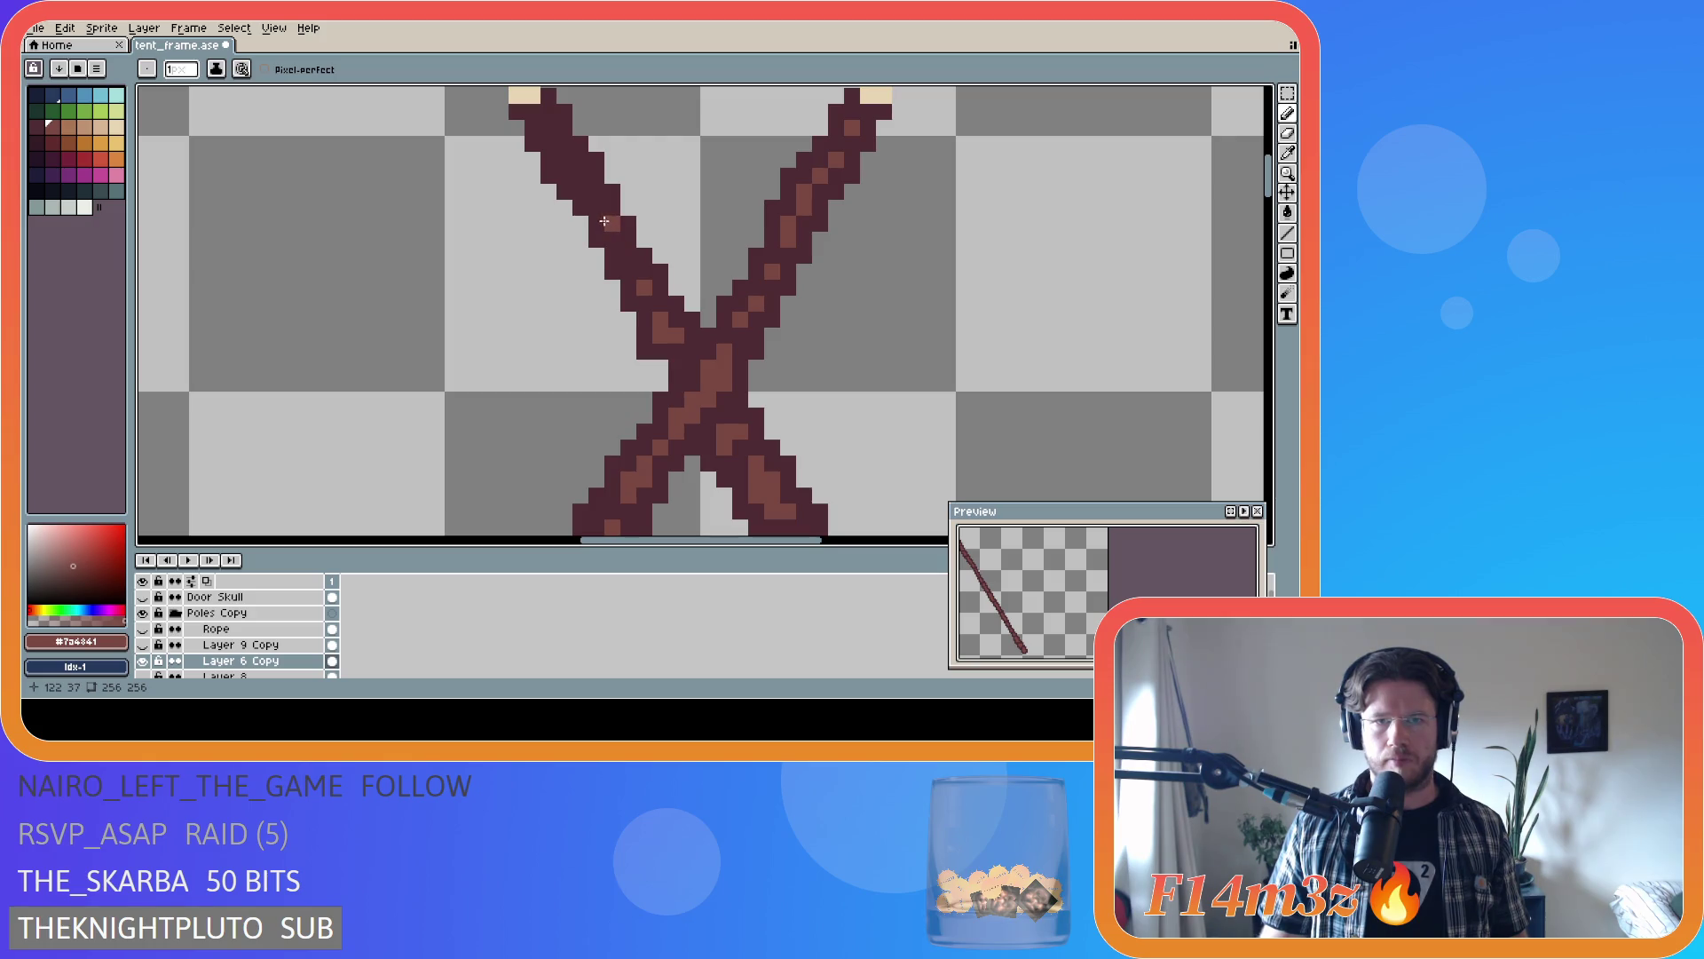
{"action": "left_click_drag", "start_coordinate": [564, 161], "coordinate": [582, 183]}
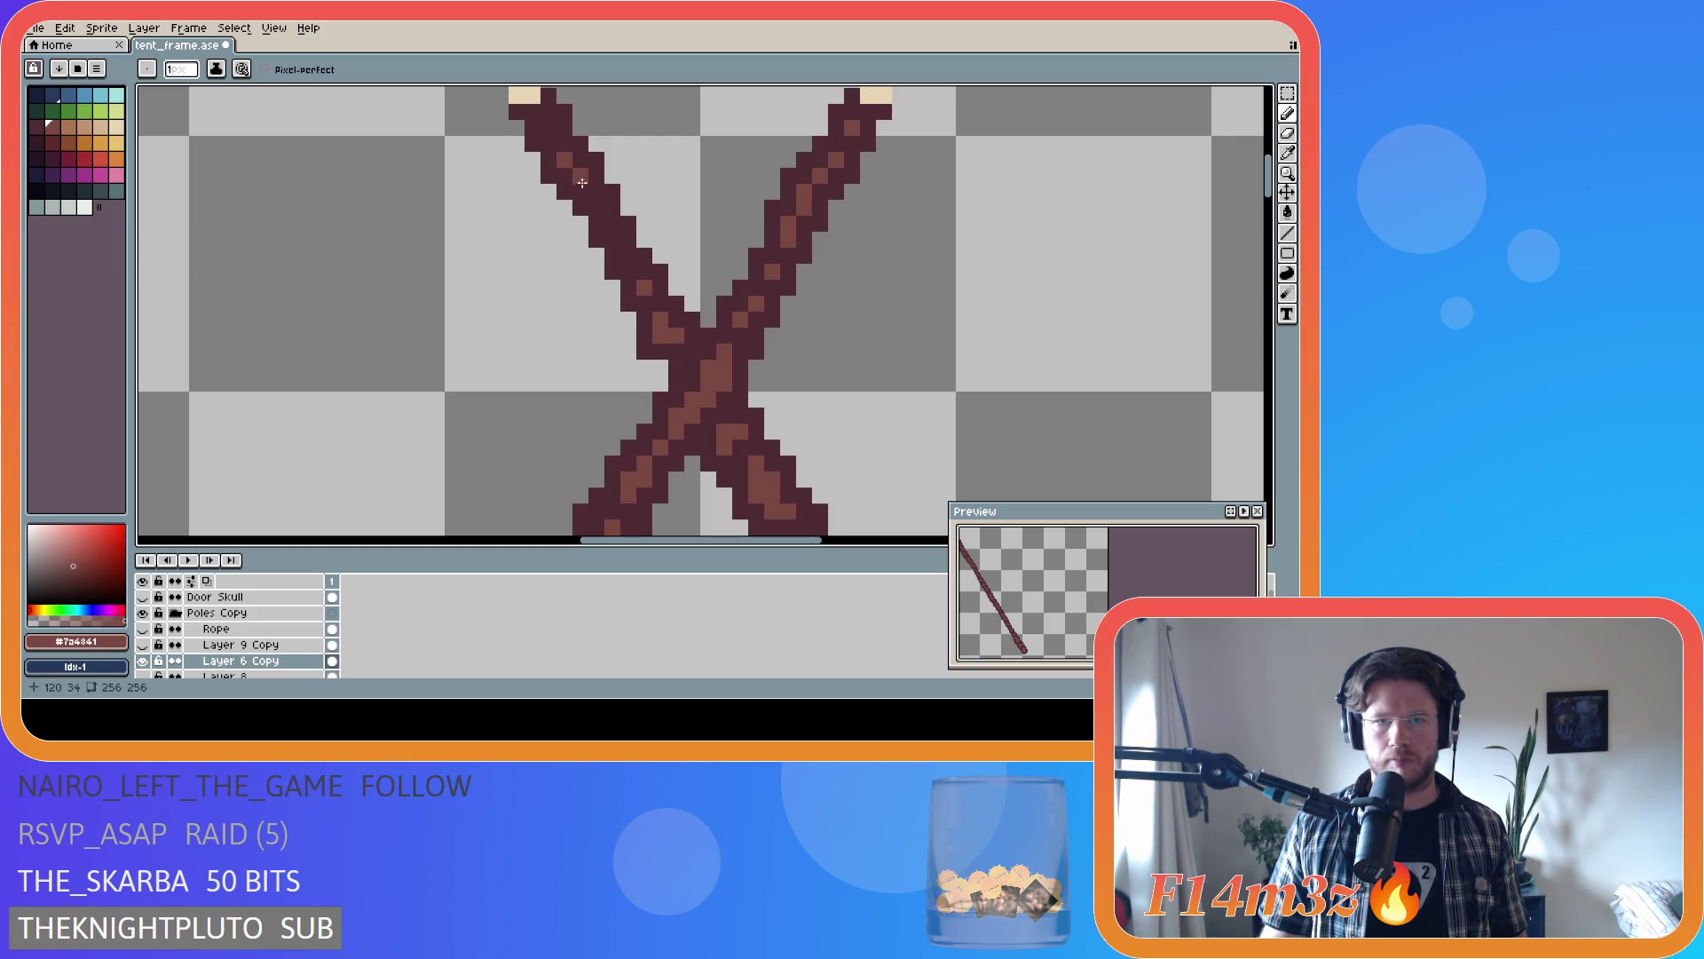
{"action": "left_click", "coordinate": [557, 138]}
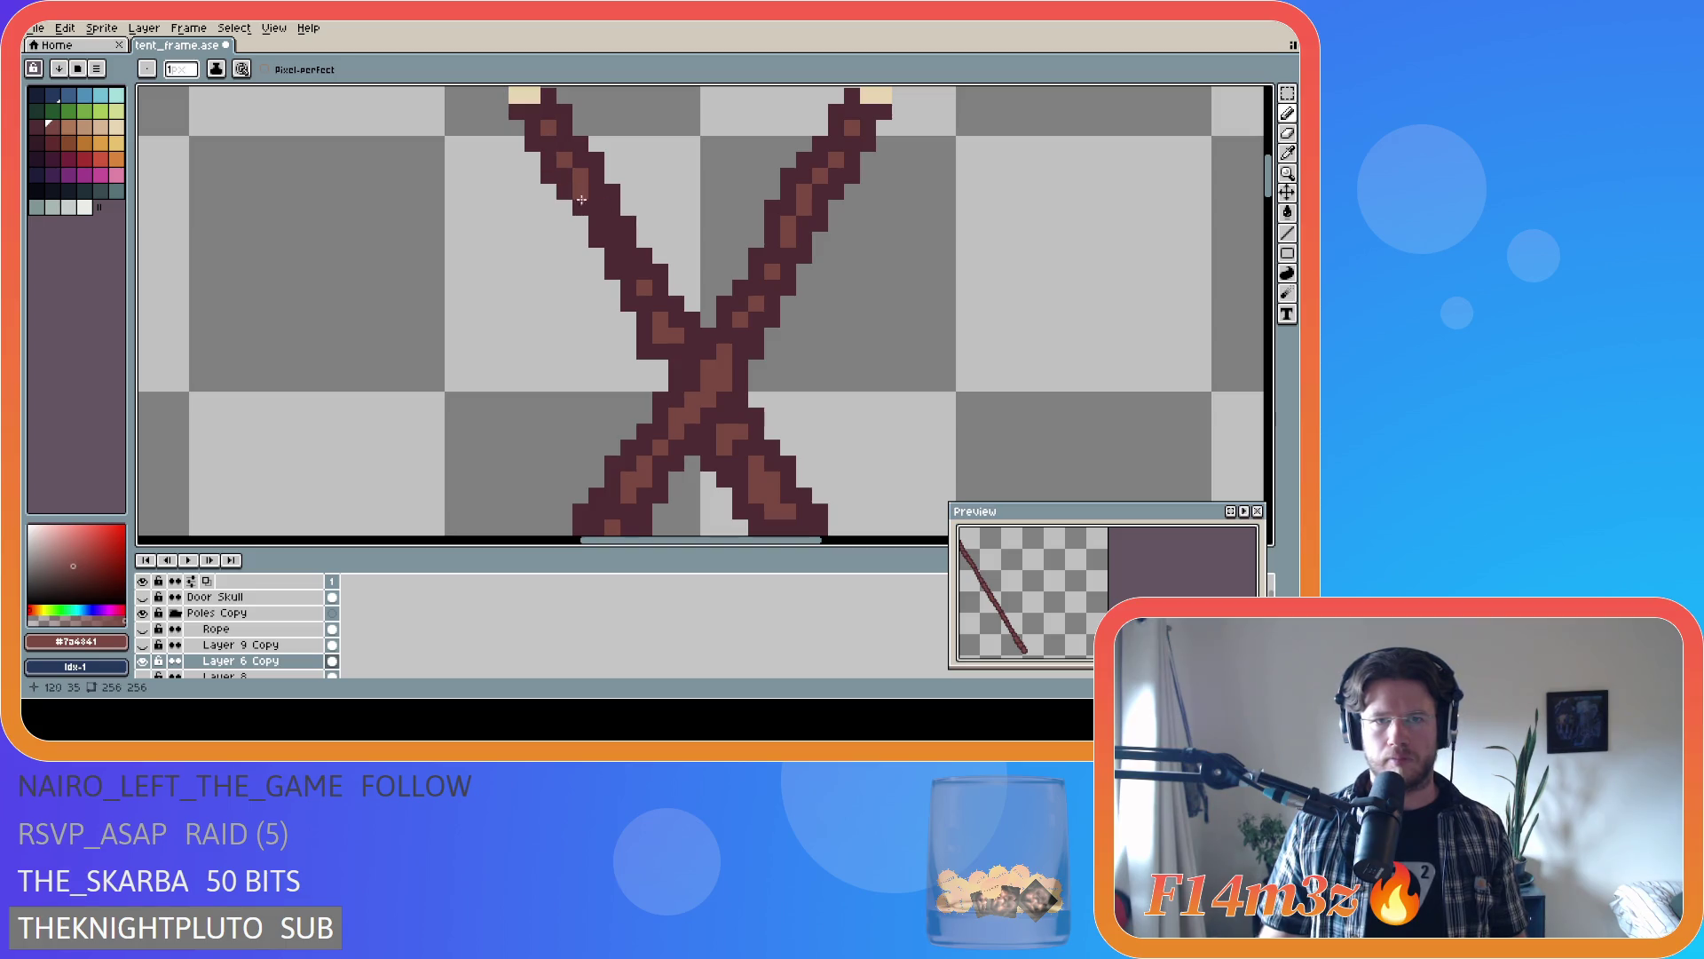
{"action": "scroll", "coordinate": [653, 280], "scroll_direction": "down", "scroll_amount": 1}
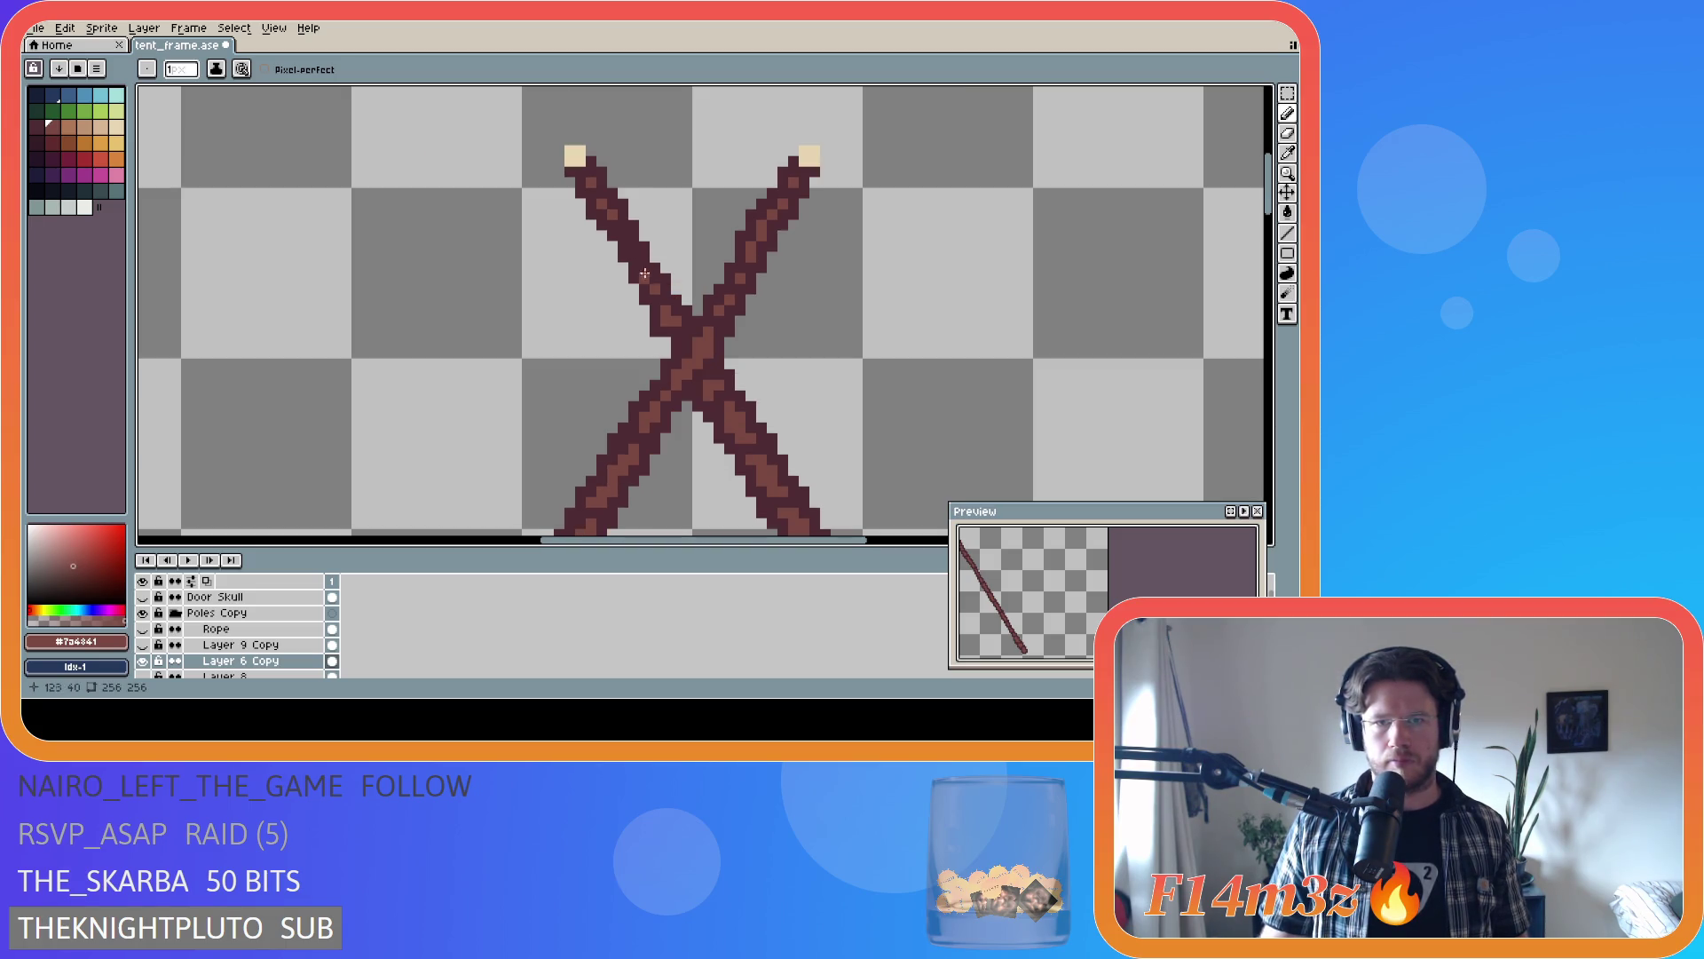
- Zoom out and save tent_frame.ase
{"action": "scroll", "coordinate": [655, 275], "scroll_direction": "down", "scroll_amount": 6}
{"action": "key", "text": "ctrl+s"}
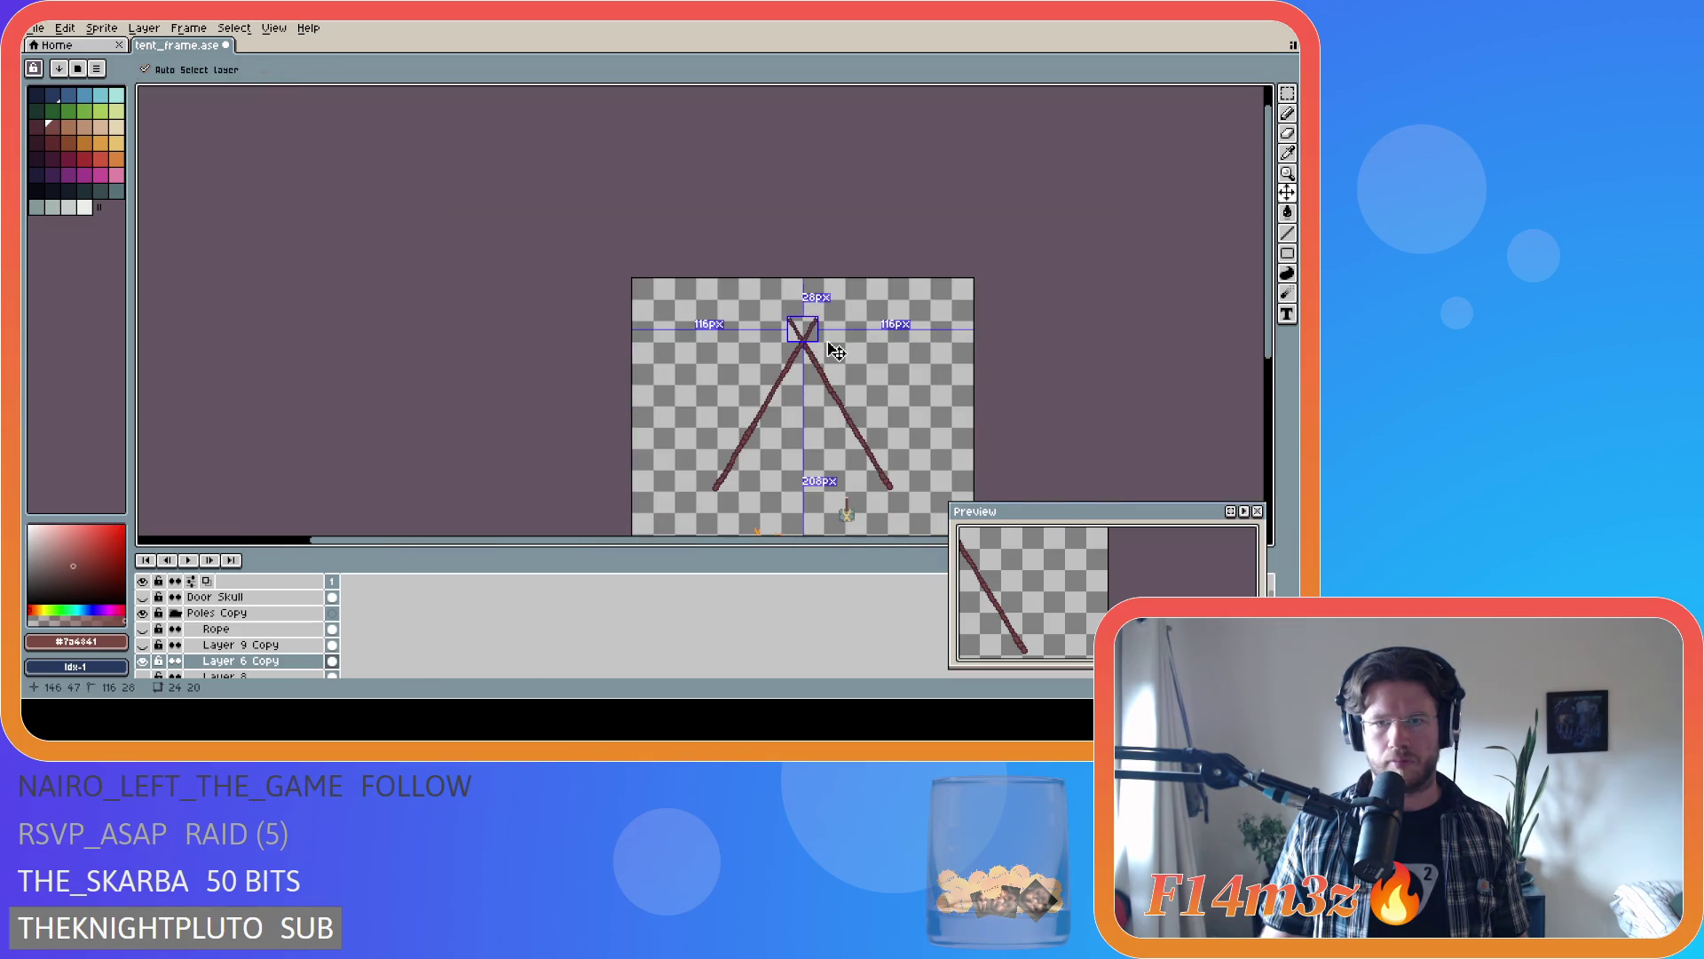
{"action": "scroll", "coordinate": [855, 393], "scroll_direction": "up", "scroll_amount": 3}
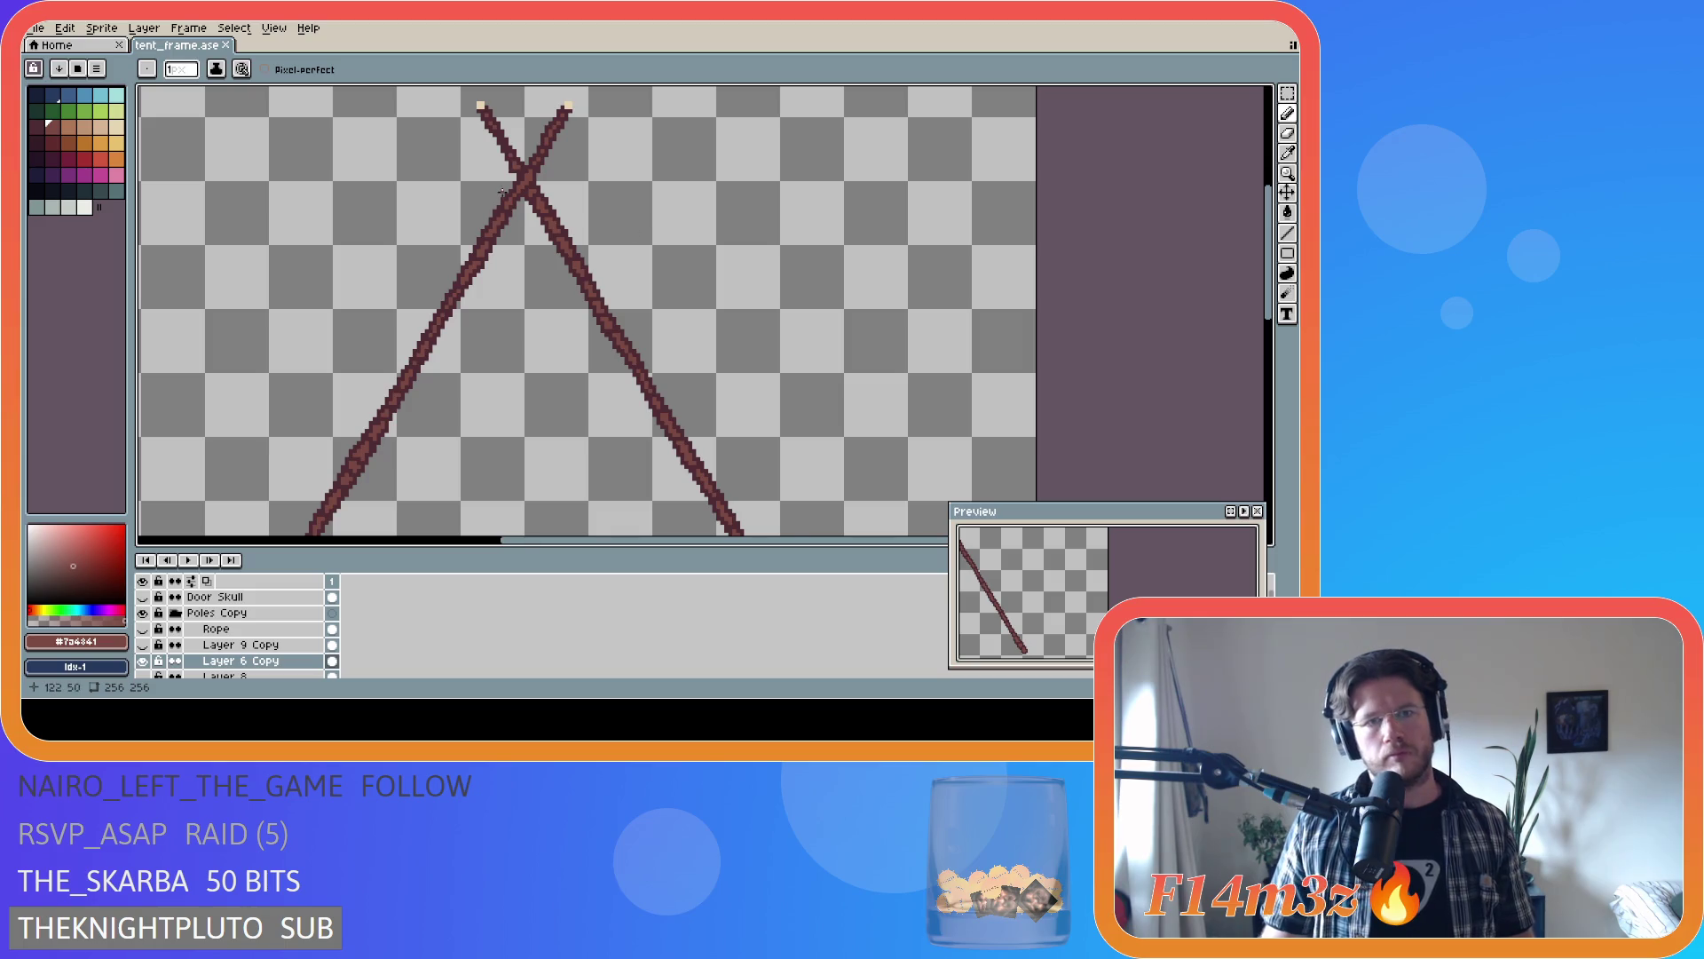
- Pan around the canvas and hide Layer 9 Copy to inspect the pole tips
{"action": "scroll", "coordinate": [502, 191], "scroll_direction": "up", "scroll_amount": 3}
{"action": "scroll", "coordinate": [511, 169], "scroll_direction": "down", "scroll_amount": 2}
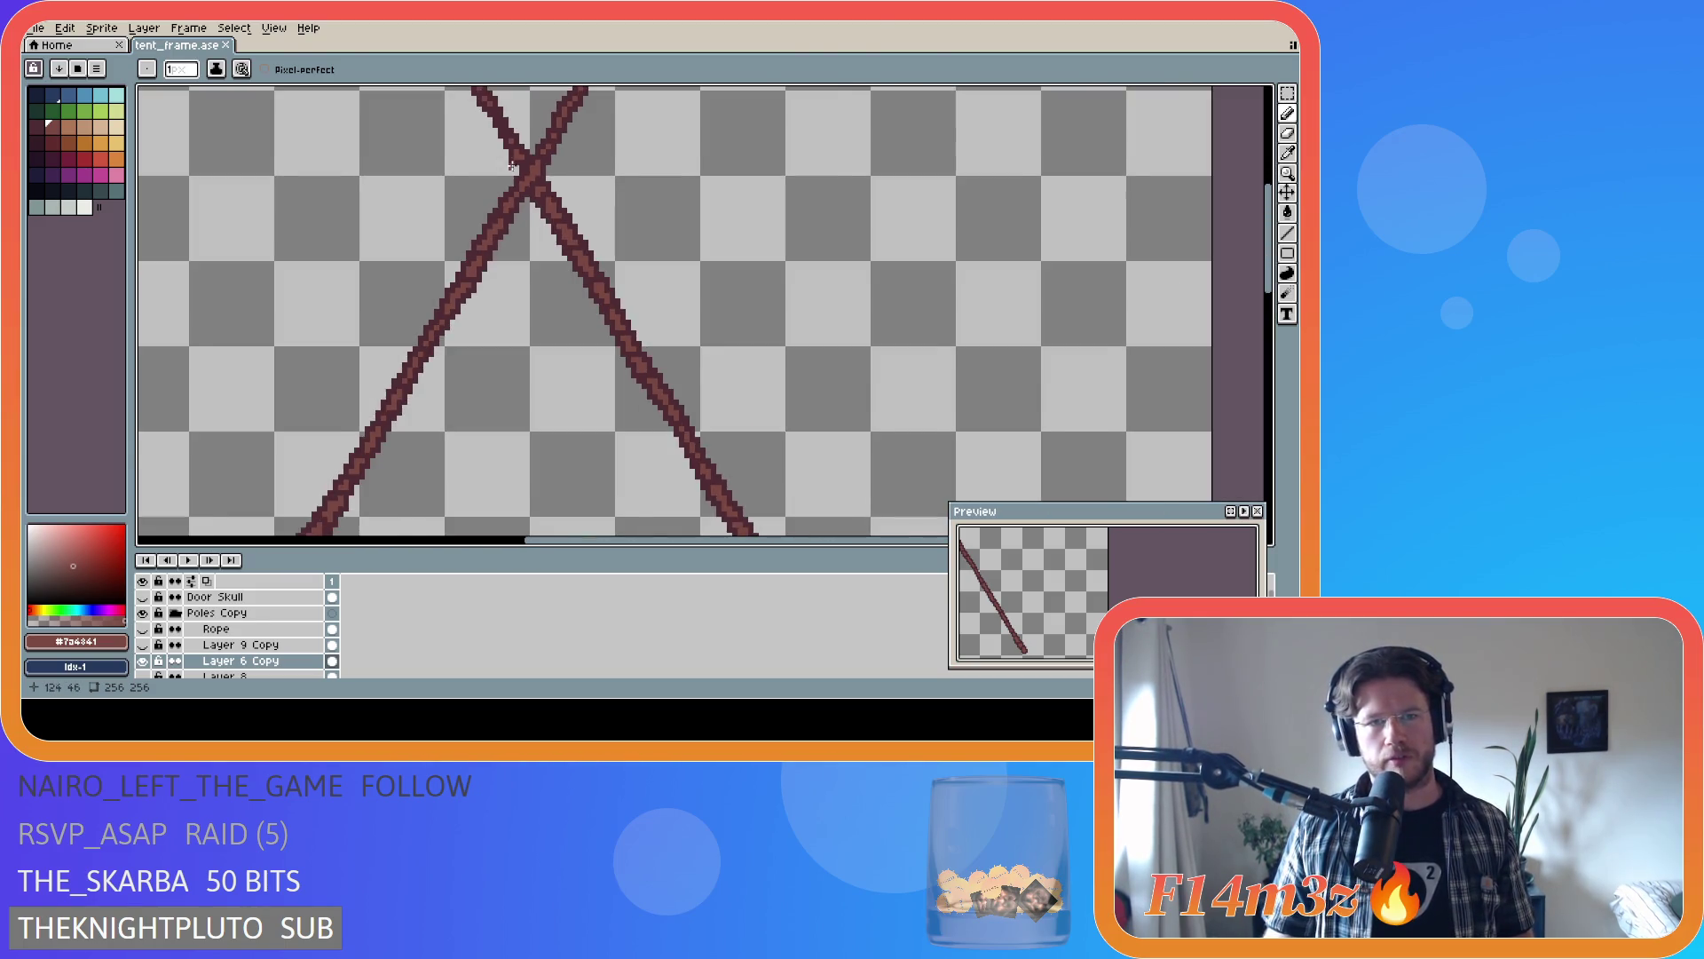
{"action": "scroll", "coordinate": [512, 169], "scroll_direction": "down", "scroll_amount": 1}
{"action": "scroll", "coordinate": [1110, 276], "scroll_direction": "down", "scroll_amount": 1}
{"action": "left_click_drag", "start_coordinate": [1275, 300], "coordinate": [1276, 321]}
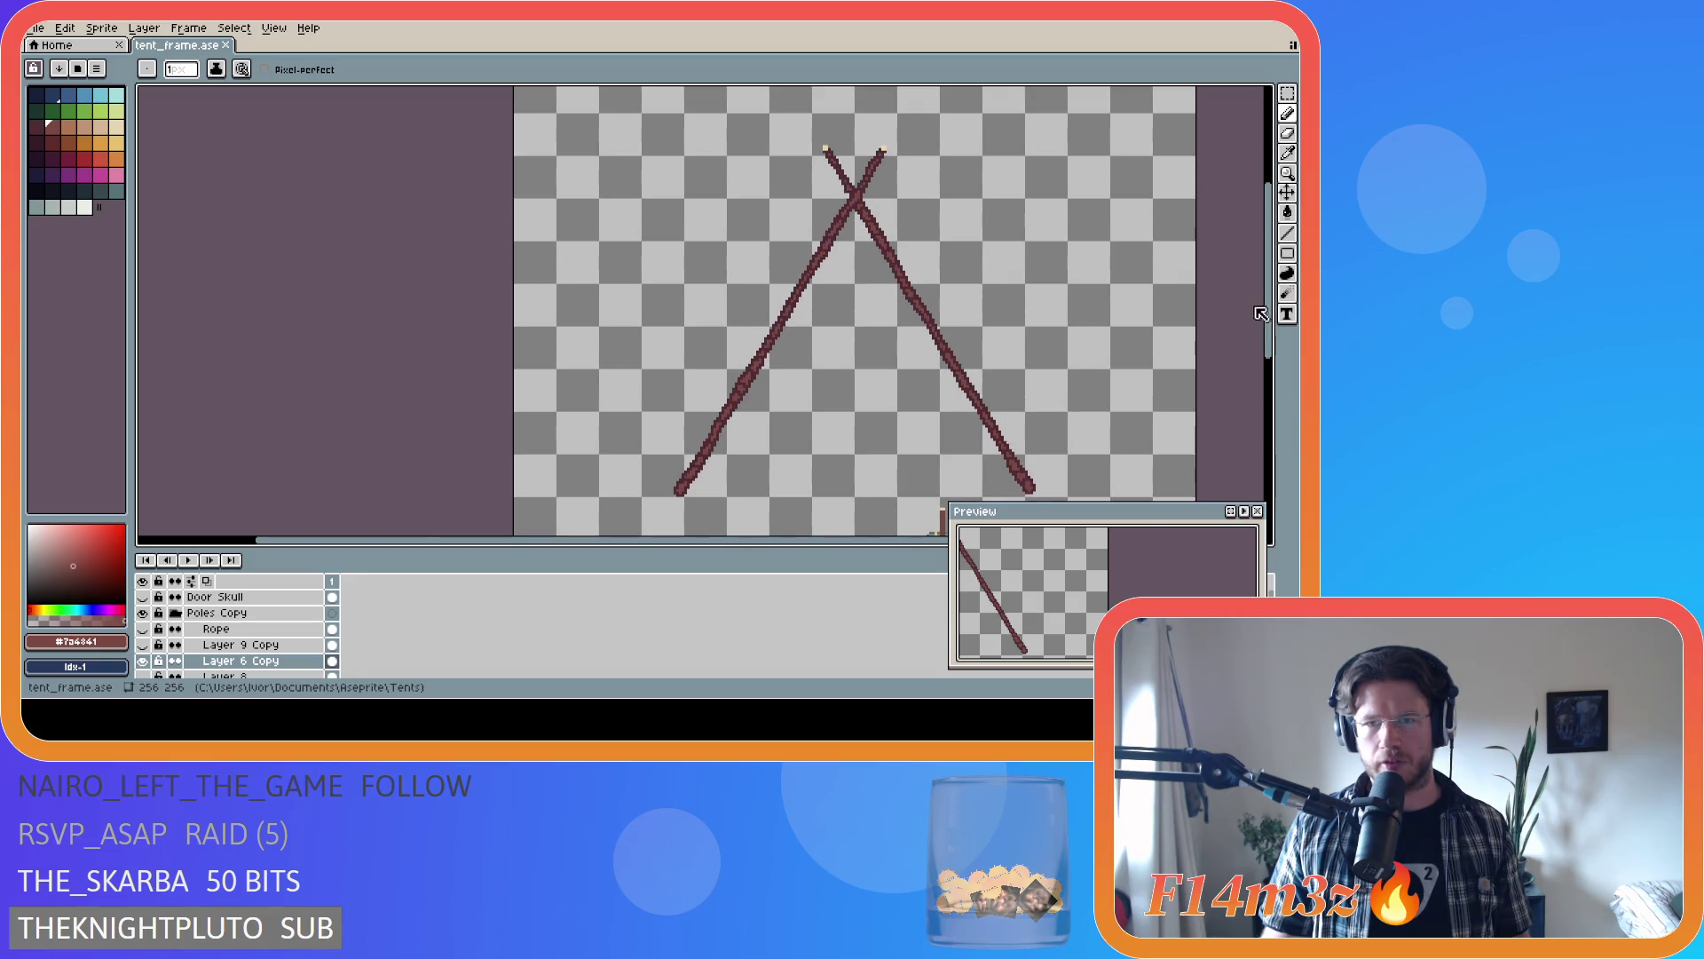
{"action": "left_click_drag", "start_coordinate": [609, 544], "coordinate": [771, 542]}
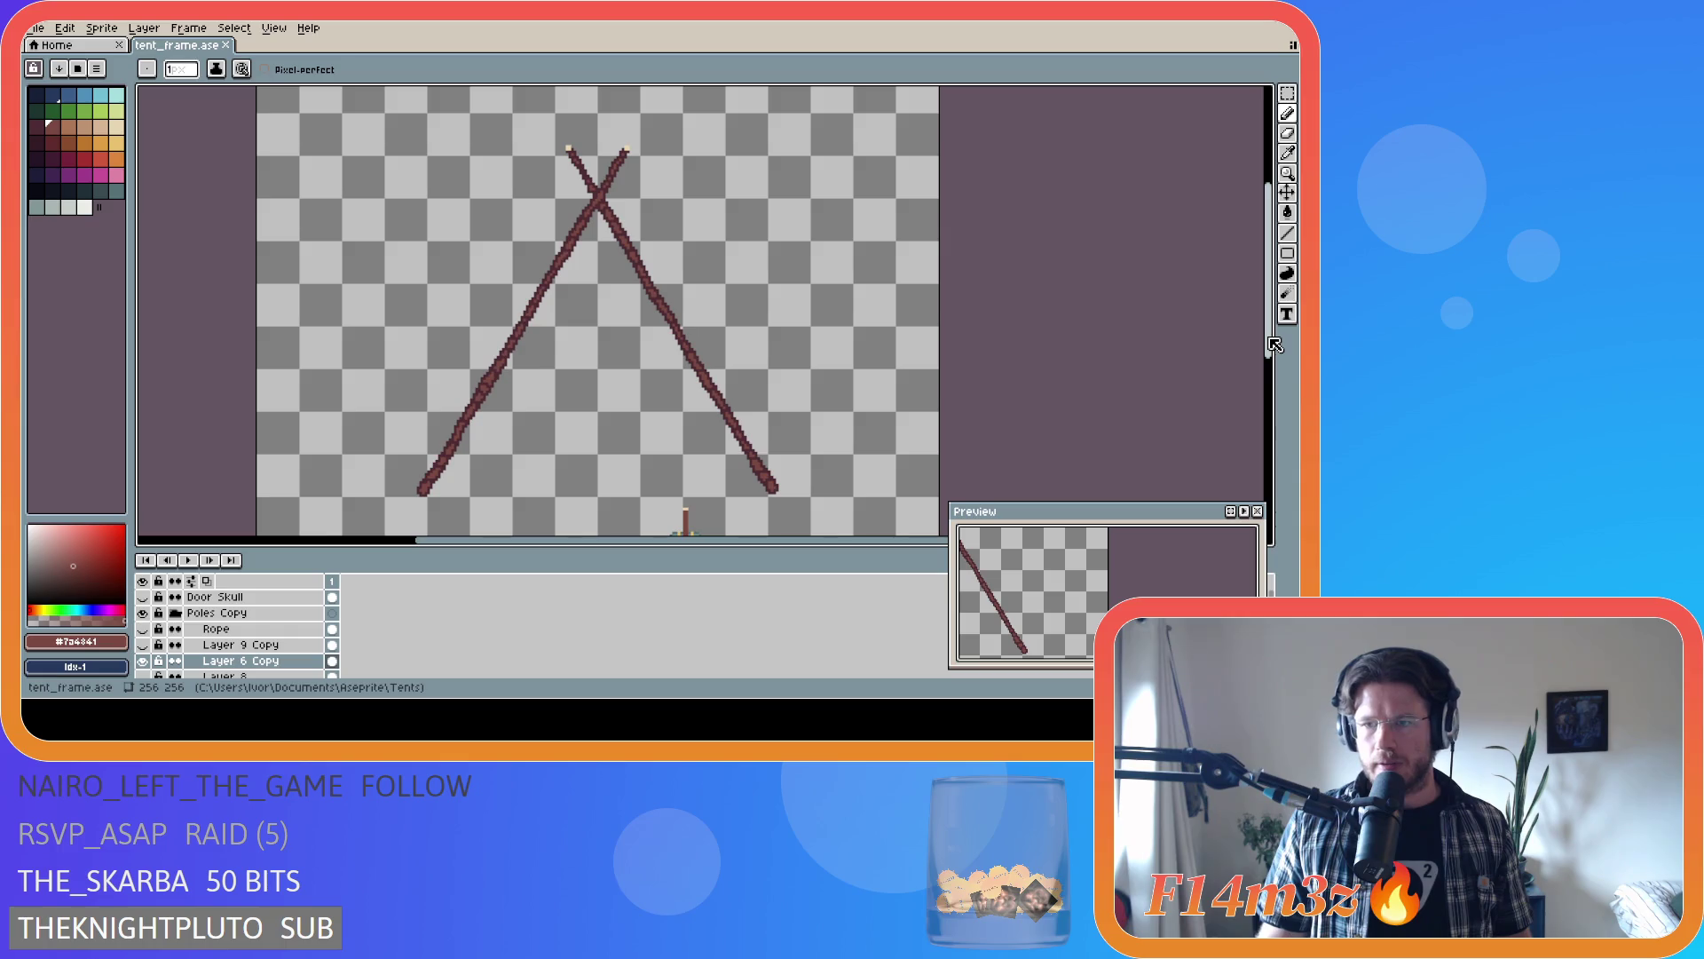
{"action": "left_click_drag", "start_coordinate": [1269, 340], "coordinate": [1270, 355]}
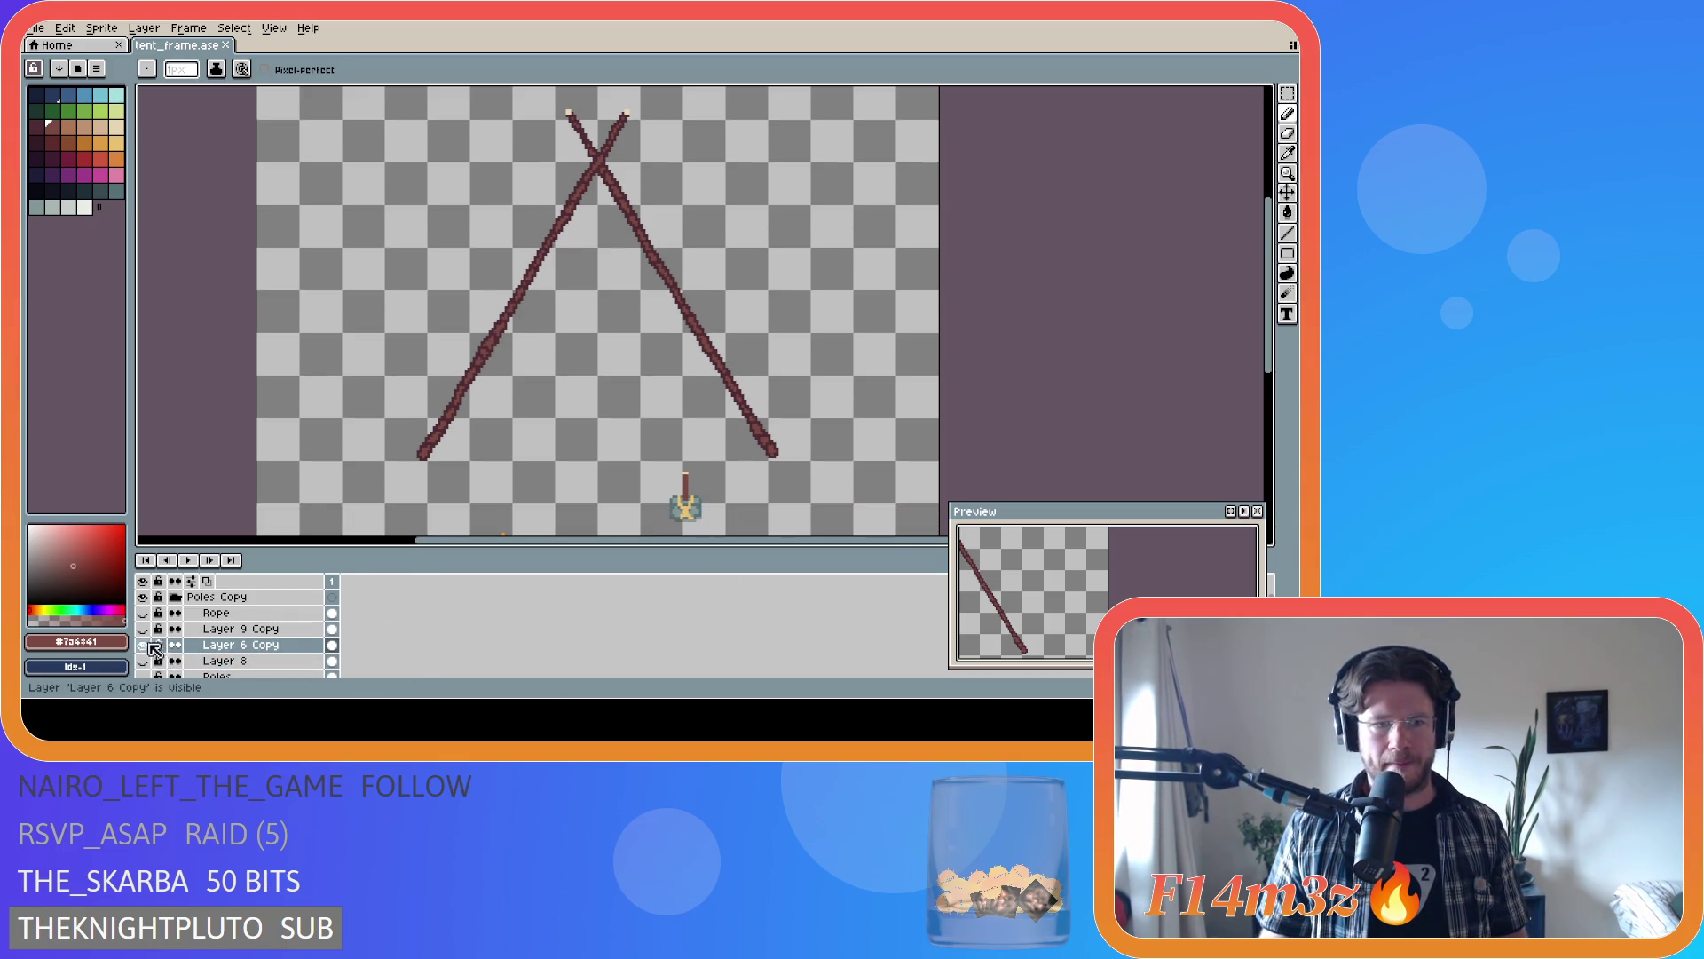
{"action": "left_click", "coordinate": [145, 629]}
- Toggle the visibility of Layer 9 Copy, Layer 6 Copy and Layer 8 to compare their poles
{"action": "left_click", "coordinate": [143, 628]}
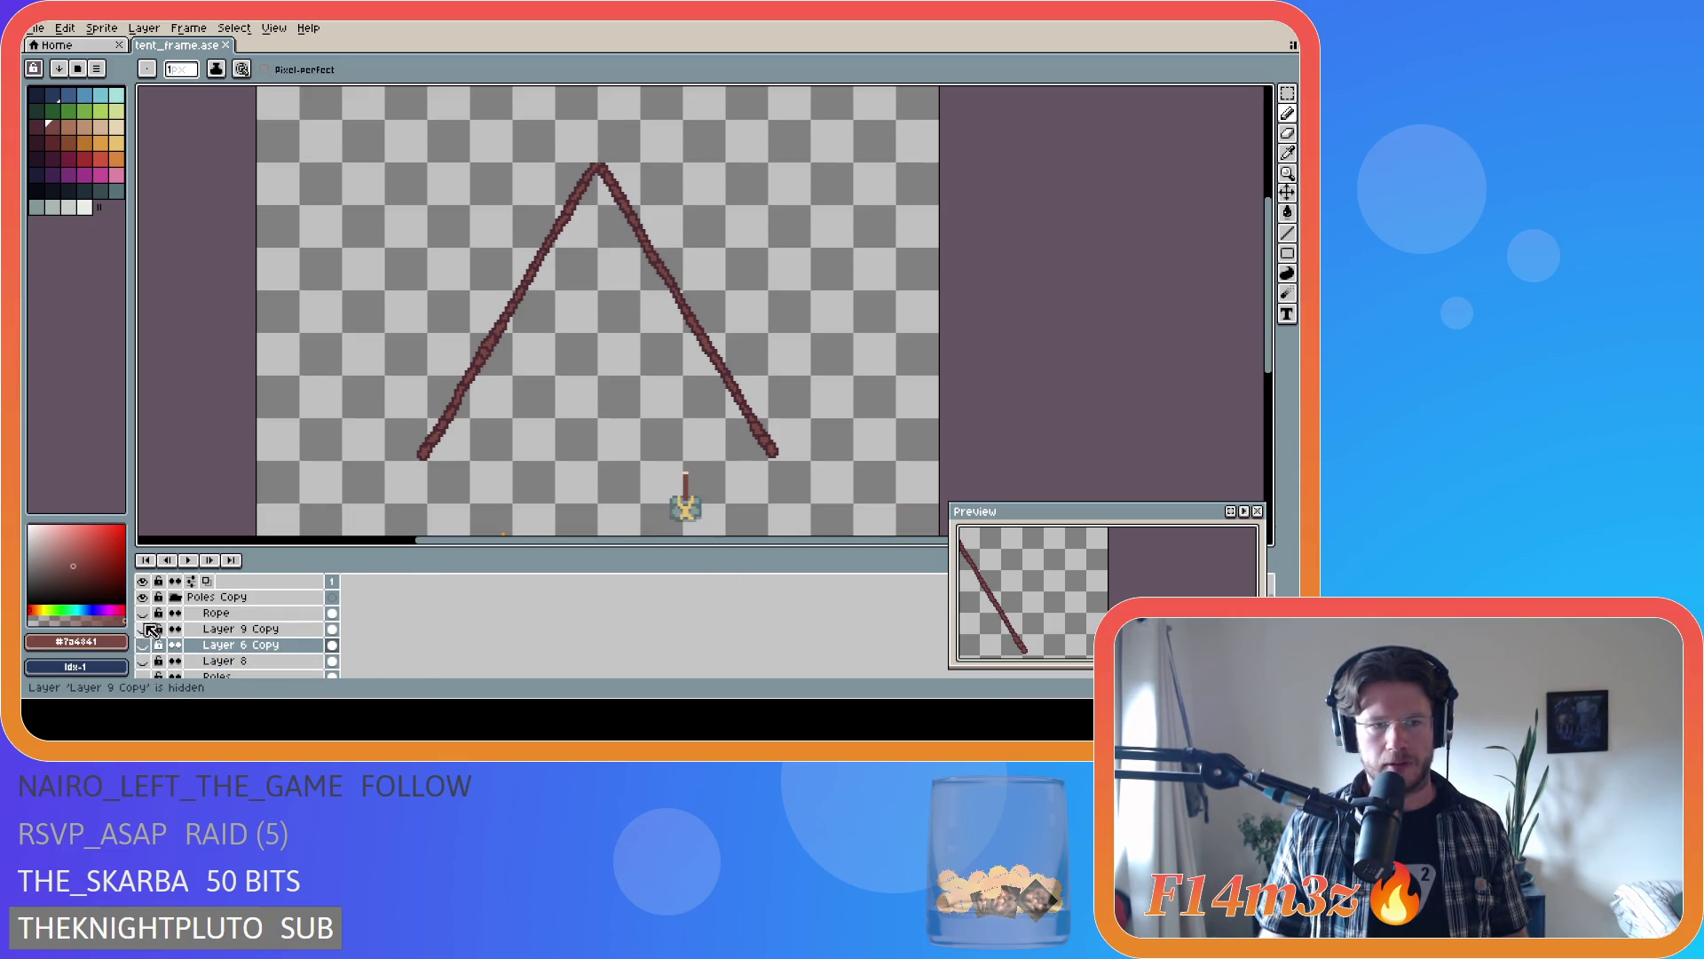
{"action": "left_click", "coordinate": [143, 629]}
{"action": "left_click", "coordinate": [143, 628]}
{"action": "left_click", "coordinate": [143, 629]}
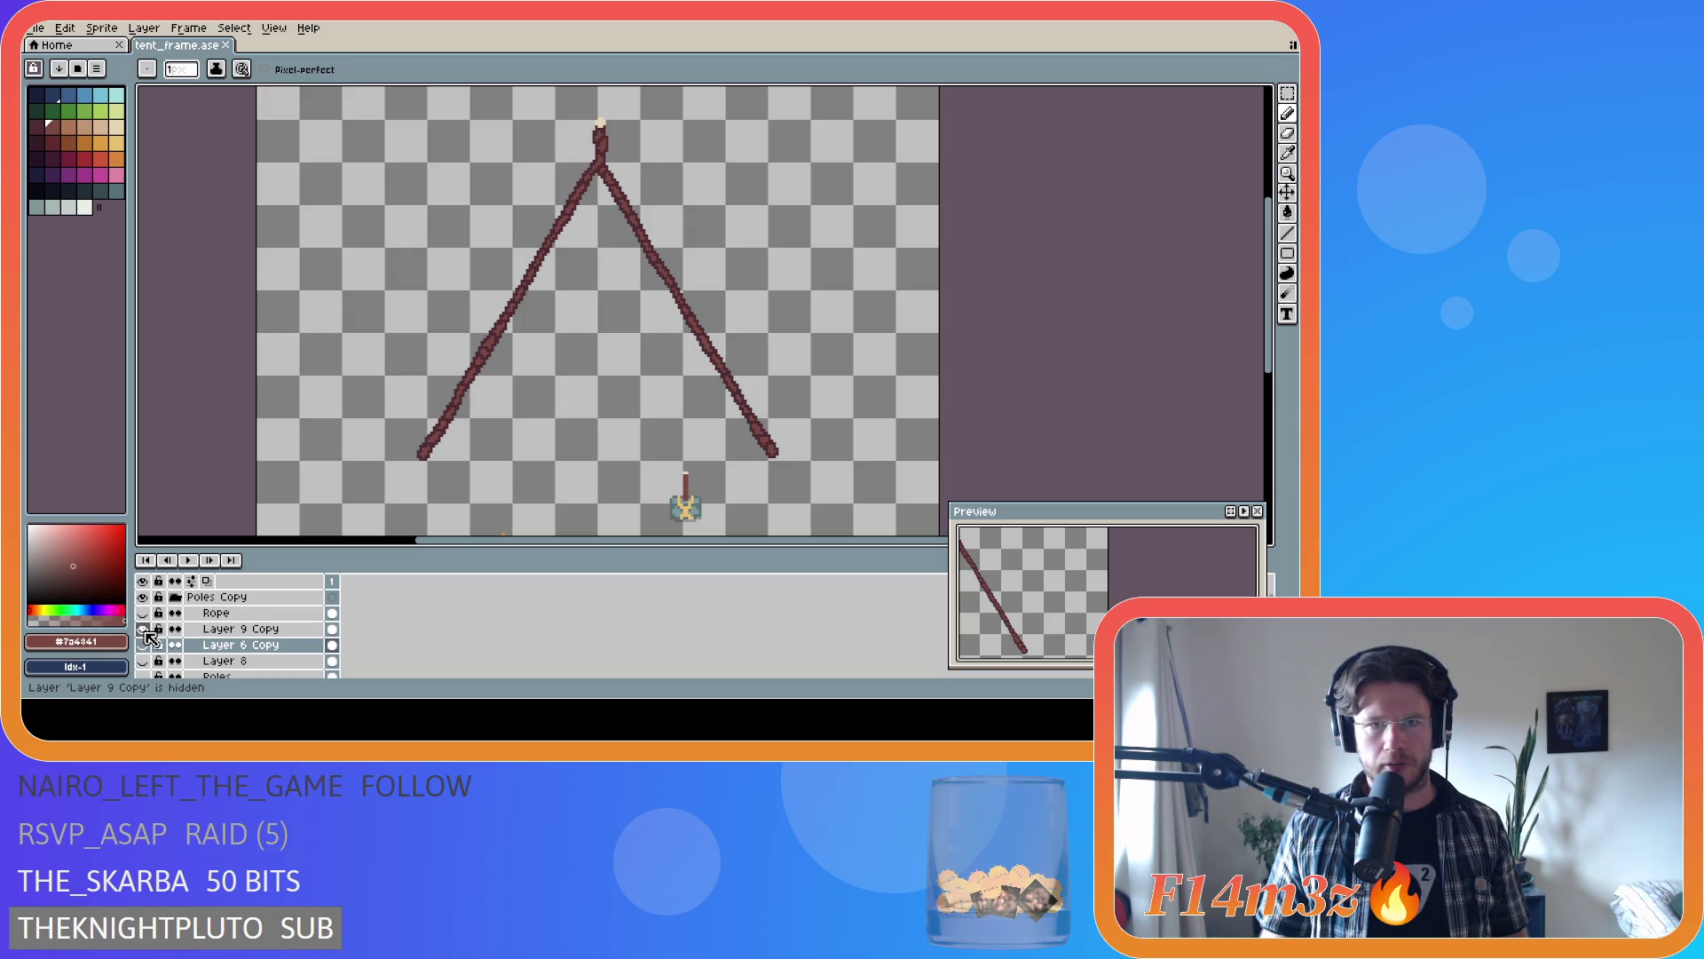
{"action": "left_click", "coordinate": [143, 629]}
{"action": "left_click", "coordinate": [144, 644]}
{"action": "left_click", "coordinate": [145, 645]}
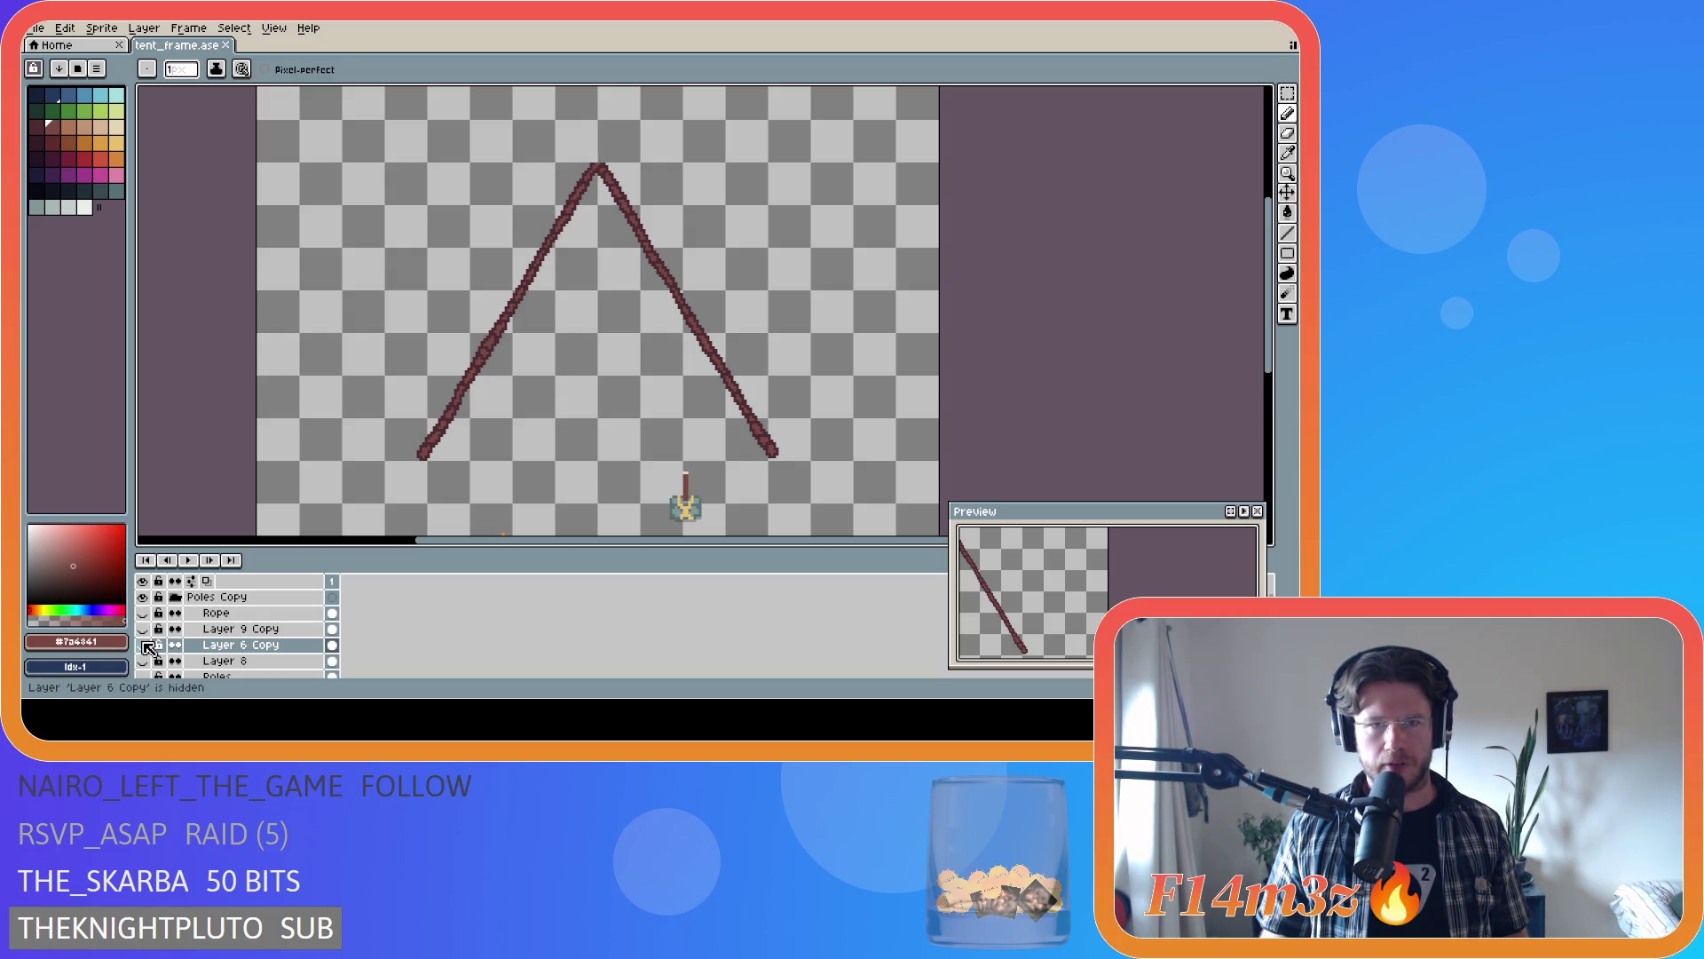
{"action": "left_click", "coordinate": [143, 661]}
{"action": "left_click", "coordinate": [143, 660]}
{"action": "scroll", "coordinate": [149, 668], "scroll_direction": "down", "scroll_amount": 1}
{"action": "scroll", "coordinate": [149, 667], "scroll_direction": "down", "scroll_amount": 1}
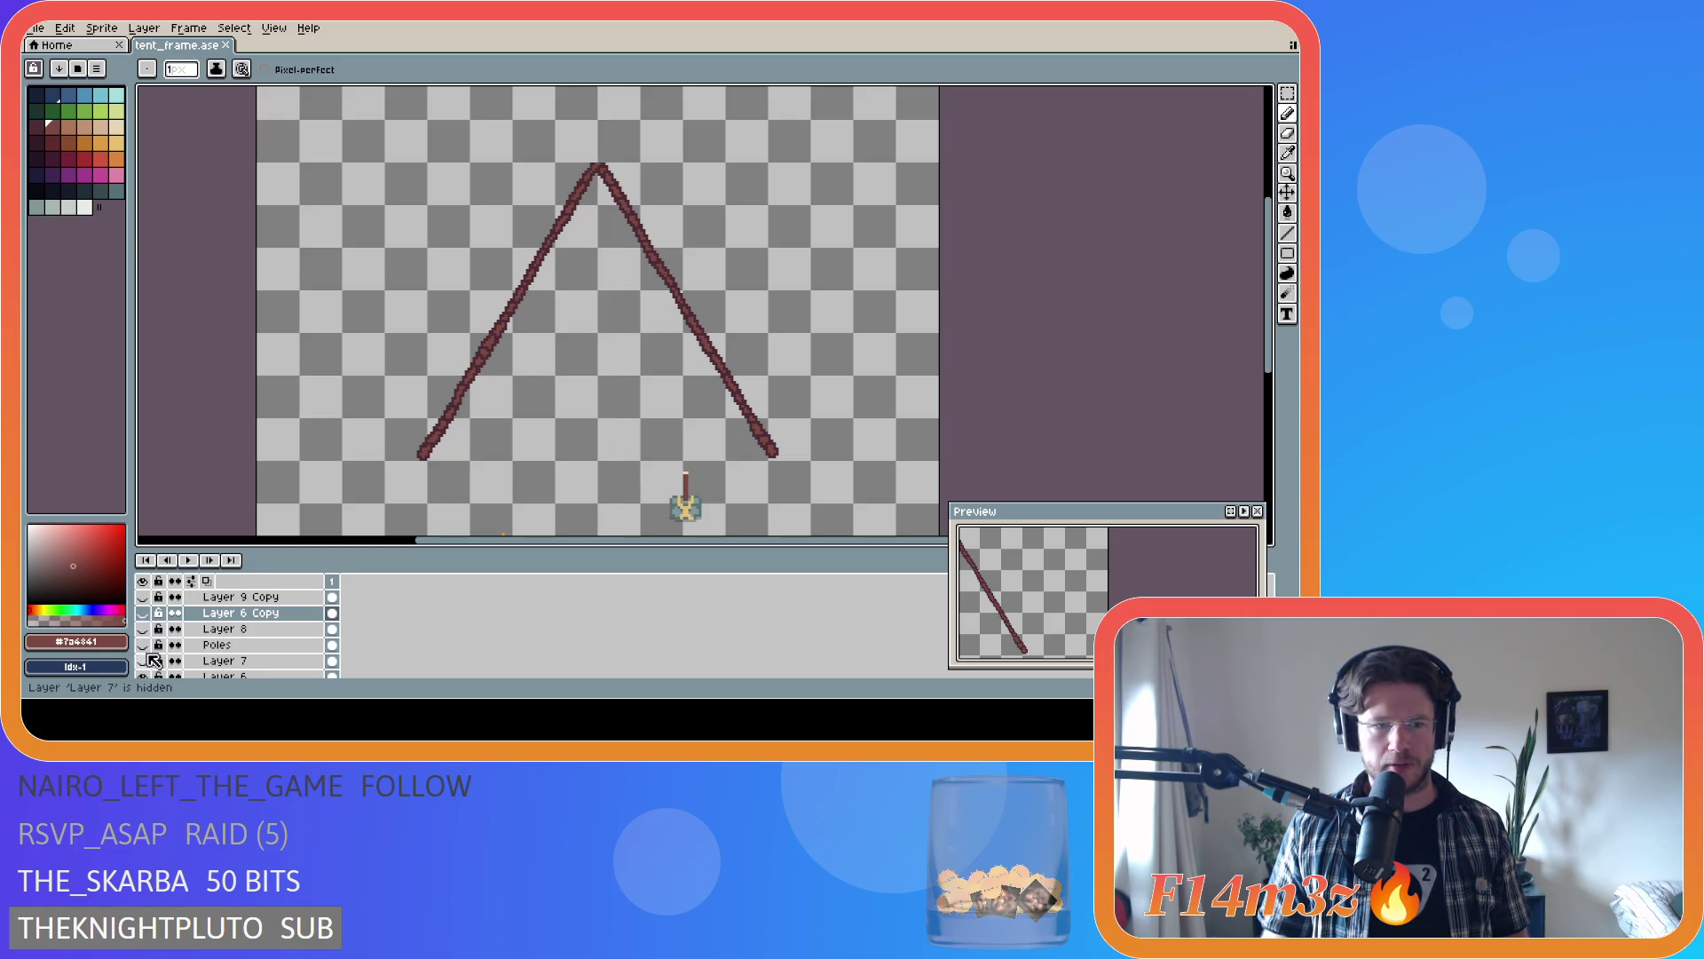
- Toggle the visibility of Layer 7, Layer 6 and Layer 9 to check each pole
{"action": "left_click", "coordinate": [144, 662]}
{"action": "left_click", "coordinate": [144, 662]}
{"action": "left_click", "coordinate": [144, 661]}
{"action": "left_click", "coordinate": [144, 662]}
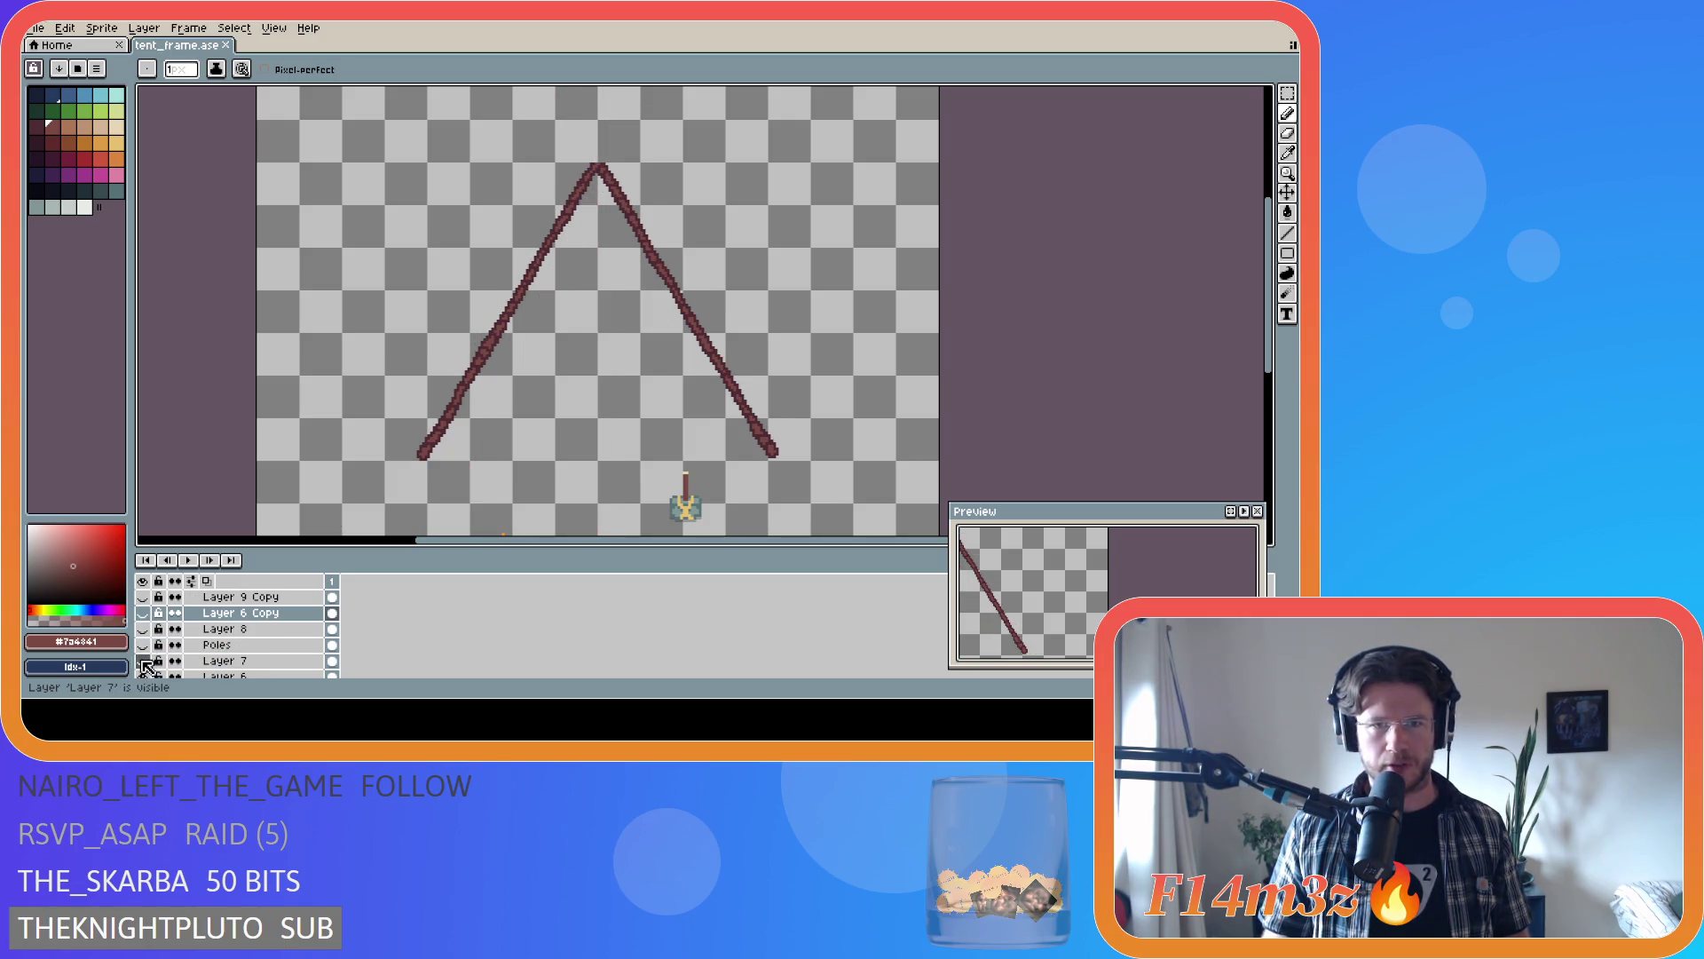
{"action": "scroll", "coordinate": [147, 665], "scroll_direction": "down", "scroll_amount": 1}
{"action": "left_click", "coordinate": [146, 661]}
{"action": "left_click", "coordinate": [145, 662]}
{"action": "scroll", "coordinate": [147, 666], "scroll_direction": "down", "scroll_amount": 1}
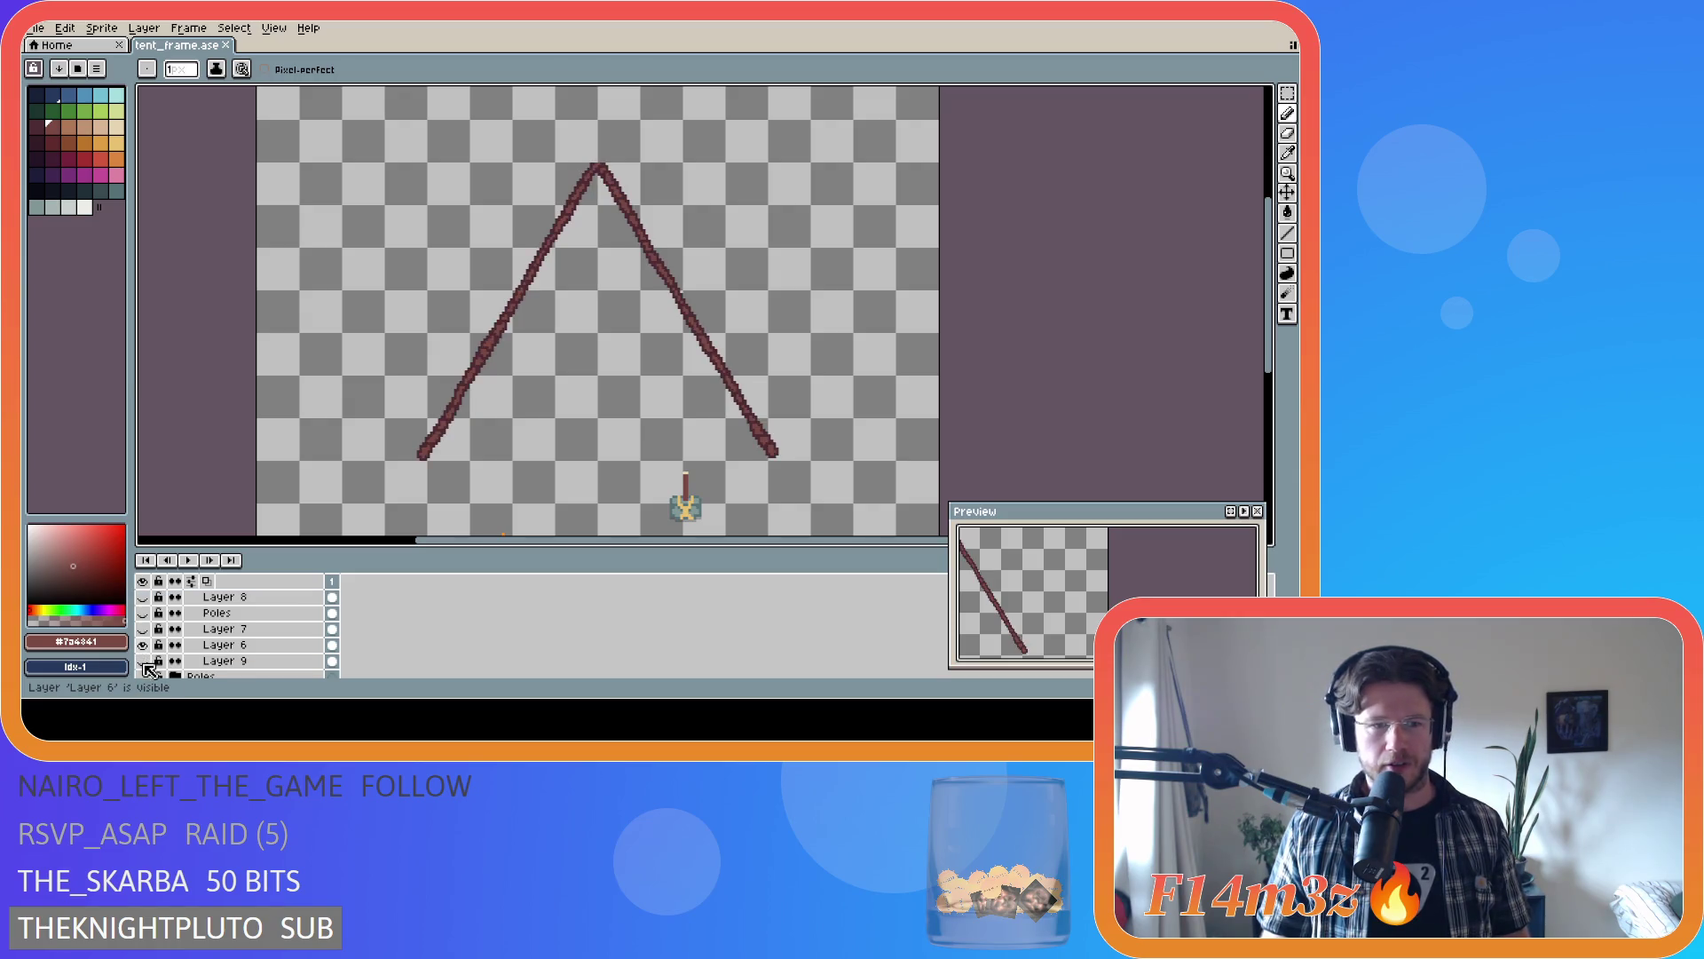
{"action": "left_click", "coordinate": [148, 661]}
{"action": "left_click", "coordinate": [149, 662]}
{"action": "scroll", "coordinate": [149, 653], "scroll_direction": "down", "scroll_amount": 2}
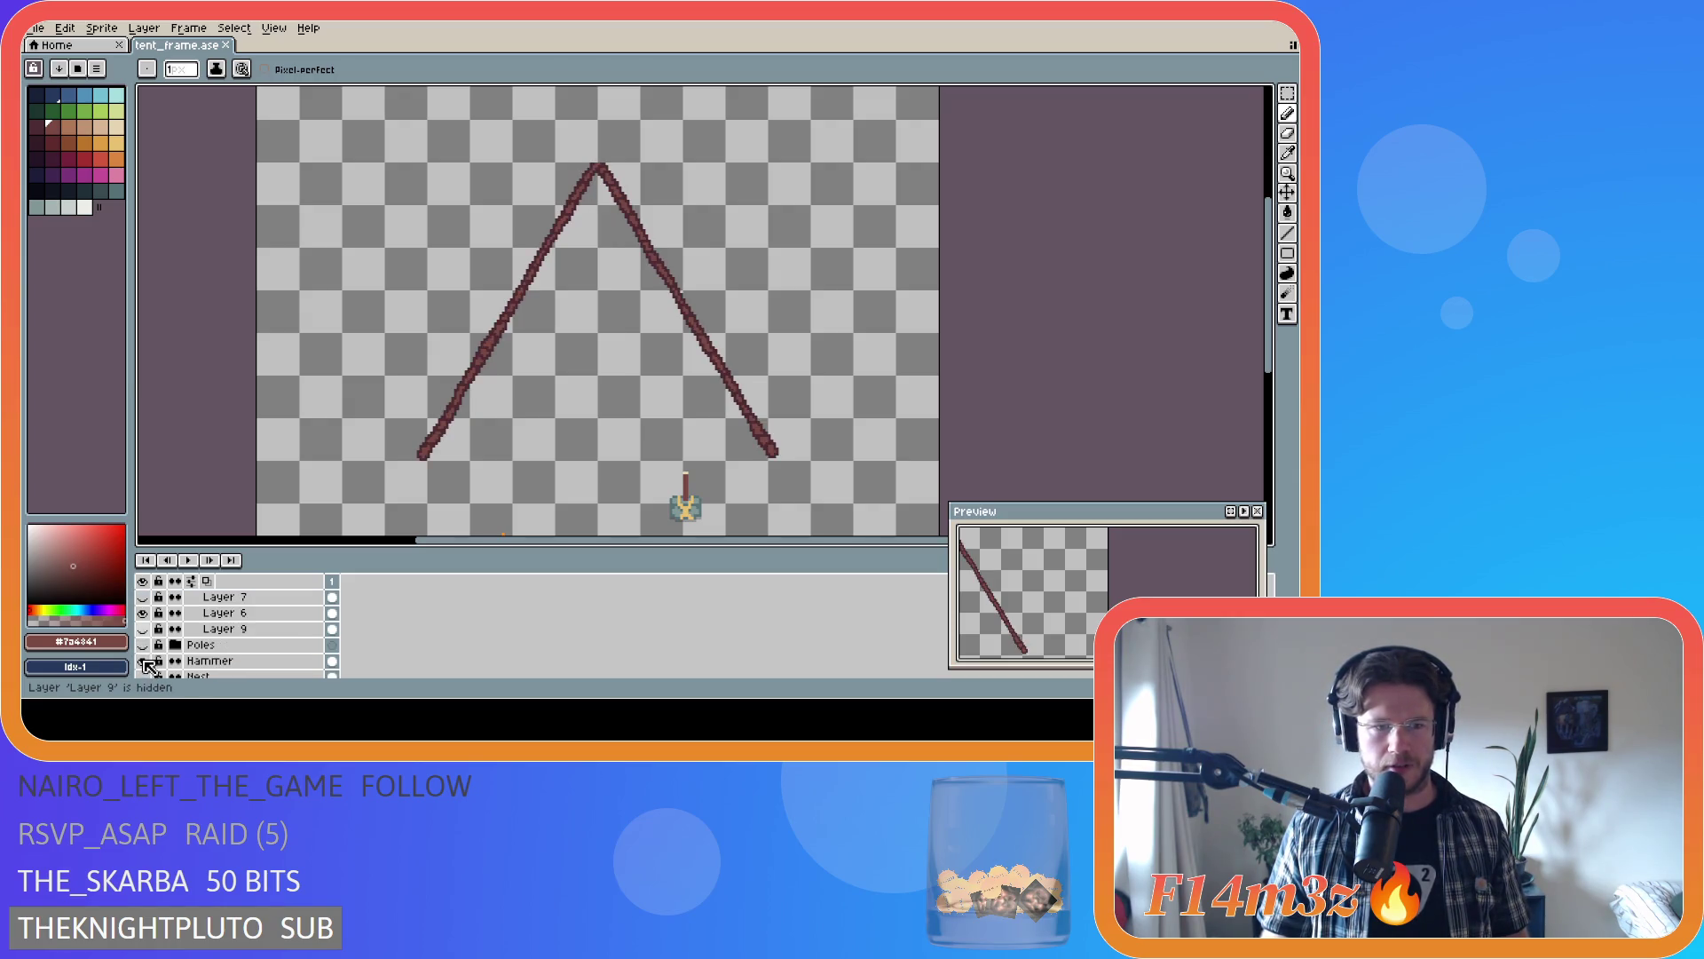
- Make Layer 9, Layer 8, Layer 9 Copy and the Rope layer visible again
{"action": "left_click", "coordinate": [144, 630]}
{"action": "scroll", "coordinate": [150, 632], "scroll_direction": "up", "scroll_amount": 3}
{"action": "left_click", "coordinate": [144, 613]}
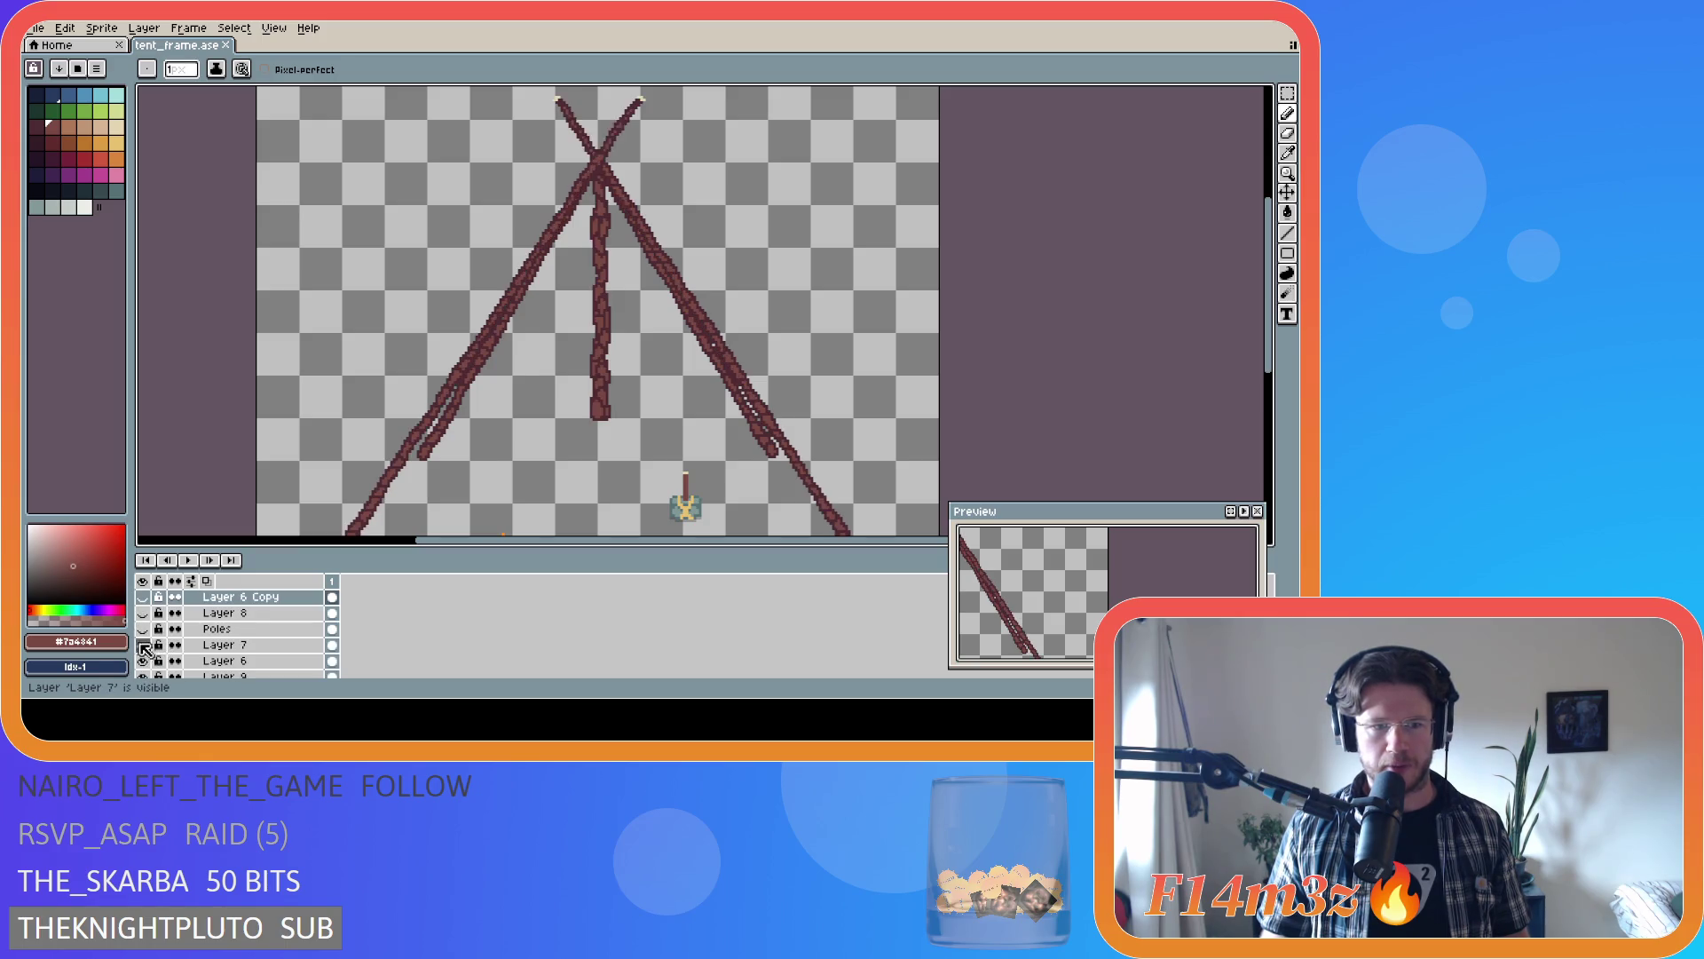
{"action": "scroll", "coordinate": [149, 632], "scroll_direction": "up", "scroll_amount": 3}
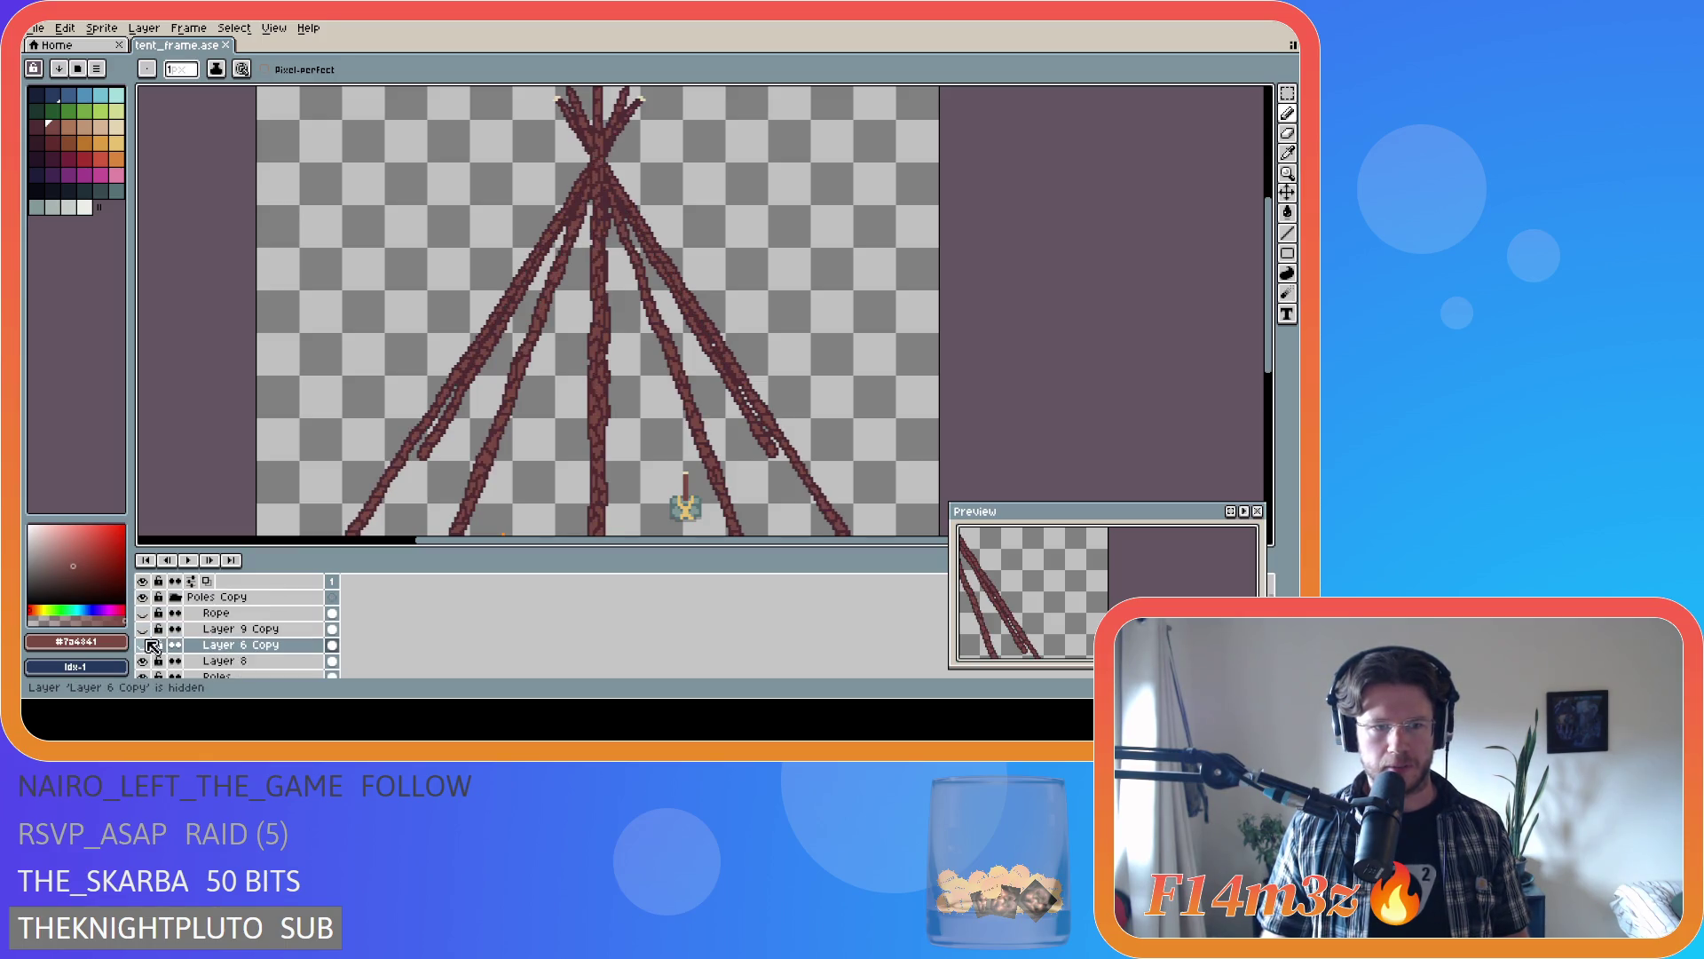
{"action": "scroll", "coordinate": [147, 639], "scroll_direction": "up", "scroll_amount": 1}
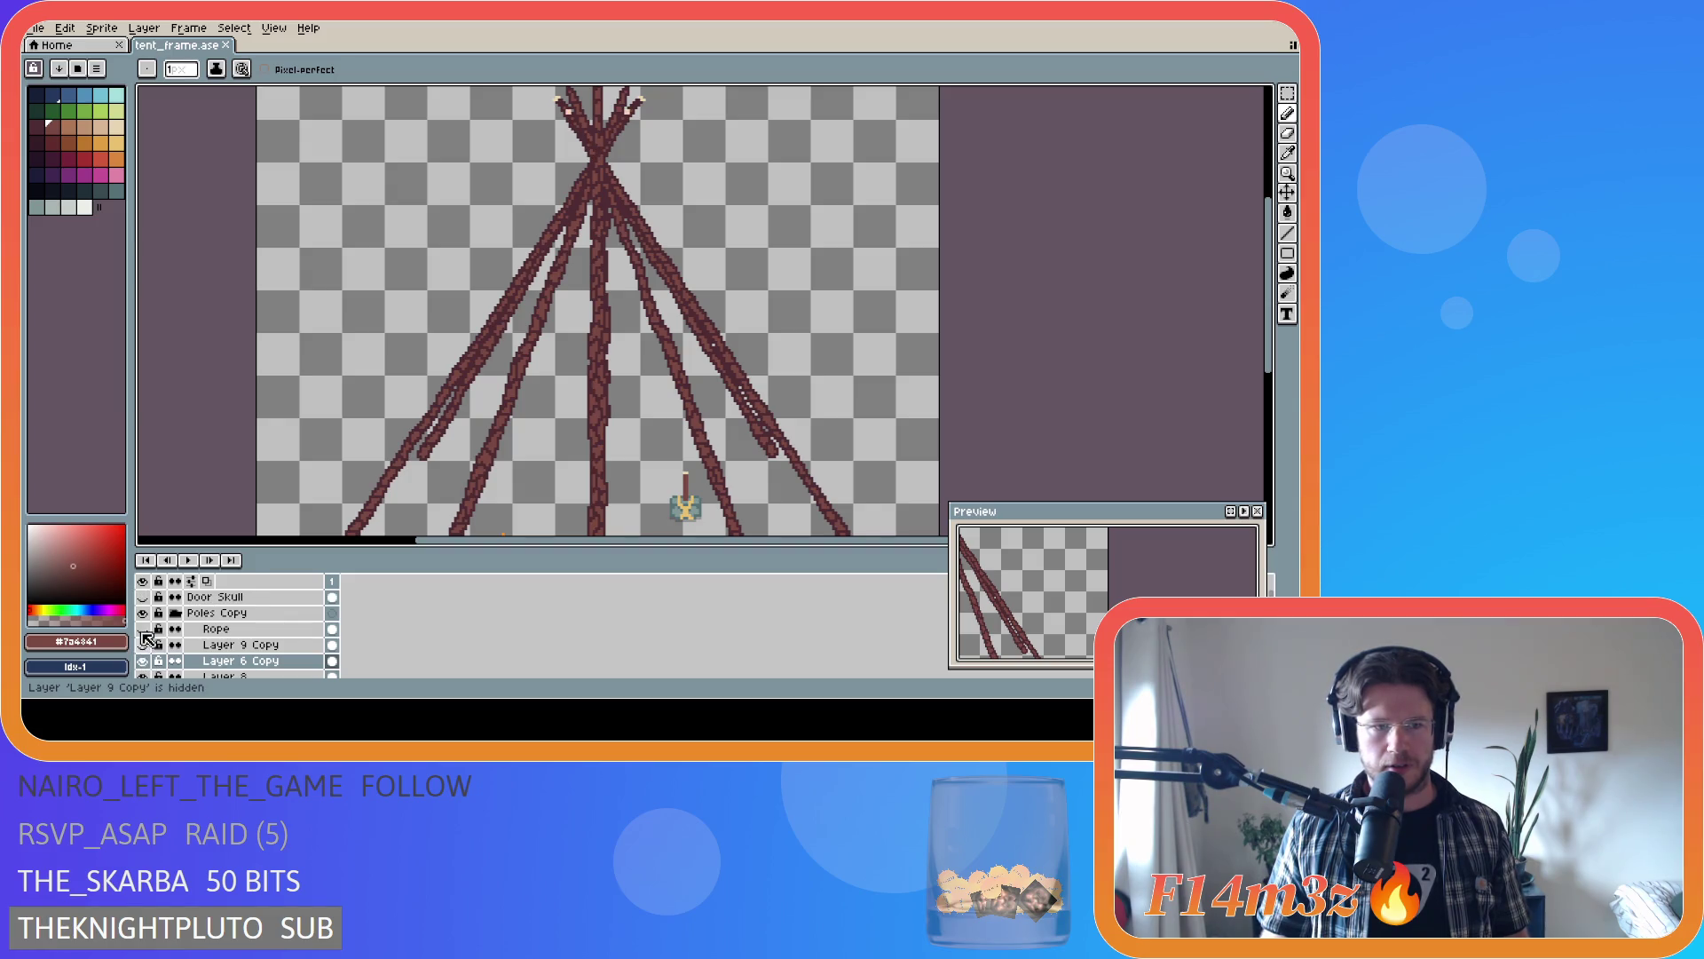
{"action": "left_click", "coordinate": [143, 645]}
{"action": "left_click", "coordinate": [143, 630]}
{"action": "scroll", "coordinate": [509, 456], "scroll_direction": "down", "scroll_amount": 3}
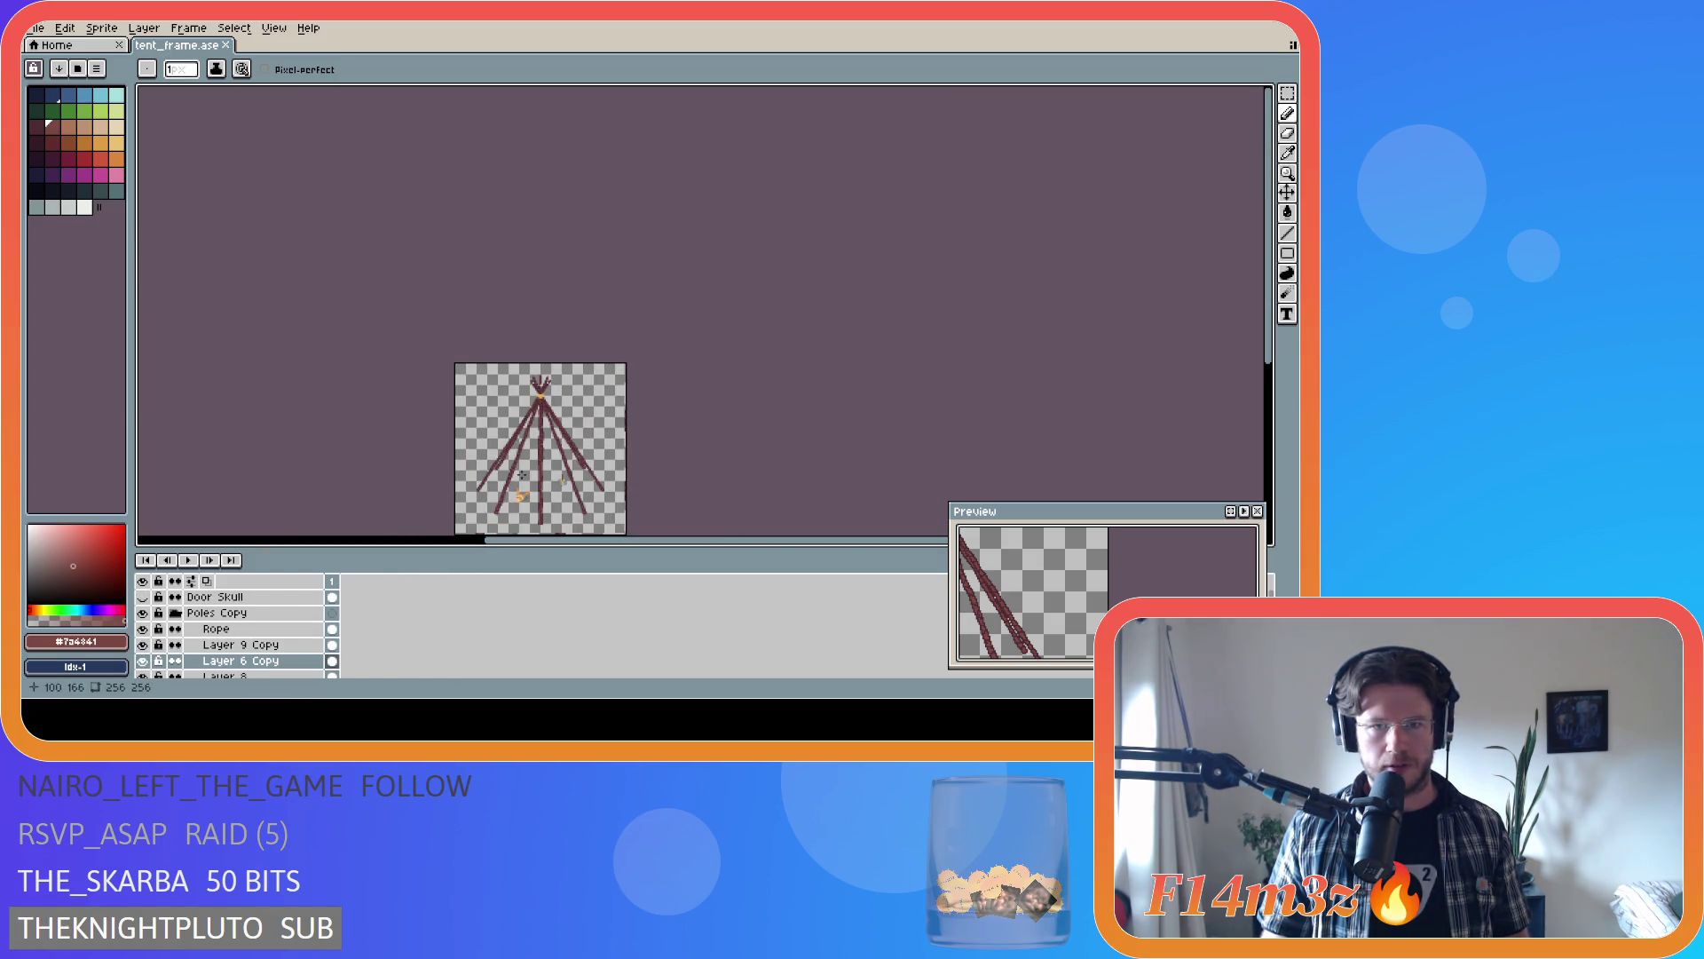
- Bring the full tent frame into view and save tent_frame.ase
{"action": "scroll", "coordinate": [509, 456], "scroll_direction": "up", "scroll_amount": 1}
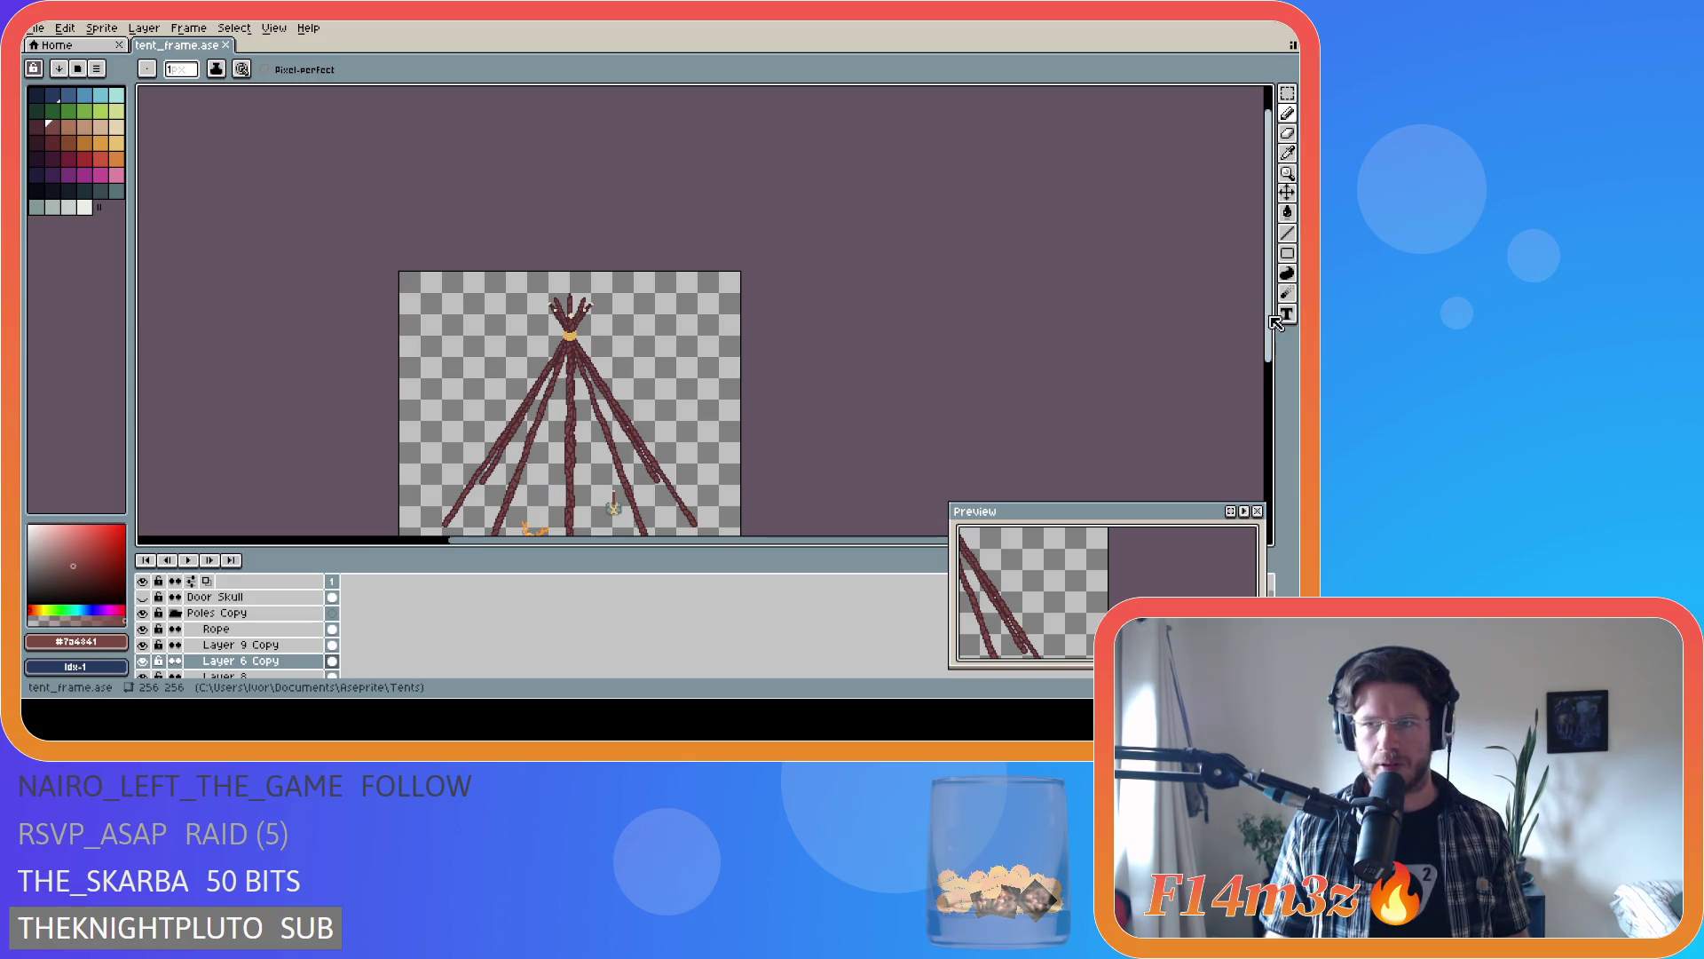
{"action": "left_click_drag", "start_coordinate": [1267, 324], "coordinate": [1267, 406]}
{"action": "key", "text": "ctrl+s"}
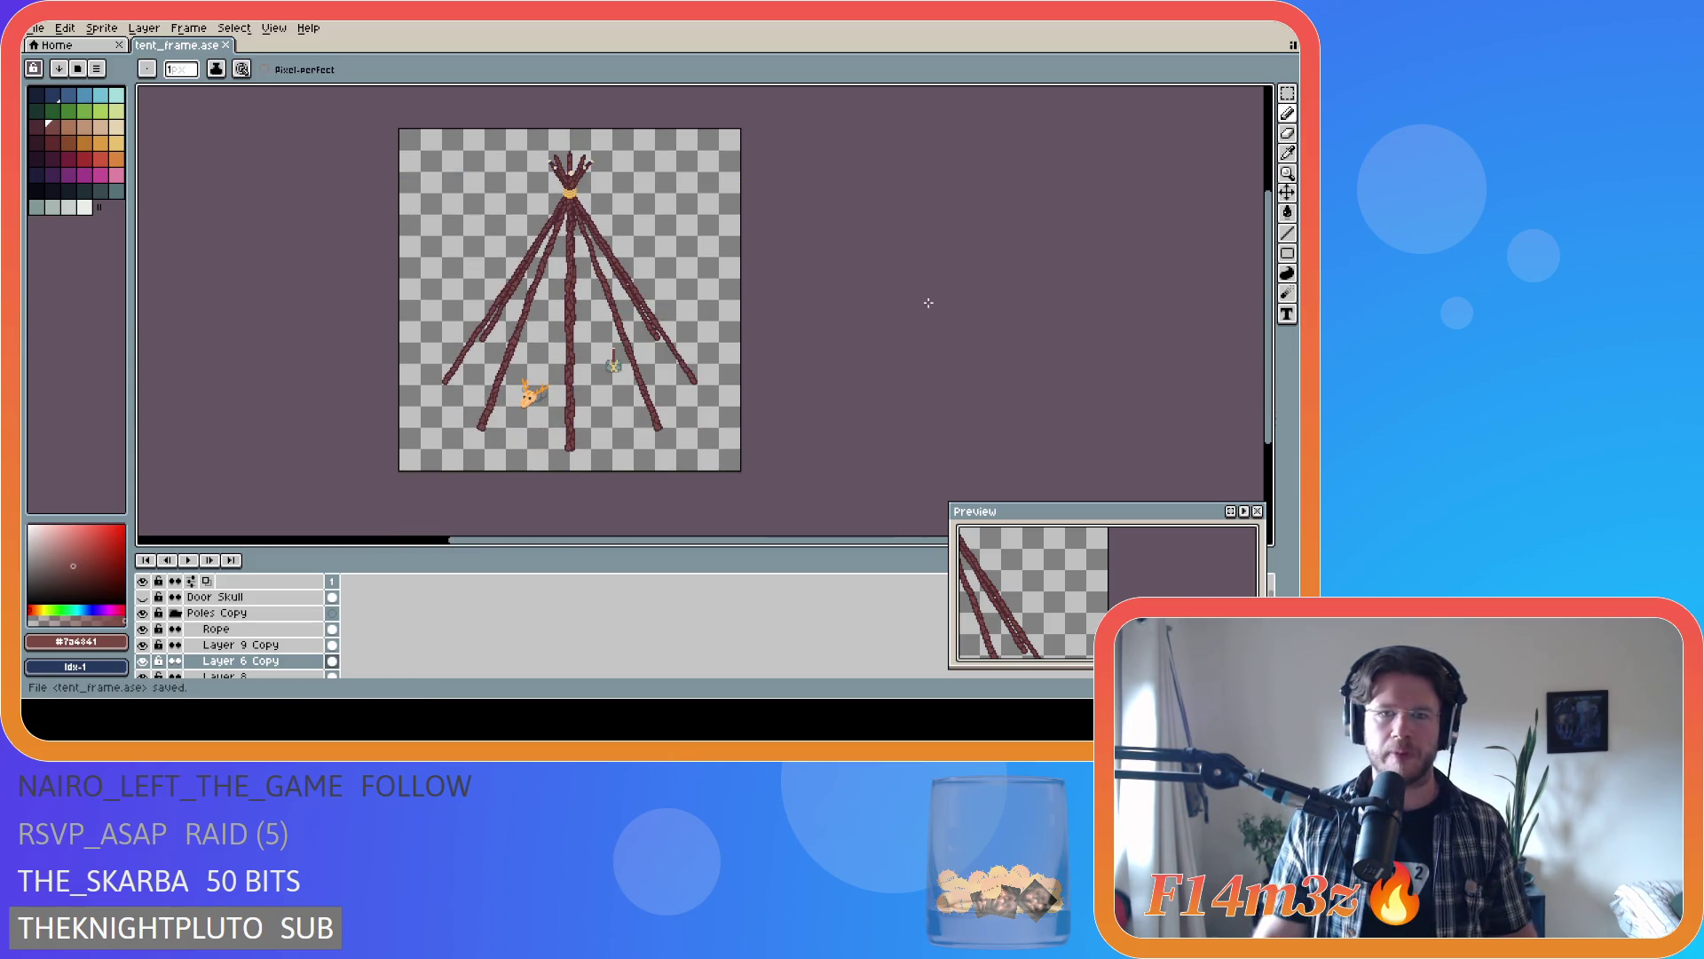
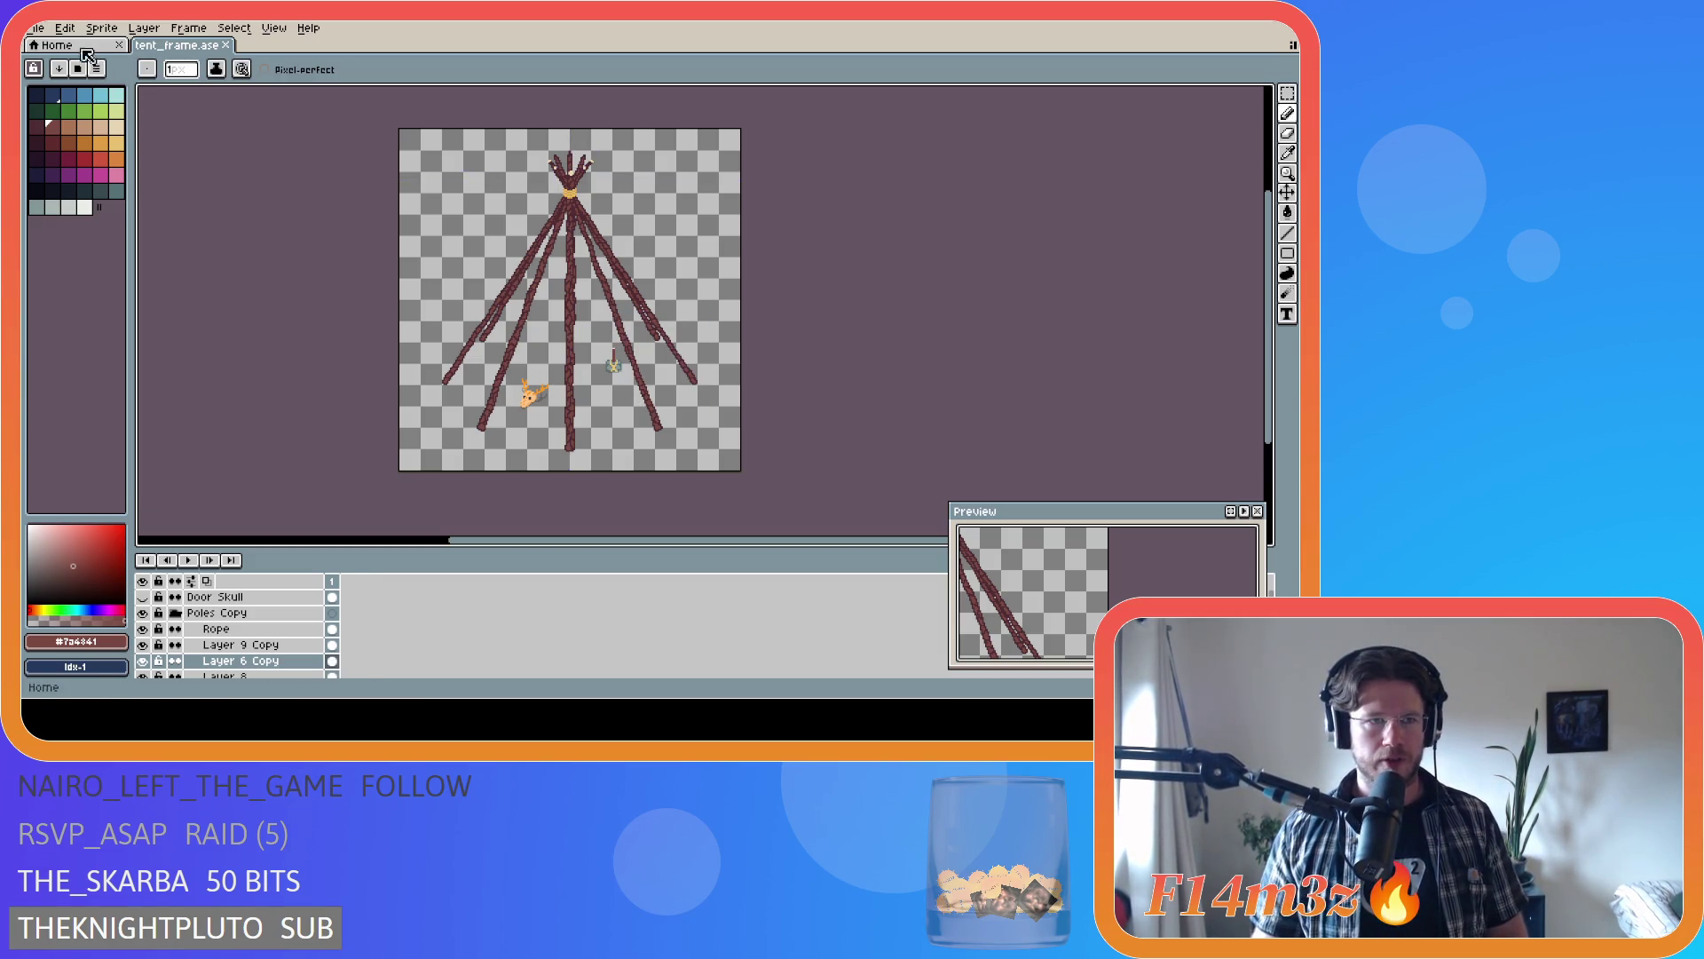
- Export the store tent frame PNG, overwriting the existing file
{"action": "left_click", "coordinate": [35, 28]}
{"action": "mouse_move", "coordinate": [97, 160]}
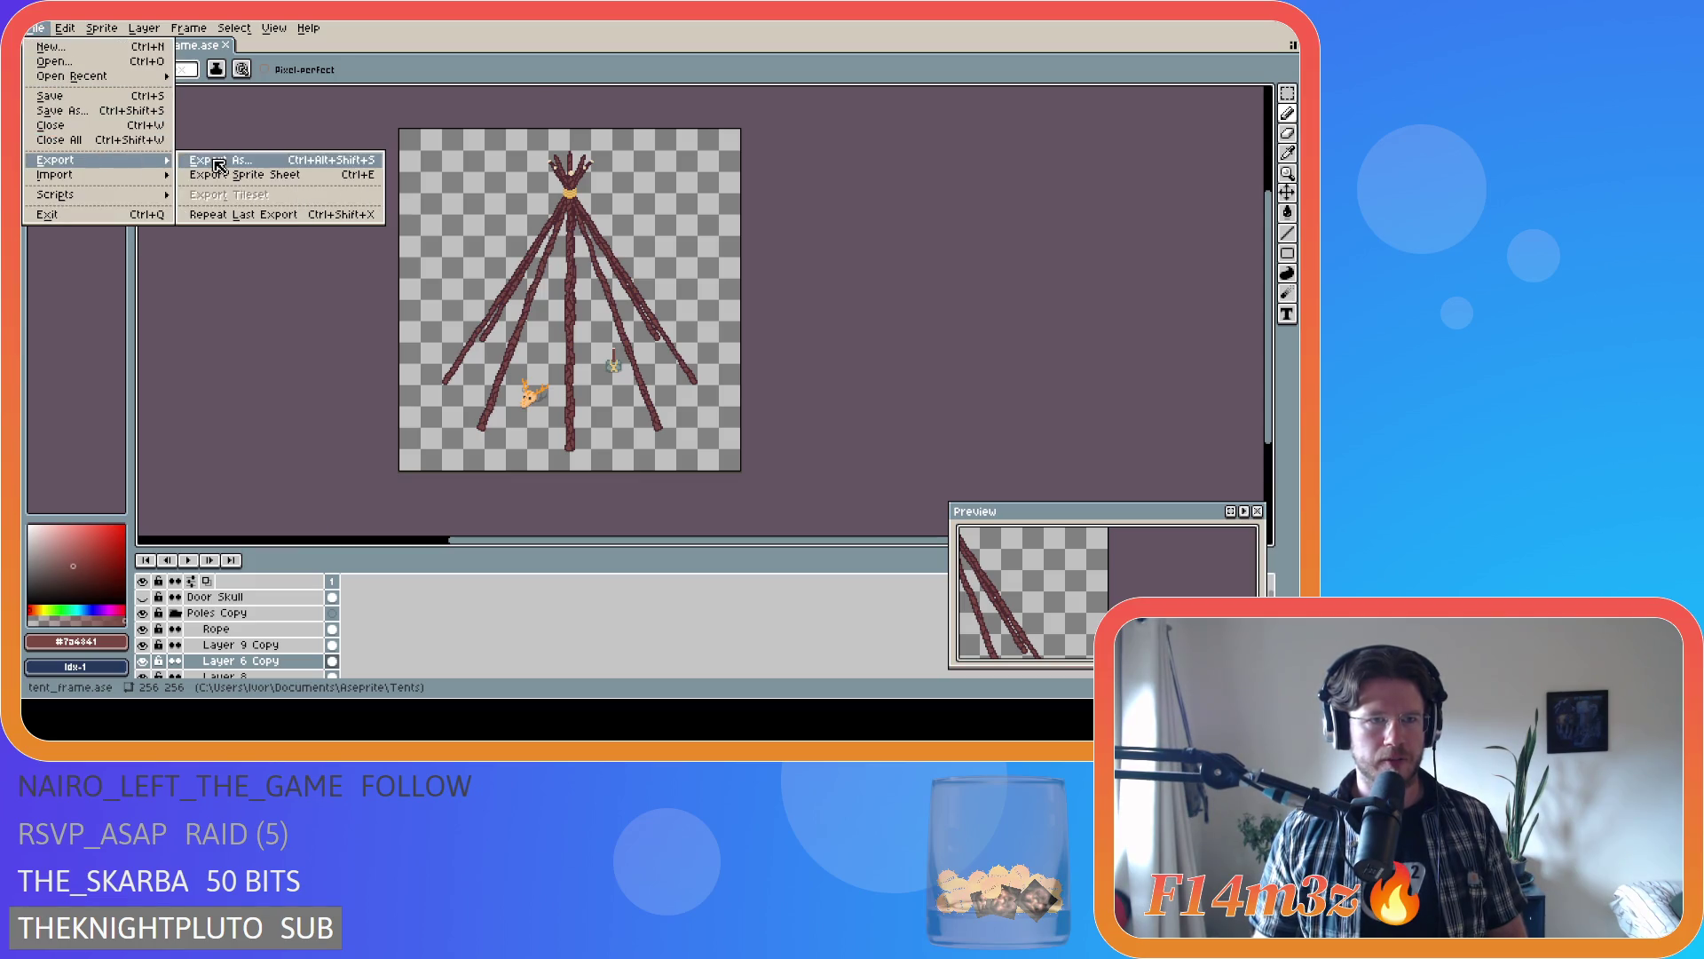
{"action": "left_click", "coordinate": [217, 164]}
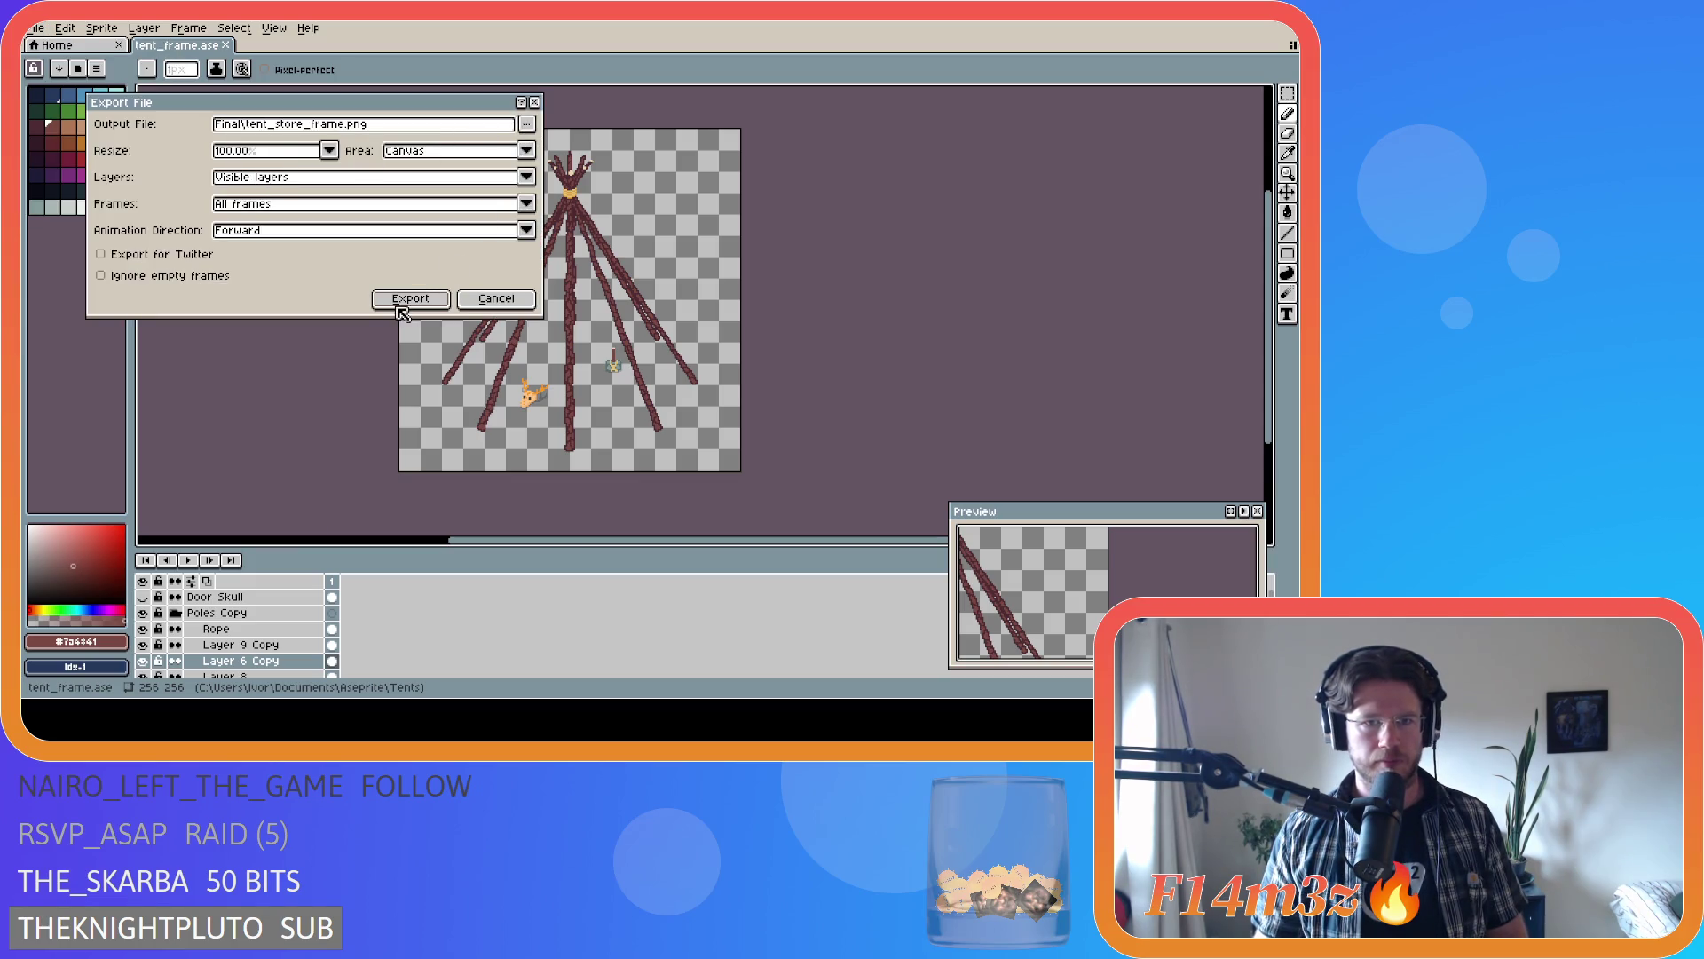
{"action": "left_click", "coordinate": [402, 302]}
{"action": "left_click", "coordinate": [636, 398]}
- Swap the Skull layer for the Dream Catcher layer and export the sleeping tent frame
{"action": "scroll", "coordinate": [222, 644], "scroll_direction": "down", "scroll_amount": 5}
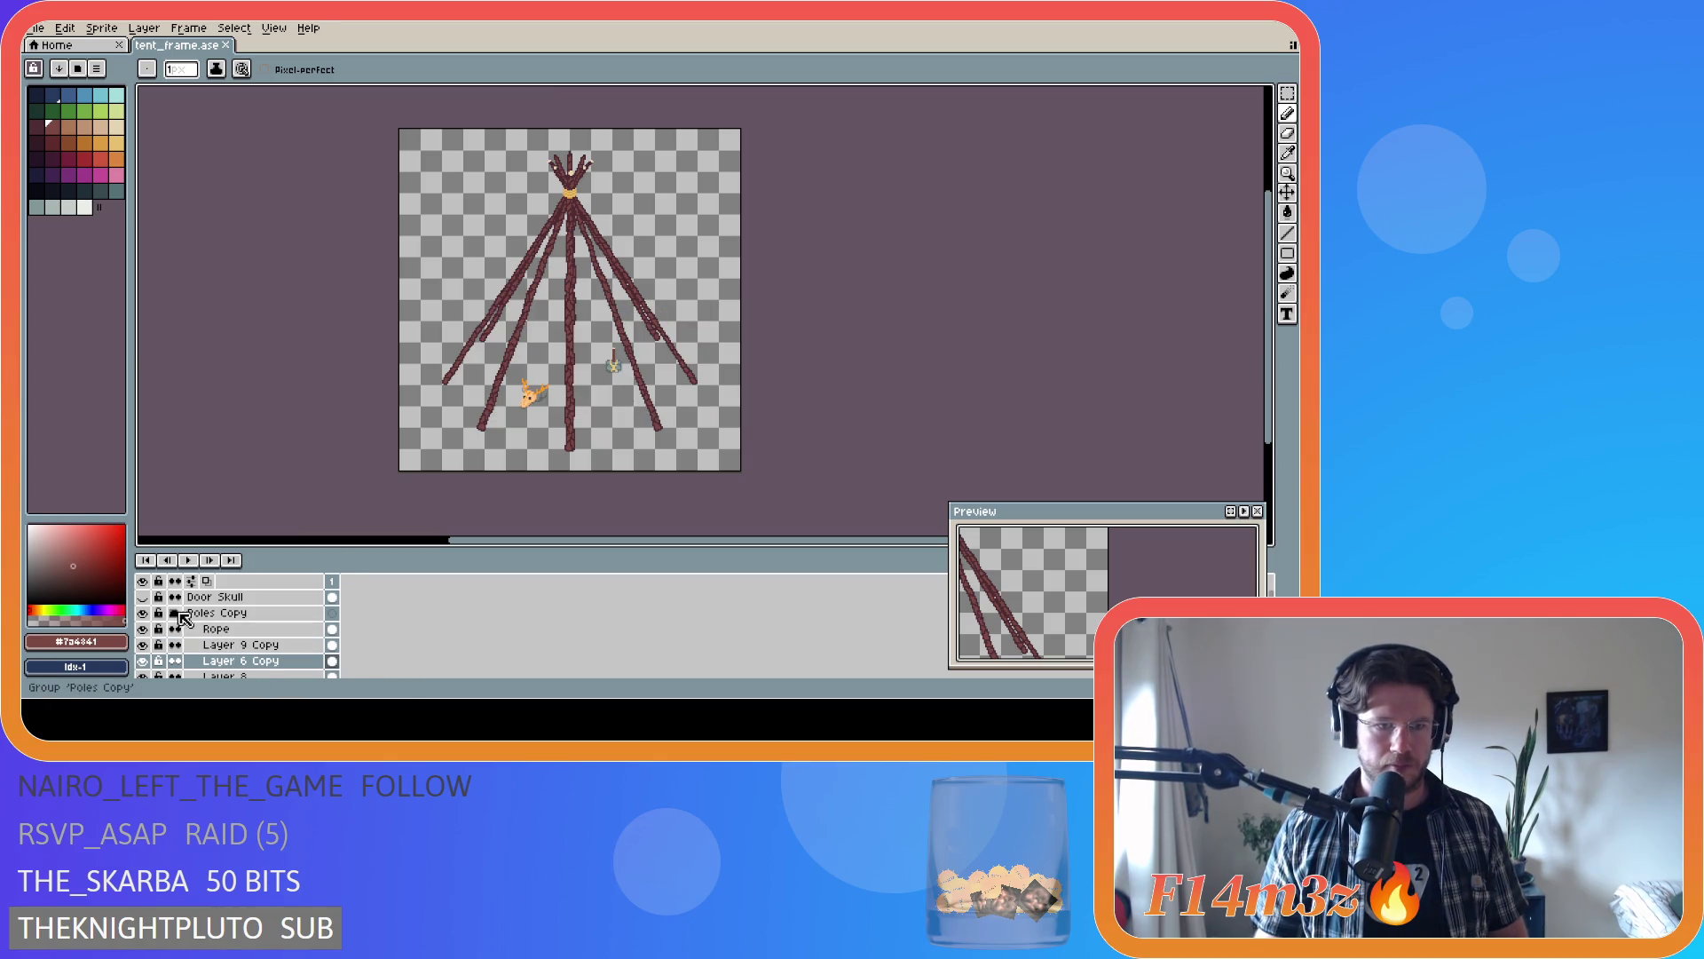
{"action": "scroll", "coordinate": [213, 636], "scroll_direction": "down", "scroll_amount": 1}
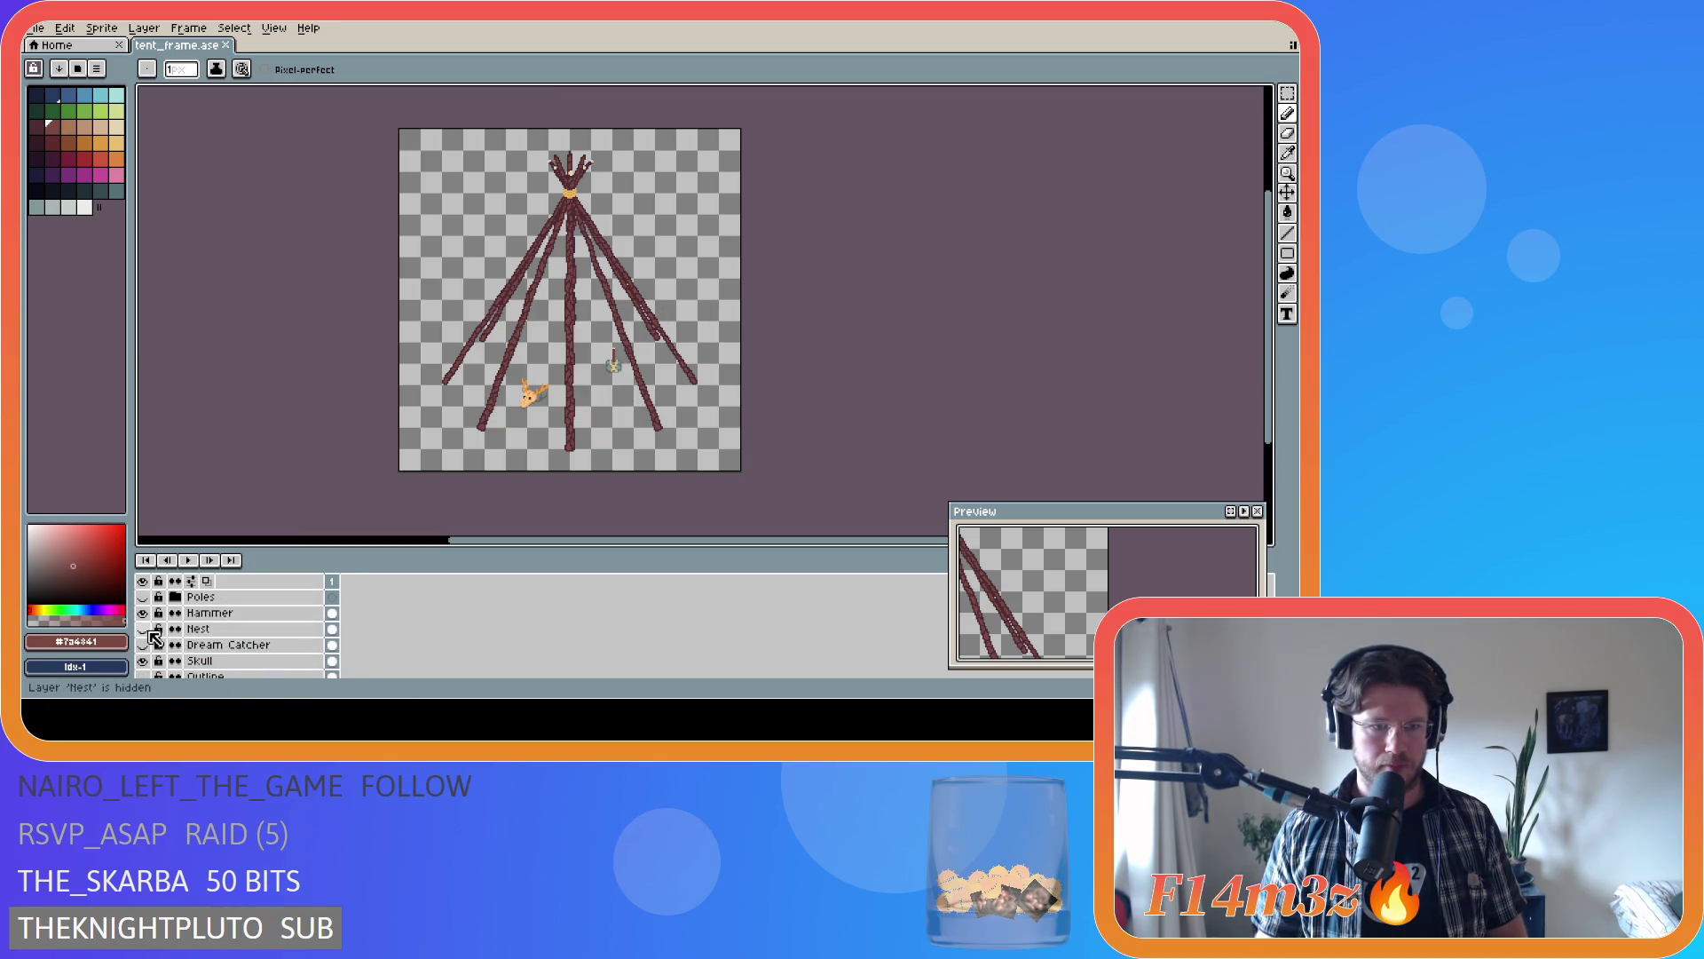
{"action": "left_click", "coordinate": [142, 645]}
{"action": "left_click", "coordinate": [144, 628]}
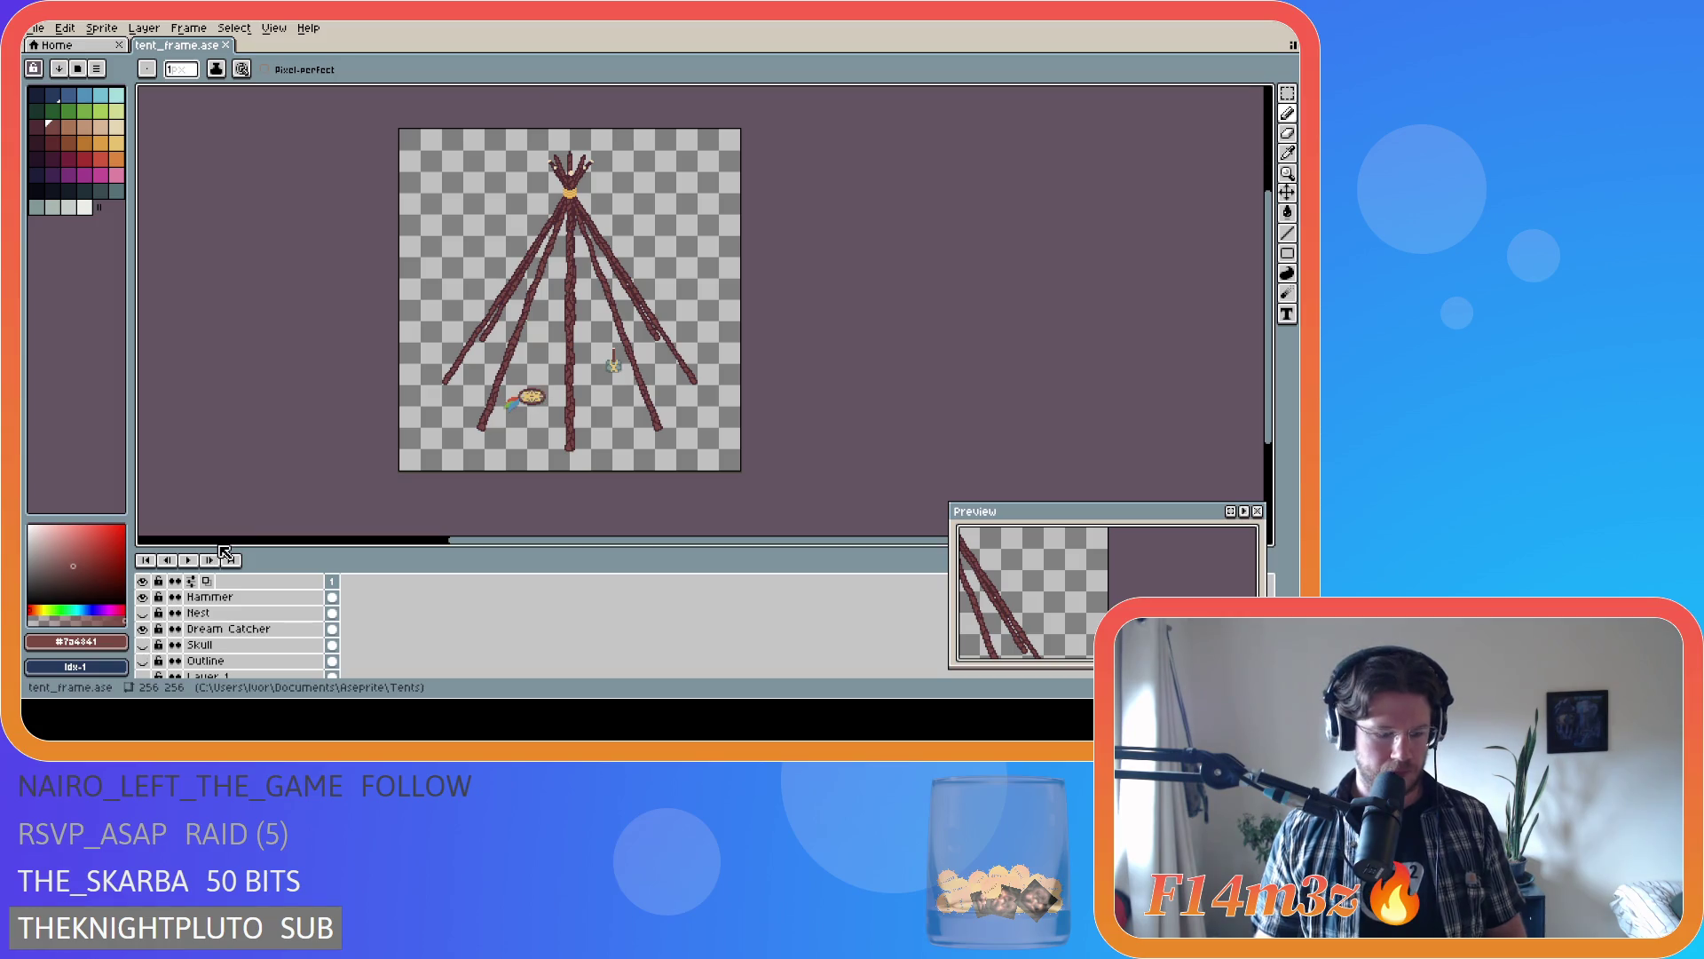
{"action": "key", "text": "ctrl+alt+shift+s"}
{"action": "left_click", "coordinate": [531, 128]}
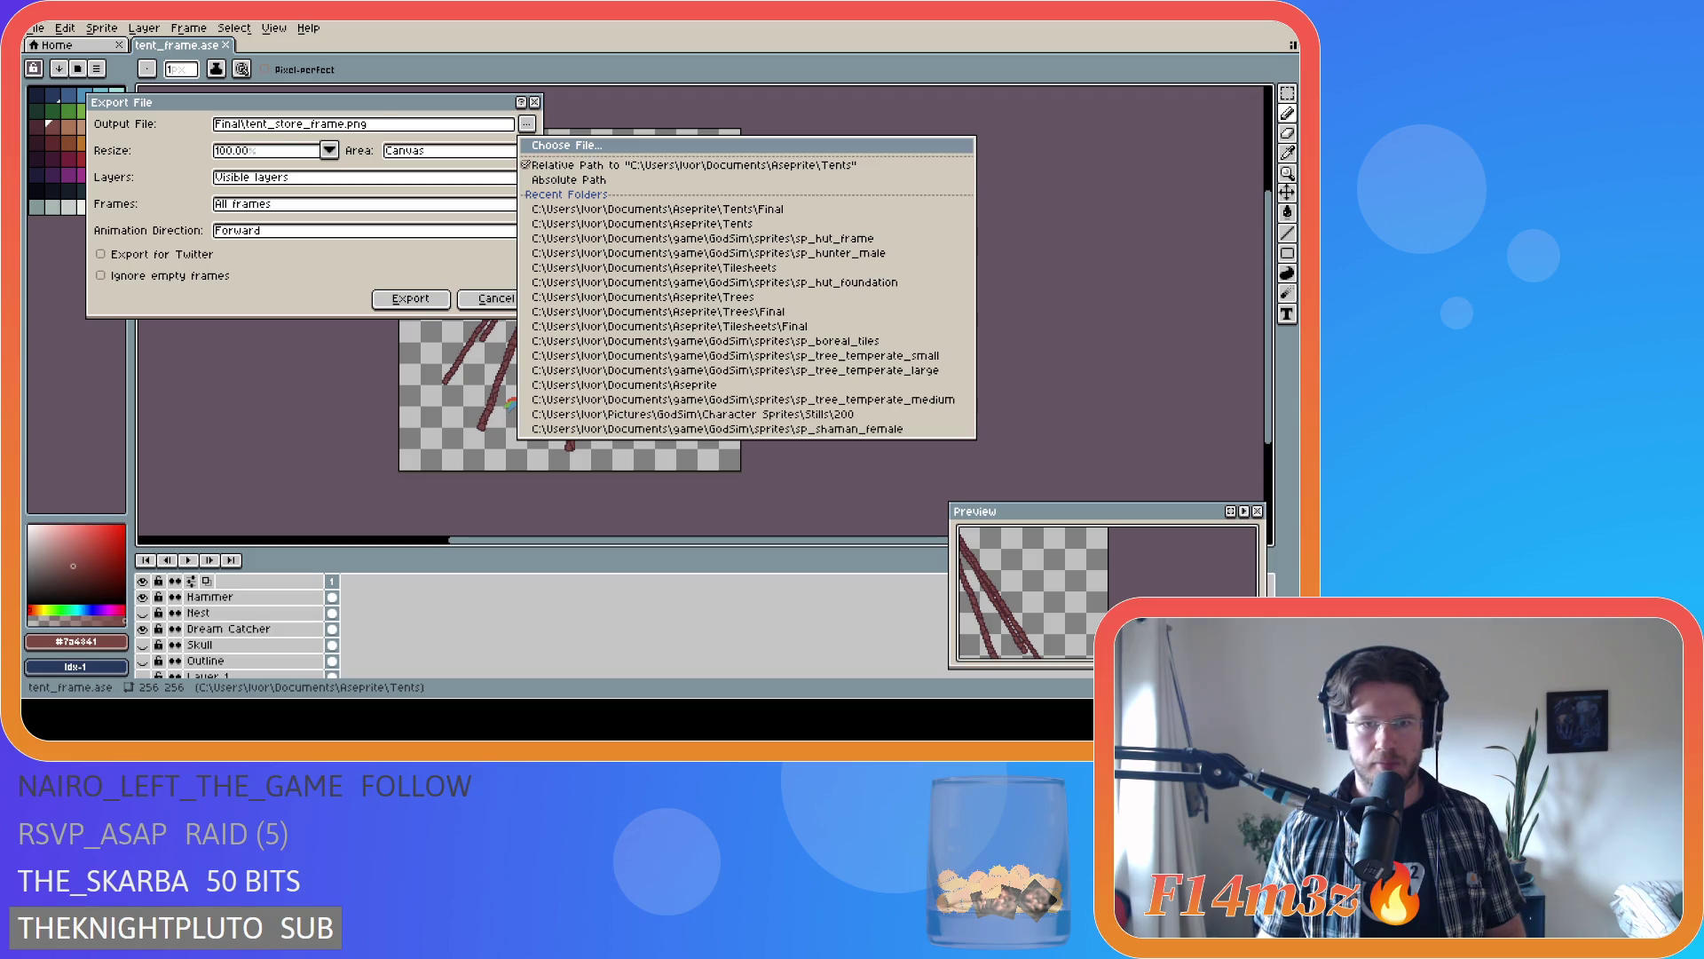
{"action": "key", "text": "Escape"}
{"action": "key", "text": "Escape"}
- Replace the Dream Catcher with the Nest layer and export the creche tent frame PNG to the chosen folder
{"action": "left_click", "coordinate": [143, 629]}
{"action": "left_click", "coordinate": [143, 628]}
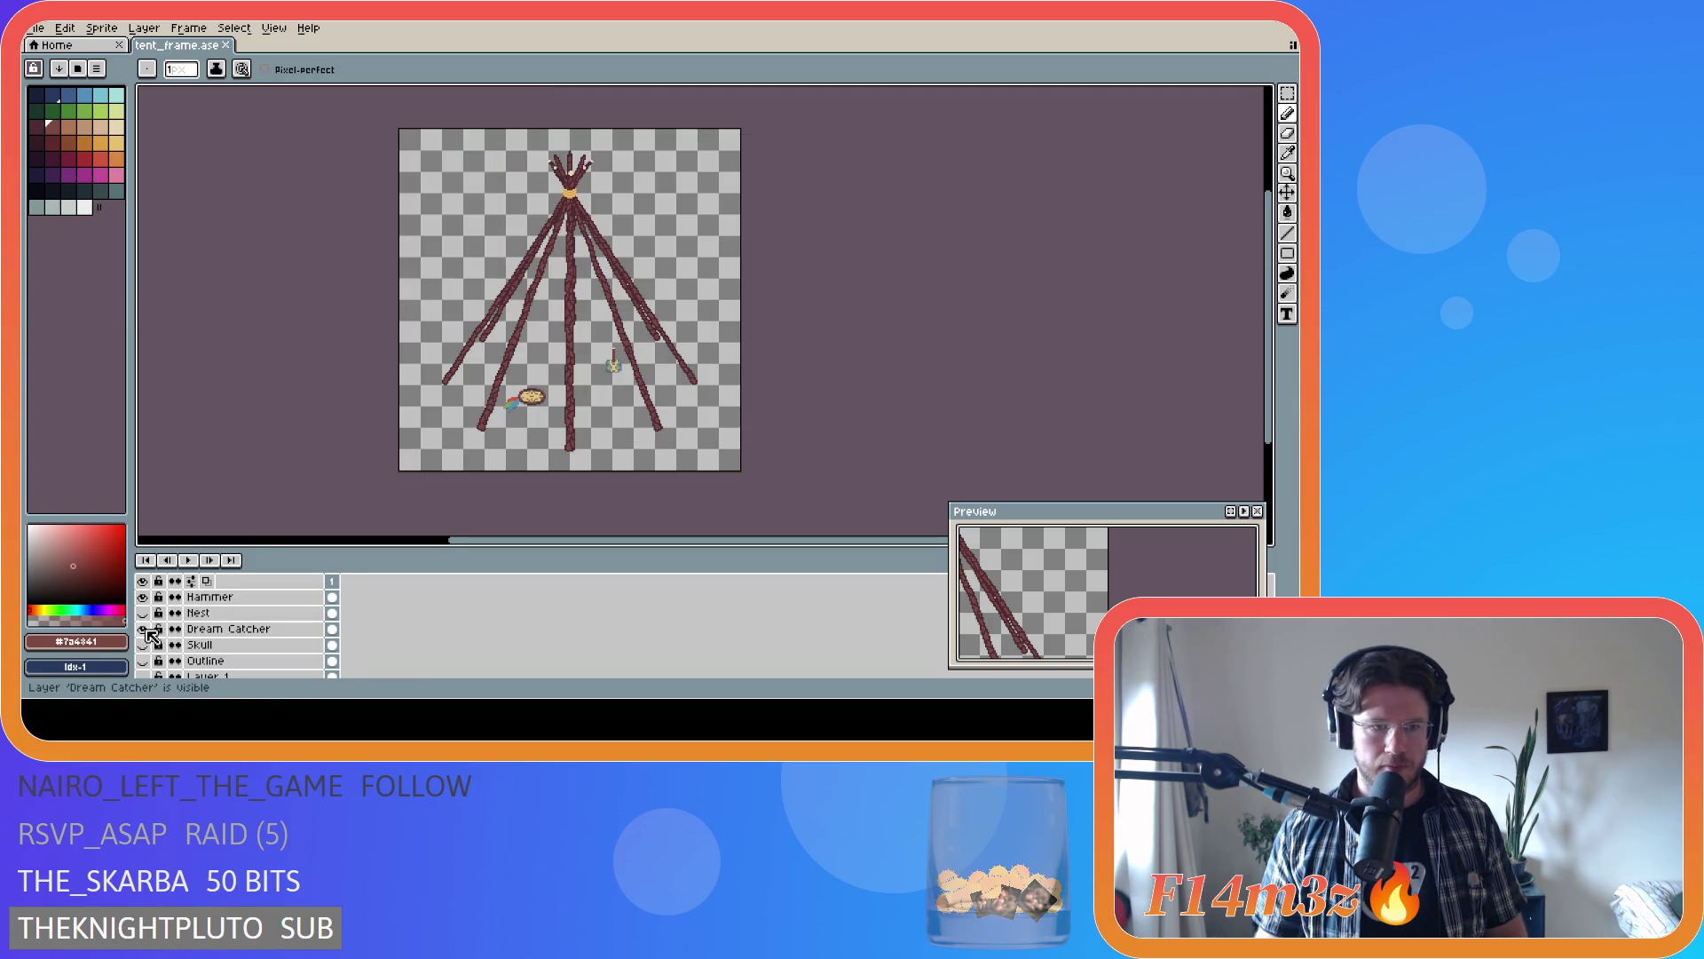
{"action": "left_click", "coordinate": [143, 629]}
{"action": "left_click", "coordinate": [143, 613]}
{"action": "key", "text": "ctrl+alt+shift+s"}
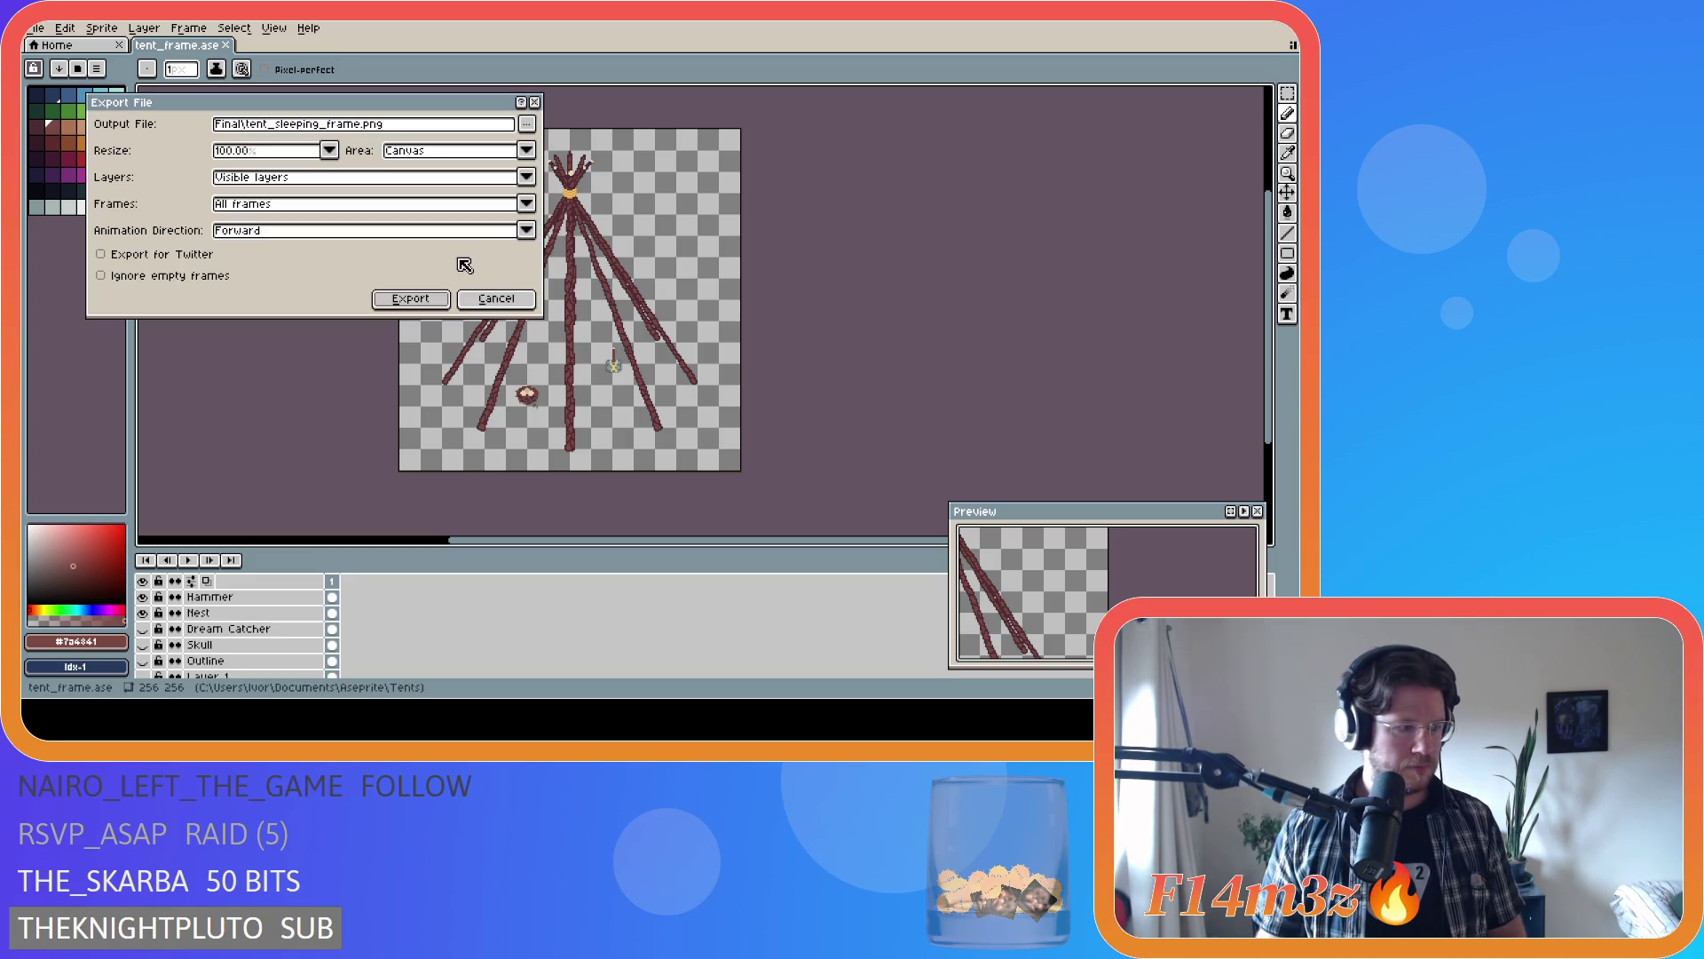
{"action": "left_click", "coordinate": [527, 124]}
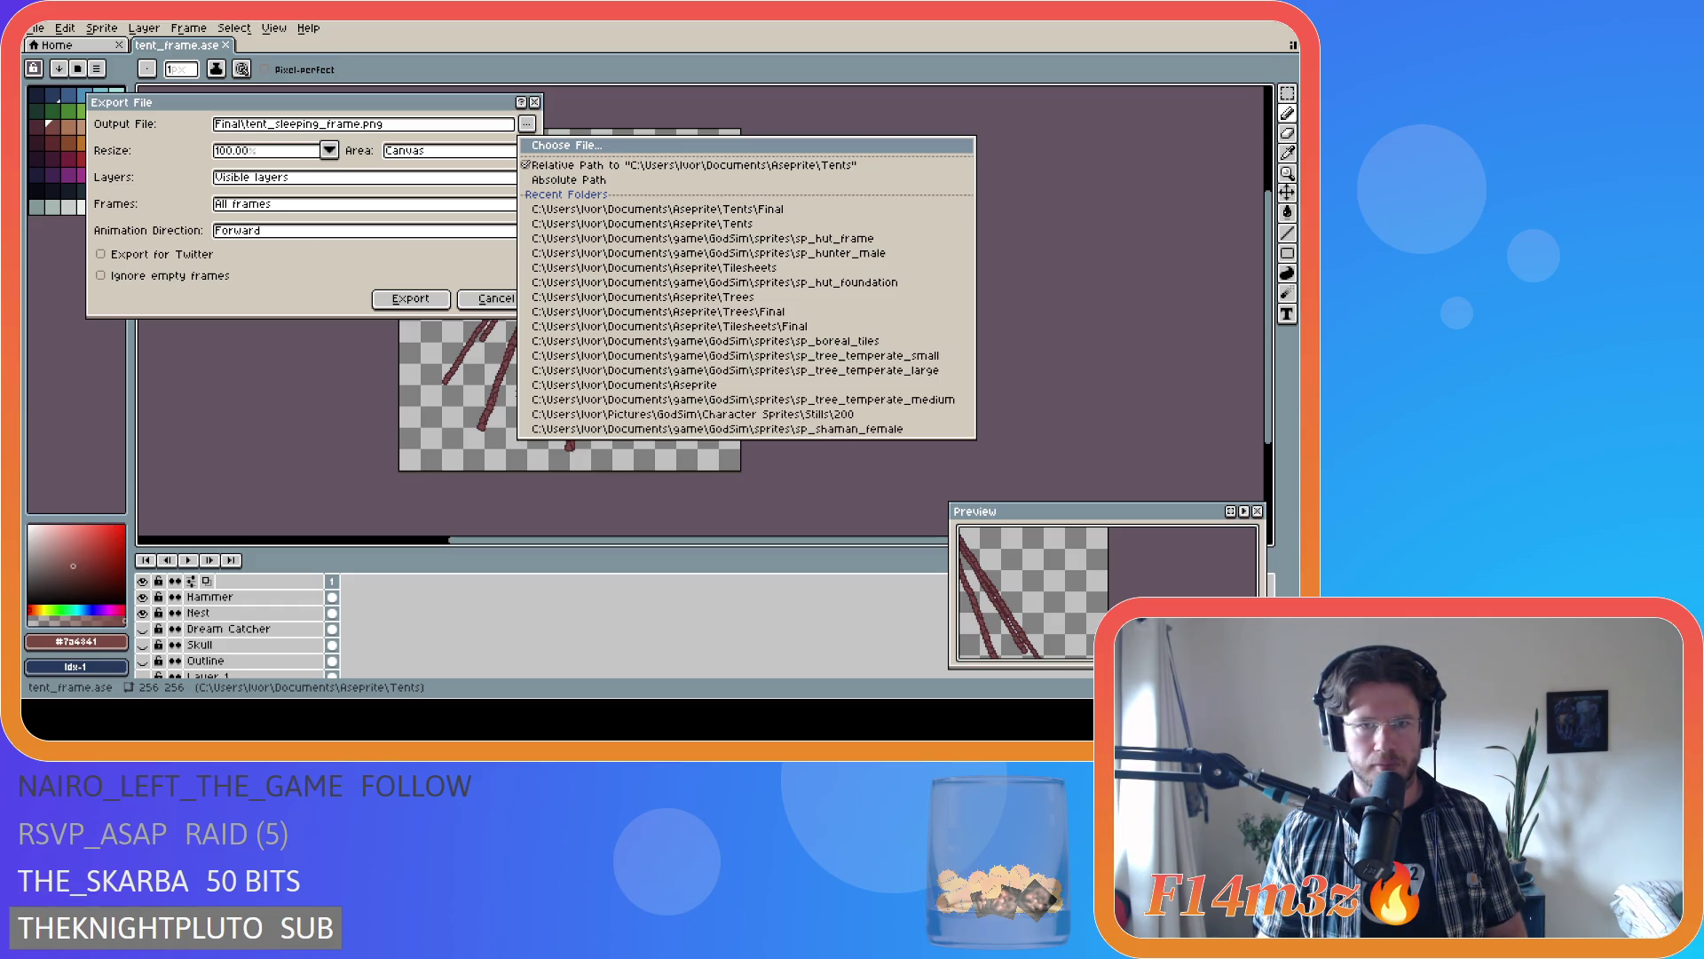
{"action": "left_click", "coordinate": [689, 364]}
{"action": "left_click", "coordinate": [410, 298]}
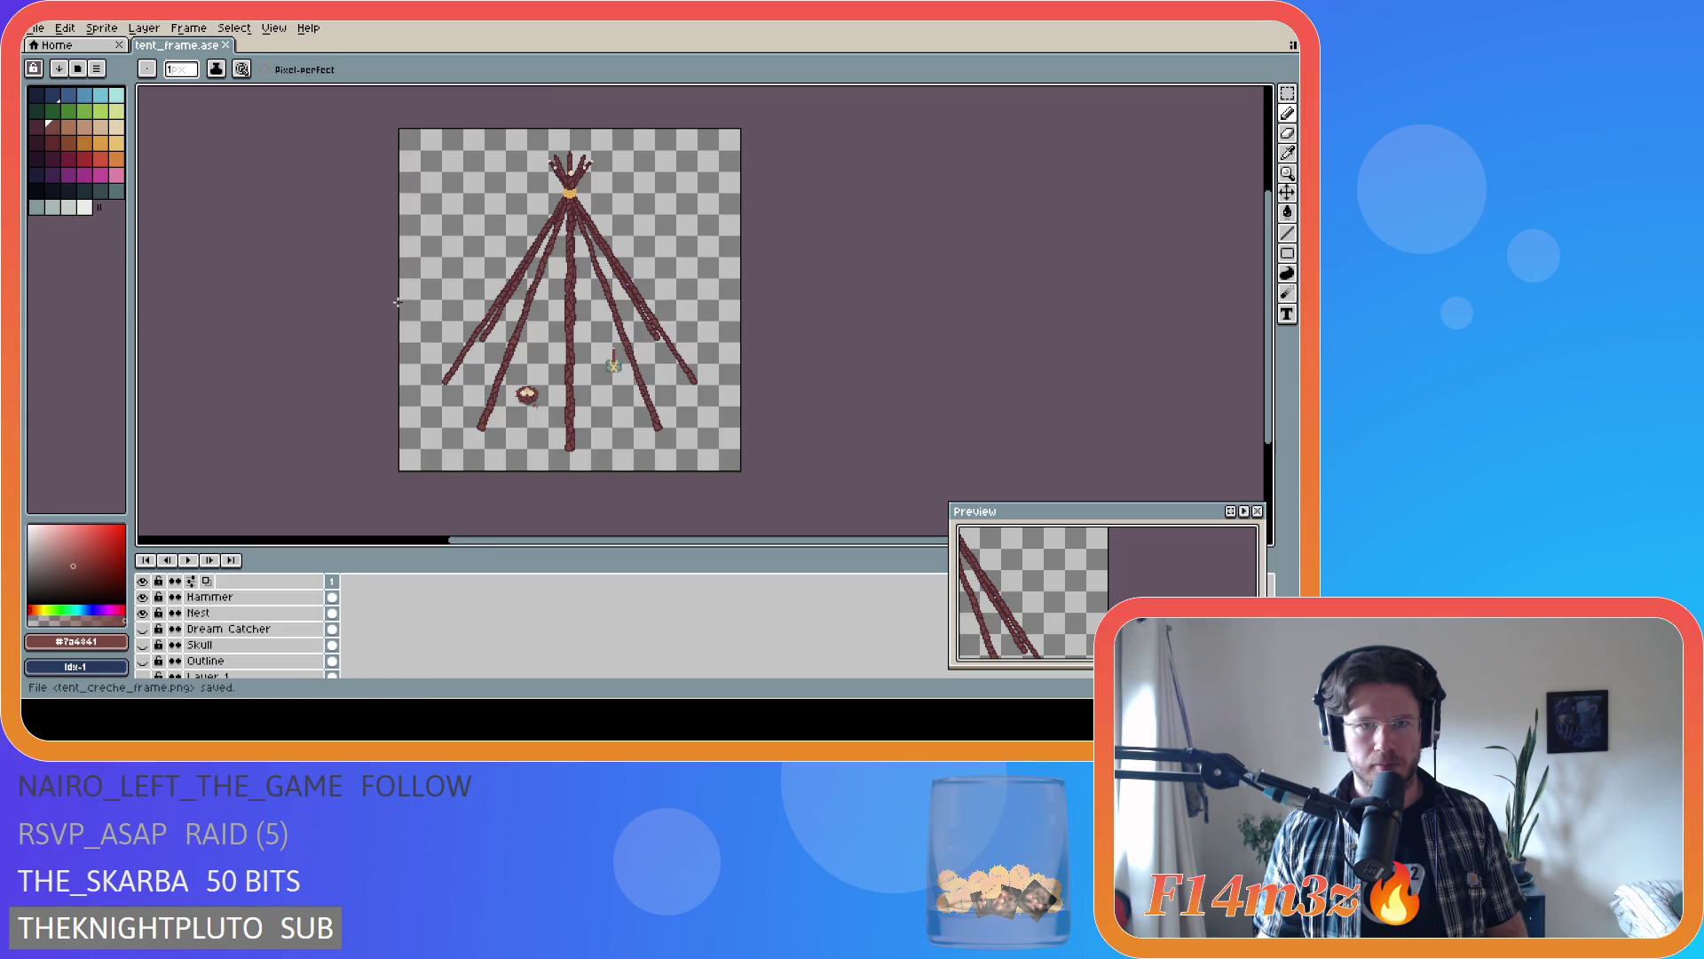
- Save tent_frame.ase and switch over to GameMaker
{"action": "key", "text": "ctrl+s"}
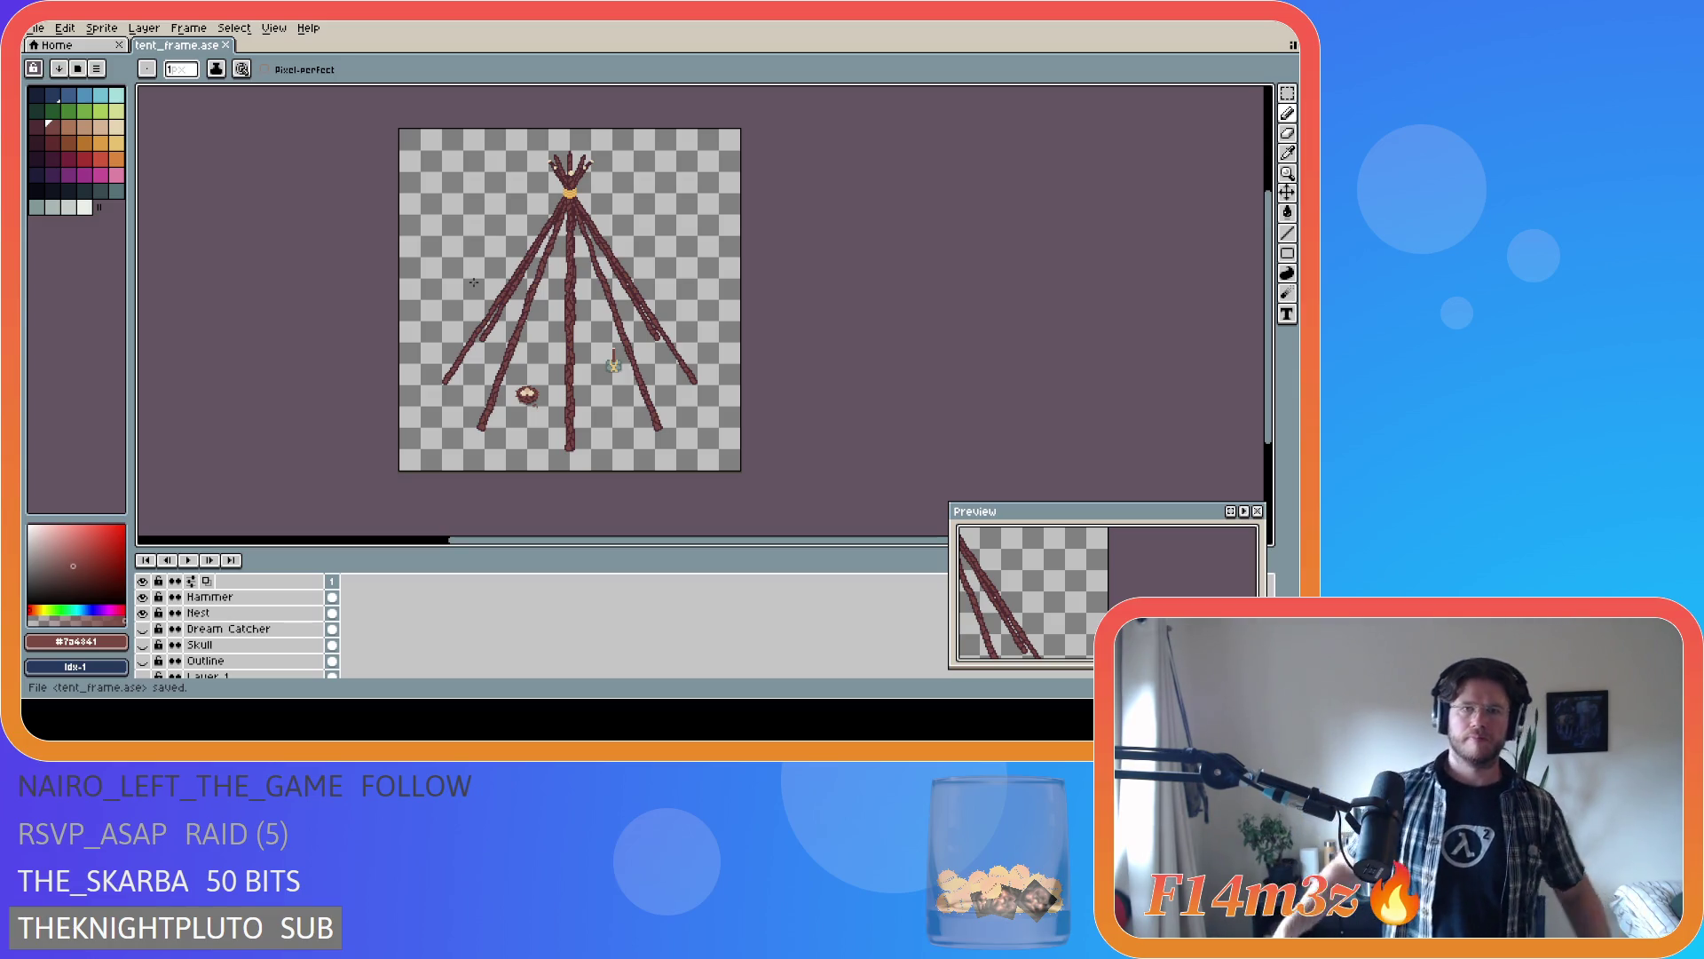
{"action": "key", "text": "ctrl"}
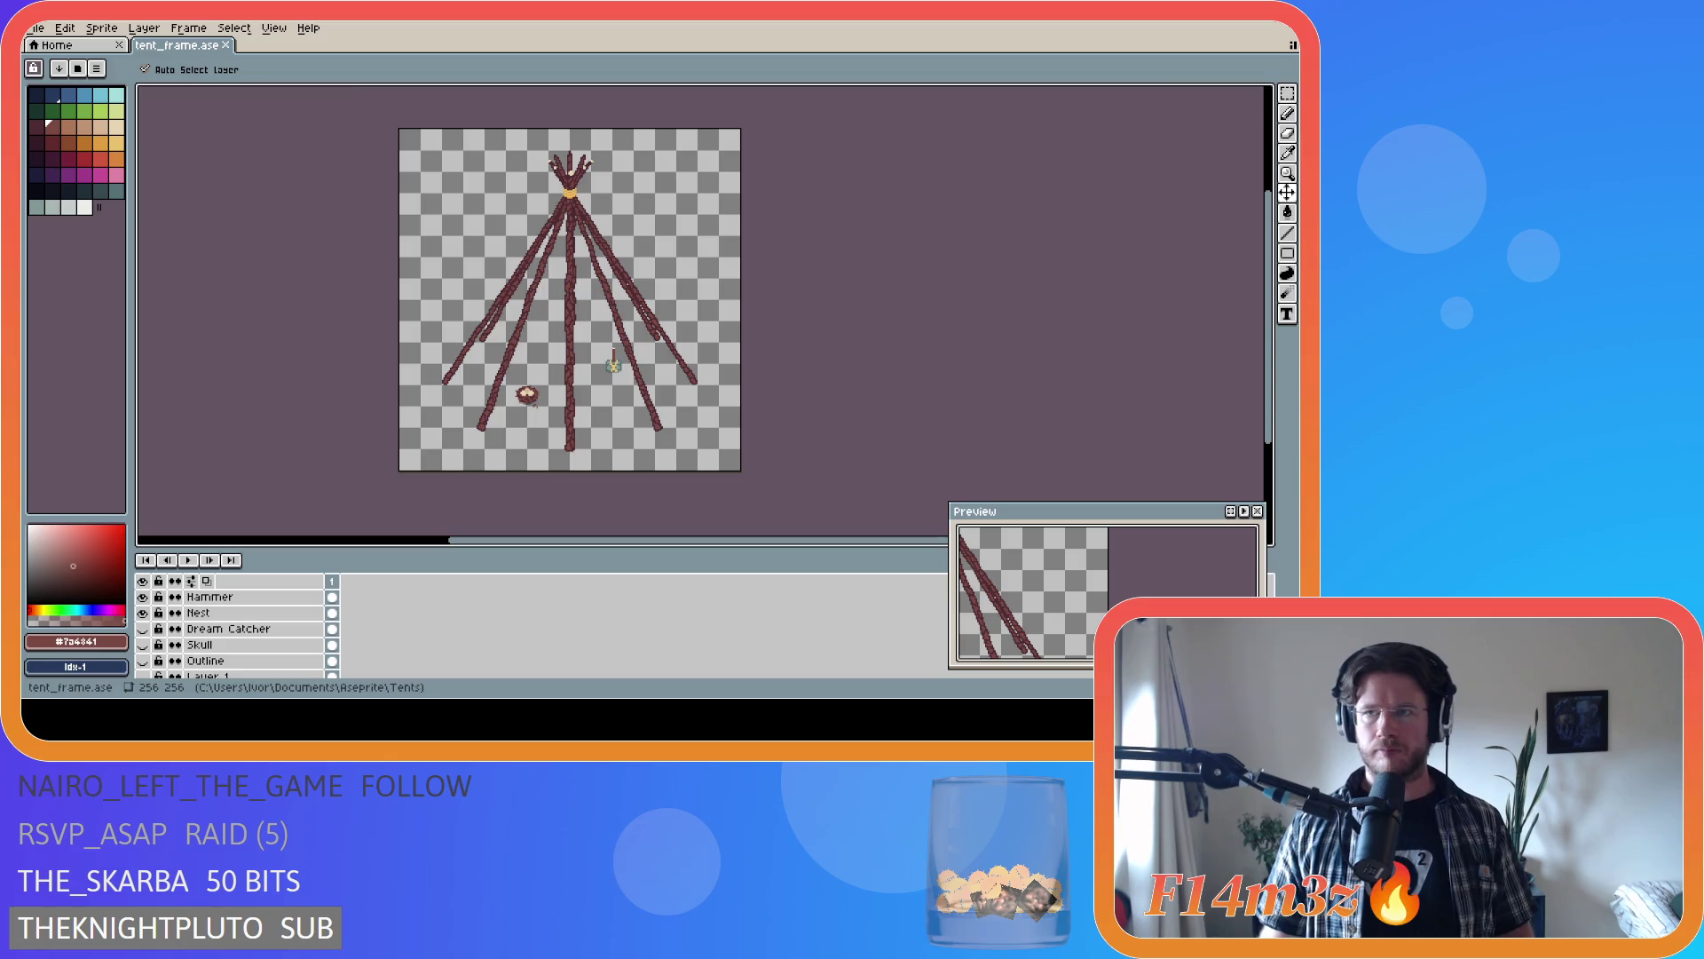
{"action": "key", "text": "alt+Tab"}
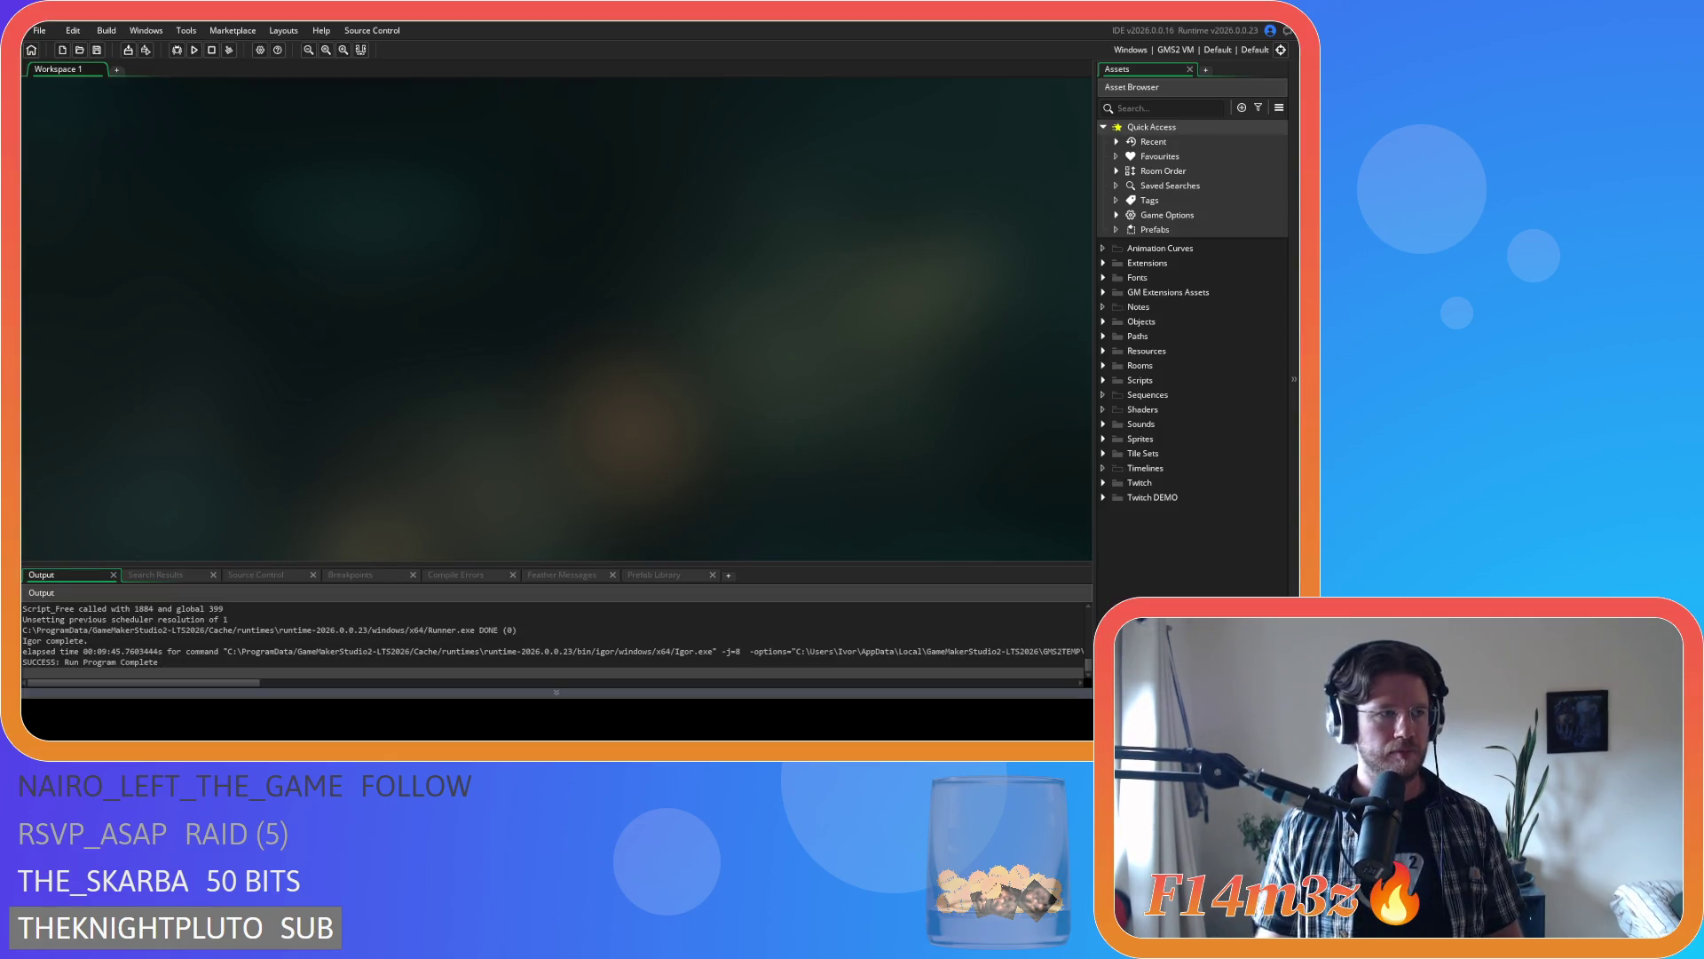
- Expand Sprites > Constructs in the Asset Browser and browse the tent sprite assets
{"action": "left_click", "coordinate": [1104, 439]}
{"action": "scroll", "coordinate": [1106, 447], "scroll_direction": "down", "scroll_amount": 2}
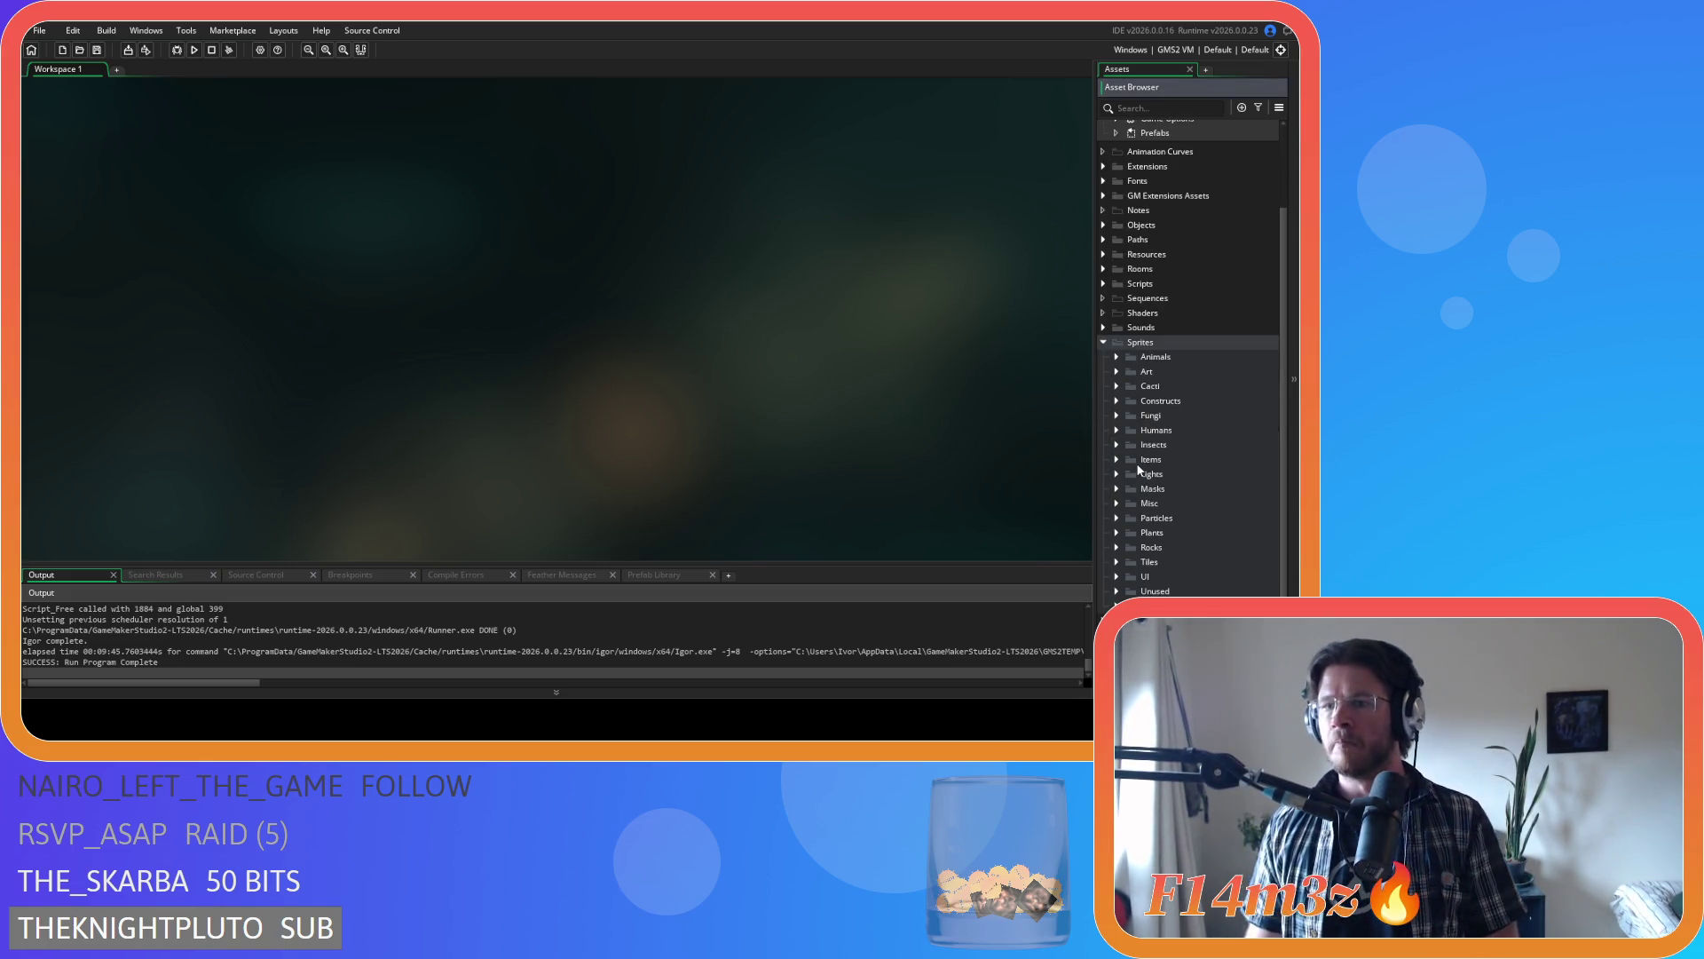
{"action": "left_click", "coordinate": [1116, 401]}
{"action": "scroll", "coordinate": [1146, 444], "scroll_direction": "down", "scroll_amount": 8}
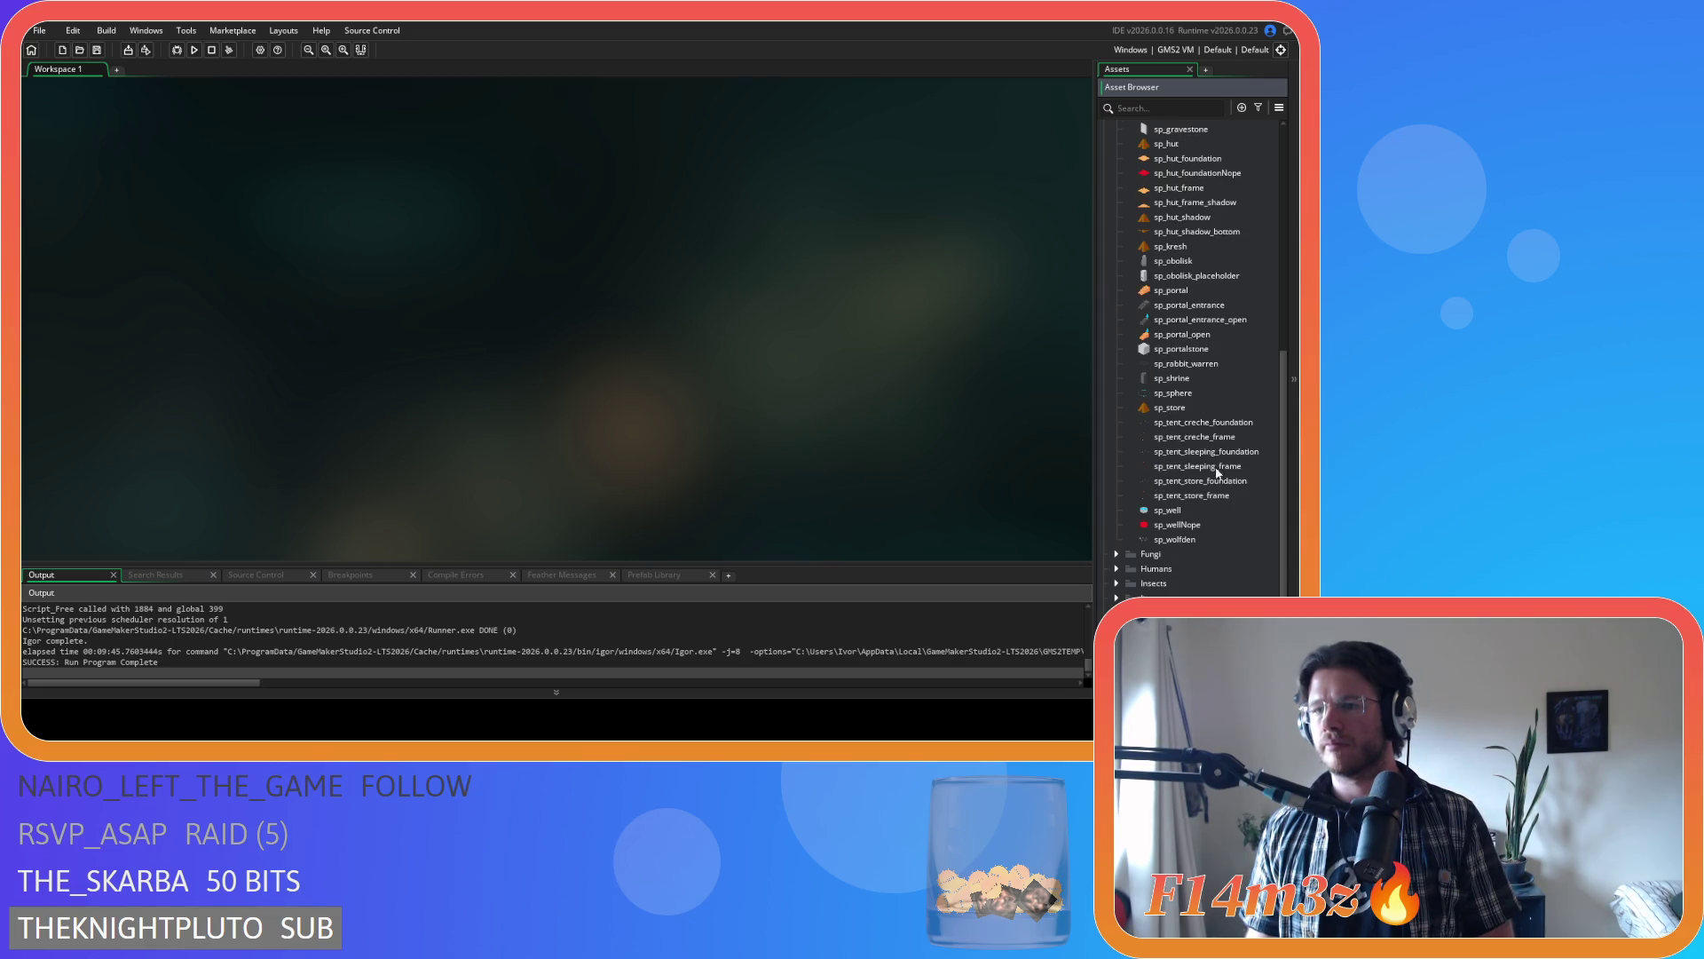
{"action": "left_click", "coordinate": [1222, 433]}
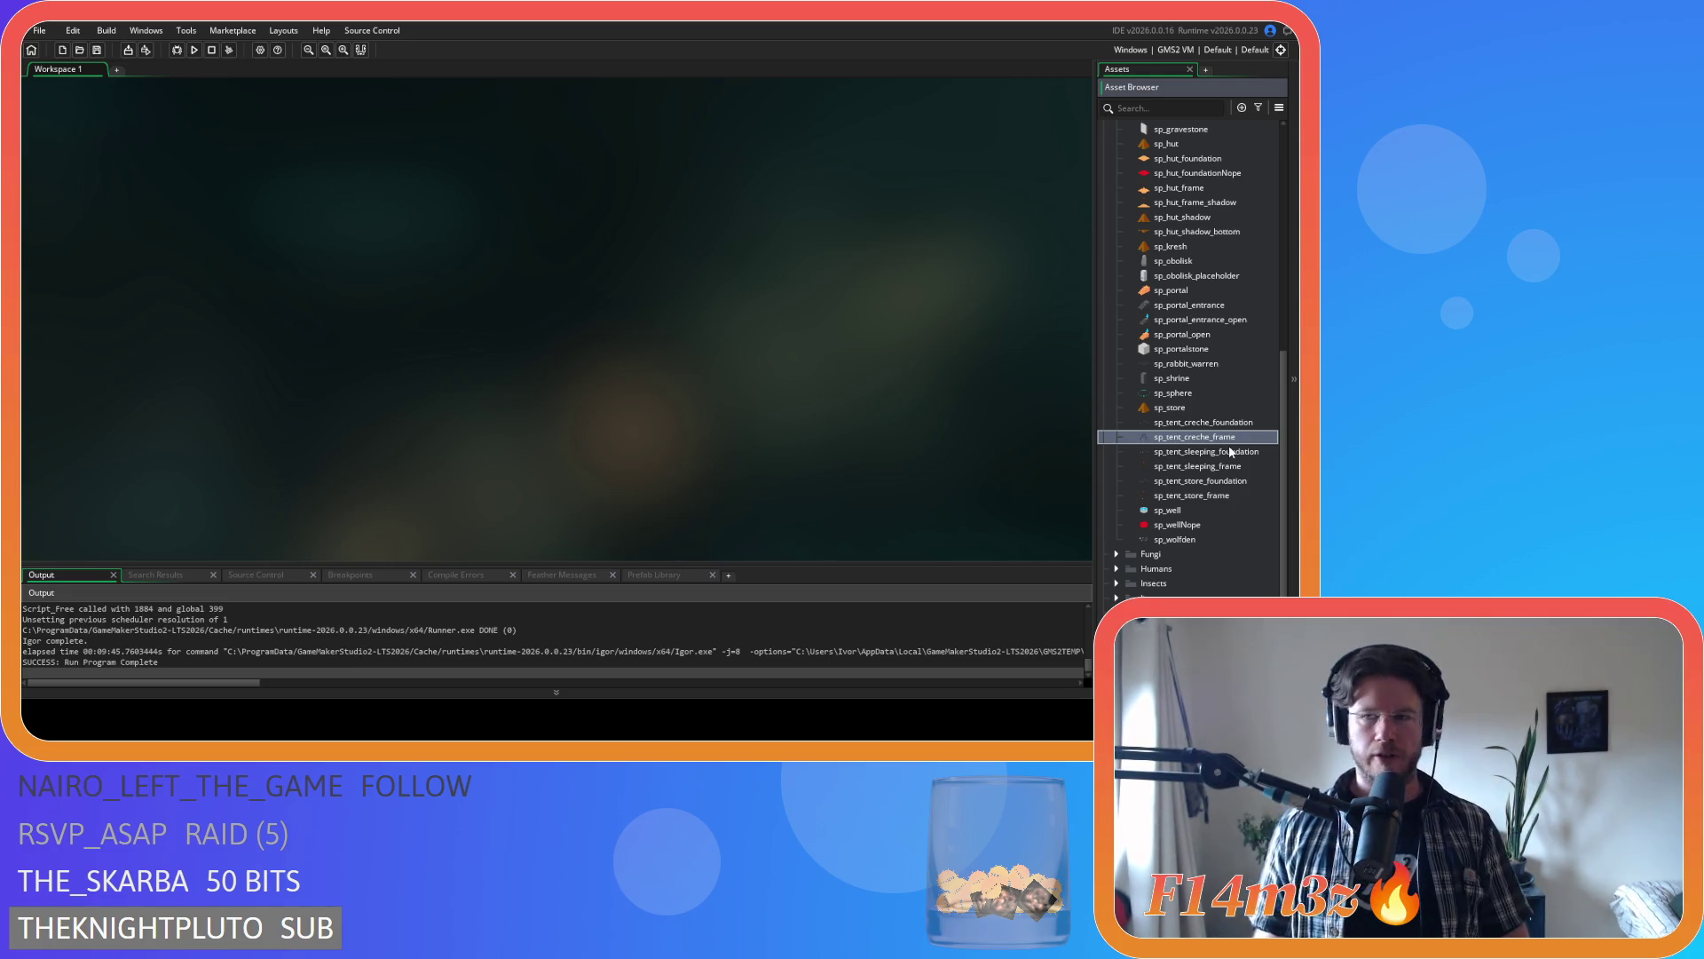
{"action": "left_click", "coordinate": [1230, 453]}
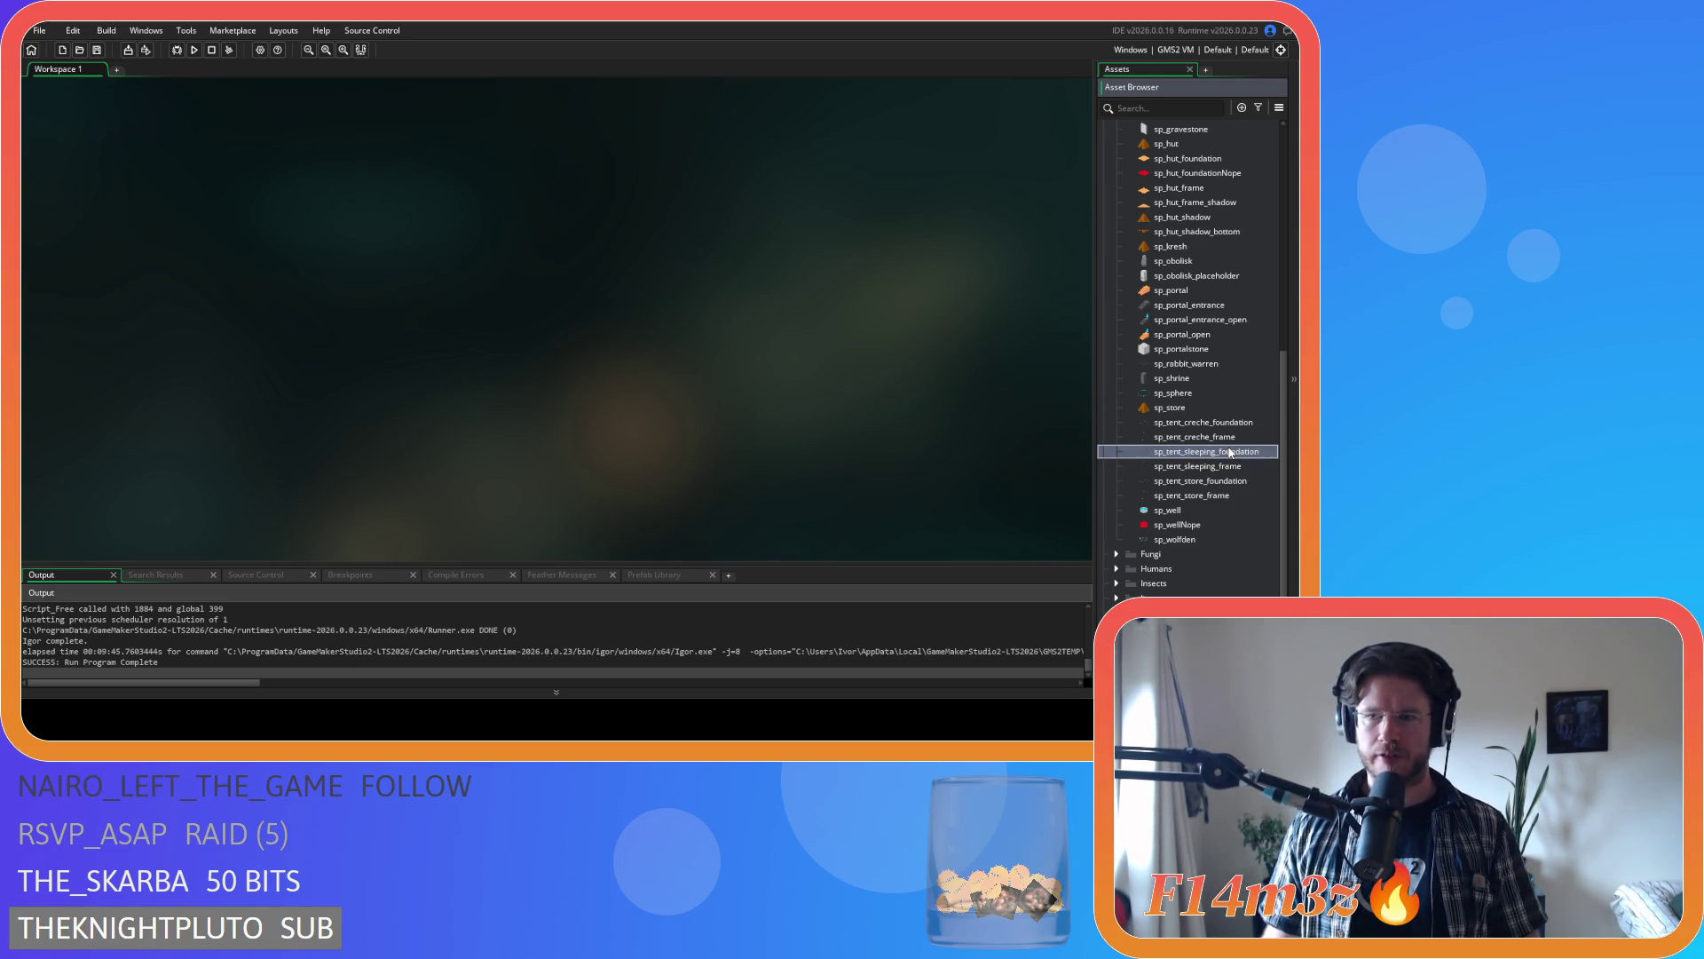
- Inspect the sp_tent_store_frame sprite, close its editor, and return to Aseprite
{"action": "key", "text": "Down"}
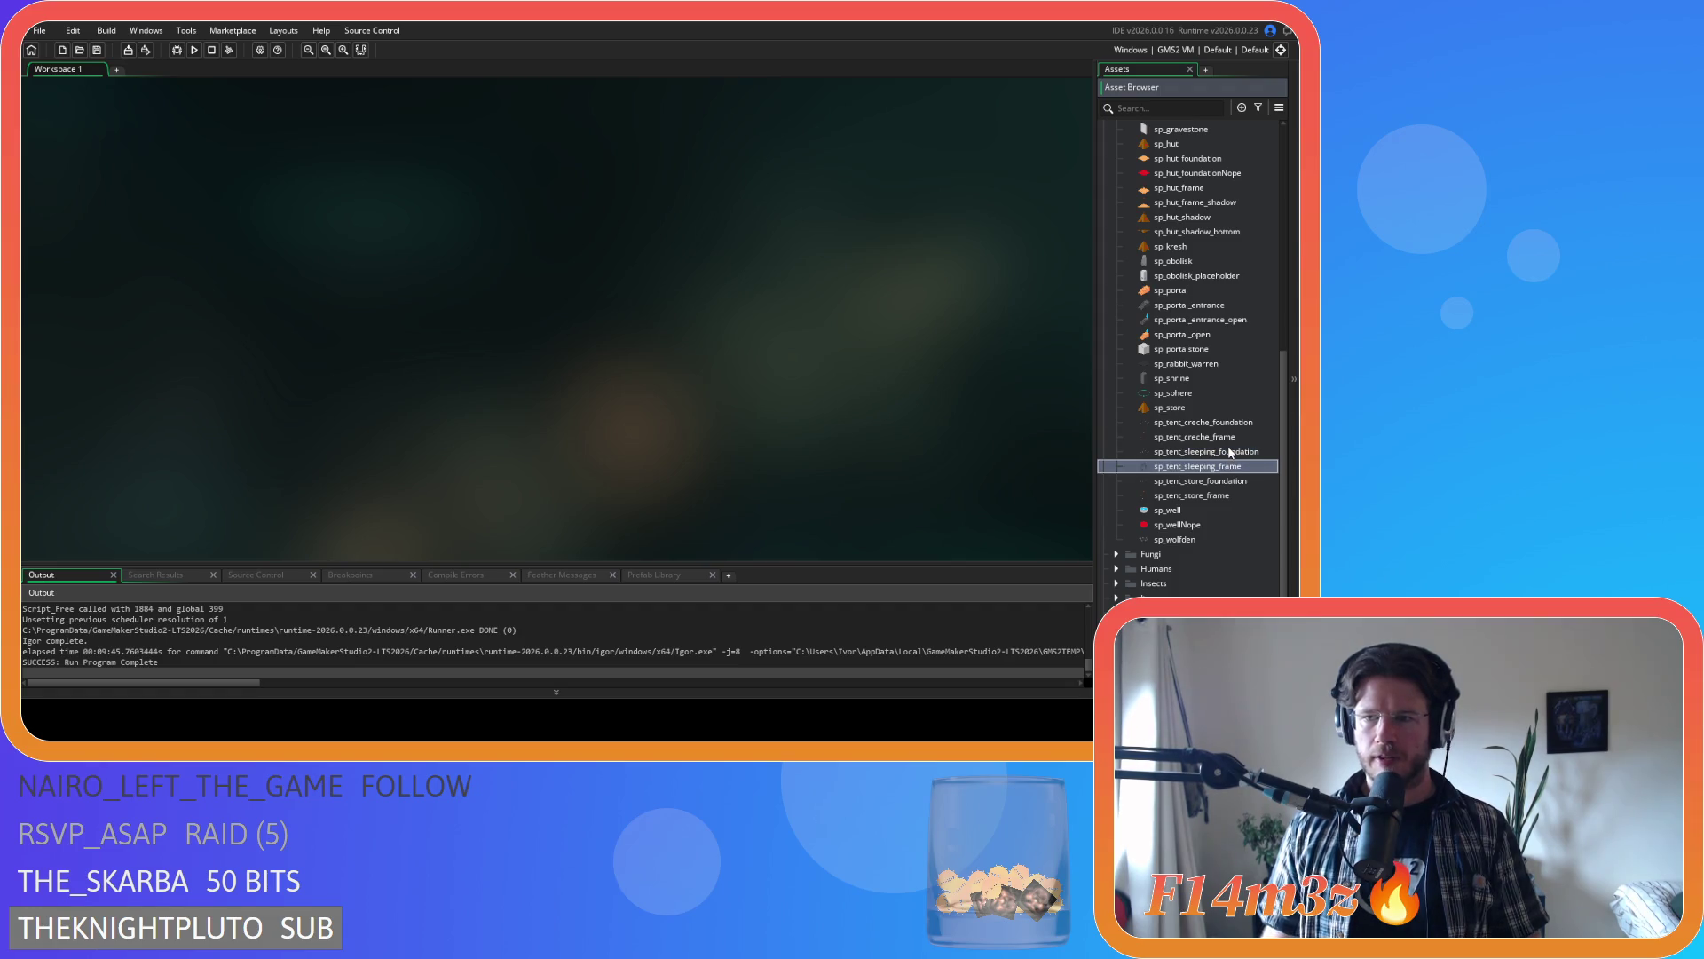
{"action": "key", "text": "Down"}
{"action": "key", "text": "Down"}
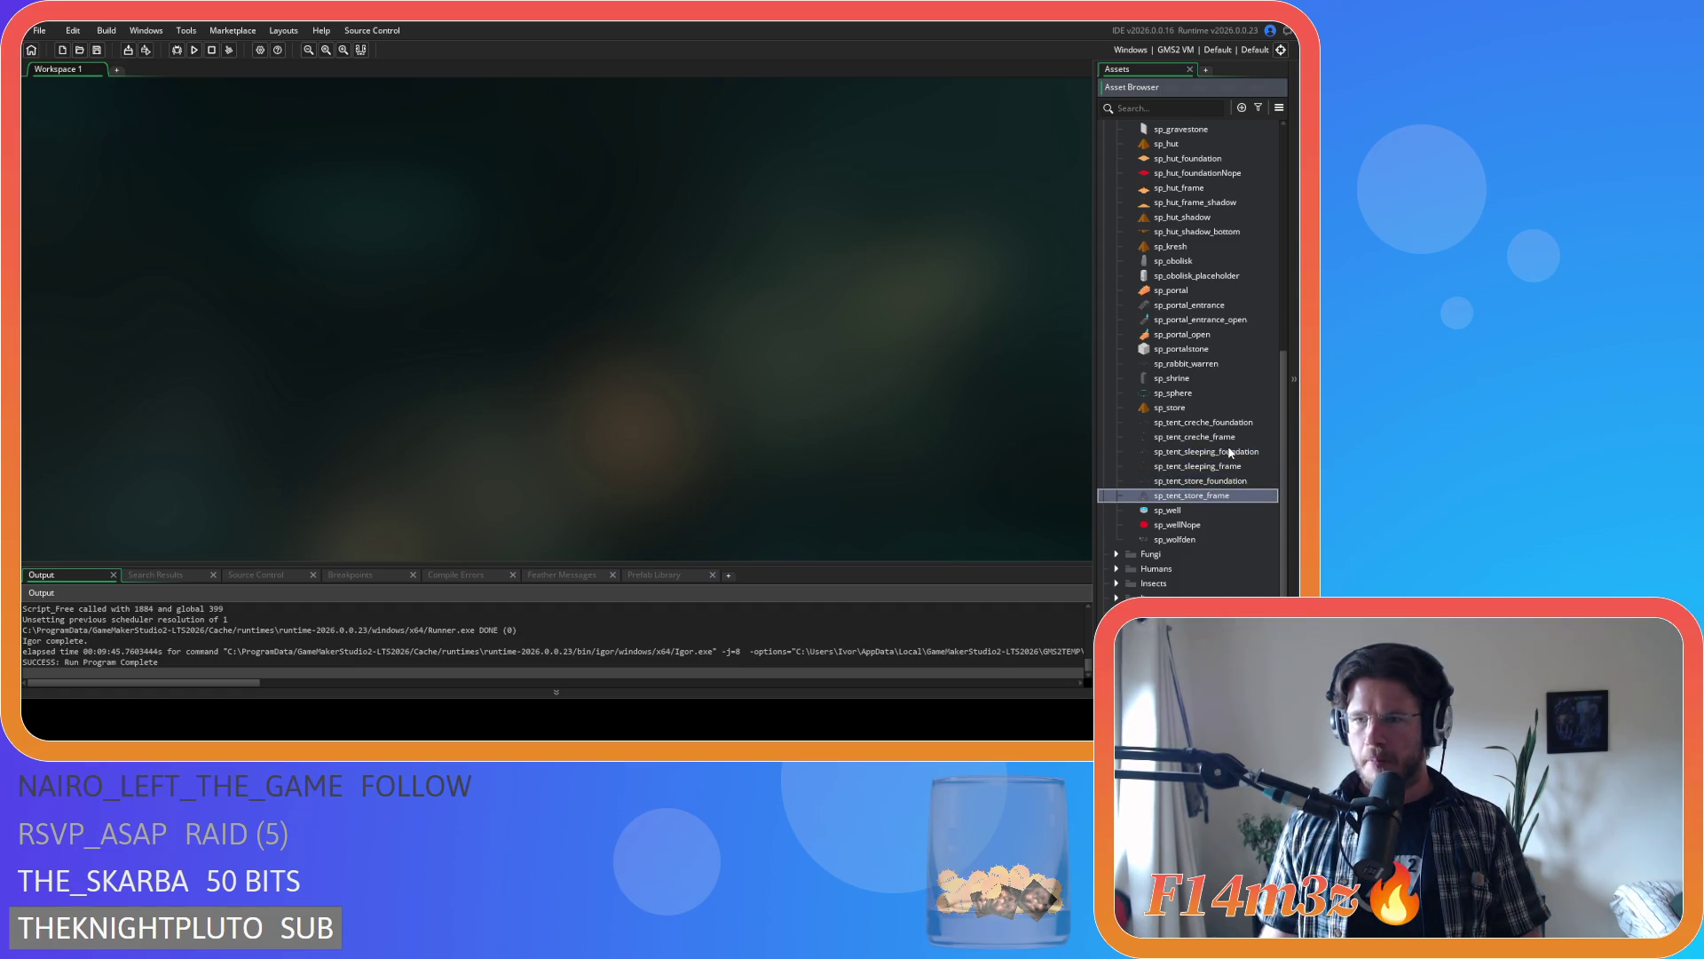
{"action": "key", "text": "Return"}
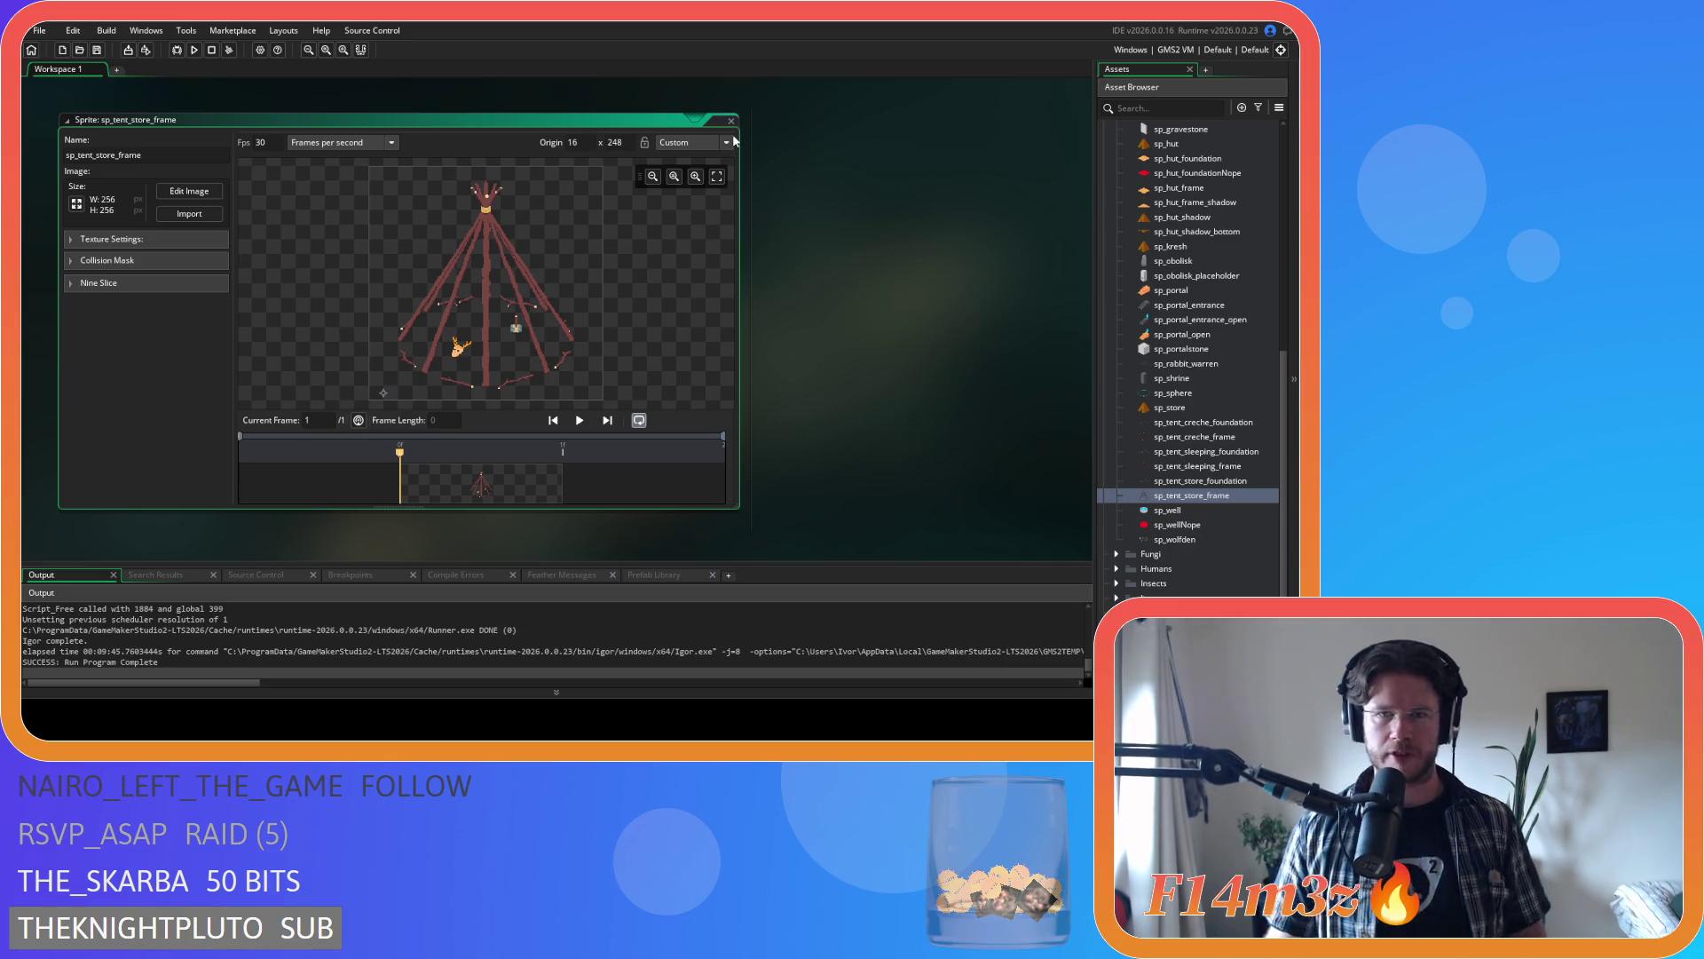
{"action": "left_click_drag", "start_coordinate": [737, 508], "coordinate": [750, 338]}
{"action": "key", "text": "ctrl+w"}
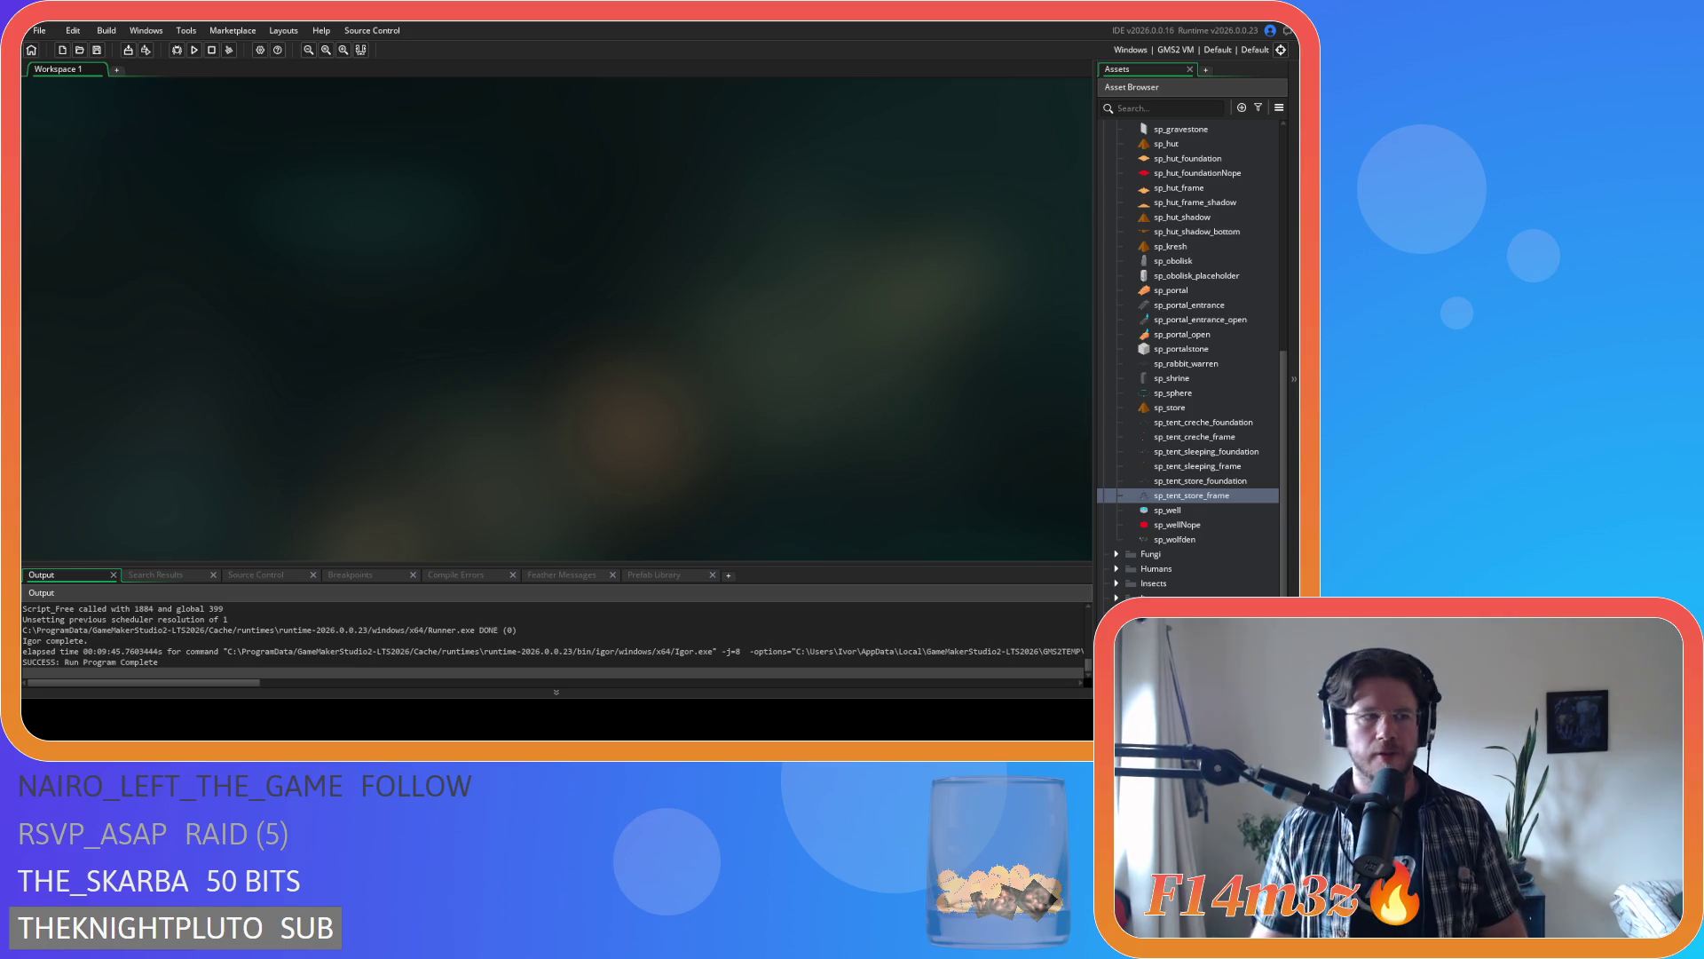
{"action": "key", "text": "alt+Tab"}
{"action": "key", "text": "alt+Tab"}
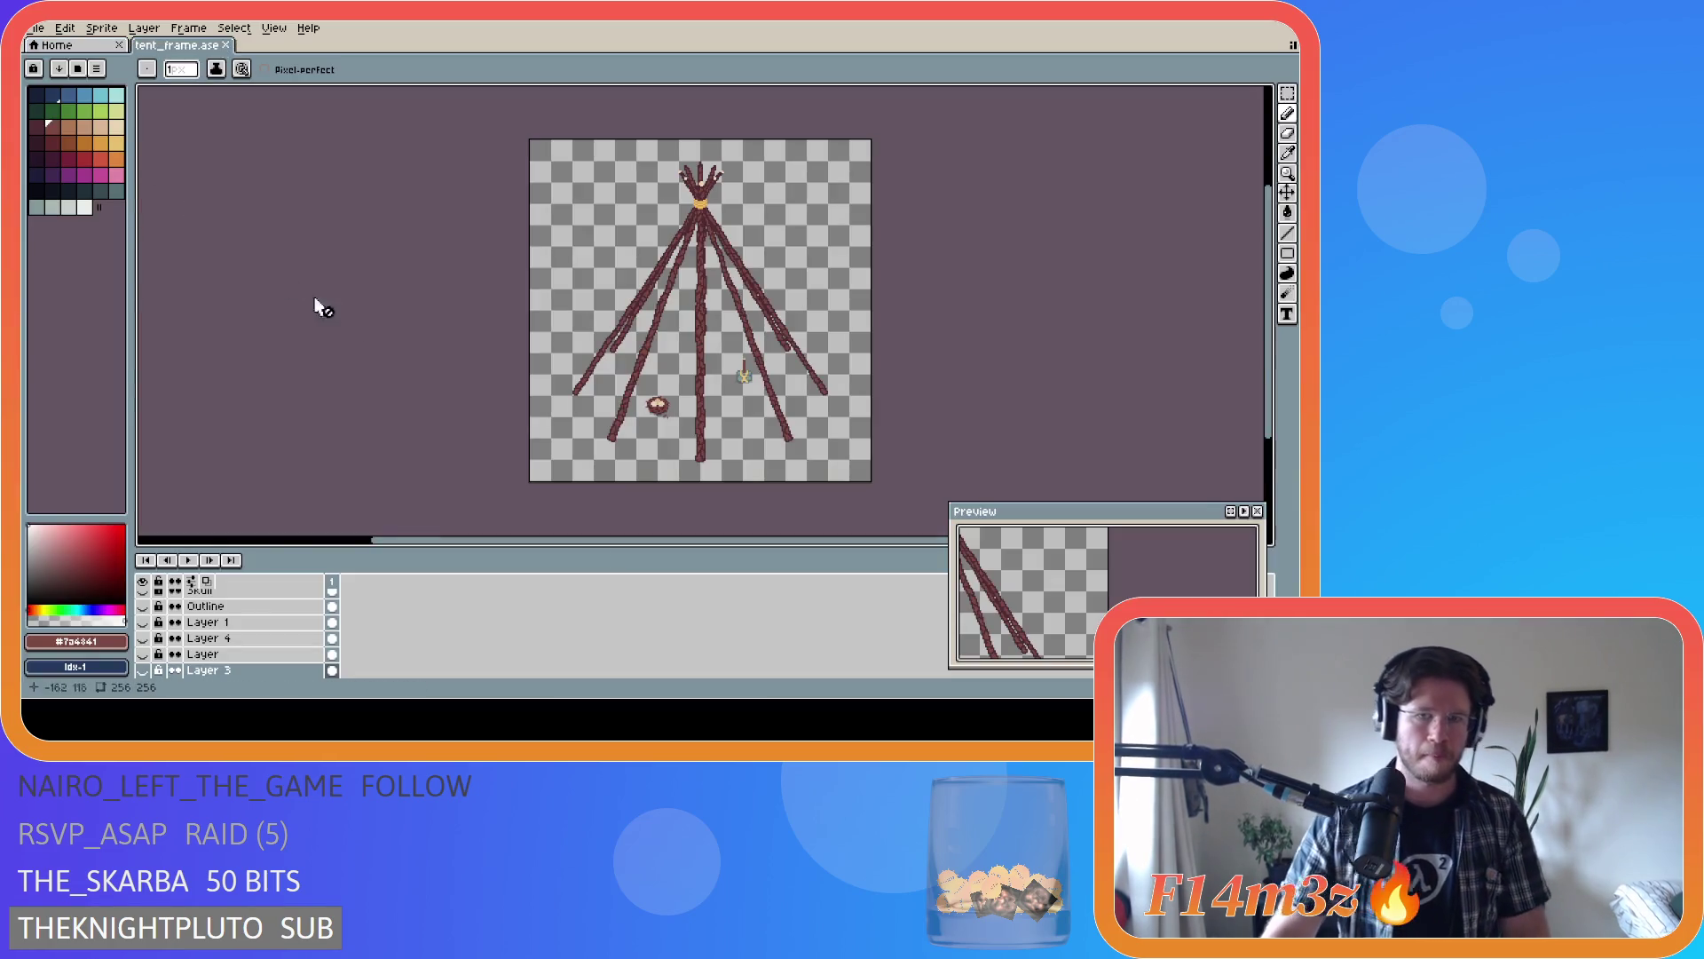
- Show the Outline layer's ground sticks and re-export tent_creche_frame.png, overwriting it
{"action": "scroll", "coordinate": [219, 636], "scroll_direction": "up", "scroll_amount": 2}
{"action": "left_click", "coordinate": [142, 621]}
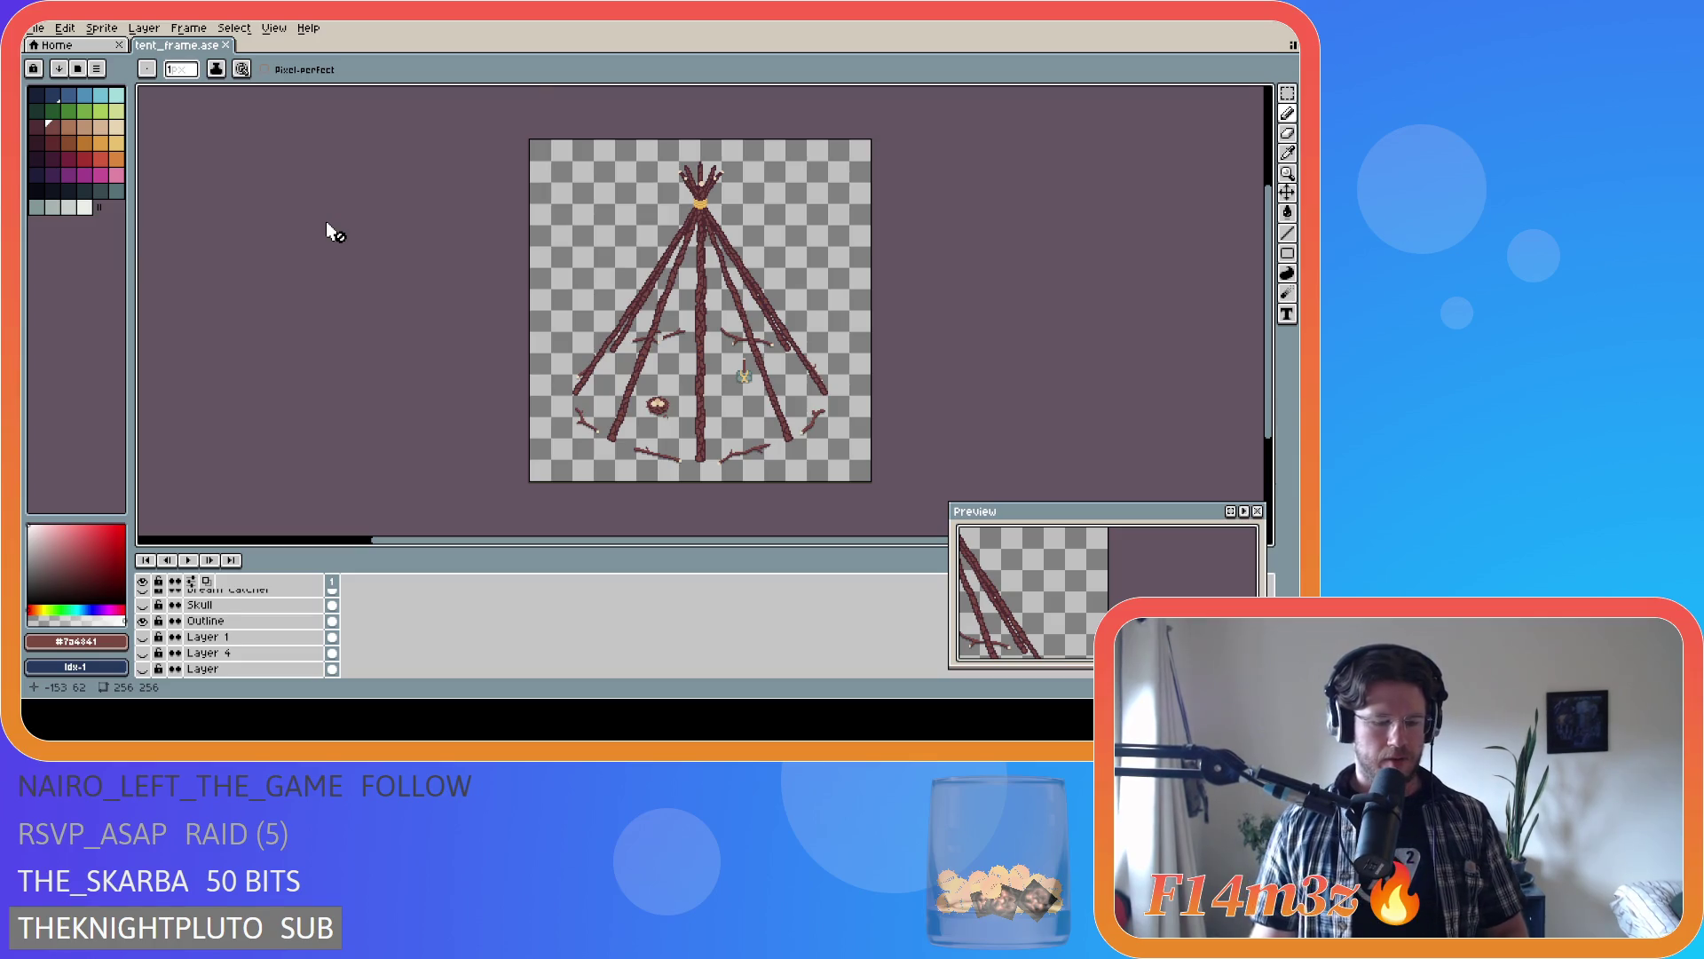
{"action": "key", "text": "ctrl+alt+shift+s"}
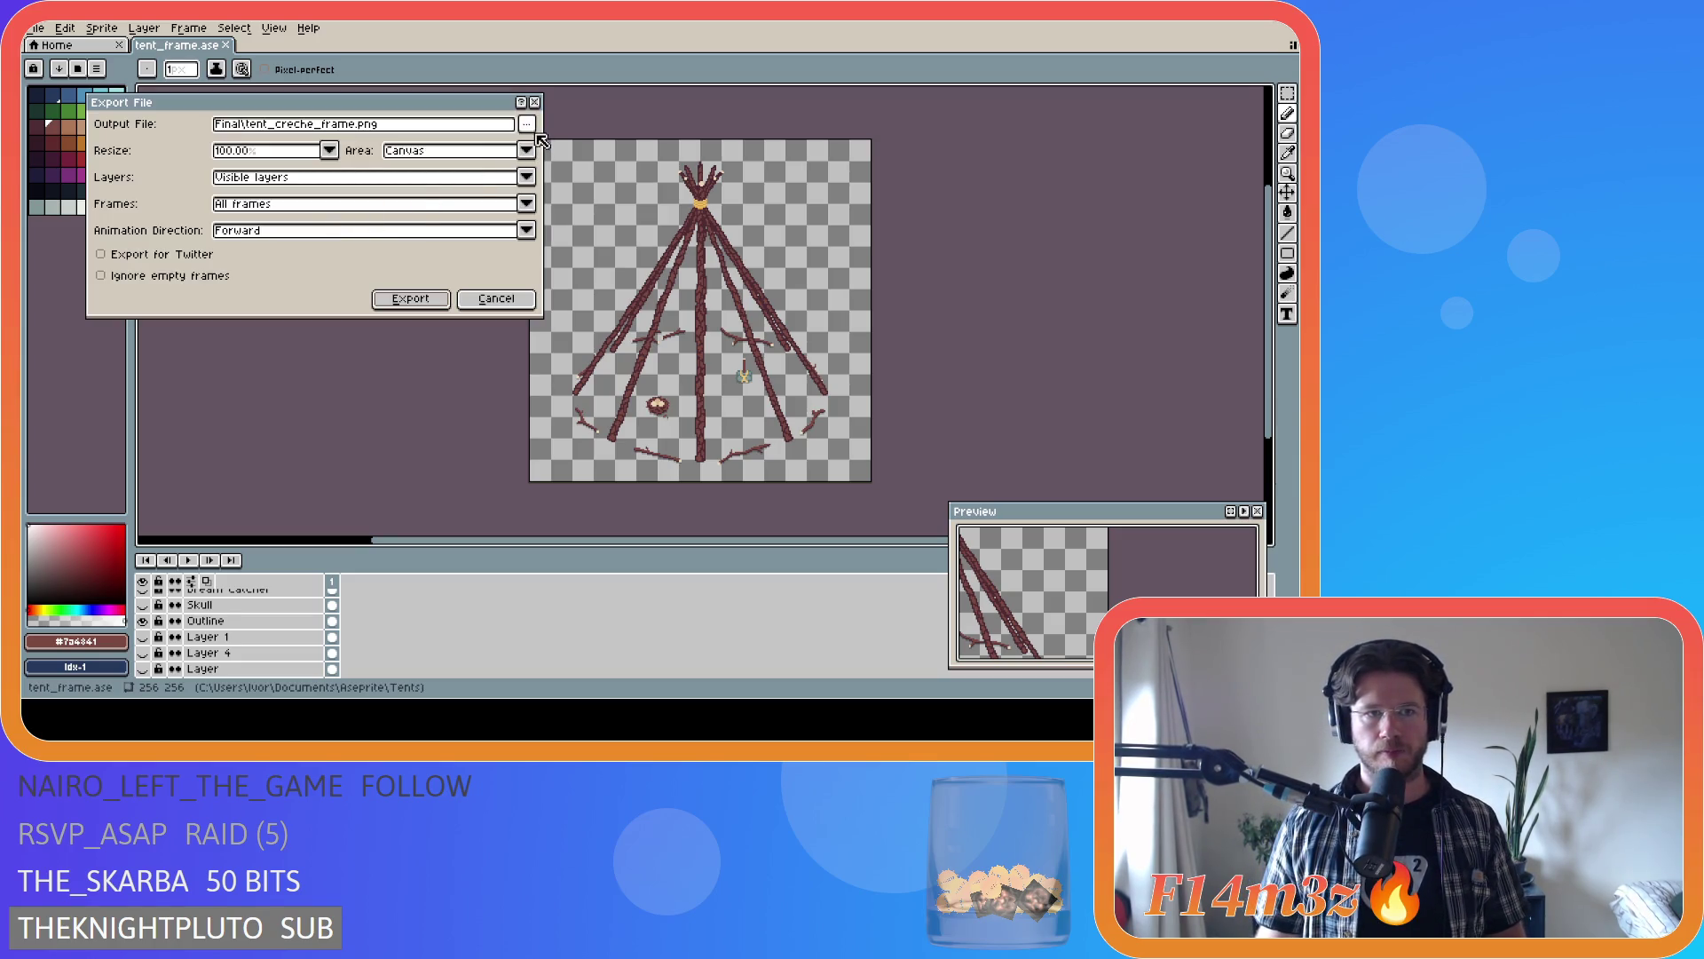
{"action": "left_click", "coordinate": [413, 300]}
{"action": "left_click", "coordinate": [614, 403]}
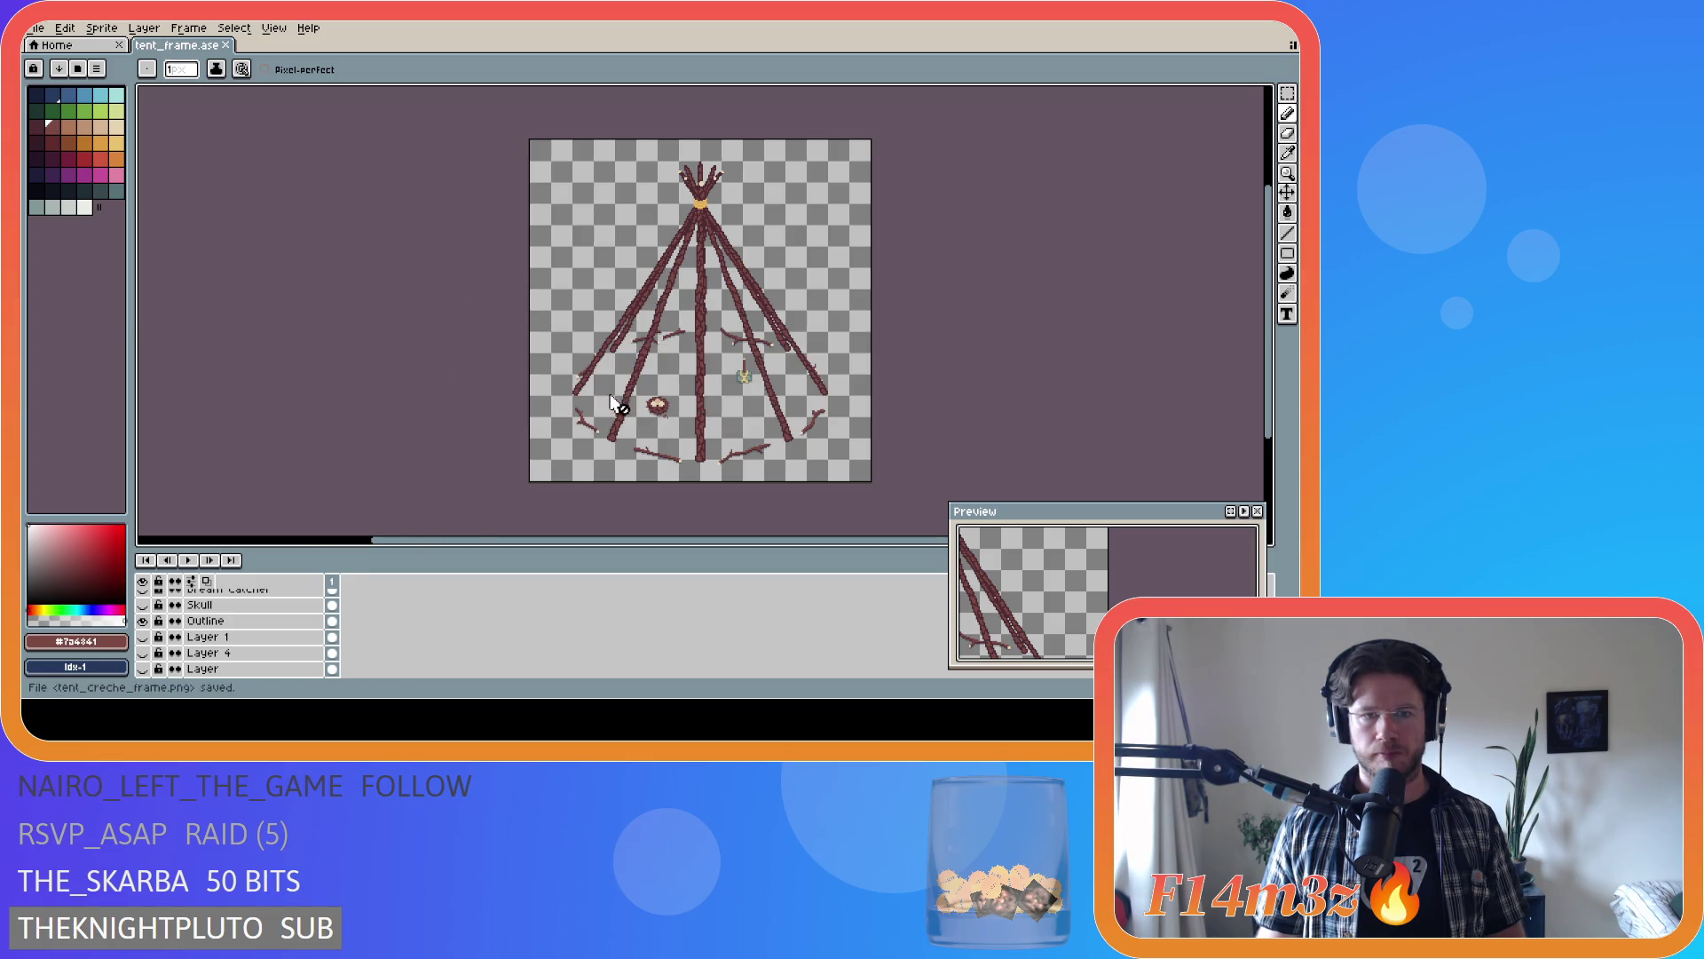
- Swap the Nest layer for the Dream Catcher and export tent_sleeping_frame.png
{"action": "scroll", "coordinate": [222, 657], "scroll_direction": "up", "scroll_amount": 4}
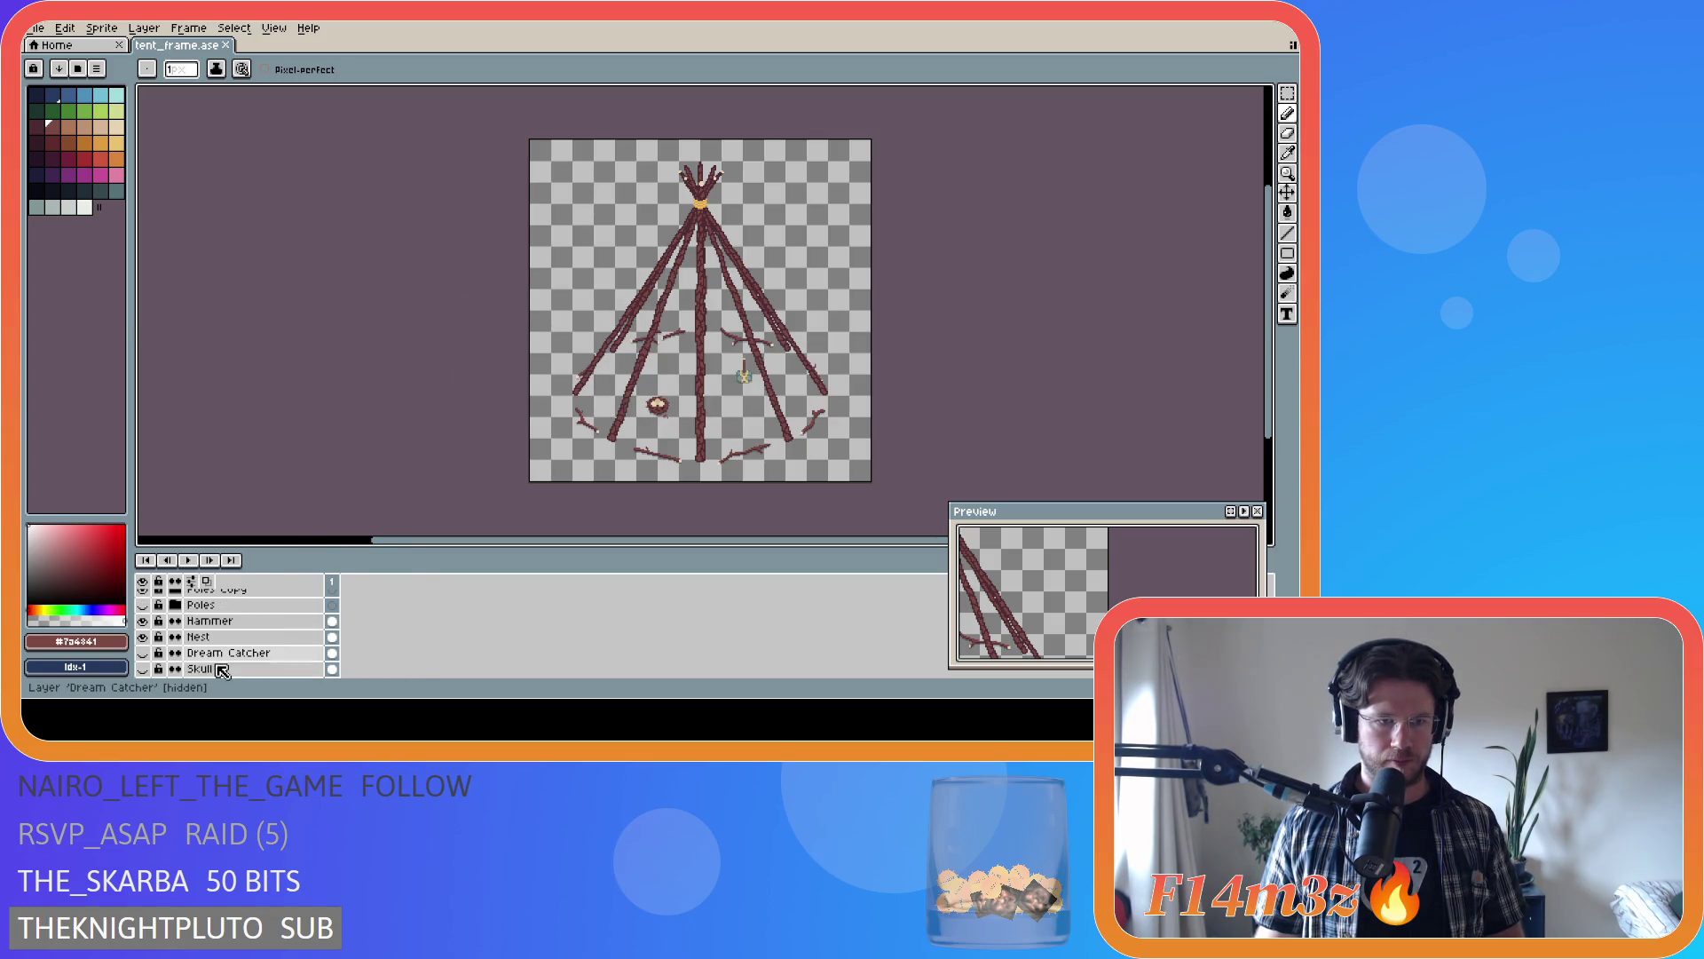
{"action": "scroll", "coordinate": [222, 671], "scroll_direction": "down", "scroll_amount": 1}
{"action": "left_click", "coordinate": [142, 636]}
{"action": "left_click", "coordinate": [142, 620]}
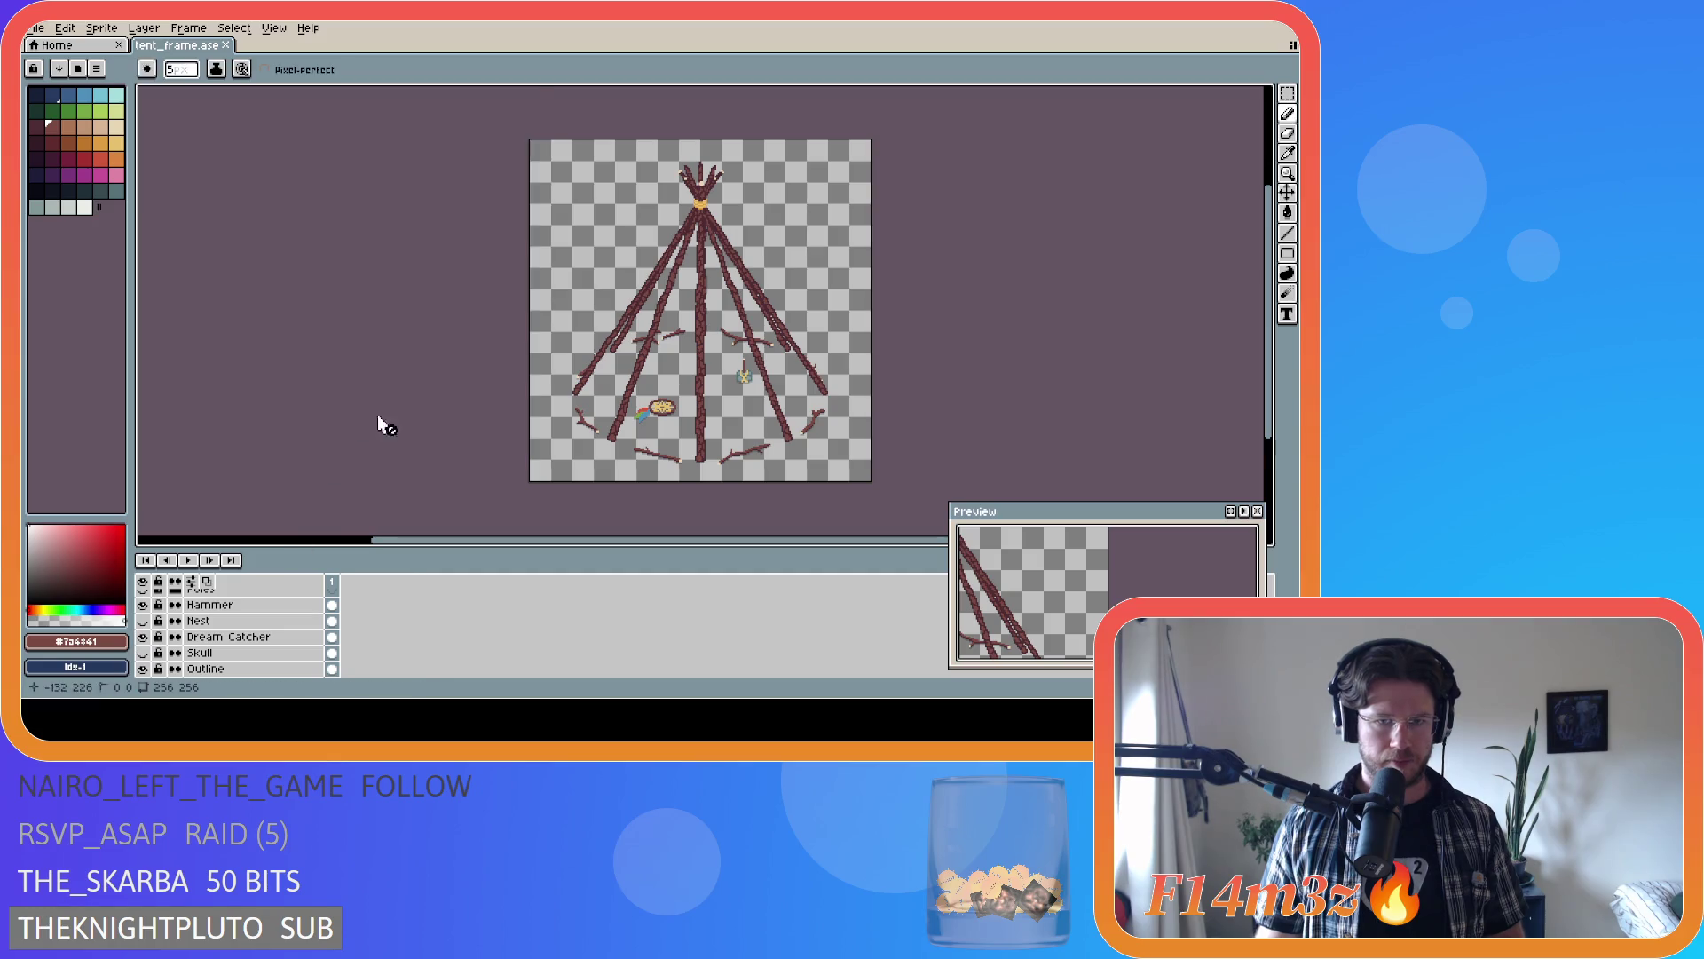
{"action": "key", "text": "ctrl+alt+shift+s"}
{"action": "left_click", "coordinate": [527, 124]}
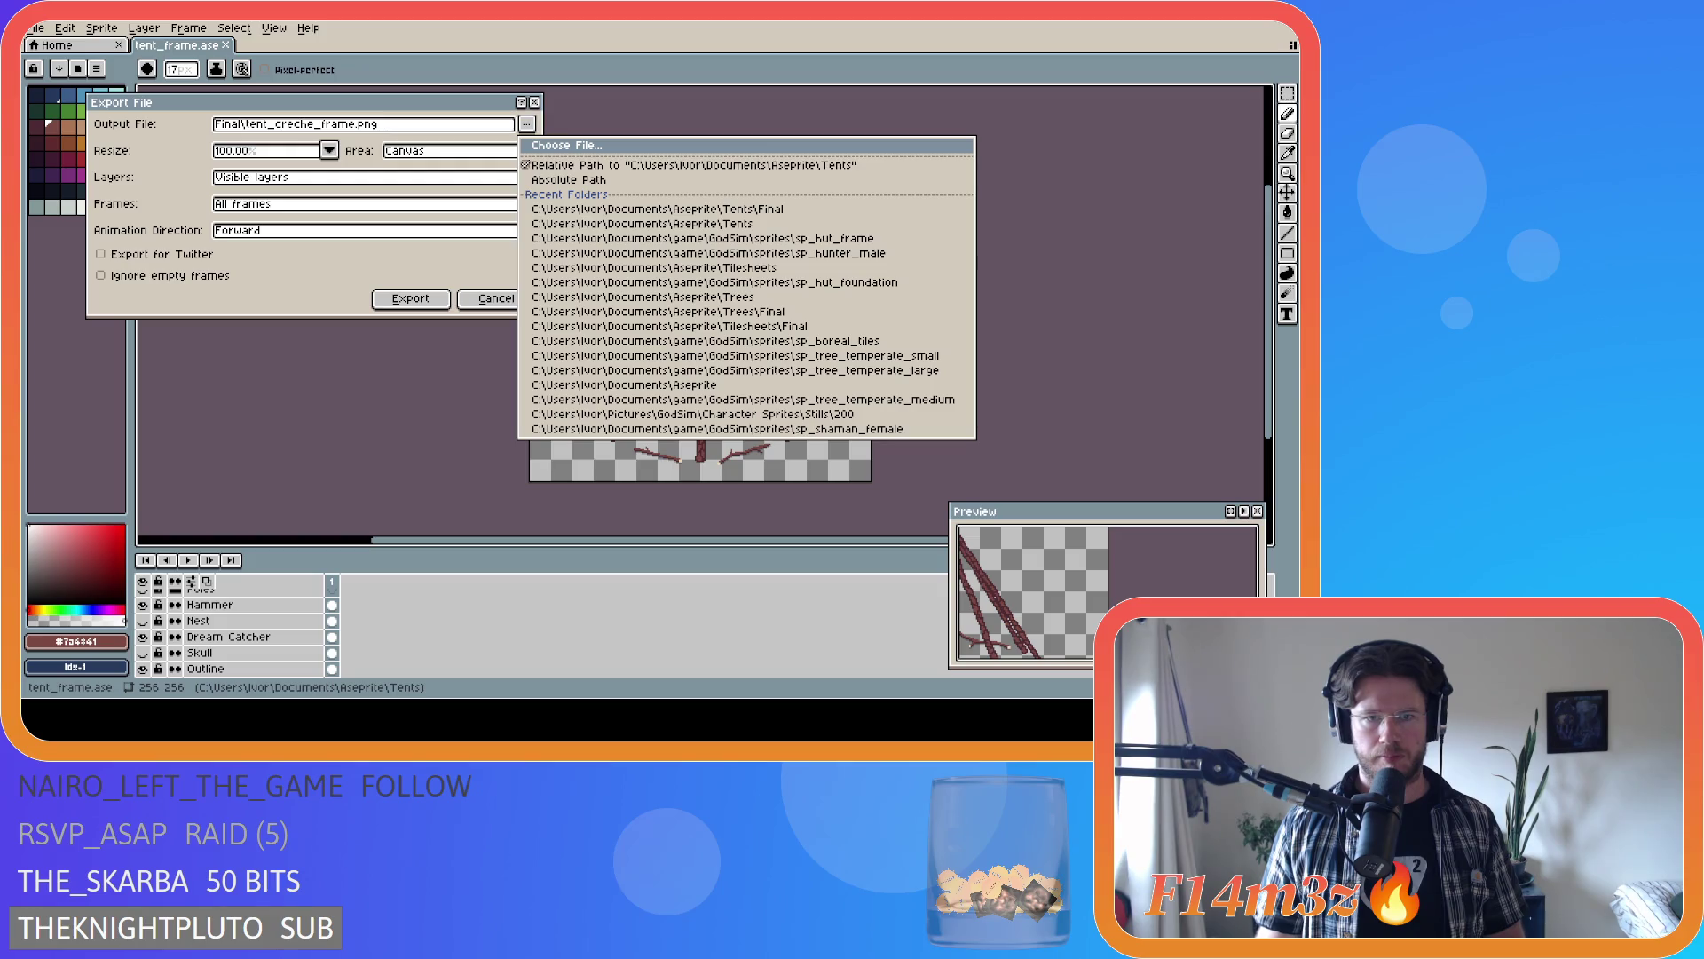
{"action": "left_click", "coordinate": [428, 297]}
{"action": "left_click", "coordinate": [428, 297]}
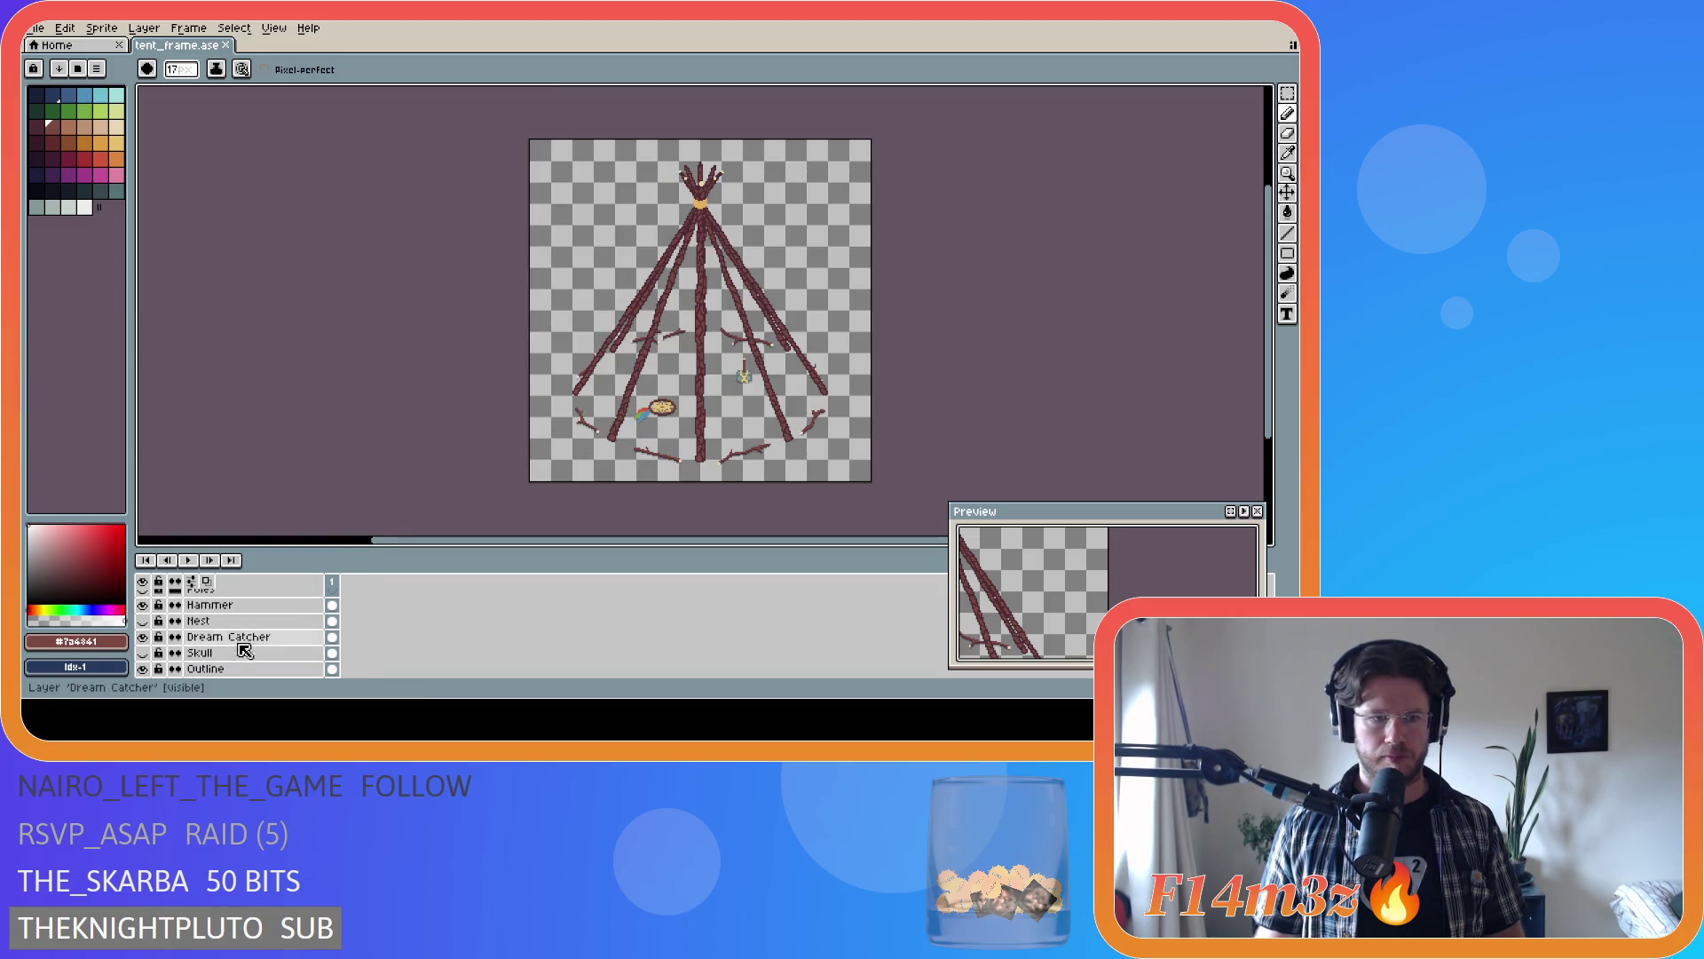
- Replace the Dream Catcher with the Skull layer and export tent_store_frame.png to the Final folder
{"action": "left_click", "coordinate": [142, 637]}
{"action": "left_click", "coordinate": [142, 652]}
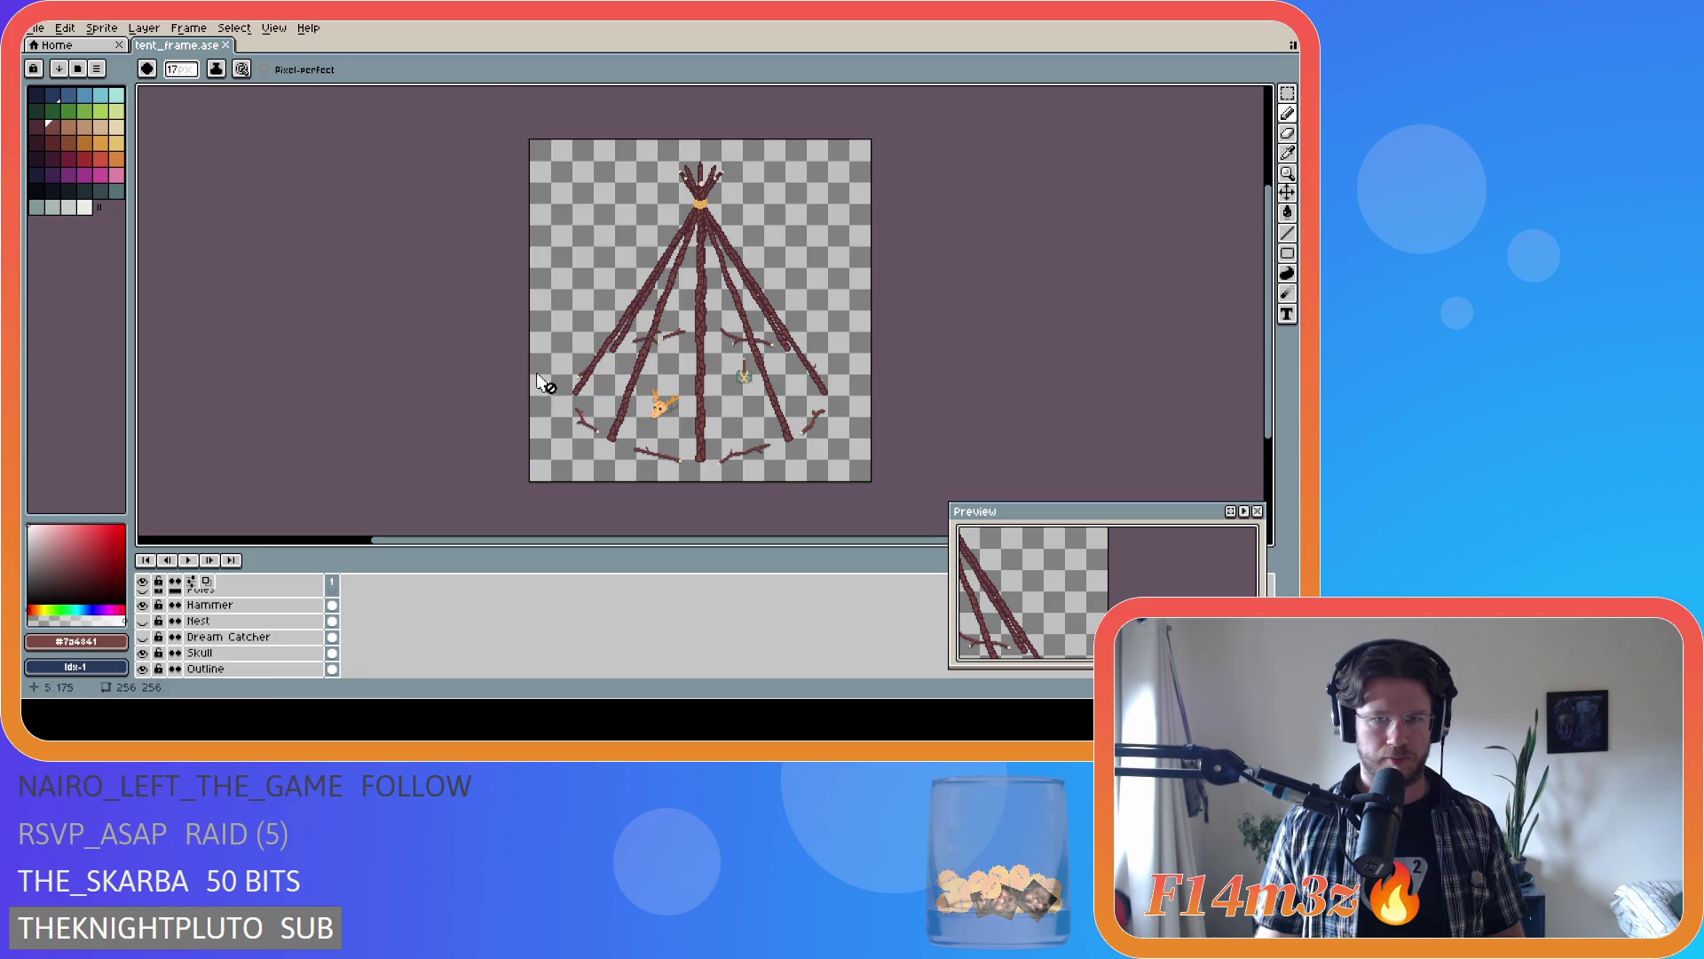
{"action": "key", "text": "ctrl+alt+shift+s"}
{"action": "left_click", "coordinate": [526, 123]}
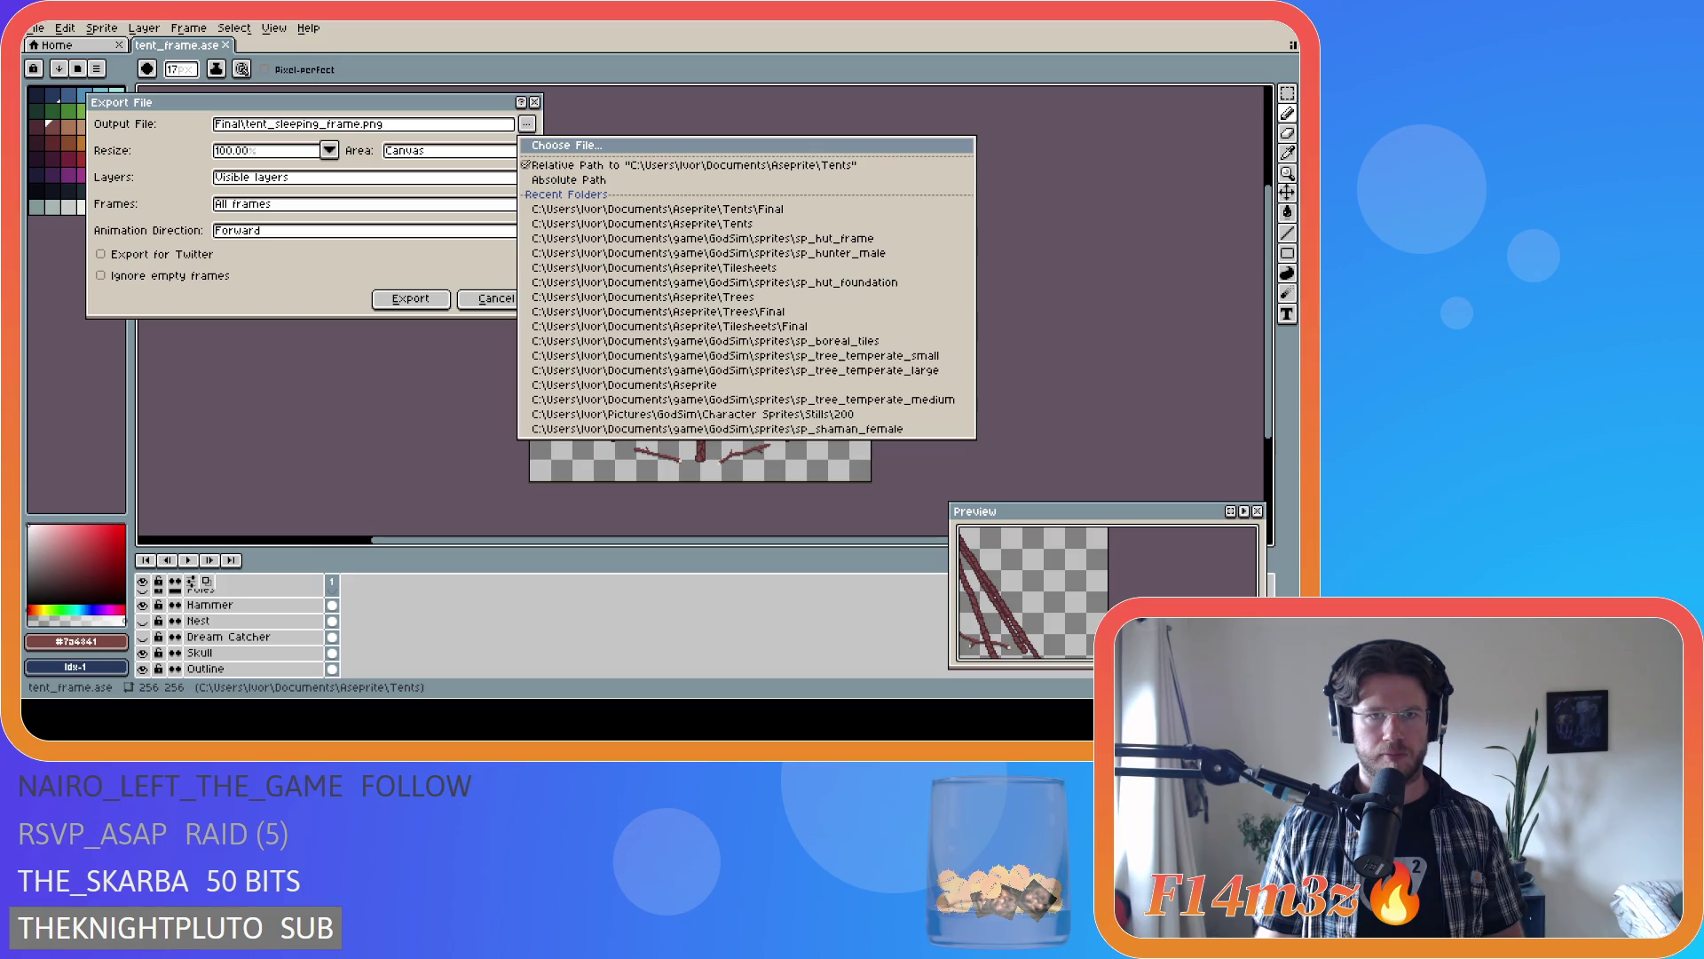
{"action": "key", "text": "Return"}
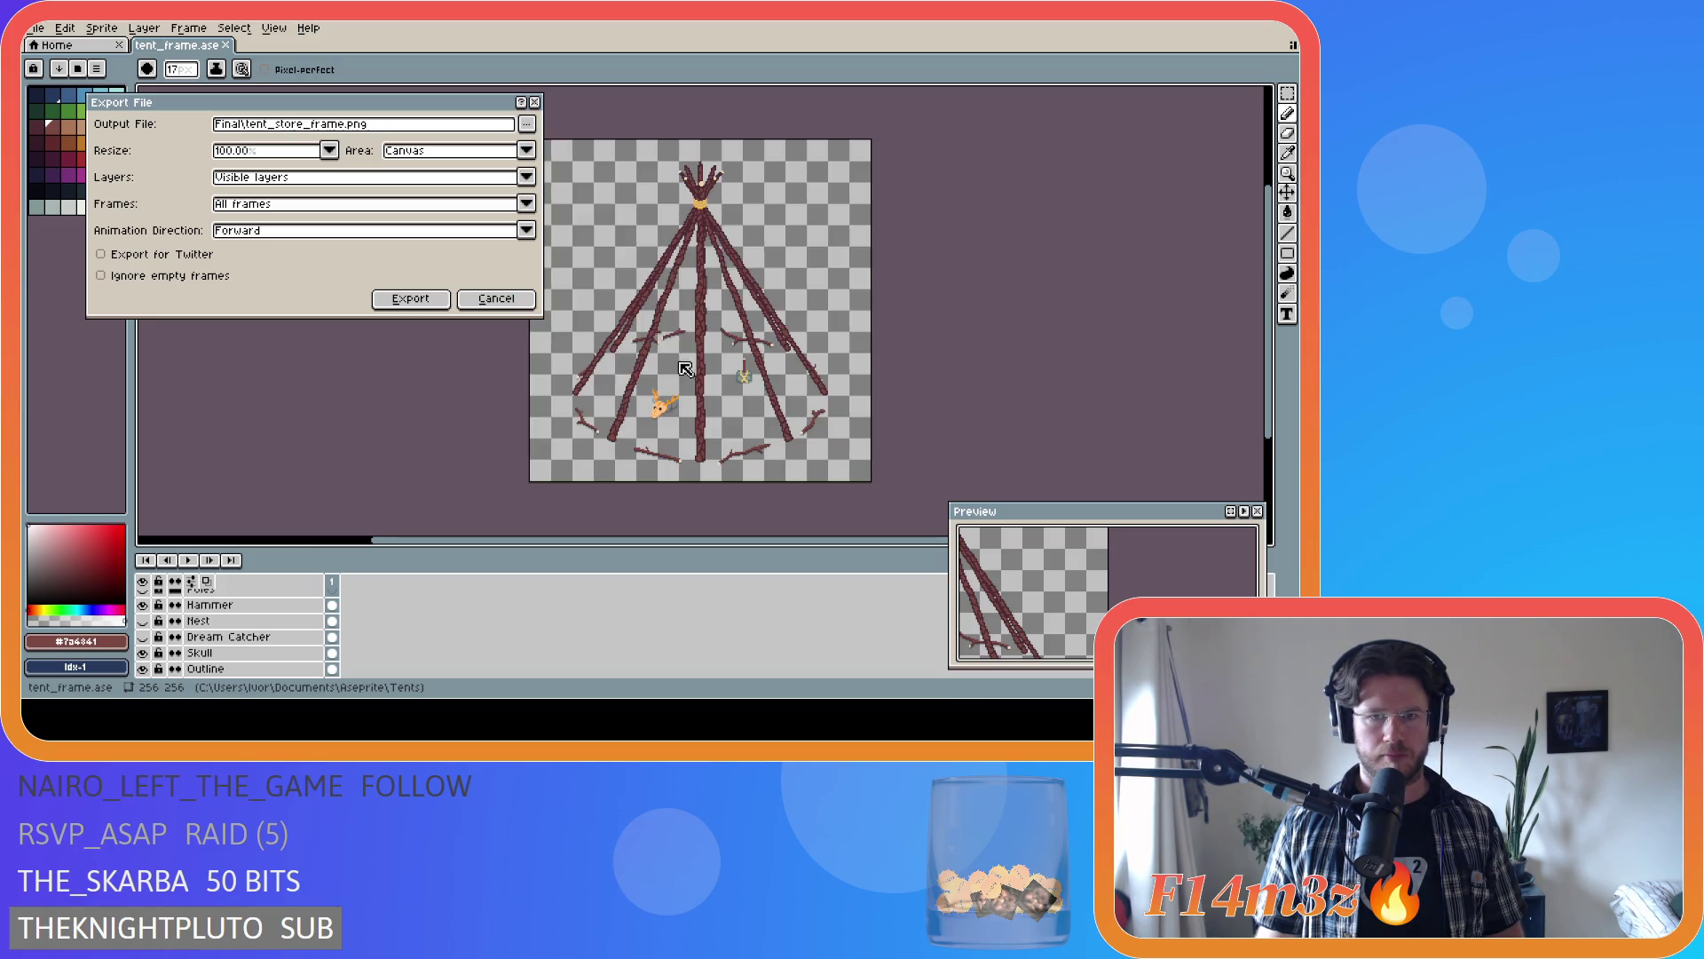
{"action": "left_click", "coordinate": [412, 299]}
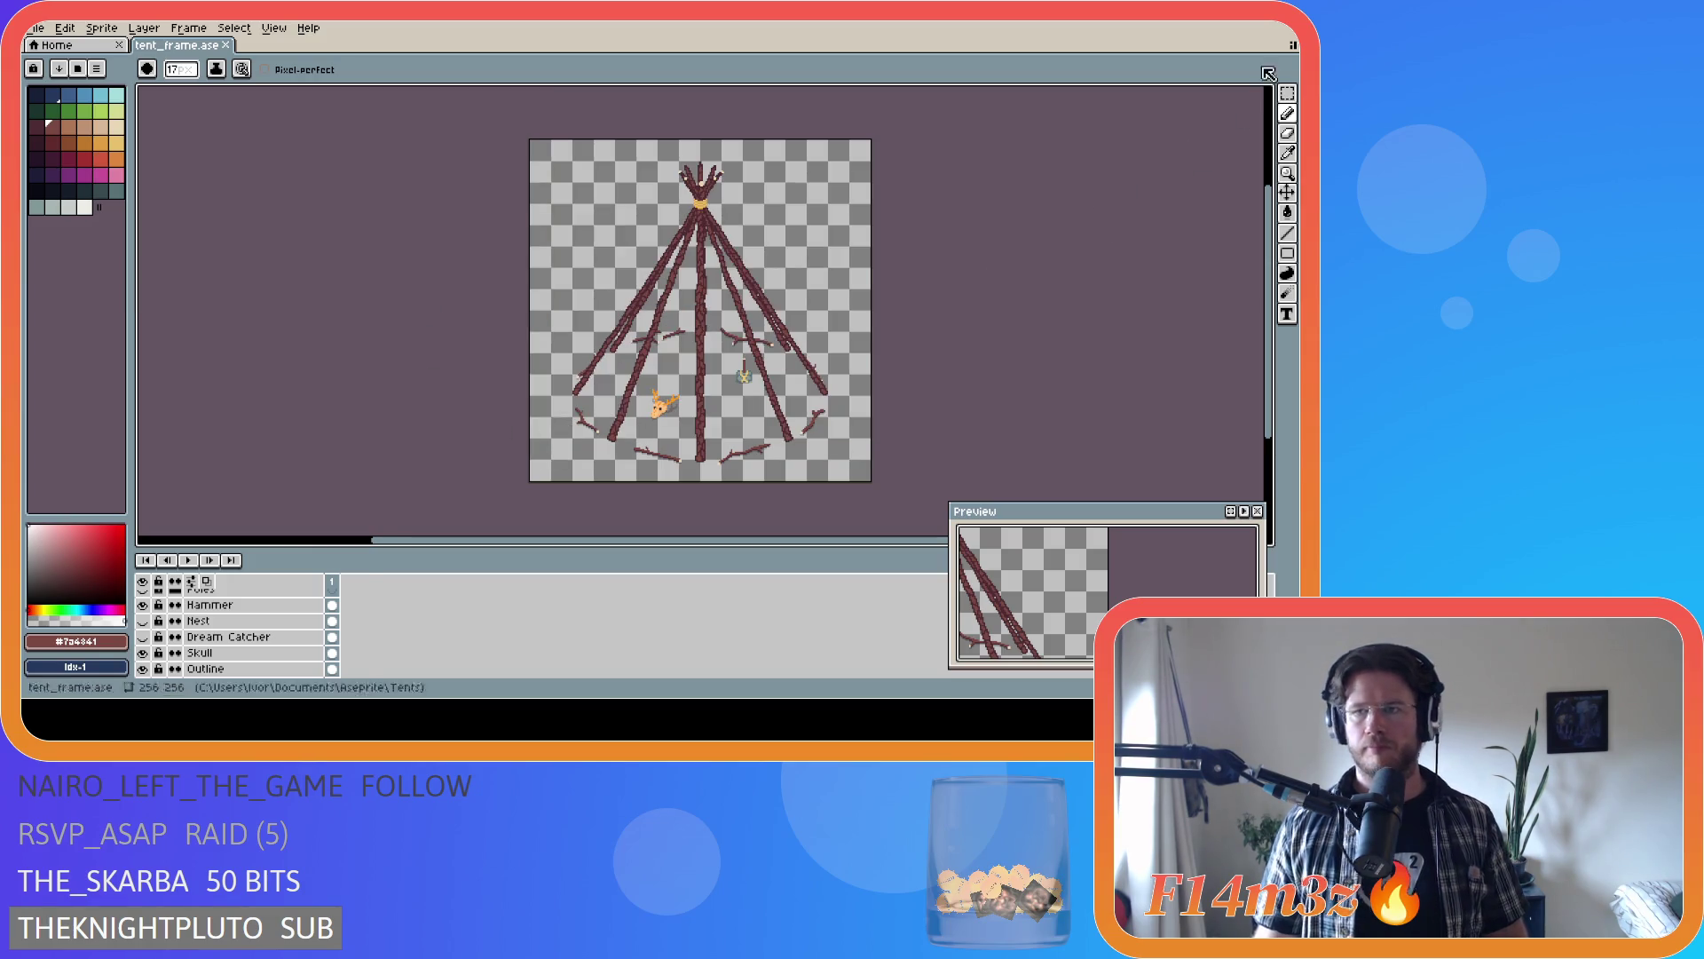